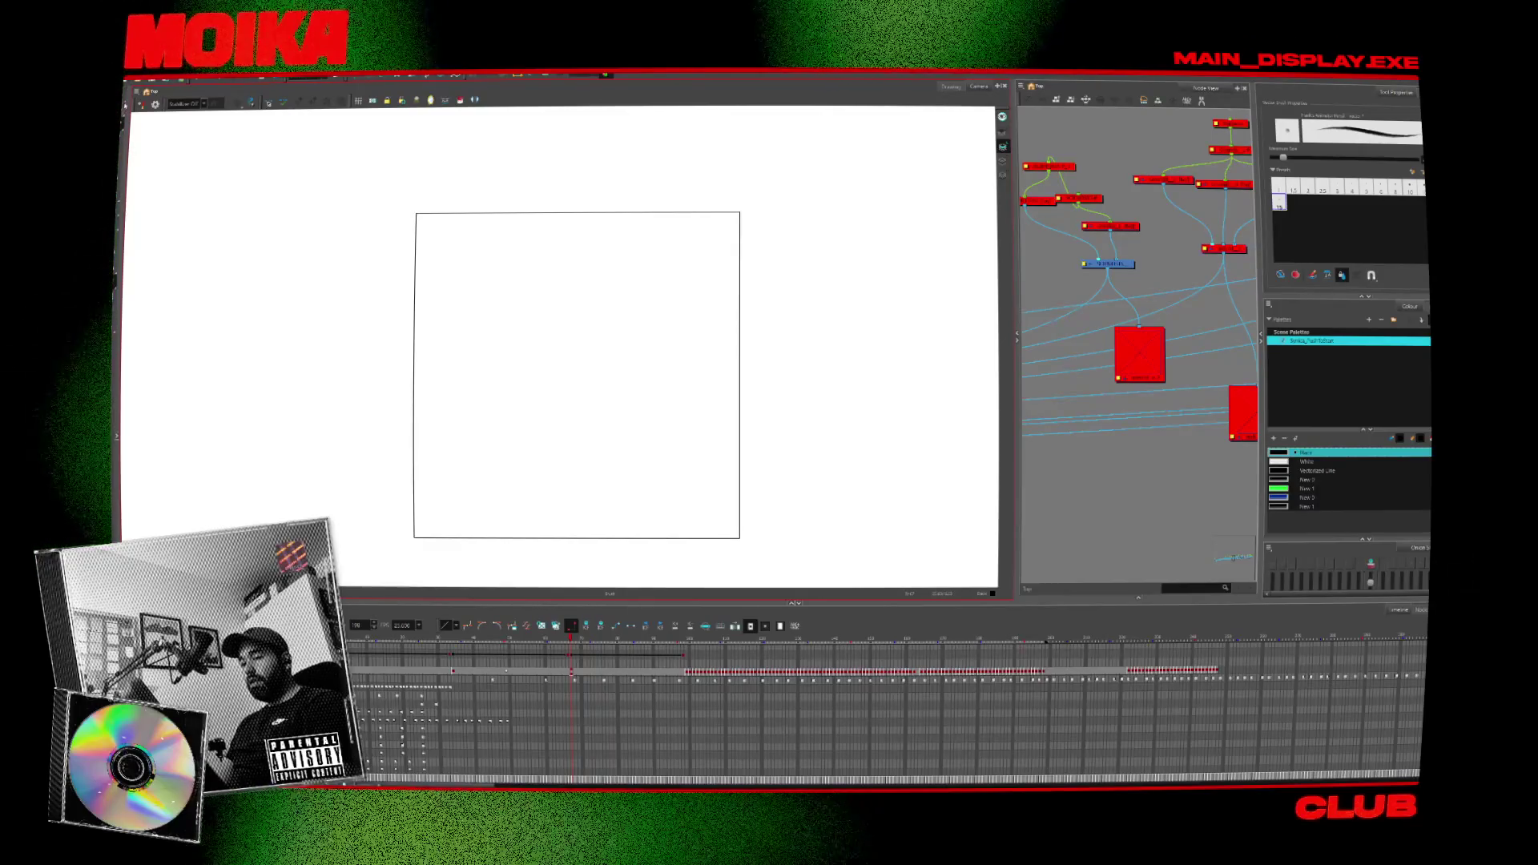
# Scrub back and forth through the horned creature's sketch frames, then advance to an empty frame.
pyautogui.hotkey('alt', 's')
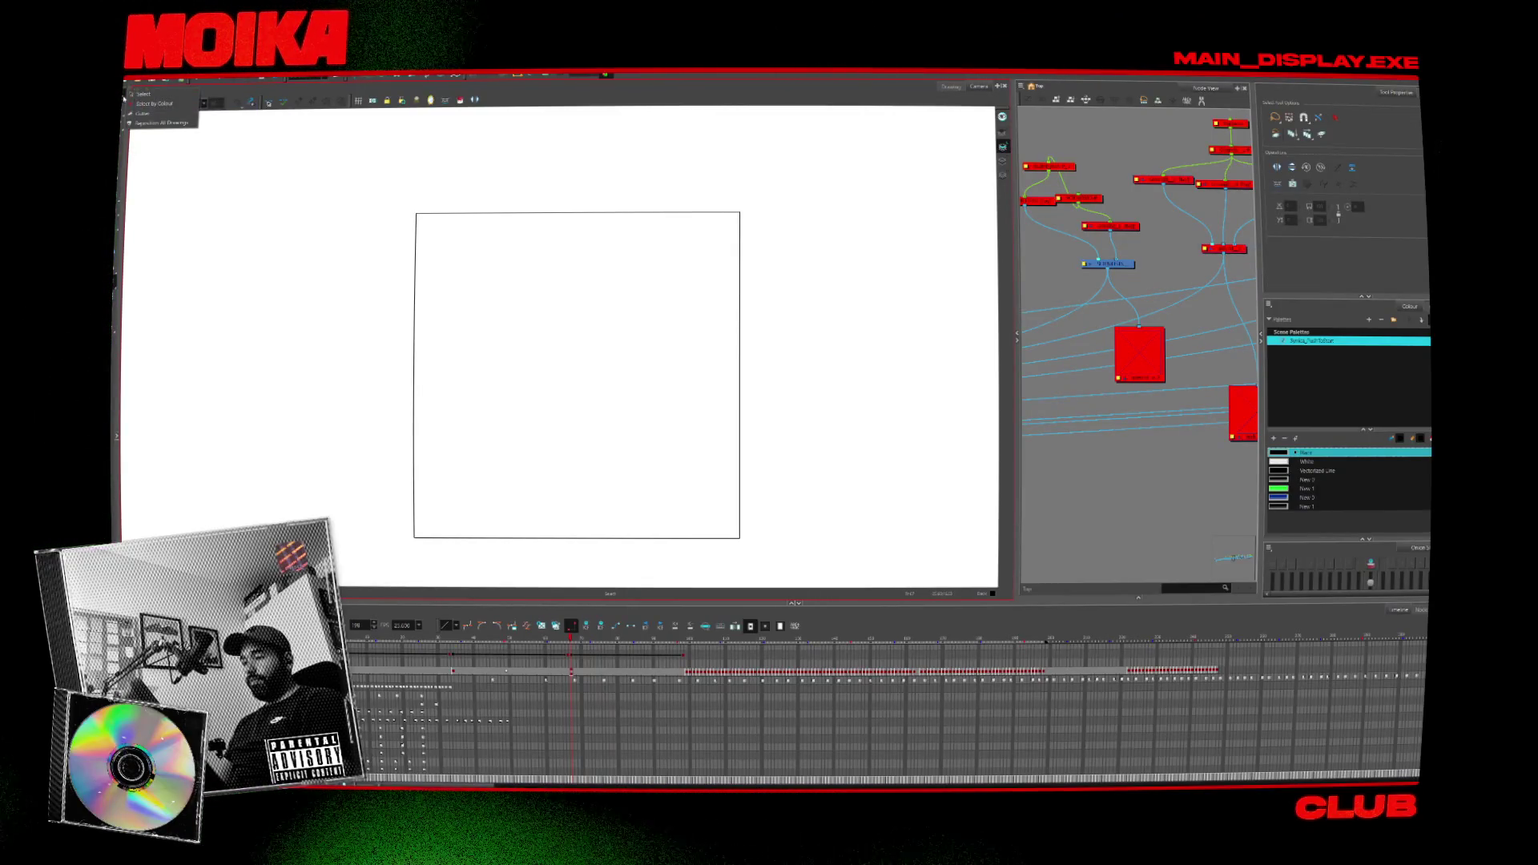
pyautogui.moveTo(572, 672)
pyautogui.mouseDown()
pyautogui.moveTo(586, 672)
pyautogui.moveTo(507, 671)
pyautogui.mouseUp()
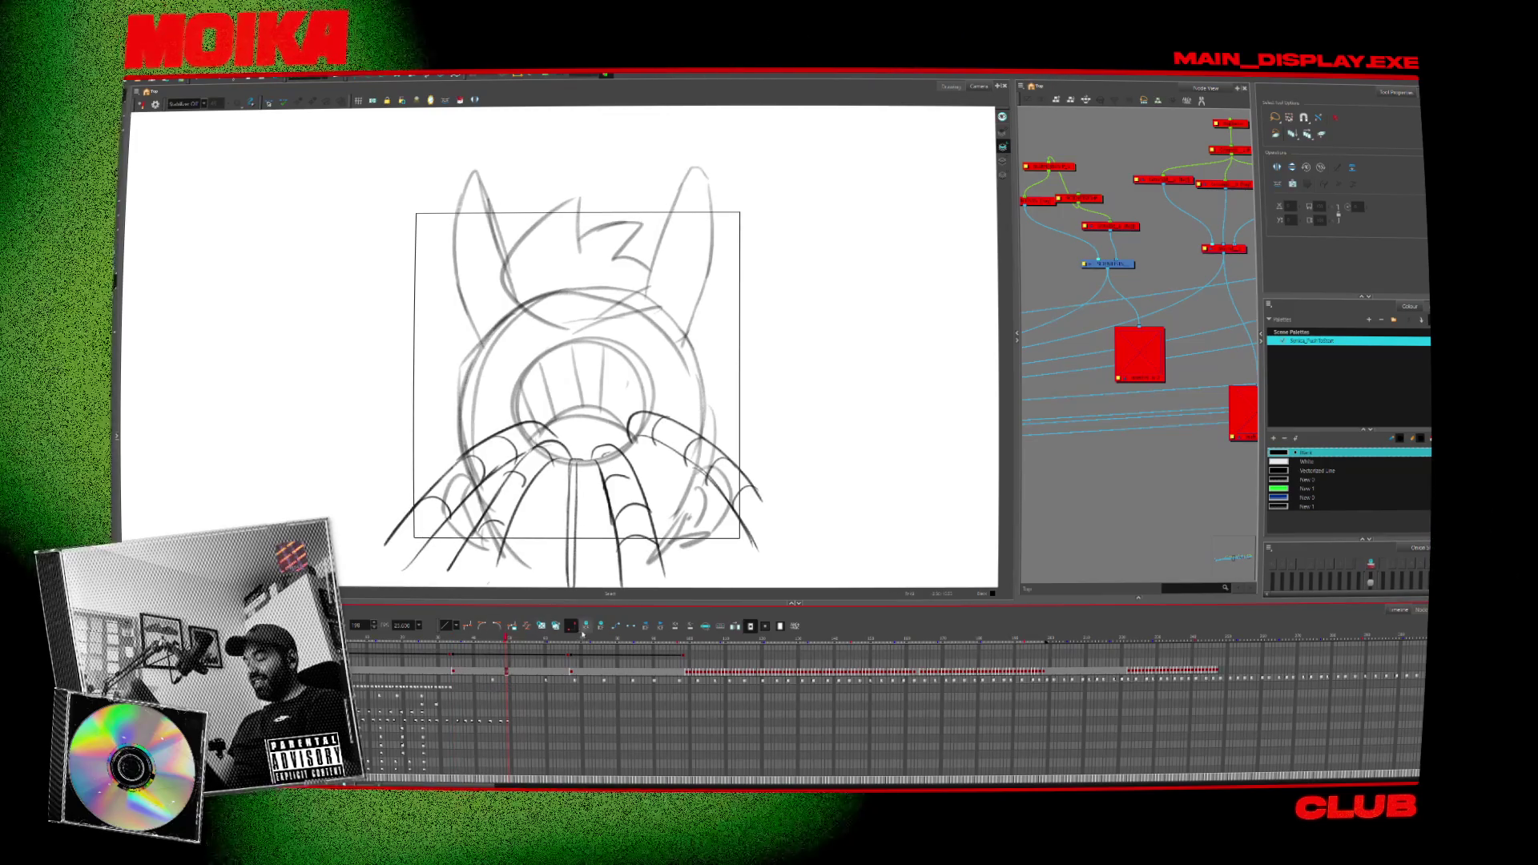
pyautogui.moveTo(507, 672); pyautogui.dragTo(453, 672)
pyautogui.press('Return')
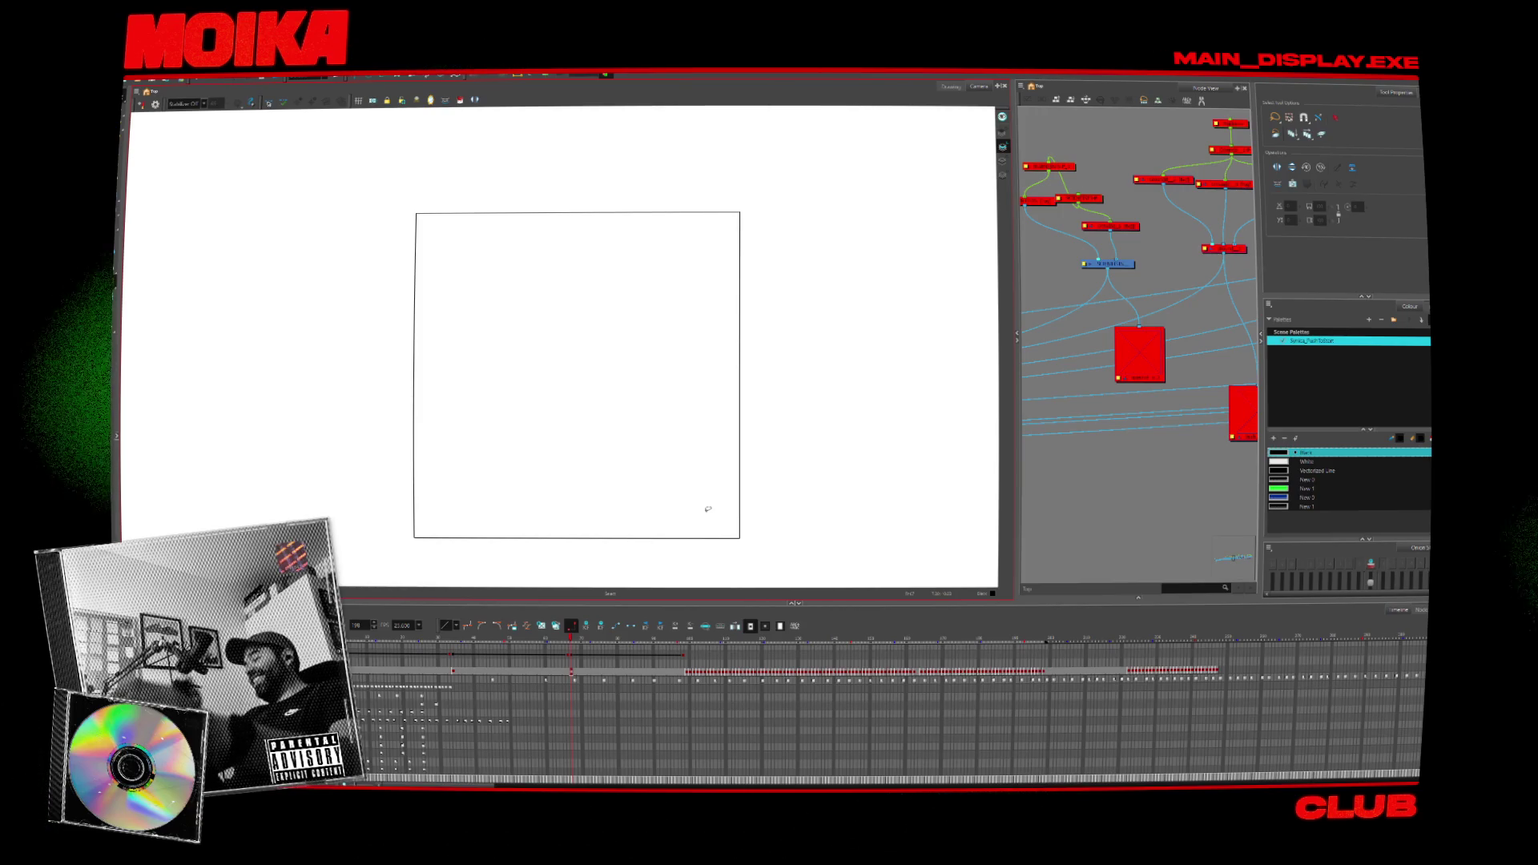
# With the Brush, try a curved stroke on the empty frame and undo it.
pyautogui.hotkey('alt', 'b')
pyautogui.moveTo(605, 313); pyautogui.dragTo(567, 388)
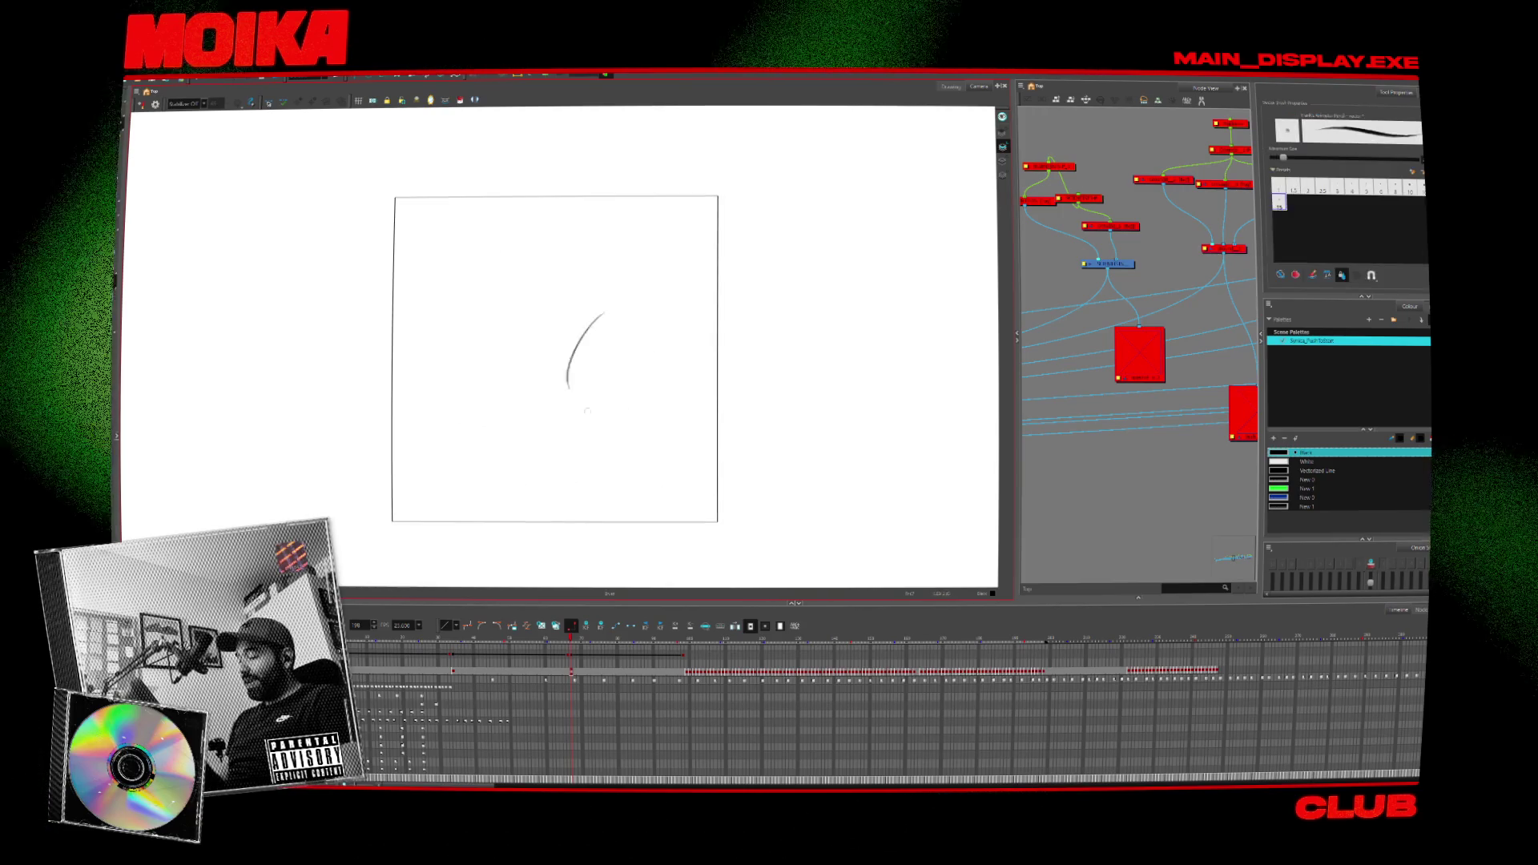
pyautogui.hotkey('ctrl', 'z')
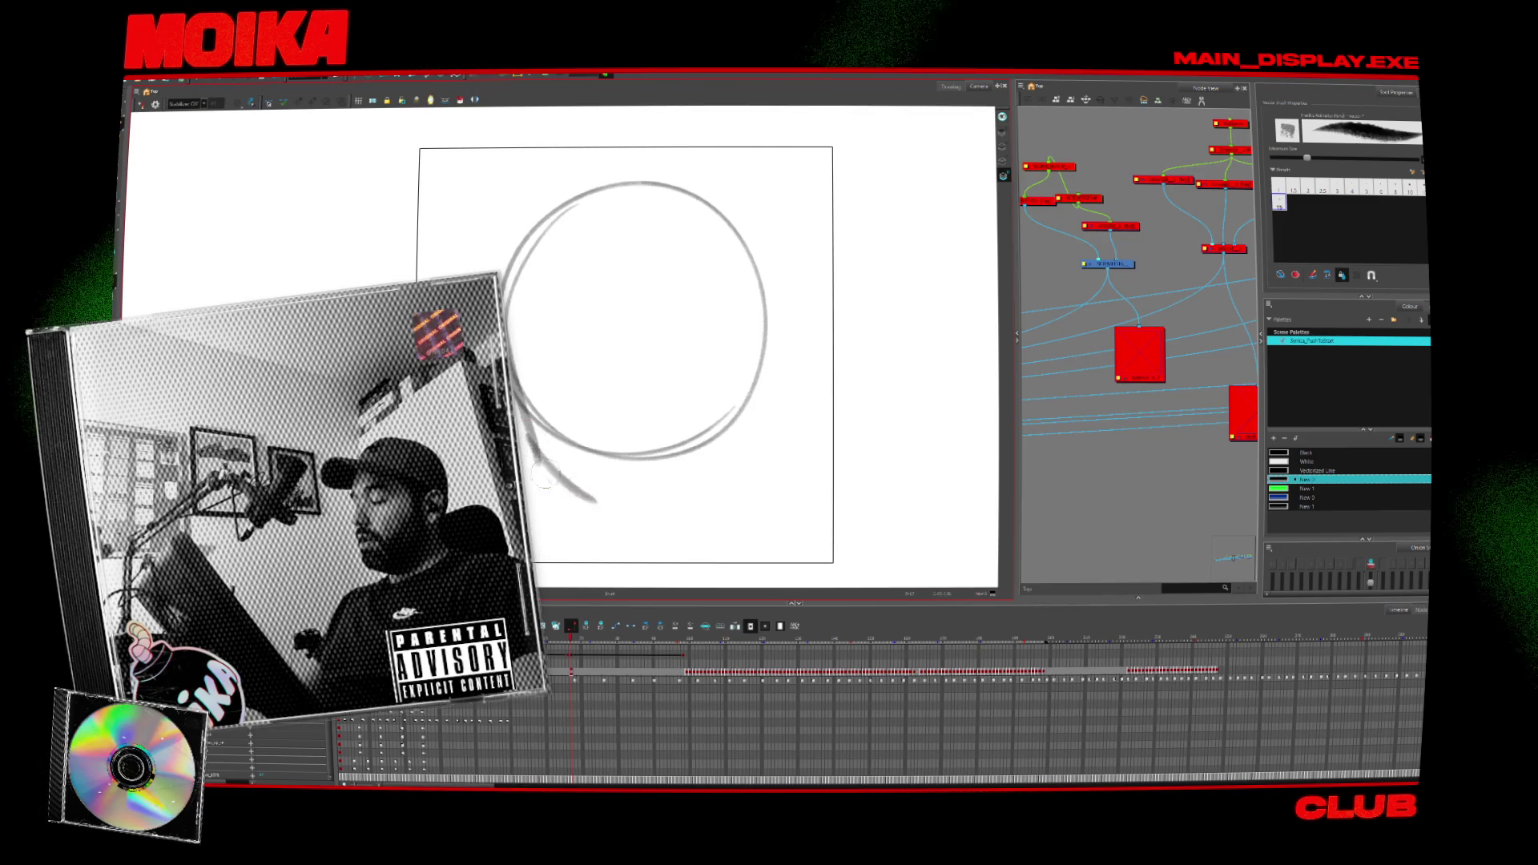
# Brush strokes along the lower, right and left sides of the head circle.
pyautogui.moveTo(538, 460)
pyautogui.mouseDown()
pyautogui.moveTo(641, 511)
pyautogui.moveTo(739, 463)
pyautogui.mouseUp()
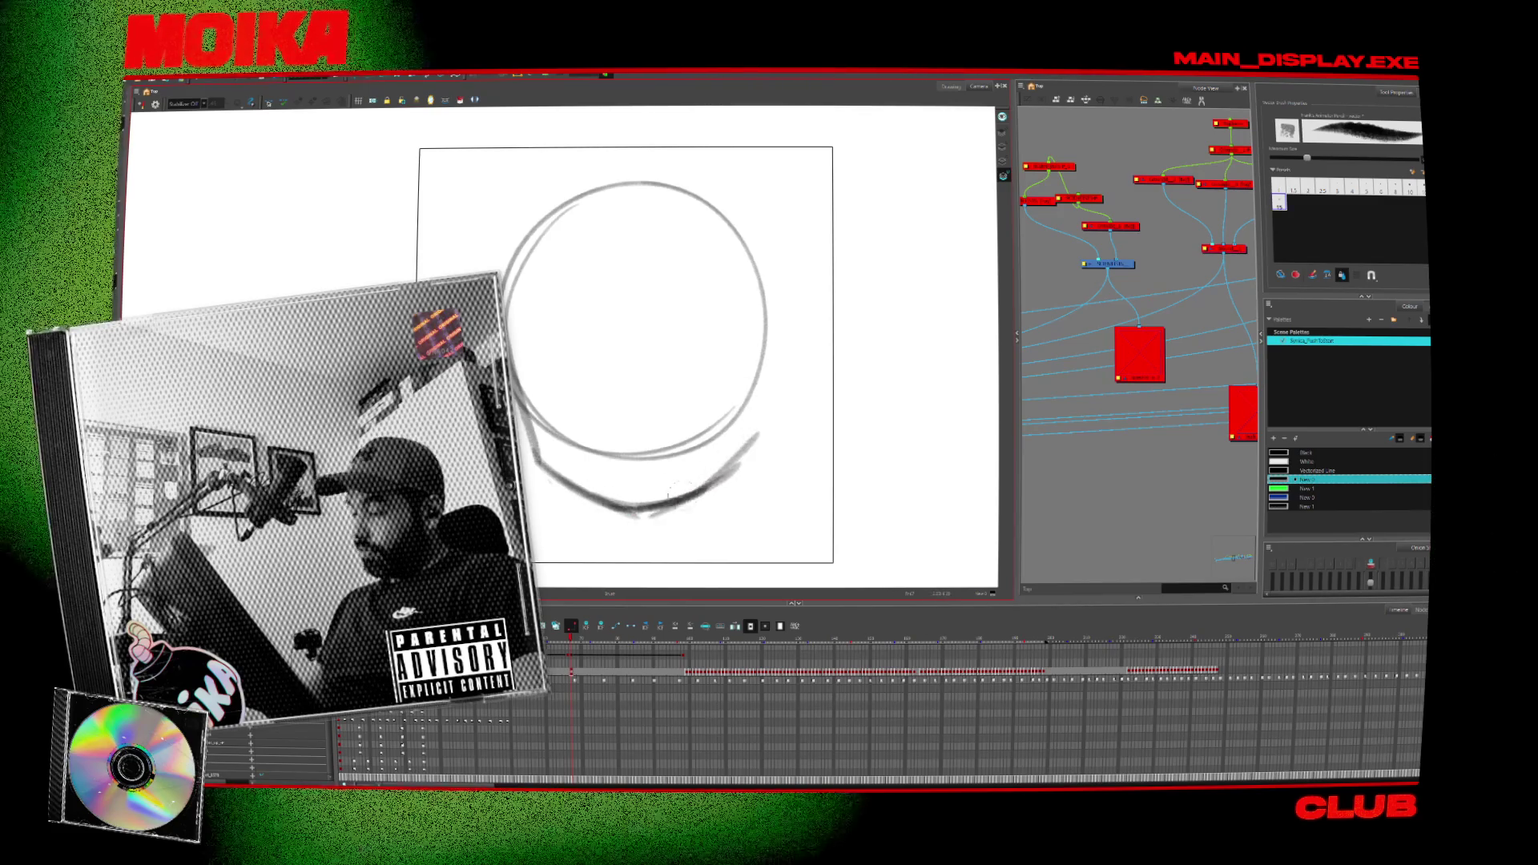
pyautogui.moveTo(755, 318); pyautogui.dragTo(741, 428)
pyautogui.moveTo(757, 432); pyautogui.dragTo(723, 474)
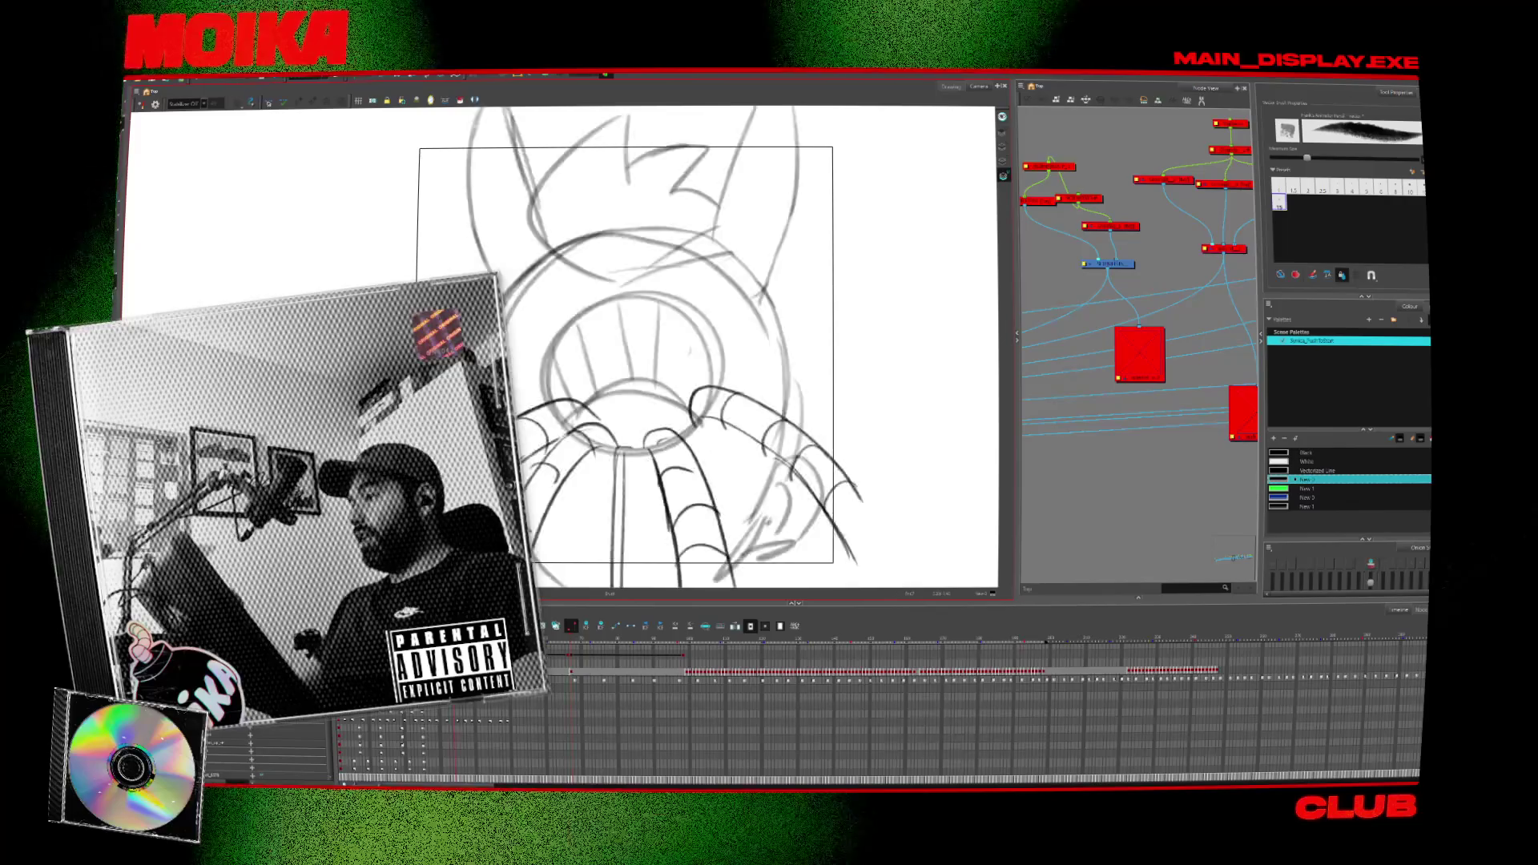
pyautogui.moveTo(514, 412); pyautogui.dragTo(706, 194)
pyautogui.moveTo(490, 201); pyautogui.dragTo(506, 254, button='middle')
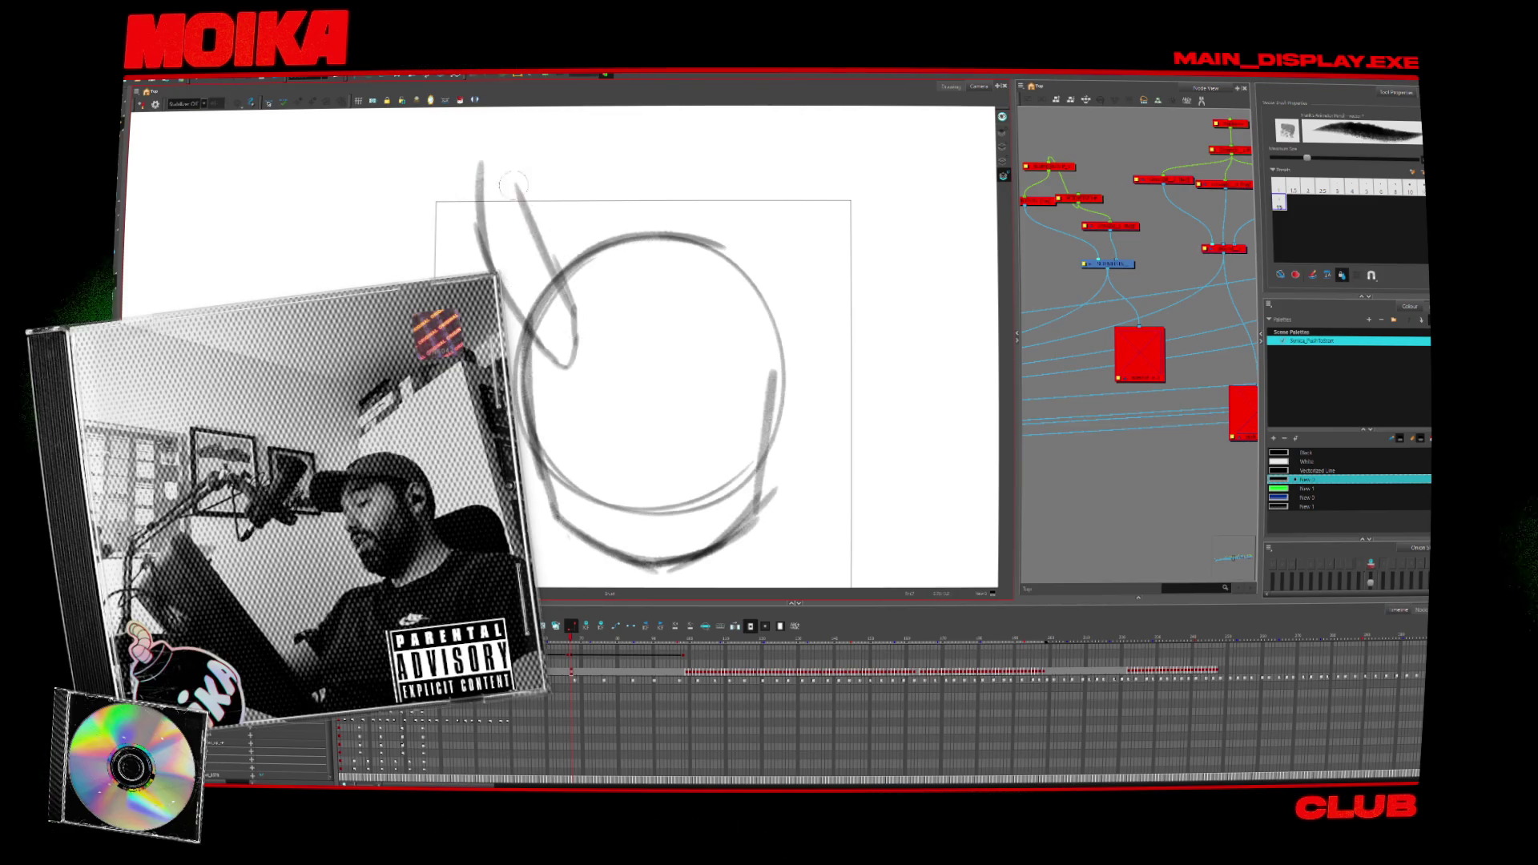
# Sketch a left and a right horn rising above the head.
pyautogui.moveTo(513, 185); pyautogui.dragTo(488, 130)
pyautogui.moveTo(715, 309); pyautogui.dragTo(710, 303, button='middle')
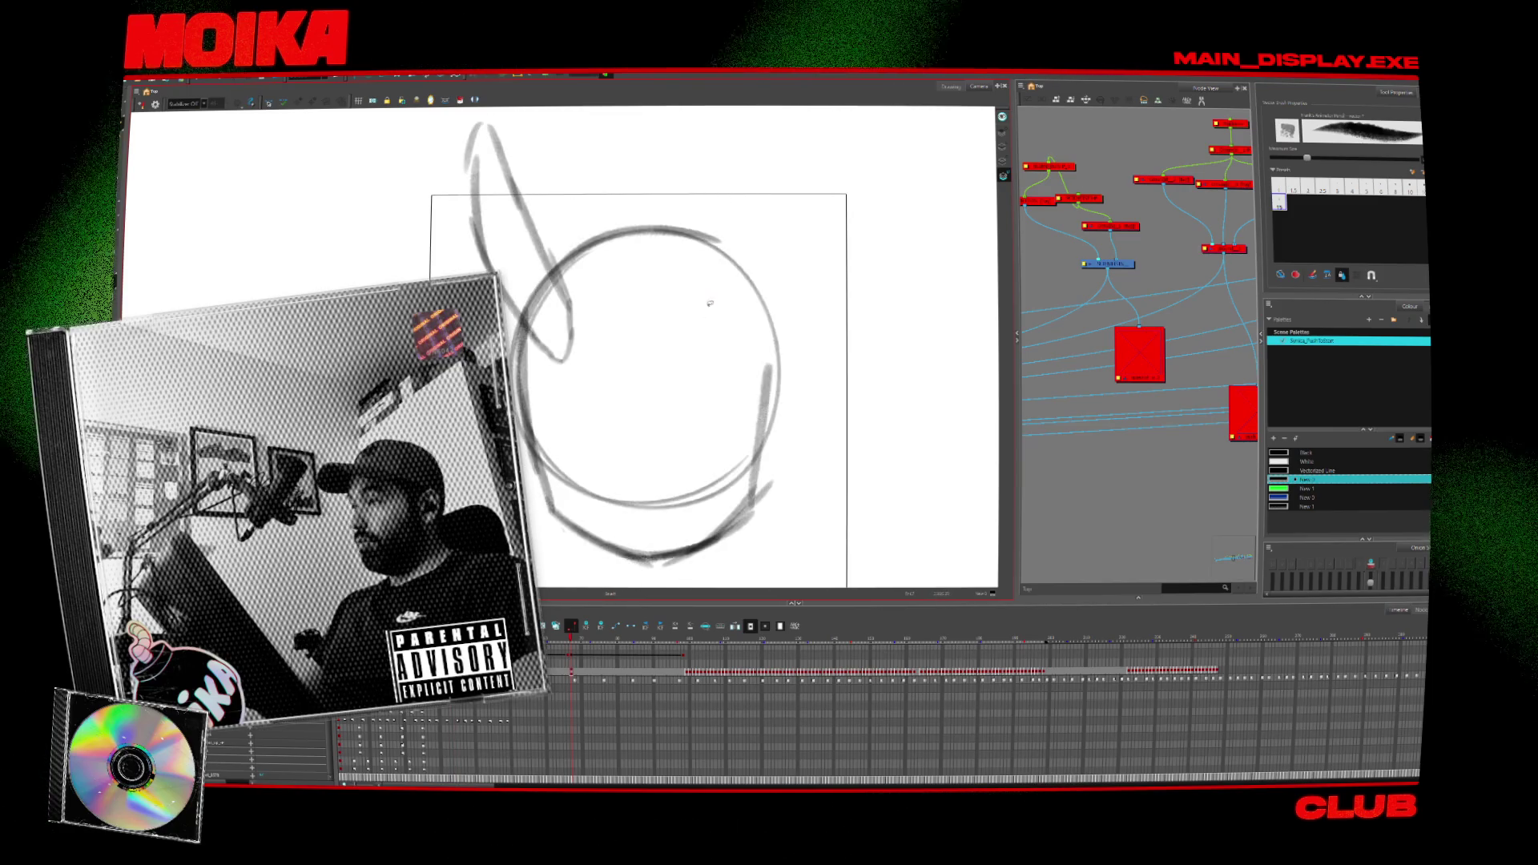
pyautogui.moveTo(709, 302)
pyautogui.mouseDown()
pyautogui.moveTo(708, 357)
pyautogui.moveTo(749, 336)
pyautogui.mouseUp()
pyautogui.moveTo(721, 284); pyautogui.dragTo(773, 321)
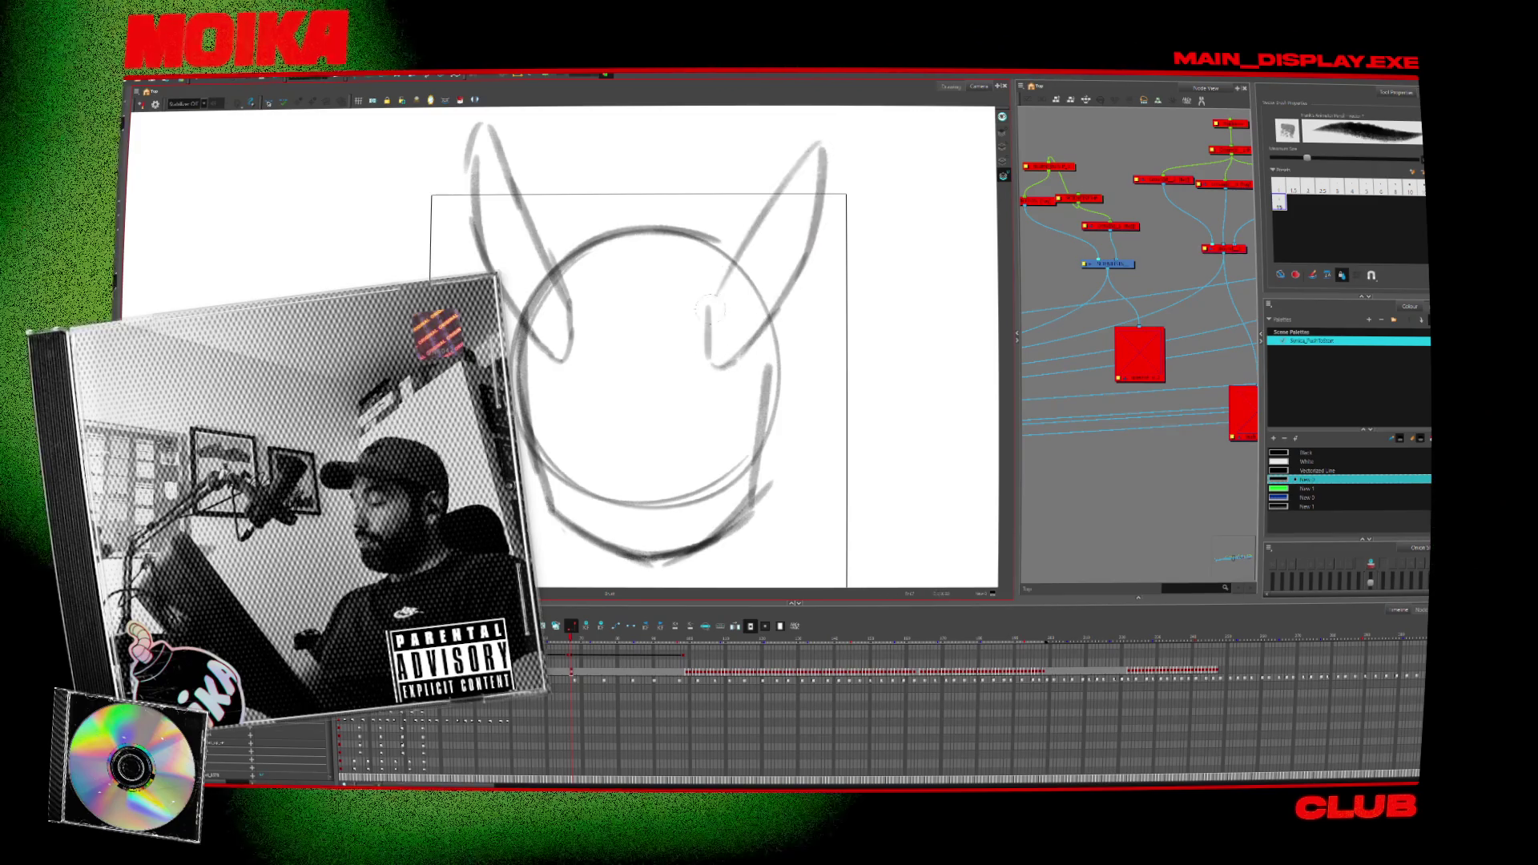
# Move the left horn into a more upright position and brush an arc across the head top.
pyautogui.hotkey('alt', 's')
pyautogui.click(548, 205)
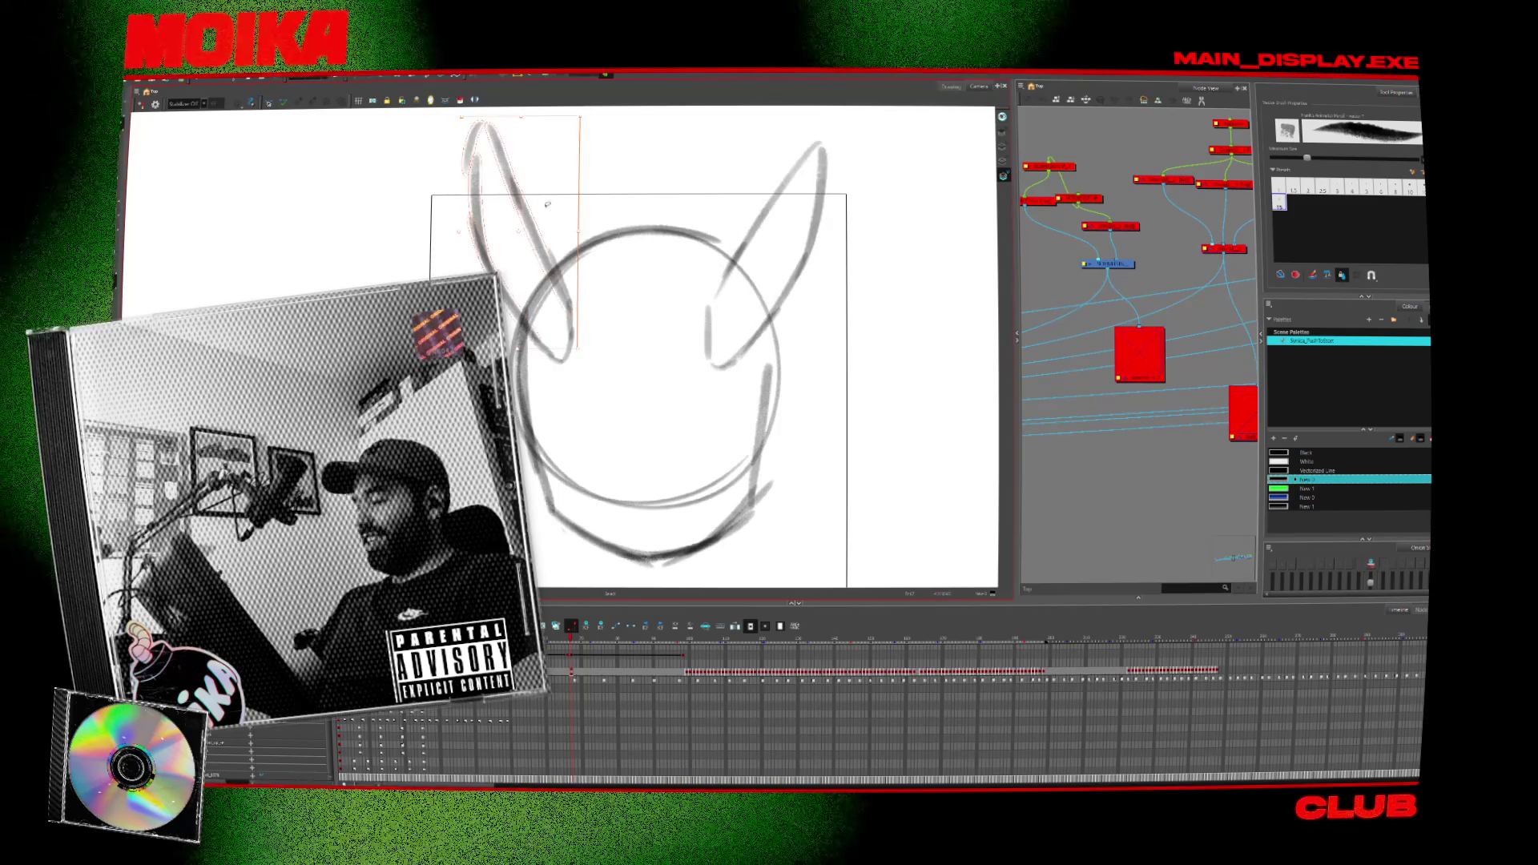
pyautogui.moveTo(548, 205); pyautogui.dragTo(560, 225)
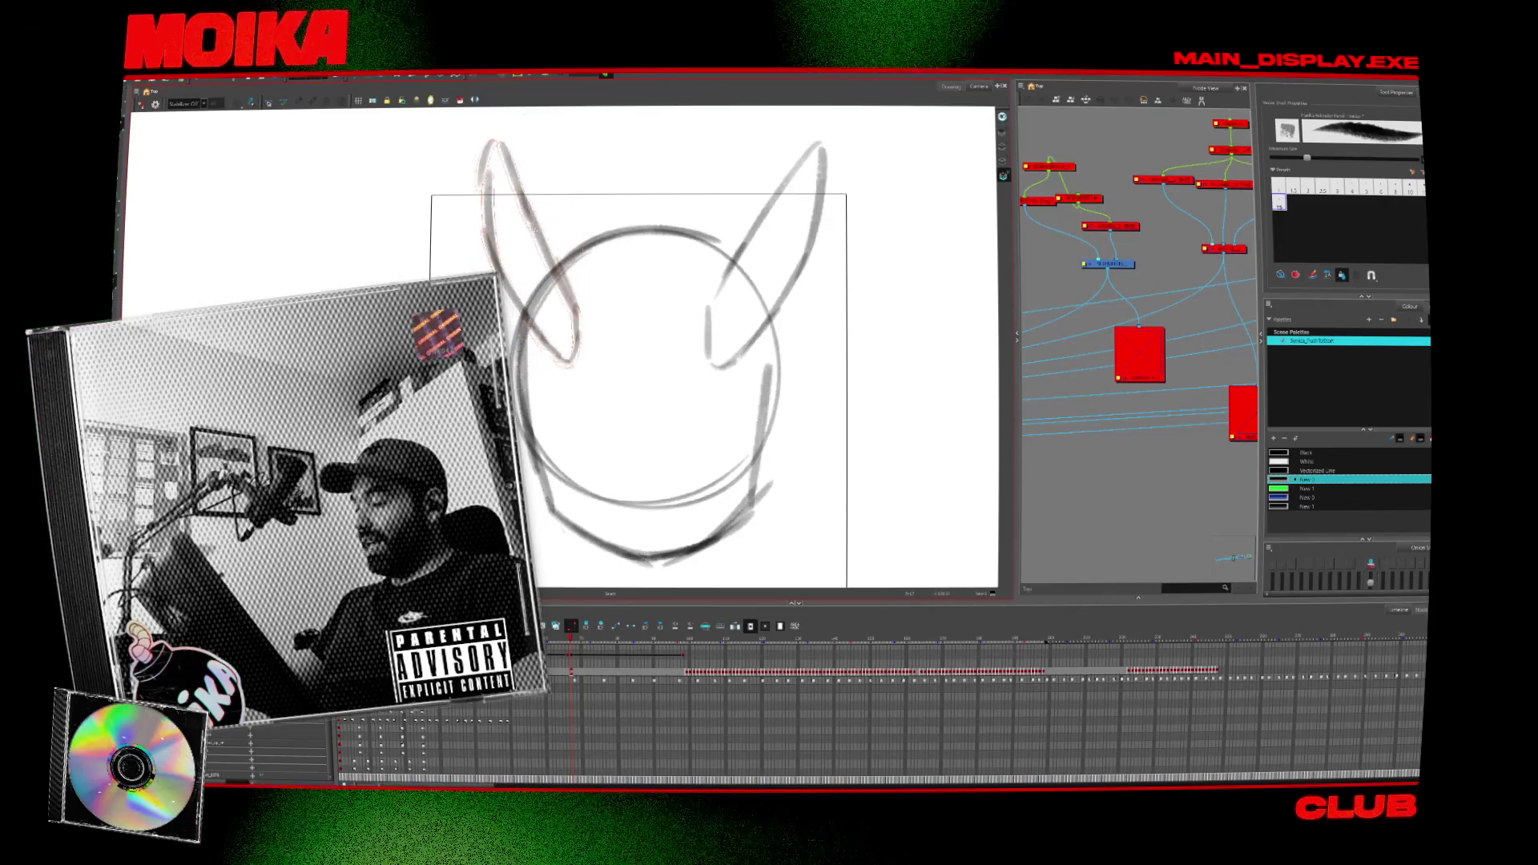
pyautogui.moveTo(669, 303); pyautogui.dragTo(675, 310)
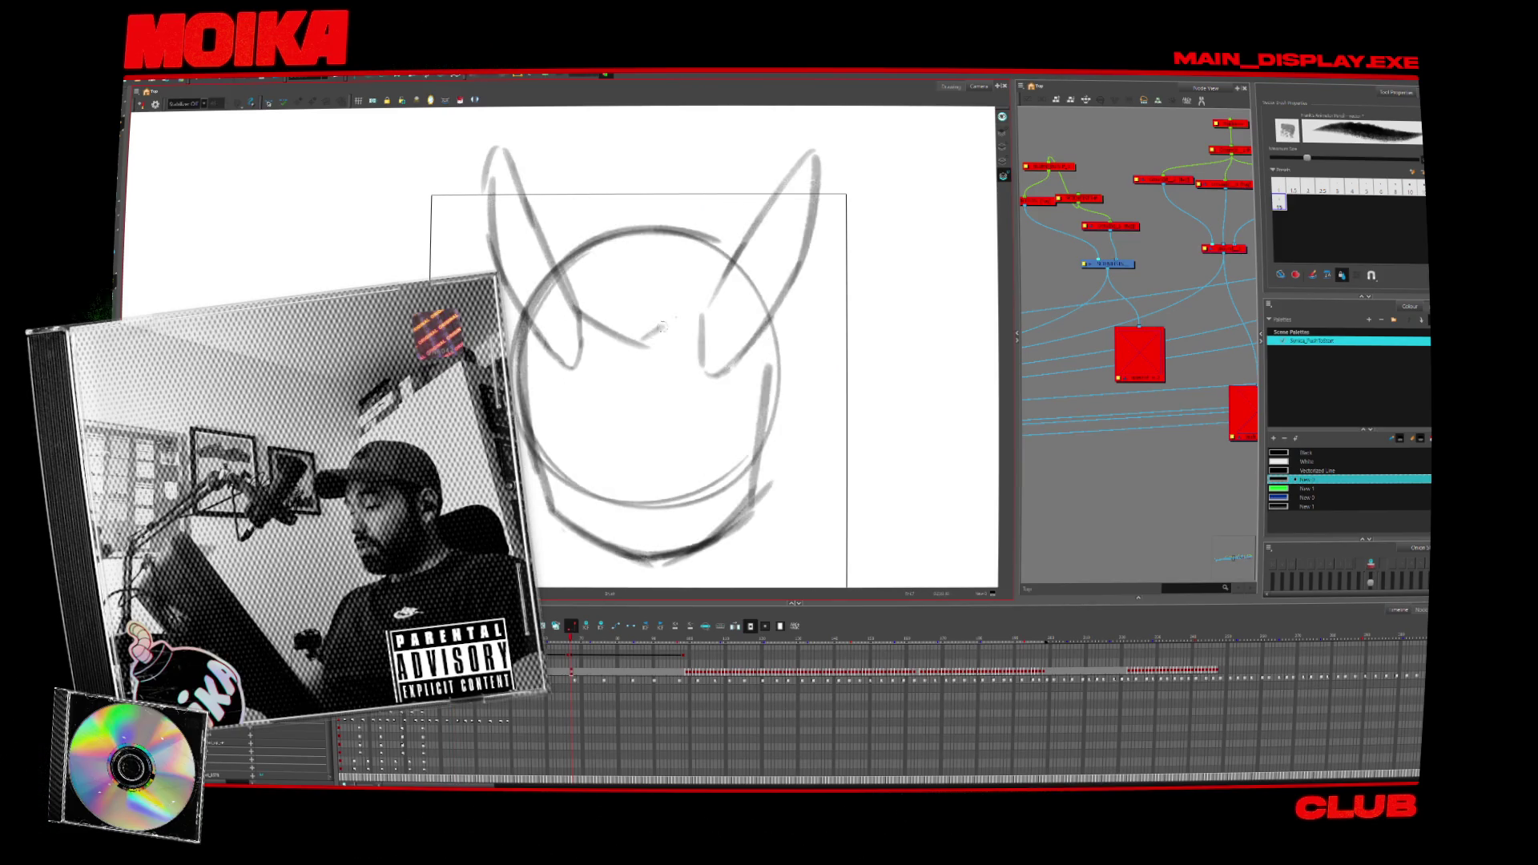
pyautogui.moveTo(661, 327)
pyautogui.mouseDown()
pyautogui.moveTo(717, 290)
pyautogui.moveTo(597, 156)
pyautogui.moveTo(633, 209)
pyautogui.mouseUp()
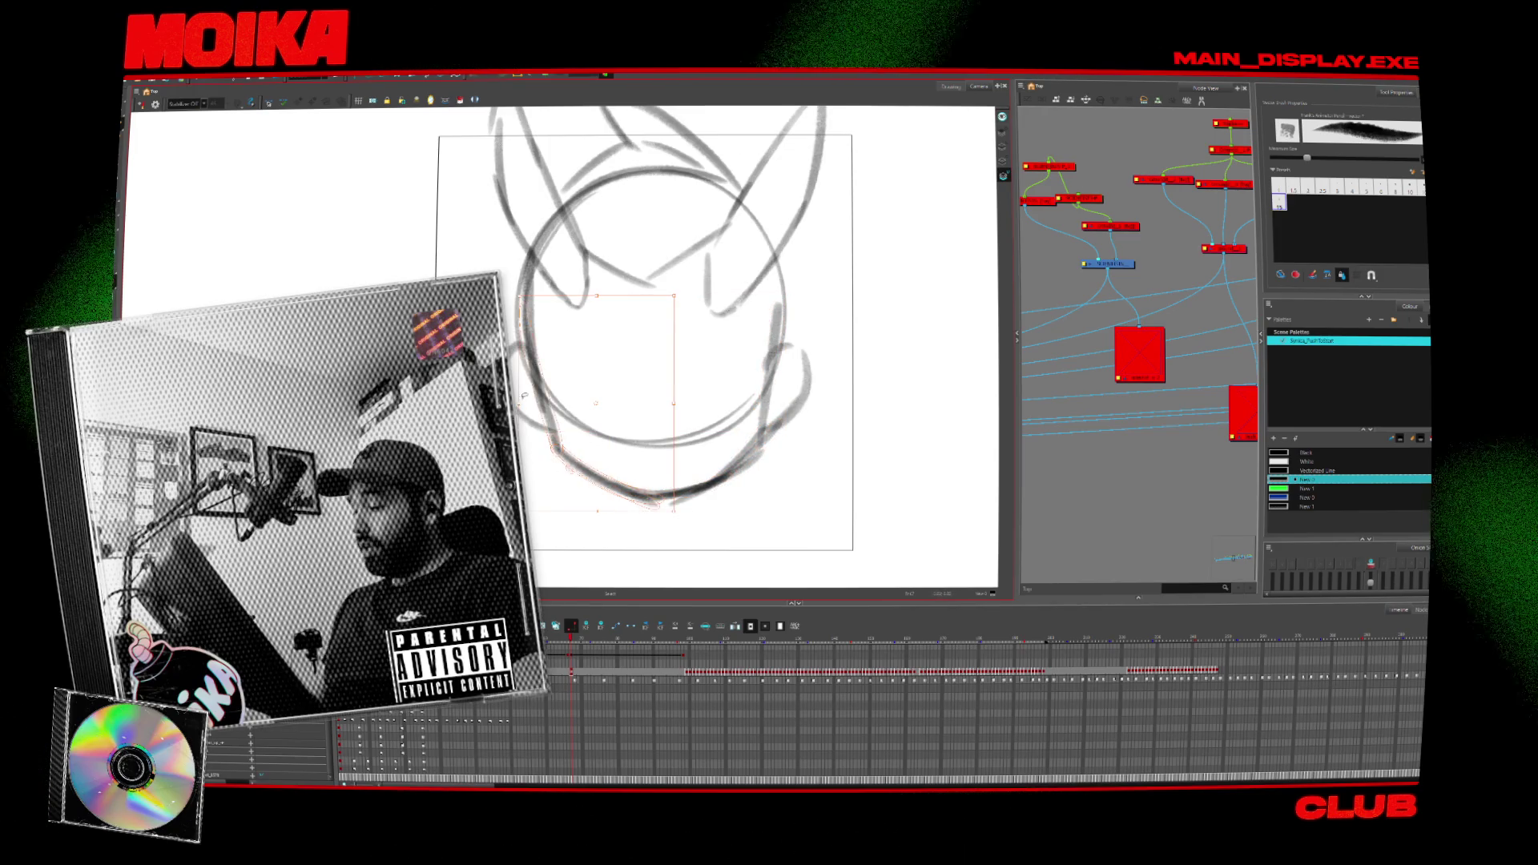
# Remove the chin loop and the head's construction circle.
pyautogui.hotkey('alt', 'b')
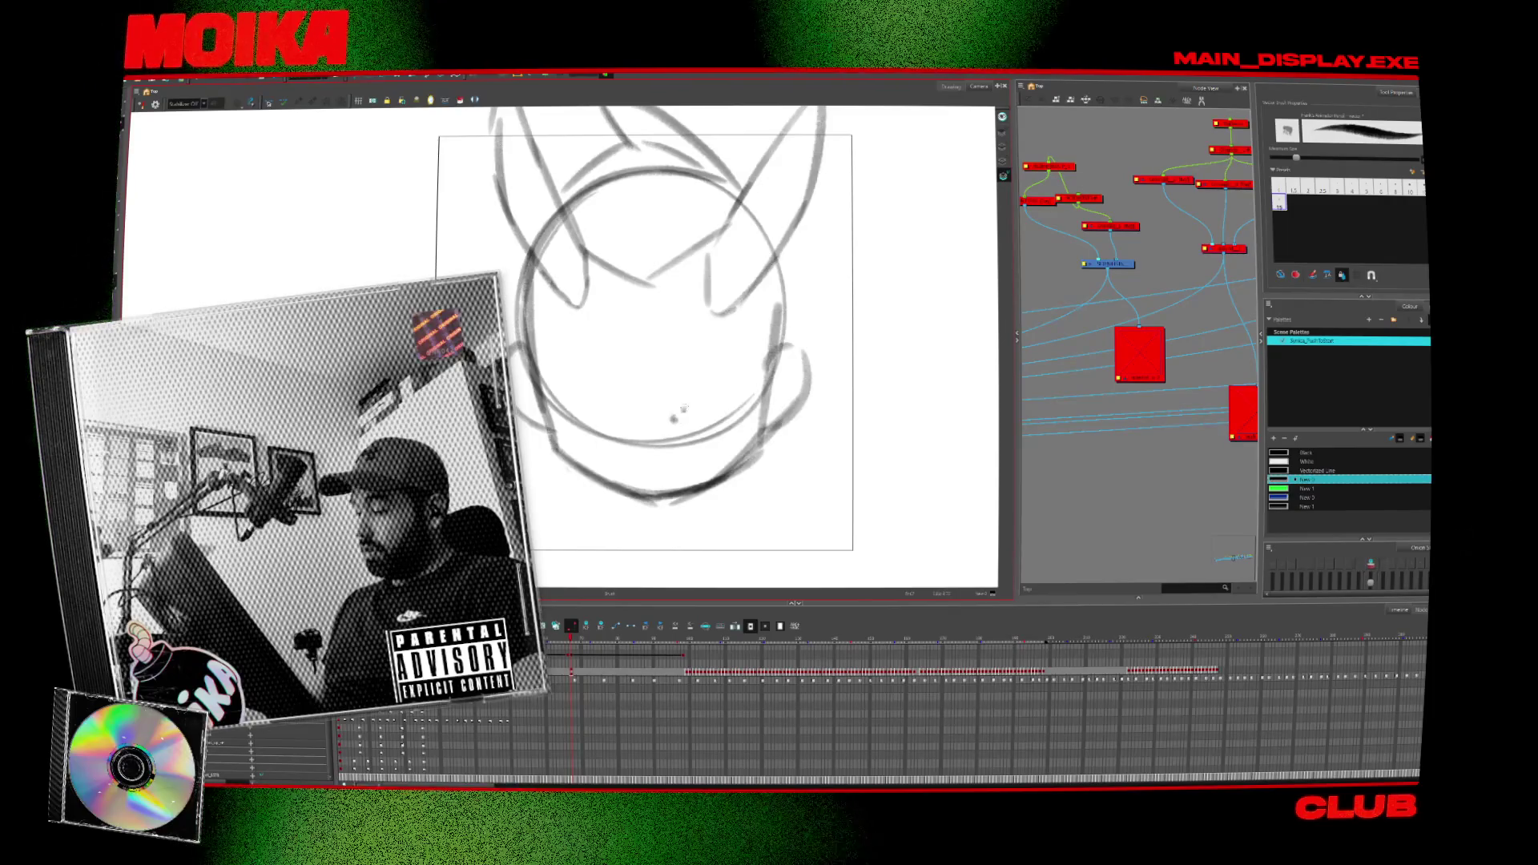
pyautogui.moveTo(746, 381); pyautogui.dragTo(747, 386)
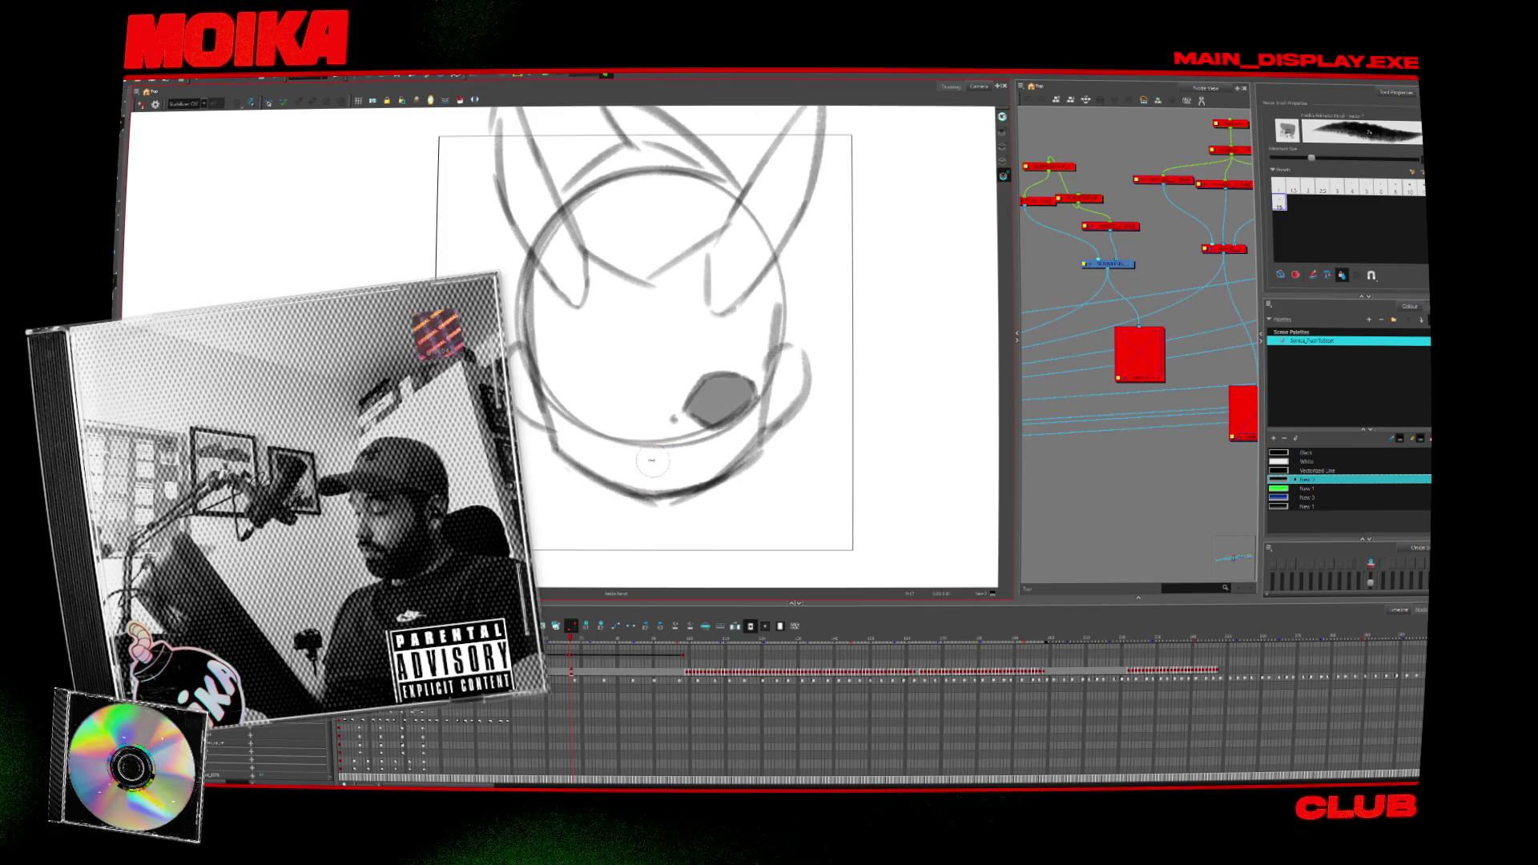
pyautogui.hotkey('ctrl', 'z')
pyautogui.hotkey('ctrl', 'z')
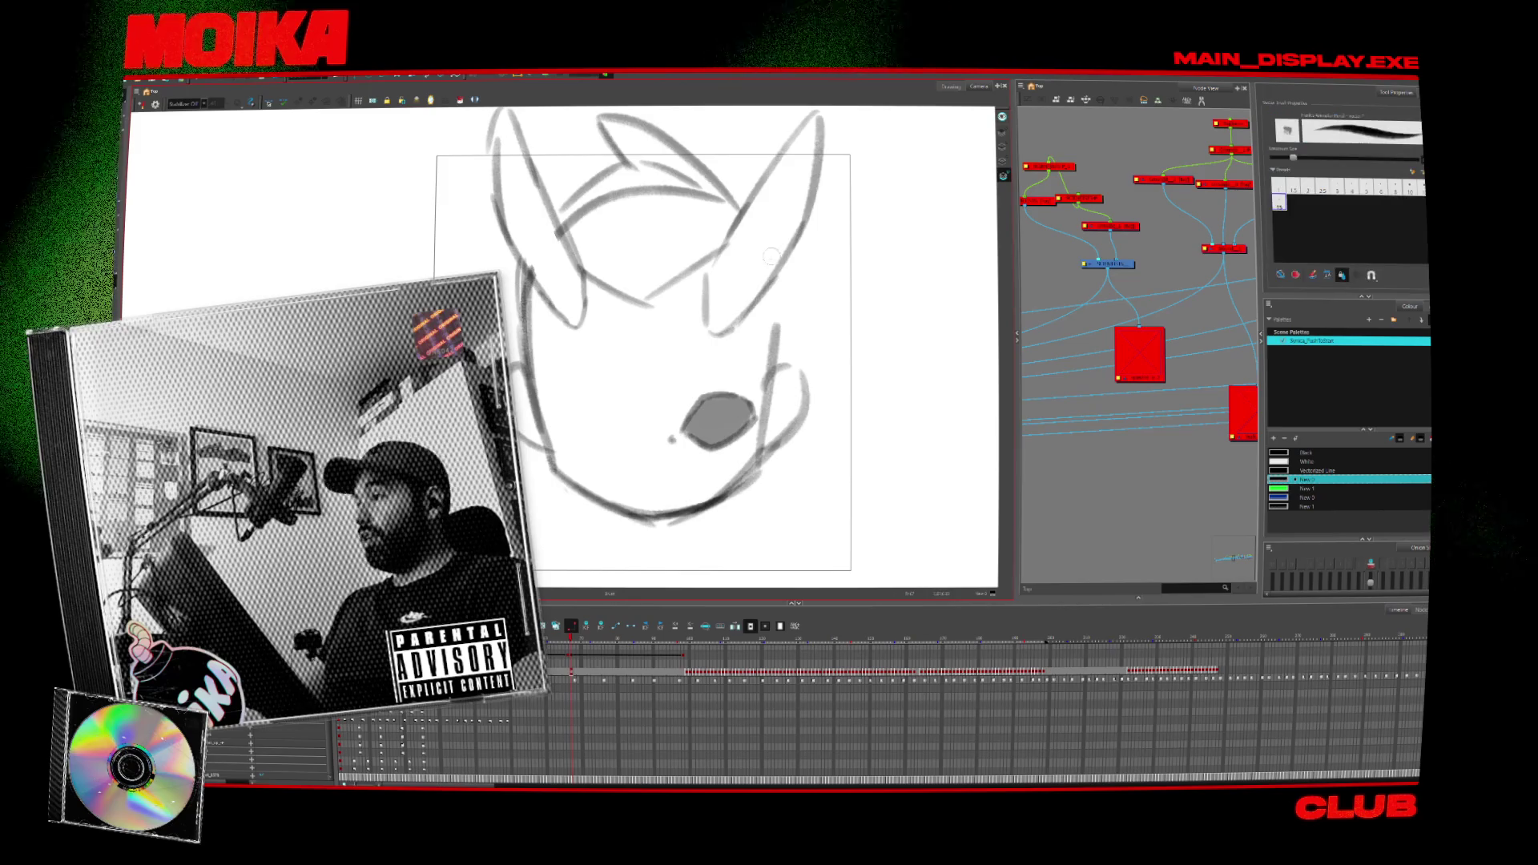
# Brush a short stroke on the head's right side and a small oval with inner detail on the face.
pyautogui.moveTo(773, 317); pyautogui.dragTo(771, 255)
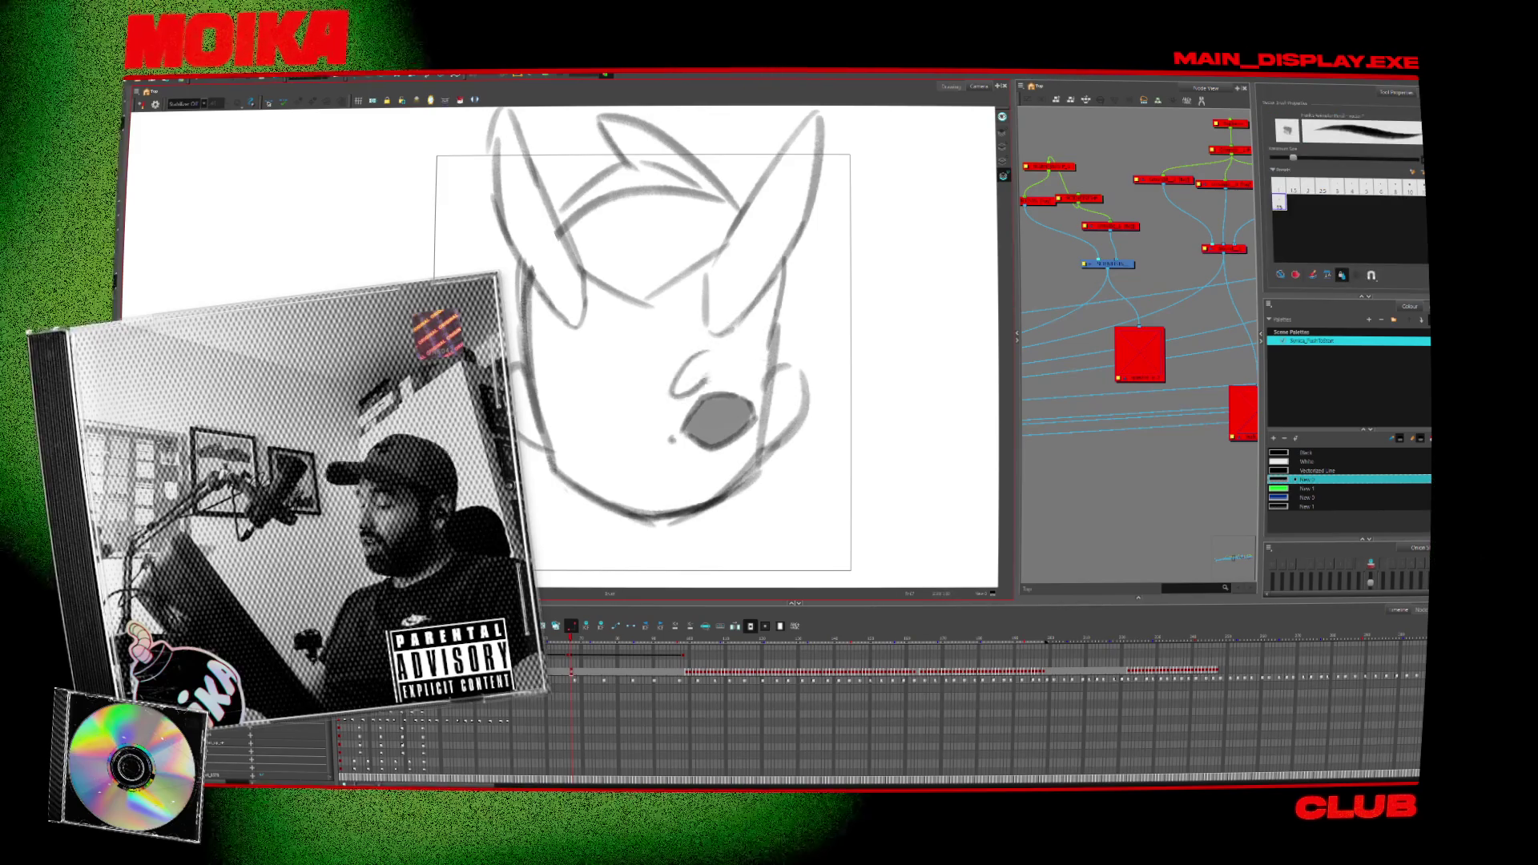
pyautogui.moveTo(679, 391)
pyautogui.mouseDown()
pyautogui.moveTo(721, 376)
pyautogui.moveTo(705, 351)
pyautogui.mouseUp()
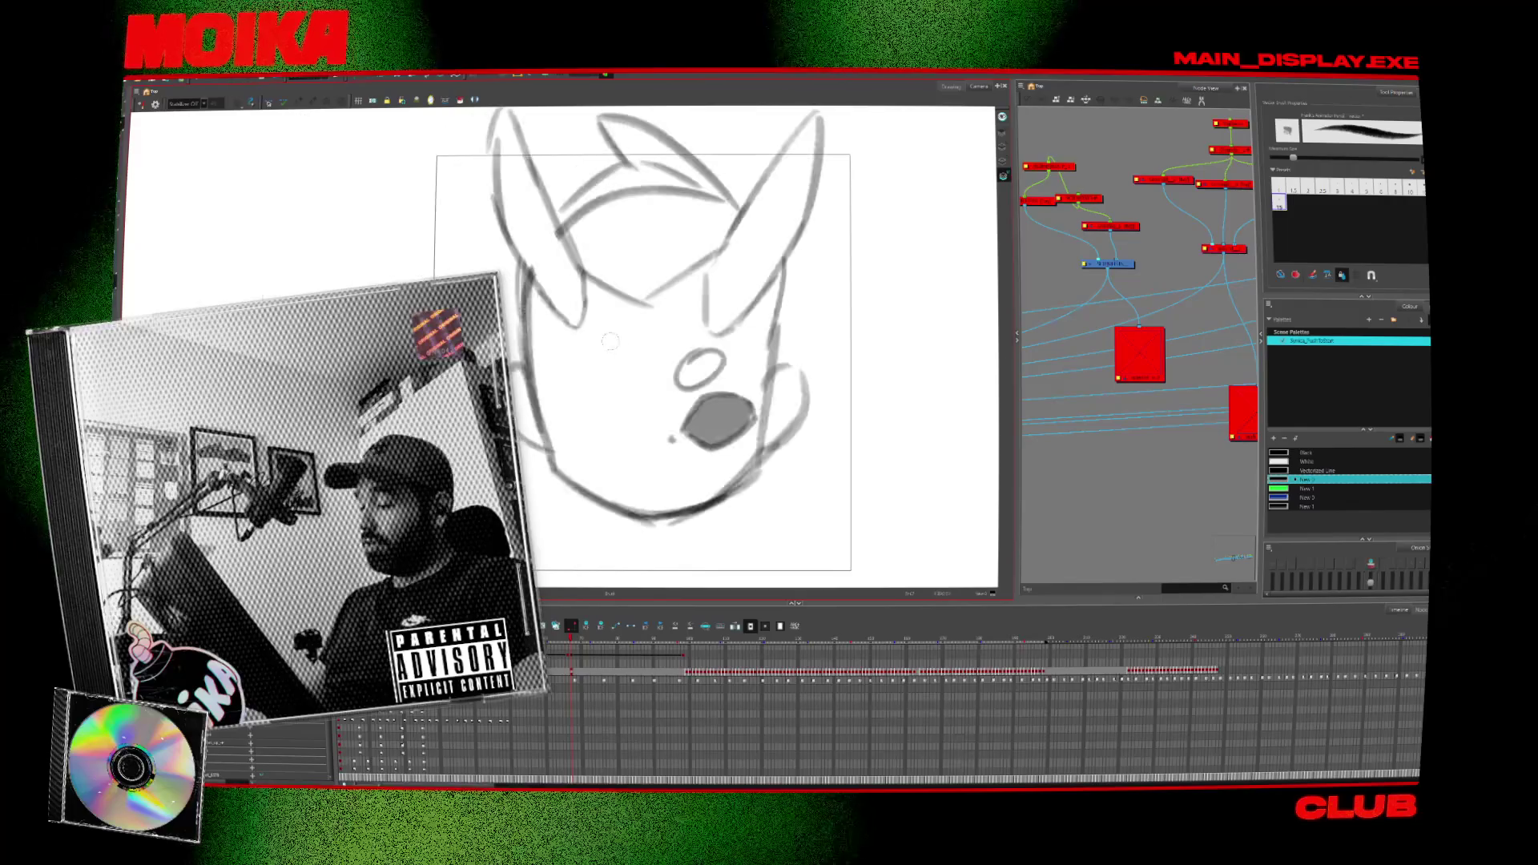
pyautogui.moveTo(686, 365); pyautogui.dragTo(702, 374)
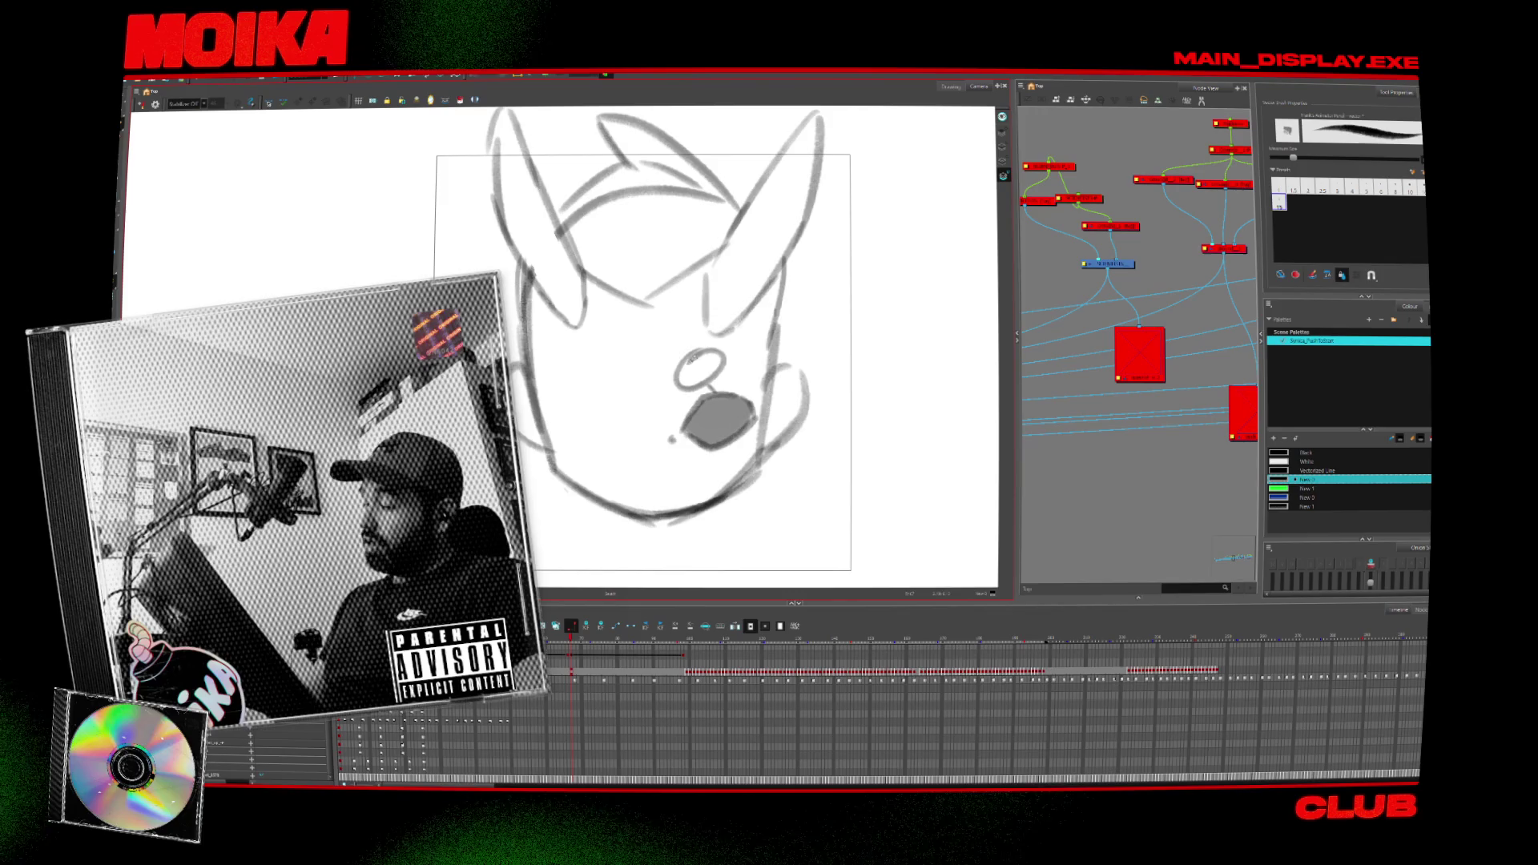
# Toggle the mirrored view to check proportions, then frame the whole face.
pyautogui.press('4')
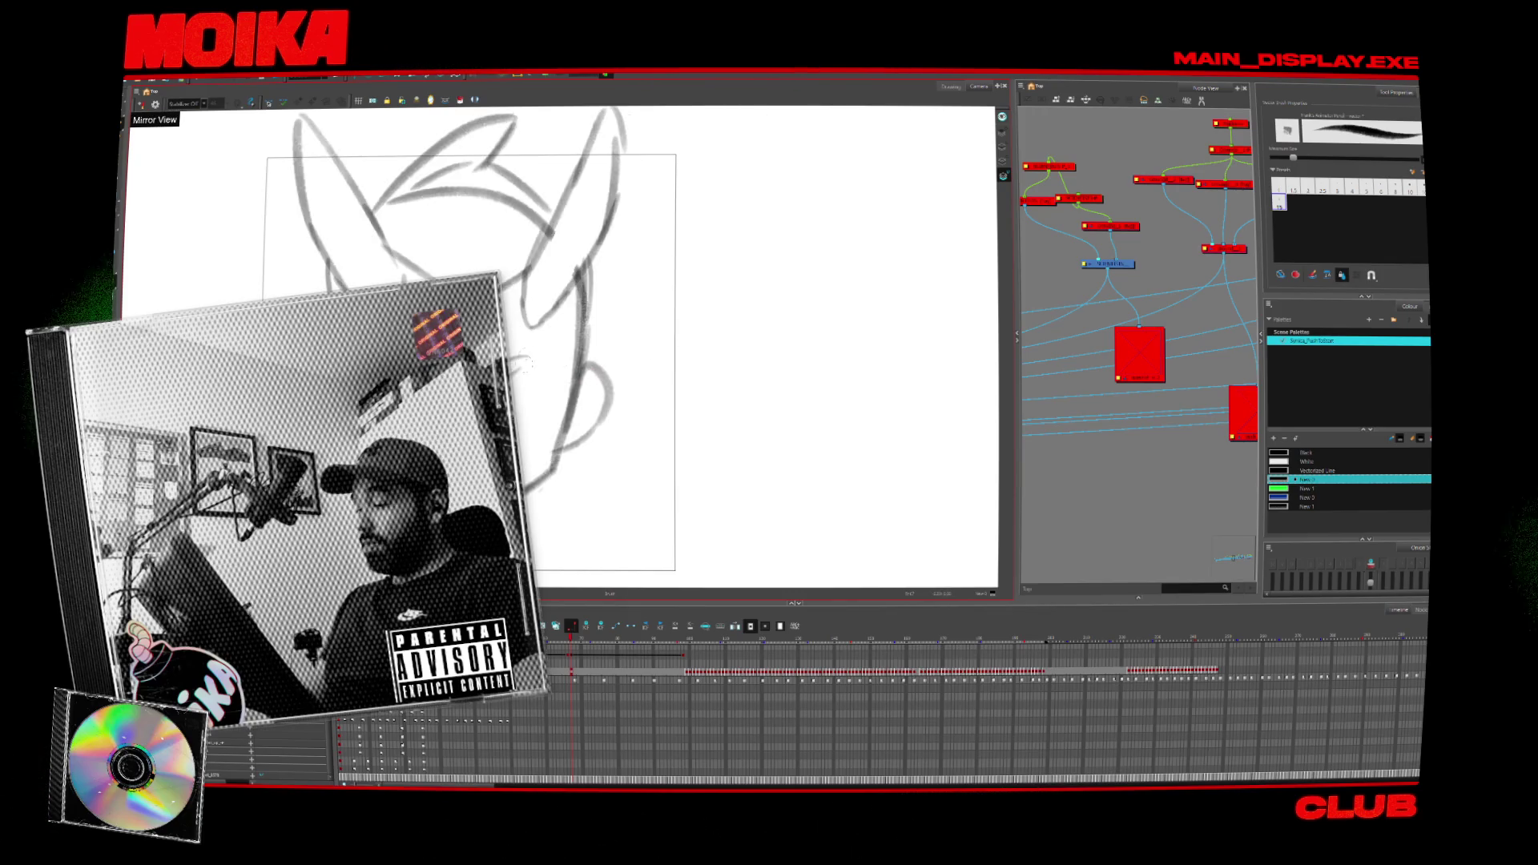
pyautogui.press('4')
pyautogui.press('4')
pyautogui.press('4')
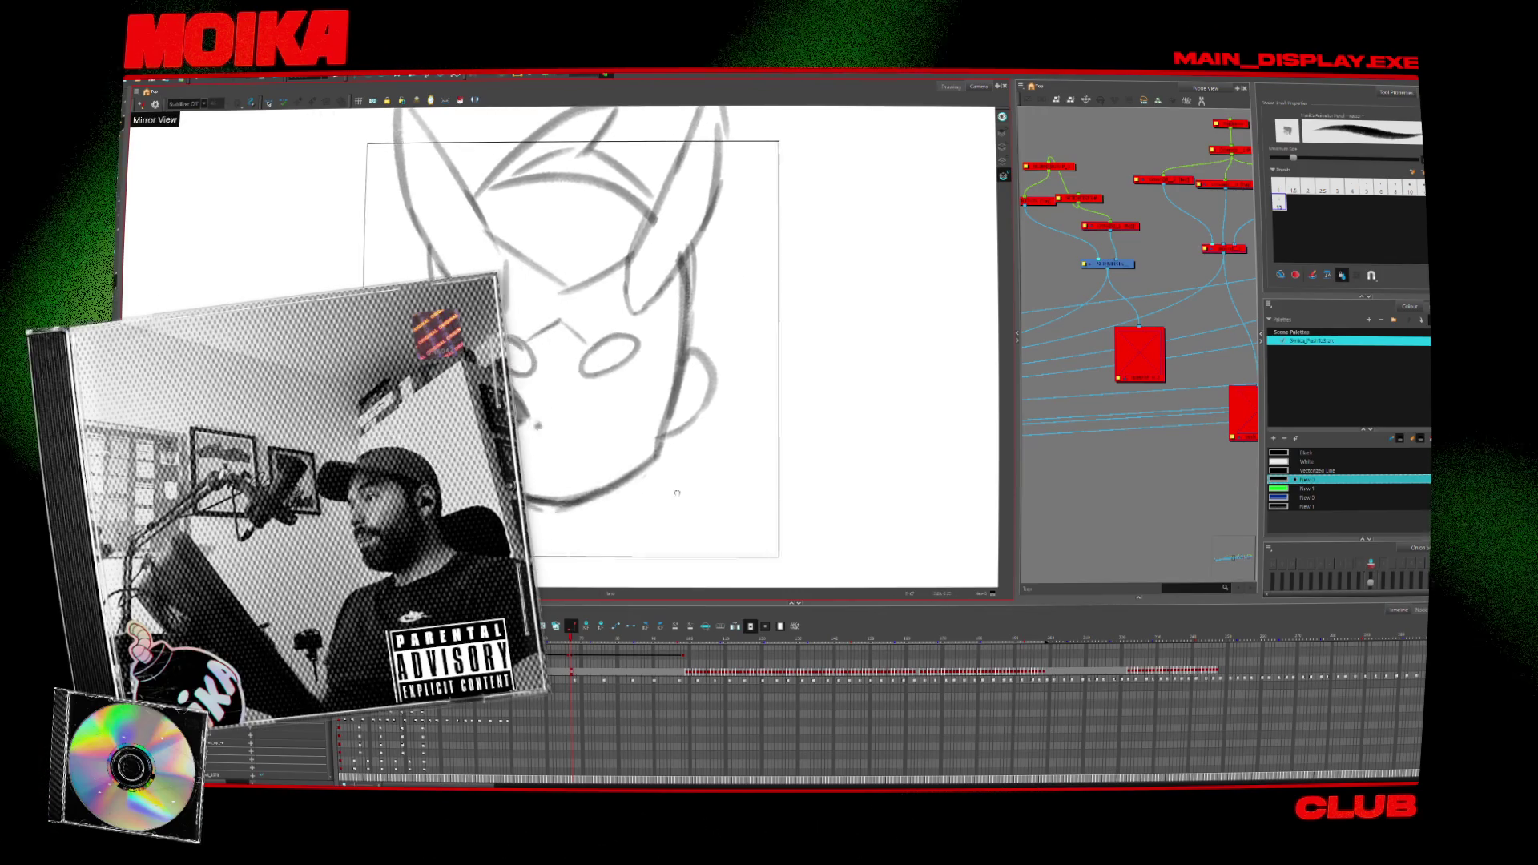
pyautogui.moveTo(677, 493); pyautogui.dragTo(696, 495)
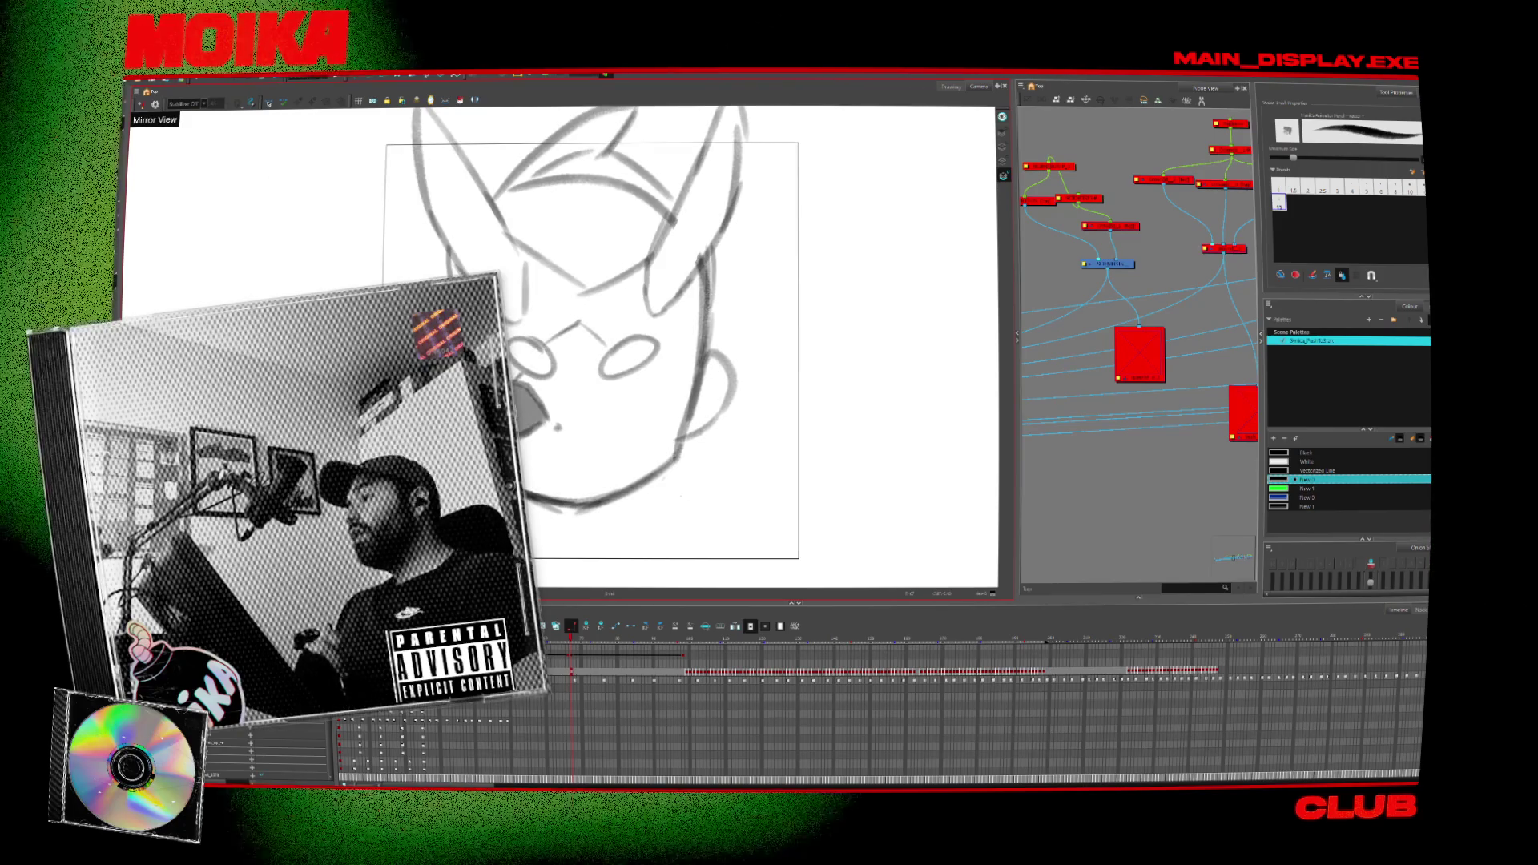
pyautogui.moveTo(677, 492); pyautogui.dragTo(727, 487)
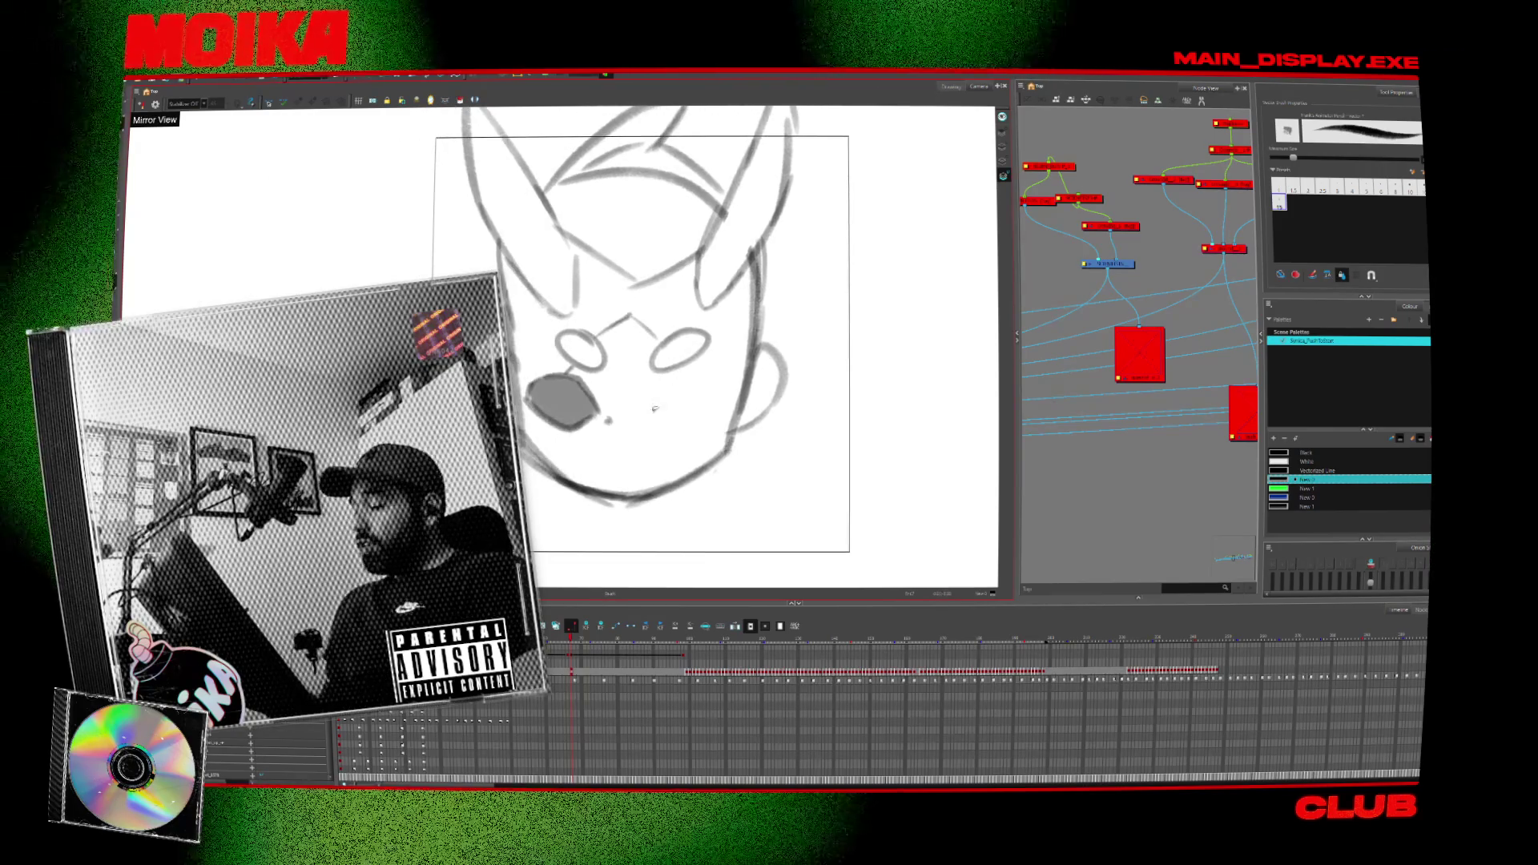
# Brush the second eye area, remove the stray stroke, and add a stroke below the left eye.
pyautogui.moveTo(653, 414); pyautogui.dragTo(717, 376)
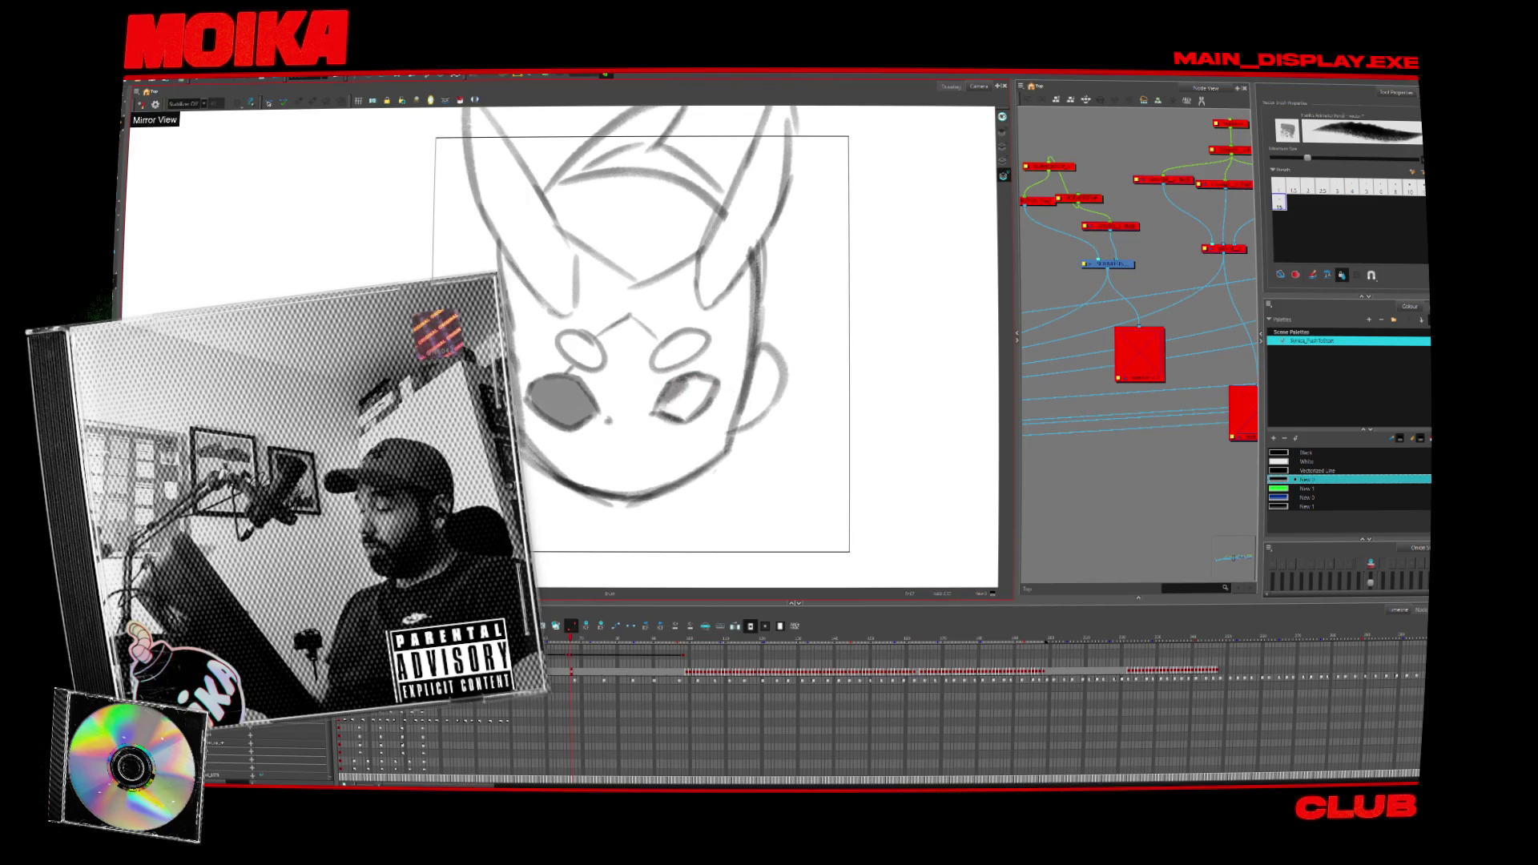
pyautogui.hotkey('ctrl', 'z')
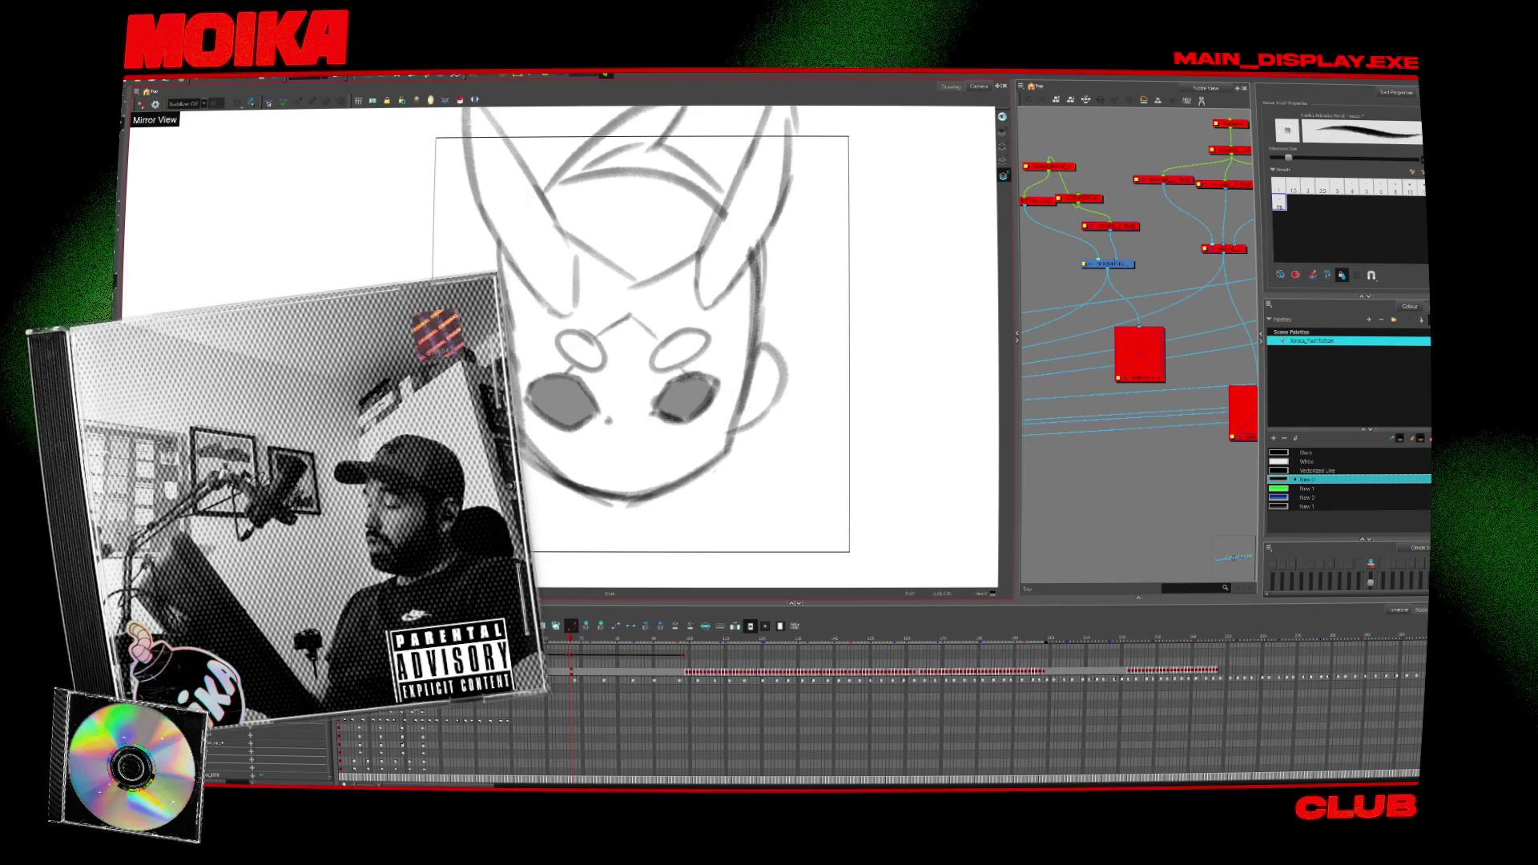
pyautogui.moveTo(545, 420); pyautogui.dragTo(538, 435)
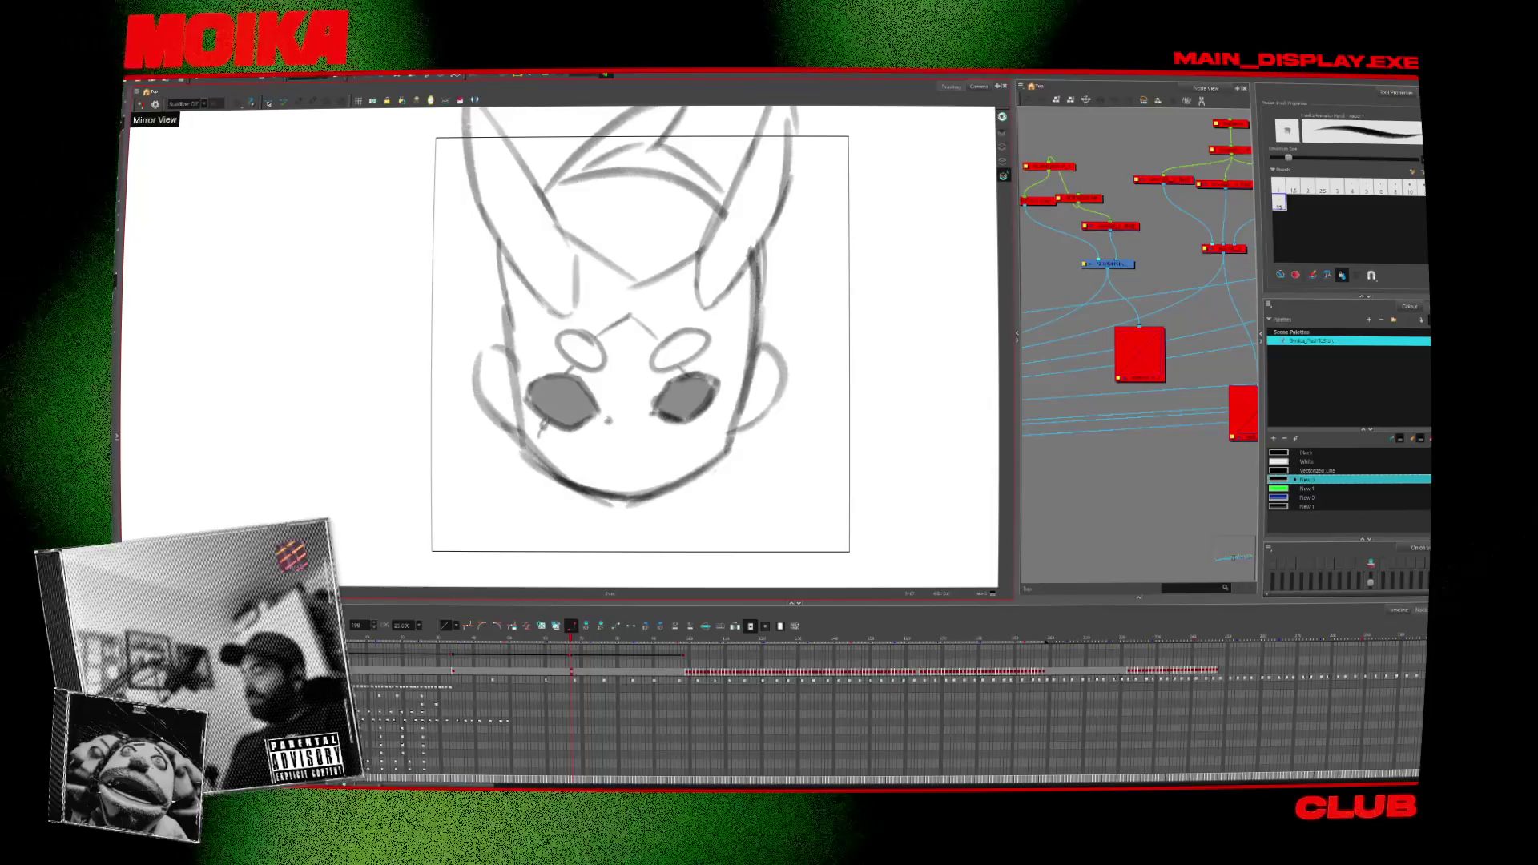
# Draw a zigzag mask edge across the lower face and lasso-select the face strokes.
pyautogui.moveTo(624, 495); pyautogui.dragTo(623, 508)
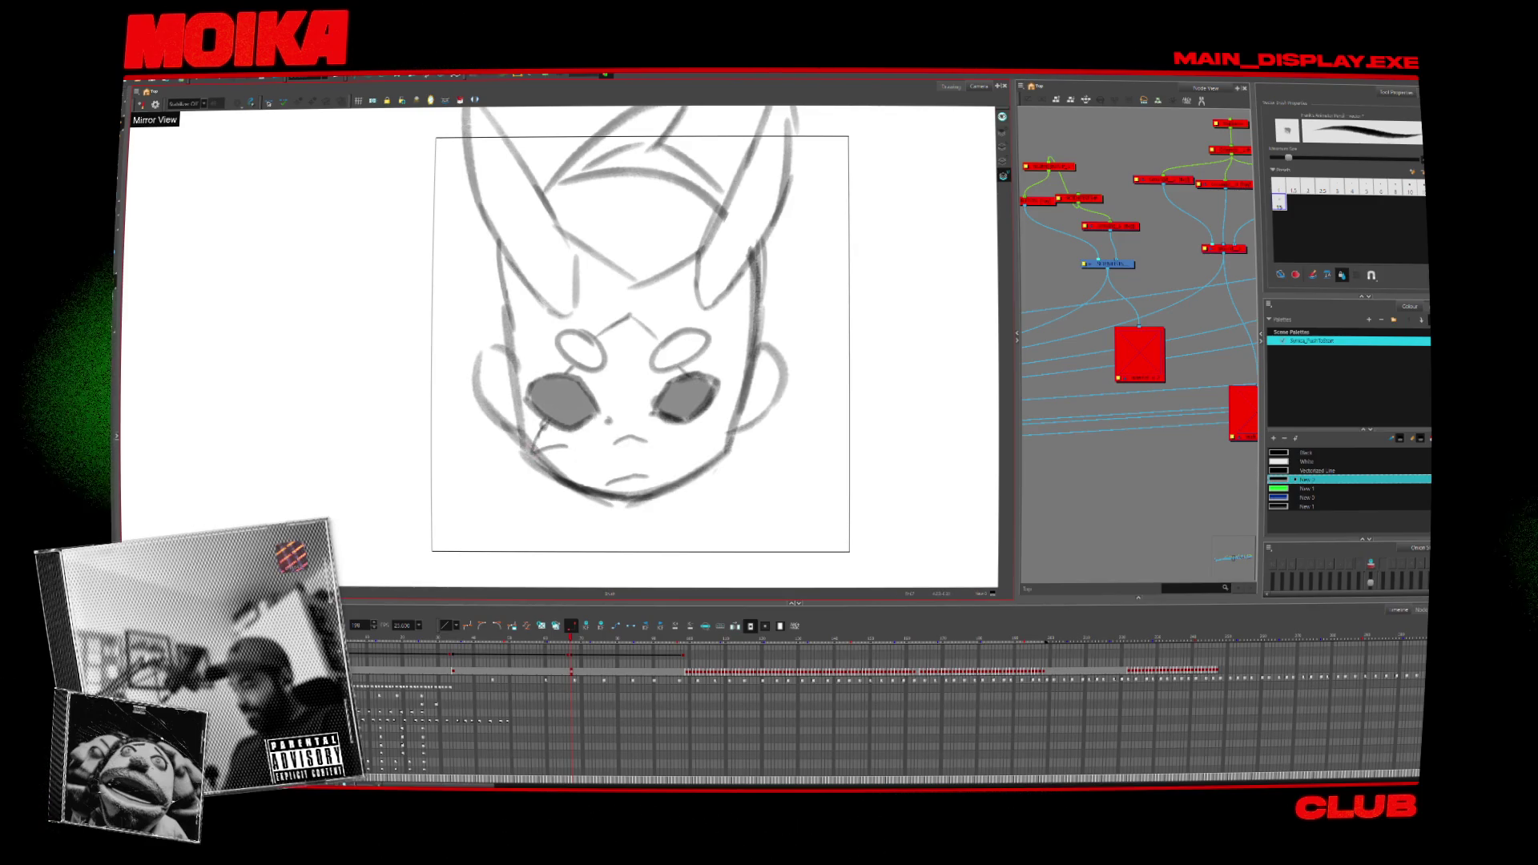
pyautogui.moveTo(530, 445); pyautogui.dragTo(575, 457)
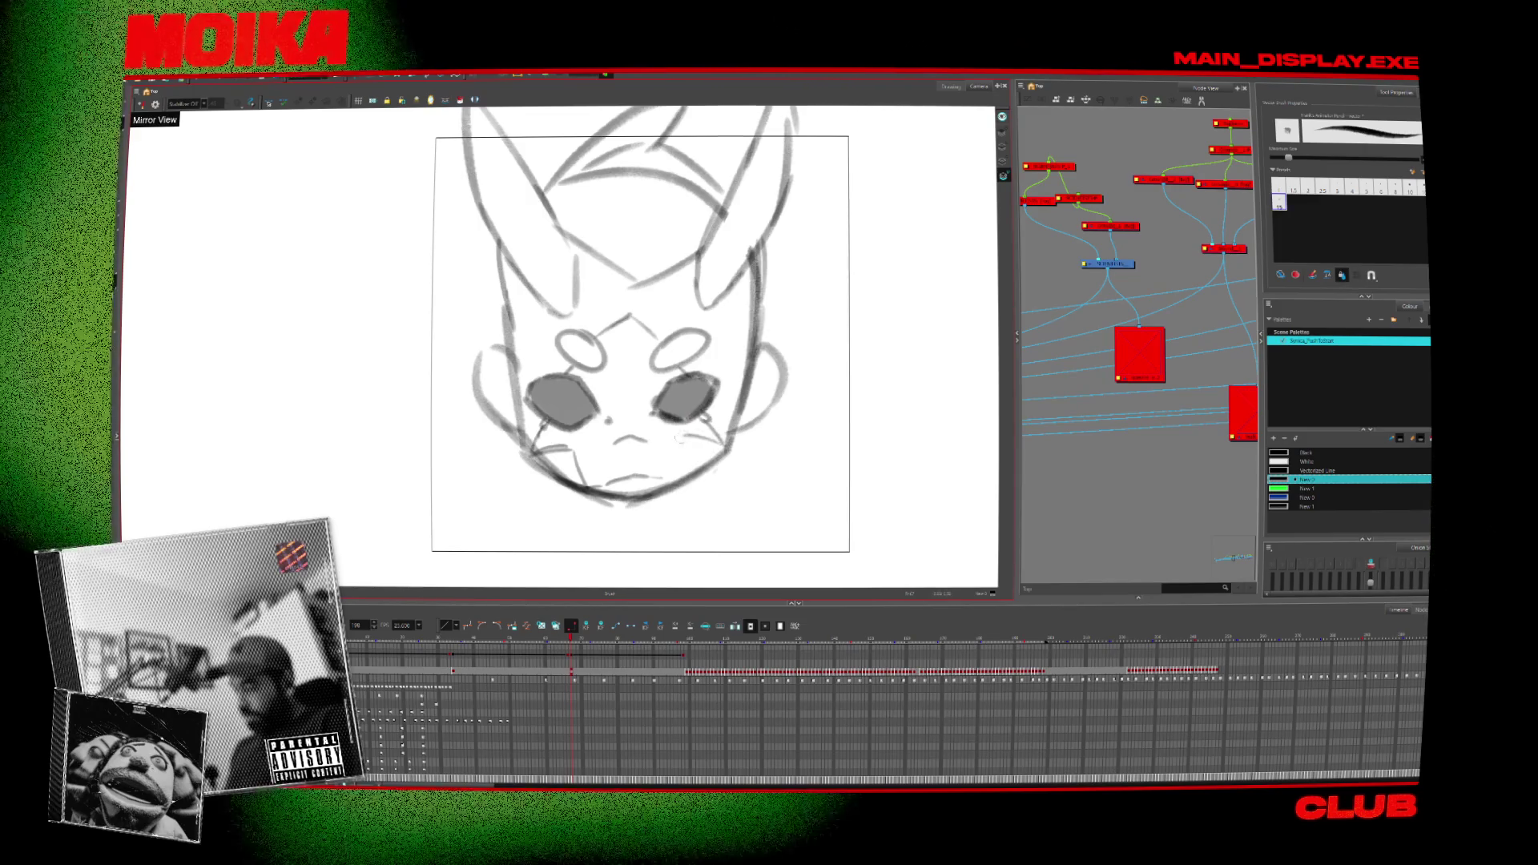
pyautogui.moveTo(705, 424); pyautogui.dragTo(533, 450)
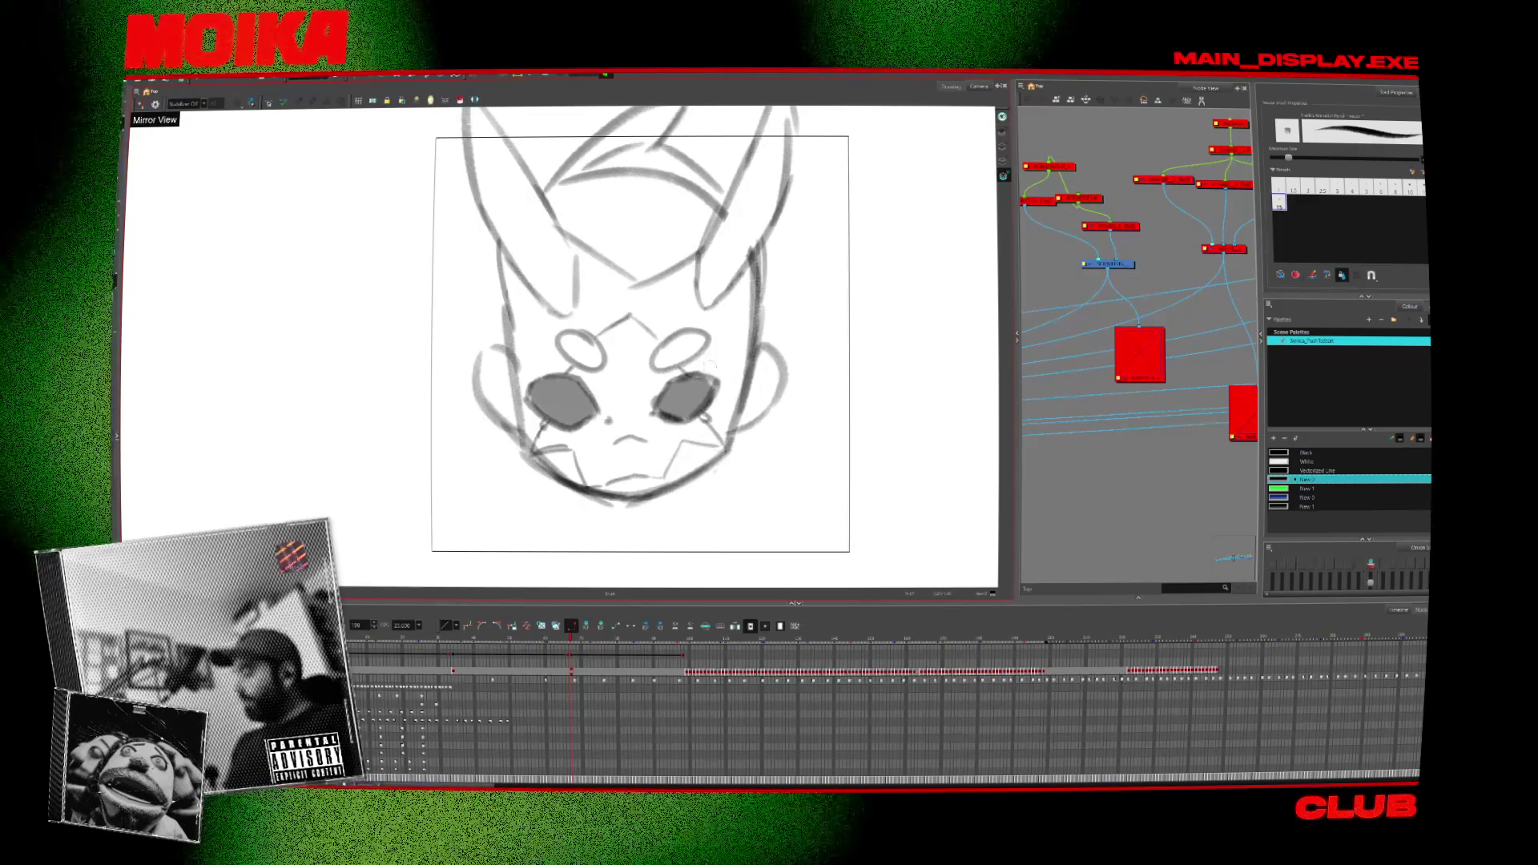
pyautogui.moveTo(572, 337)
pyautogui.mouseDown()
pyautogui.moveTo(689, 308)
pyautogui.moveTo(705, 416)
pyautogui.mouseUp()
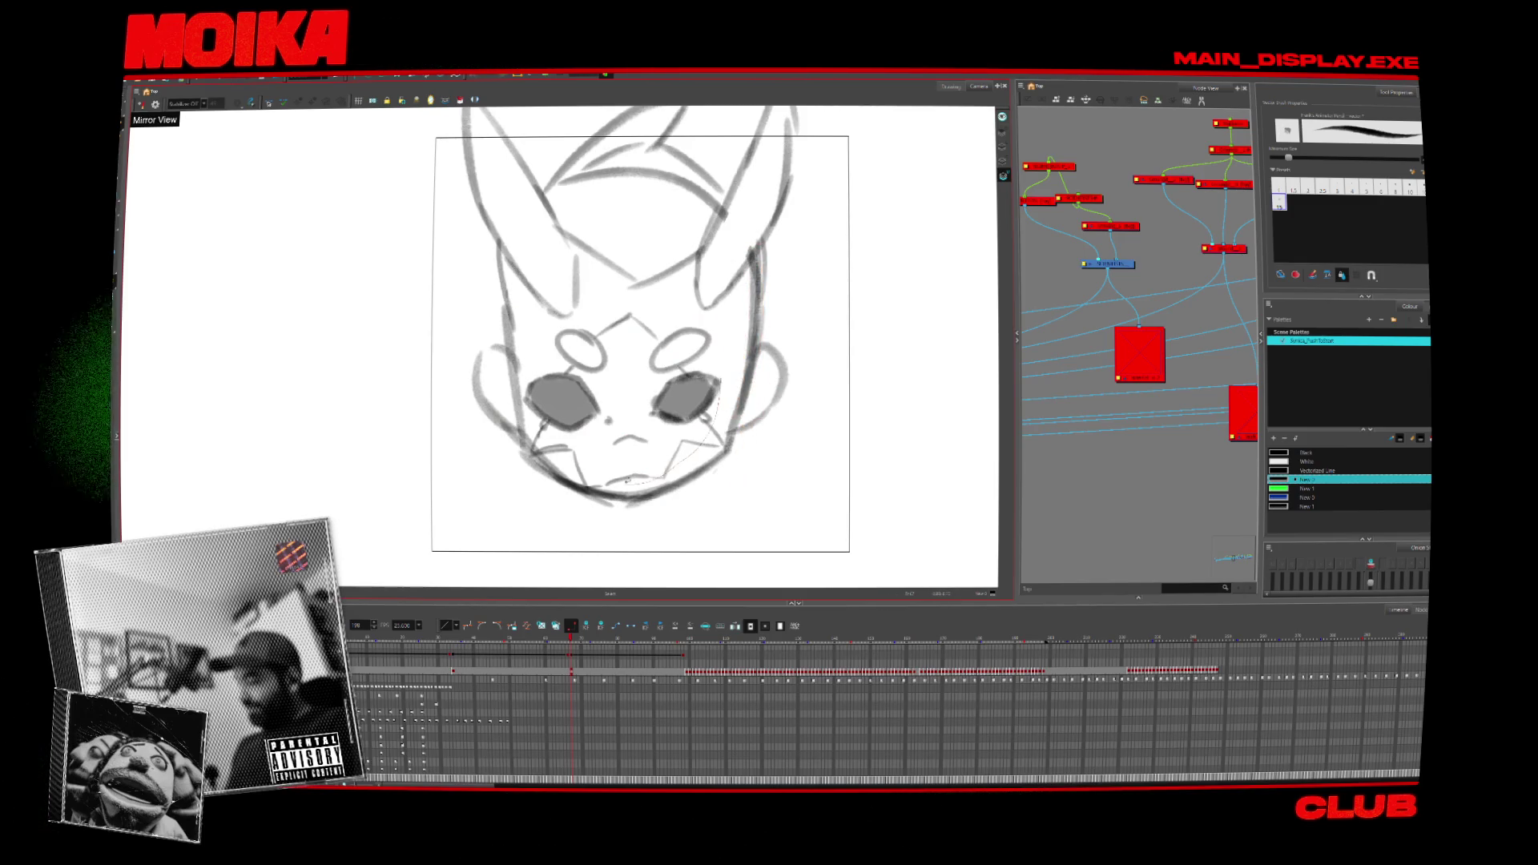
pyautogui.moveTo(561, 454)
pyautogui.mouseDown()
pyautogui.moveTo(504, 312)
pyautogui.moveTo(721, 358)
pyautogui.mouseUp()
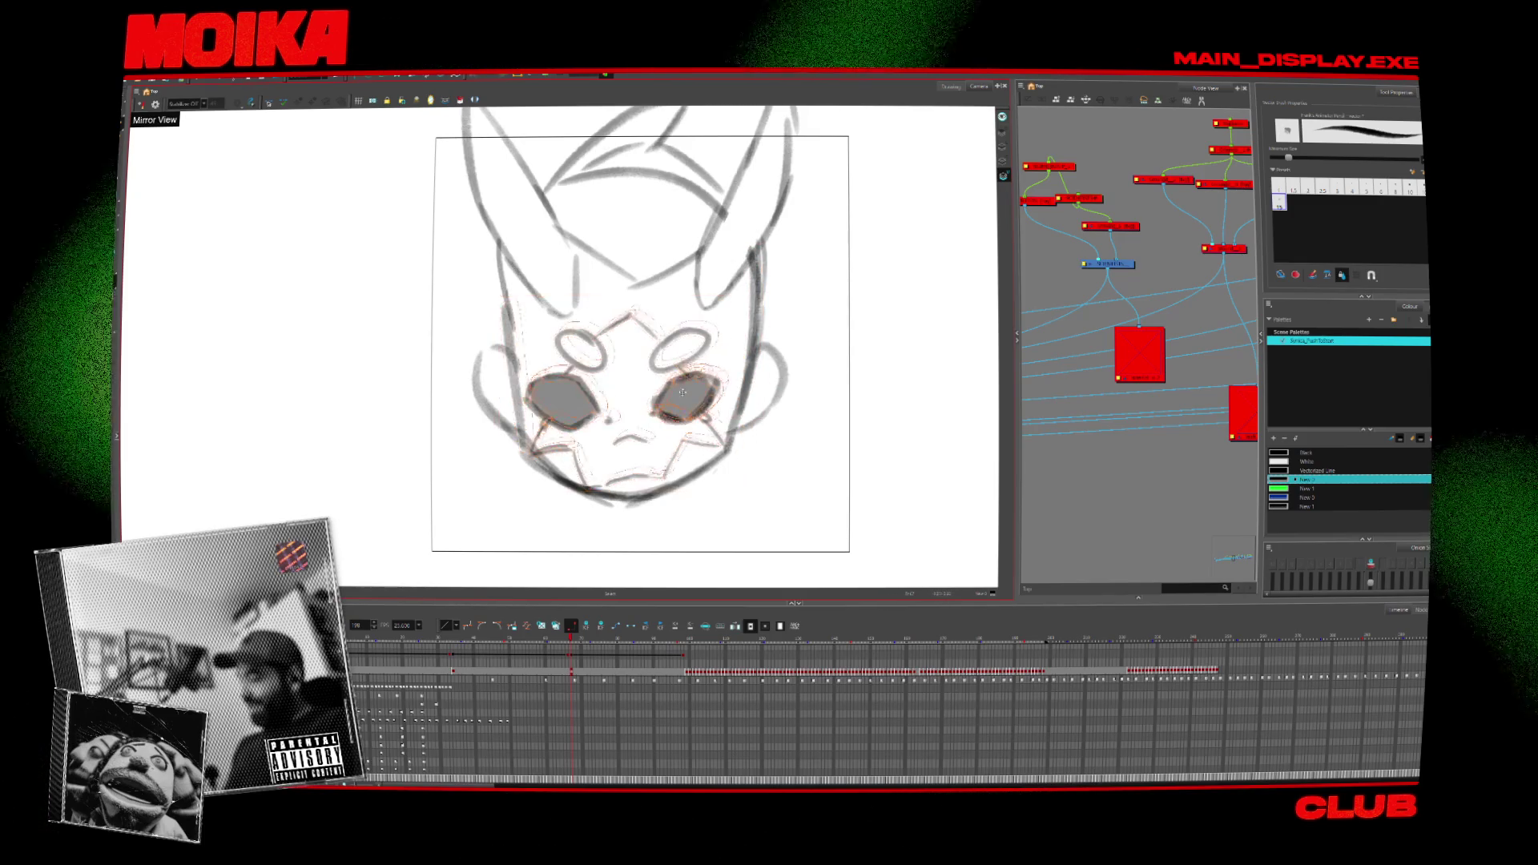
pyautogui.press('Escape')
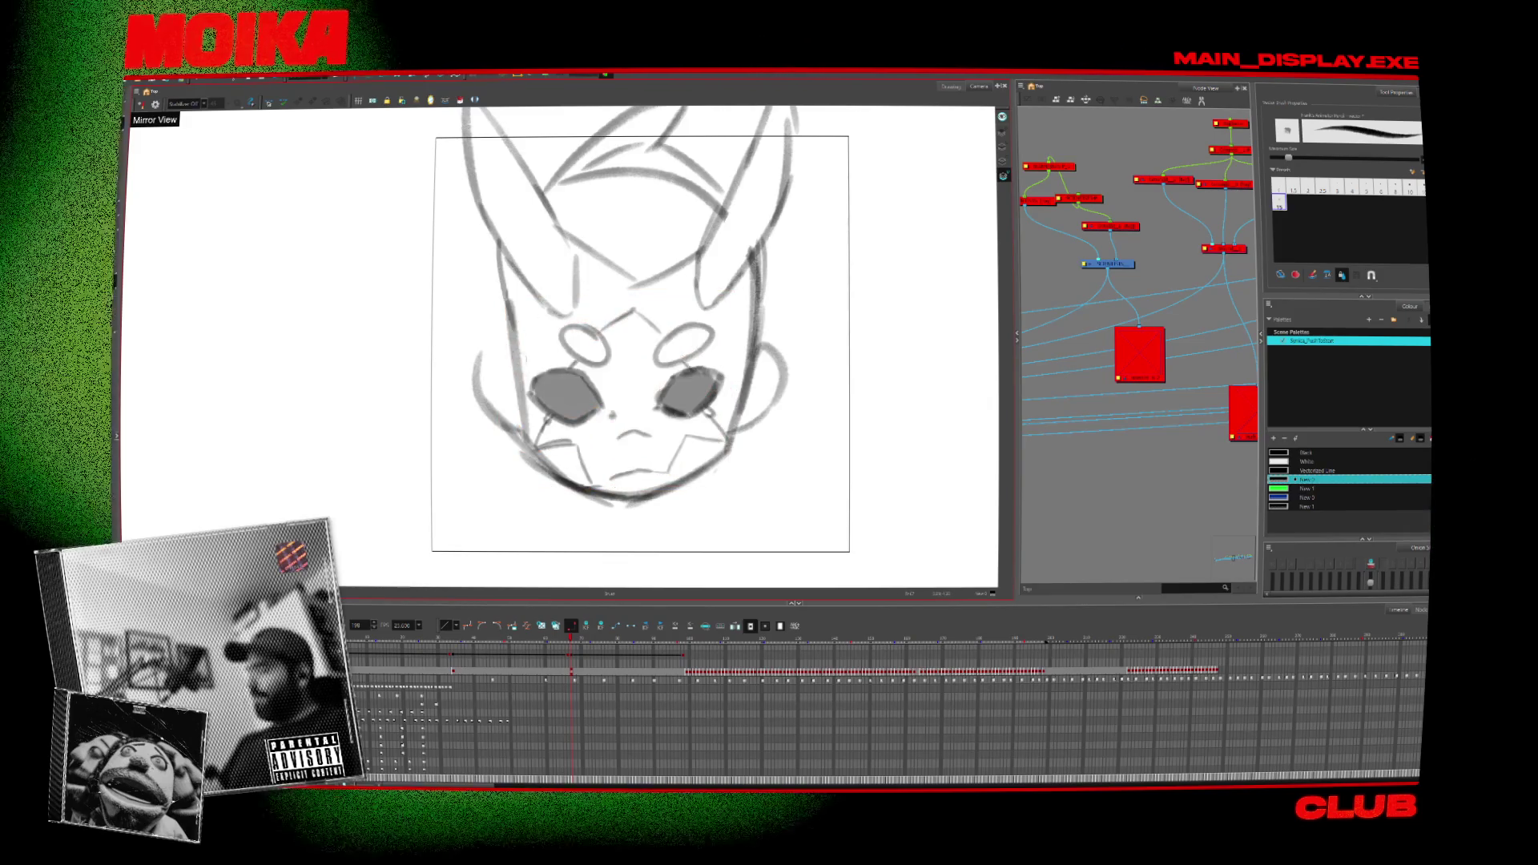
# Thicken the brush size and flip between neighbouring frames to compare.
pyautogui.moveTo(469, 381); pyautogui.dragTo(497, 338)
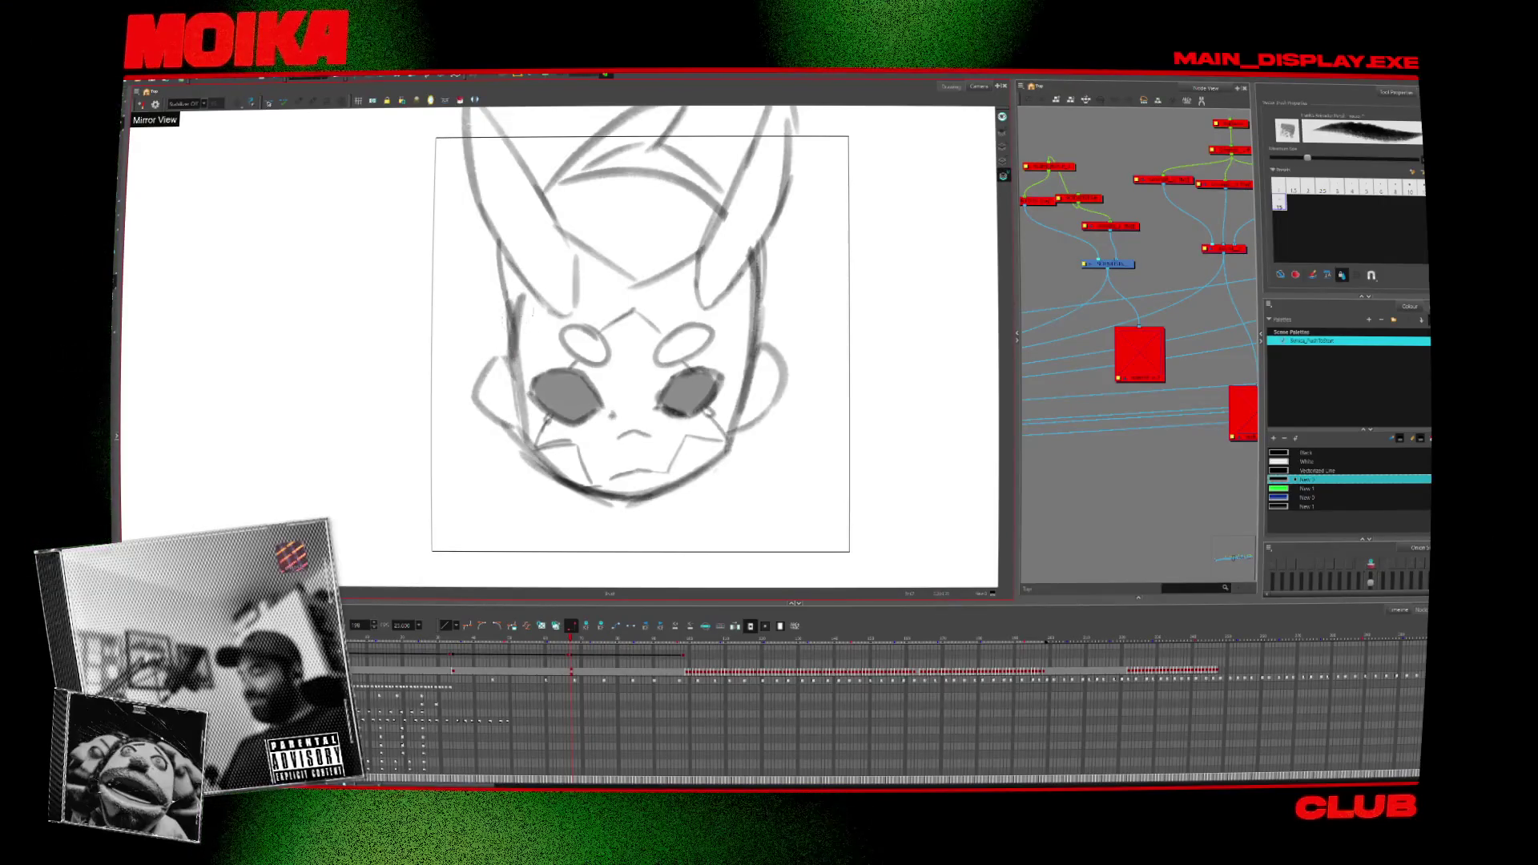
pyautogui.press('.')
pyautogui.press(',')
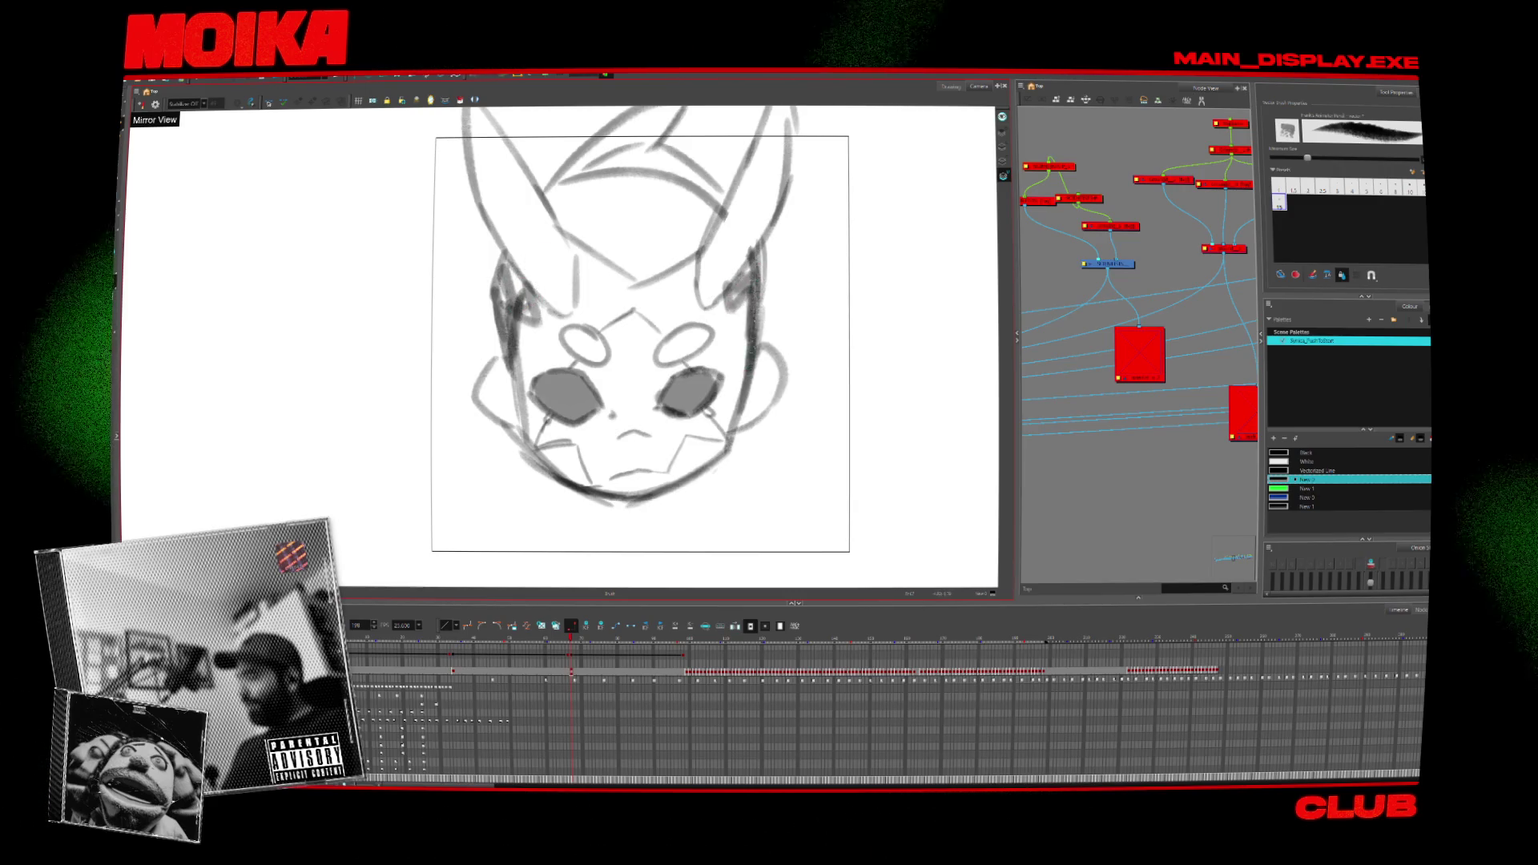
pyautogui.scroll(-1, 641, 345)
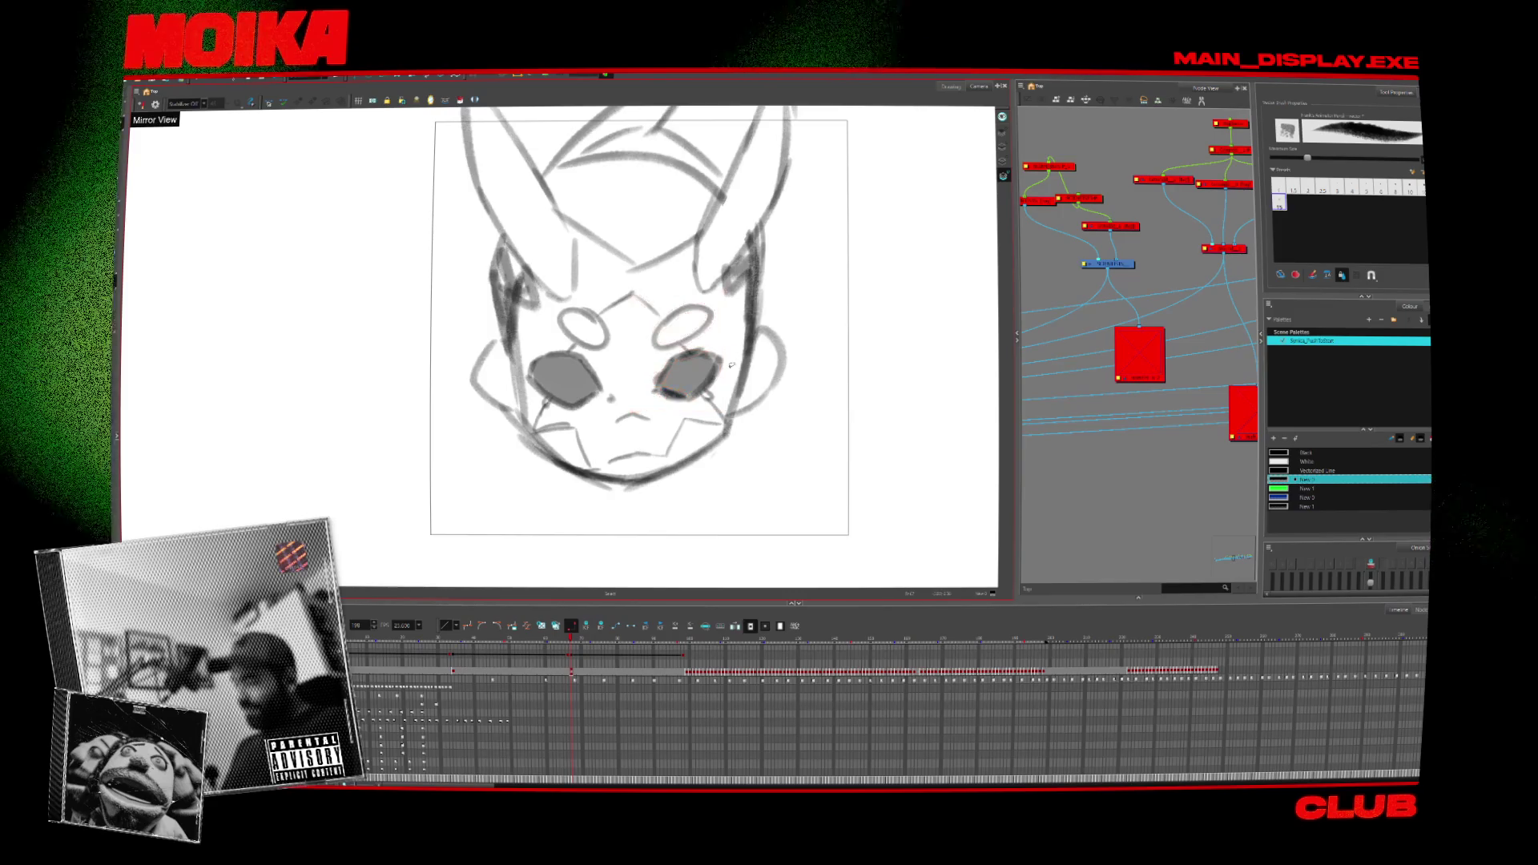
# Add a stroke left of the mouth, then darken the right face outline with the Pencil.
pyautogui.hotkey('alt', 'b')
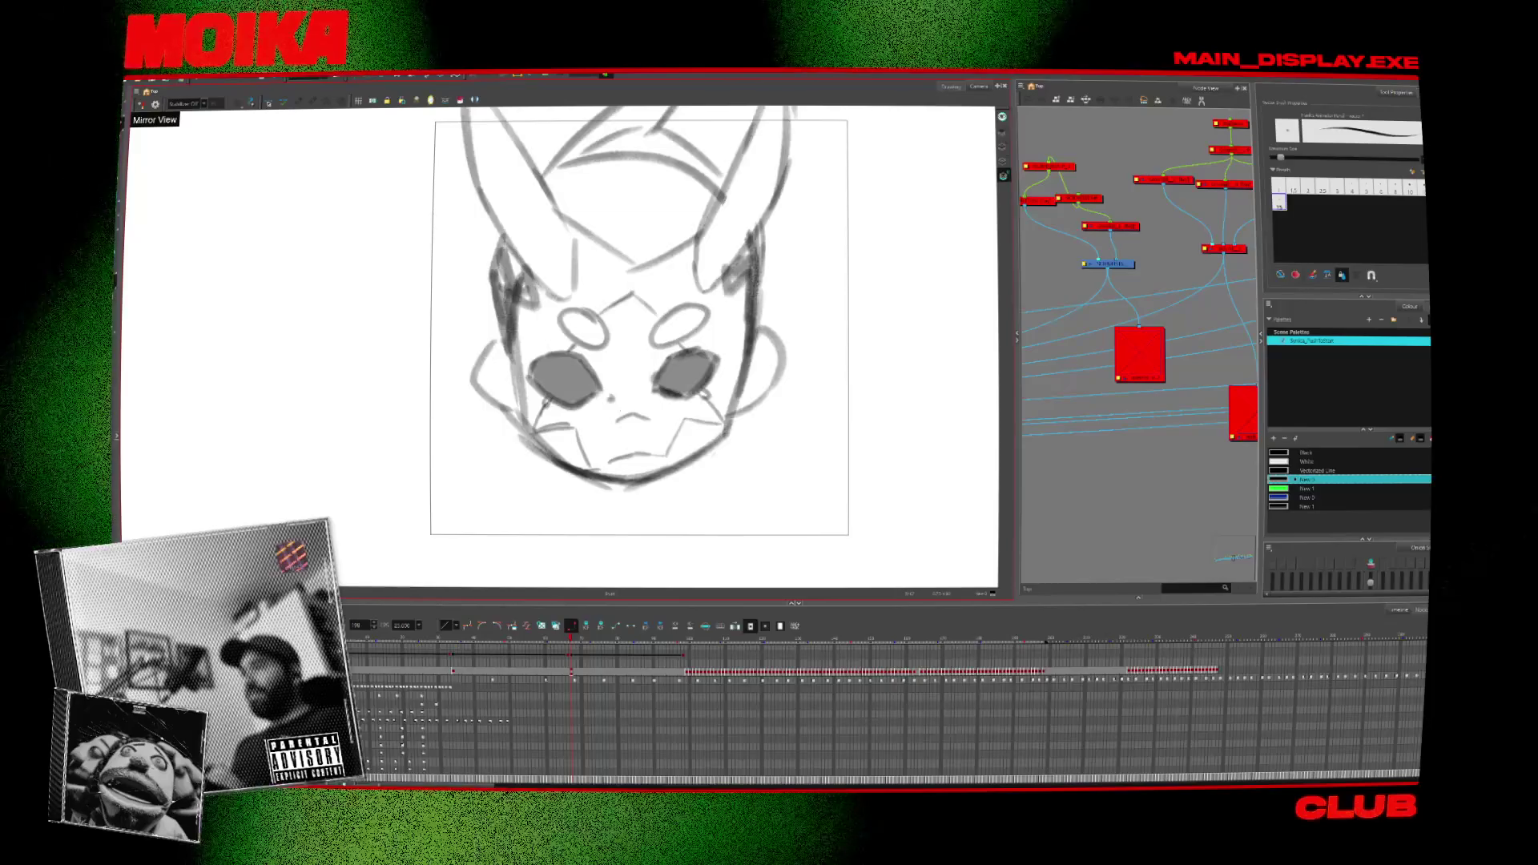
pyautogui.moveTo(579, 432); pyautogui.dragTo(583, 471)
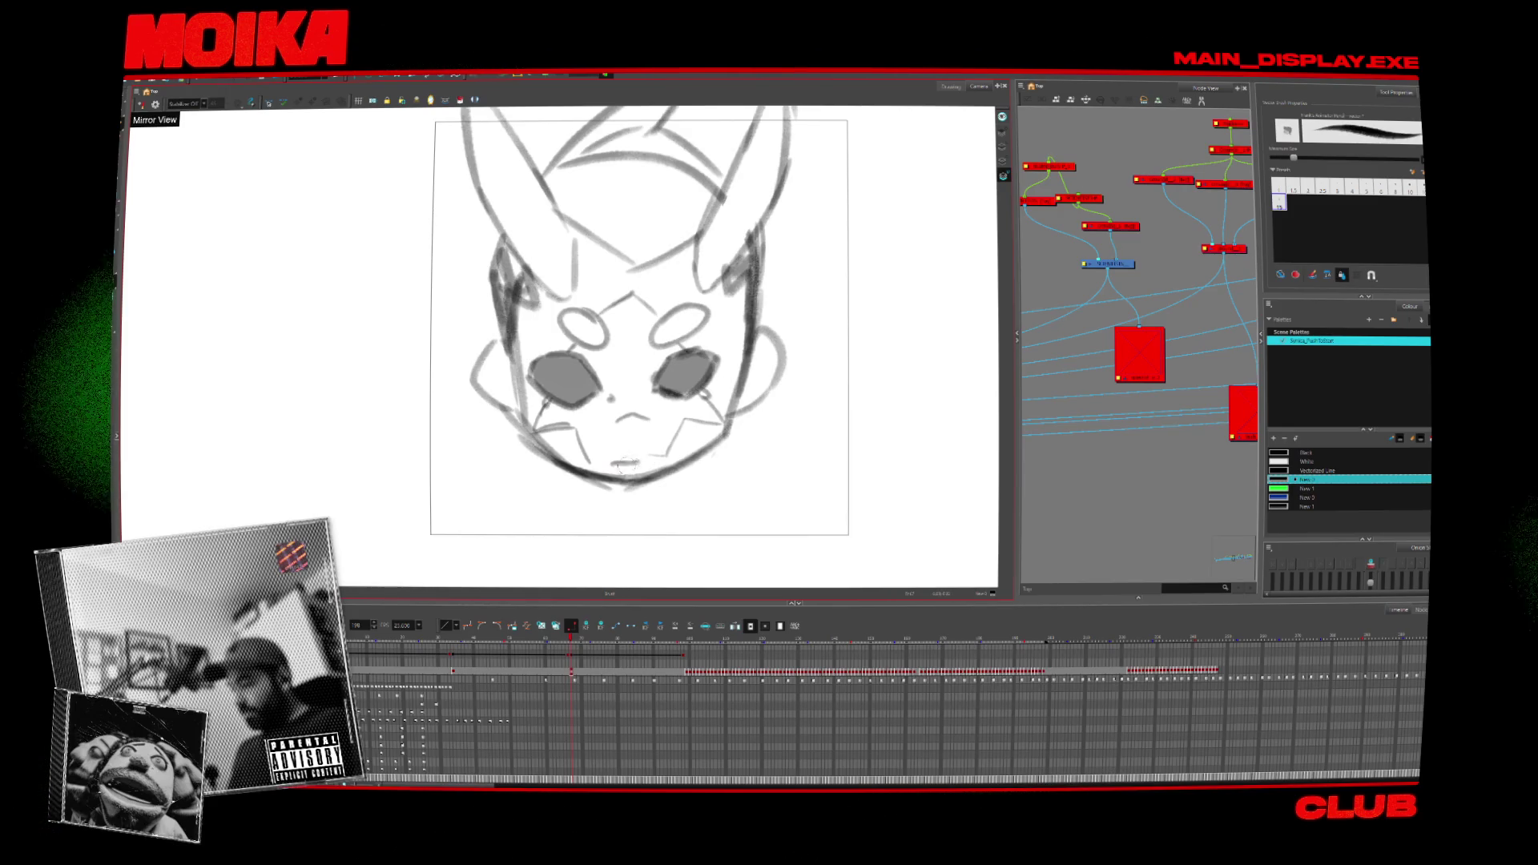
pyautogui.hotkey('alt', 'e')
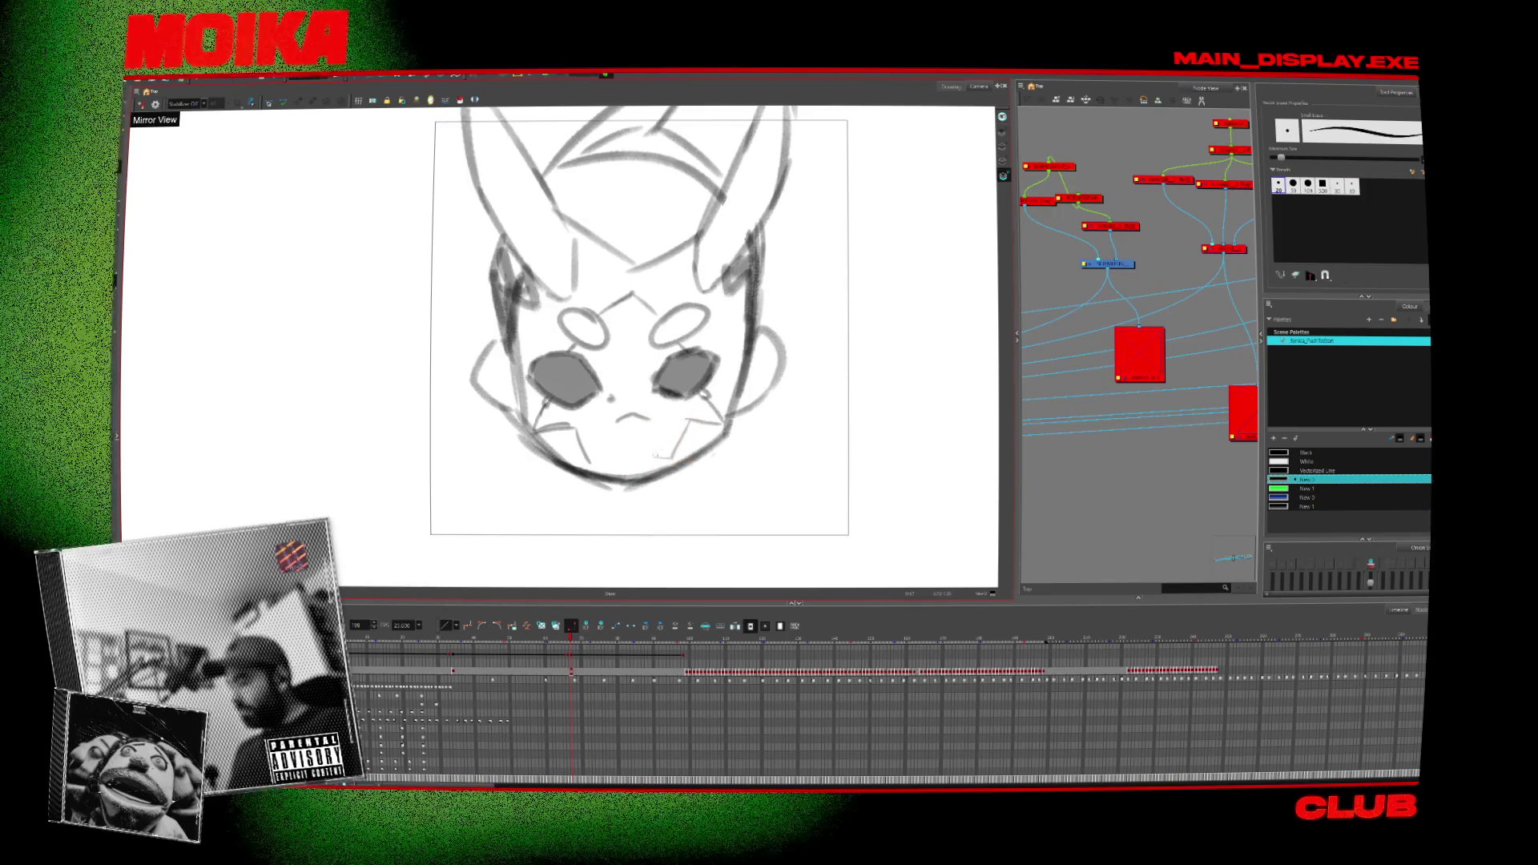
pyautogui.hotkey('alt', 'x')
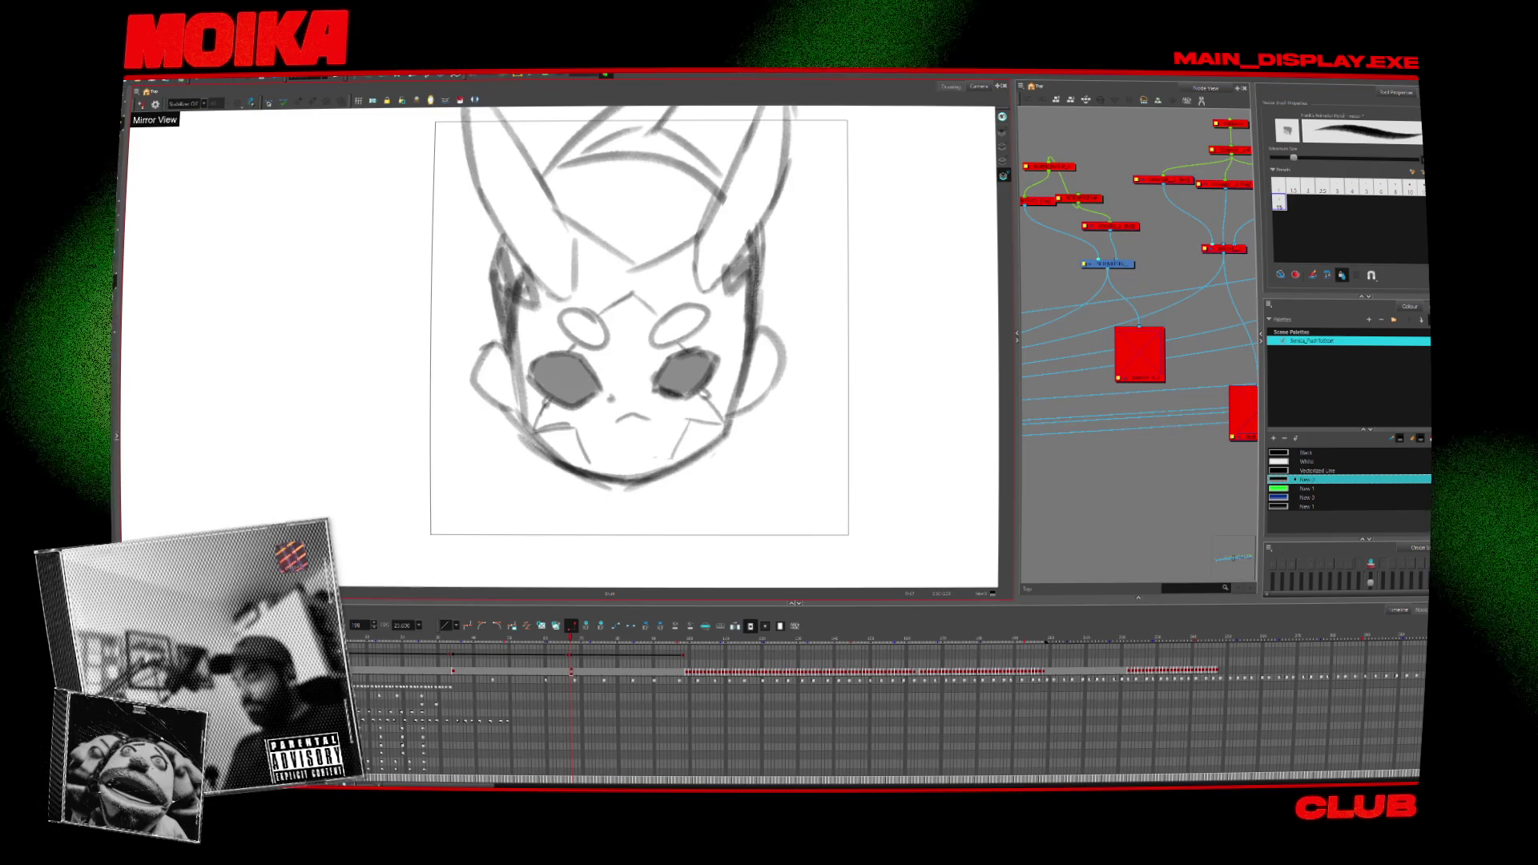
pyautogui.moveTo(755, 269); pyautogui.dragTo(725, 421)
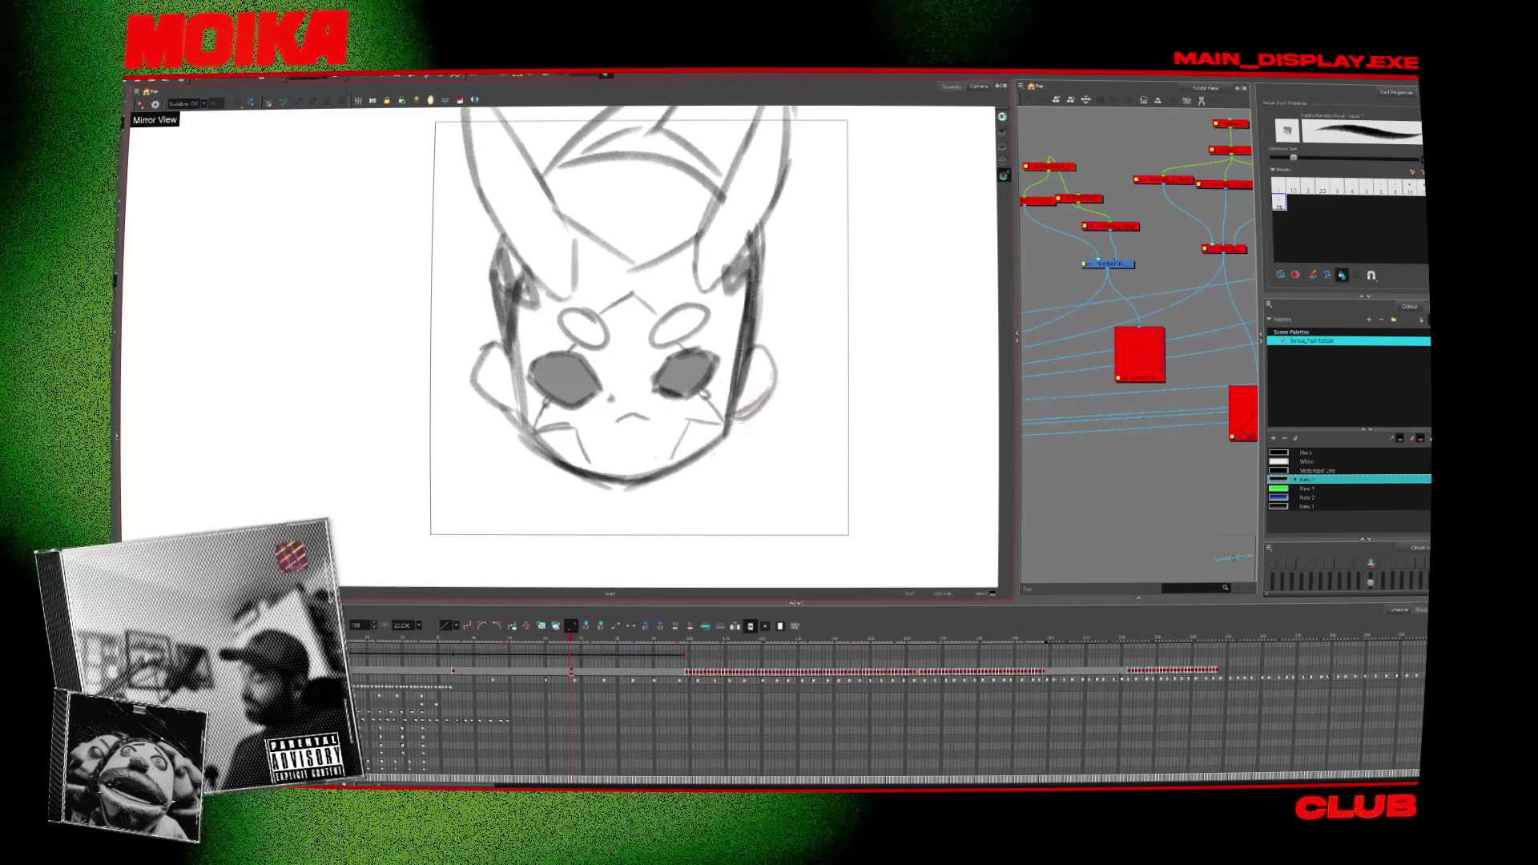
# Pencil the lower-left jaw line and sloping shoulder lines below the face, then pick Black.
pyautogui.moveTo(645, 375); pyautogui.dragTo(629, 453, button='middle')
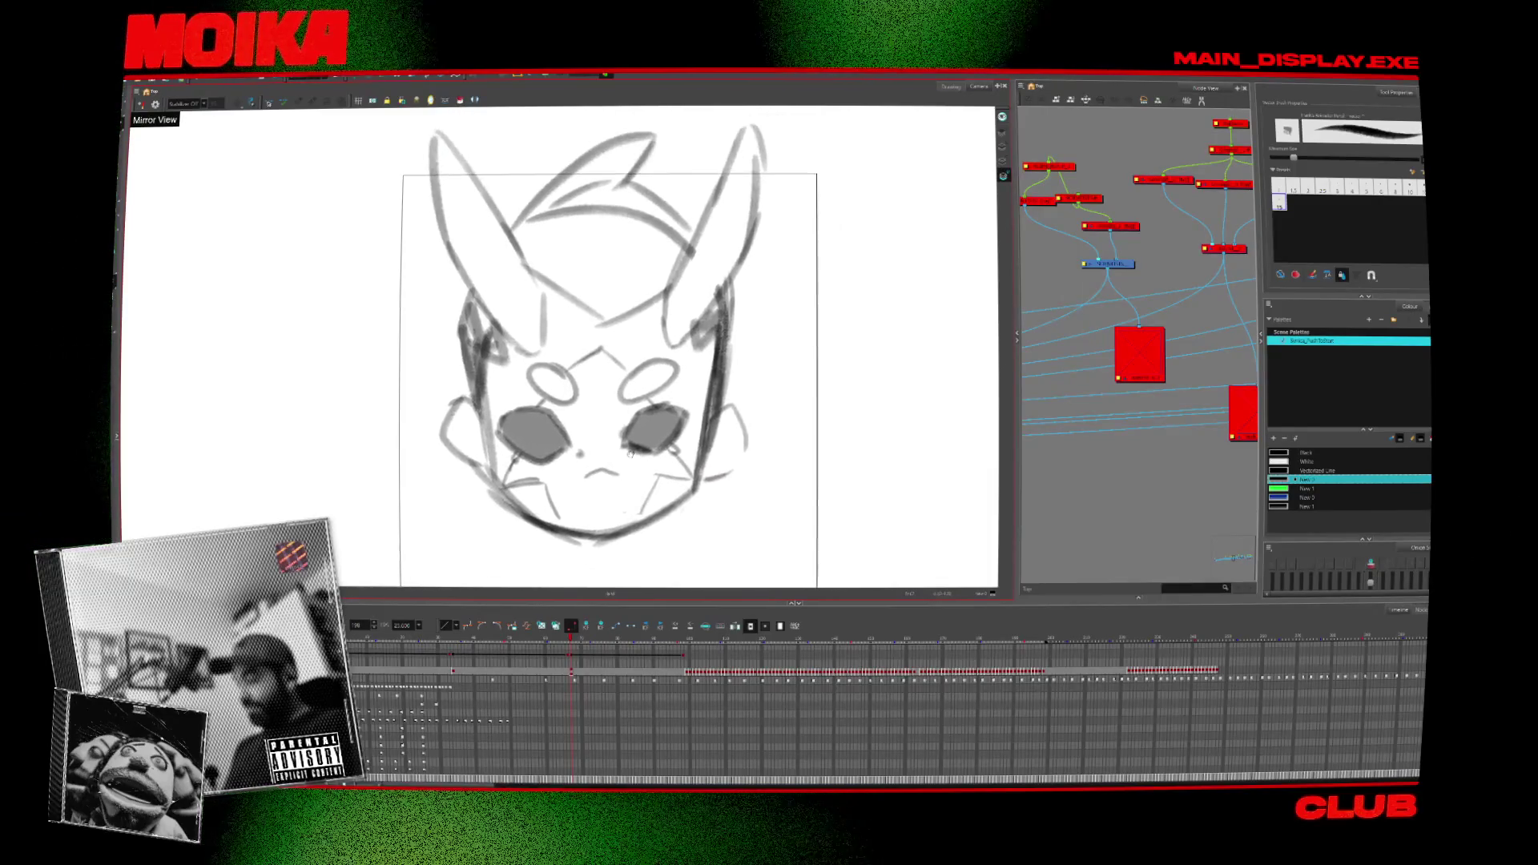
pyautogui.moveTo(544, 563); pyautogui.dragTo(541, 564)
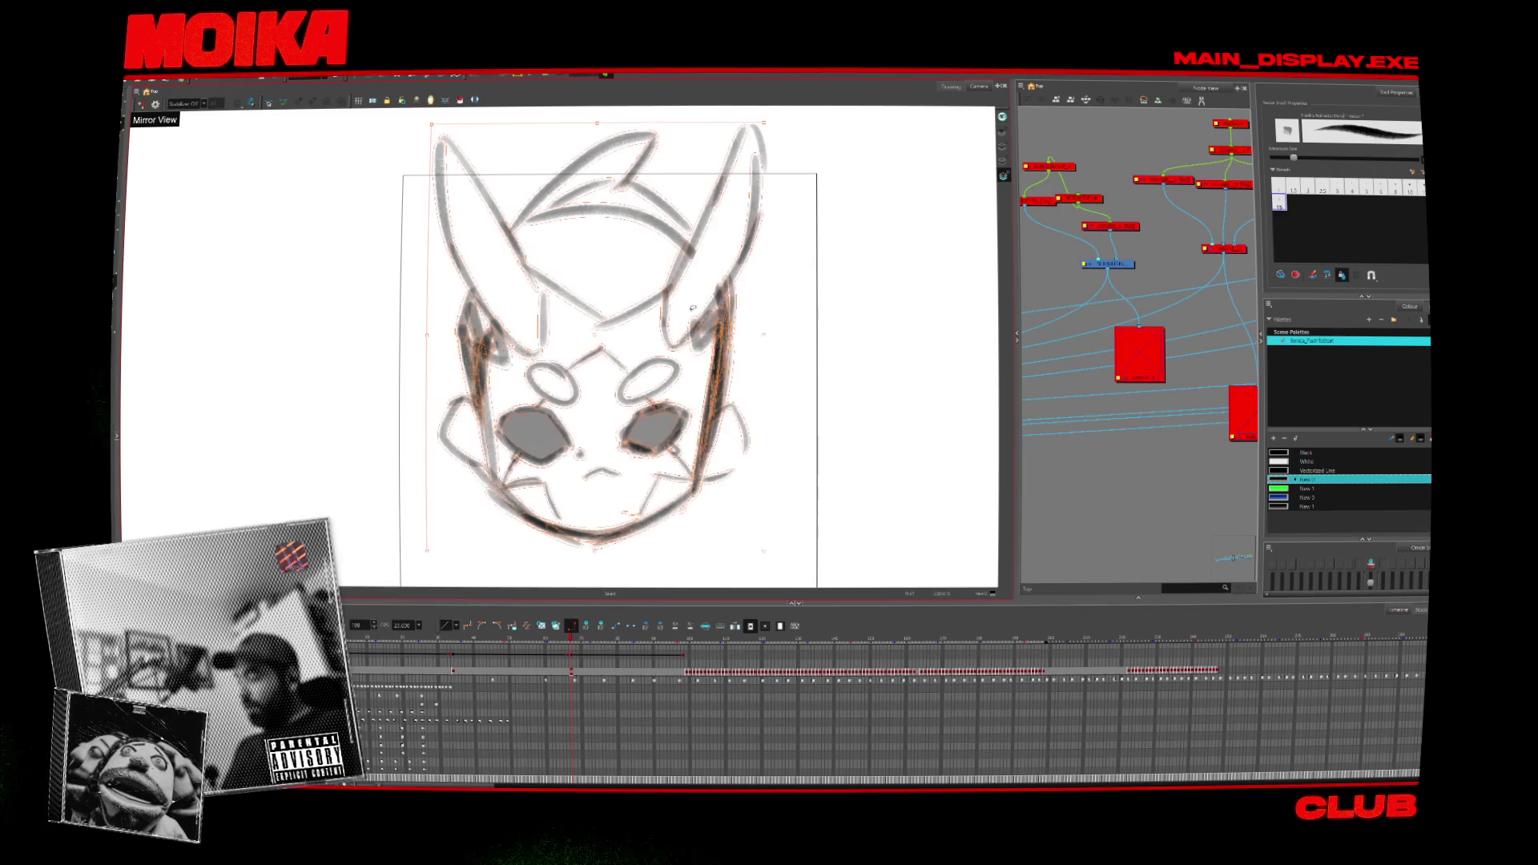
pyautogui.moveTo(602, 566); pyautogui.dragTo(621, 571)
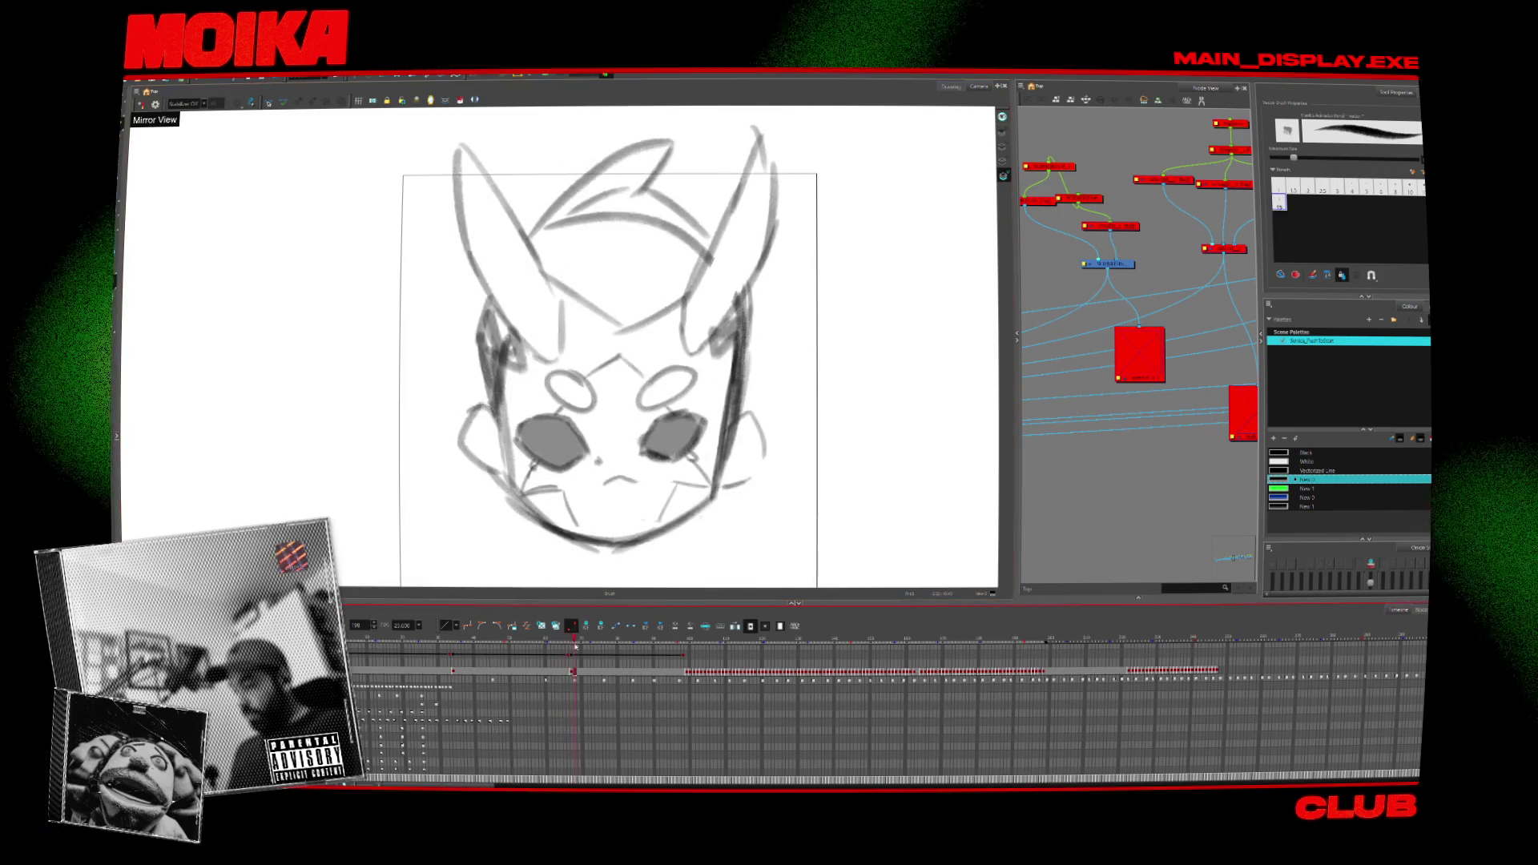
pyautogui.moveTo(490, 477); pyautogui.dragTo(473, 395, button='middle')
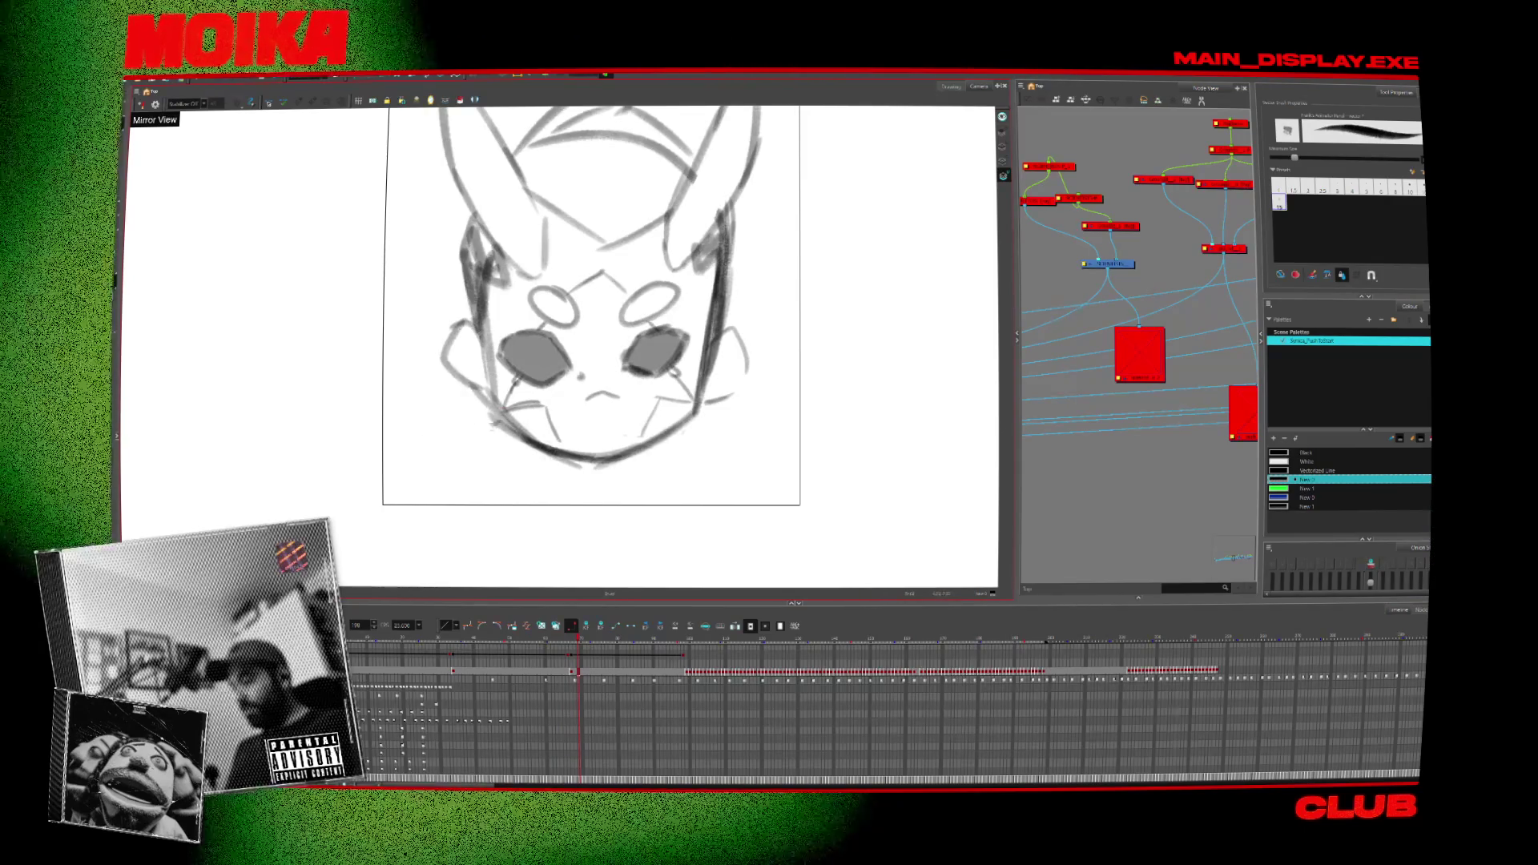
pyautogui.moveTo(498, 418); pyautogui.dragTo(440, 443)
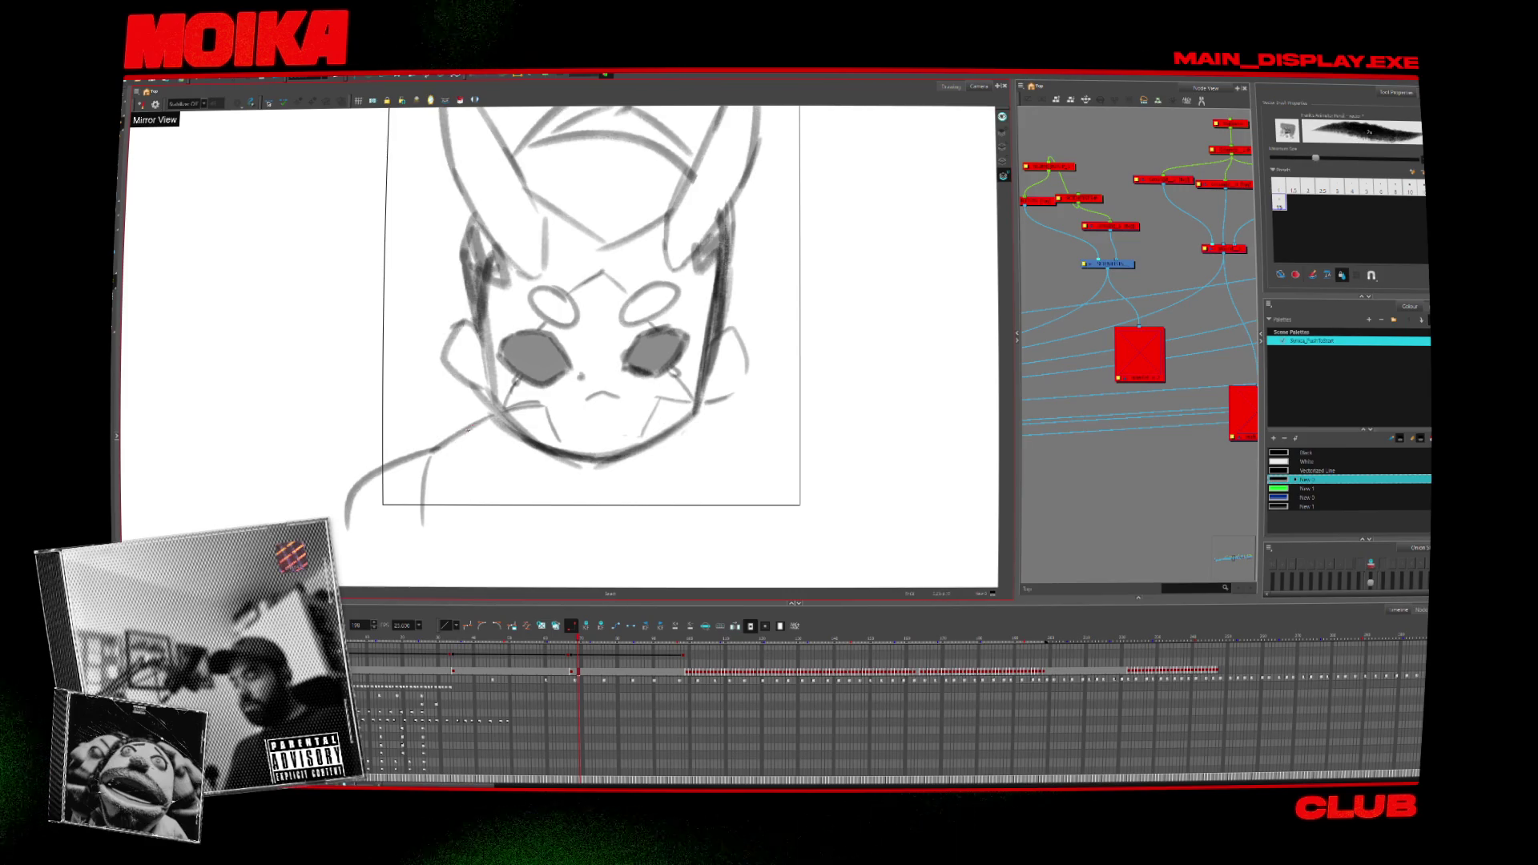
pyautogui.moveTo(486, 445); pyautogui.dragTo(418, 483)
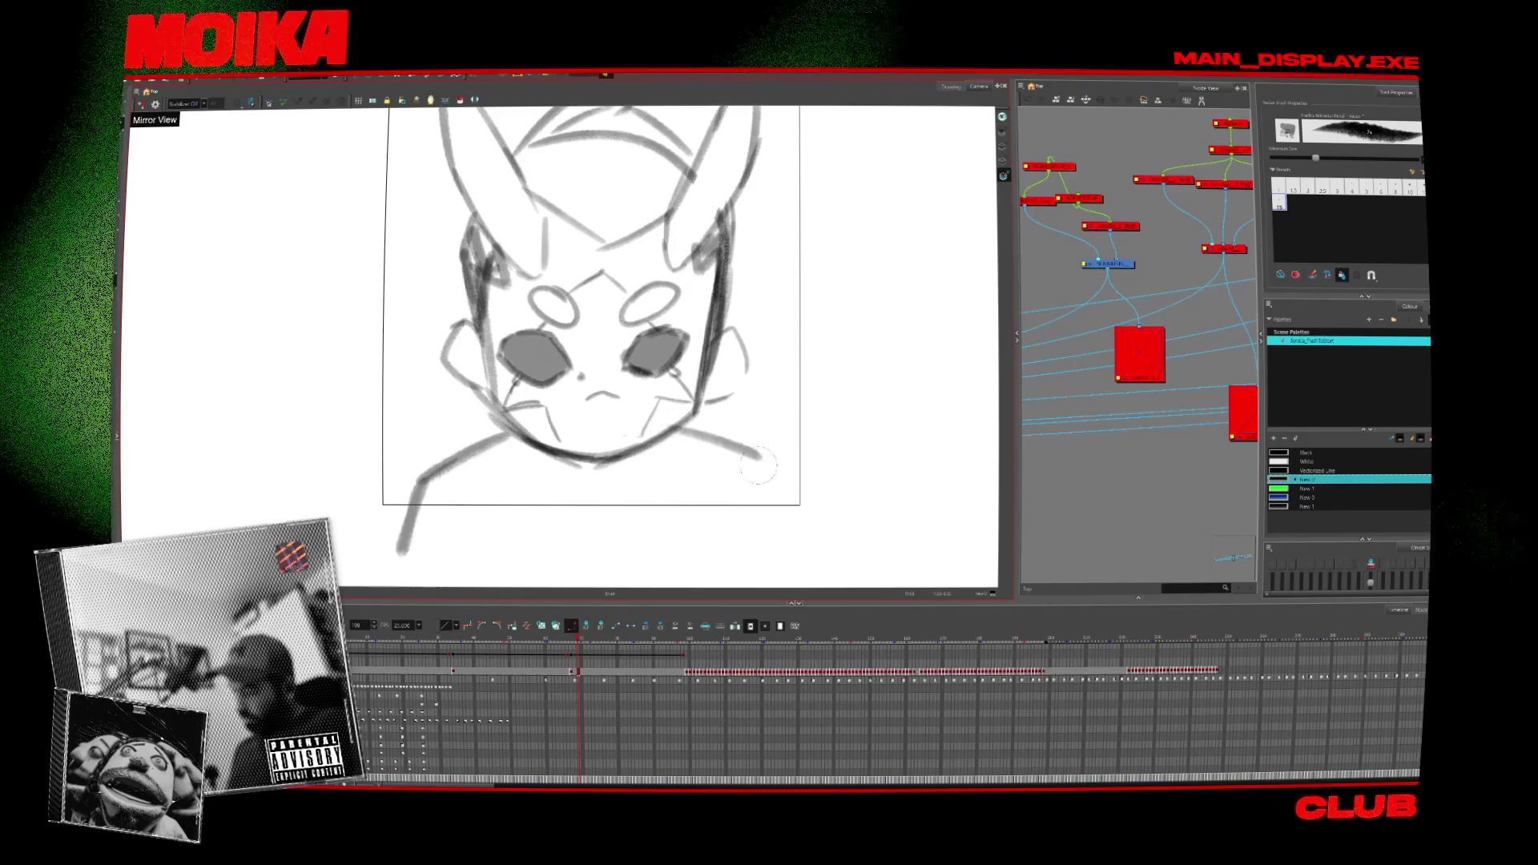
pyautogui.moveTo(669, 431)
pyautogui.mouseDown()
pyautogui.moveTo(761, 458)
pyautogui.moveTo(789, 532)
pyautogui.mouseUp()
pyautogui.click(1306, 452)
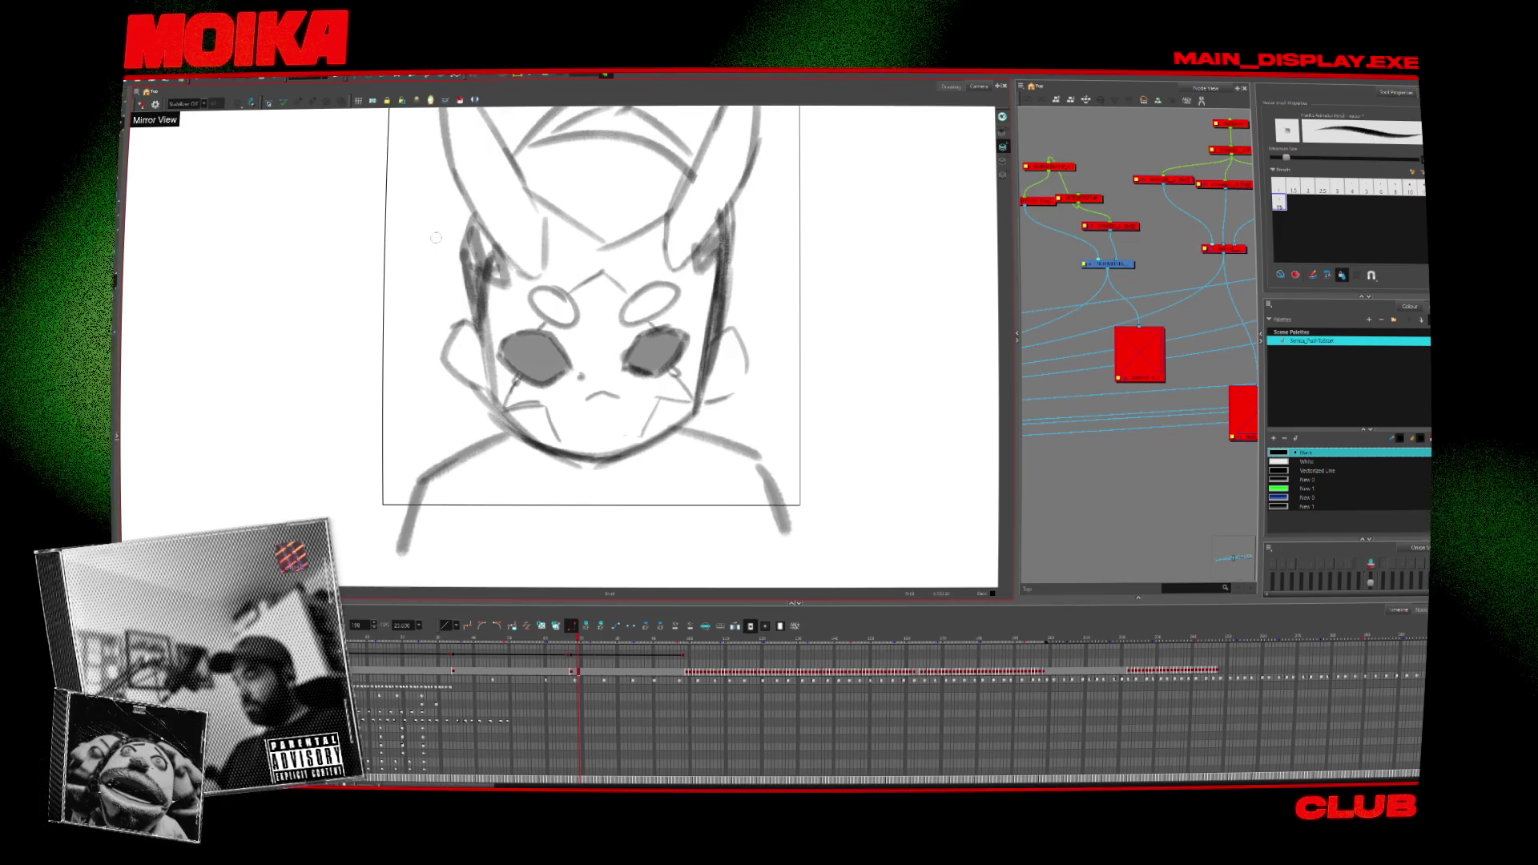
# Add a dark vertical stroke beside the face and a shorter dark stroke across the forehead.
pyautogui.moveTo(436, 233); pyautogui.dragTo(458, 285)
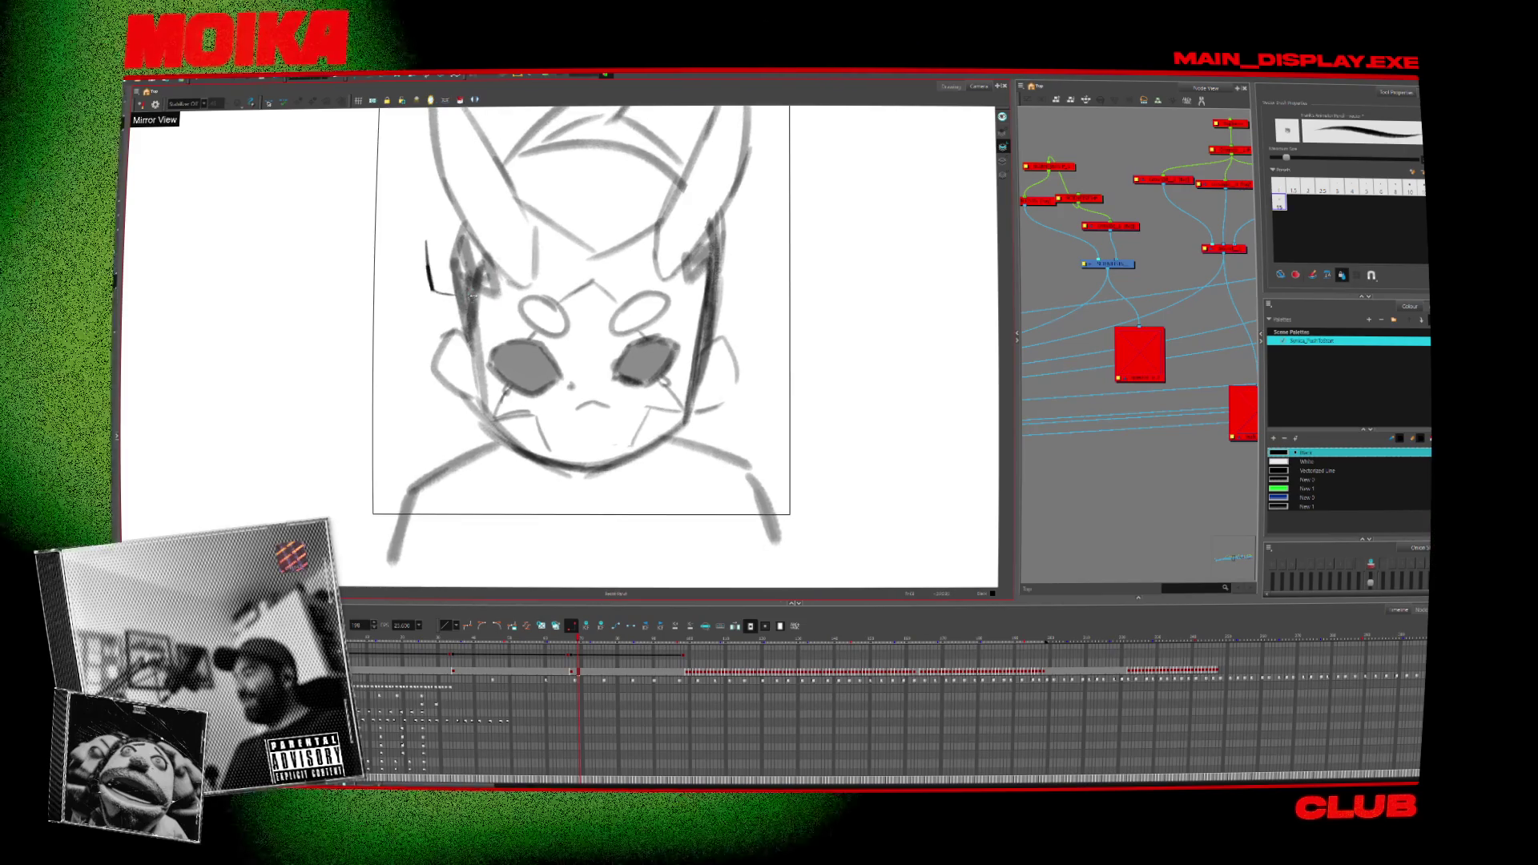
pyautogui.moveTo(697, 296); pyautogui.dragTo(753, 272)
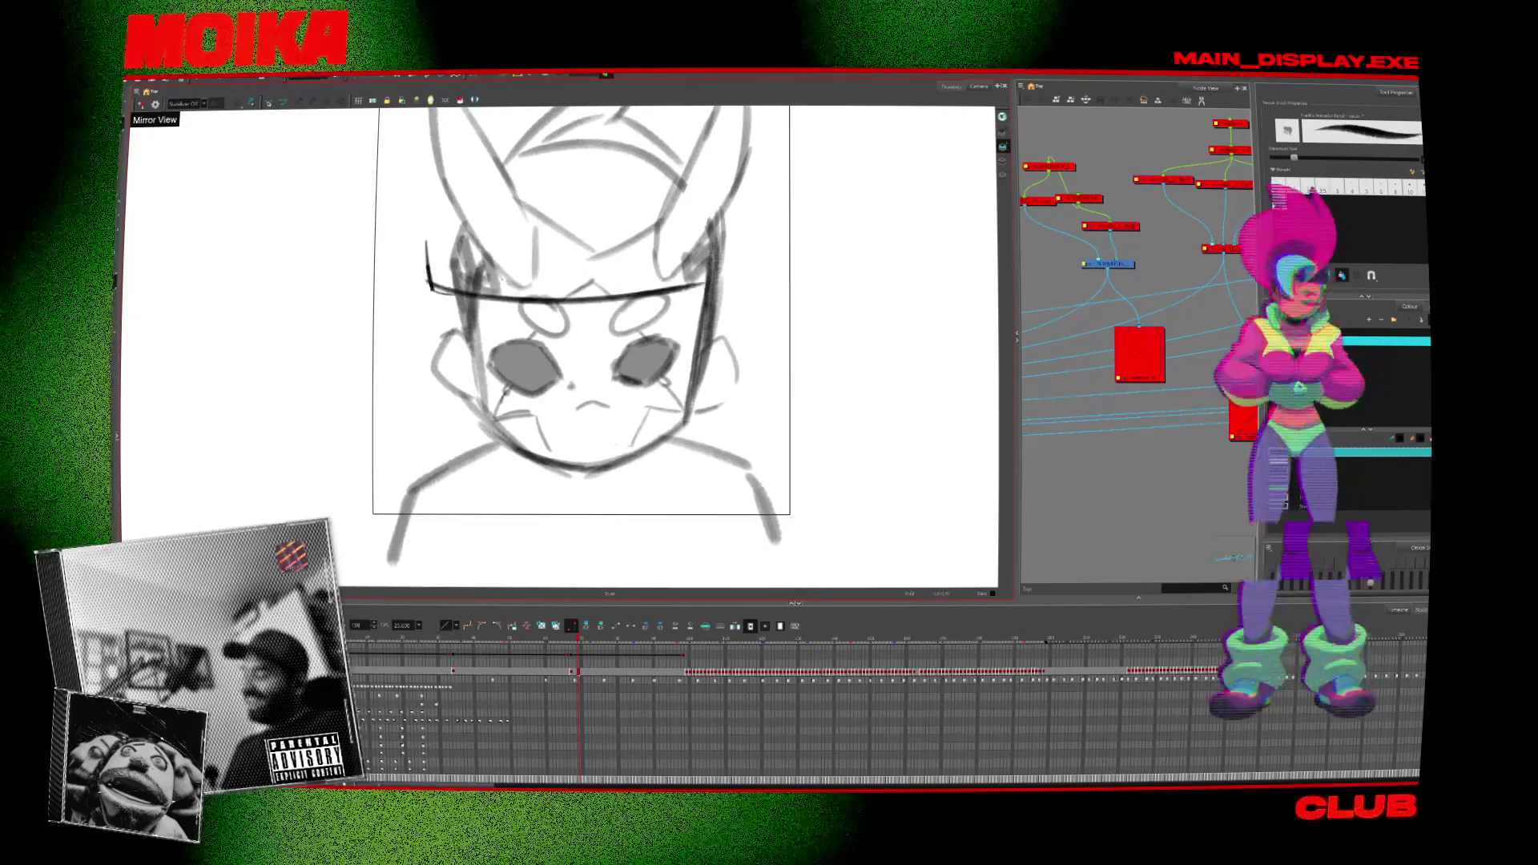
pyautogui.hotkey('ctrl', 'z')
pyautogui.moveTo(436, 220); pyautogui.dragTo(565, 246)
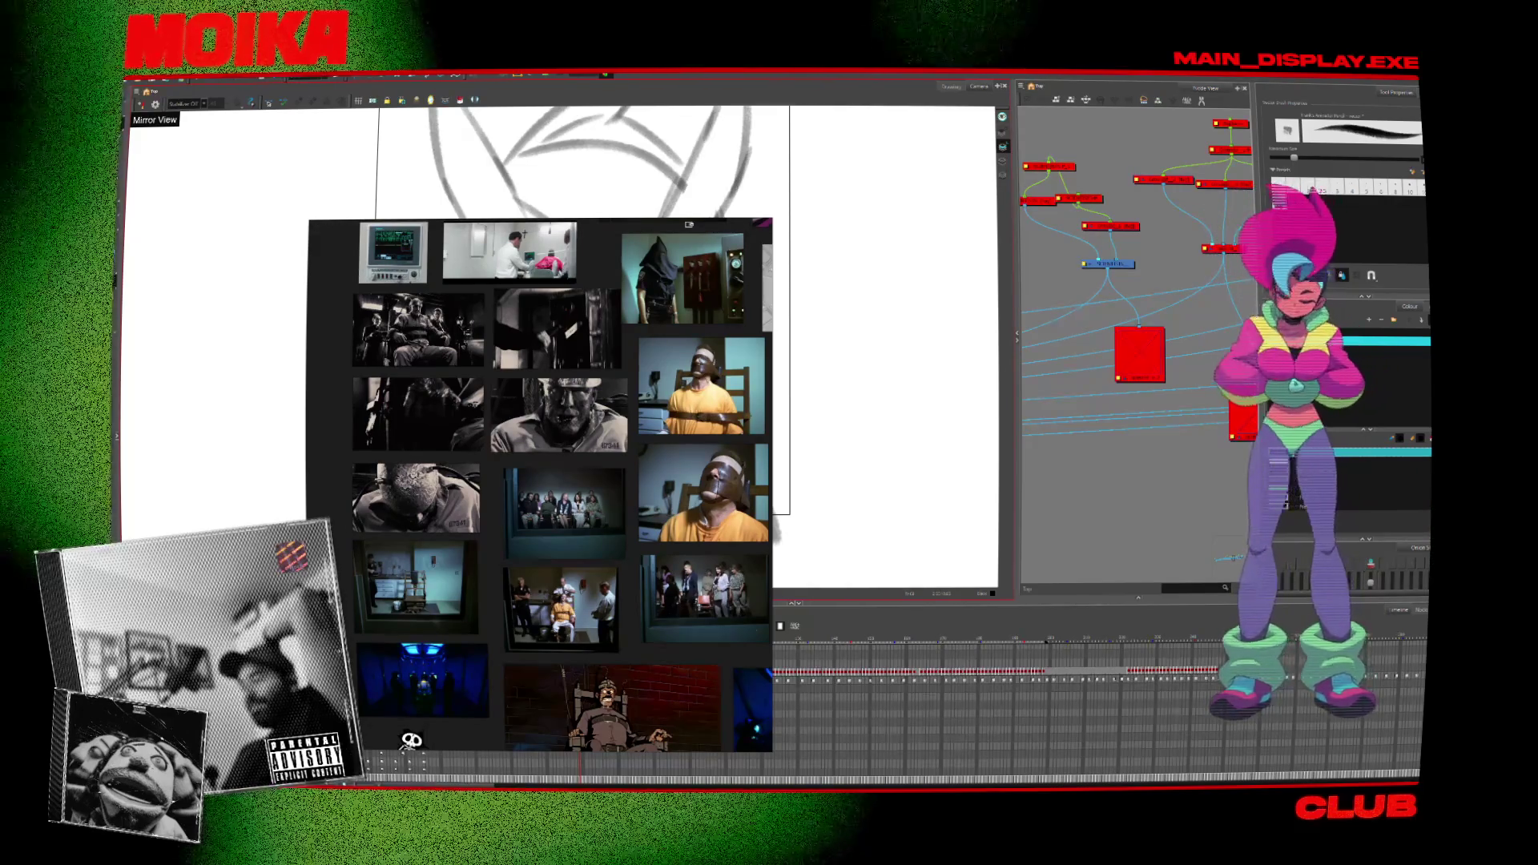
# Zoom in and out across the PureRef board to look over the reference photos.
pyautogui.scroll(-3, 640, 433)
pyautogui.scroll(6, 653, 475)
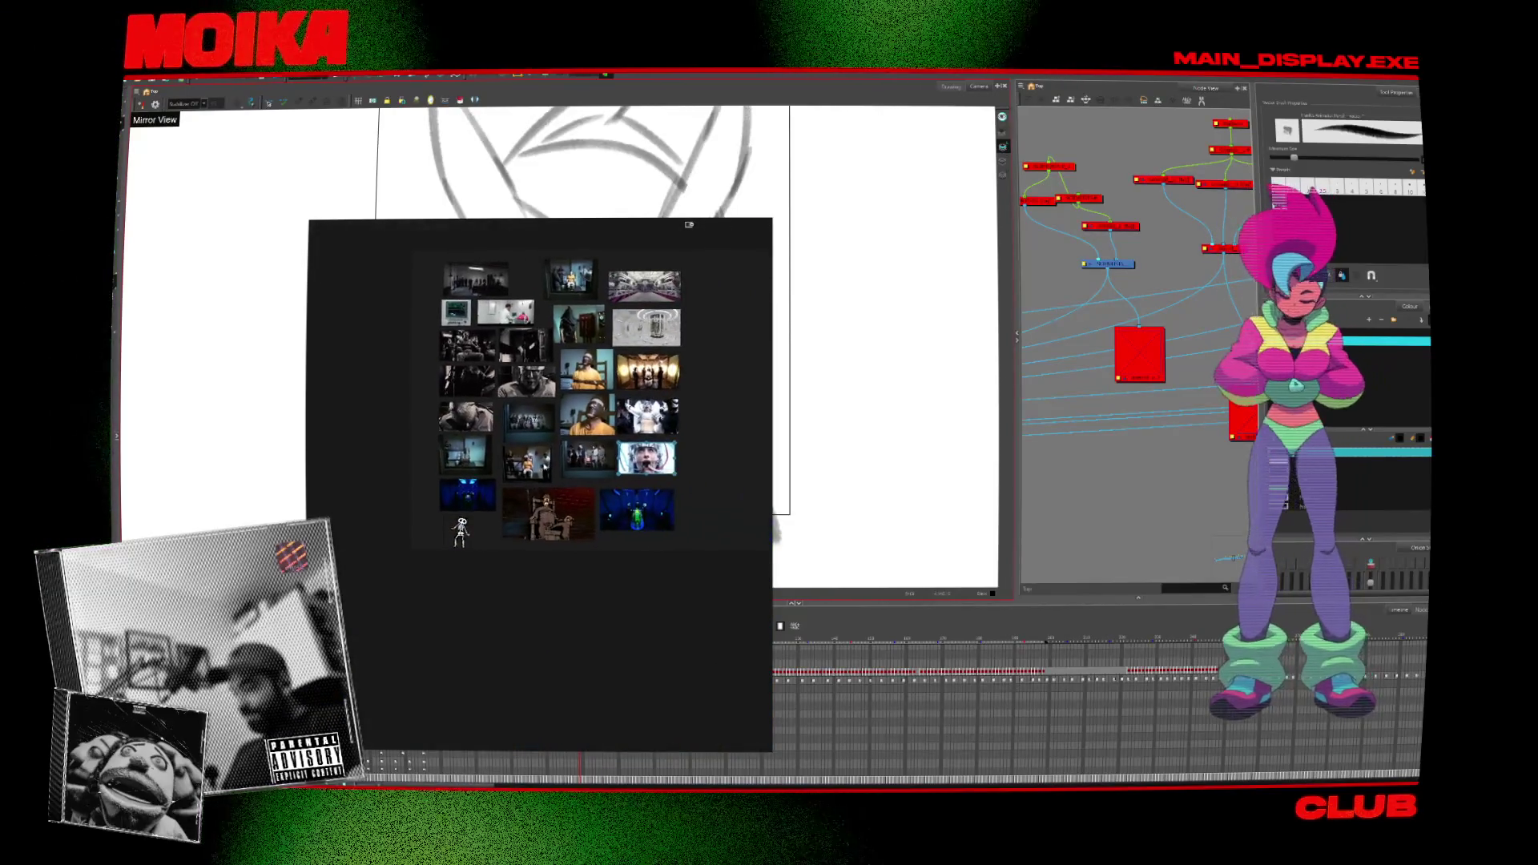
pyautogui.scroll(2, 547, 456)
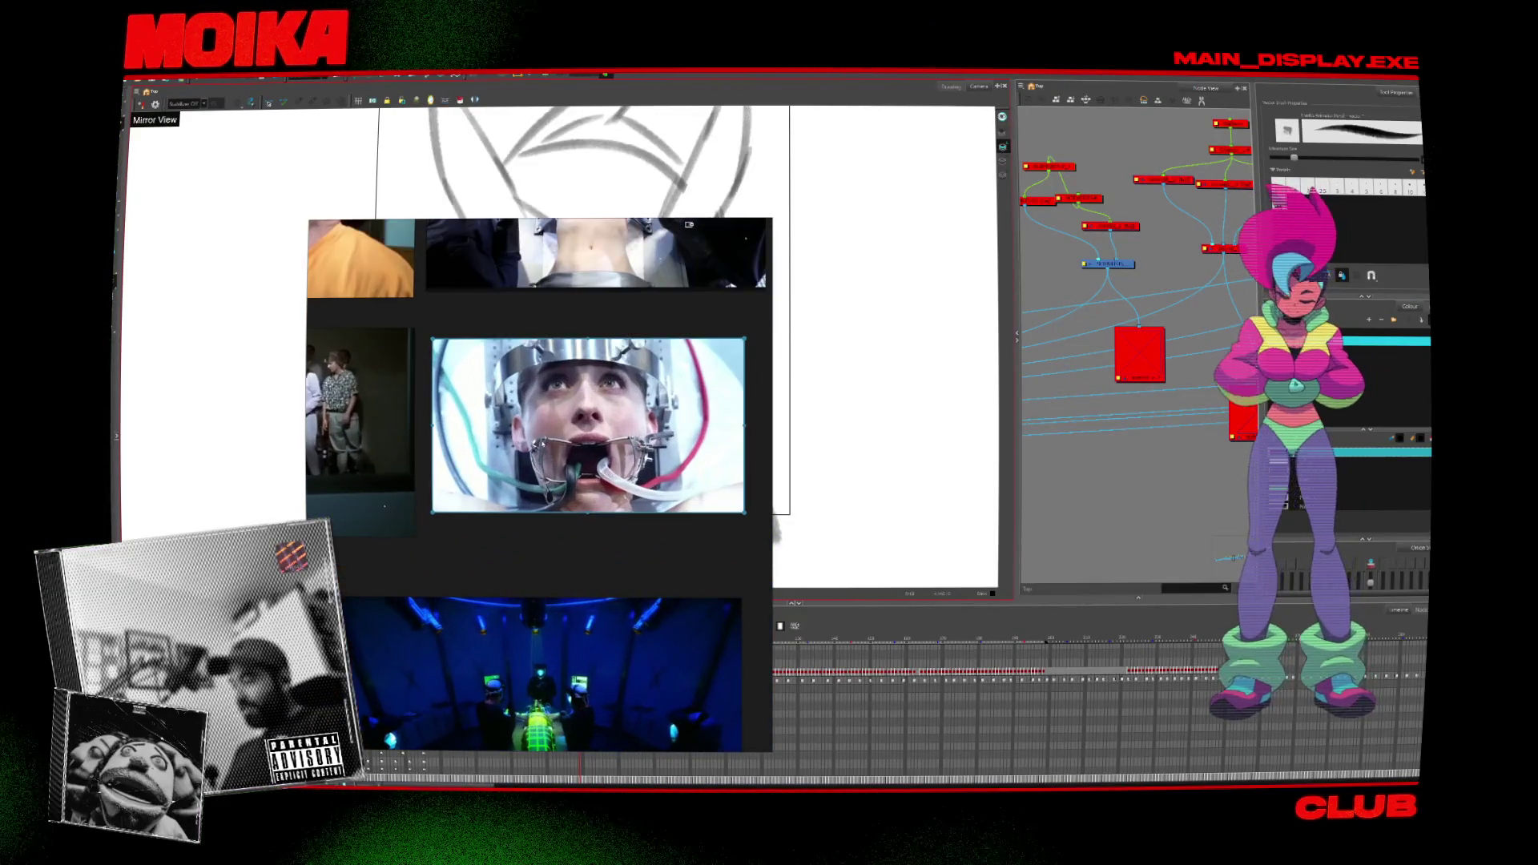
pyautogui.scroll(1, 558, 514)
pyautogui.scroll(-3, 559, 514)
pyautogui.scroll(2, 559, 514)
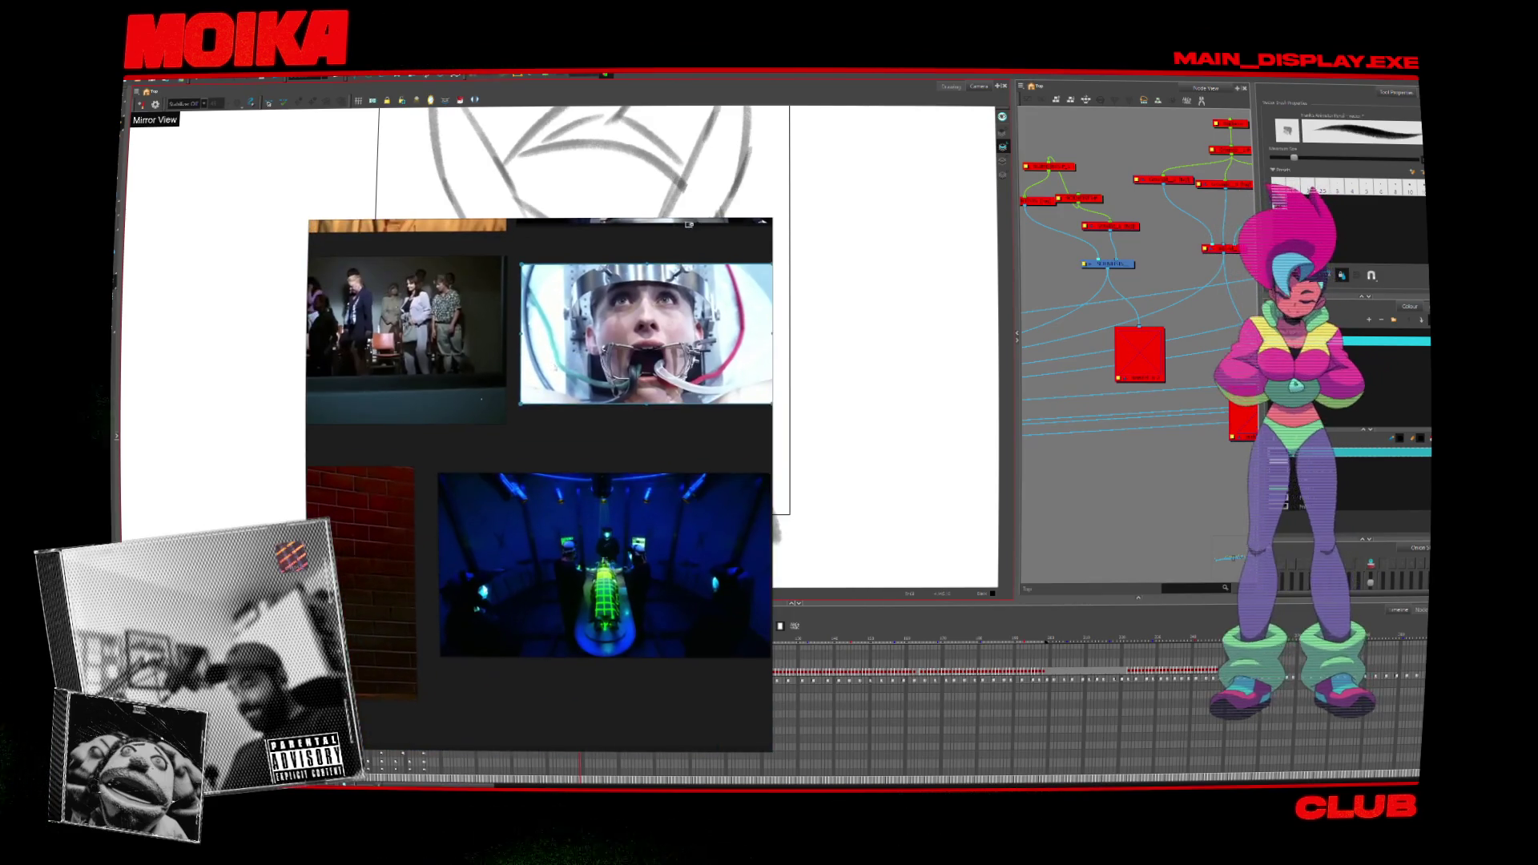
pyautogui.scroll(-3, 558, 513)
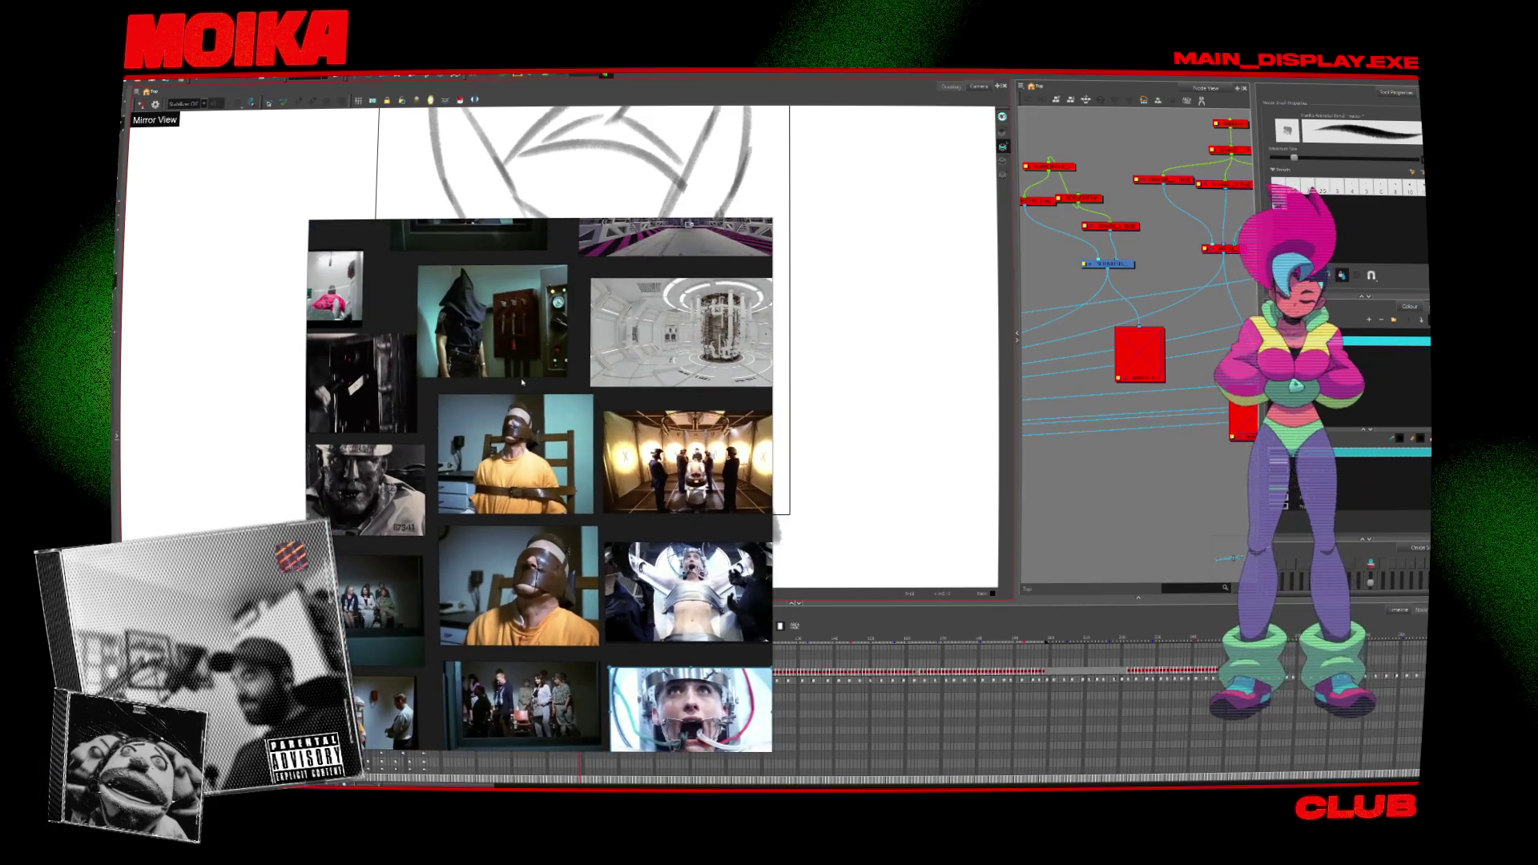
pyautogui.scroll(3, 485, 400)
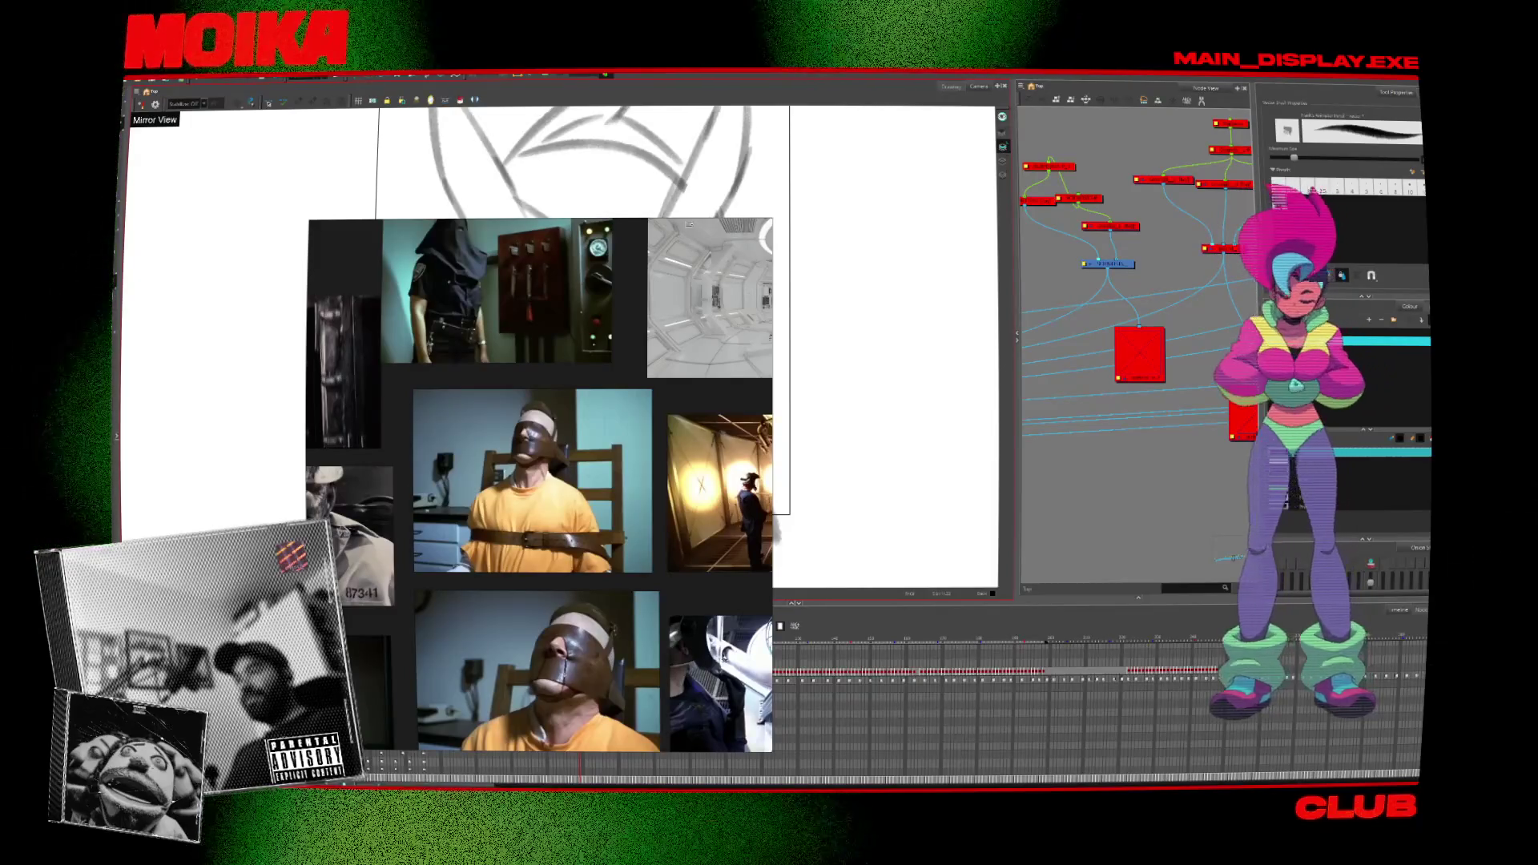
# Select the space corridor reference photo and zoom around it for a closer look.
pyautogui.click(649, 363)
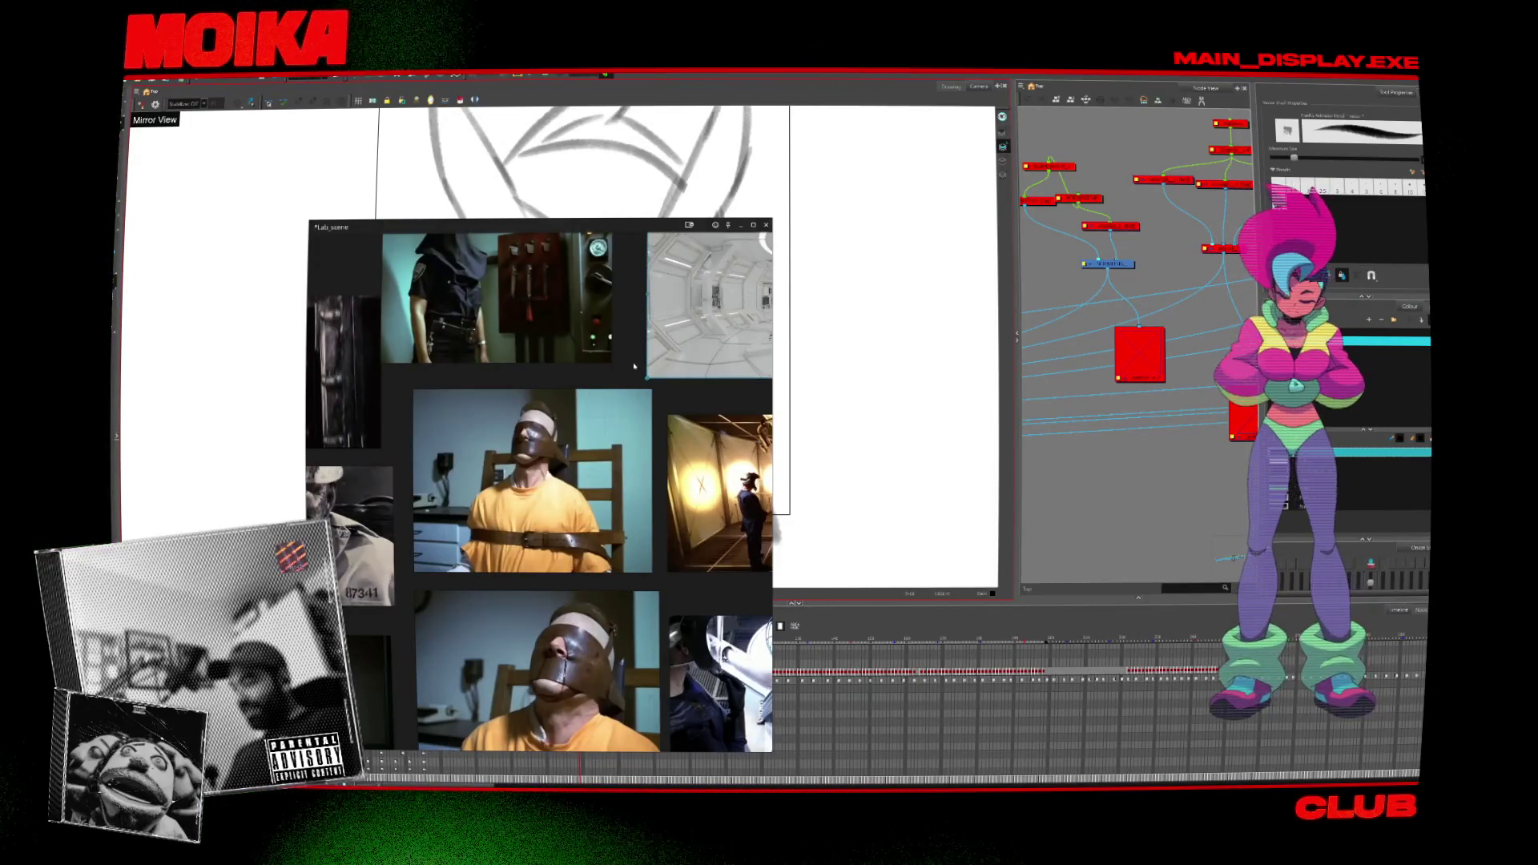
pyautogui.scroll(-3, 633, 366)
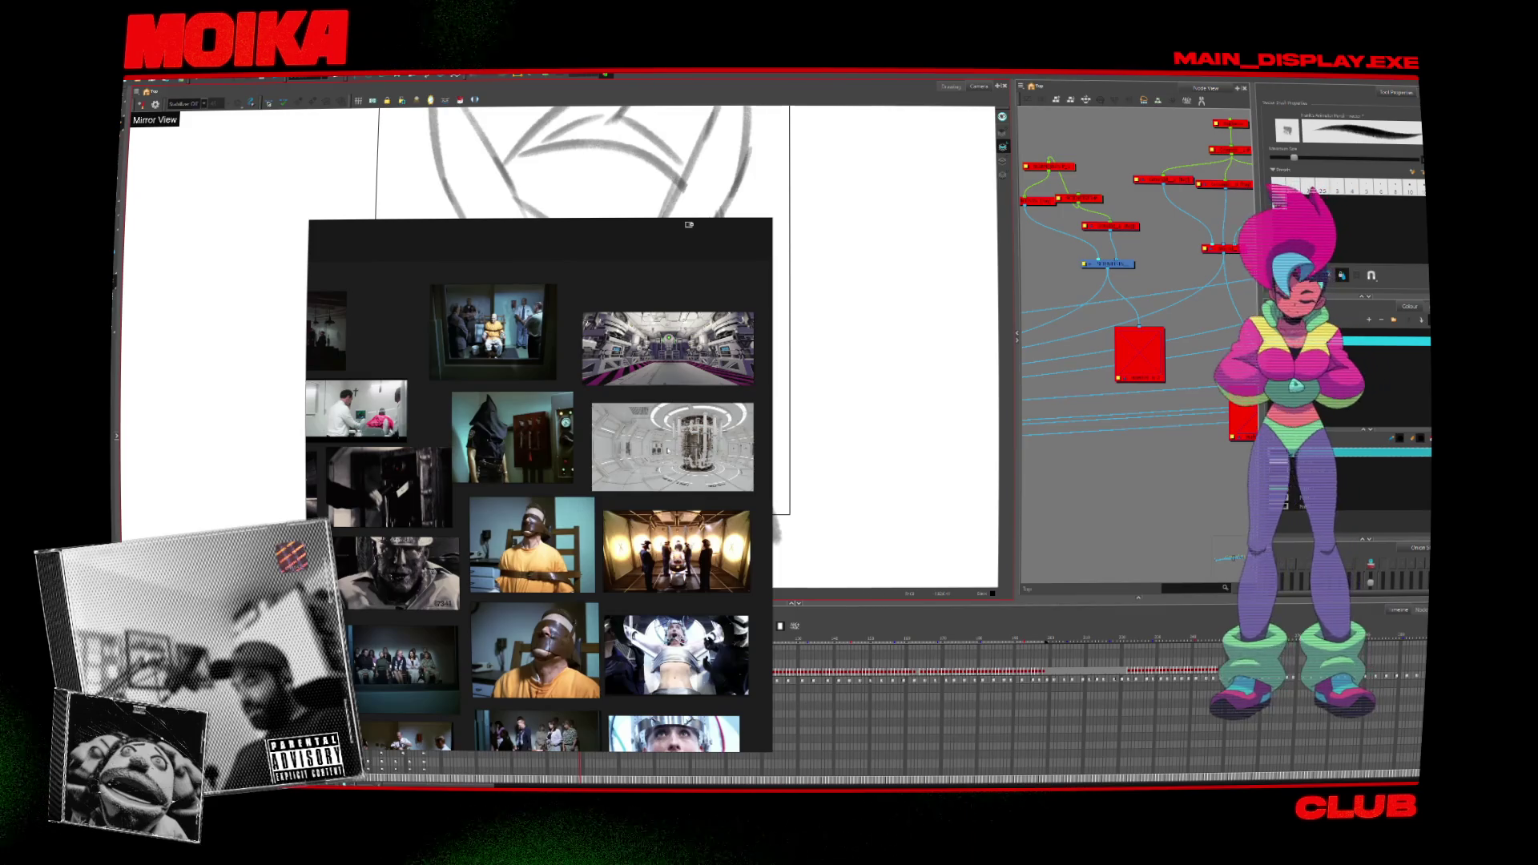
pyautogui.scroll(5, 599, 506)
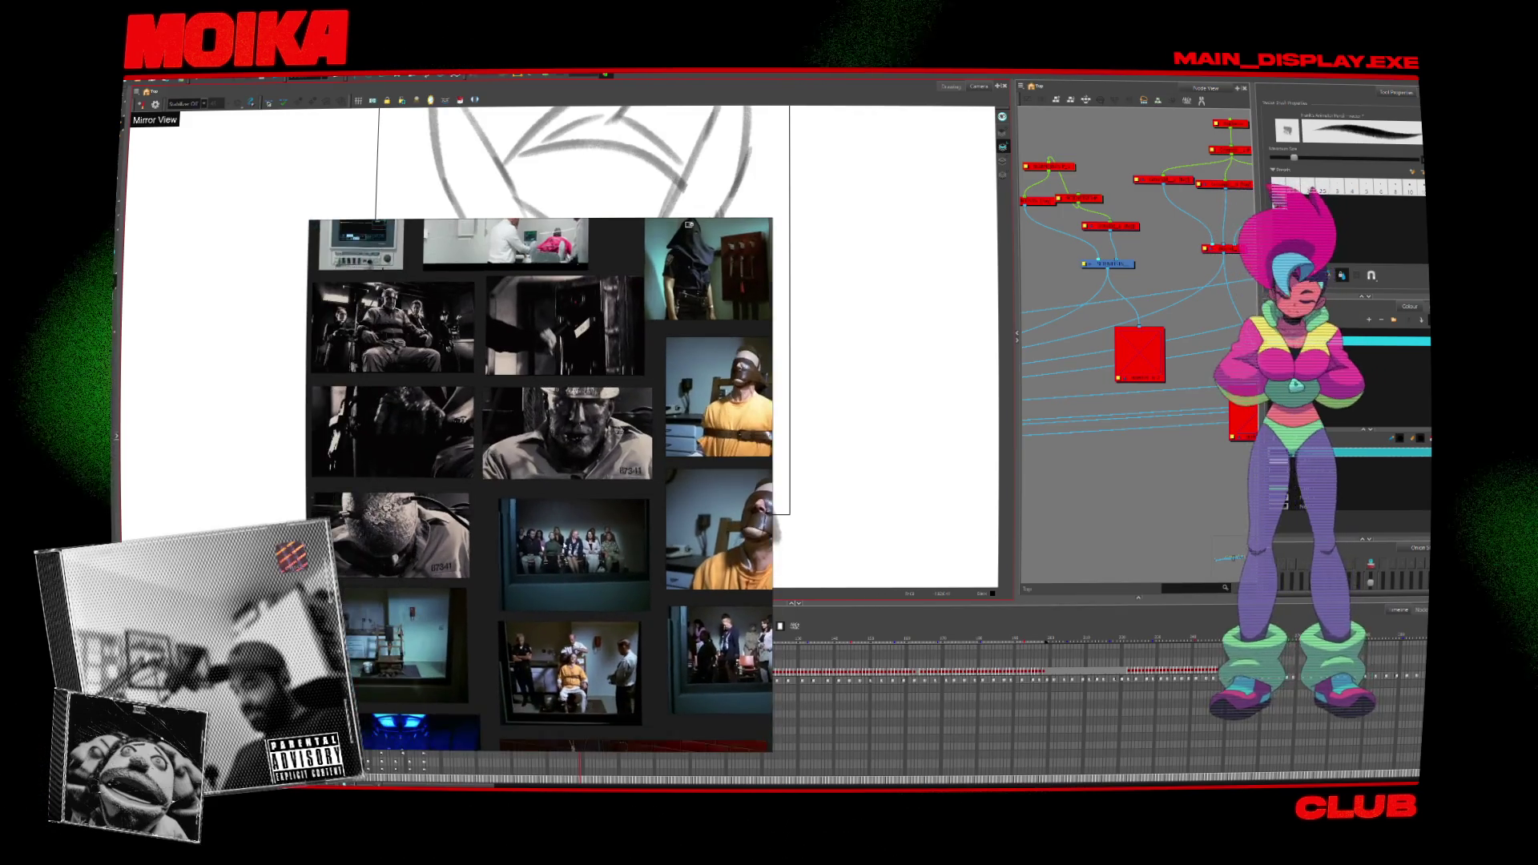
pyautogui.scroll(-5, 600, 505)
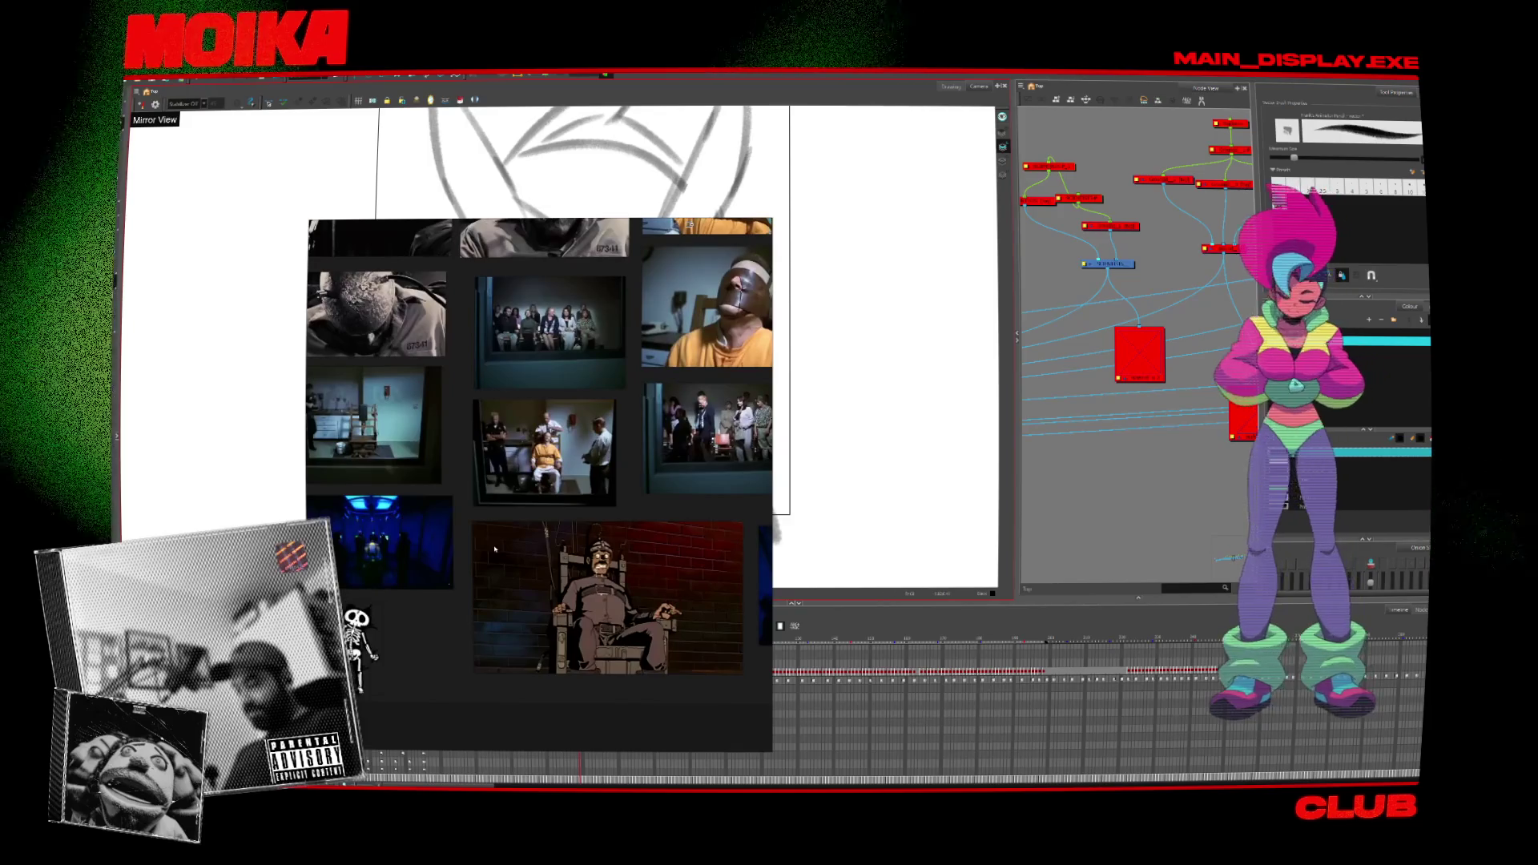
pyautogui.scroll(3, 593, 522)
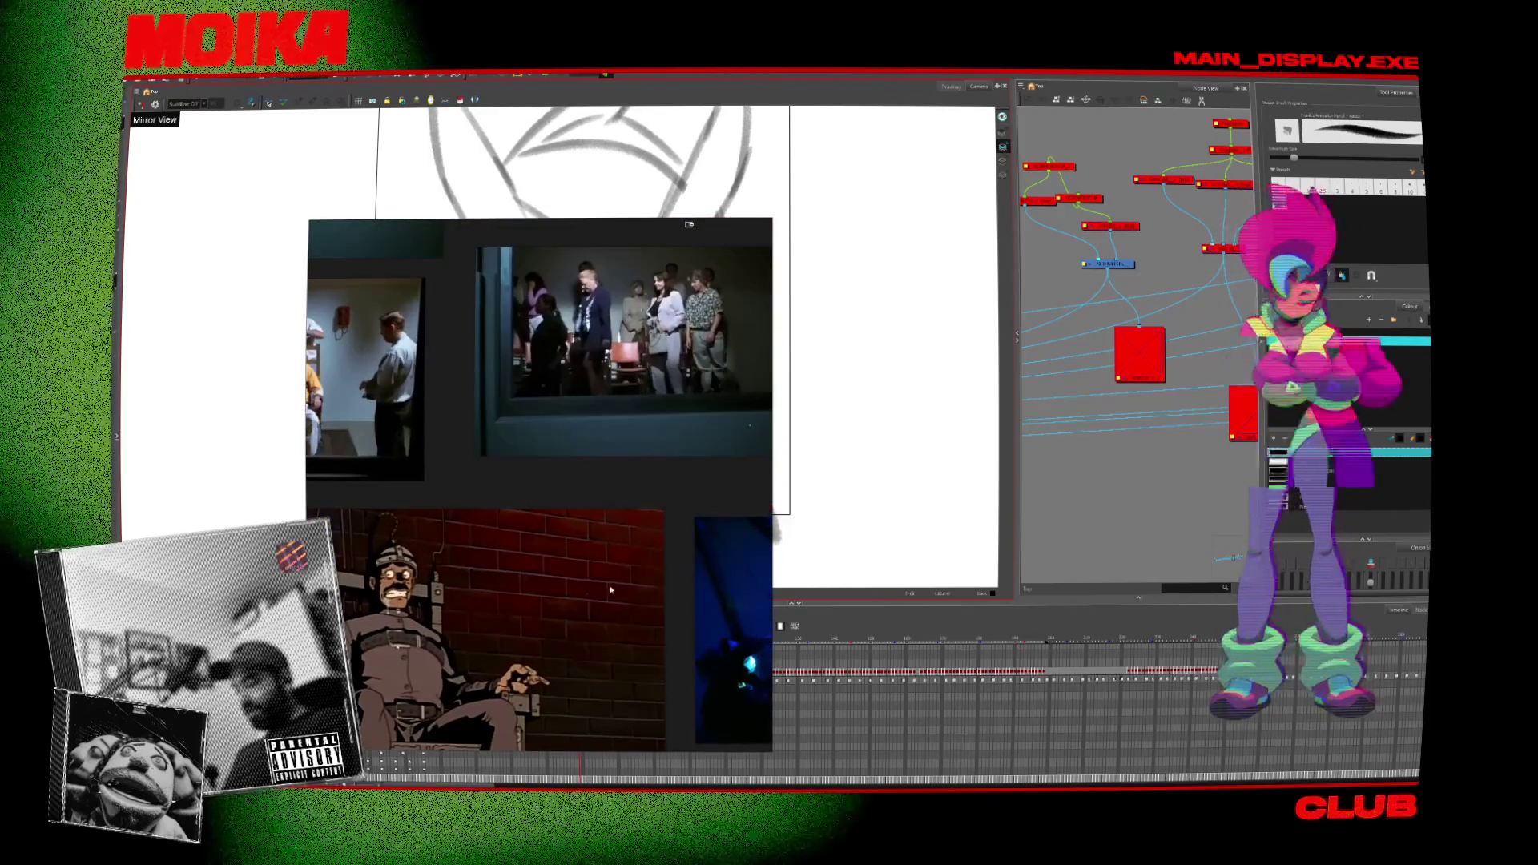
pyautogui.scroll(-3, 611, 591)
pyautogui.scroll(-2, 641, 498)
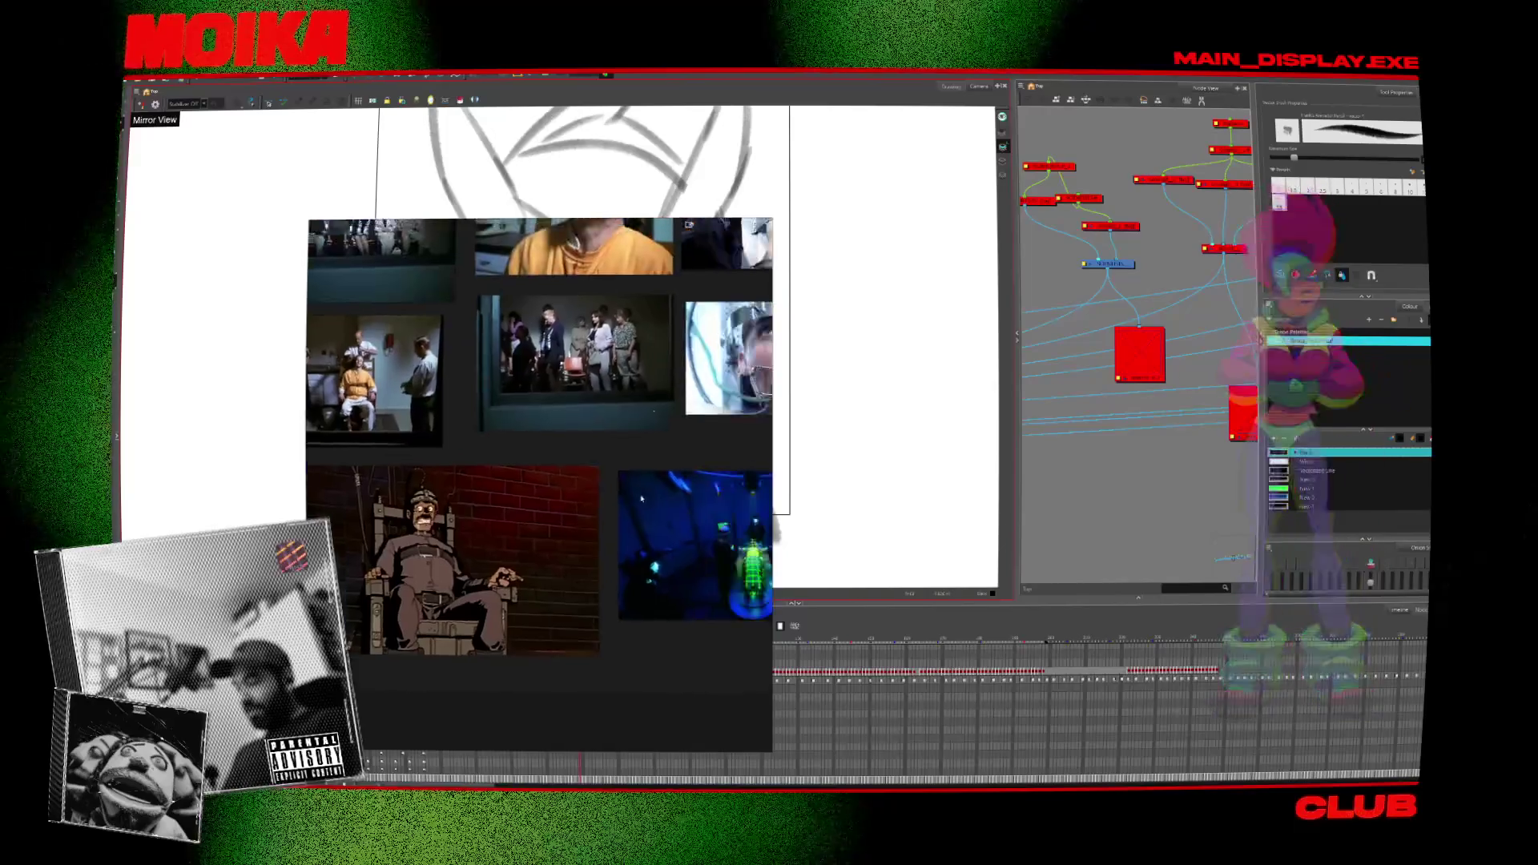
pyautogui.scroll(2, 641, 499)
pyautogui.scroll(-2, 640, 521)
pyautogui.scroll(3, 665, 601)
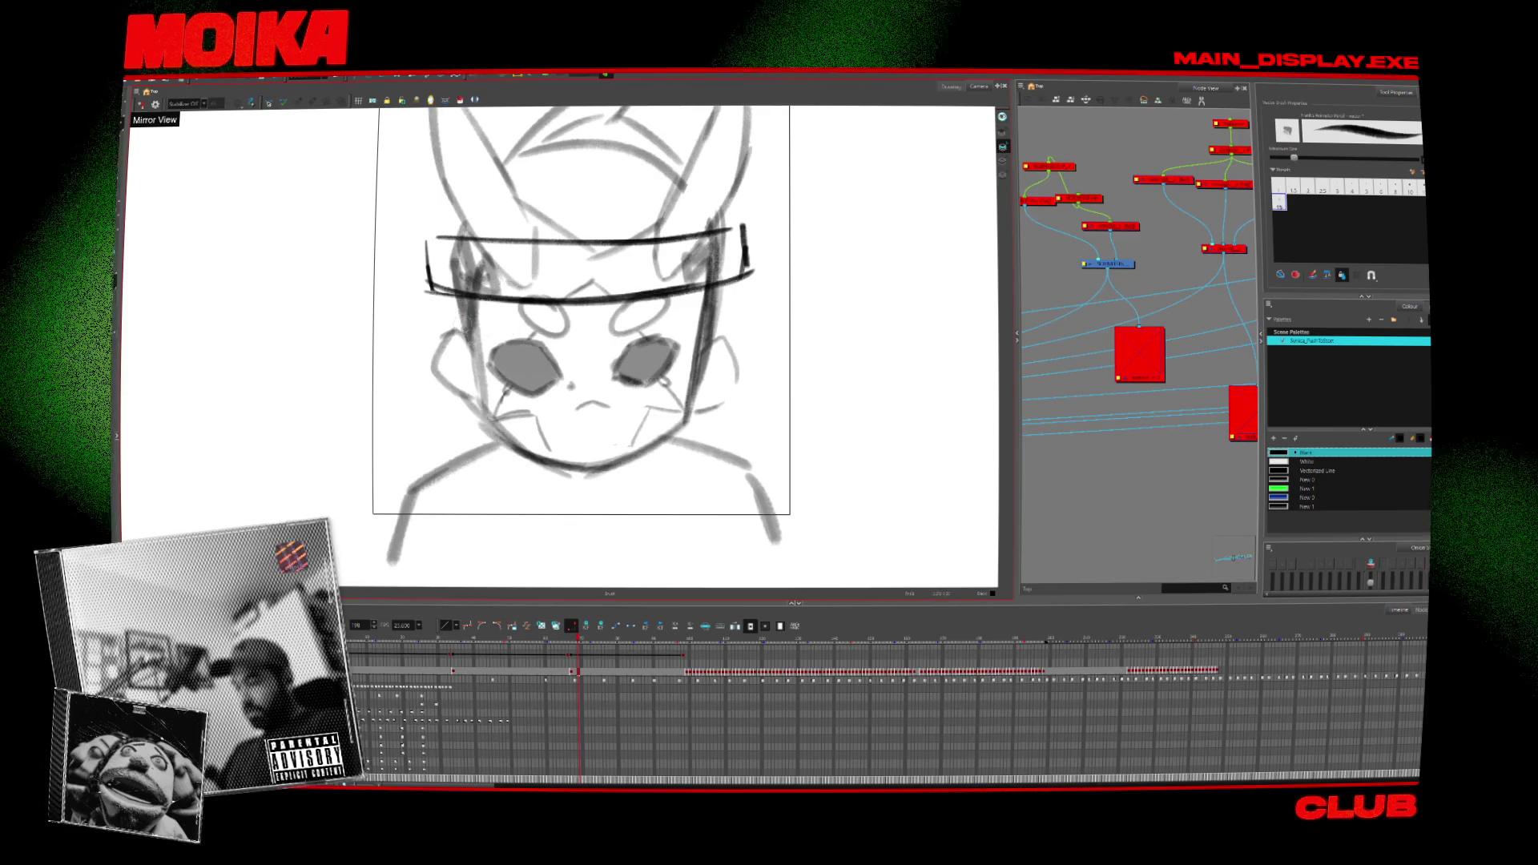
# Remove the forehead headband strokes, darken the cheek and jaw line, then go to the browser.
pyautogui.hotkey('ctrl', 'z')
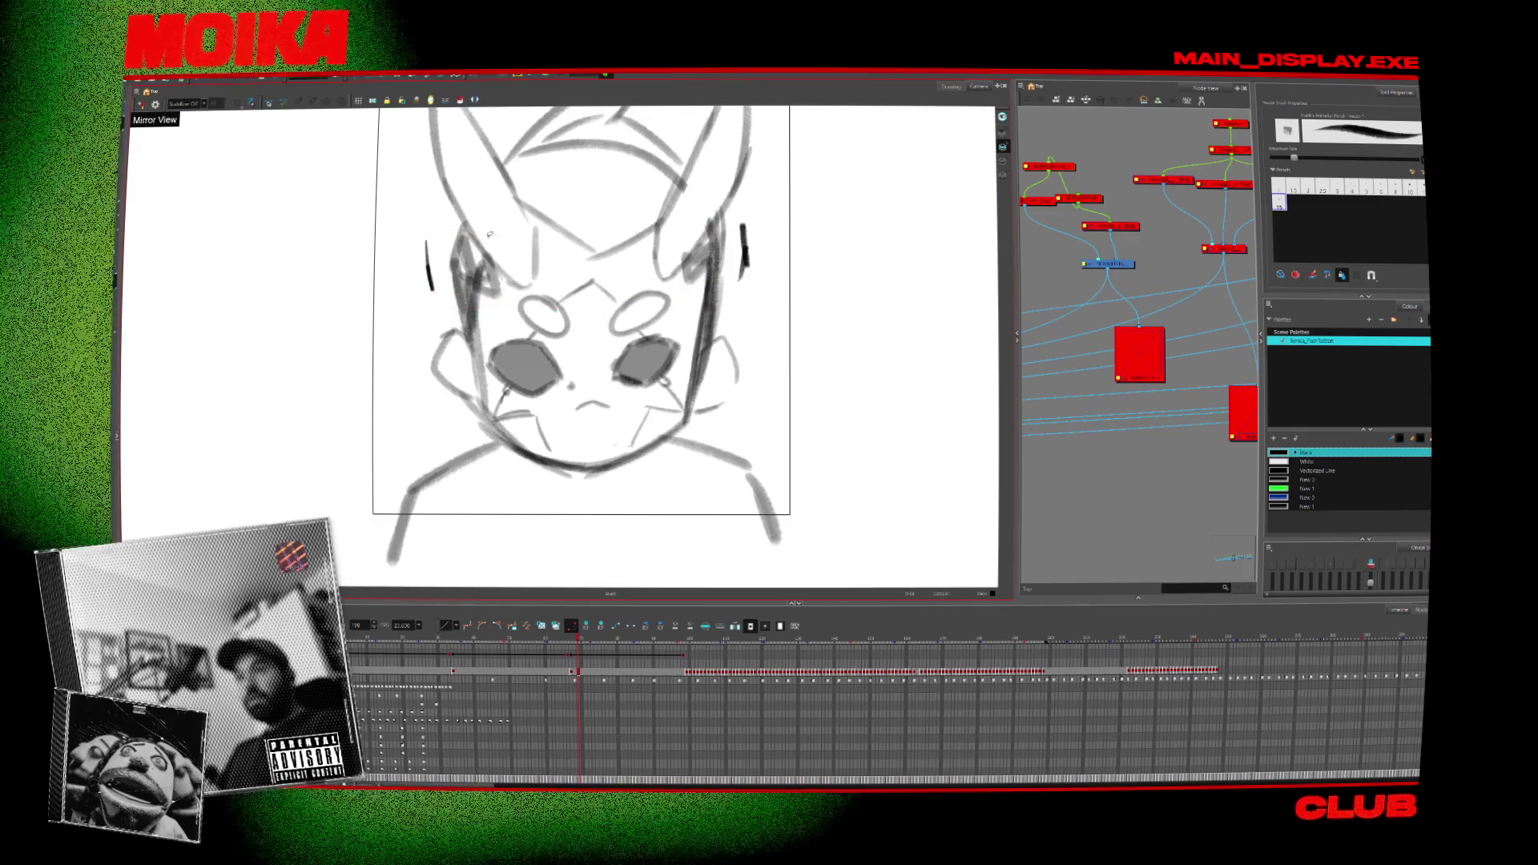
pyautogui.moveTo(472, 360); pyautogui.dragTo(505, 445)
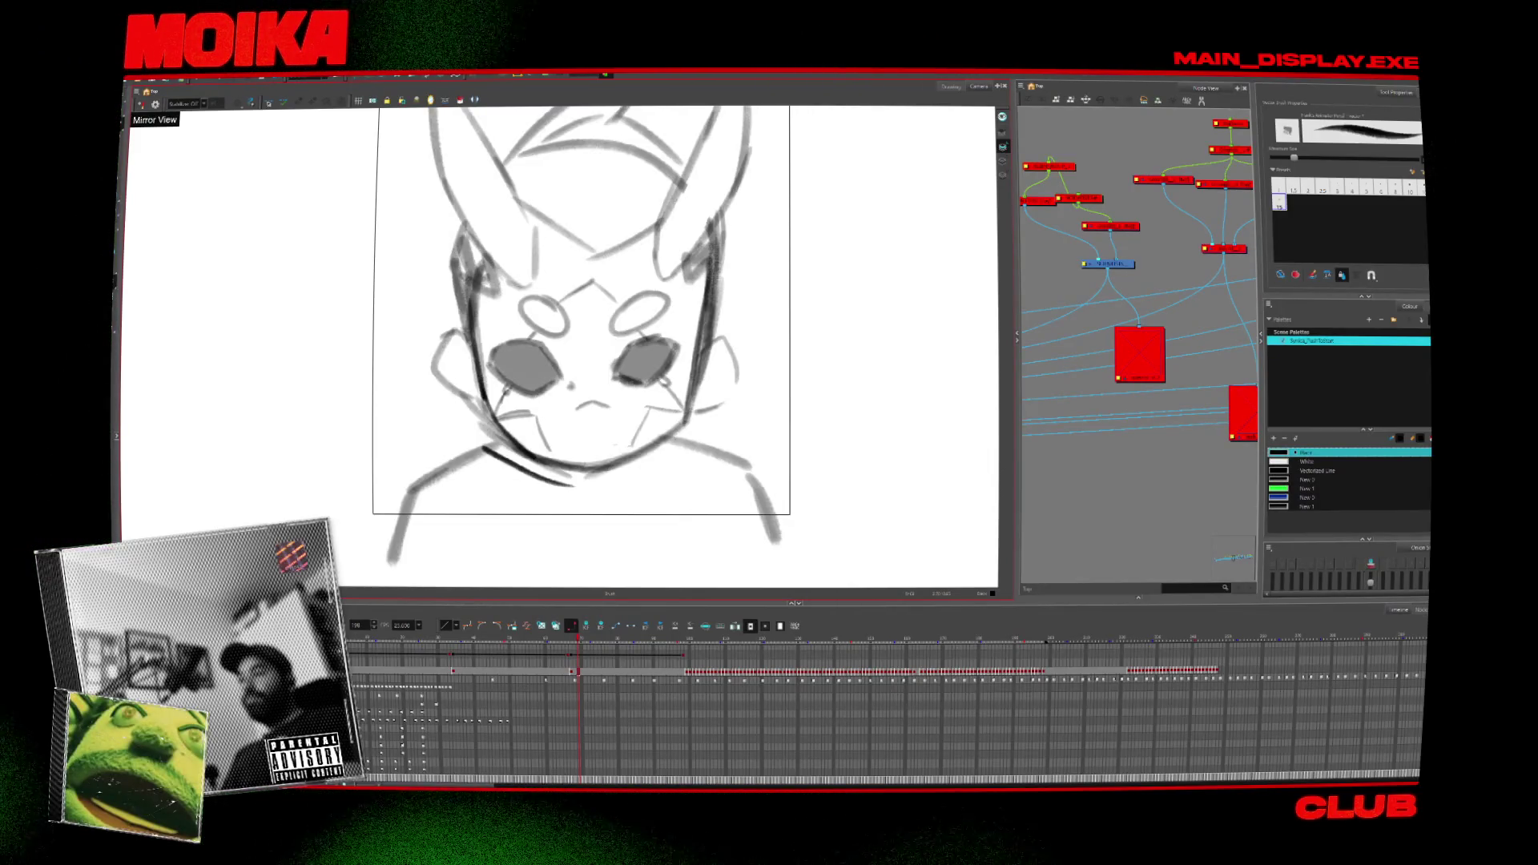
pyautogui.hotkey('alt', 'Tab')
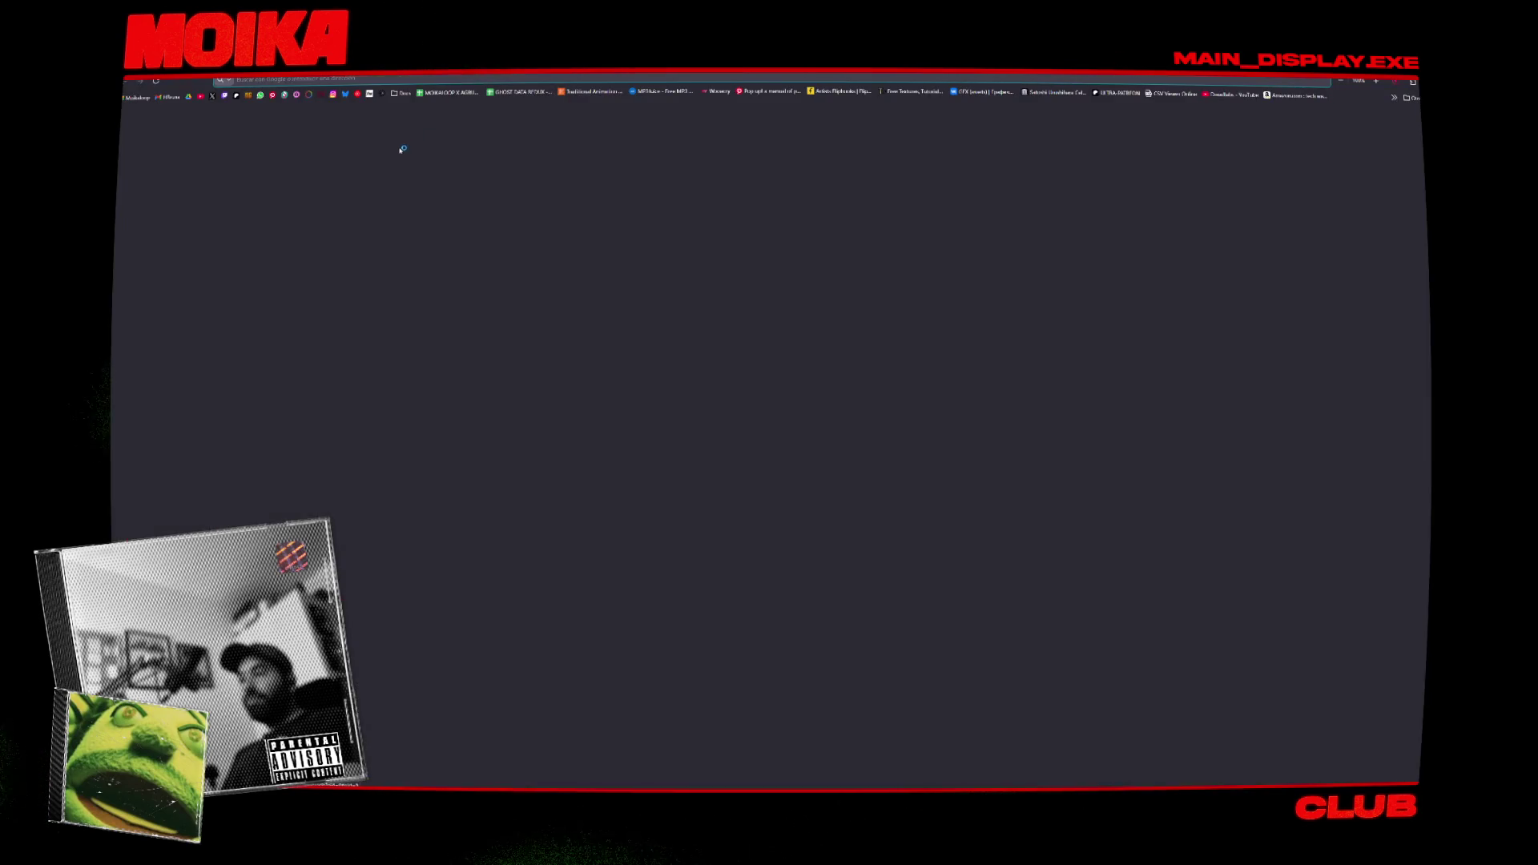
# Search YouTube for 'the killin flow' and play the '¿Revive el Rap Chileno?' video.
pyautogui.click(200, 97)
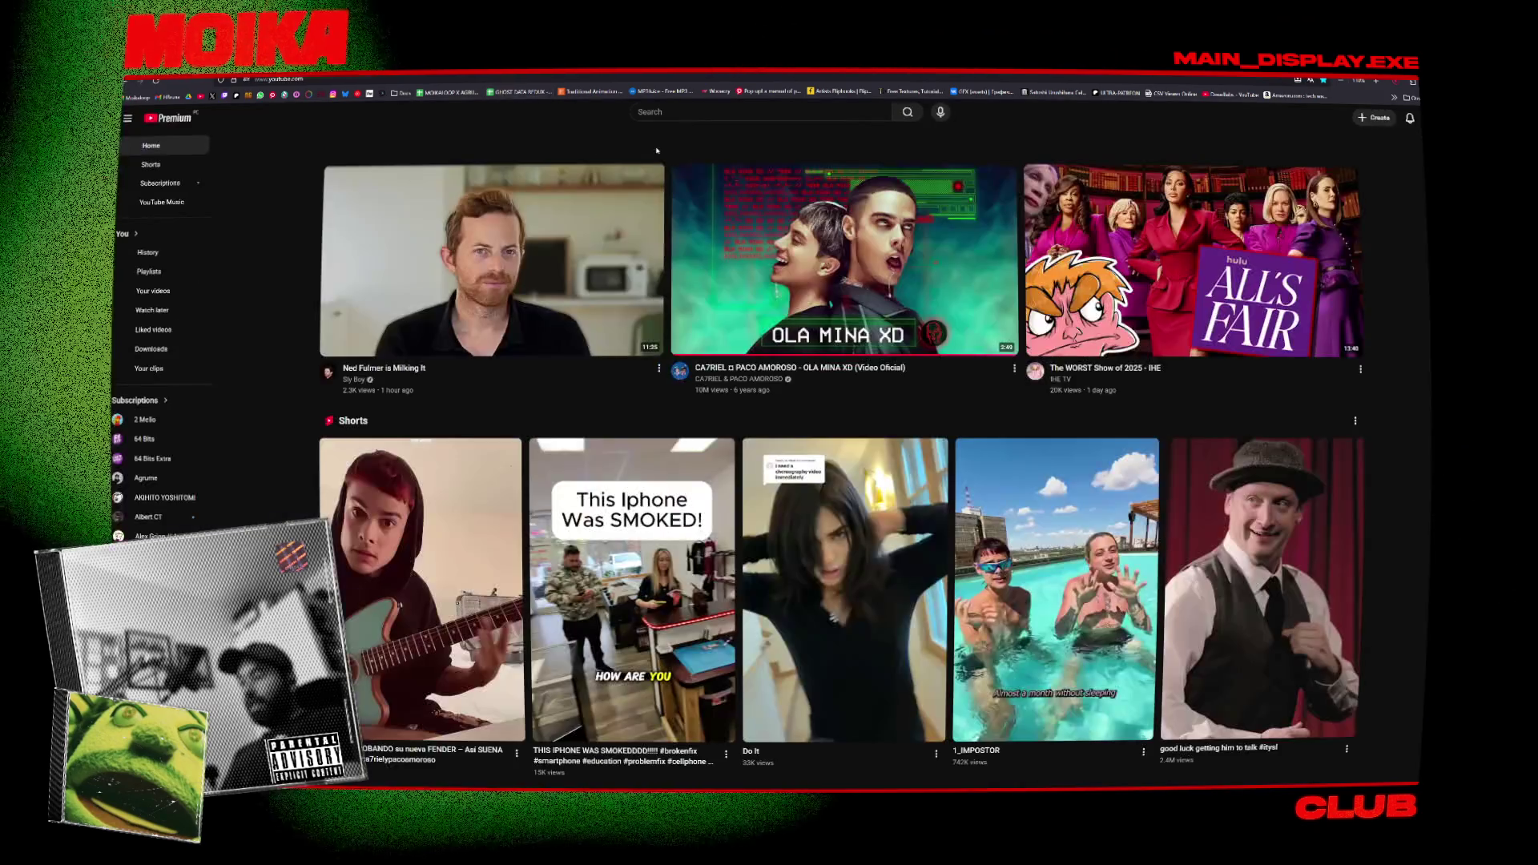
pyautogui.click(652, 113)
pyautogui.write('the')
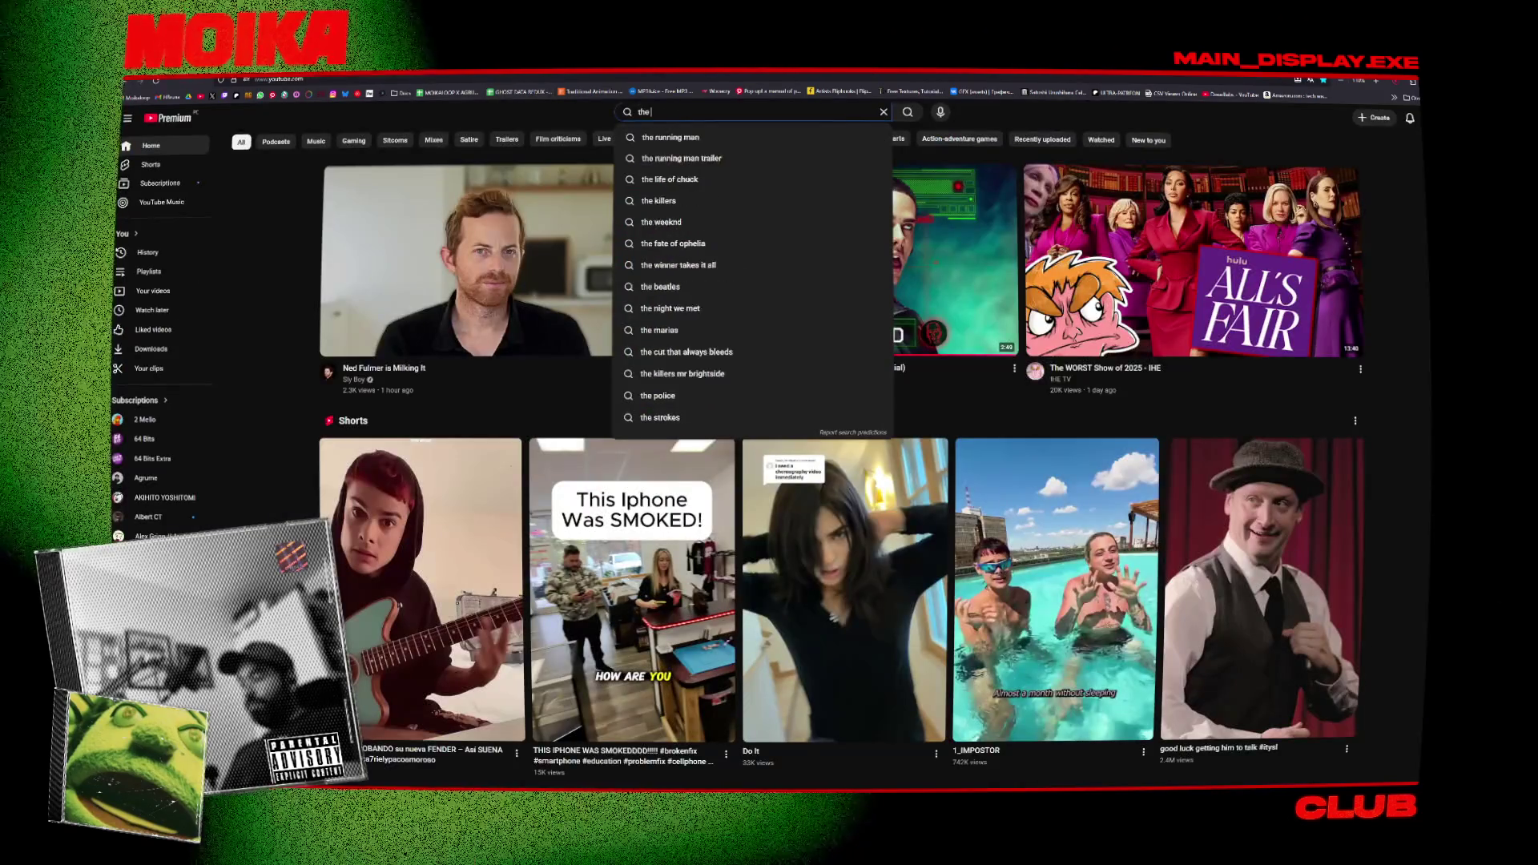
pyautogui.write('killi')
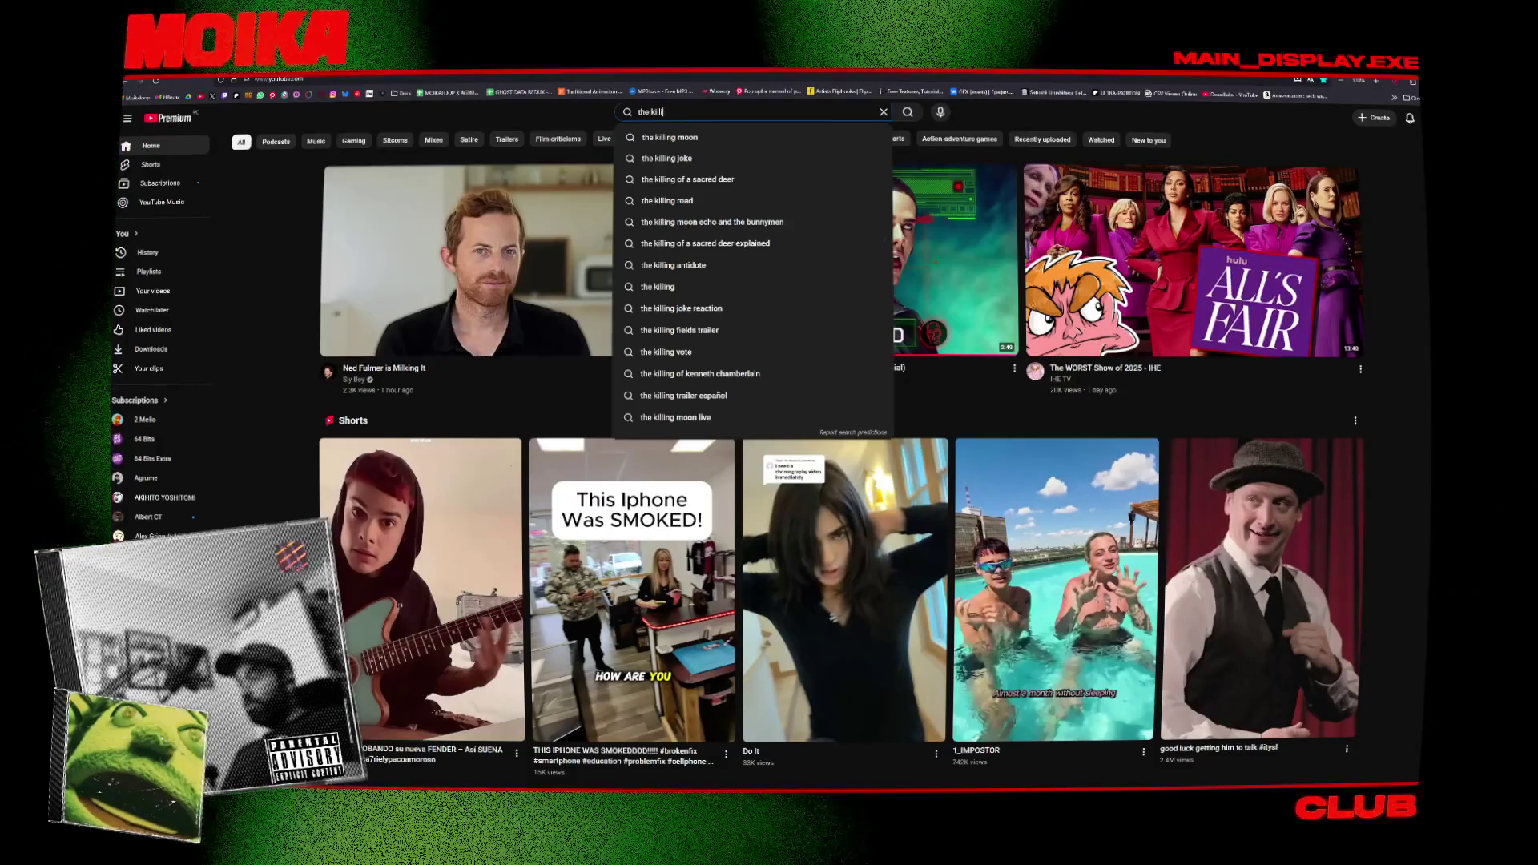
pyautogui.write('g flow')
pyautogui.press('Return')
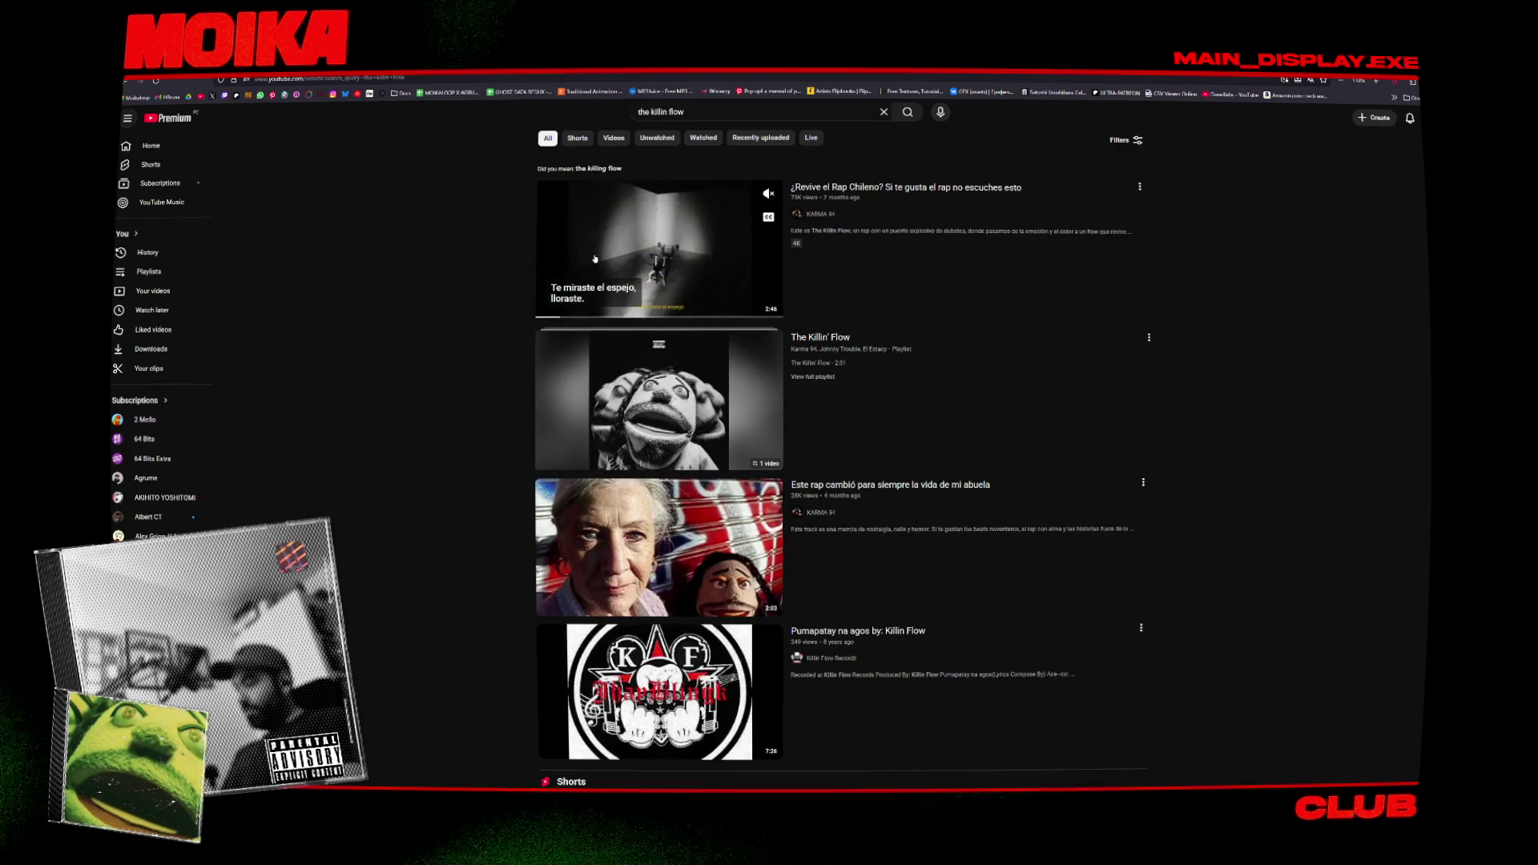
pyautogui.click(586, 257)
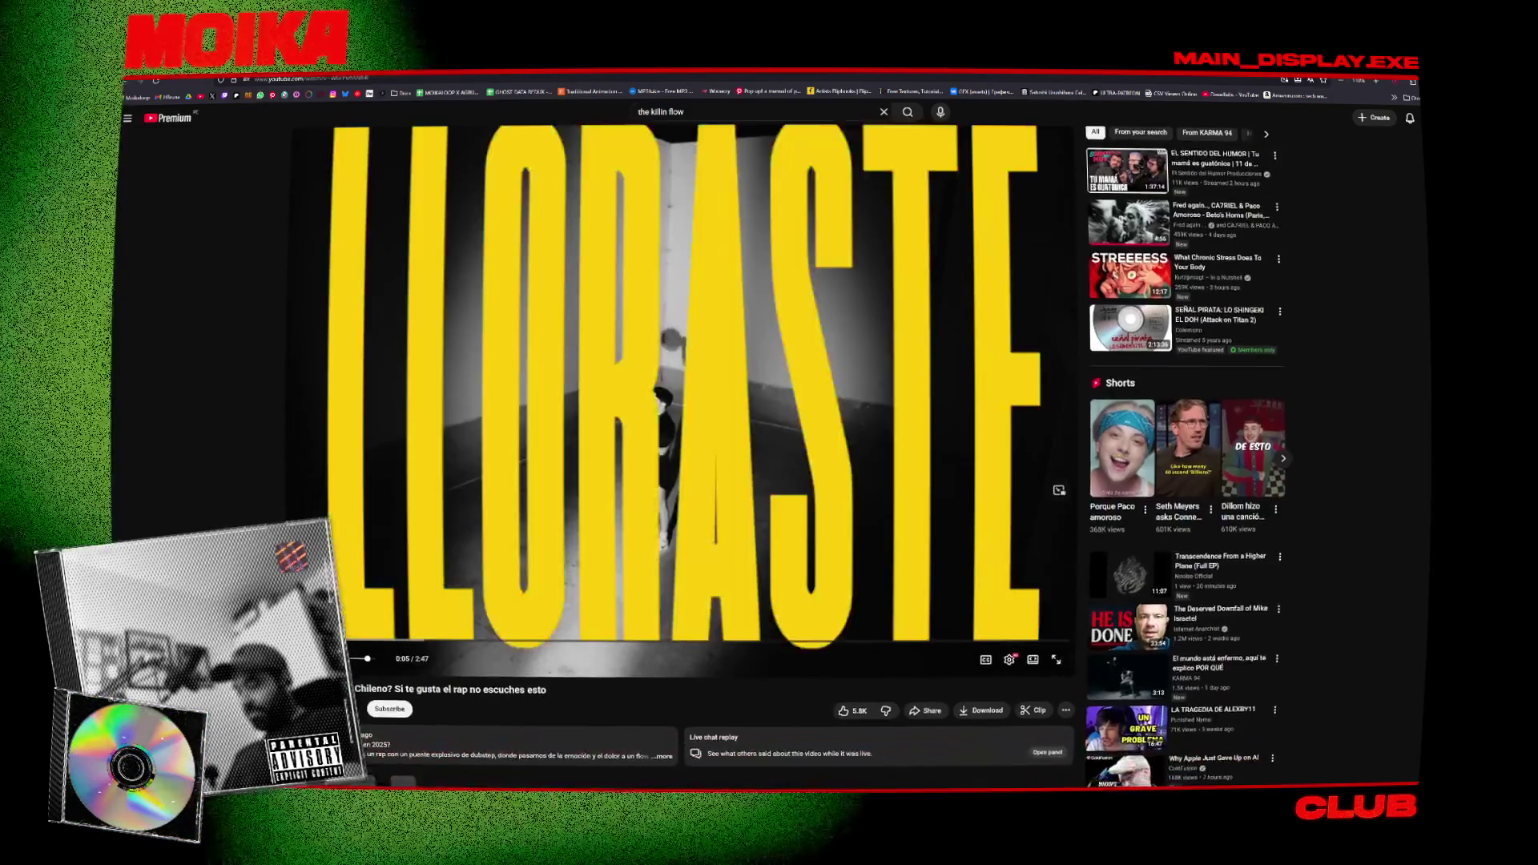
# Post the comment 'A BUENAW' in capitals on the rap video.
pyautogui.scroll(-4, 347, 381)
pyautogui.click(561, 551)
pyautogui.press('capslock')
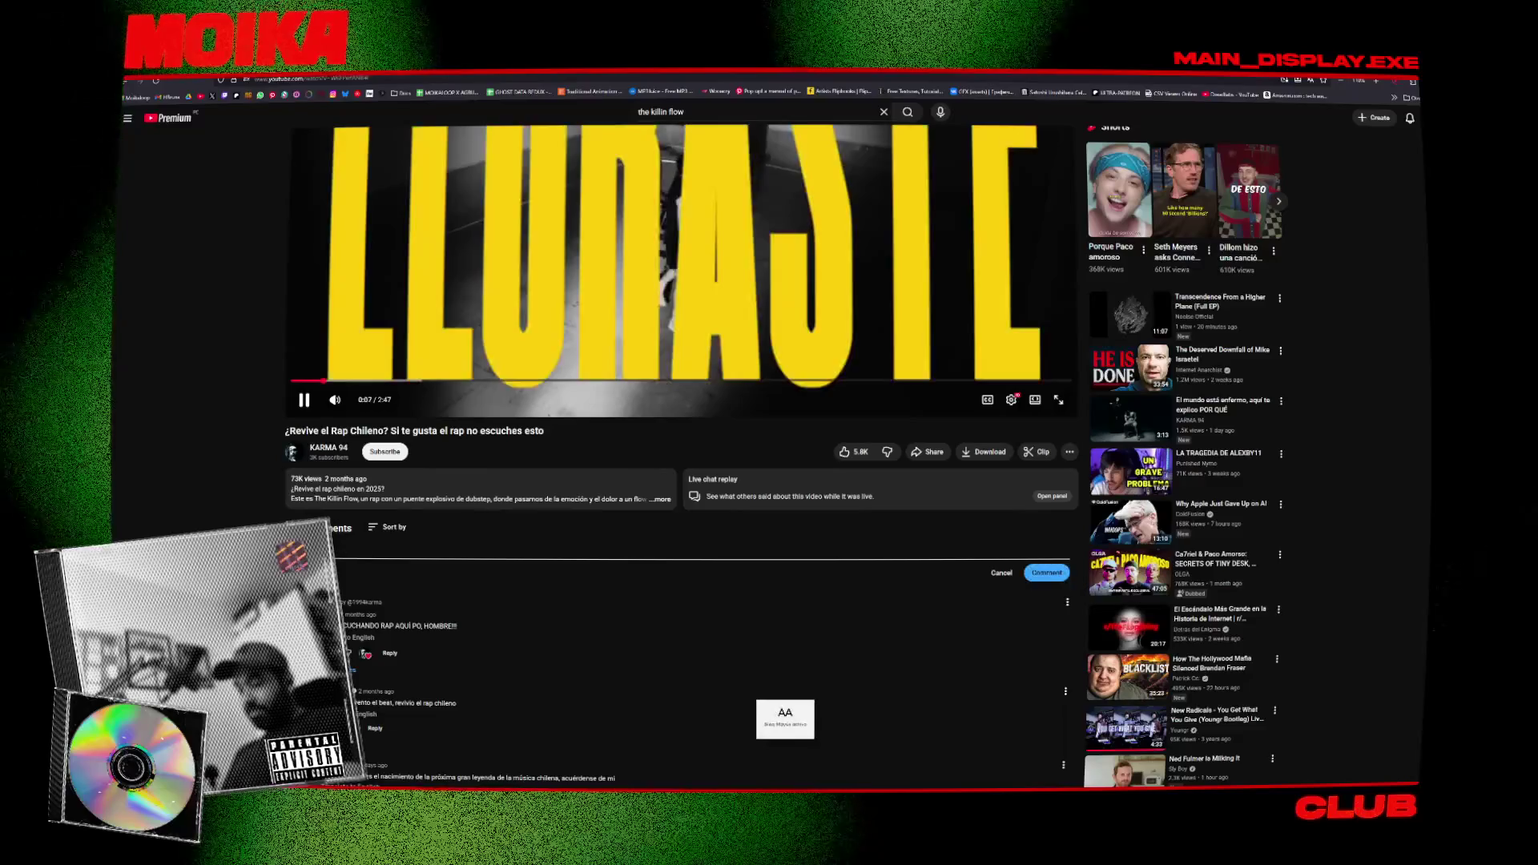
pyautogui.write('A BUENA')
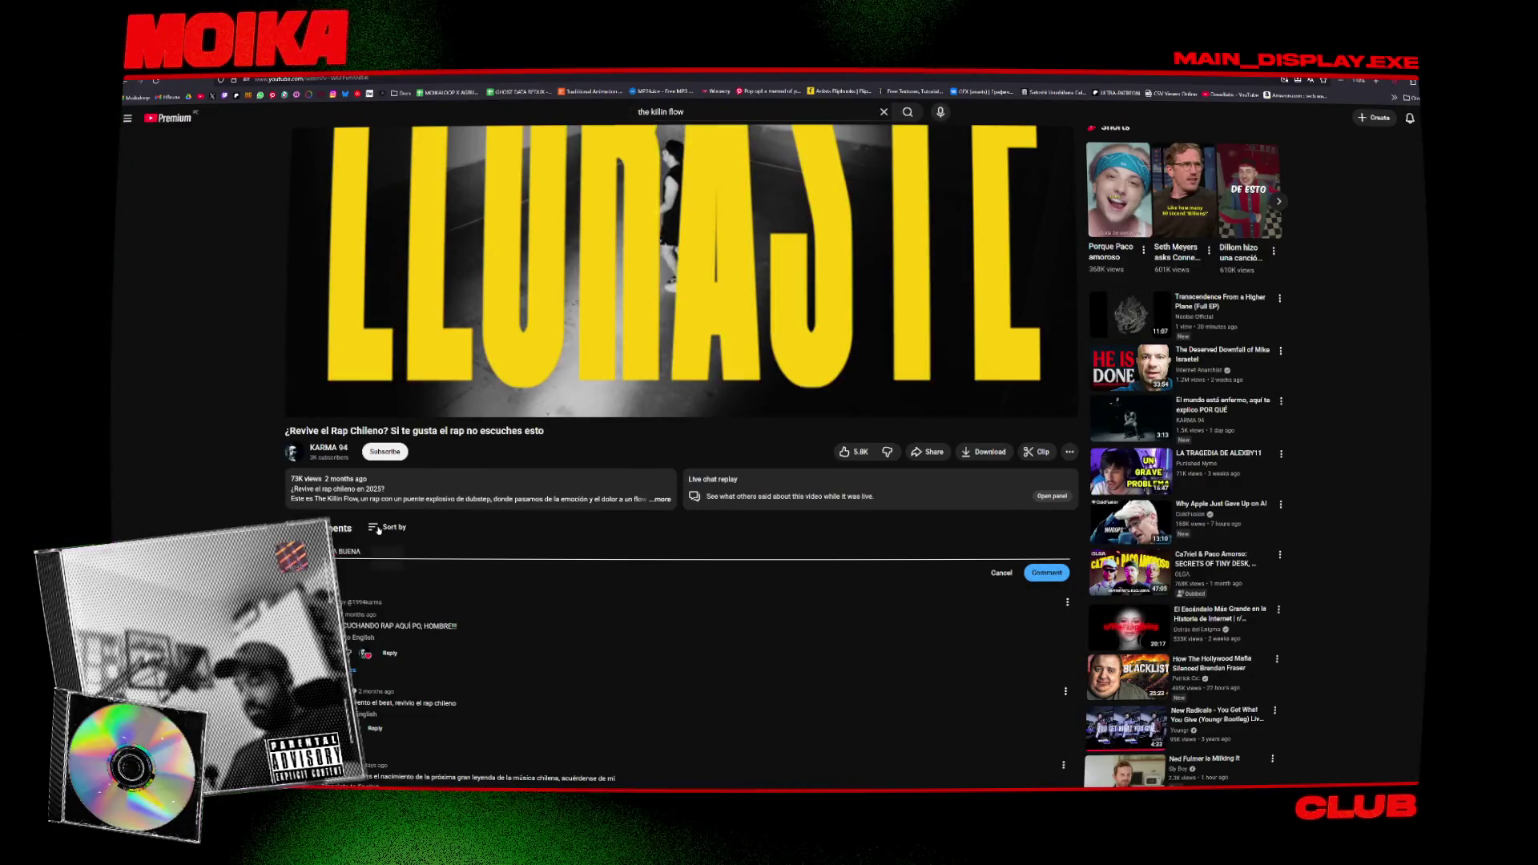
pyautogui.write('W')
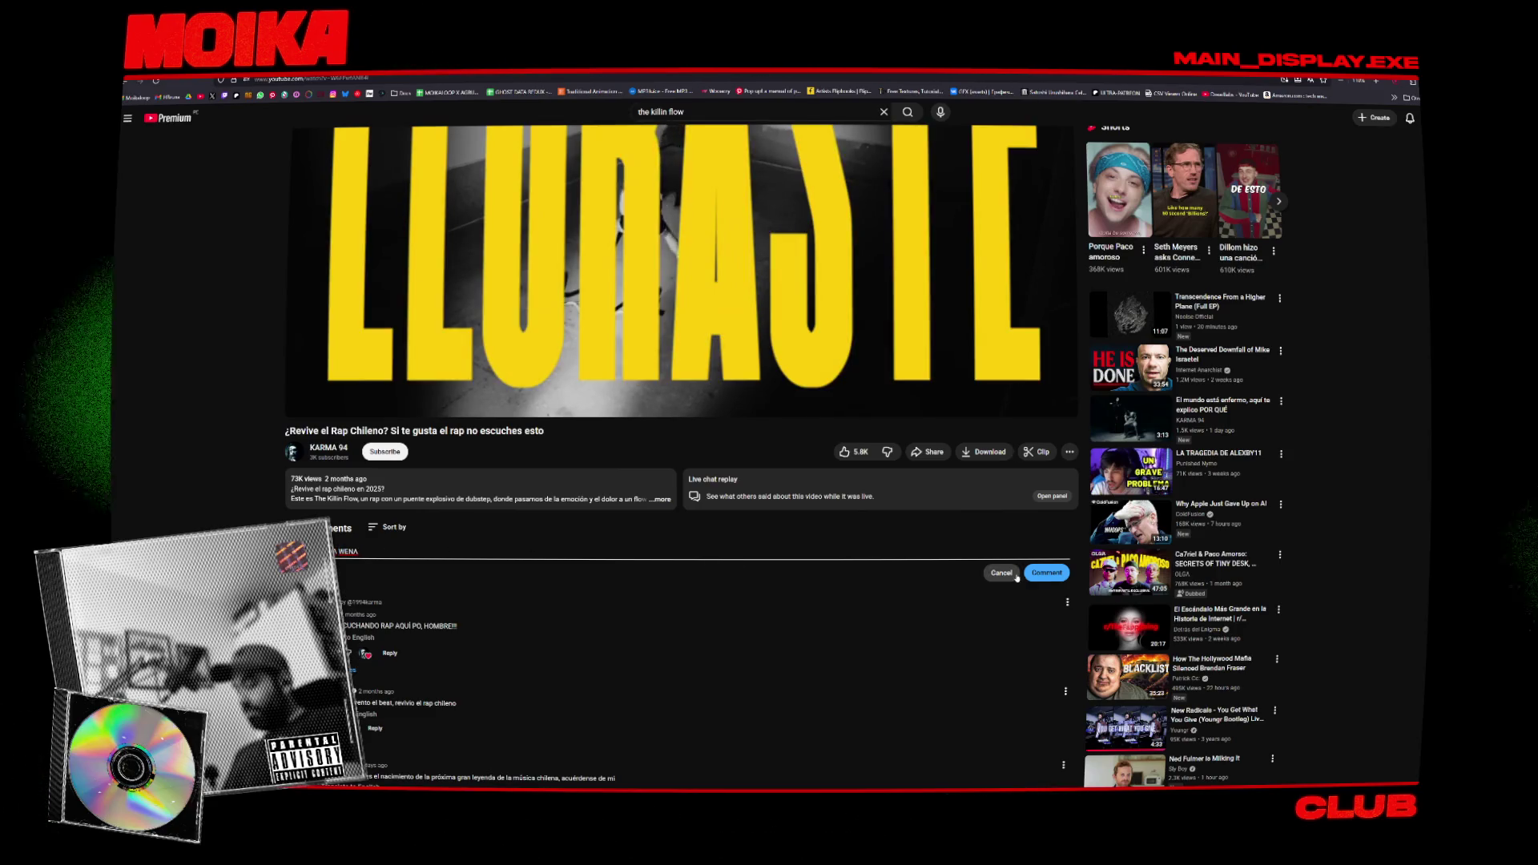
pyautogui.click(1041, 573)
pyautogui.scroll(3, 1041, 573)
pyautogui.scroll(1, 361, 436)
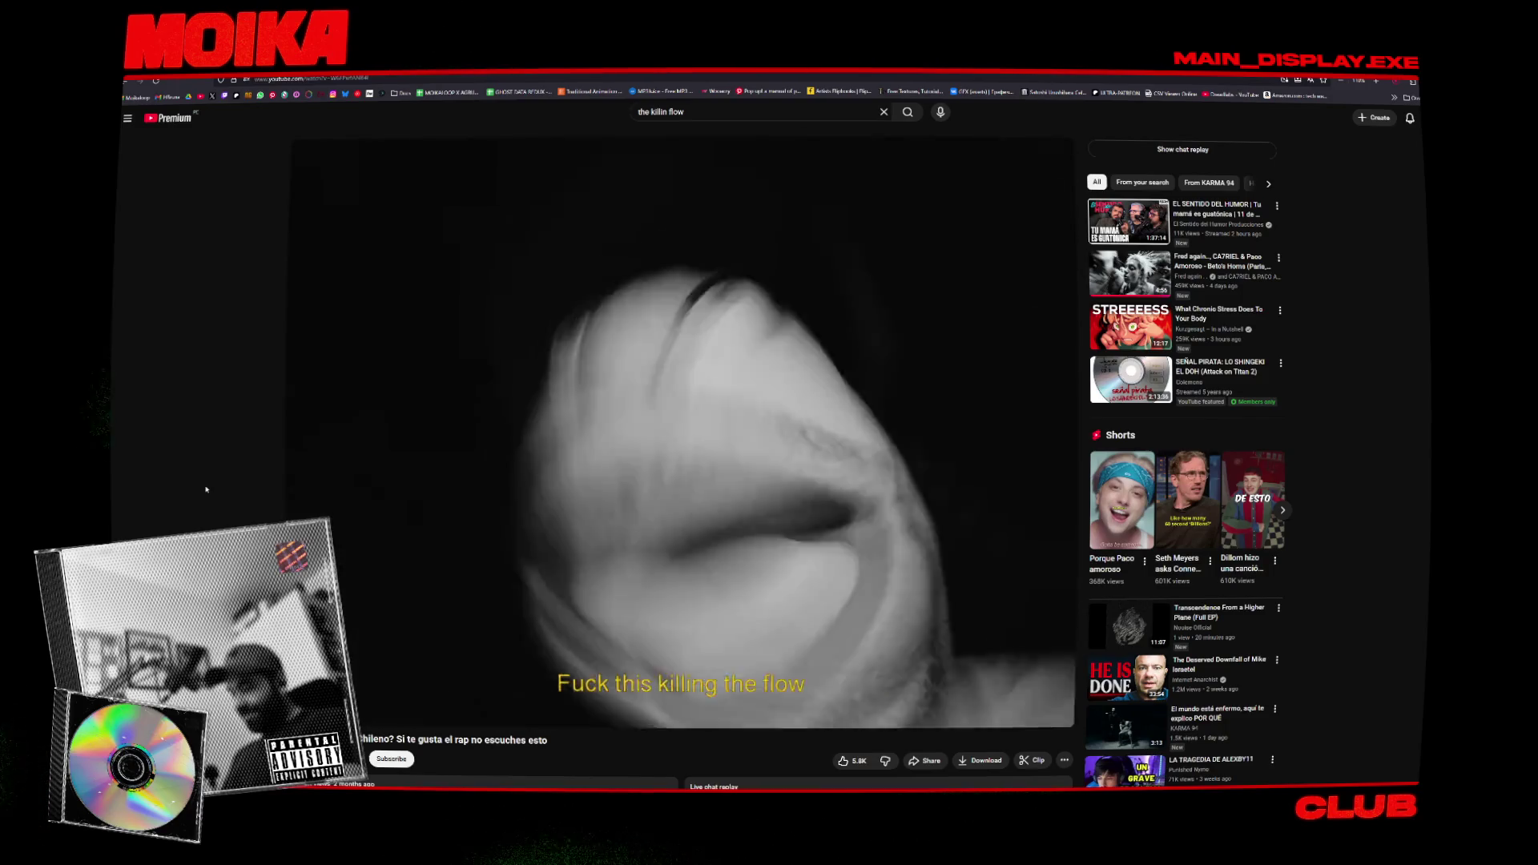
pyautogui.scroll(-2, 205, 490)
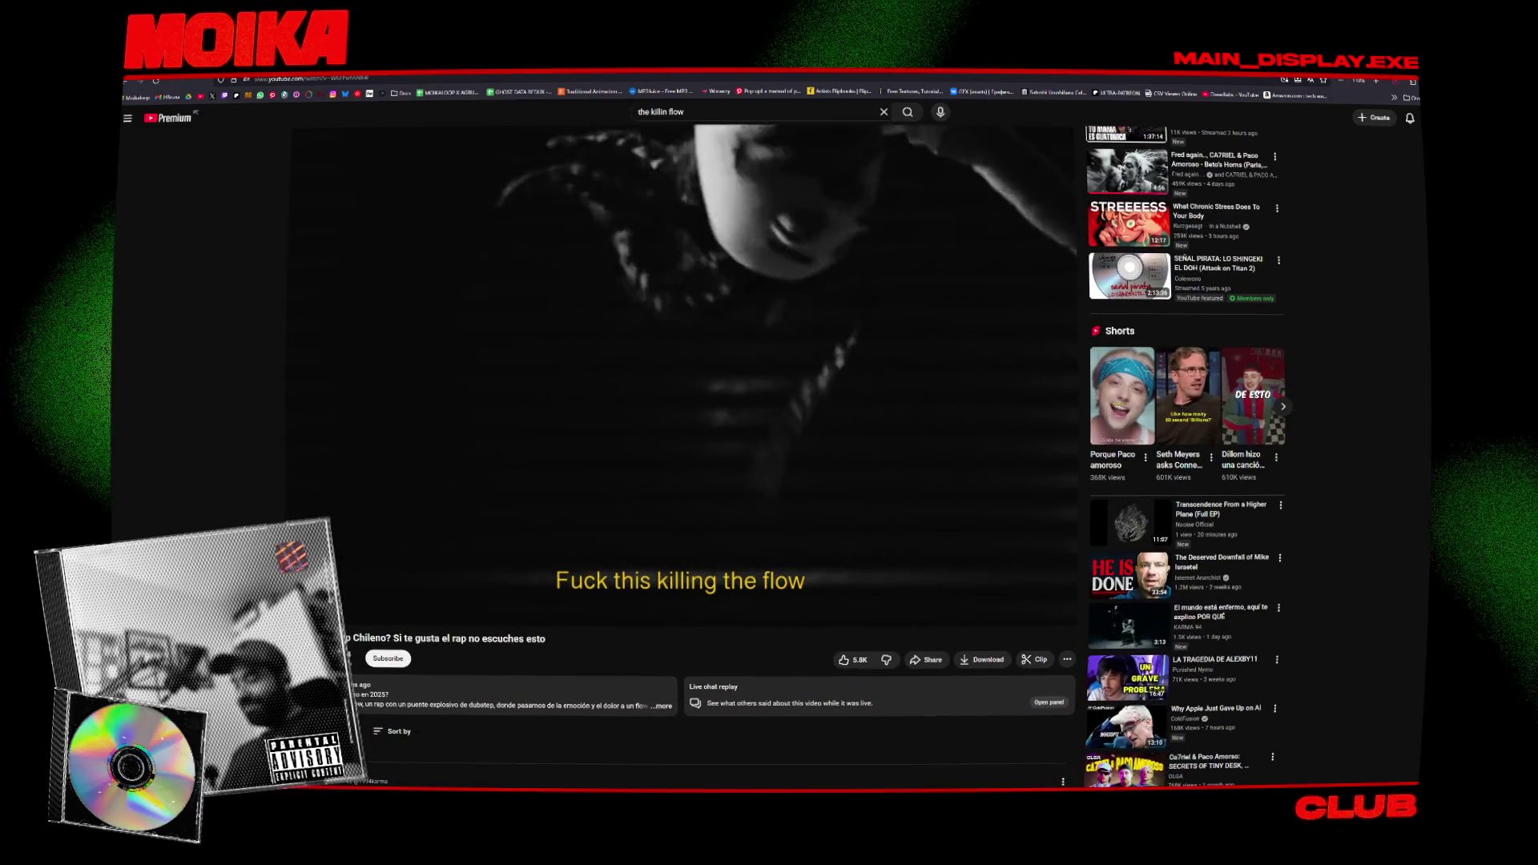
pyautogui.scroll(2, 681, 432)
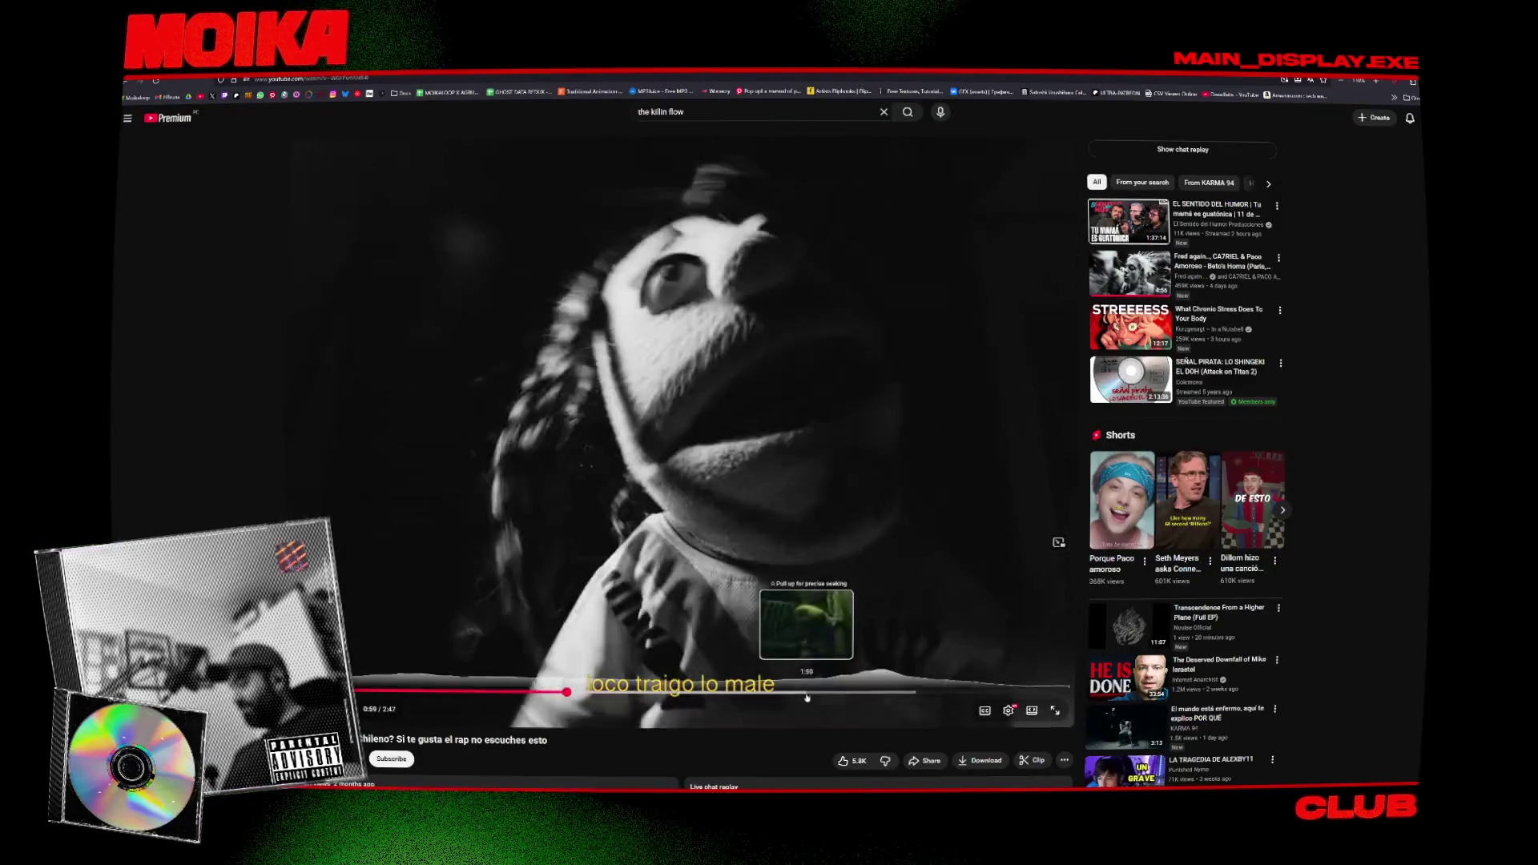
# Skip the video ahead to 1:32, 1:51, 2:04 and 2:23, then pause it.
pyautogui.click(721, 694)
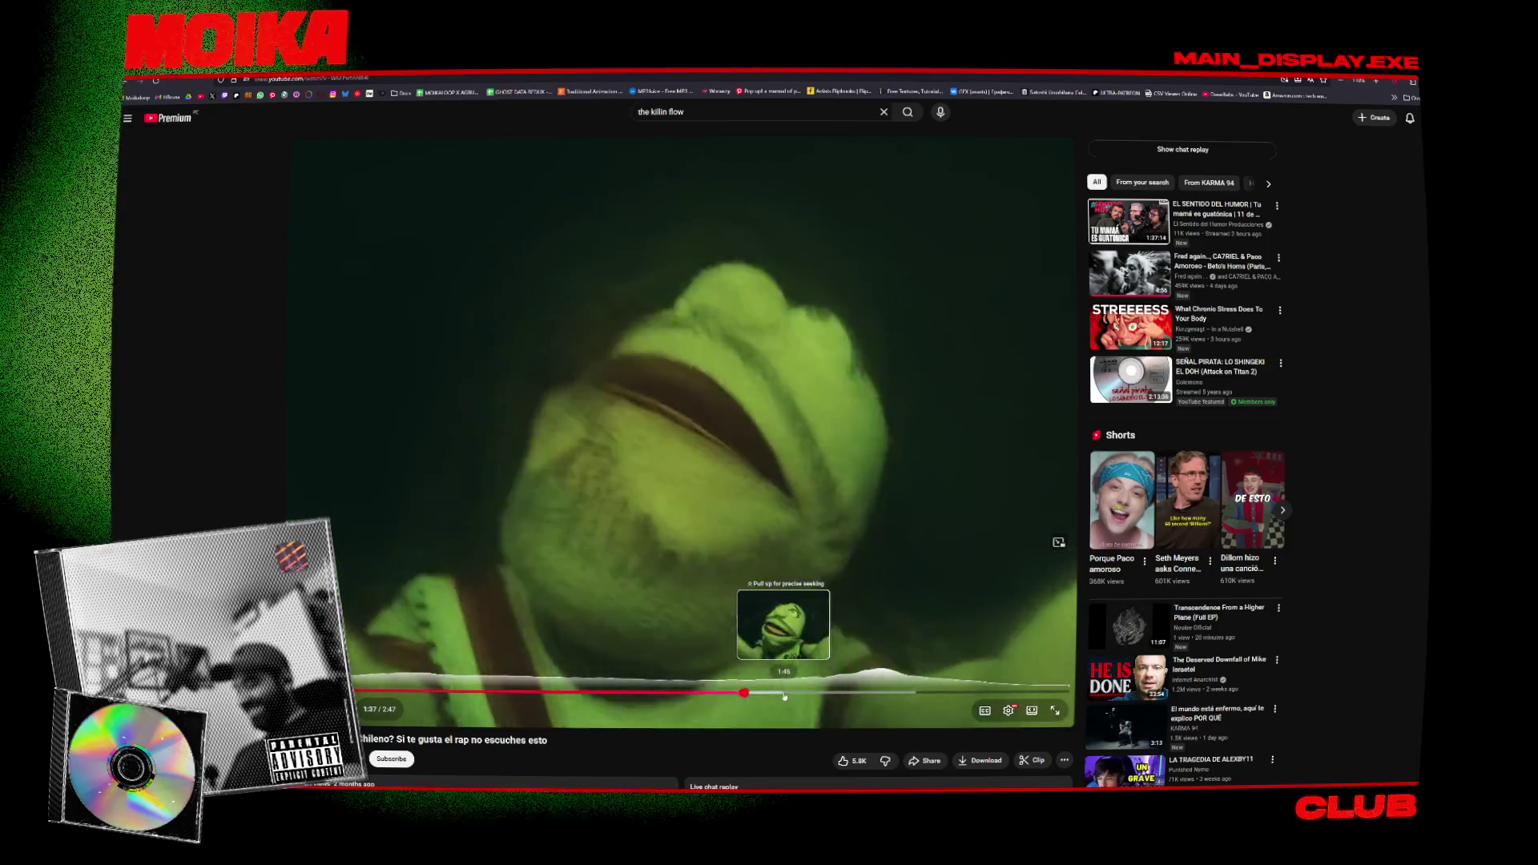
pyautogui.click(810, 693)
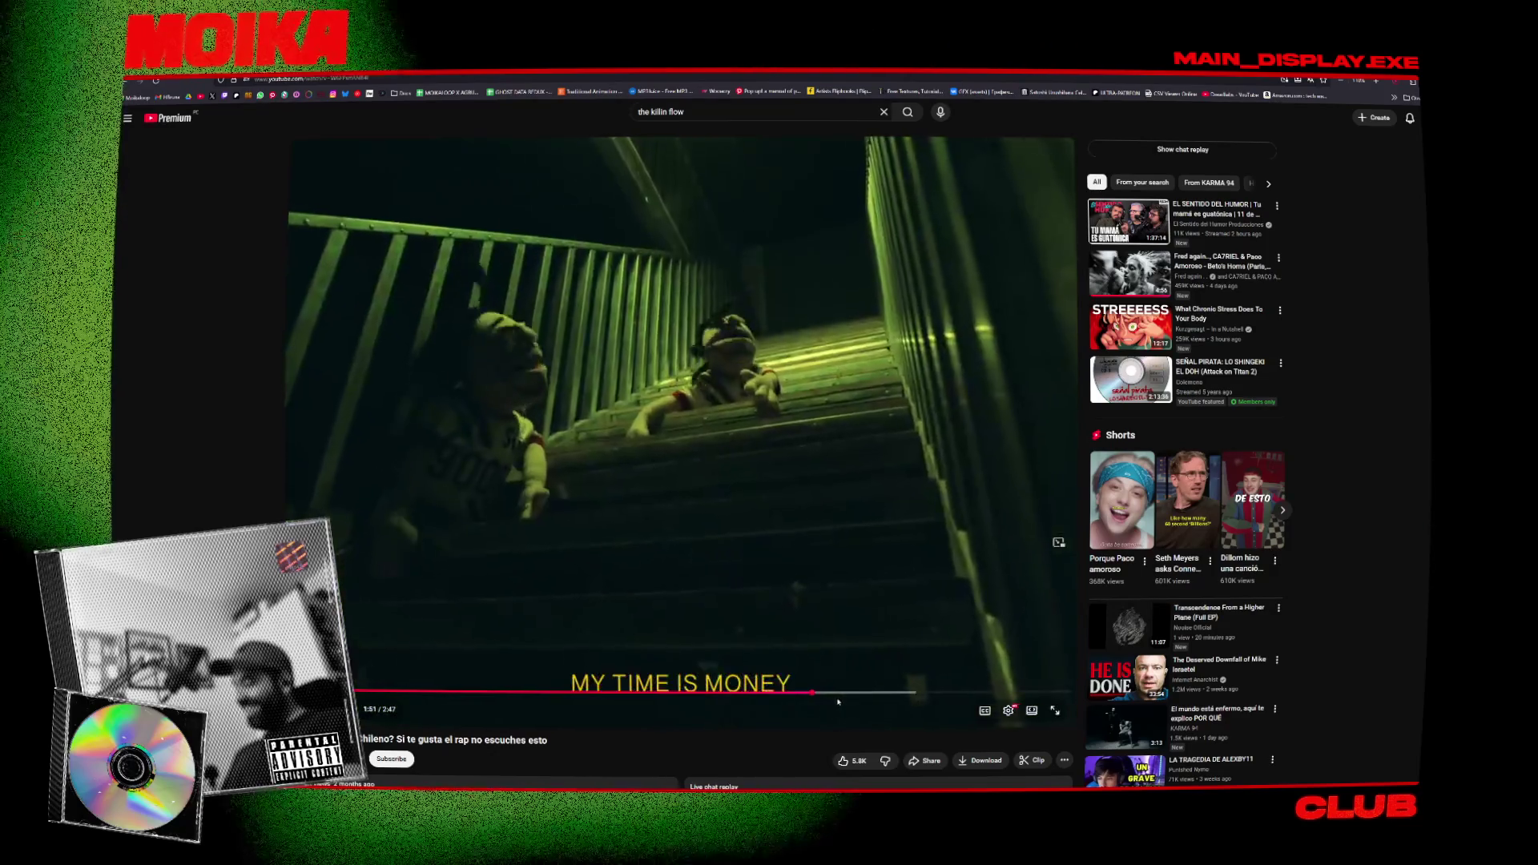
pyautogui.click(870, 693)
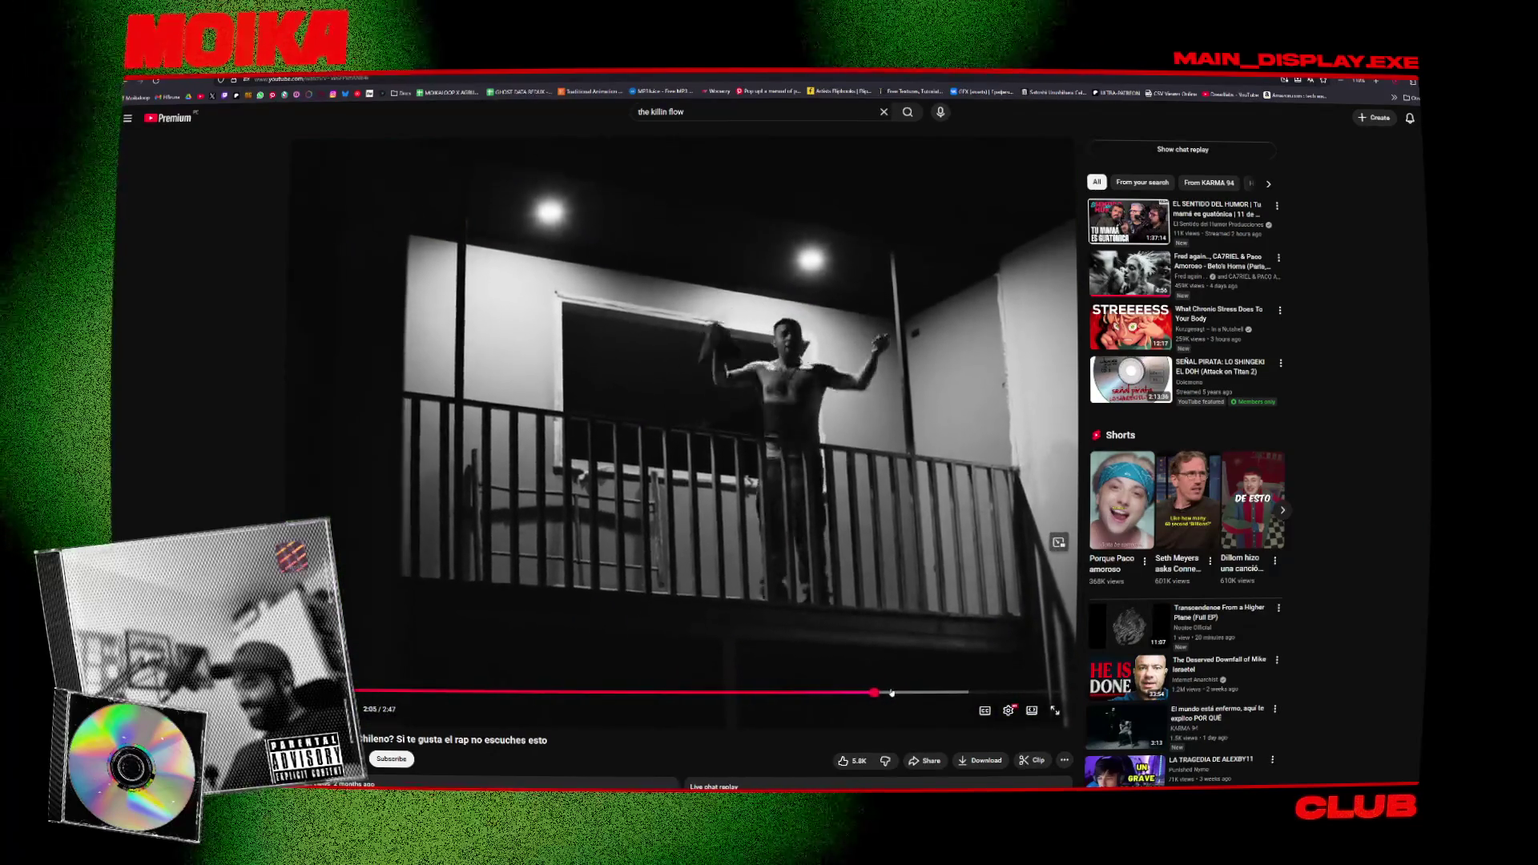
pyautogui.click(953, 693)
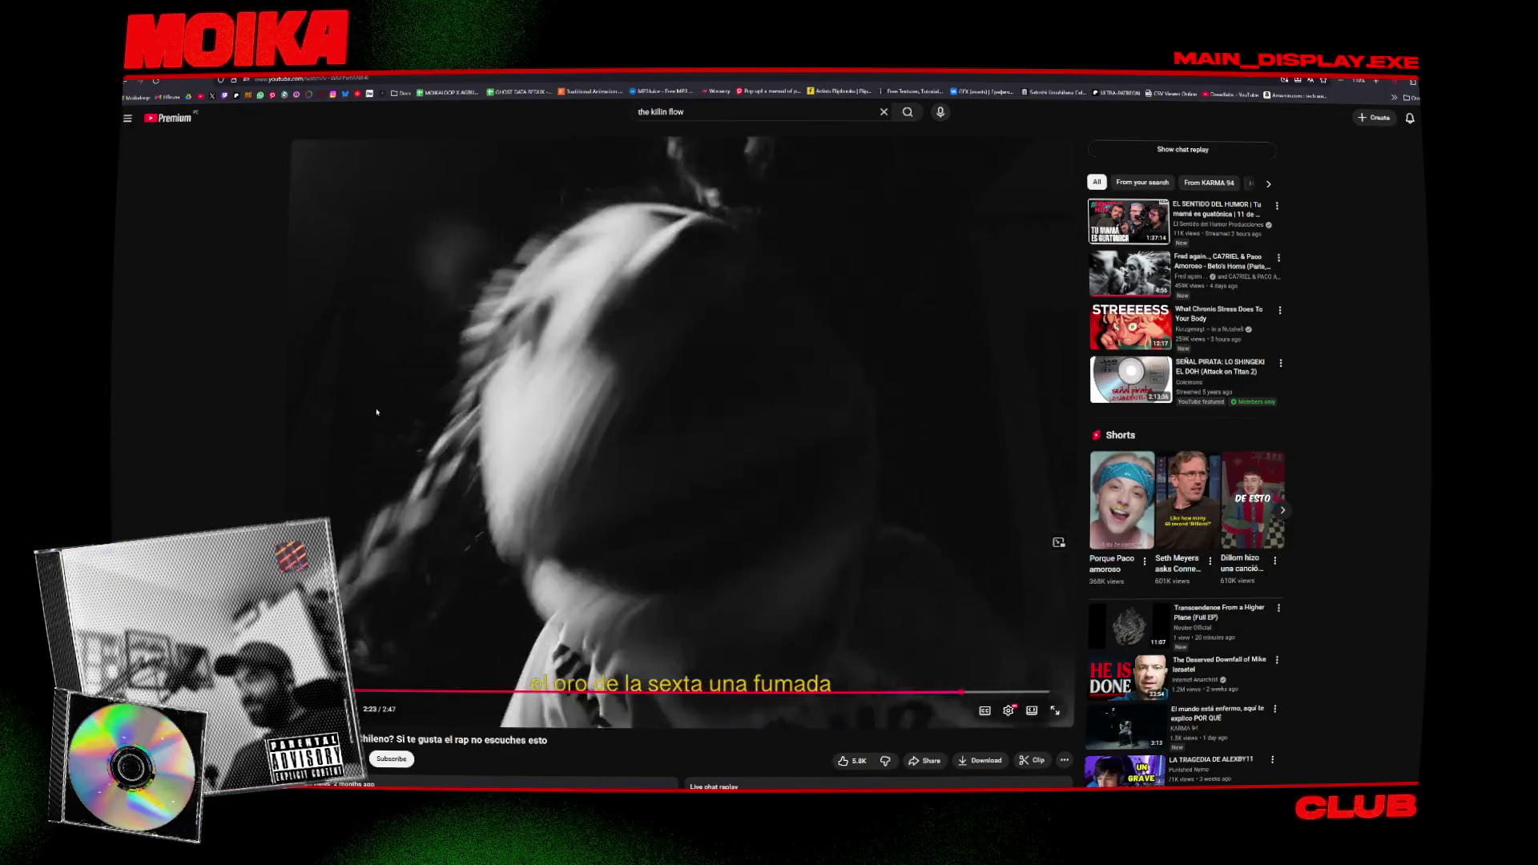
pyautogui.press('space')
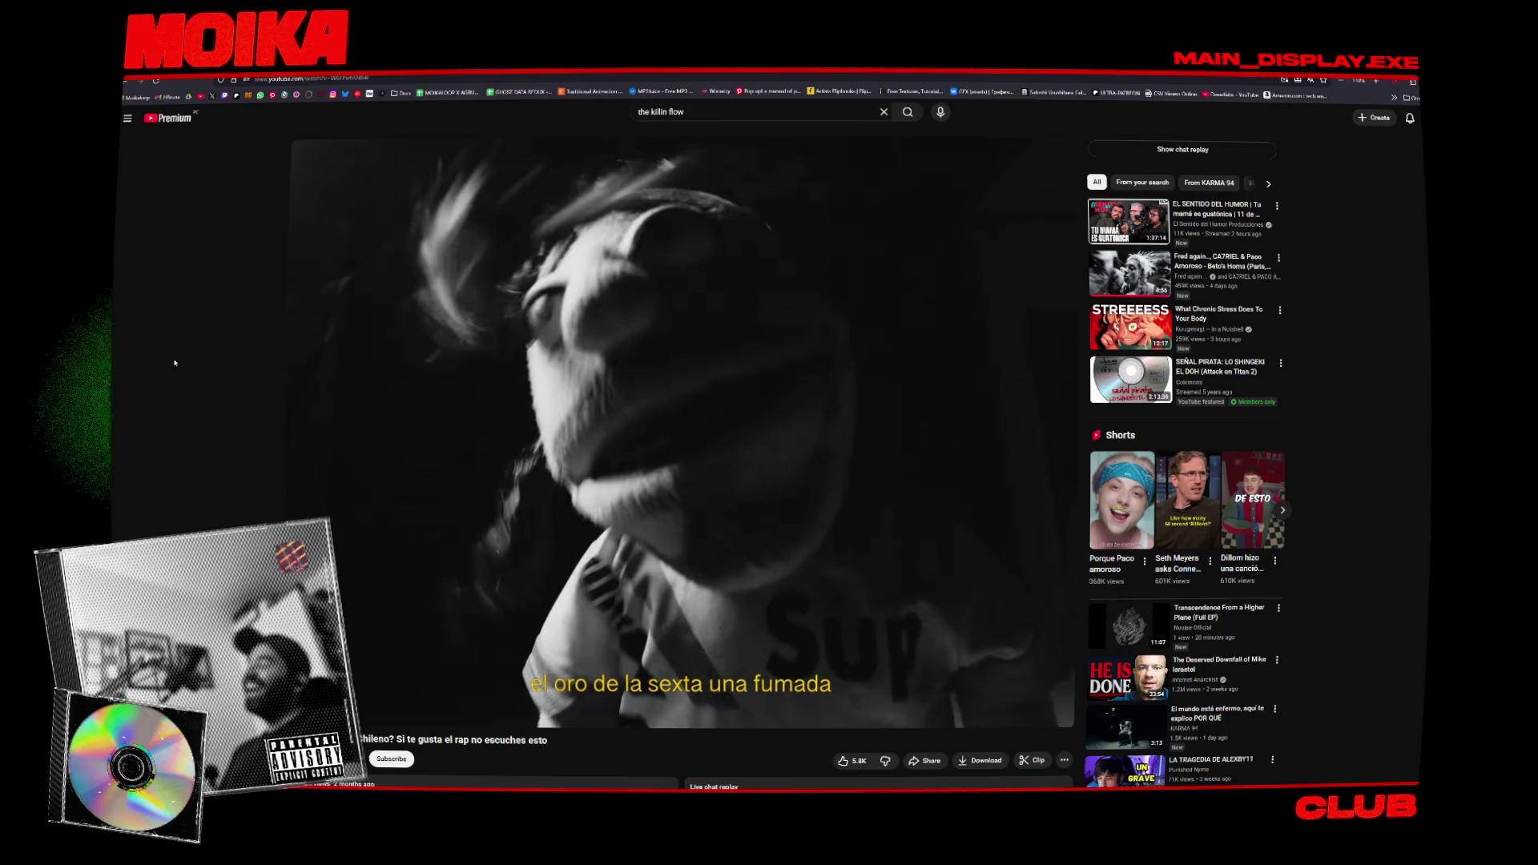
# Browse the KARMA 94 channel's videos and play 'El mundo está enfermo, aquí te explico POR QUÉ'.
pyautogui.hotkey('alt', 'Left')
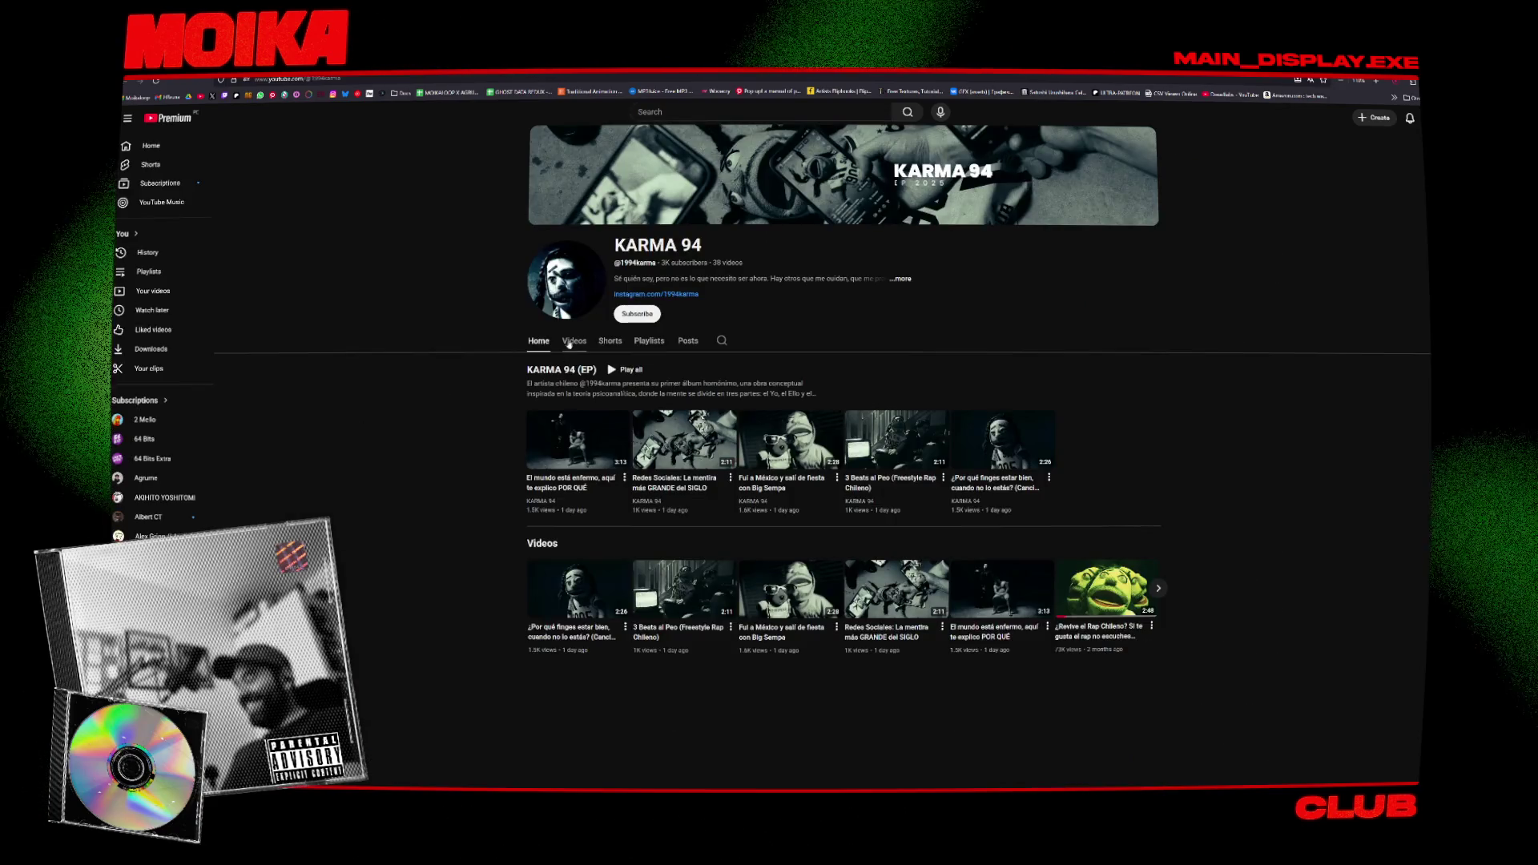
pyautogui.click(569, 343)
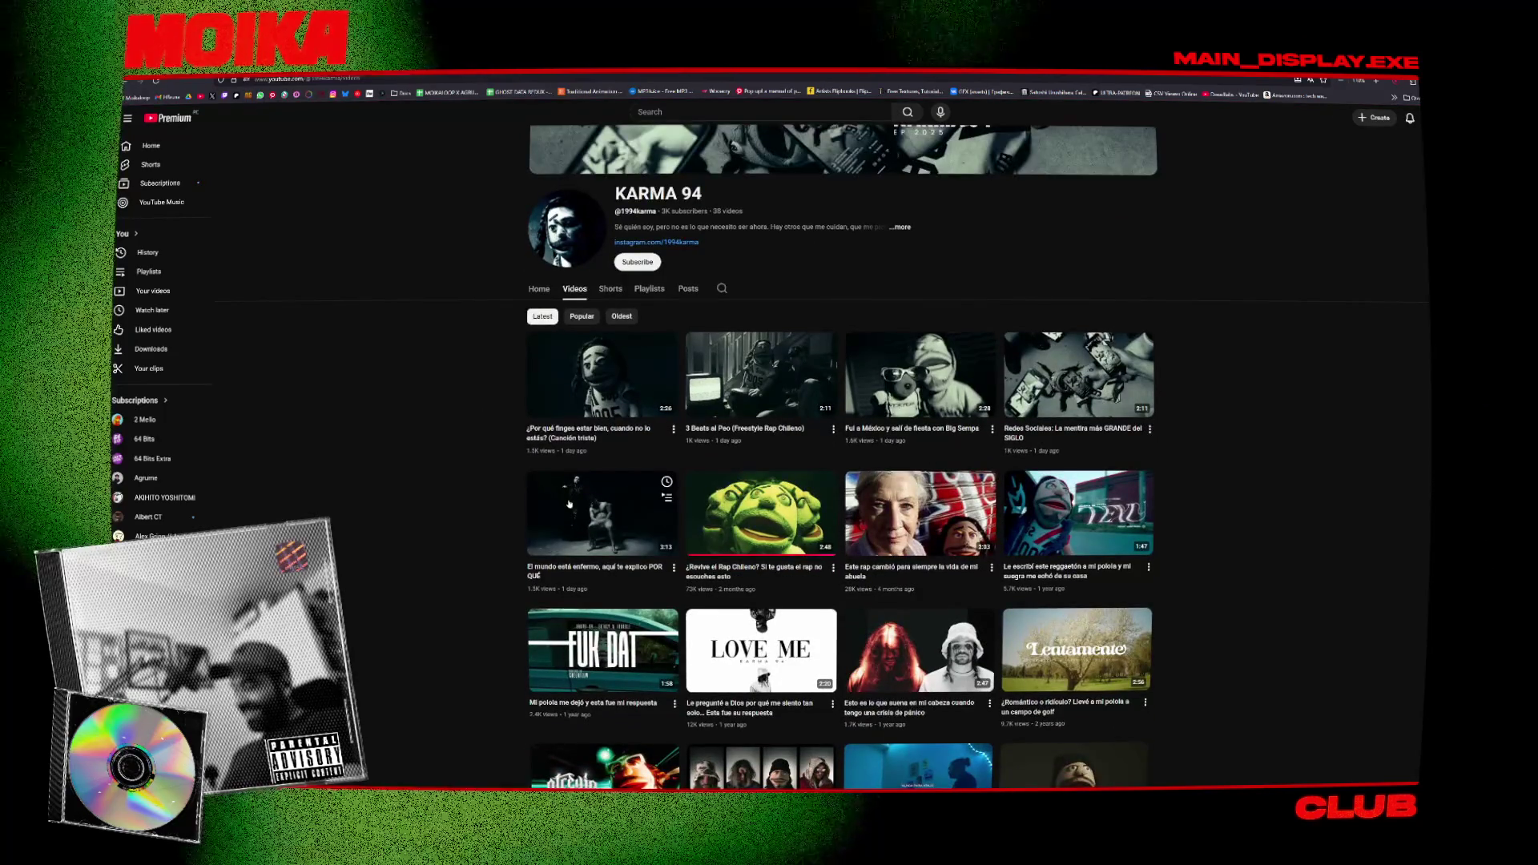
pyautogui.scroll(-3, 483, 489)
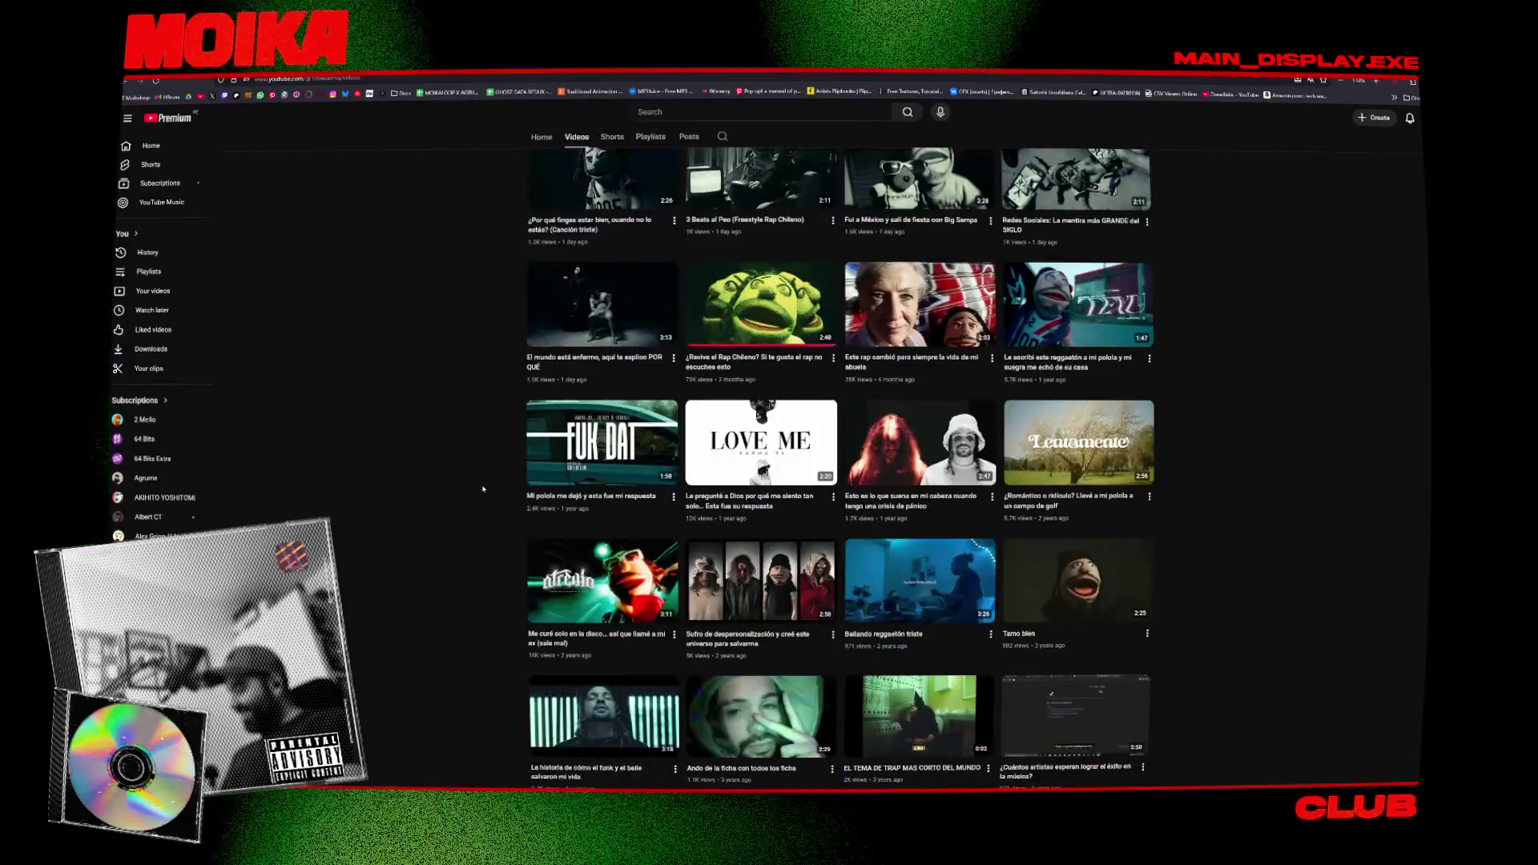
pyautogui.scroll(3, 483, 489)
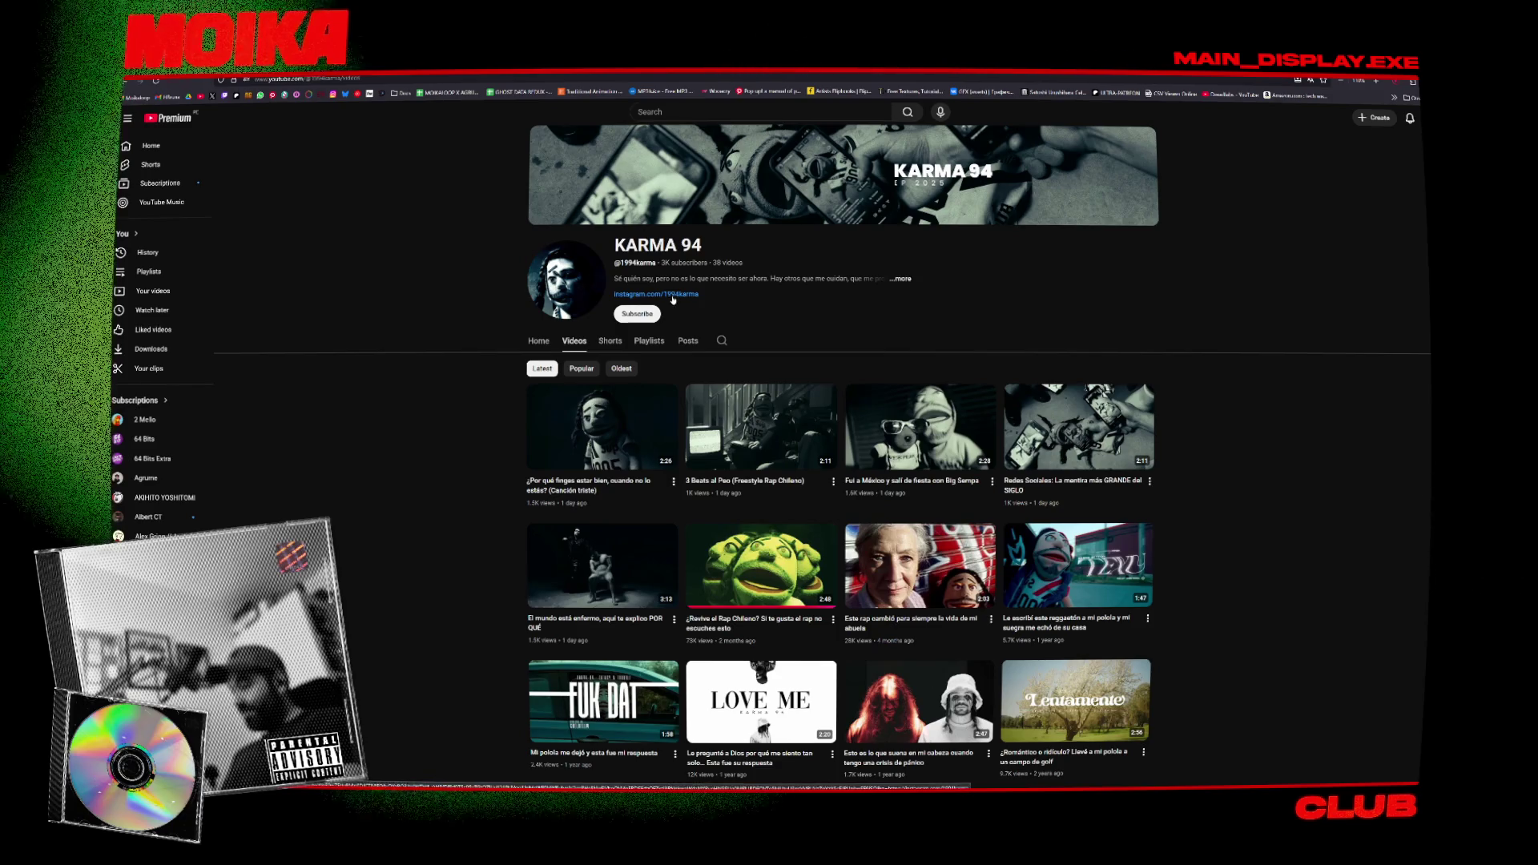
pyautogui.click(602, 566)
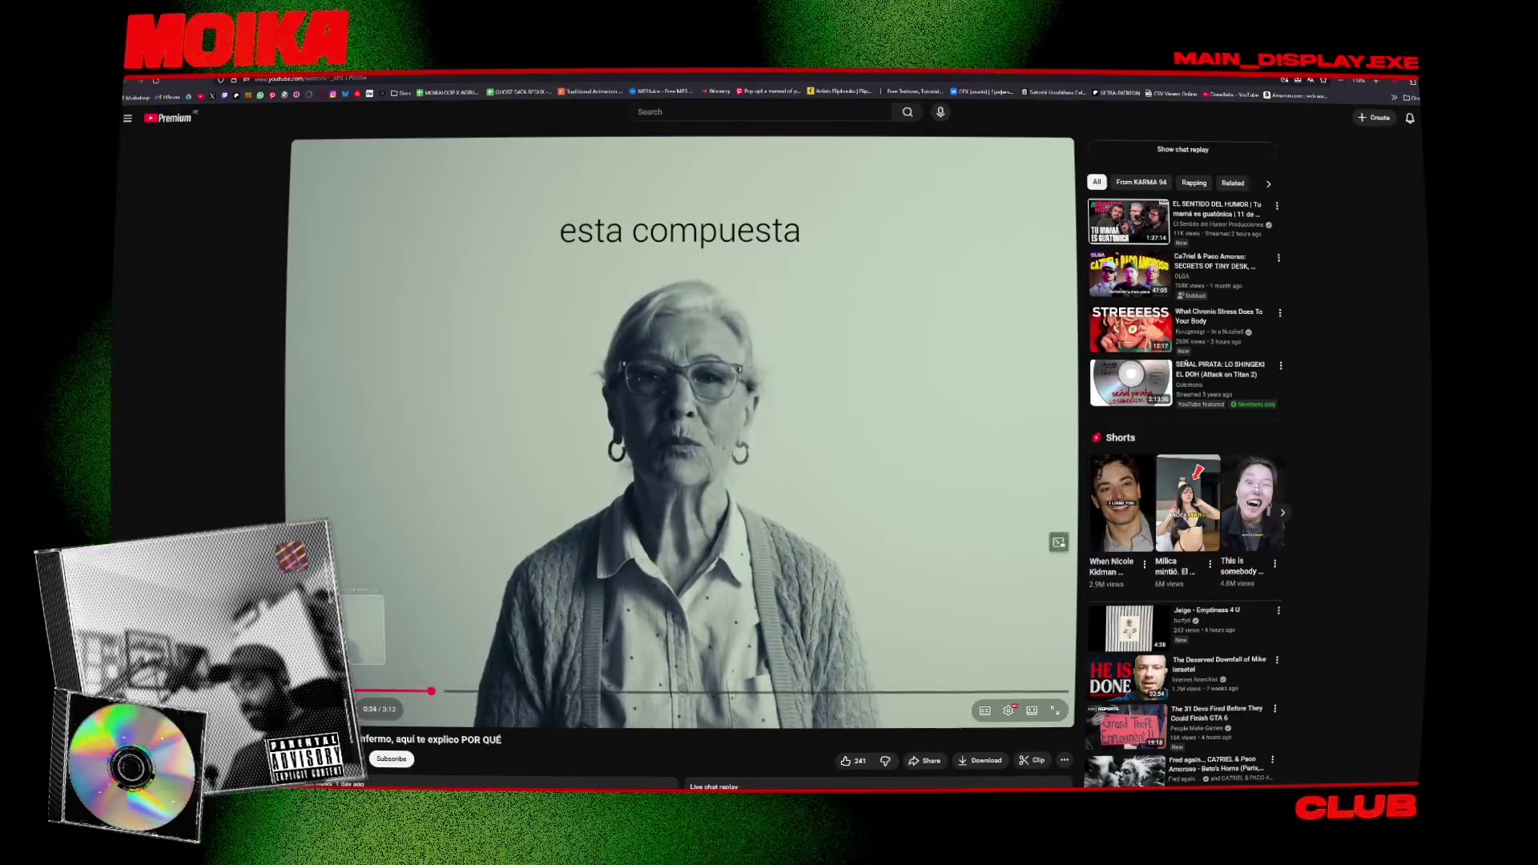
# Skip to 0:35, pause, move to the next puppet video and pop it into picture-in-picture.
pyautogui.click(434, 690)
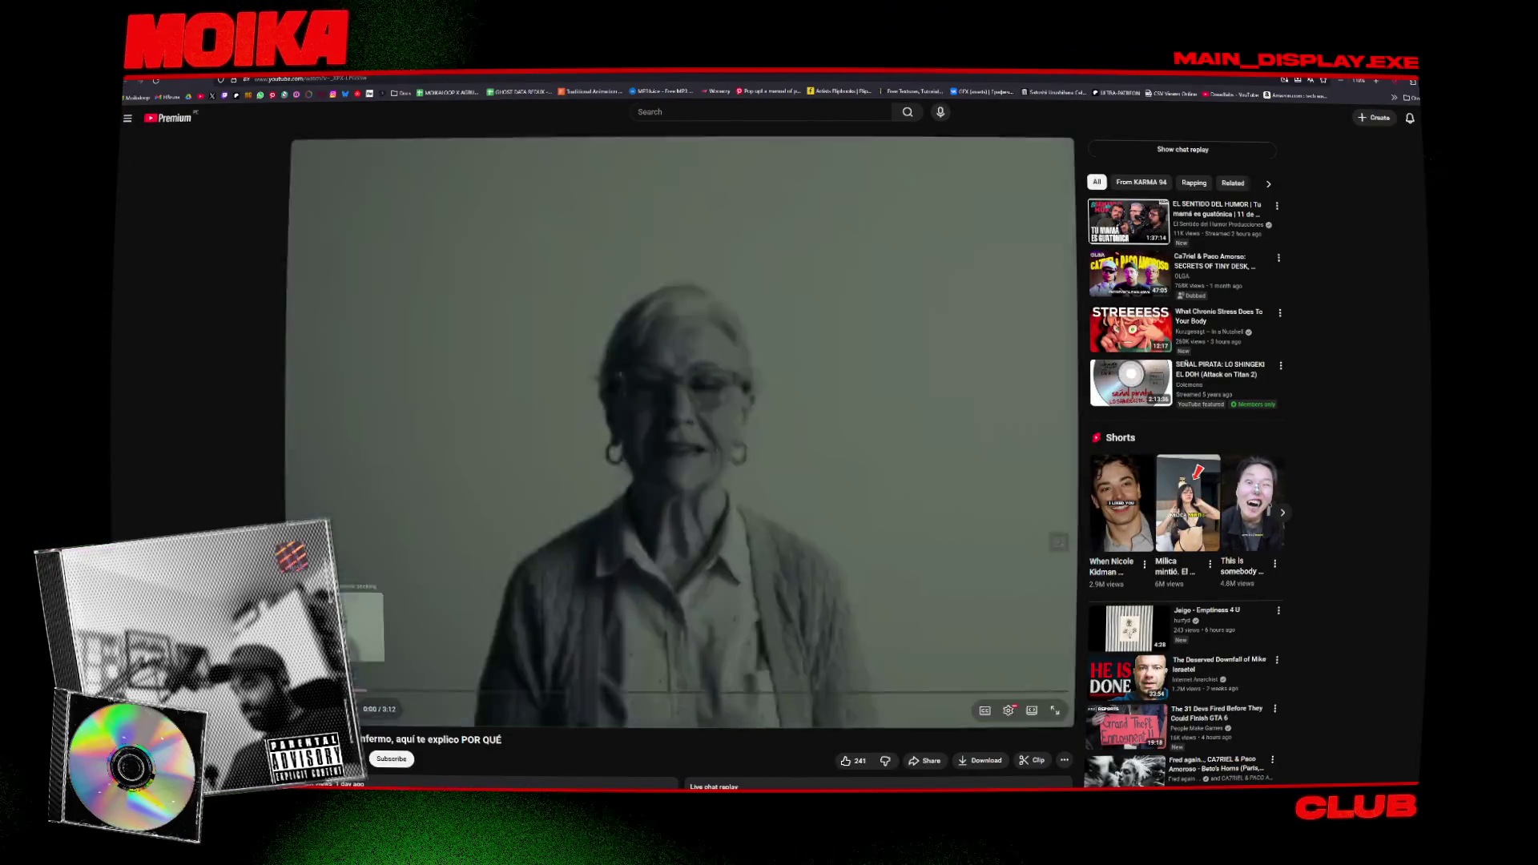
pyautogui.press('space')
pyautogui.hotkey('shift', 'n')
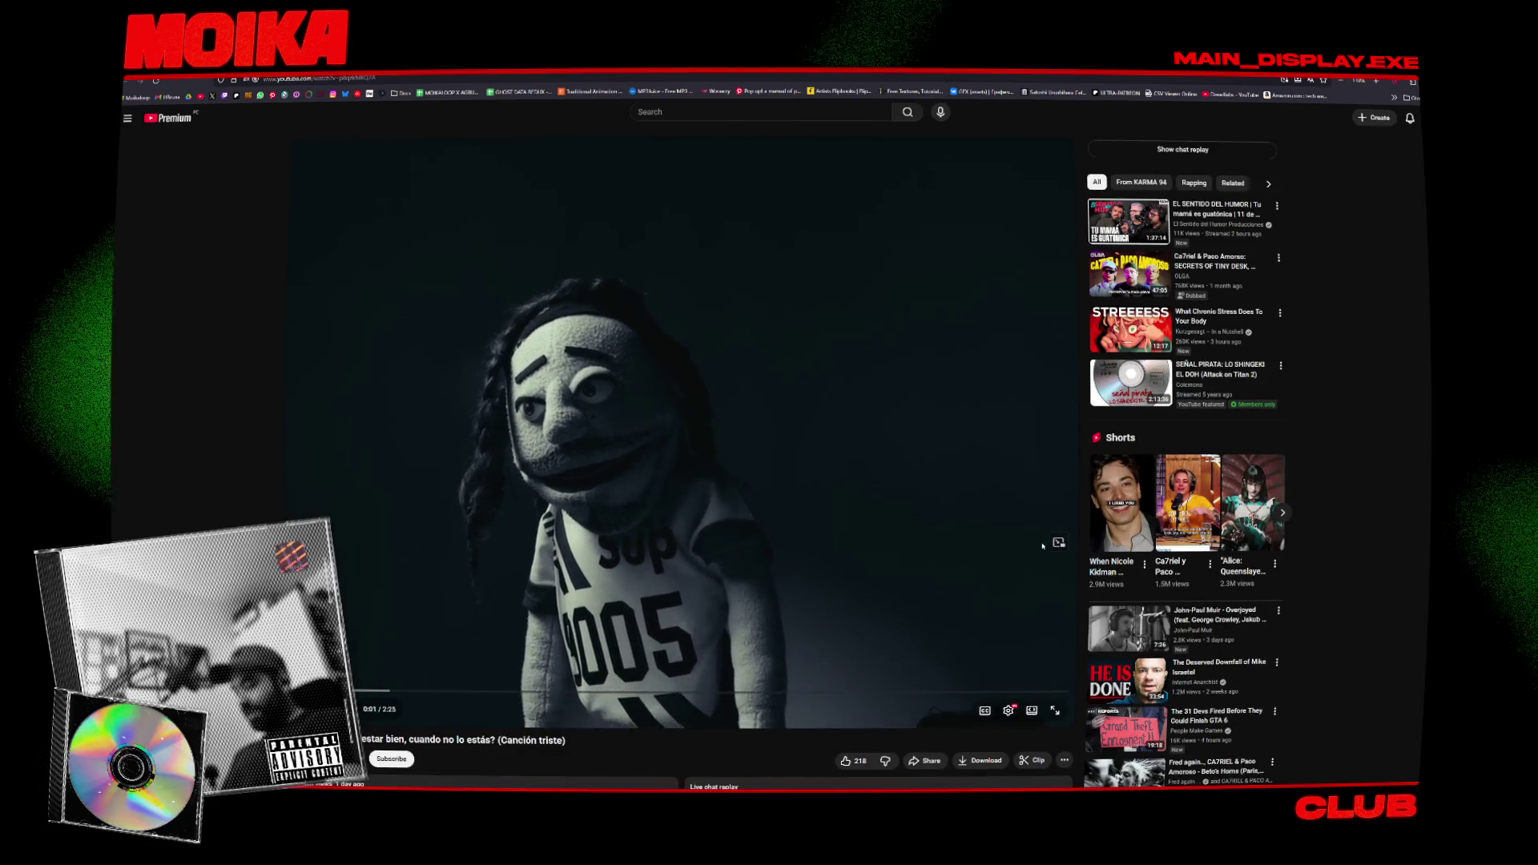
pyautogui.click(1058, 543)
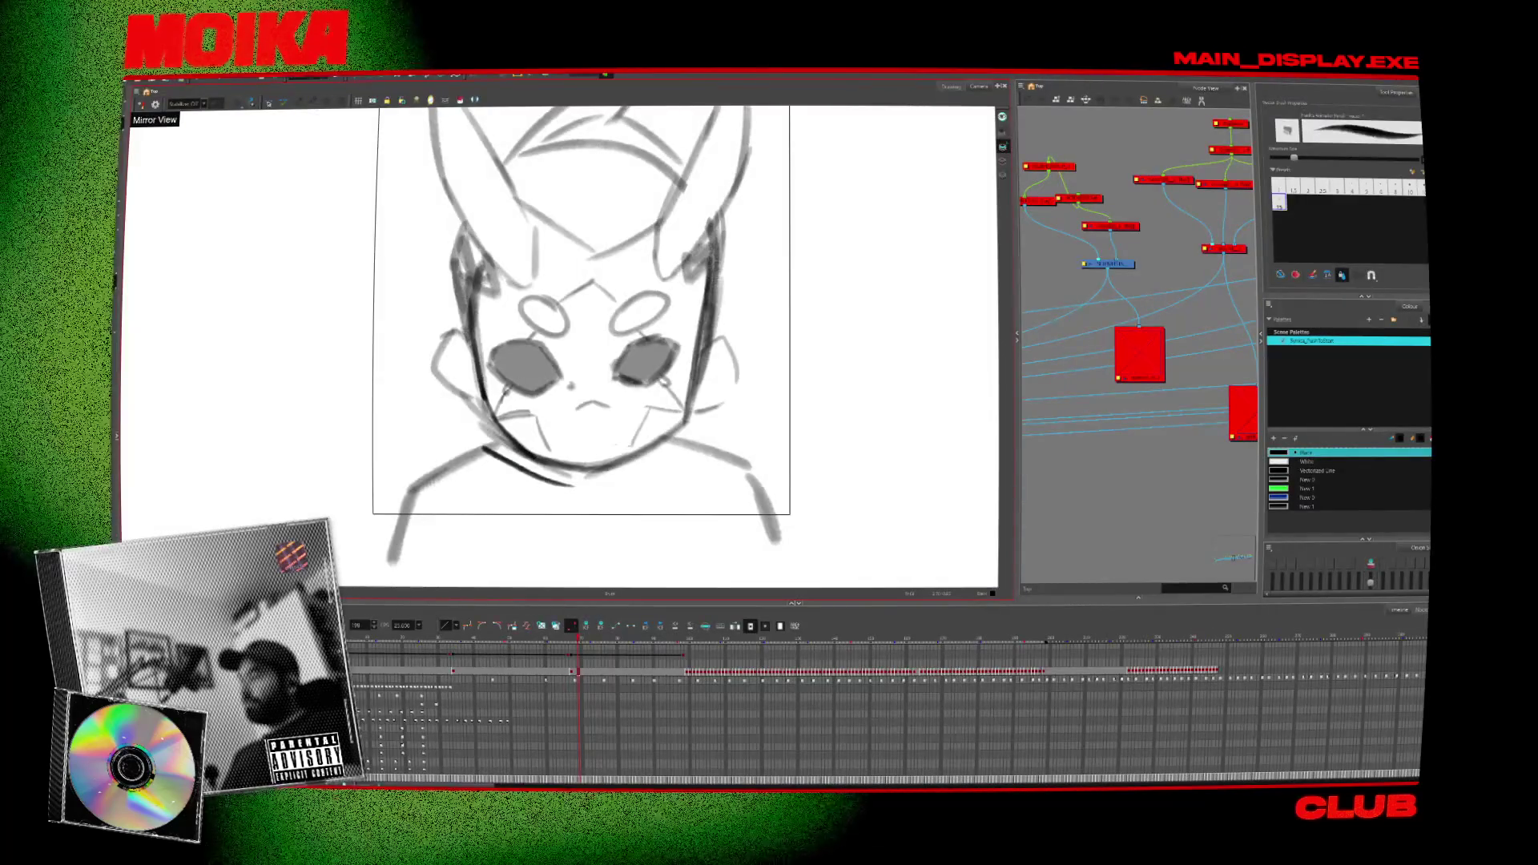
# Move the floating video aside and sketch a jagged mask stroke over the character's lower face.
pyautogui.moveTo(1165, 286)
pyautogui.mouseDown()
pyautogui.moveTo(1106, 223)
pyautogui.moveTo(996, 220)
pyautogui.mouseUp()
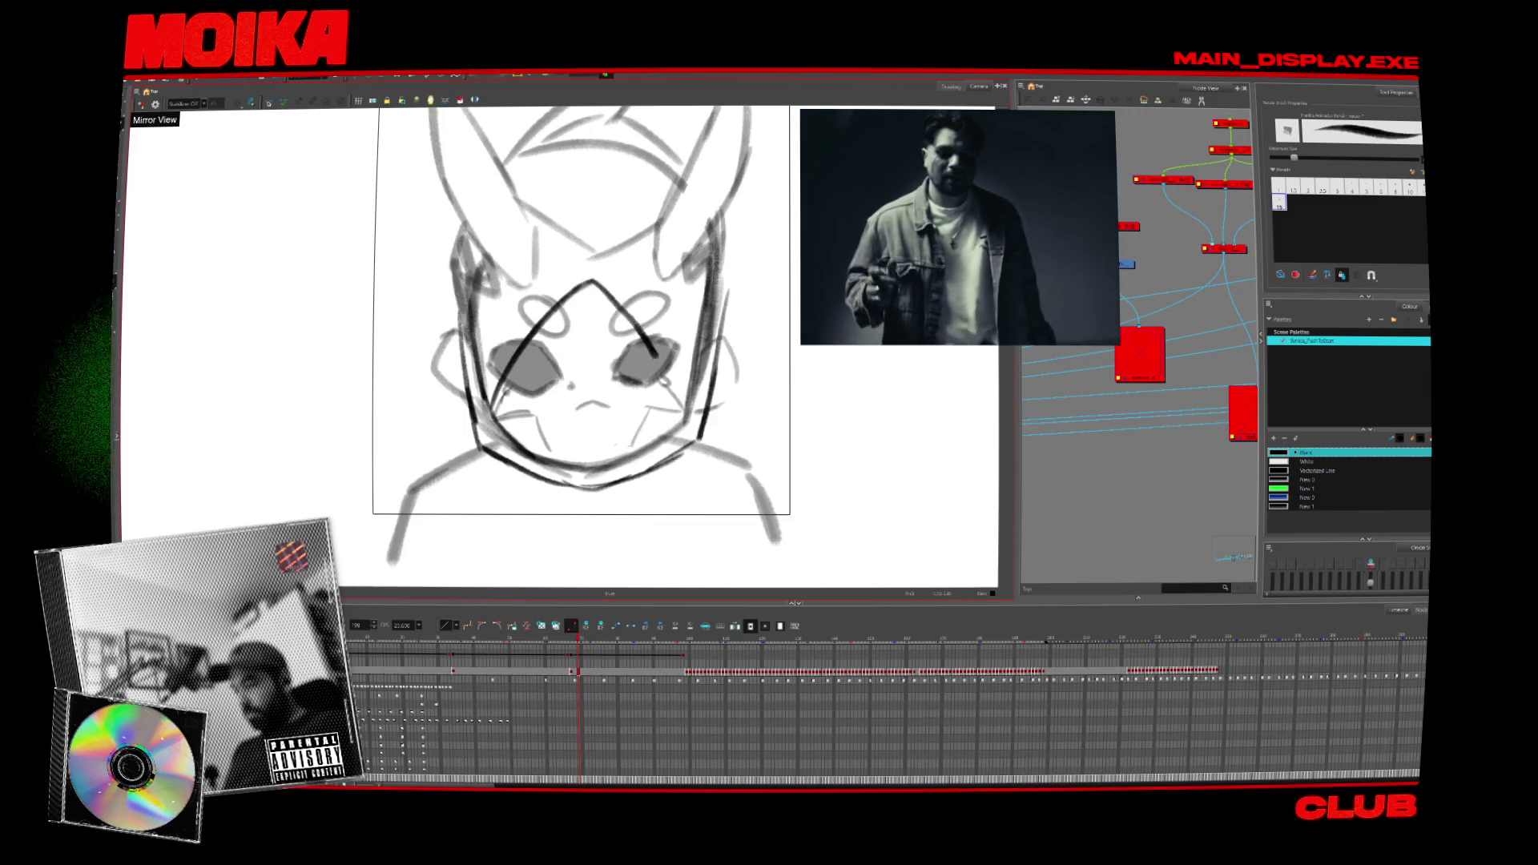
pyautogui.moveTo(486, 423)
pyautogui.mouseDown()
pyautogui.moveTo(535, 413)
pyautogui.moveTo(558, 455)
pyautogui.mouseUp()
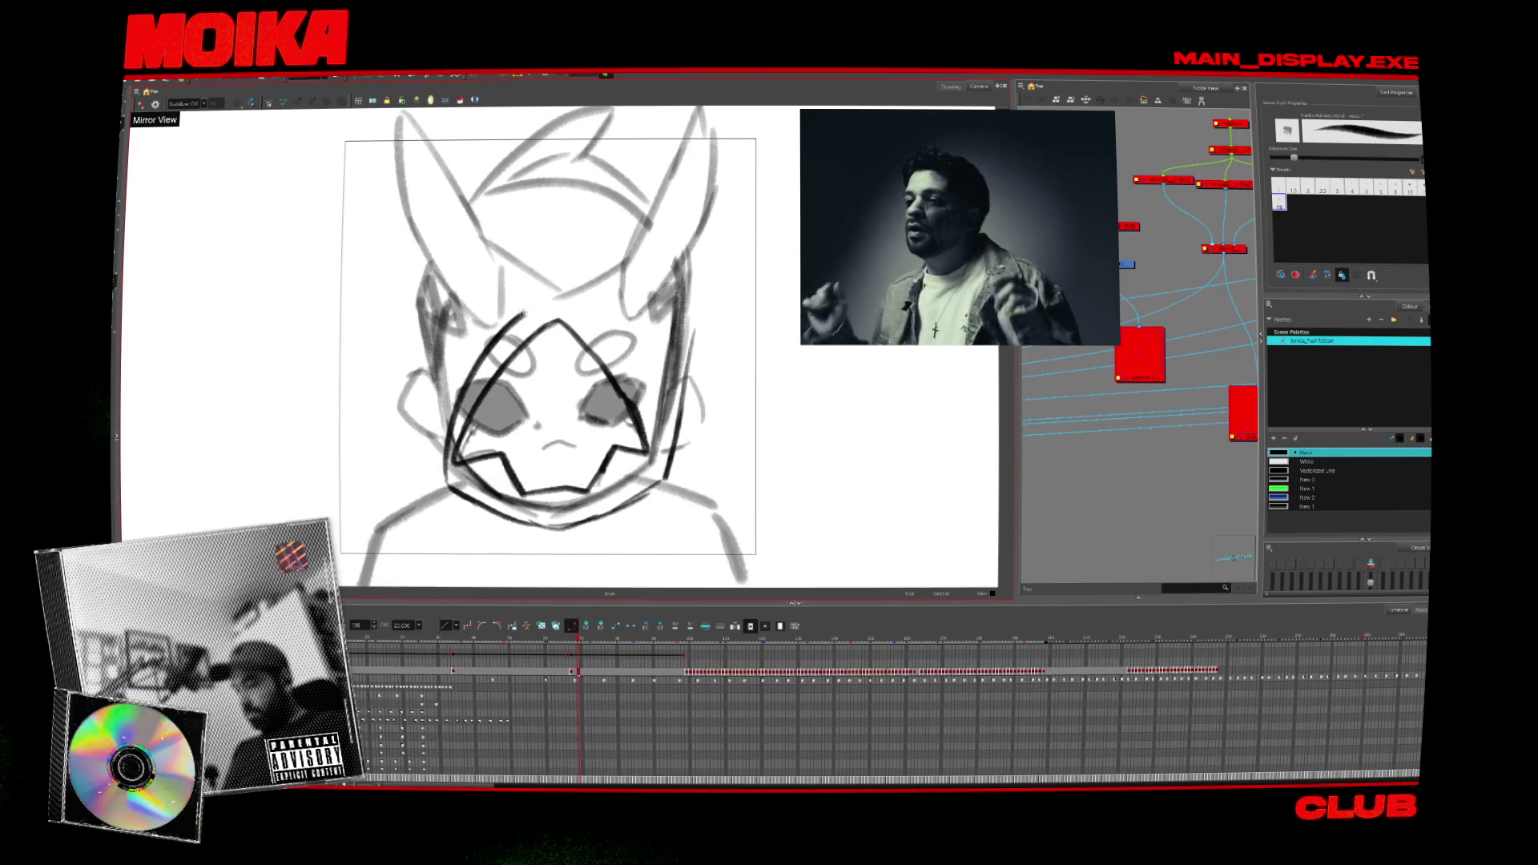
# Delete all jagged mask strokes and redraw the cheek, left edge, brow line and forehead strokes.
pyautogui.hotkey('ctrl', 'a')
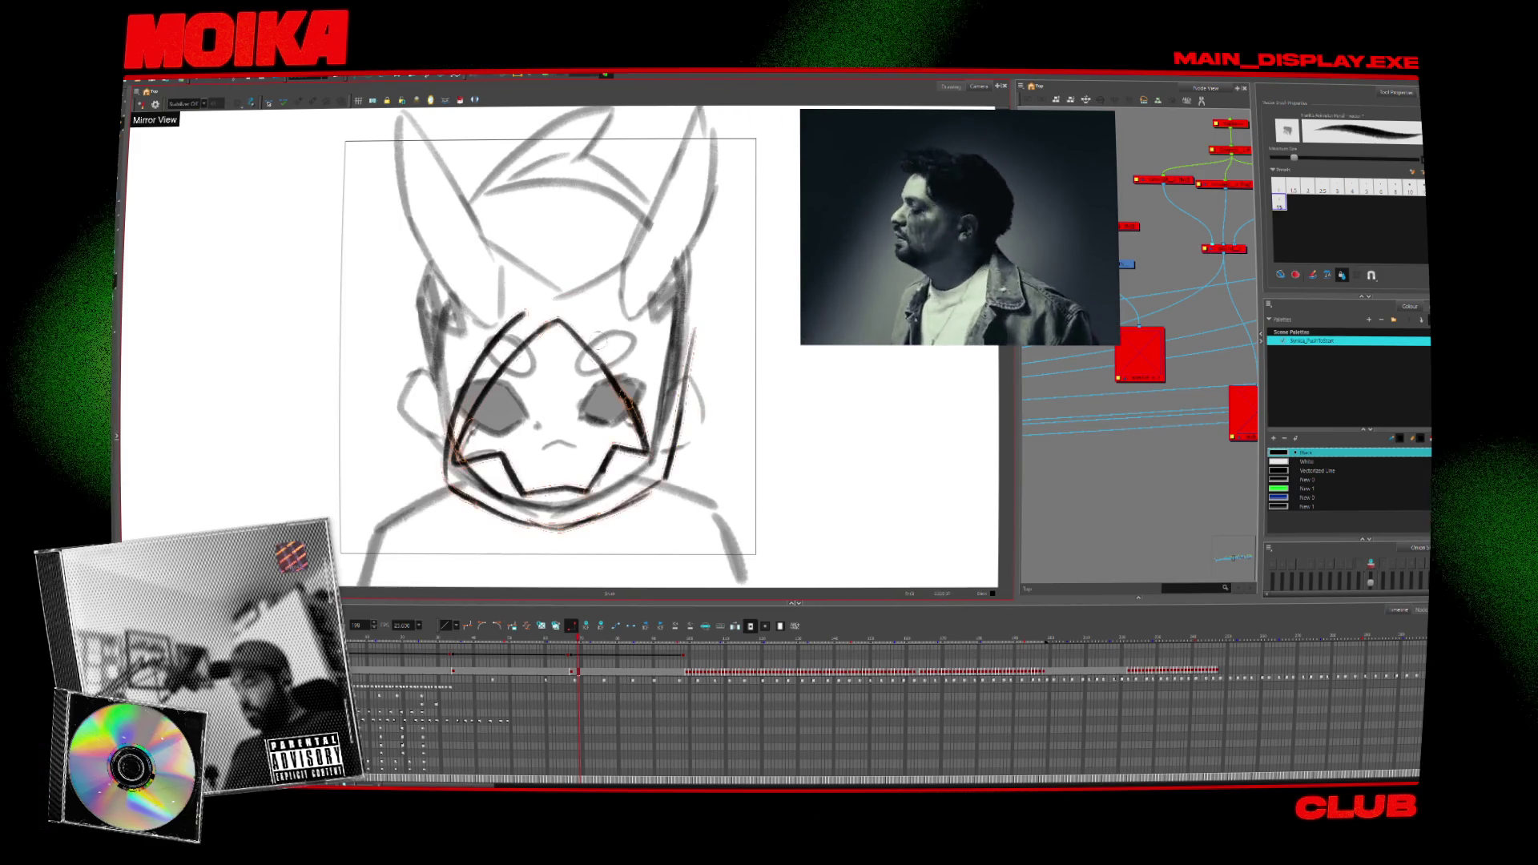
pyautogui.press('Delete')
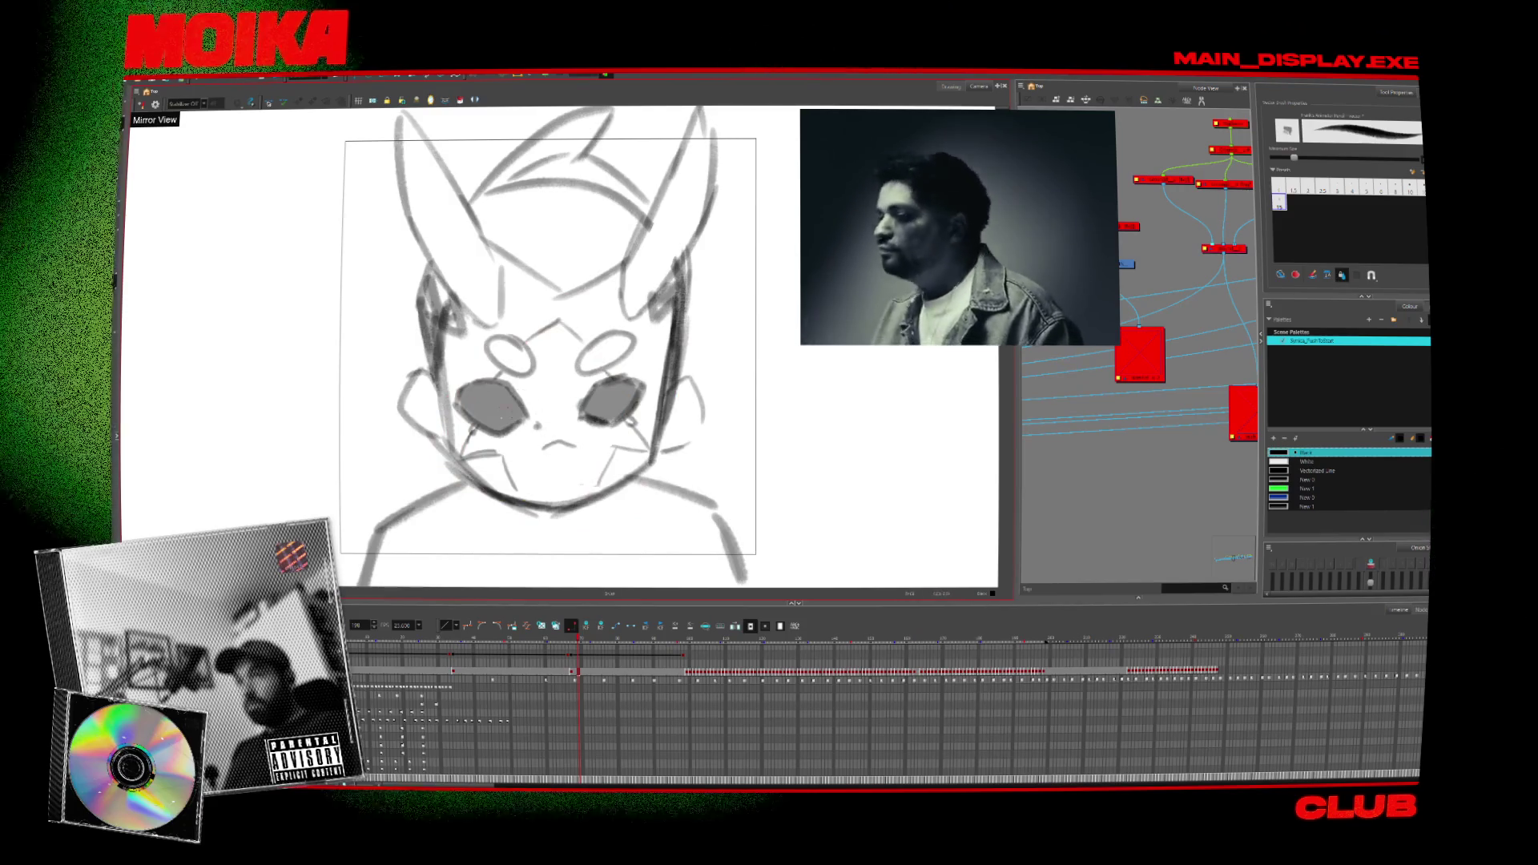
pyautogui.moveTo(402, 353); pyautogui.dragTo(431, 346)
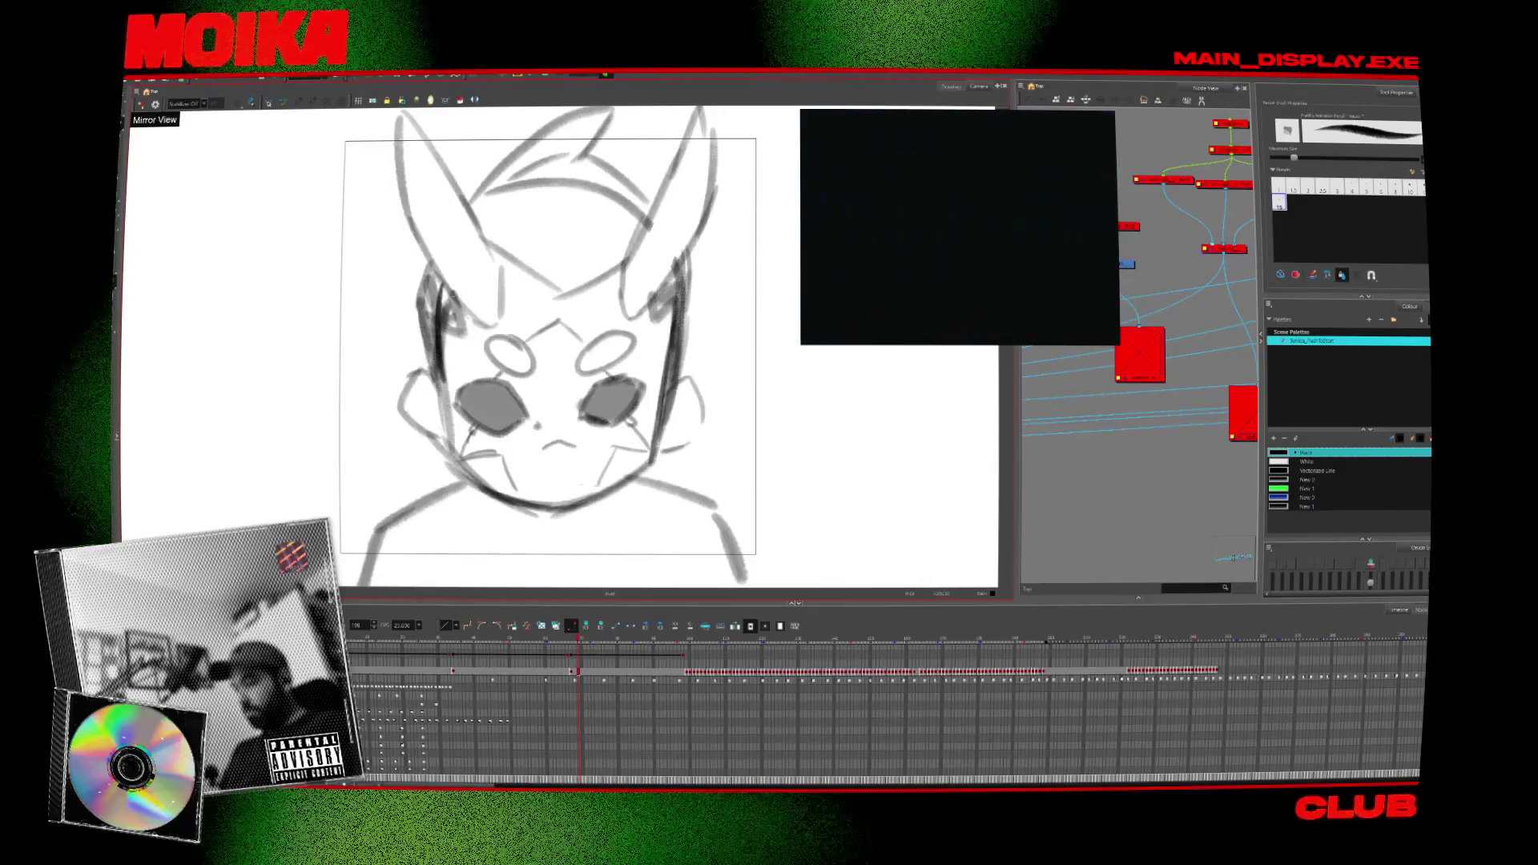
pyautogui.moveTo(450, 293); pyautogui.dragTo(459, 340)
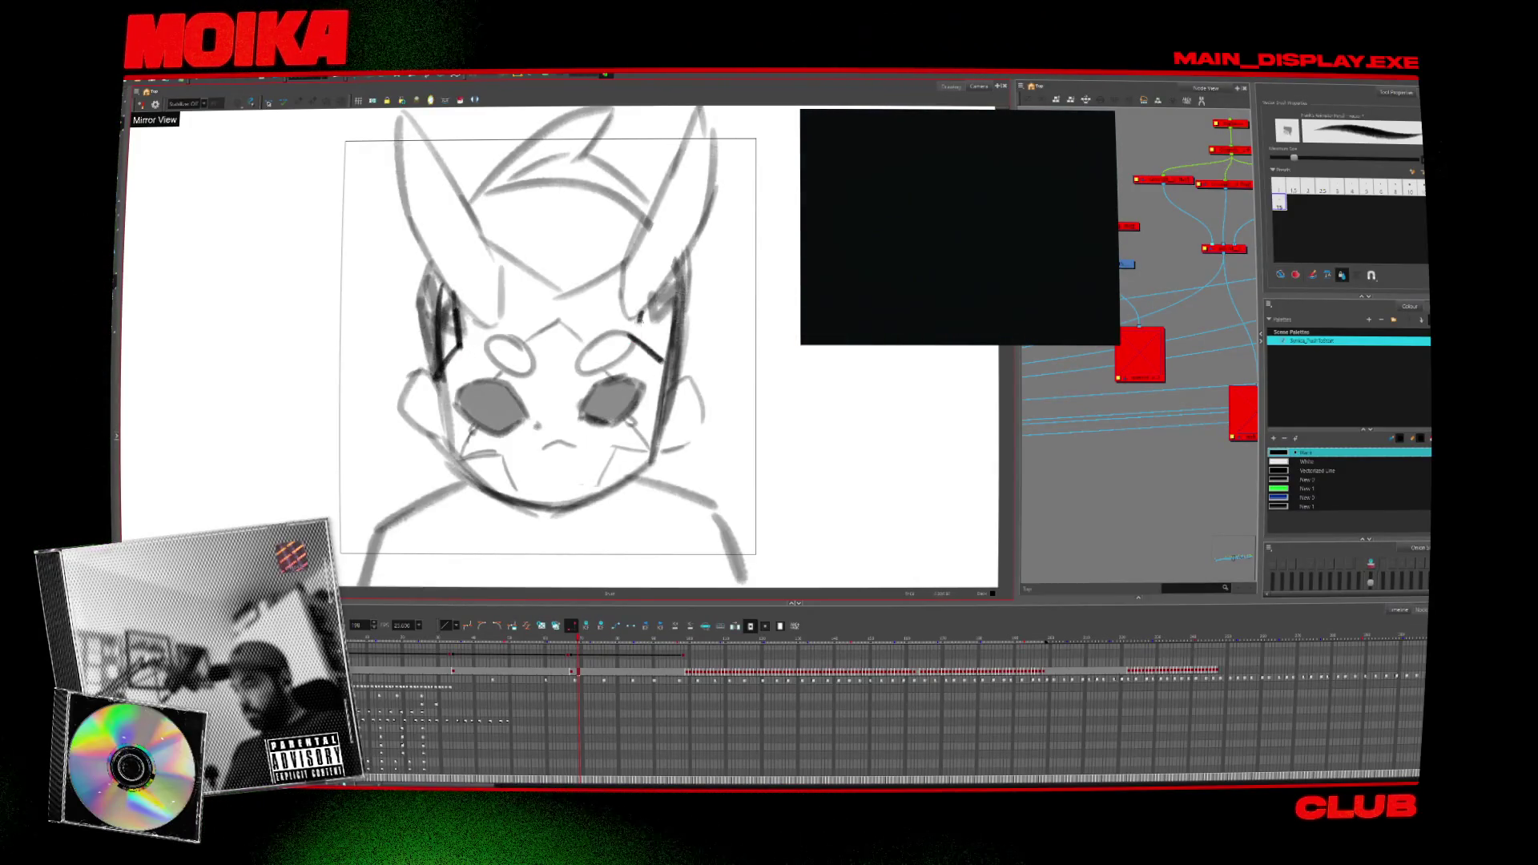
pyautogui.moveTo(571, 493); pyautogui.dragTo(568, 489)
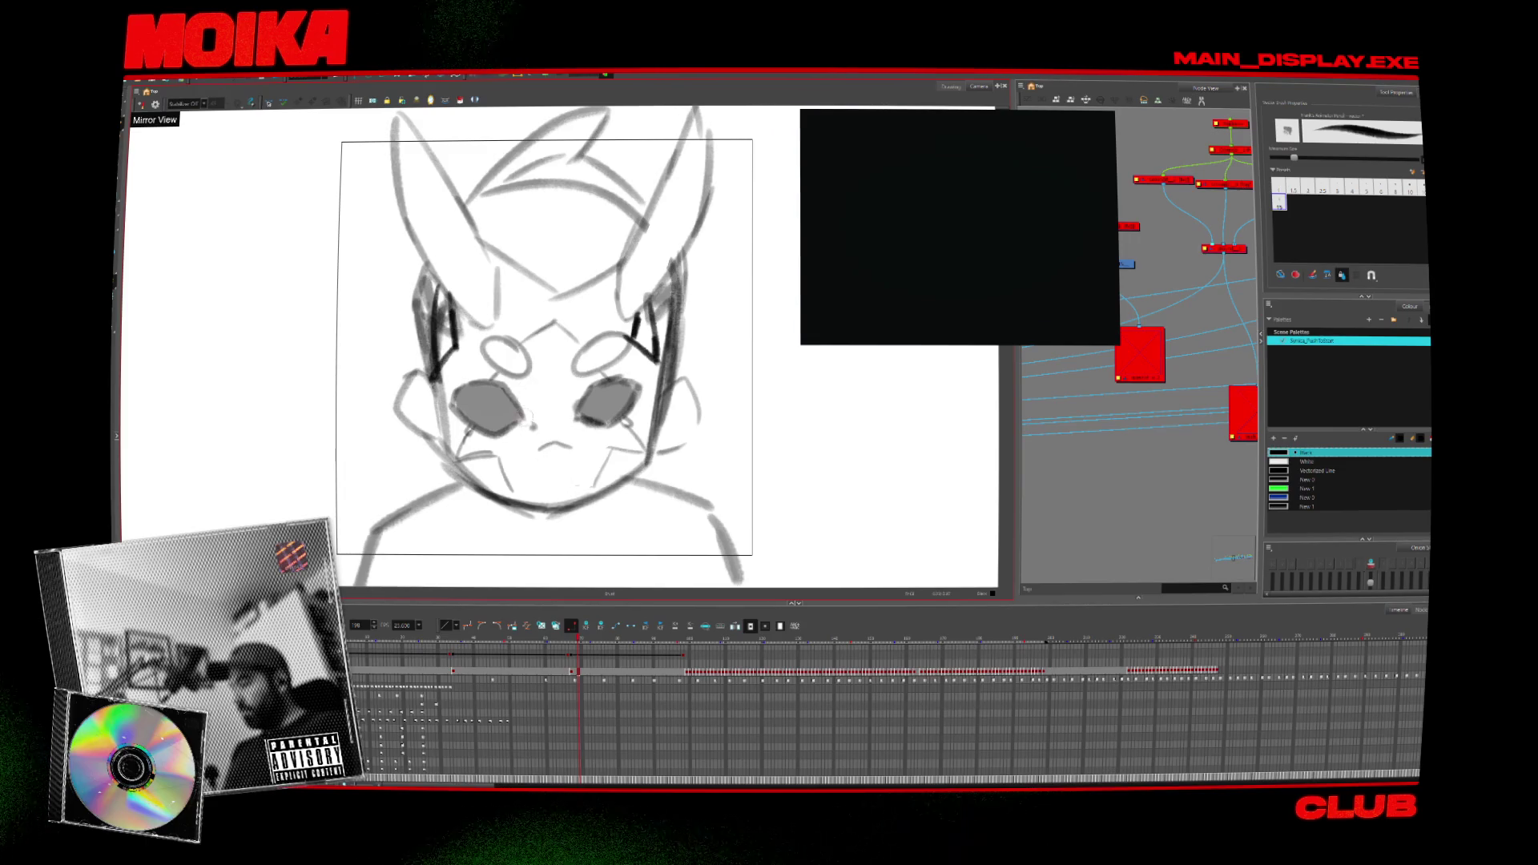
pyautogui.moveTo(507, 353); pyautogui.dragTo(550, 340)
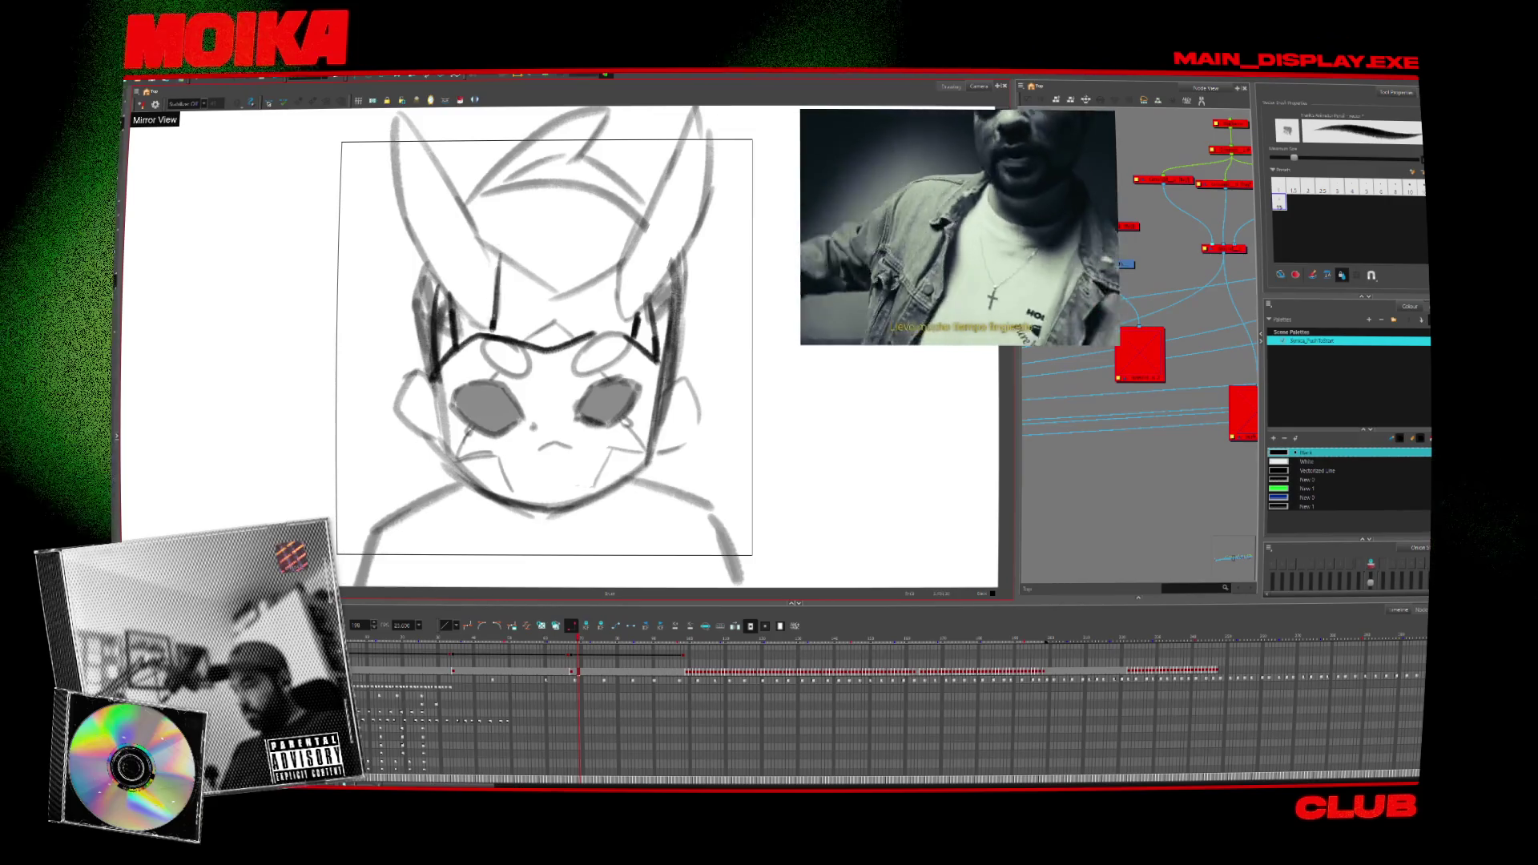
pyautogui.moveTo(497, 251)
pyautogui.mouseDown()
pyautogui.moveTo(492, 327)
pyautogui.moveTo(528, 235)
pyautogui.moveTo(616, 243)
pyautogui.mouseUp()
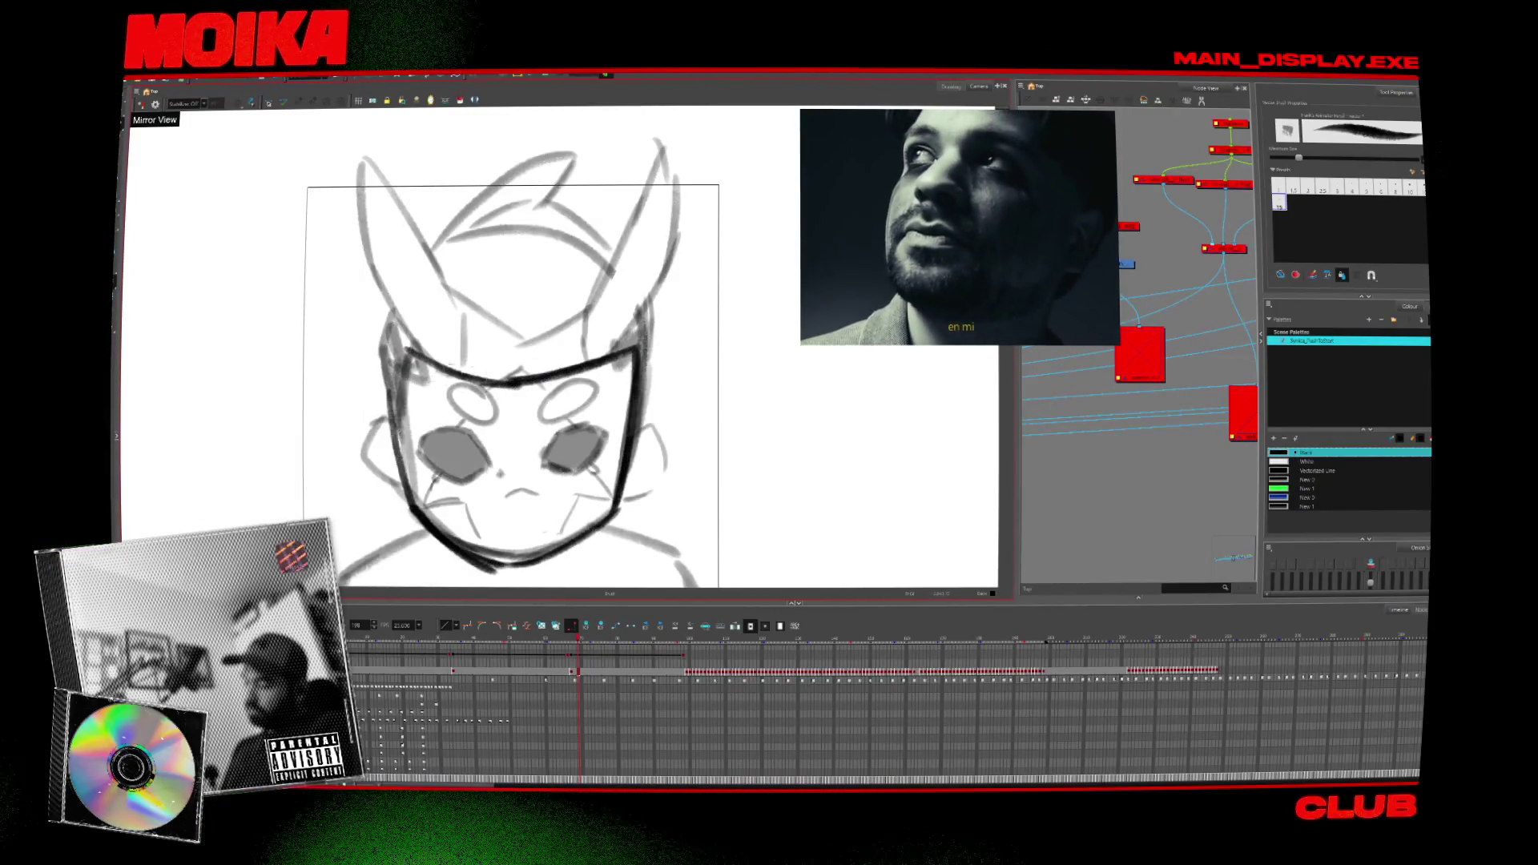
# Pick white and paint over the cheek, left eye and rest of the face inside the mask.
pyautogui.hotkey('alt', 'd')
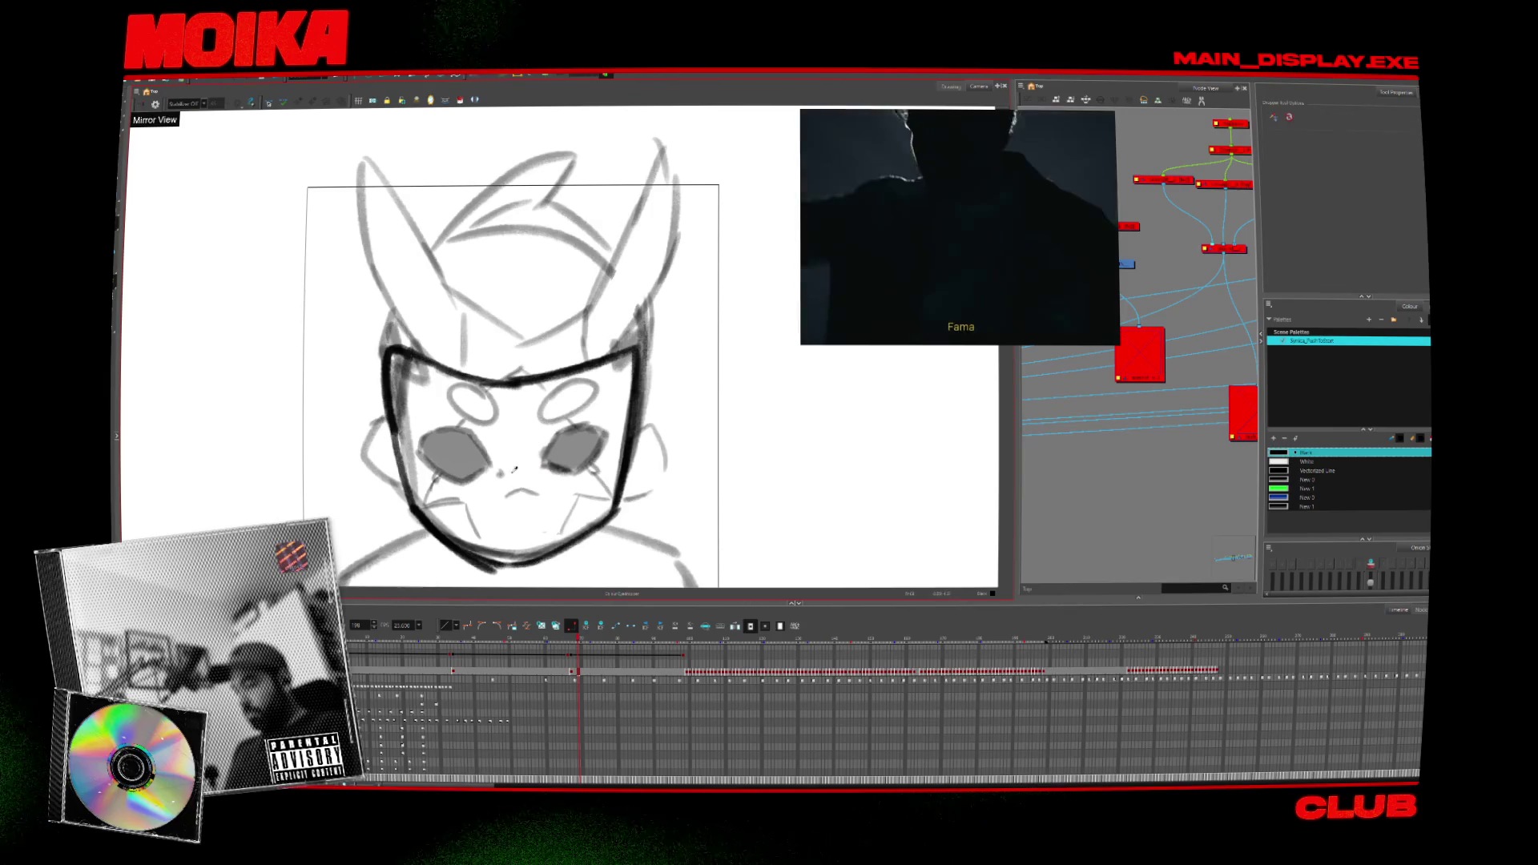
pyautogui.click(926, 362)
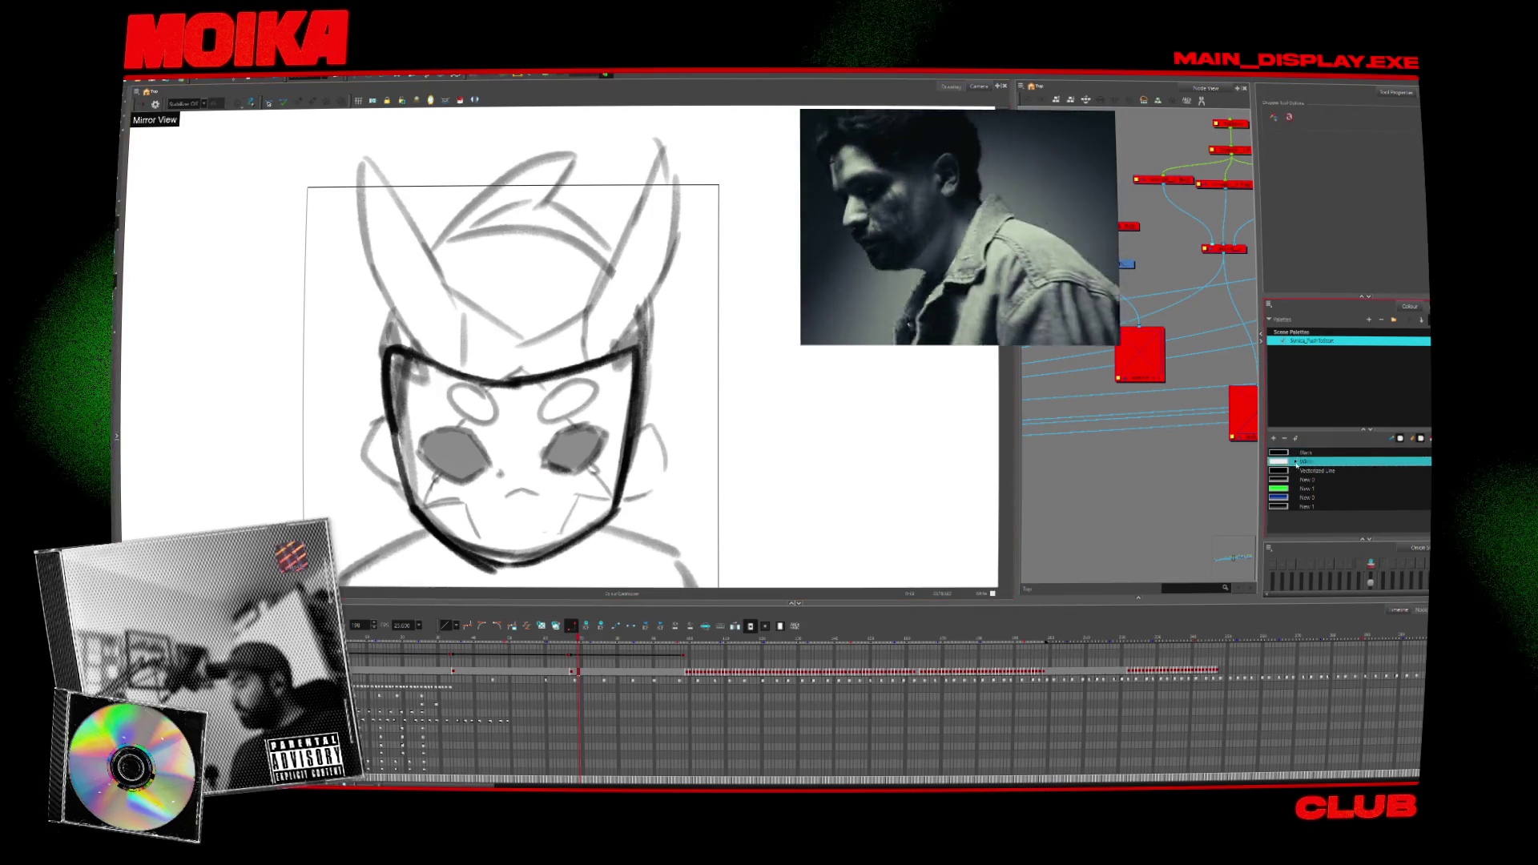
pyautogui.moveTo(408, 397)
pyautogui.mouseDown()
pyautogui.moveTo(424, 505)
pyautogui.moveTo(432, 446)
pyautogui.moveTo(480, 512)
pyautogui.mouseUp()
pyautogui.moveTo(476, 432); pyautogui.dragTo(480, 481)
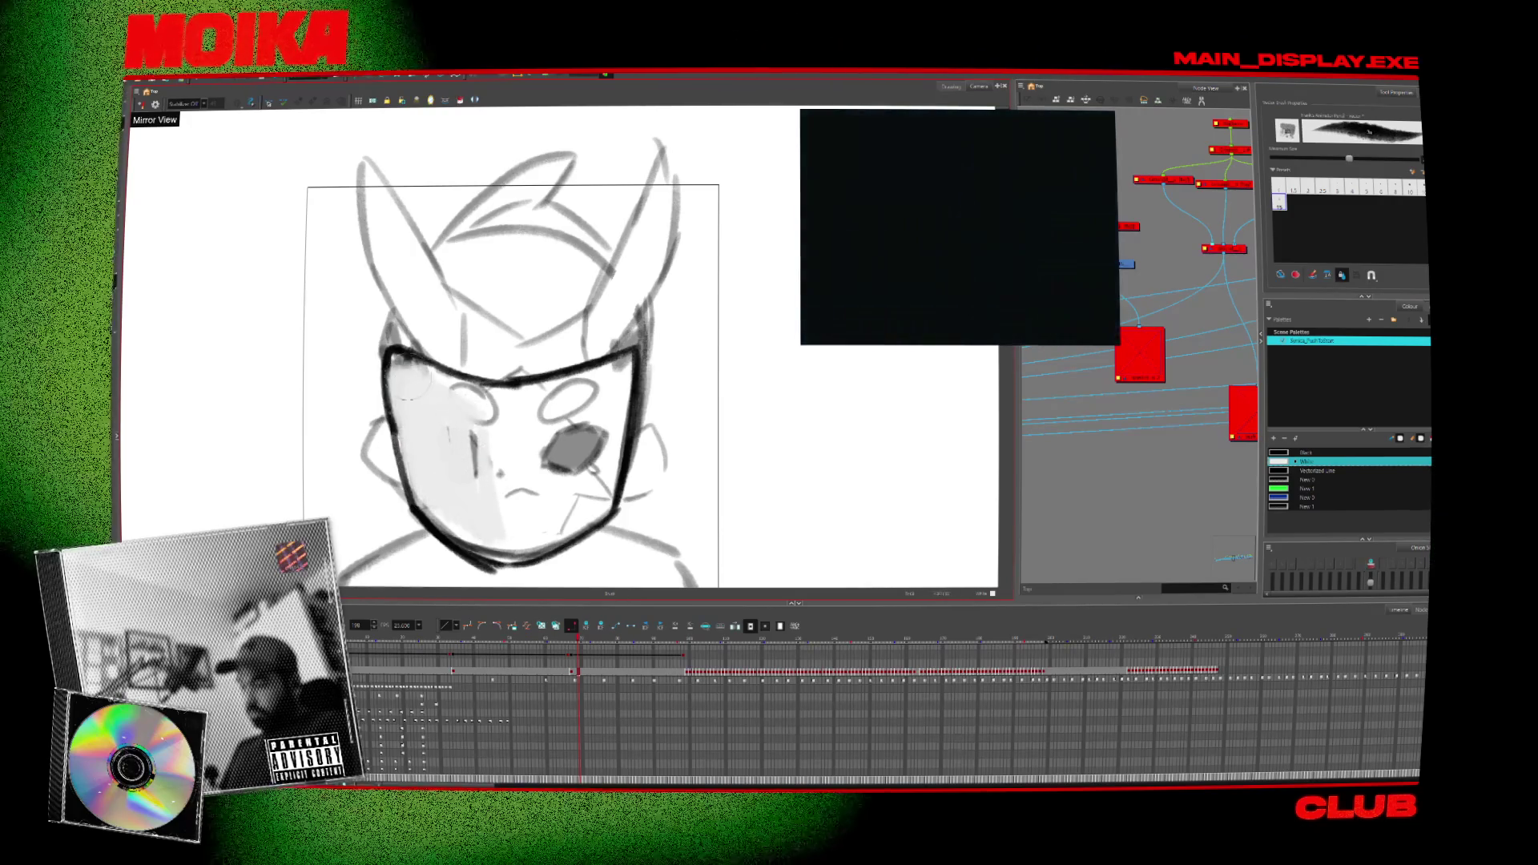
pyautogui.moveTo(408, 385)
pyautogui.mouseDown()
pyautogui.moveTo(521, 401)
pyautogui.moveTo(537, 477)
pyautogui.mouseUp()
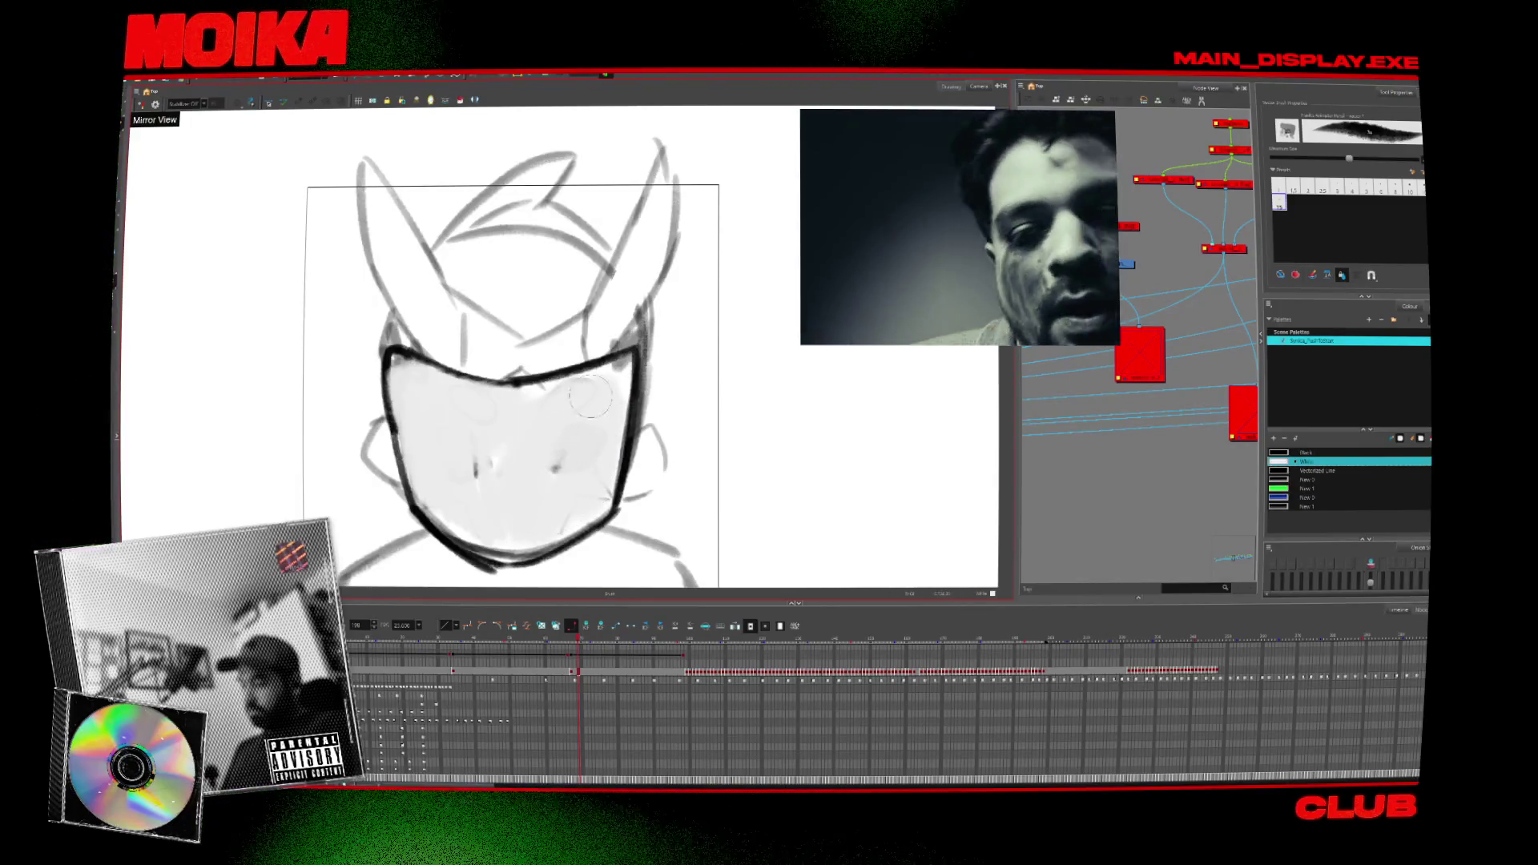
# Pick black with a thinner brush, darken the mask's right edge and undo stray marks.
pyautogui.click(633, 401)
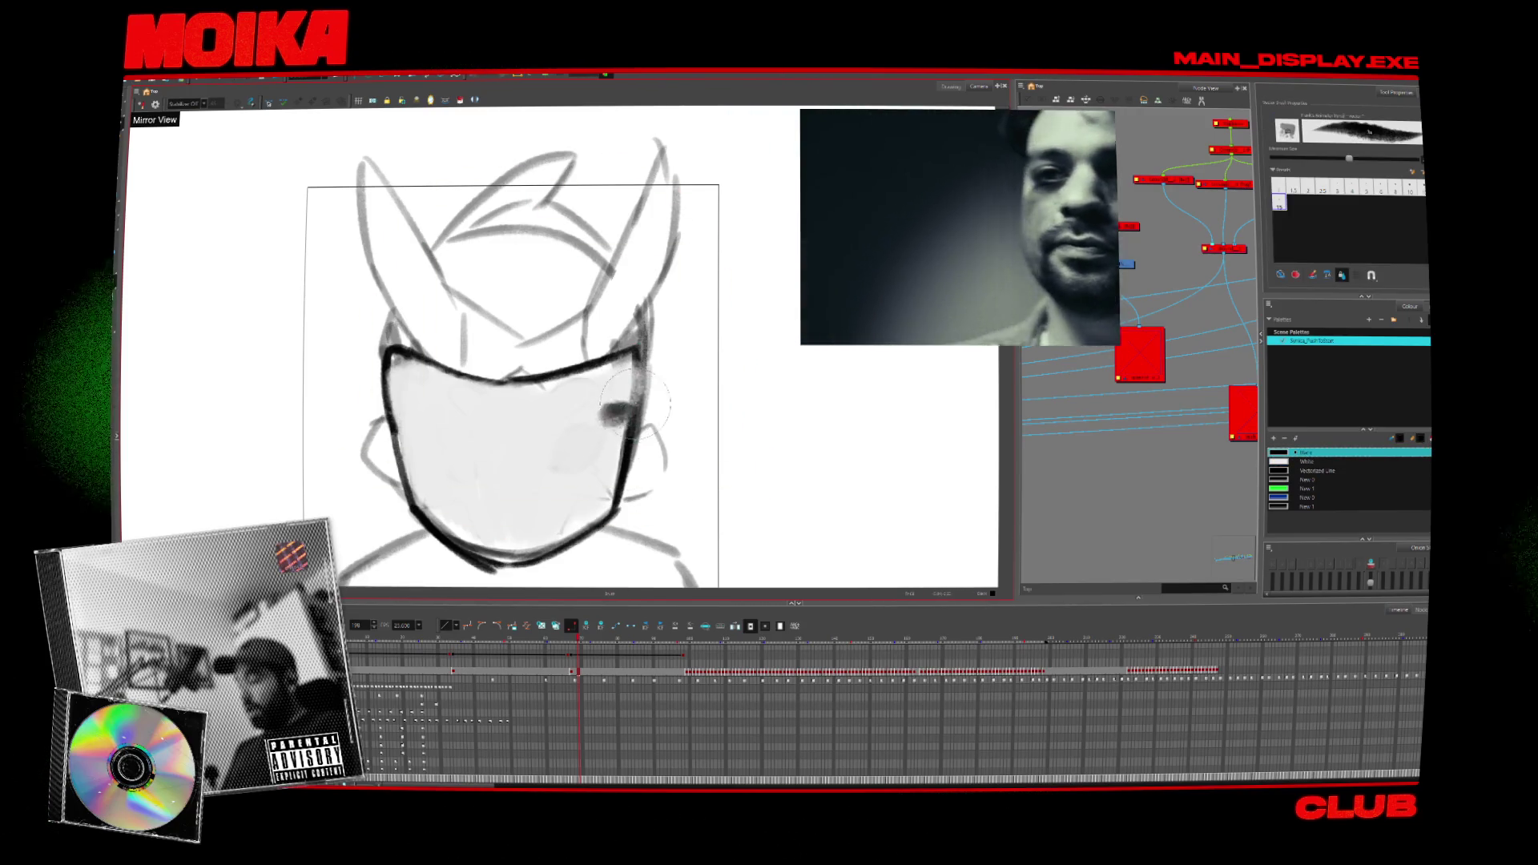
pyautogui.hotkey('alt', 'b')
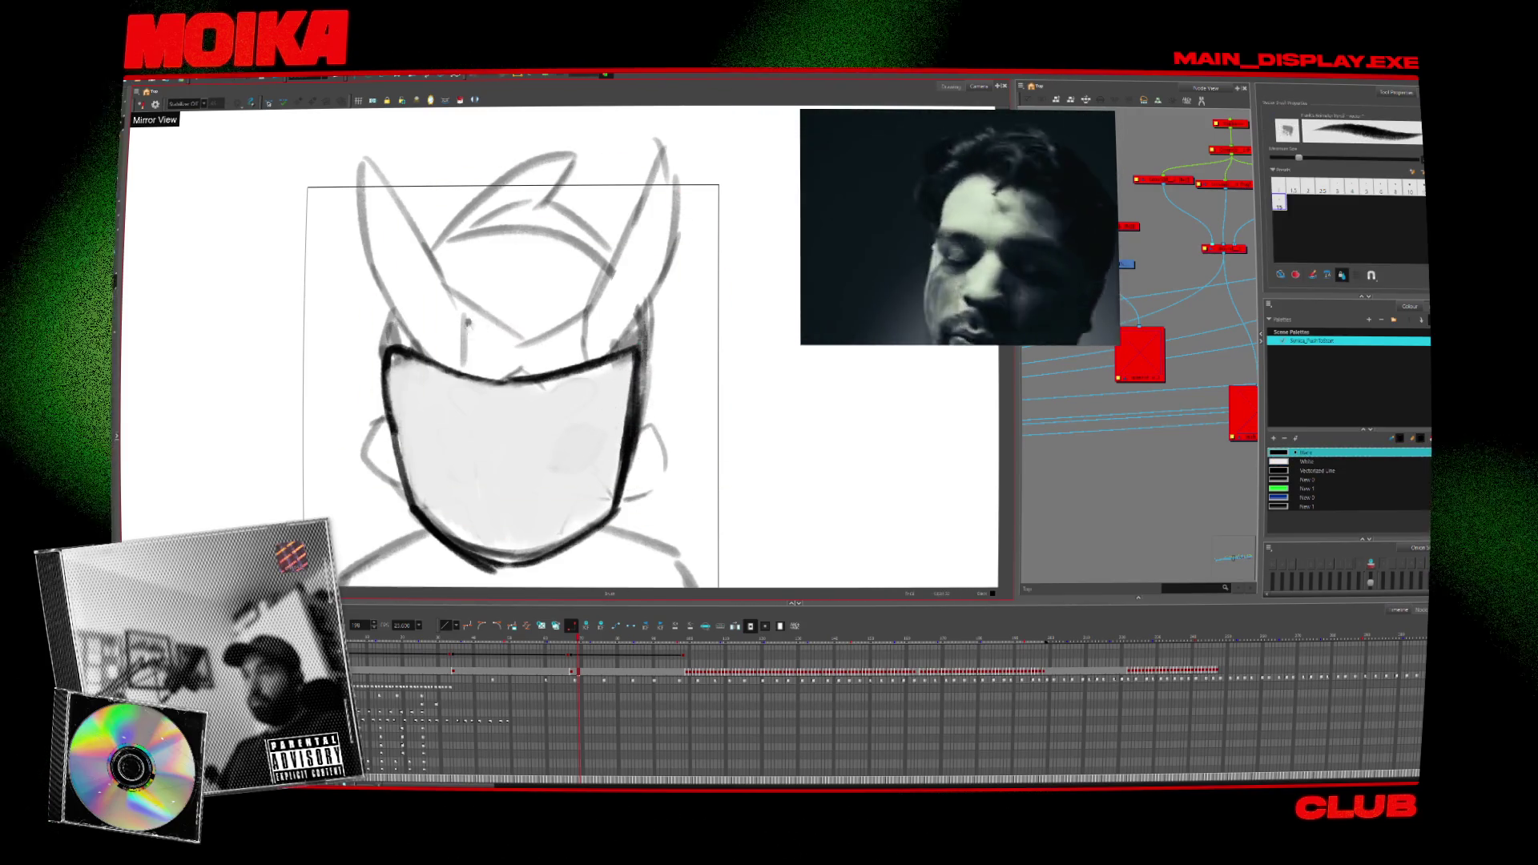
pyautogui.moveTo(478, 233); pyautogui.dragTo(463, 281)
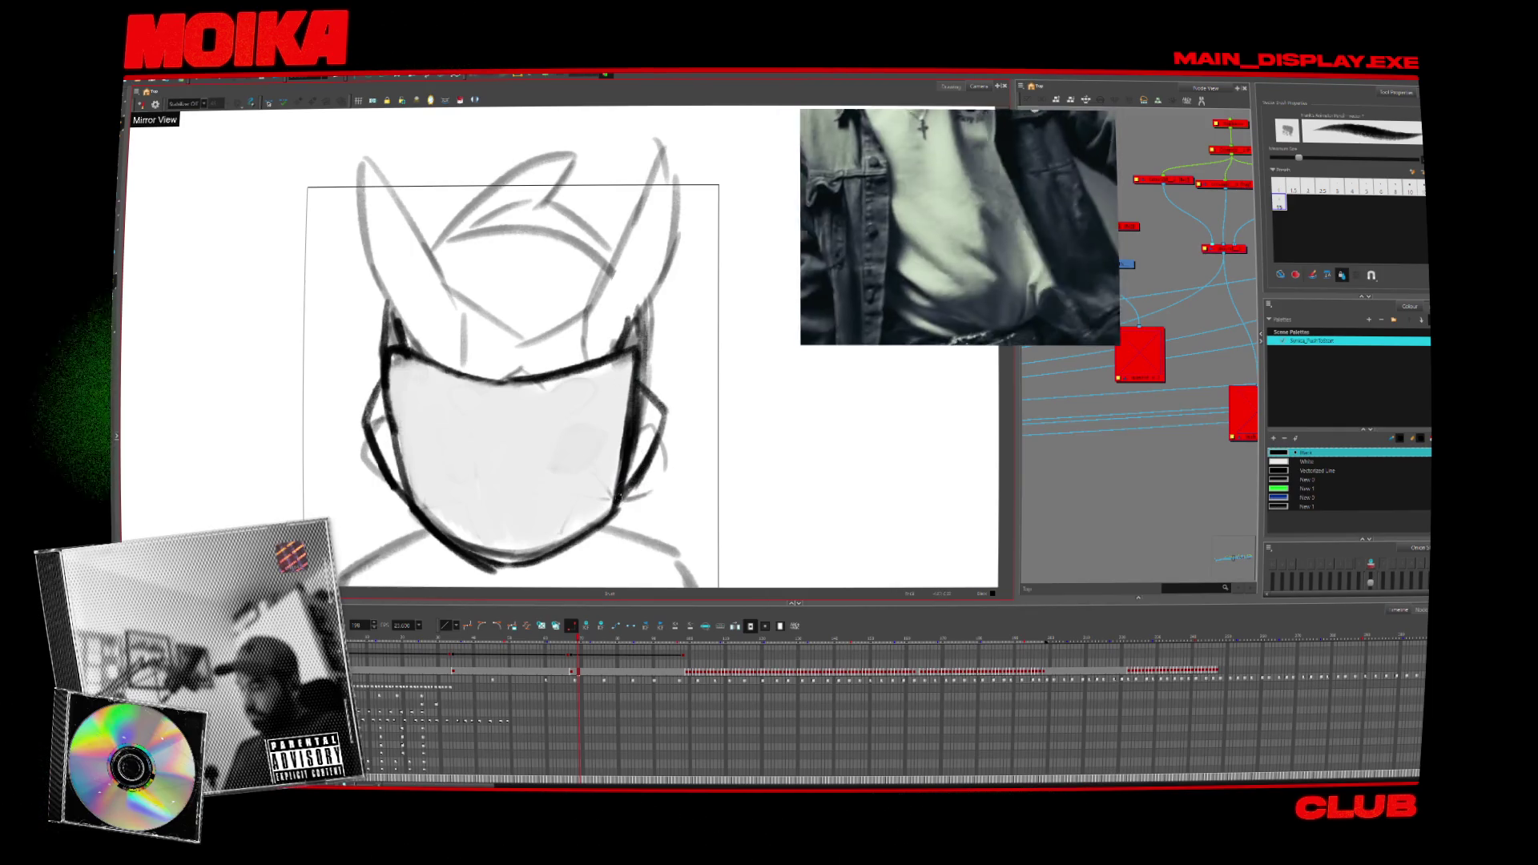
pyautogui.moveTo(492, 442); pyautogui.dragTo(507, 414, button='middle')
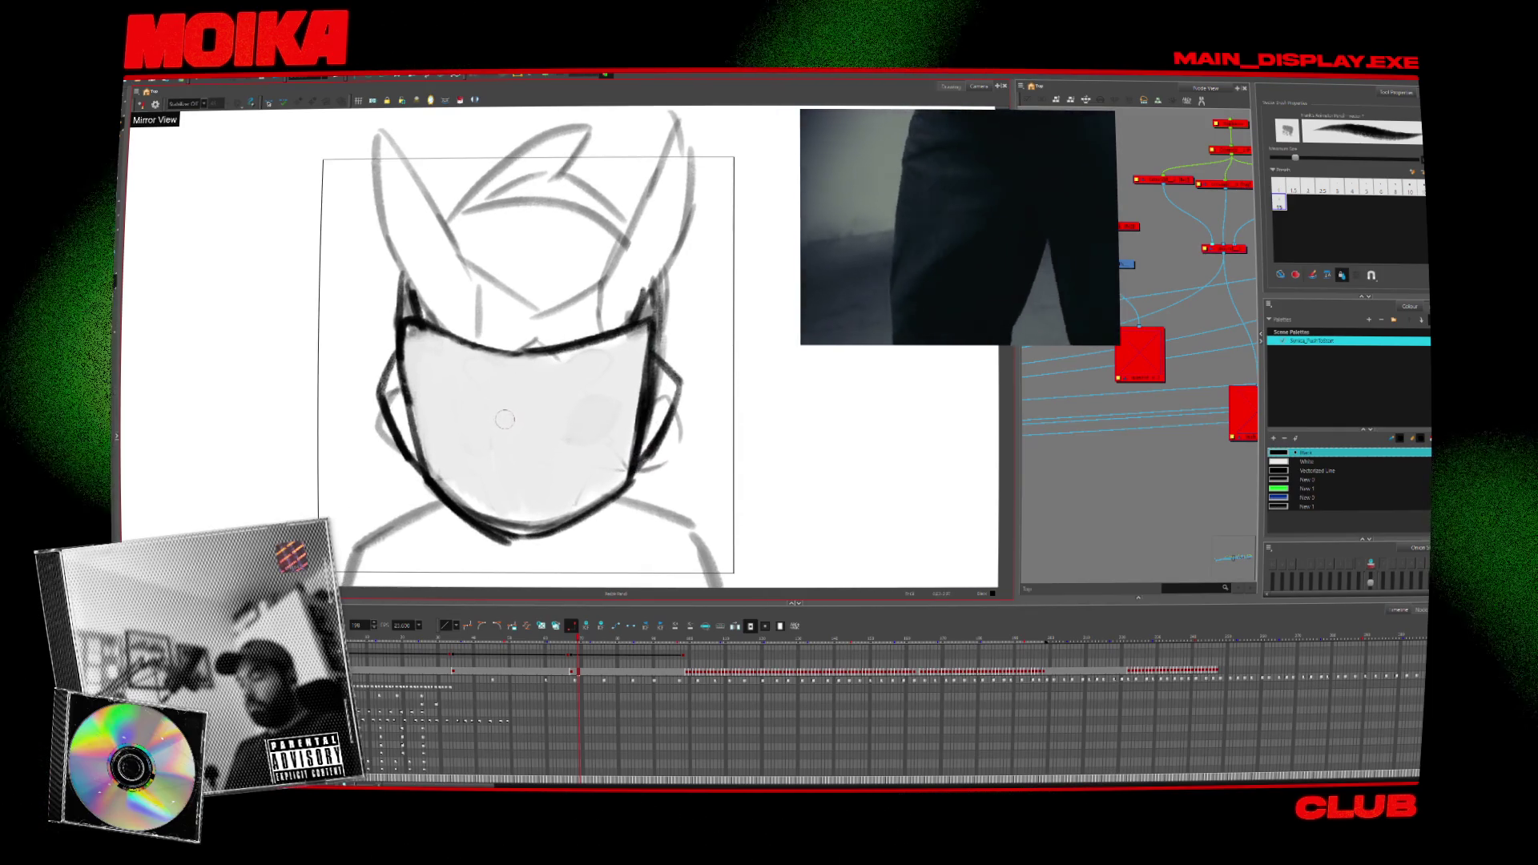
pyautogui.moveTo(518, 431)
pyautogui.mouseDown()
pyautogui.moveTo(511, 472)
pyautogui.moveTo(495, 450)
pyautogui.moveTo(529, 453)
pyautogui.mouseUp()
pyautogui.hotkey('ctrl', 'z')
pyautogui.hotkey('alt', 'b')
pyautogui.hotkey('ctrl', 'z')
pyautogui.hotkey('alt', '/')
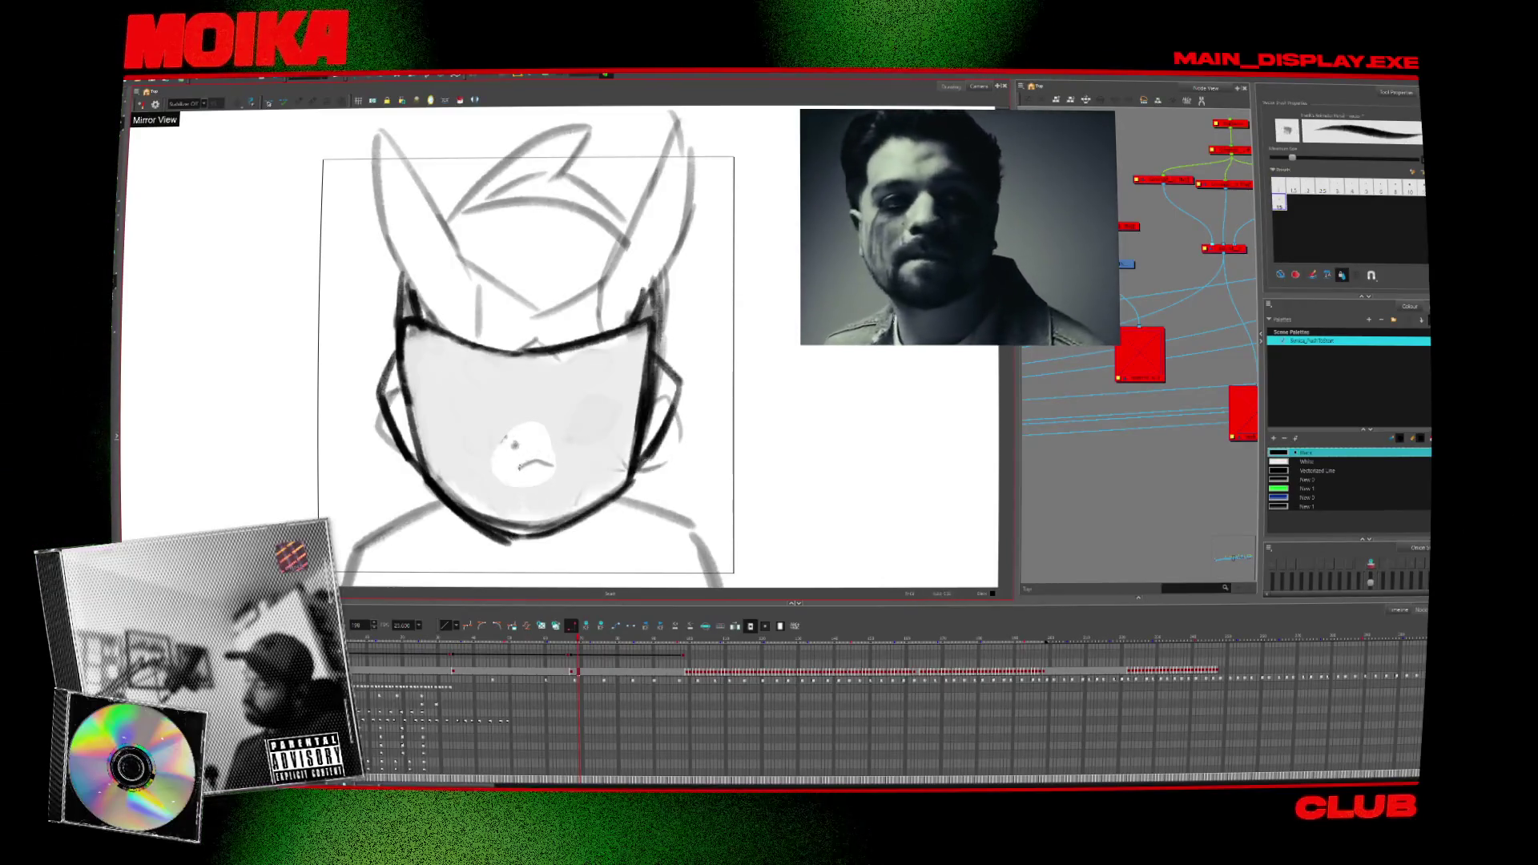
# Remove the small face, draw an angular zig-zag across the lower mask, and close the video window.
pyautogui.hotkey('ctrl', 'z')
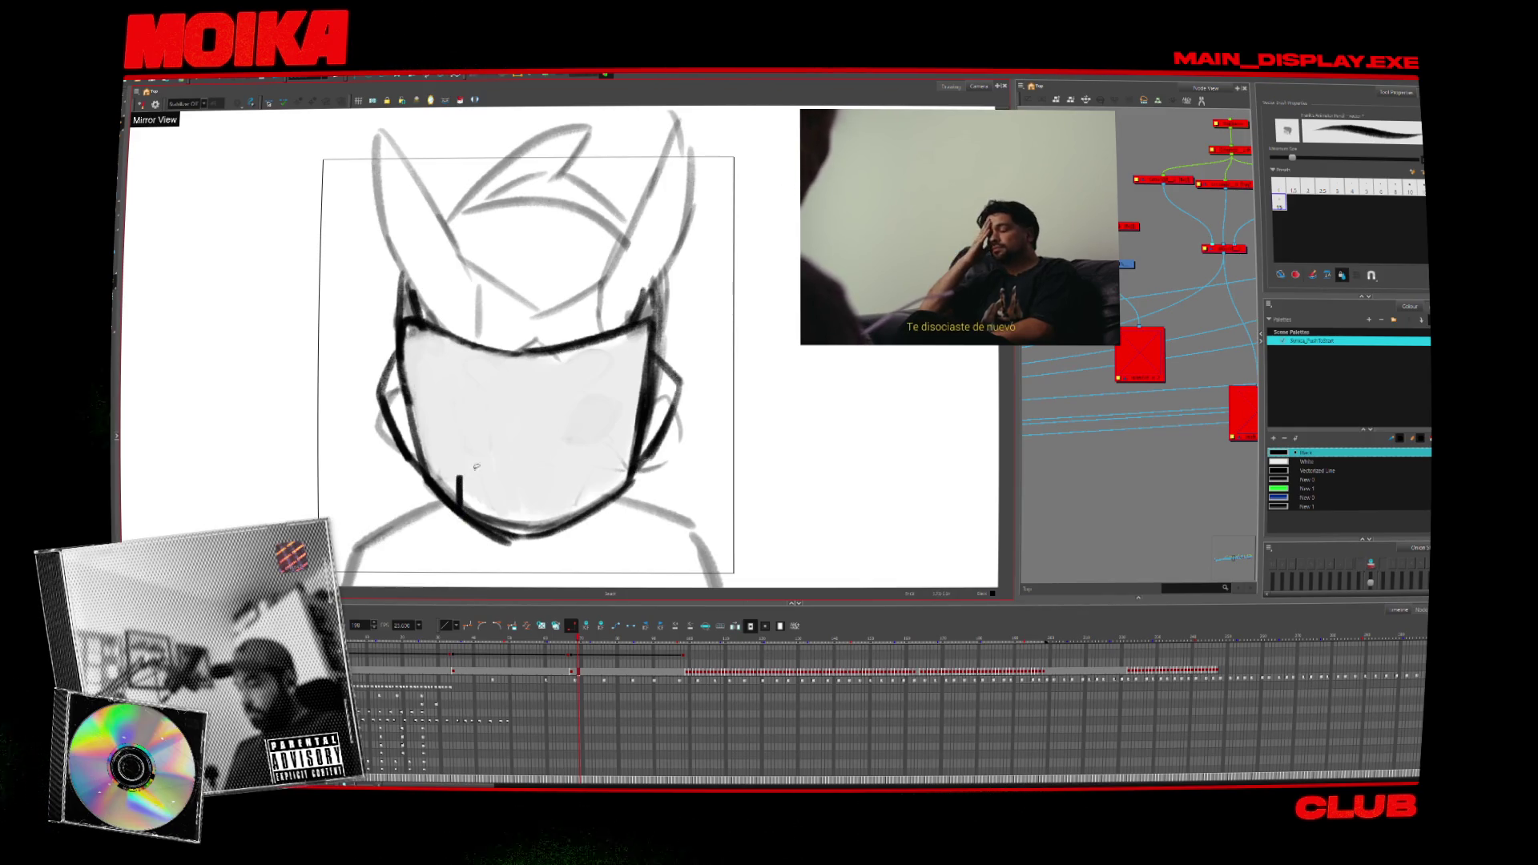
pyautogui.moveTo(471, 512)
pyautogui.mouseDown()
pyautogui.moveTo(459, 483)
pyautogui.moveTo(538, 473)
pyautogui.moveTo(497, 460)
pyautogui.moveTo(591, 478)
pyautogui.mouseUp()
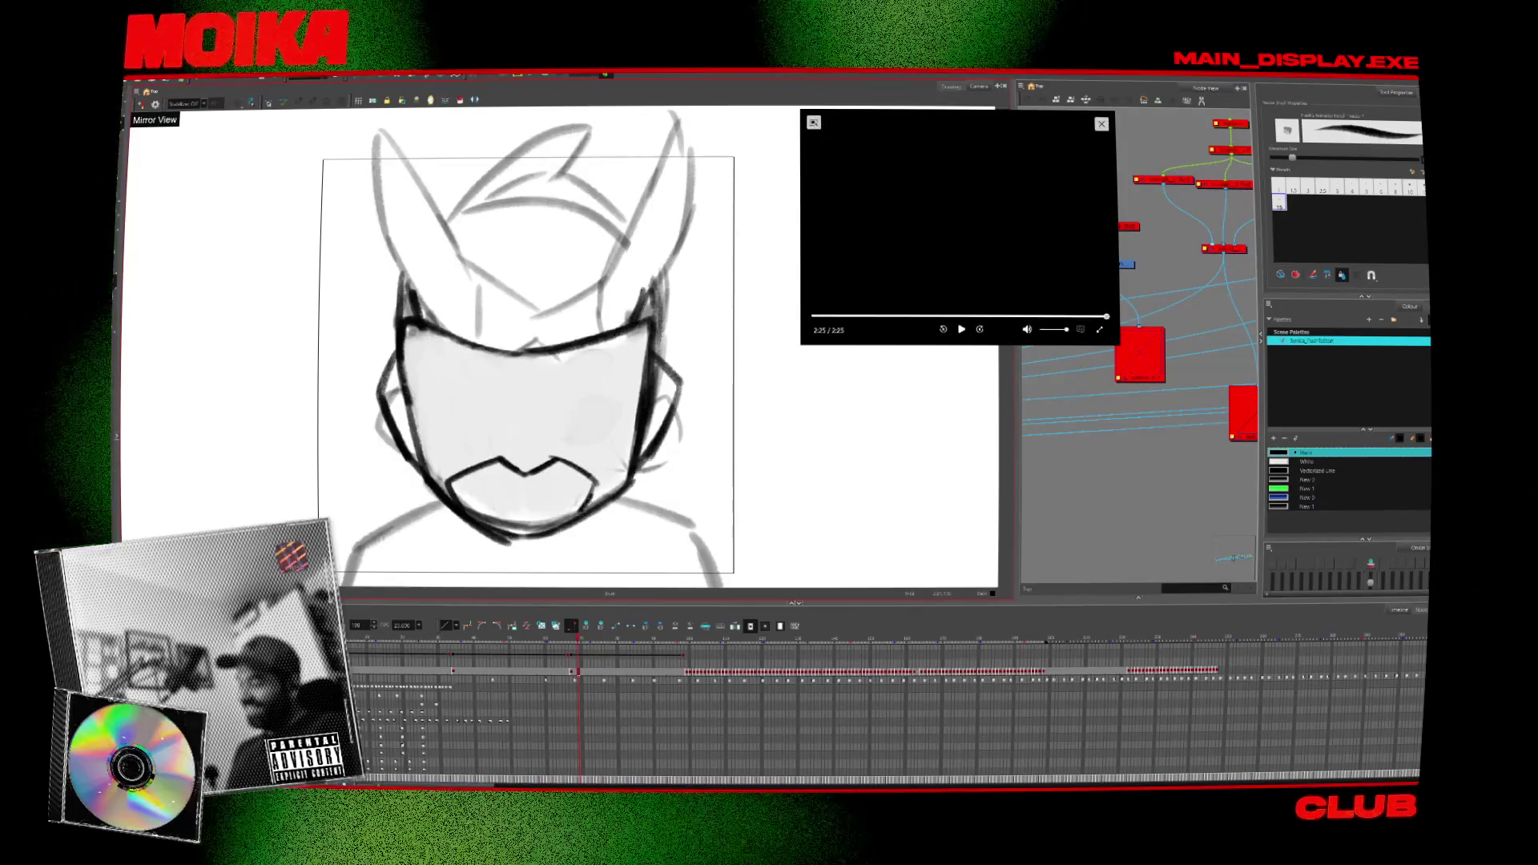
pyautogui.click(1101, 124)
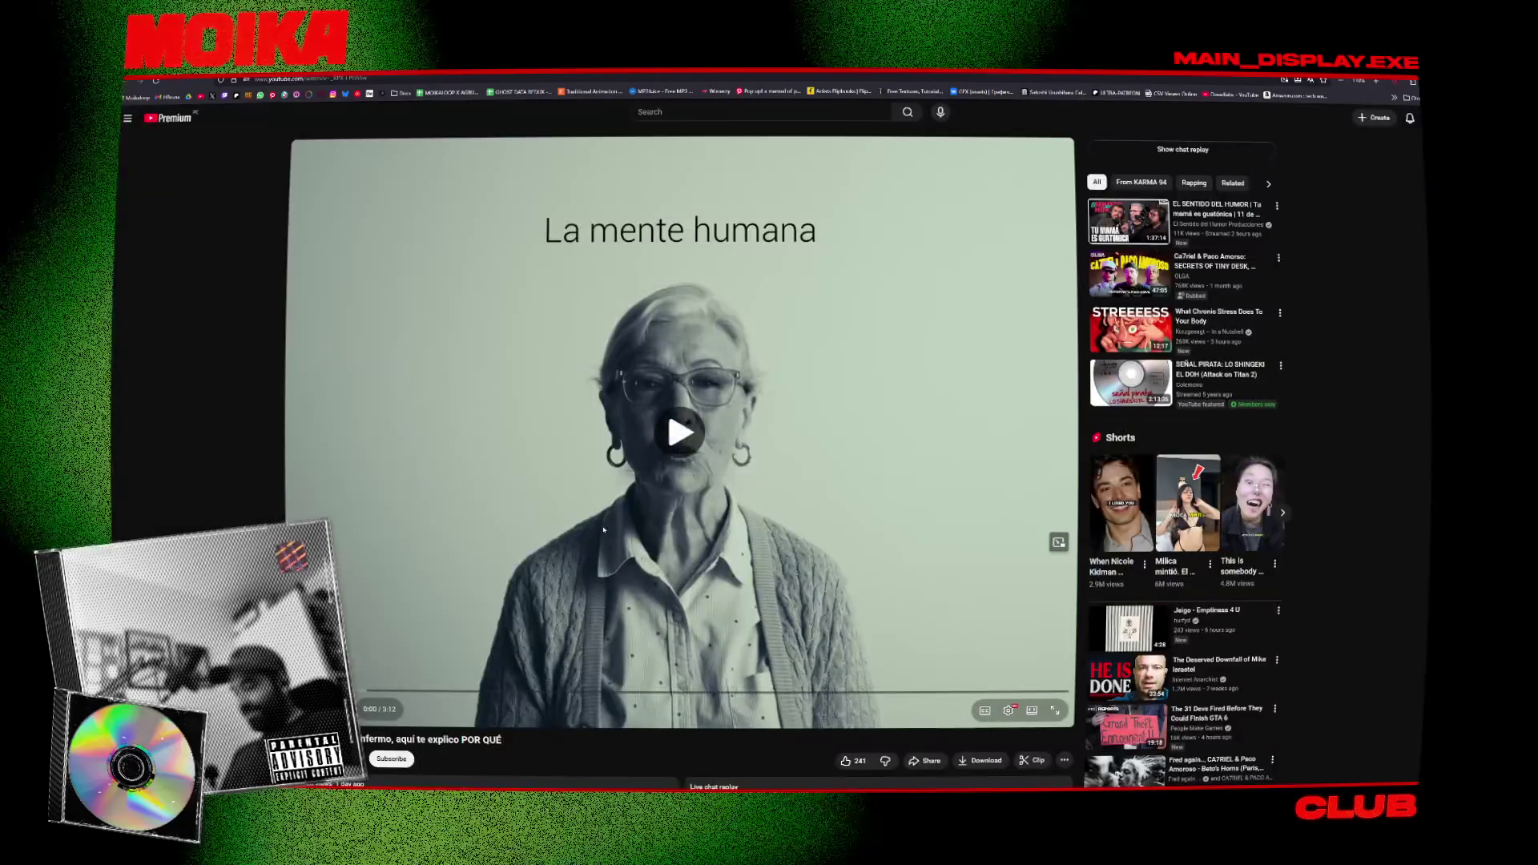
# Play the 'El mundo está enfermo' video in a floating picture-in-picture window, then go back to Harmony.
pyautogui.click(603, 529)
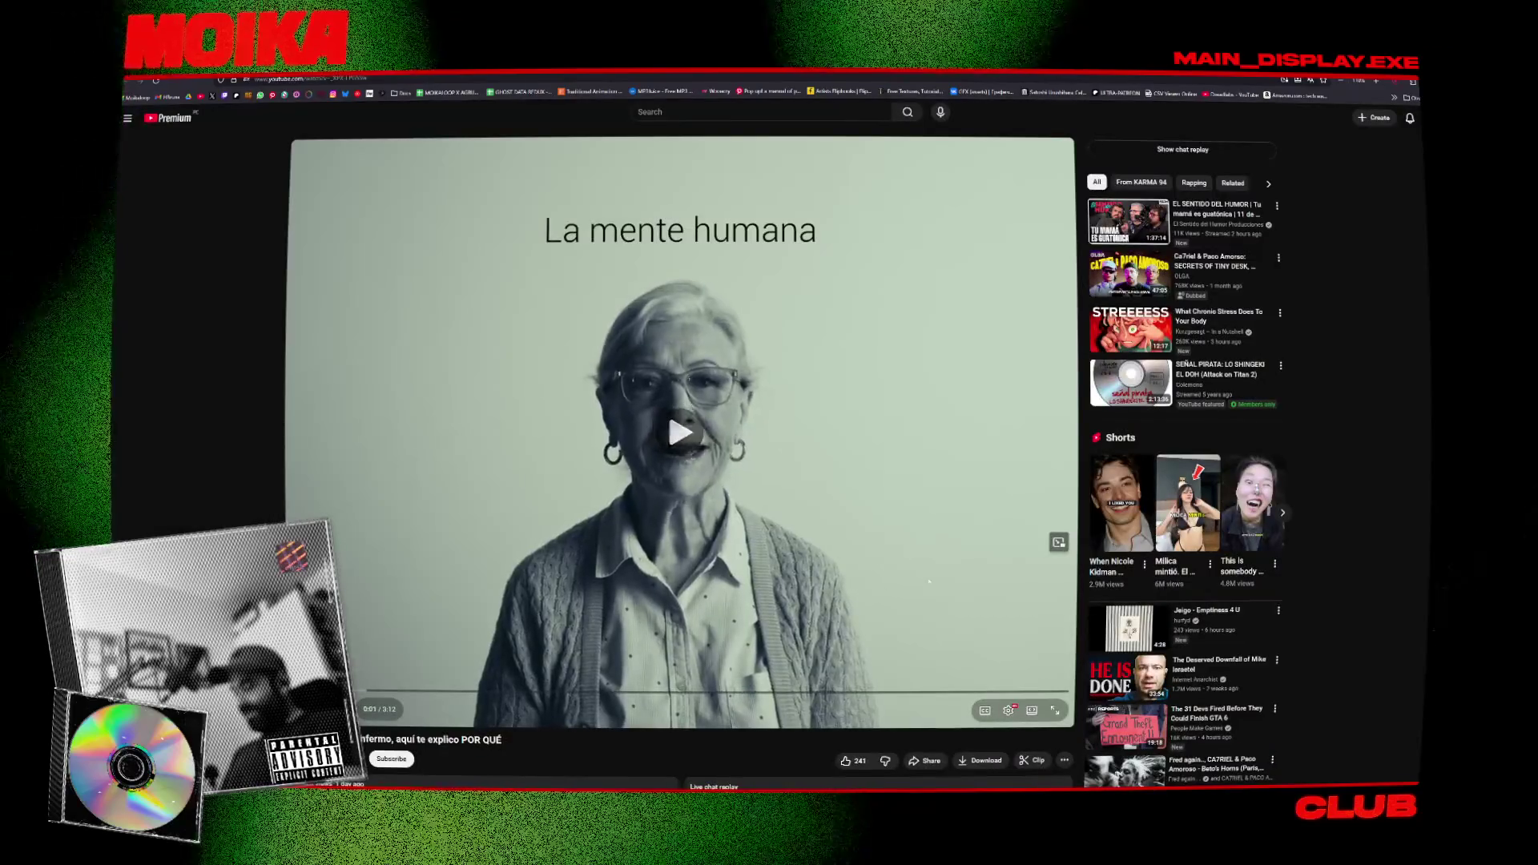
pyautogui.click(1058, 542)
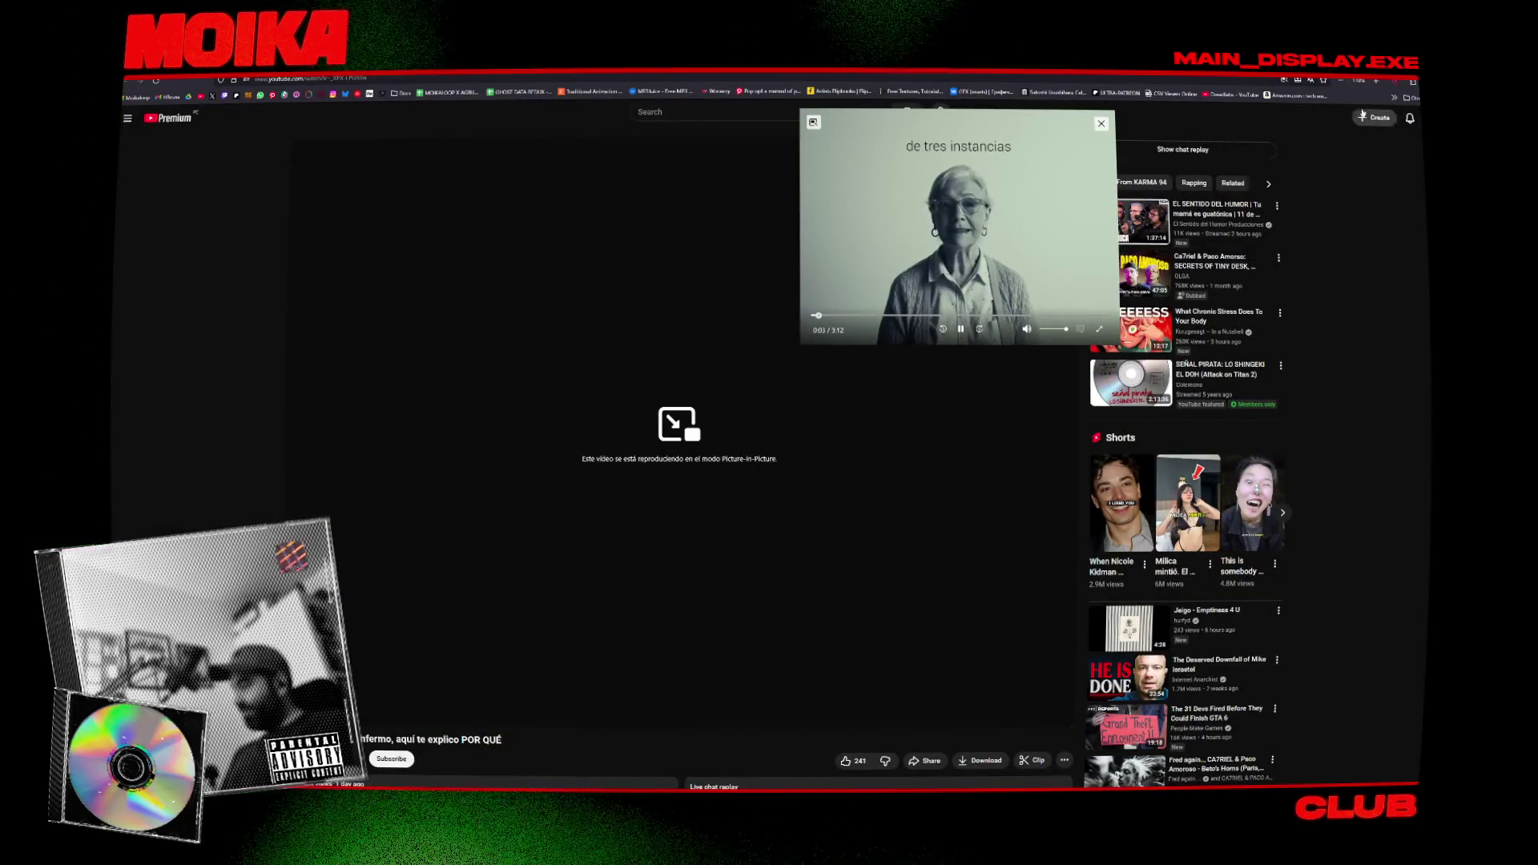
pyautogui.hotkey('alt', 'Tab')
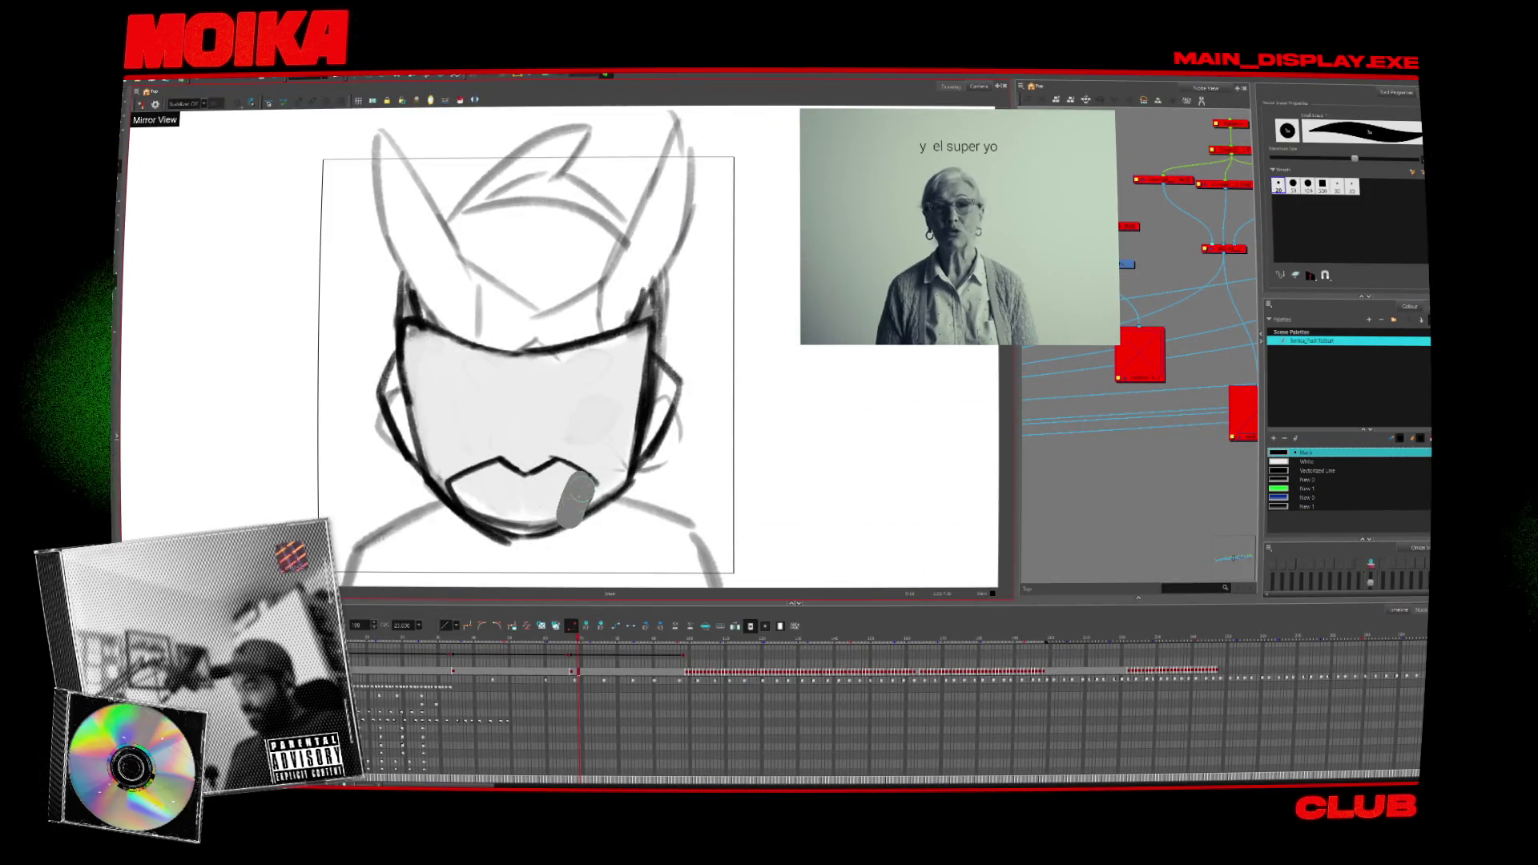
# Shrink the brush, undo the grey chin fill, change brush preset and draw a short mouth line.
pyautogui.keyDown('ctrl'); pyautogui.keyDown('alt'); pyautogui.moveTo(577, 493); pyautogui.dragTo(561, 503); pyautogui.keyUp('alt'); pyautogui.keyUp('ctrl')
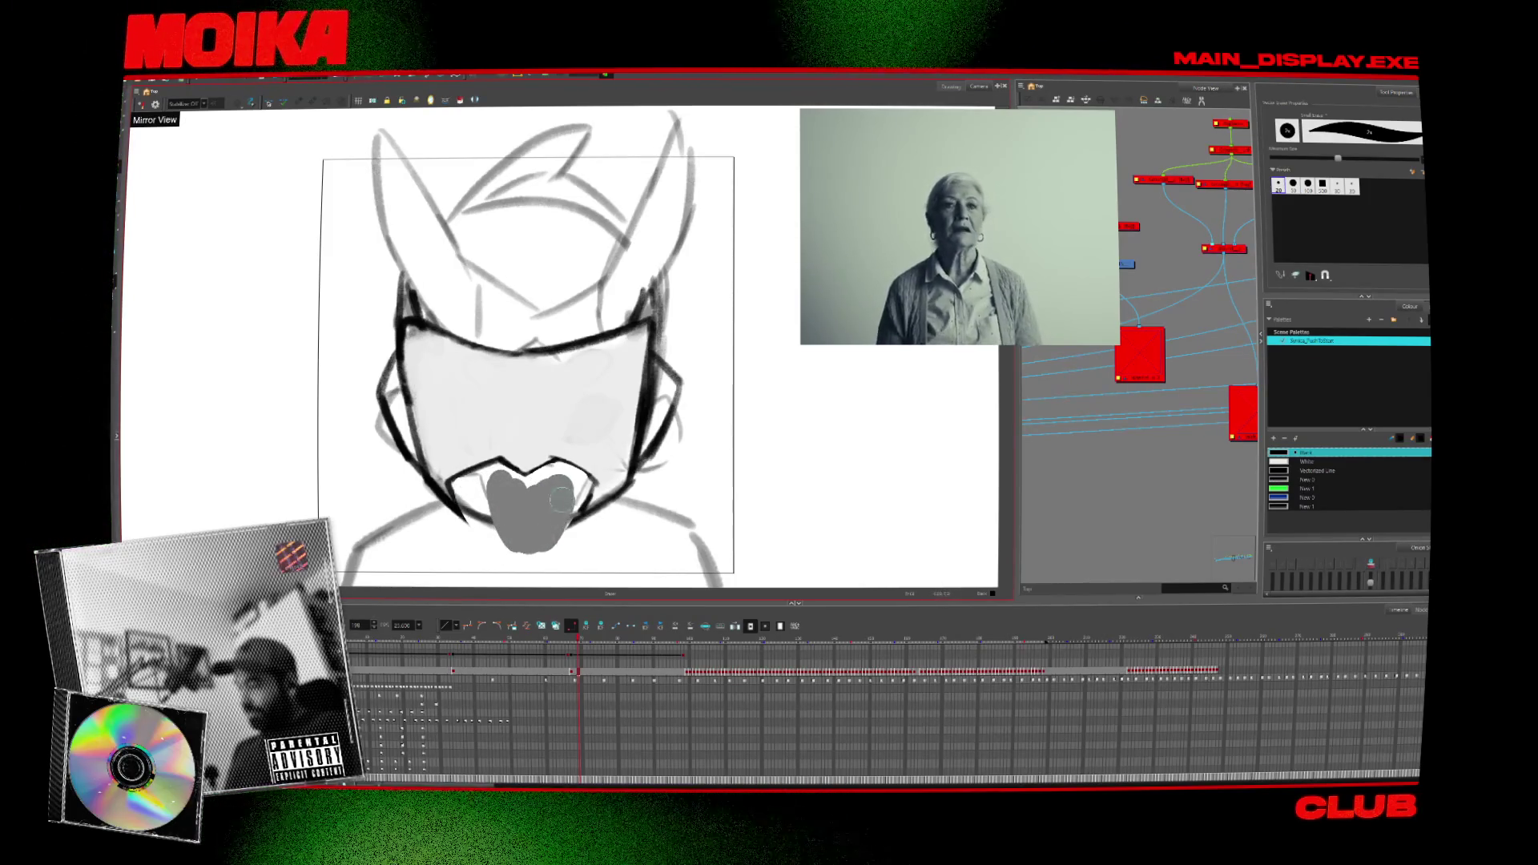
pyautogui.hotkey('ctrl', 'z')
pyautogui.hotkey('alt', '/')
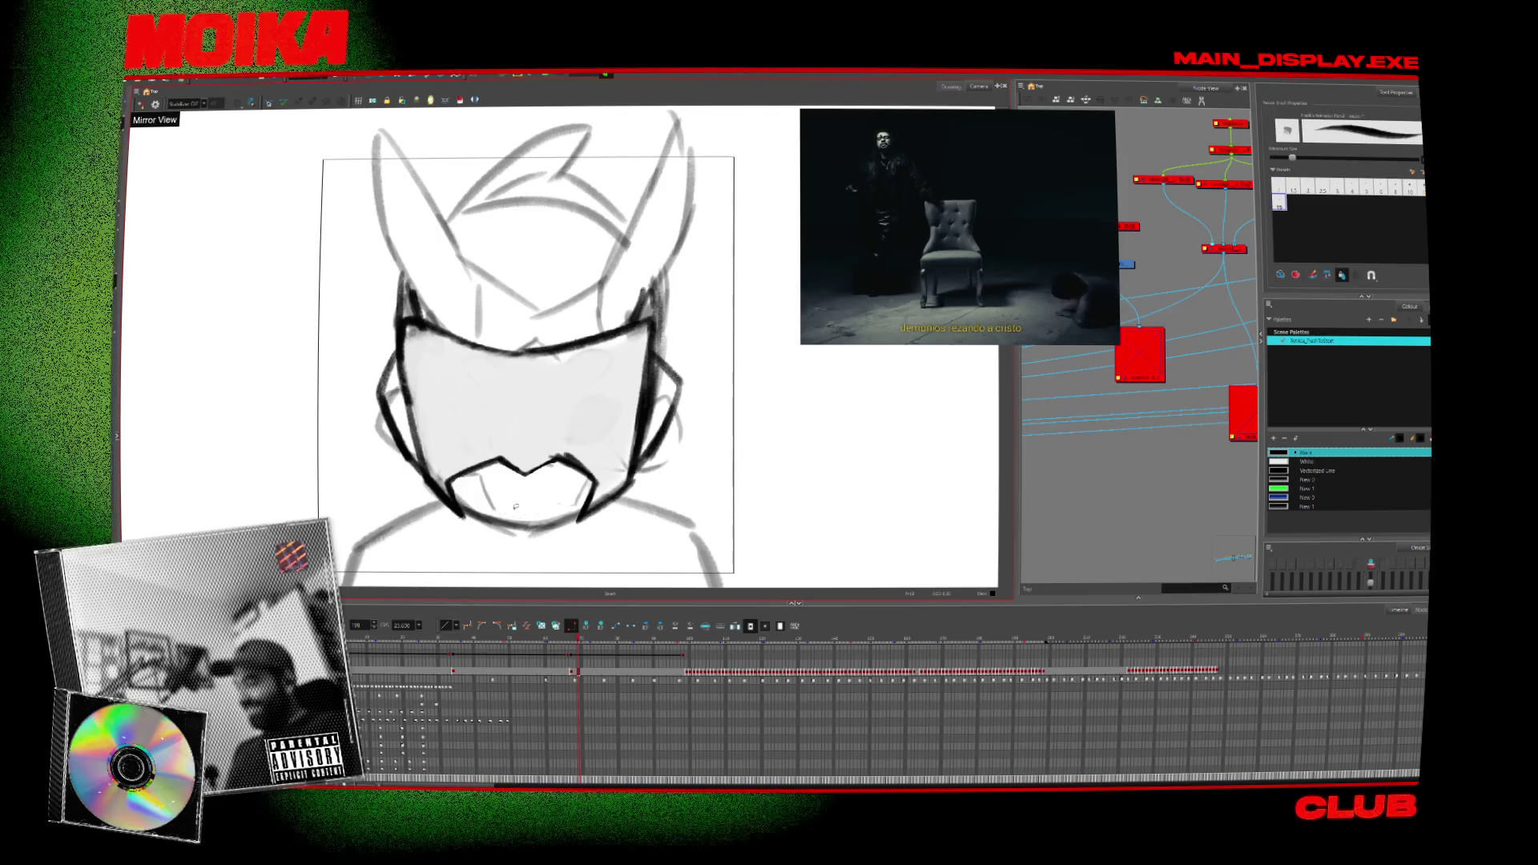
pyautogui.moveTo(507, 510); pyautogui.dragTo(552, 510)
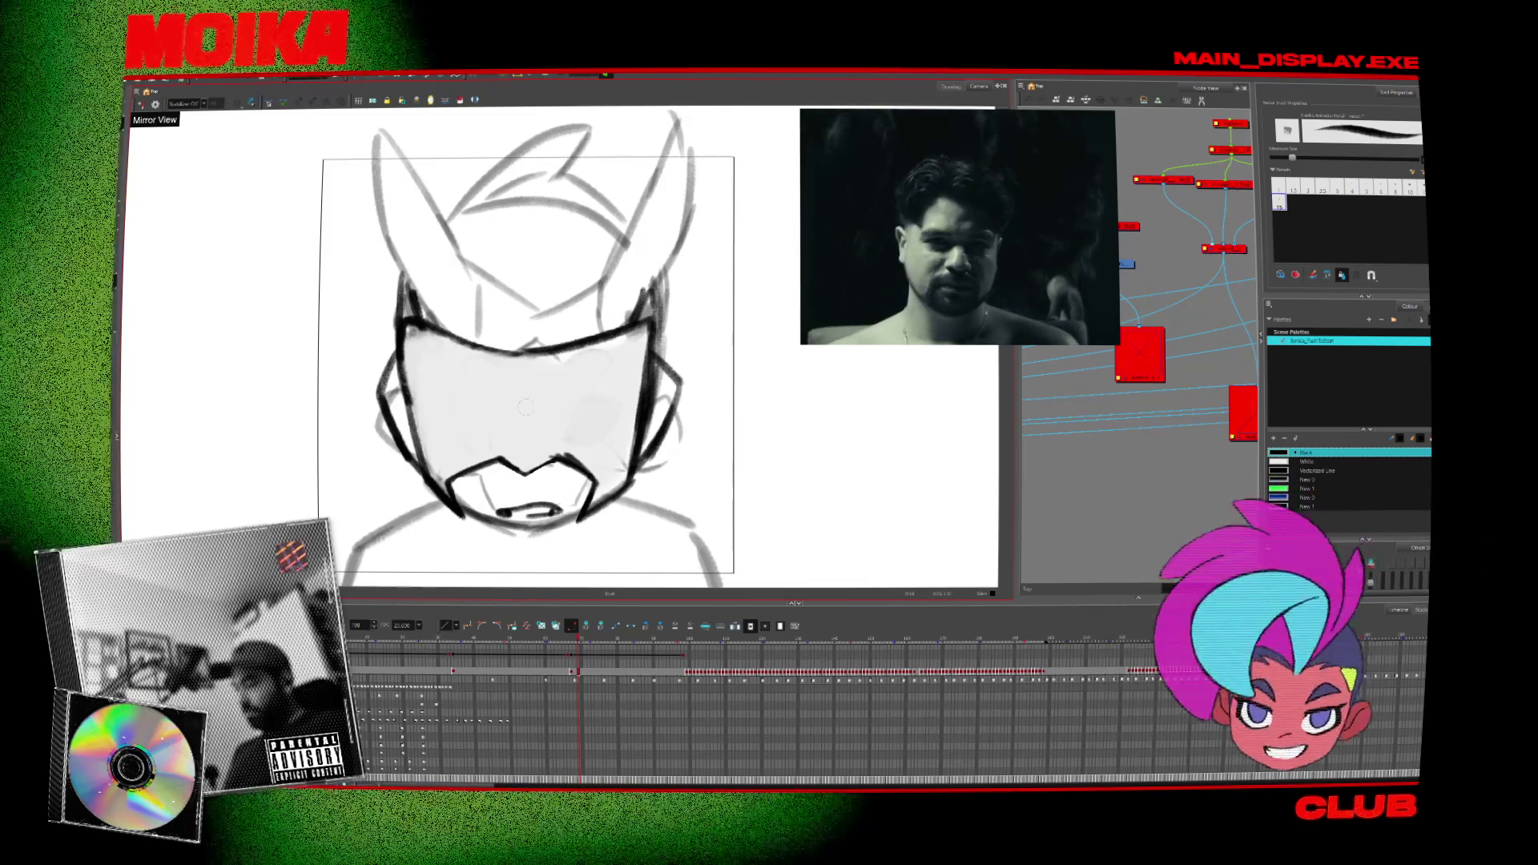
# Replace the centre line with a long horizontal eye slit across the mask, then tilt the view.
pyautogui.hotkey('ctrl', 'z')
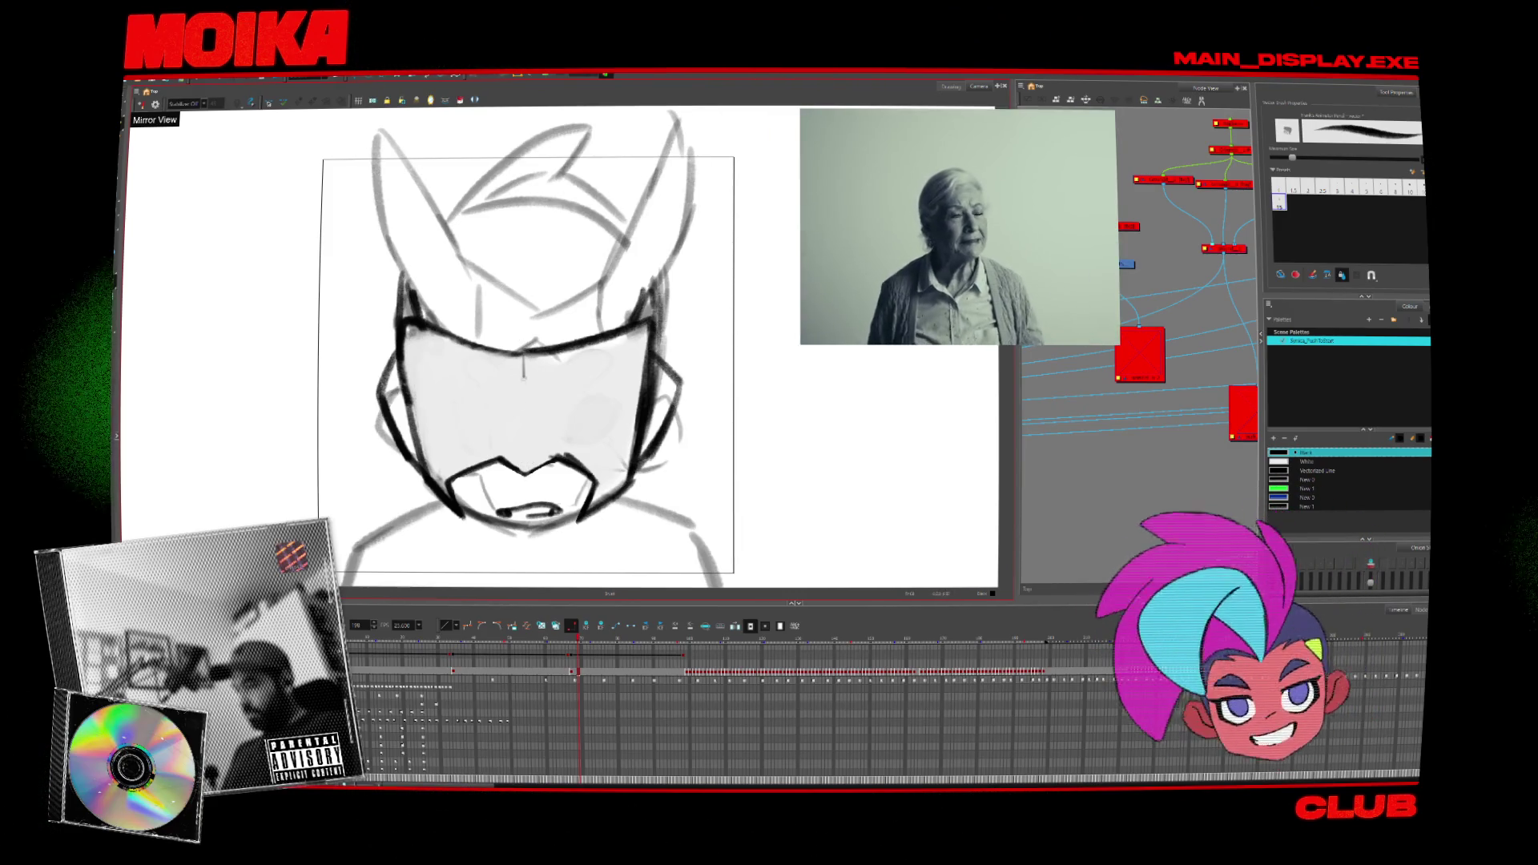
pyautogui.moveTo(524, 375); pyautogui.dragTo(526, 469)
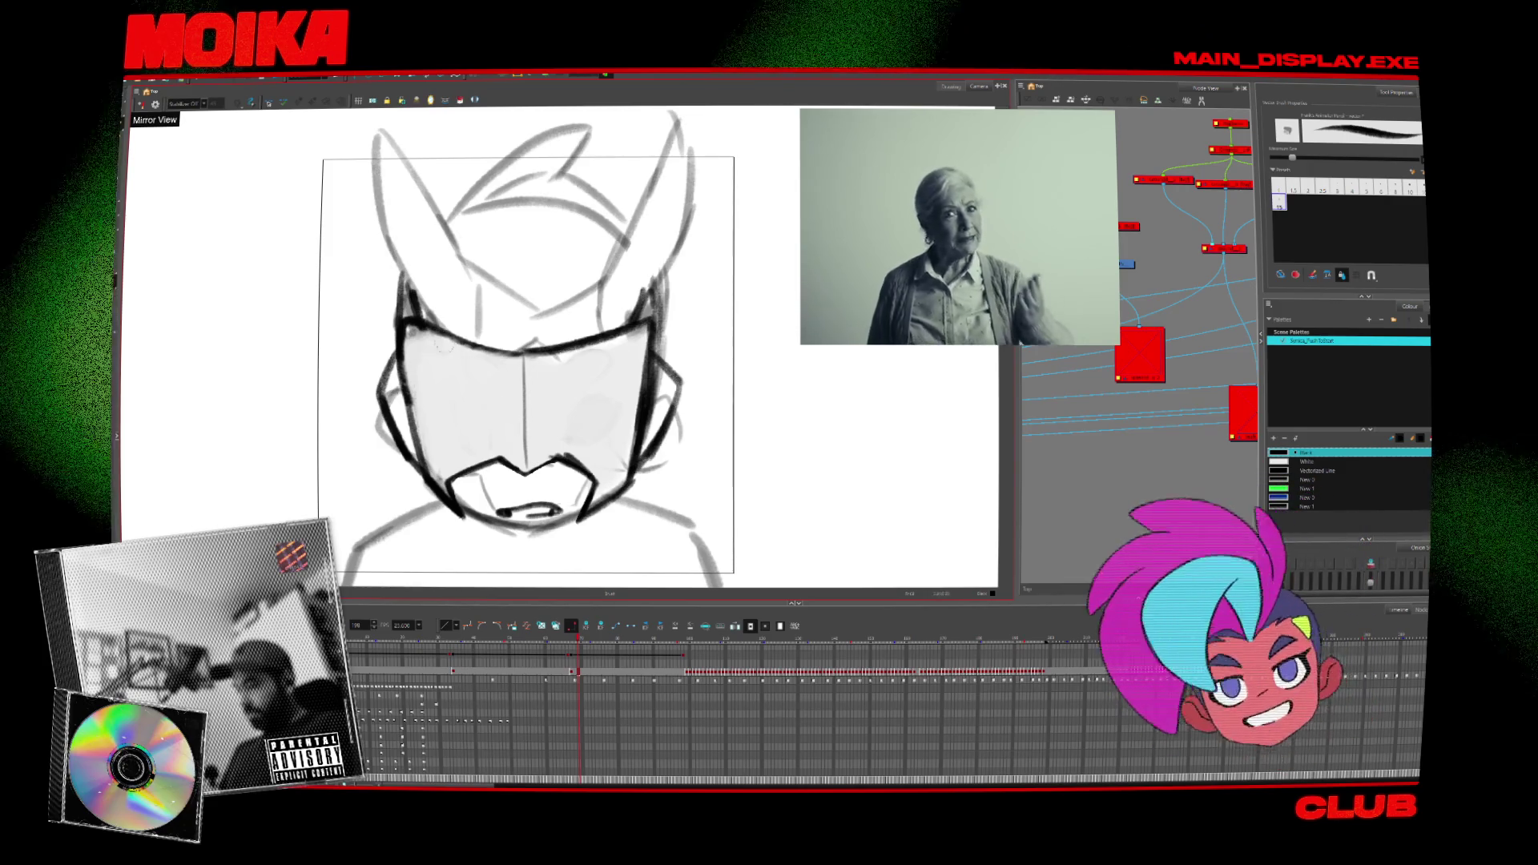
pyautogui.moveTo(435, 405); pyautogui.dragTo(469, 430)
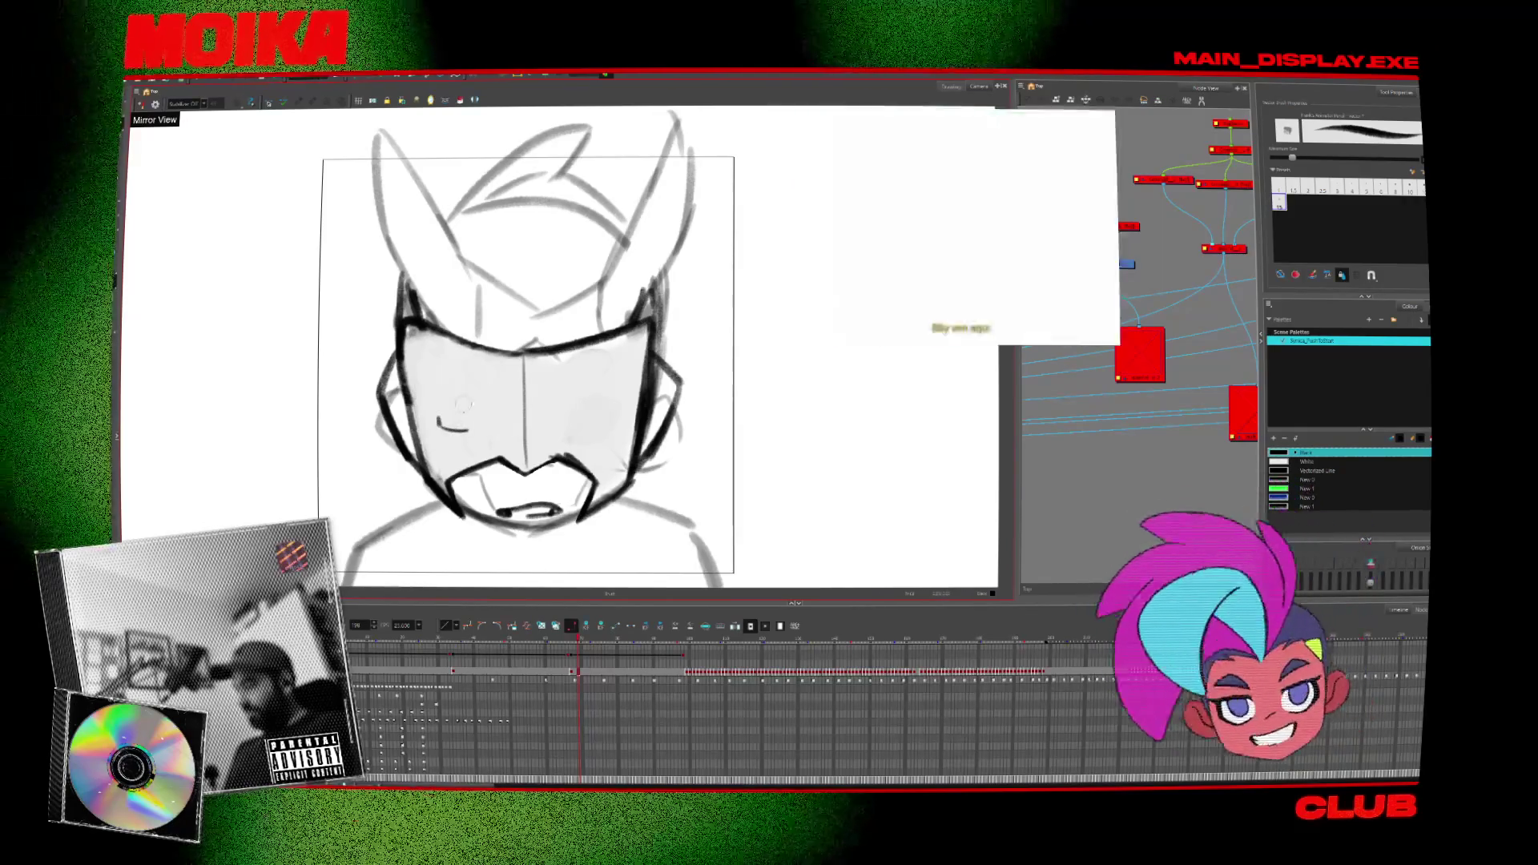
pyautogui.hotkey('ctrl', 'z')
pyautogui.moveTo(437, 418)
pyautogui.mouseDown()
pyautogui.moveTo(561, 433)
pyautogui.moveTo(621, 412)
pyautogui.mouseUp()
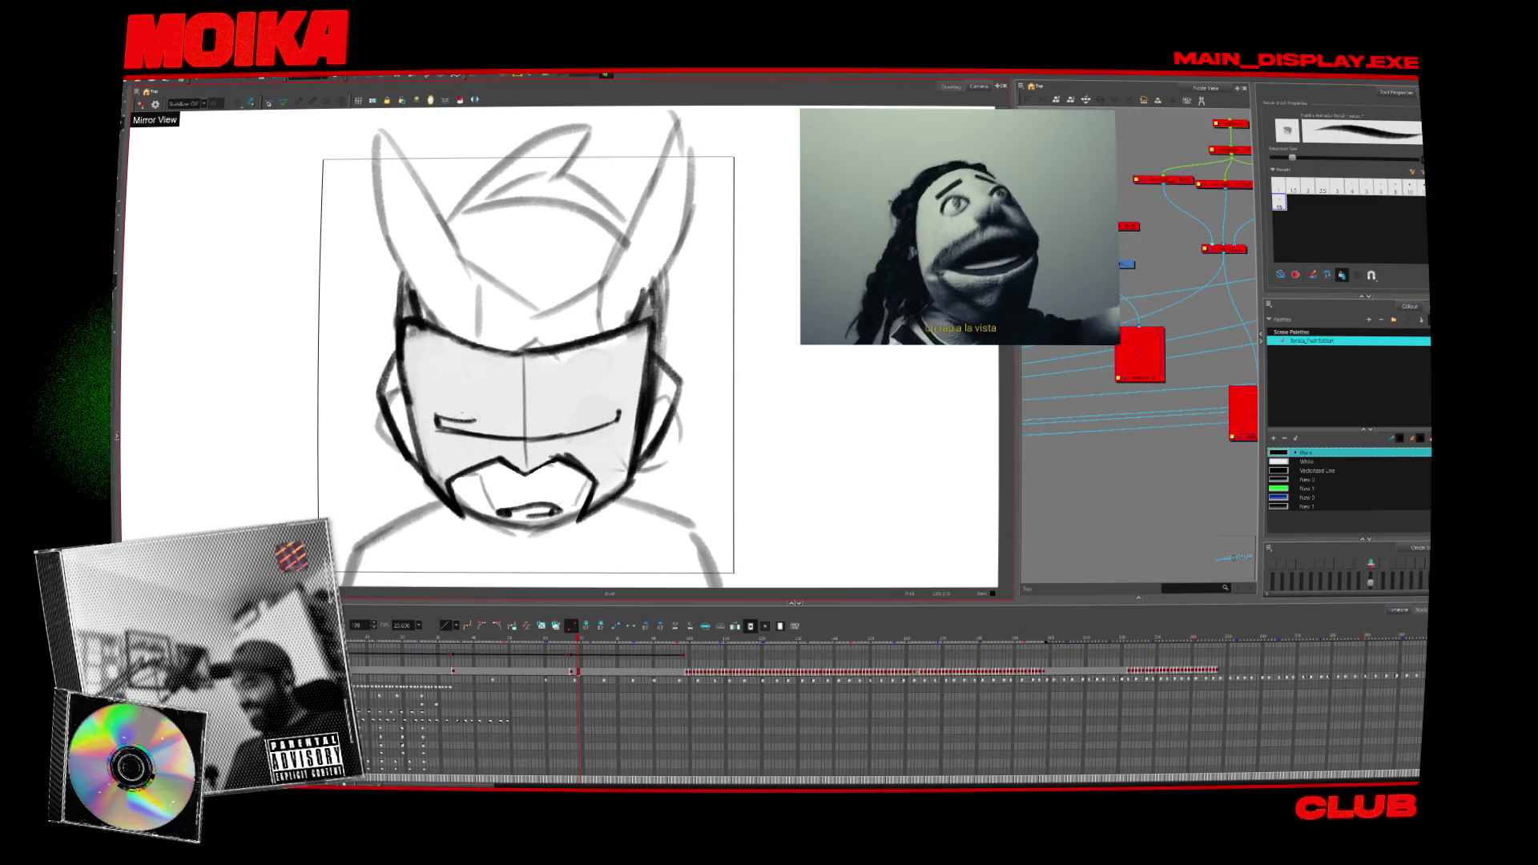
pyautogui.moveTo(498, 413); pyautogui.dragTo(616, 412)
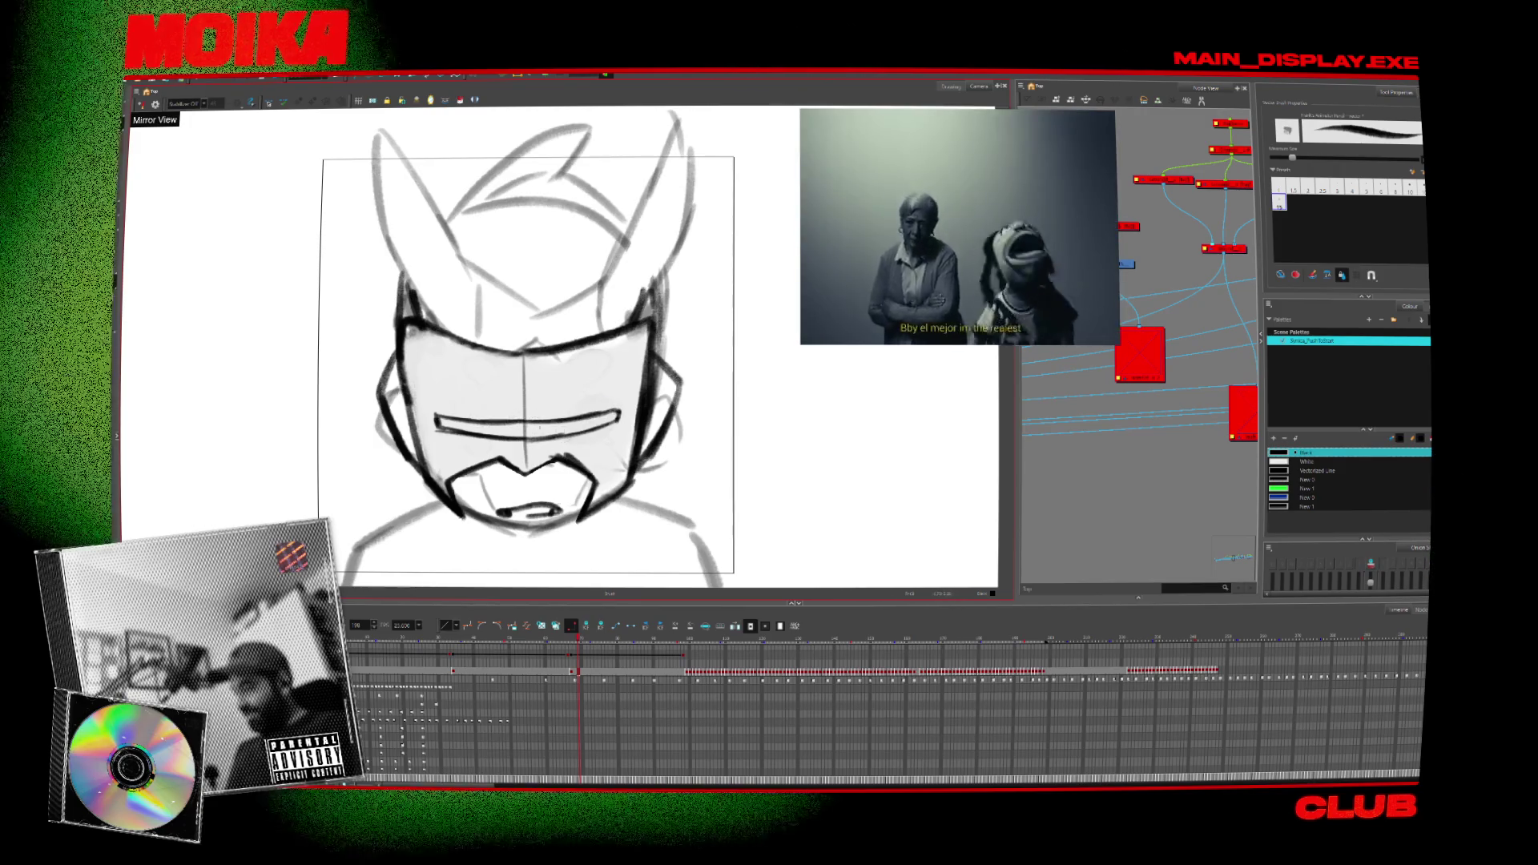
pyautogui.hotkey('alt', 'e')
pyautogui.moveTo(702, 450)
pyautogui.keyDown('ctrl'); pyautogui.keyDown('alt'); pyautogui.mouseDown()
pyautogui.moveTo(652, 223)
pyautogui.moveTo(609, 240)
pyautogui.moveTo(721, 377)
pyautogui.mouseUp(); pyautogui.keyUp('alt'); pyautogui.keyUp('ctrl')
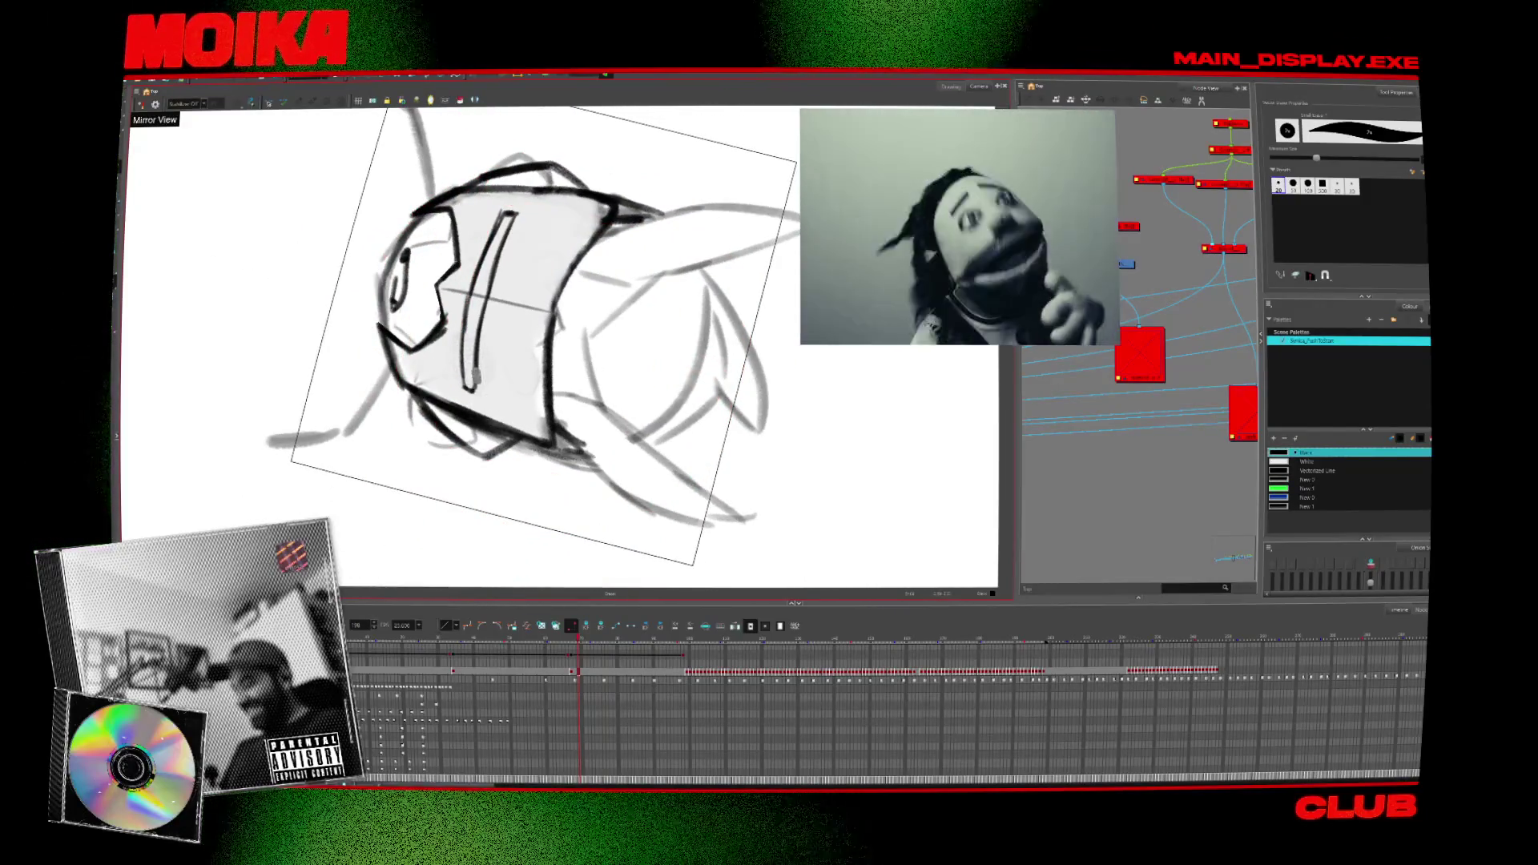
# Straighten the rotated view, return to the brush, and scrub to the round-eyed horned face frame.
pyautogui.keyDown('ctrl'); pyautogui.keyDown('alt'); pyautogui.moveTo(709, 383); pyautogui.dragTo(589, 152); pyautogui.keyUp('alt'); pyautogui.keyUp('ctrl')
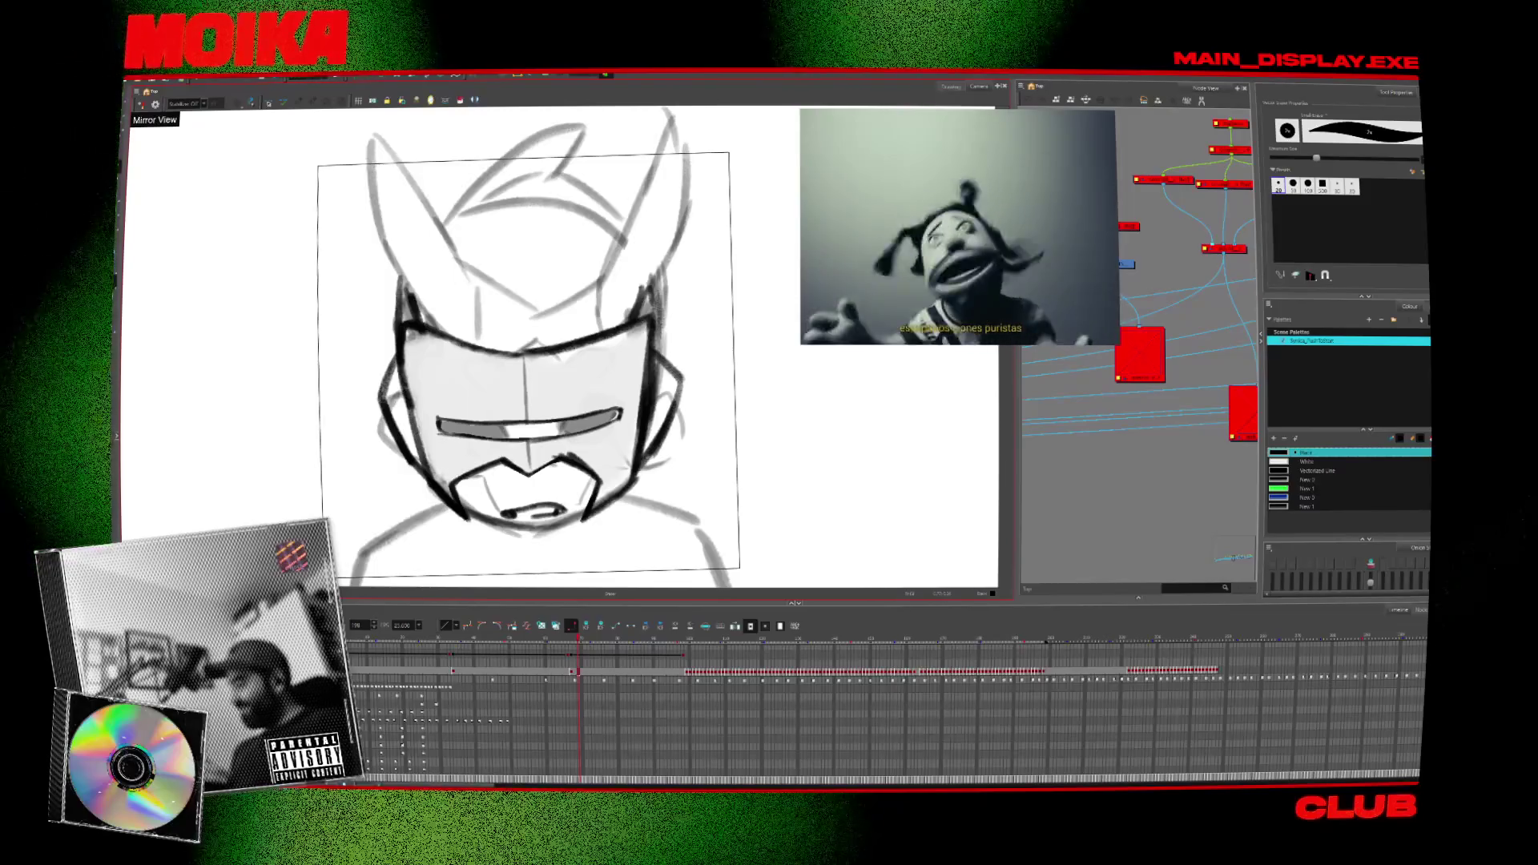
pyautogui.hotkey('alt', '/')
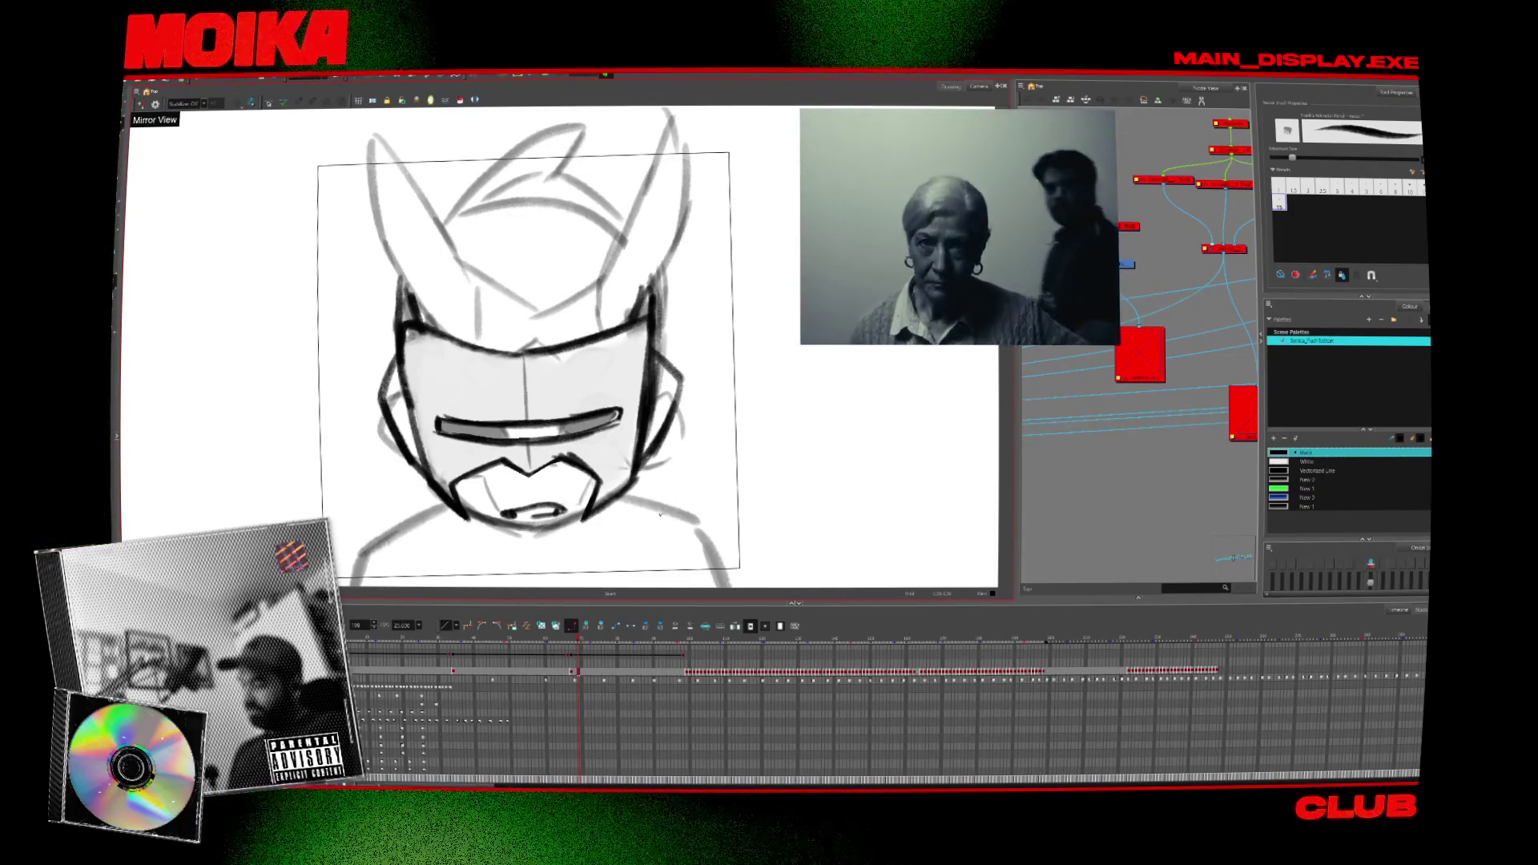
pyautogui.moveTo(578, 641); pyautogui.dragTo(670, 643)
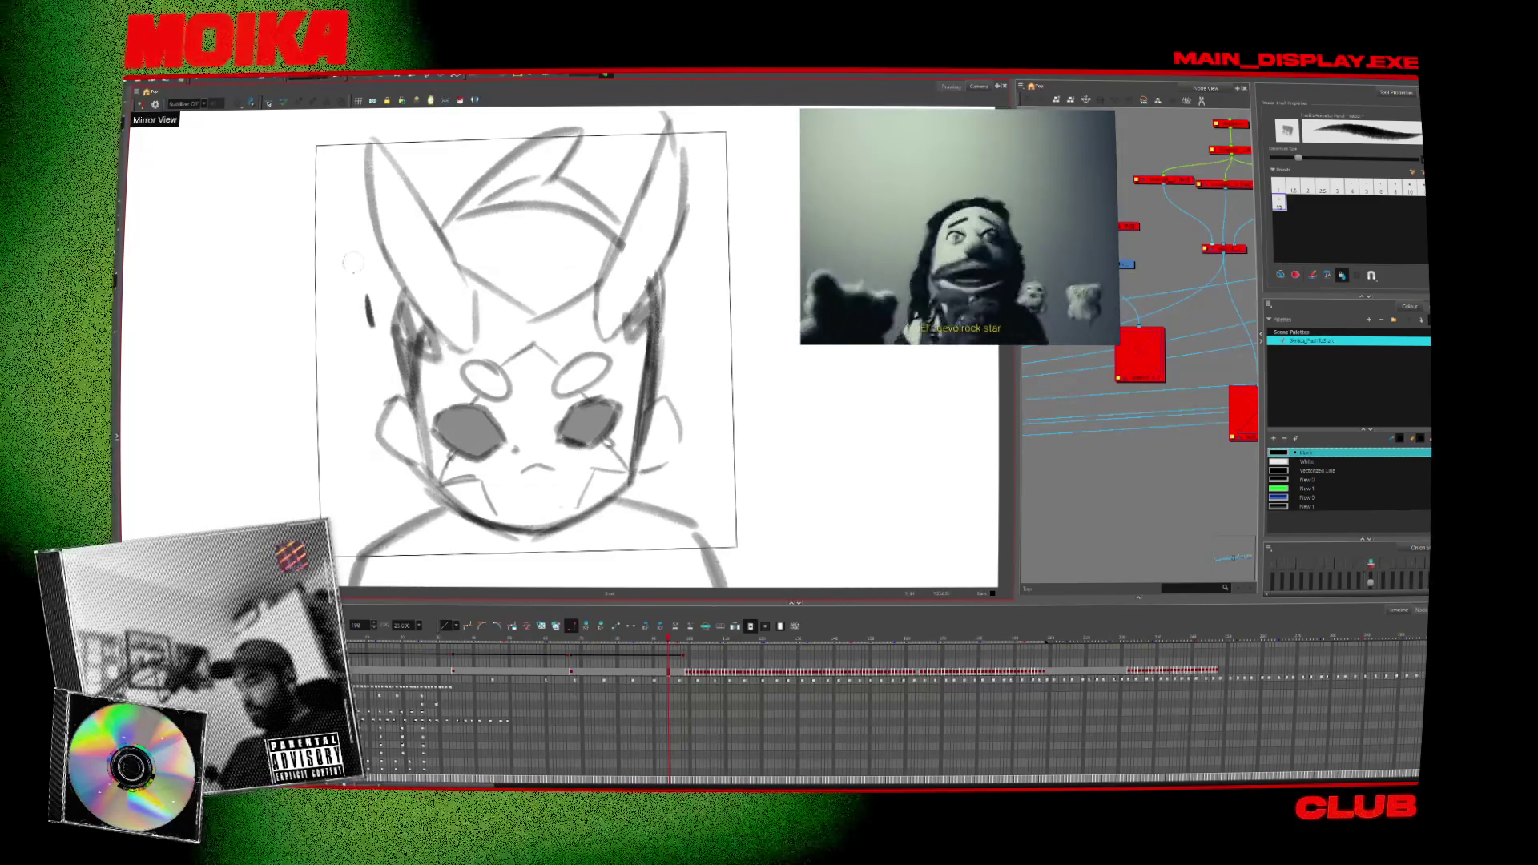
# Draw a thick stroke beside the left horn, the fixture's upper band and its vertical side strokes.
pyautogui.moveTo(344, 246)
pyautogui.mouseDown()
pyautogui.moveTo(370, 324)
pyautogui.moveTo(679, 305)
pyautogui.mouseUp()
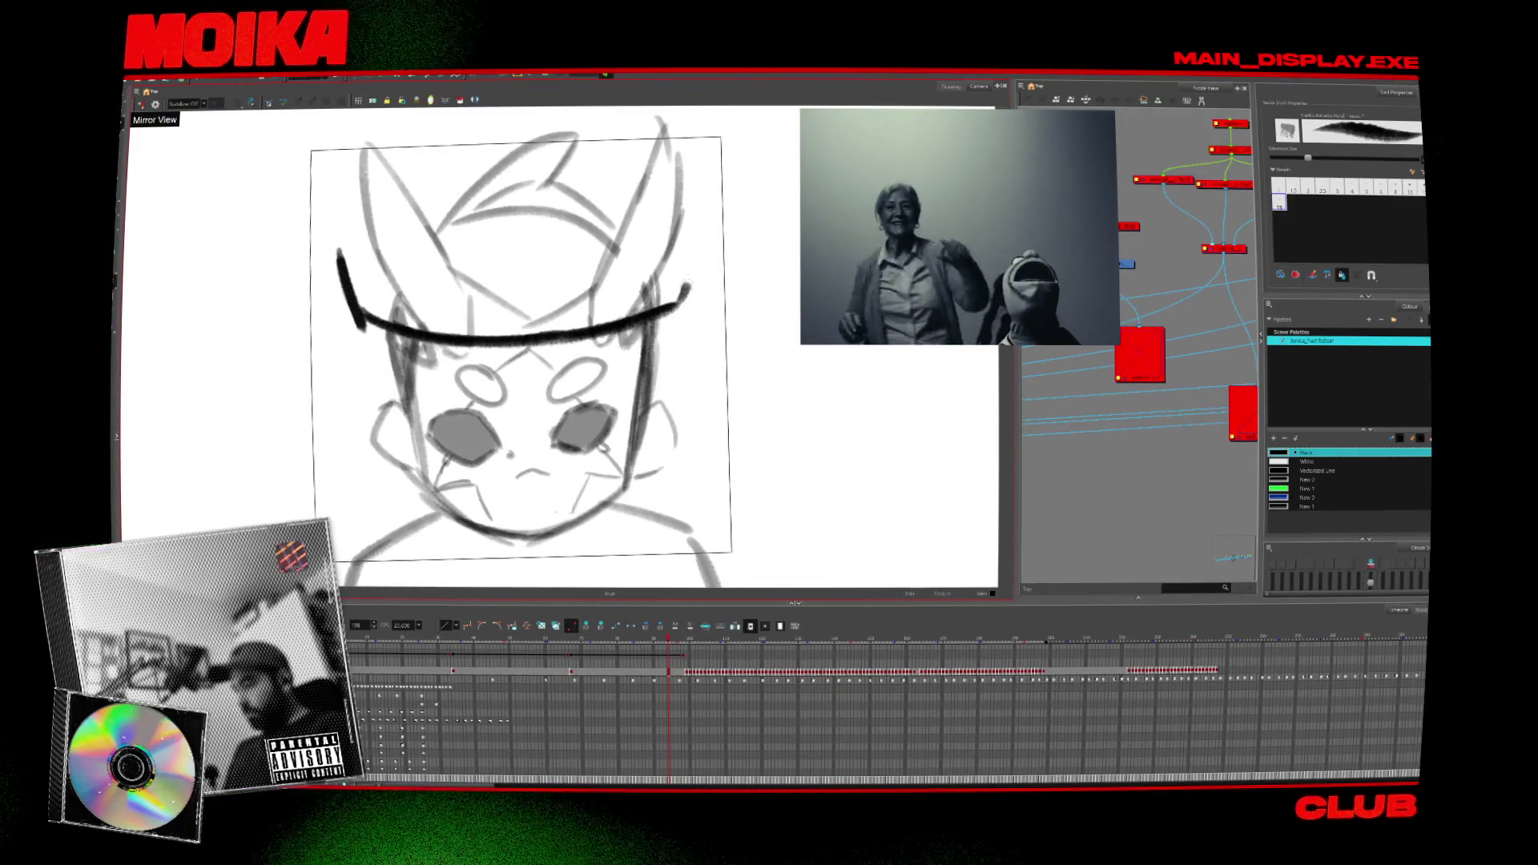
pyautogui.moveTo(498, 244); pyautogui.dragTo(709, 221)
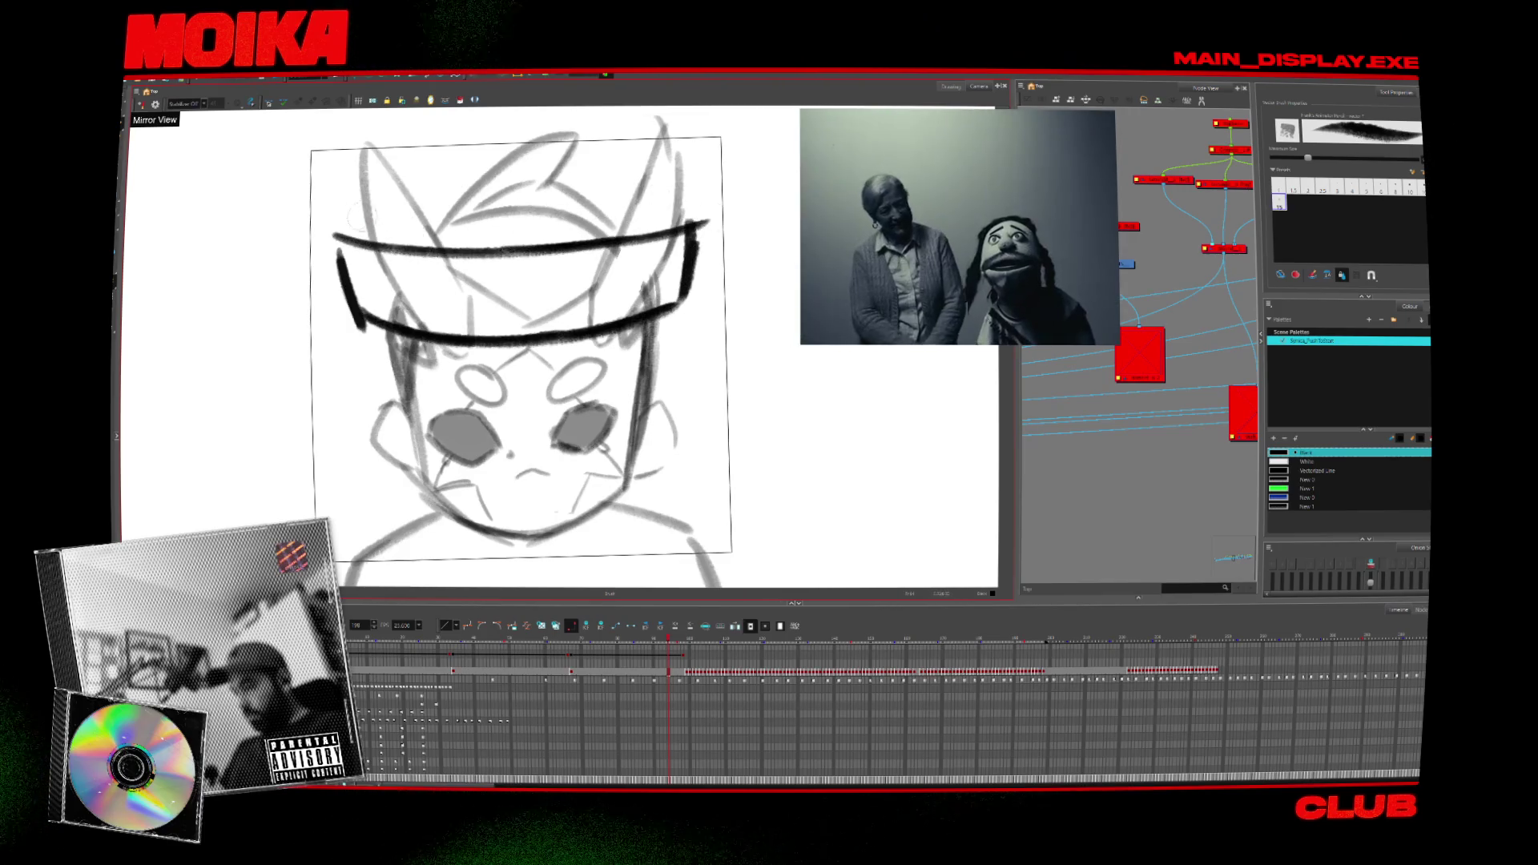
pyautogui.moveTo(349, 141); pyautogui.dragTo(341, 244)
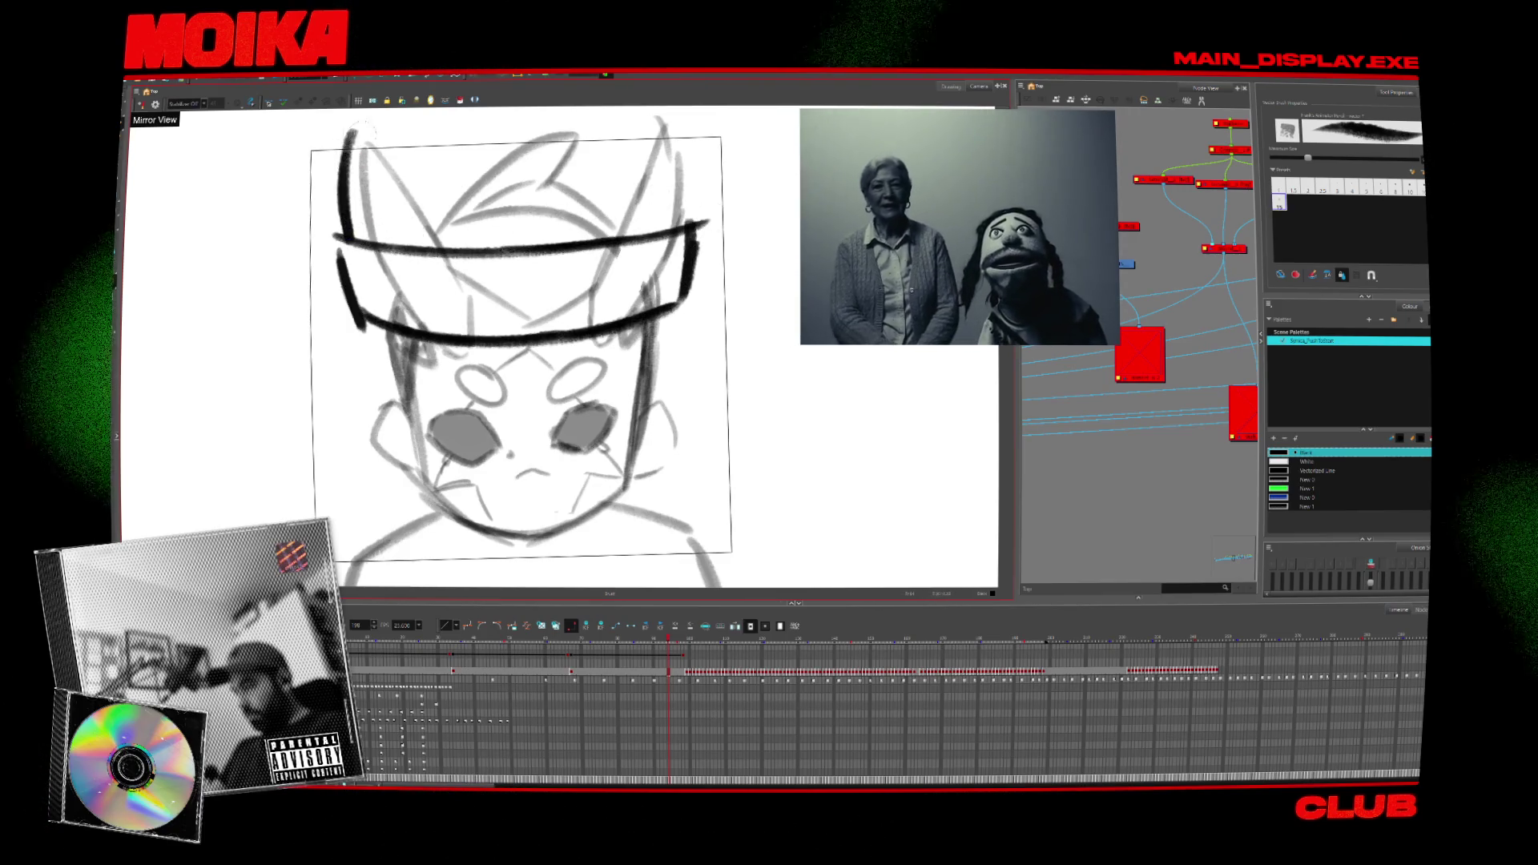
pyautogui.moveTo(341, 245); pyautogui.dragTo(341, 275, button='middle')
pyautogui.moveTo(687, 261); pyautogui.dragTo(664, 142)
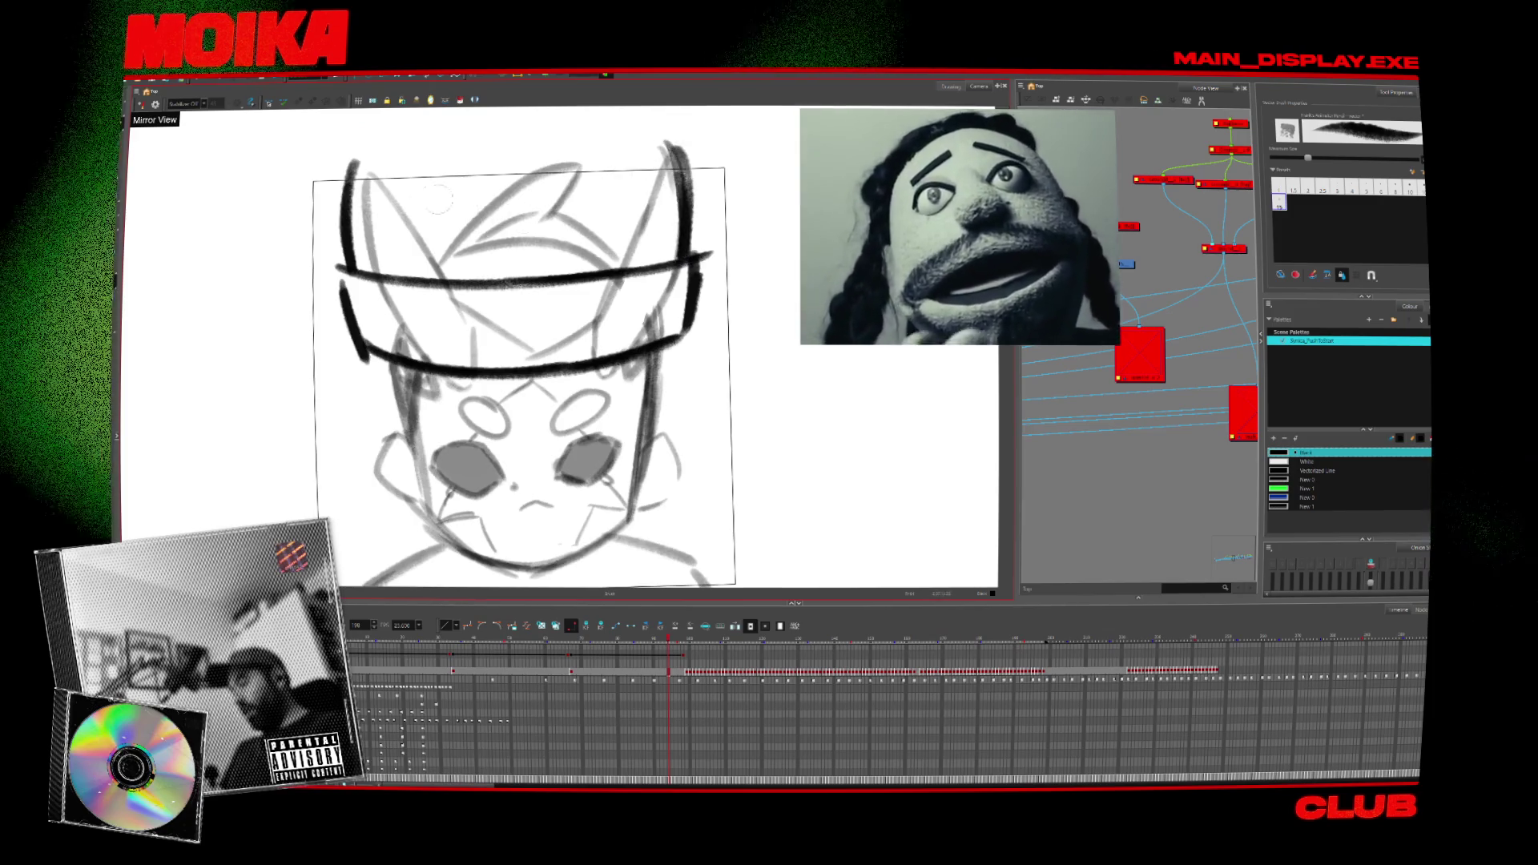
# Add round lights on both sides of the fixture, an upper-left arc, and a darker, longer hanging cable.
pyautogui.moveTo(412, 197); pyautogui.dragTo(410, 200)
pyautogui.moveTo(635, 189)
pyautogui.mouseDown()
pyautogui.moveTo(610, 228)
pyautogui.moveTo(634, 192)
pyautogui.mouseUp()
pyautogui.moveTo(324, 124); pyautogui.dragTo(352, 186)
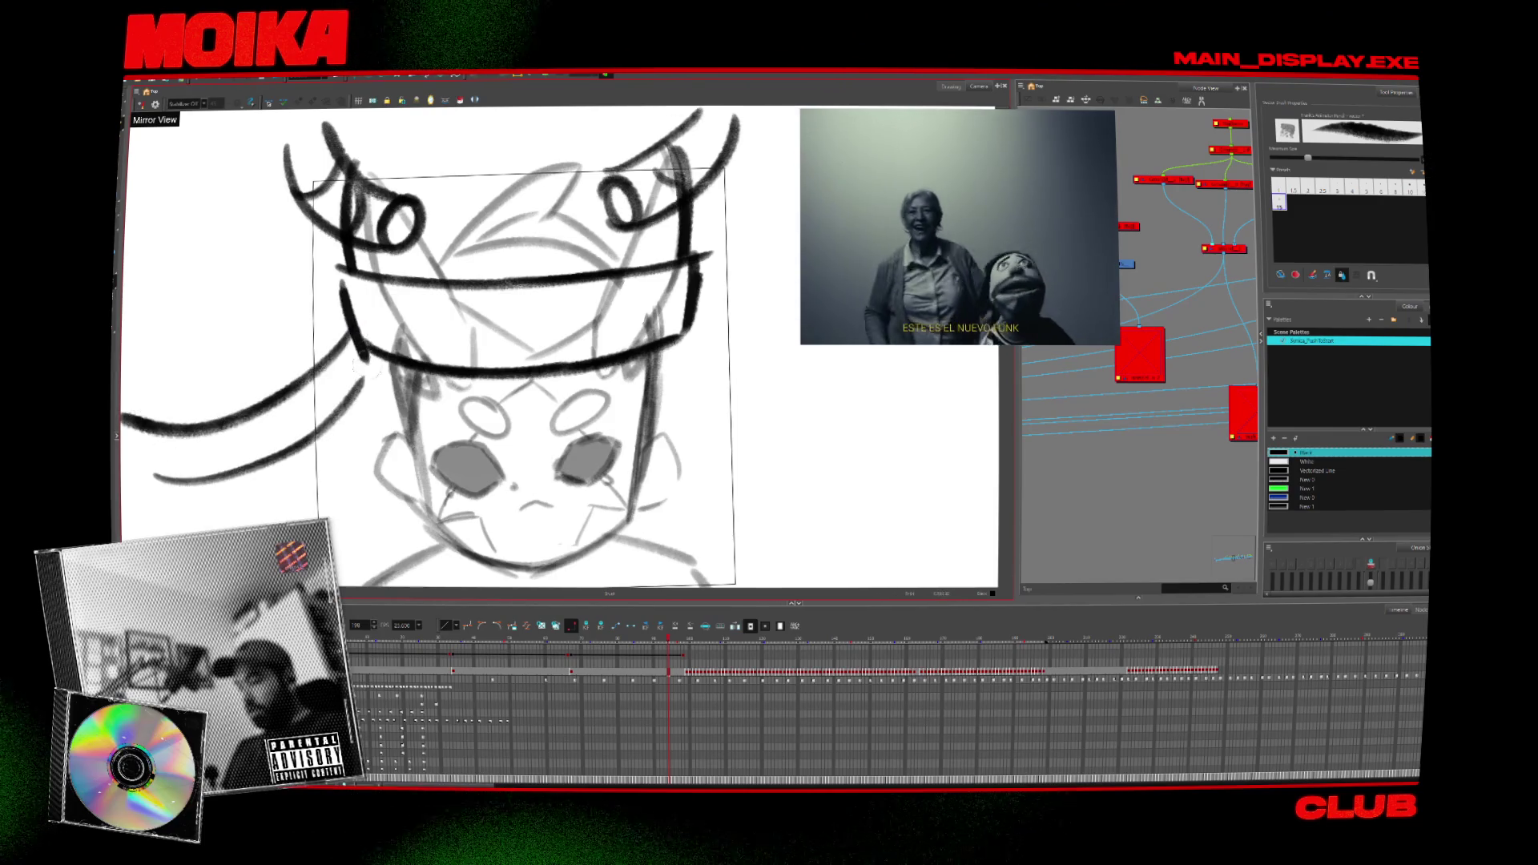
pyautogui.moveTo(358, 366); pyautogui.dragTo(233, 472)
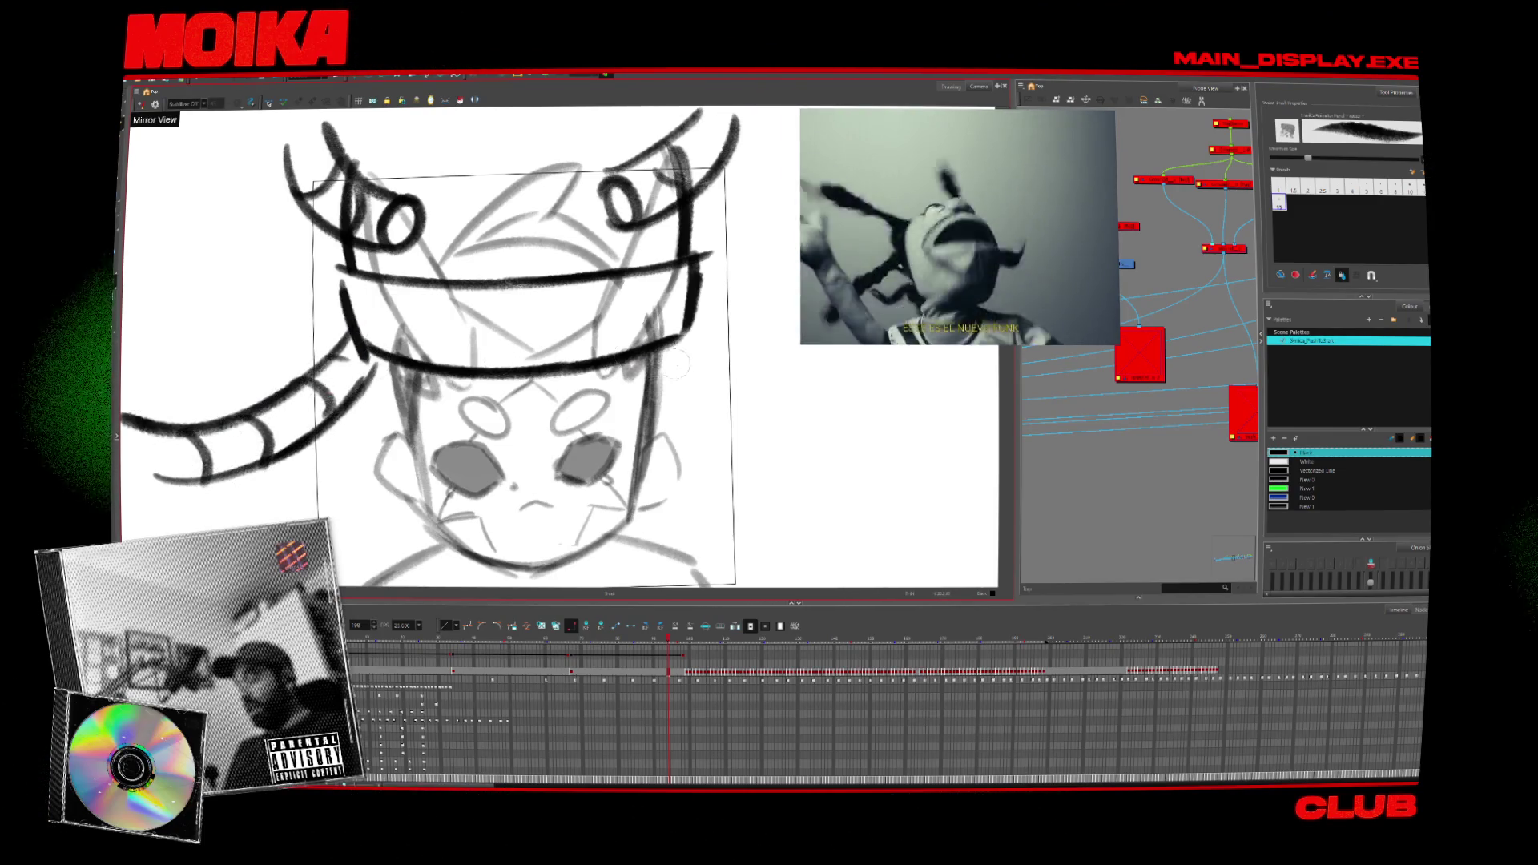
# Move to the screaming-character frame and draw the lamp dome's top arc and brim.
pyautogui.click(859, 658)
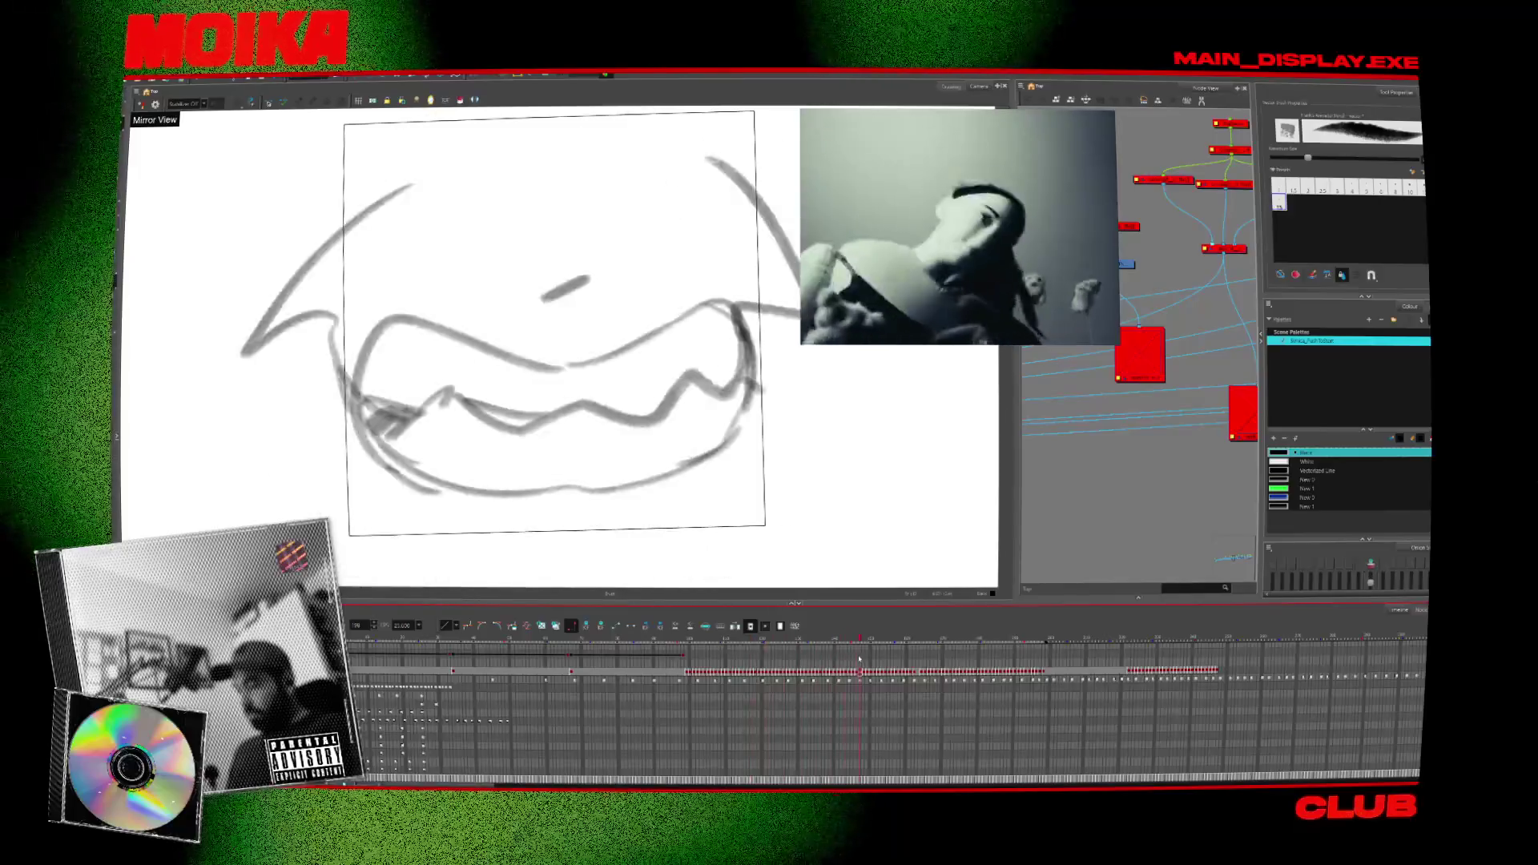
pyautogui.moveTo(859, 659); pyautogui.dragTo(926, 667)
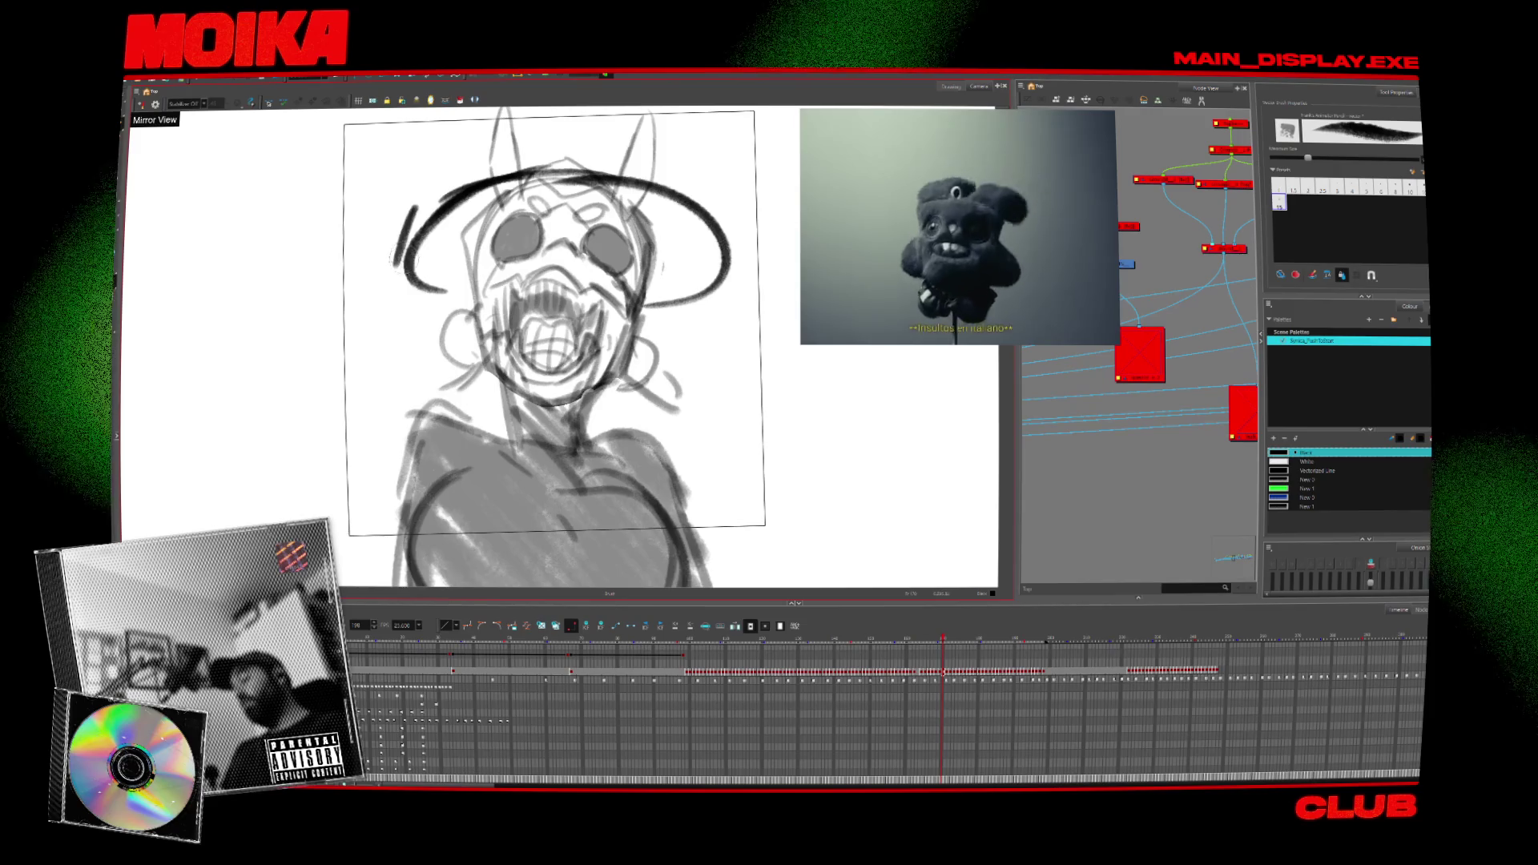
pyautogui.moveTo(447, 171)
pyautogui.mouseDown()
pyautogui.moveTo(547, 138)
pyautogui.moveTo(671, 160)
pyautogui.mouseUp()
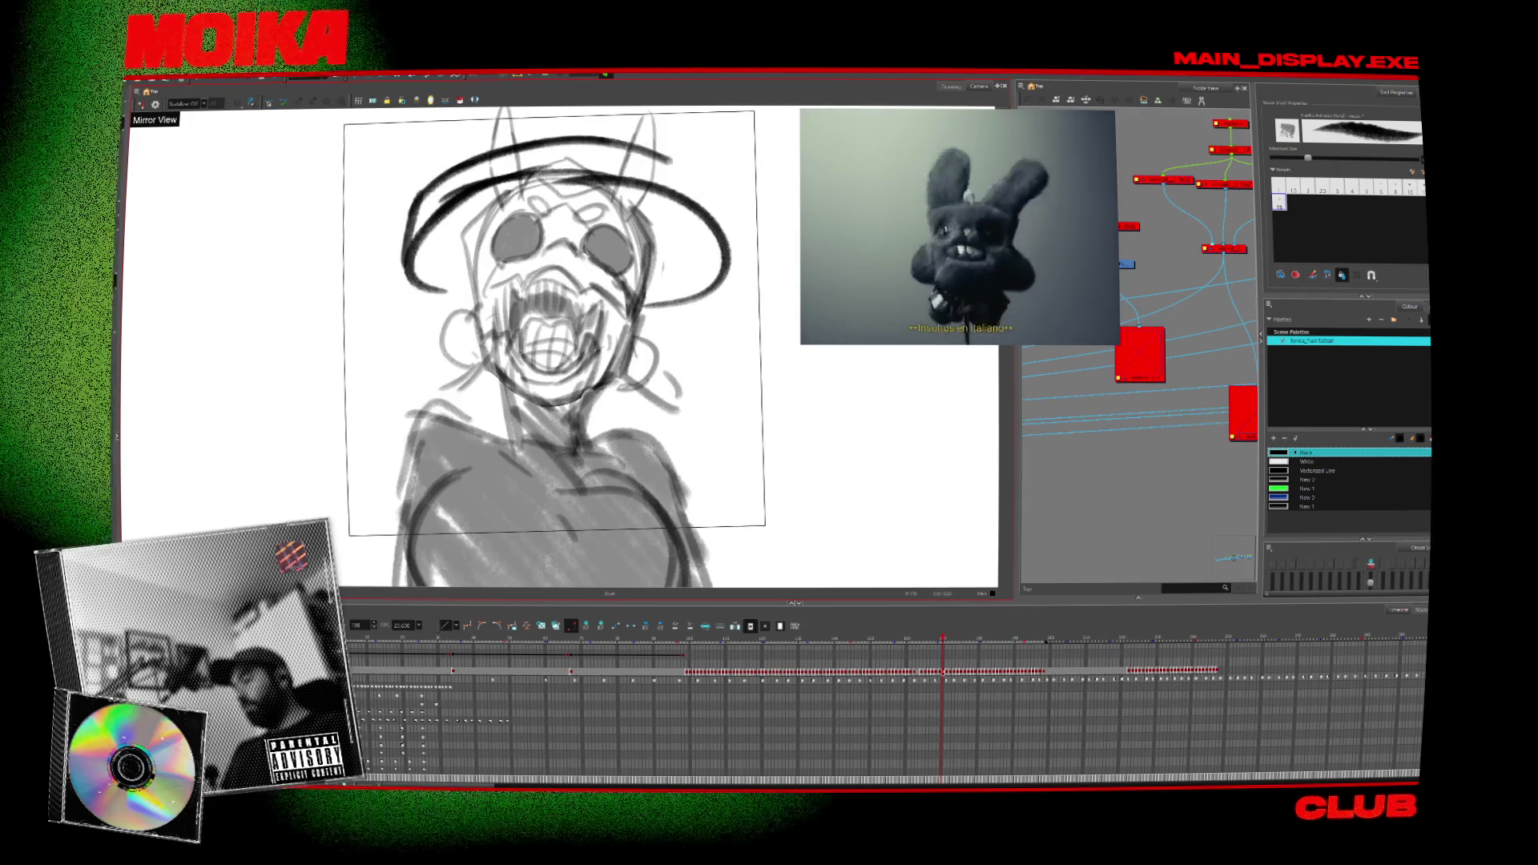
# Draw a long cable curving left of the dome and cables hanging on both sides of the face.
pyautogui.moveTo(427, 194); pyautogui.dragTo(412, 208, button='middle')
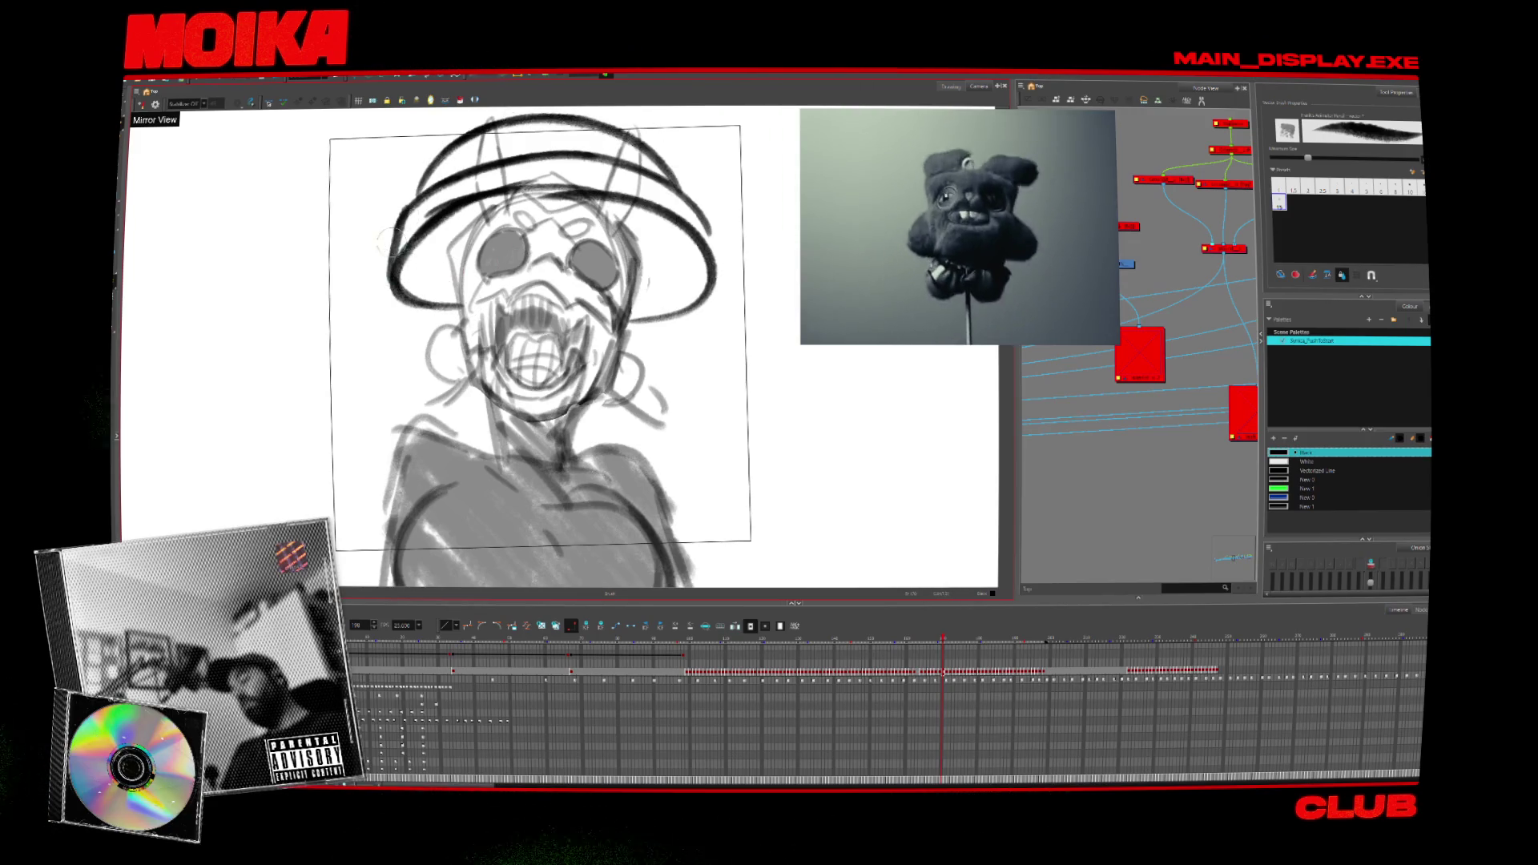
pyautogui.moveTo(383, 258); pyautogui.dragTo(186, 244)
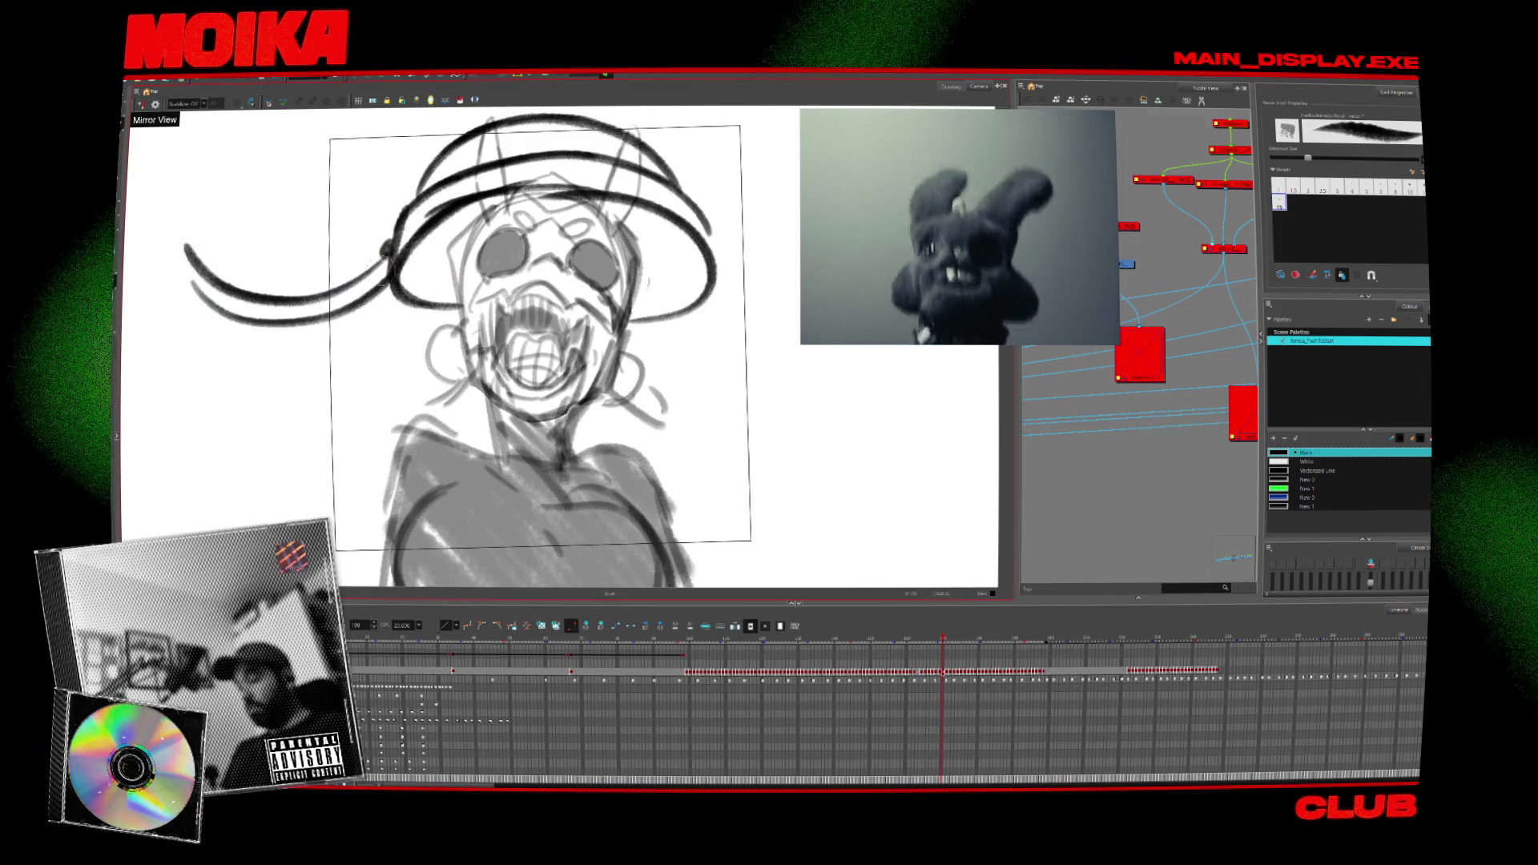
pyautogui.moveTo(397, 340)
pyautogui.mouseDown()
pyautogui.moveTo(272, 430)
pyautogui.moveTo(306, 441)
pyautogui.mouseUp()
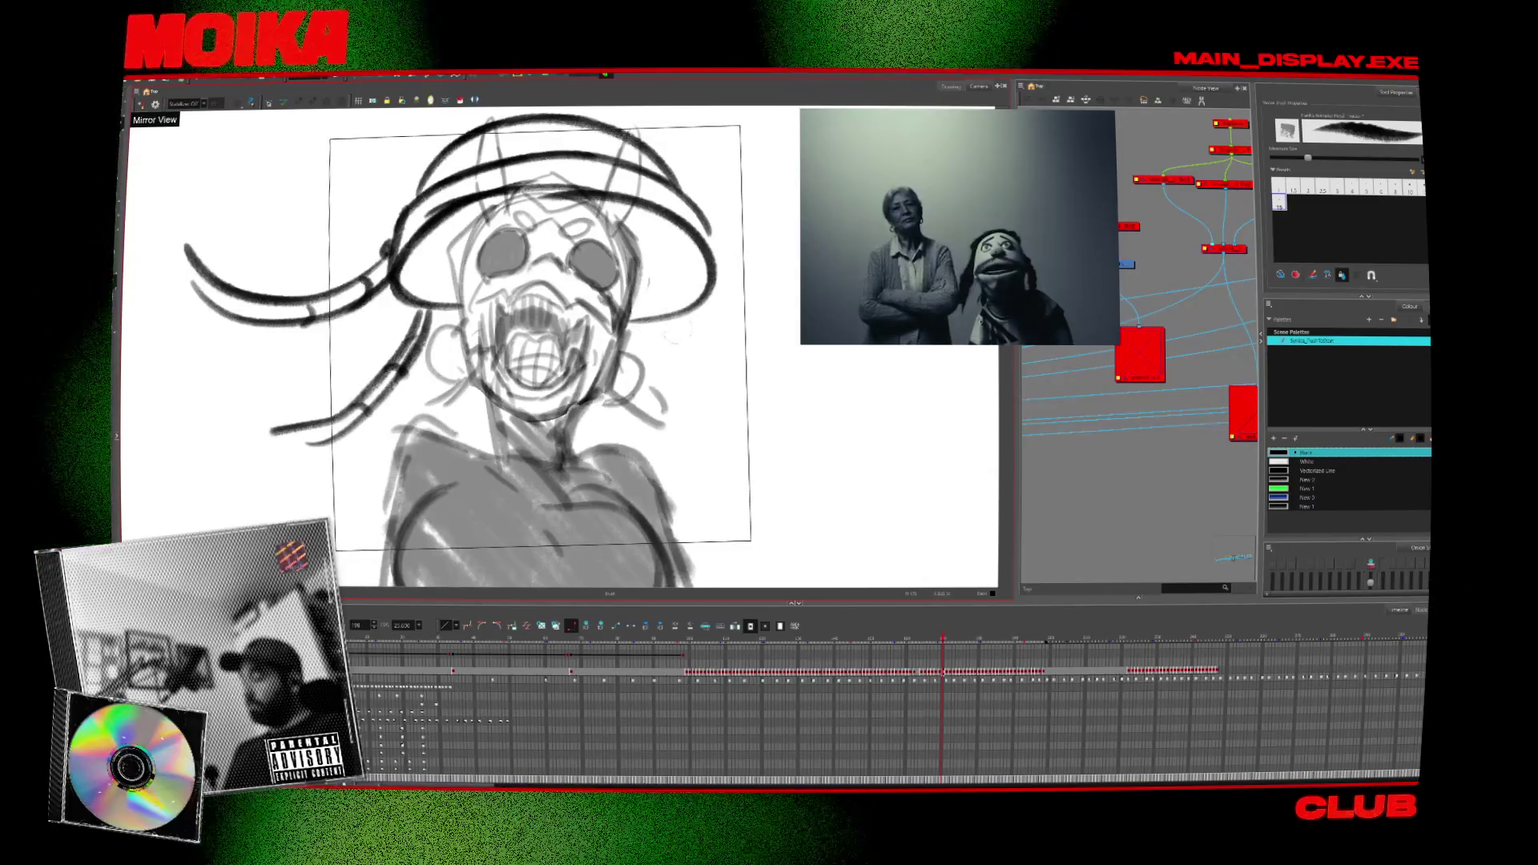
pyautogui.moveTo(664, 321); pyautogui.dragTo(741, 423)
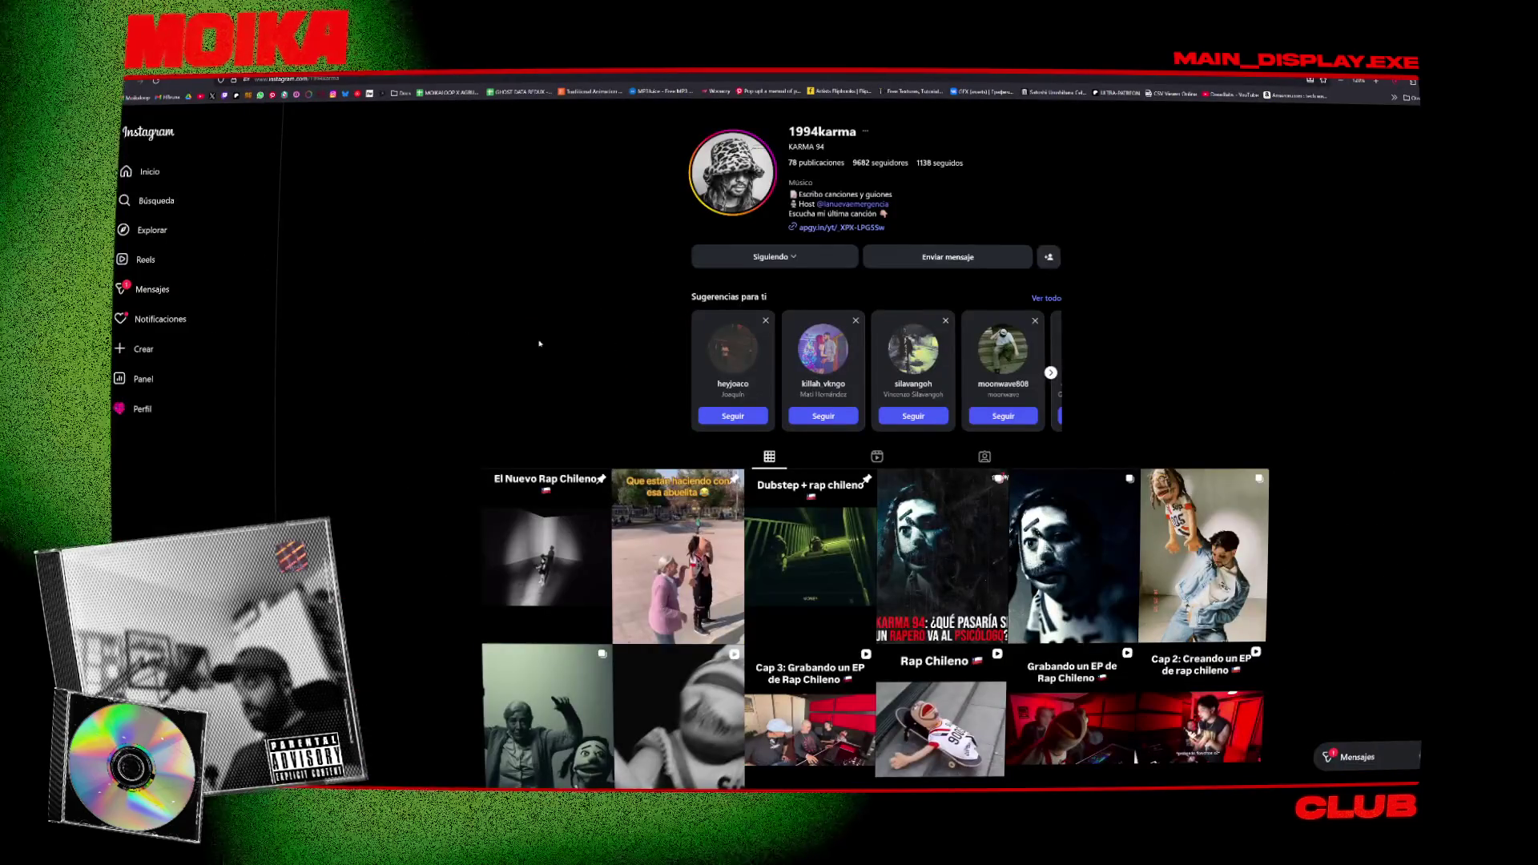
pyautogui.scroll(-1, 539, 343)
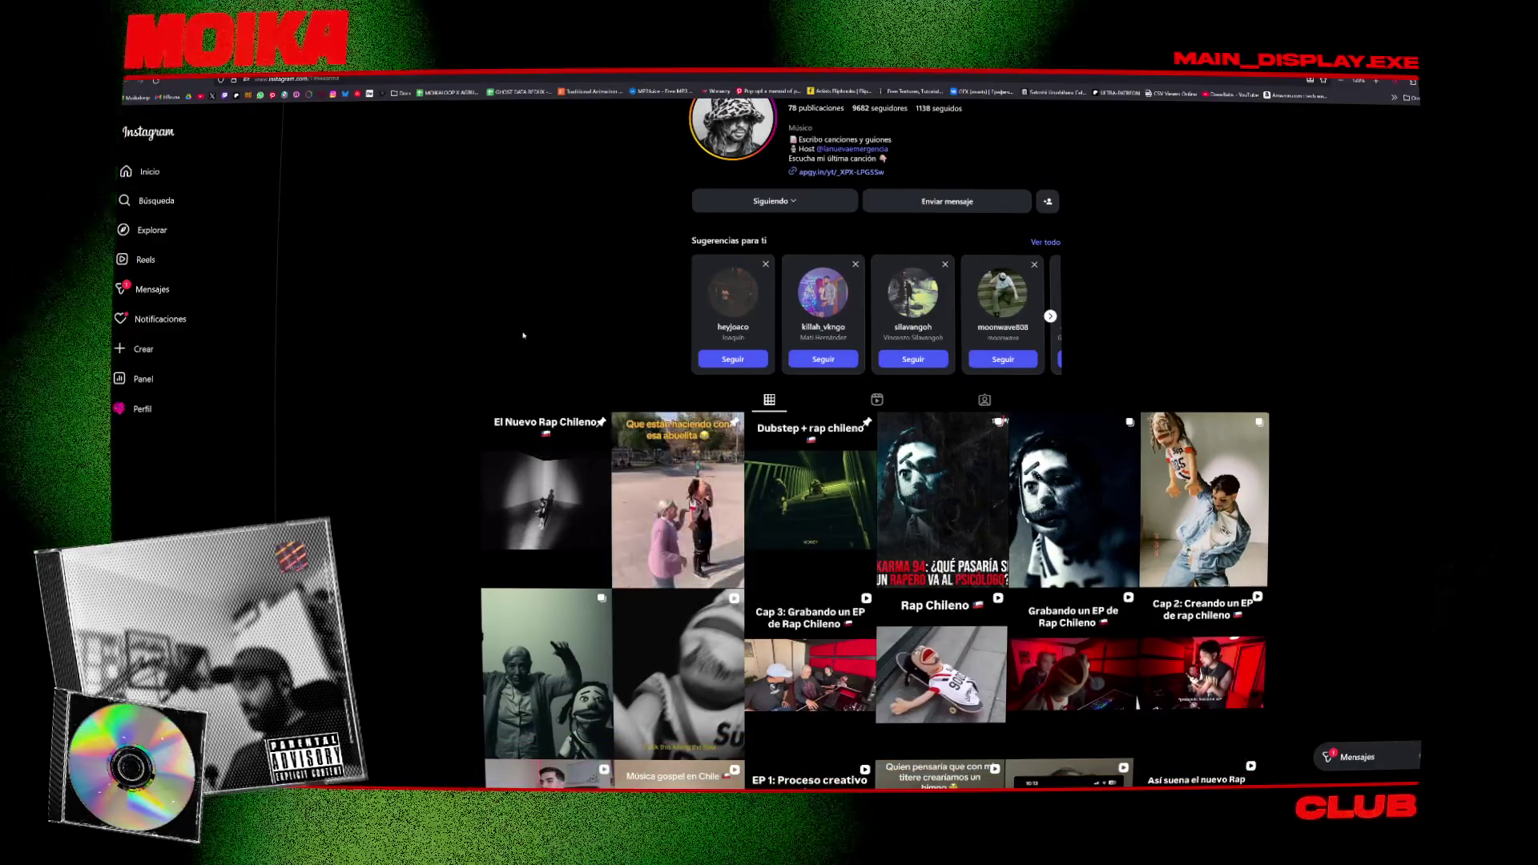
pyautogui.scroll(-8, 446, 336)
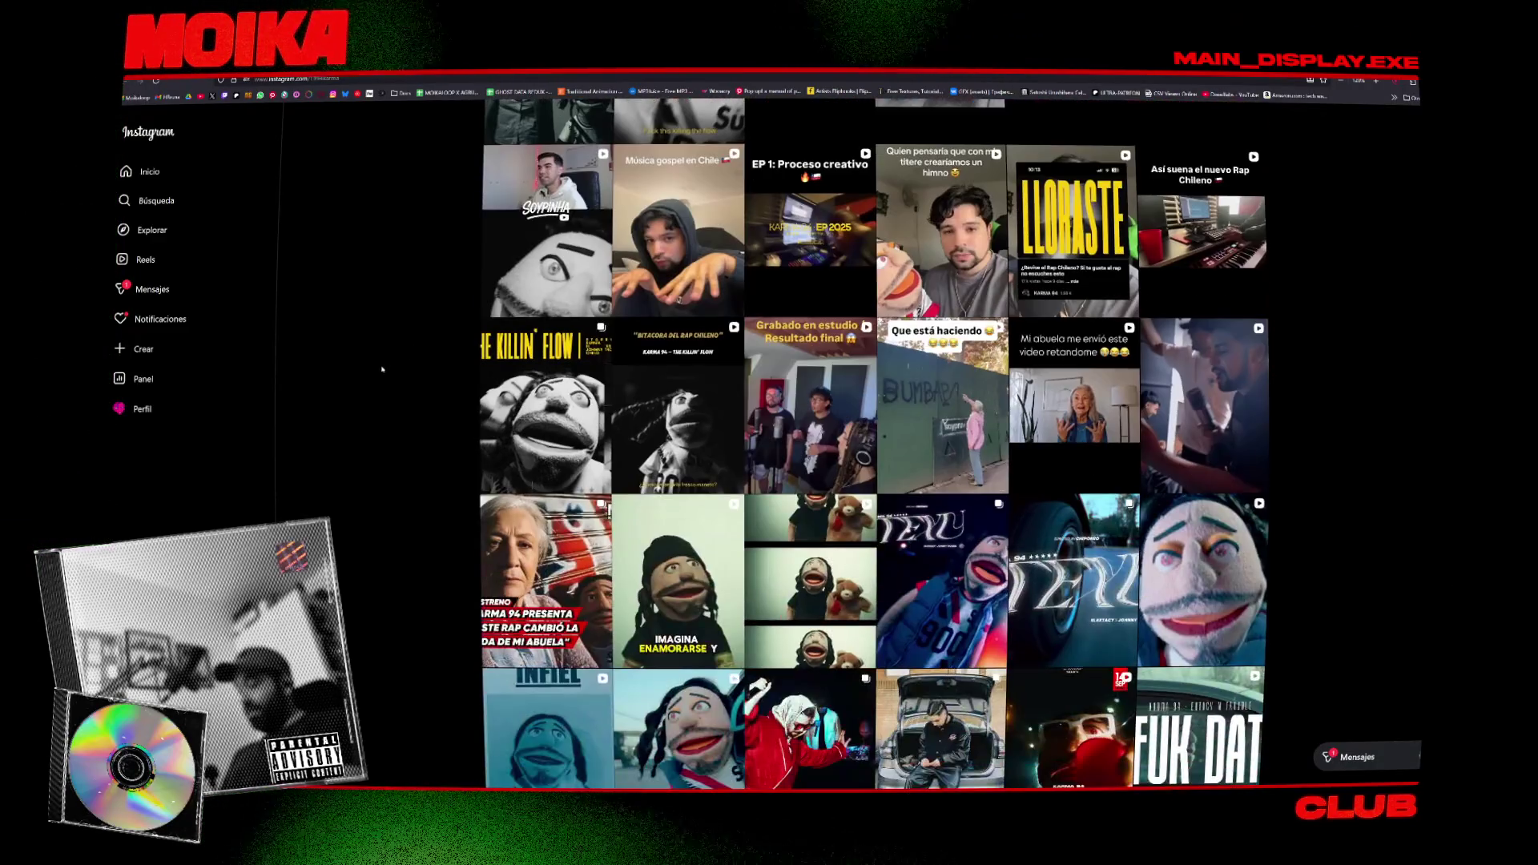
pyautogui.scroll(-9, 382, 371)
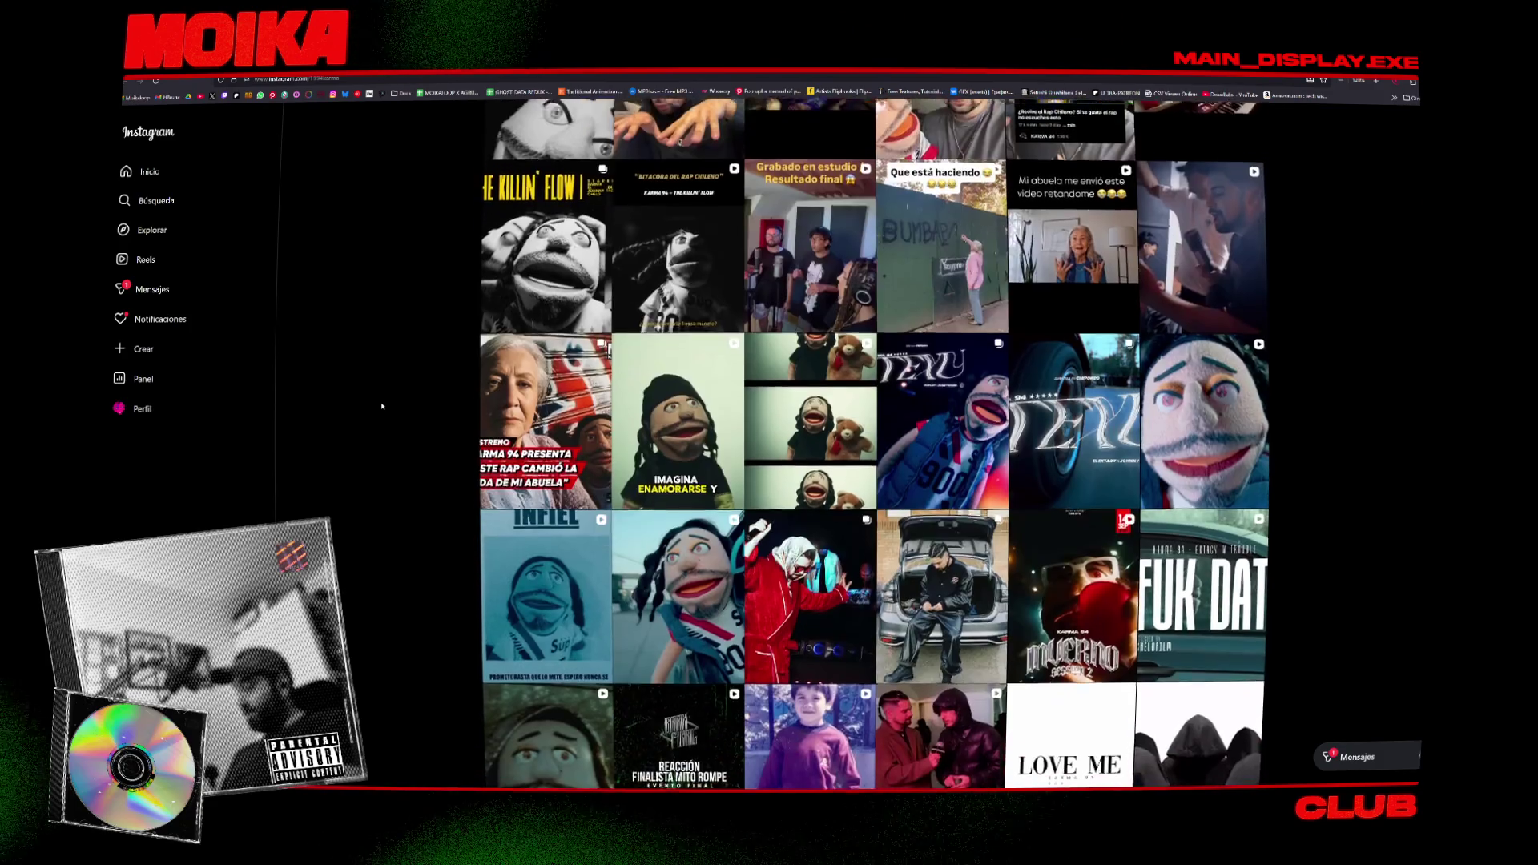
pyautogui.scroll(-6, 383, 499)
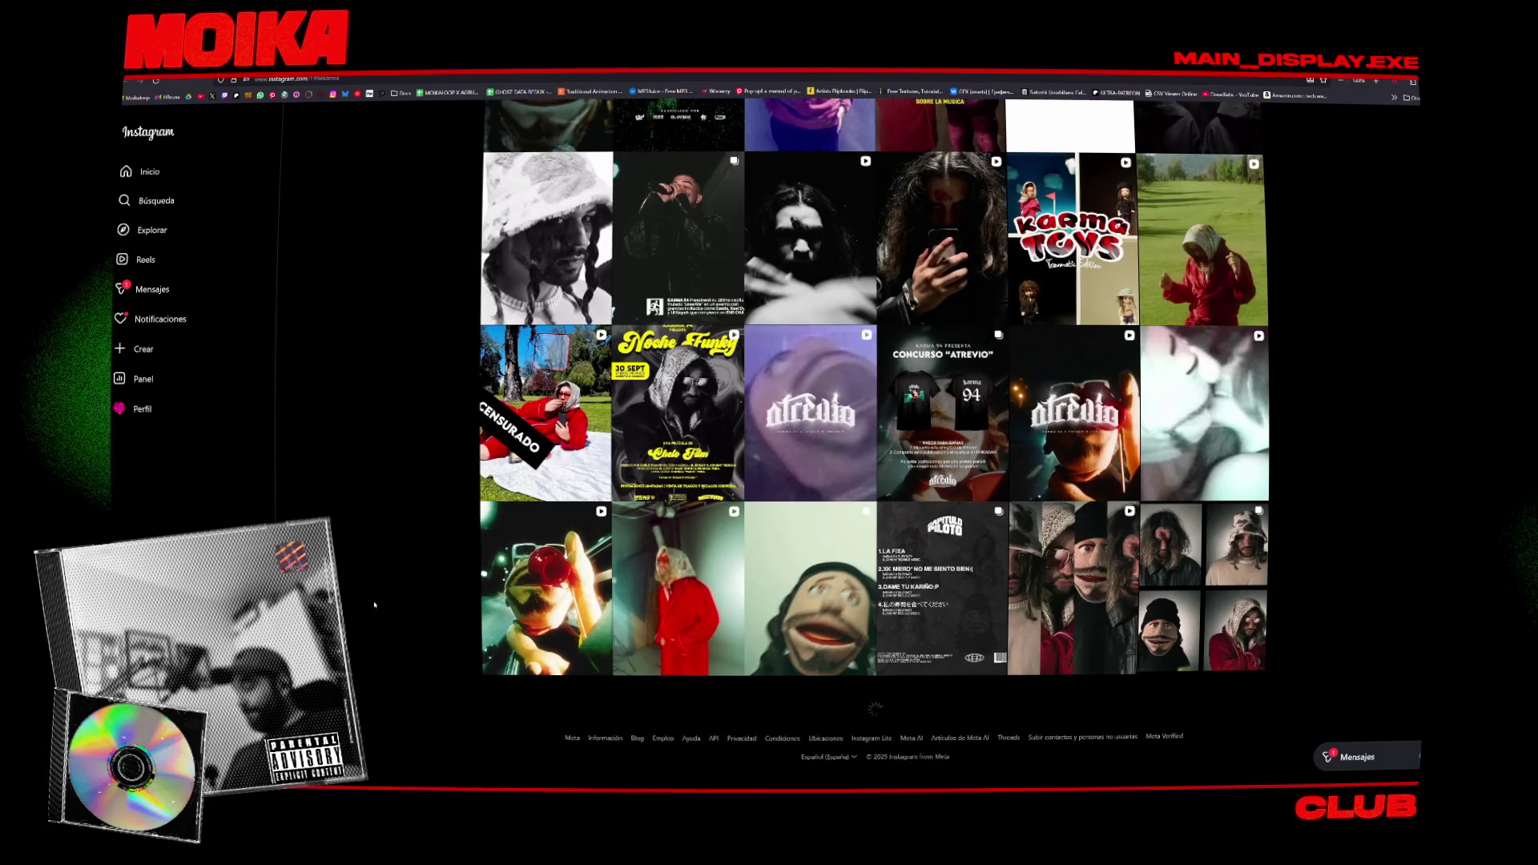
pyautogui.scroll(-5, 380, 662)
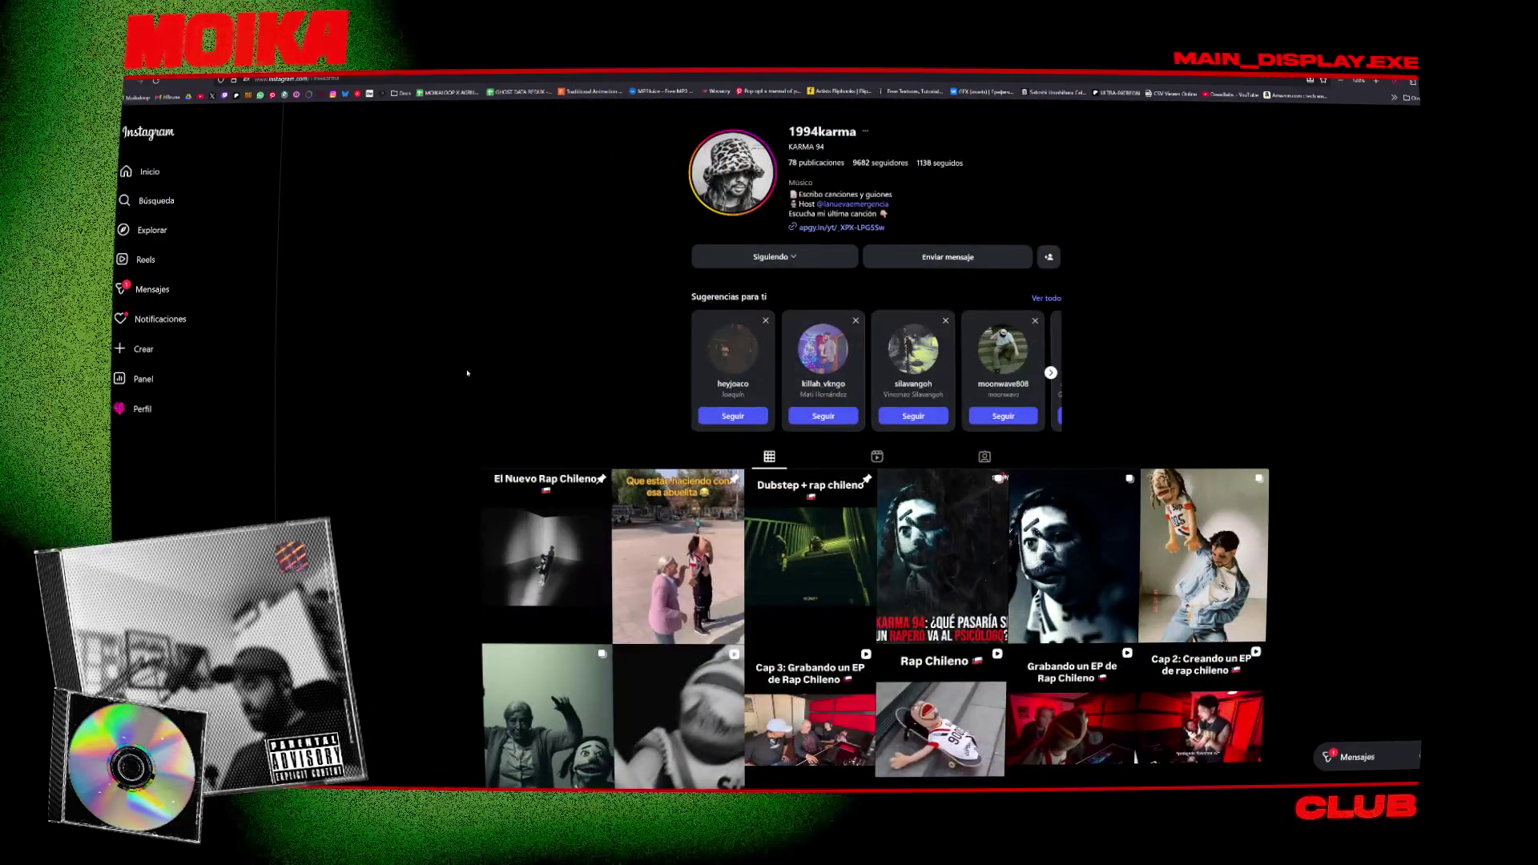
pyautogui.click(851, 428)
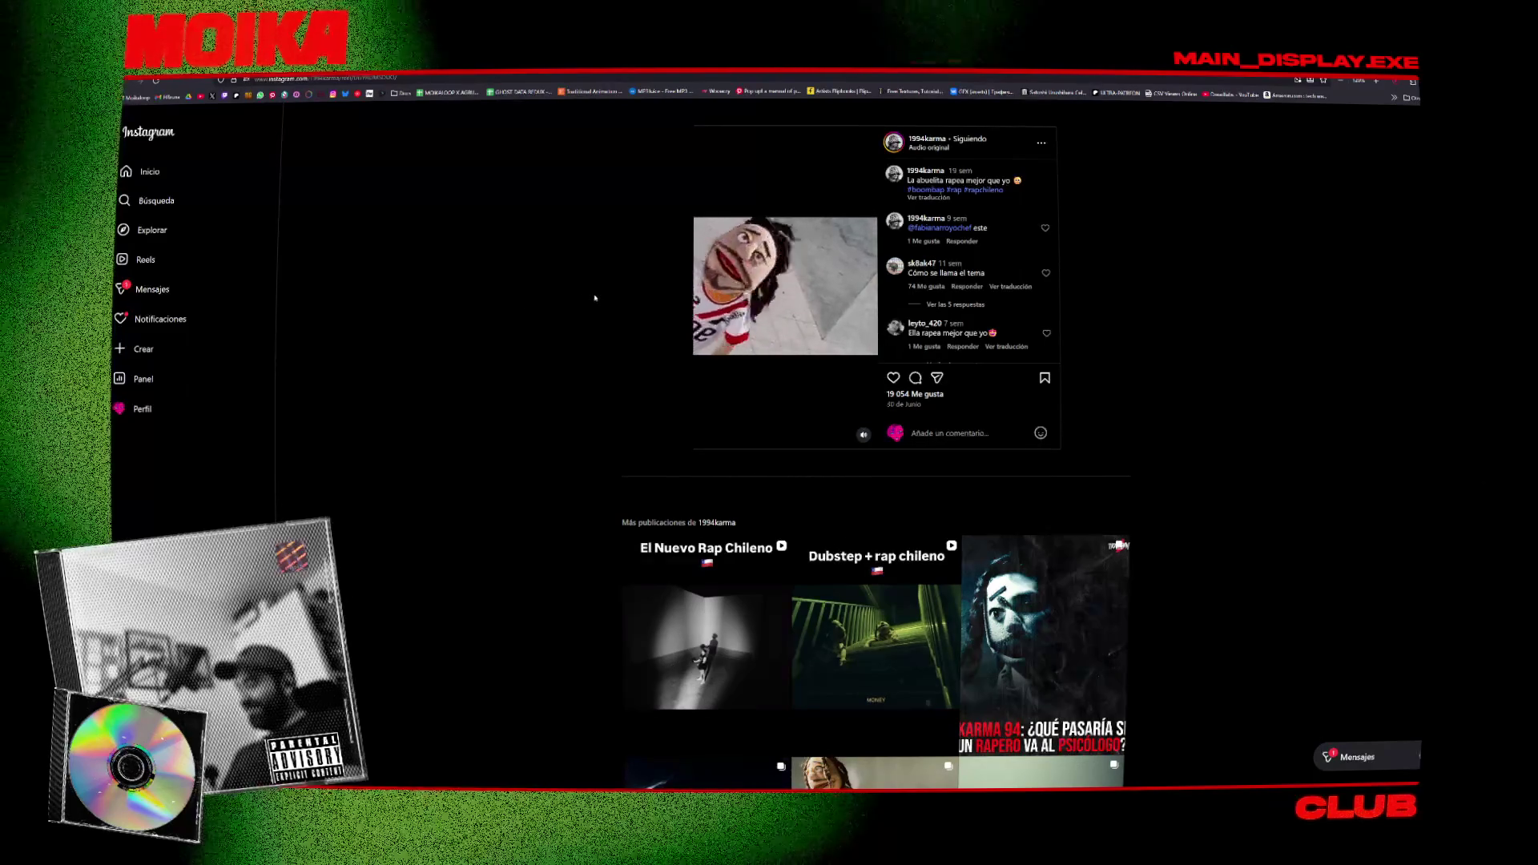
# Scroll through the grandmother-and-puppet reel page and its comments.
pyautogui.keyDown('ctrl'); pyautogui.scroll(2, 579, 298); pyautogui.keyUp('ctrl')
pyautogui.keyDown('ctrl'); pyautogui.scroll(1, 596, 295); pyautogui.keyUp('ctrl')
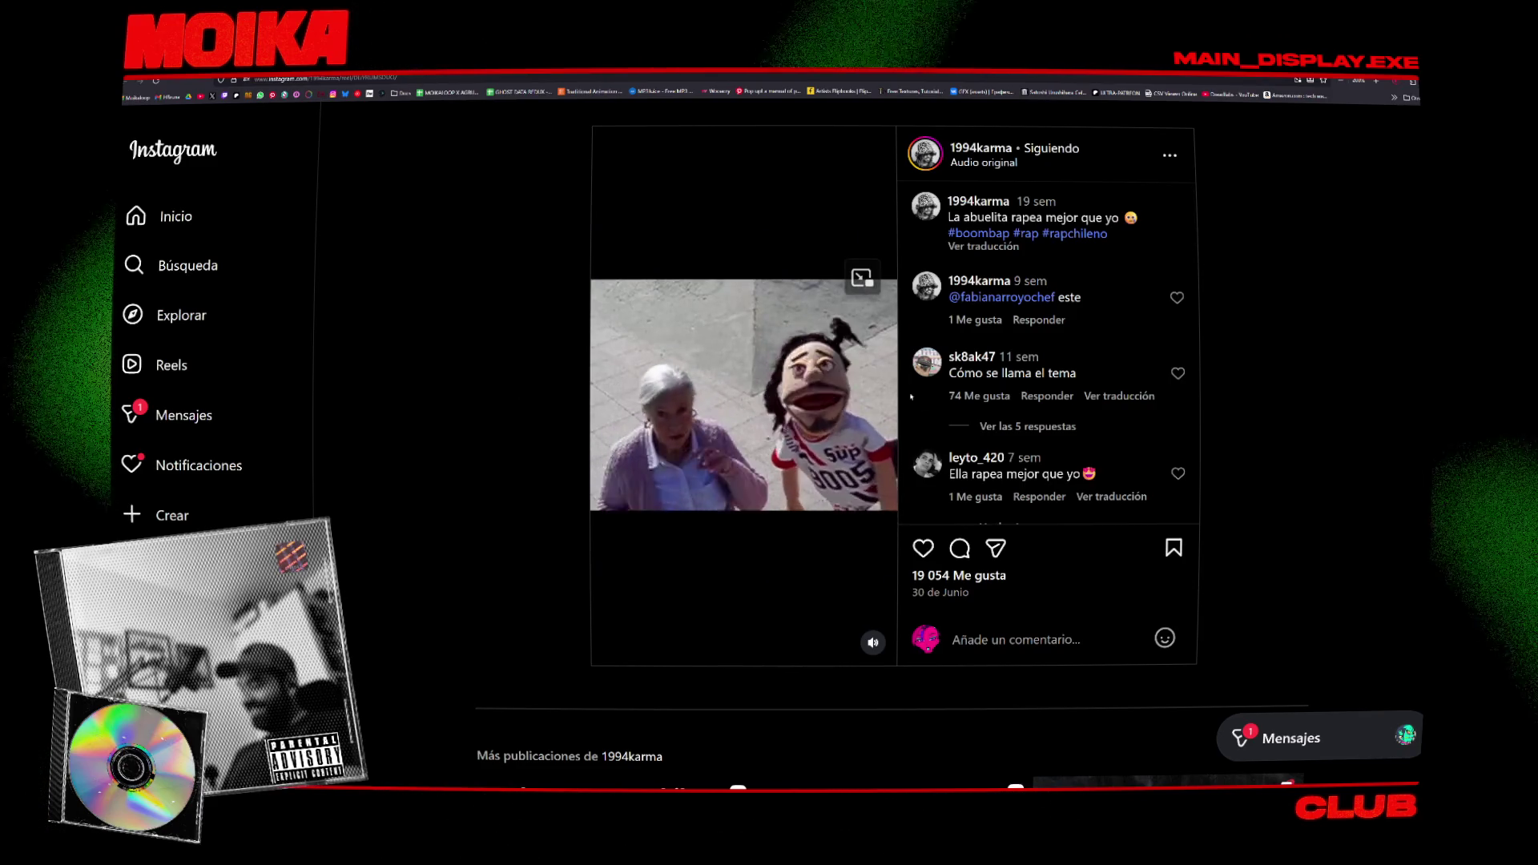
pyautogui.scroll(-1, 1034, 392)
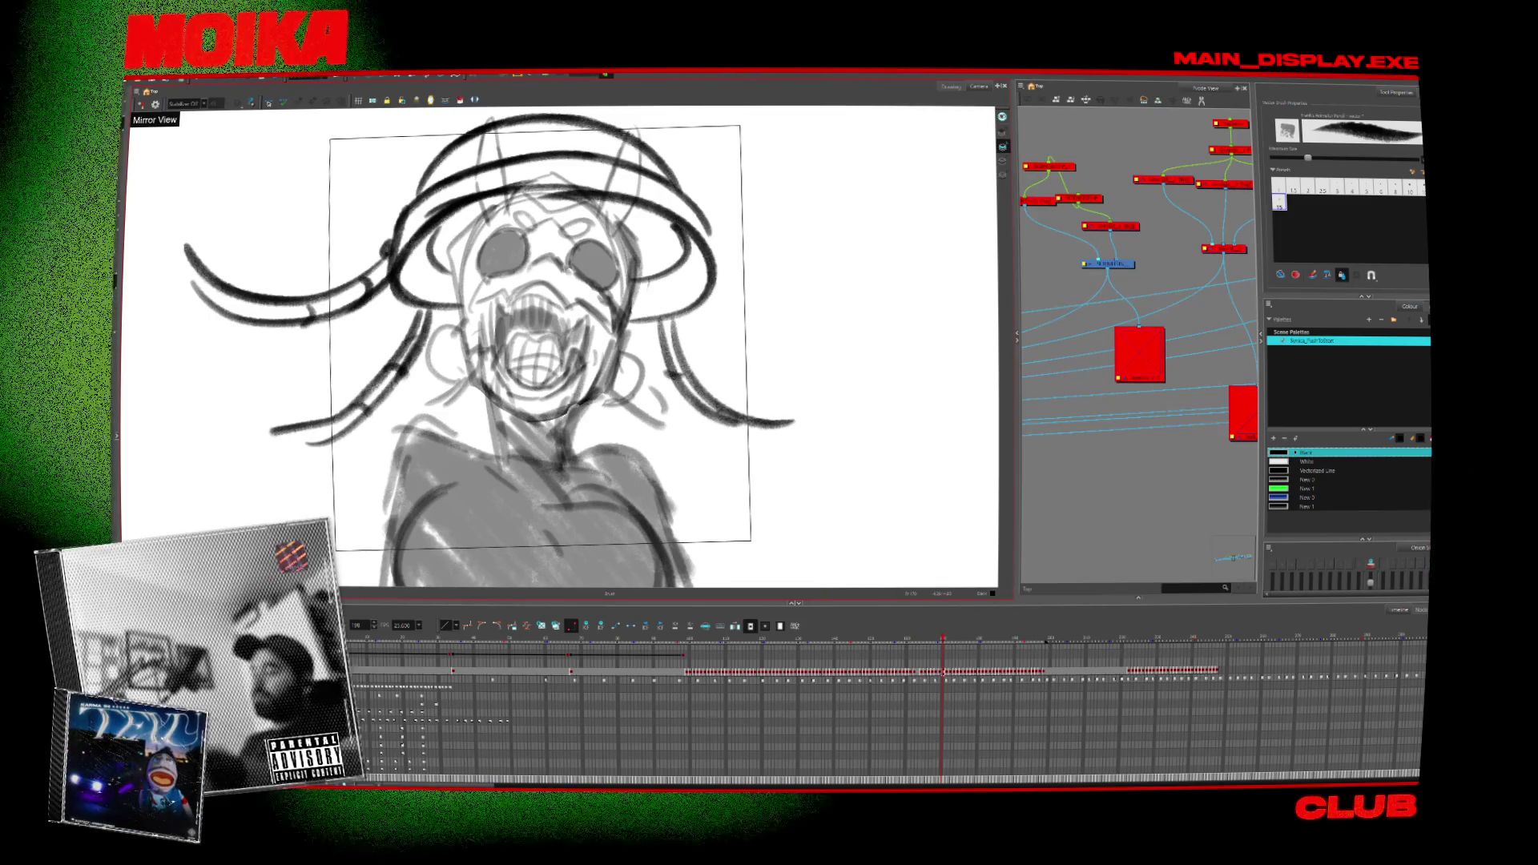
# Add two cables hanging to the right of the character's head.
pyautogui.moveTo(701, 303); pyautogui.dragTo(821, 320)
pyautogui.moveTo(709, 327); pyautogui.dragTo(825, 346)
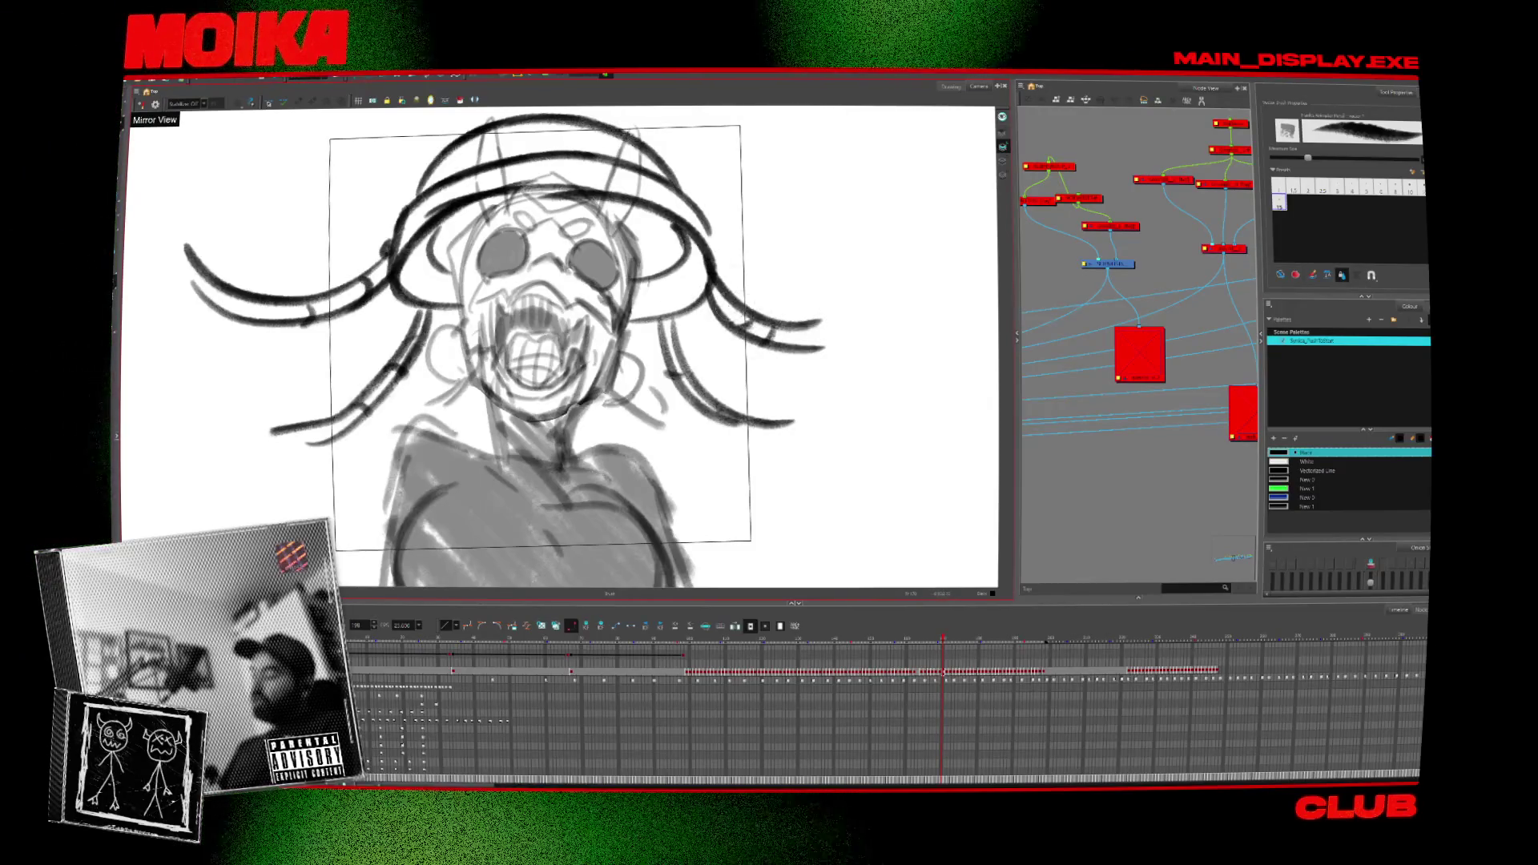
pyautogui.press('.')
pyautogui.press(',')
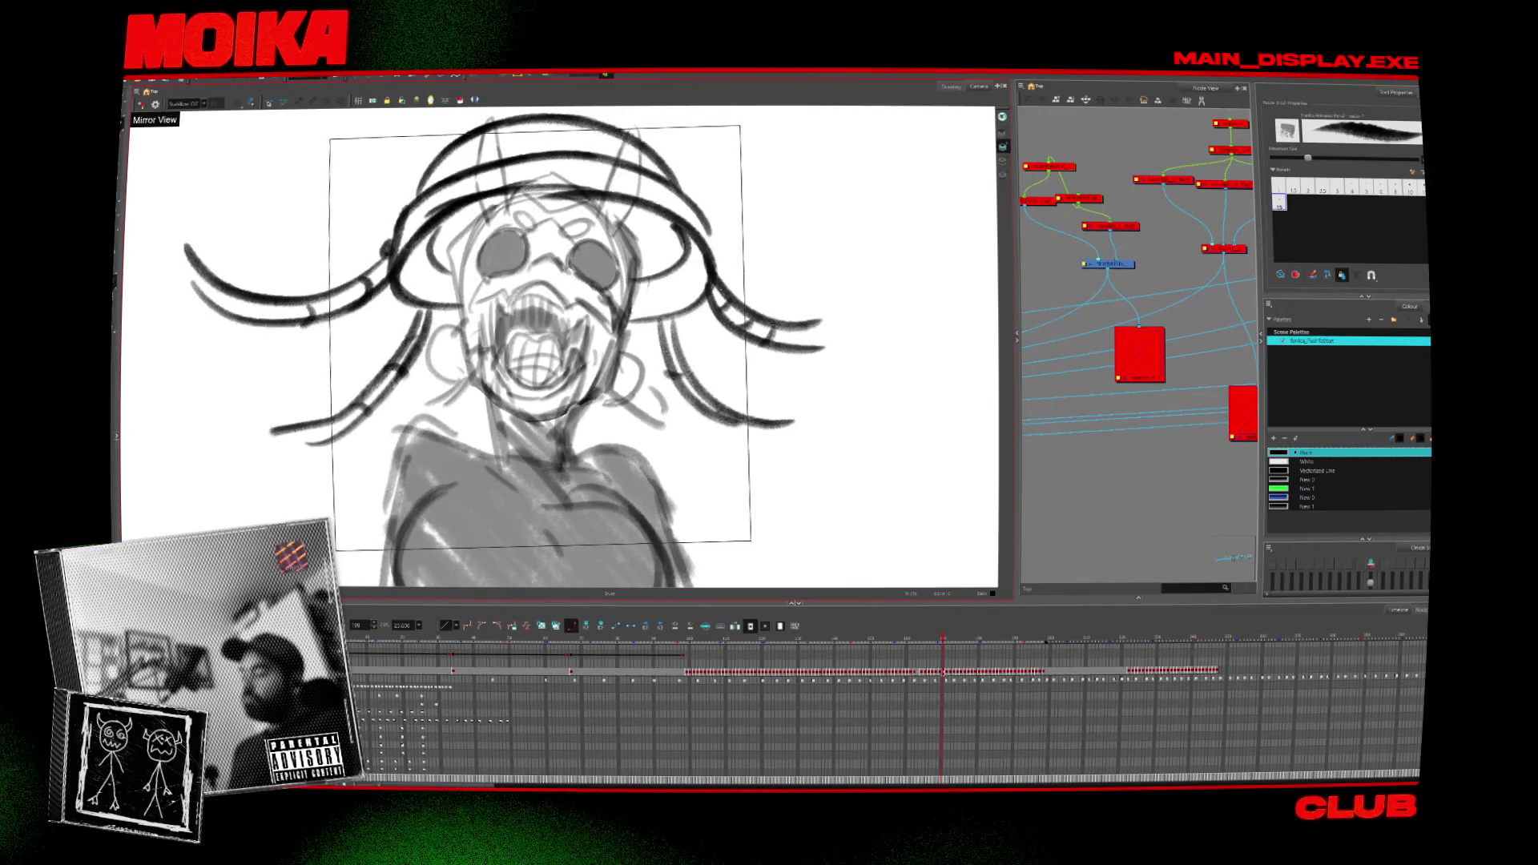
# Step through the drawings and jump around the timeline, landing on the three-quarter head view.
pyautogui.press('.')
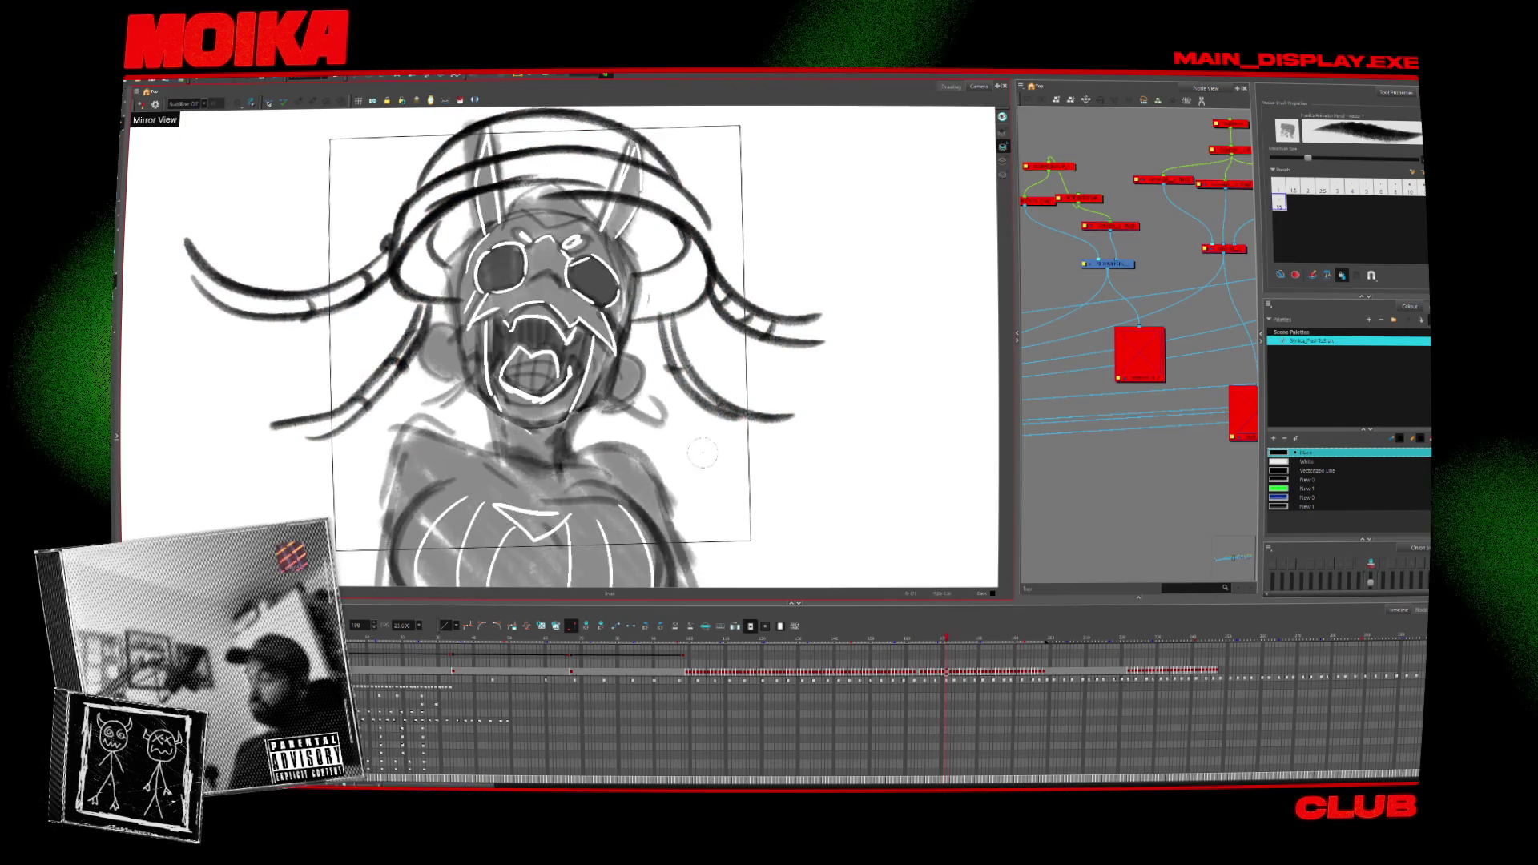
pyautogui.press('.')
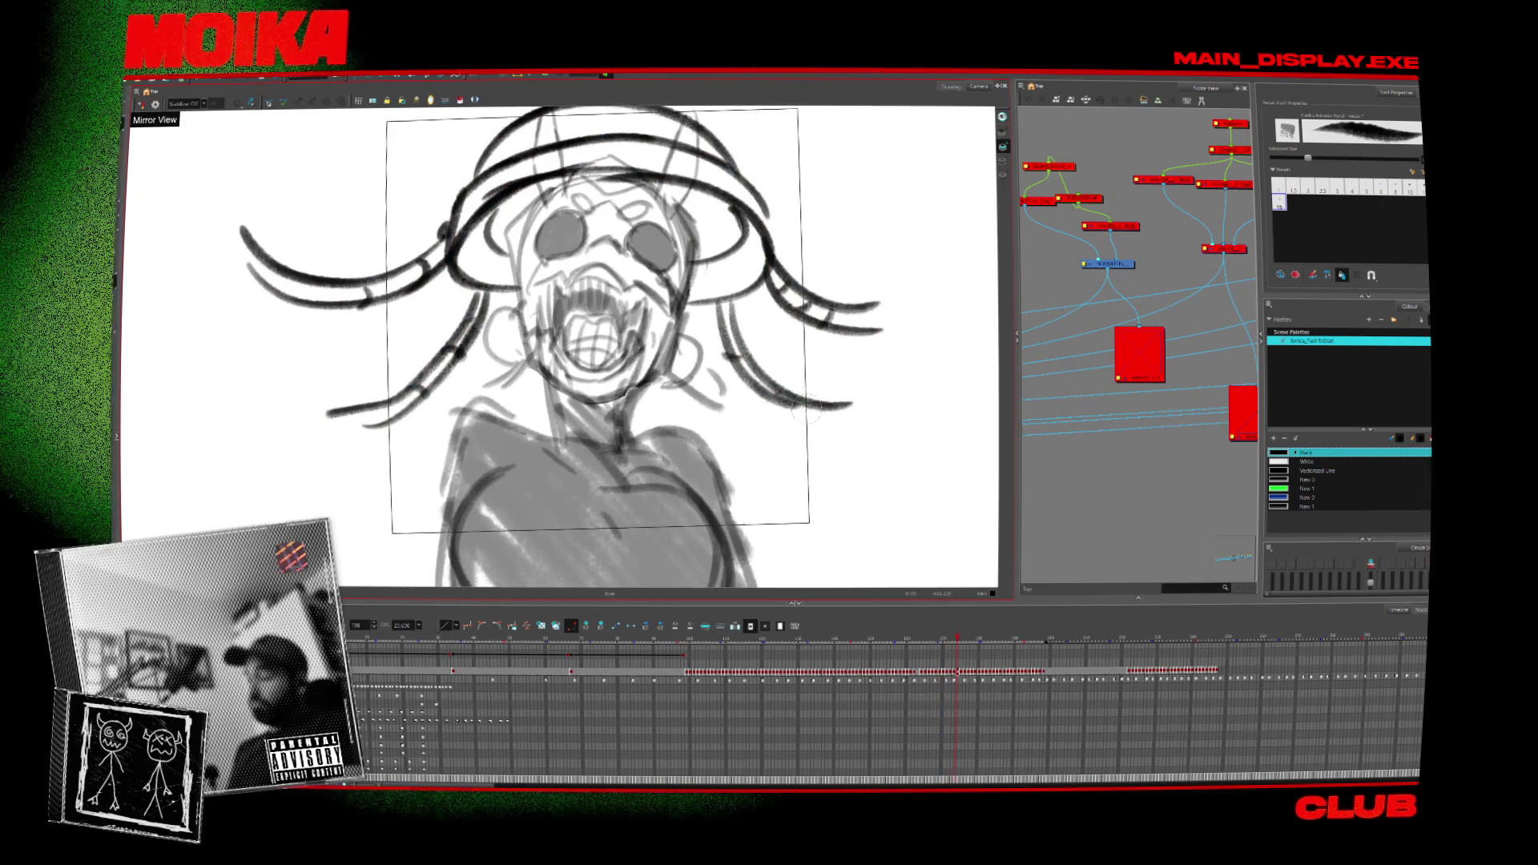
pyautogui.press('.')
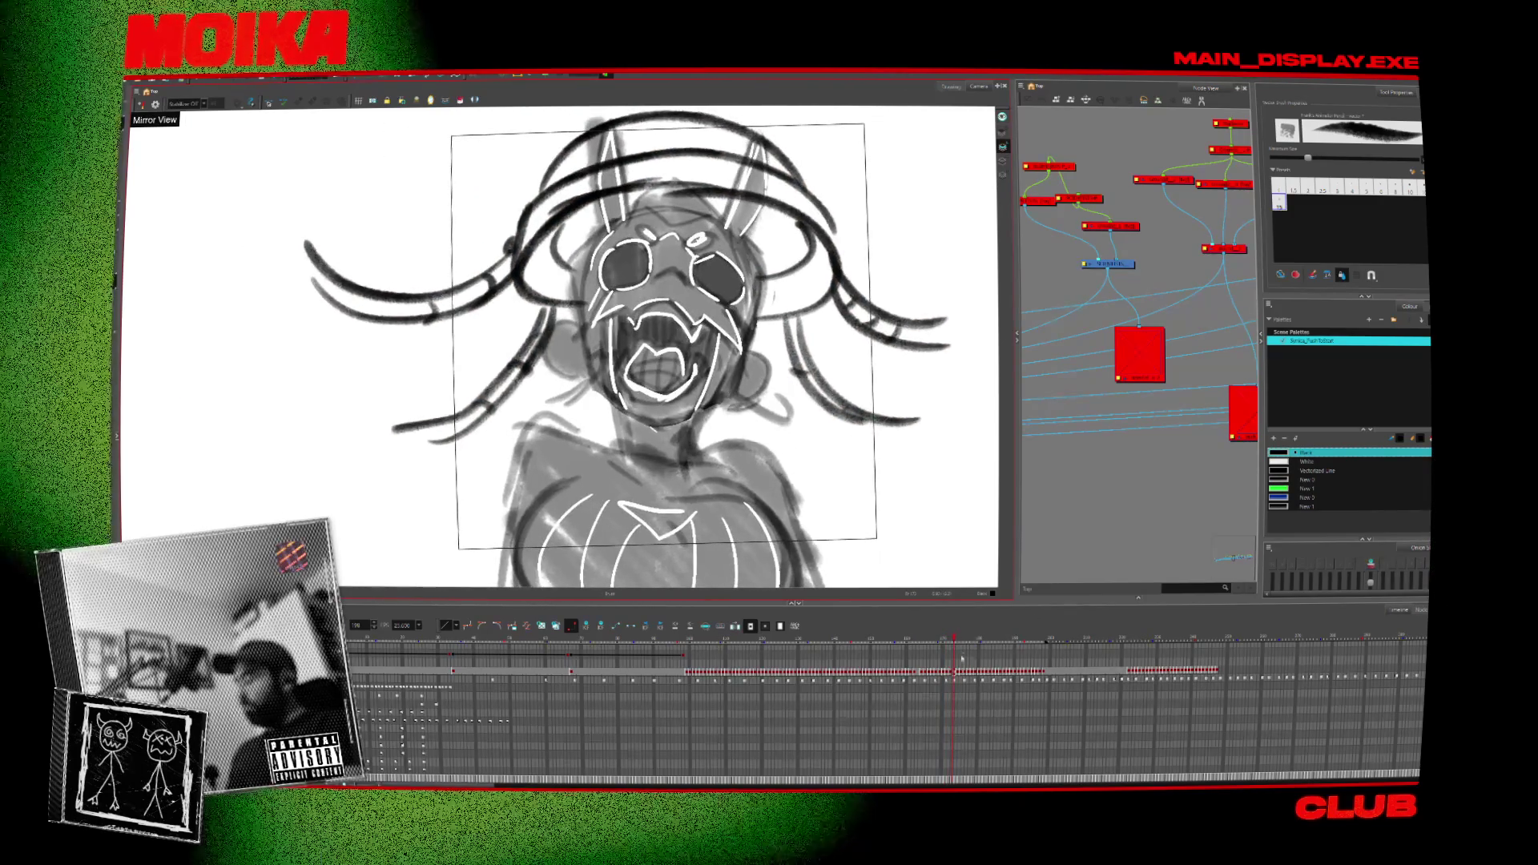
pyautogui.click(561, 658)
pyautogui.click(677, 636)
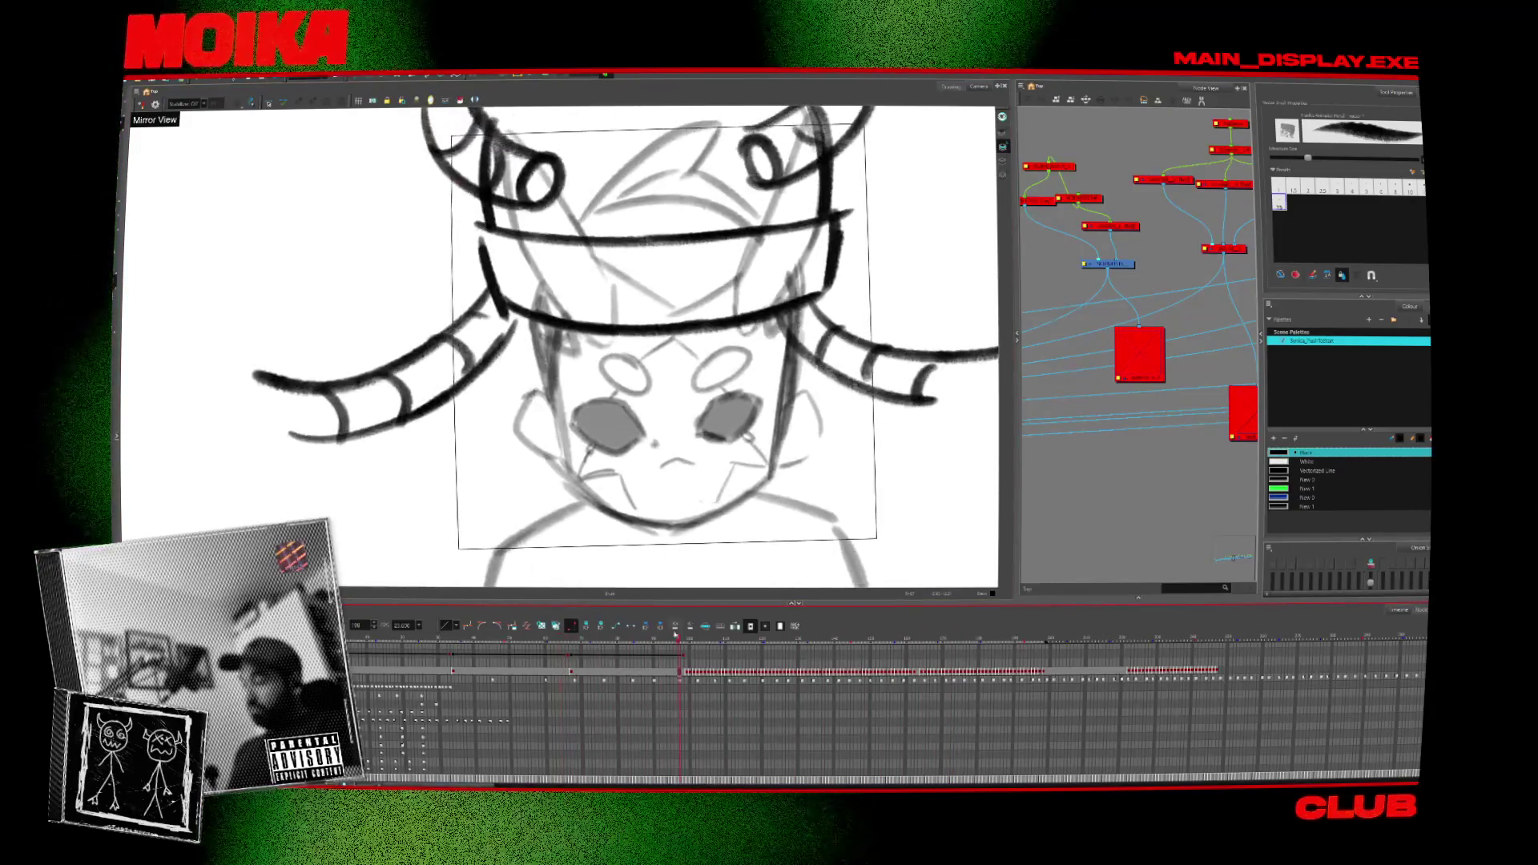
pyautogui.click(688, 676)
pyautogui.click(560, 672)
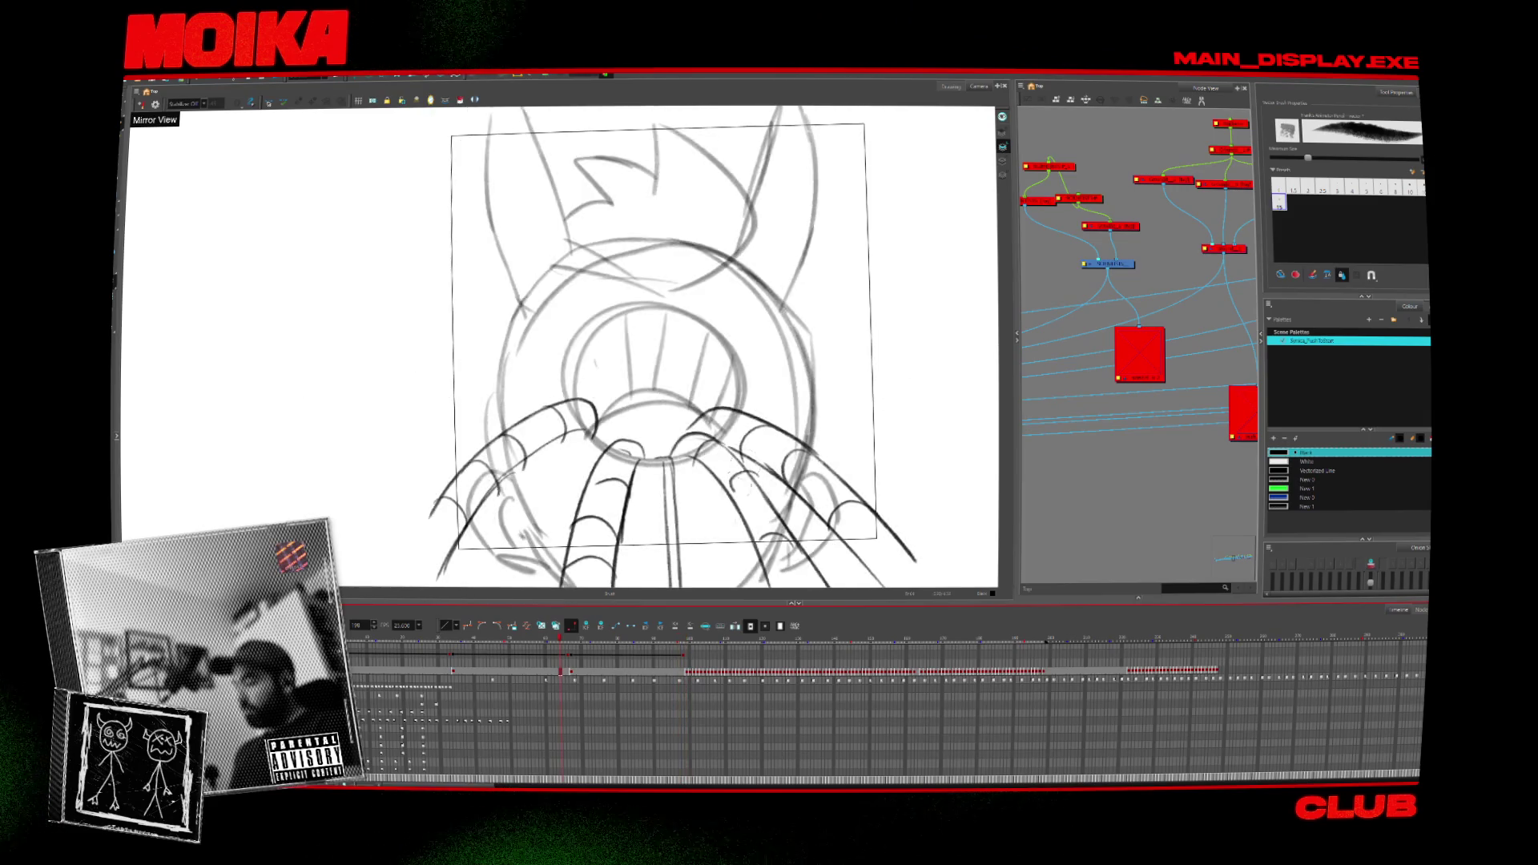
pyautogui.click(427, 672)
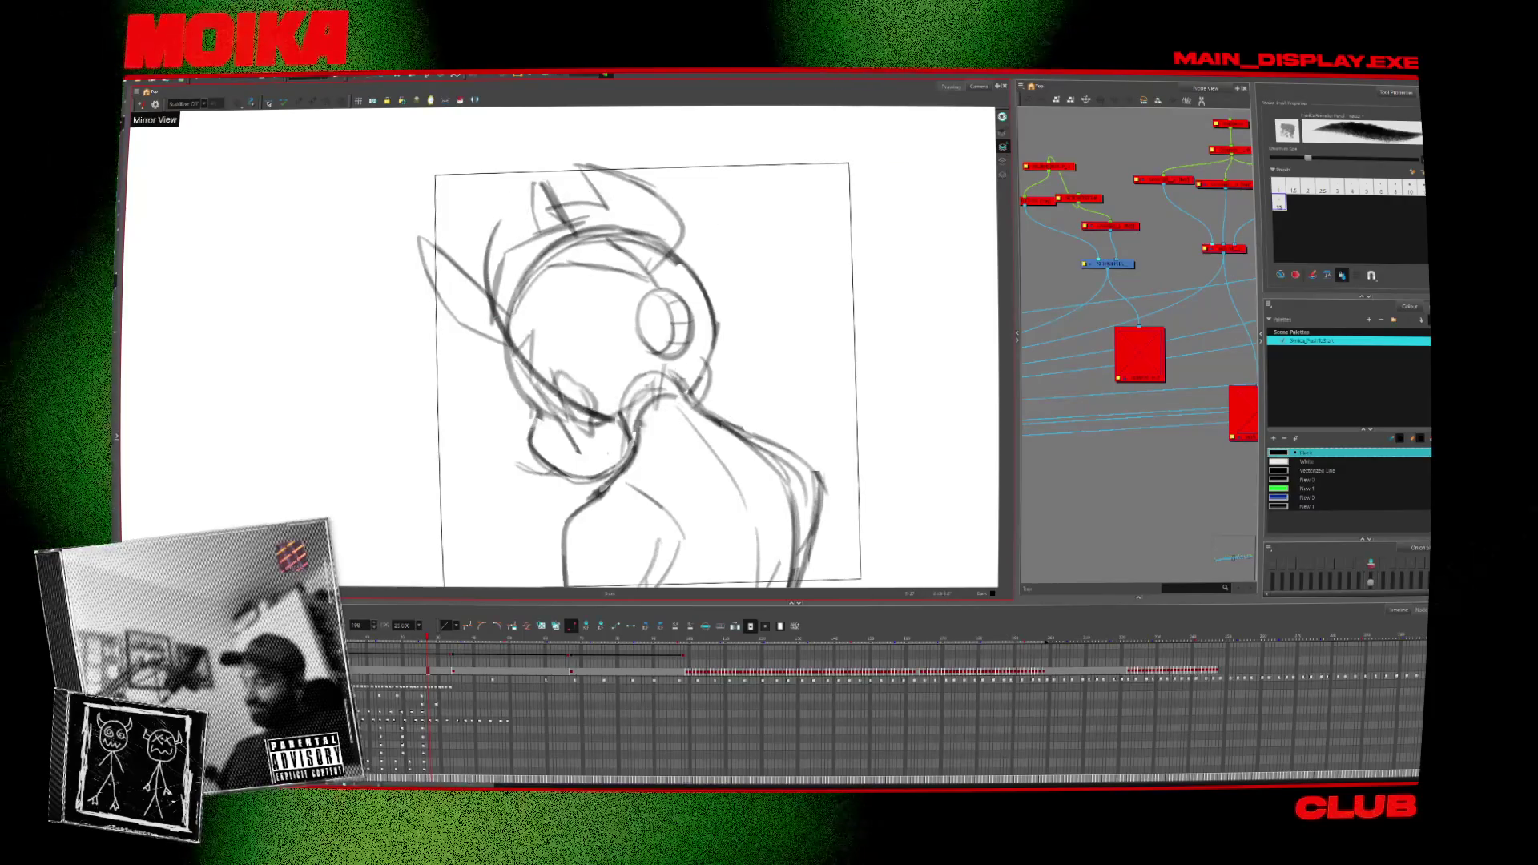
# Try a head circle and undo it, then draw curved horns and a thick stroke atop the head.
pyautogui.moveTo(593, 164)
pyautogui.mouseDown()
pyautogui.moveTo(560, 170)
pyautogui.moveTo(513, 345)
pyautogui.moveTo(561, 160)
pyautogui.mouseUp()
pyautogui.press('Escape')
pyautogui.hotkey('ctrl', 'z')
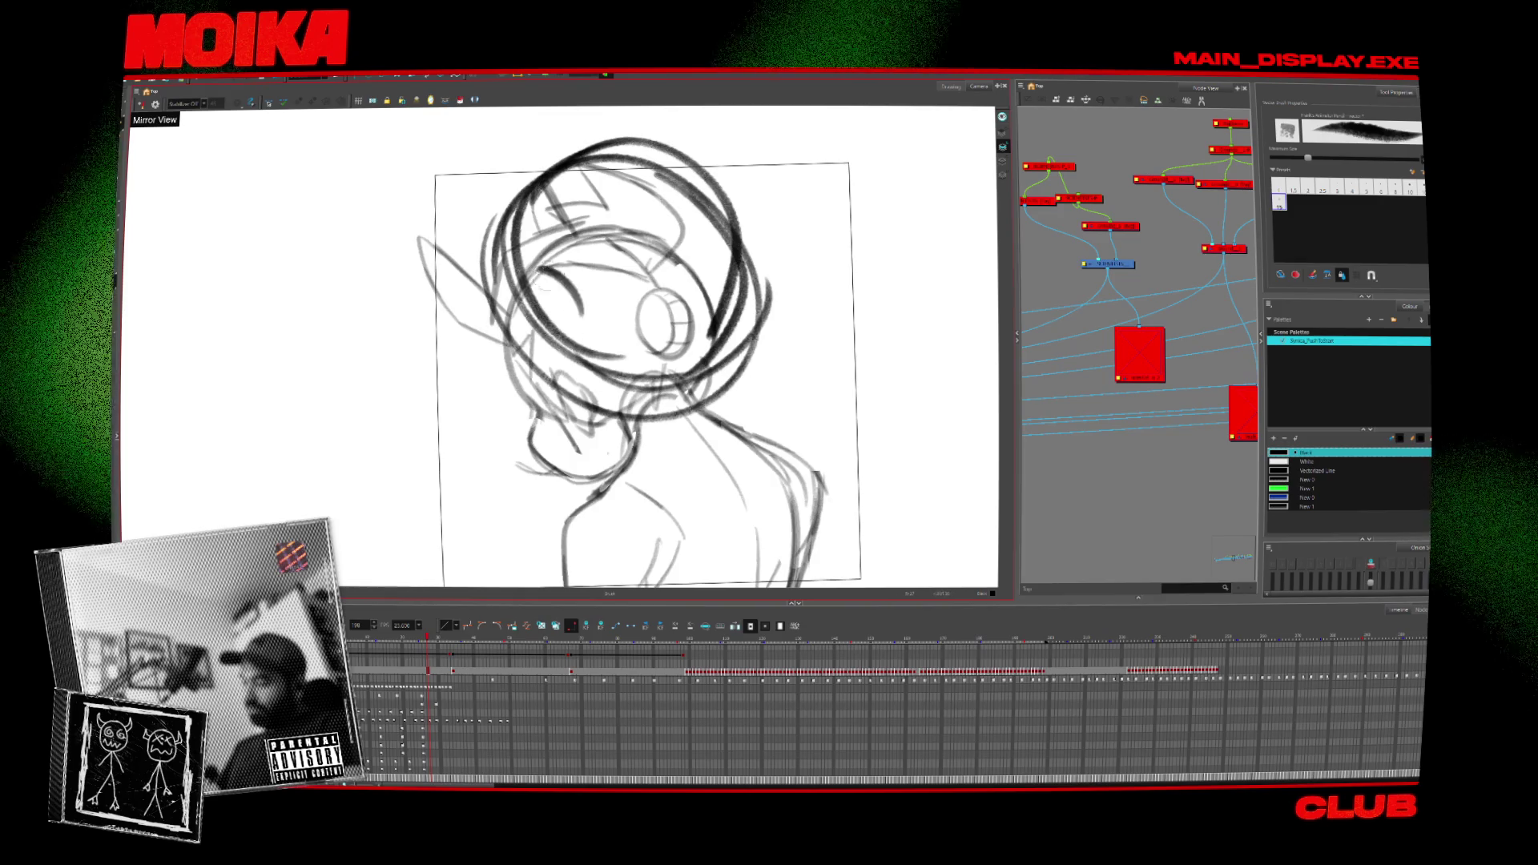
pyautogui.moveTo(585, 284)
pyautogui.mouseDown()
pyautogui.moveTo(308, 275)
pyautogui.moveTo(345, 342)
pyautogui.moveTo(572, 305)
pyautogui.mouseUp()
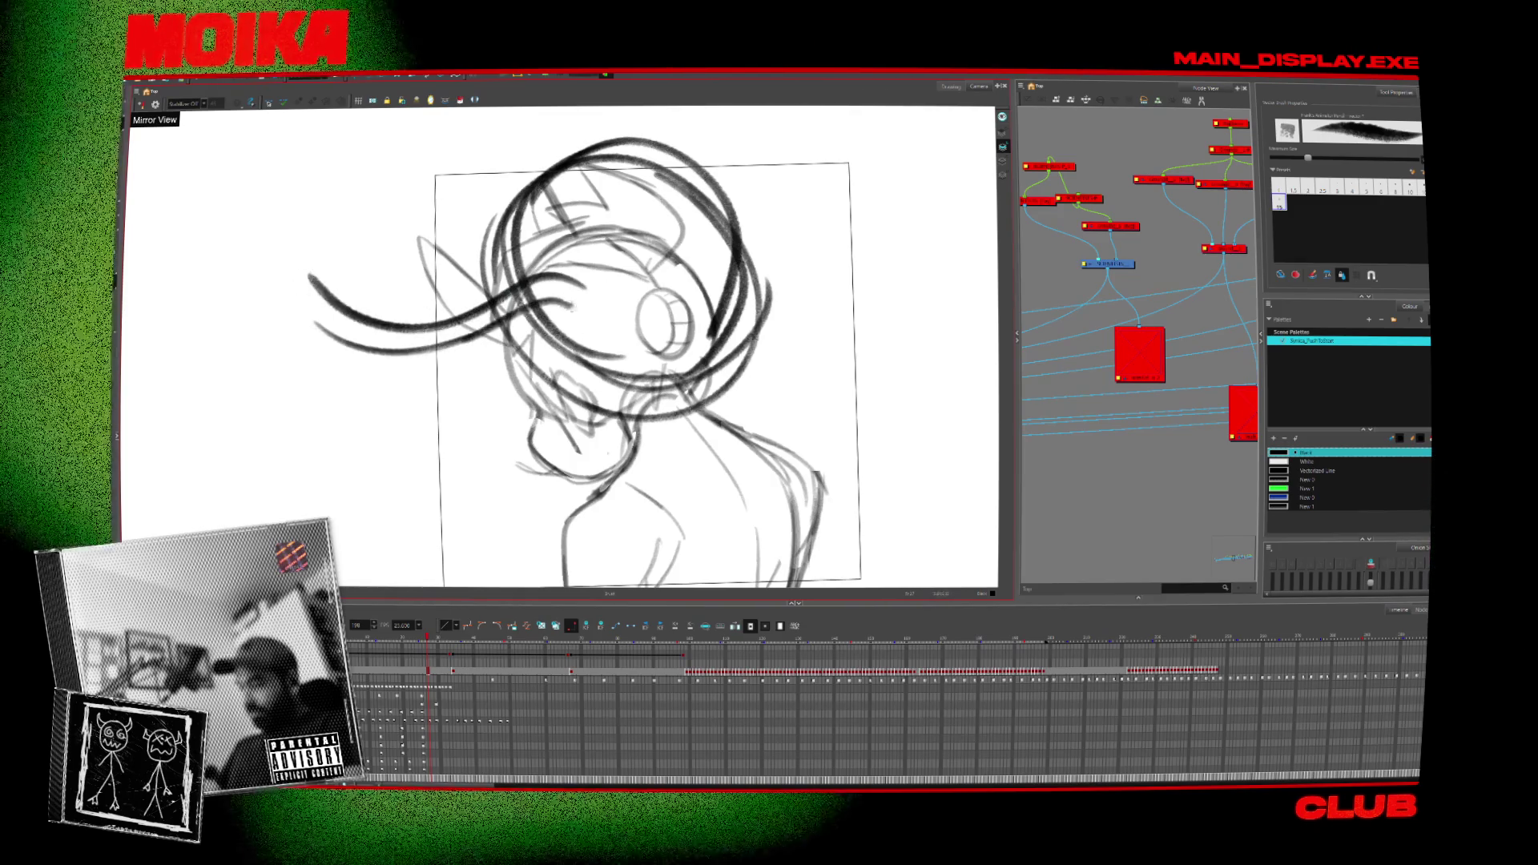
pyautogui.moveTo(487, 116); pyautogui.dragTo(553, 207)
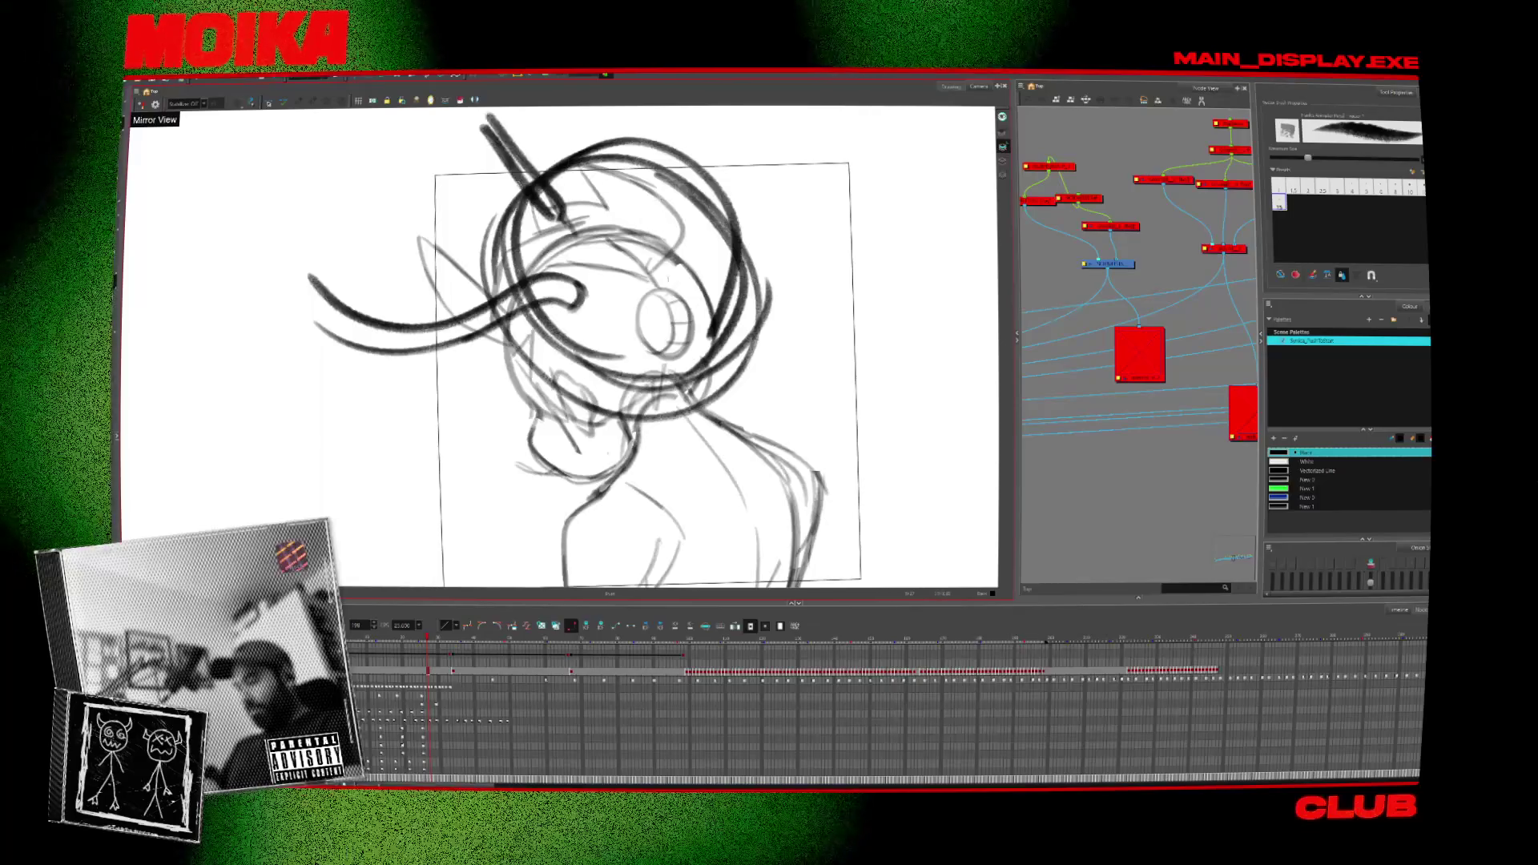
pyautogui.moveTo(709, 332)
pyautogui.mouseDown()
pyautogui.moveTo(884, 230)
pyautogui.moveTo(872, 277)
pyautogui.mouseUp()
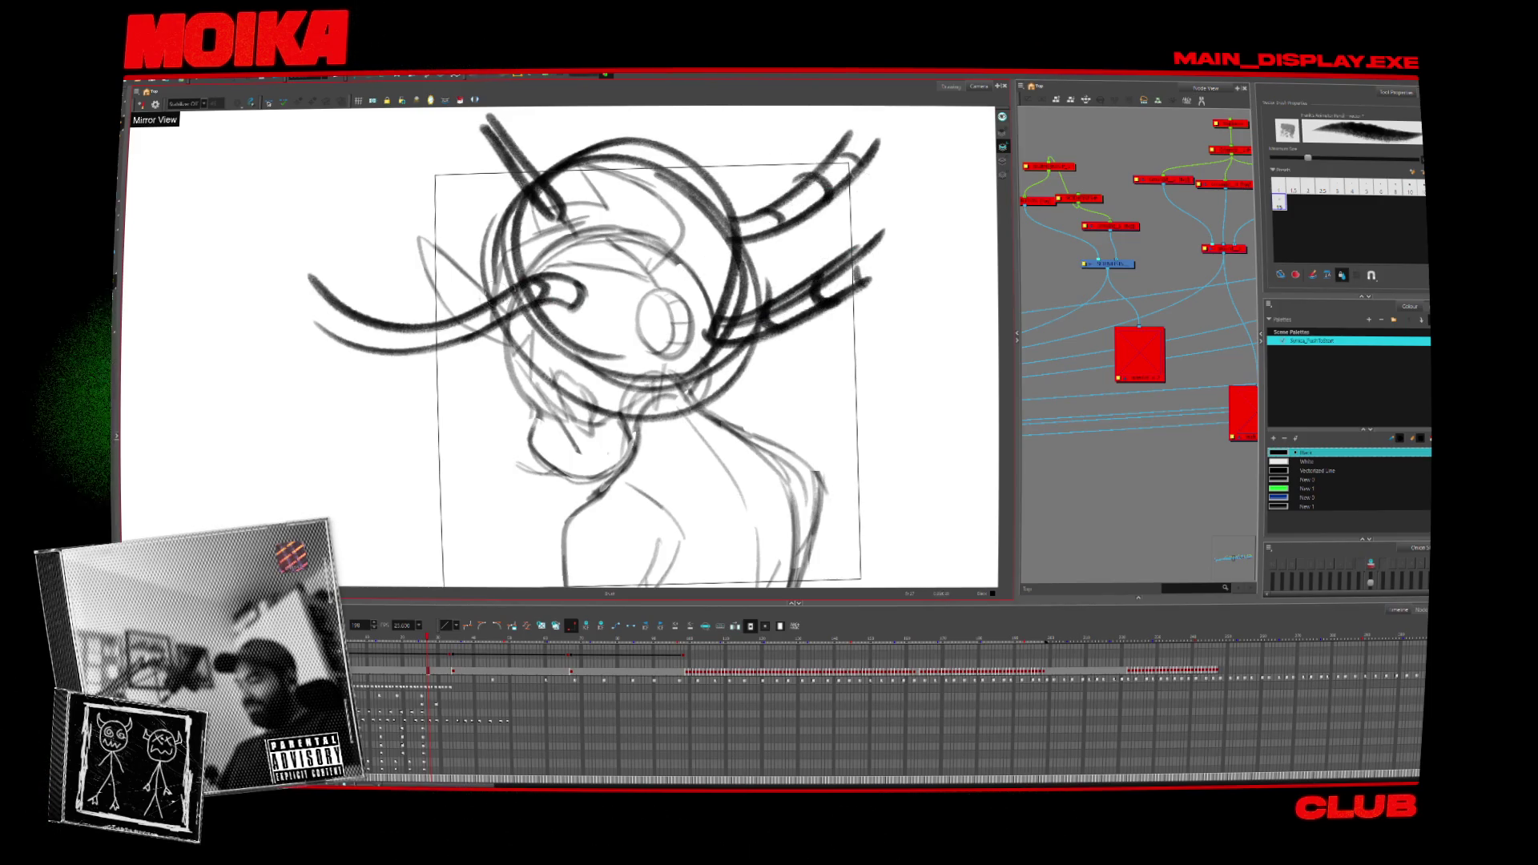
# Add ridge marks on the lower-left horn, curved strokes below the right side, and an upper oval.
pyautogui.moveTo(443, 319)
pyautogui.mouseDown()
pyautogui.moveTo(447, 347)
pyautogui.moveTo(388, 346)
pyautogui.mouseUp()
pyautogui.moveTo(346, 317); pyautogui.dragTo(340, 336)
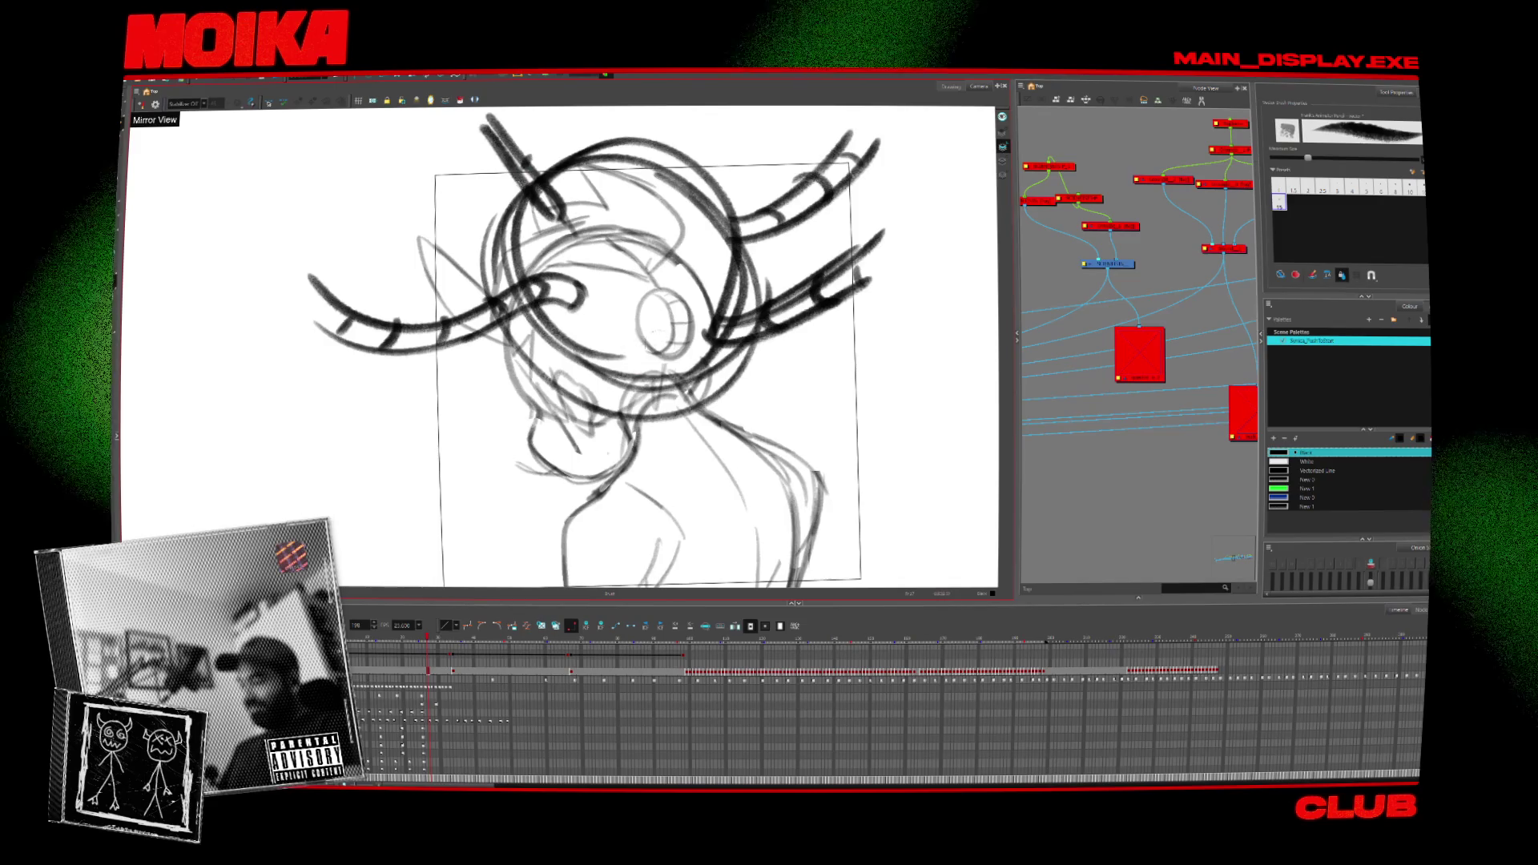
pyautogui.moveTo(657, 345)
pyautogui.mouseDown()
pyautogui.moveTo(688, 405)
pyautogui.moveTo(841, 421)
pyautogui.moveTo(905, 333)
pyautogui.mouseUp()
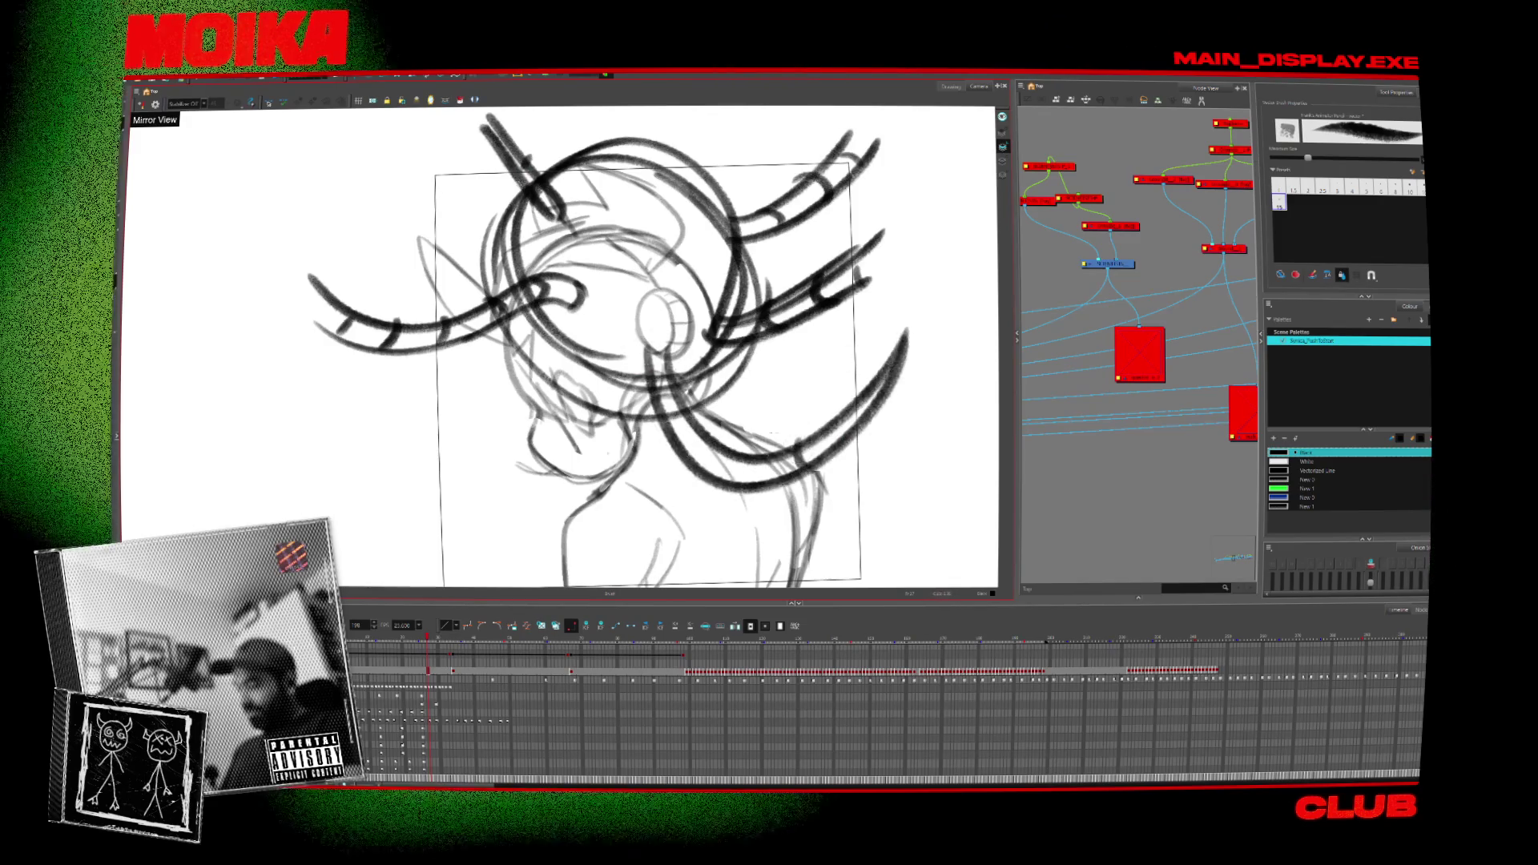
pyautogui.moveTo(677, 160)
pyautogui.mouseDown()
pyautogui.moveTo(620, 204)
pyautogui.moveTo(712, 192)
pyautogui.mouseUp()
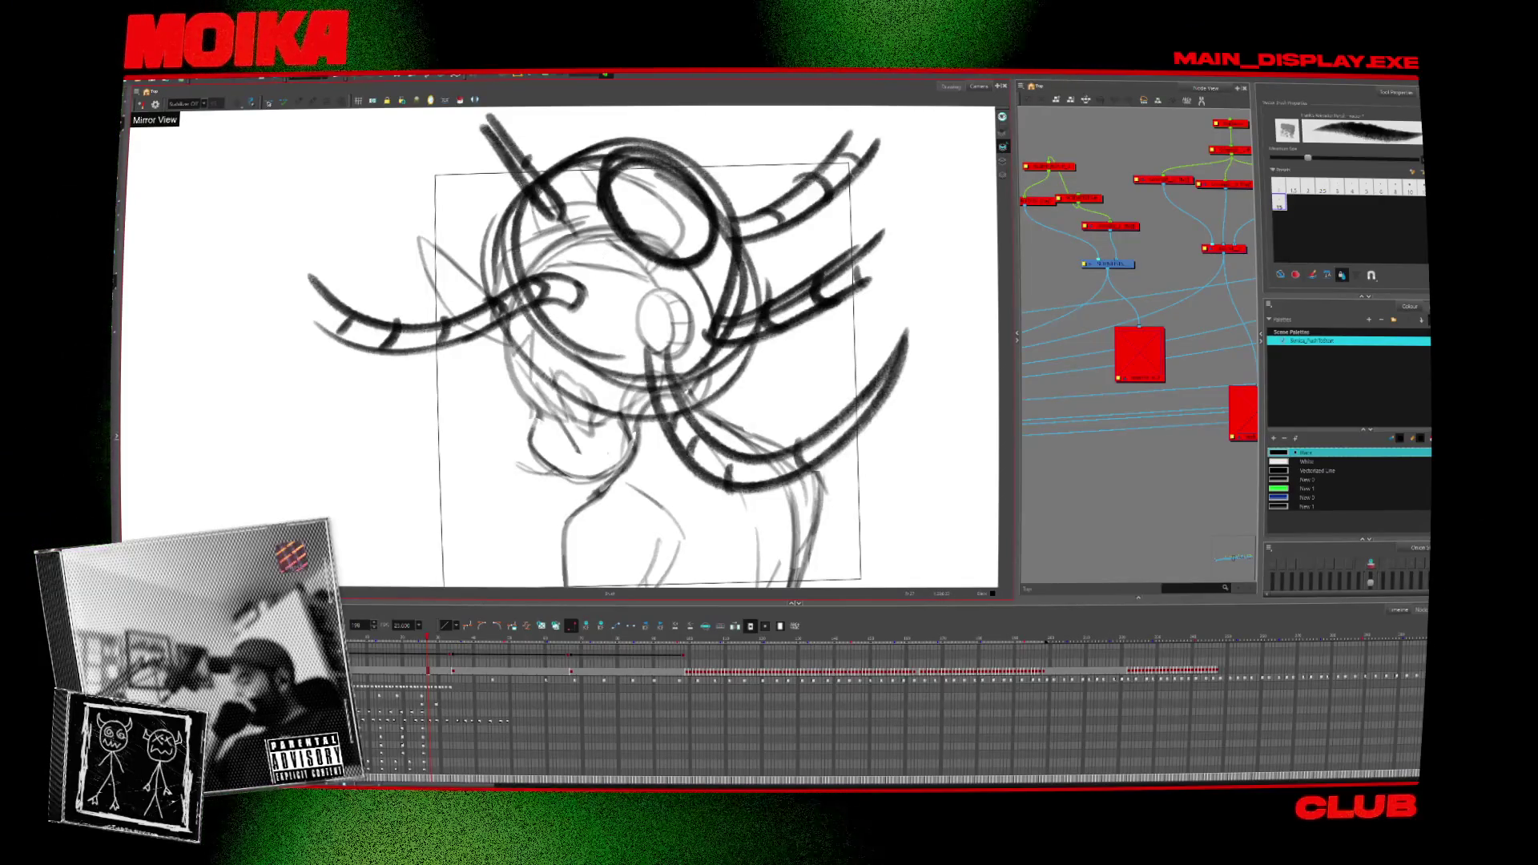
pyautogui.moveTo(606, 453); pyautogui.dragTo(606, 428)
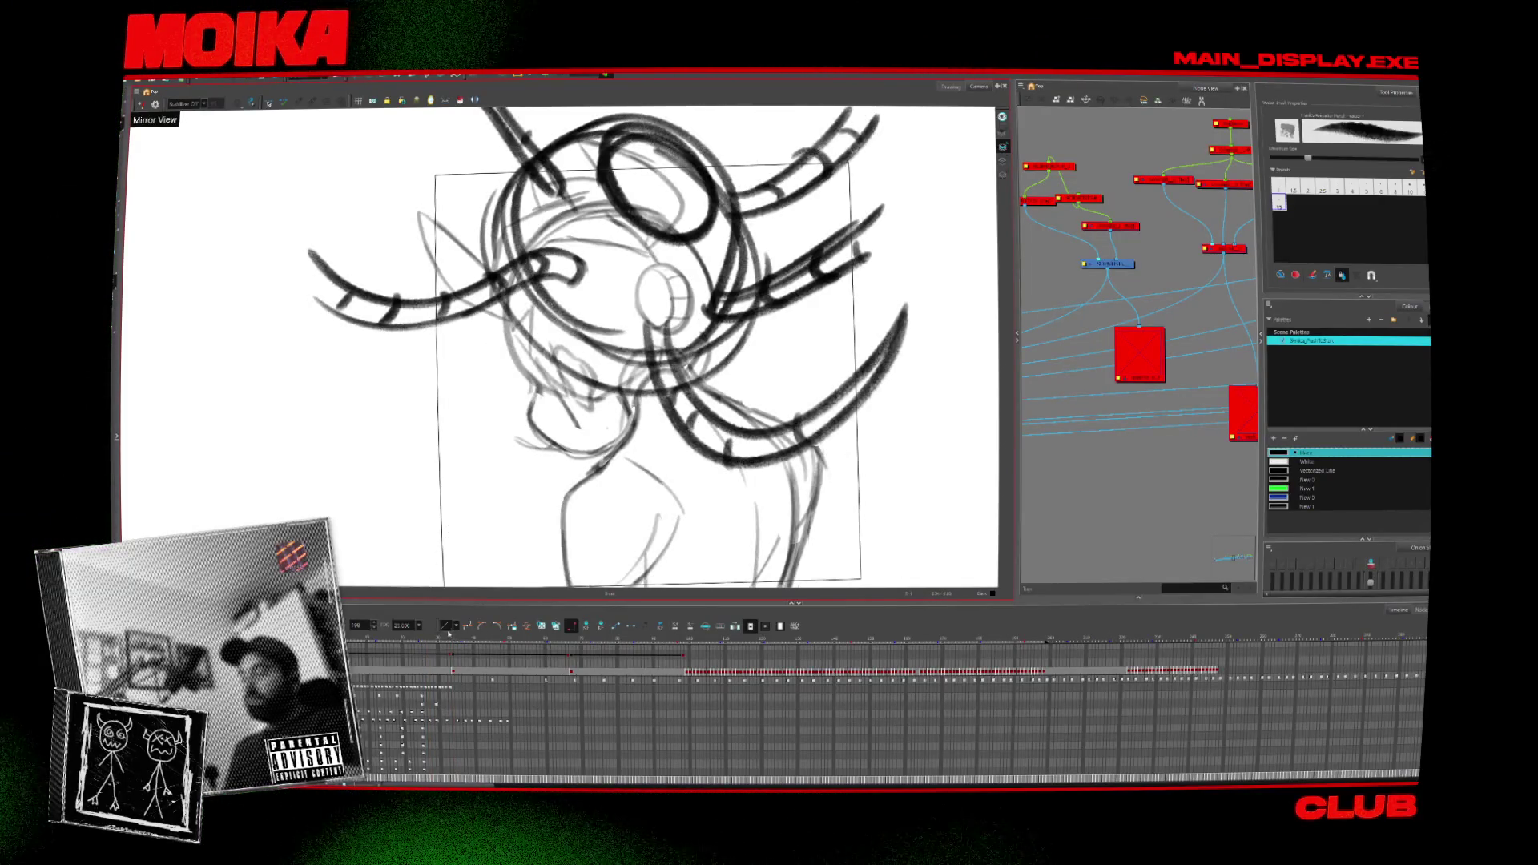
pyautogui.moveTo(450, 635)
pyautogui.mouseDown()
pyautogui.moveTo(561, 651)
pyautogui.moveTo(687, 637)
pyautogui.mouseUp()
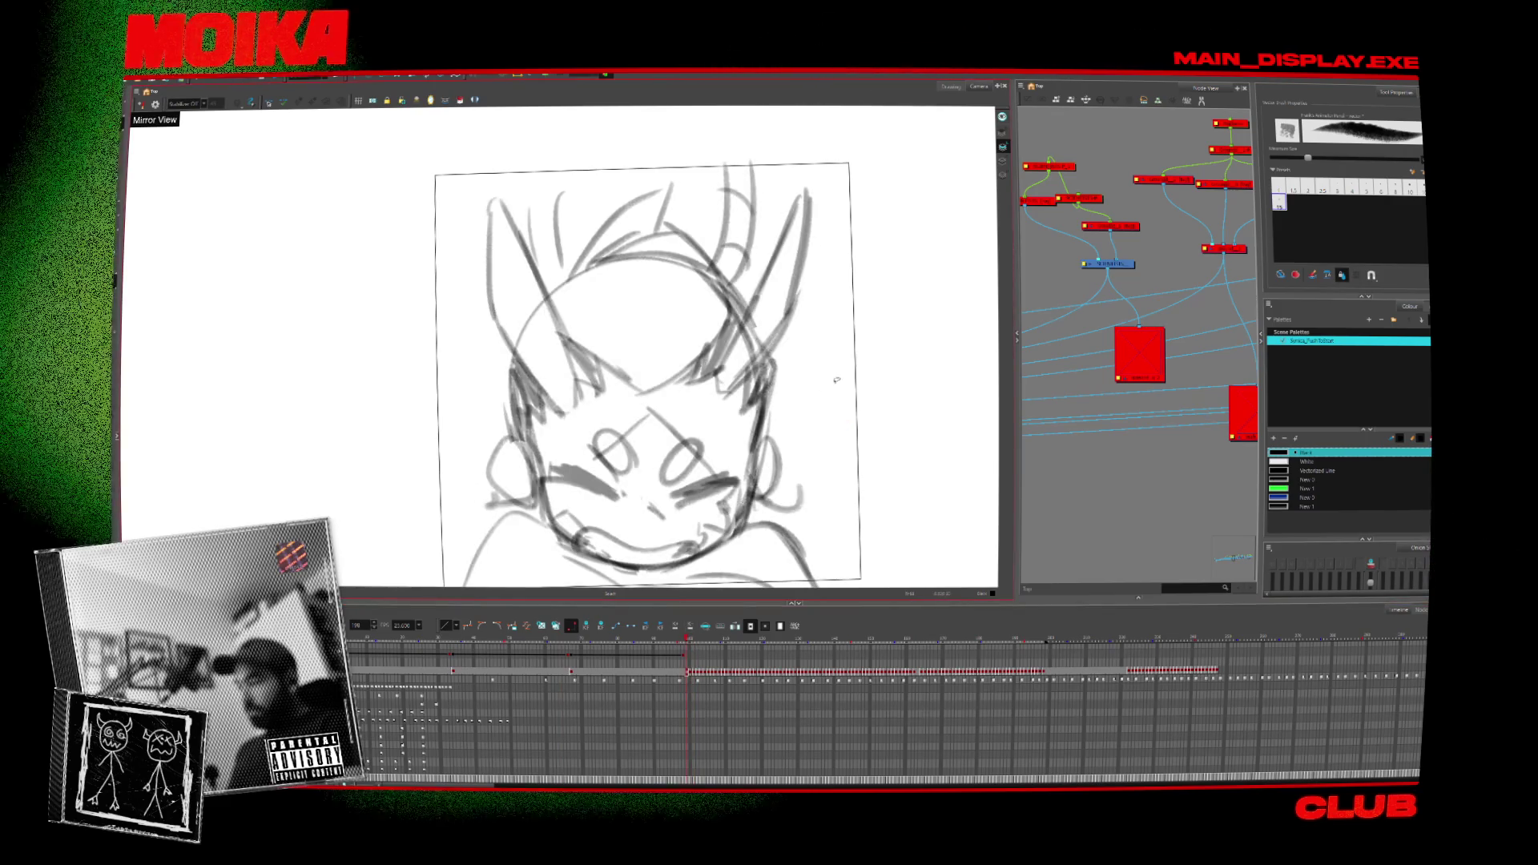
# Sketch a hat-brim ellipse, then scrub ahead and return to the front-facing rabbit sketch.
pyautogui.moveTo(465, 360)
pyautogui.mouseDown()
pyautogui.moveTo(515, 214)
pyautogui.moveTo(635, 157)
pyautogui.moveTo(945, 264)
pyautogui.moveTo(724, 418)
pyautogui.moveTo(448, 188)
pyautogui.mouseUp()
pyautogui.press('.')
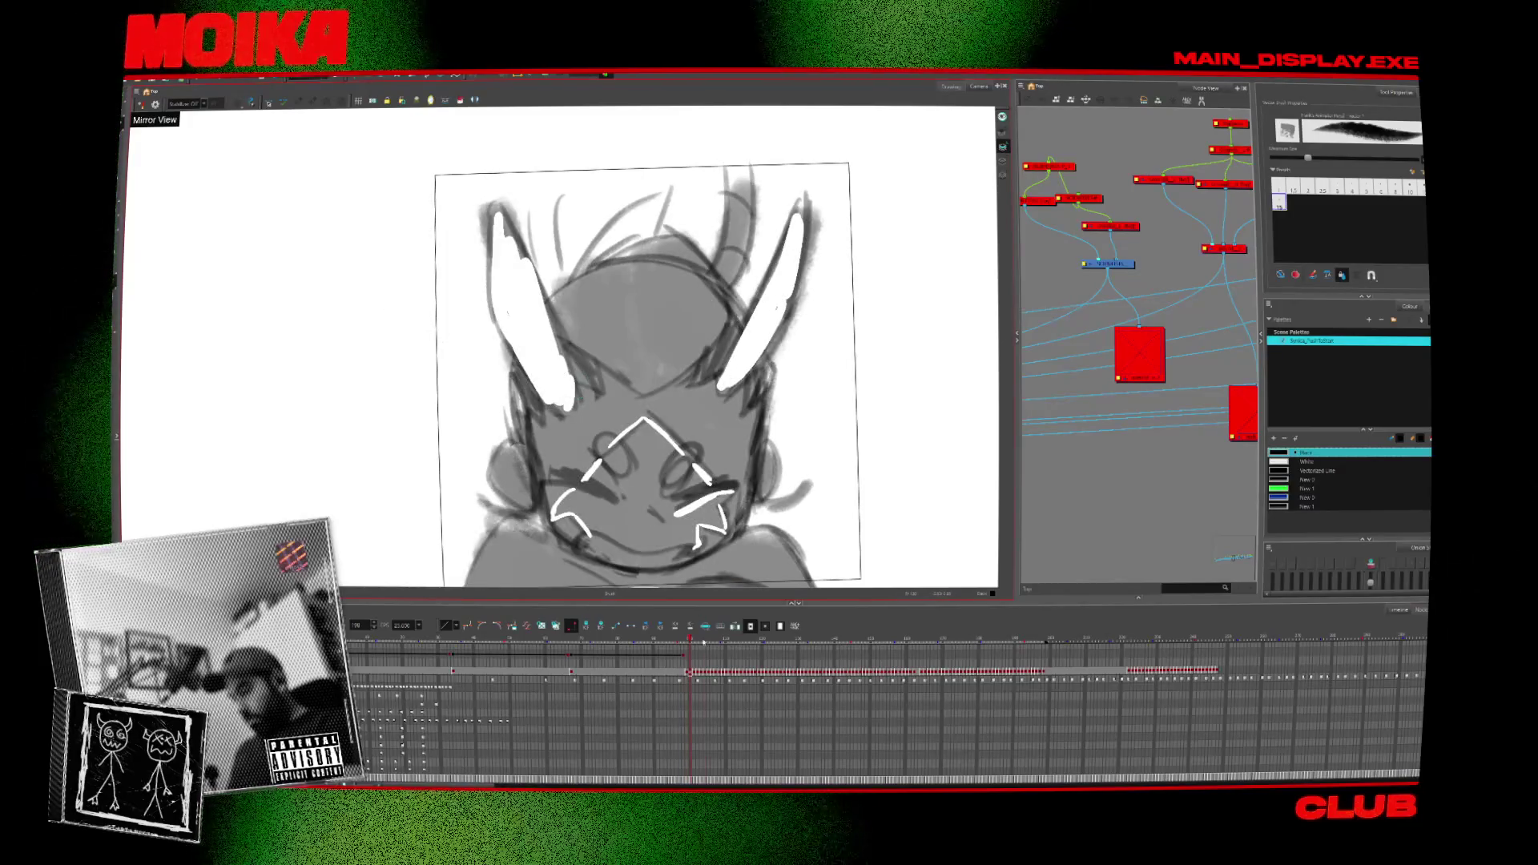
pyautogui.moveTo(703, 643); pyautogui.dragTo(969, 646)
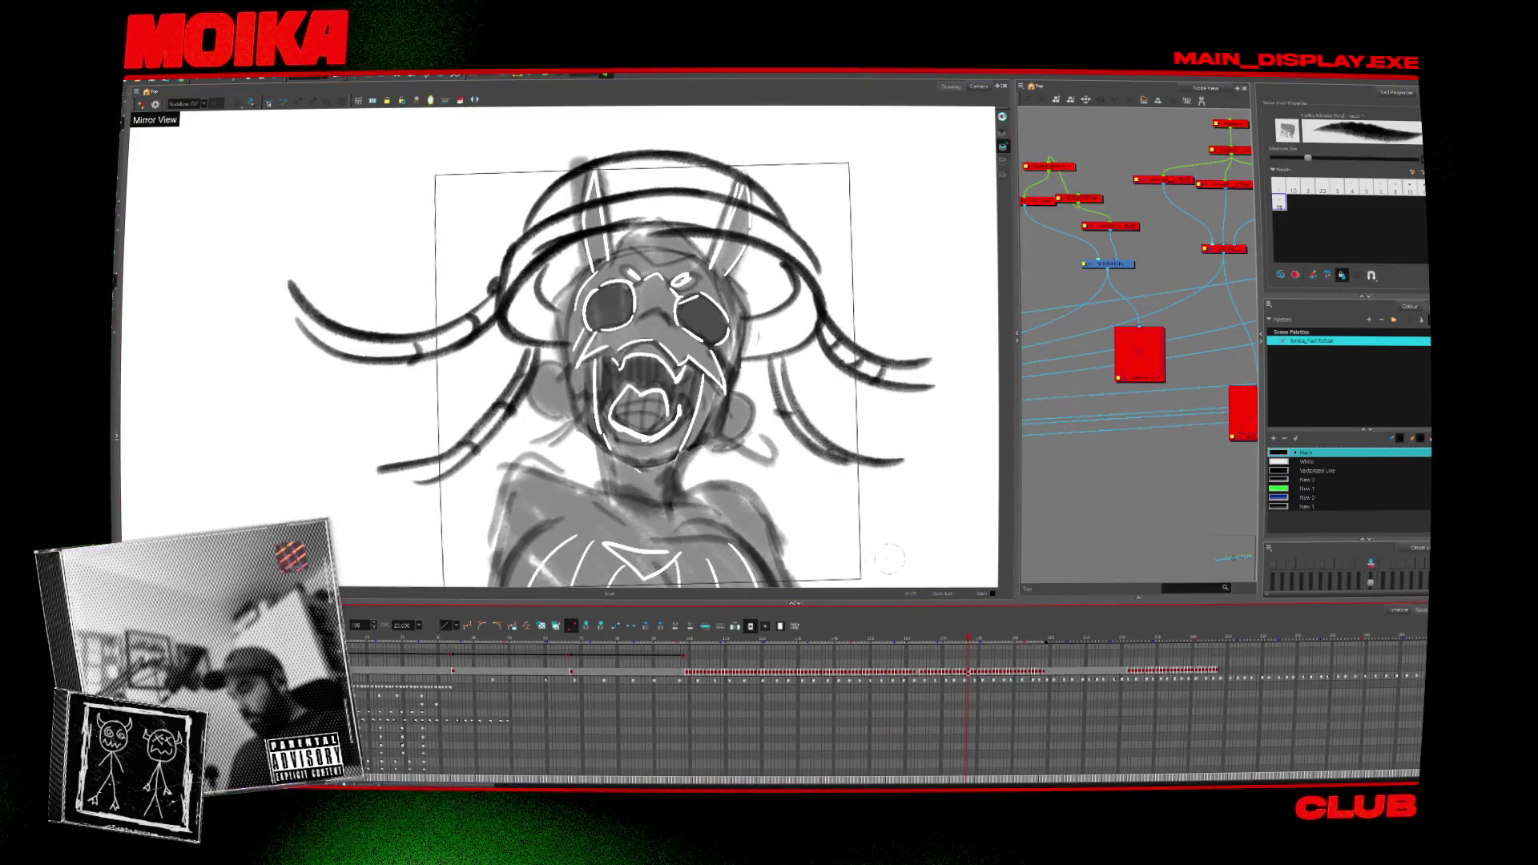
pyautogui.click(700, 640)
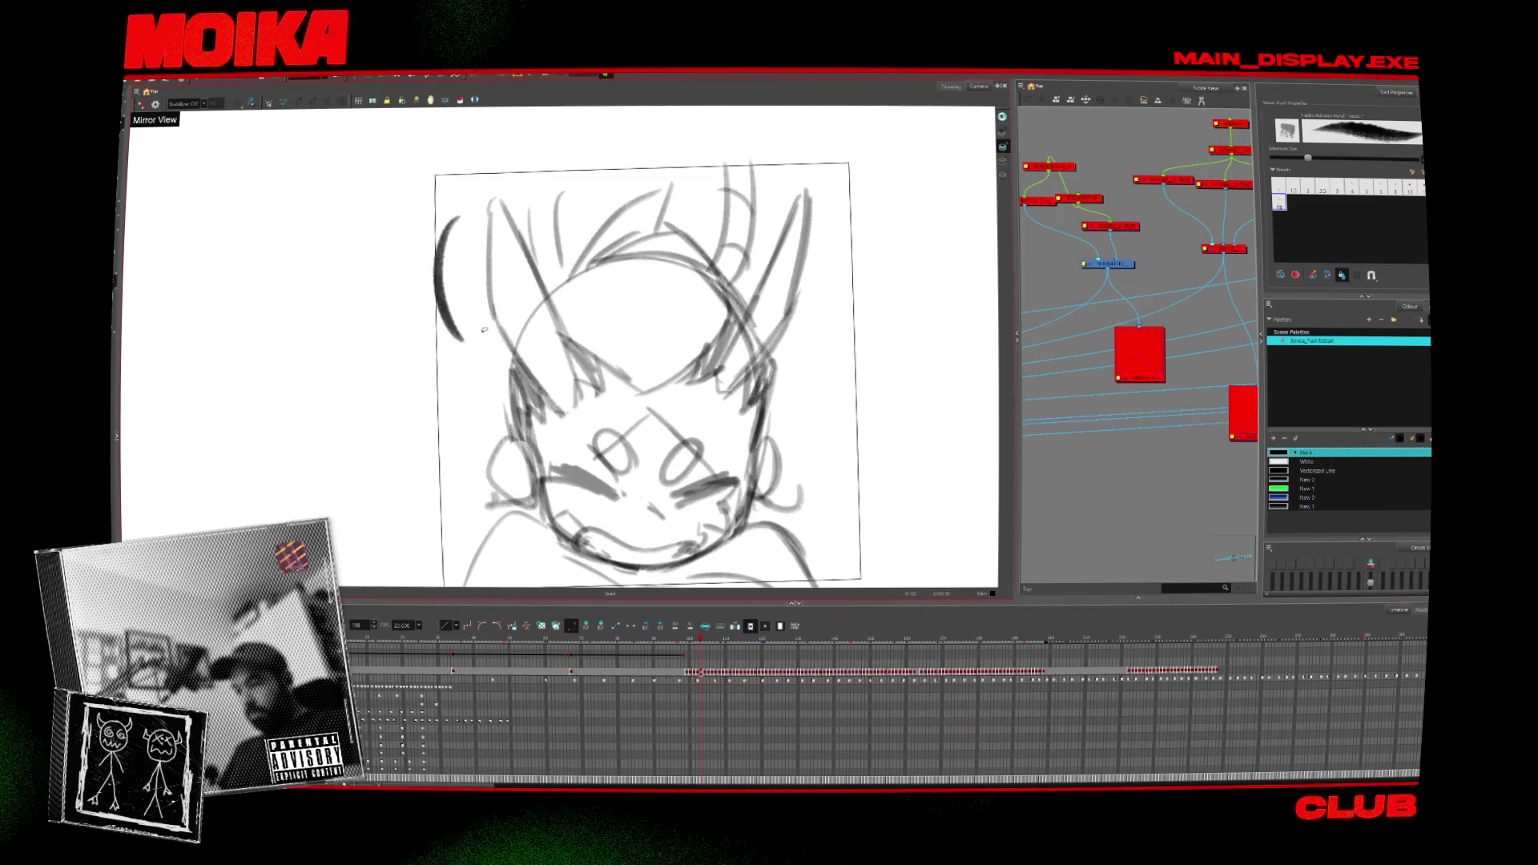
# Draw hat-brim arcs above and beside the head, redrawing the overlong ones shorter.
pyautogui.moveTo(607, 232); pyautogui.dragTo(781, 258)
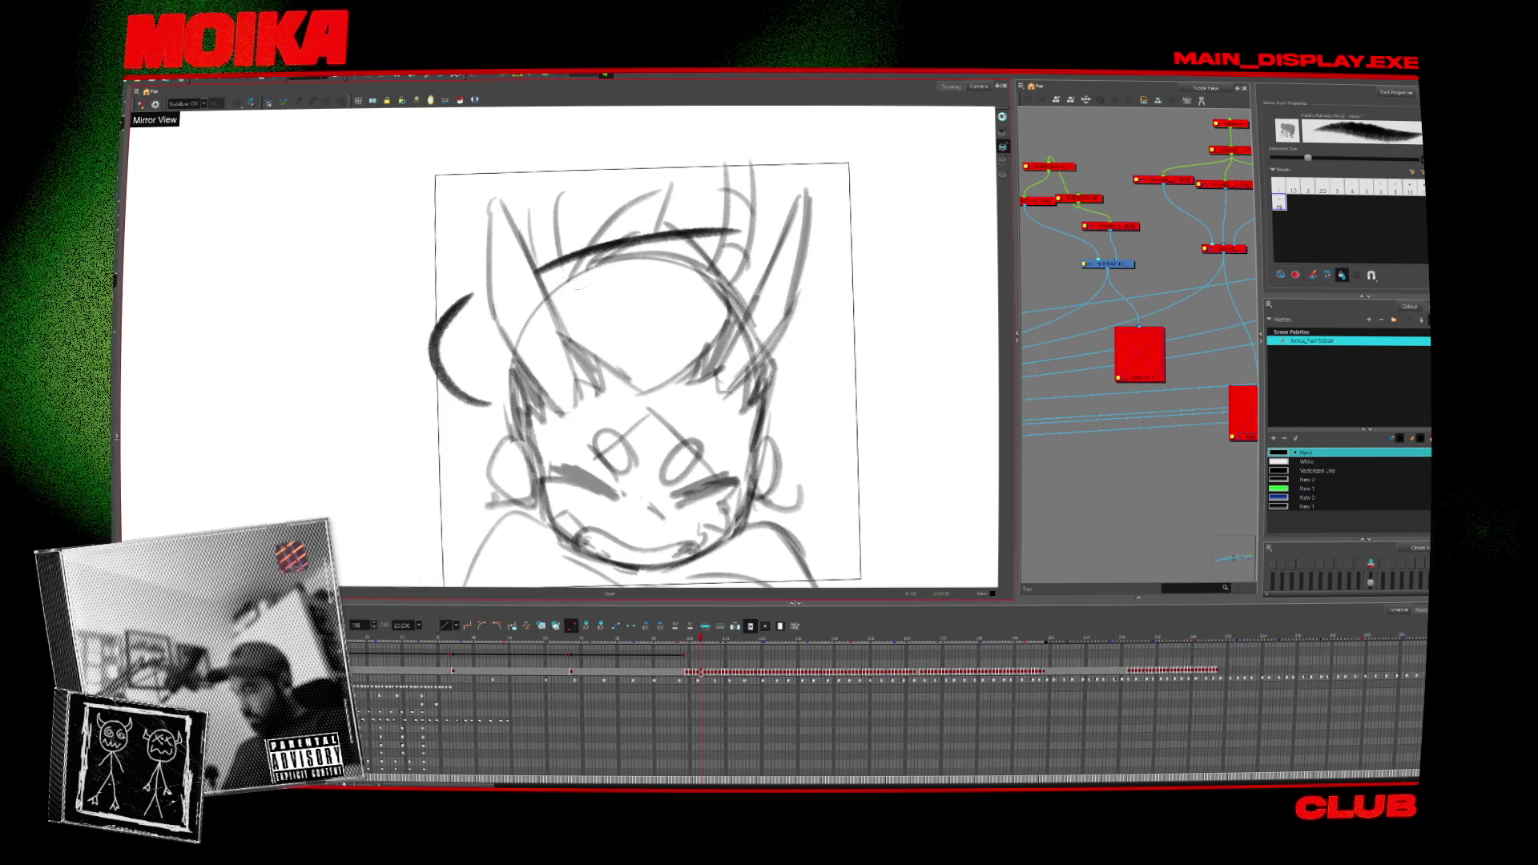
pyautogui.hotkey('ctrl', 'z')
pyautogui.moveTo(528, 277)
pyautogui.mouseDown()
pyautogui.moveTo(630, 258)
pyautogui.moveTo(753, 271)
pyautogui.mouseUp()
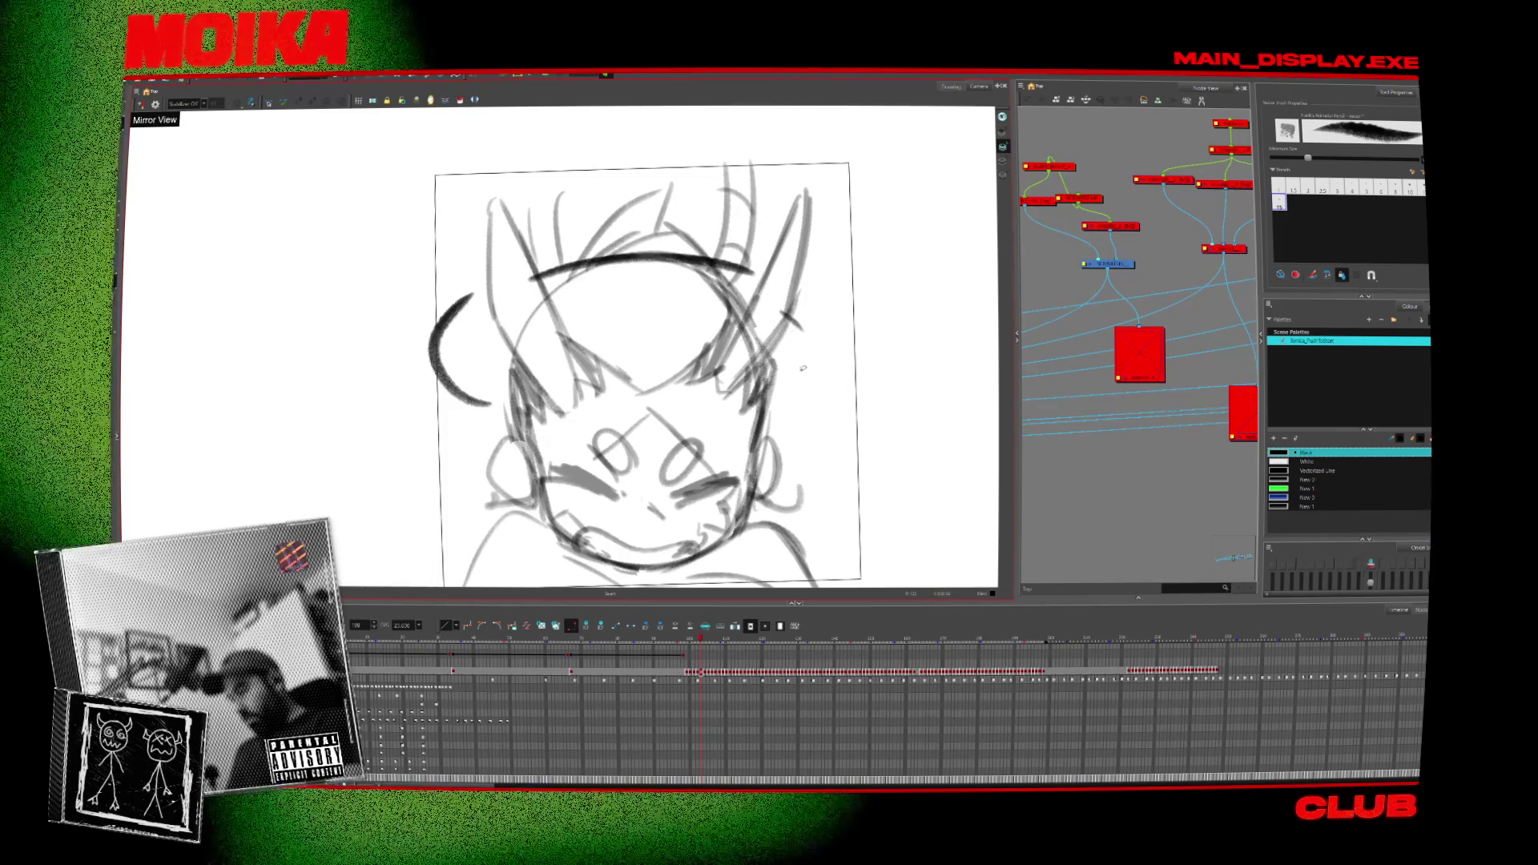
pyautogui.moveTo(800, 321); pyautogui.dragTo(781, 421)
pyautogui.moveTo(439, 264); pyautogui.dragTo(484, 409)
pyautogui.moveTo(553, 216); pyautogui.dragTo(791, 205)
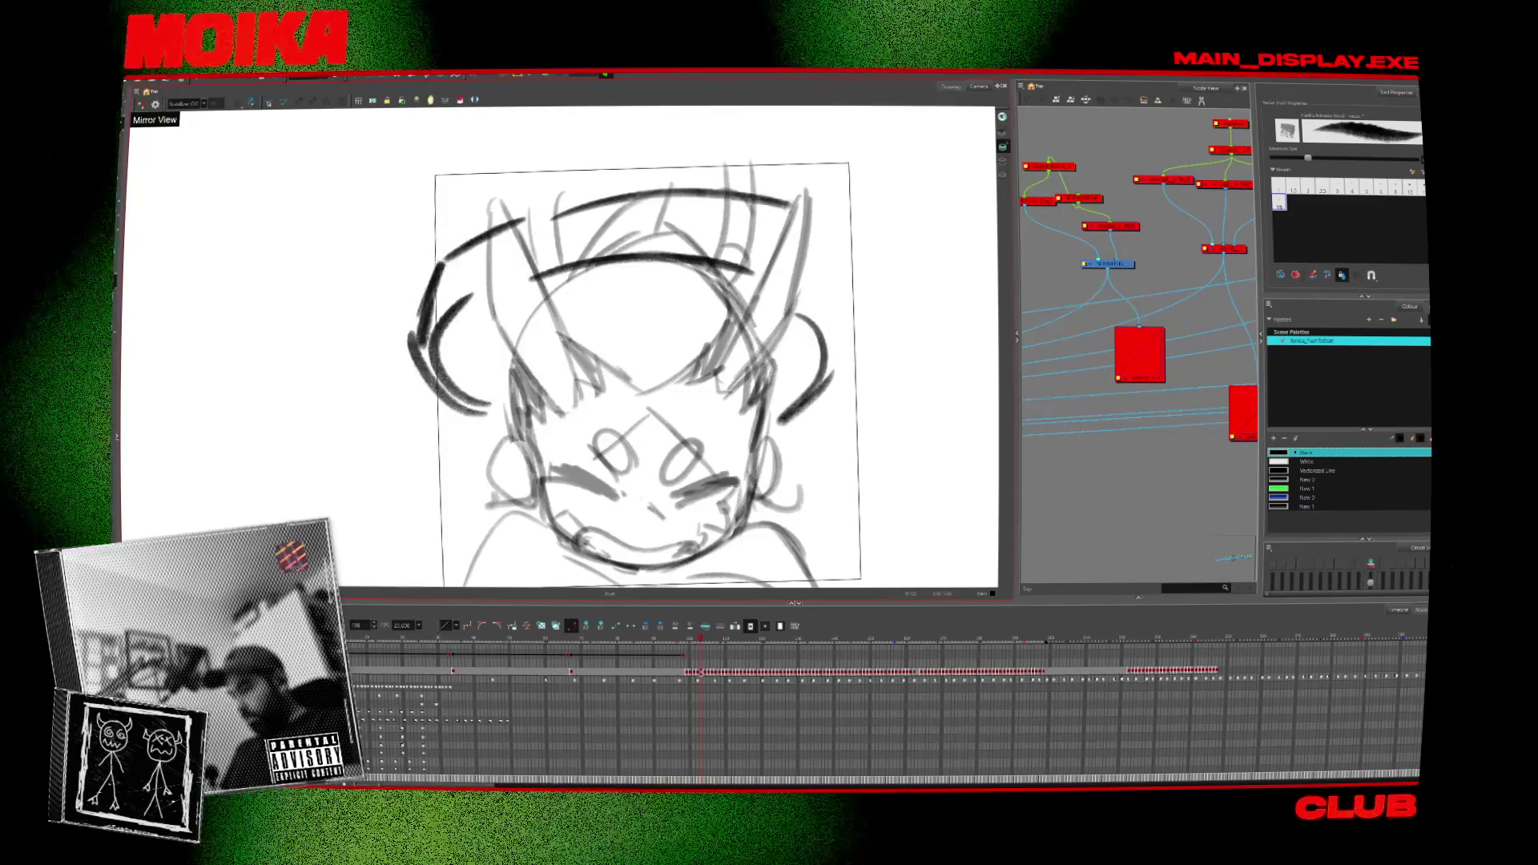
pyautogui.hotkey('ctrl', 'z')
pyautogui.moveTo(552, 214); pyautogui.dragTo(829, 244)
pyautogui.moveTo(849, 276); pyautogui.dragTo(851, 354)
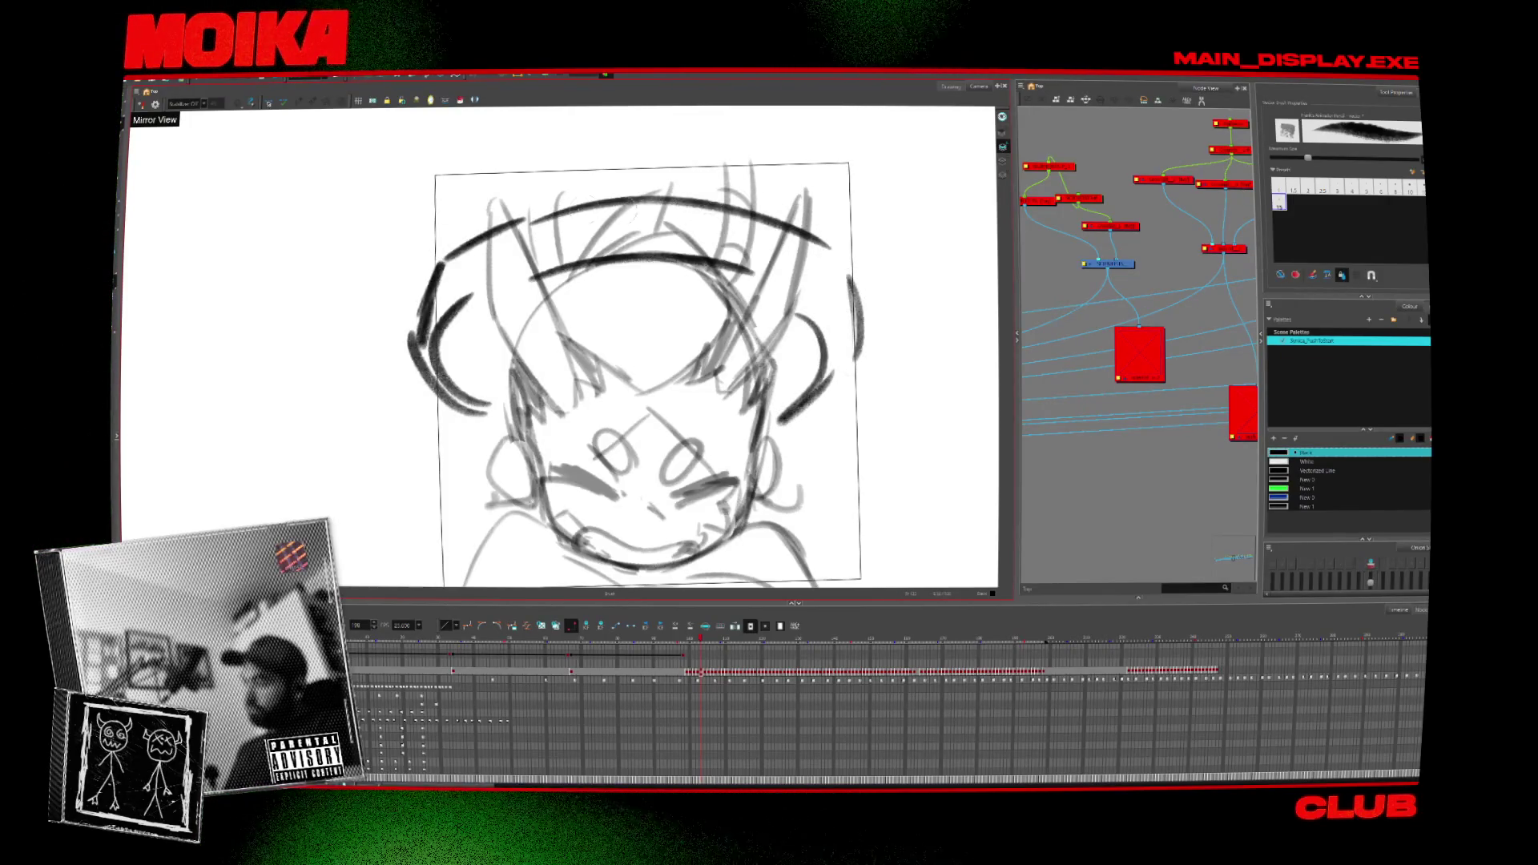
# Draw sideways horns curving outward from the head and two upward horns above it.
pyautogui.scroll(5, 625, 344)
pyautogui.scroll(-6, 625, 344)
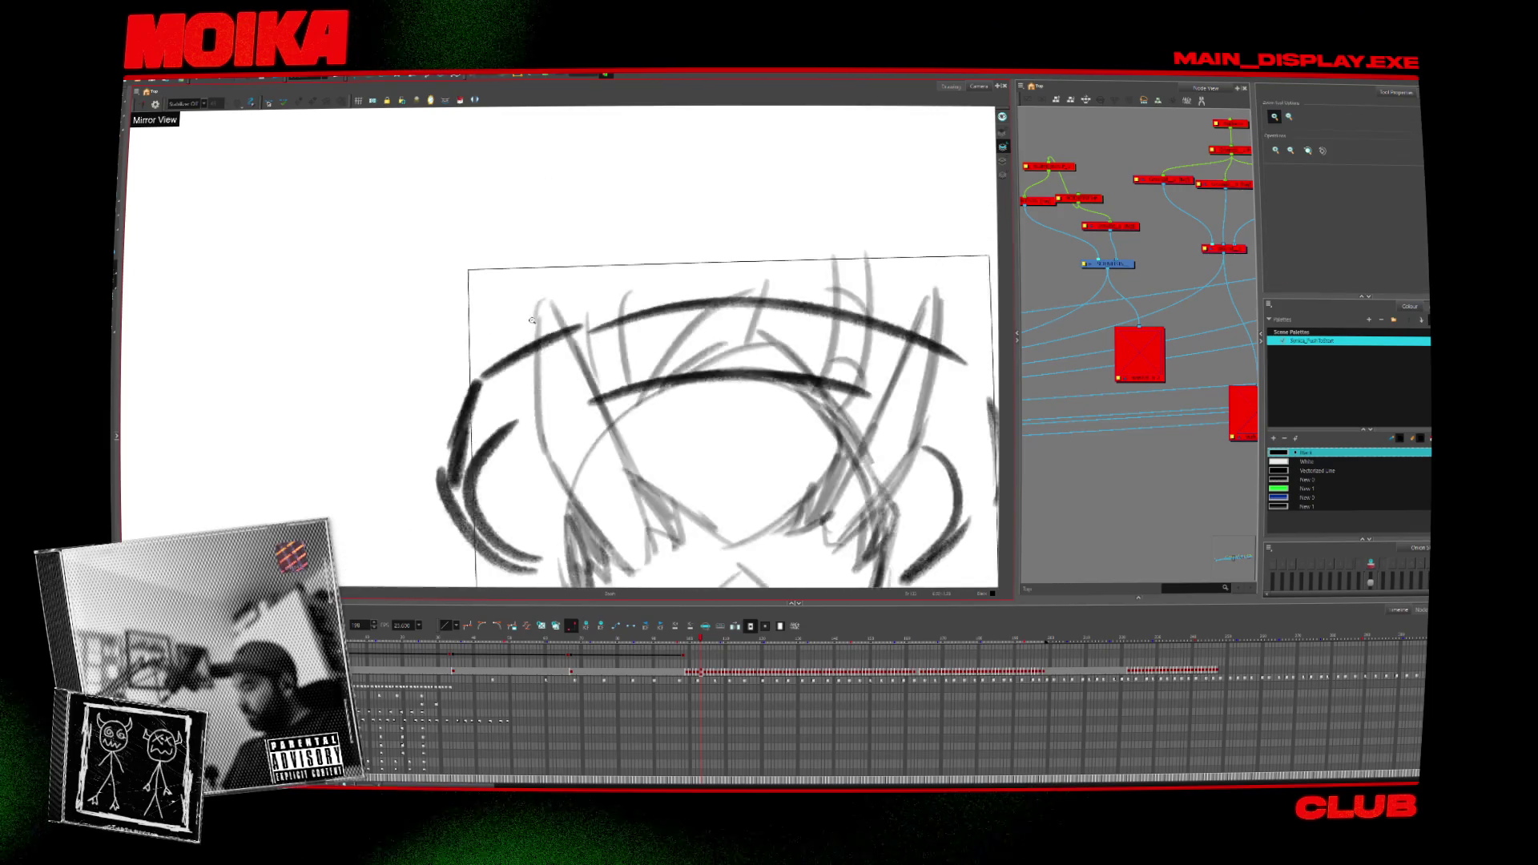
pyautogui.moveTo(800, 377); pyautogui.dragTo(793, 283, button='middle')
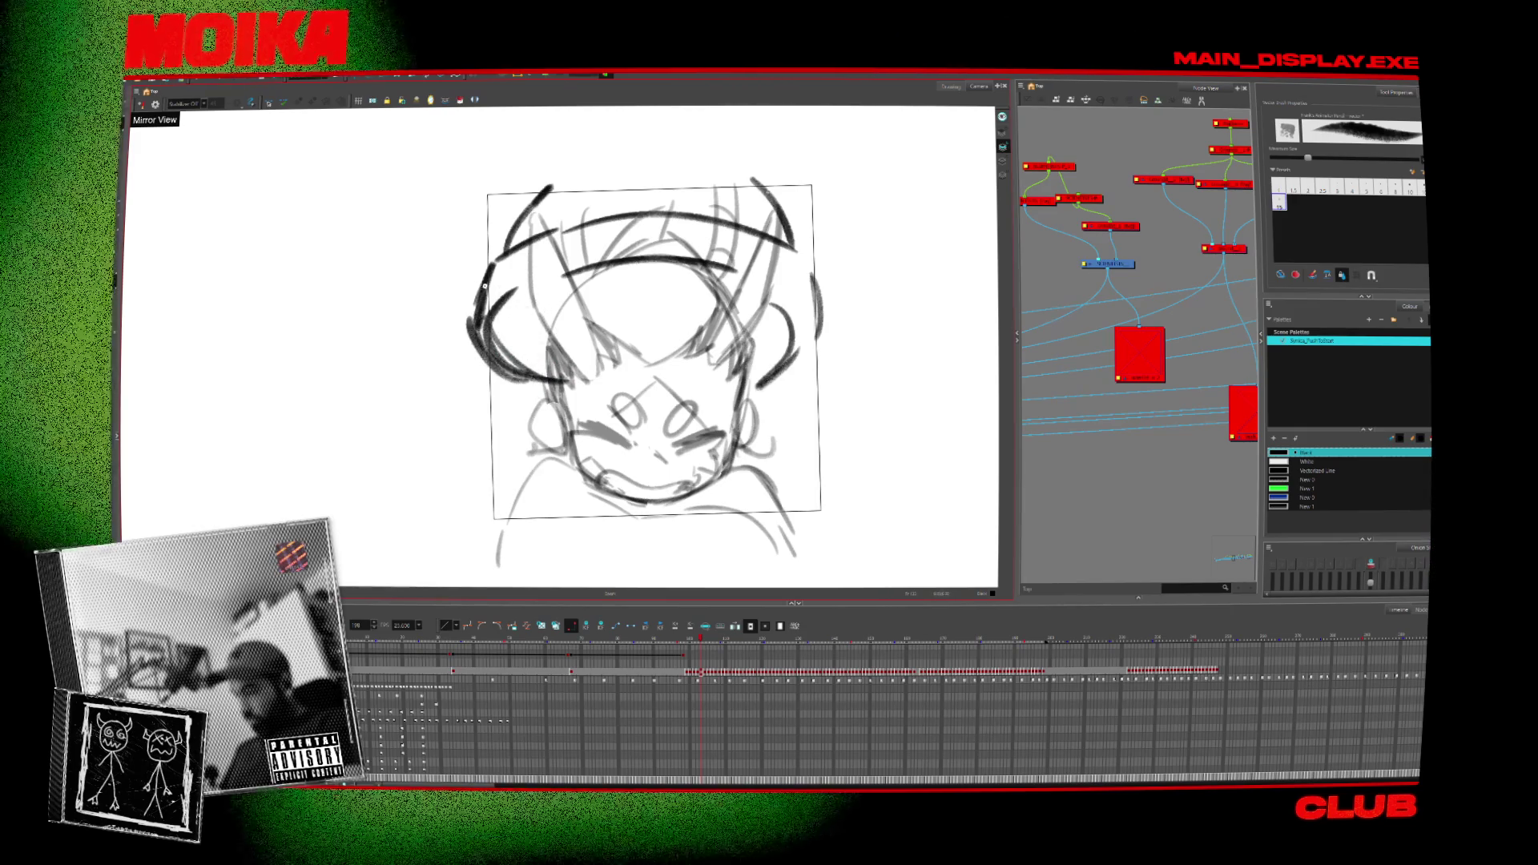
pyautogui.moveTo(491, 282)
pyautogui.mouseDown()
pyautogui.moveTo(352, 305)
pyautogui.moveTo(364, 332)
pyautogui.mouseUp()
pyautogui.moveTo(769, 265); pyautogui.dragTo(966, 281)
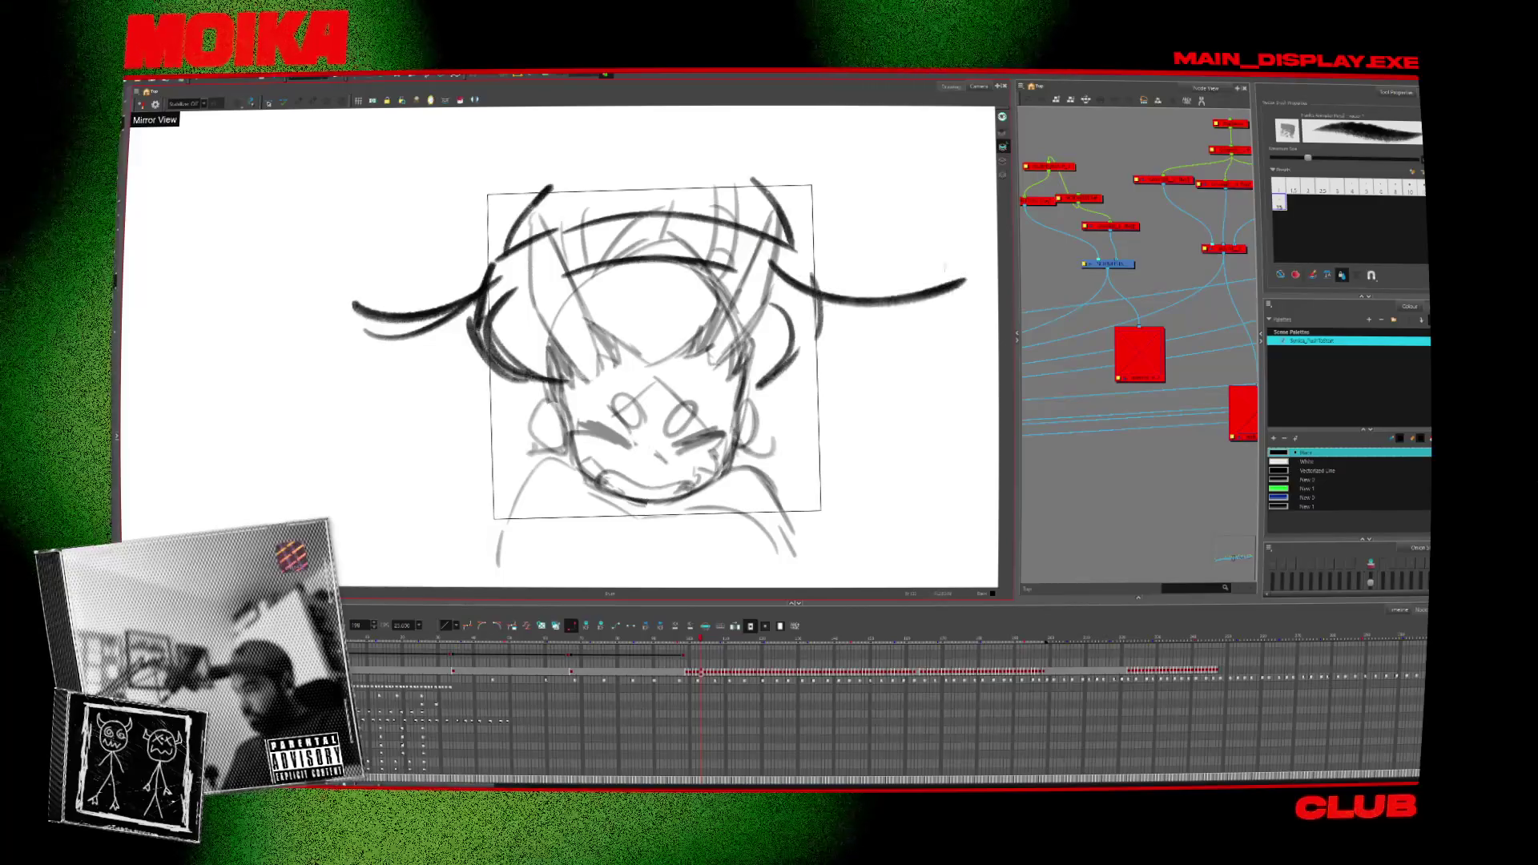
pyautogui.moveTo(809, 298); pyautogui.dragTo(949, 290)
pyautogui.moveTo(761, 225); pyautogui.dragTo(805, 124)
pyautogui.moveTo(549, 192); pyautogui.dragTo(509, 126)
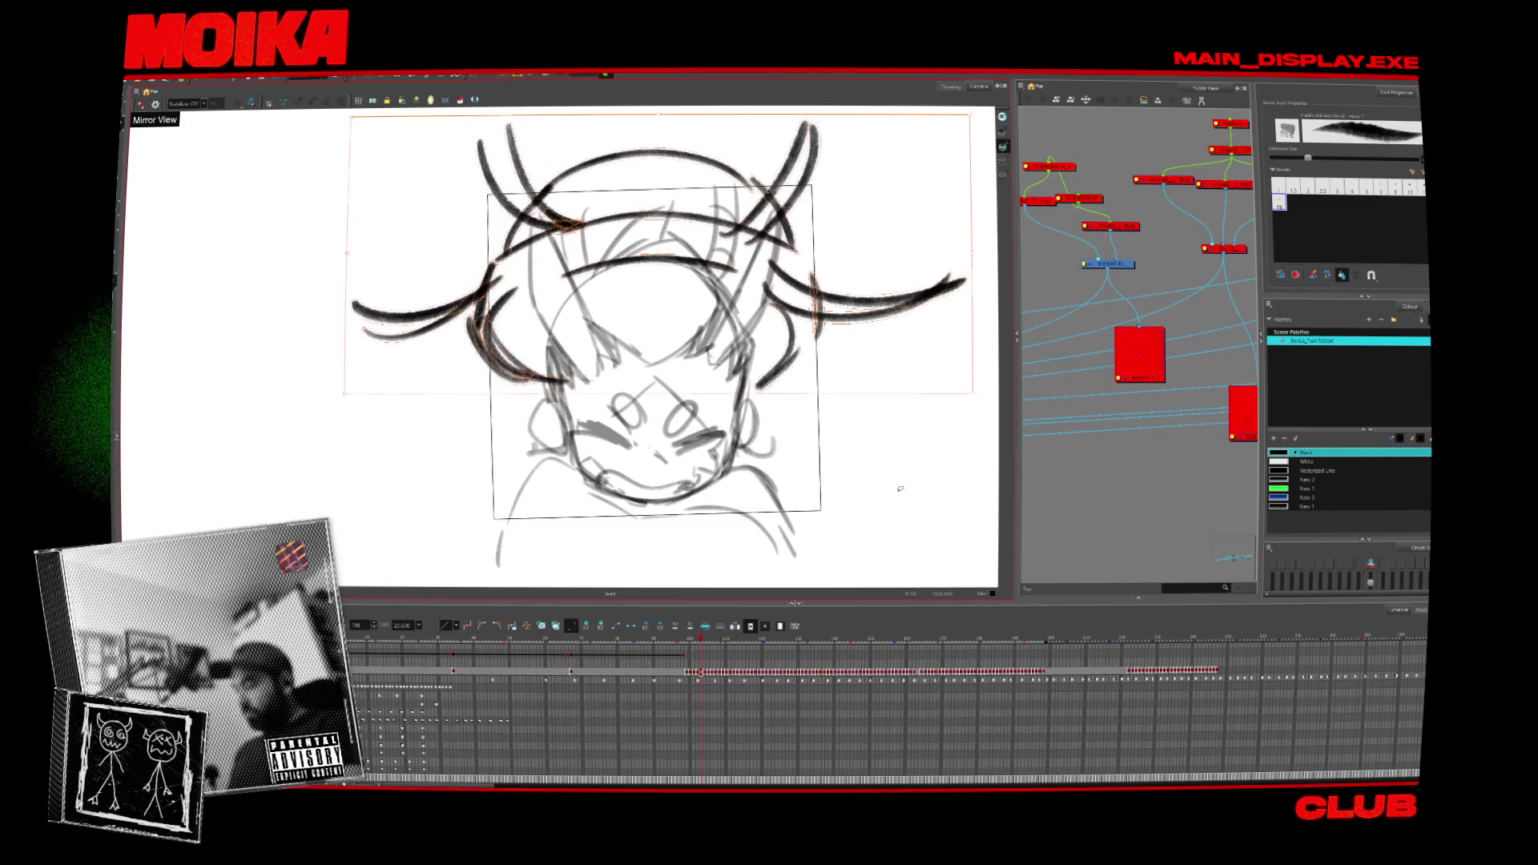
pyautogui.click(716, 638)
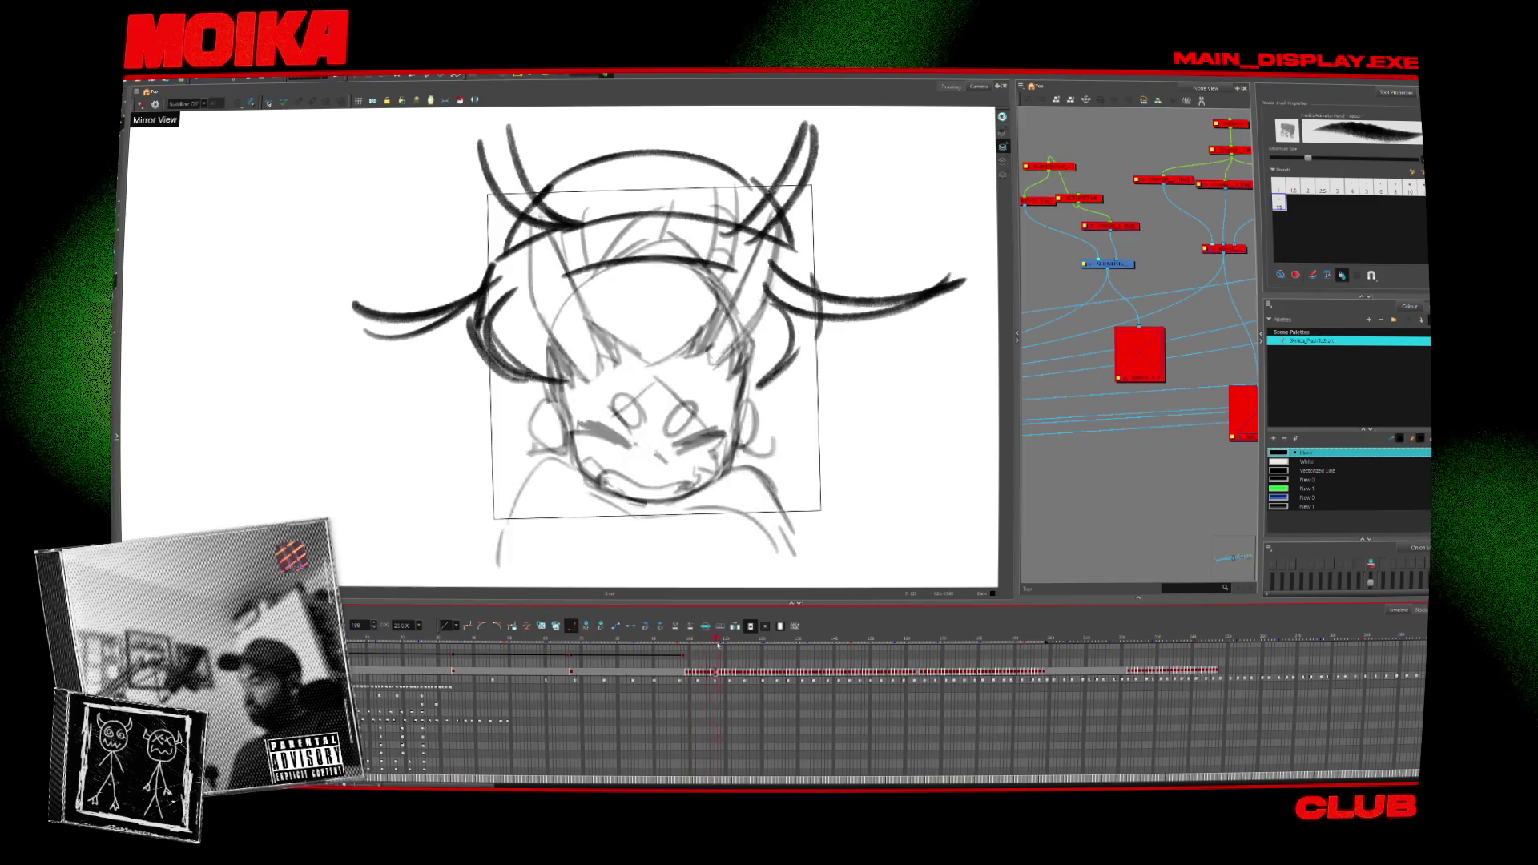
# Review the drawings across the timeline and settle back on the early light head sketch frame.
pyautogui.click(1140, 691)
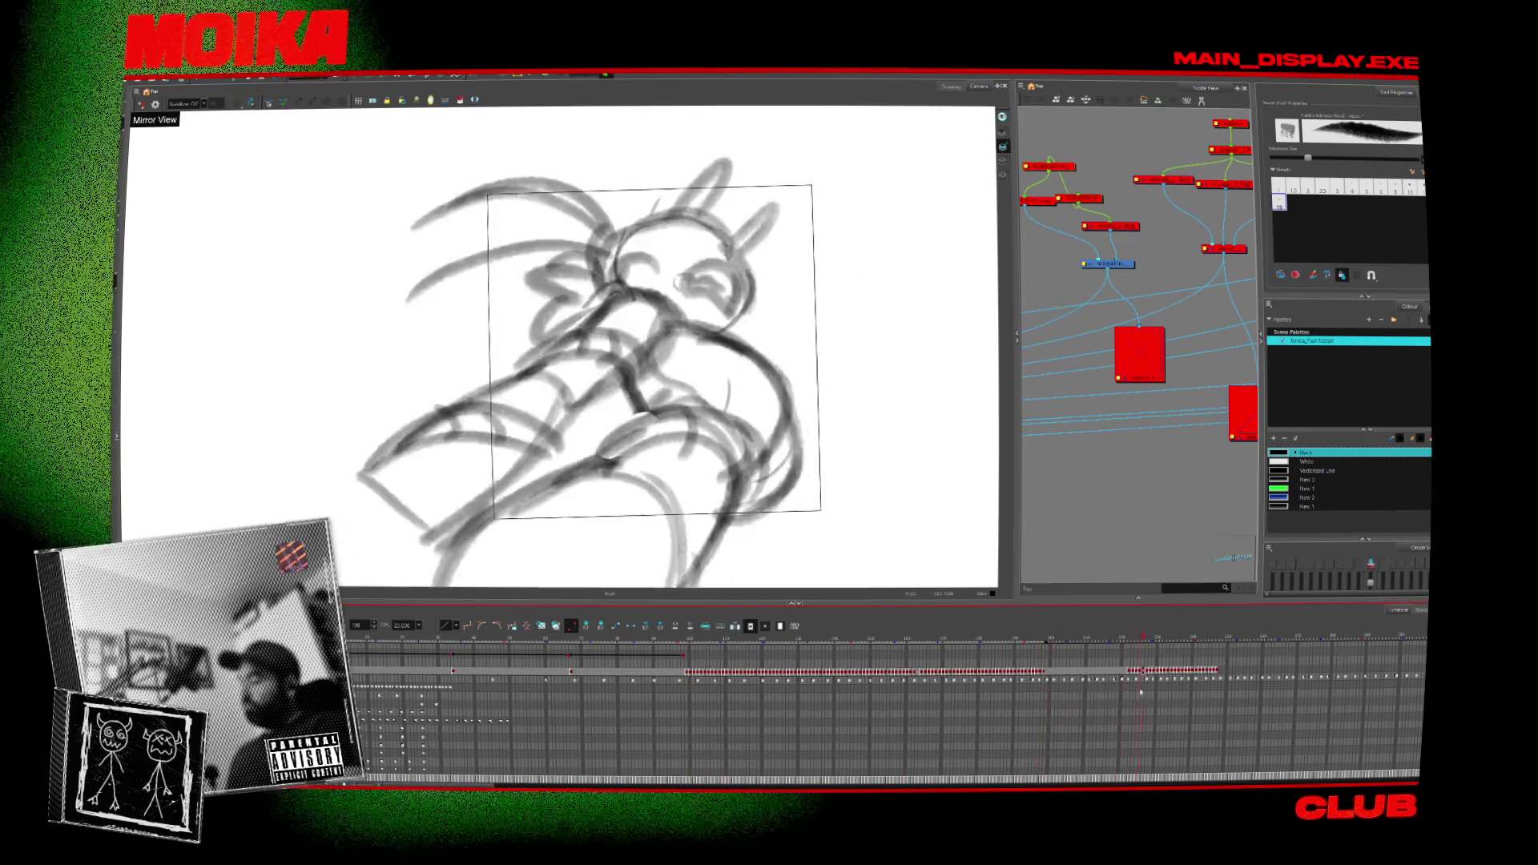
pyautogui.moveTo(1141, 690); pyautogui.dragTo(530, 701)
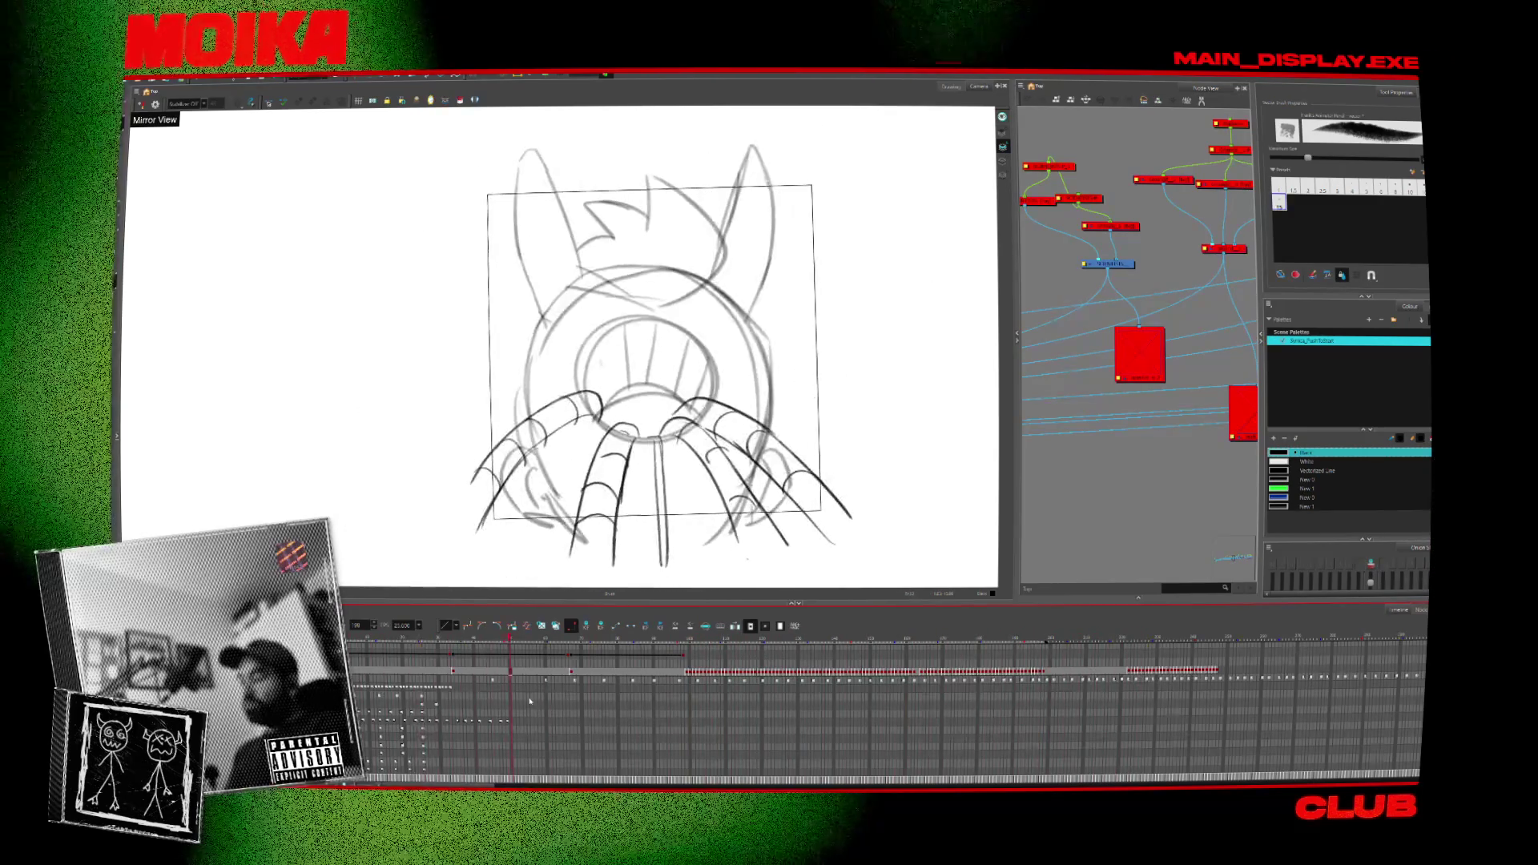
pyautogui.hotkey('ctrl', 'a')
pyautogui.moveTo(480, 644)
pyautogui.mouseDown()
pyautogui.moveTo(495, 662)
pyautogui.moveTo(453, 666)
pyautogui.mouseUp()
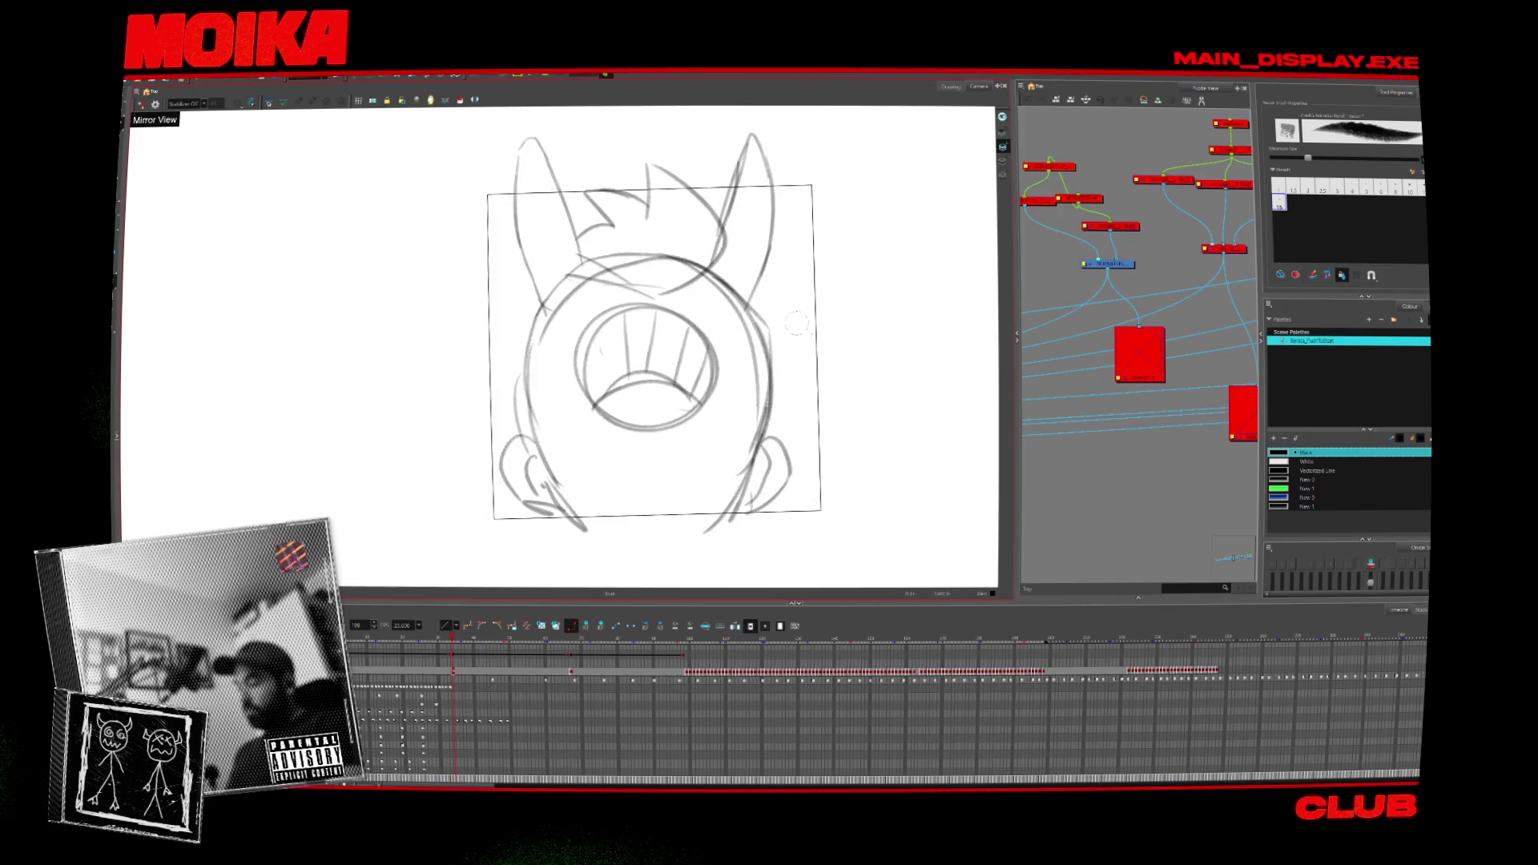
pyautogui.press('g')
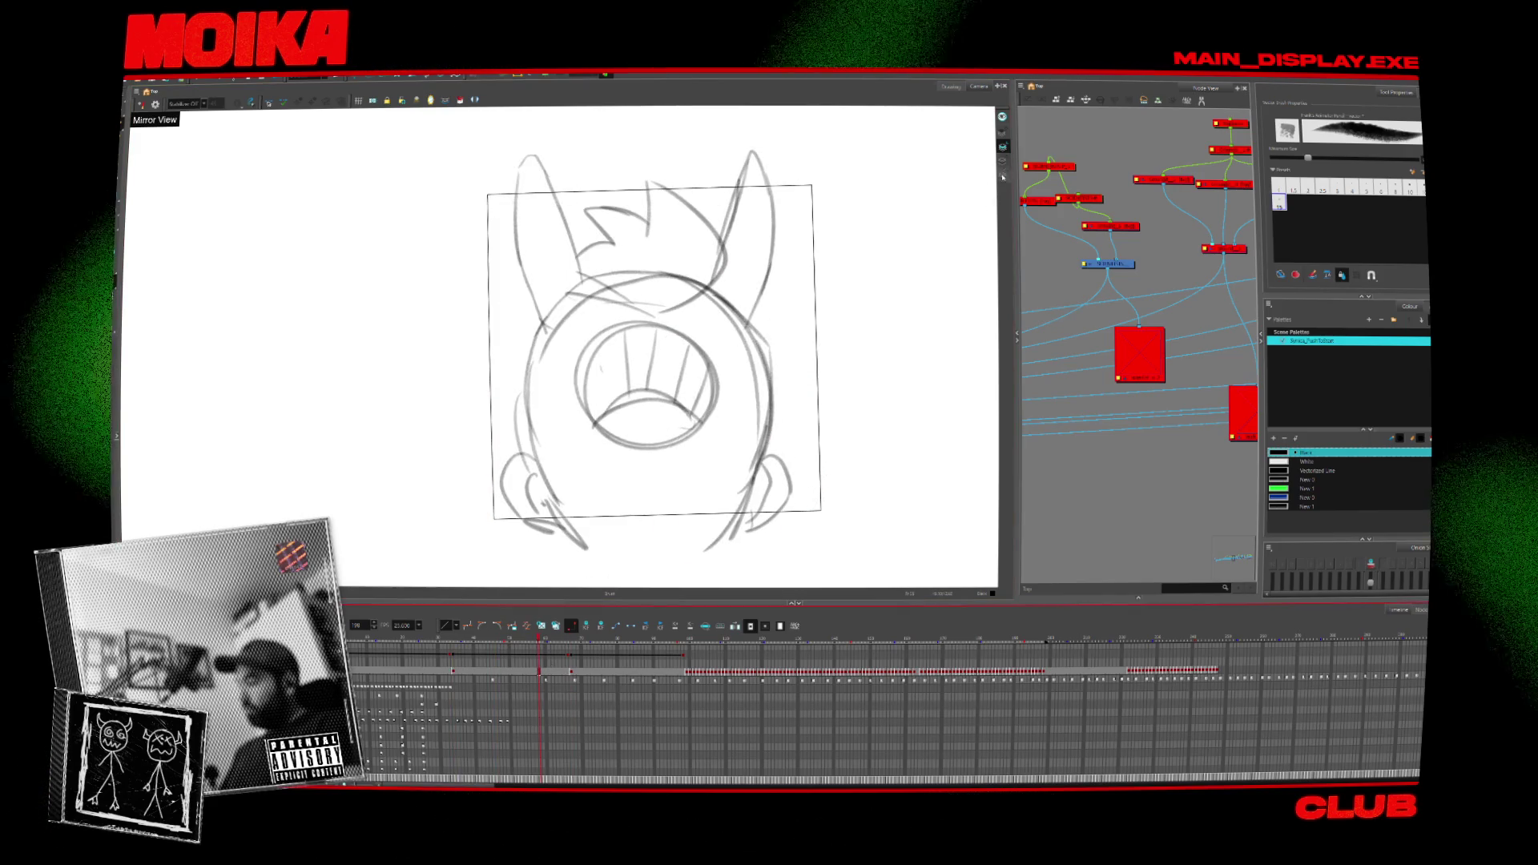
pyautogui.press('Delete')
pyautogui.press('Delete')
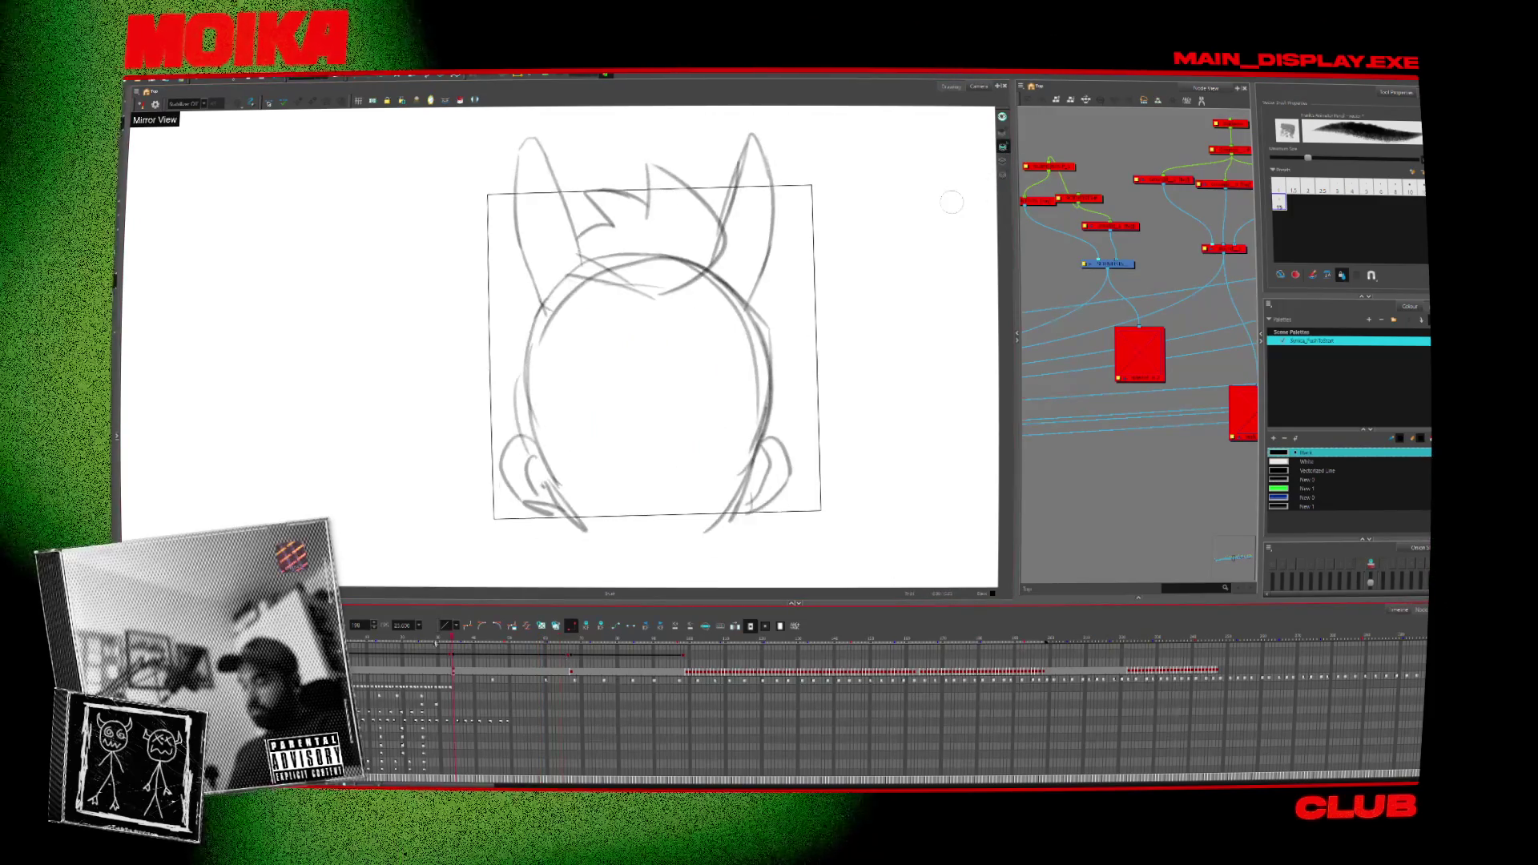
pyautogui.click(574, 671)
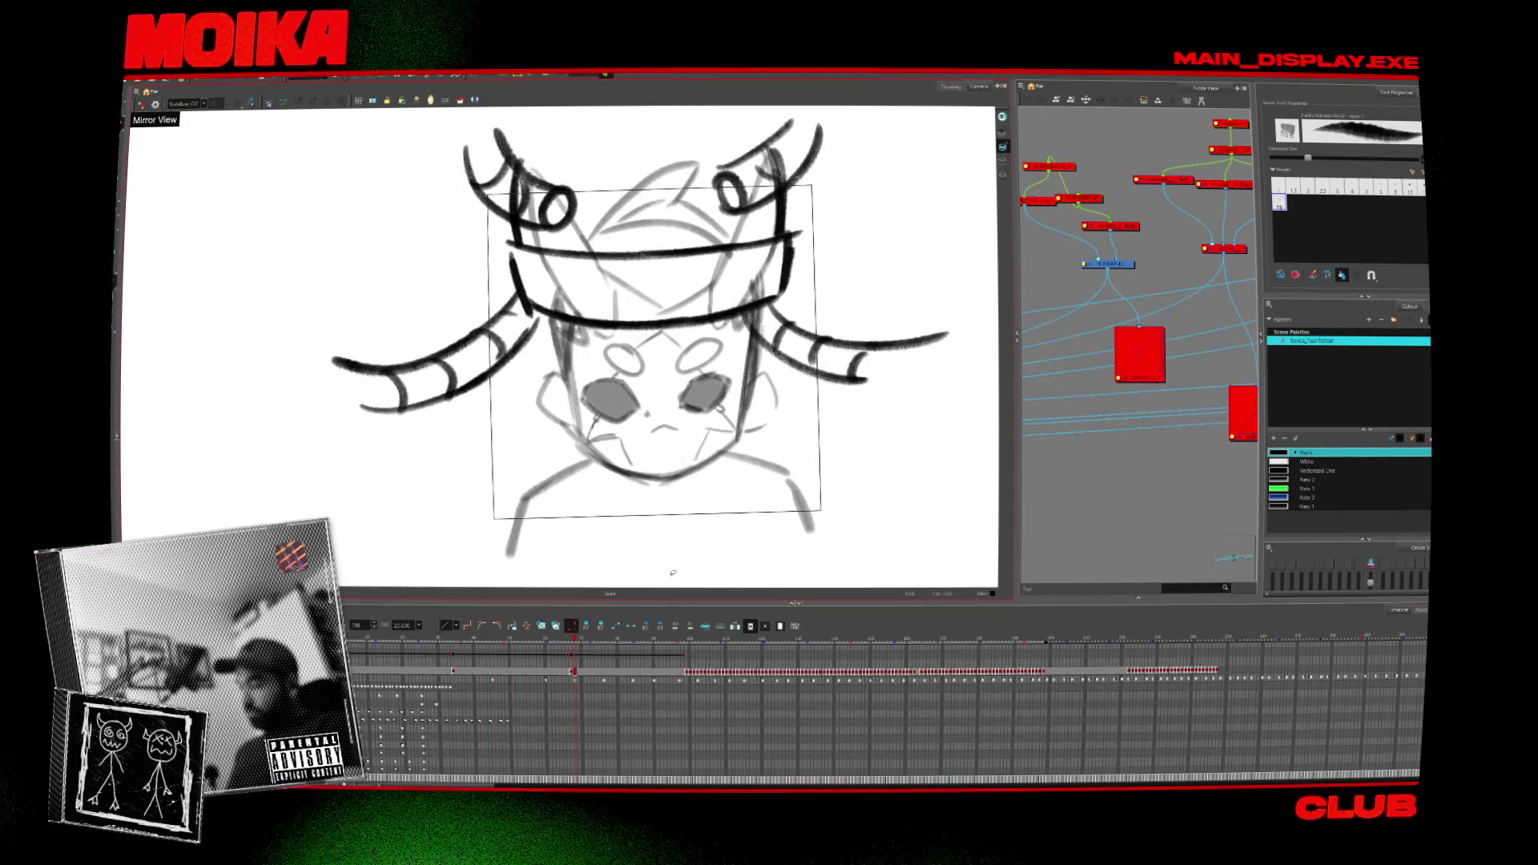
pyautogui.moveTo(573, 671); pyautogui.dragTo(571, 677)
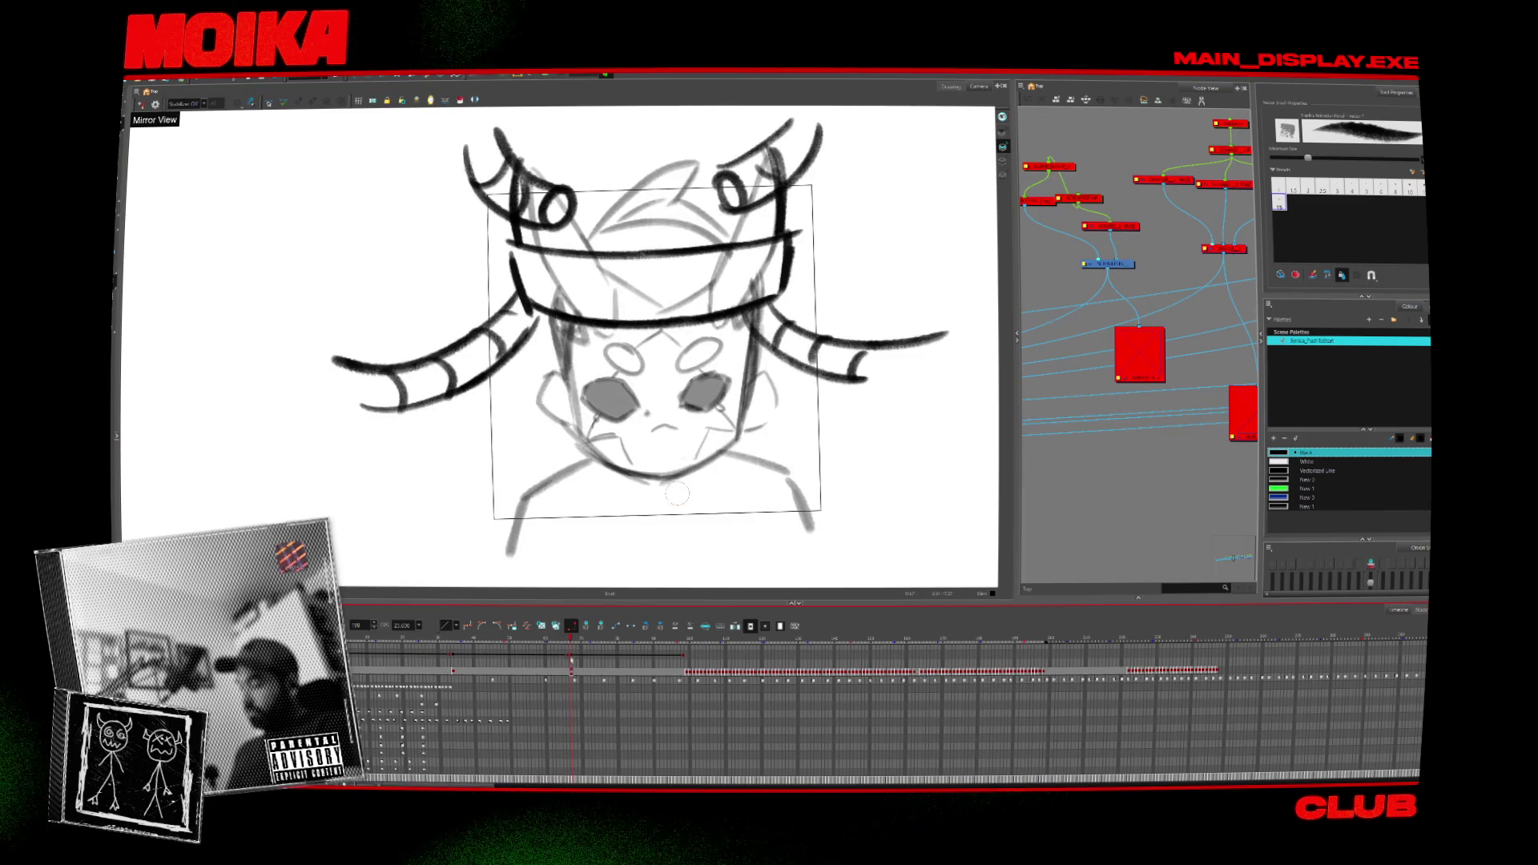
# Scrub back and forth between the early head sketch and the bold tentacle drawing.
pyautogui.click(453, 655)
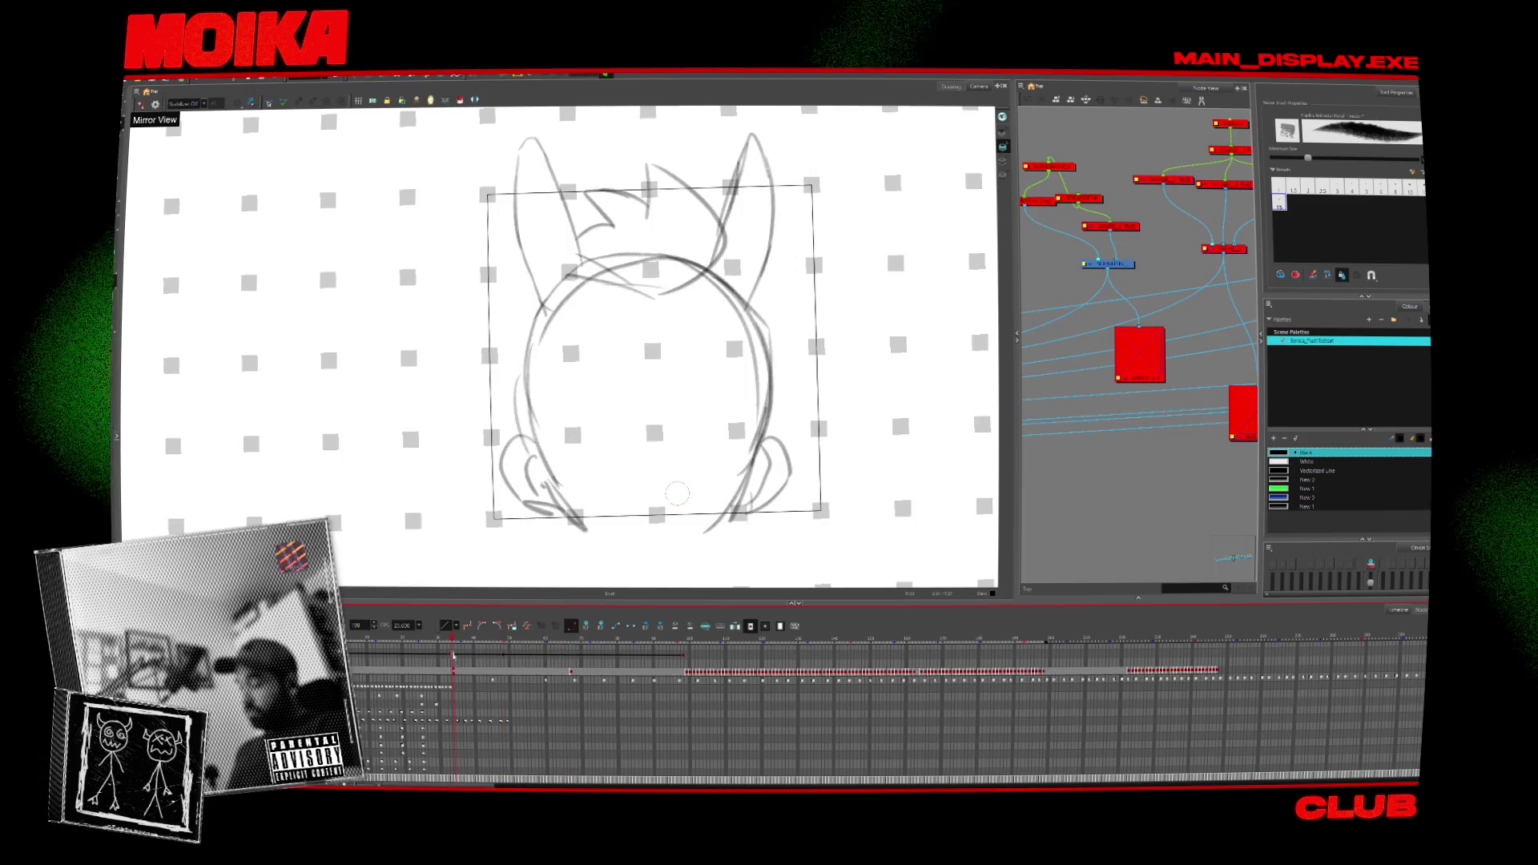
pyautogui.moveTo(503, 657); pyautogui.dragTo(451, 657)
pyautogui.click(499, 657)
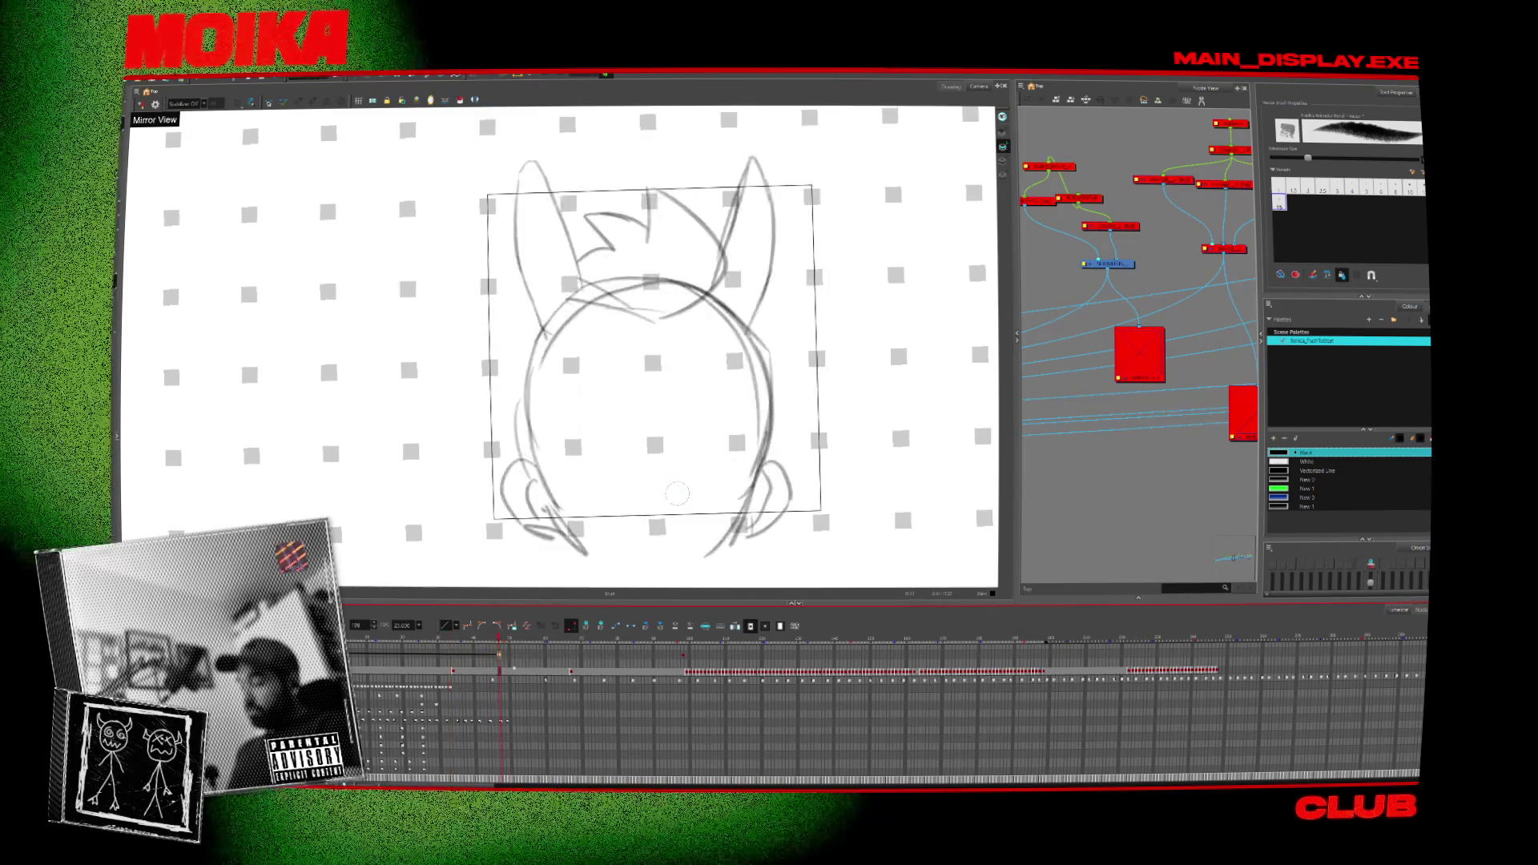
pyautogui.click(502, 659)
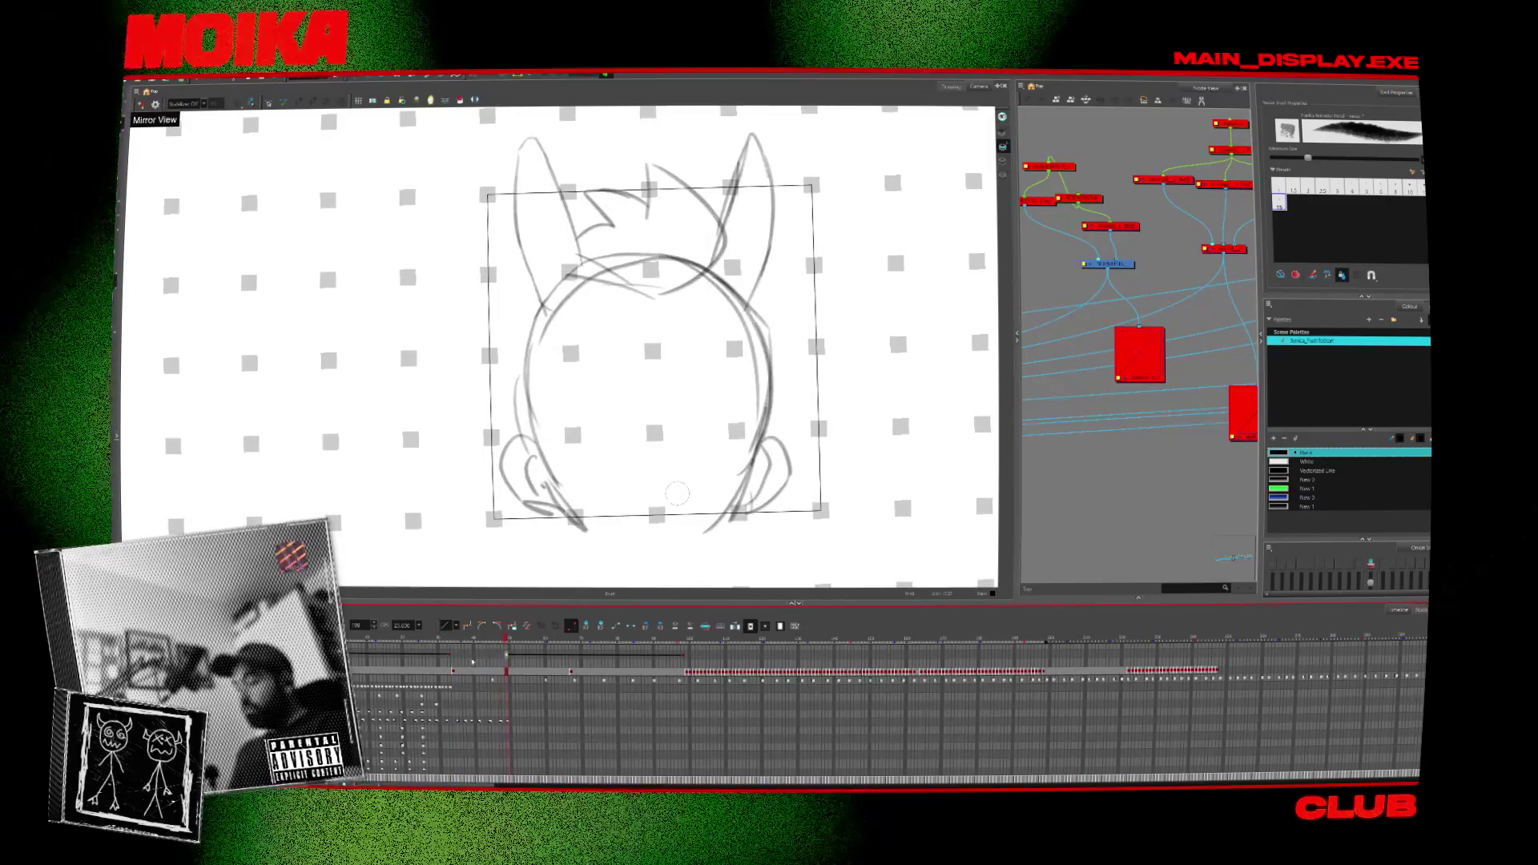
pyautogui.moveTo(503, 658); pyautogui.dragTo(450, 656)
# Return to the helmeted and light head drawings, then bring up the File > Export options.
pyautogui.click(504, 658)
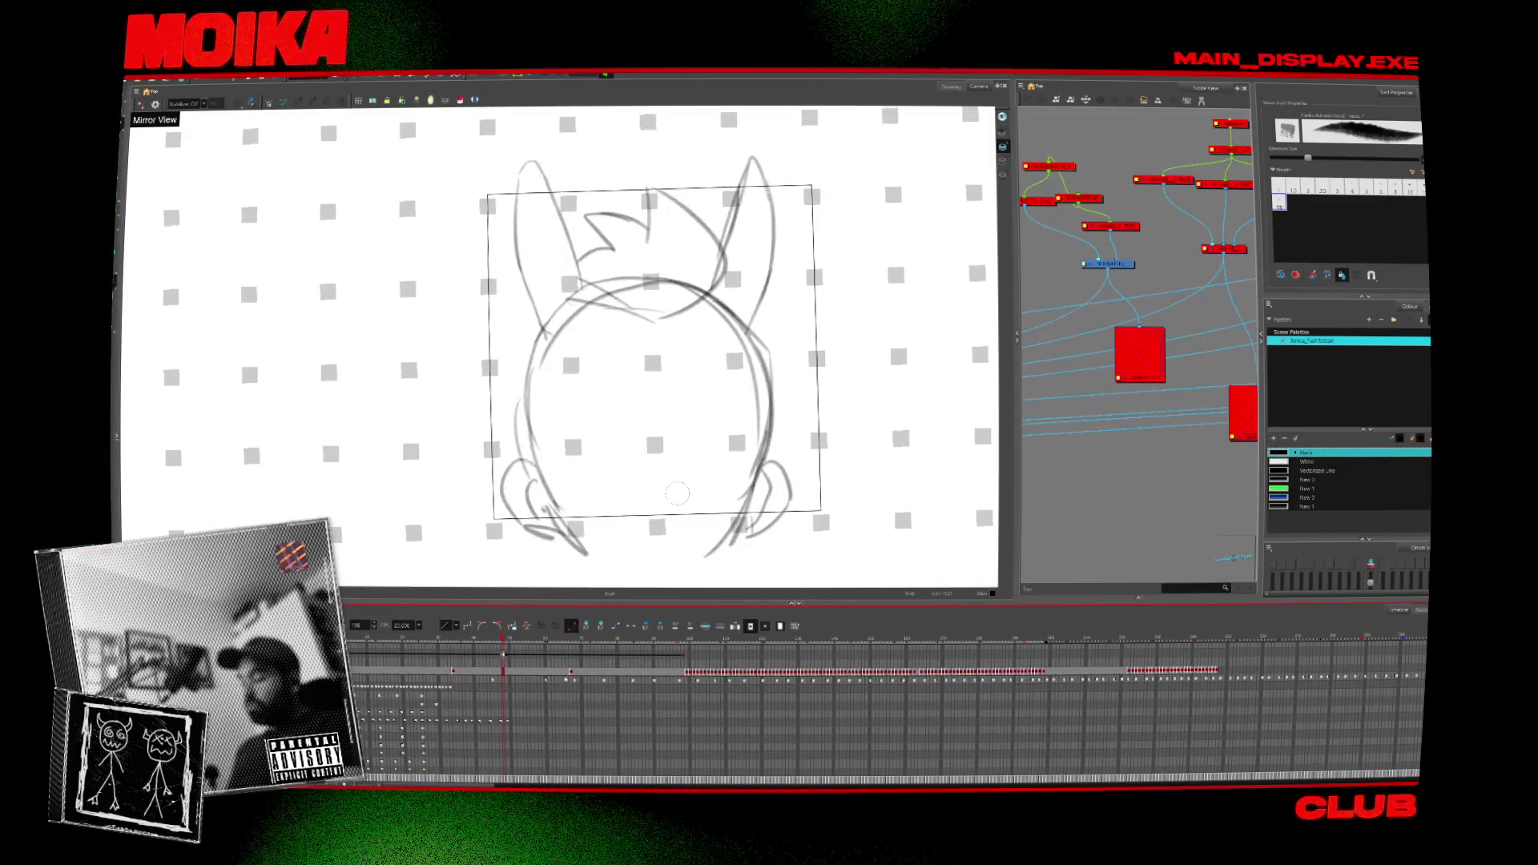
pyautogui.click(572, 677)
pyautogui.moveTo(510, 673)
pyautogui.mouseDown()
pyautogui.moveTo(454, 676)
pyautogui.moveTo(696, 672)
pyautogui.moveTo(448, 685)
pyautogui.moveTo(506, 673)
pyautogui.mouseUp()
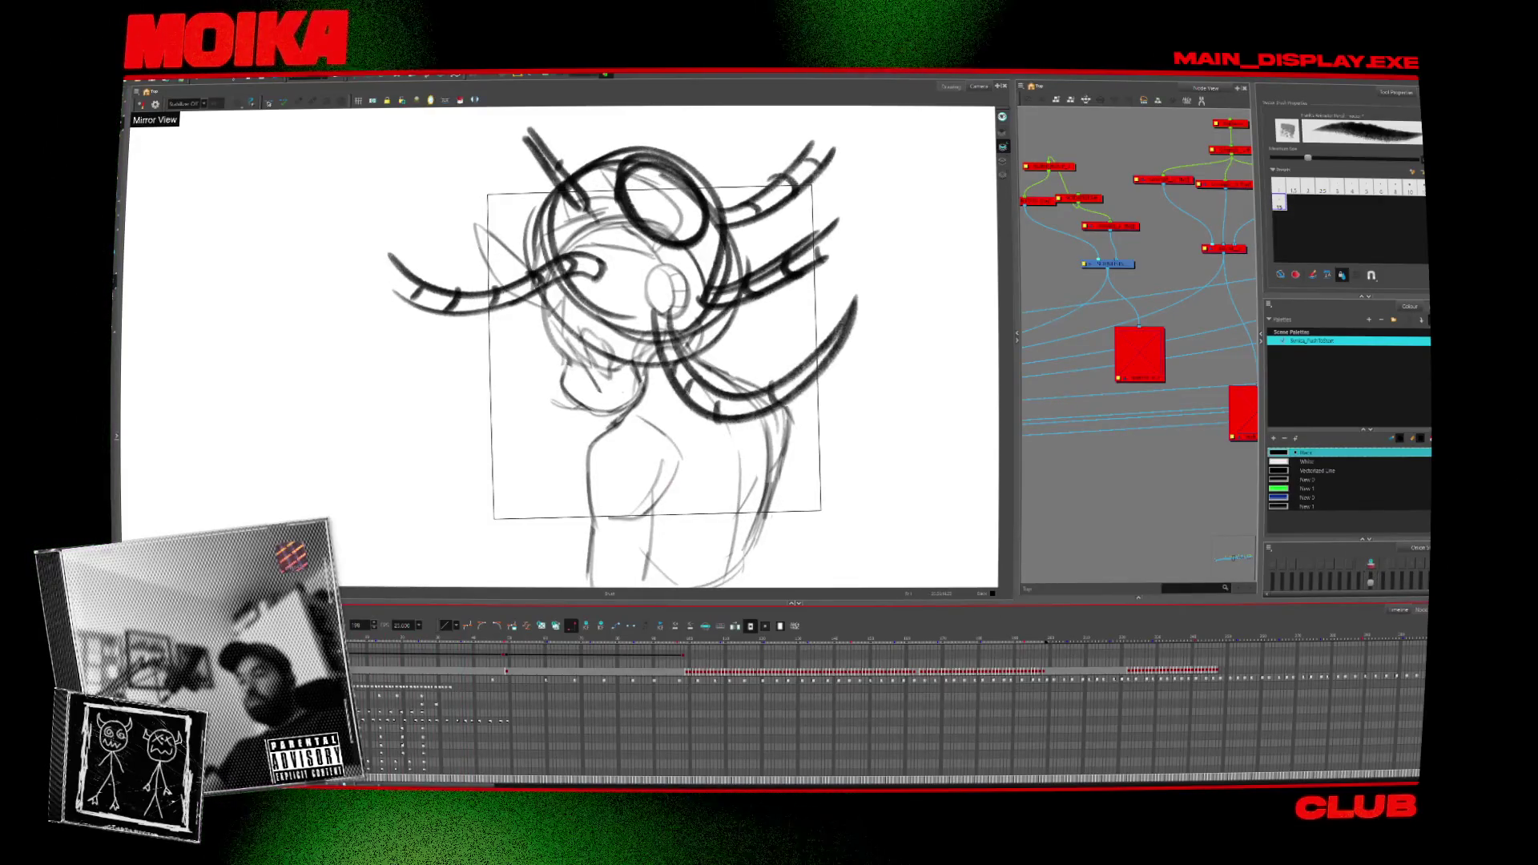
pyautogui.click(132, 78)
pyautogui.moveTo(156, 185)
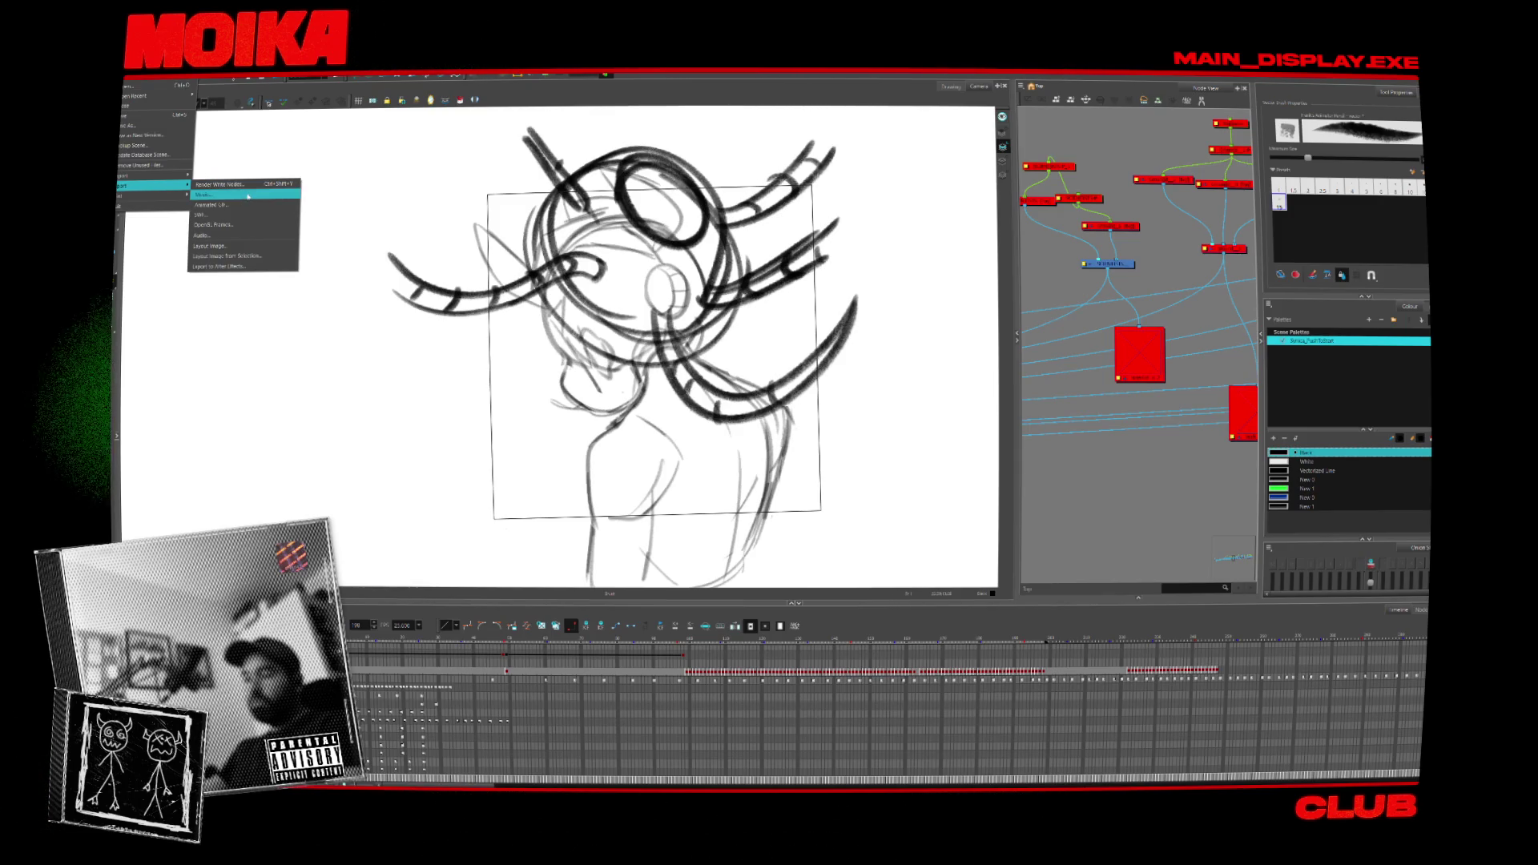
# Export the animation as a movie, editing the end frame and overwriting the previous video.
pyautogui.click(249, 197)
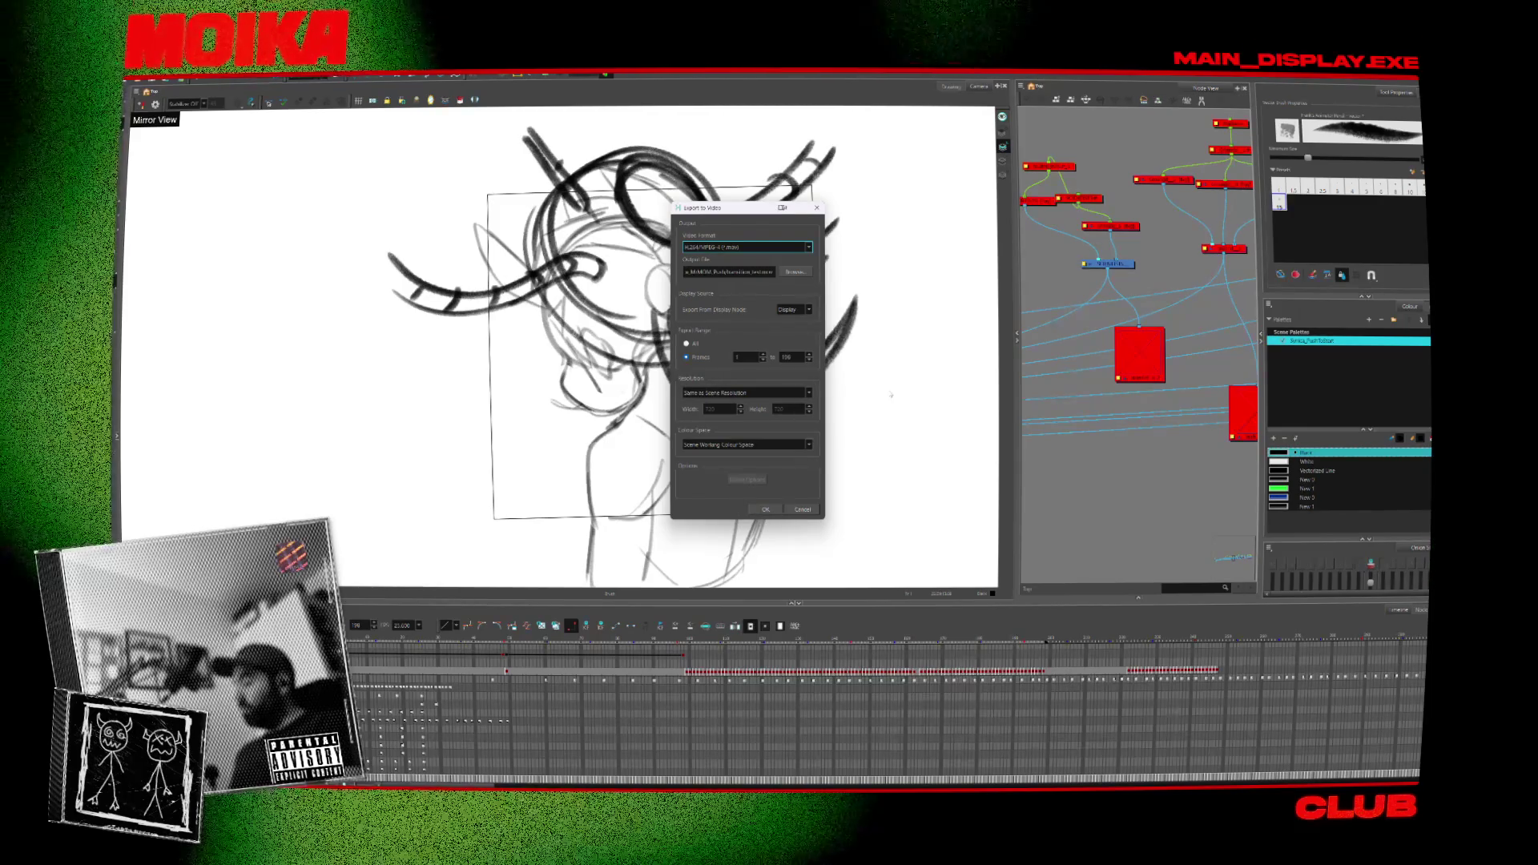
pyautogui.doubleClick(791, 357)
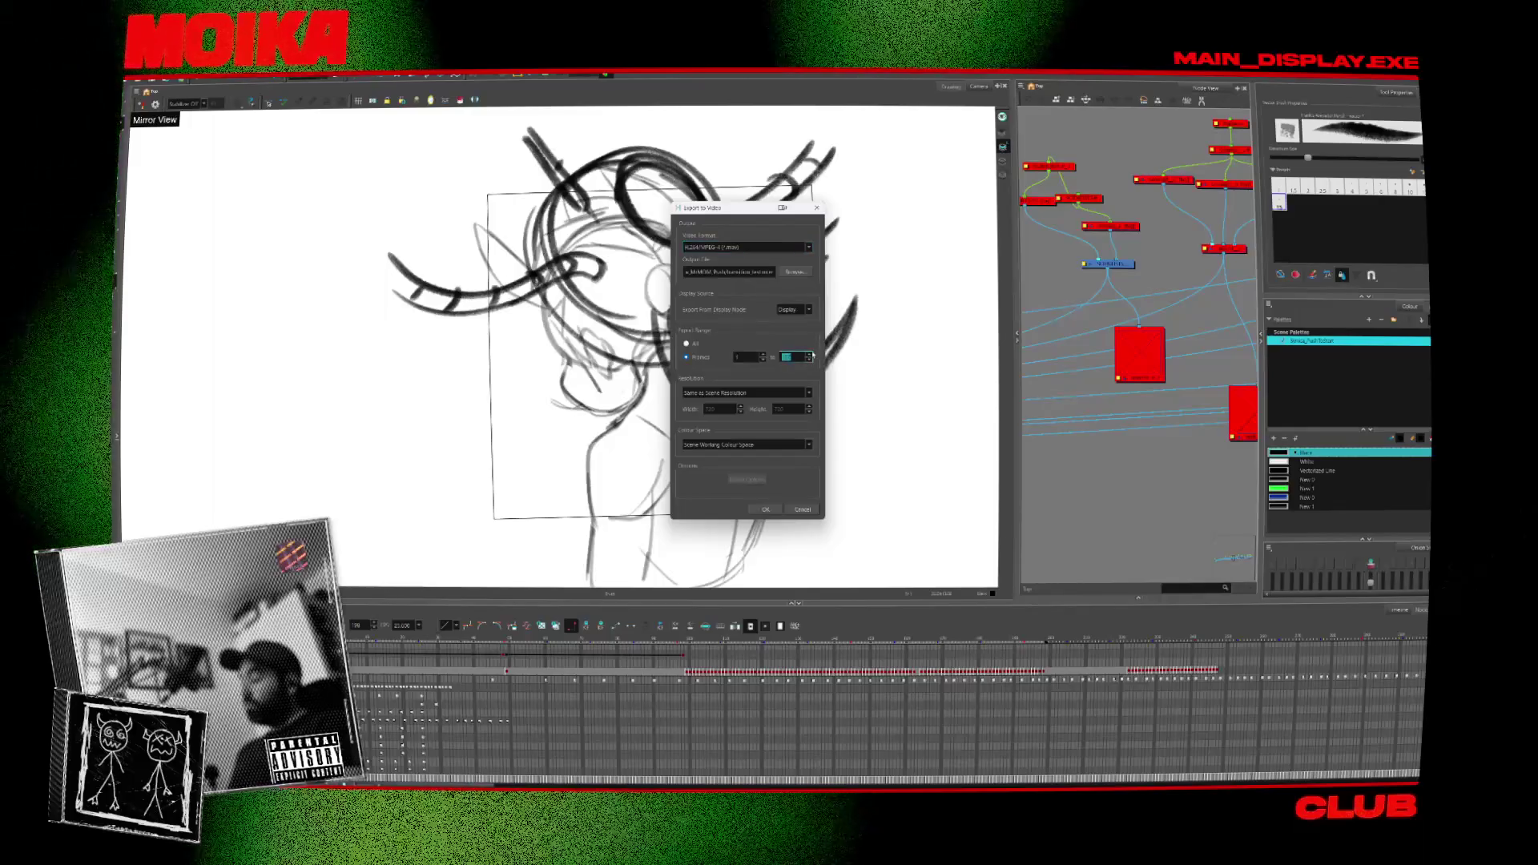
pyautogui.click(763, 510)
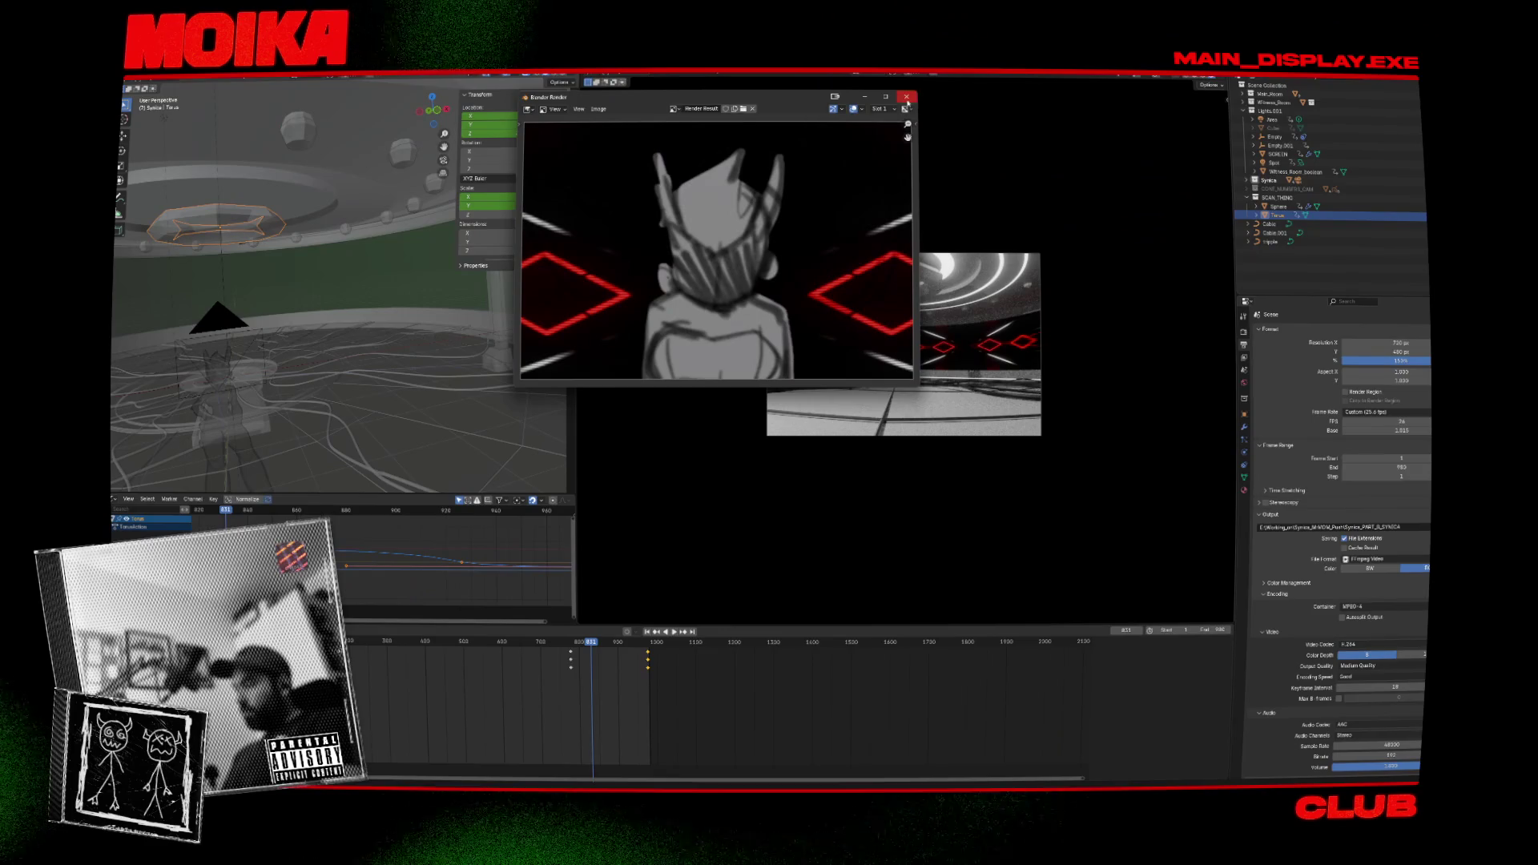
# Close the render preview and scrub the timeline from frame 762 to around 944.
pyautogui.click(907, 98)
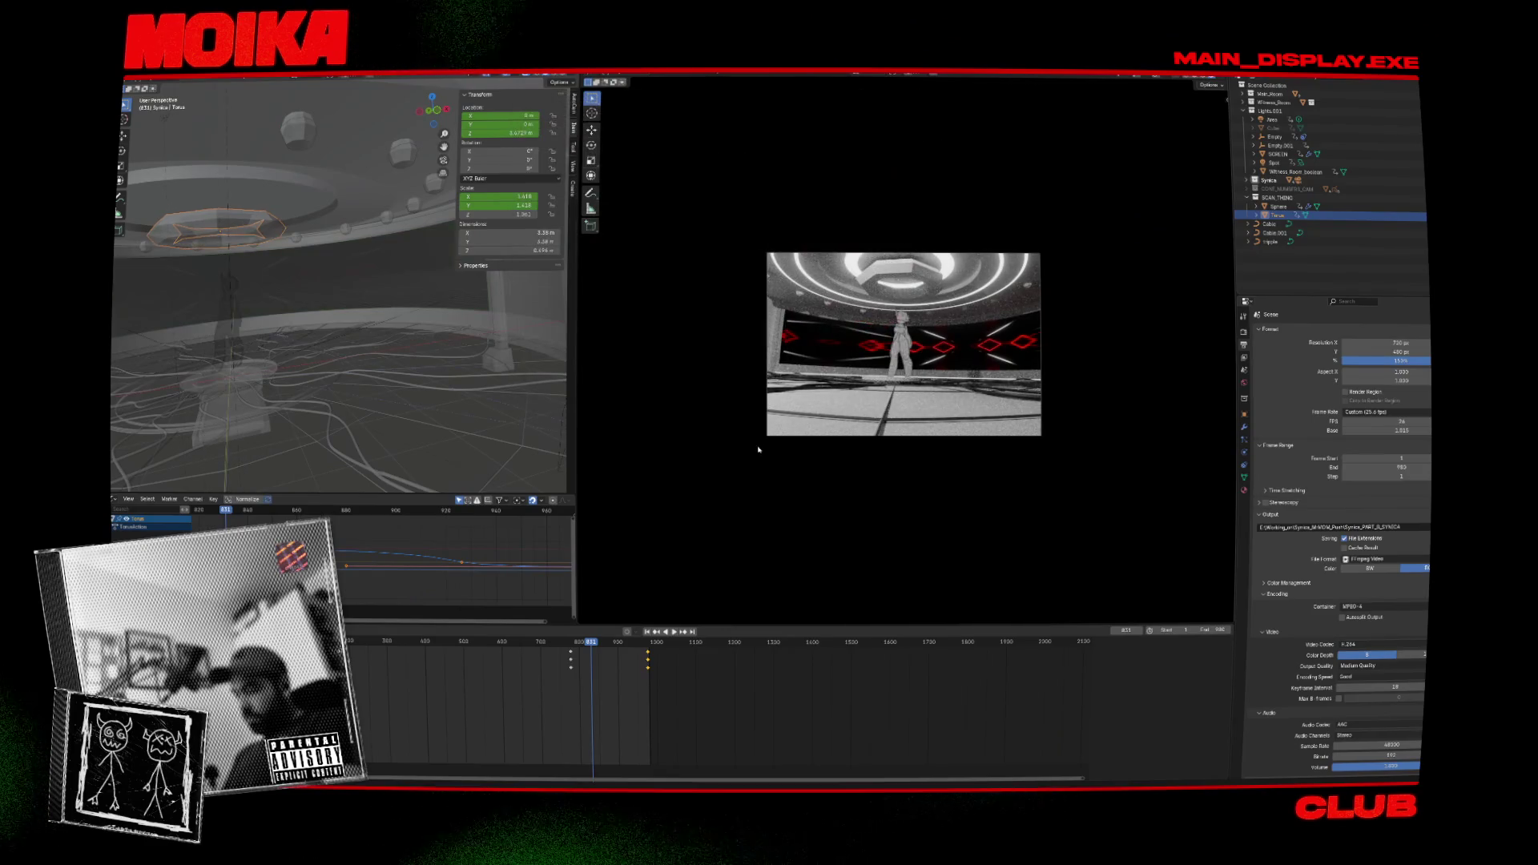
pyautogui.moveTo(584, 641); pyautogui.dragTo(566, 642)
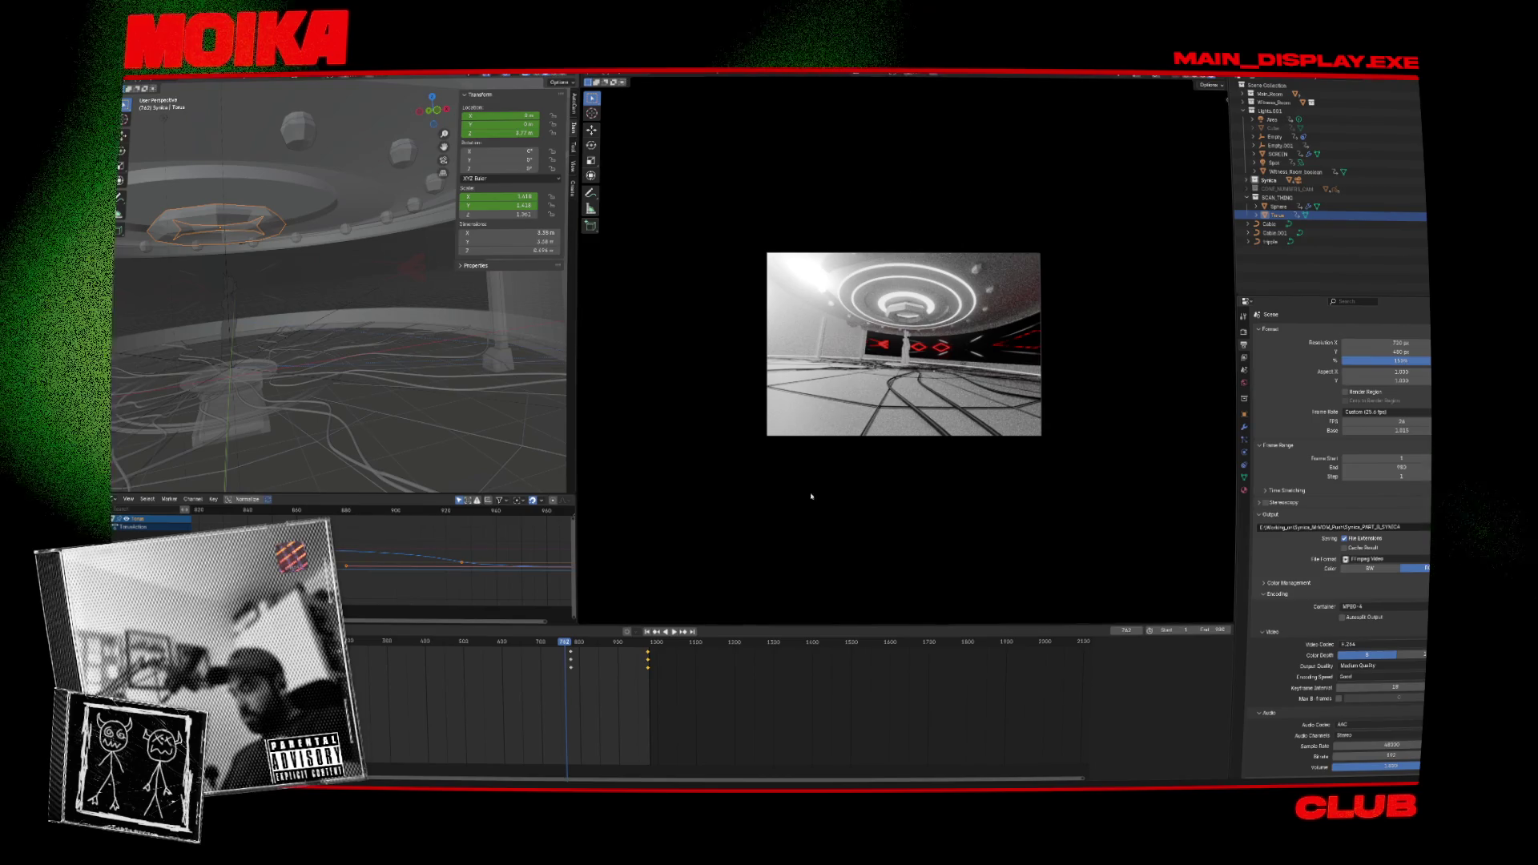
pyautogui.moveTo(568, 654); pyautogui.dragTo(635, 645)
# Select the Torus, go to its frame-976 keyframe in front view, and raise it to 2.365 m.
pyautogui.click(286, 343)
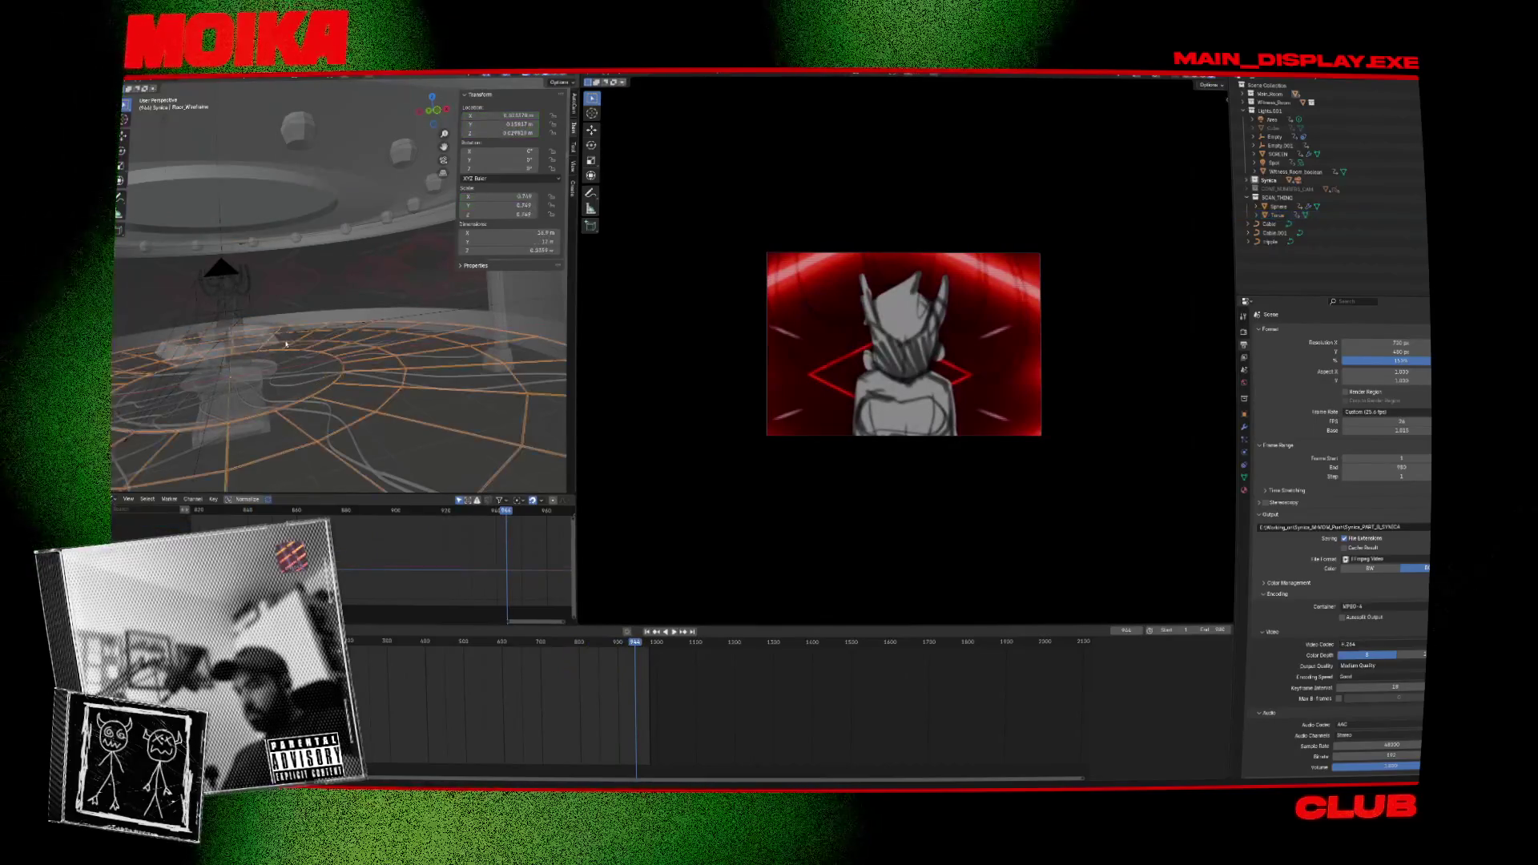
pyautogui.click(285, 341)
pyautogui.press('KP_1')
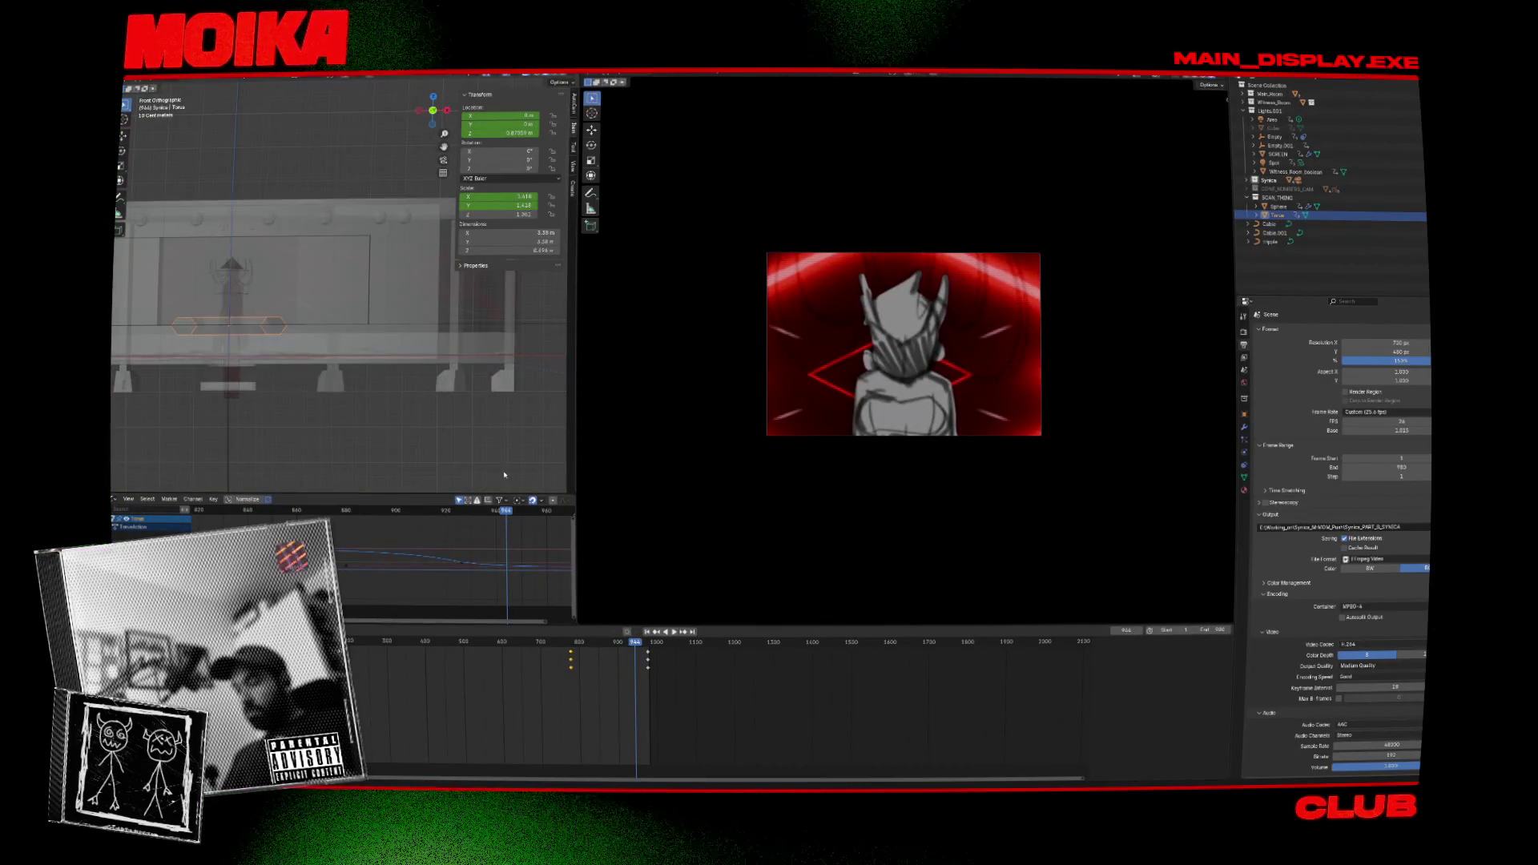
pyautogui.press('Up')
pyautogui.press('z')
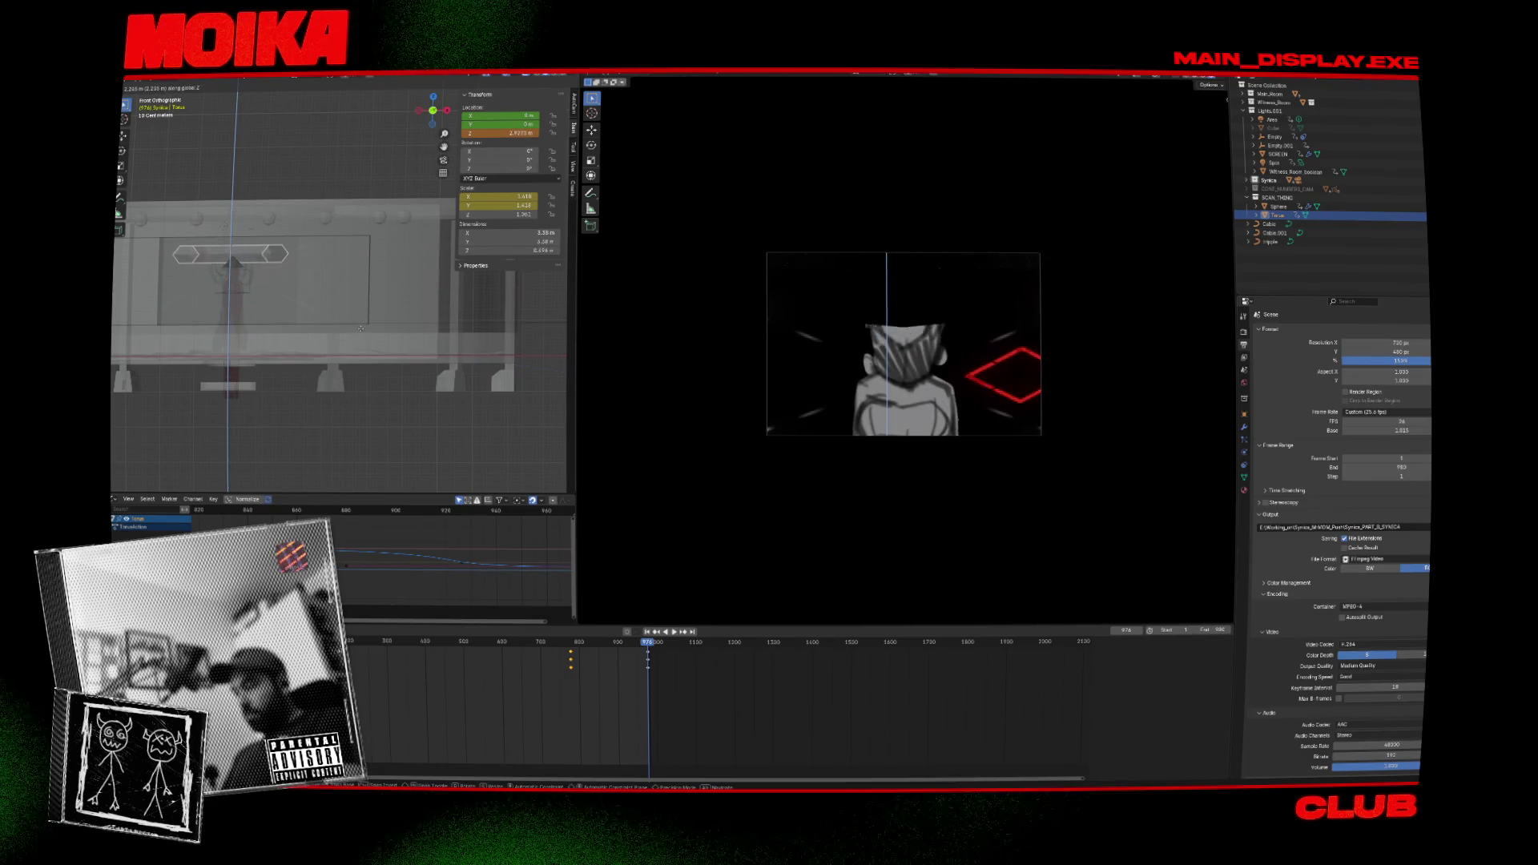
pyautogui.click(383, 342)
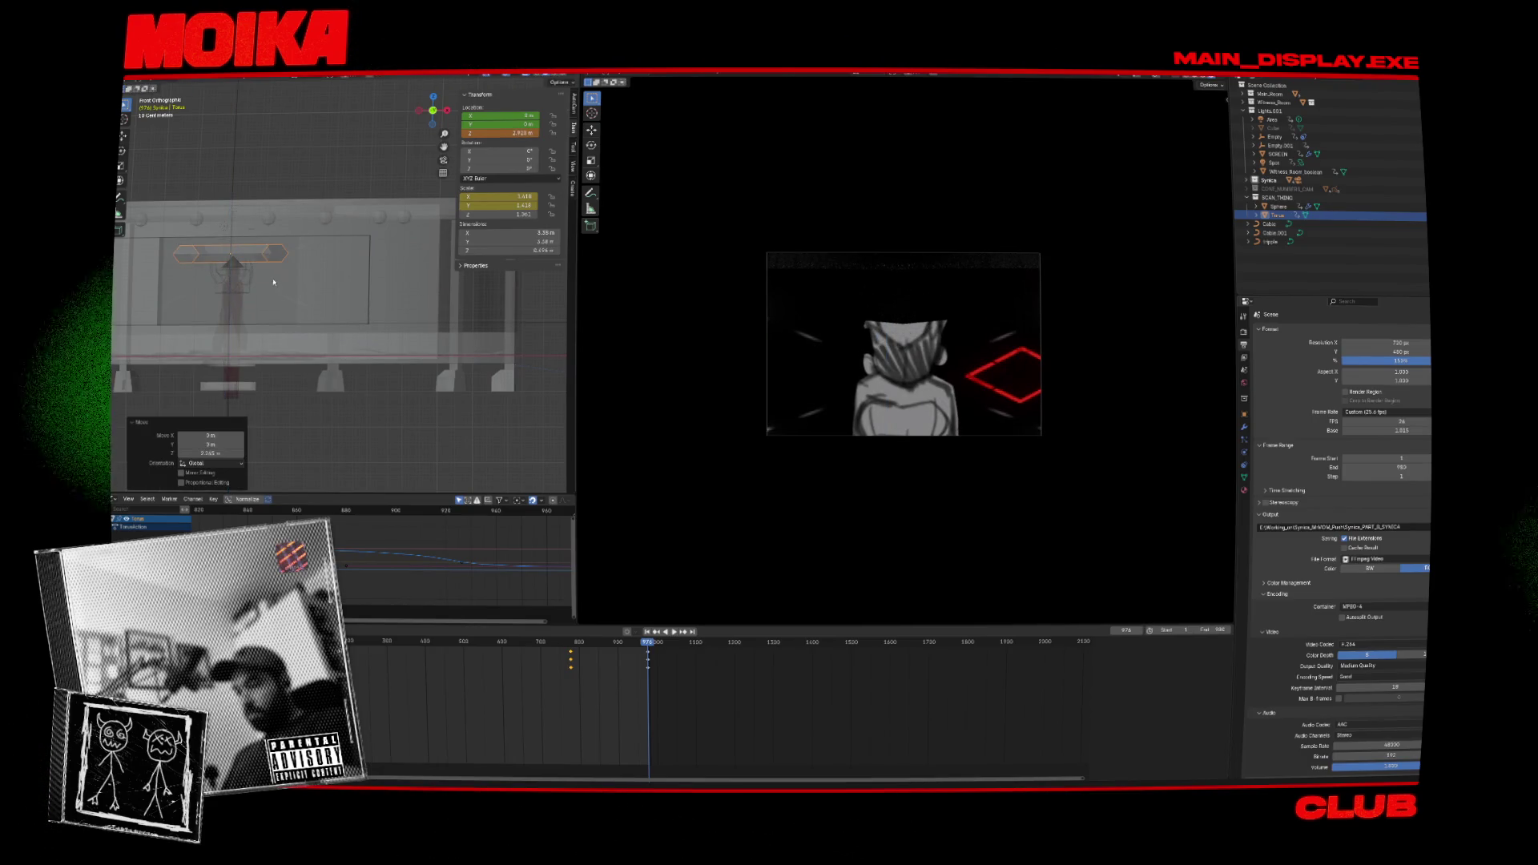
pyautogui.press('Tab')
# Shrink the Torus and flatten it vertically, centring the view on it.
pyautogui.press('s')
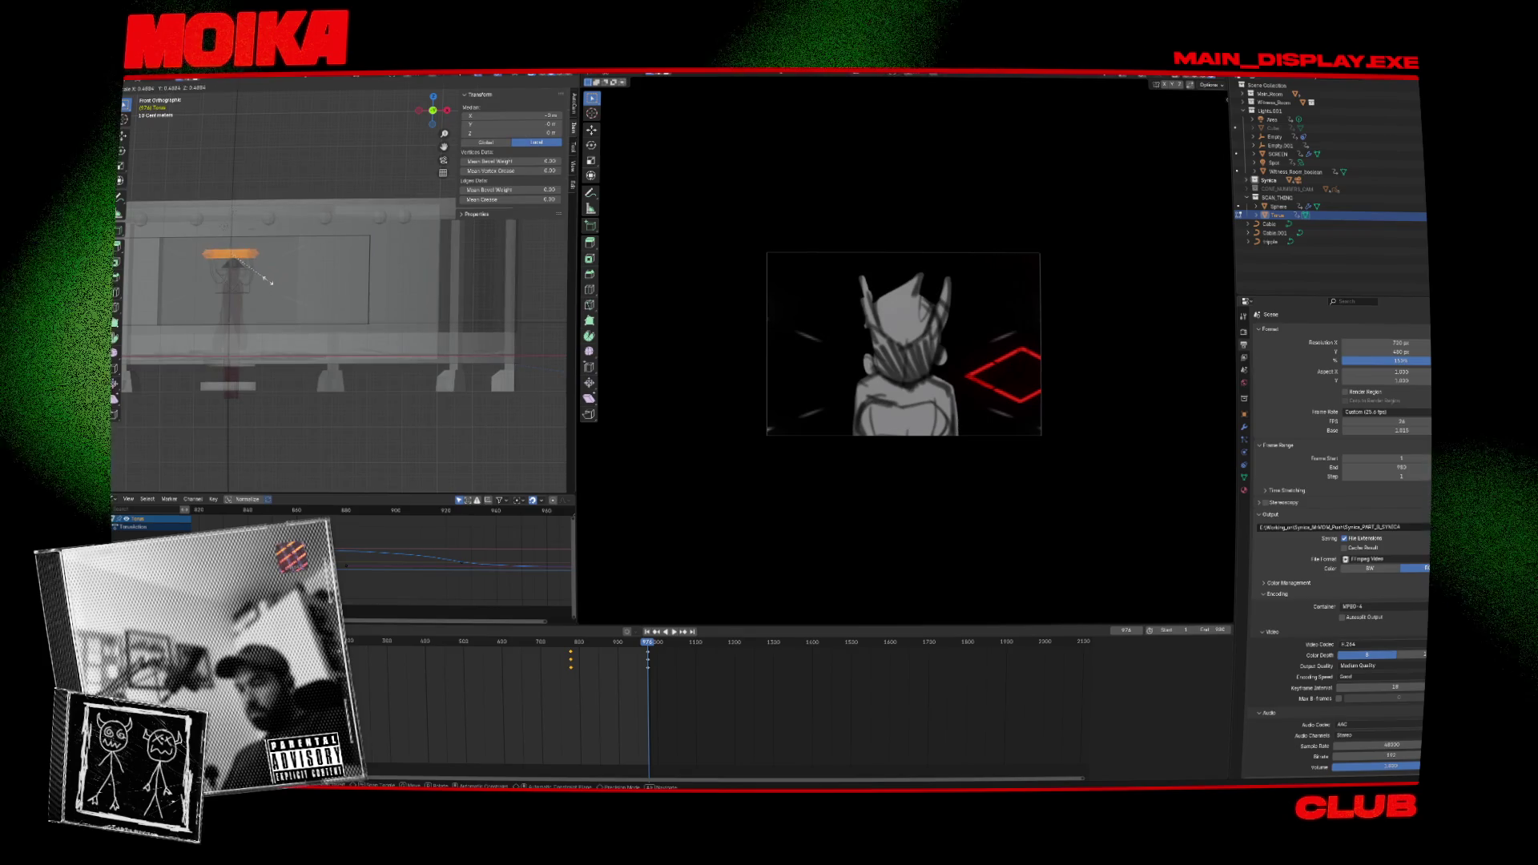
pyautogui.click(265, 277)
pyautogui.press('KP_Decimal')
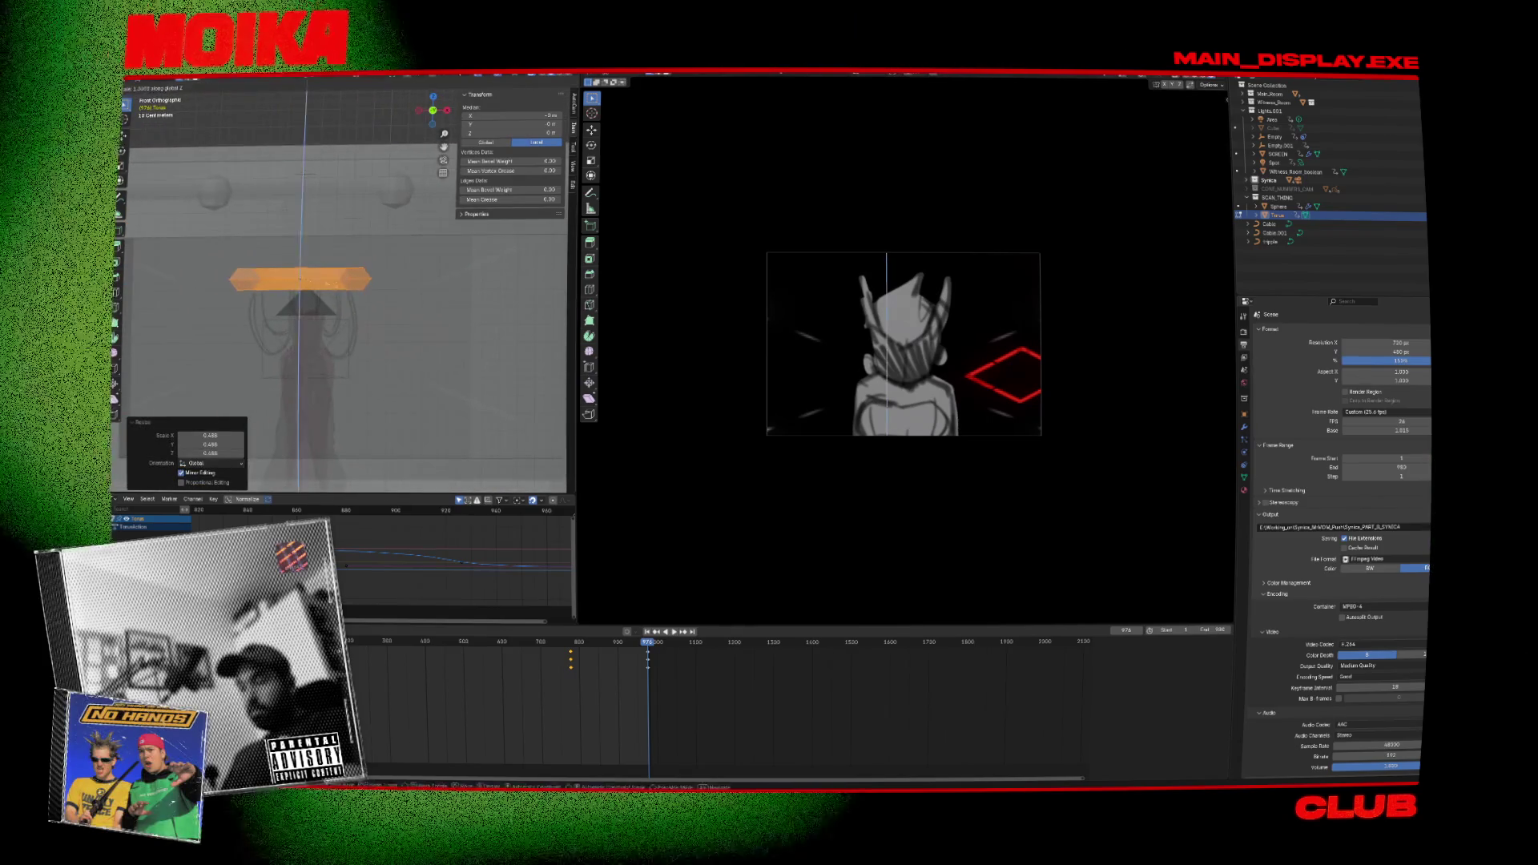
pyautogui.click(346, 329)
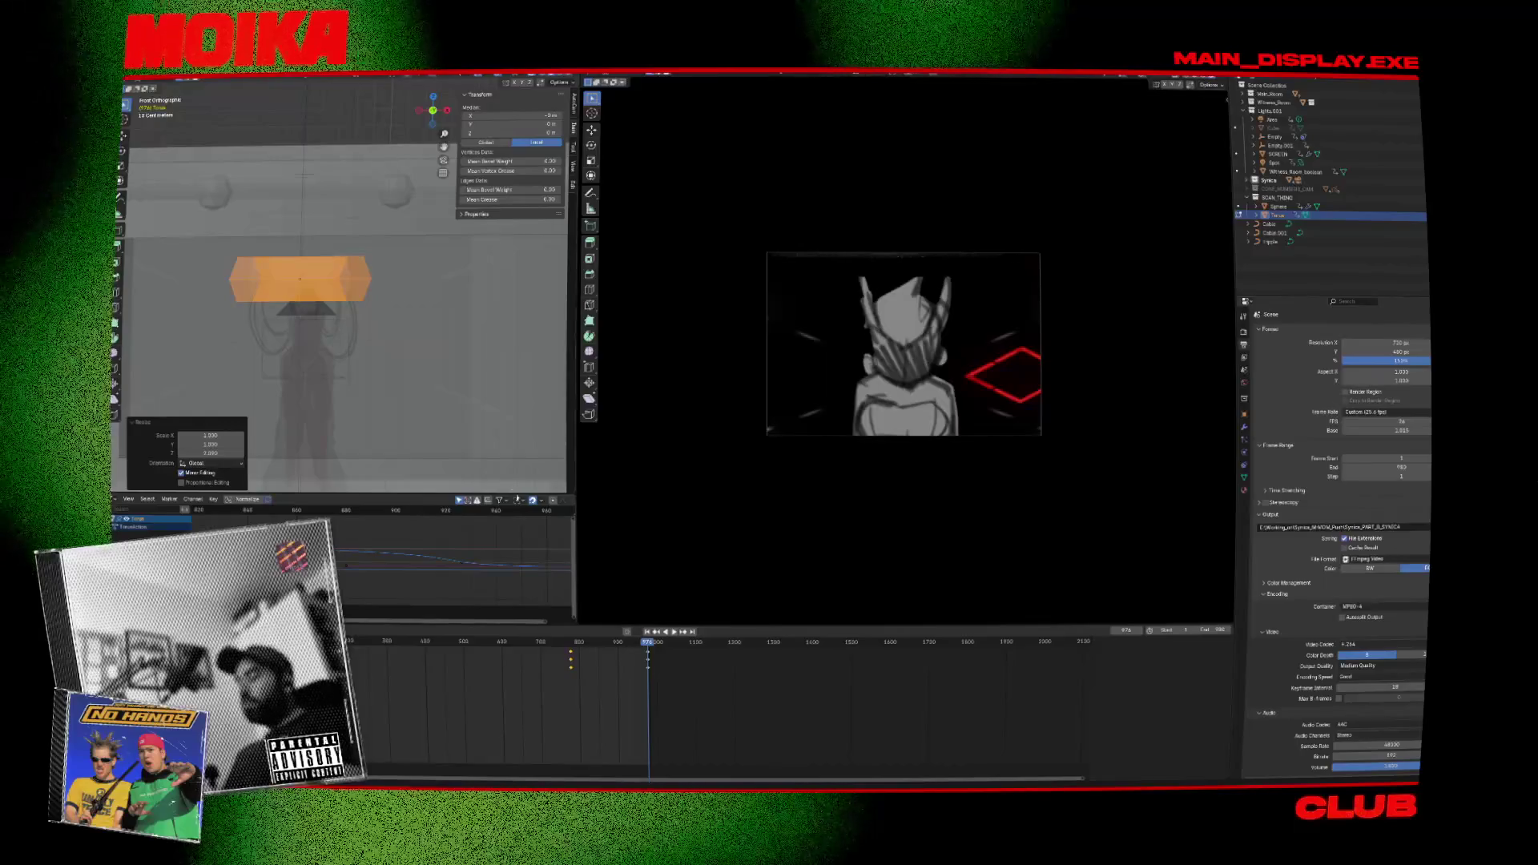
# Replay the animation from frame 840, then raise the orange object along Z at the last keyframe.
pyautogui.press('space')
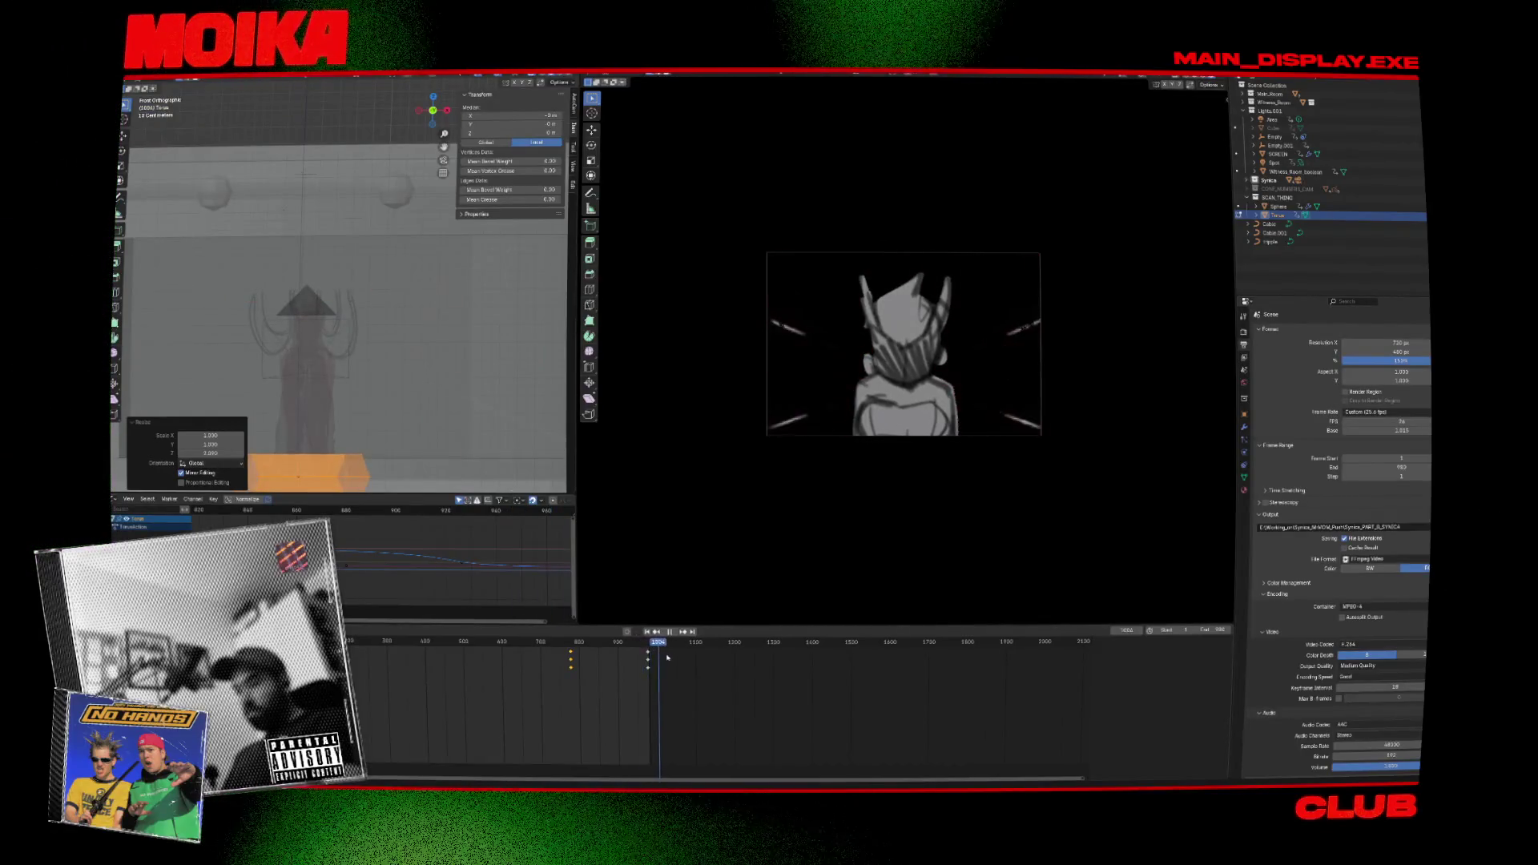
pyautogui.click(595, 657)
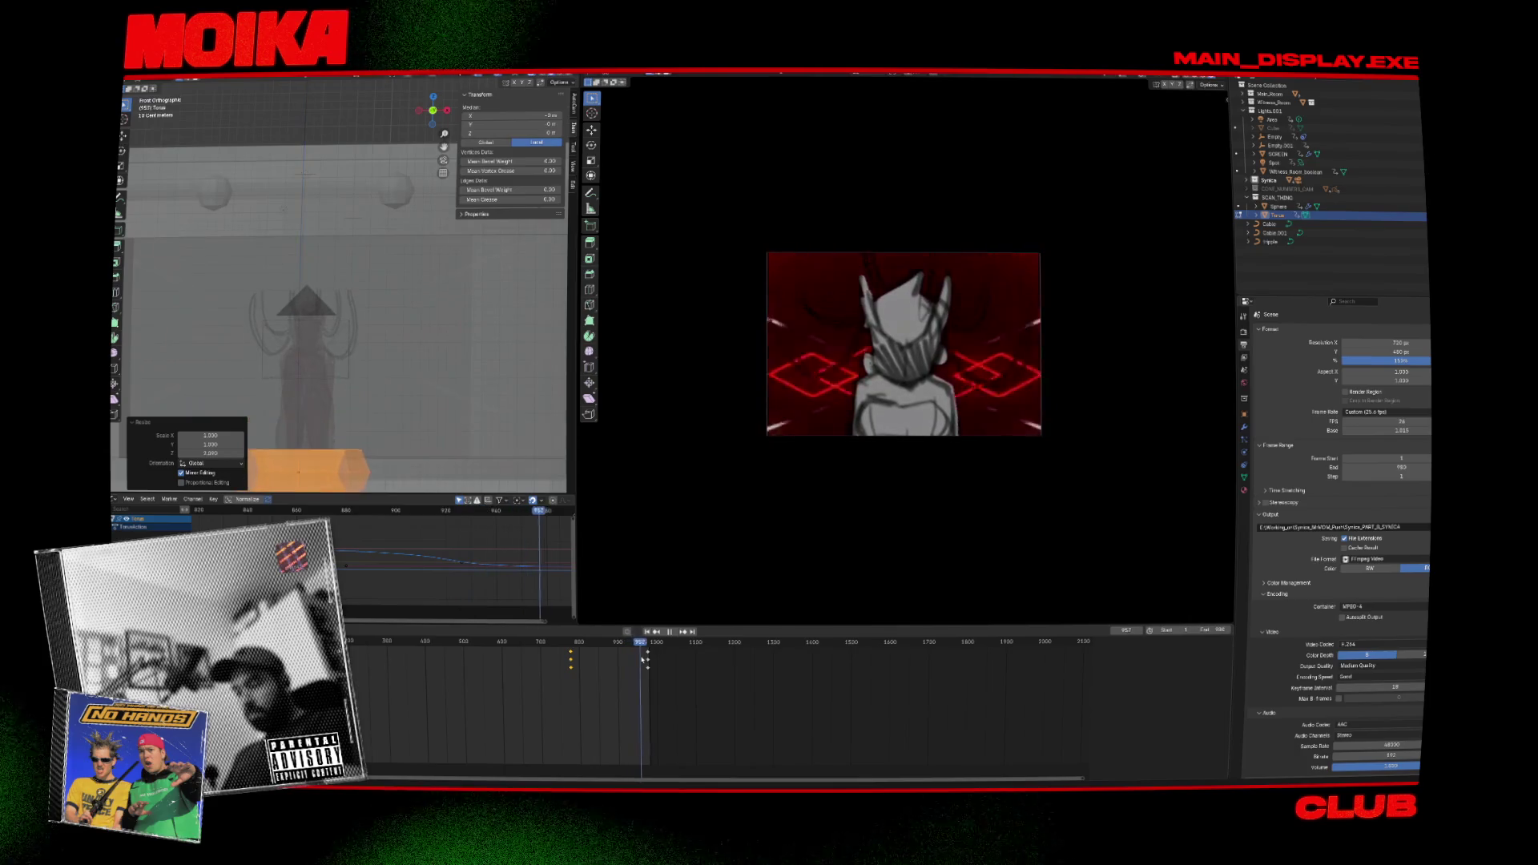
pyautogui.press('space')
pyautogui.press('Up')
pyautogui.press('Up')
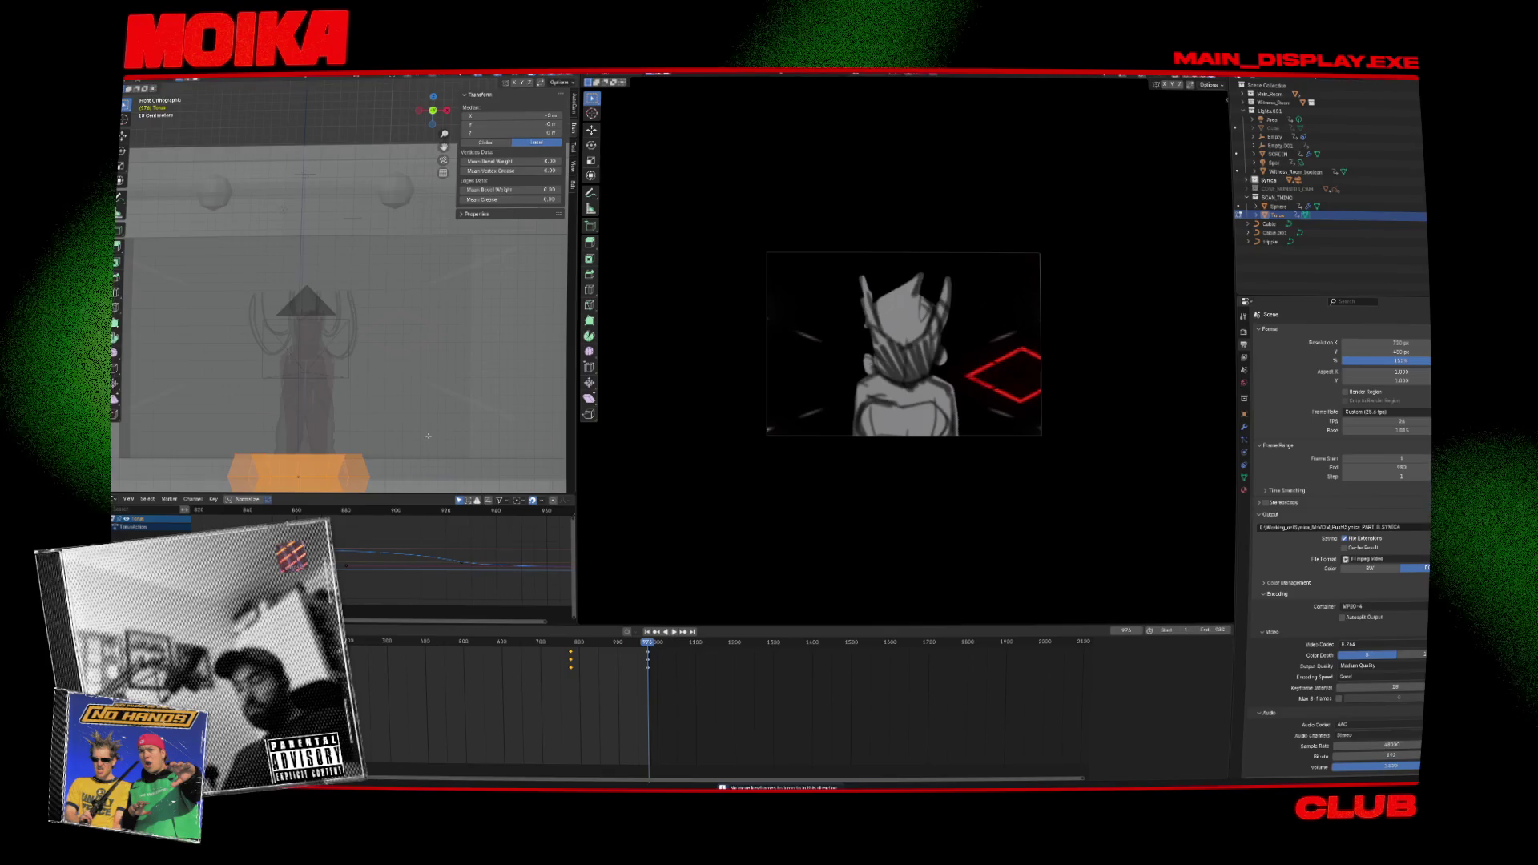
pyautogui.press('g')
pyautogui.press('z')
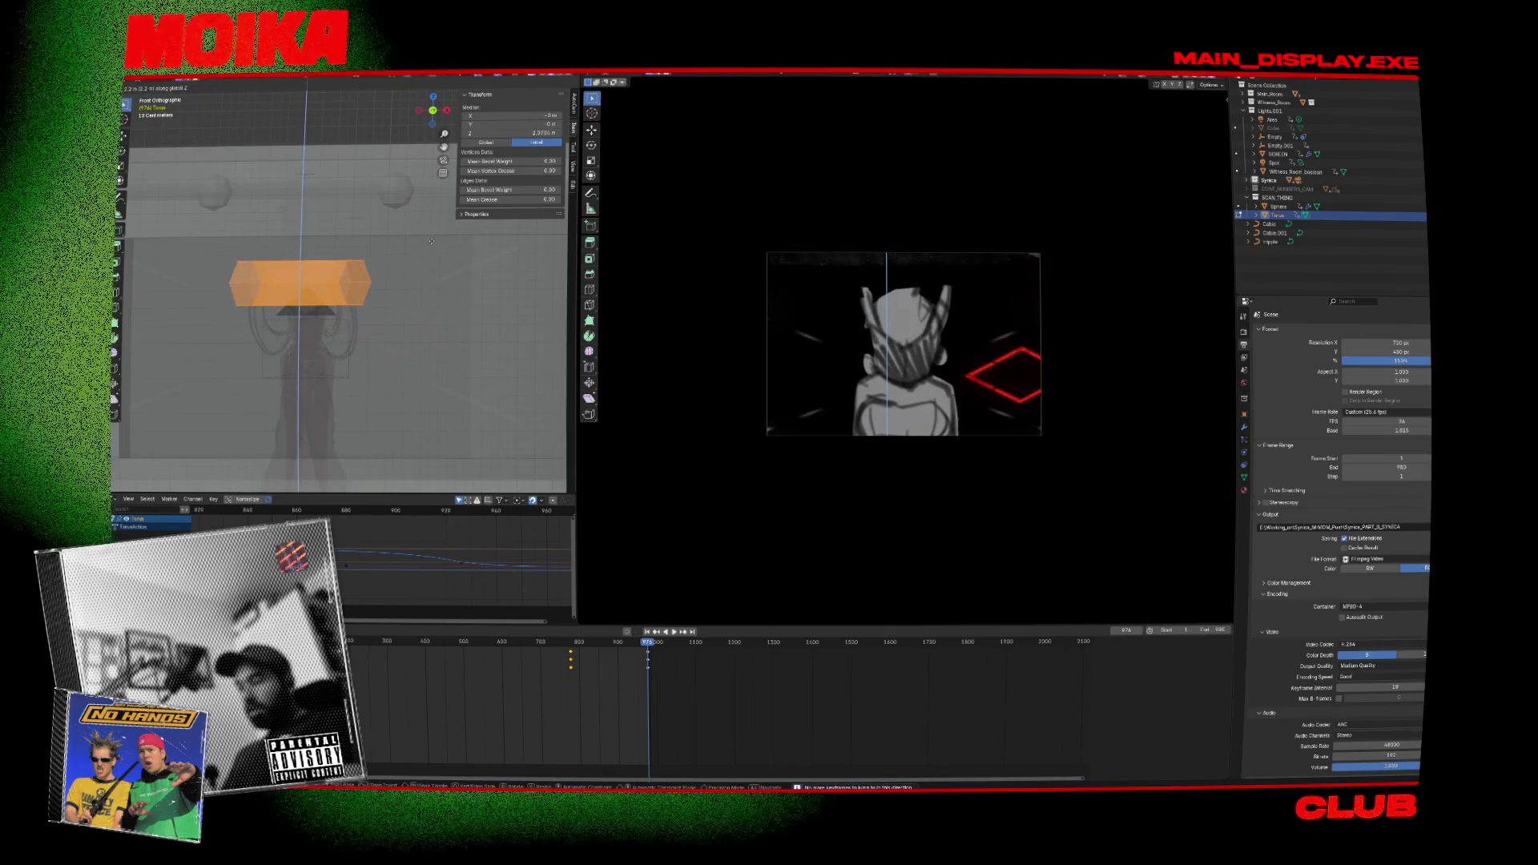
pyautogui.click(430, 241)
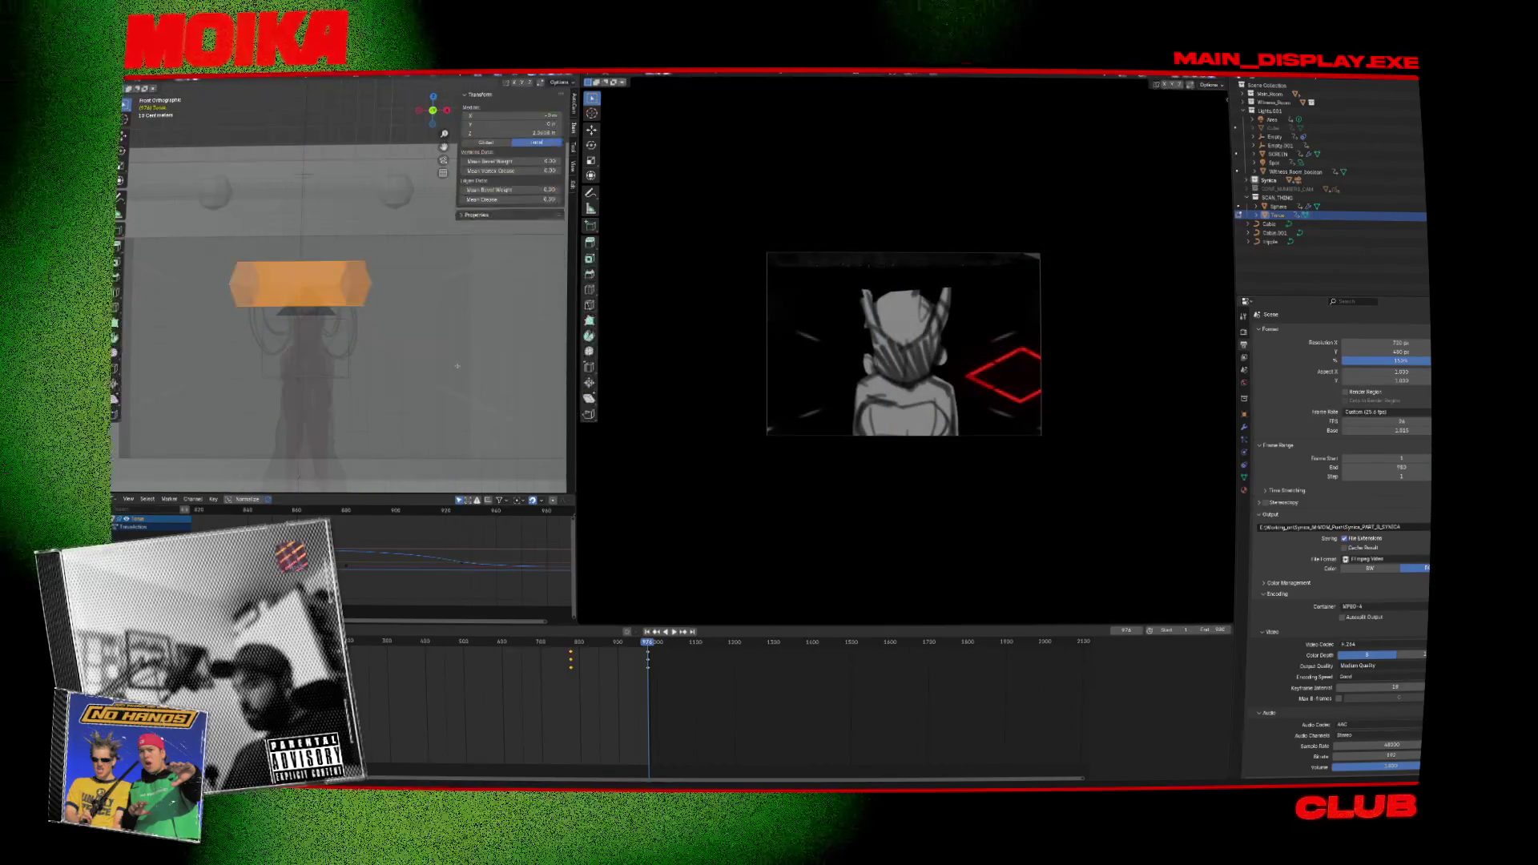
# Move the object vertically at keyframe 777, save the file, and replay the animation.
pyautogui.press('Down')
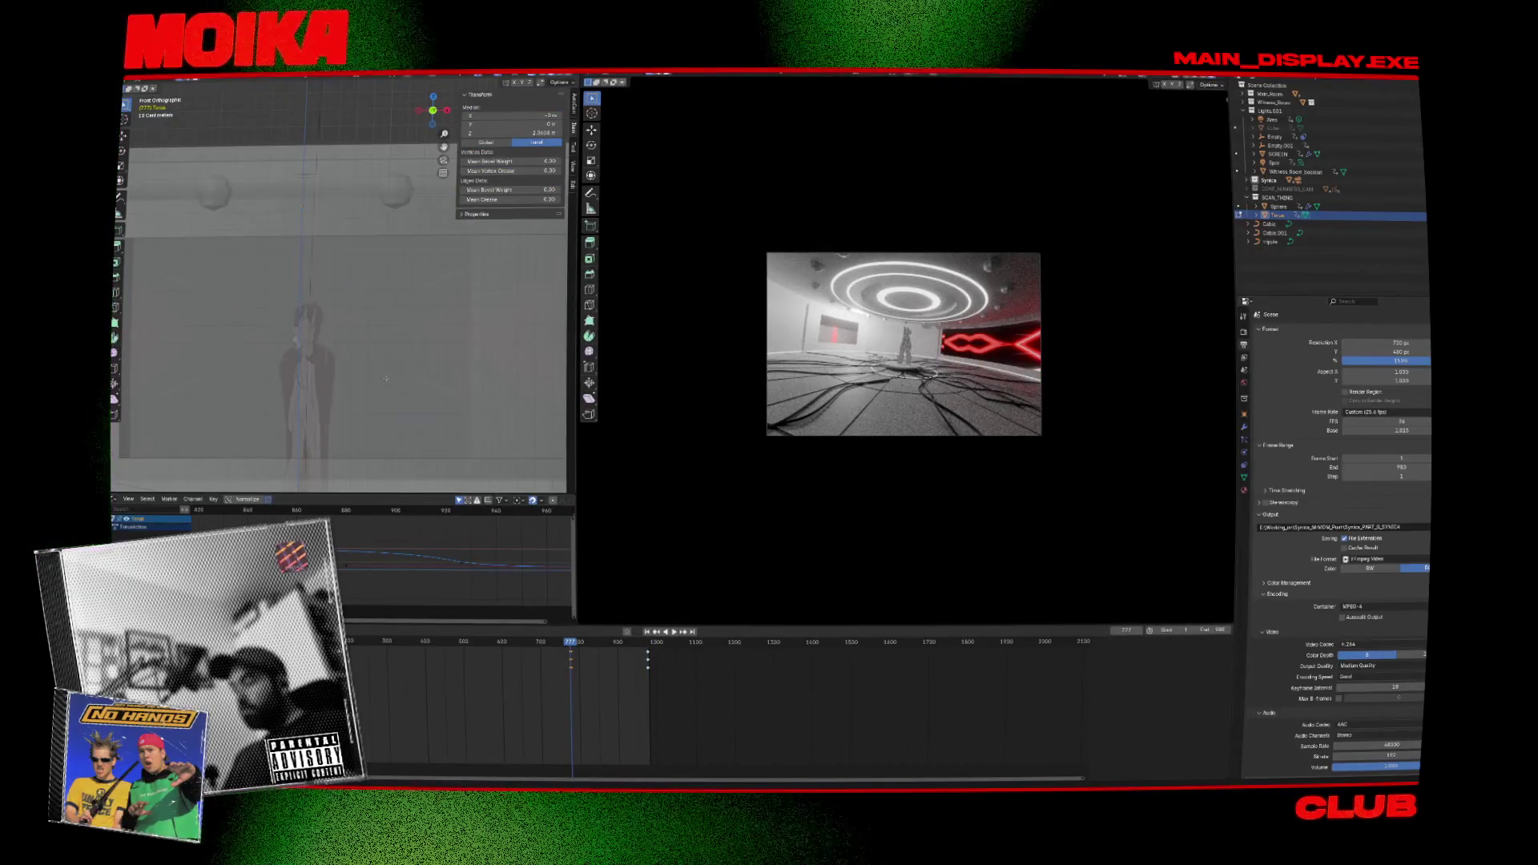
pyautogui.scroll(-3, 371, 269)
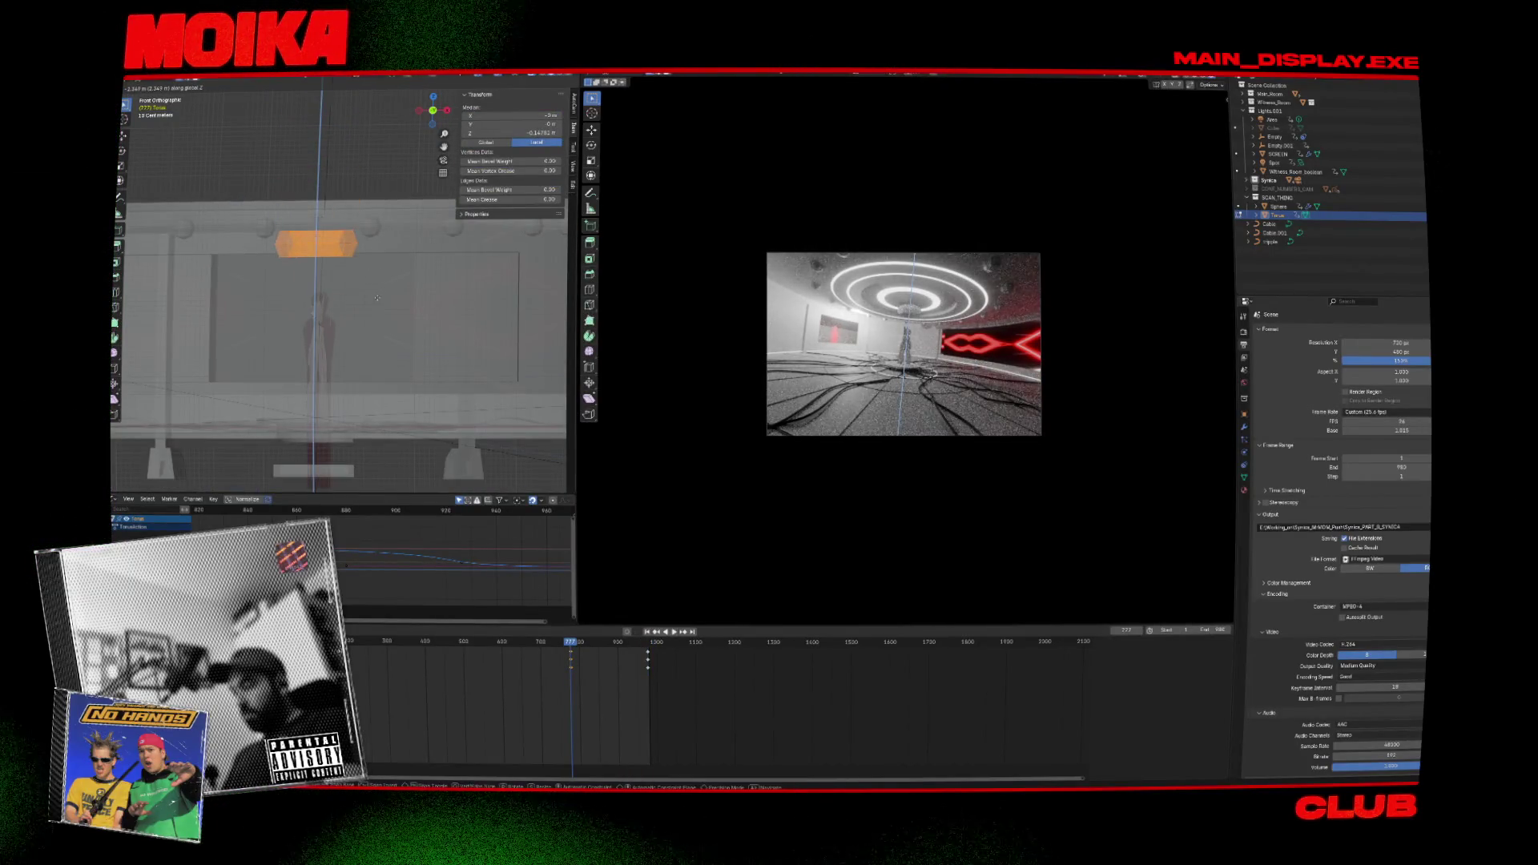
pyautogui.click(378, 298)
pyautogui.press('g')
pyautogui.press('z')
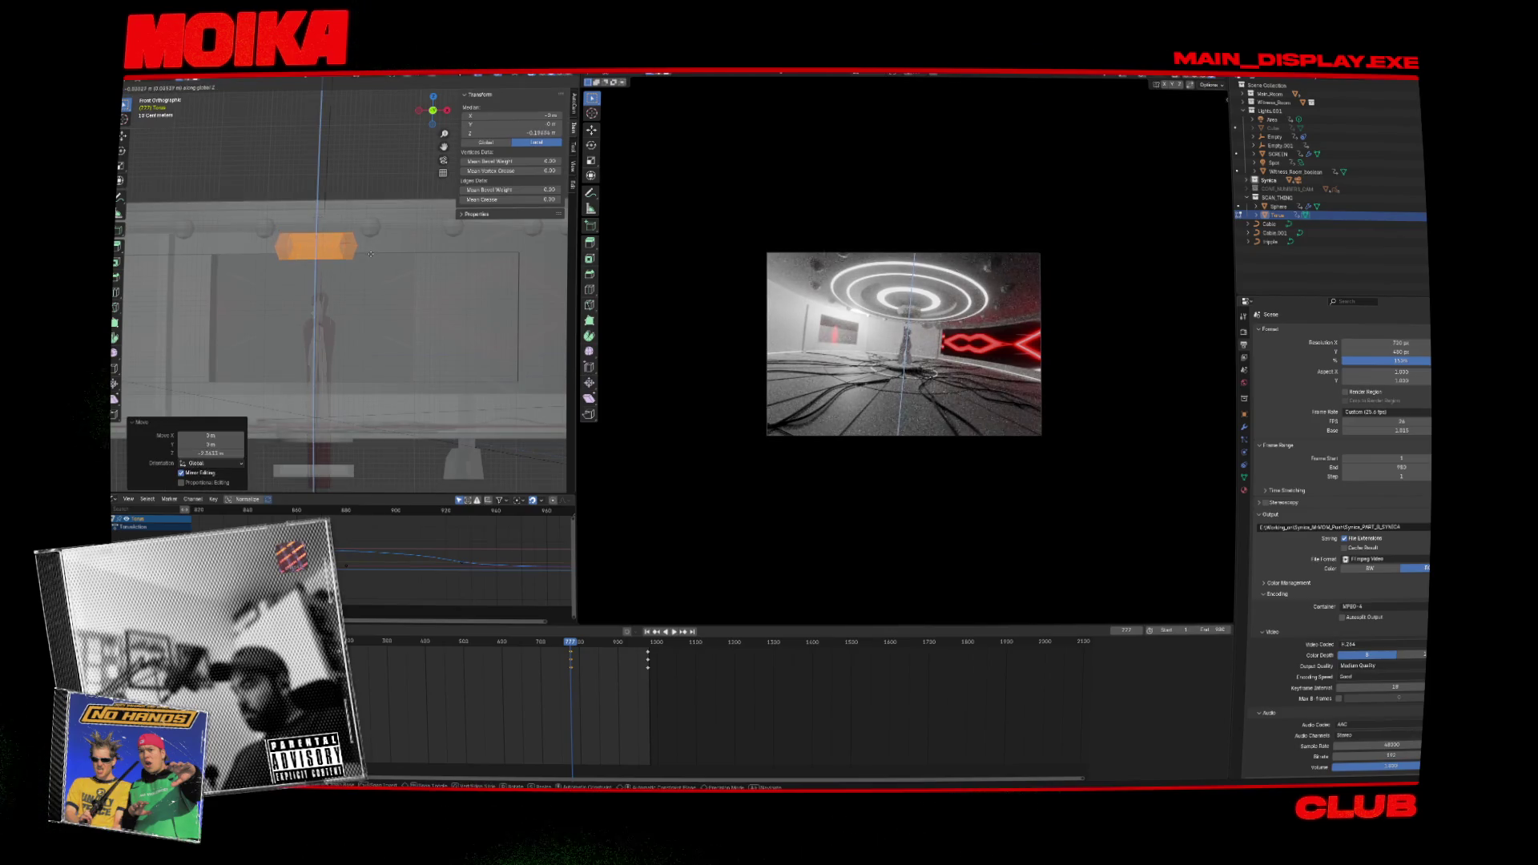
pyautogui.hotkey('ctrl', 's')
pyautogui.press('space')
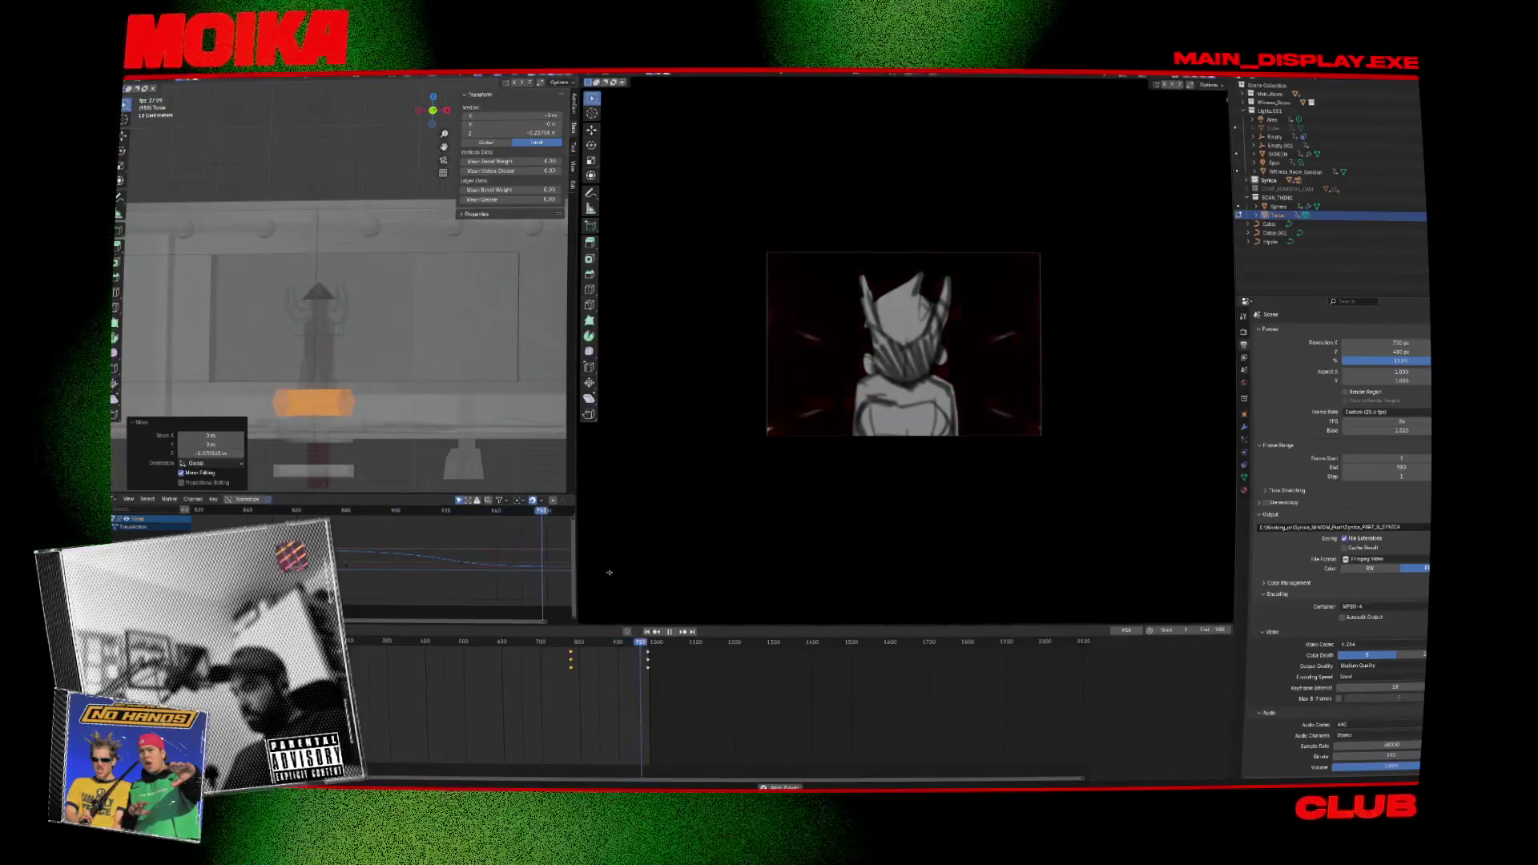
pyautogui.press('space')
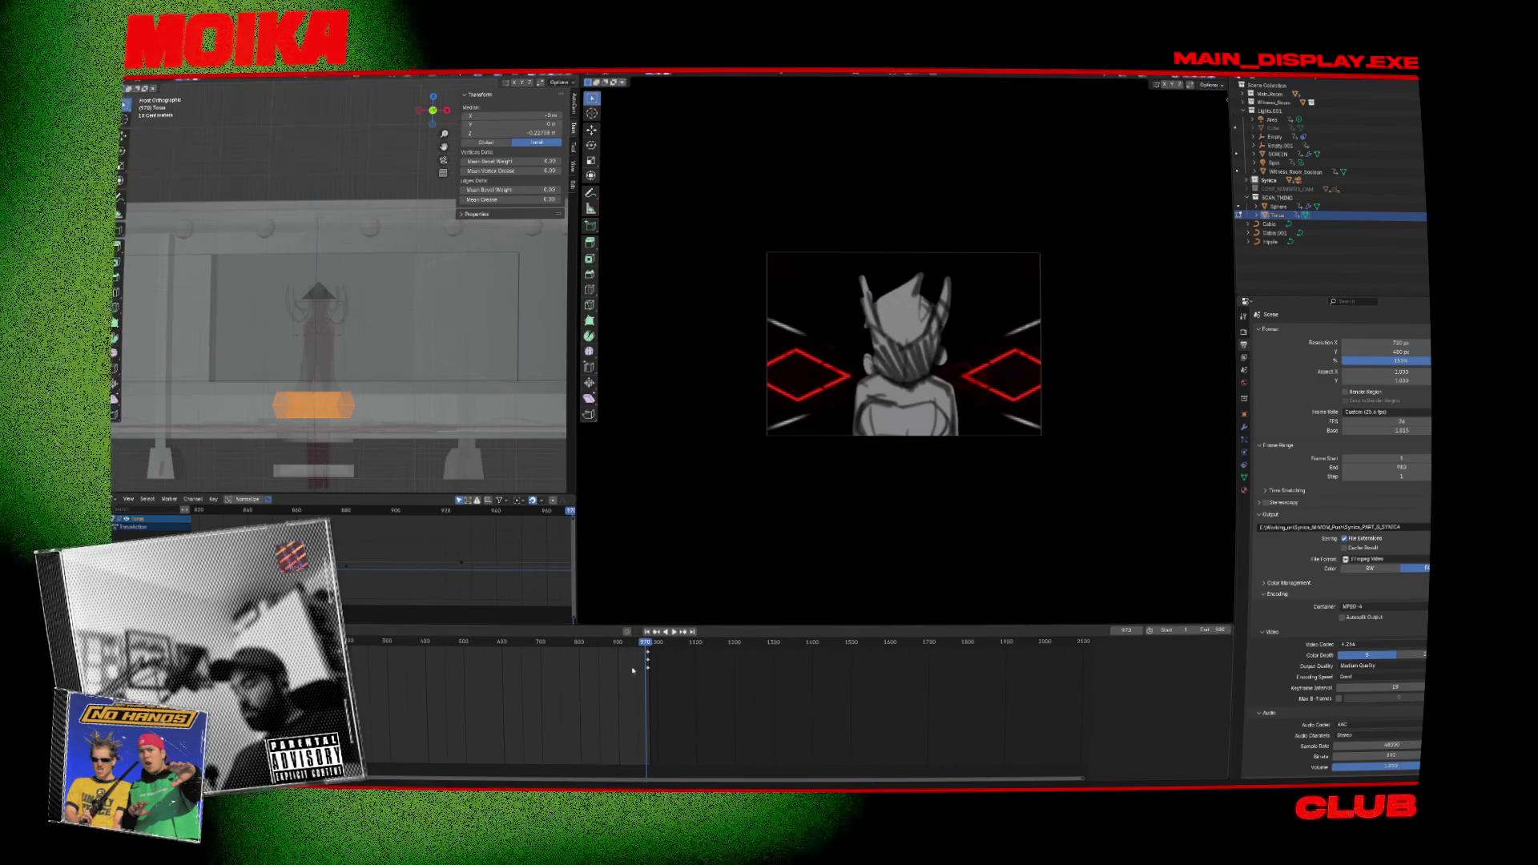
# Keyframe the torus transform at frame 976 and return to Object Mode.
pyautogui.press('Right')
pyautogui.press('Right')
pyautogui.press('Right')
pyautogui.press('i')
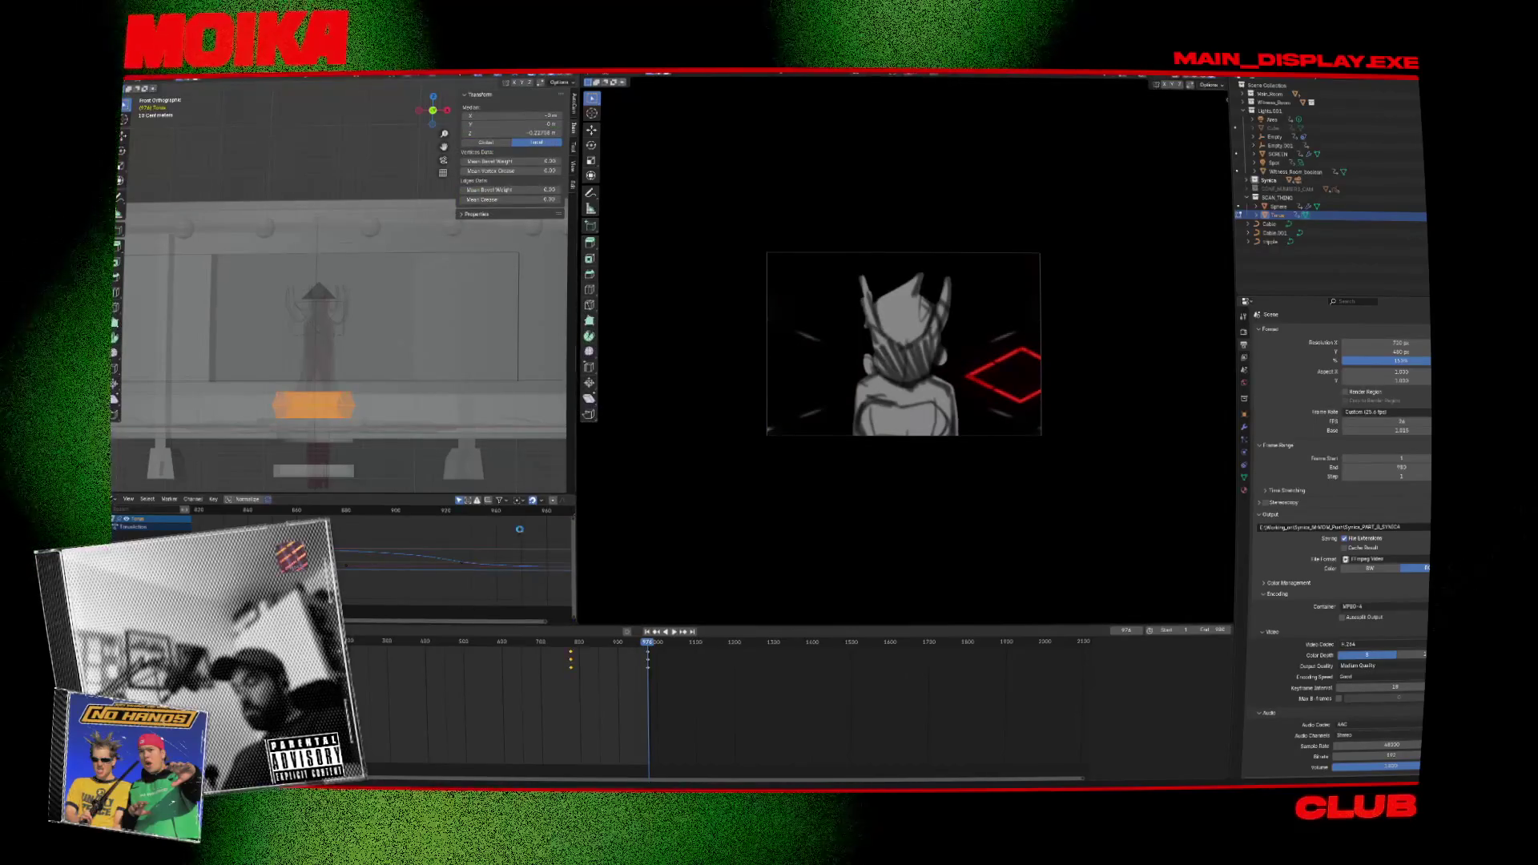
pyautogui.press('Tab')
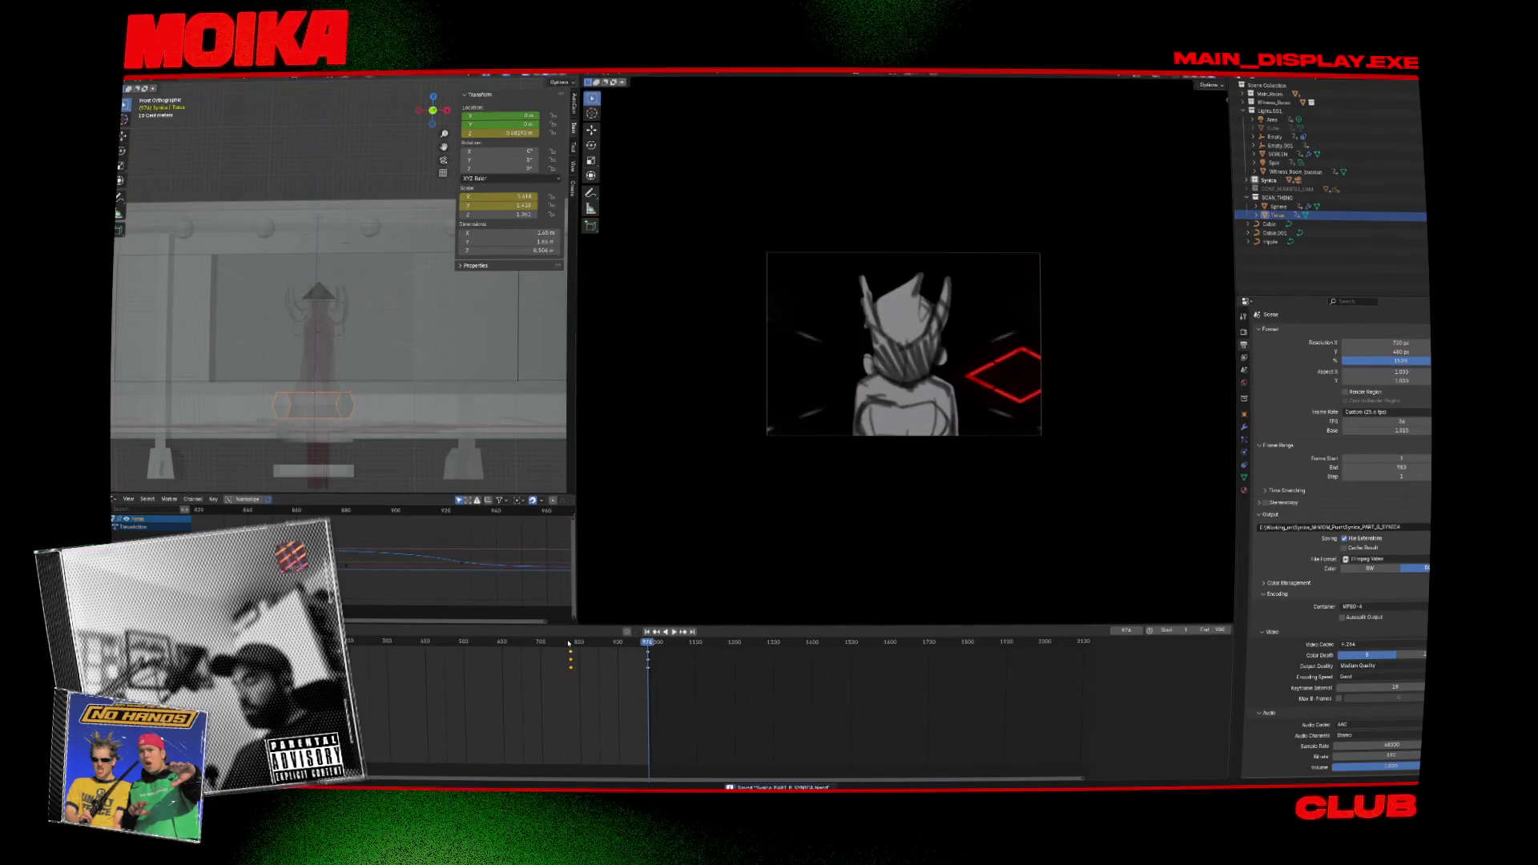
pyautogui.press('space')
pyautogui.press('Escape')
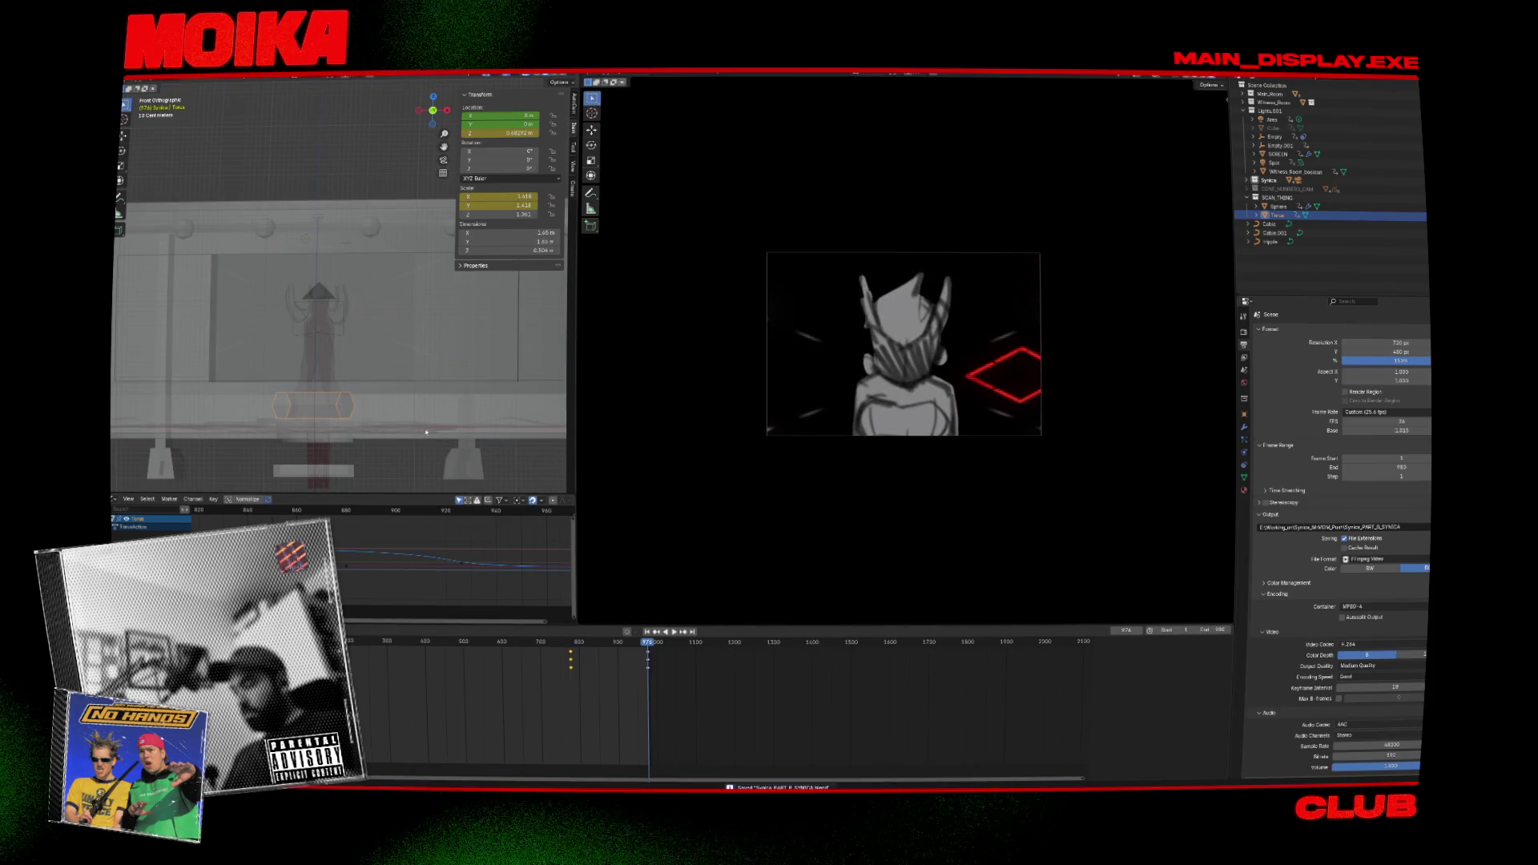
# Raise the torus along Z toward the lamp fixture and check it from the side.
pyautogui.press('z')
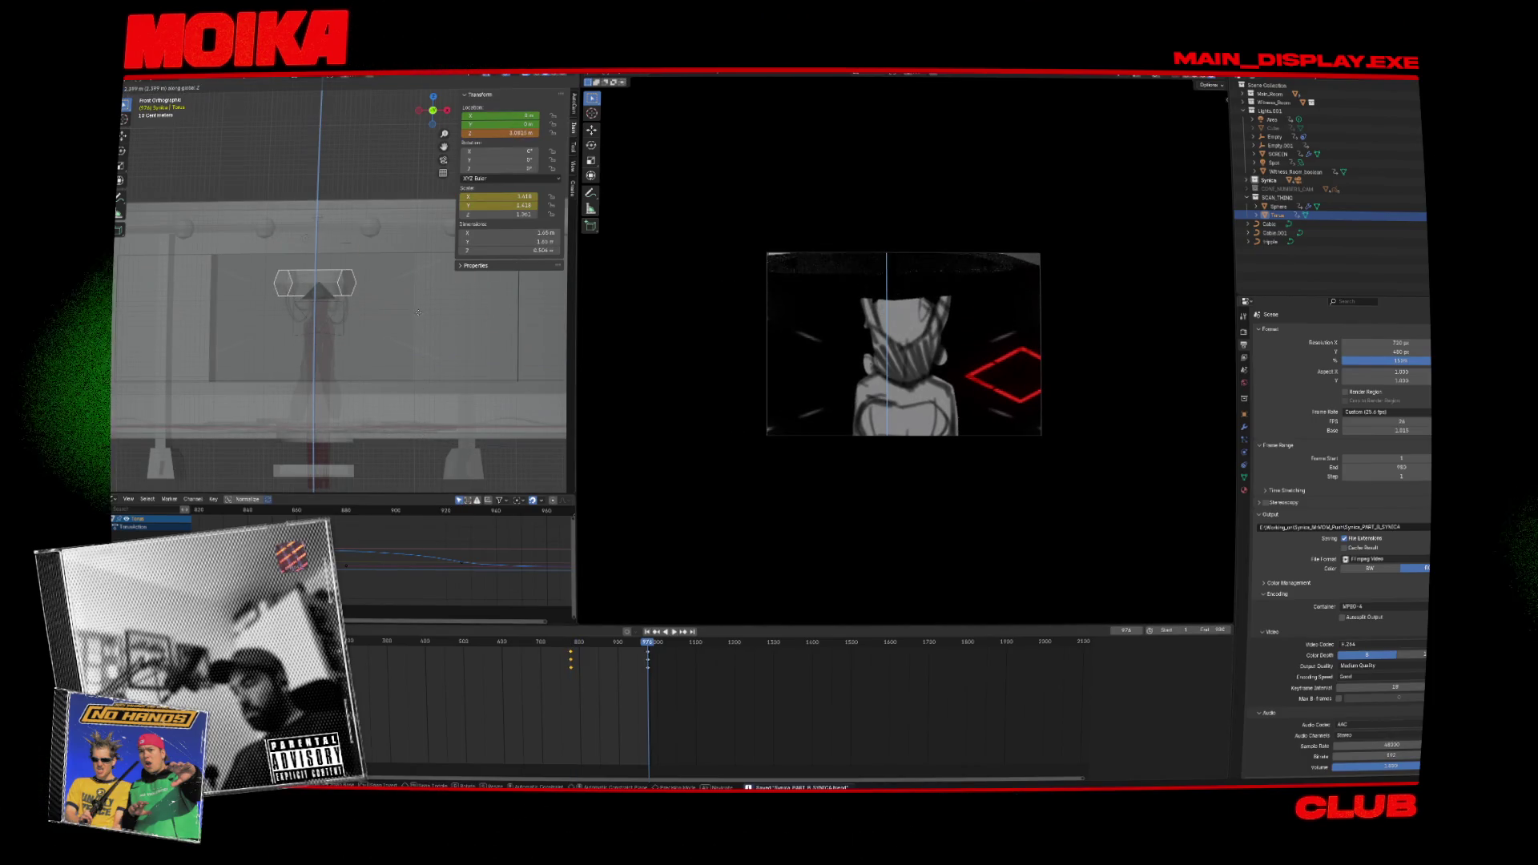
pyautogui.click(418, 312)
pyautogui.press('KP_3')
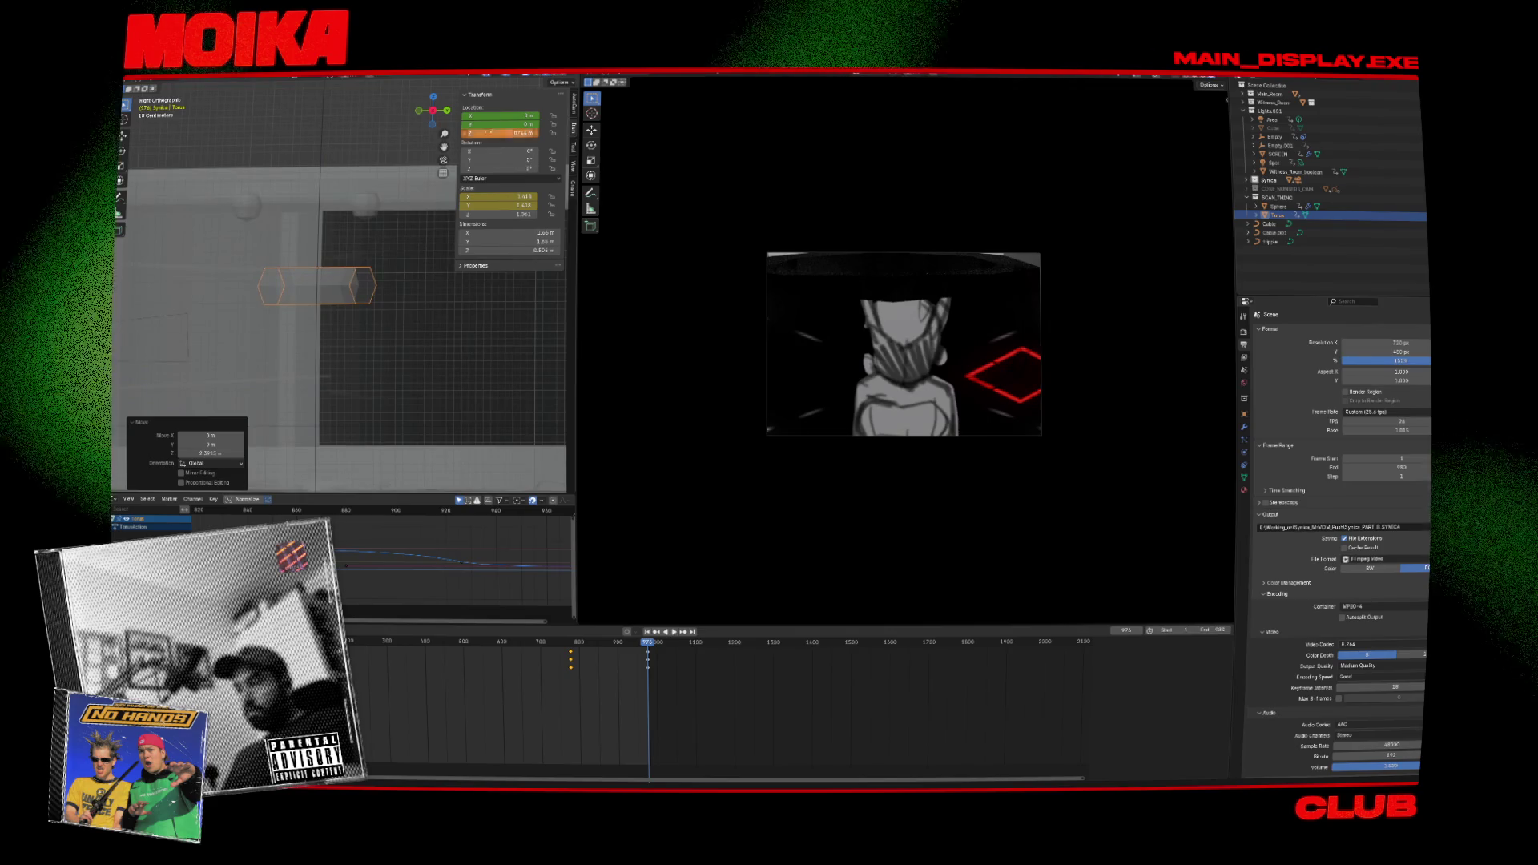
pyautogui.moveTo(337, 312); pyautogui.dragTo(362, 318, button='middle')
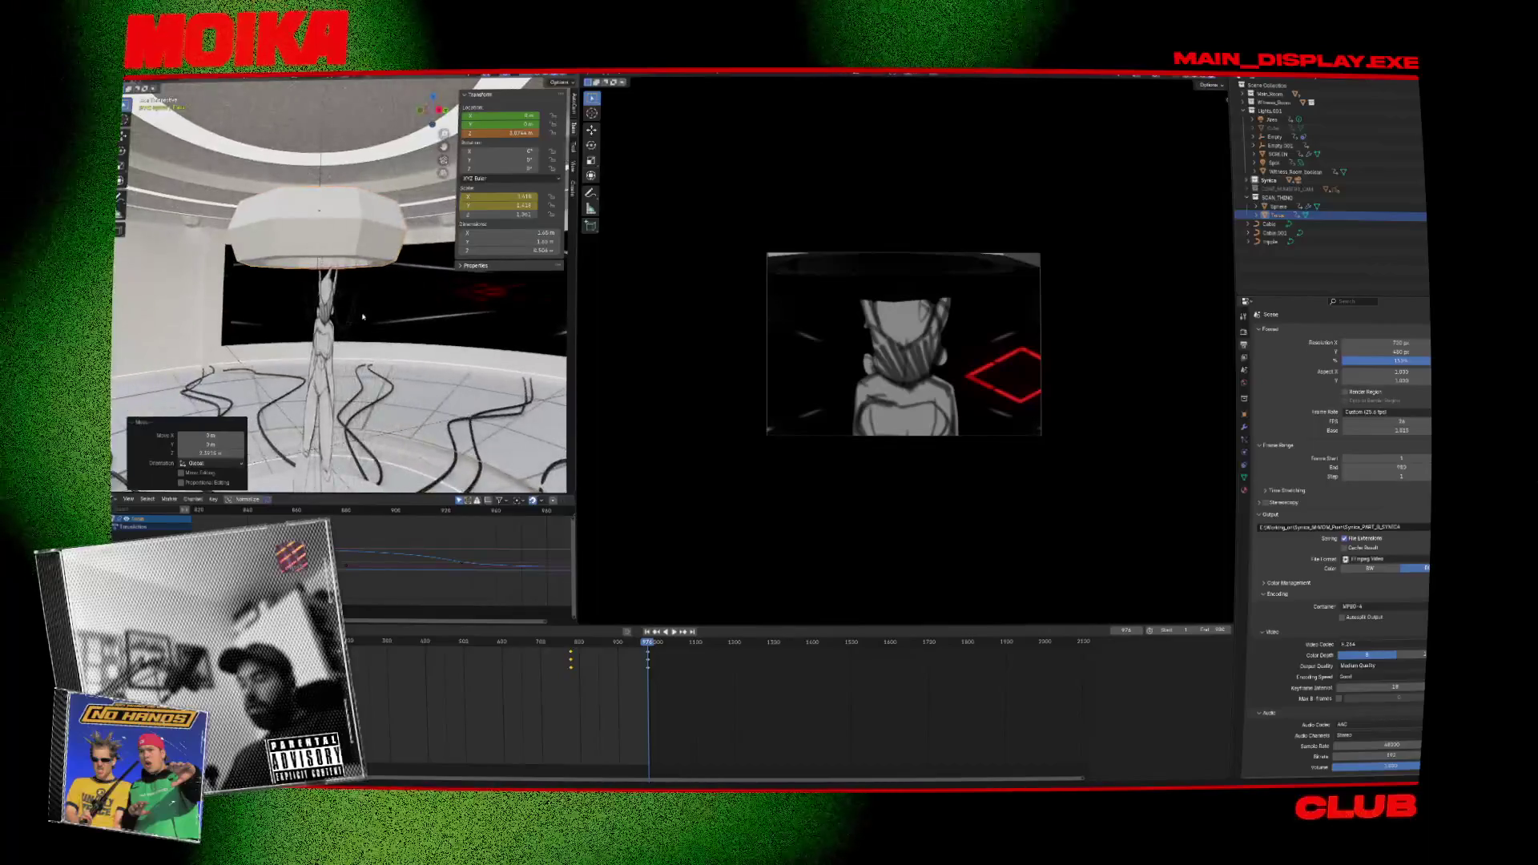
# Resize the torus ring geometry in Edit Mode and return to Object Mode.
pyautogui.press('Tab')
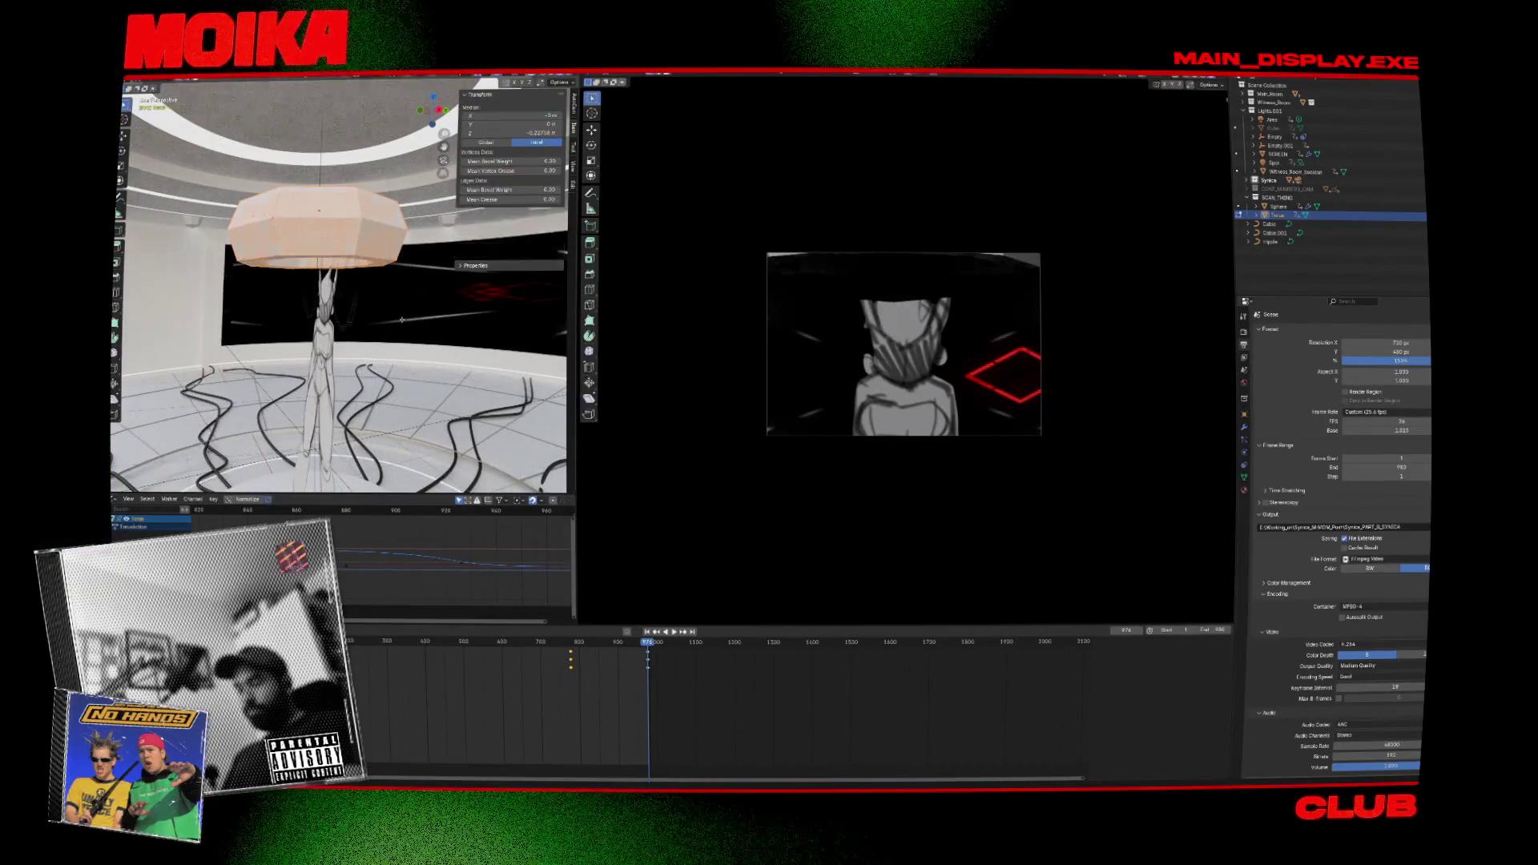
pyautogui.press('s')
pyautogui.click(401, 311)
pyautogui.press('Tab')
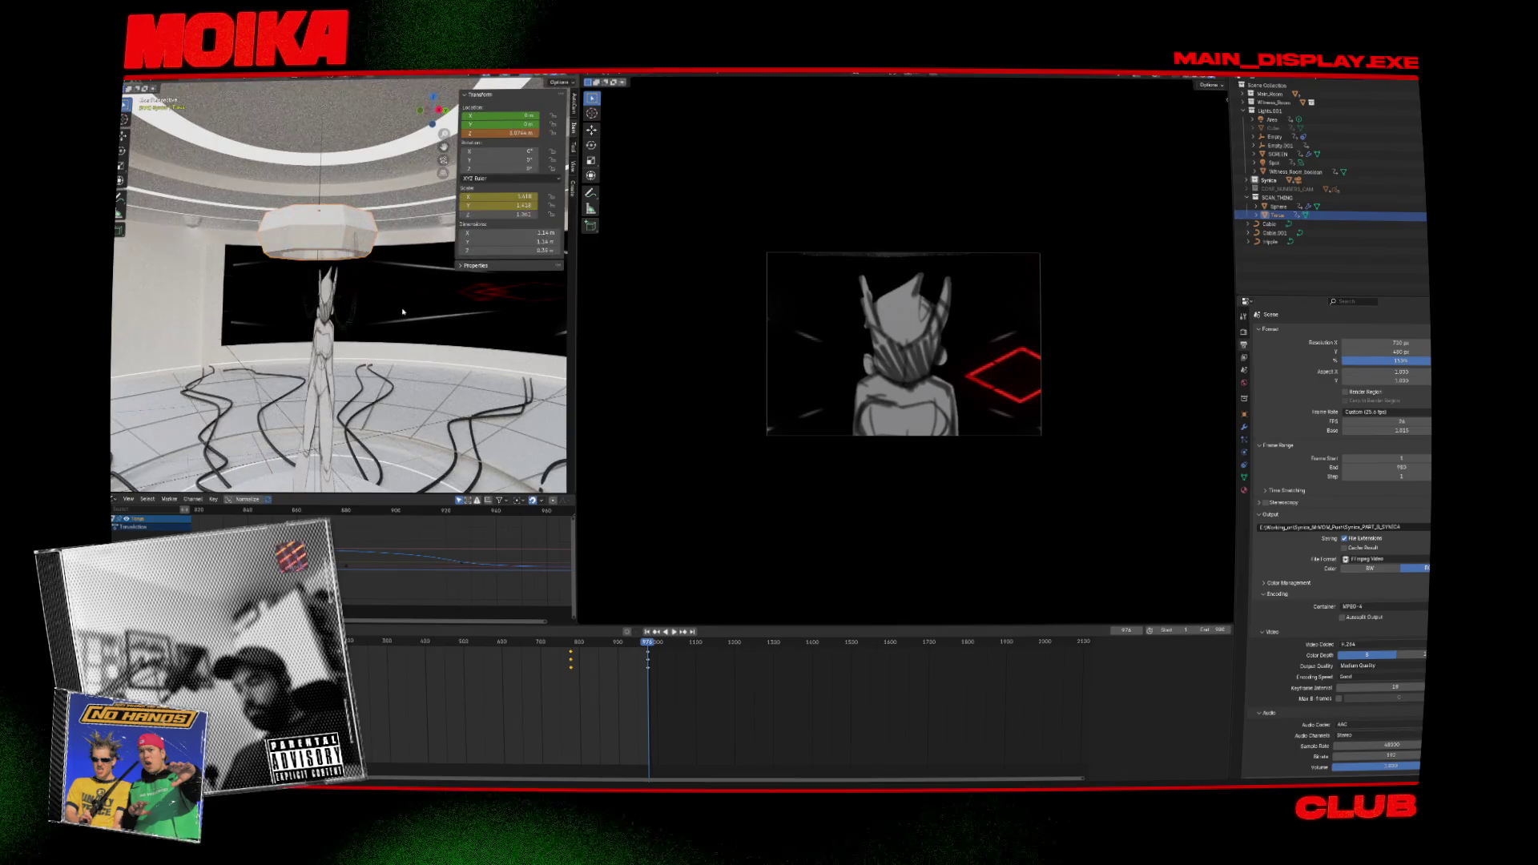
pyautogui.moveTo(393, 311); pyautogui.dragTo(359, 299, button='middle')
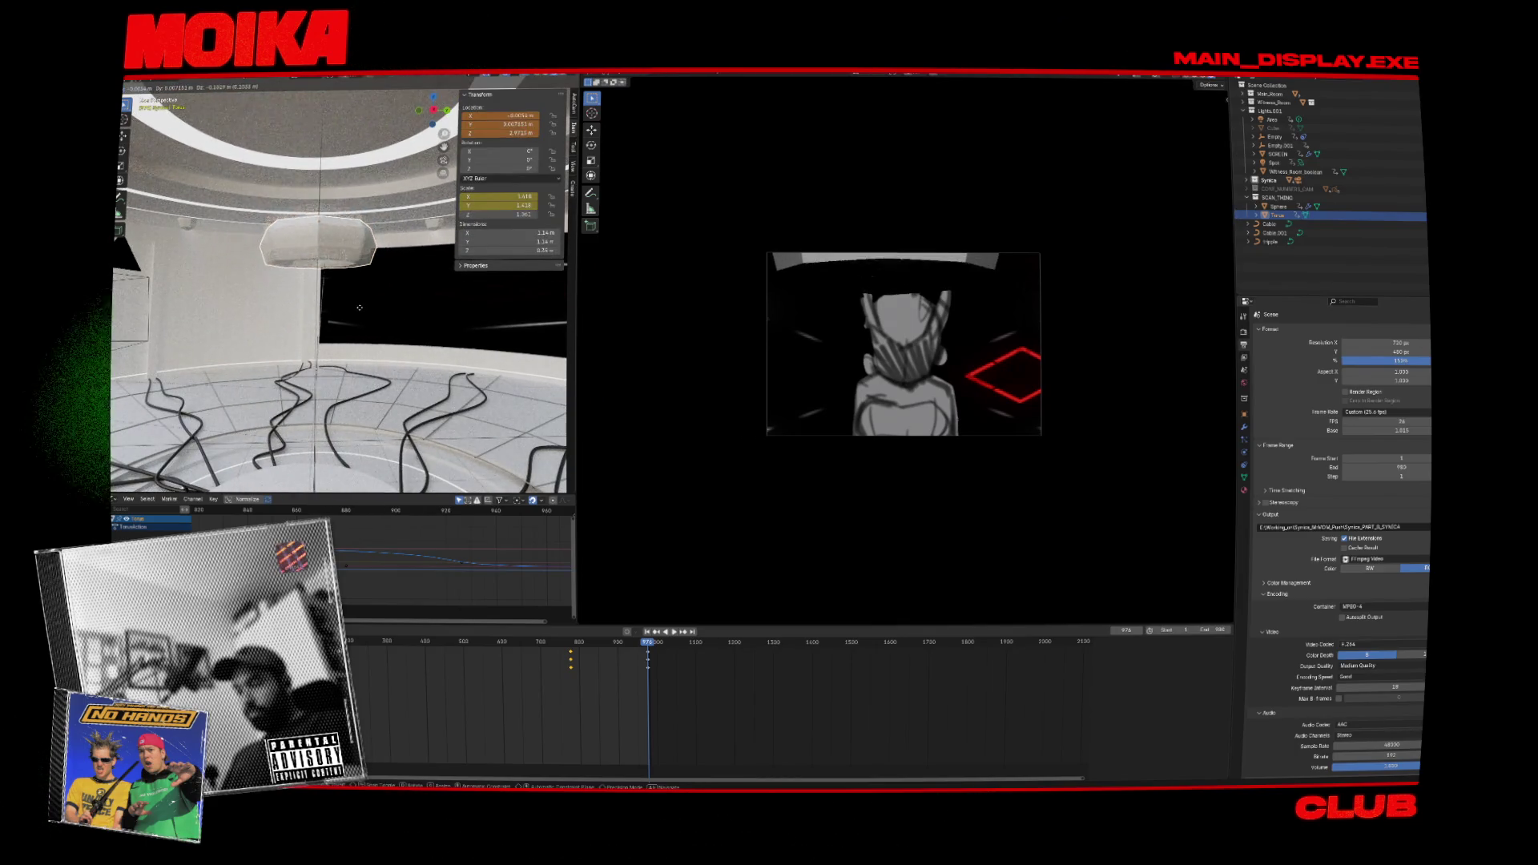
pyautogui.press('KP_3')
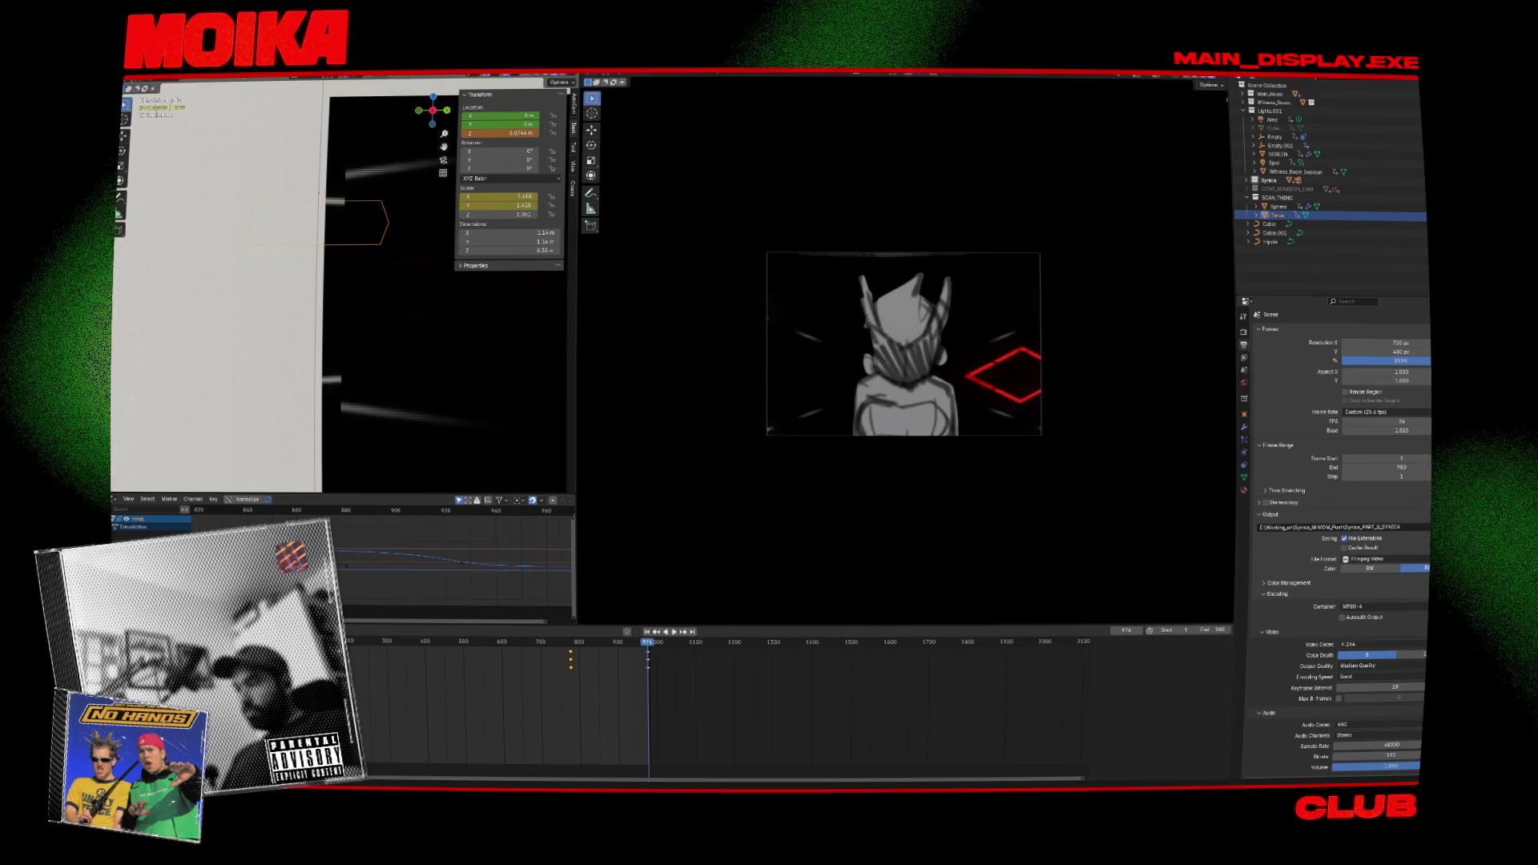
pyautogui.moveTo(361, 265); pyautogui.dragTo(348, 228, button='middle')
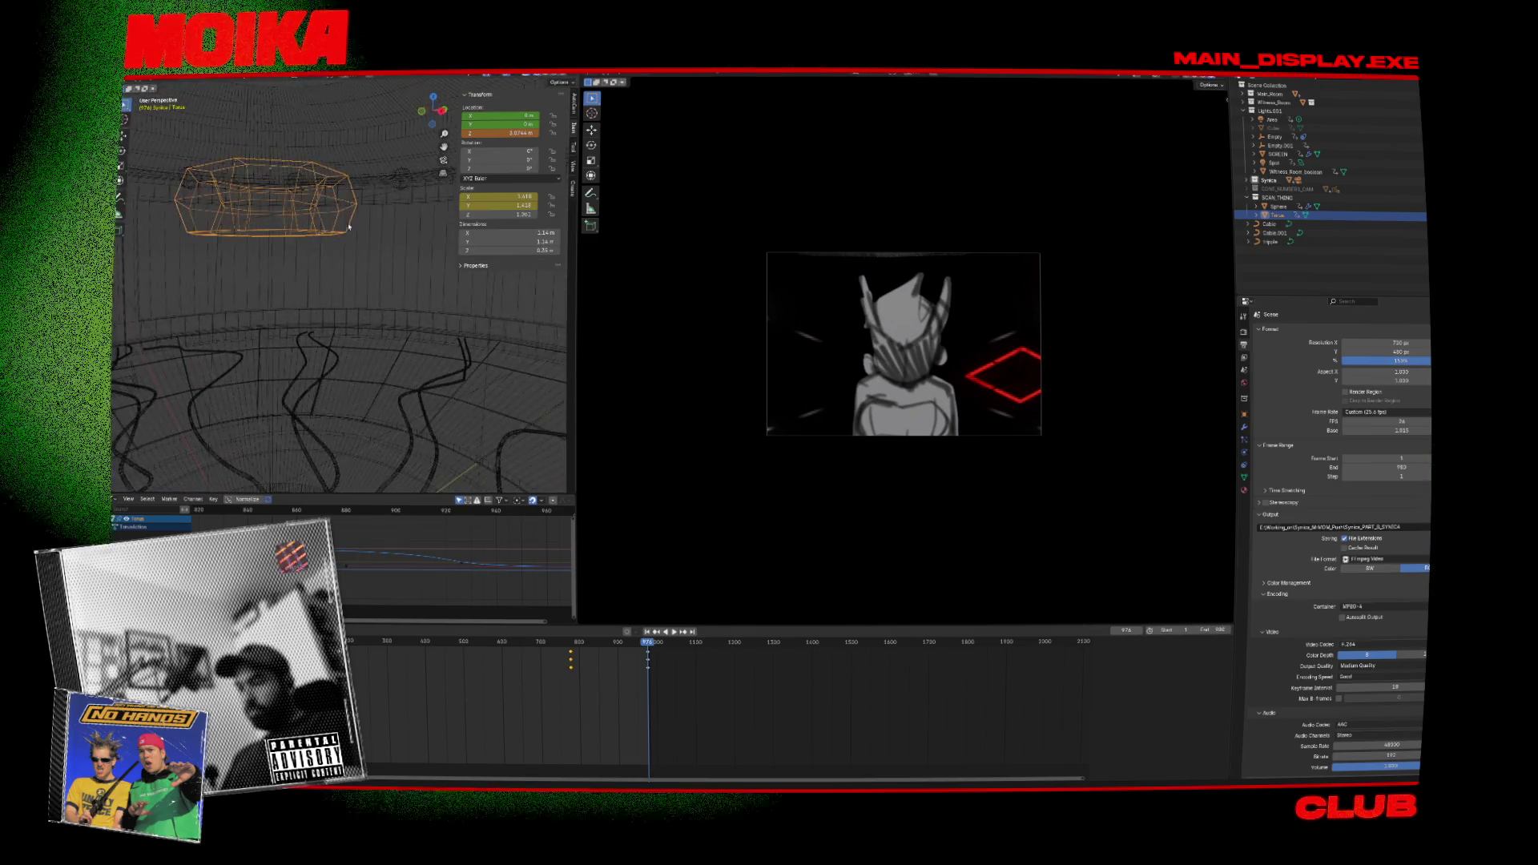
# Switch to Material Preview and lower the lamp along Z to 2.8598 m.
pyautogui.click(534, 83)
pyautogui.scroll(3, 344, 288)
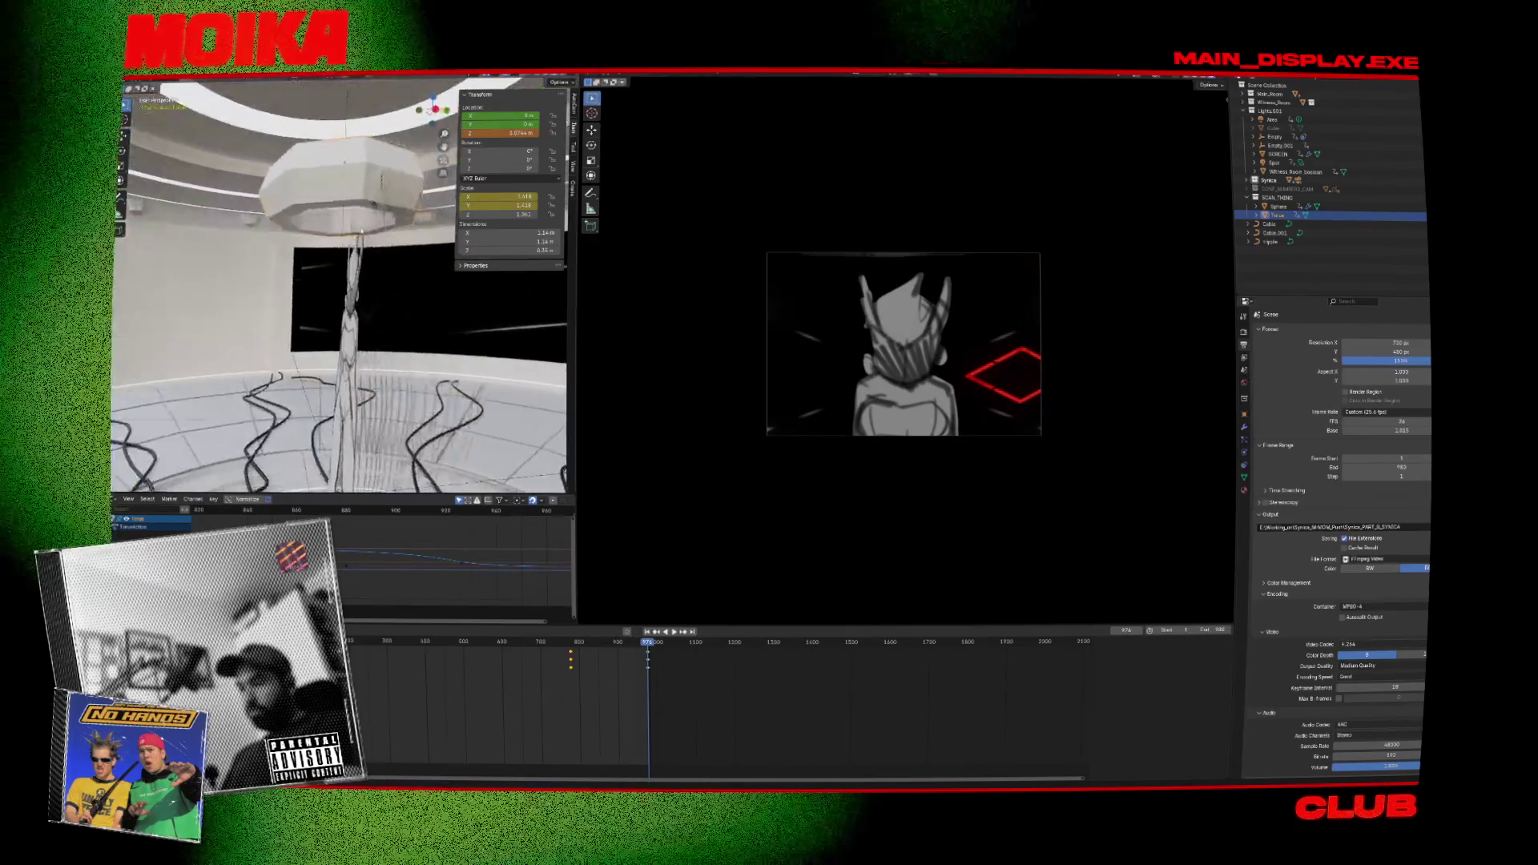
pyautogui.moveTo(361, 232); pyautogui.dragTo(372, 233, button='middle')
pyautogui.press('g')
pyautogui.press('z')
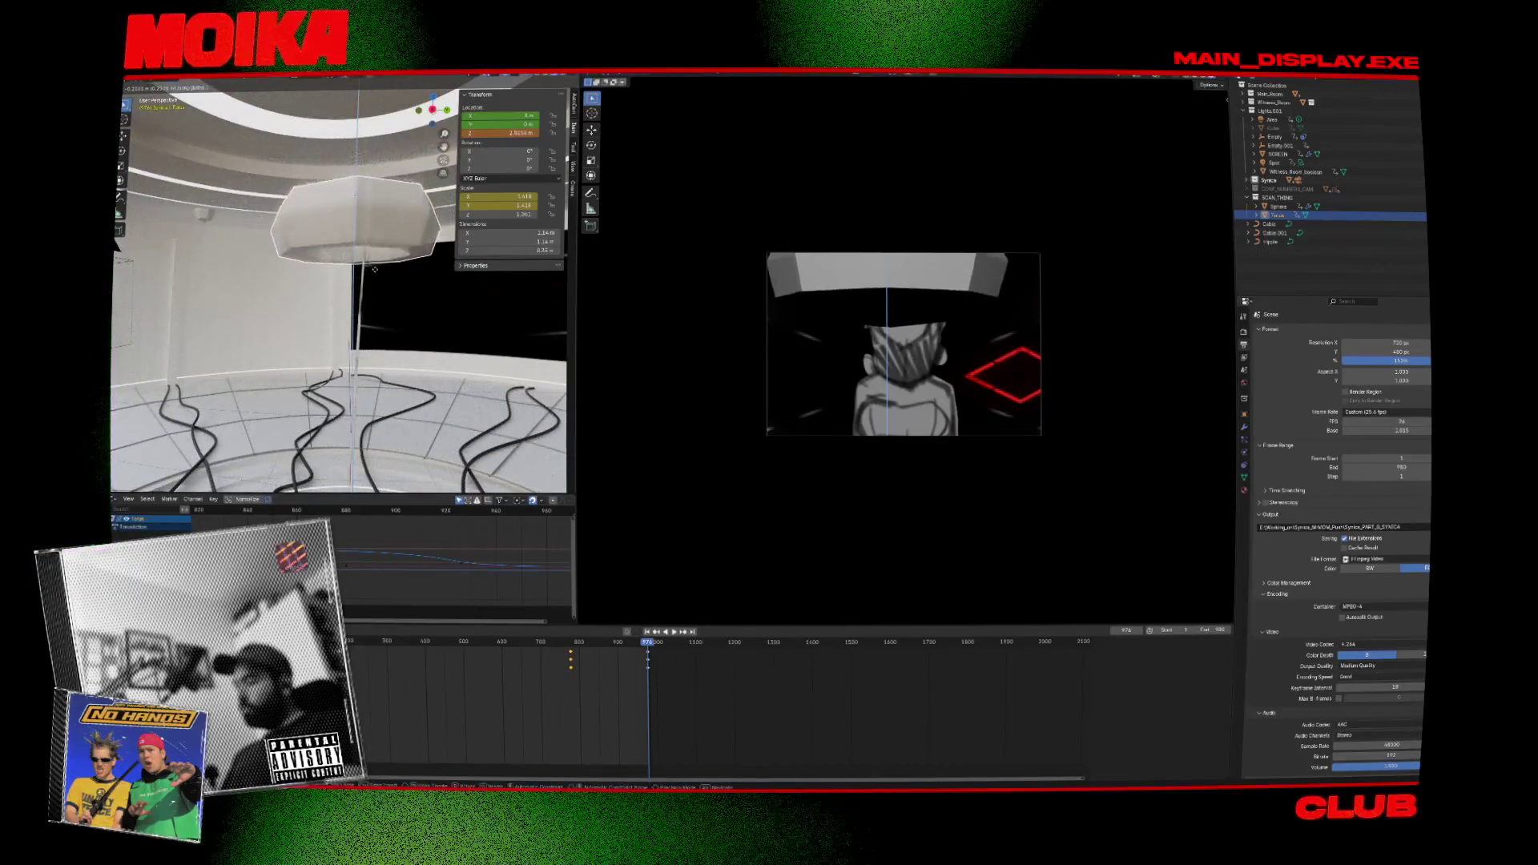
pyautogui.click(381, 271)
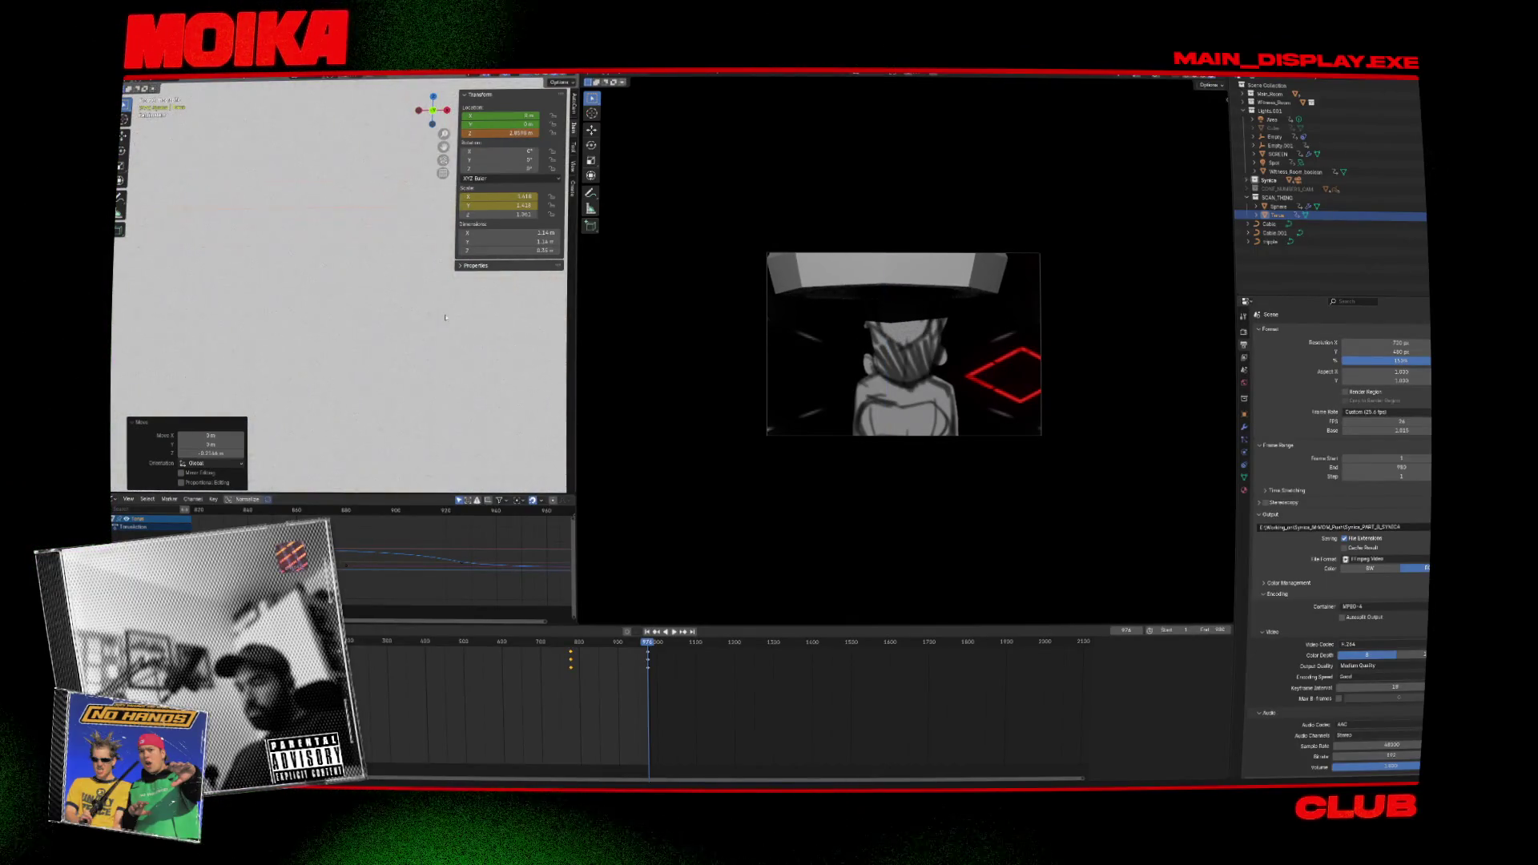
# Shift the lamp slightly along the X axis above the character.
pyautogui.scroll(-6, 445, 318)
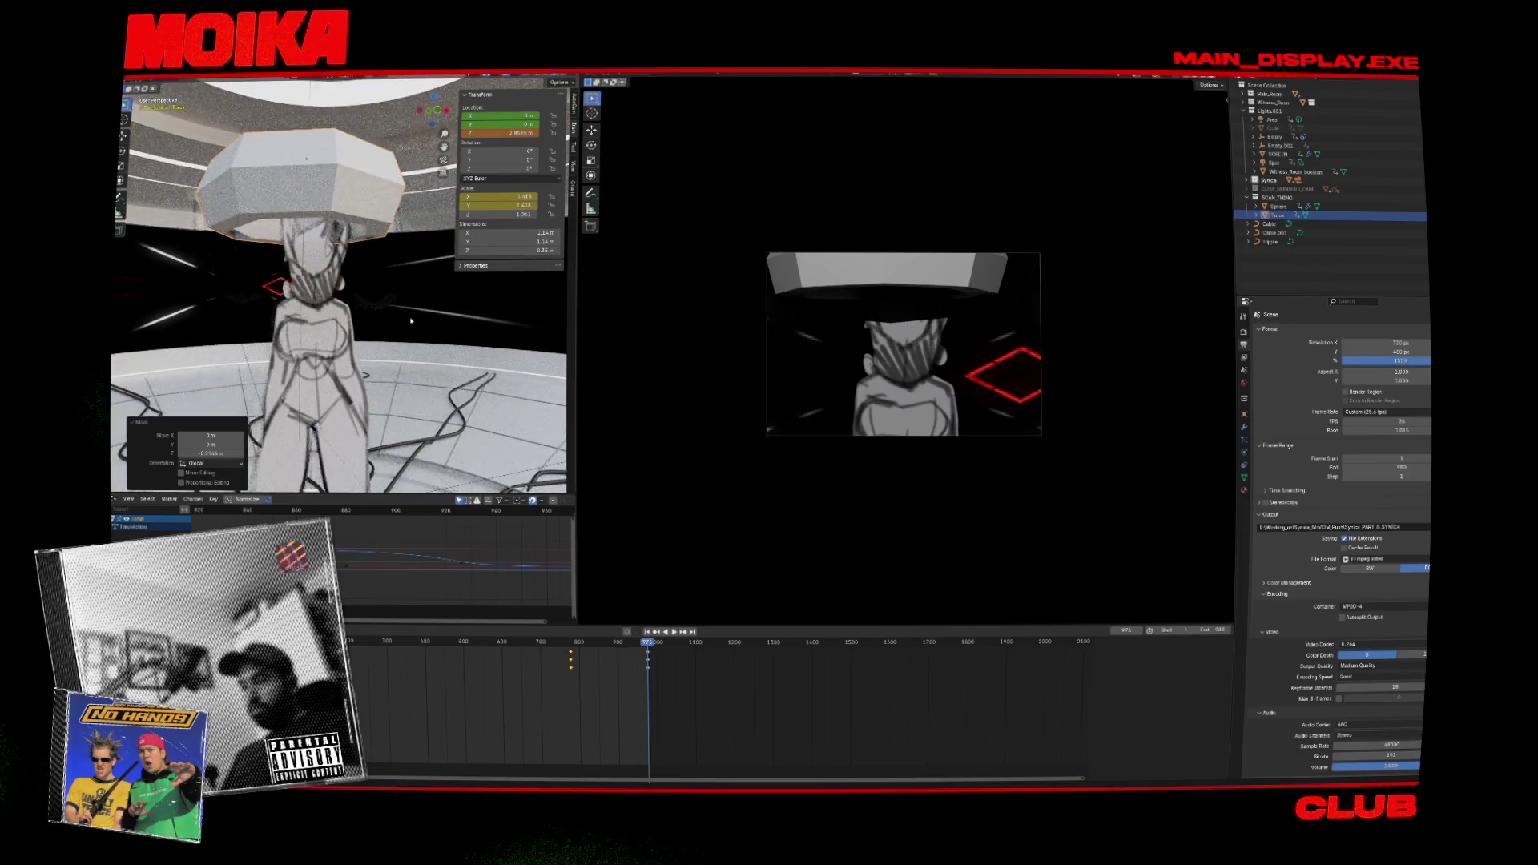
pyautogui.moveTo(410, 320); pyautogui.dragTo(399, 321, button='middle')
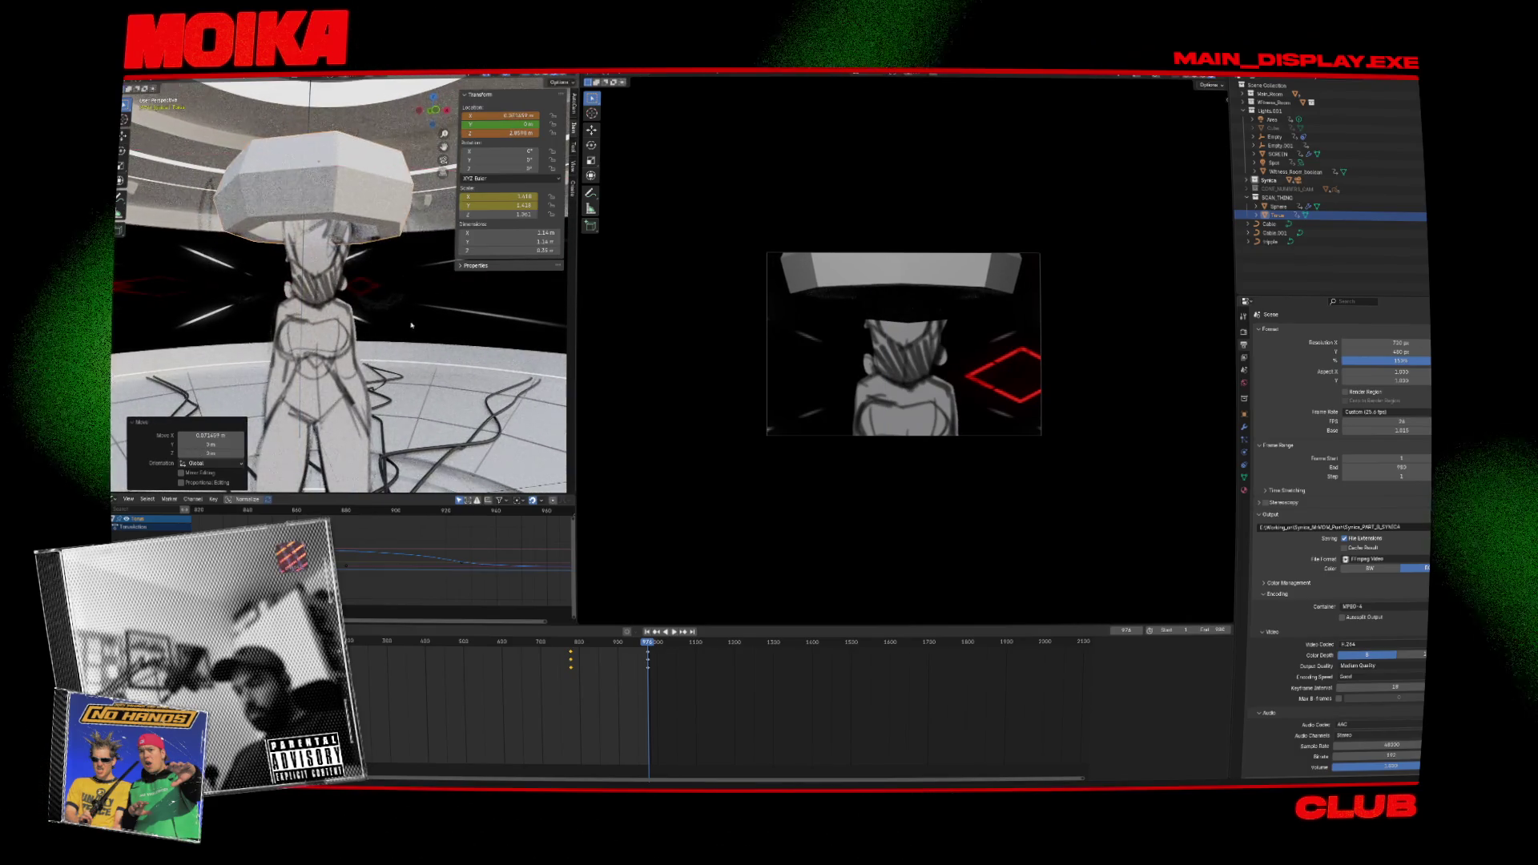
pyautogui.press('g')
pyautogui.press('x')
pyautogui.click(272, 284)
pyautogui.moveTo(271, 284); pyautogui.dragTo(344, 278, button='middle')
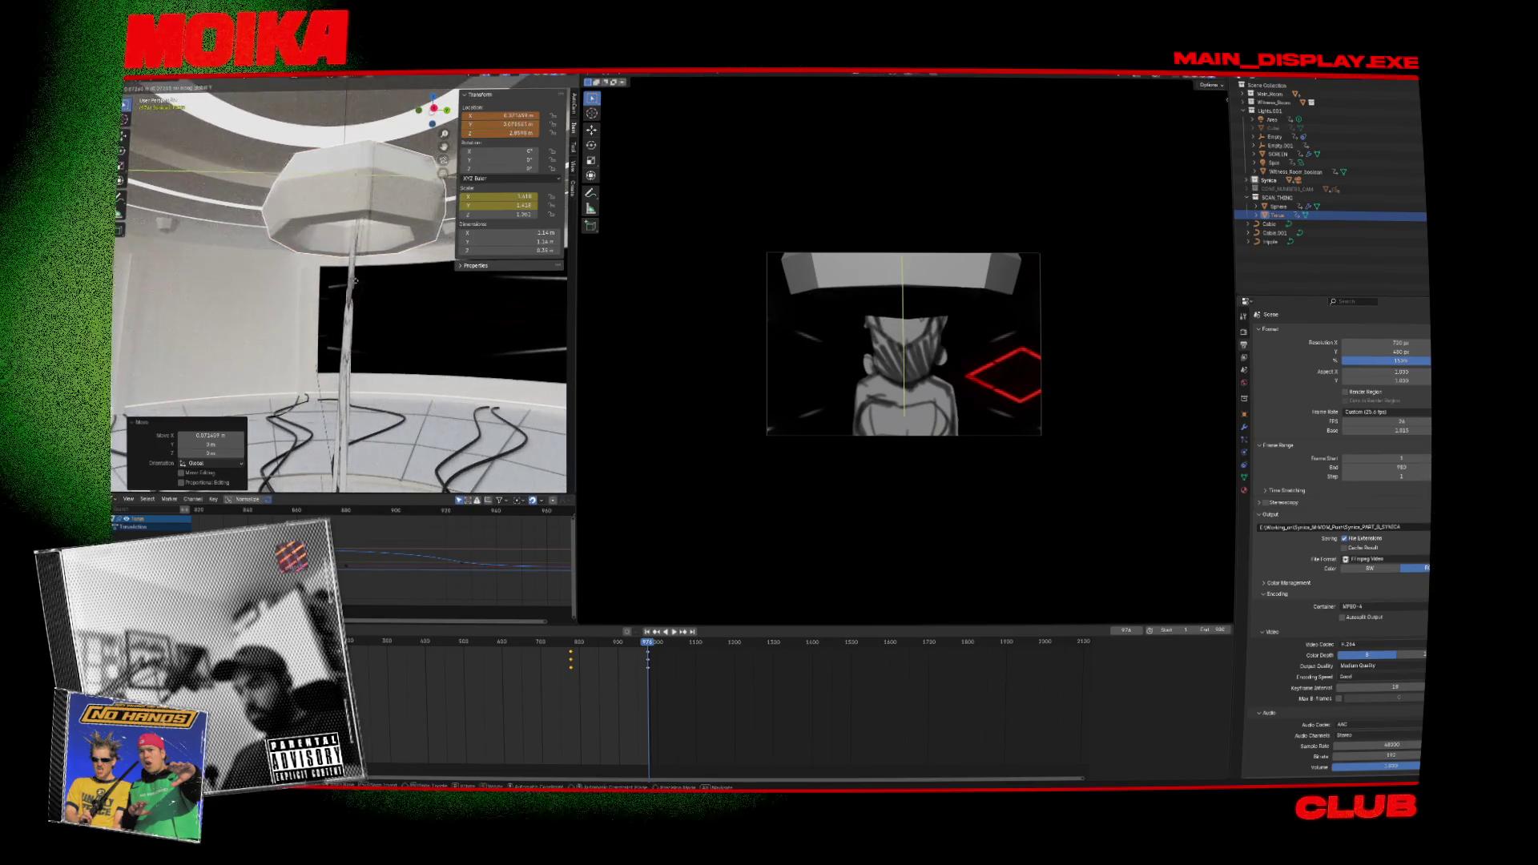
# Select the keyframes around frame 780 and compare keyframes 777 and 976.
pyautogui.moveTo(624, 712); pyautogui.dragTo(568, 653)
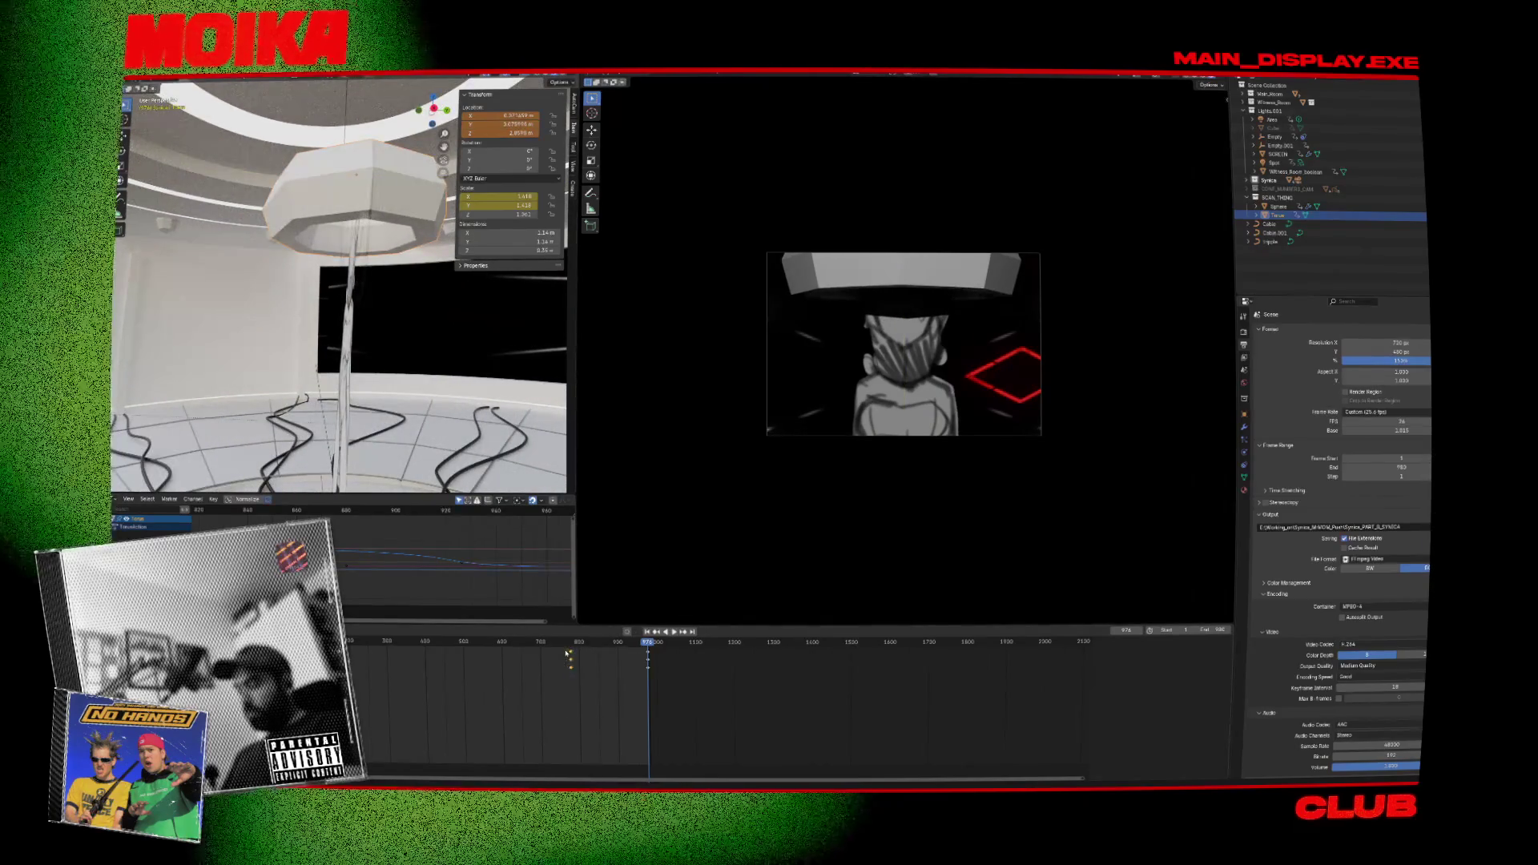
pyautogui.press('Escape')
pyautogui.press('Down')
pyautogui.press('Up')
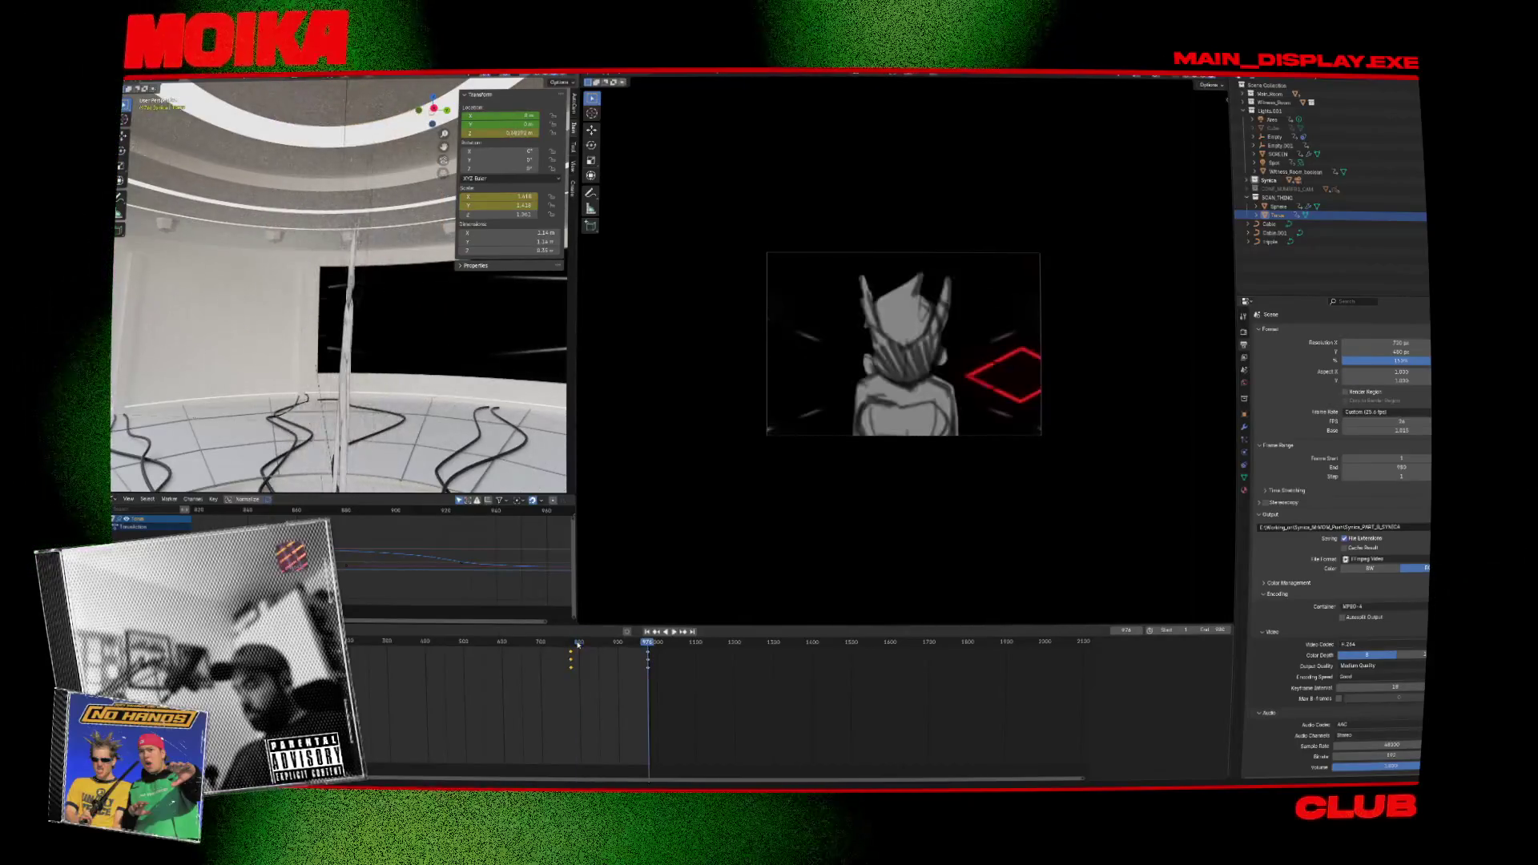
pyautogui.press('Down')
pyautogui.press('Up')
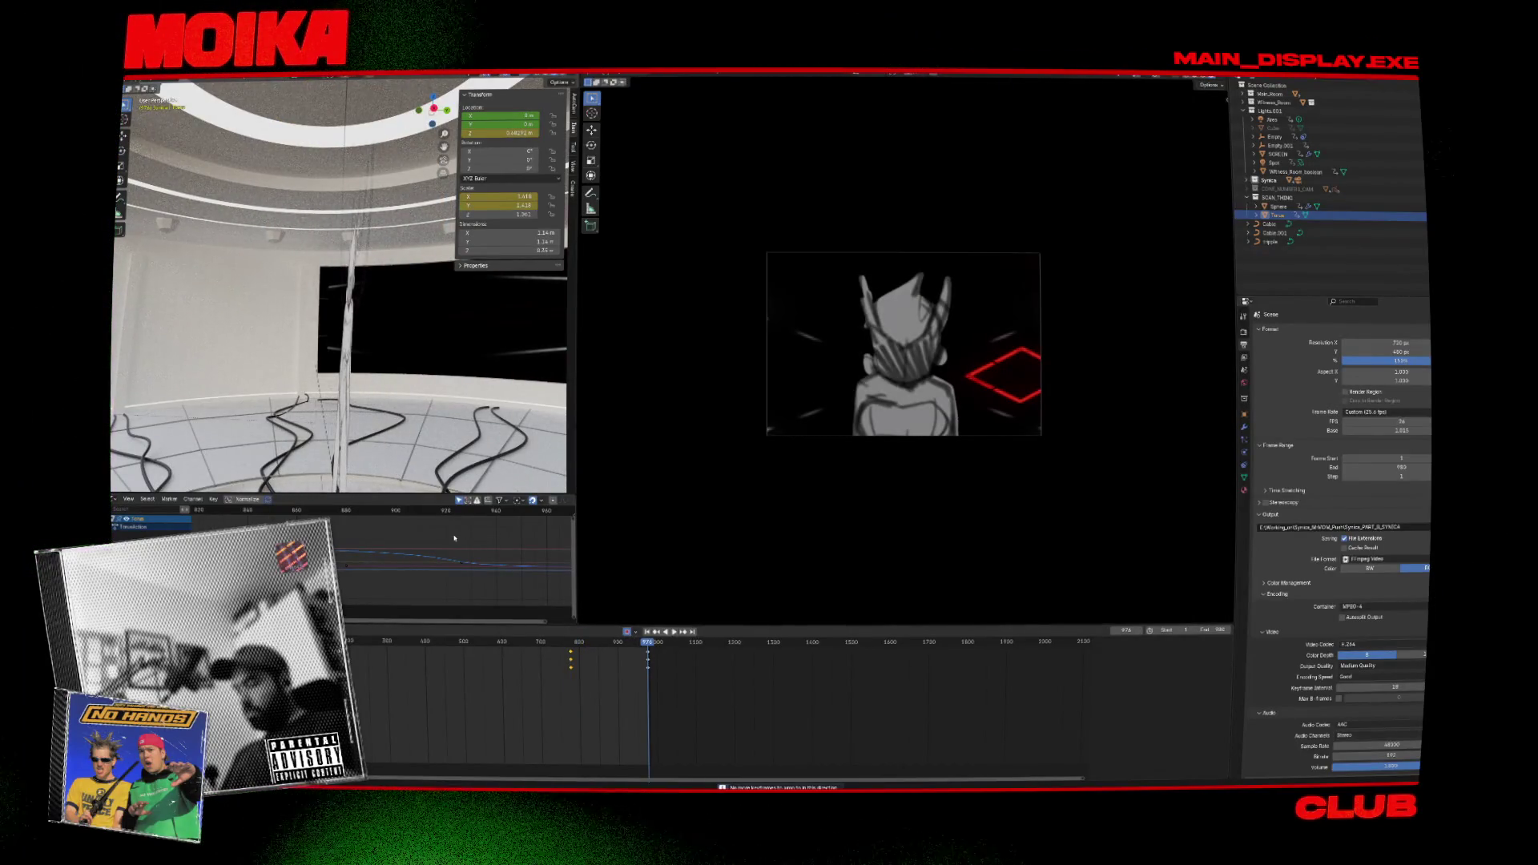
# Raise the object along Z to about 2.955 m.
pyautogui.moveTo(417, 436); pyautogui.dragTo(402, 427, button='middle')
pyautogui.press('g')
pyautogui.press('z')
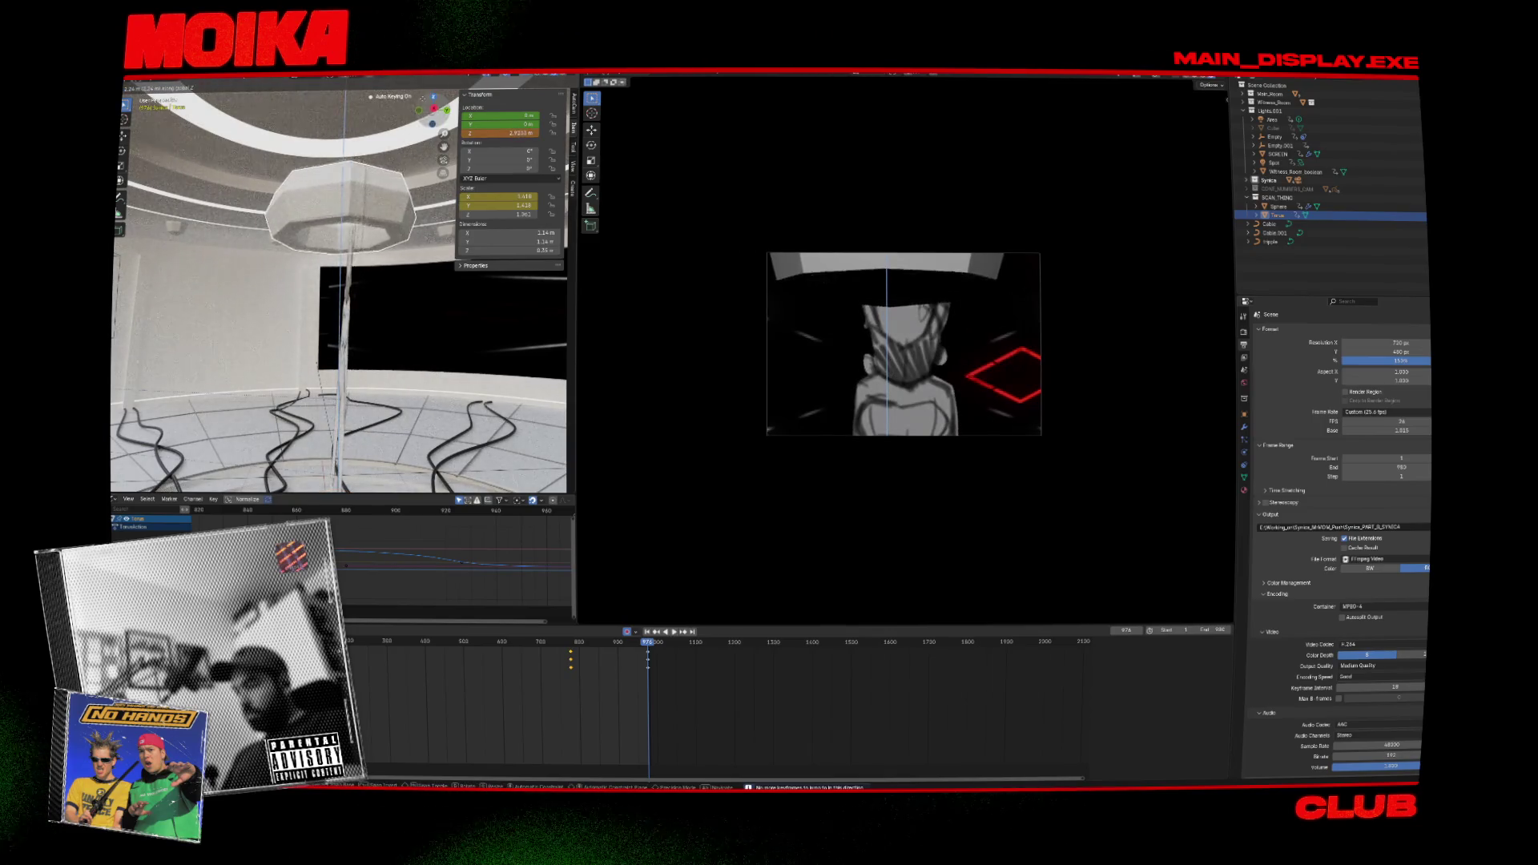
pyautogui.click(399, 184)
pyautogui.moveTo(398, 185)
pyautogui.mouseDown(button='middle')
pyautogui.moveTo(399, 153)
pyautogui.moveTo(396, 215)
pyautogui.mouseUp(button='middle')
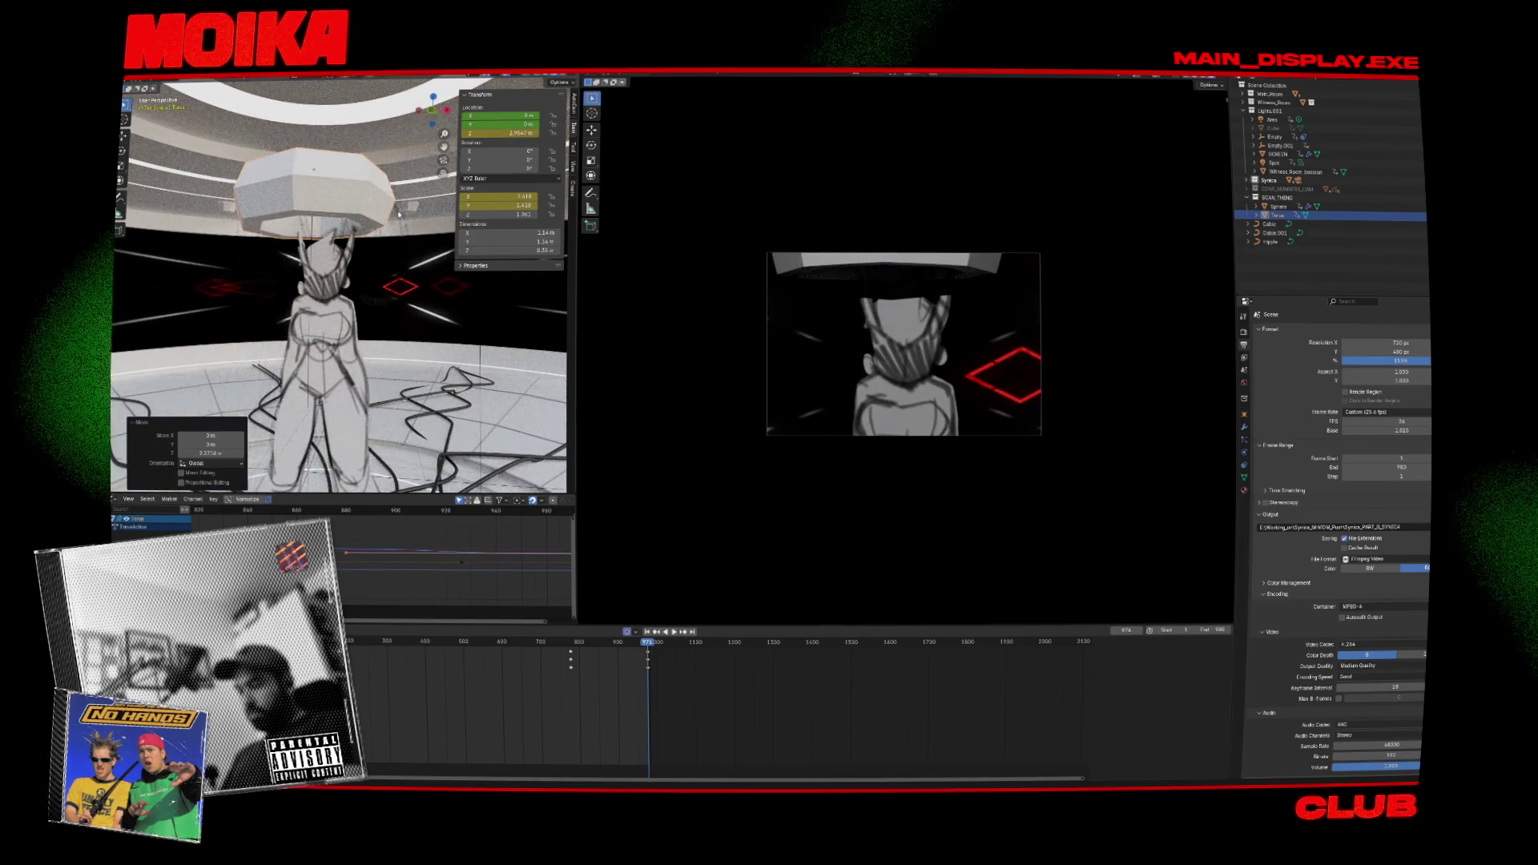
# Nudge the lamp 0.070 m along X and 0.027 m along Y, then go to frame 777.
pyautogui.press('g')
pyautogui.press('x')
pyautogui.click(383, 251)
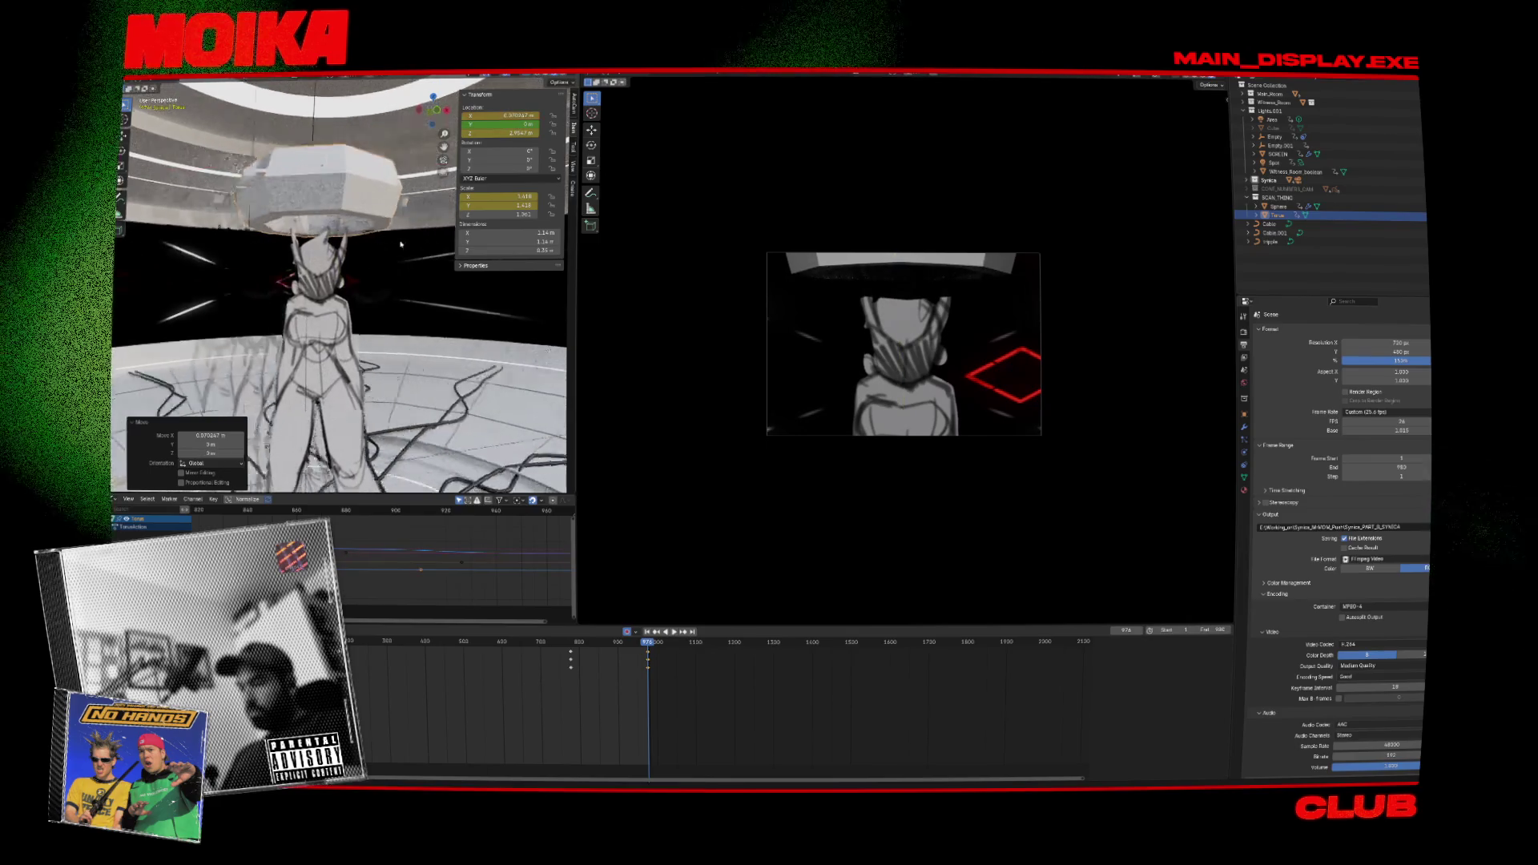
pyautogui.moveTo(376, 264)
pyautogui.mouseDown(button='middle')
pyautogui.moveTo(384, 250)
pyautogui.moveTo(353, 258)
pyautogui.mouseUp(button='middle')
pyautogui.press('KP_3')
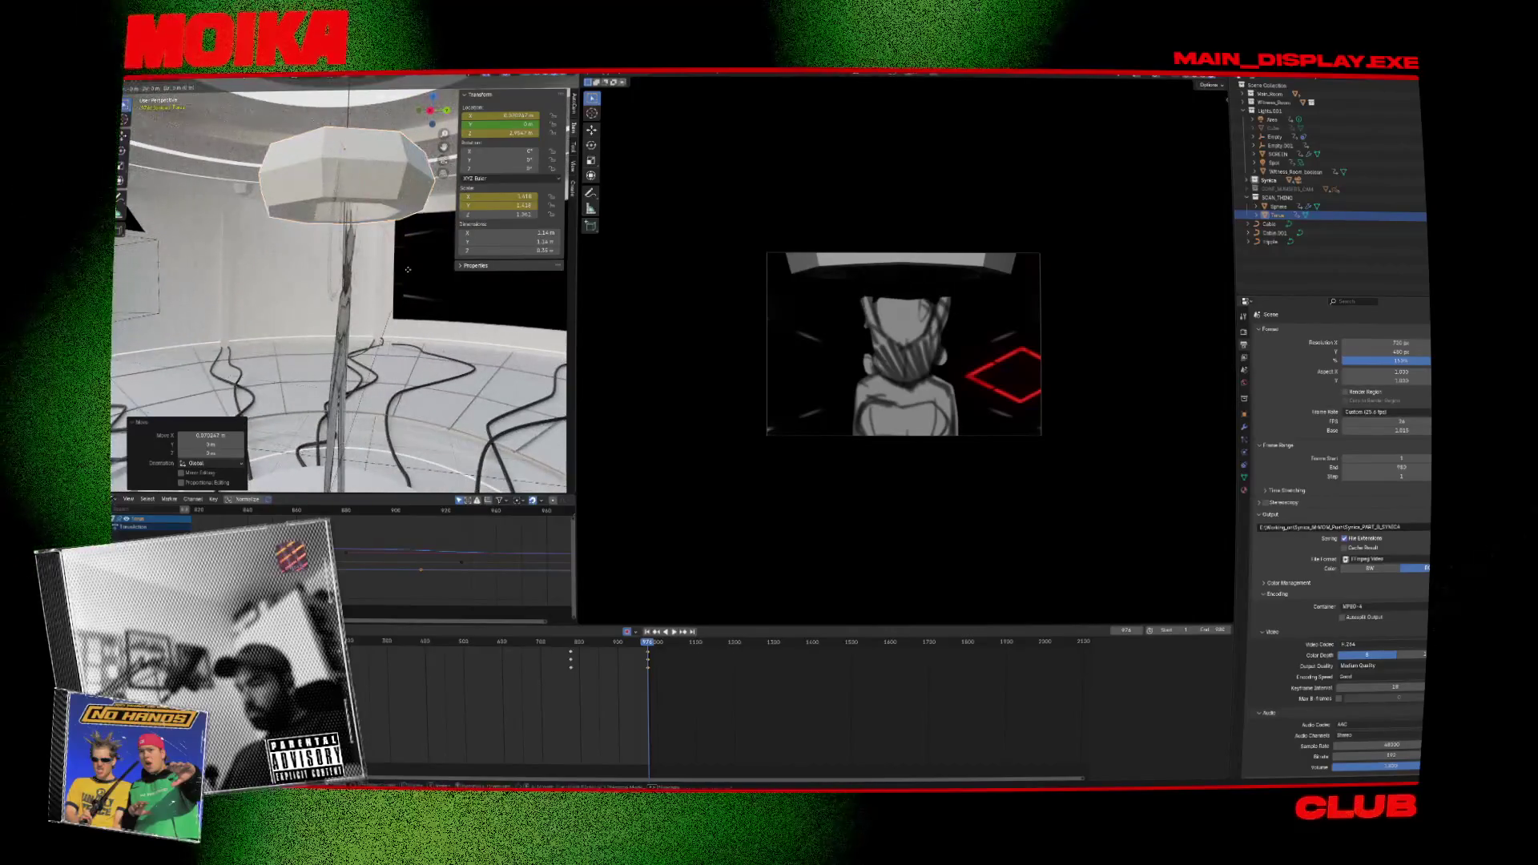
pyautogui.press('y')
pyautogui.click(451, 292)
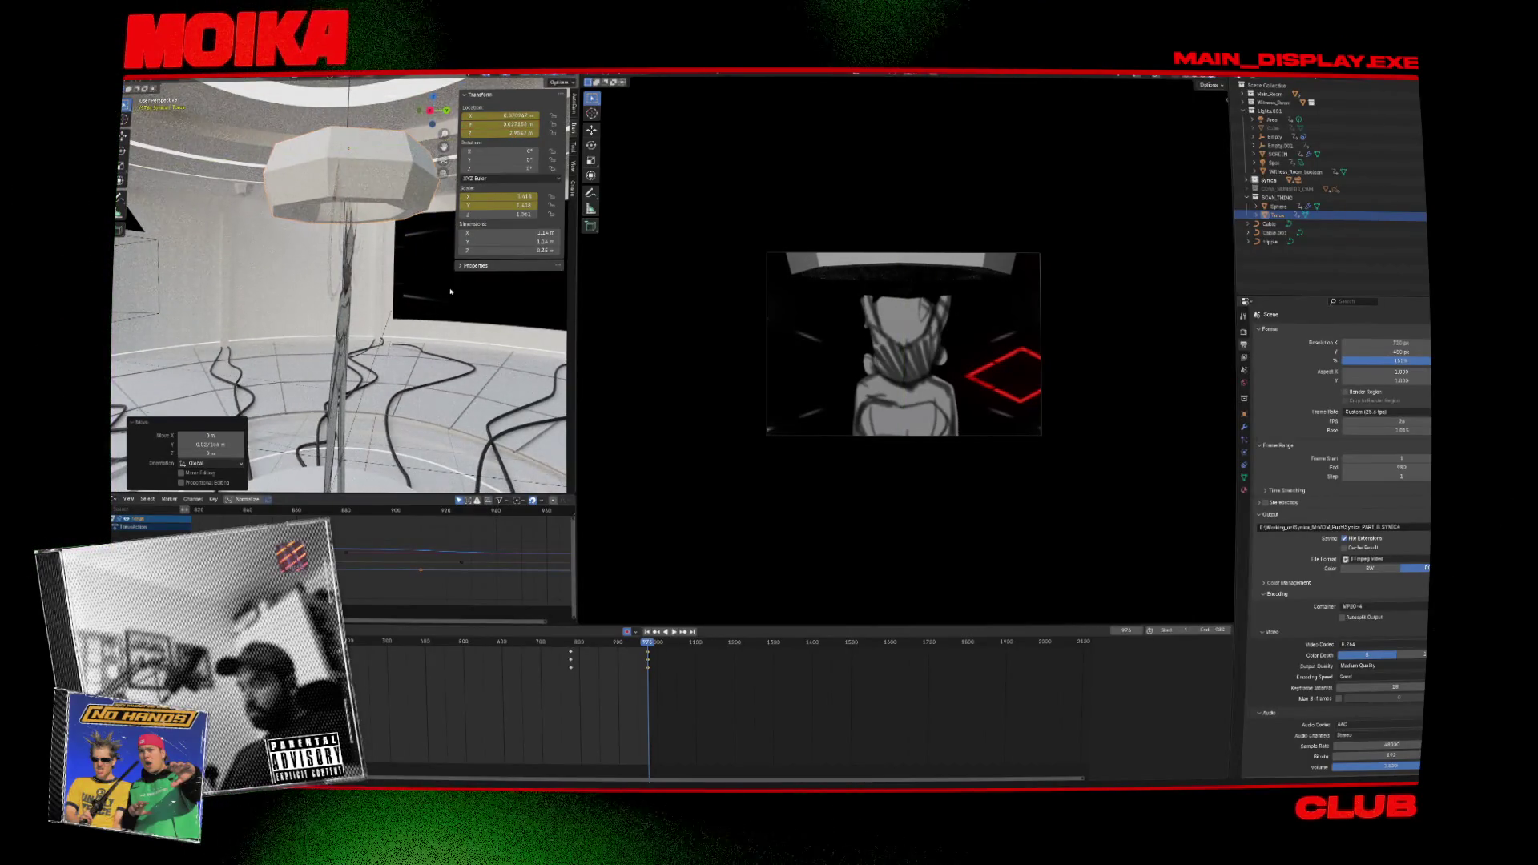
pyautogui.moveTo(404, 227); pyautogui.dragTo(551, 457, button='middle')
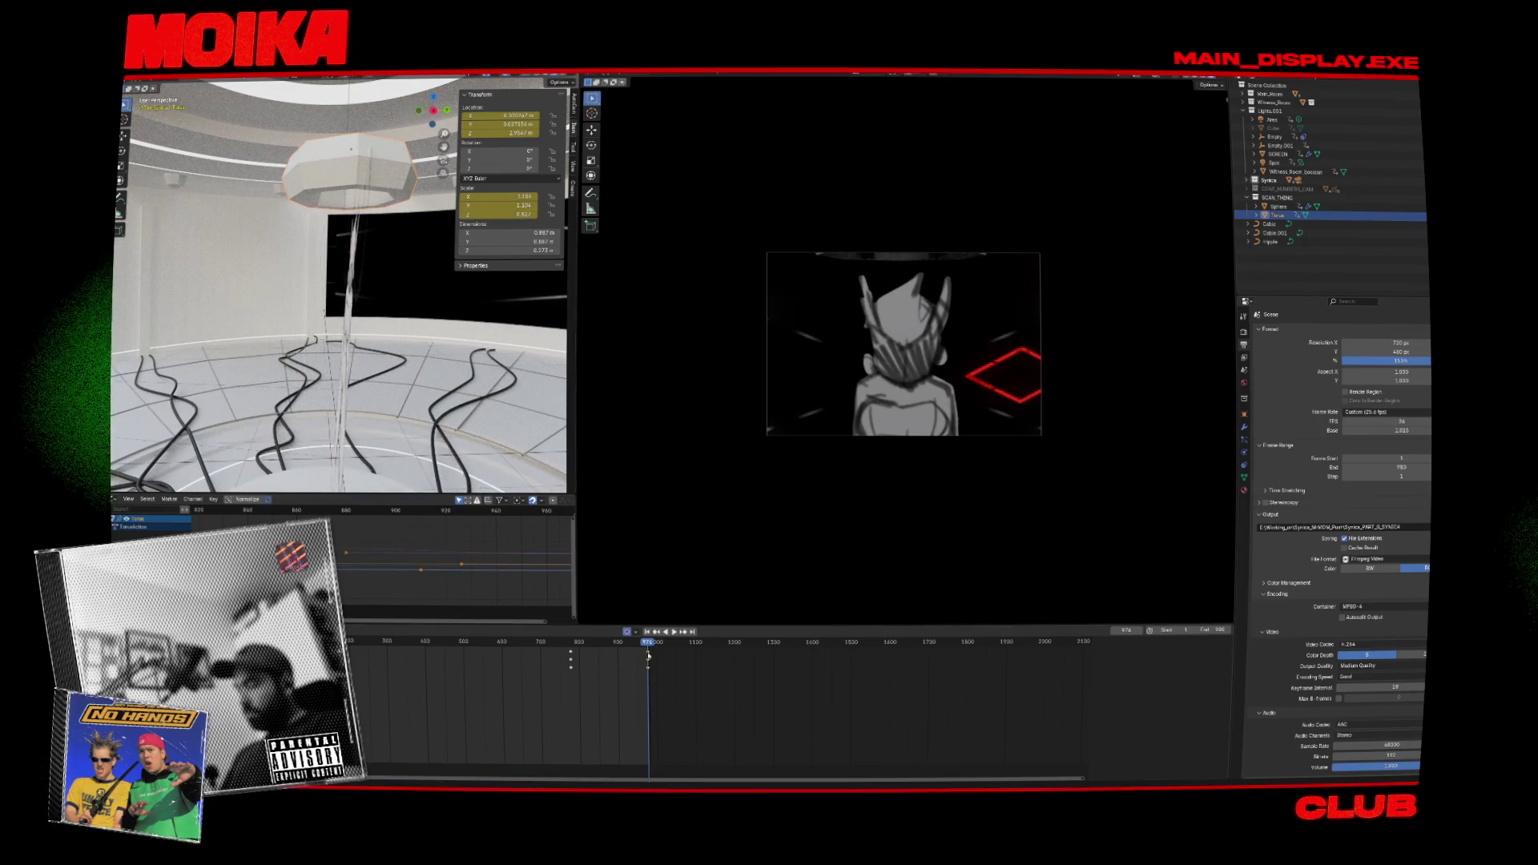
pyautogui.click(571, 654)
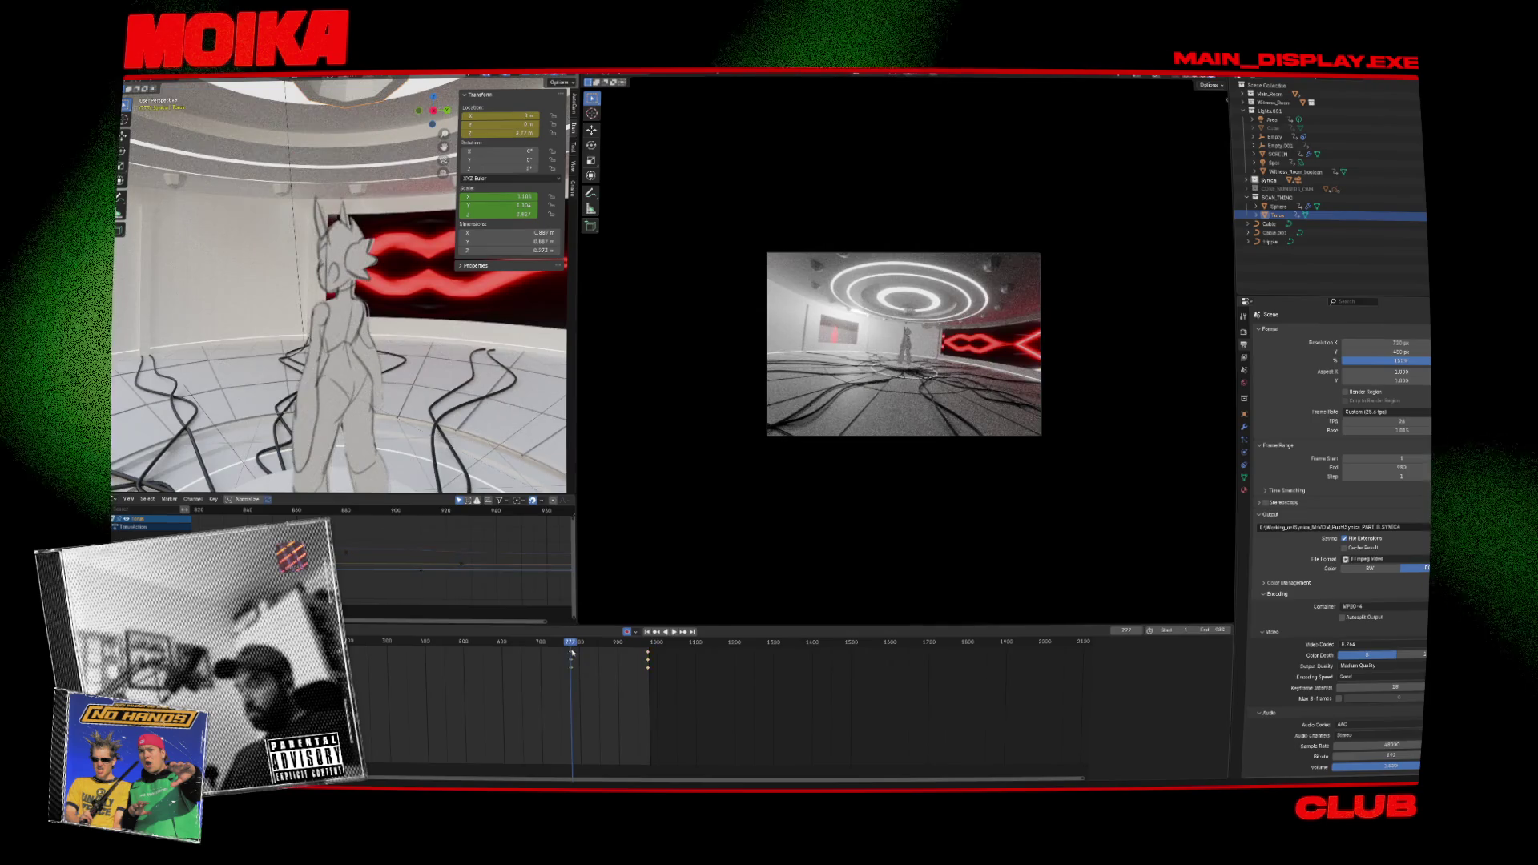
# Keyframe the lamp transform at frame 777 and raise it along Z.
pyautogui.press('i')
pyautogui.press('g')
pyautogui.press('z')
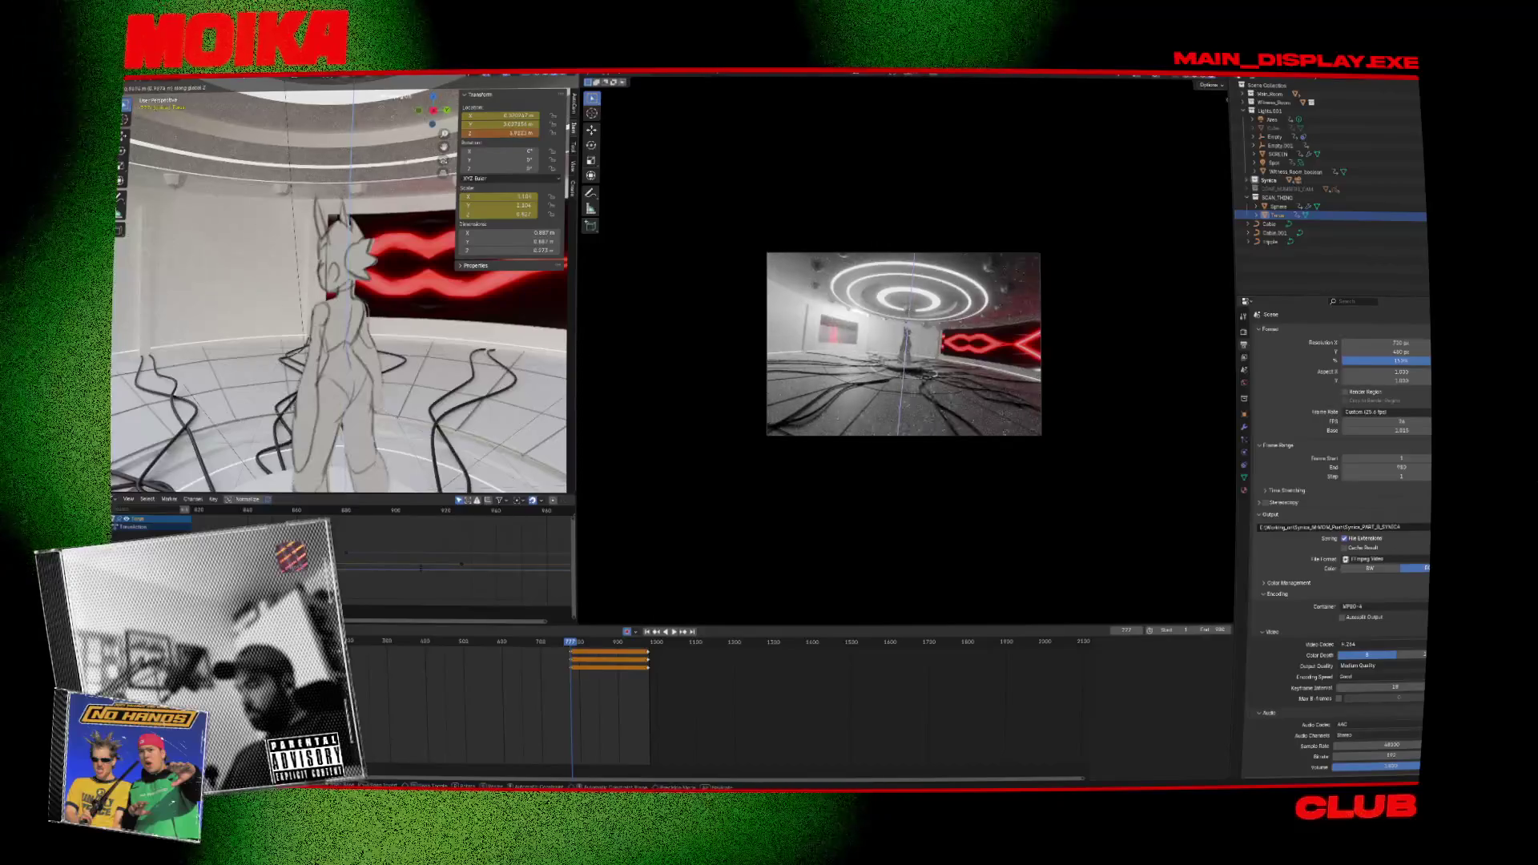
pyautogui.click(413, 188)
# Lower the Torus 0.167 m along Z, replay from frame 873, and return to frame 777.
pyautogui.press('space')
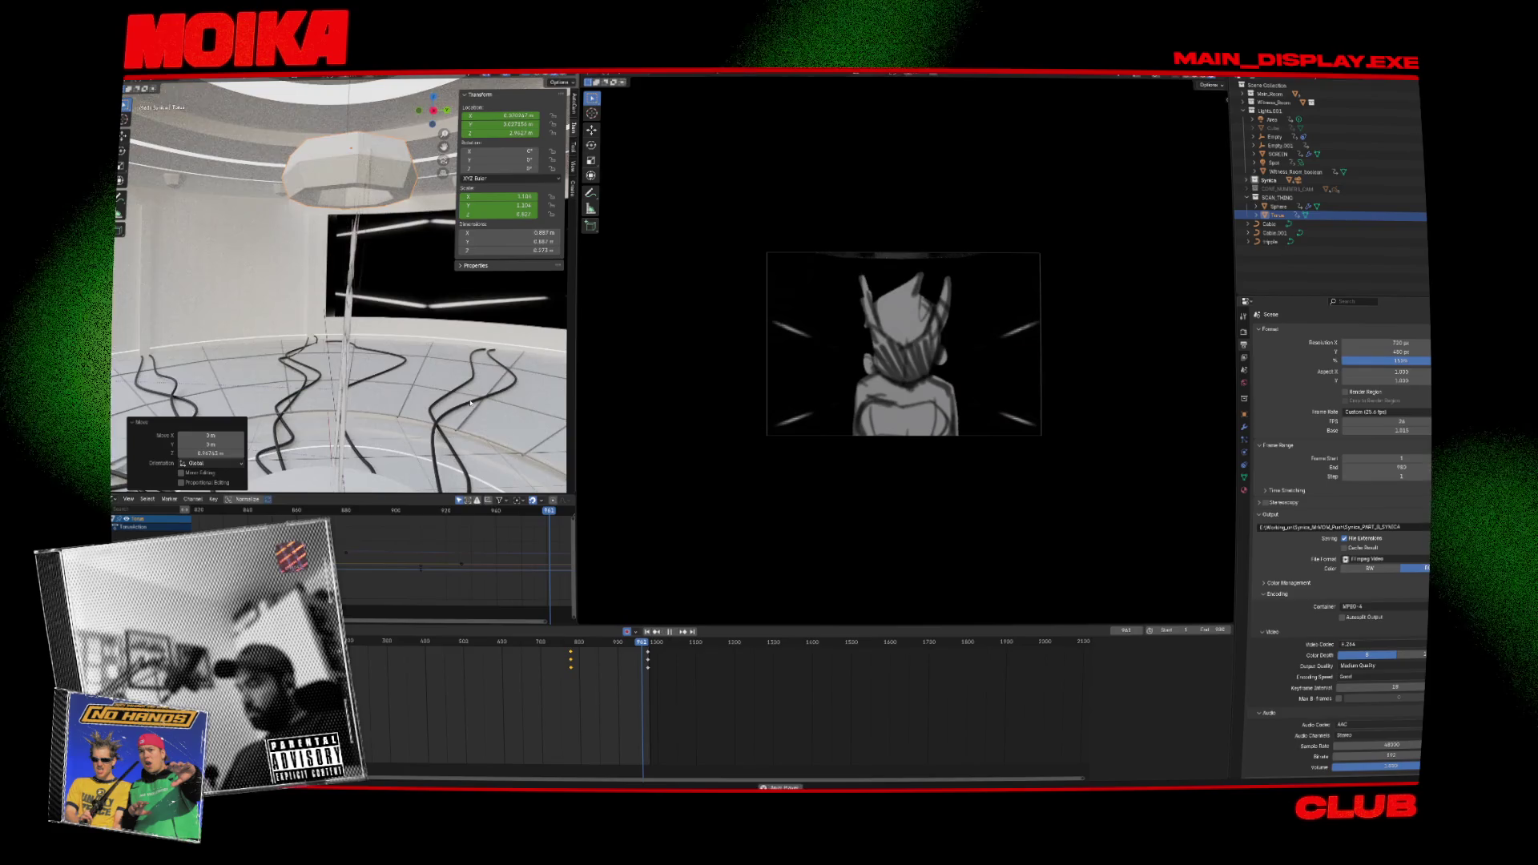
pyautogui.press('space')
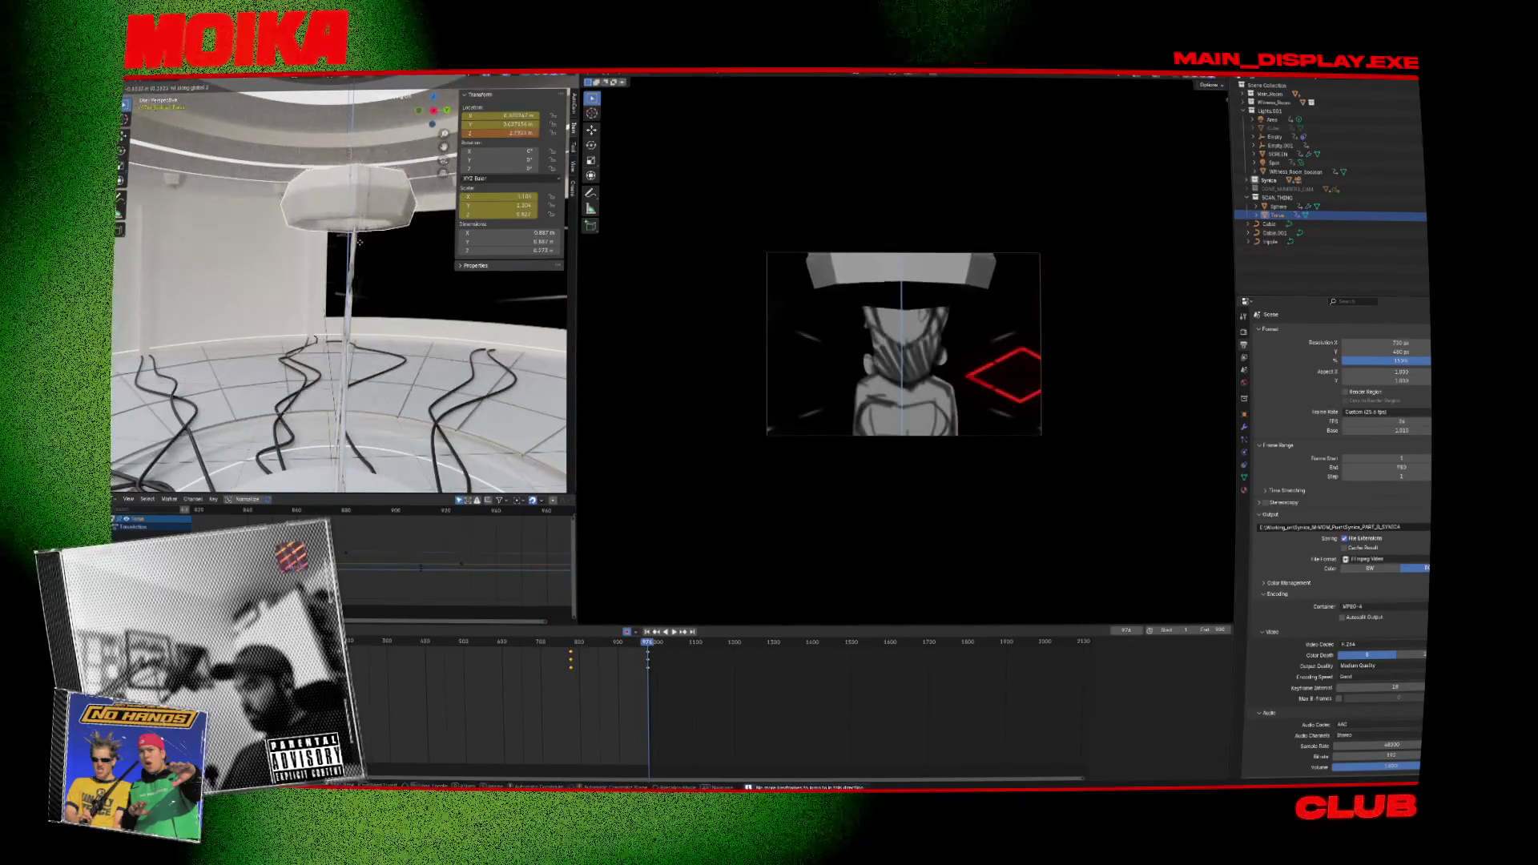
pyautogui.click(360, 248)
pyautogui.click(607, 643)
pyautogui.press('space')
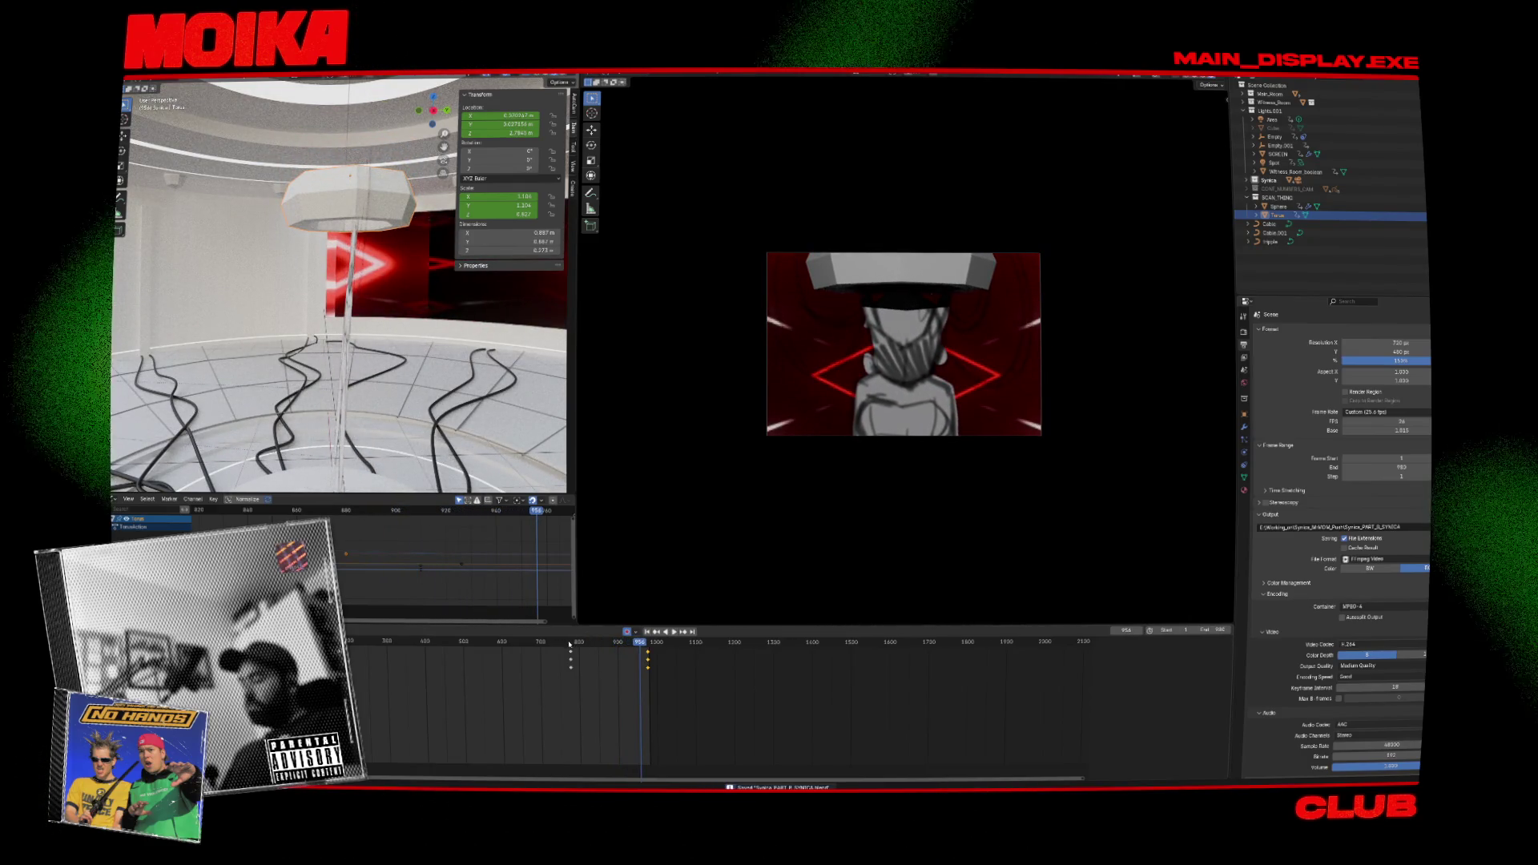
pyautogui.click(570, 643)
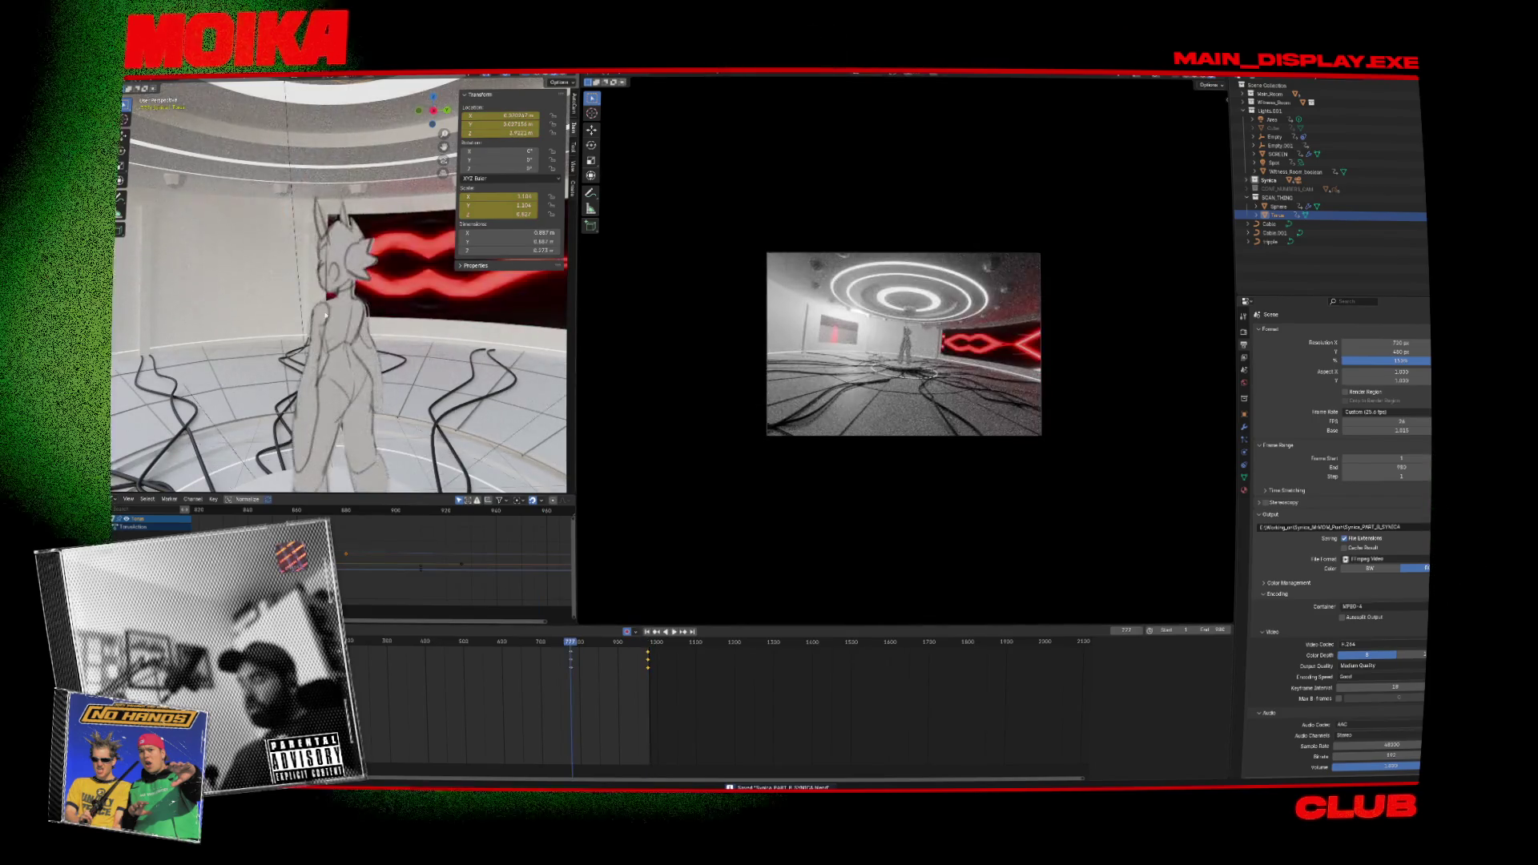
# Duplicate the Sphere object in place as Sphere.001.
pyautogui.scroll(5, 339, 288)
pyautogui.scroll(-5, 340, 303)
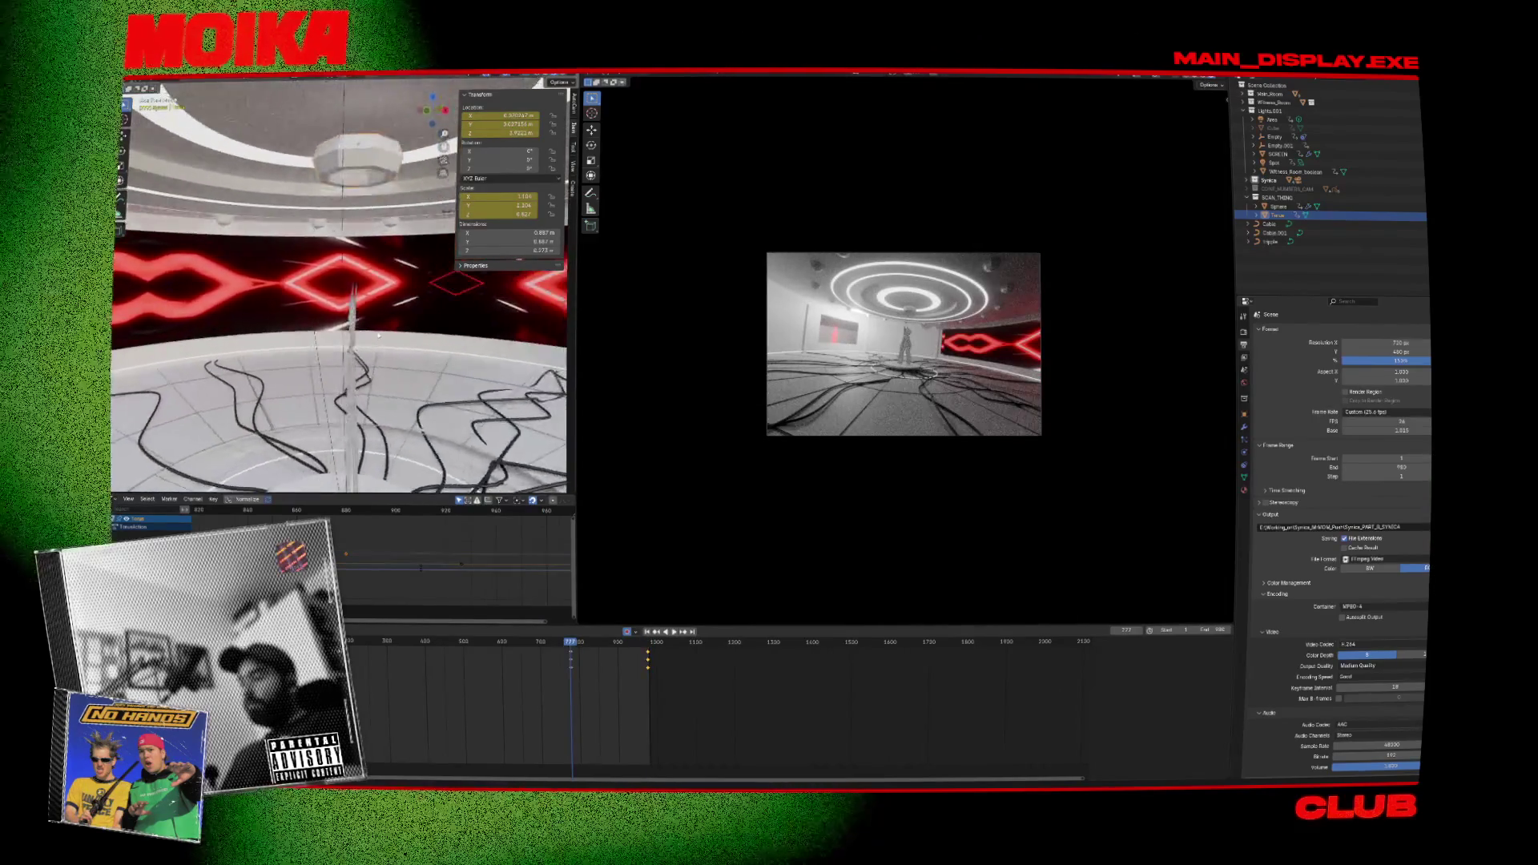
pyautogui.scroll(-3, 391, 314)
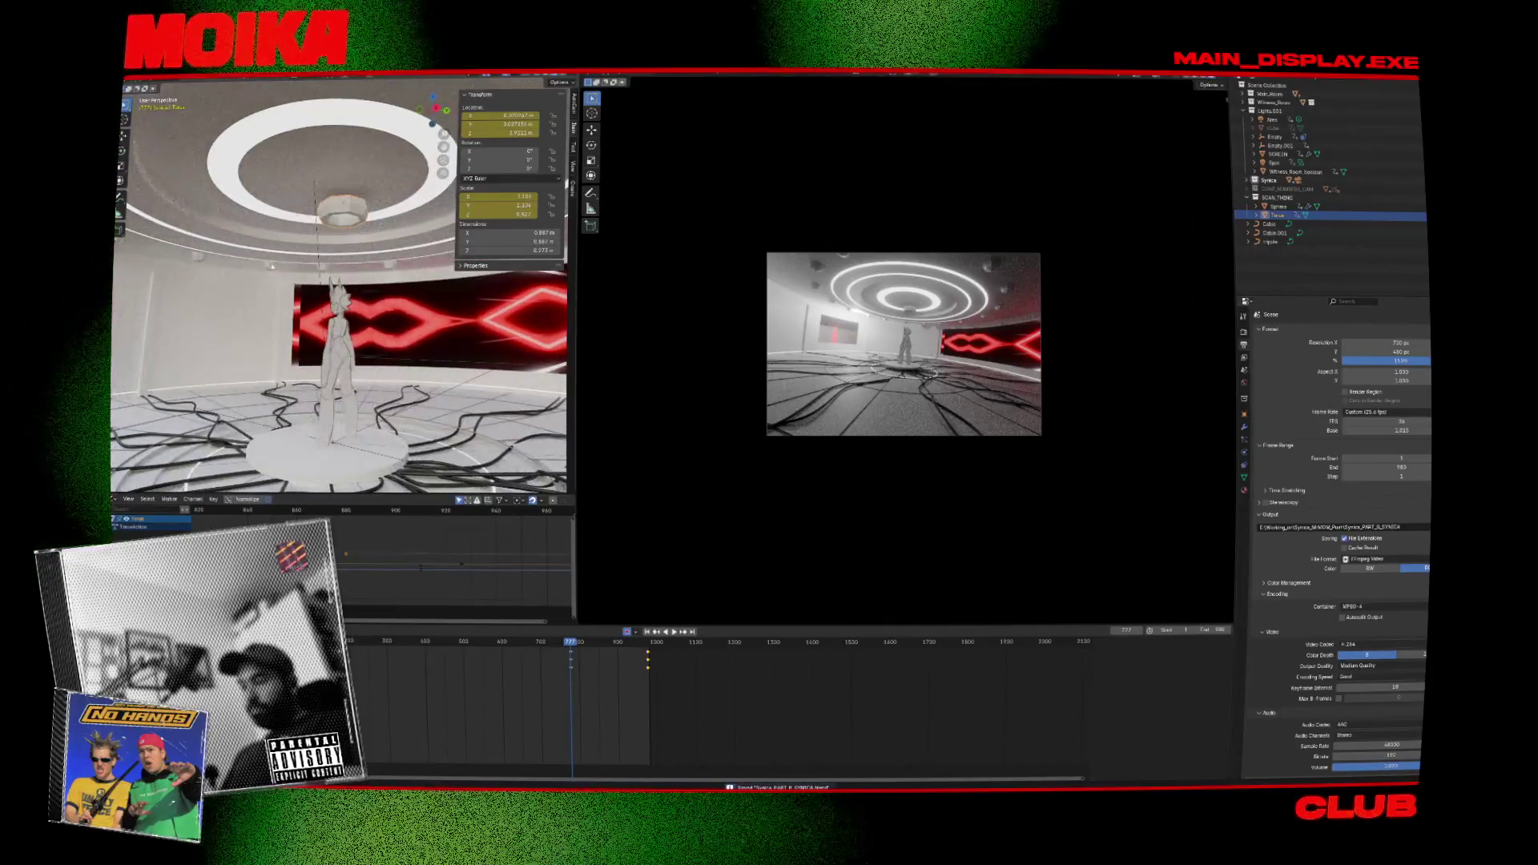
pyautogui.click(274, 269)
pyautogui.scroll(3, 274, 269)
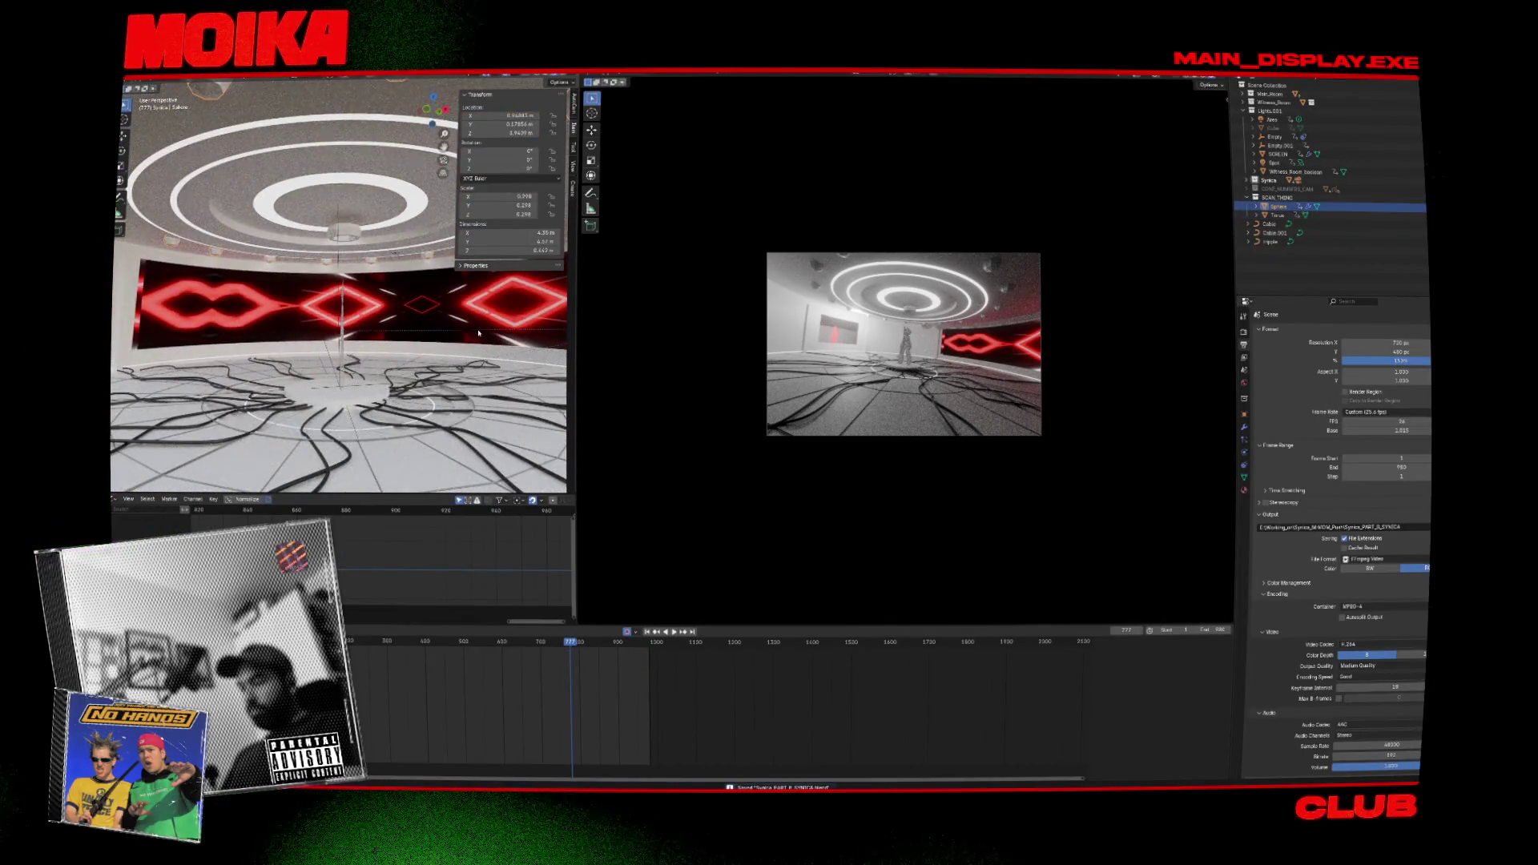
pyautogui.hotkey('shift', 'd')
pyautogui.rightClick(491, 334)
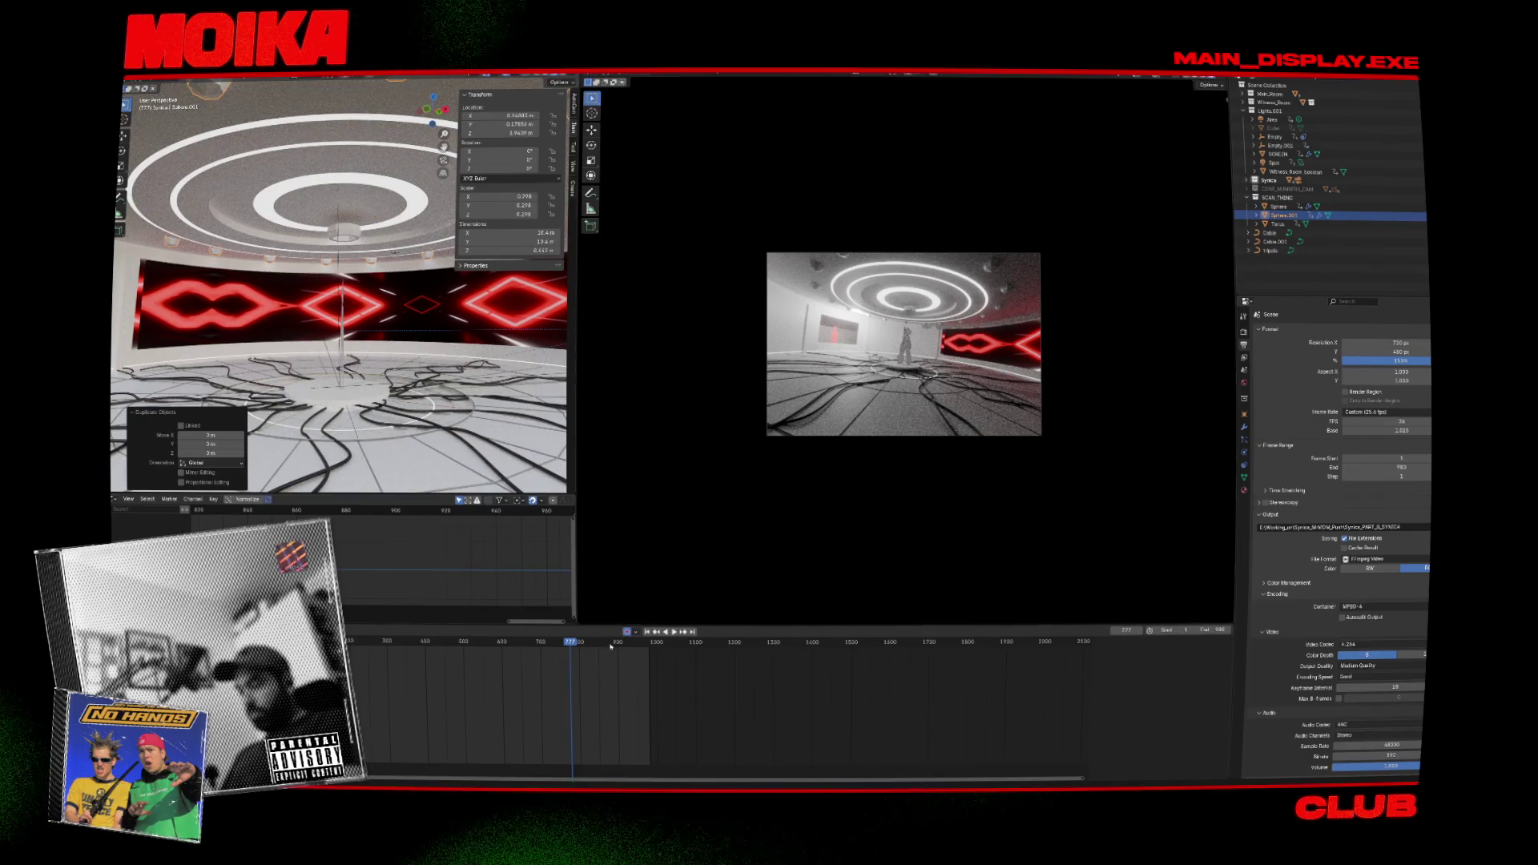
# Check frames 923 and 633, then apply Sphere.001's Mirror.001 and Mirror modifiers.
pyautogui.click(628, 640)
pyautogui.click(514, 641)
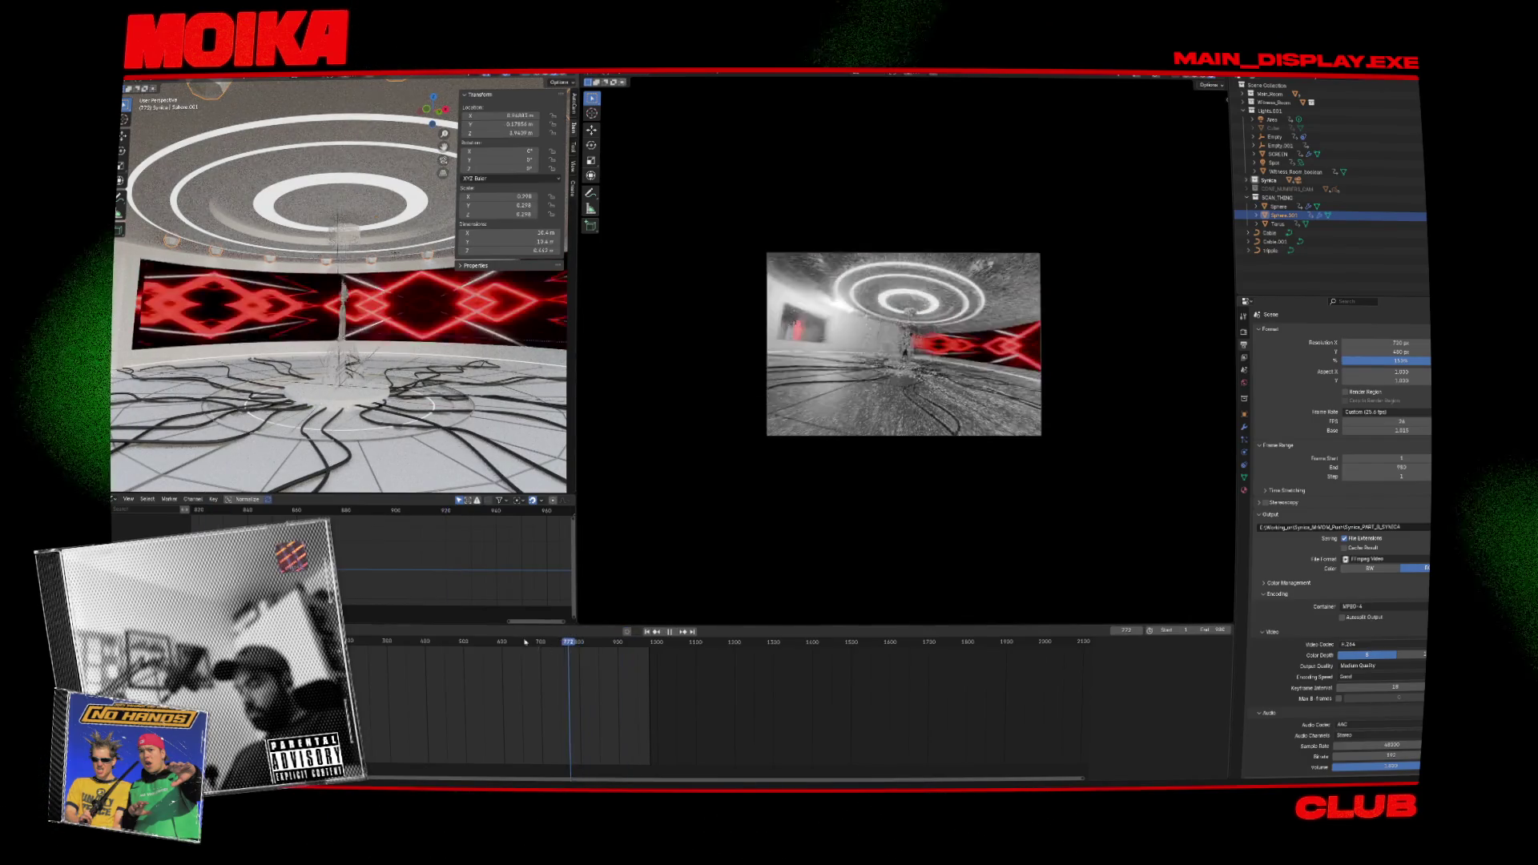
pyautogui.press('g')
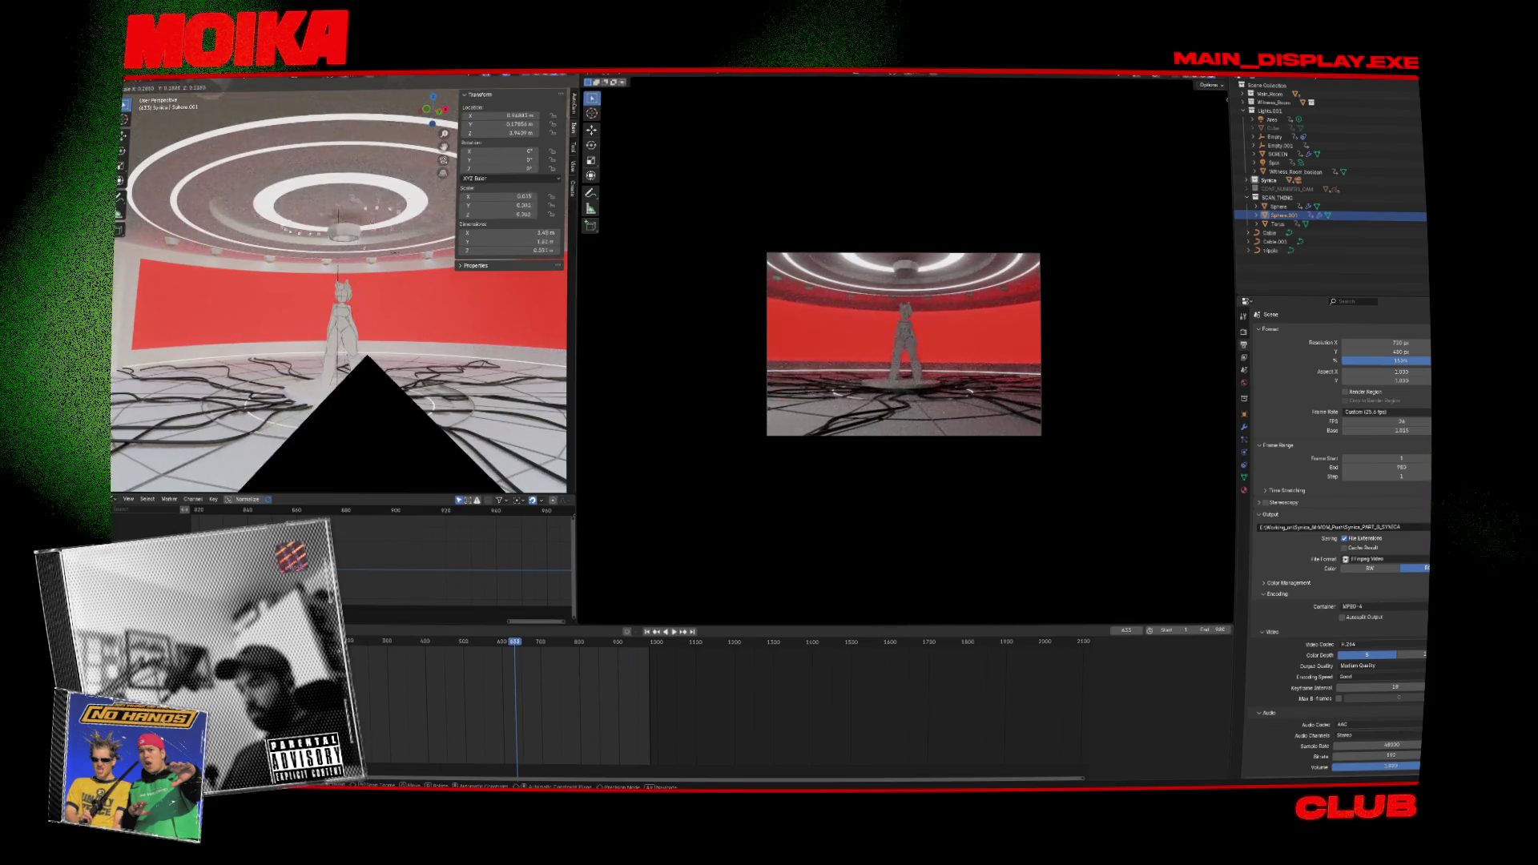
pyautogui.scroll(-5, 416, 321)
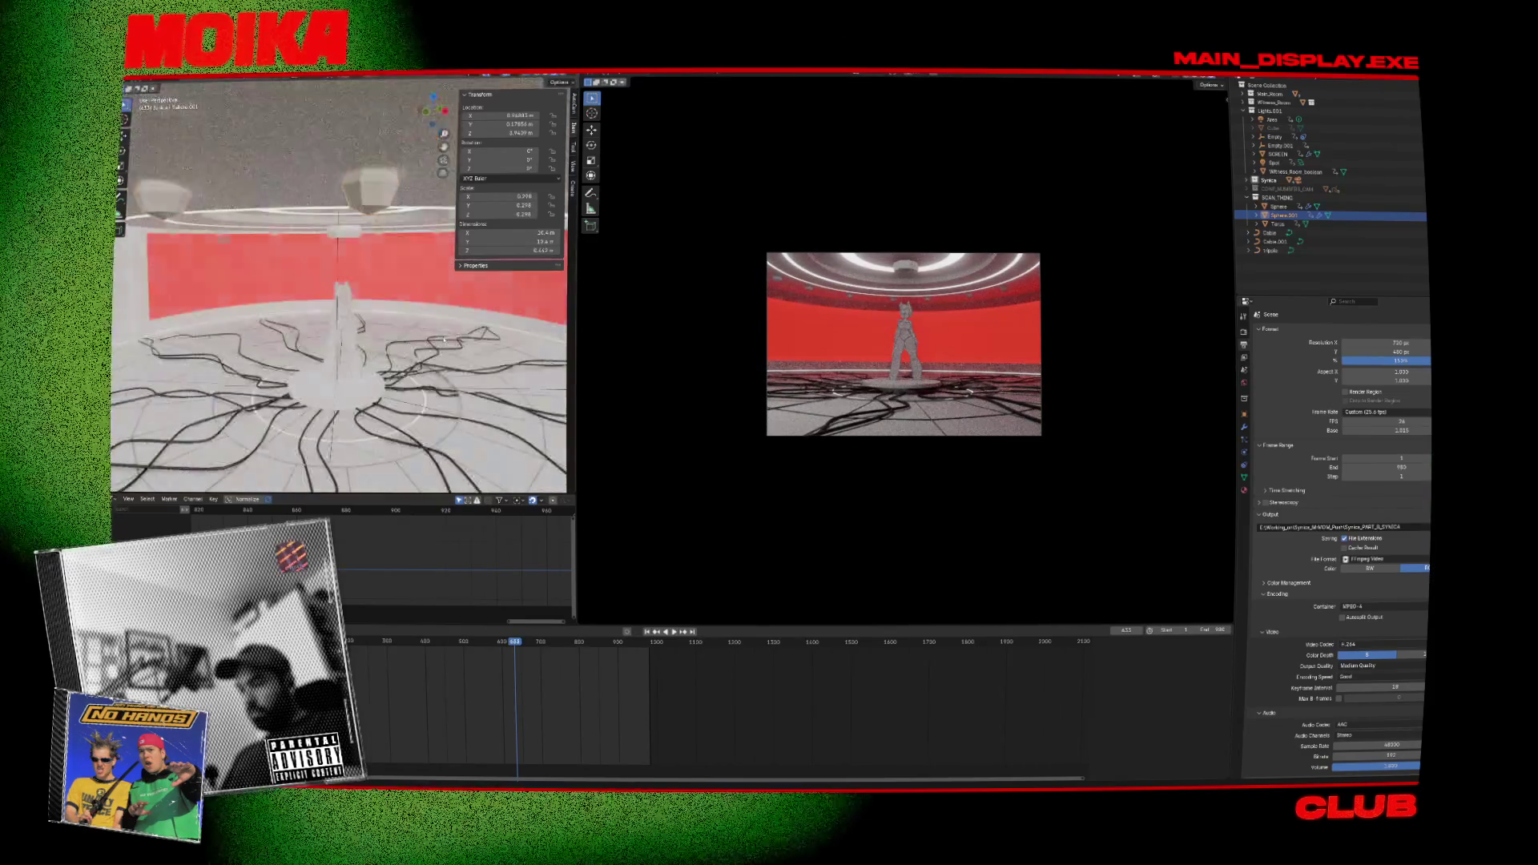
pyautogui.click(1244, 427)
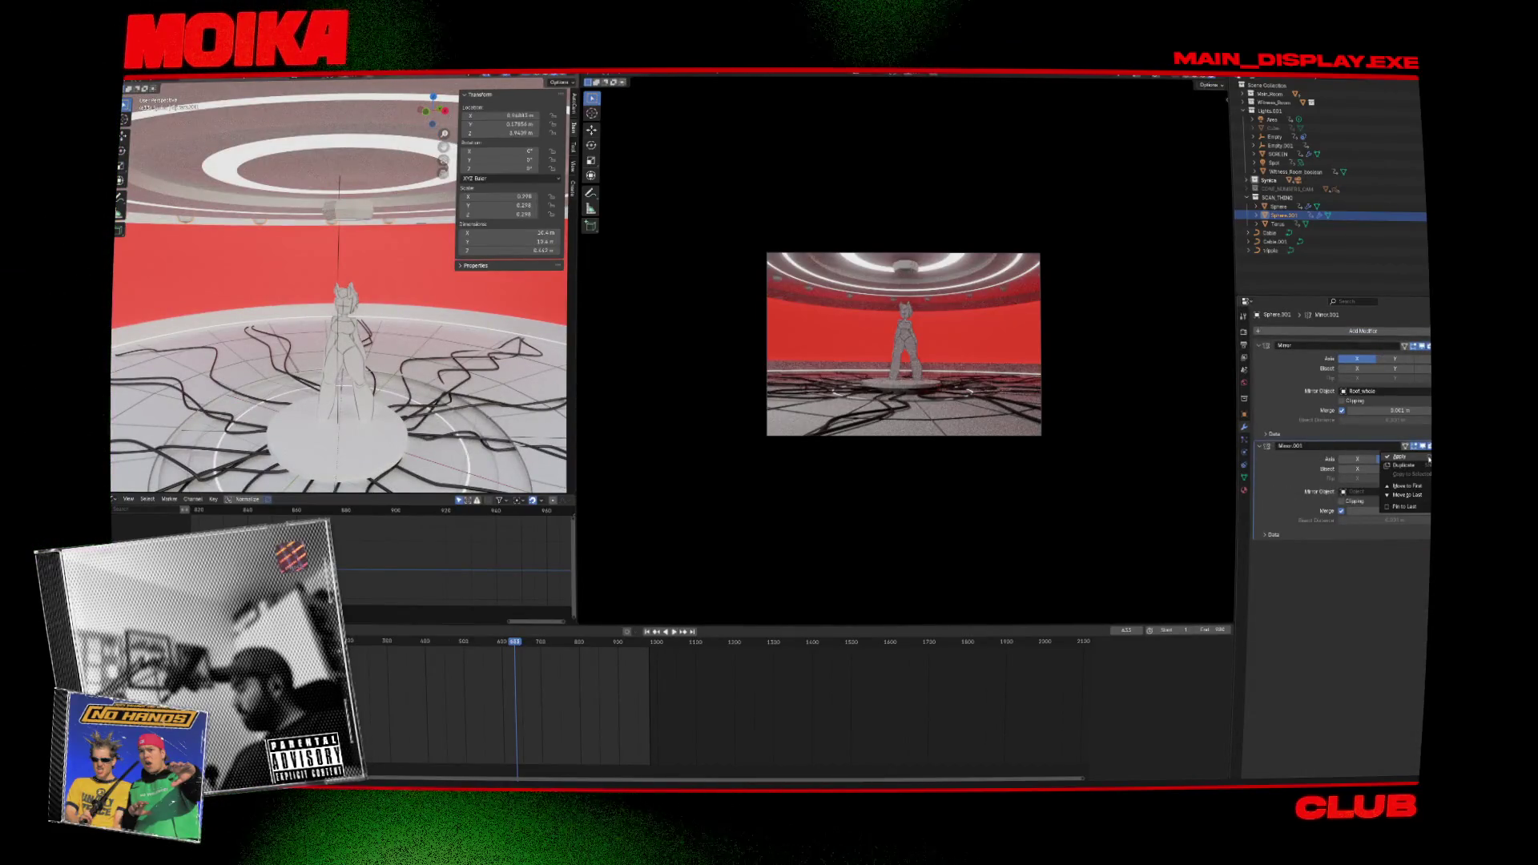
pyautogui.hotkey('ctrl', 'a')
pyautogui.click(1398, 356)
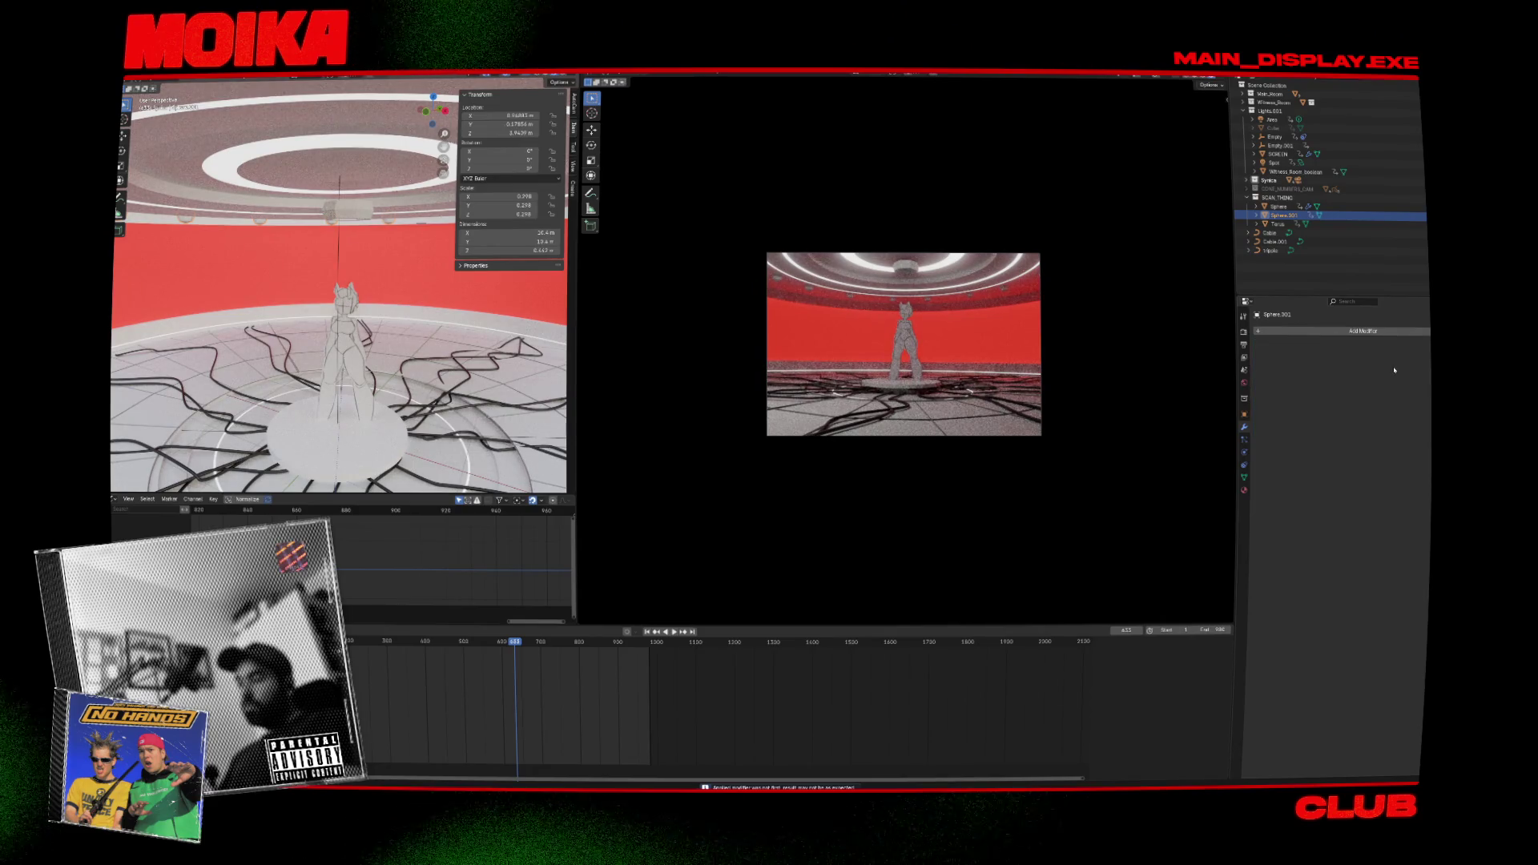
# Set the spheres' origin to Center of Mass (Surface) and scale them down to 0.127.
pyautogui.moveTo(428, 354); pyautogui.dragTo(423, 362, button='middle')
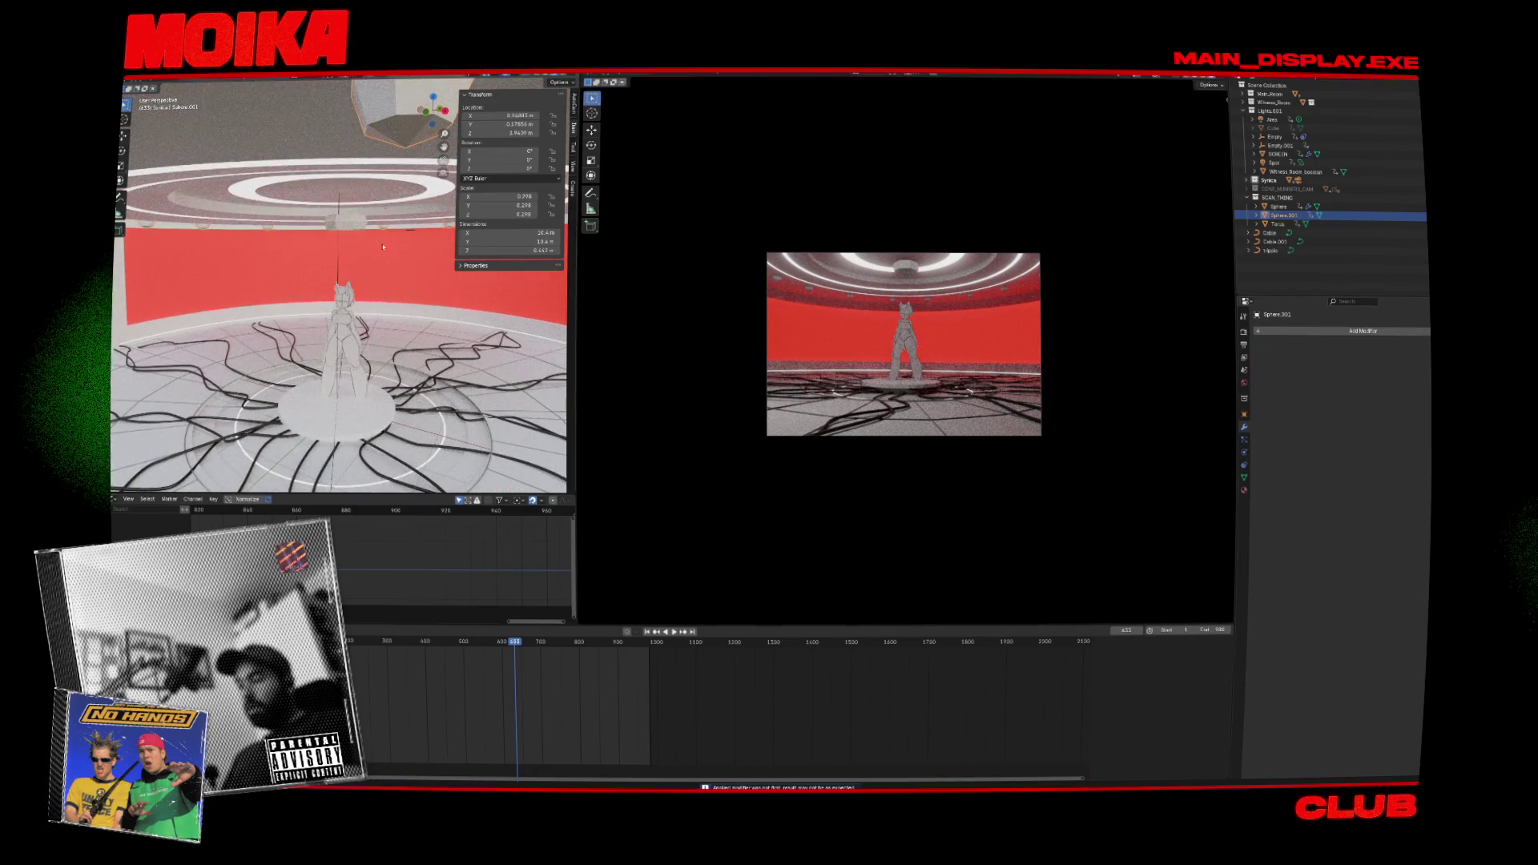
pyautogui.moveTo(383, 246); pyautogui.dragTo(371, 128, button='middle')
pyautogui.rightClick(371, 128)
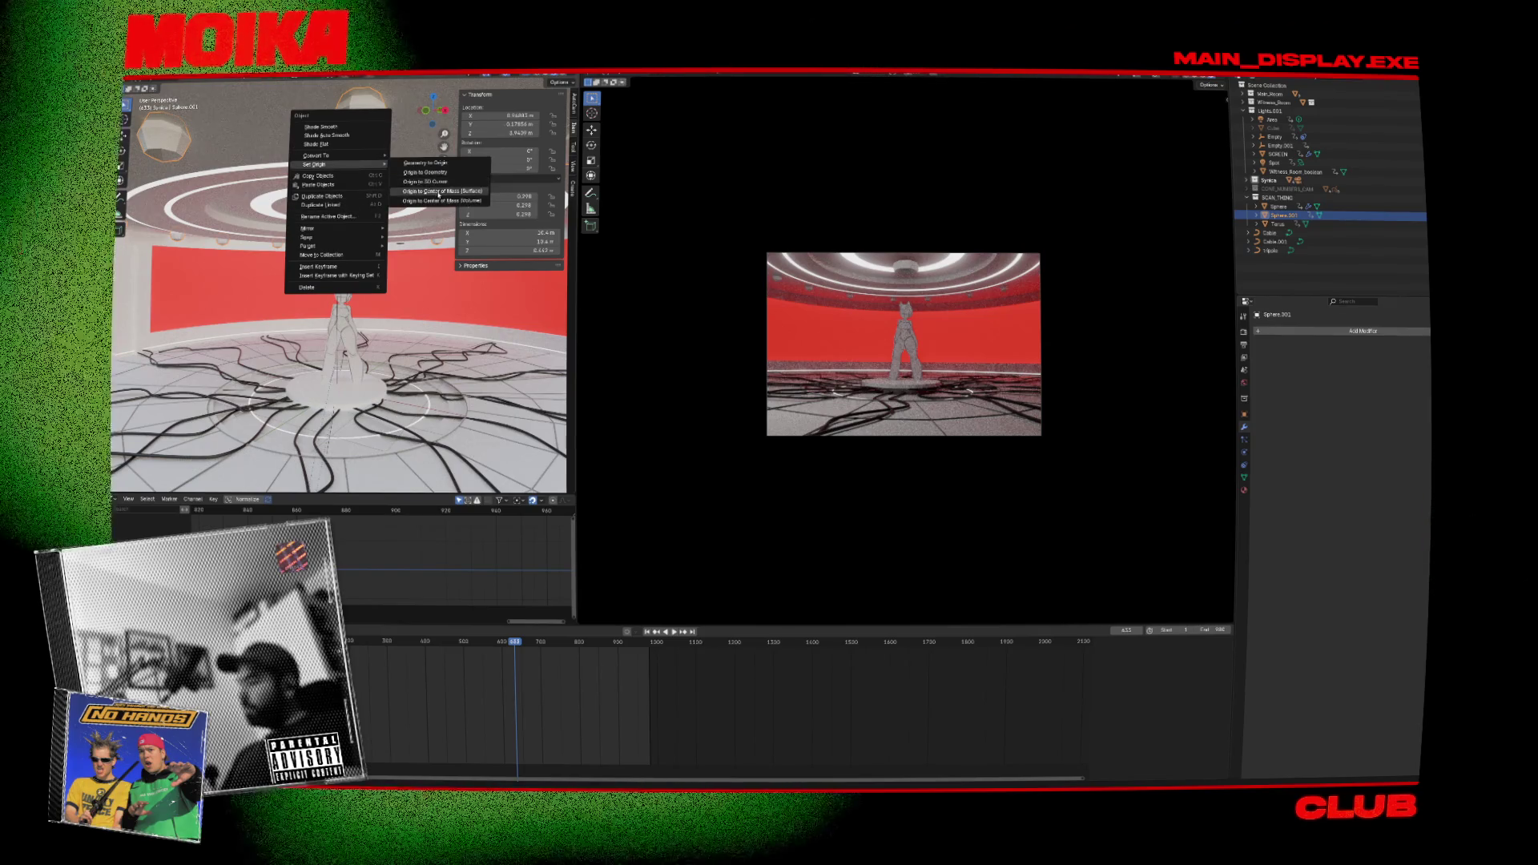
pyautogui.press('s')
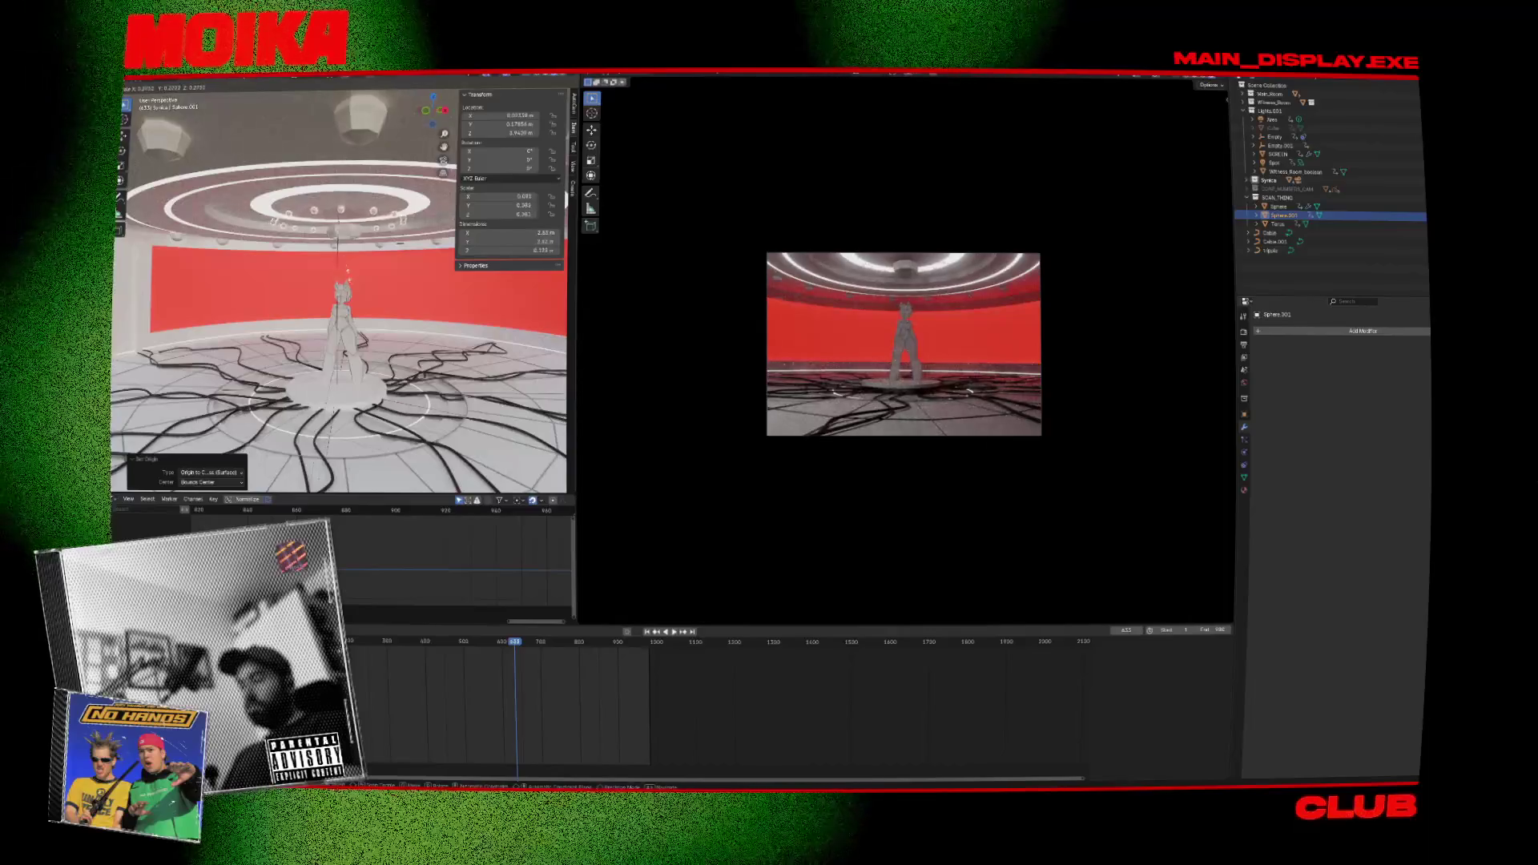
pyautogui.click(384, 259)
pyautogui.scroll(3, 385, 258)
pyautogui.scroll(-4, 385, 258)
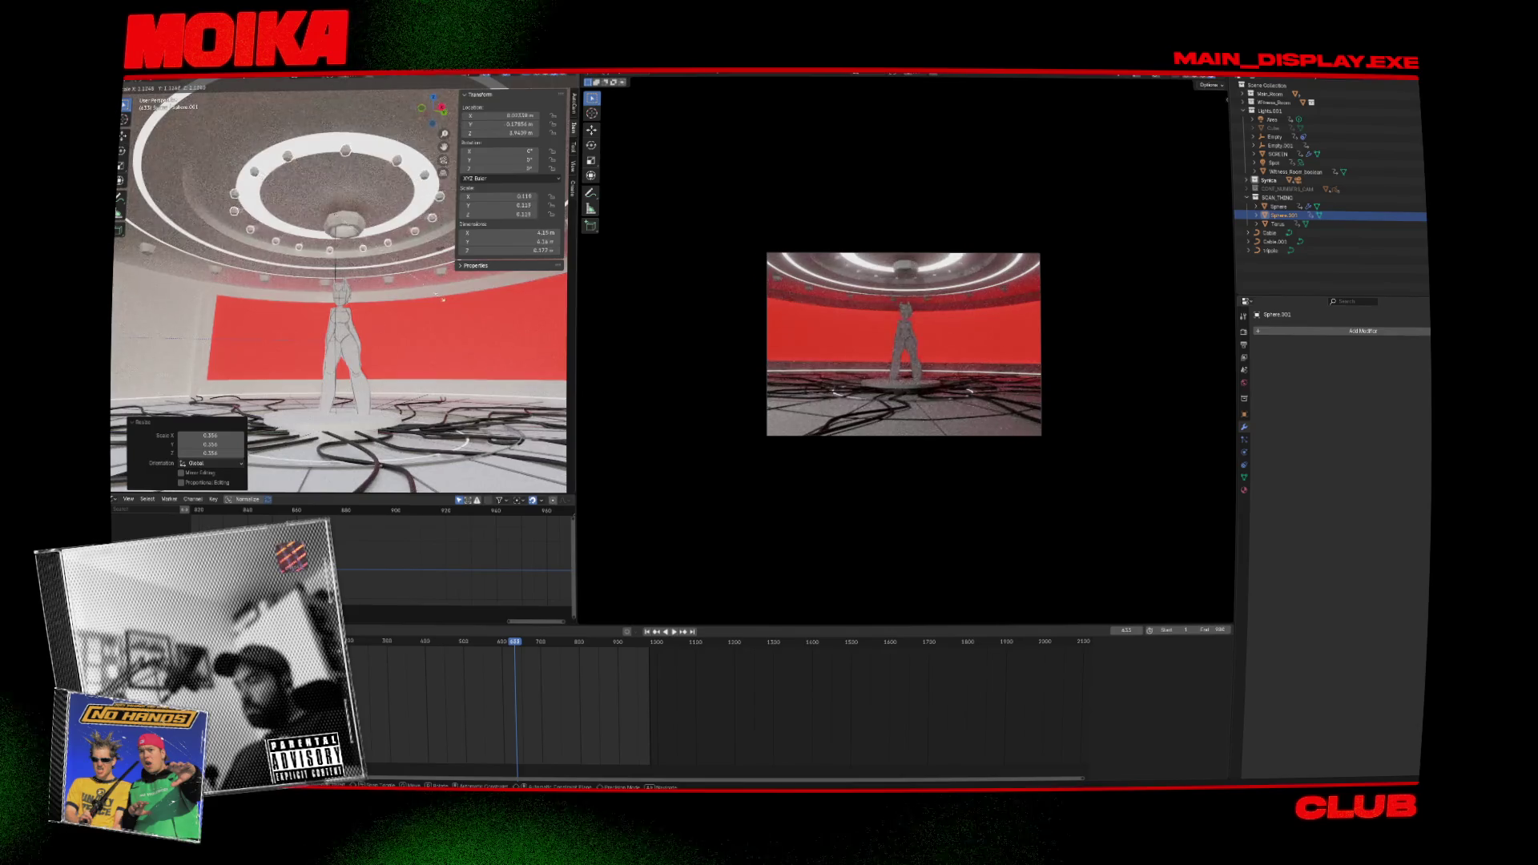
pyautogui.press('s')
pyautogui.click(384, 296)
# Check the spheres from top and side views, then begin moving them along Z.
pyautogui.press('KP_7')
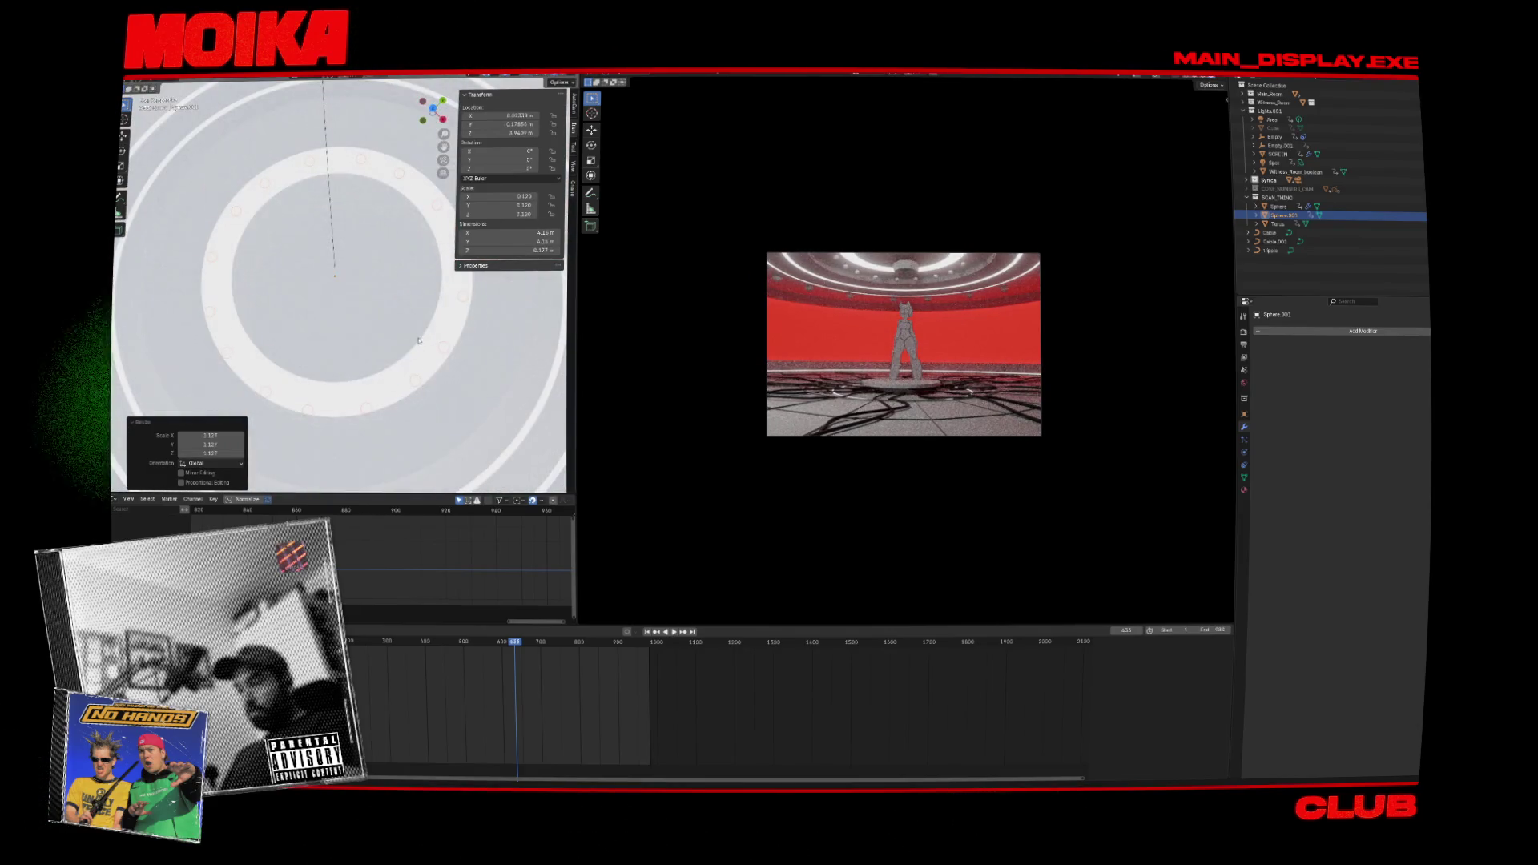
pyautogui.moveTo(417, 329); pyautogui.dragTo(440, 340, button='middle')
pyautogui.press('KP_3')
pyautogui.press('g')
pyautogui.press('z')
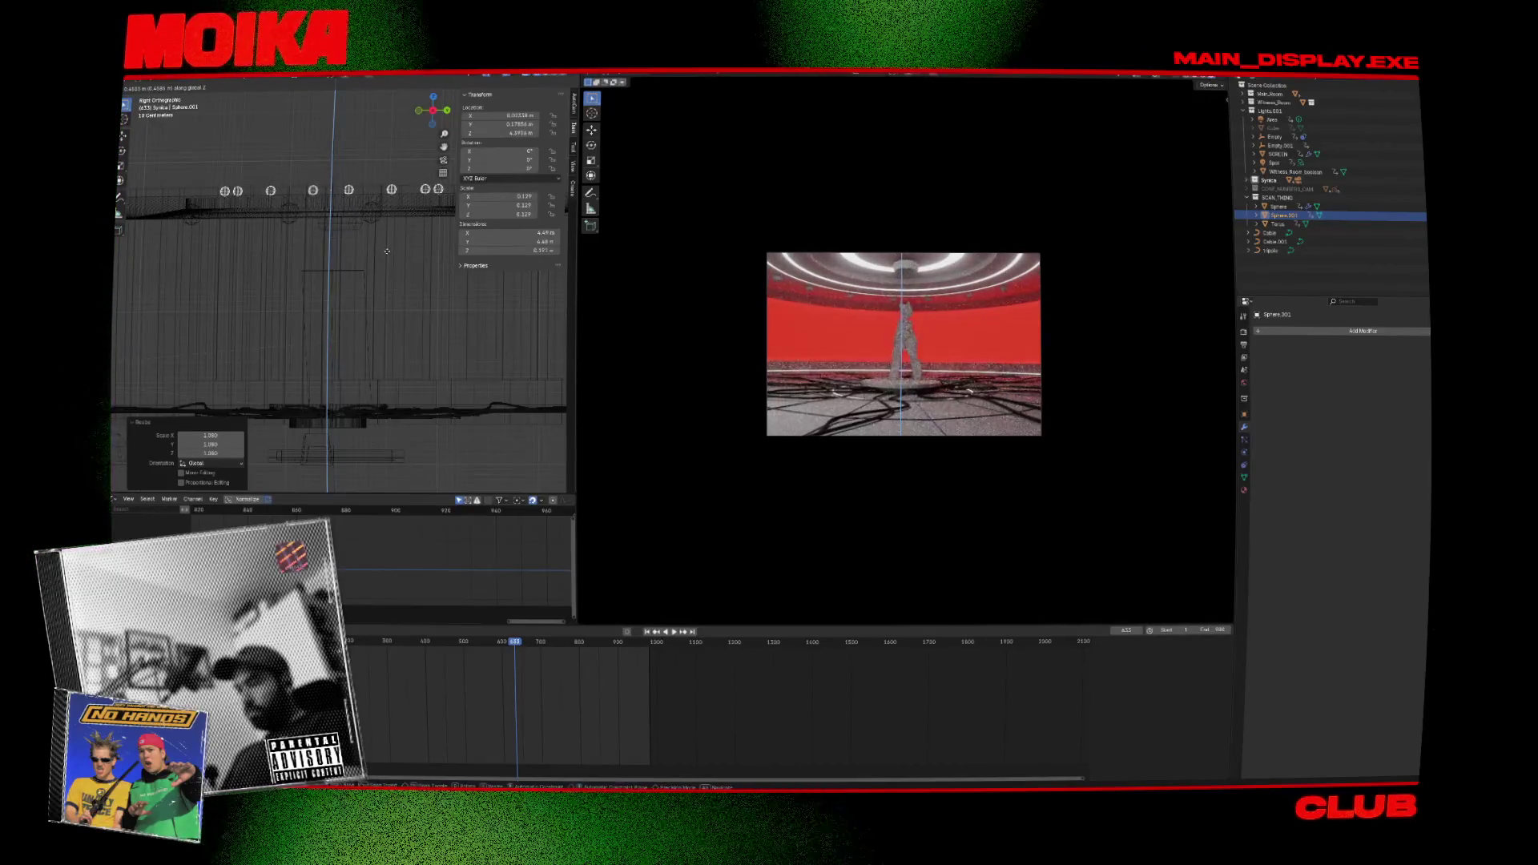
# Finish raising the spheres 0.388 m, then raise the Torus at frame 777 and save.
pyautogui.click(387, 252)
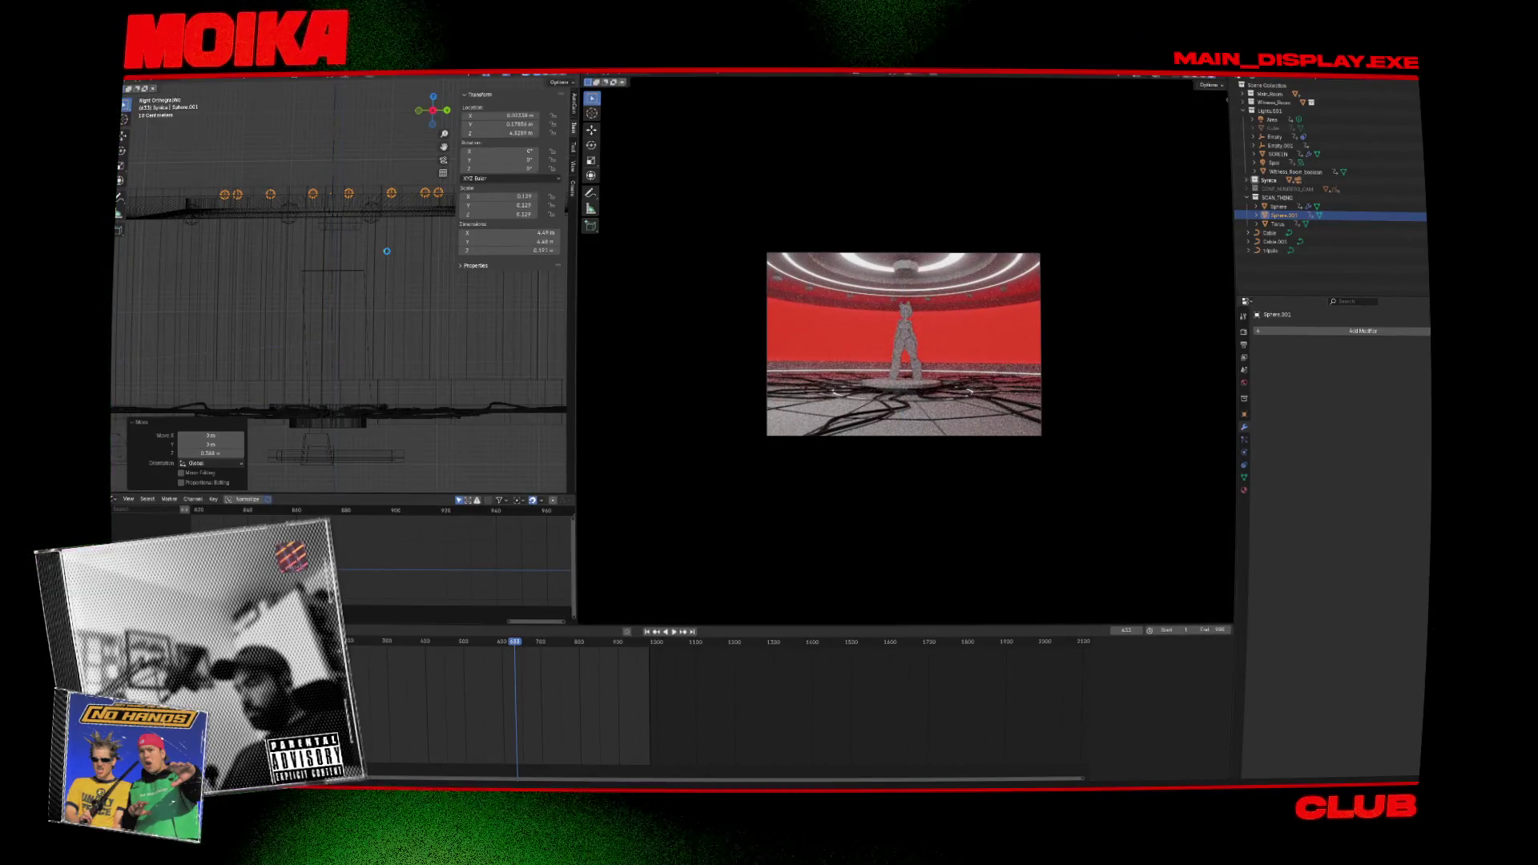
pyautogui.click(350, 225)
pyautogui.click(351, 232)
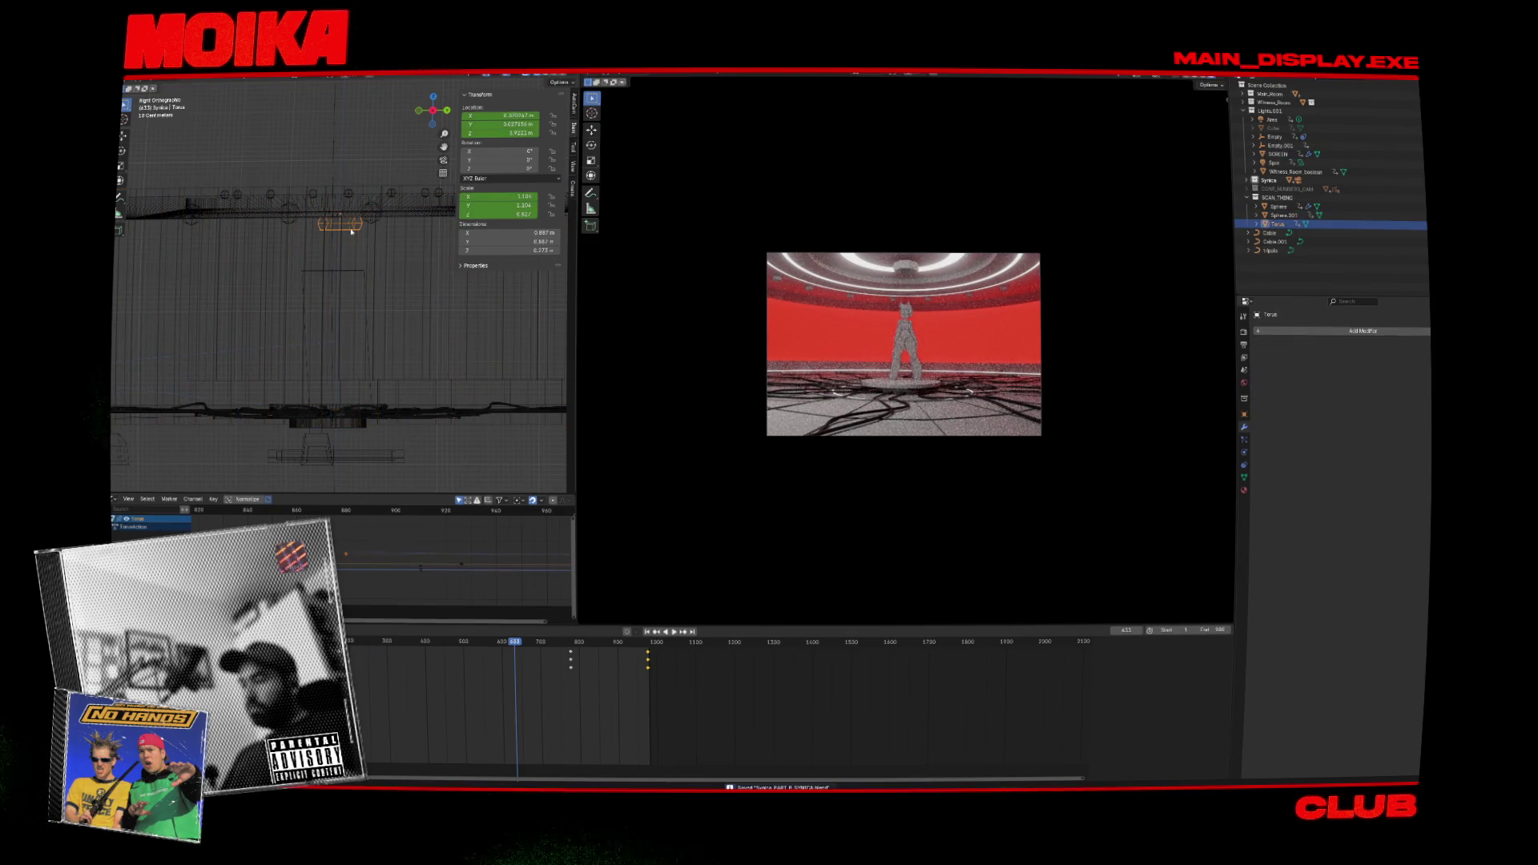
pyautogui.press('Up')
pyautogui.press('g')
pyautogui.press('z')
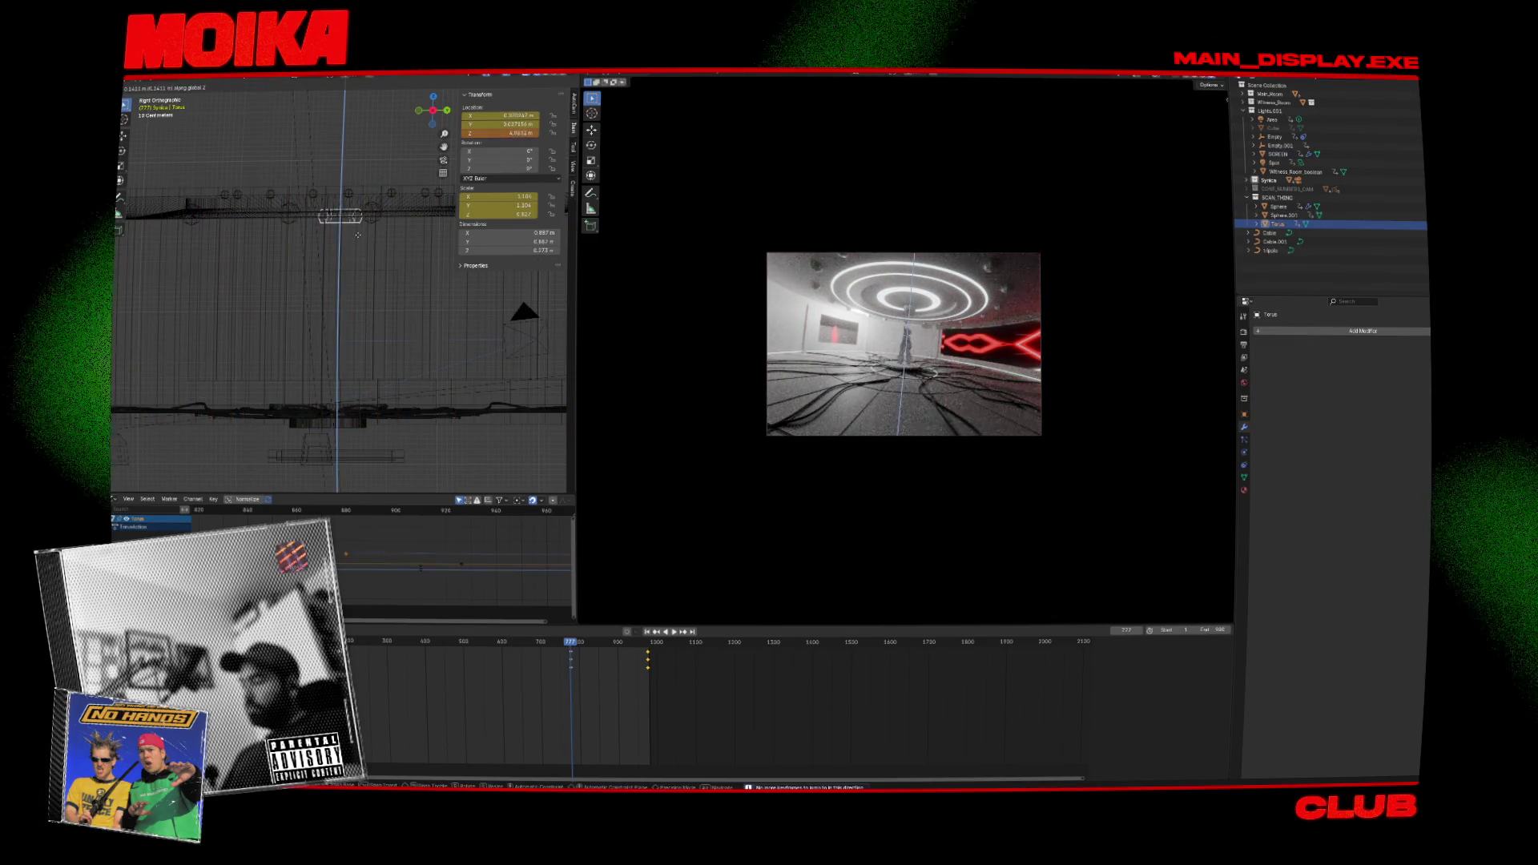
pyautogui.click(367, 236)
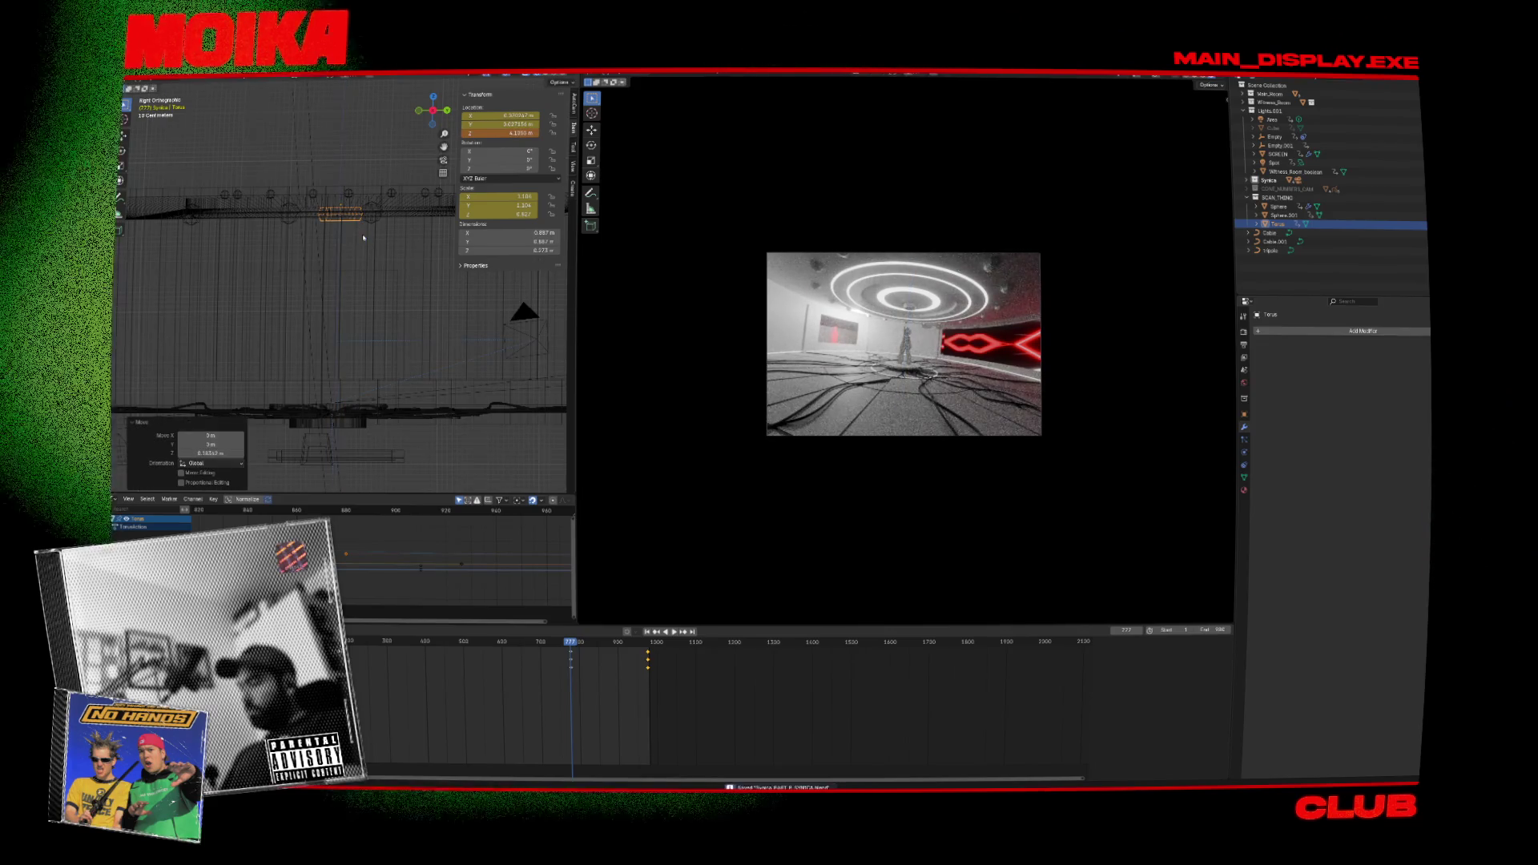
pyautogui.hotkey('ctrl', 's')
# Compare the Sphere.001 spheres and the Torus by selecting each from new angles.
pyautogui.moveTo(367, 236)
pyautogui.mouseDown(button='middle')
pyautogui.moveTo(279, 242)
pyautogui.moveTo(289, 267)
pyautogui.mouseUp(button='middle')
pyautogui.click(269, 218)
pyautogui.click(307, 225)
pyautogui.moveTo(221, 154)
pyautogui.mouseDown(button='middle')
pyautogui.moveTo(339, 183)
pyautogui.moveTo(348, 221)
pyautogui.mouseUp(button='middle')
pyautogui.click(234, 158)
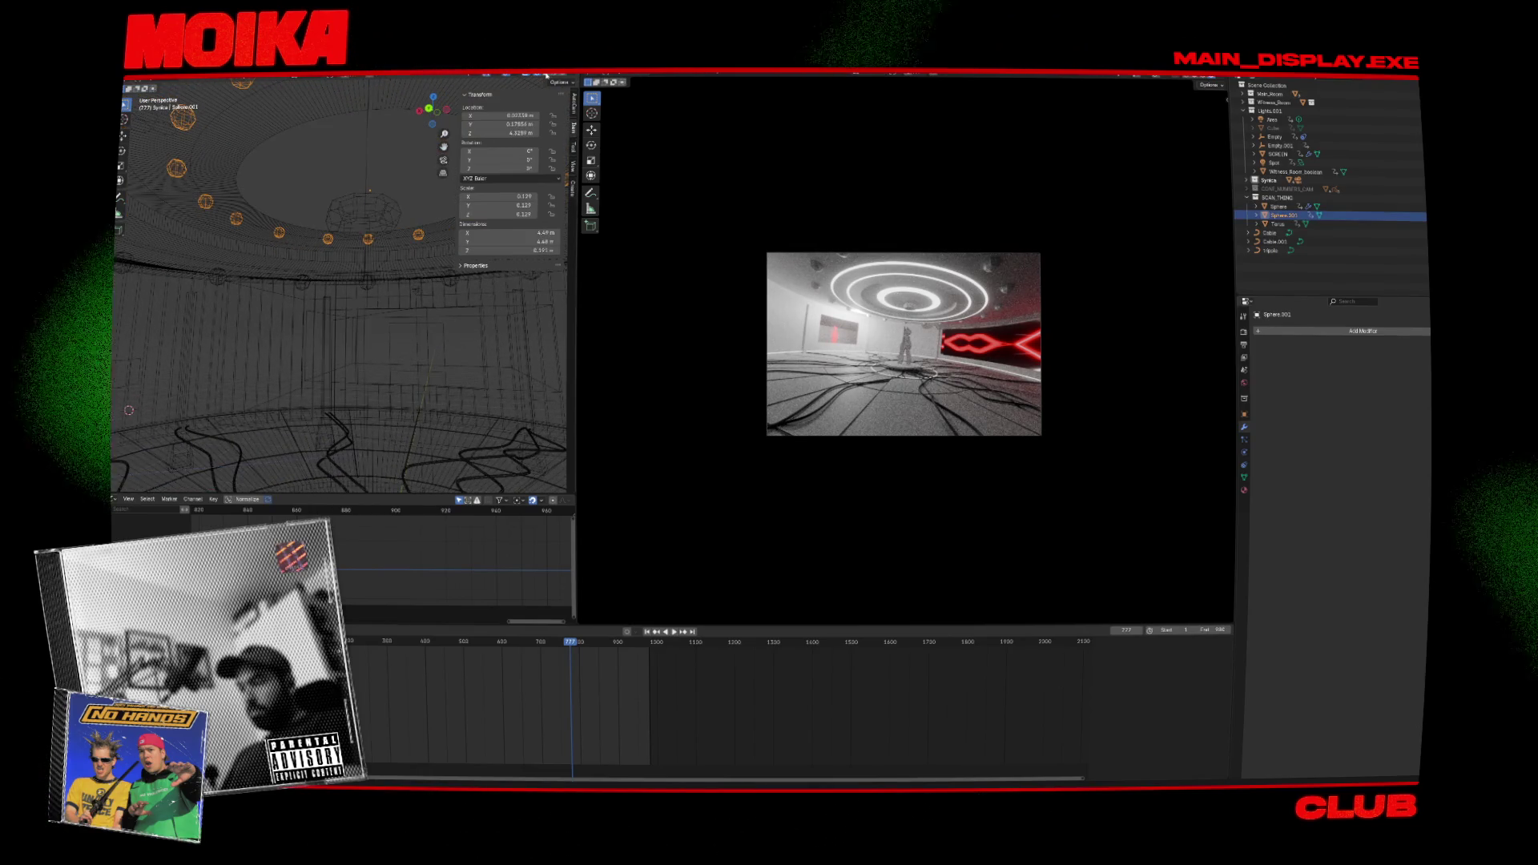
# Switch to solid shading, move to frame 950, and look up at the ceiling lights.
pyautogui.hotkey('shift', 'z')
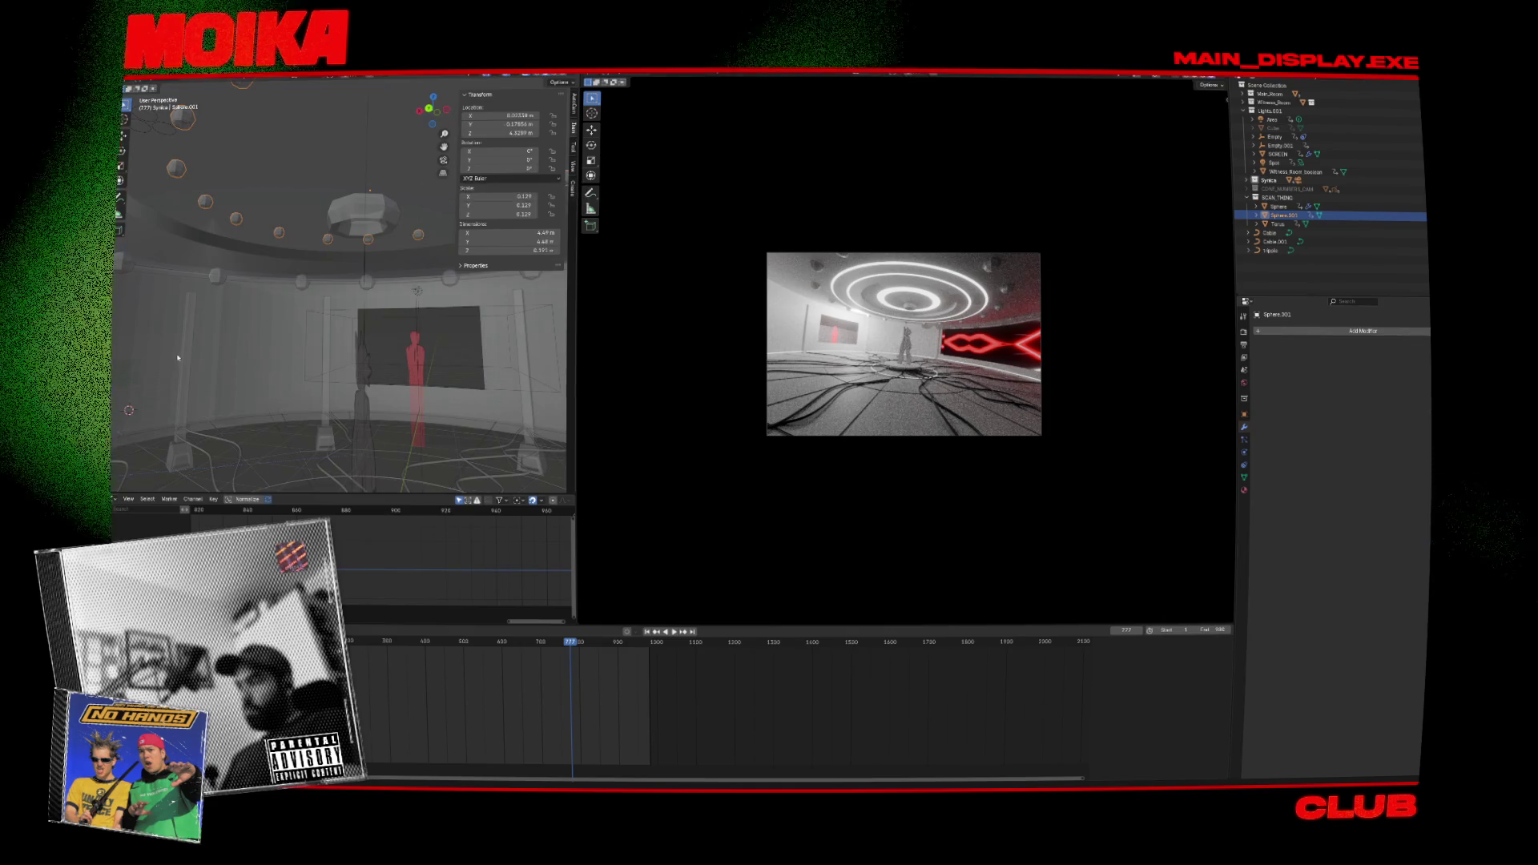
pyautogui.moveTo(260, 349)
pyautogui.mouseDown(button='middle')
pyautogui.moveTo(414, 357)
pyautogui.moveTo(343, 368)
pyautogui.mouseUp(button='middle')
pyautogui.moveTo(580, 639); pyautogui.dragTo(638, 650)
pyautogui.moveTo(377, 478); pyautogui.dragTo(423, 297, button='middle')
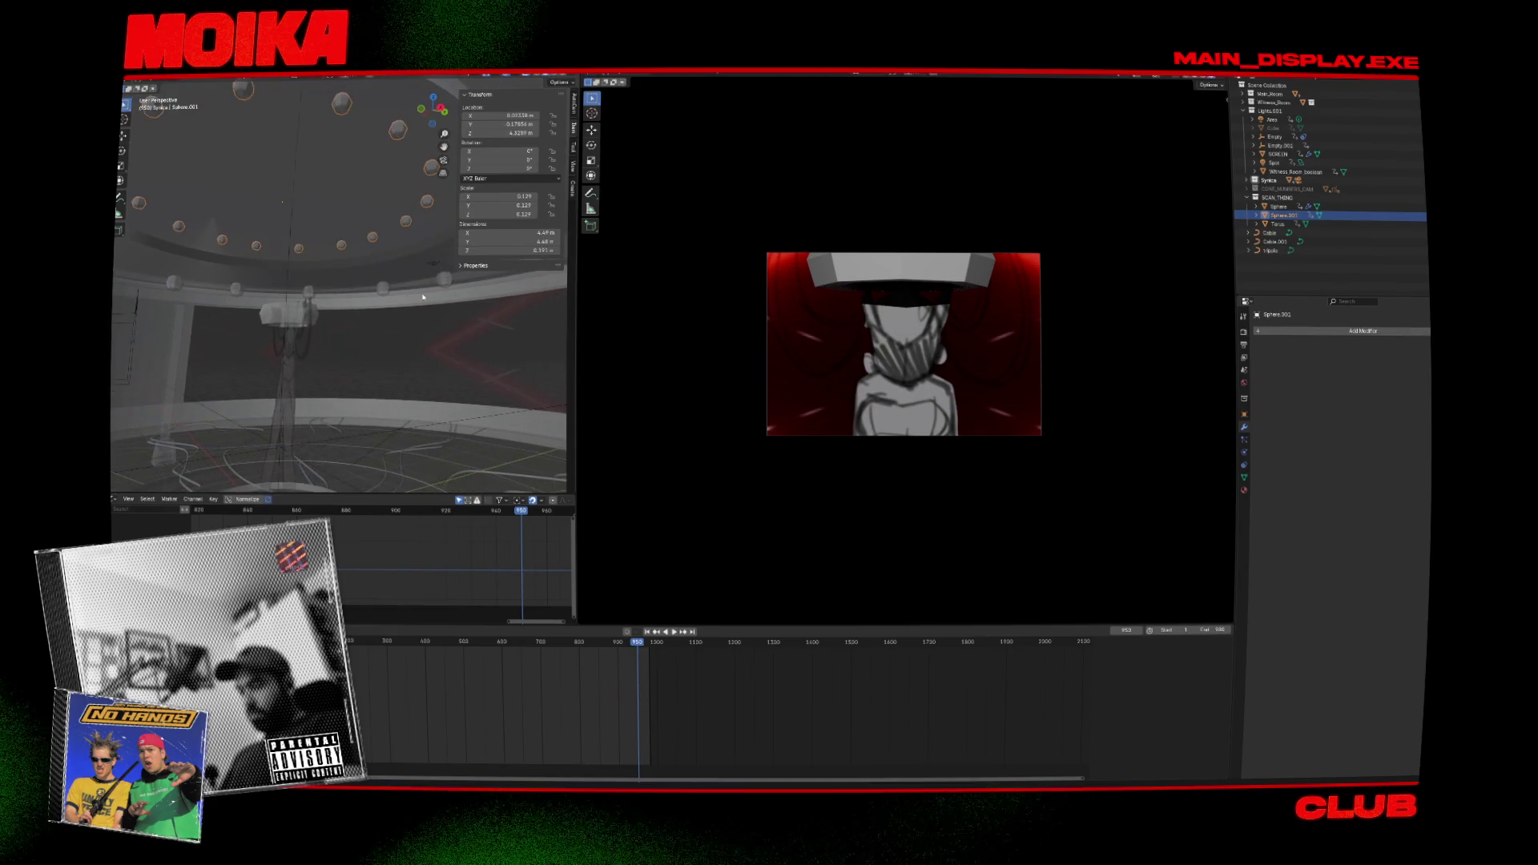
# Open and dismiss the Add menu, orbit beneath the ceiling lights, and briefly play the animation.
pyautogui.hotkey('shift', 'a')
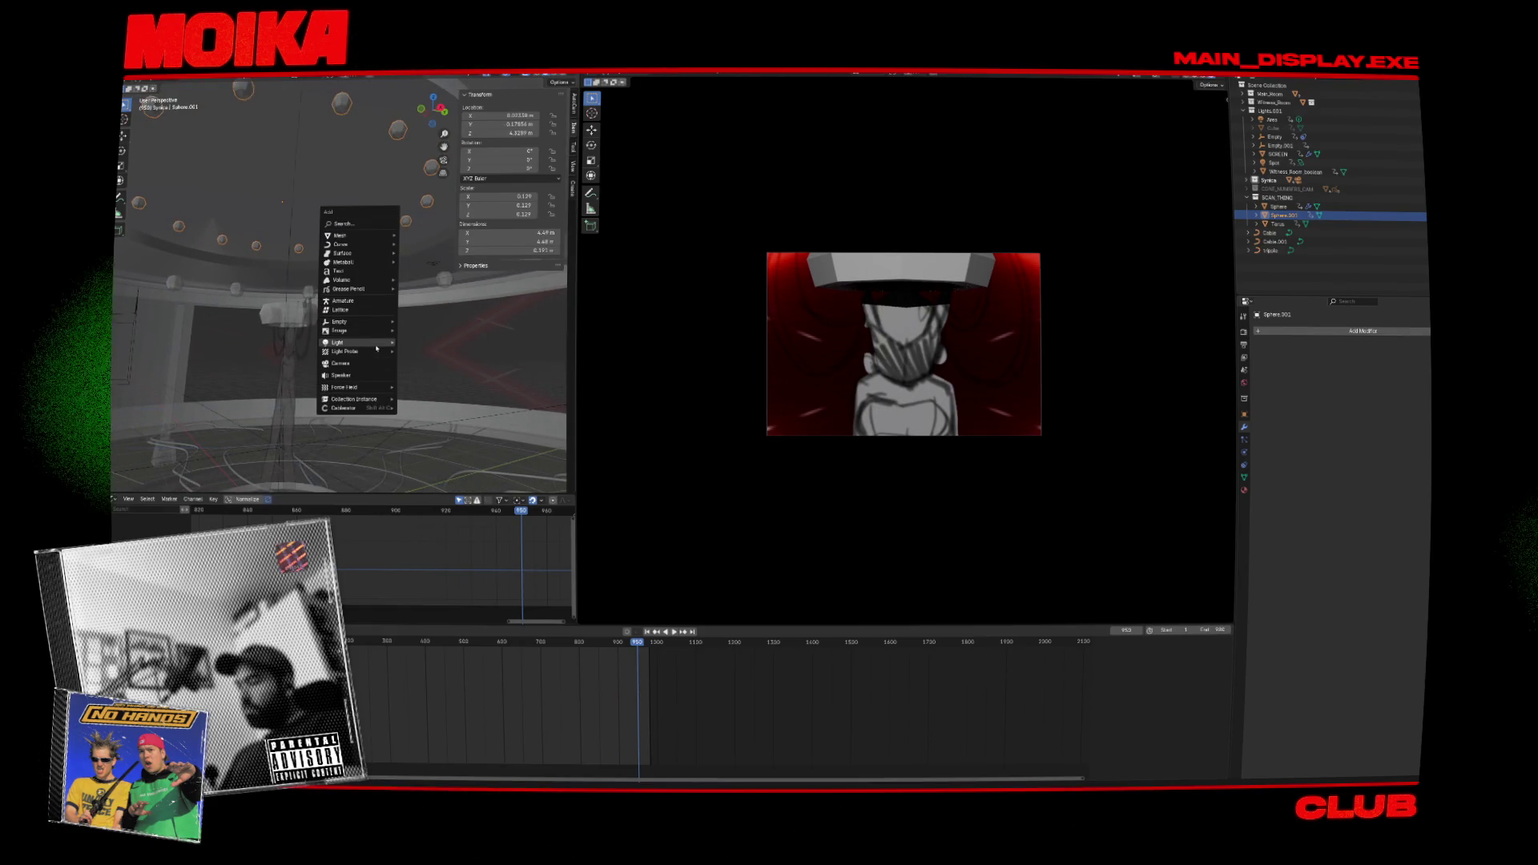
pyautogui.press('Escape')
pyautogui.moveTo(377, 347)
pyautogui.mouseDown(button='middle')
pyautogui.moveTo(356, 274)
pyautogui.moveTo(400, 256)
pyautogui.mouseUp(button='middle')
pyautogui.hotkey('shift', 'a')
pyautogui.press('Escape')
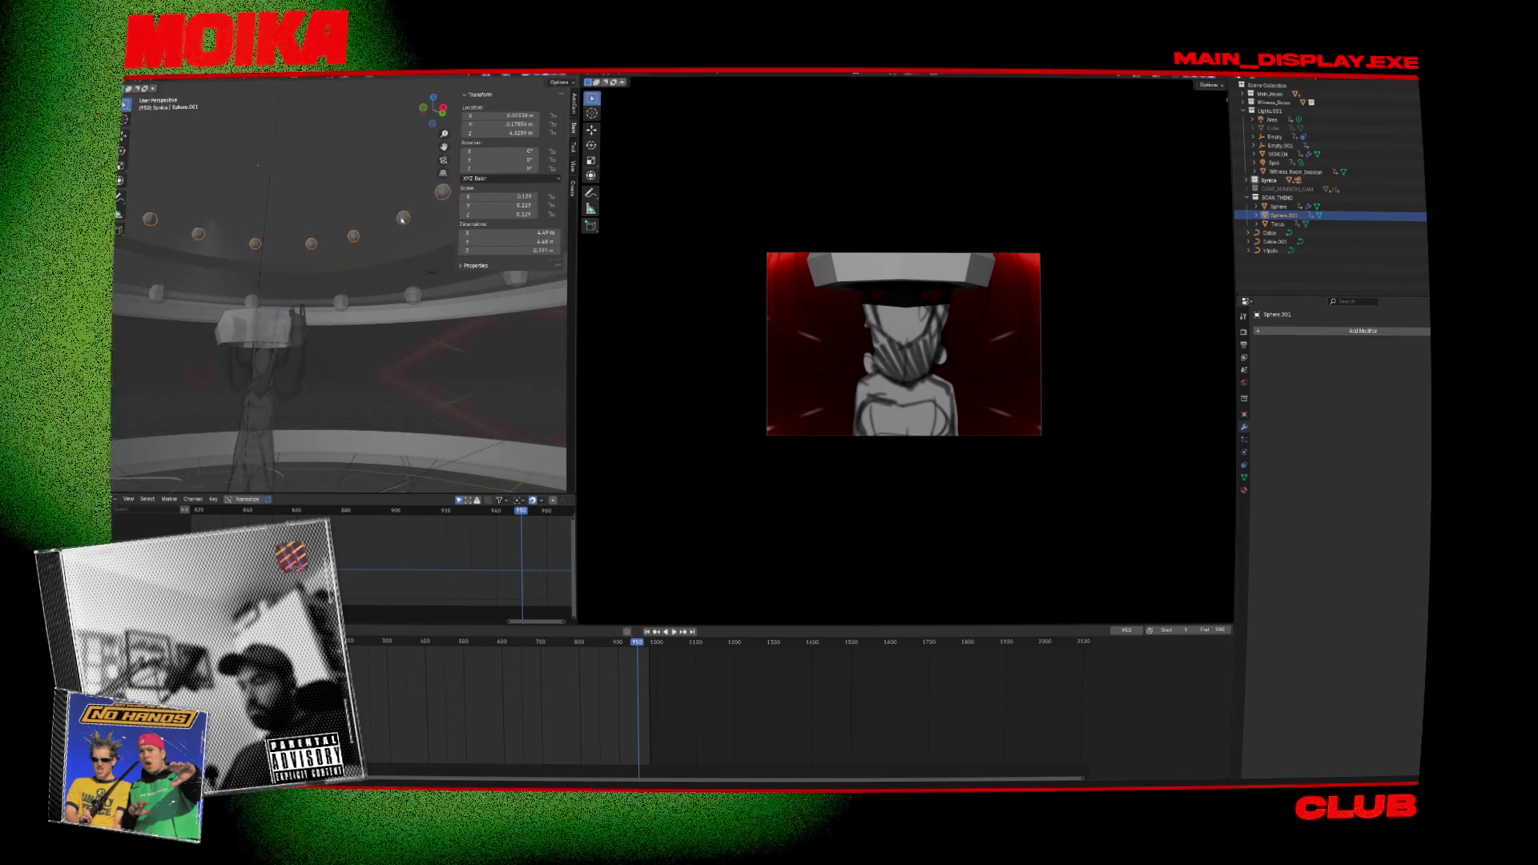
pyautogui.press('space')
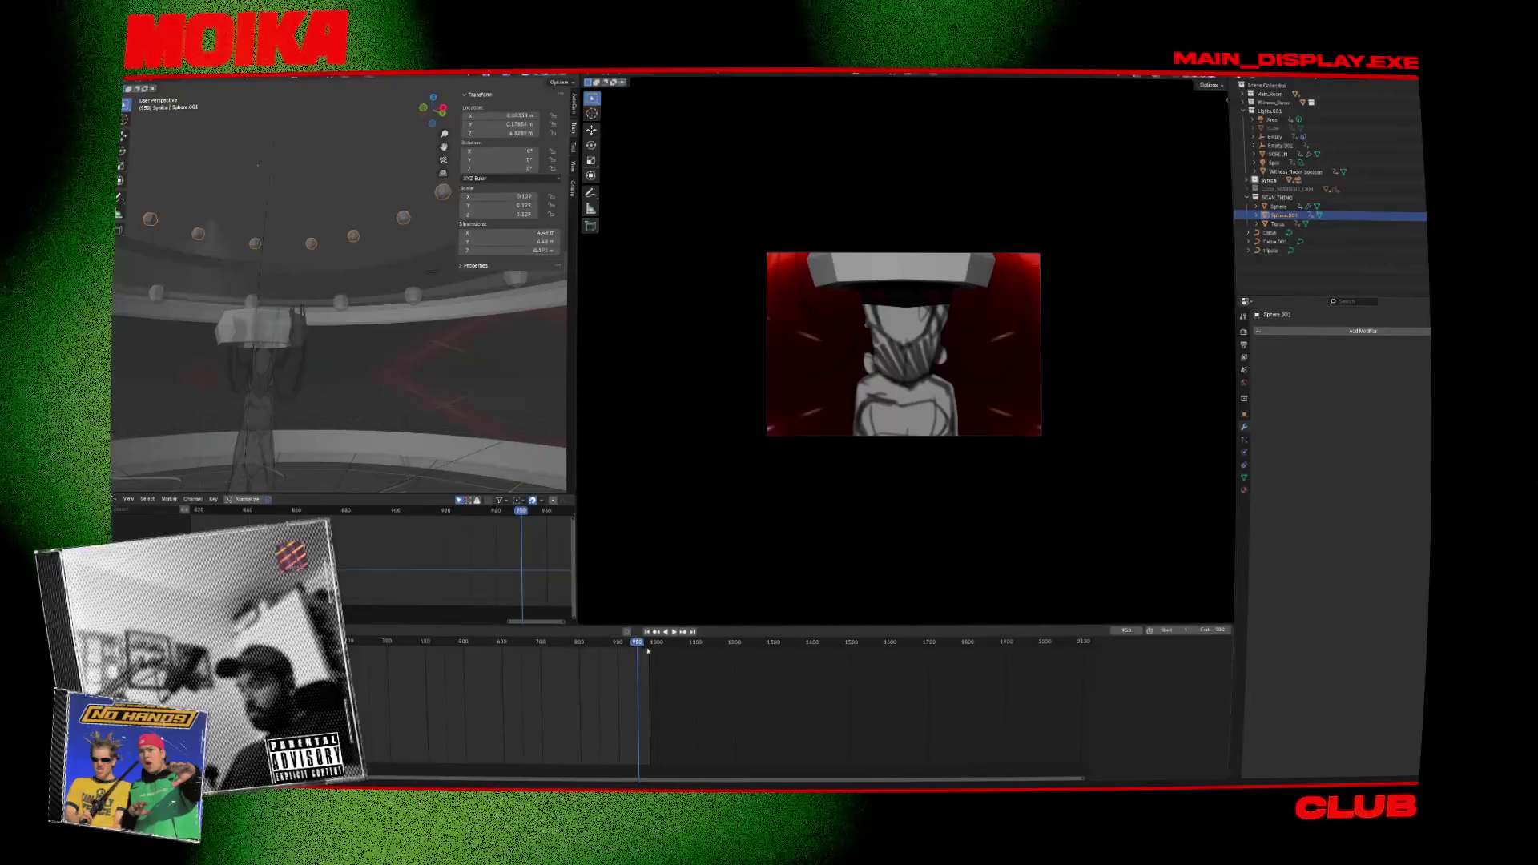
pyautogui.press('space')
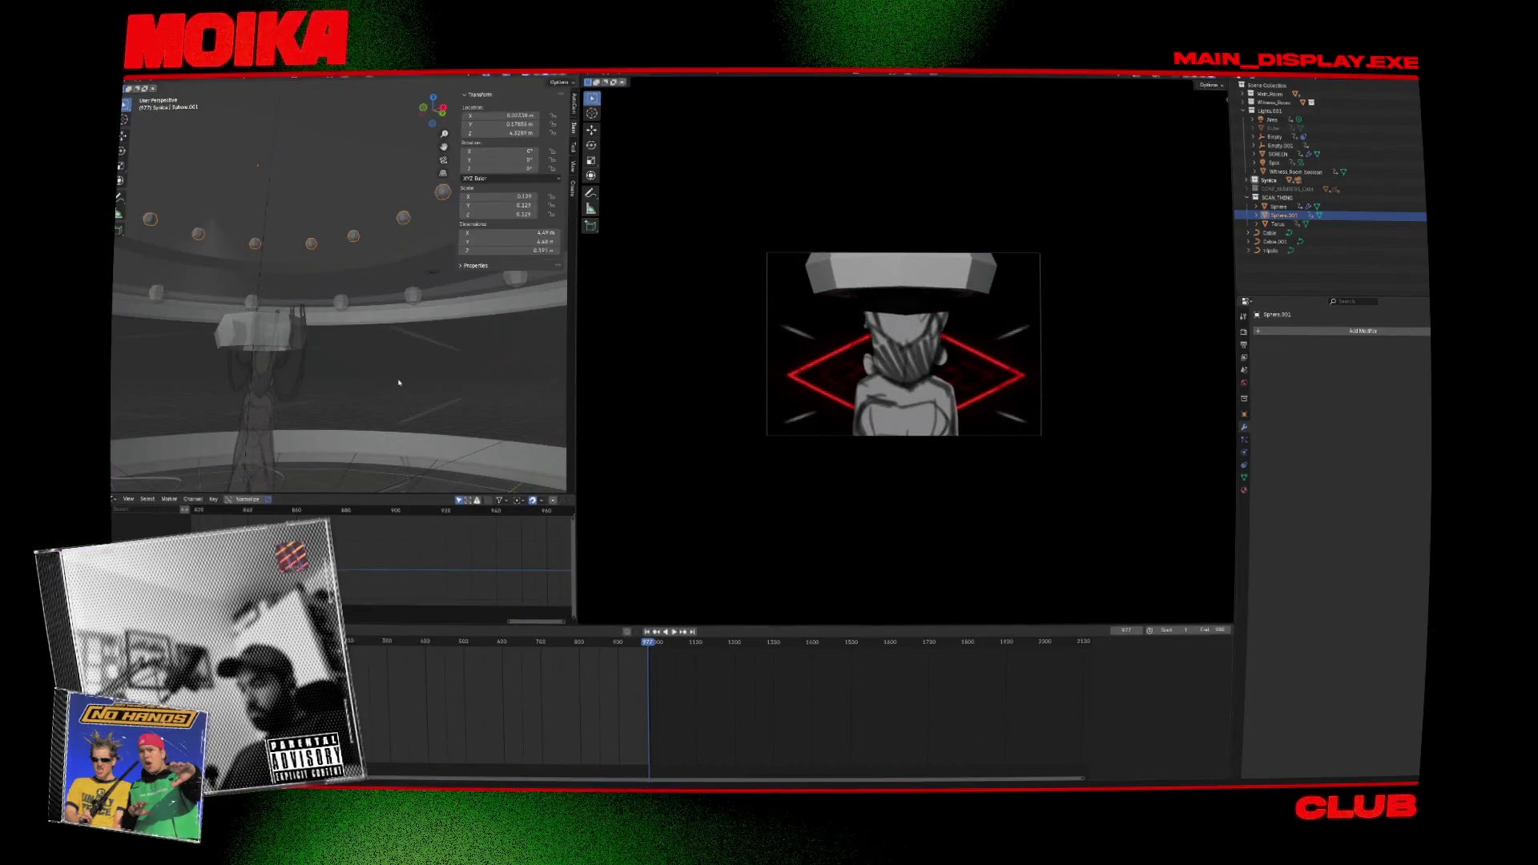
# Create a Cablerator cable from the lamp fixture curving down toward the stage.
pyautogui.hotkey('shift', 'alt', 'c')
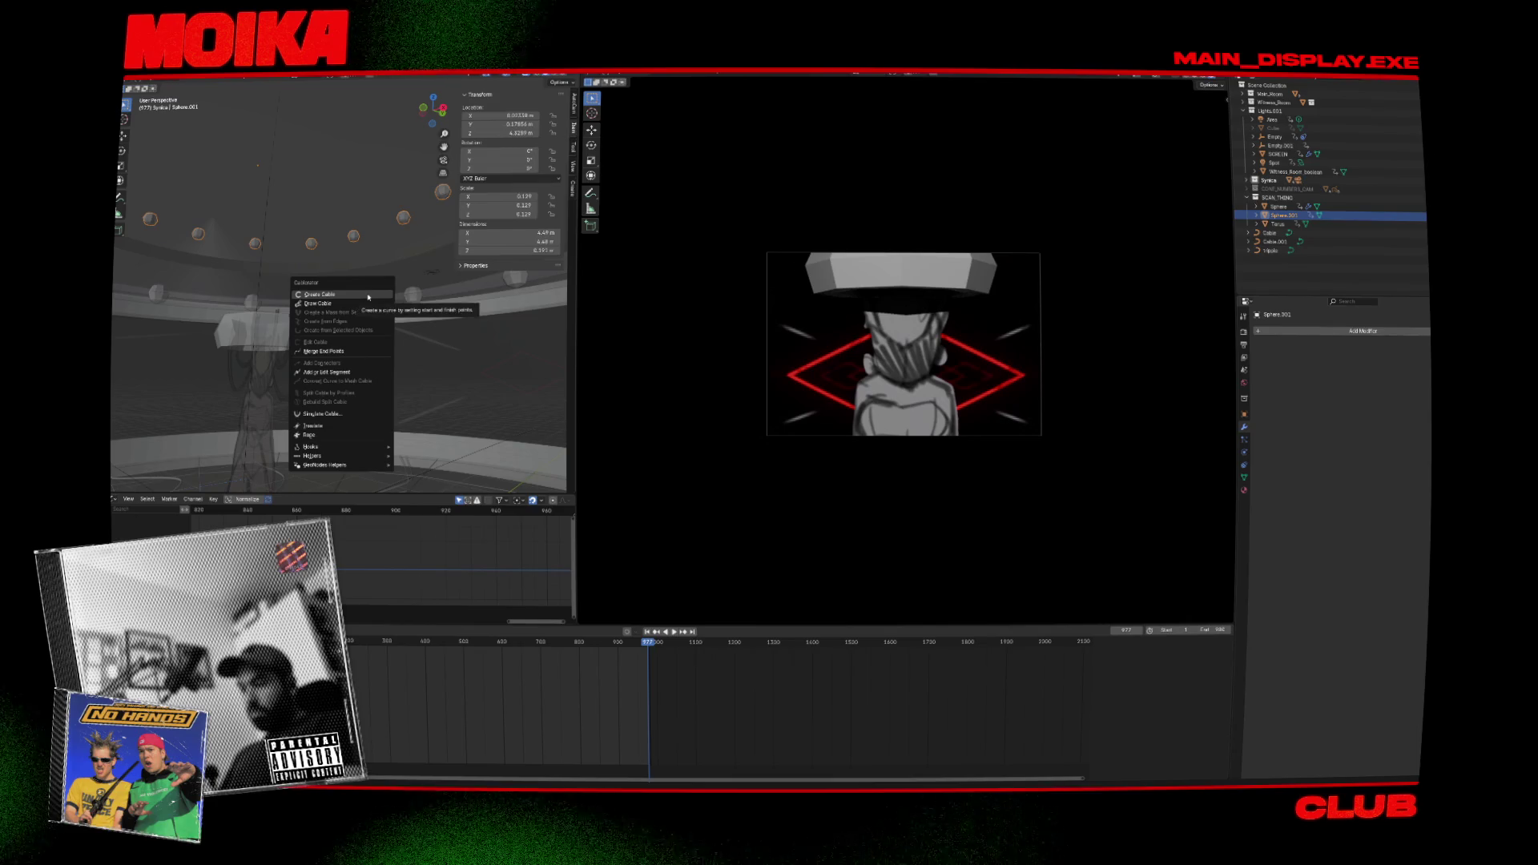
pyautogui.click(369, 297)
pyautogui.moveTo(405, 224)
pyautogui.mouseDown(button='middle')
pyautogui.moveTo(363, 354)
pyautogui.moveTo(450, 367)
pyautogui.moveTo(420, 396)
pyautogui.moveTo(421, 376)
pyautogui.moveTo(259, 300)
pyautogui.moveTo(264, 321)
pyautogui.moveTo(319, 363)
pyautogui.moveTo(523, 367)
pyautogui.mouseUp(button='middle')
pyautogui.click(363, 354)
pyautogui.click(319, 363)
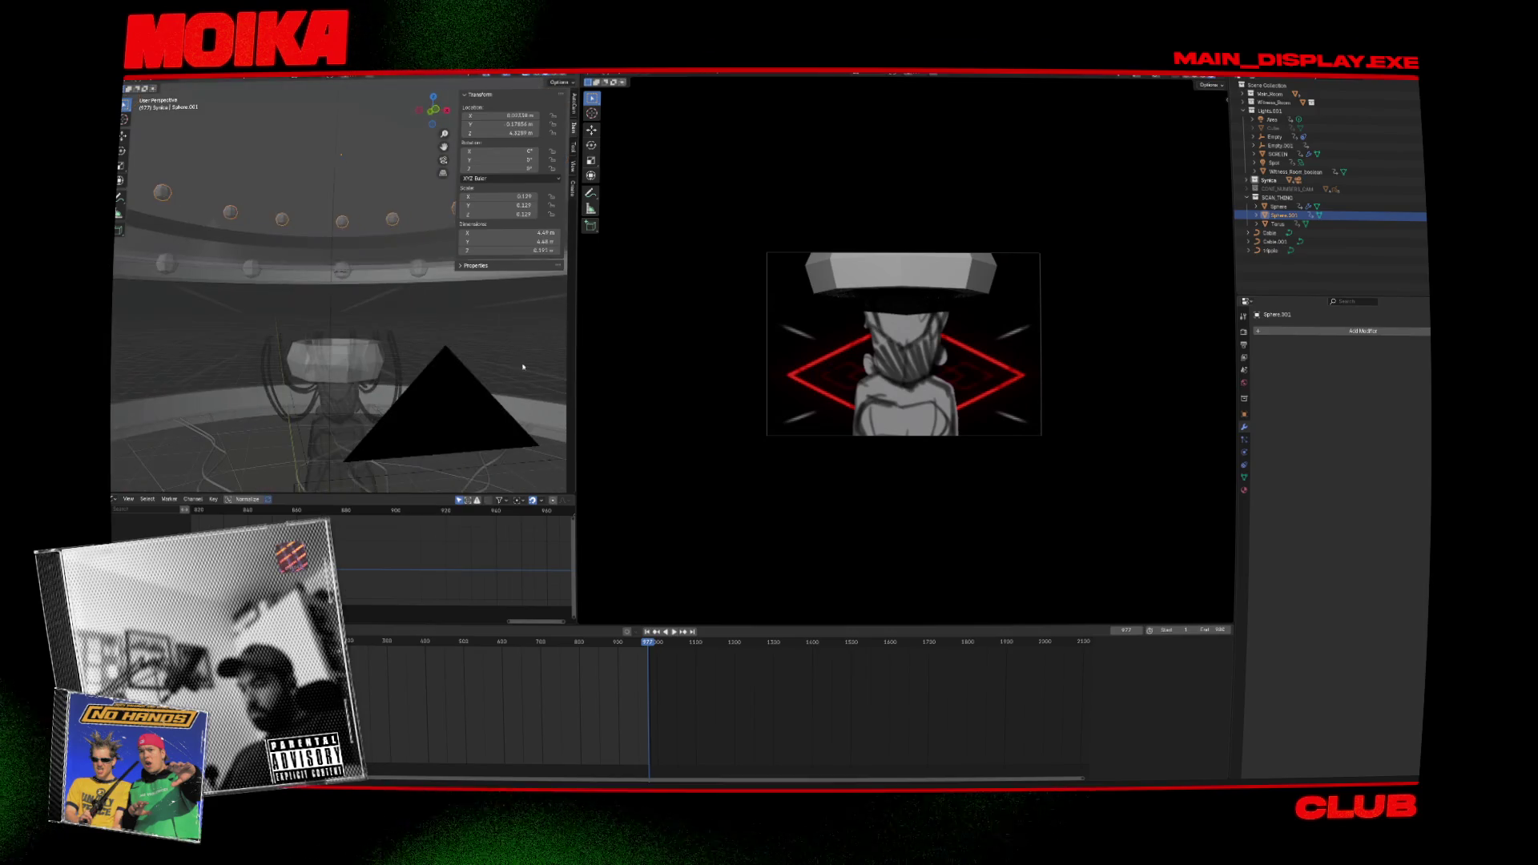
pyautogui.moveTo(383, 366); pyautogui.dragTo(384, 352, button='middle')
# Delete the first cable and start a new Cablerator cable from the viewport menu.
pyautogui.press('x')
pyautogui.click(385, 342)
pyautogui.rightClick(377, 210)
pyautogui.press('Escape')
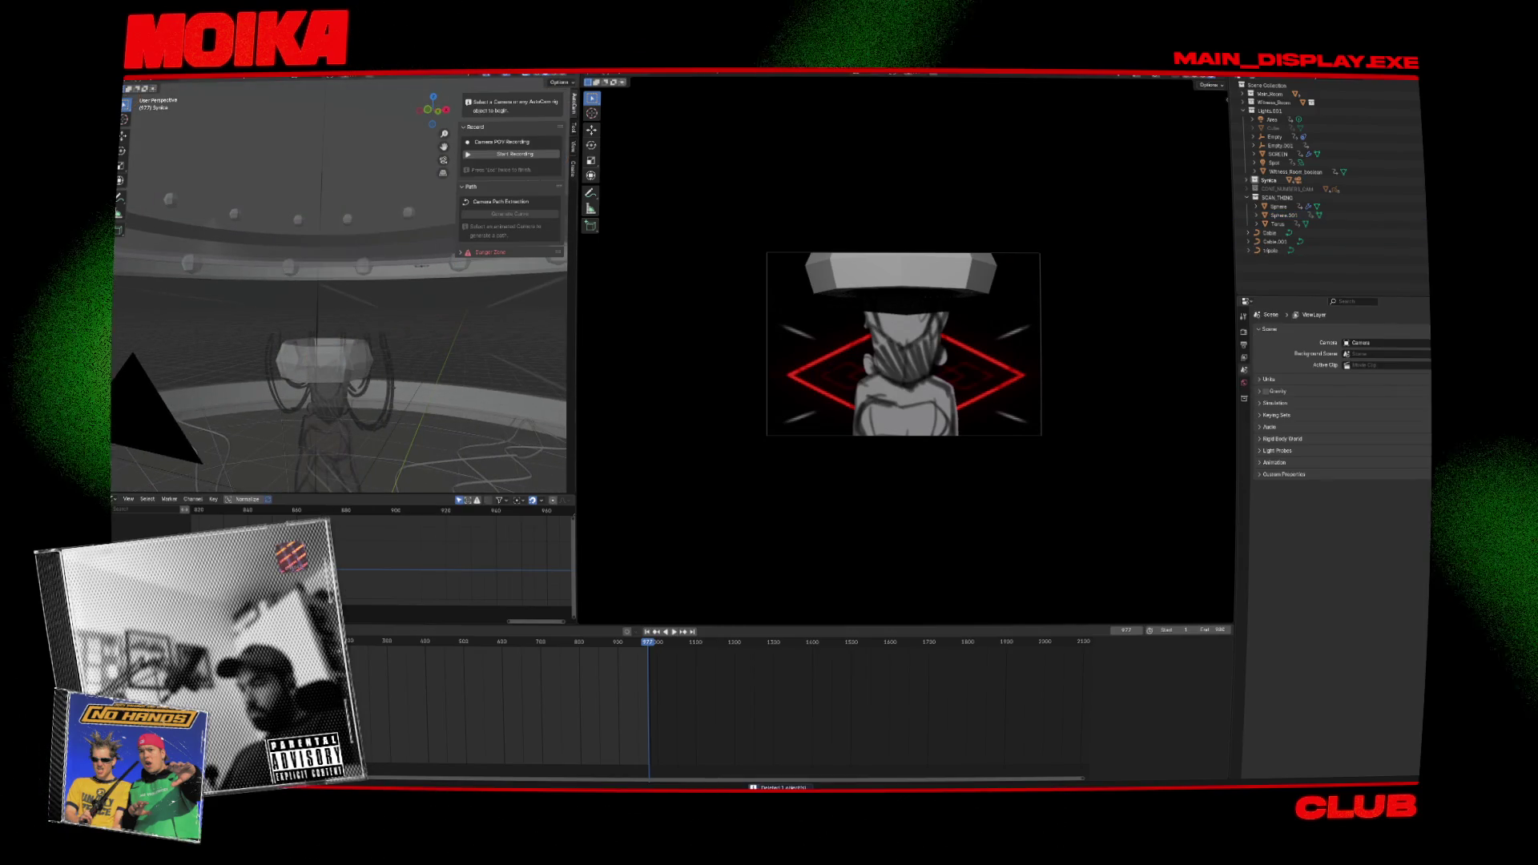
pyautogui.rightClick(409, 201)
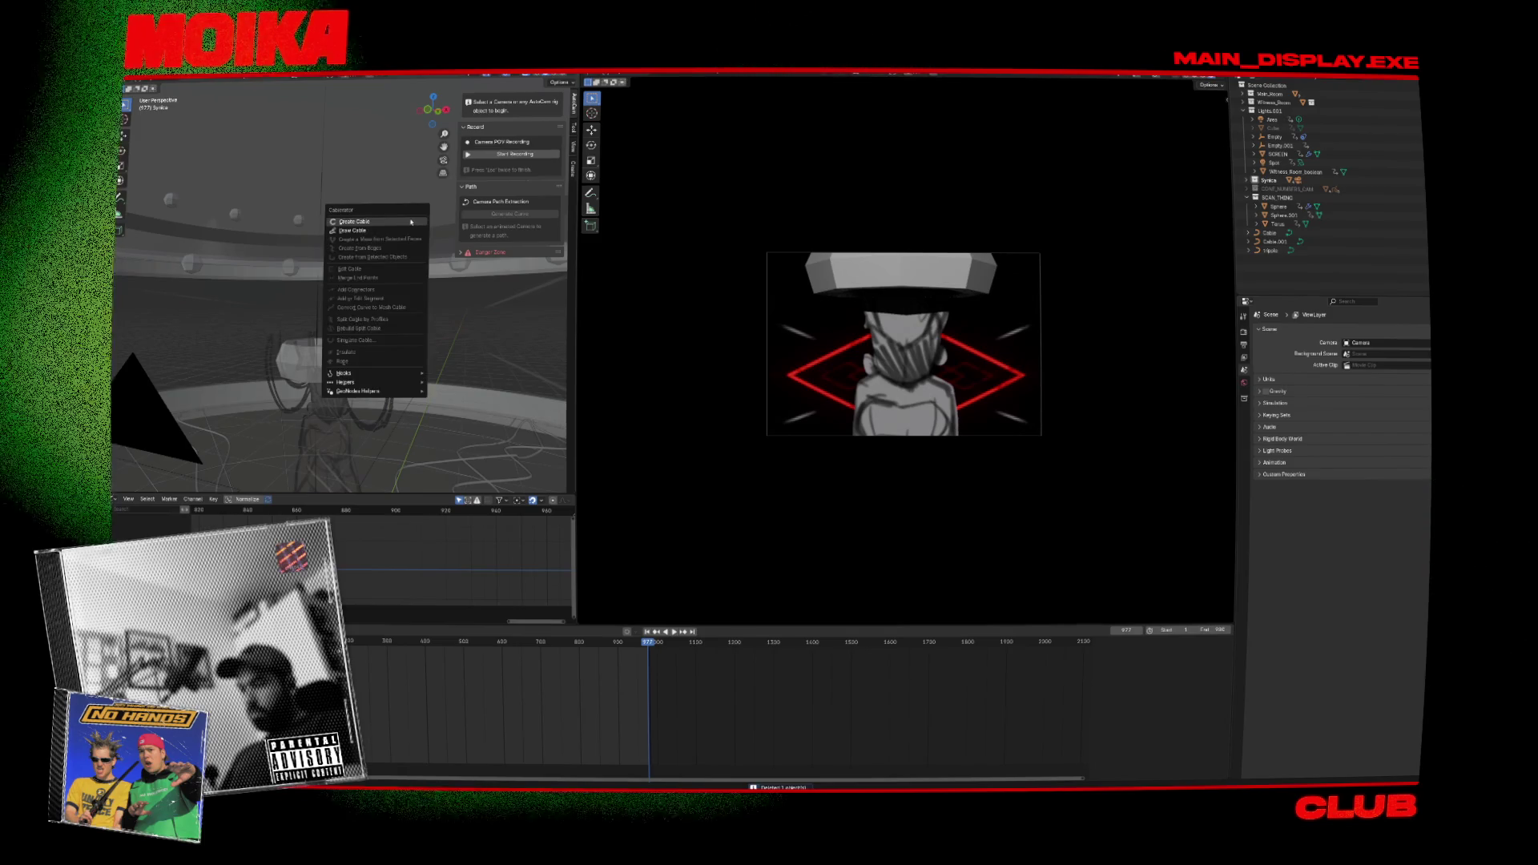
pyautogui.click(416, 225)
# Anchor the new cable's end point and inspect how it sags from the lamp ring.
pyautogui.moveTo(410, 221); pyautogui.dragTo(302, 279, button='middle')
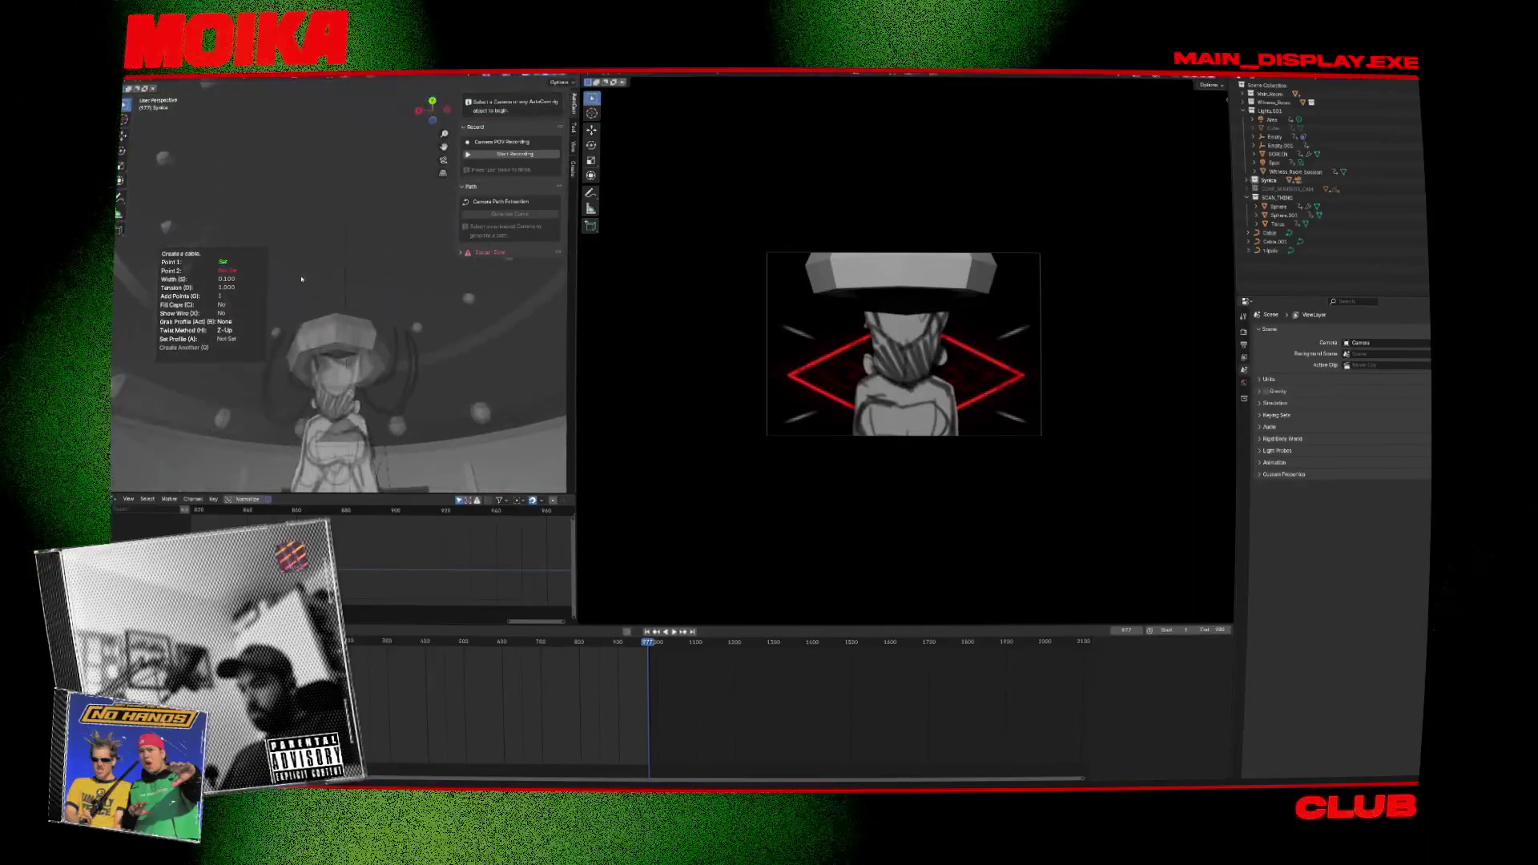
pyautogui.click(337, 351)
pyautogui.moveTo(341, 358); pyautogui.dragTo(341, 373, button='middle')
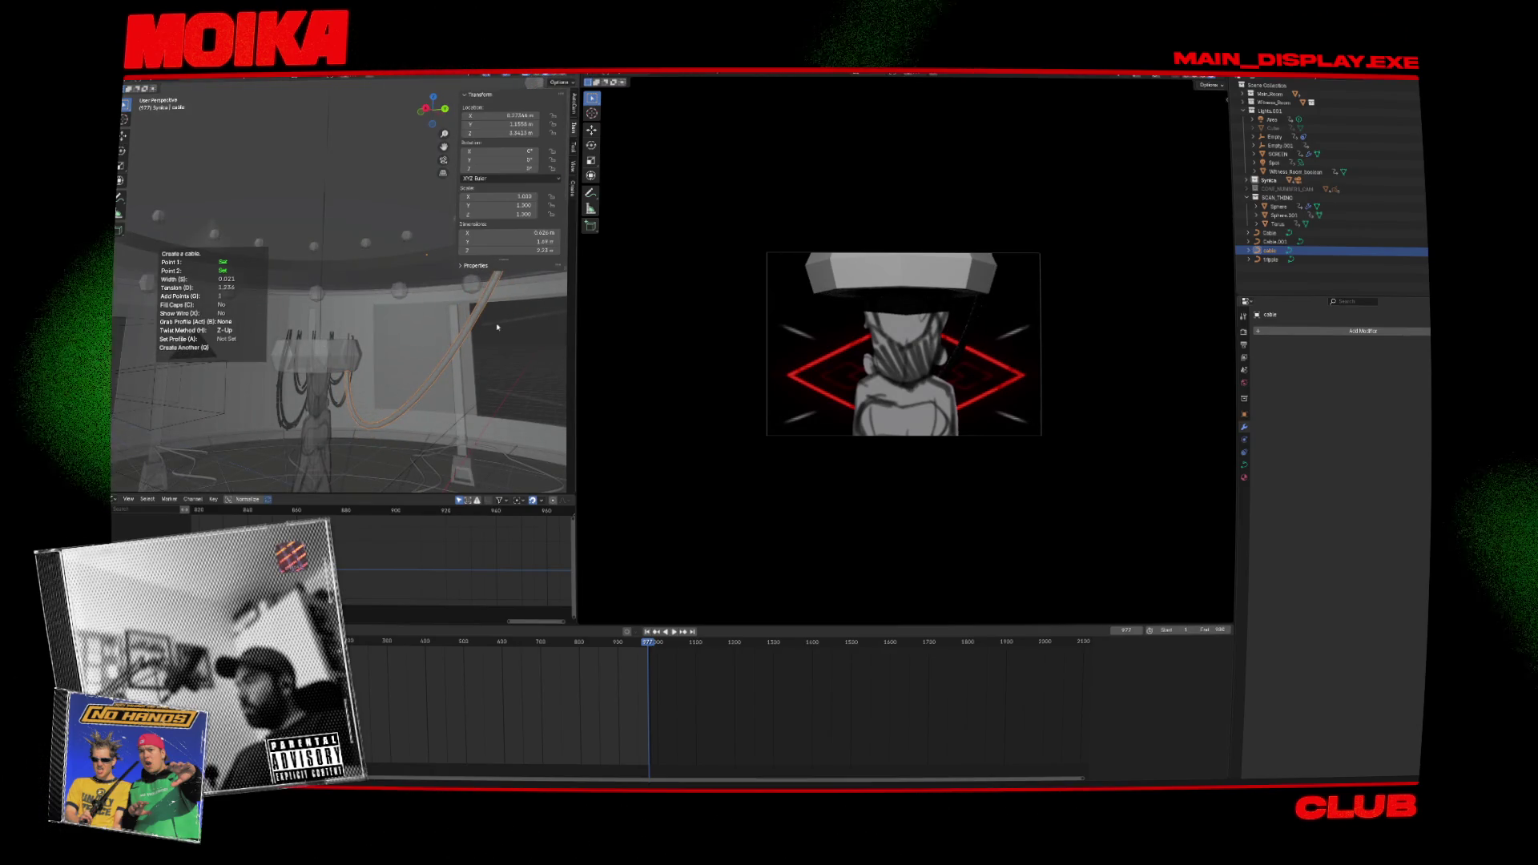
pyautogui.moveTo(415, 363)
pyautogui.mouseDown(button='middle')
pyautogui.moveTo(488, 362)
pyautogui.moveTo(353, 266)
pyautogui.mouseUp(button='middle')
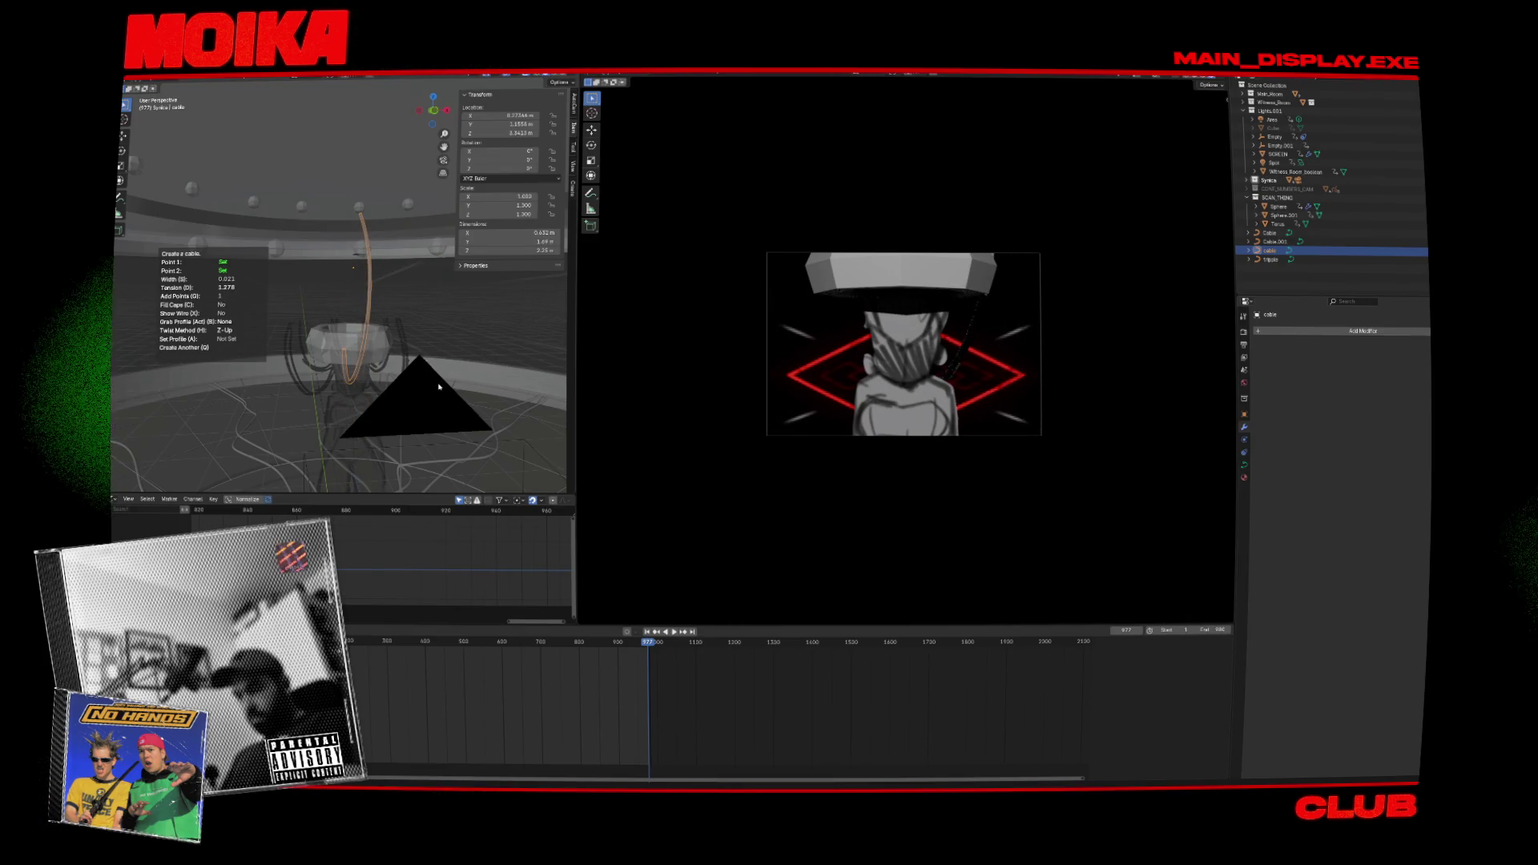
pyautogui.moveTo(439, 386); pyautogui.dragTo(314, 348, button='middle')
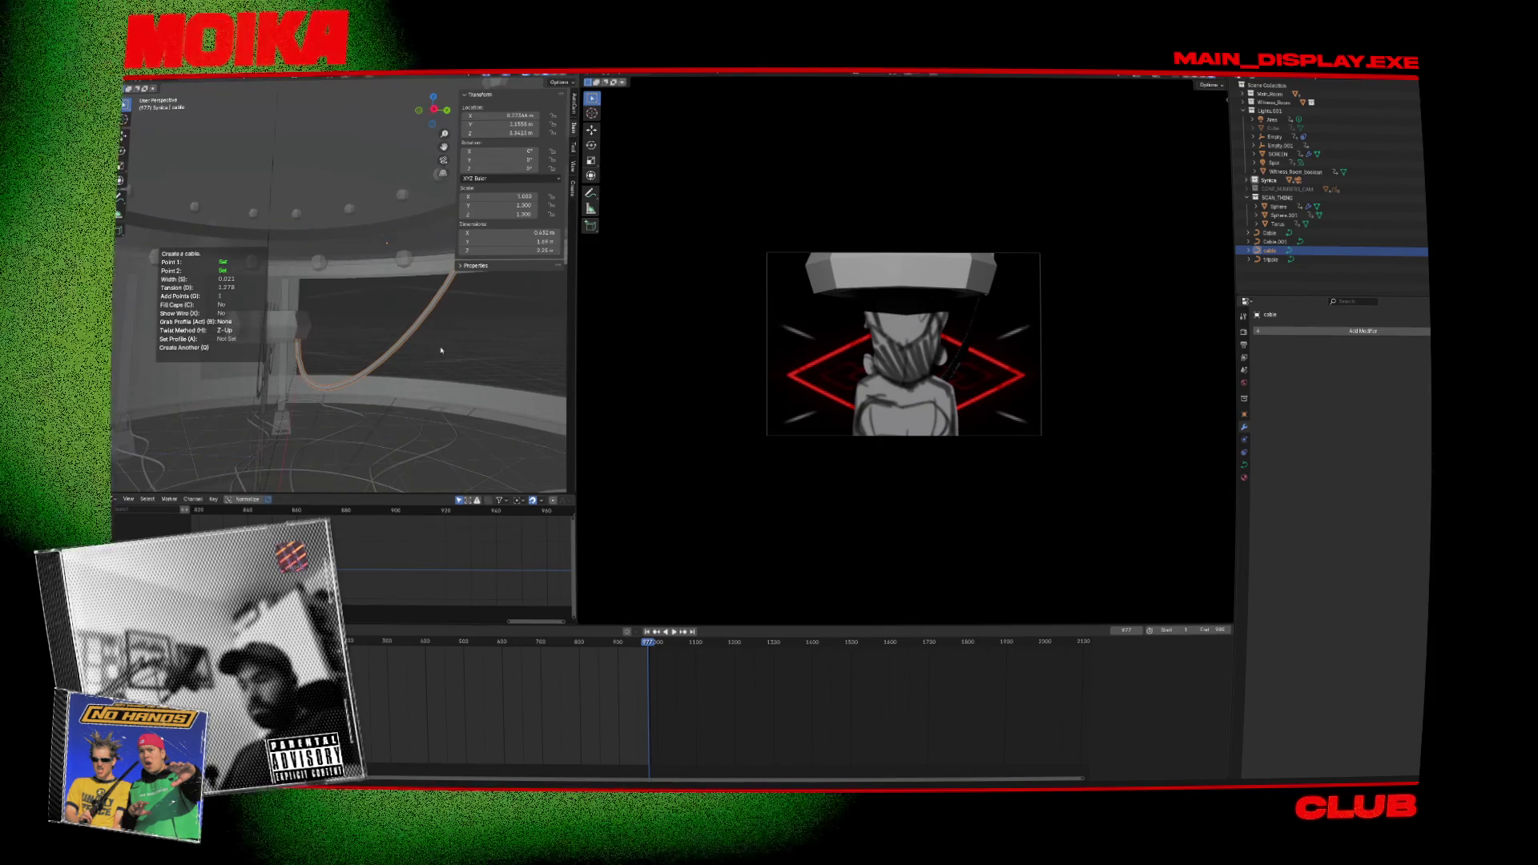
# Set the cable's Twist Method to Tangent and lower Tension to 1.113.
pyautogui.press('h')
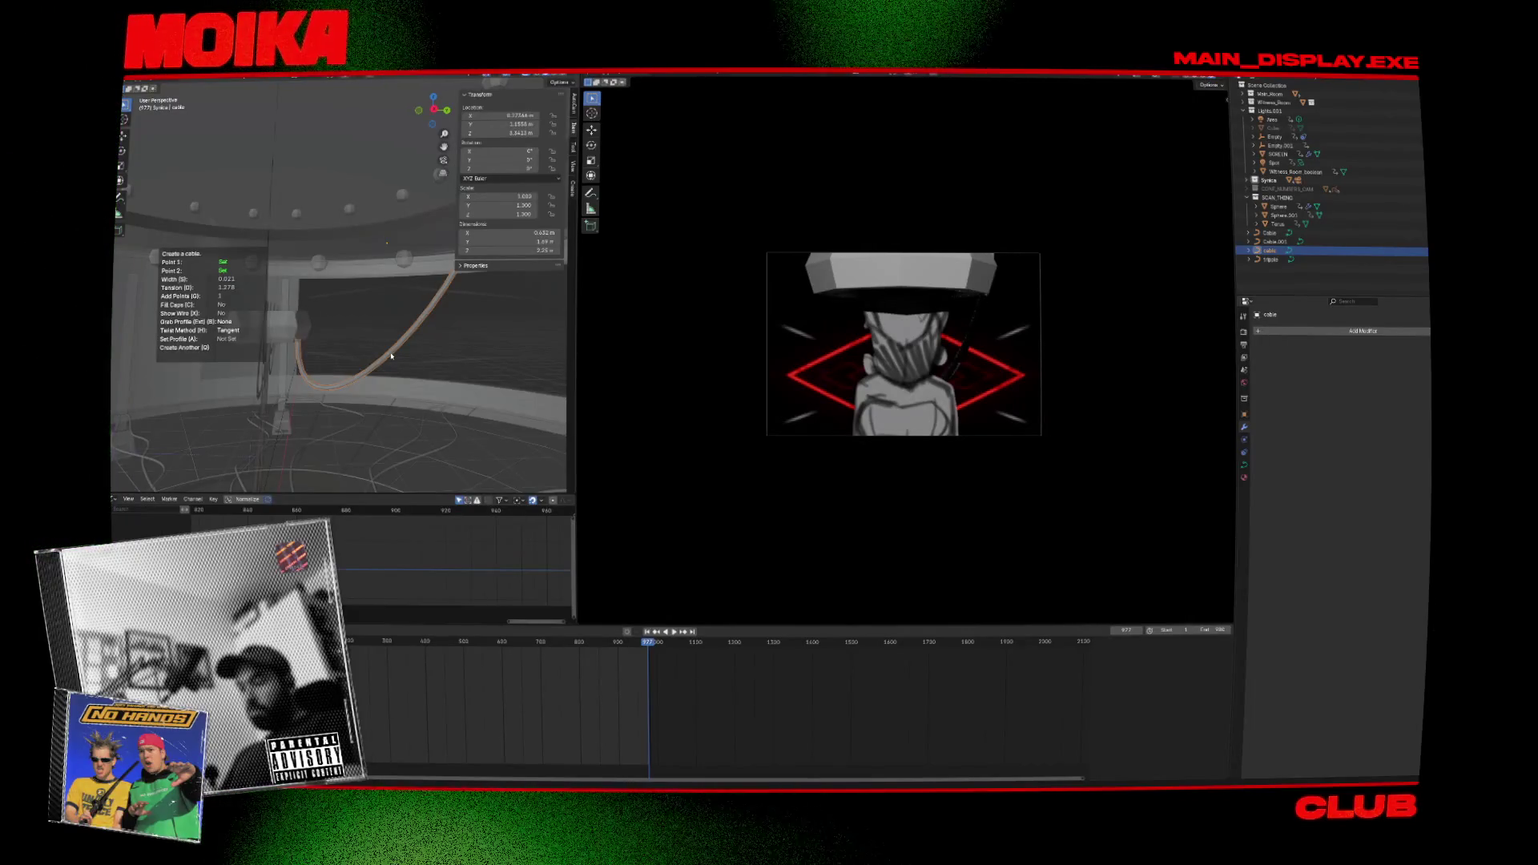
pyautogui.moveTo(318, 360); pyautogui.dragTo(359, 361, button='middle')
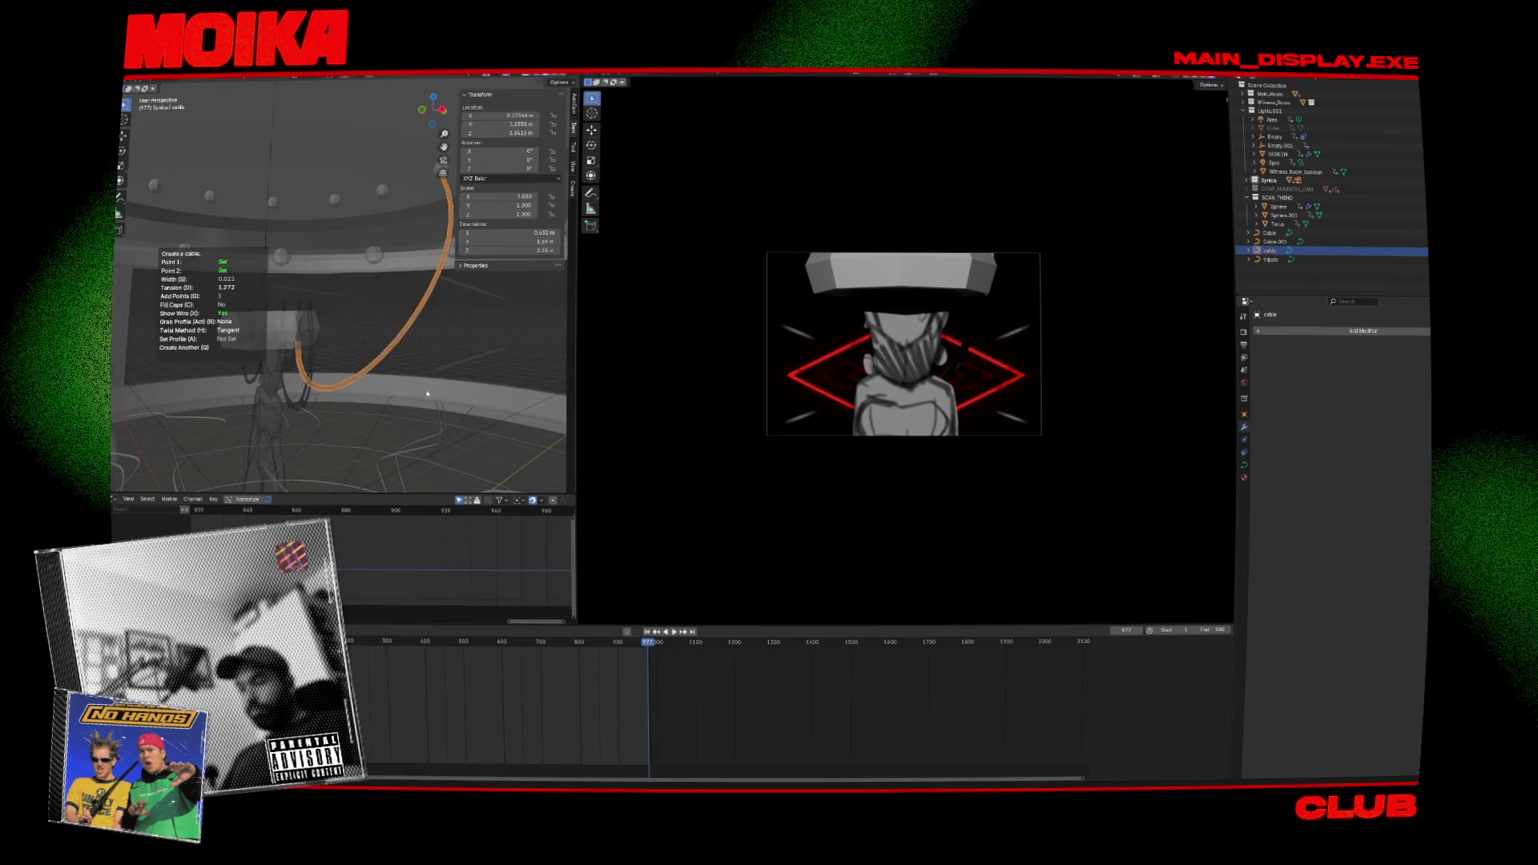
pyautogui.moveTo(363, 407)
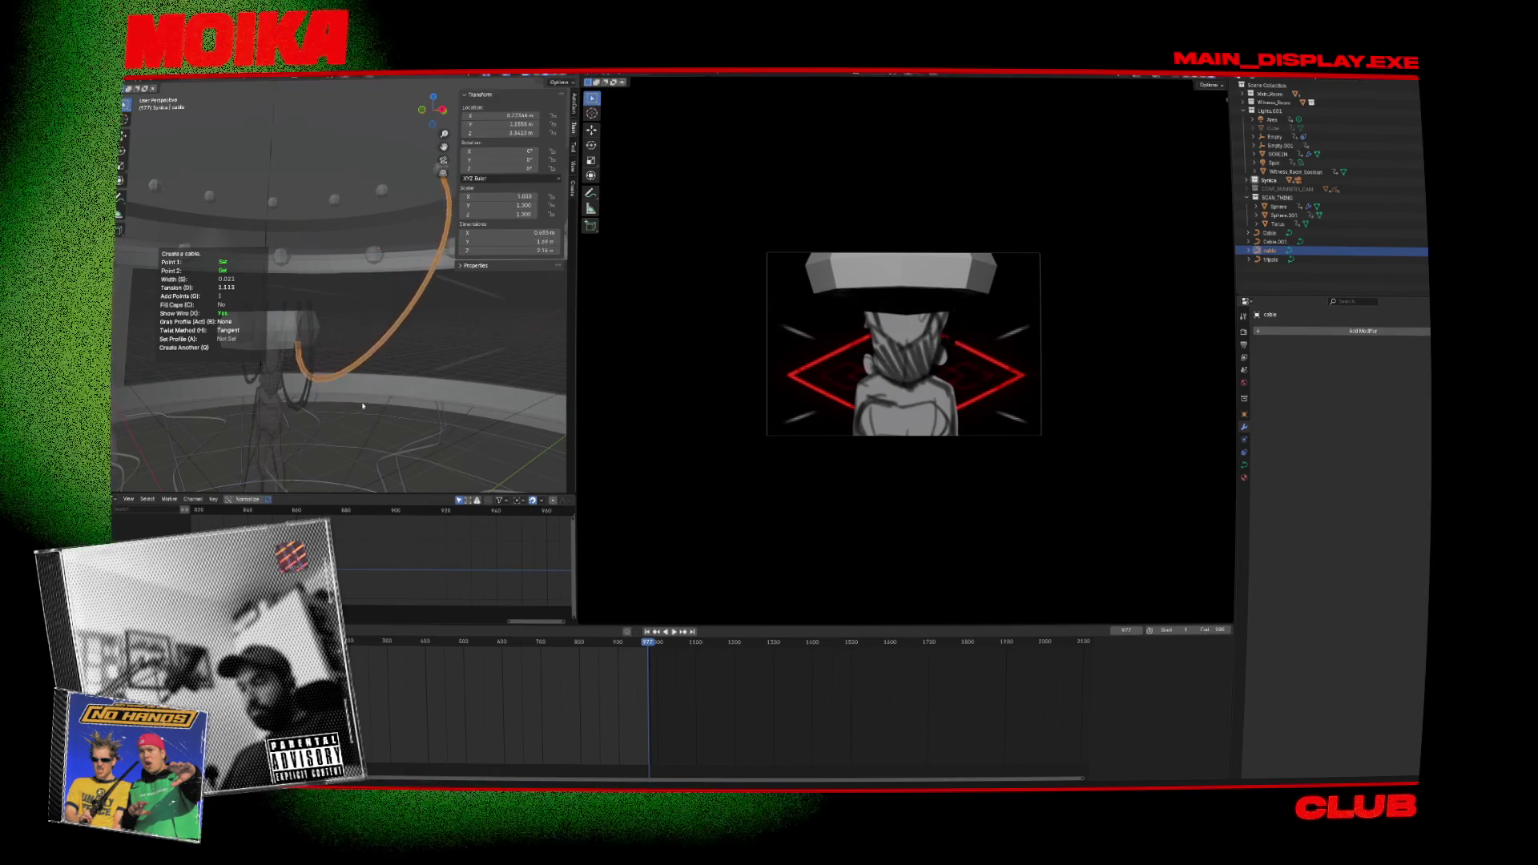
pyautogui.moveTo(363, 407); pyautogui.dragTo(393, 365, button='middle')
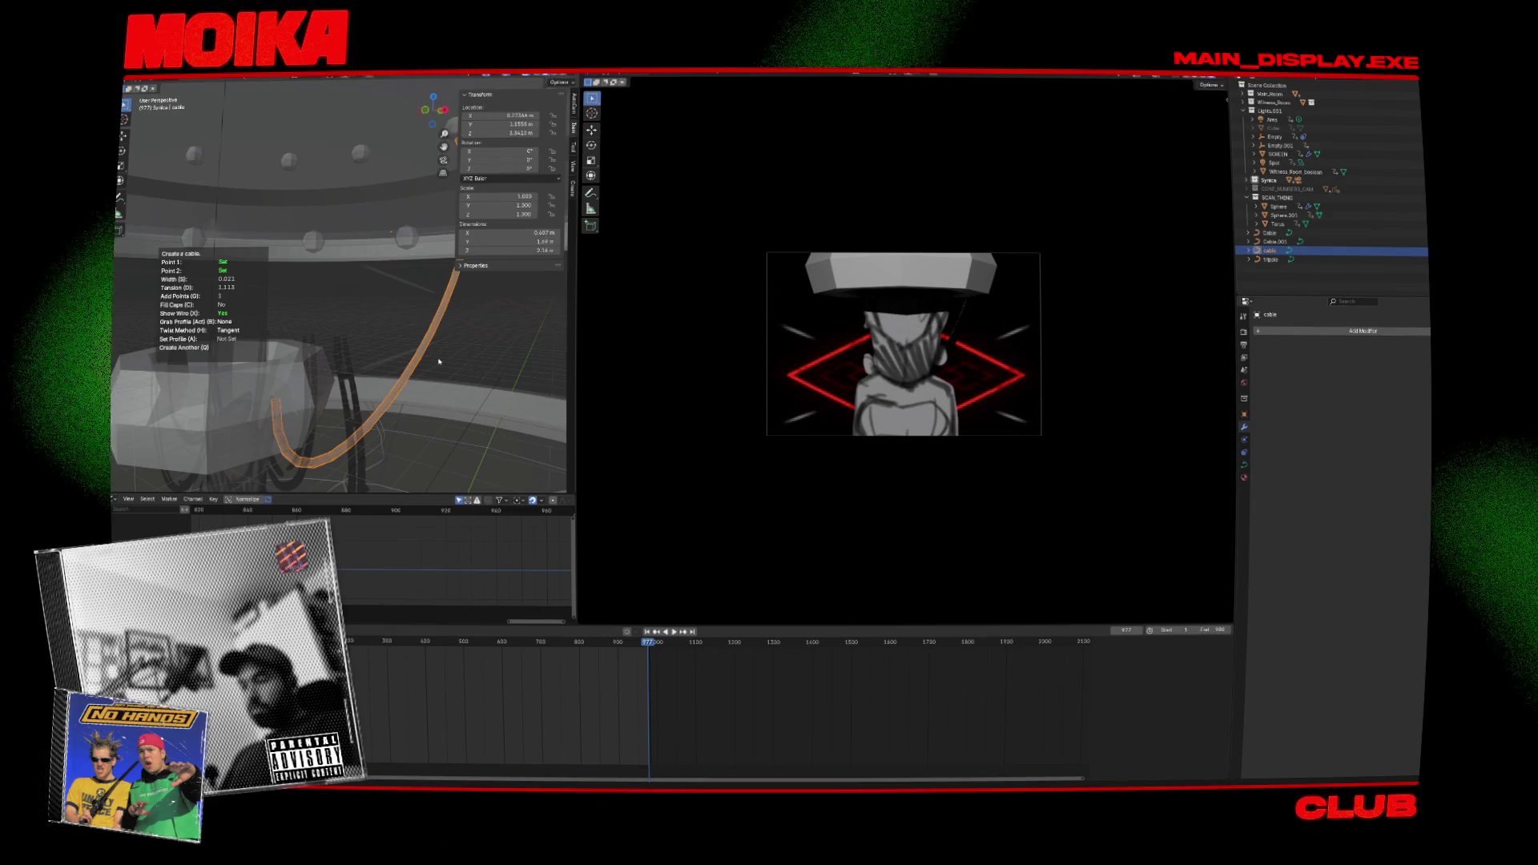
# Add a second cable, cable.001, hanging from the lamp fixture.
pyautogui.moveTo(466, 361)
pyautogui.mouseDown(button='middle')
pyautogui.moveTo(257, 350)
pyautogui.moveTo(314, 318)
pyautogui.mouseUp(button='middle')
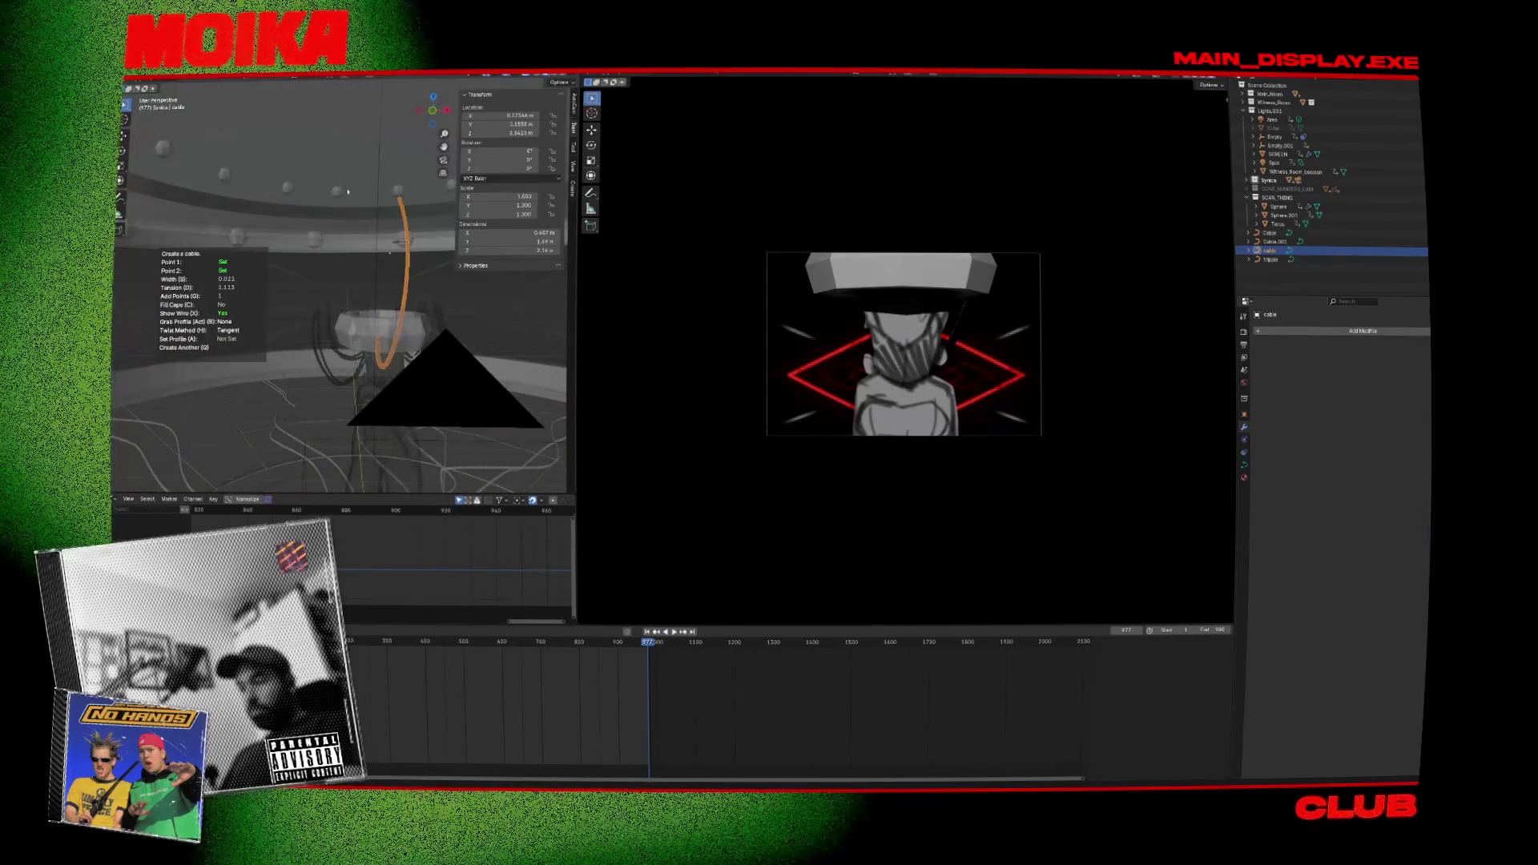
pyautogui.moveTo(347, 191)
pyautogui.mouseDown(button='middle')
pyautogui.moveTo(298, 161)
pyautogui.moveTo(390, 340)
pyautogui.moveTo(362, 338)
pyautogui.moveTo(369, 414)
pyautogui.moveTo(299, 188)
pyautogui.mouseUp(button='middle')
pyautogui.click(369, 431)
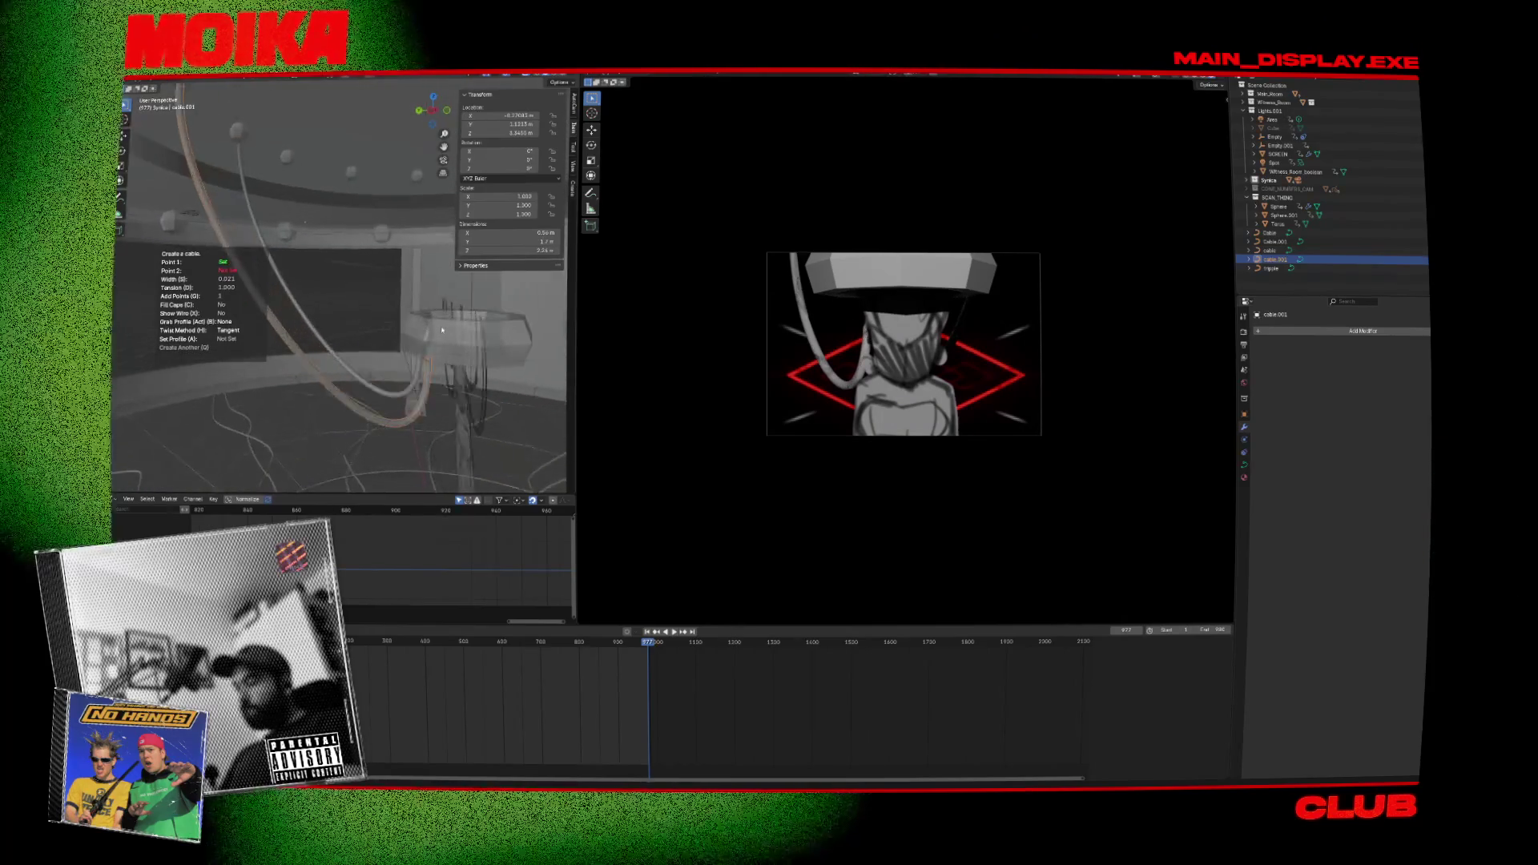
# Add cables cable.002 through cable.004 from the ceiling sphere down around the lamp head.
pyautogui.moveTo(425, 346)
pyautogui.mouseDown(button='middle')
pyautogui.moveTo(407, 389)
pyautogui.moveTo(376, 355)
pyautogui.moveTo(376, 385)
pyautogui.moveTo(404, 400)
pyautogui.mouseUp(button='middle')
pyautogui.click(398, 411)
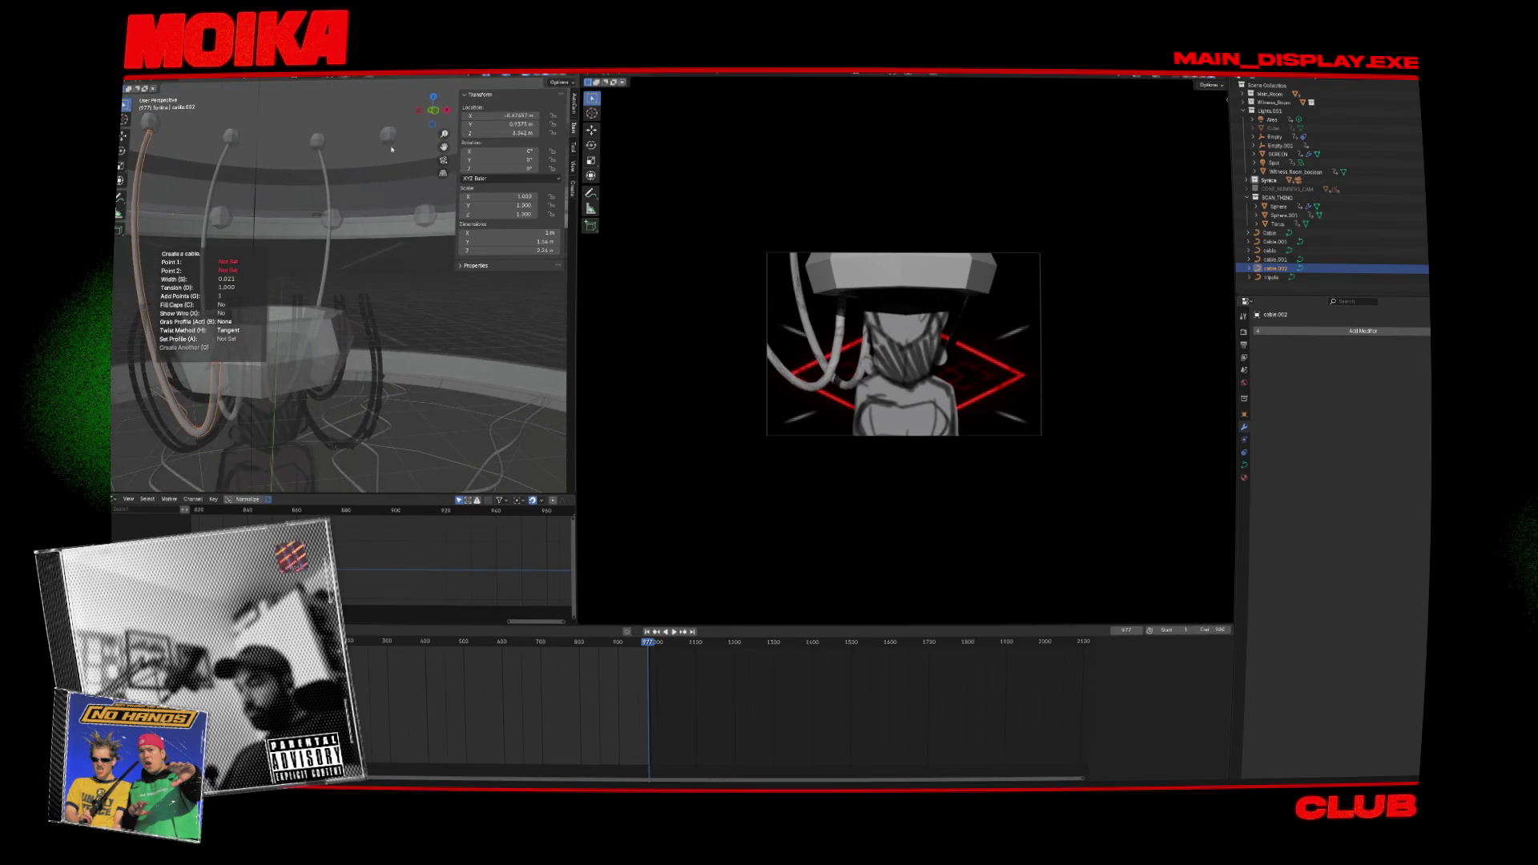
pyautogui.click(416, 219)
pyautogui.moveTo(367, 343)
pyautogui.mouseDown(button='middle')
pyautogui.moveTo(332, 318)
pyautogui.moveTo(451, 358)
pyautogui.moveTo(438, 307)
pyautogui.mouseUp(button='middle')
pyautogui.click(361, 326)
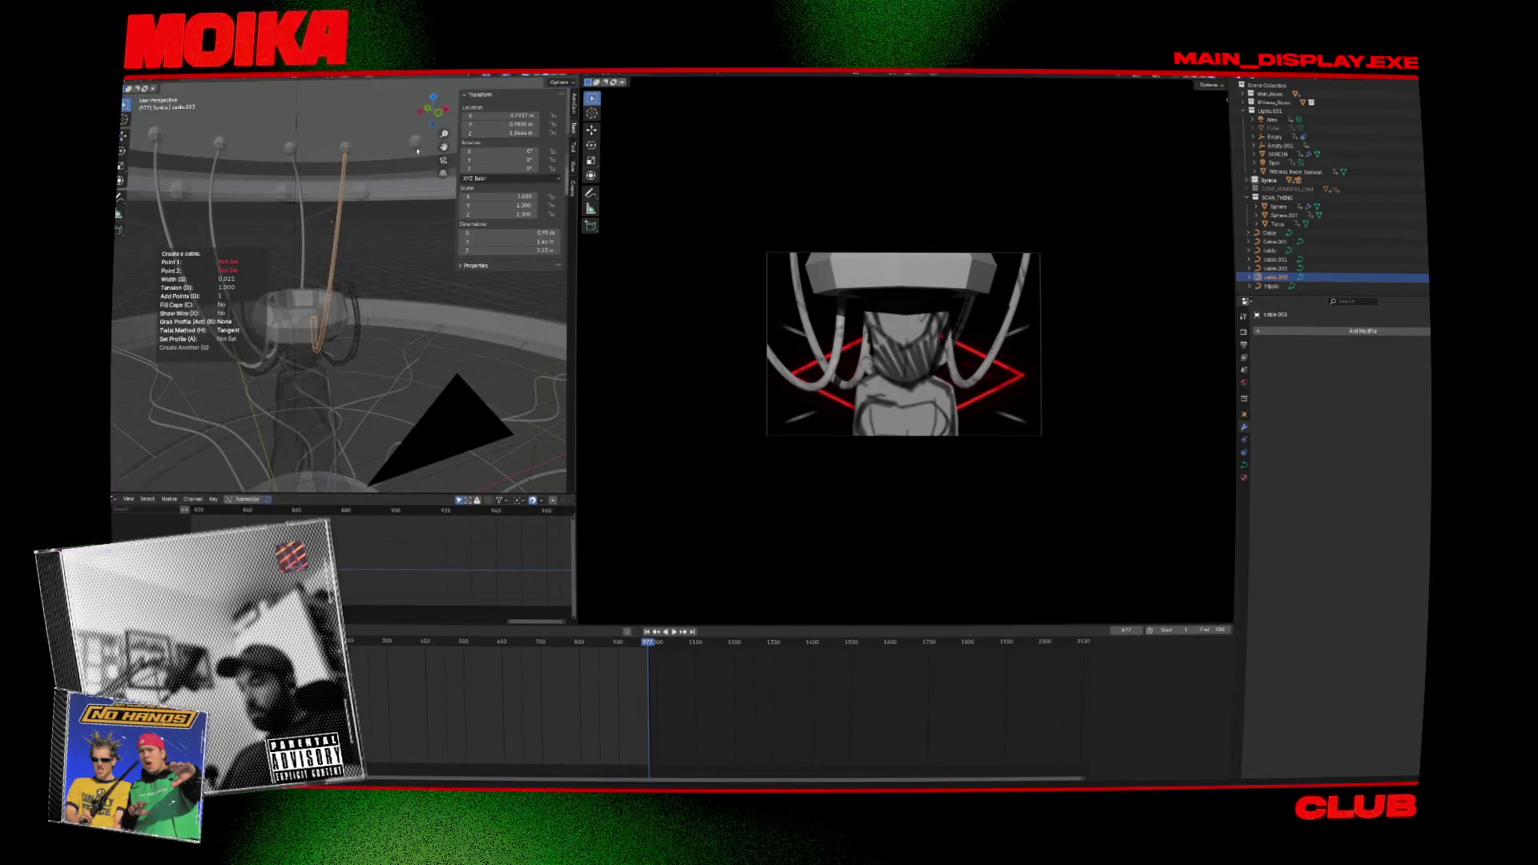
pyautogui.moveTo(415, 154)
pyautogui.mouseDown(button='middle')
pyautogui.moveTo(332, 335)
pyautogui.moveTo(441, 417)
pyautogui.mouseUp(button='middle')
pyautogui.click(345, 336)
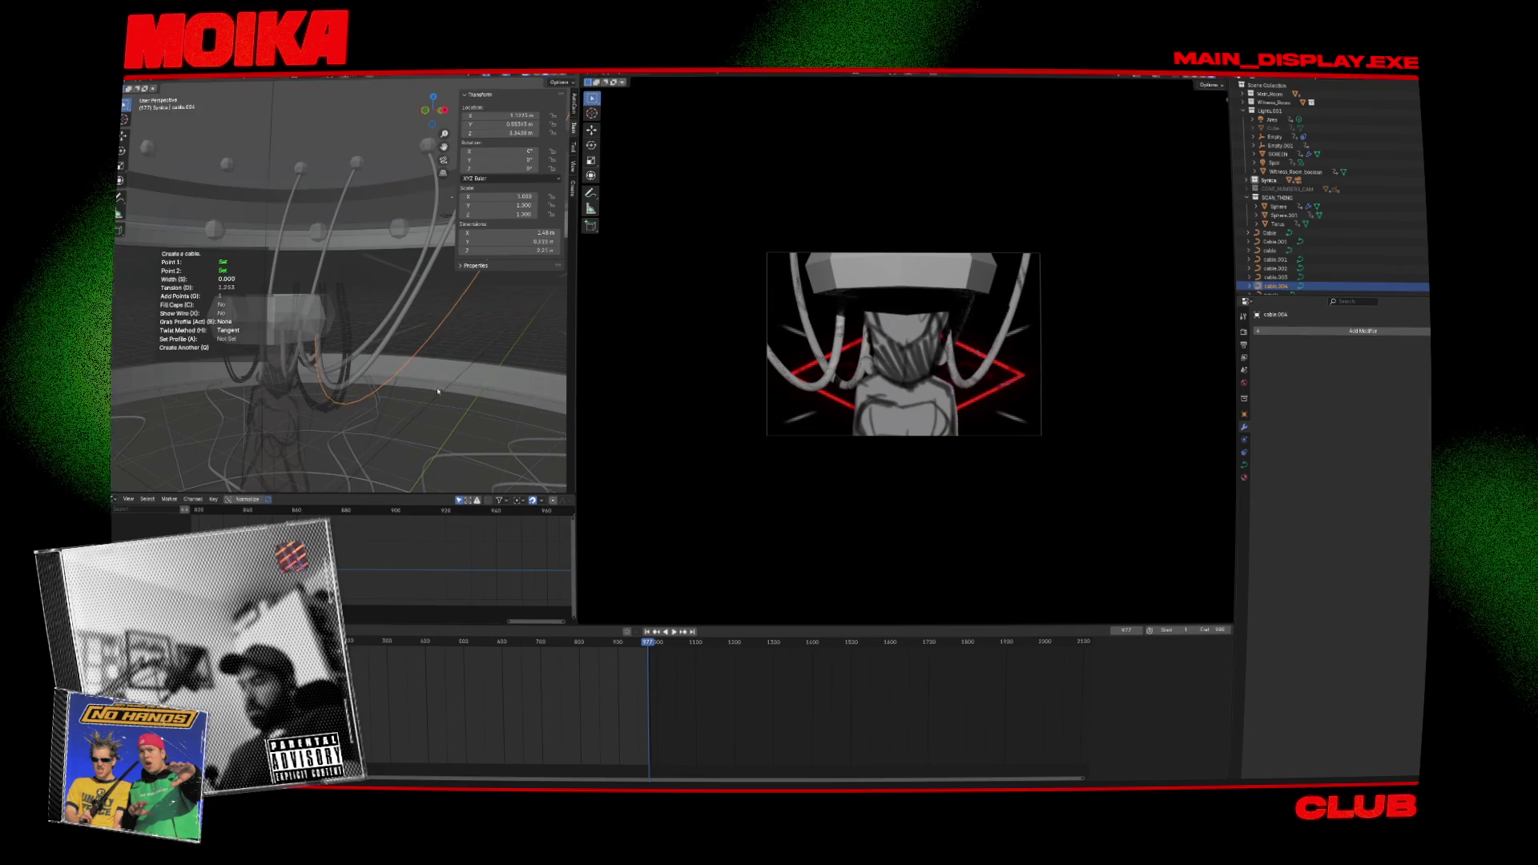
# Raise the newest cable's Width to 0.015, exit the cable tool, and select a hanging cable.
pyautogui.press('s')
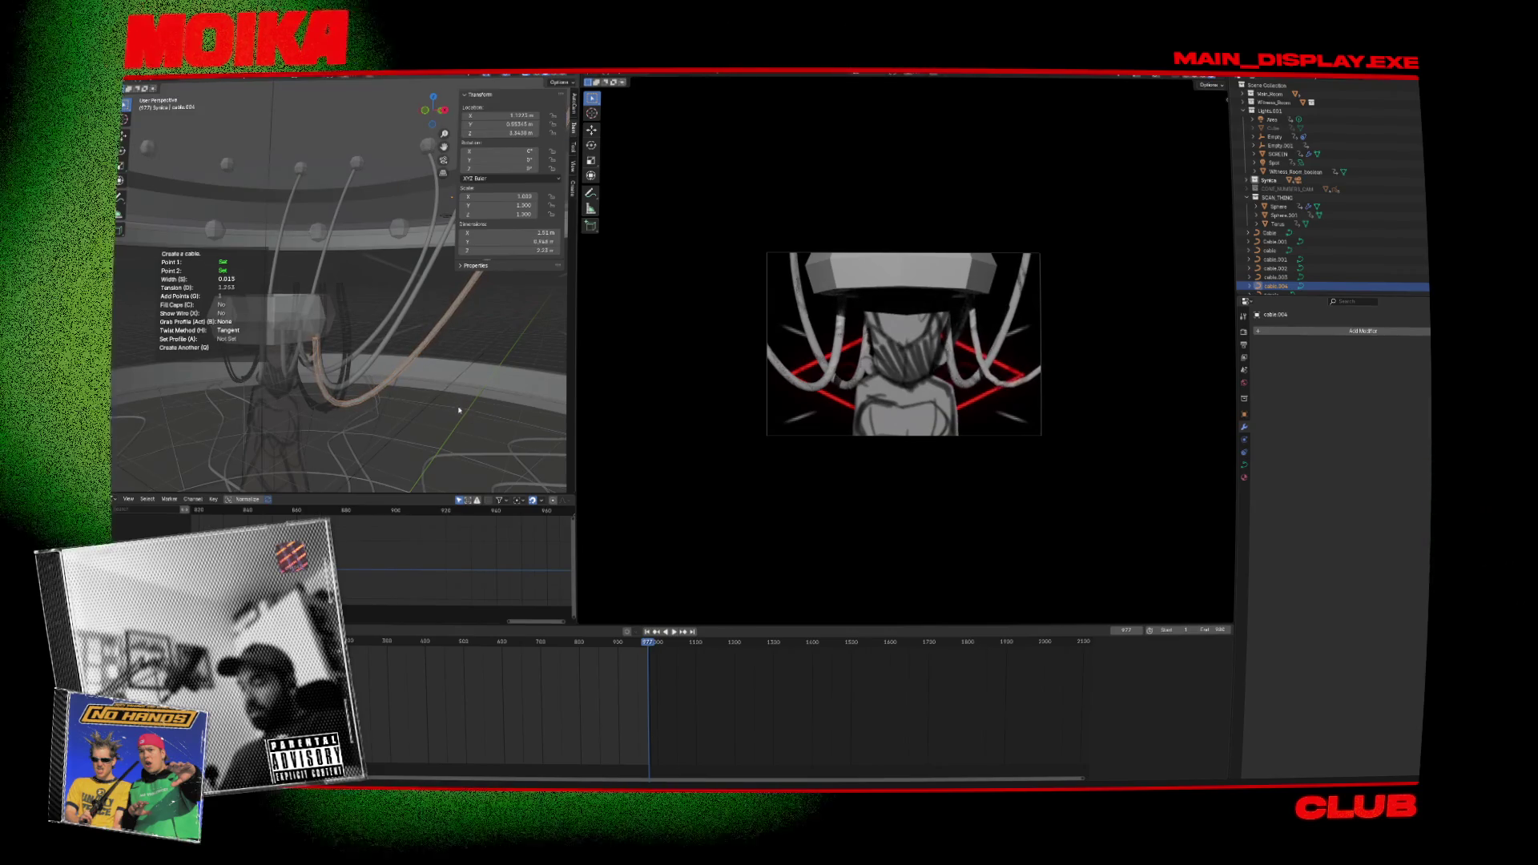
pyautogui.click(369, 320)
pyautogui.moveTo(369, 321); pyautogui.dragTo(425, 321, button='middle')
pyautogui.click(424, 321)
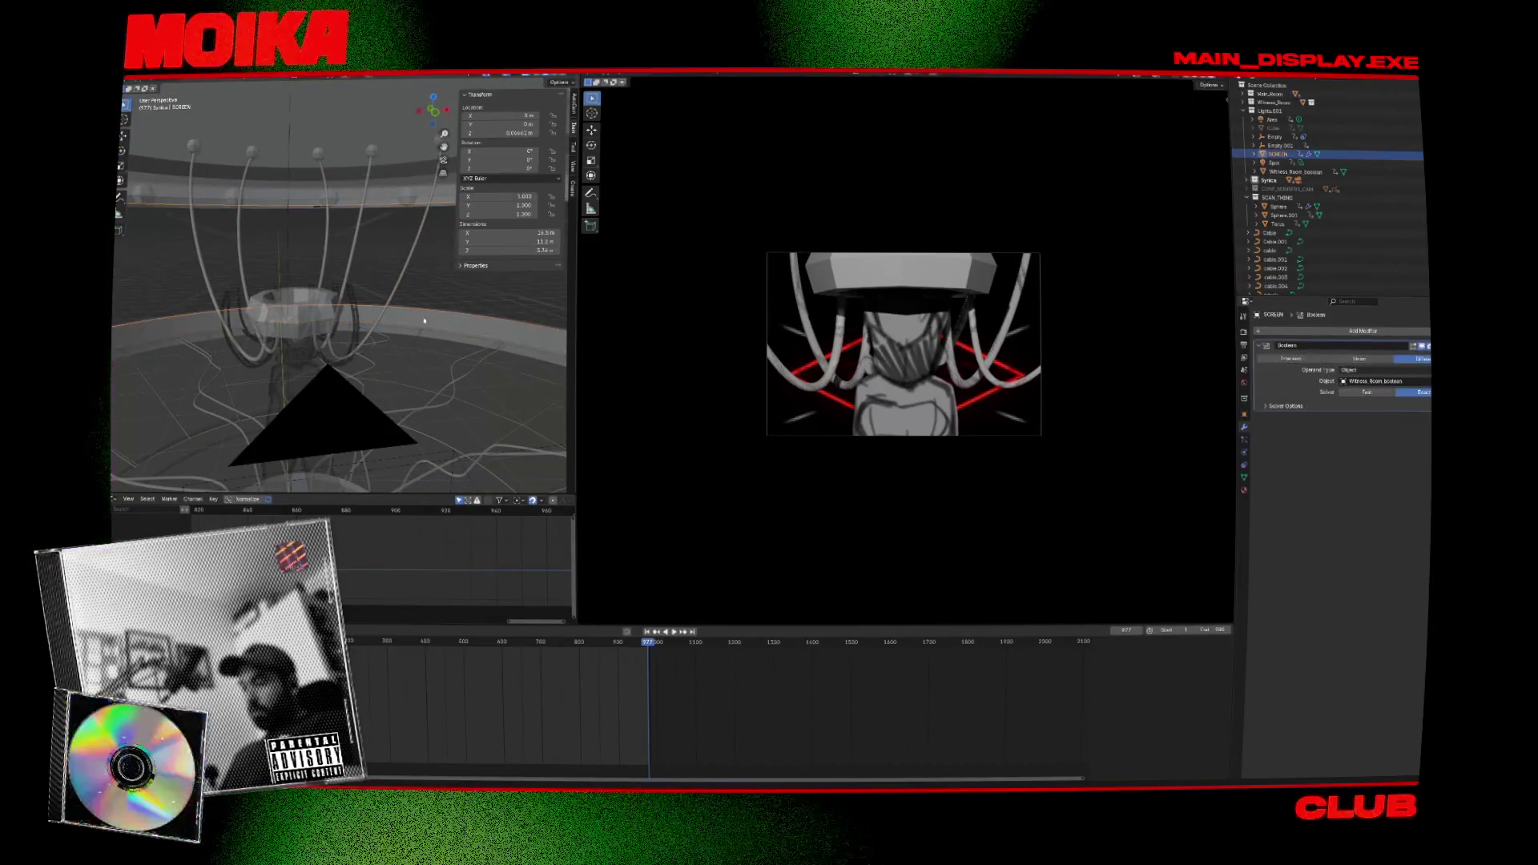
pyautogui.click(325, 260)
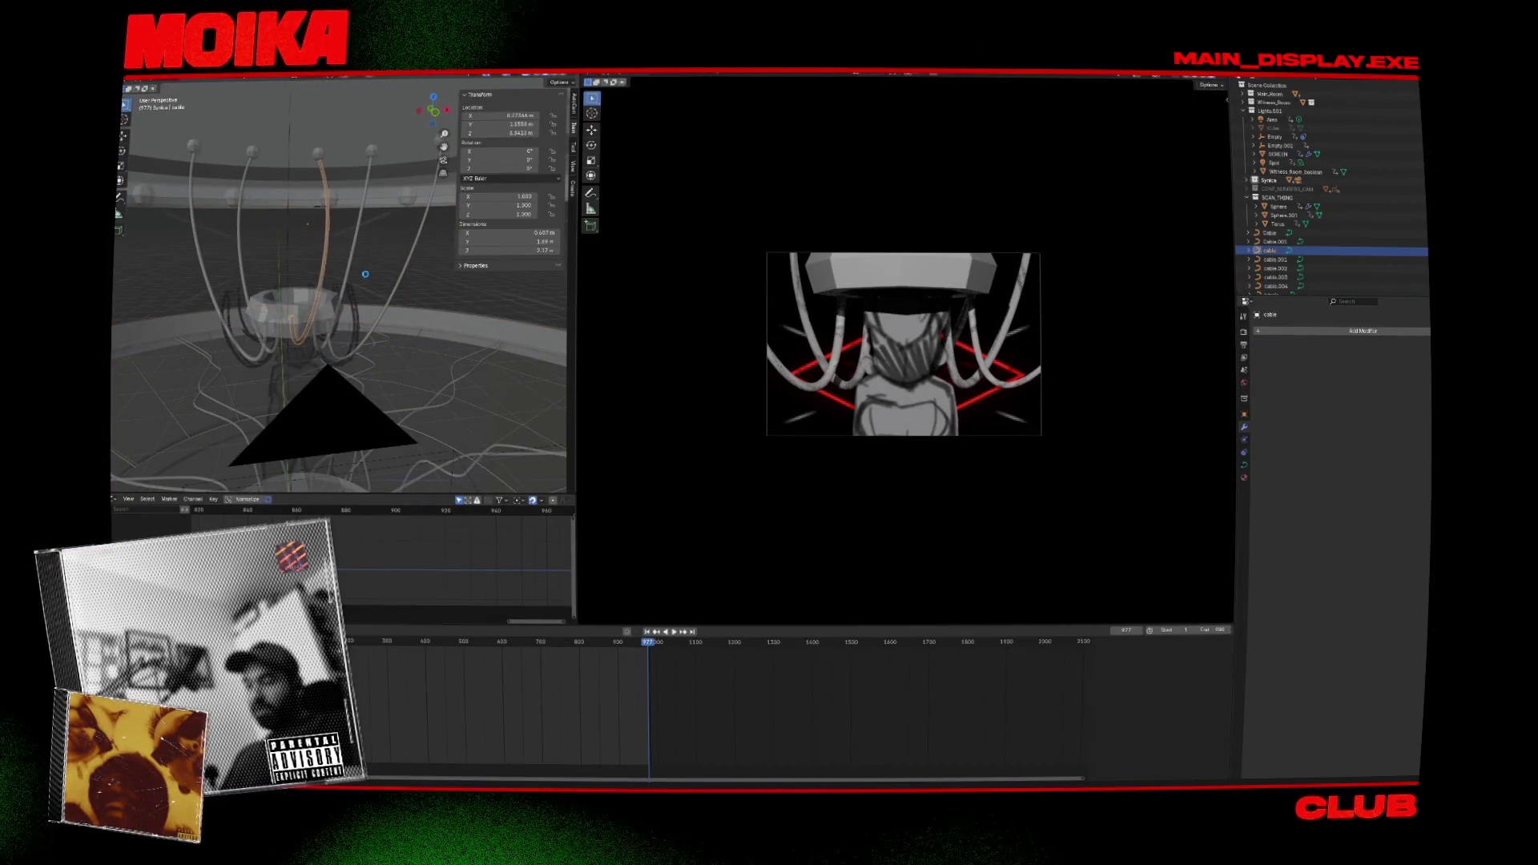
# Play back the animation from about frame 855, scrubbing back to frame 796.
pyautogui.click(602, 645)
pyautogui.press('space')
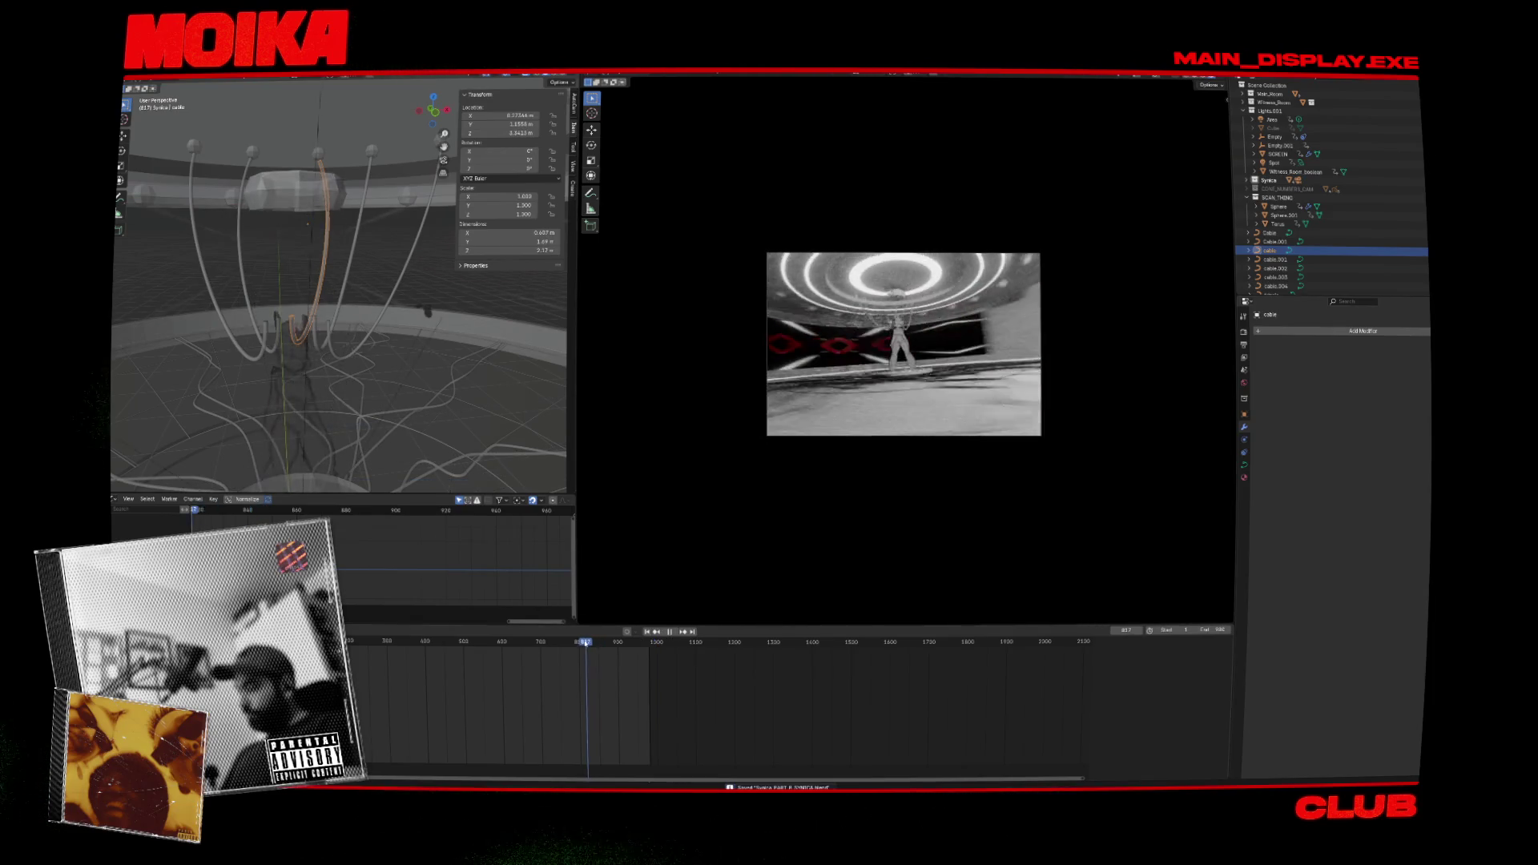
pyautogui.moveTo(602, 644)
pyautogui.mouseDown()
pyautogui.moveTo(626, 645)
pyautogui.moveTo(569, 645)
pyautogui.mouseUp()
pyautogui.press('space')
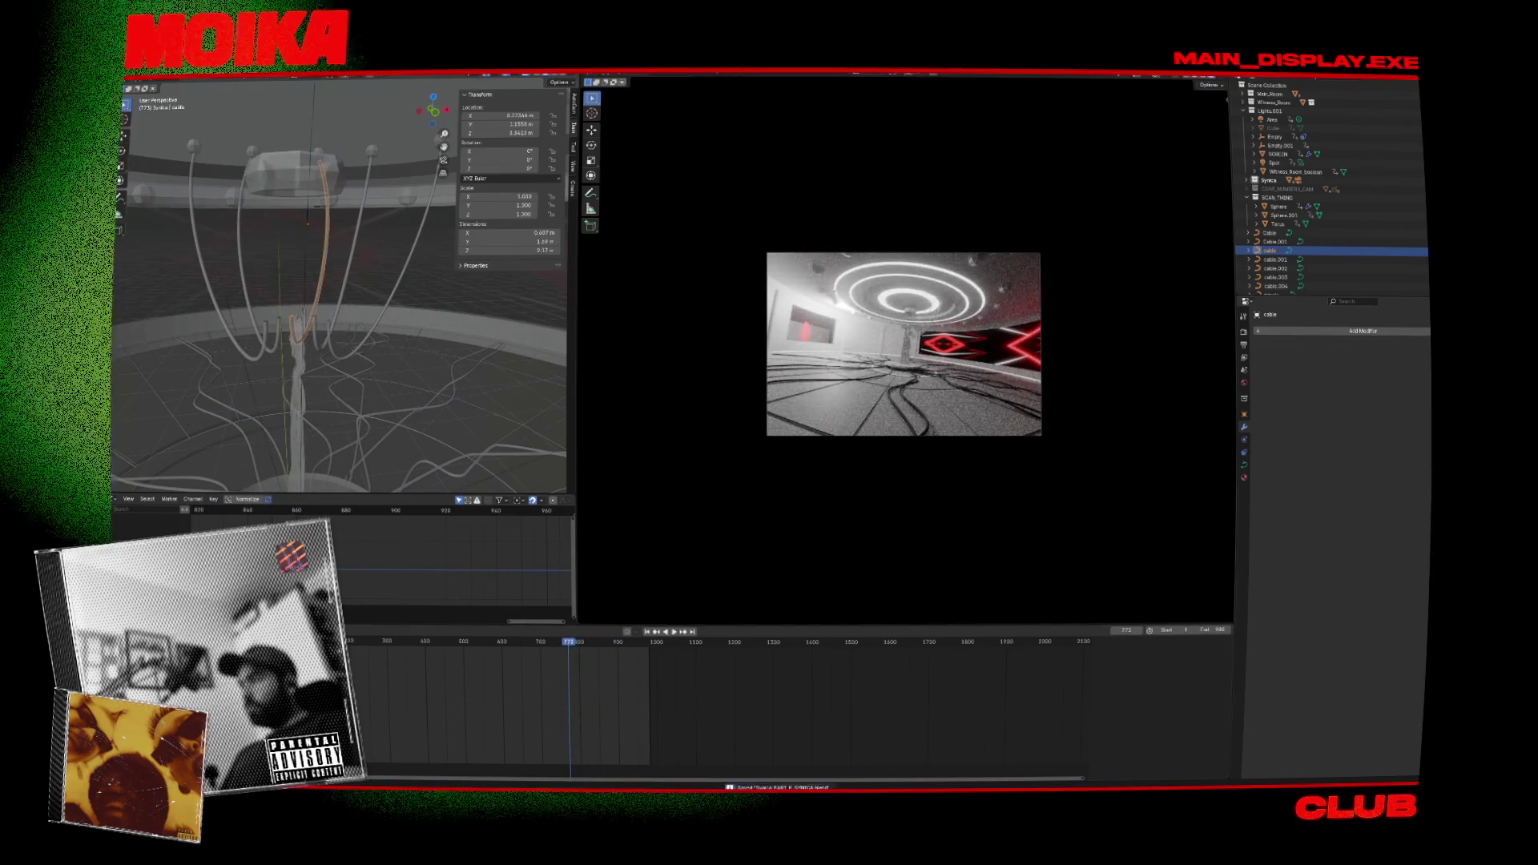
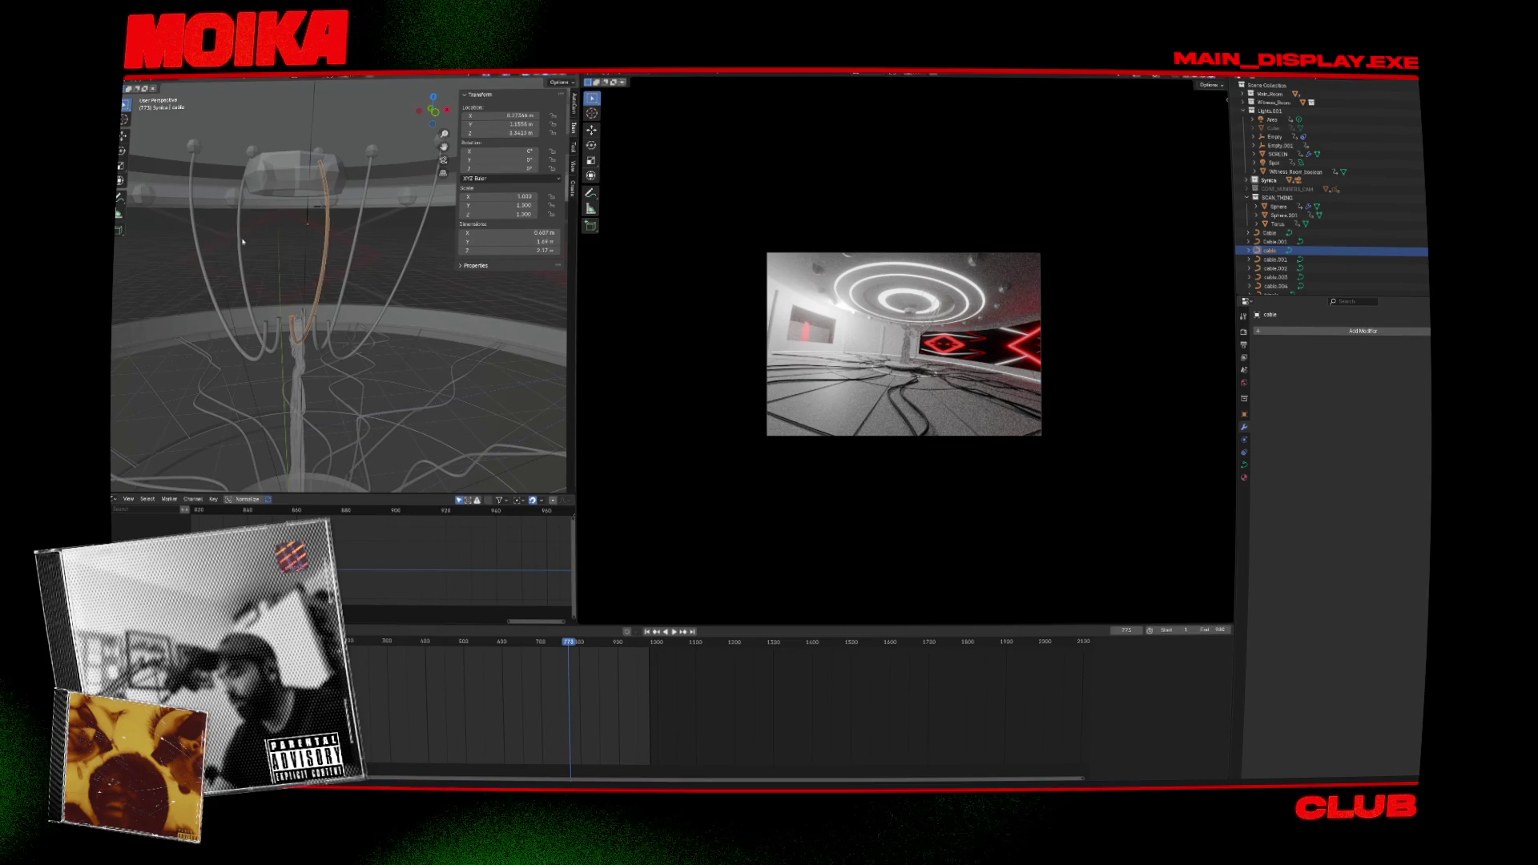
# Play the animation, then stop it at frame 976 and orbit close to the cables.
pyautogui.press('space')
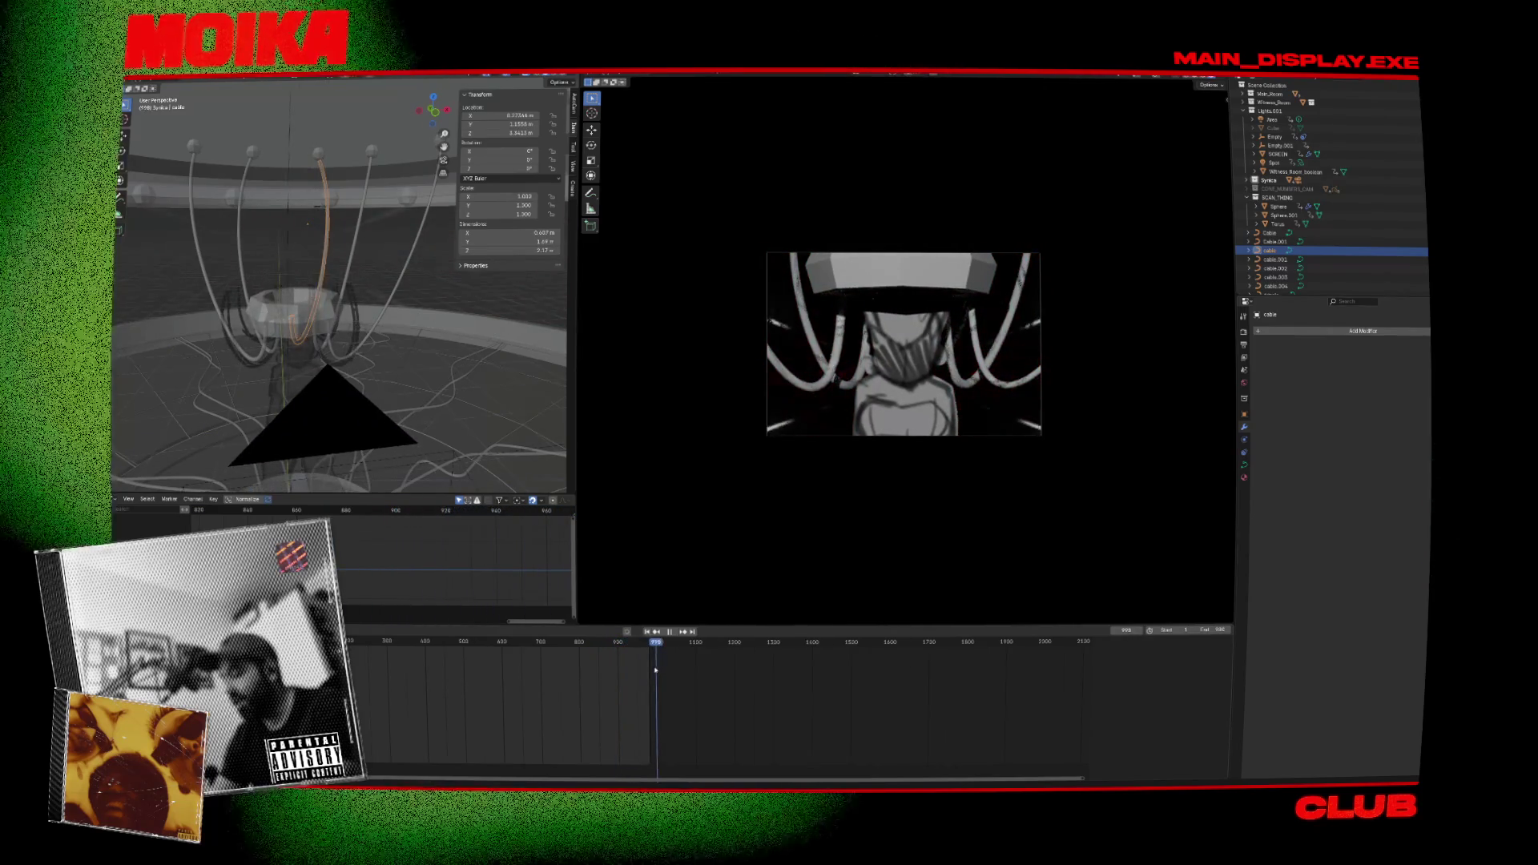
pyautogui.moveTo(655, 670); pyautogui.dragTo(649, 669)
pyautogui.moveTo(313, 413)
pyautogui.mouseDown(button='middle')
pyautogui.moveTo(423, 338)
pyautogui.moveTo(466, 335)
pyautogui.moveTo(407, 357)
pyautogui.moveTo(374, 395)
pyautogui.moveTo(357, 334)
pyautogui.mouseUp(button='middle')
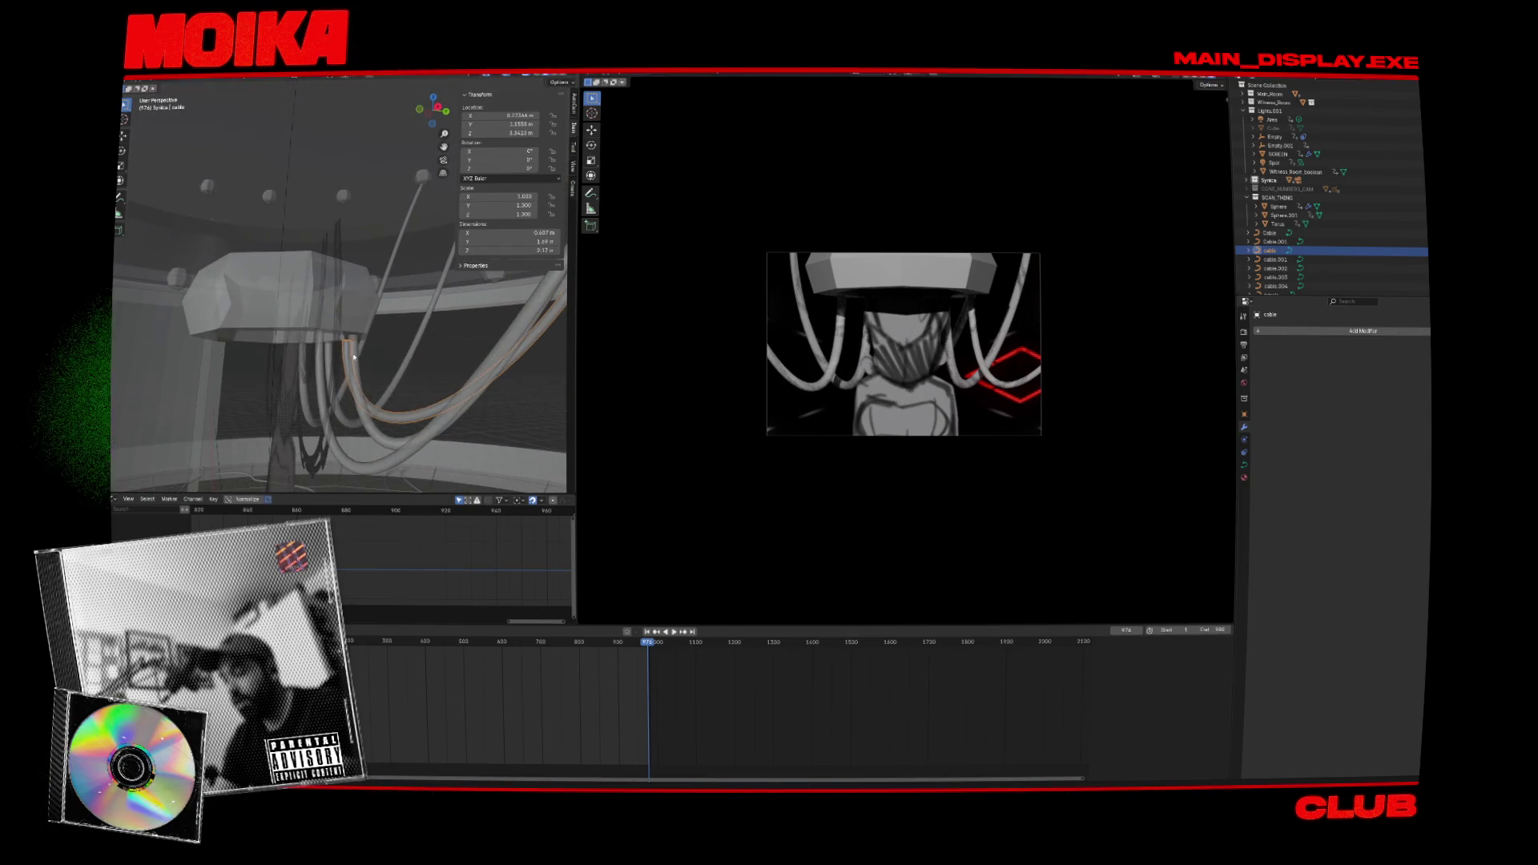
# Keyframe the Torus box's location and scale at frame 976 and save the file.
pyautogui.click(358, 334)
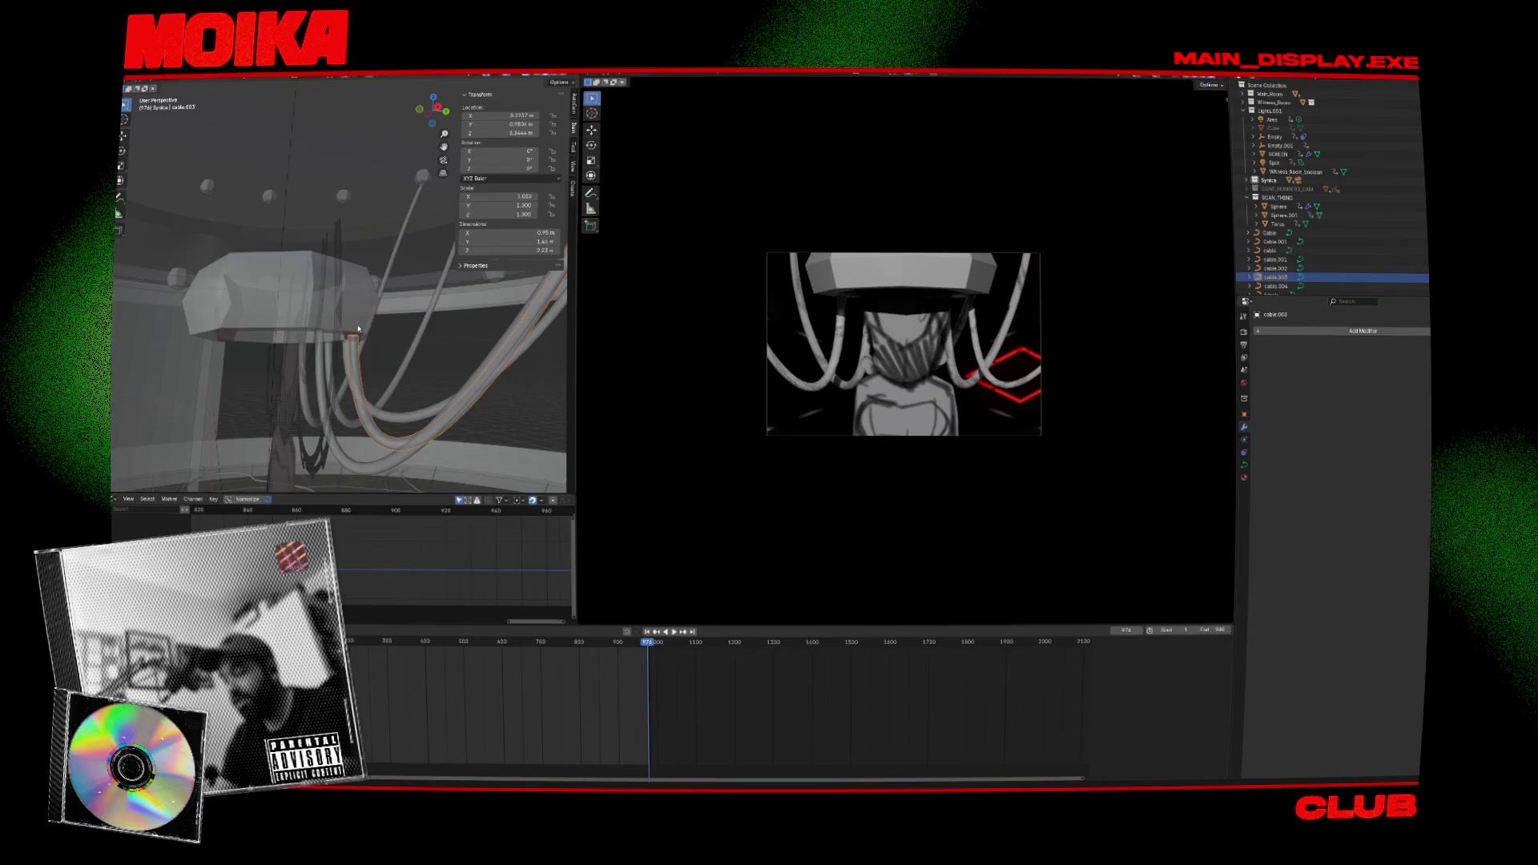
pyautogui.click(358, 337)
pyautogui.press('i')
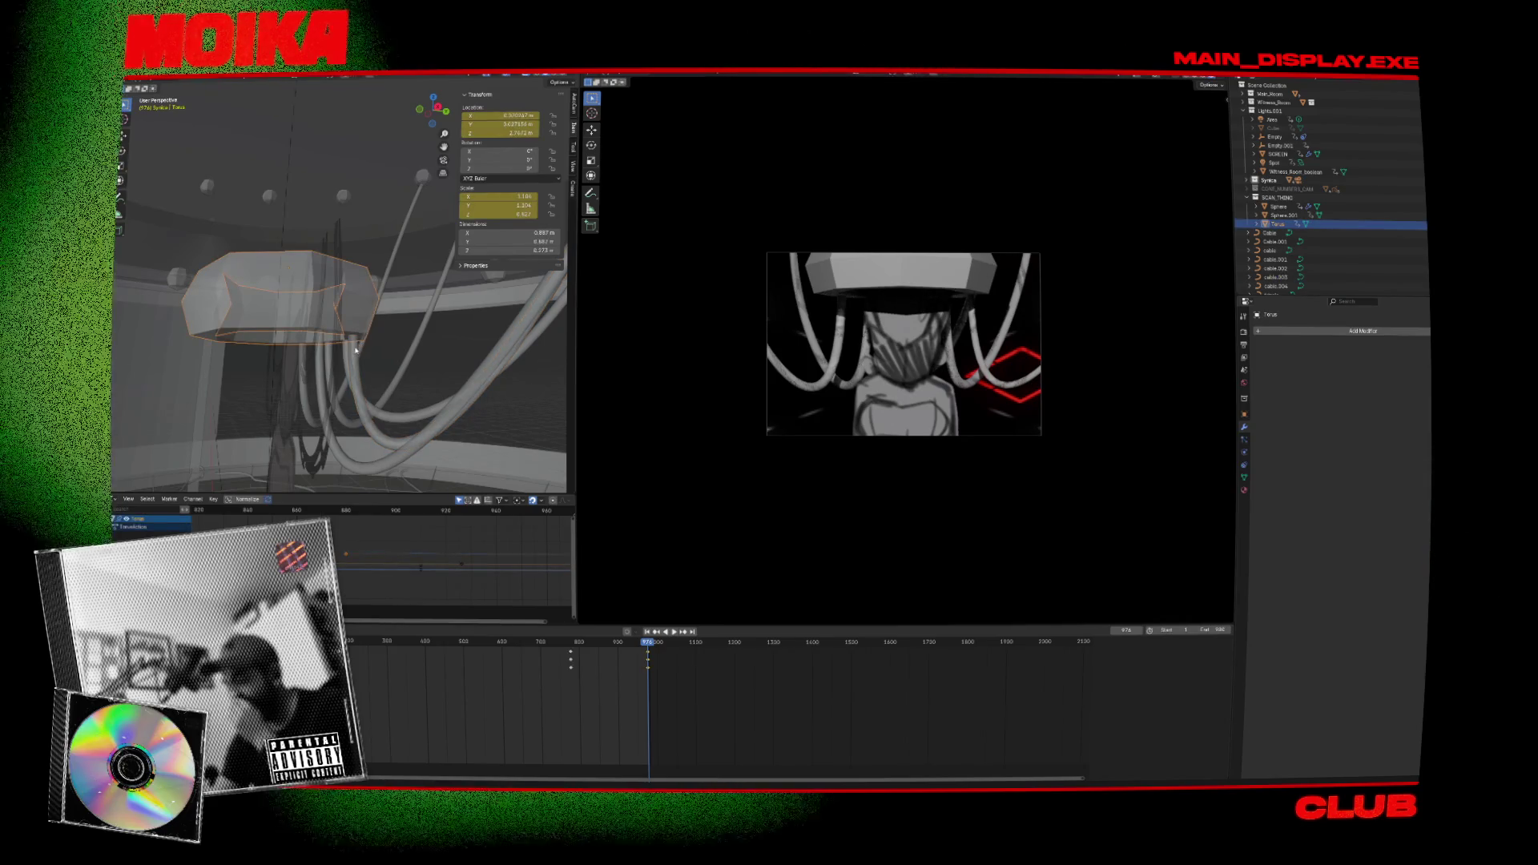
pyautogui.click(363, 346)
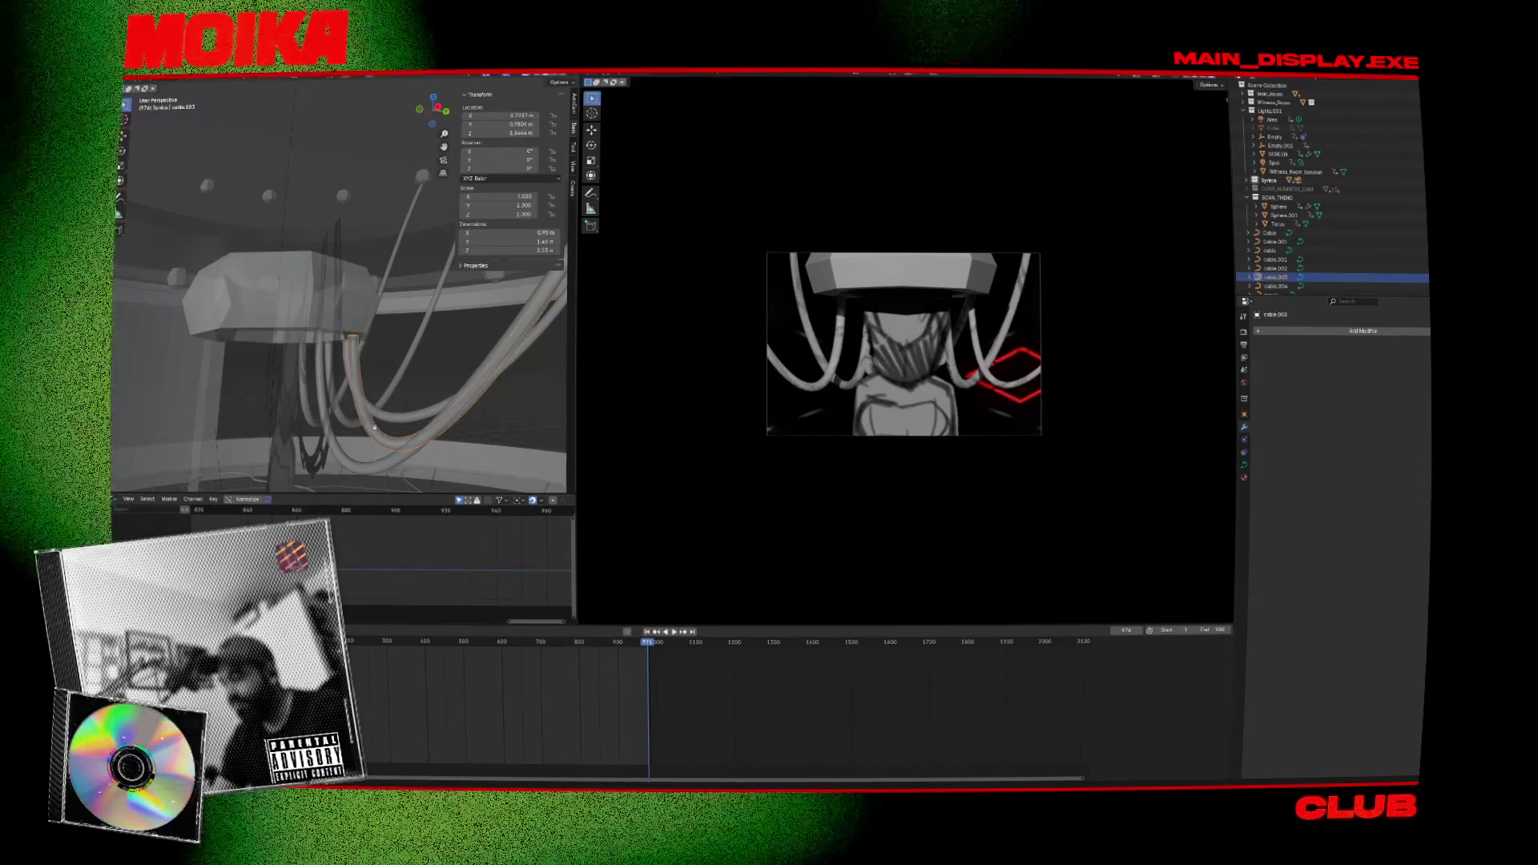
pyautogui.hotkey('ctrl', 's')
# Replay the animation from around frame 622 to check the cables.
pyautogui.moveTo(374, 427); pyautogui.dragTo(540, 385, button='middle')
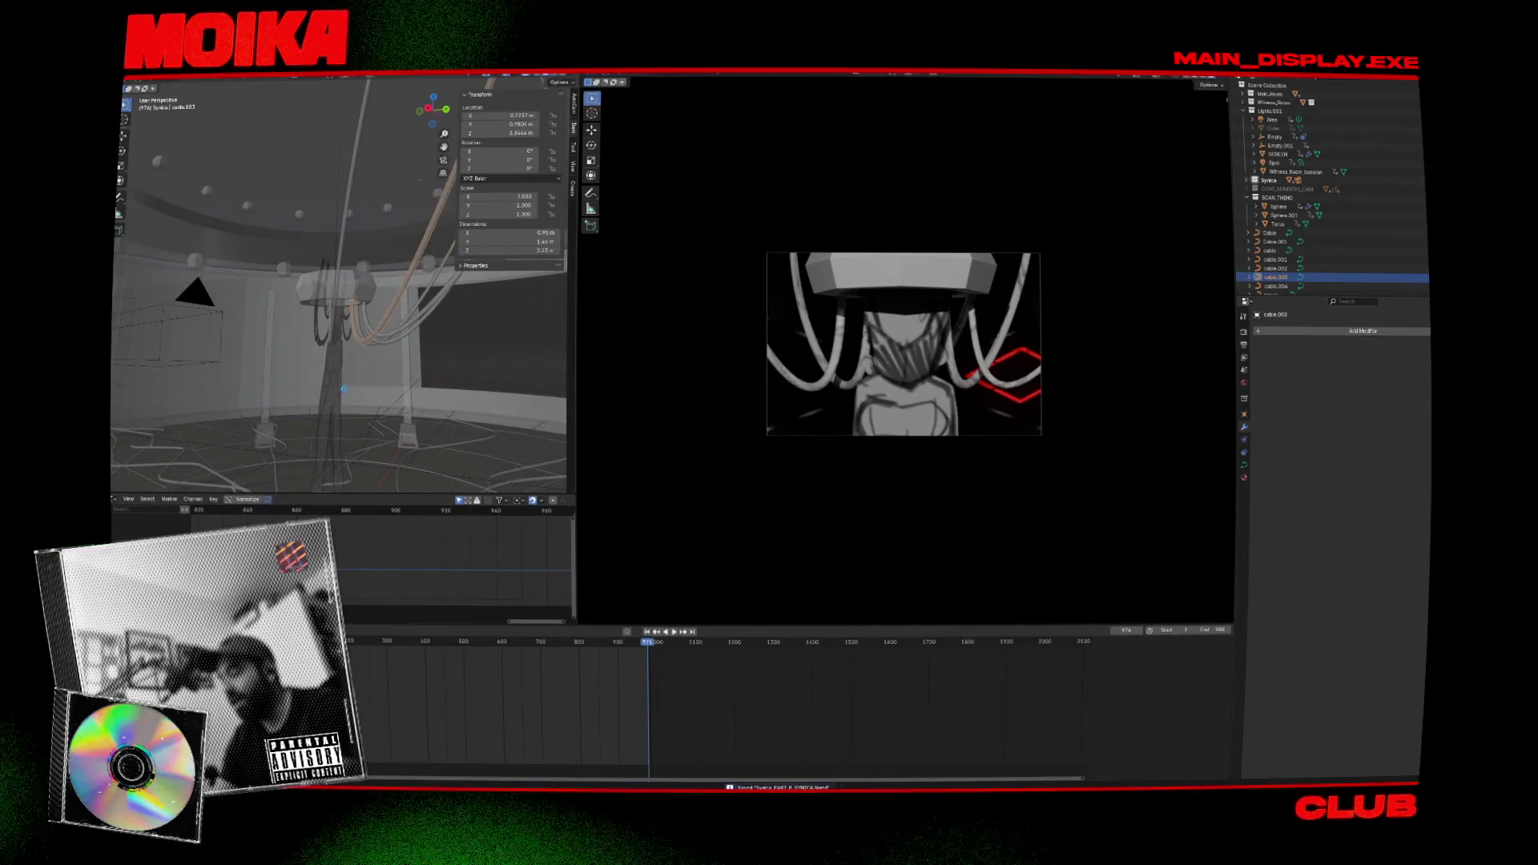
pyautogui.moveTo(606, 646); pyautogui.dragTo(511, 645)
pyautogui.press('space')
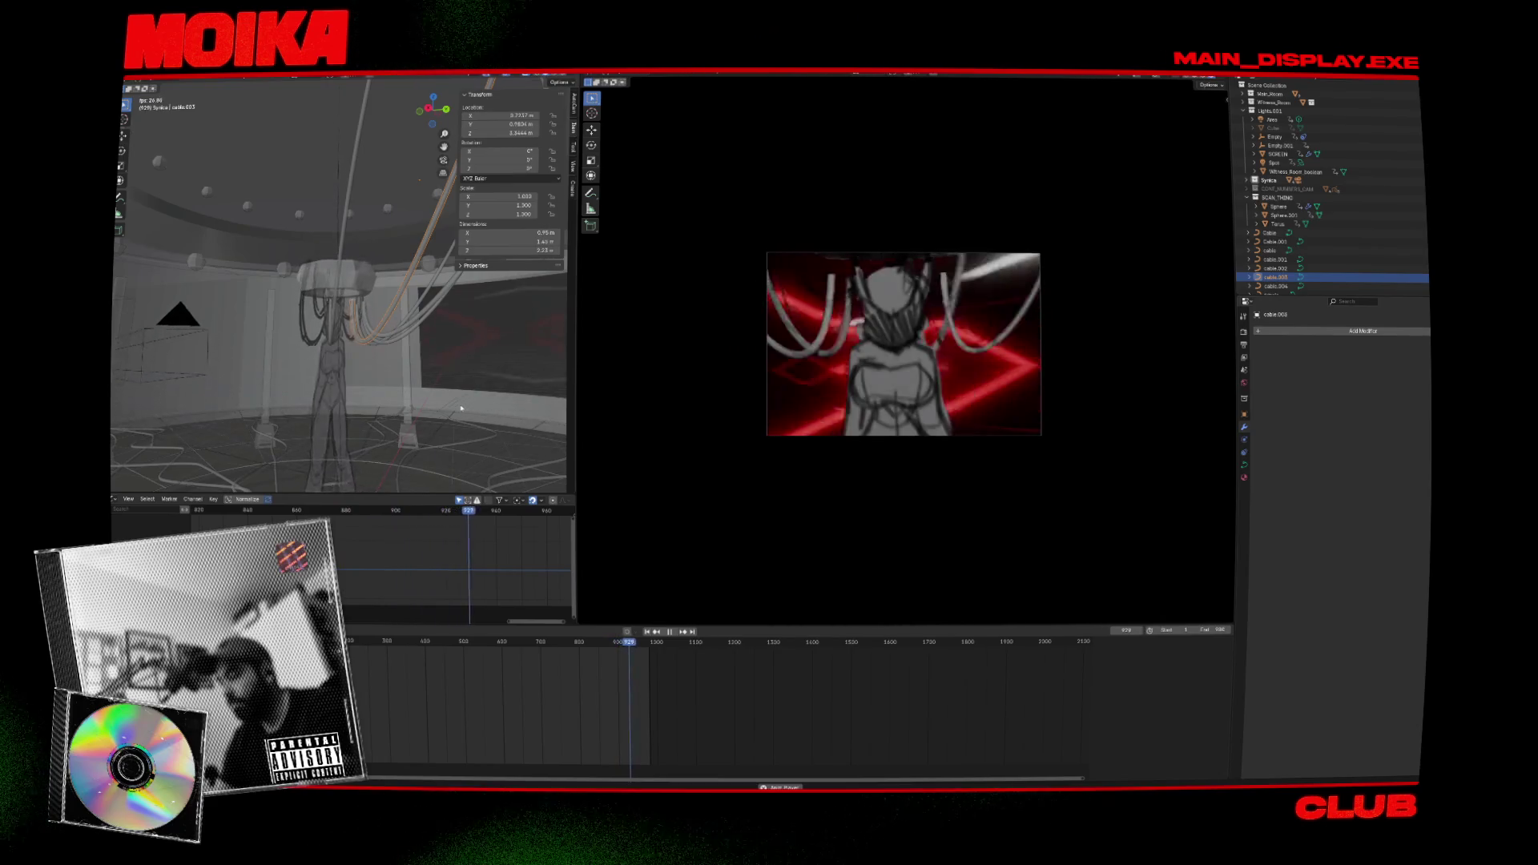
# Stop playback at frame 974, save, and inspect the cable, Torus and cable.003 objects.
pyautogui.press('space')
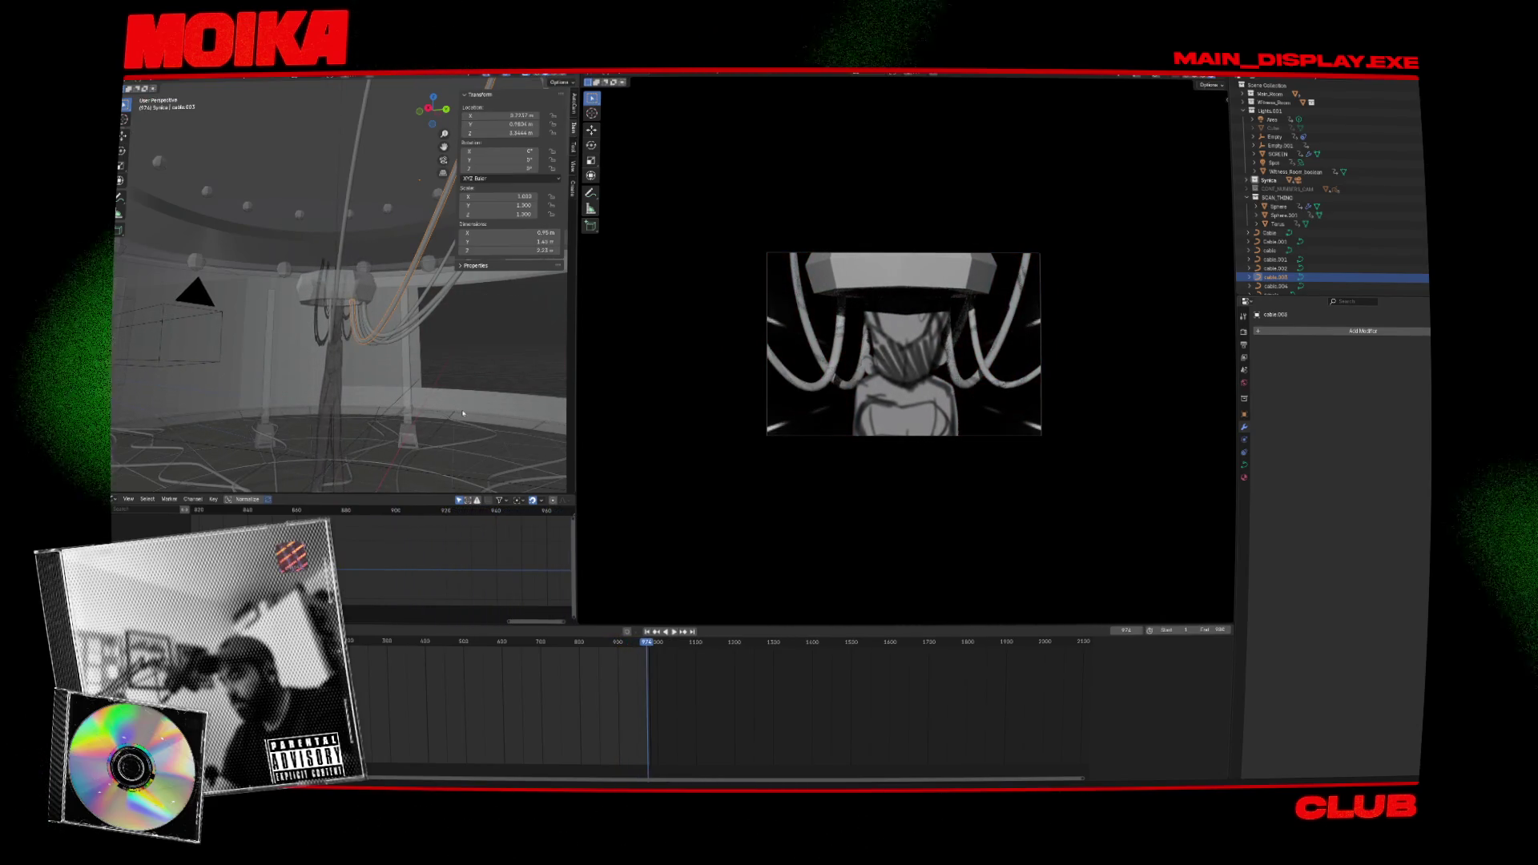
pyautogui.hotkey('ctrl', 's')
pyautogui.moveTo(385, 269)
pyautogui.mouseDown(button='middle')
pyautogui.moveTo(405, 290)
pyautogui.moveTo(368, 294)
pyautogui.mouseUp(button='middle')
pyautogui.click(405, 290)
pyautogui.click(364, 296)
pyautogui.click(358, 308)
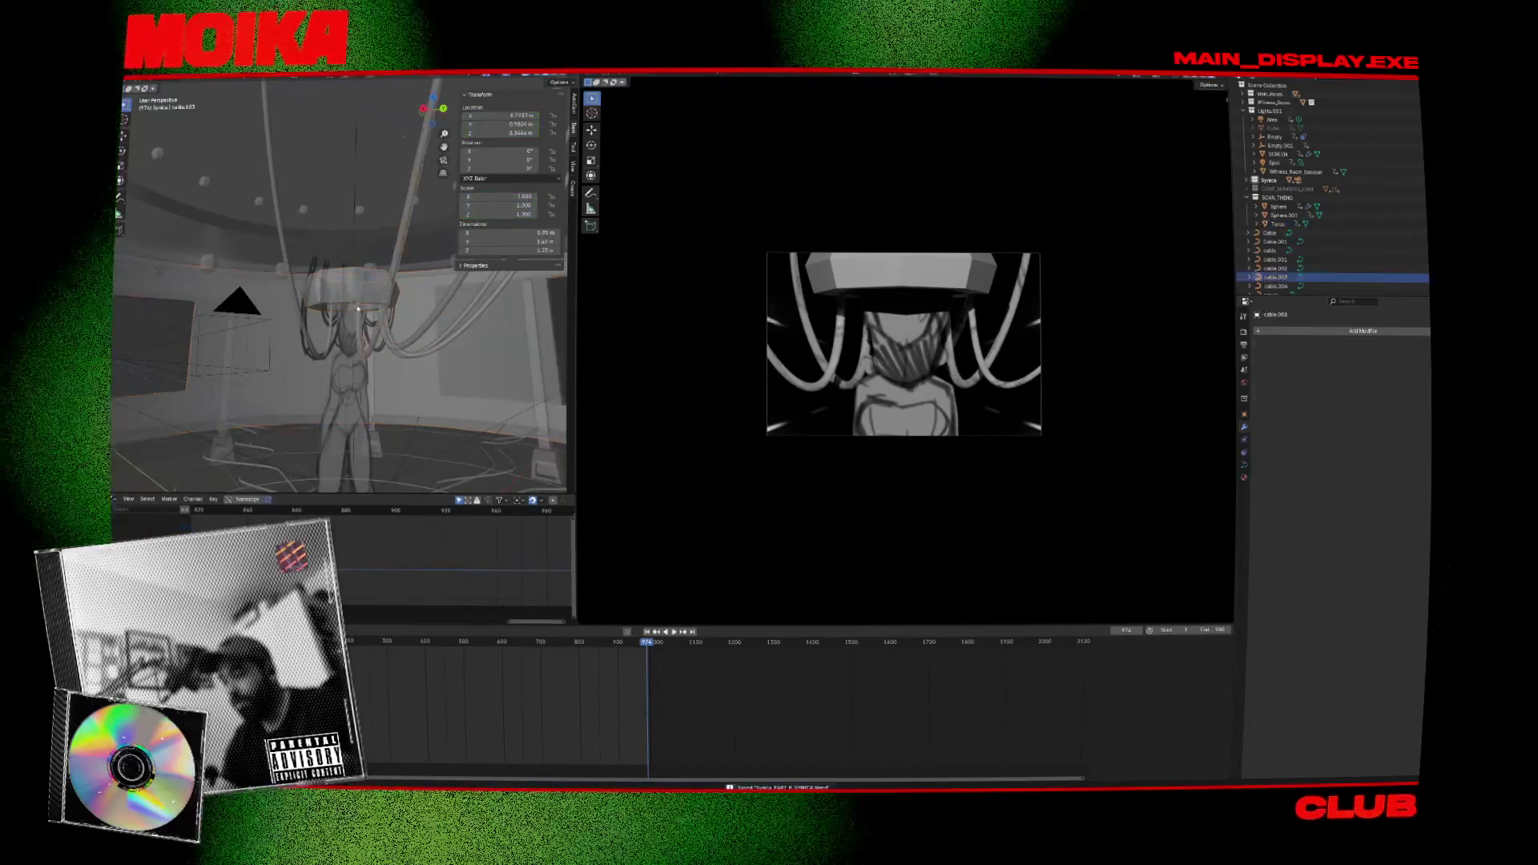
pyautogui.rightClick(360, 308)
pyautogui.press('Escape')
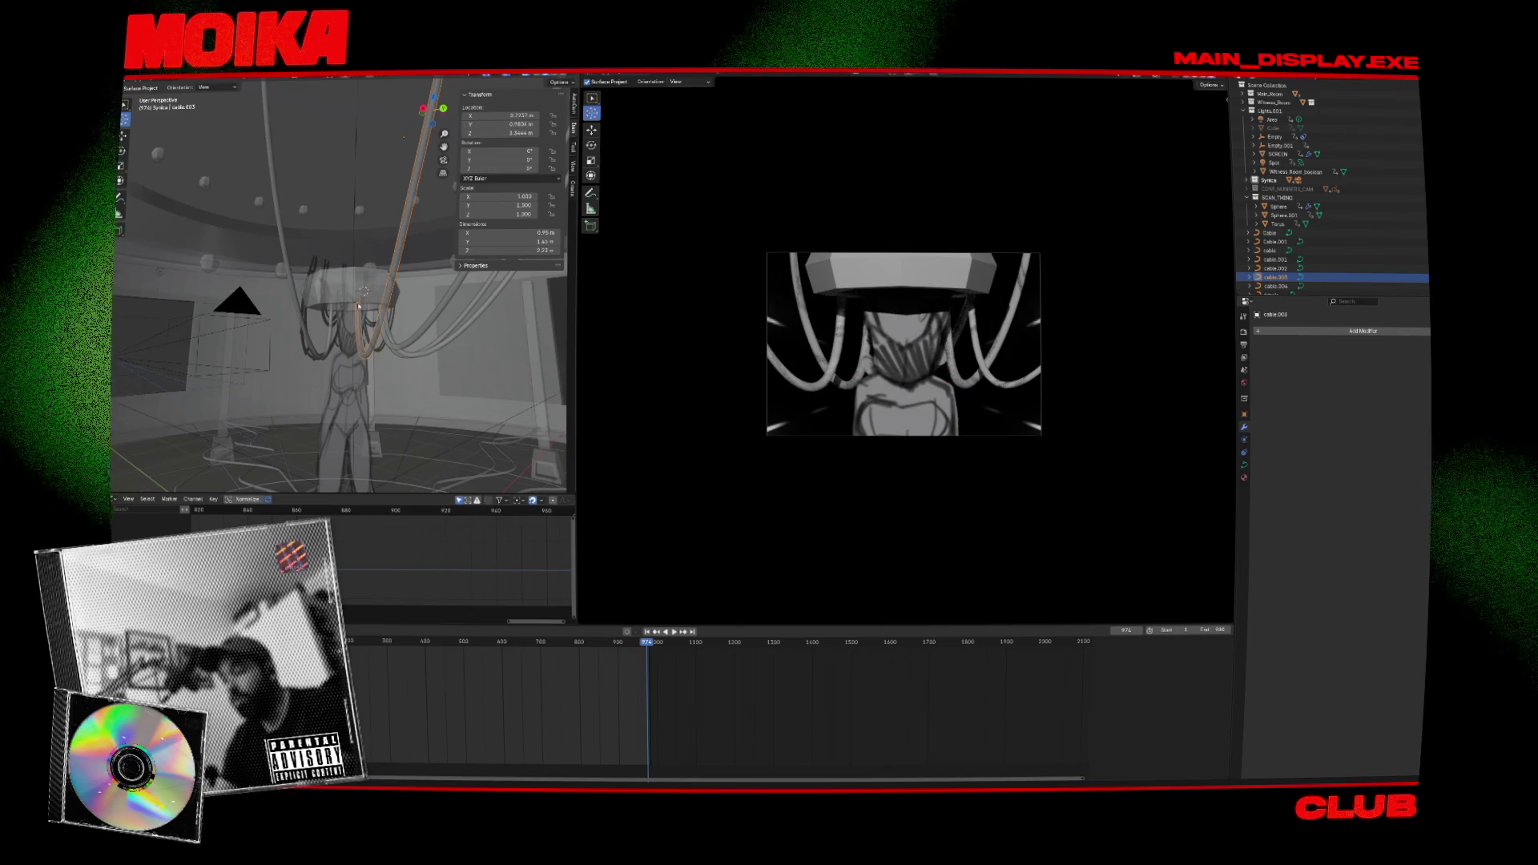
# Place the 3D cursor higher on the rig and save the file.
pyautogui.hotkey('shift', 's')
pyautogui.click(336, 276)
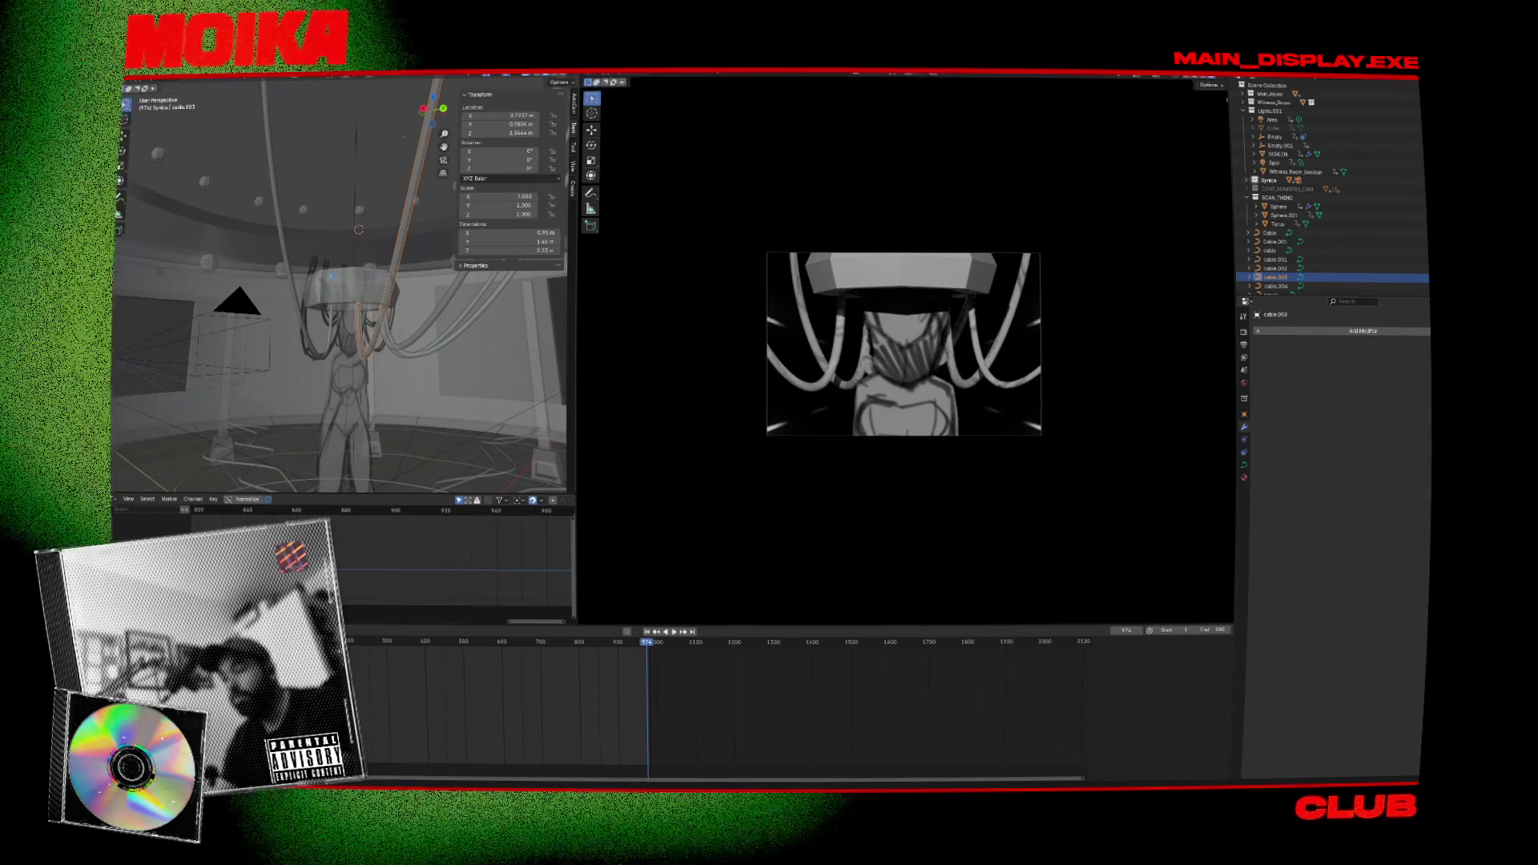
pyautogui.hotkey('ctrl', 's')
pyautogui.moveTo(332, 276)
pyautogui.mouseDown(button='middle')
pyautogui.moveTo(377, 309)
pyautogui.moveTo(329, 315)
pyautogui.mouseUp(button='middle')
# Inspect the Torus keyframes, Witness_Room and the Wall's Build modifier.
pyautogui.click(357, 309)
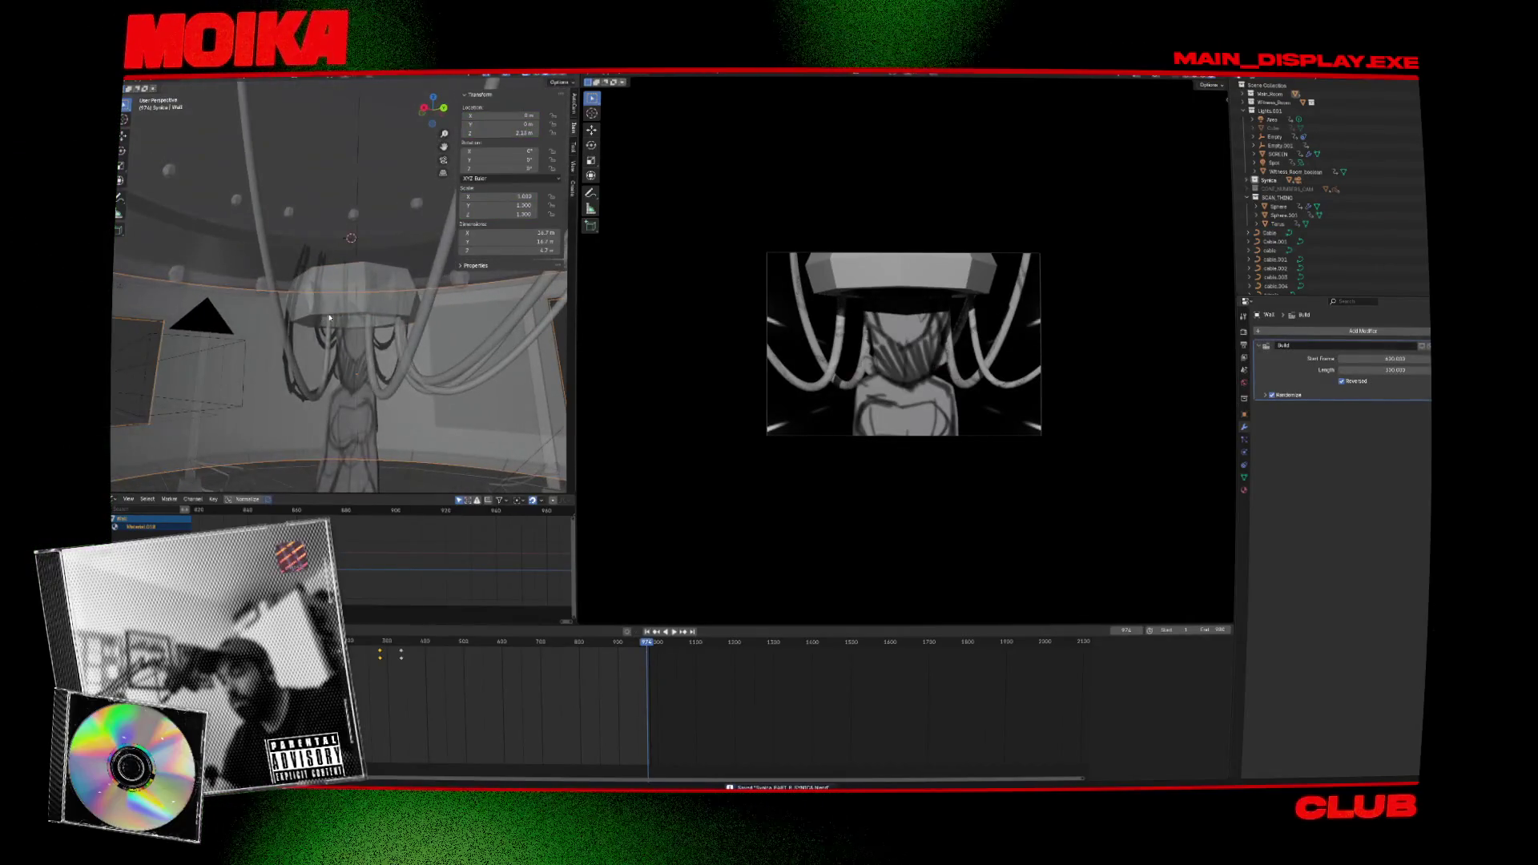
pyautogui.click(329, 316)
pyautogui.click(336, 318)
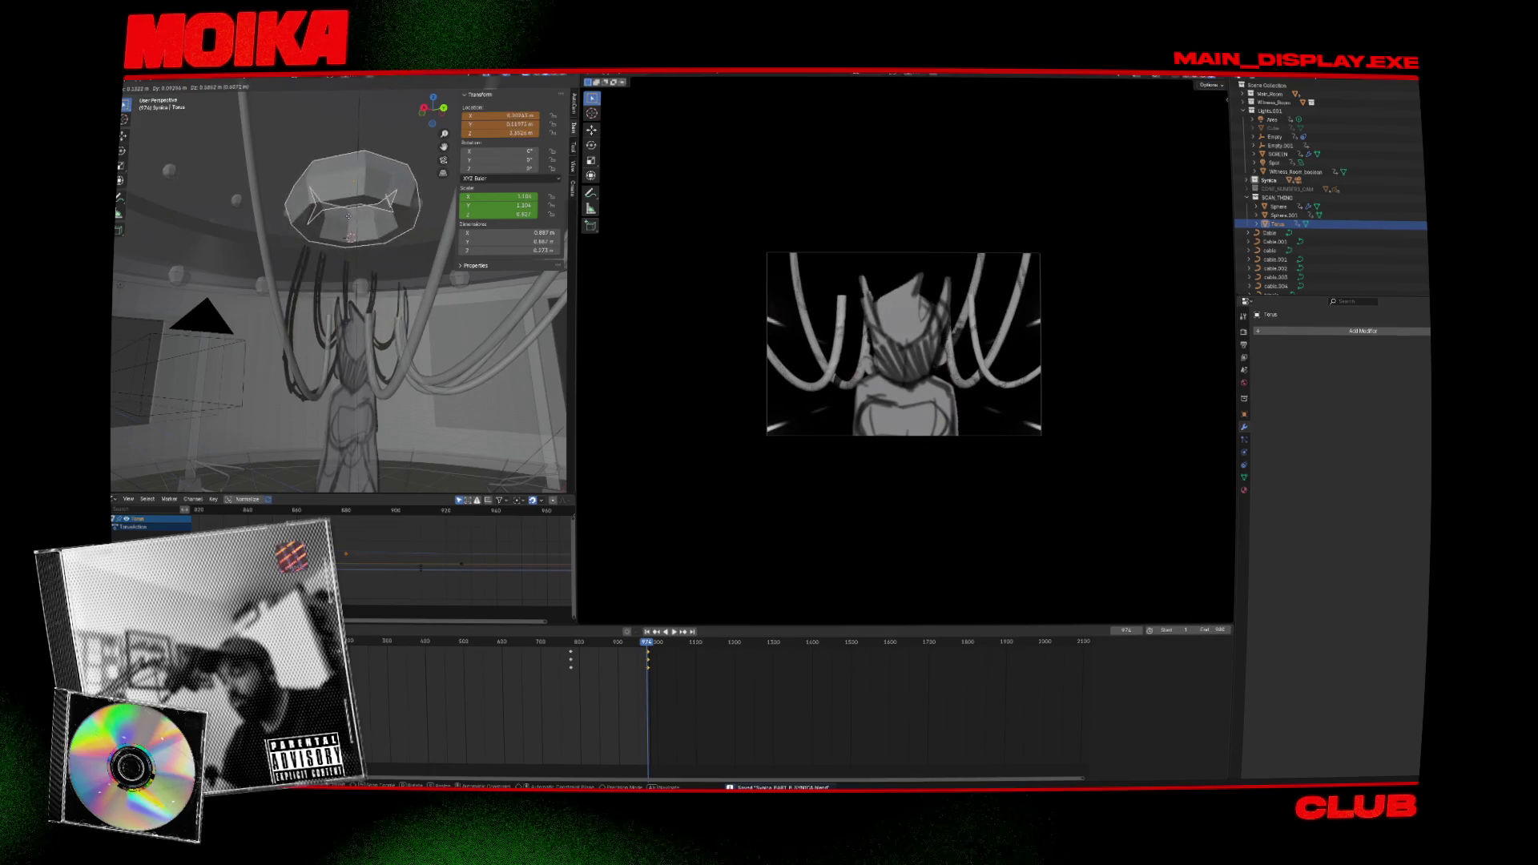
pyautogui.click(330, 321)
pyautogui.click(332, 325)
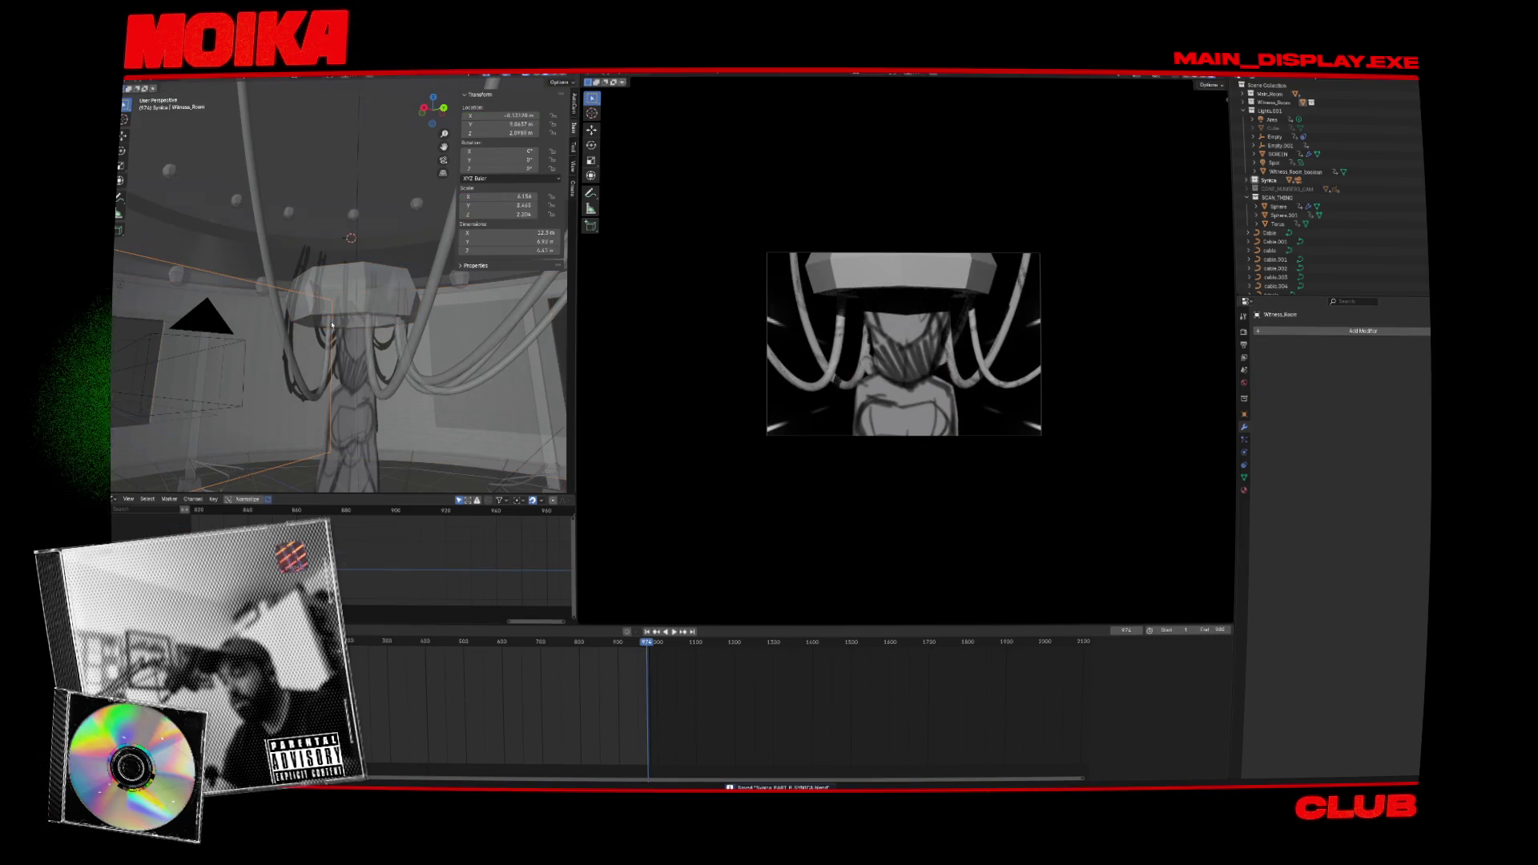
pyautogui.scroll(-1, 1291, 176)
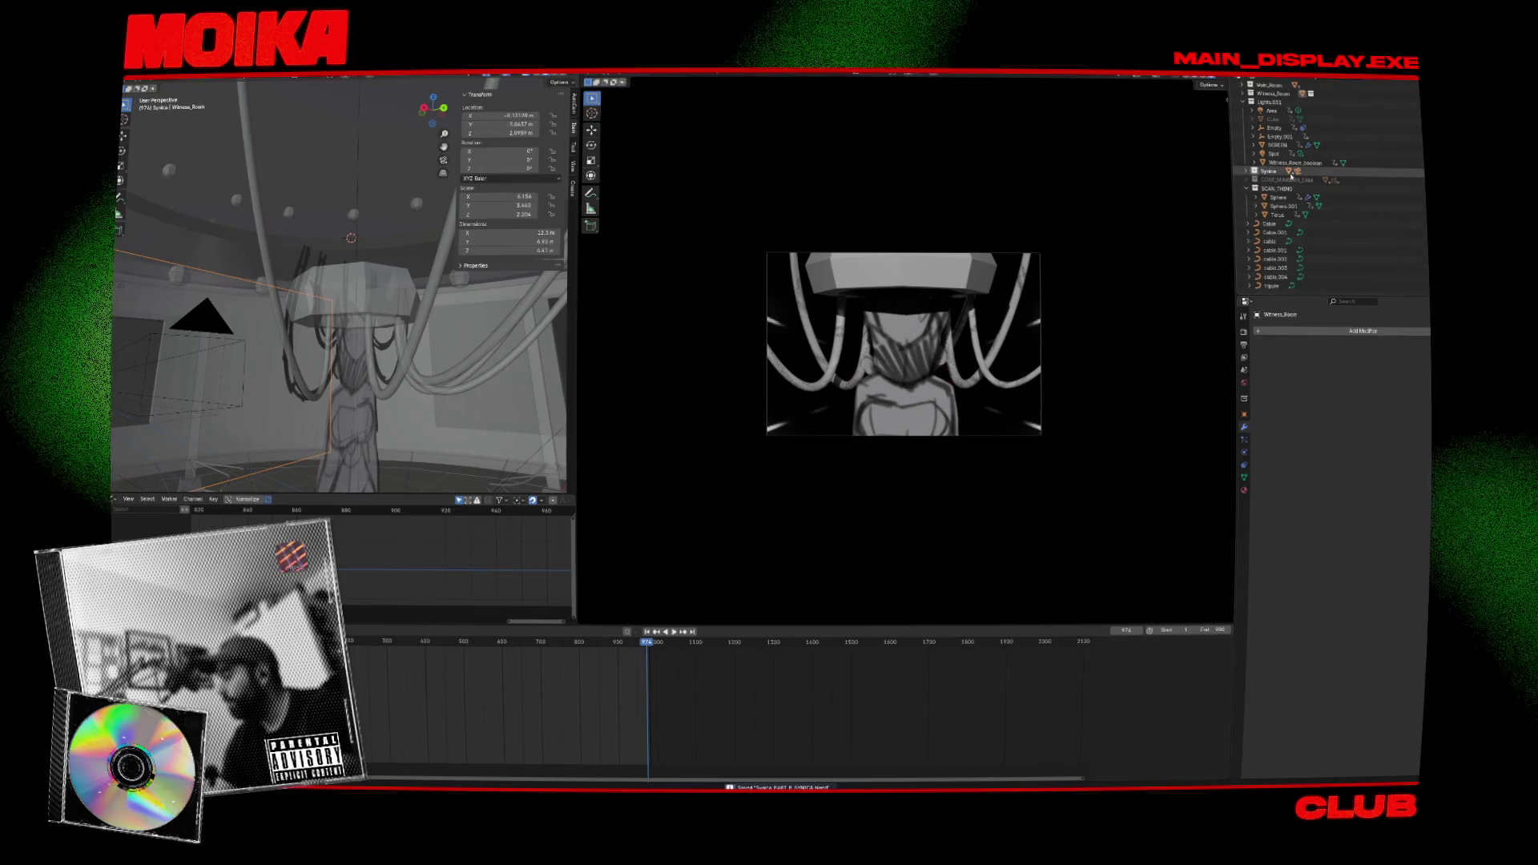
# Select cable through cable.004 in the Outliner and move them into SCAN_THING.
pyautogui.click(1320, 276)
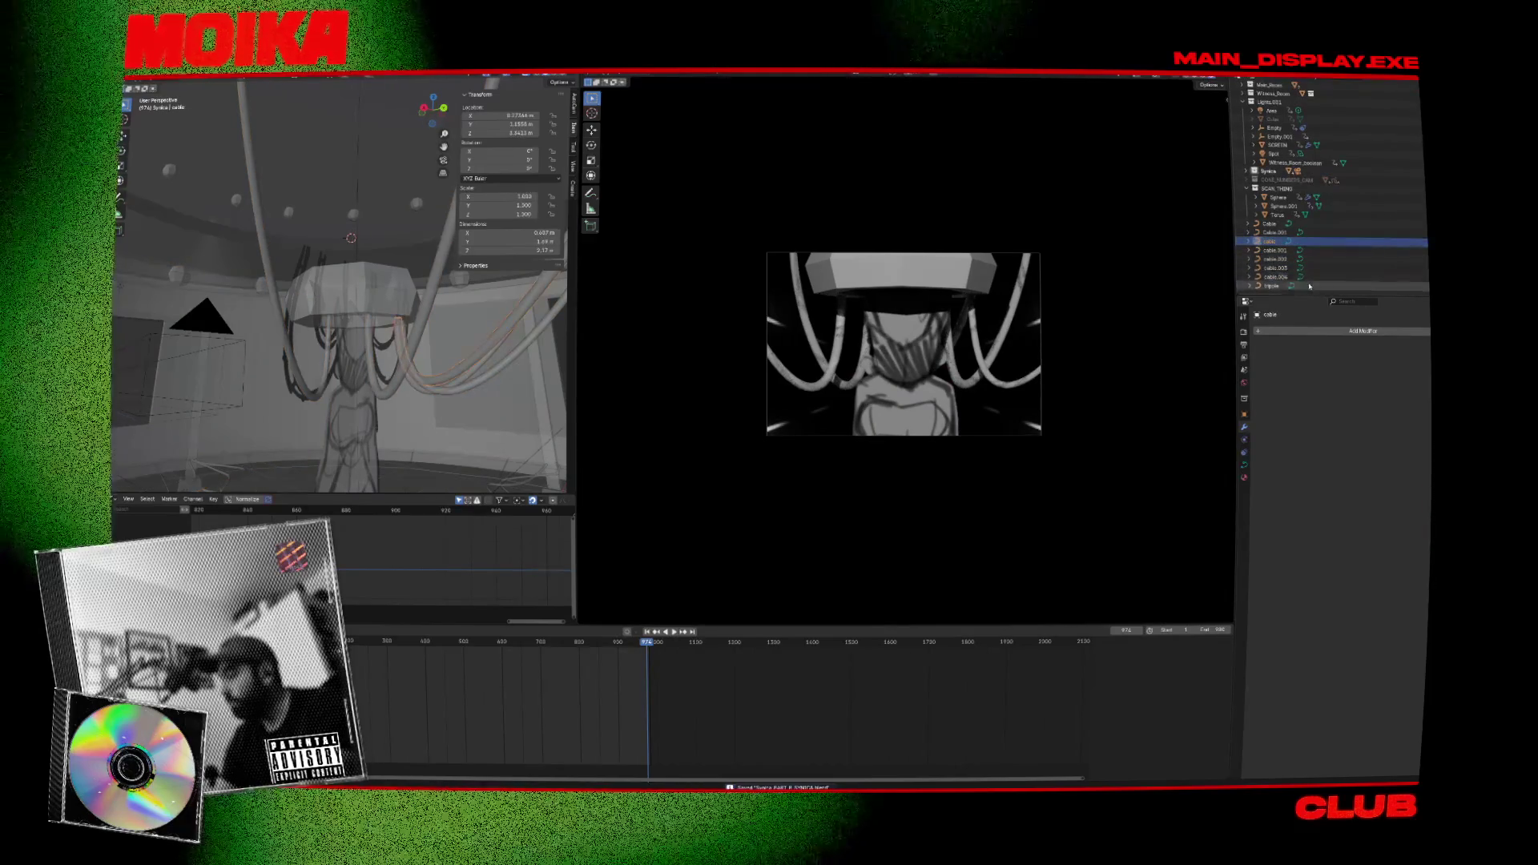
pyautogui.keyDown('ctrl'); pyautogui.click(1309, 242); pyautogui.keyUp('ctrl')
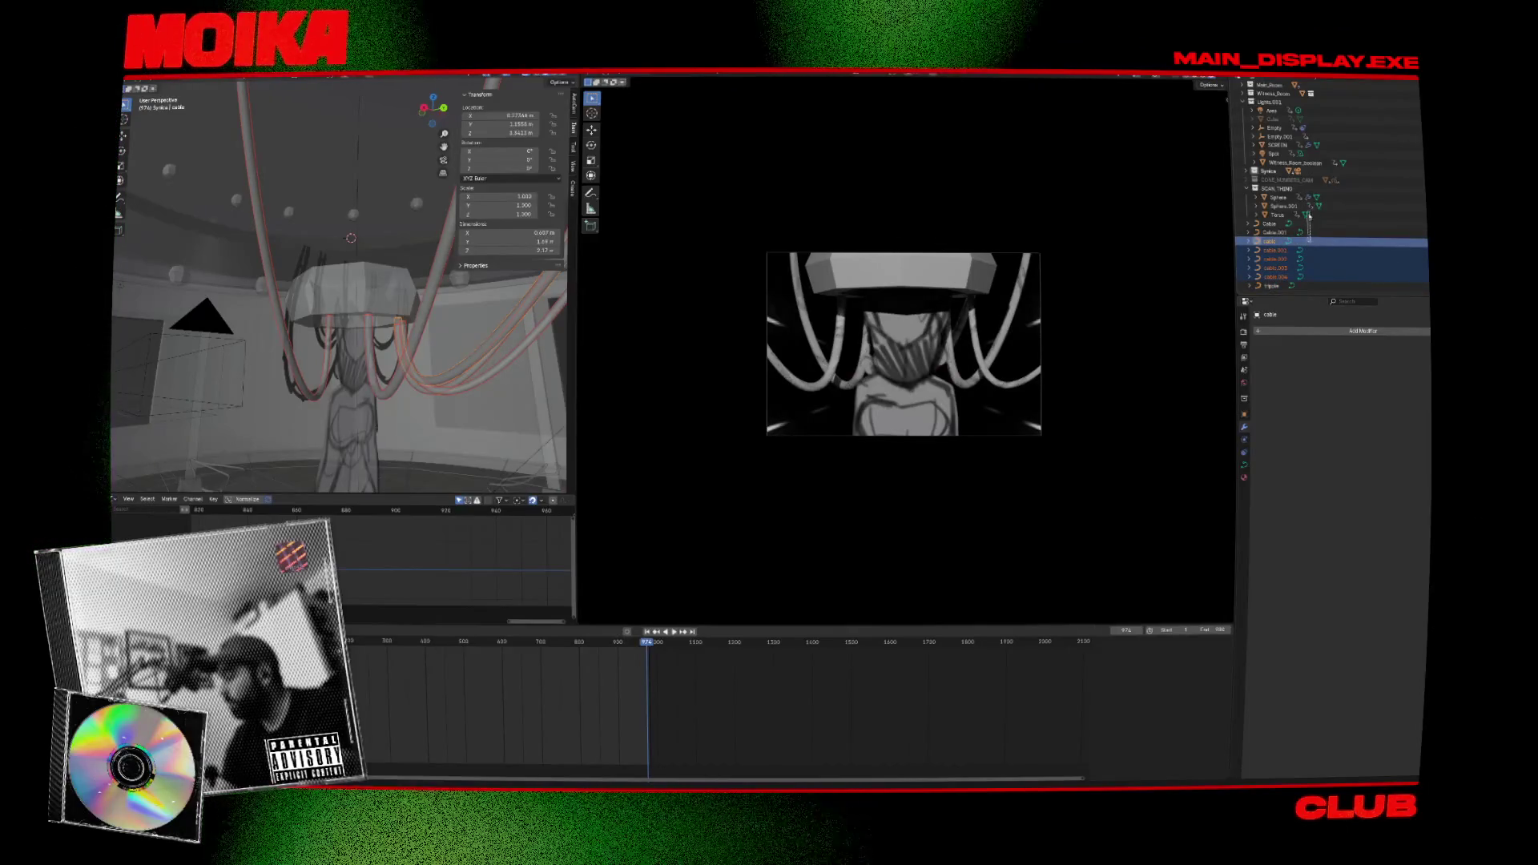
pyautogui.click(1299, 233)
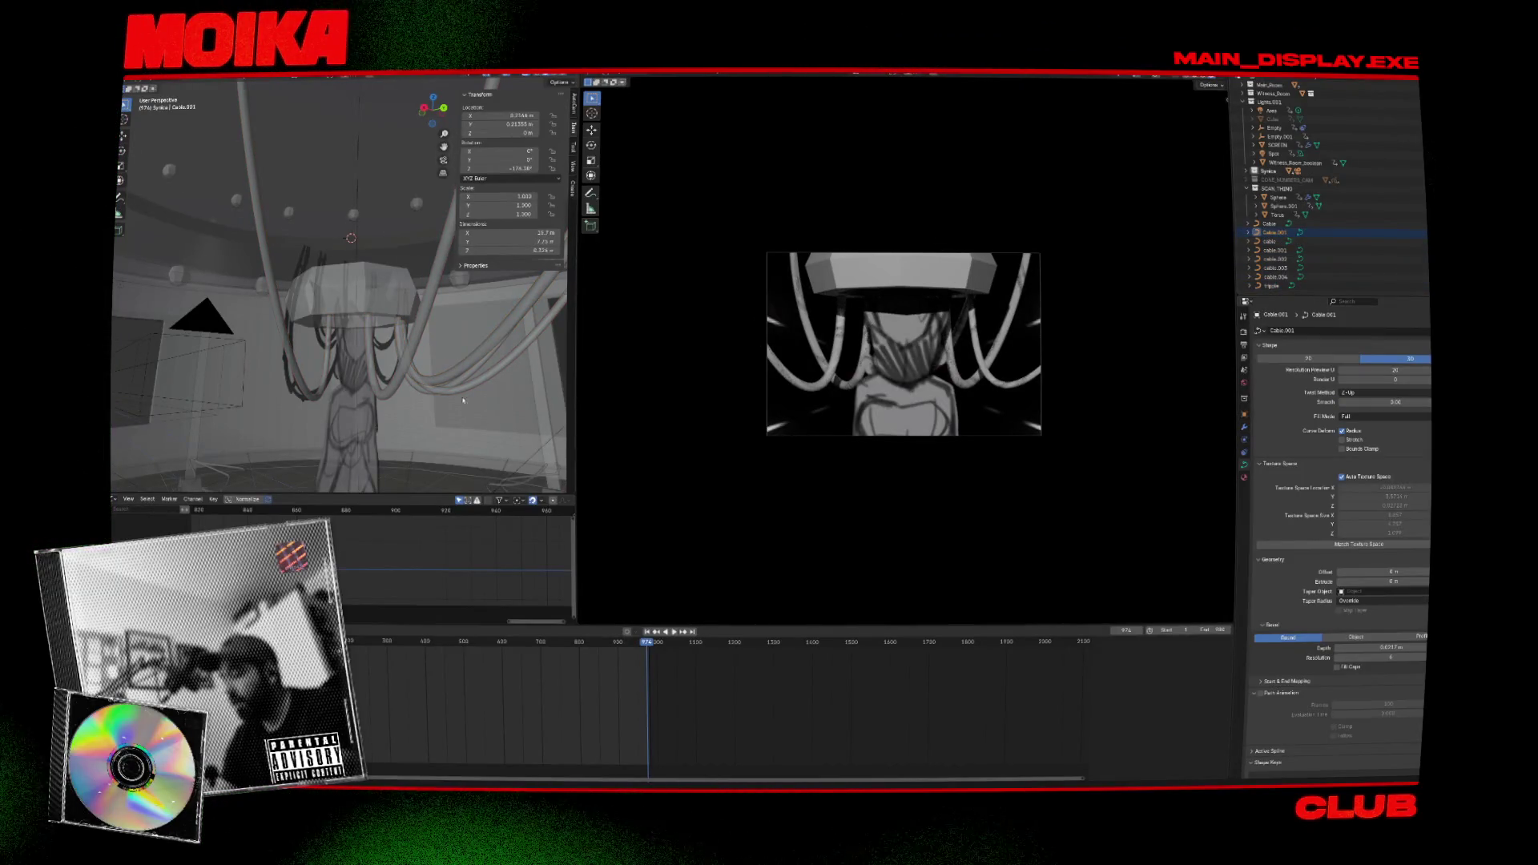
pyautogui.moveTo(463, 400); pyautogui.dragTo(430, 389, button='middle')
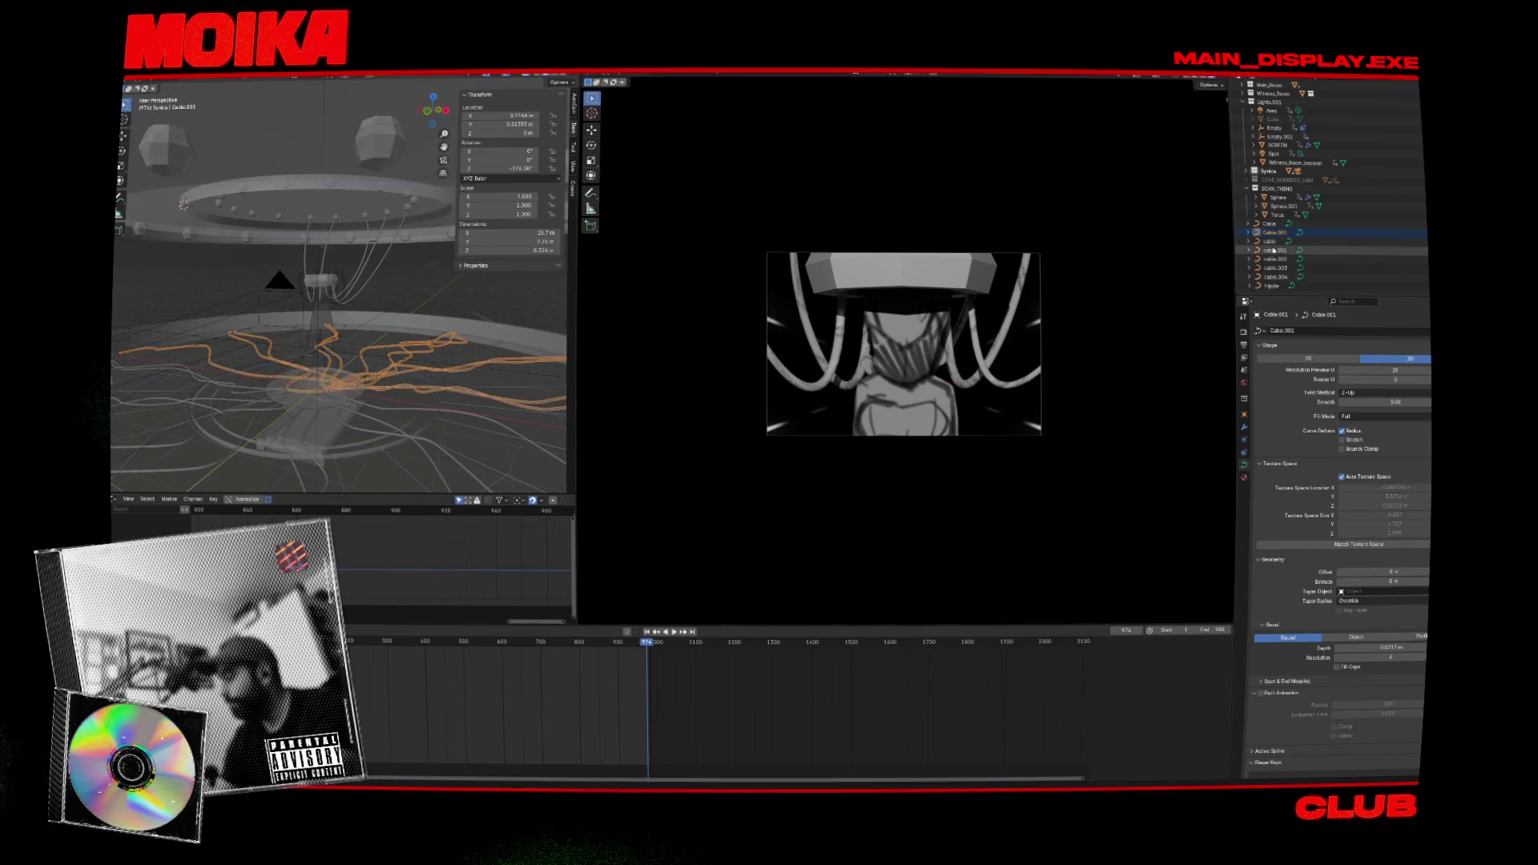
pyautogui.keyDown('ctrl'); pyautogui.click(1317, 225); pyautogui.keyUp('ctrl')
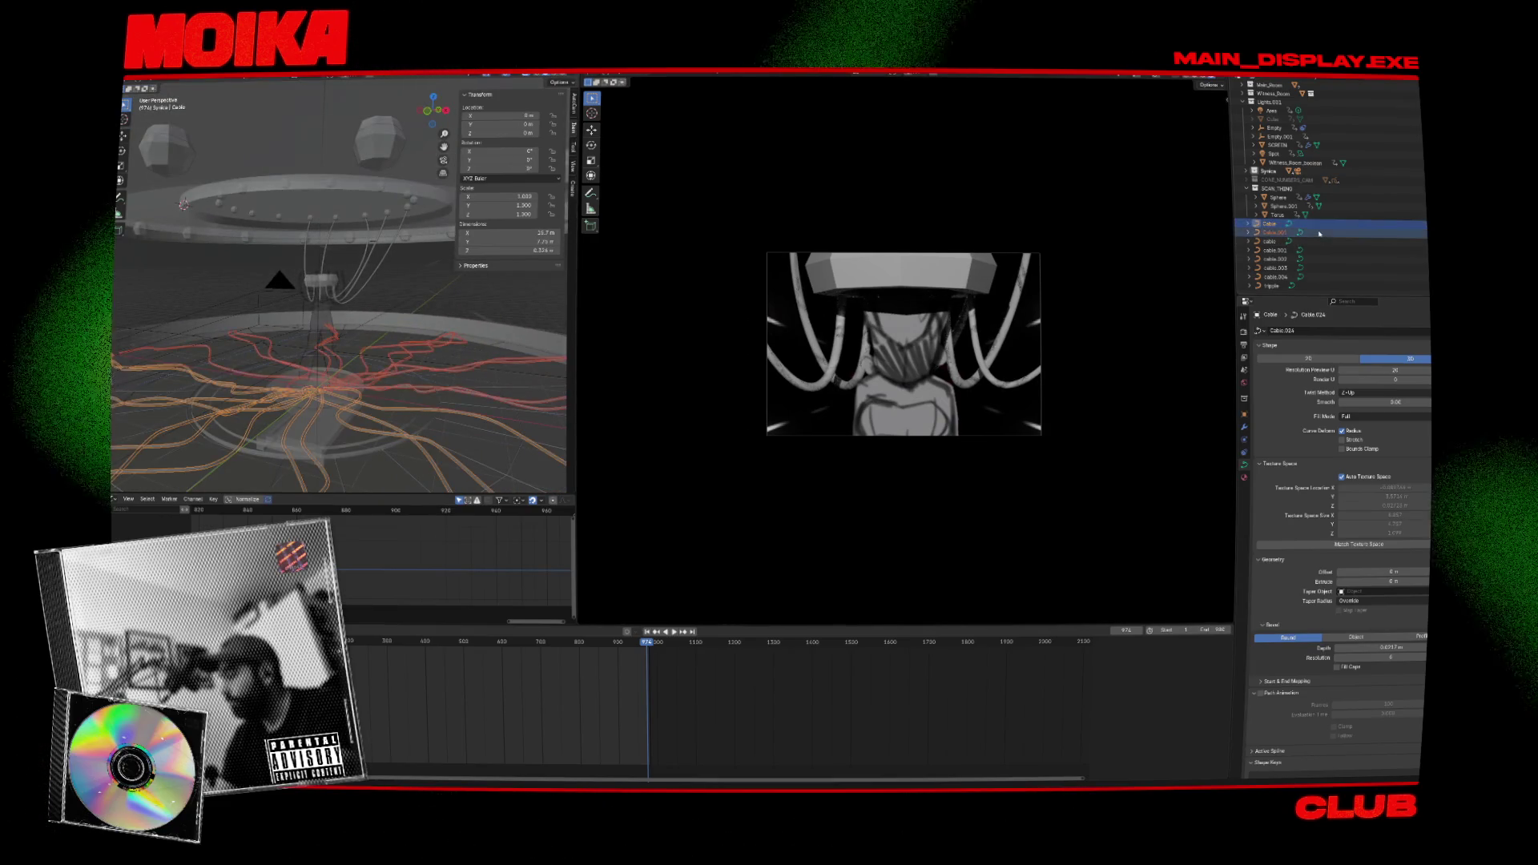
pyautogui.moveTo(1317, 232); pyautogui.dragTo(1274, 96)
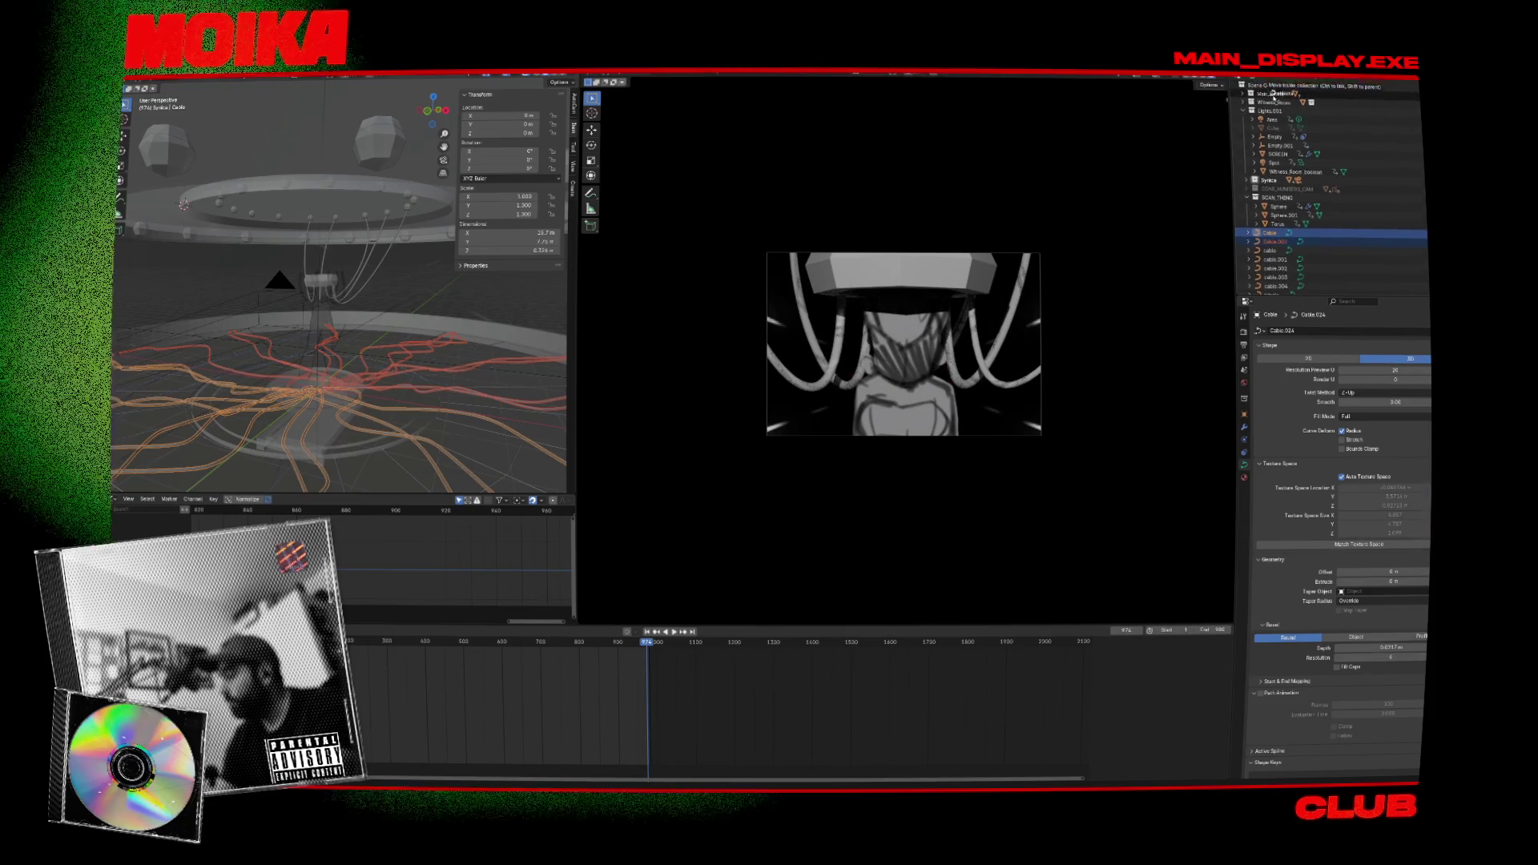
pyautogui.click(1281, 242)
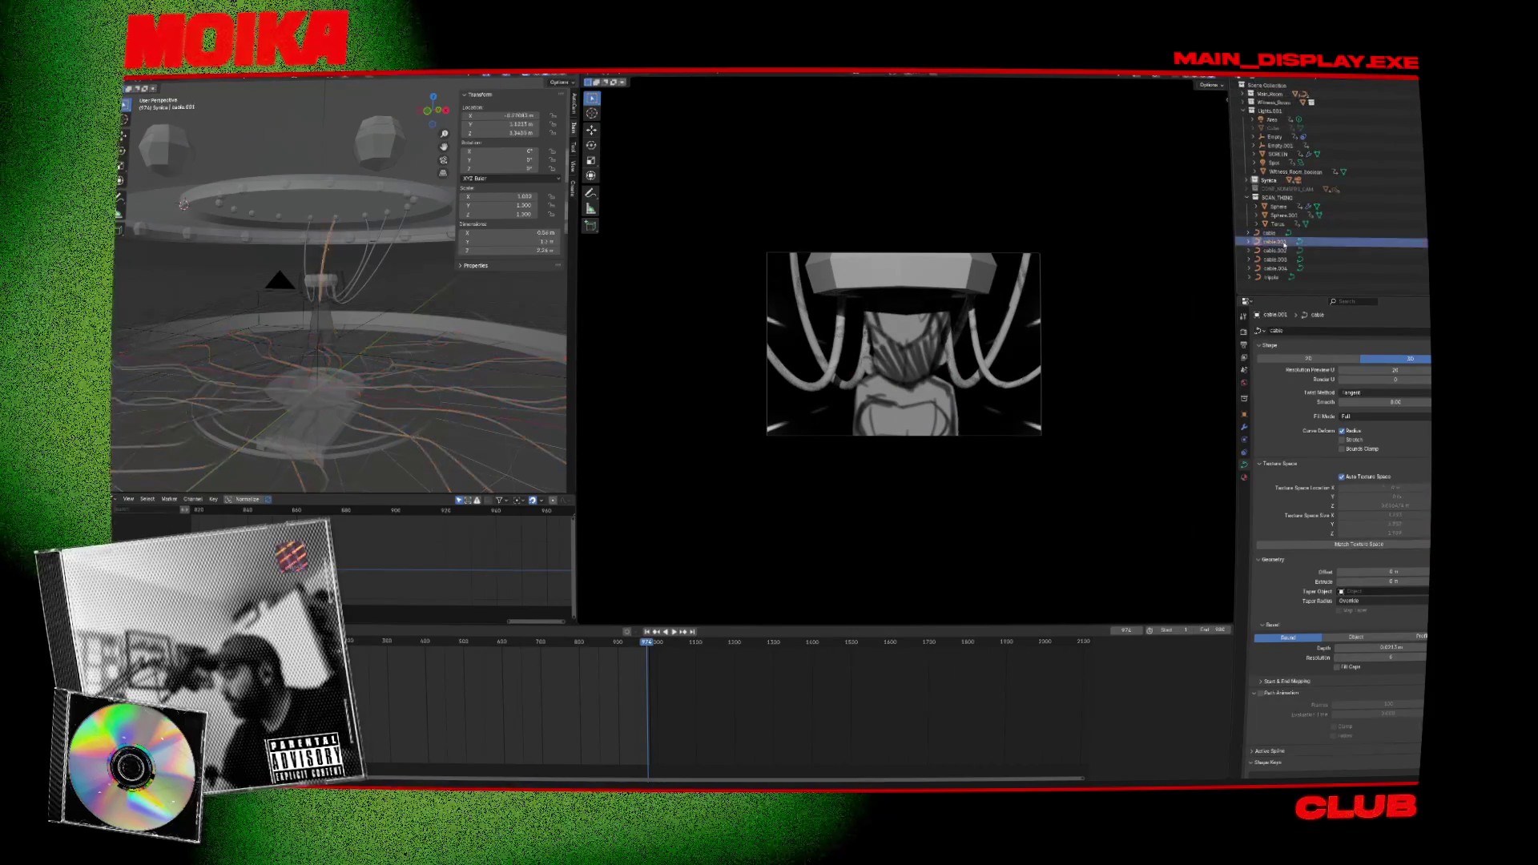
pyautogui.press('Up')
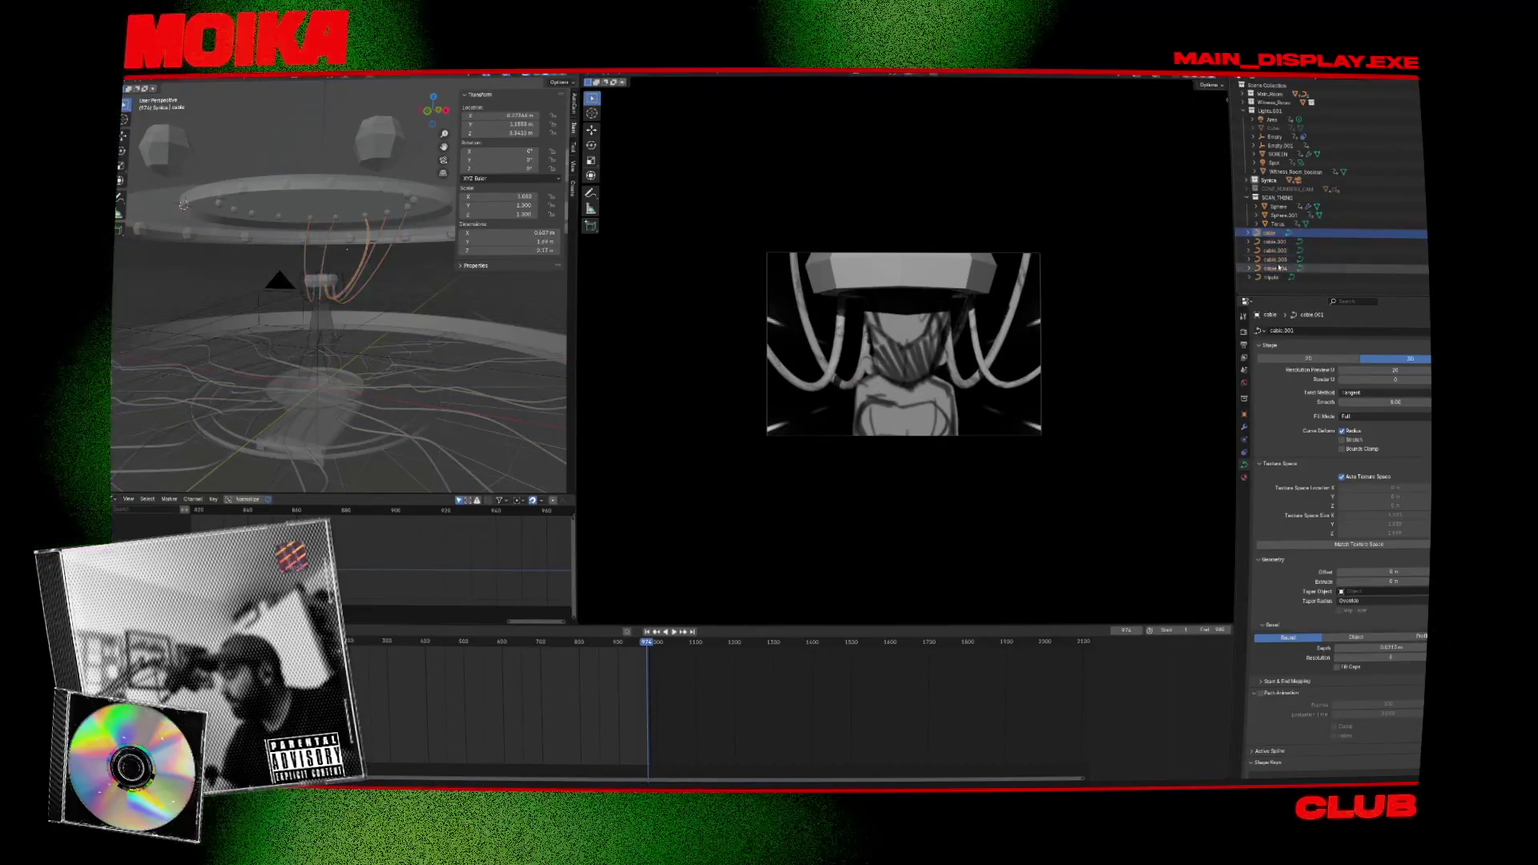
pyautogui.moveTo(1280, 271); pyautogui.dragTo(1275, 271)
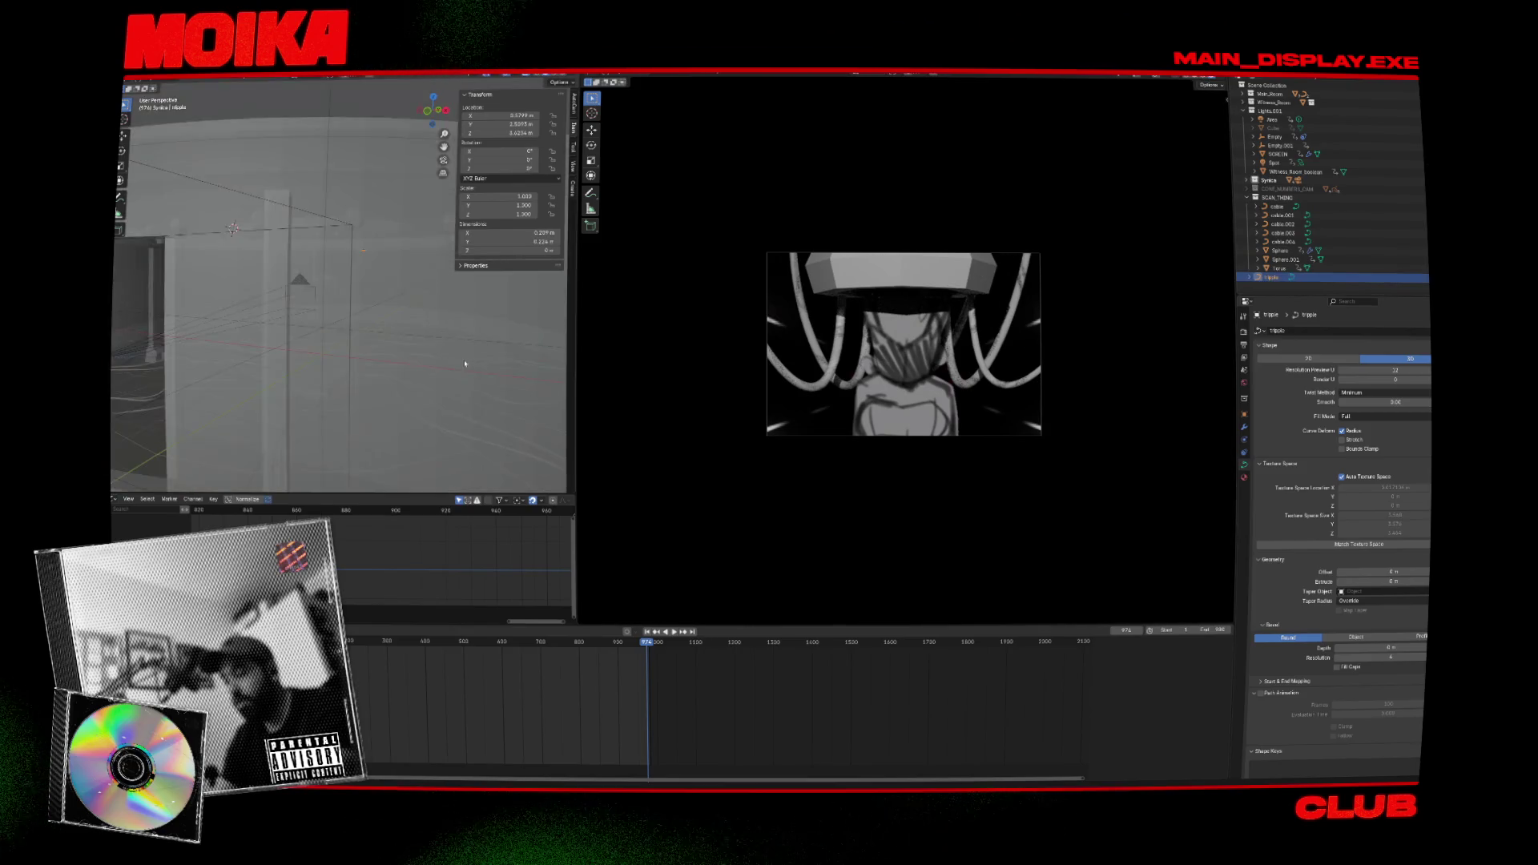
# Reposition the tripple object, then delete it.
pyautogui.press('g')
pyautogui.click(430, 344)
pyautogui.scroll(5, 177, 375)
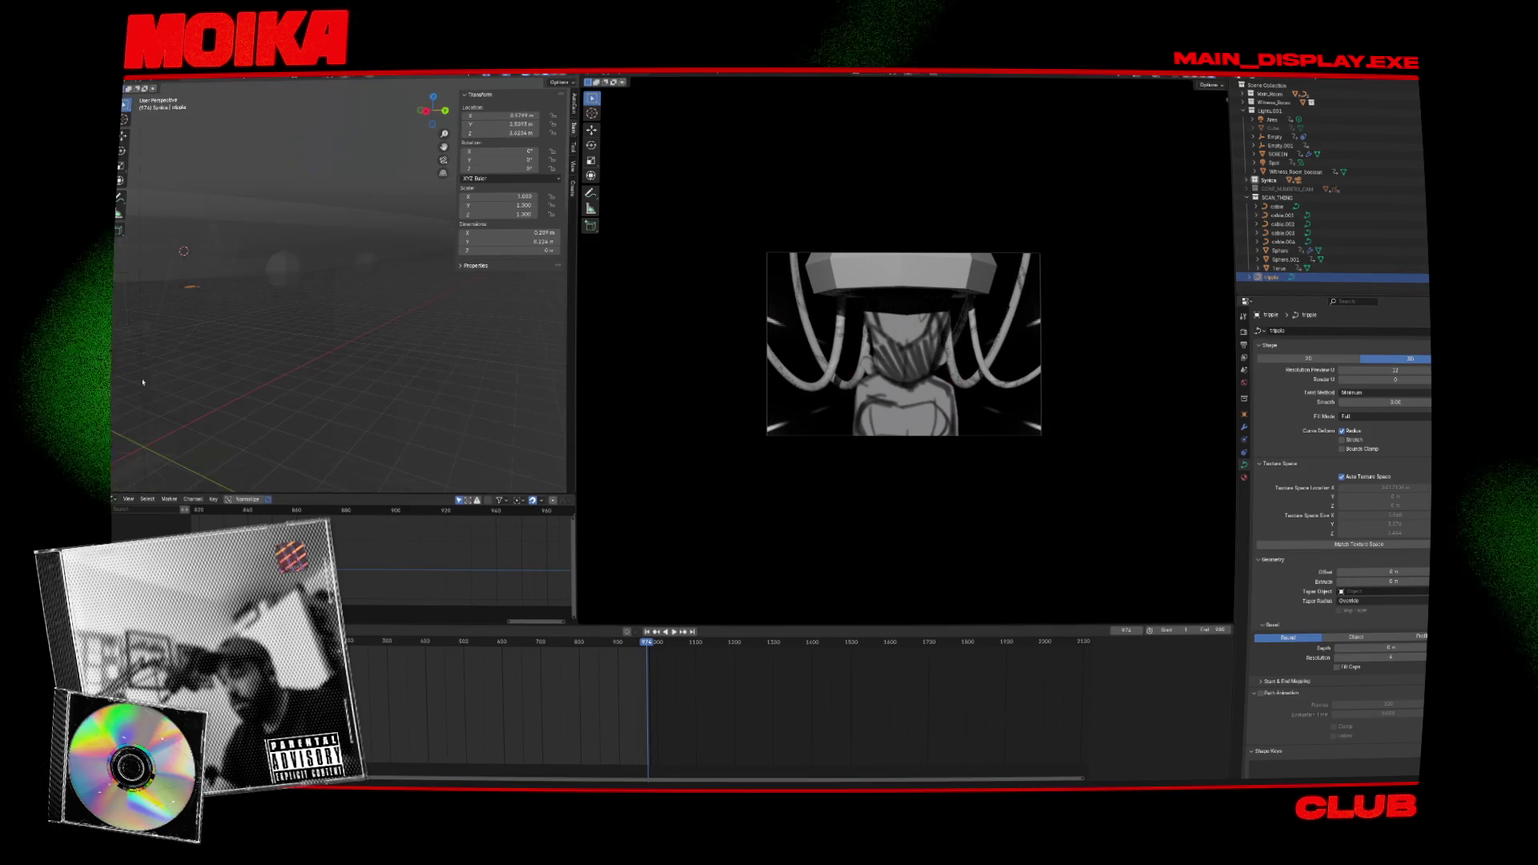
pyautogui.scroll(-5, 176, 374)
pyautogui.moveTo(176, 374); pyautogui.dragTo(395, 378, button='middle')
pyautogui.scroll(-3, 395, 379)
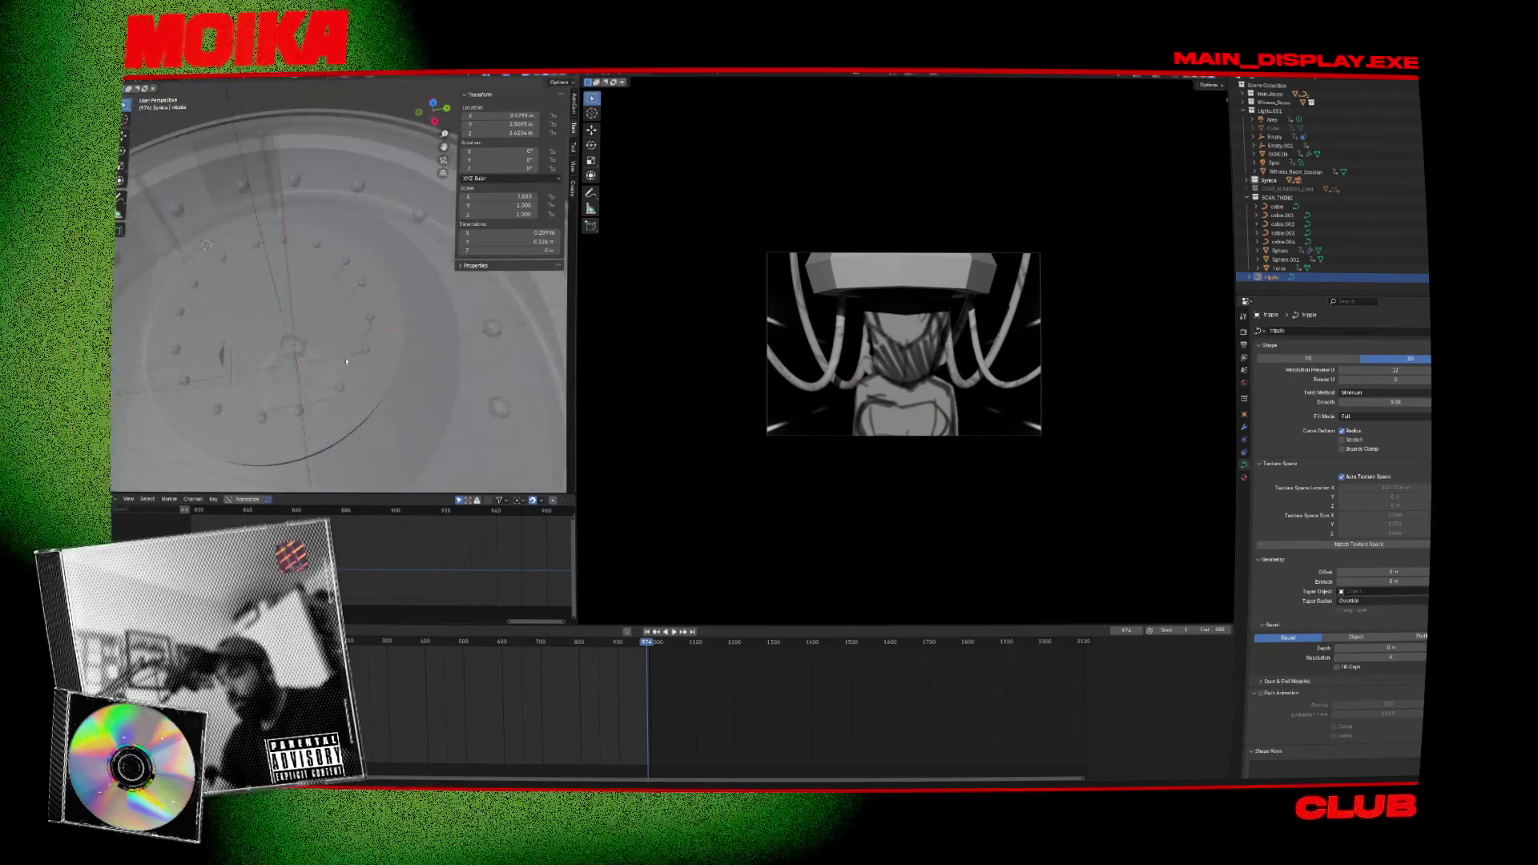
pyautogui.scroll(5, 330, 346)
pyautogui.scroll(-3, 343, 357)
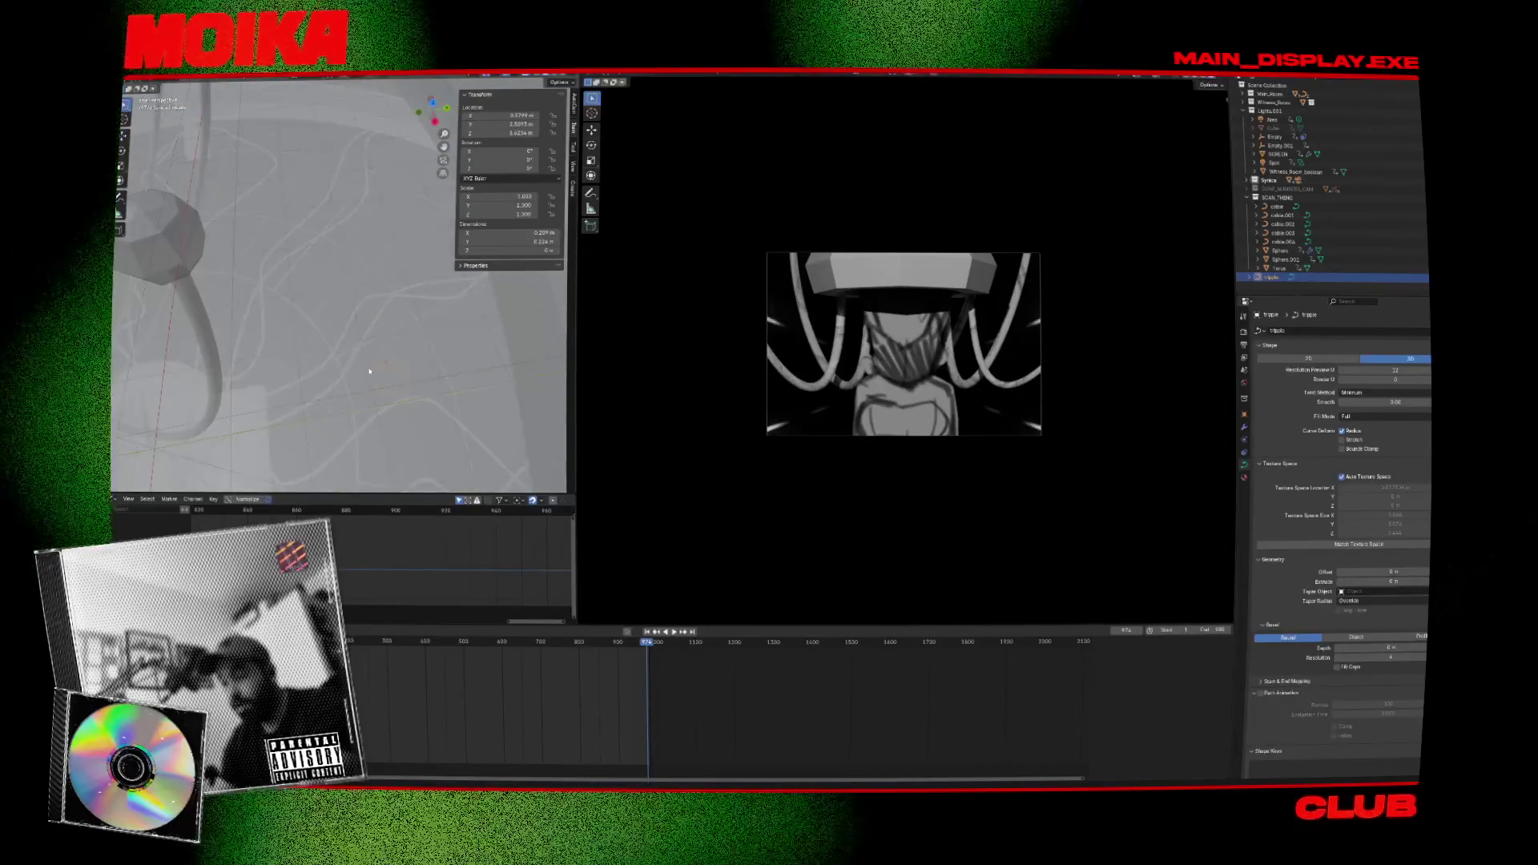
pyautogui.scroll(3, 345, 361)
pyautogui.press('Delete')
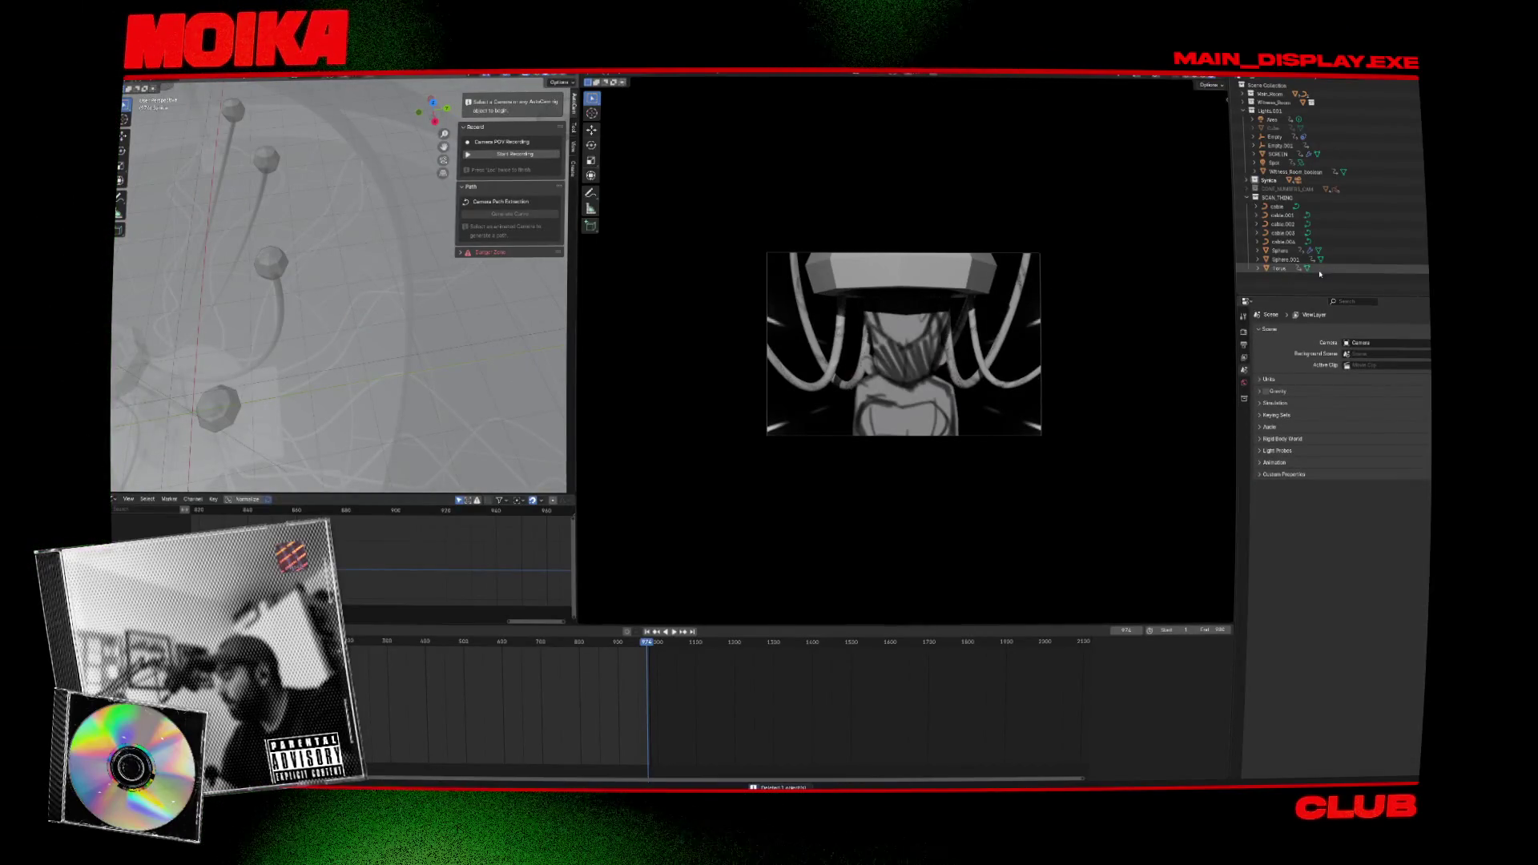
# Select cable.001 and rewind the timeline to about frame 815.
pyautogui.moveTo(376, 448); pyautogui.dragTo(386, 324, button='middle')
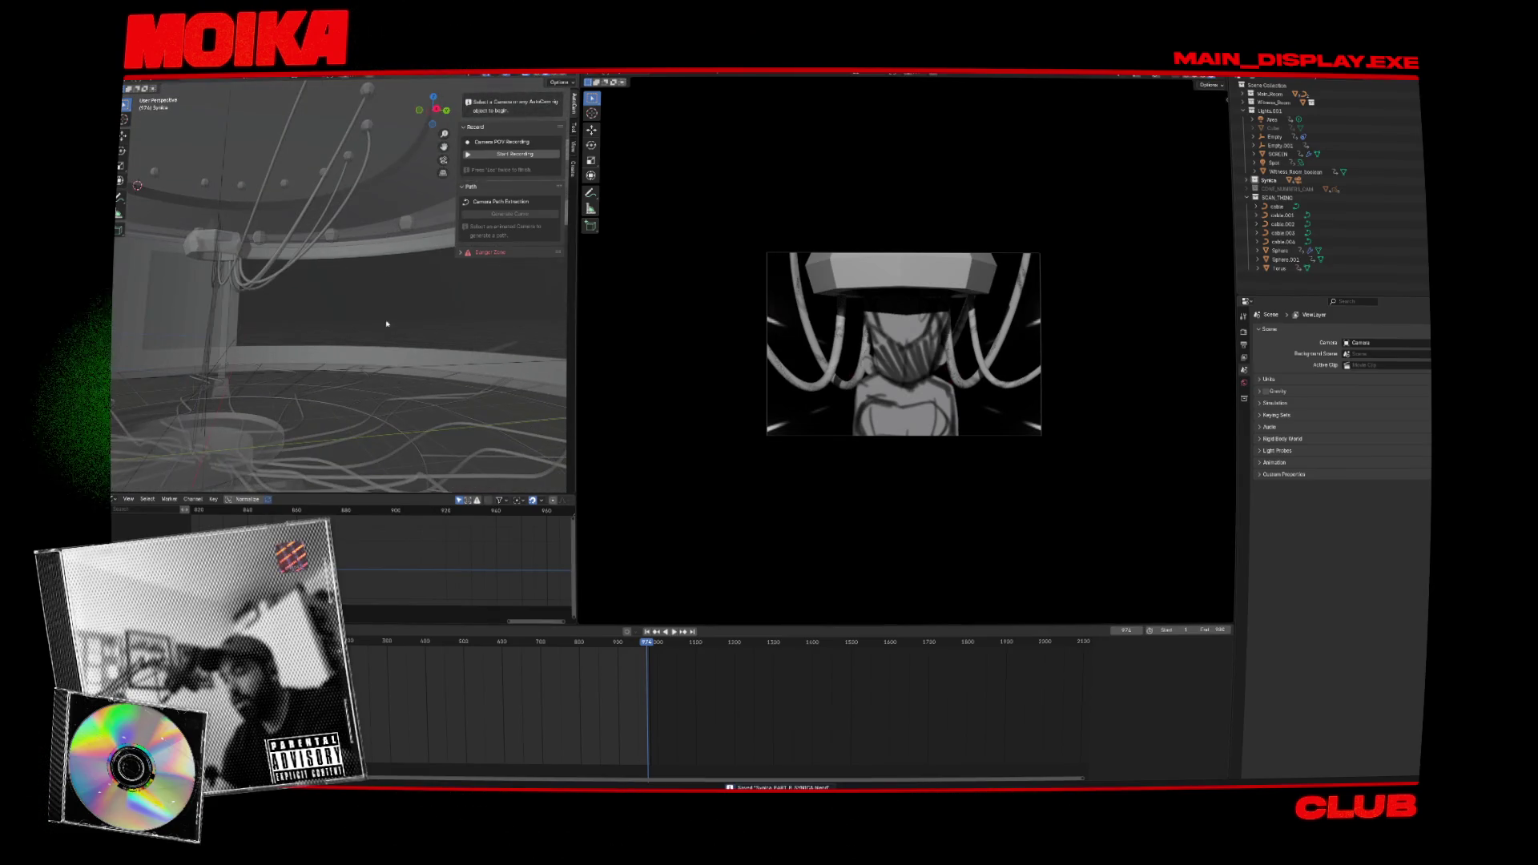
pyautogui.click(300, 258)
pyautogui.moveTo(300, 258)
pyautogui.mouseDown(button='middle')
pyautogui.moveTo(362, 255)
pyautogui.moveTo(322, 229)
pyautogui.moveTo(279, 243)
pyautogui.mouseUp(button='middle')
pyautogui.click(335, 231)
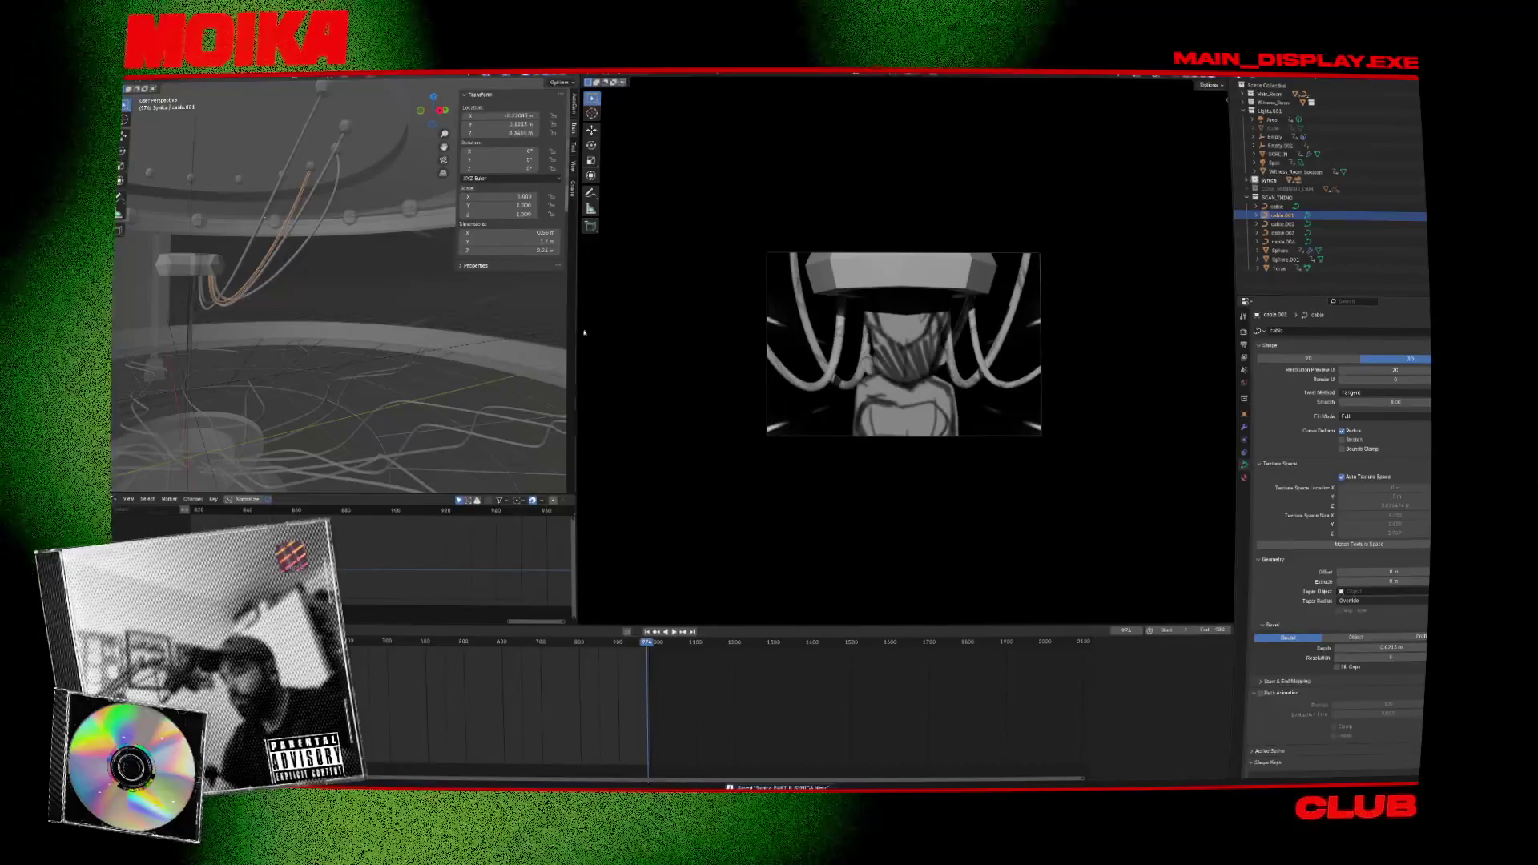
pyautogui.moveTo(666, 645); pyautogui.dragTo(586, 644)
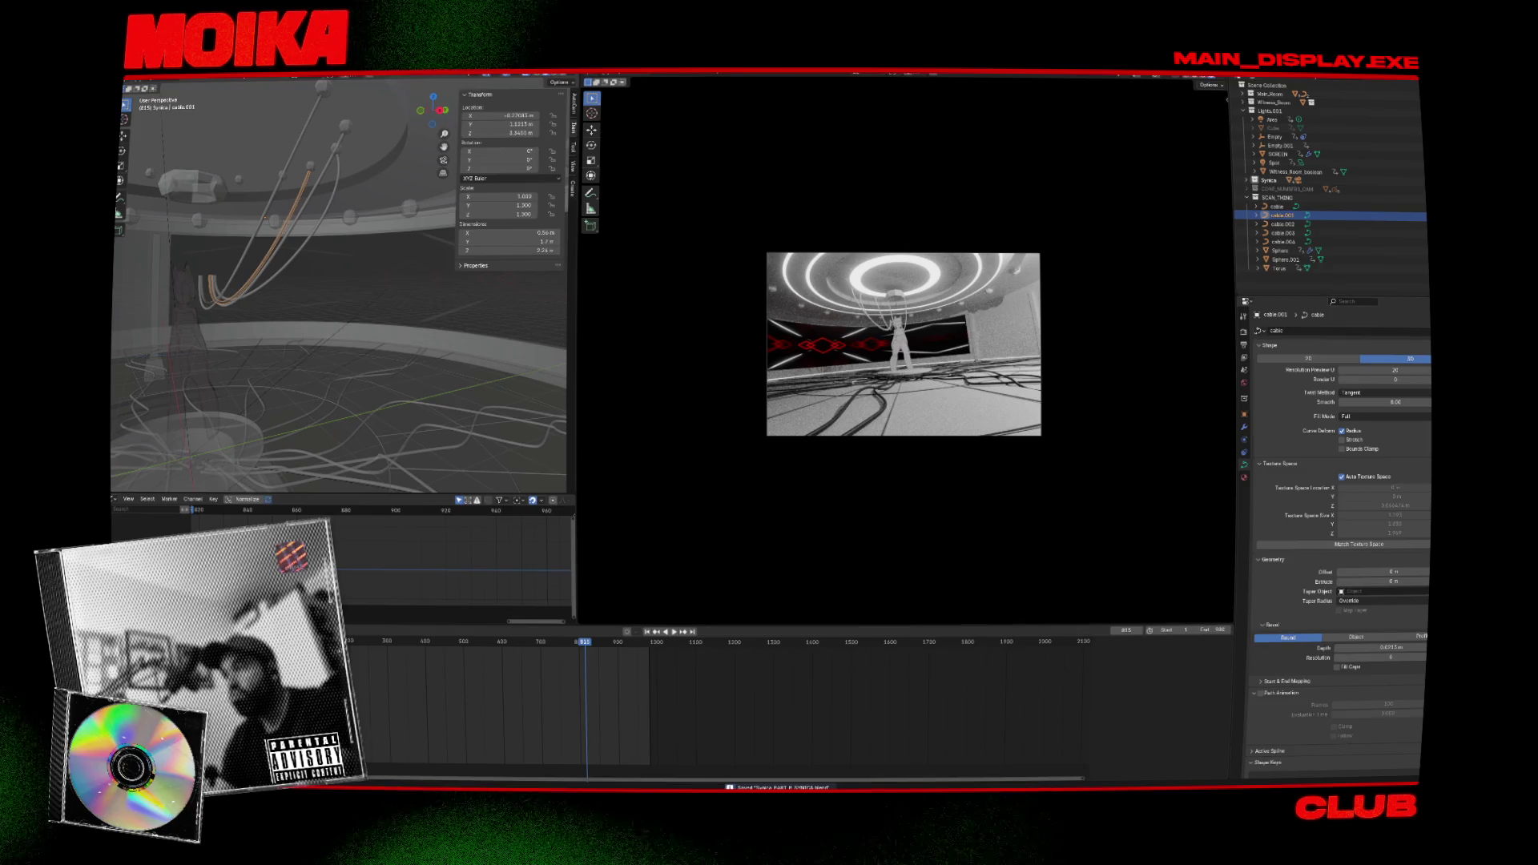
# Select cable.004 and play and scrub the animation between frames 979 and 759.
pyautogui.moveTo(511, 230); pyautogui.dragTo(472, 243, button='middle')
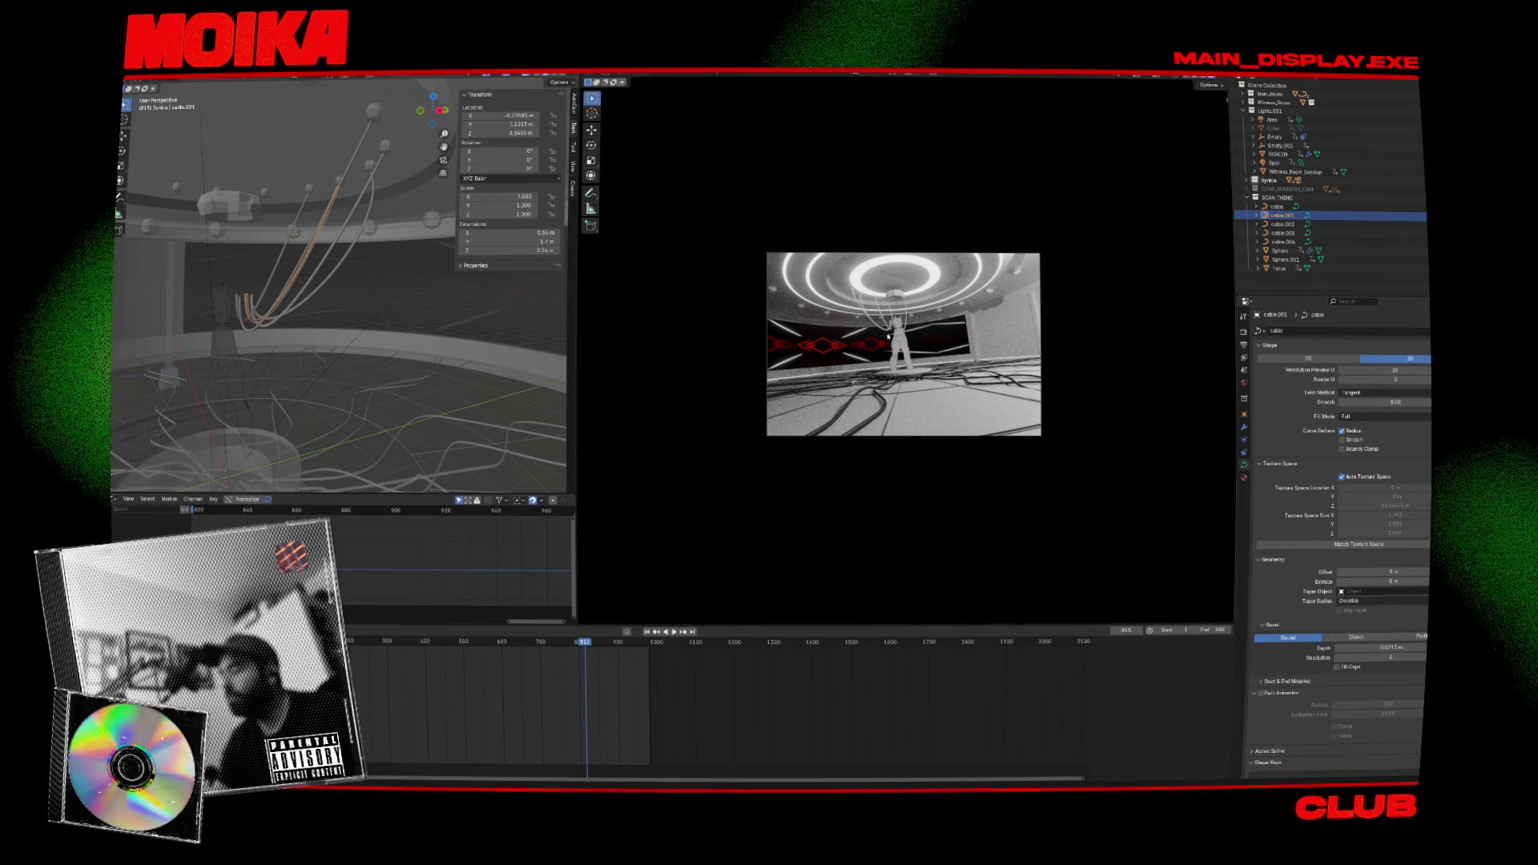
pyautogui.moveTo(529, 361); pyautogui.dragTo(347, 301, button='middle')
pyautogui.click(347, 301)
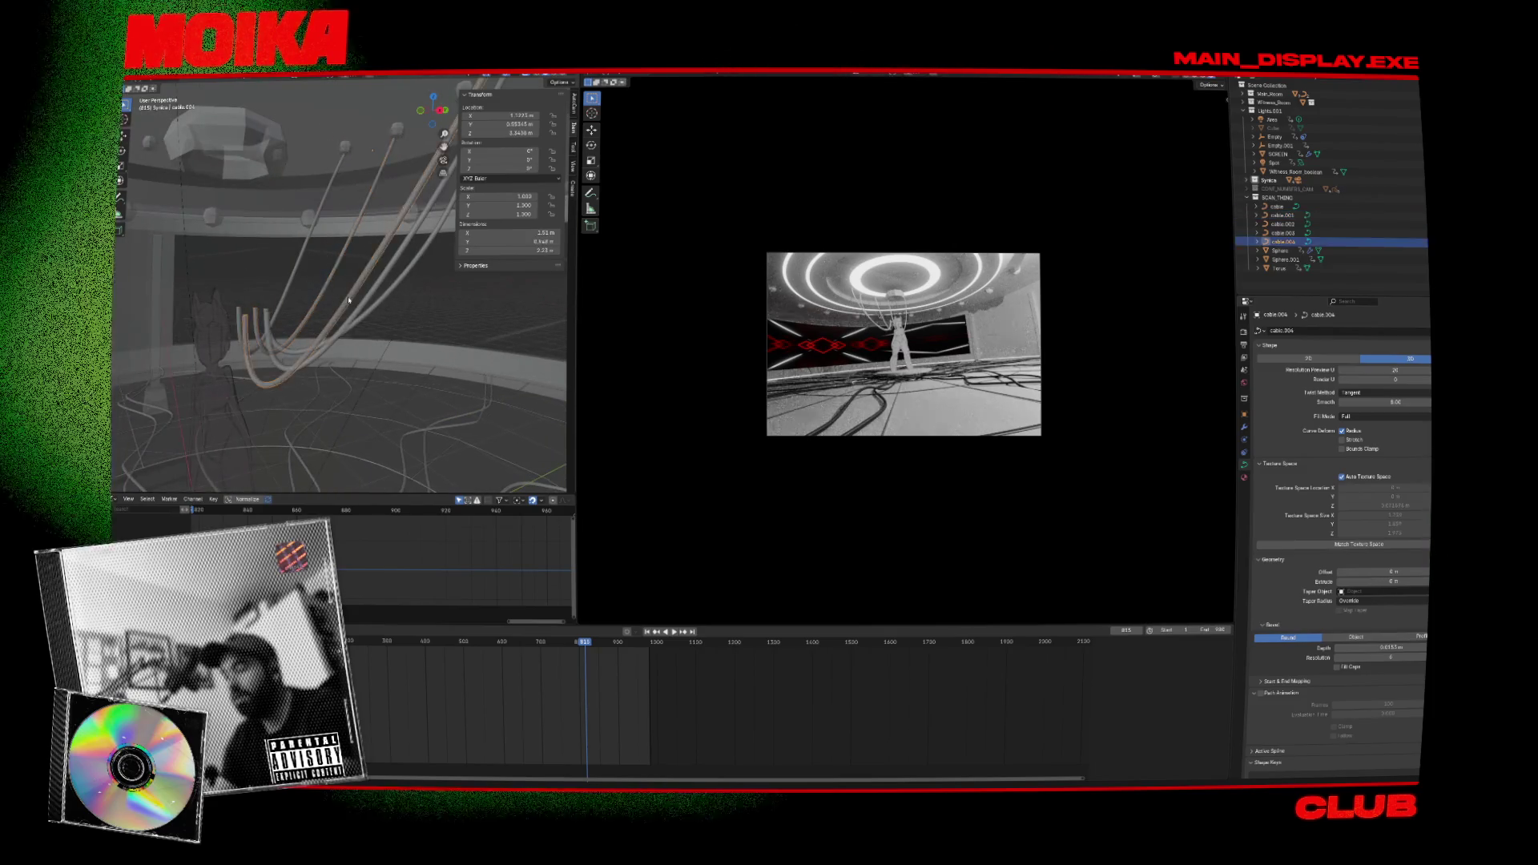
pyautogui.press('space')
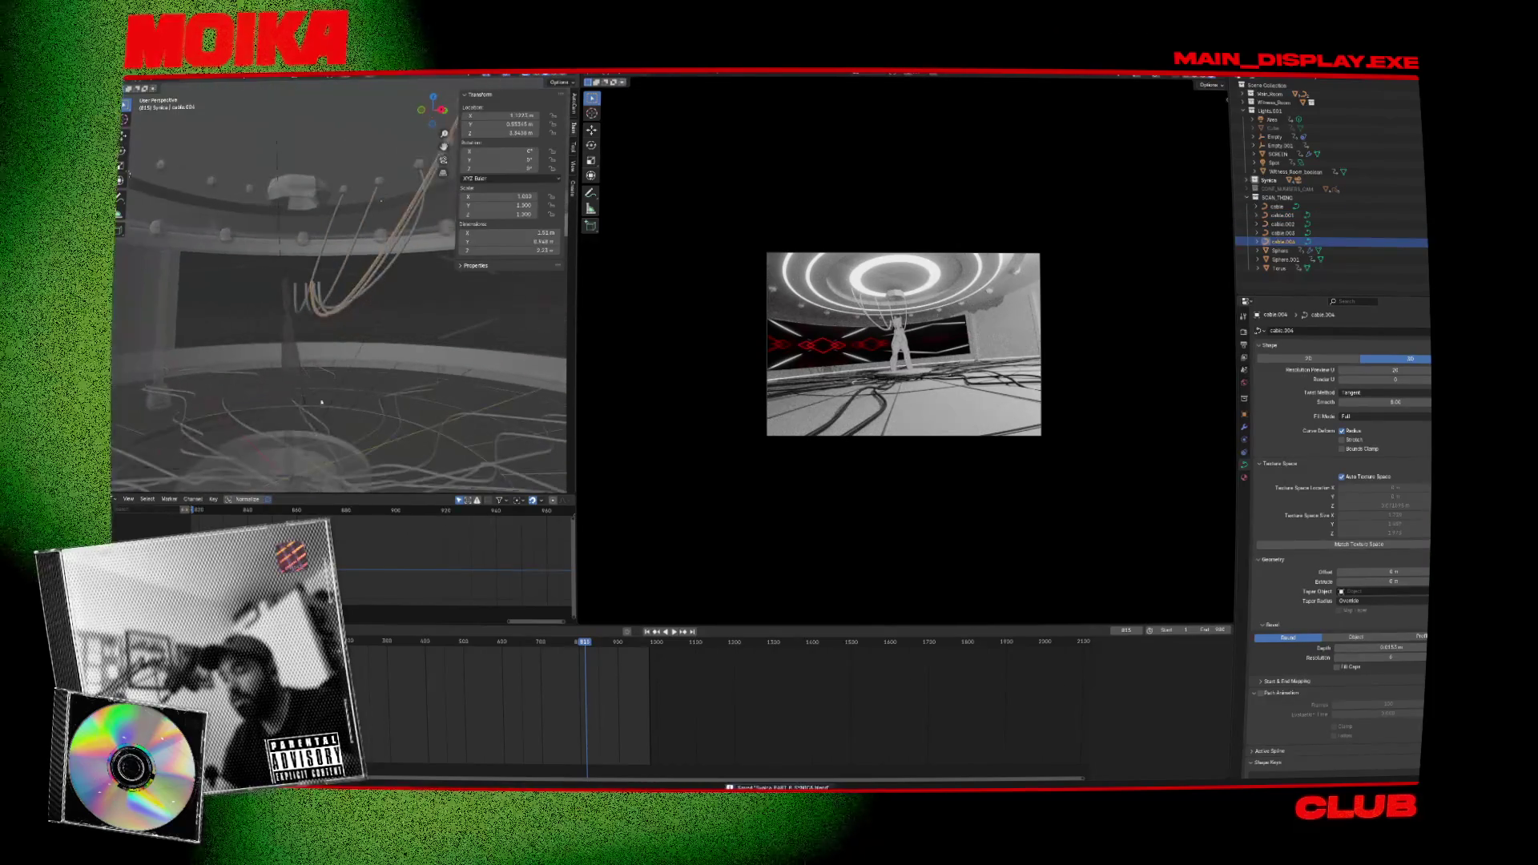
pyautogui.moveTo(596, 650); pyautogui.dragTo(638, 651)
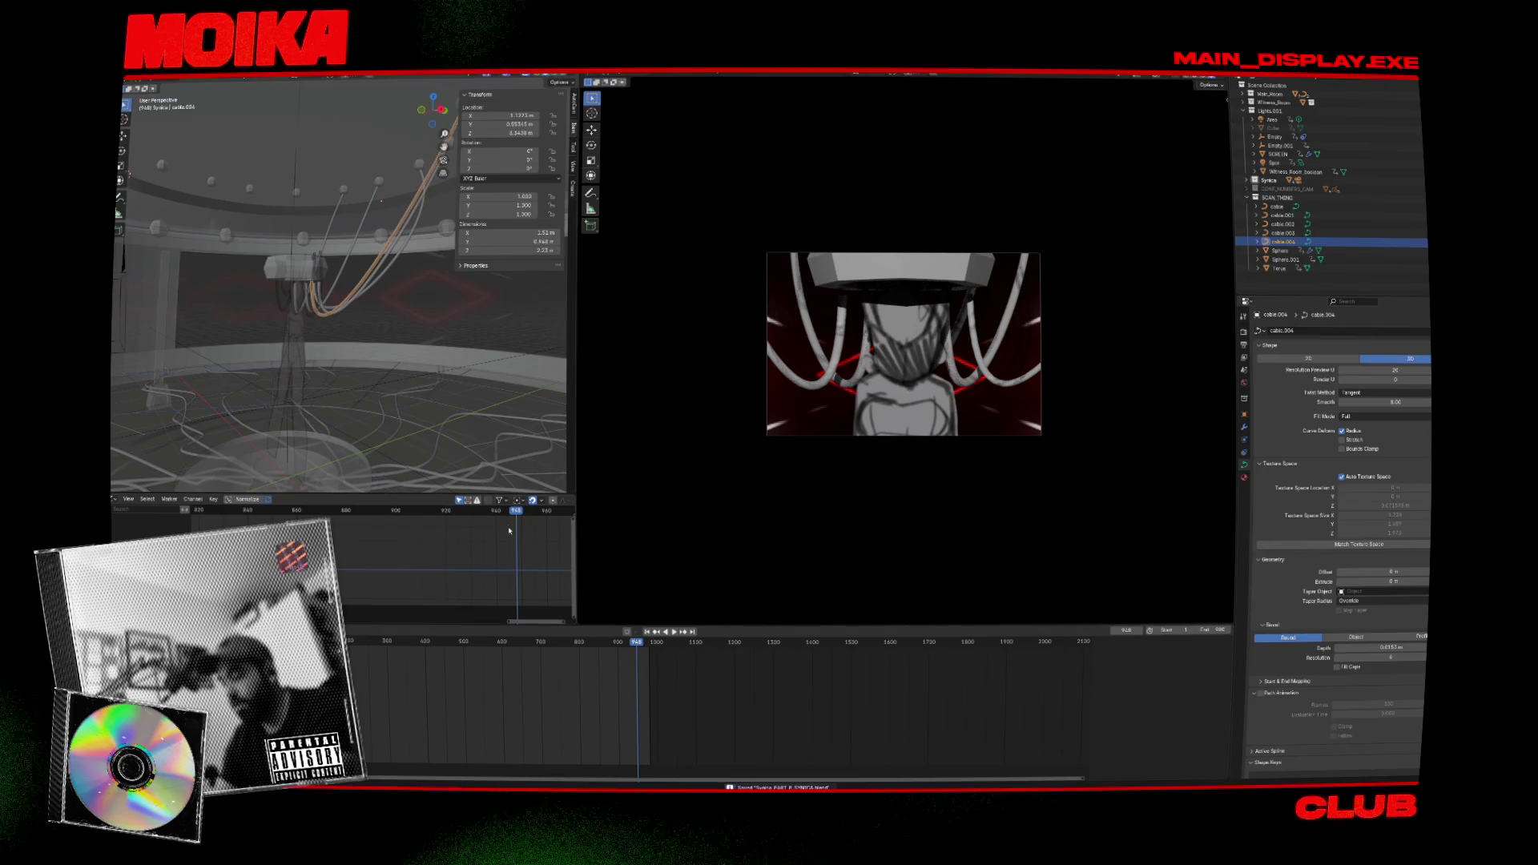
pyautogui.press('space')
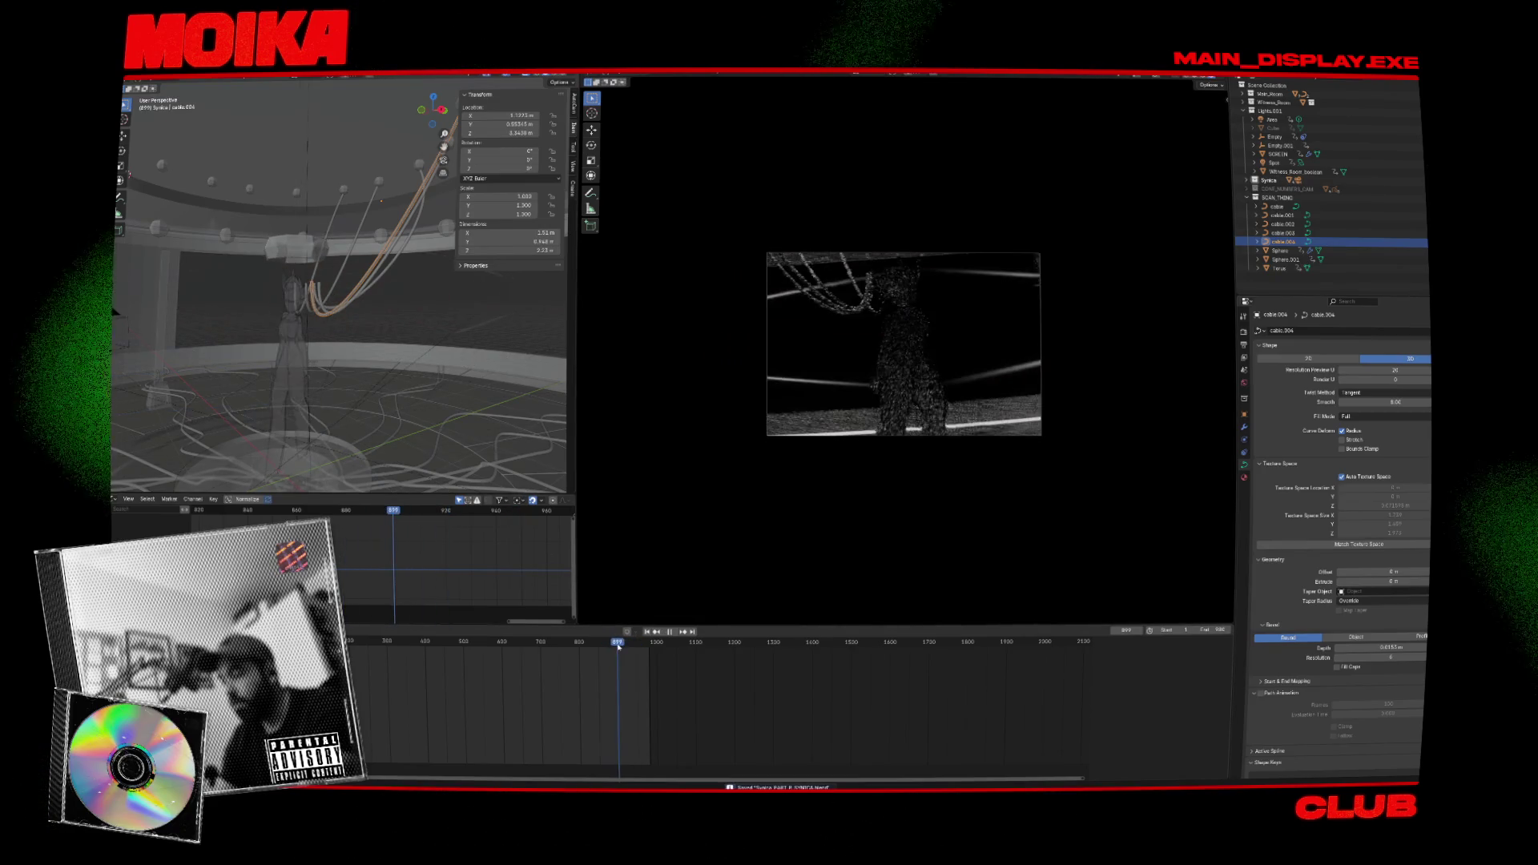
pyautogui.click(627, 651)
pyautogui.moveTo(627, 654)
pyautogui.mouseDown()
pyautogui.moveTo(516, 636)
pyautogui.moveTo(533, 635)
pyautogui.mouseUp()
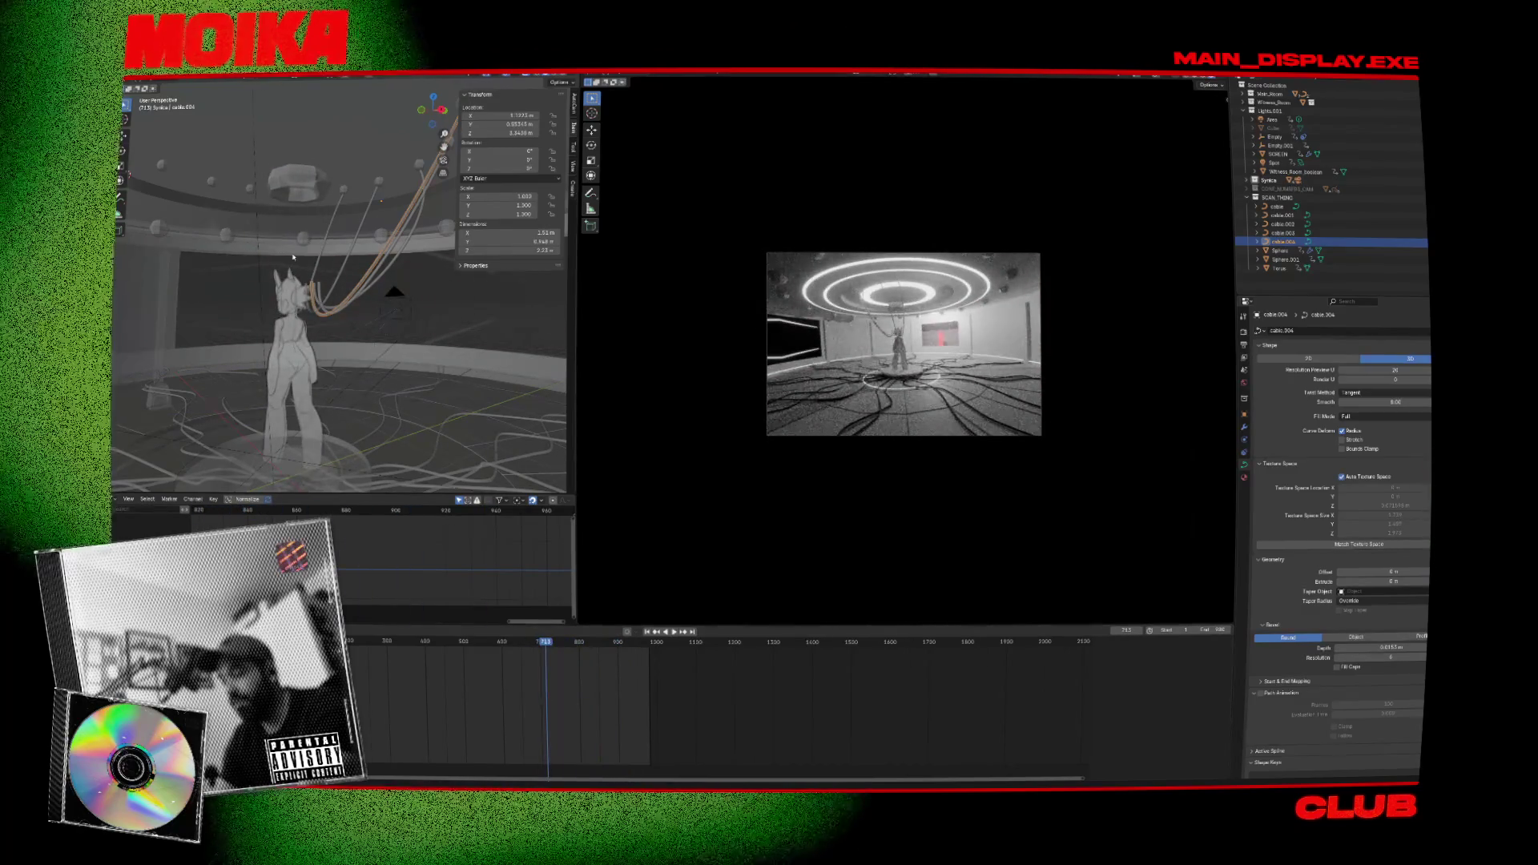
# Make cable.004 active again and hide the Synics character collection.
pyautogui.scroll(5, 293, 257)
pyautogui.scroll(-3, 297, 272)
pyautogui.click(298, 282)
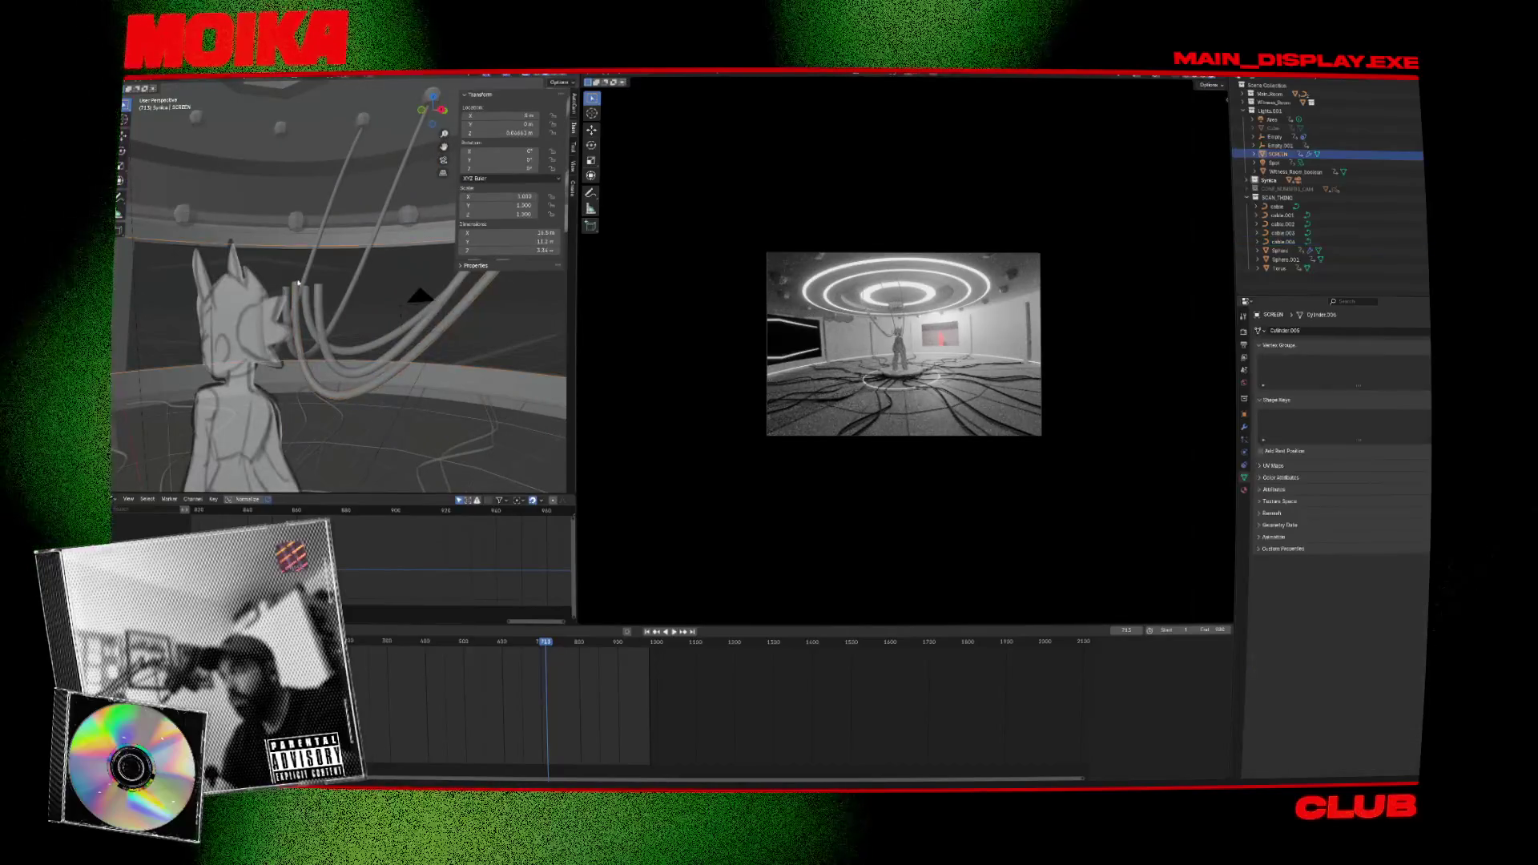
pyautogui.click(298, 283)
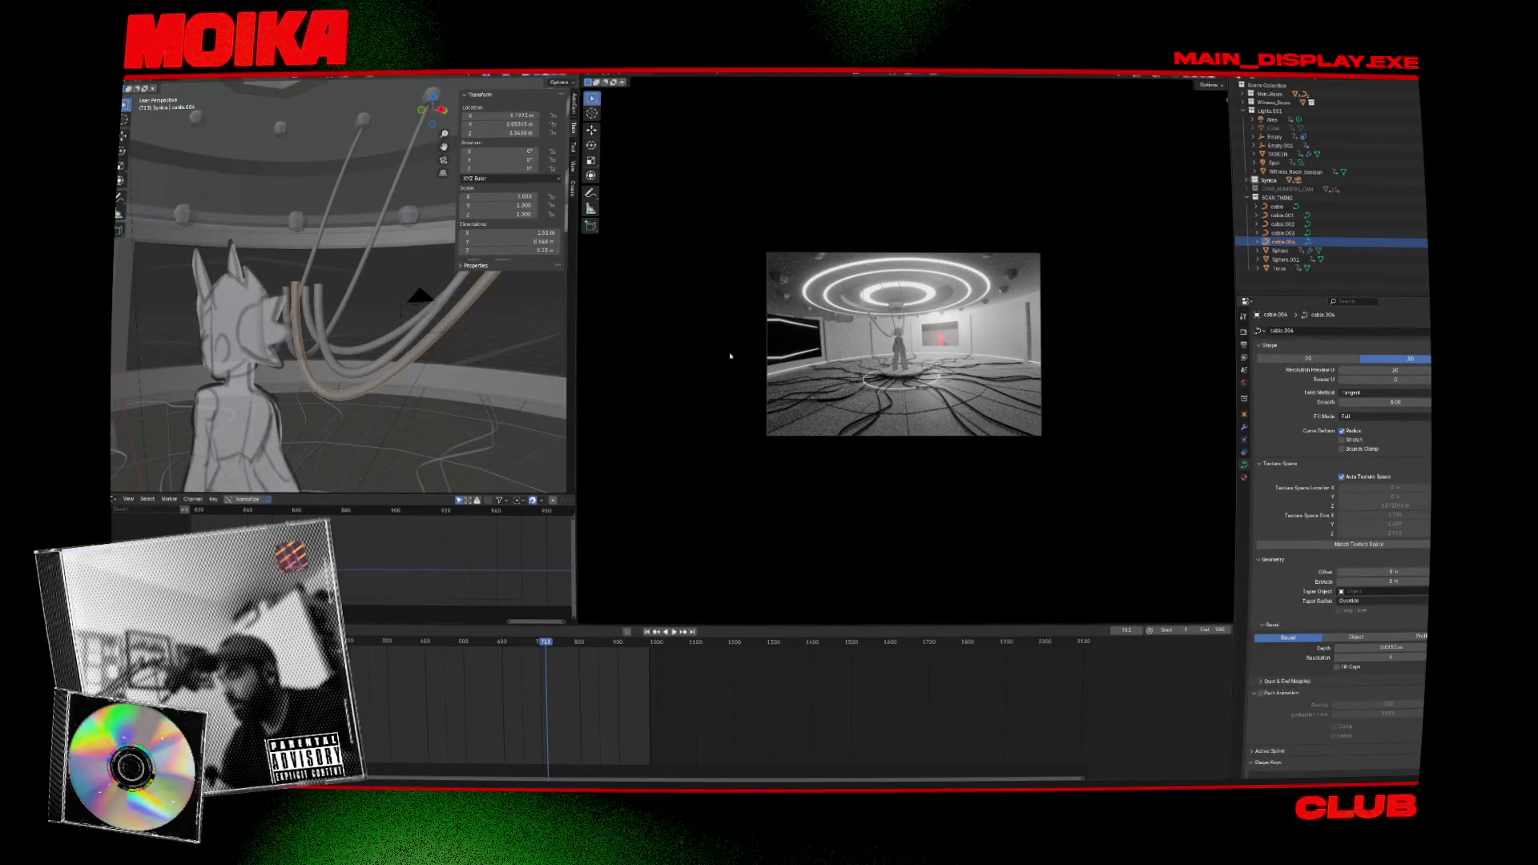
pyautogui.press('e')
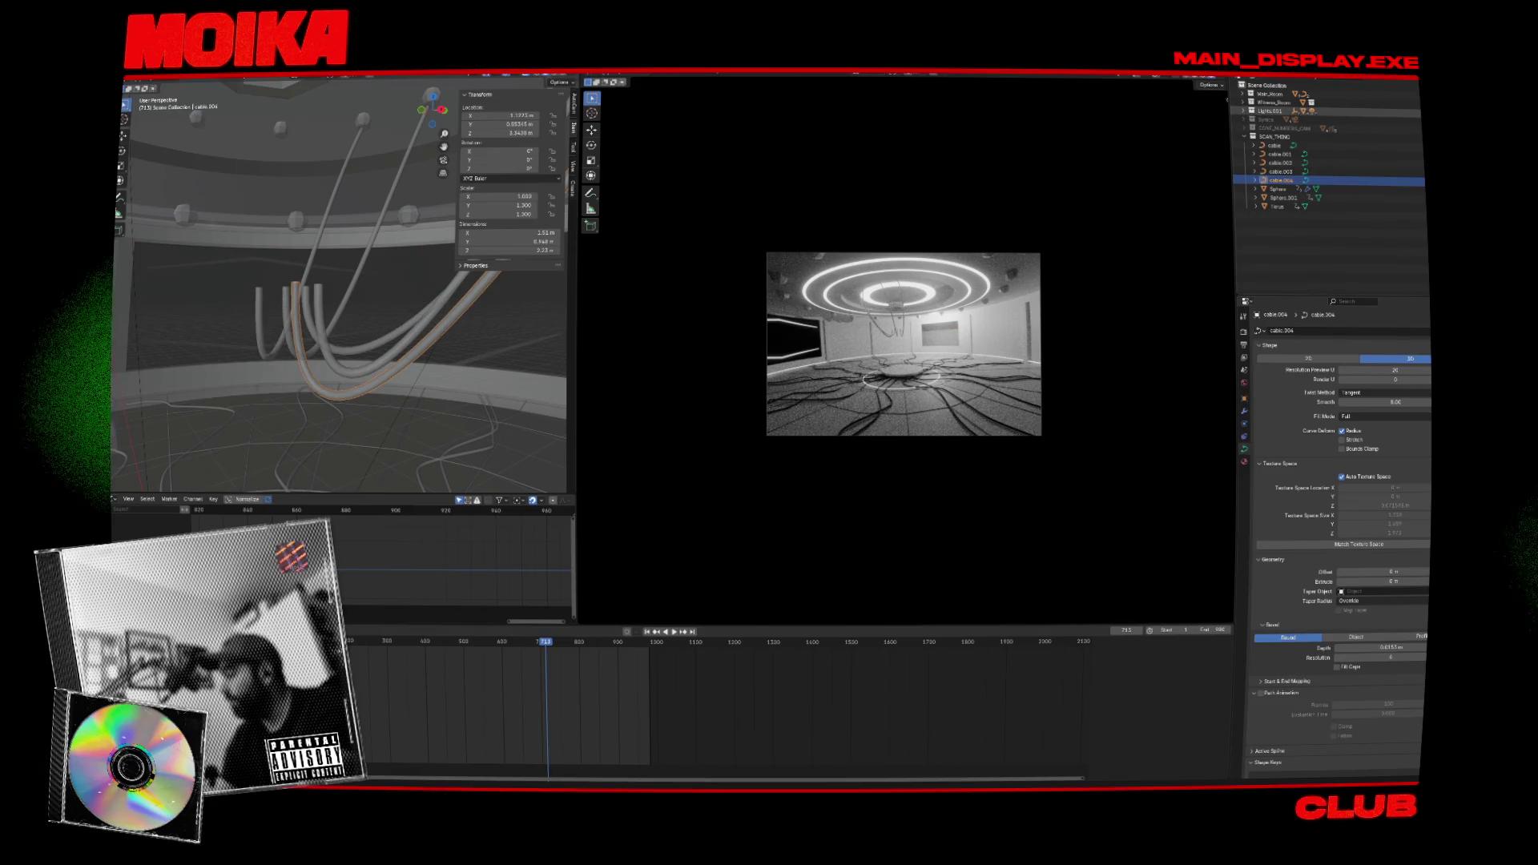
# Delete the Sphere object.
pyautogui.scroll(-4, 369, 329)
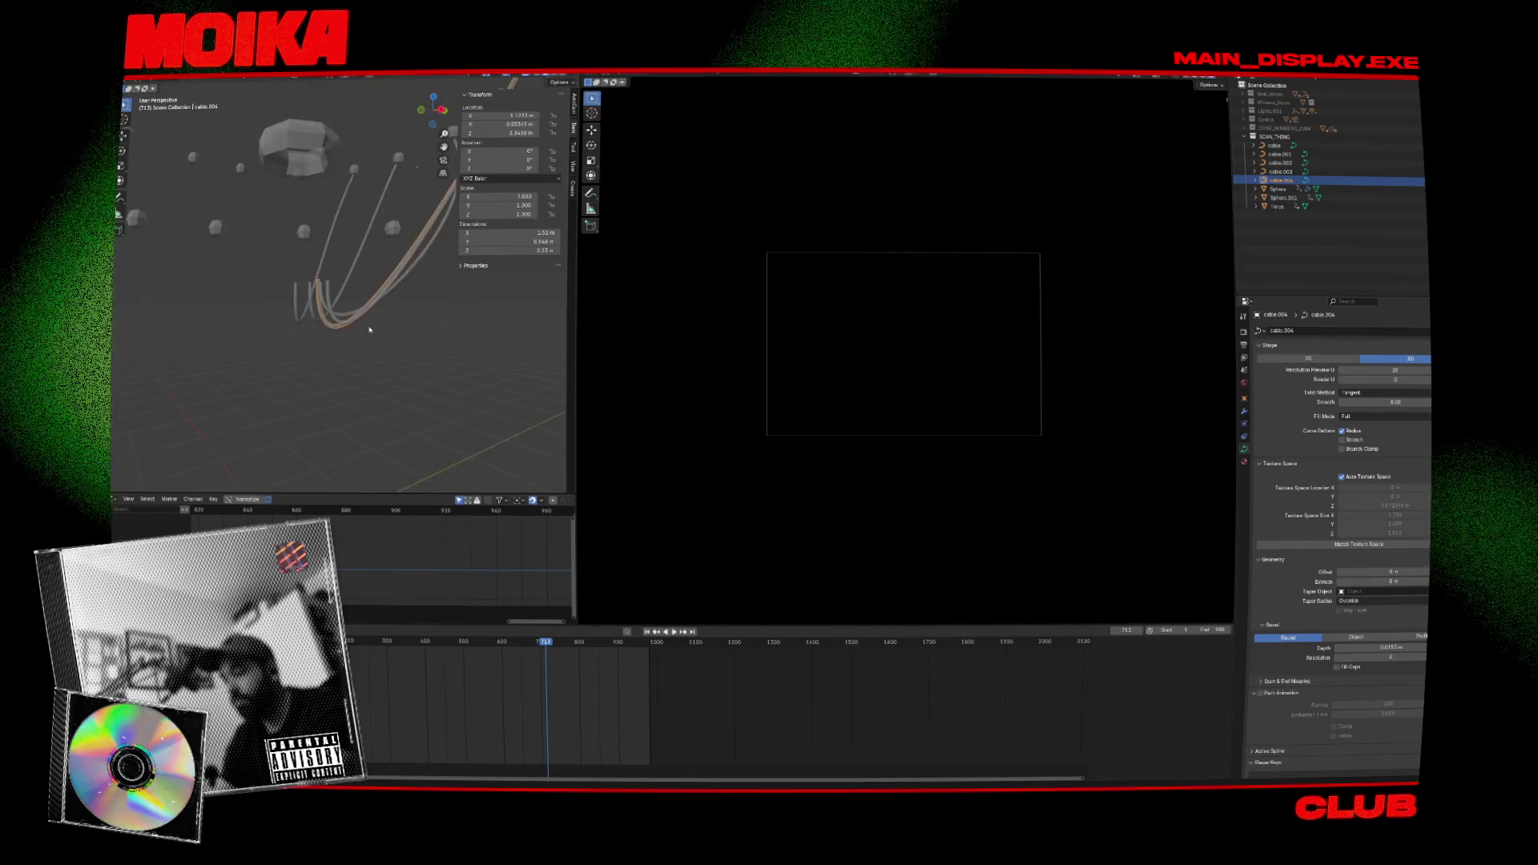
pyautogui.moveTo(369, 329); pyautogui.dragTo(203, 250, button='middle')
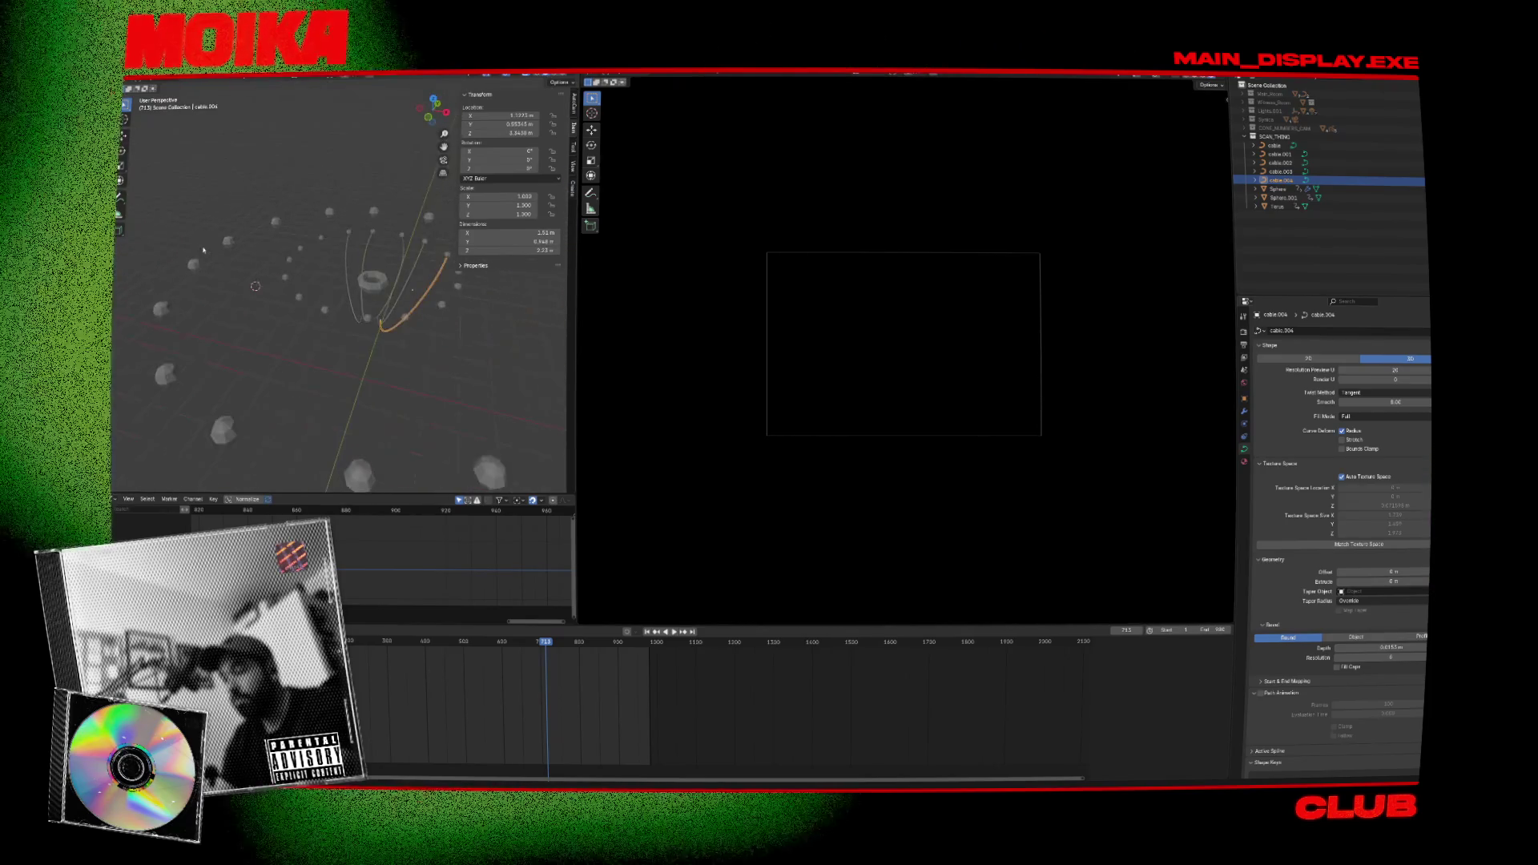
pyautogui.click(1321, 189)
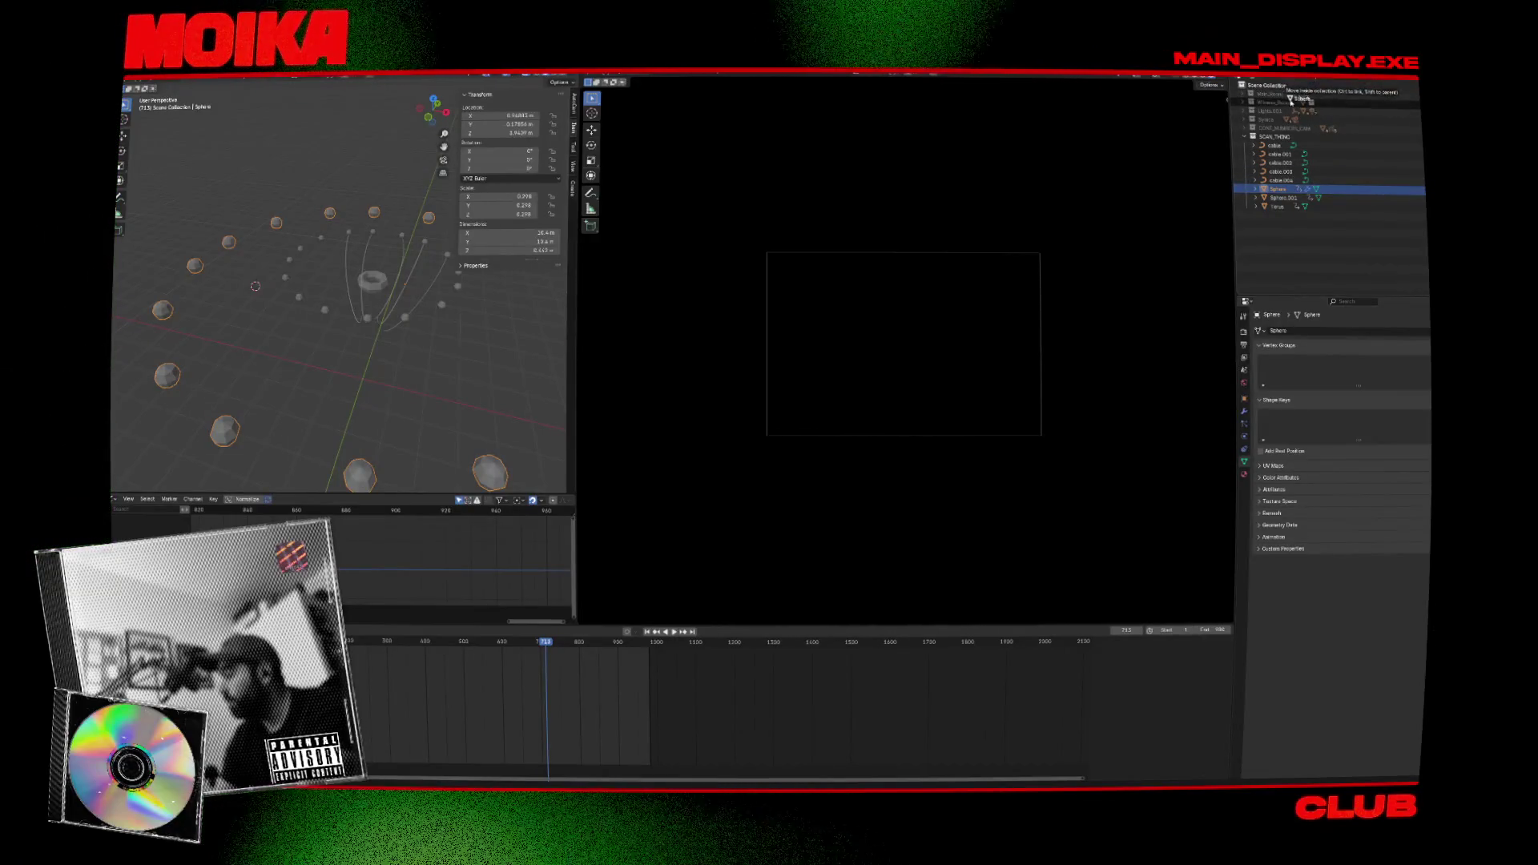
pyautogui.press('x')
# In Sphere.001's mesh, delete the lower-left spheres of the ring.
pyautogui.click(1283, 198)
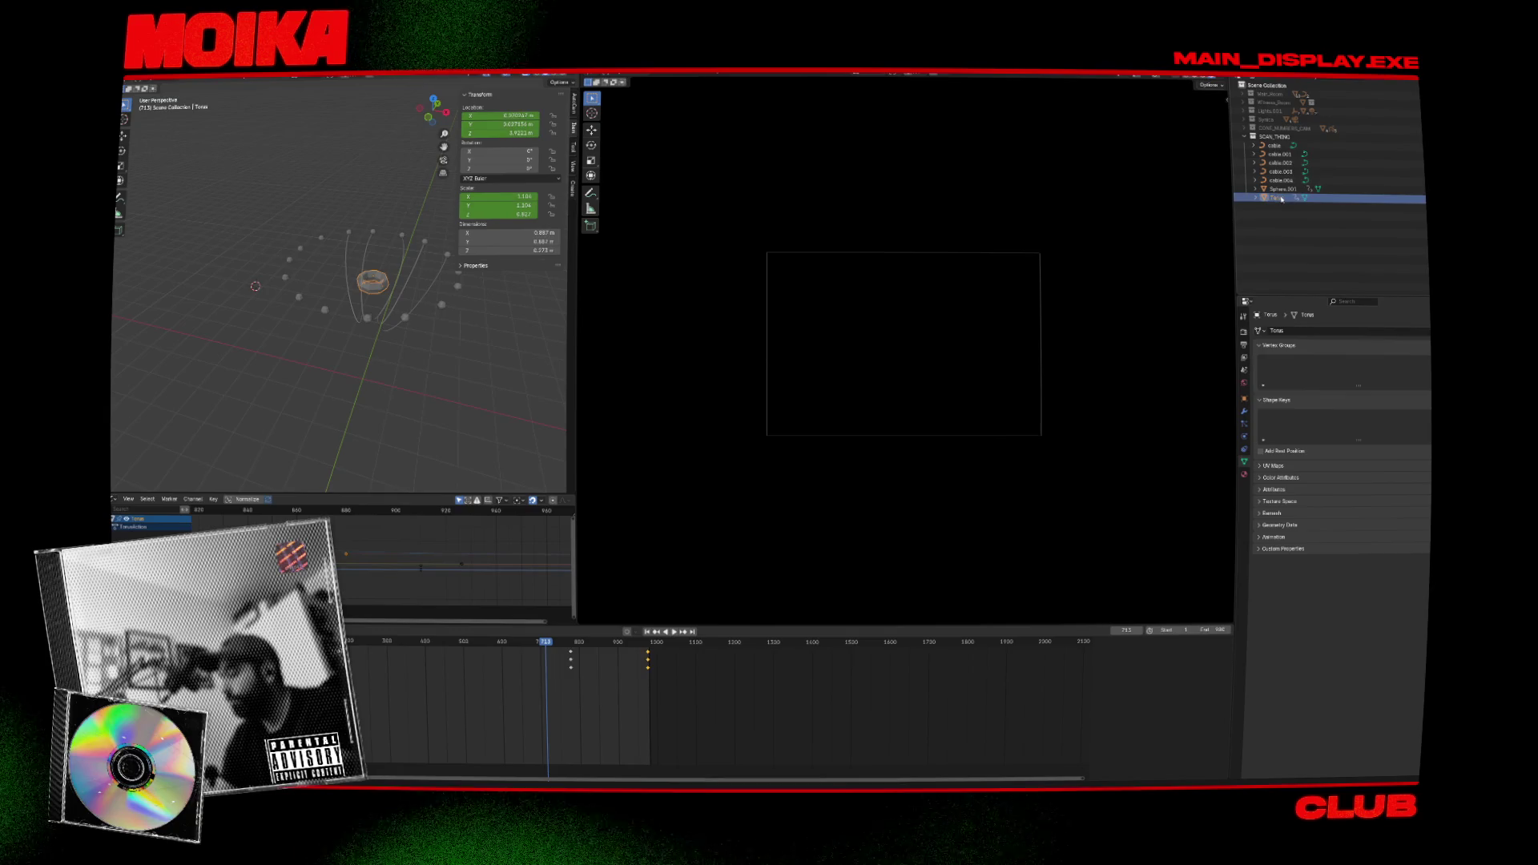
pyautogui.click(1281, 190)
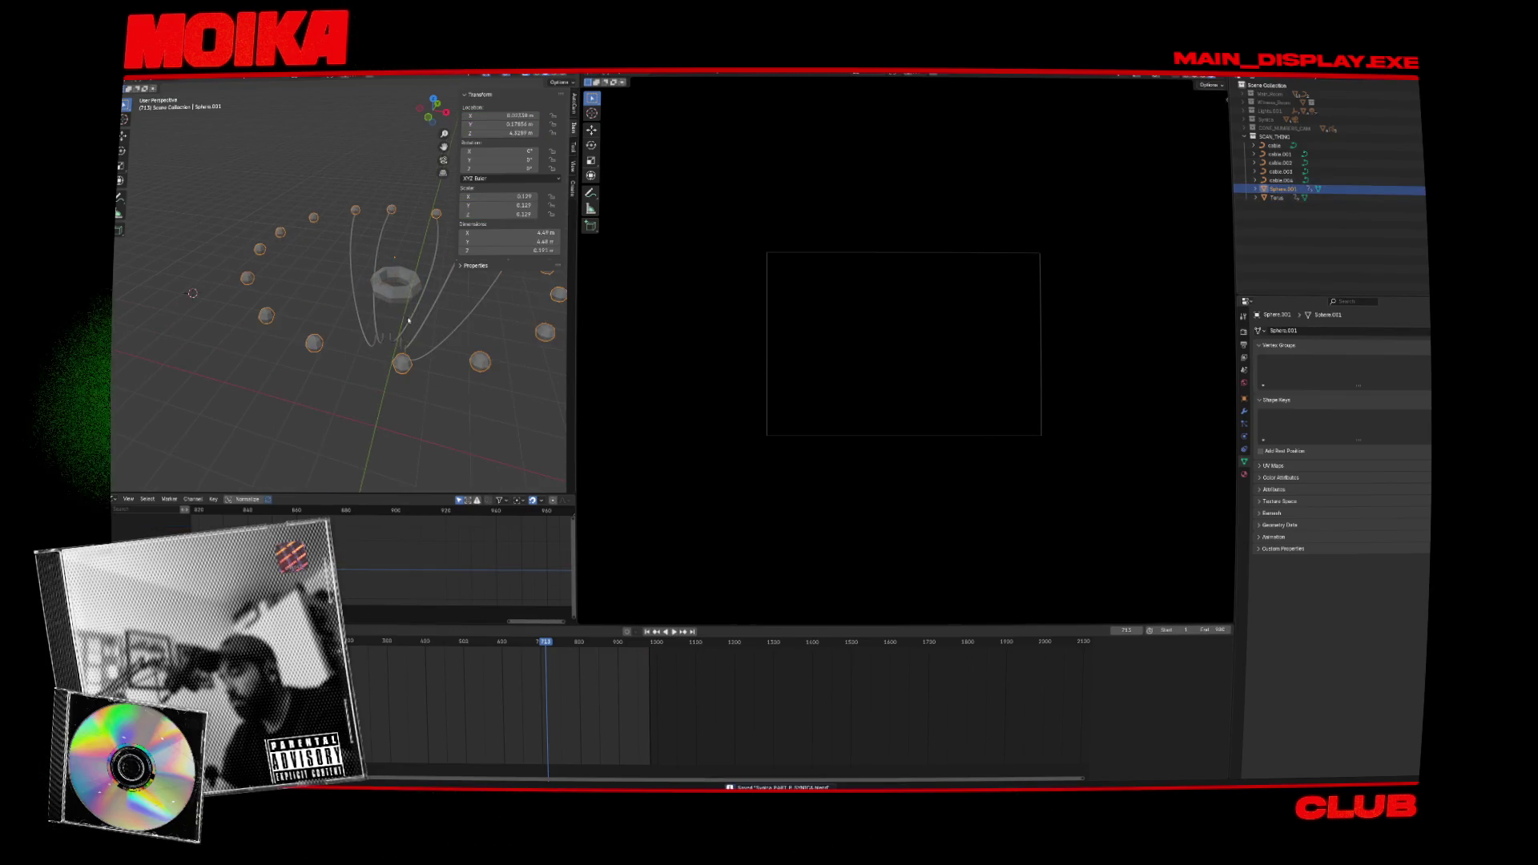
pyautogui.moveTo(409, 321); pyautogui.dragTo(392, 360, button='middle')
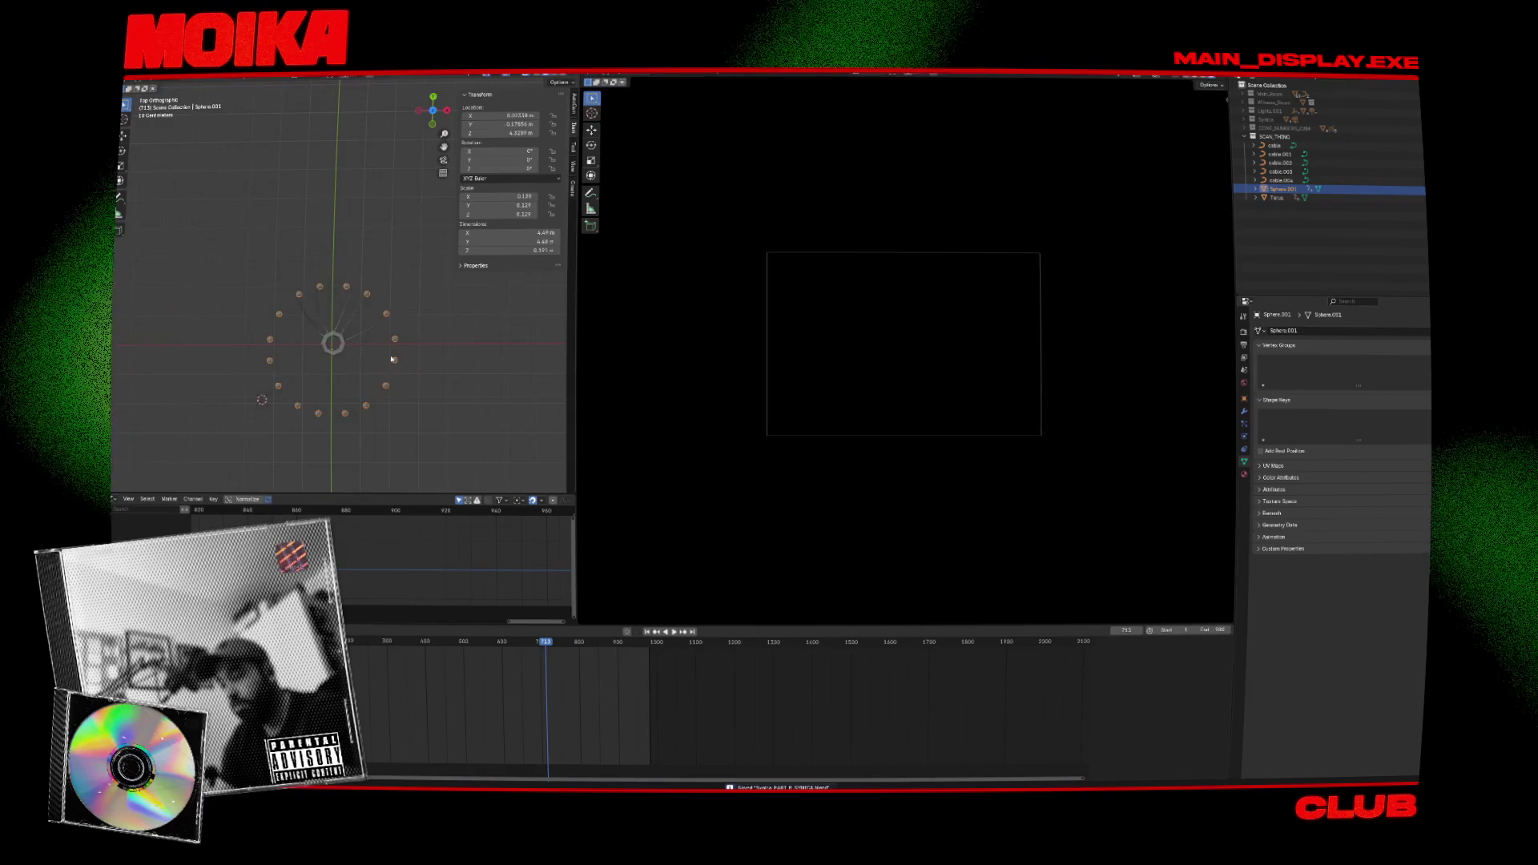
pyautogui.scroll(1, 393, 360)
pyautogui.press('Tab')
pyautogui.moveTo(392, 346); pyautogui.dragTo(416, 391)
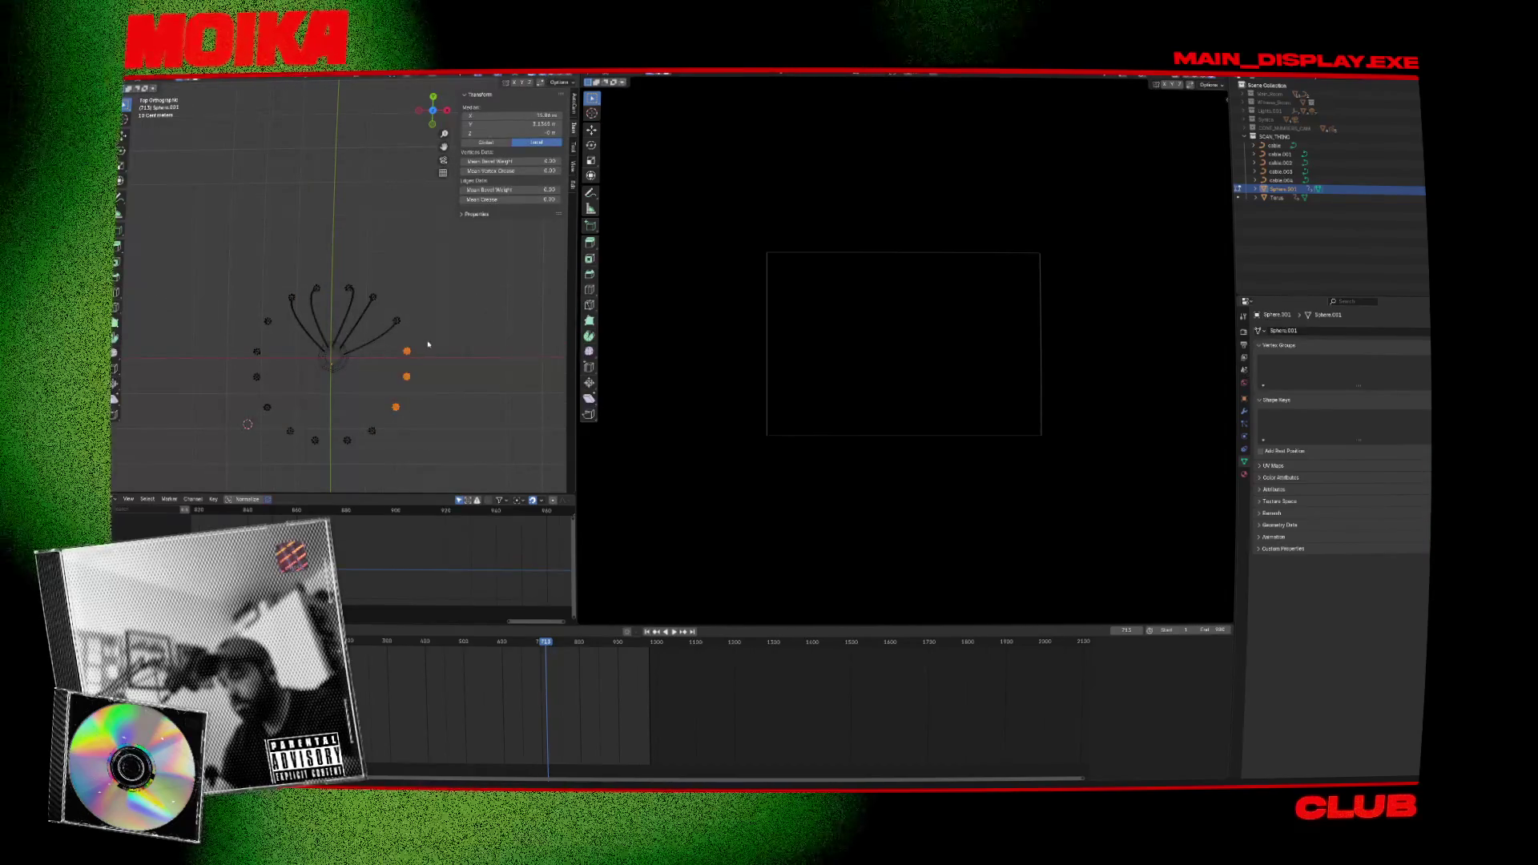
pyautogui.moveTo(418, 337); pyautogui.dragTo(232, 452)
pyautogui.press('x')
pyautogui.click(276, 394)
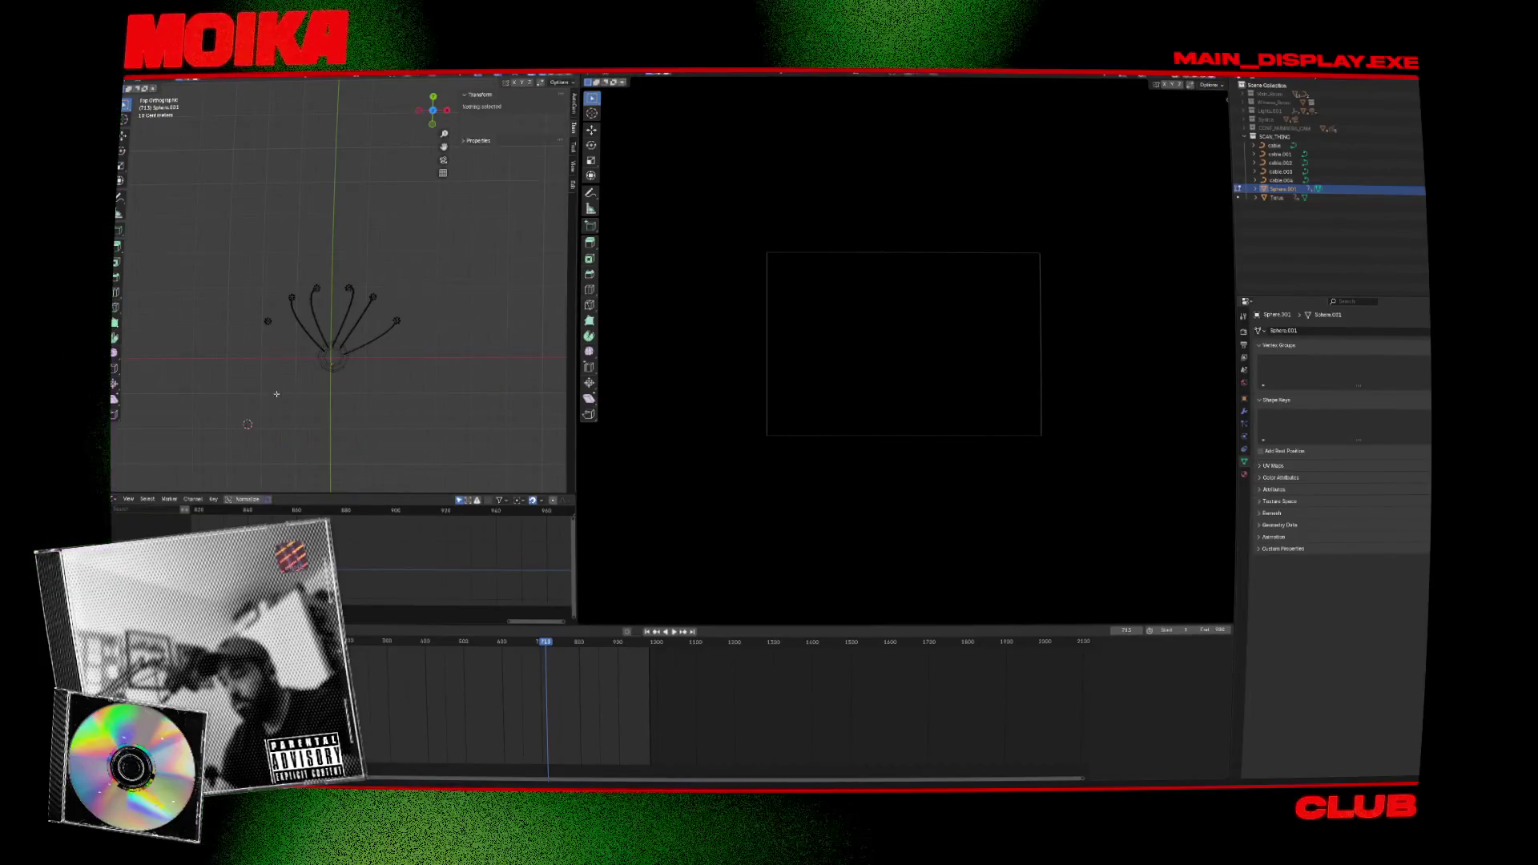
pyautogui.press('Tab')
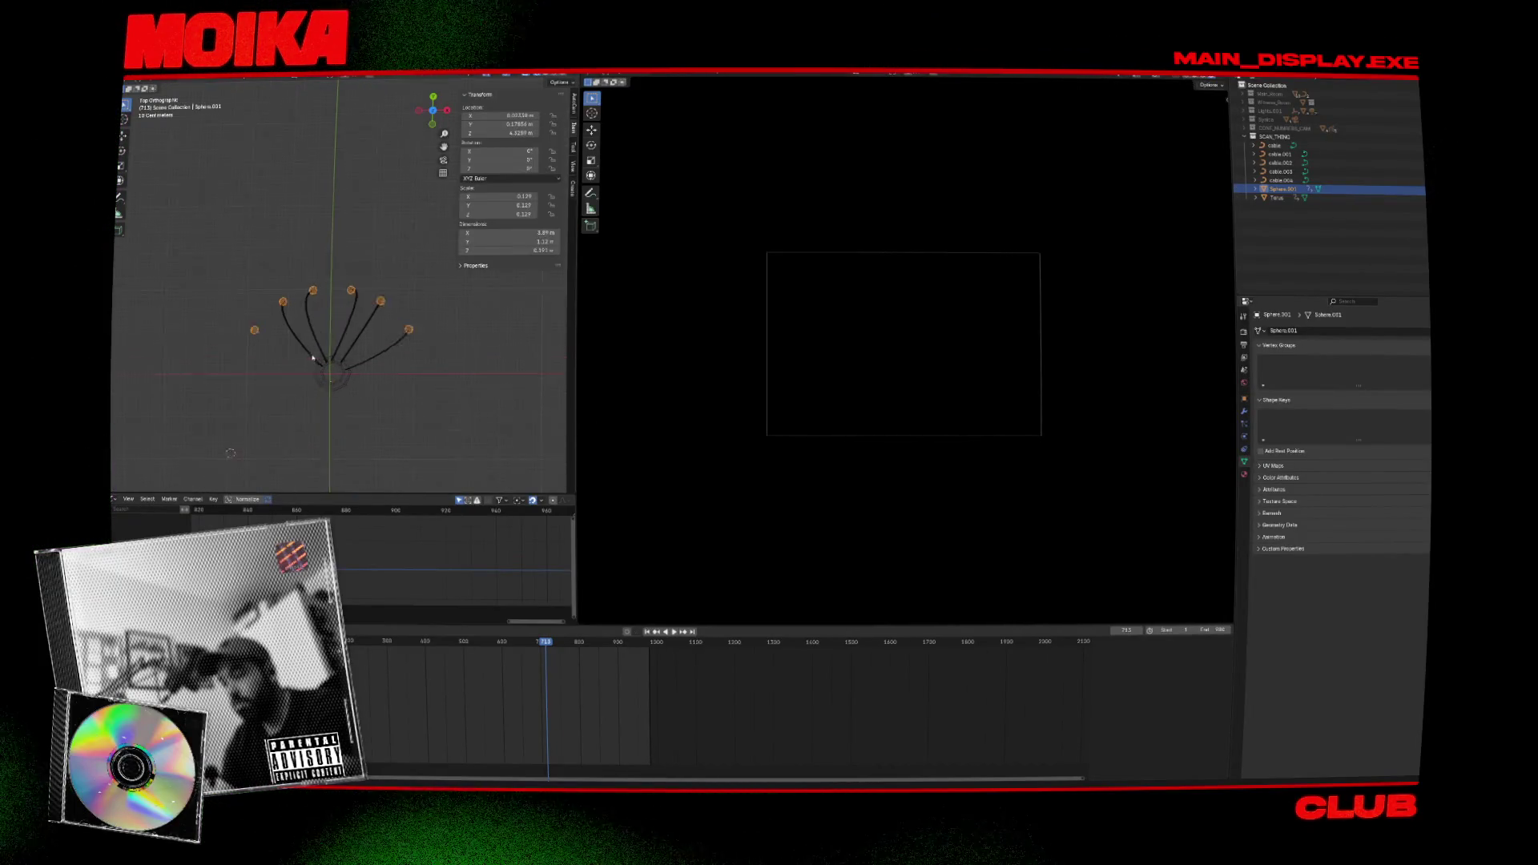
# Duplicate cable.004 and rotate the copy around Z to the left side.
pyautogui.moveTo(293, 345); pyautogui.dragTo(324, 356, button='middle')
pyautogui.click(404, 366)
pyautogui.click(425, 417)
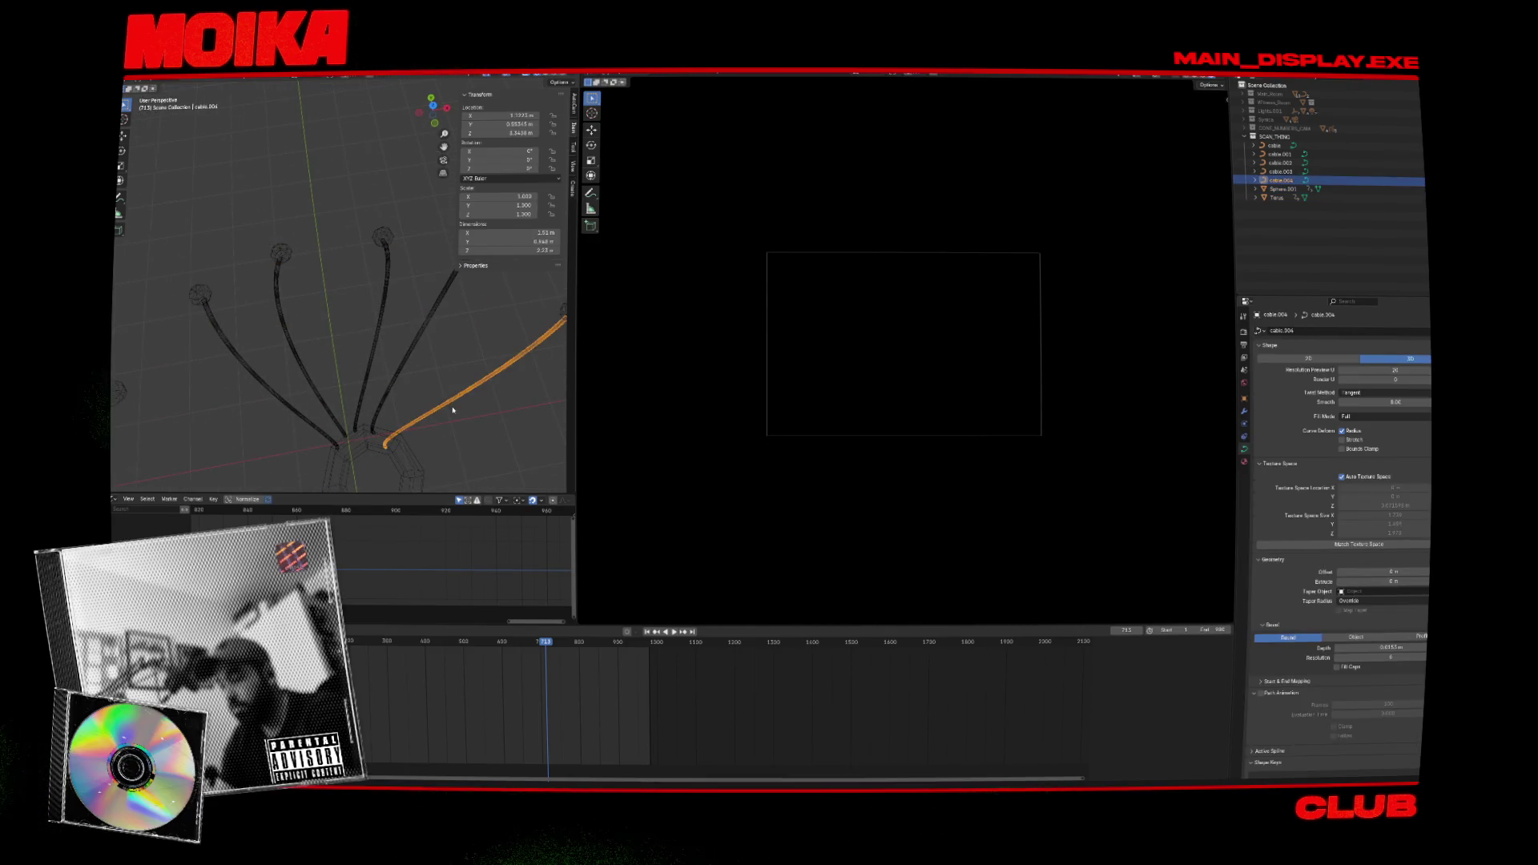
pyautogui.press('KP_7')
pyautogui.hotkey('shift', 'd')
pyautogui.press('Escape')
pyautogui.press('r')
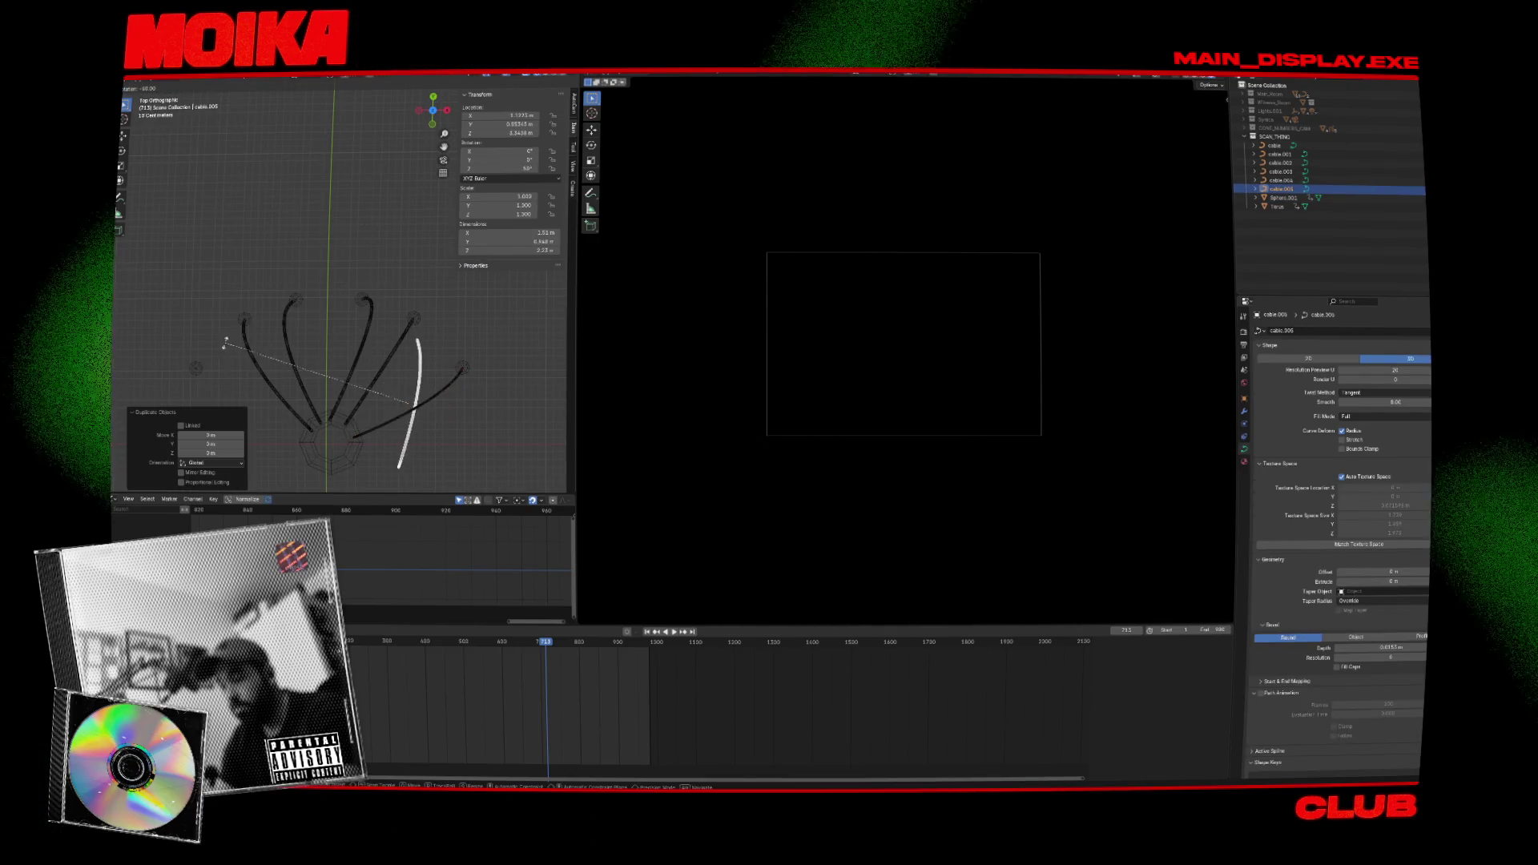
pyautogui.click(263, 452)
pyautogui.click(264, 452)
# Adjust the left cable with a slight rotation, a nudge and scale 1.057.
pyautogui.press('r')
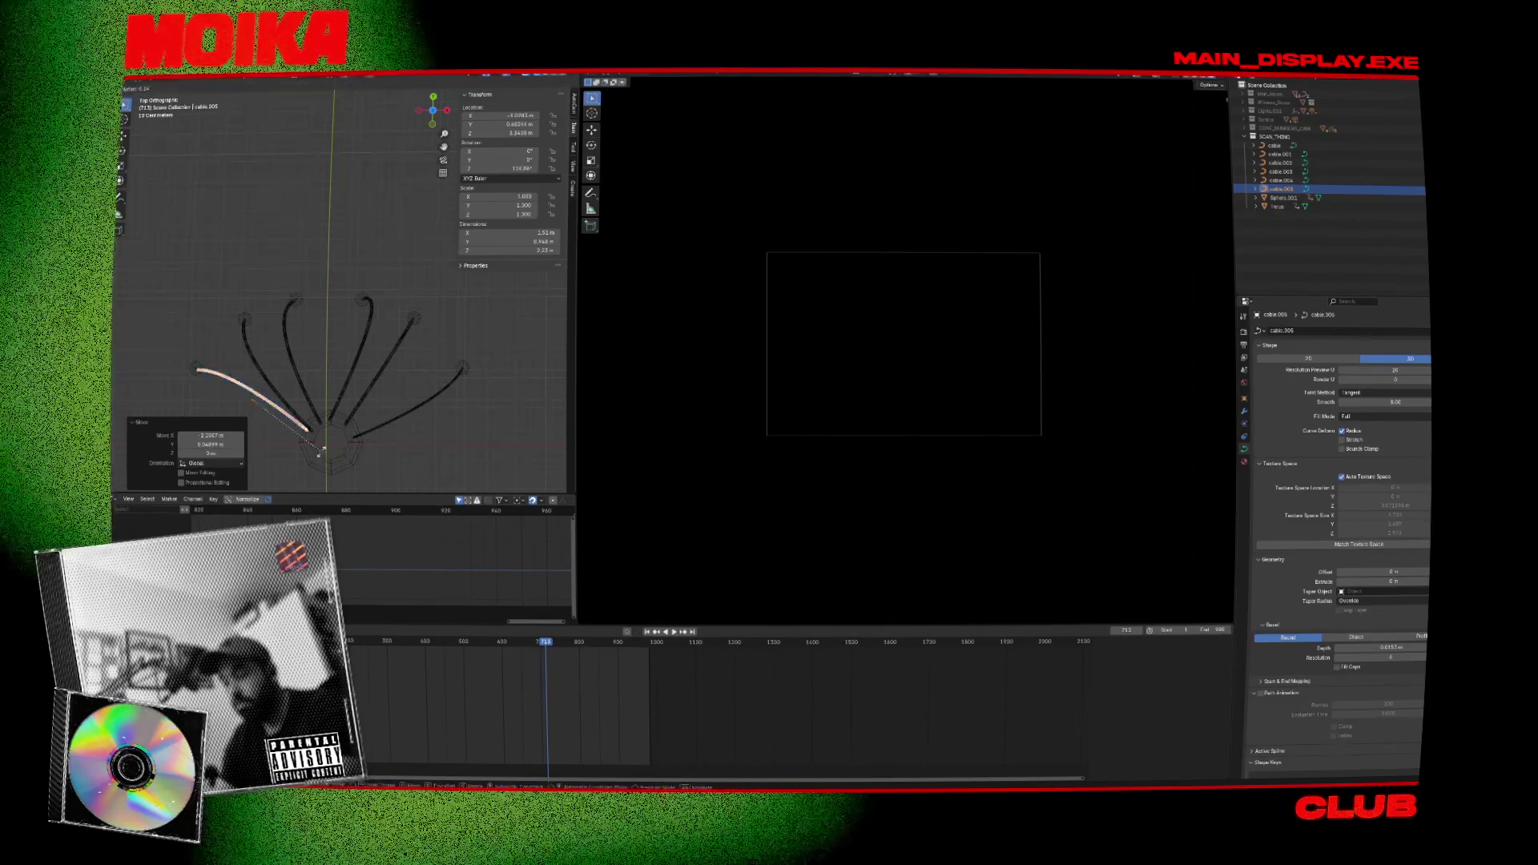
pyautogui.click(319, 462)
pyautogui.press('g')
pyautogui.click(315, 466)
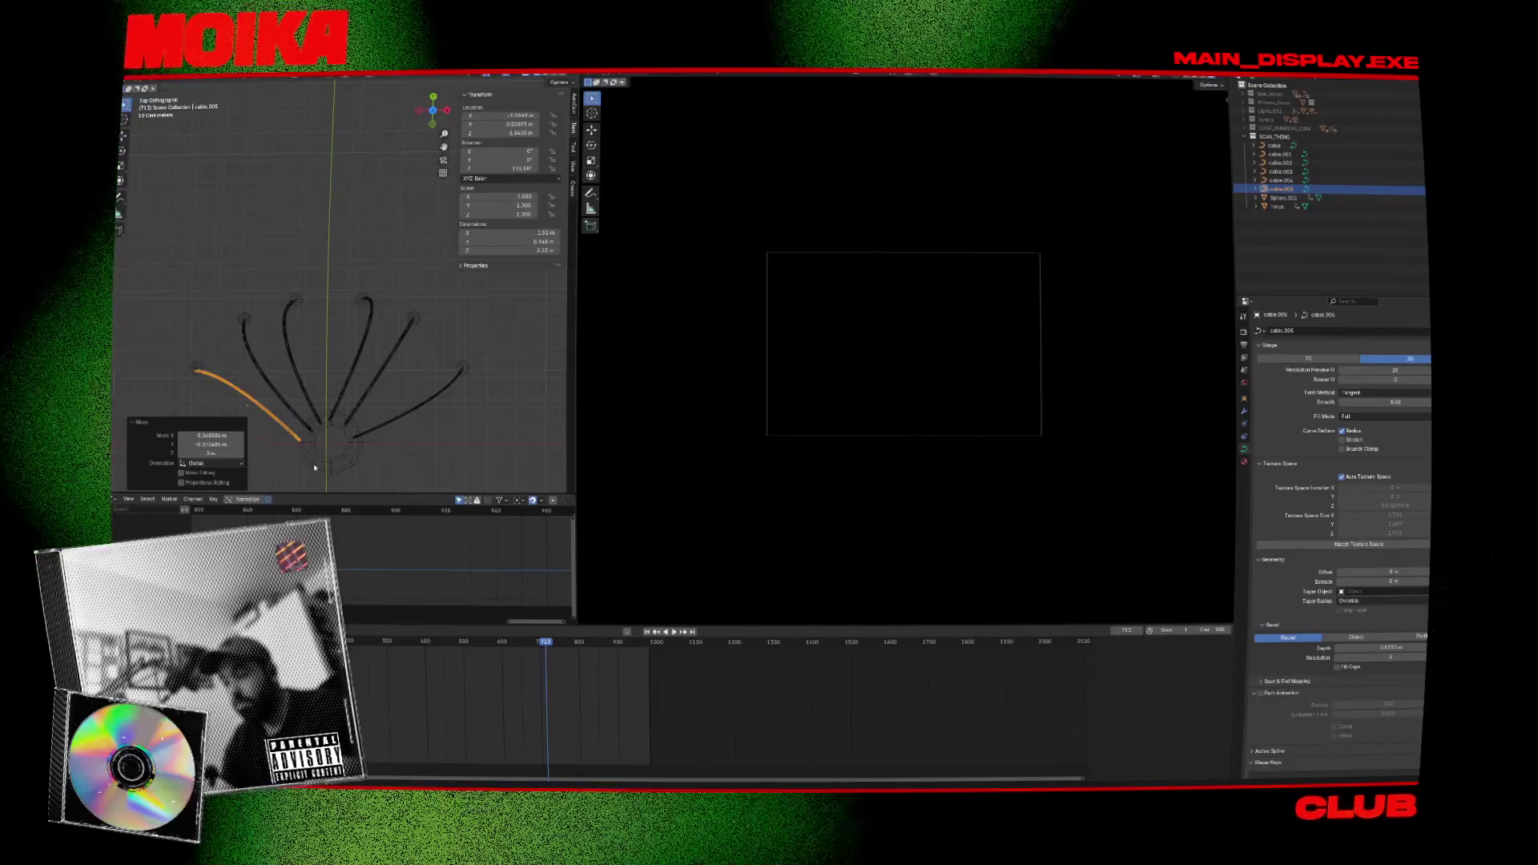
pyautogui.press('s')
pyautogui.click(382, 452)
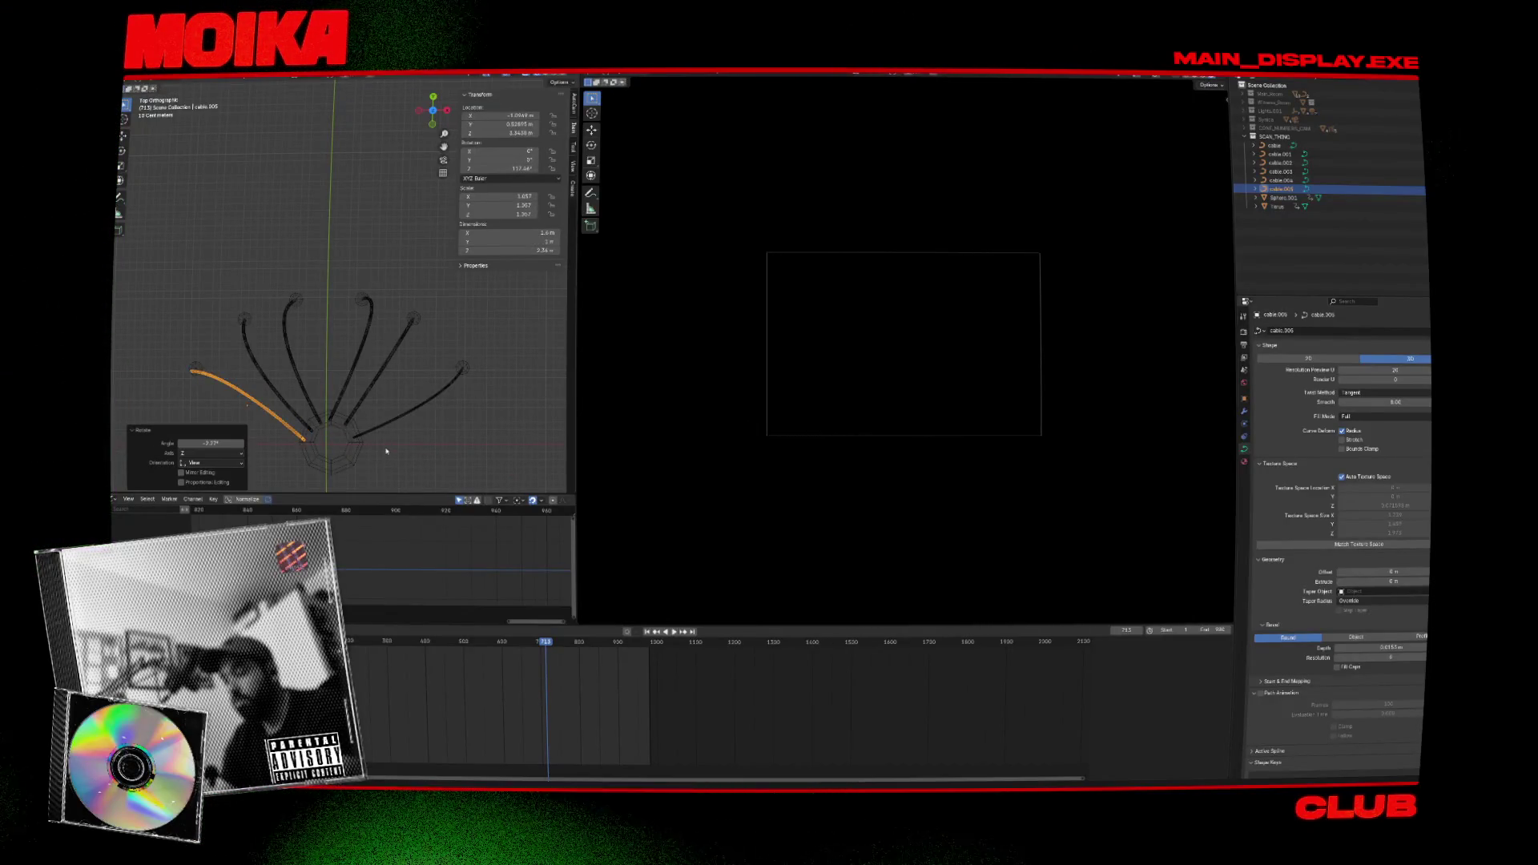
# Save the file and check the cables from the front view.
pyautogui.moveTo(391, 453)
pyautogui.mouseDown(button='middle')
pyautogui.moveTo(415, 347)
pyautogui.moveTo(378, 340)
pyautogui.moveTo(398, 342)
pyautogui.moveTo(359, 361)
pyautogui.mouseUp(button='middle')
pyautogui.hotkey('ctrl', 's')
pyautogui.press('KP_1')
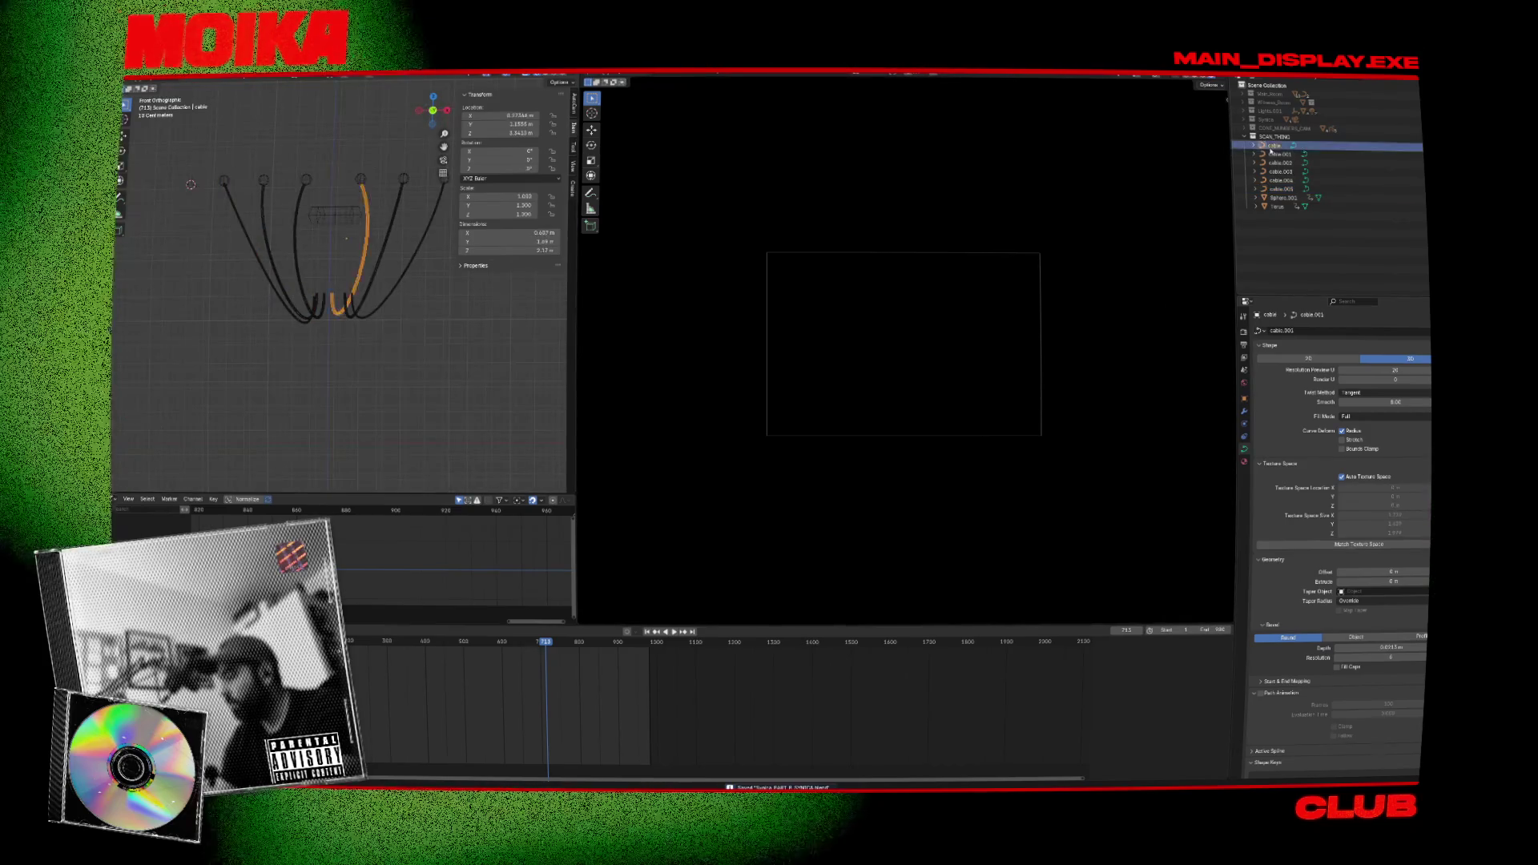
pyautogui.moveTo(376, 321); pyautogui.dragTo(407, 349, button='middle')
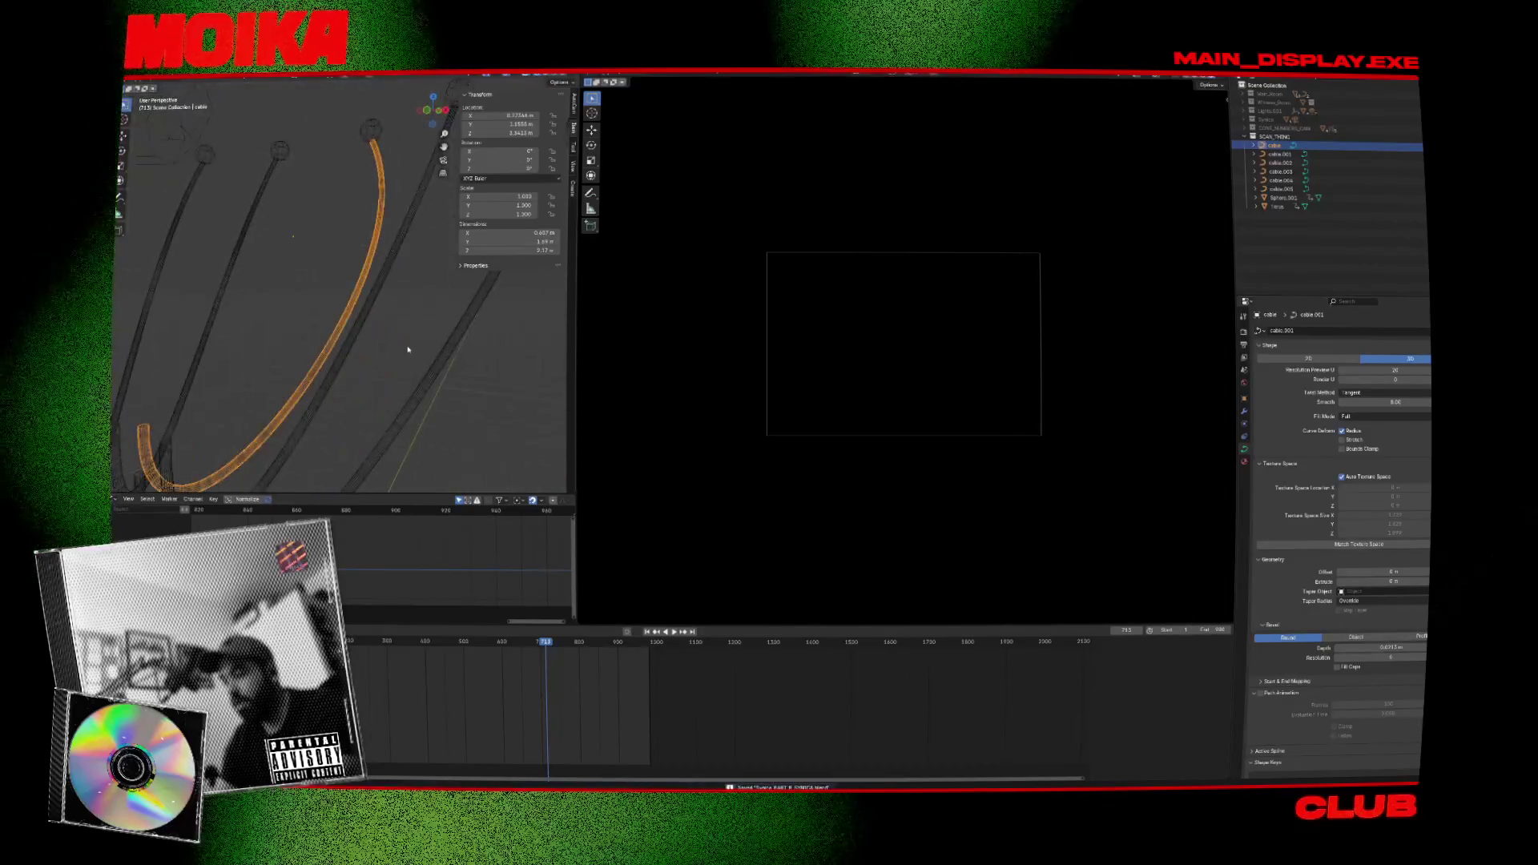
pyautogui.press('KP_1')
pyautogui.hotkey('shift', 'a')
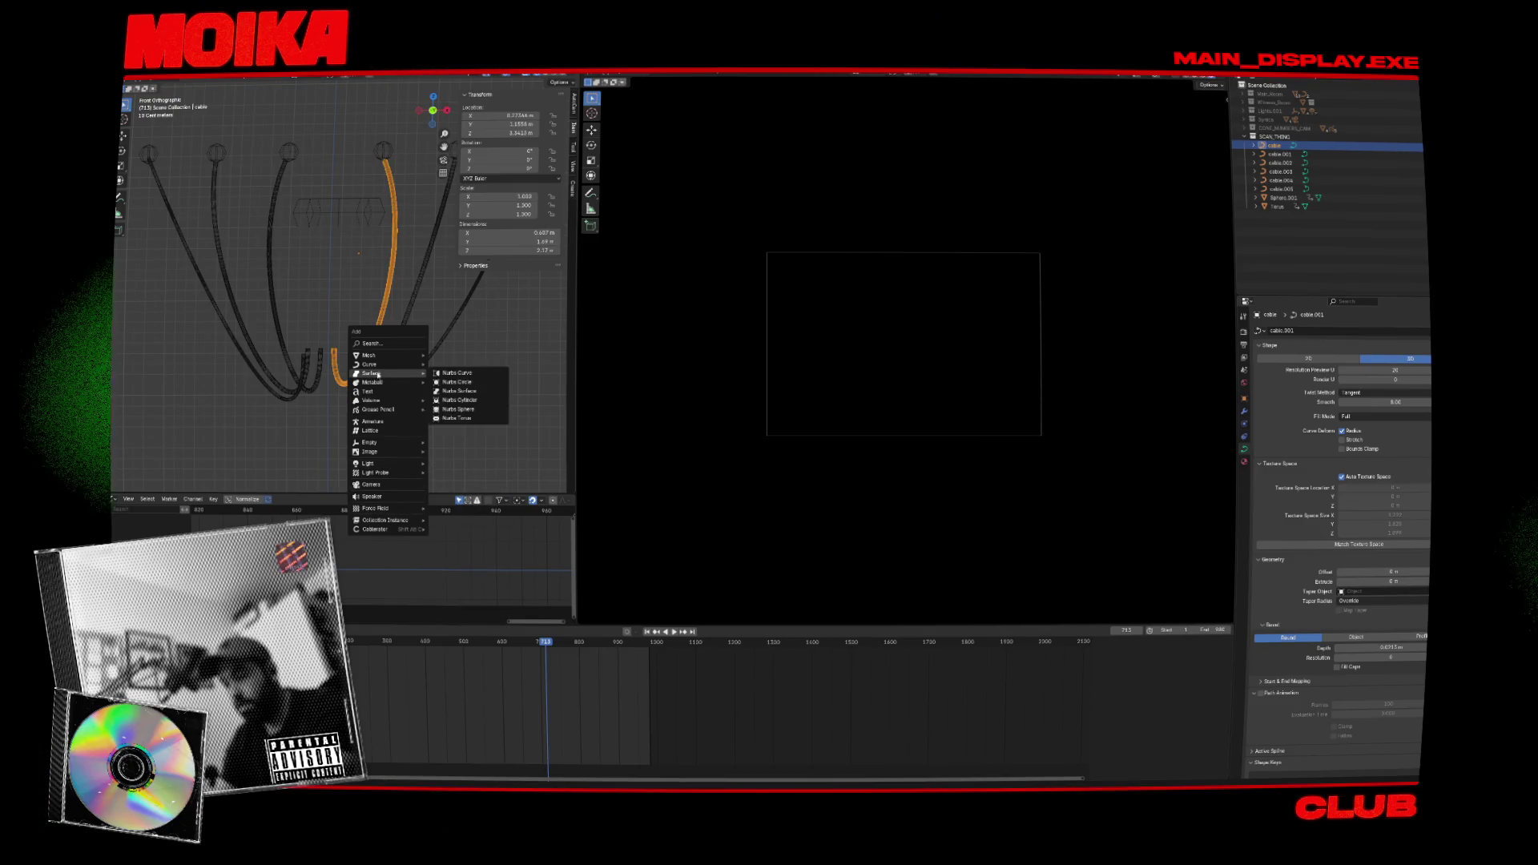
# Add an armature to the scene and reselect a cable.
pyautogui.click(393, 423)
pyautogui.scroll(3, 371, 329)
pyautogui.click(391, 160)
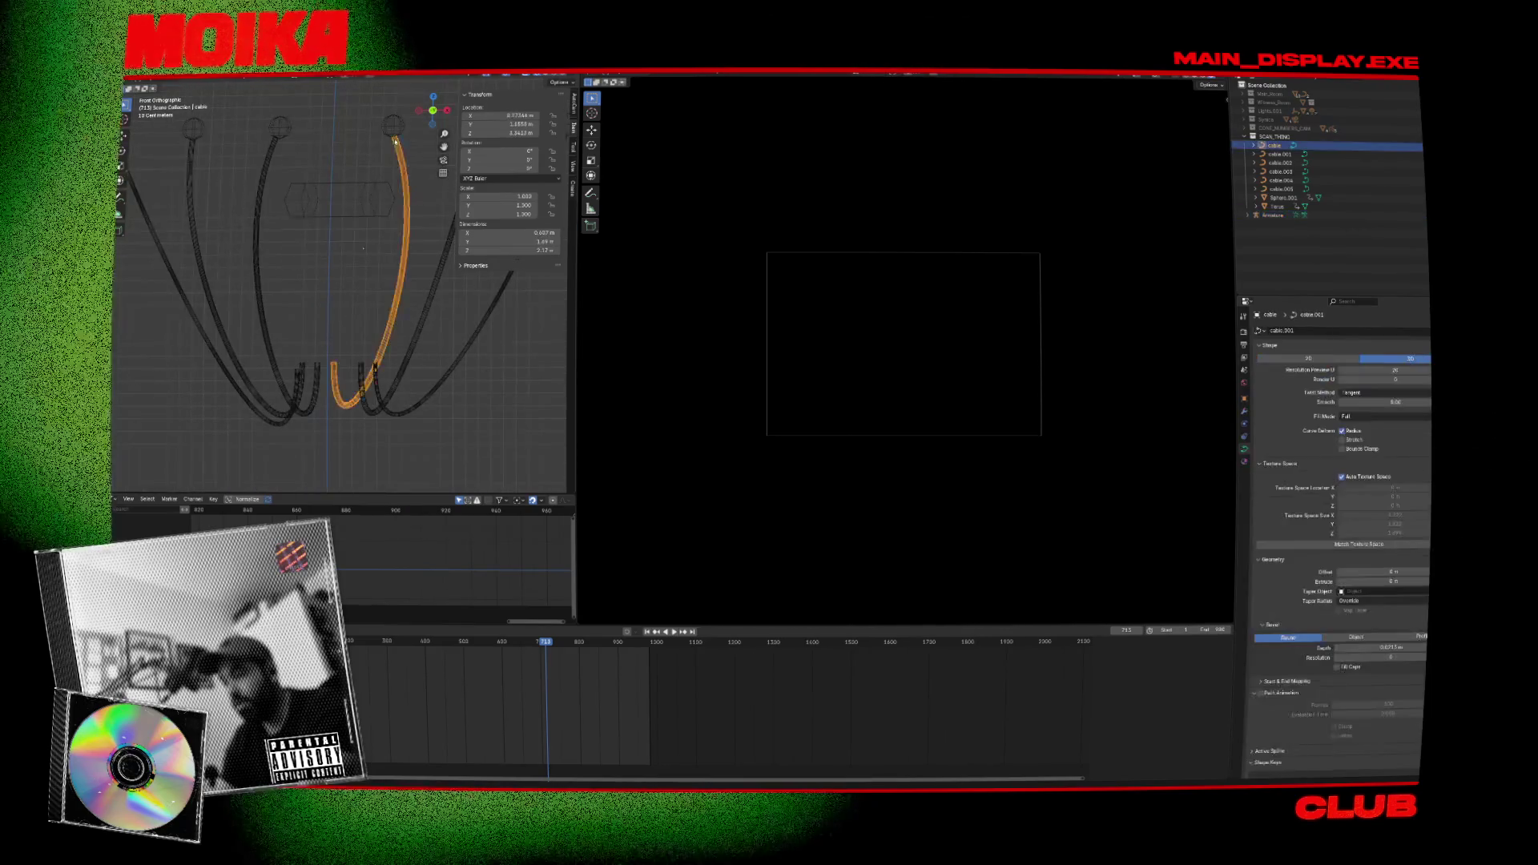
pyautogui.click(391, 160)
pyautogui.click(391, 161)
pyautogui.scroll(-5, 406, 312)
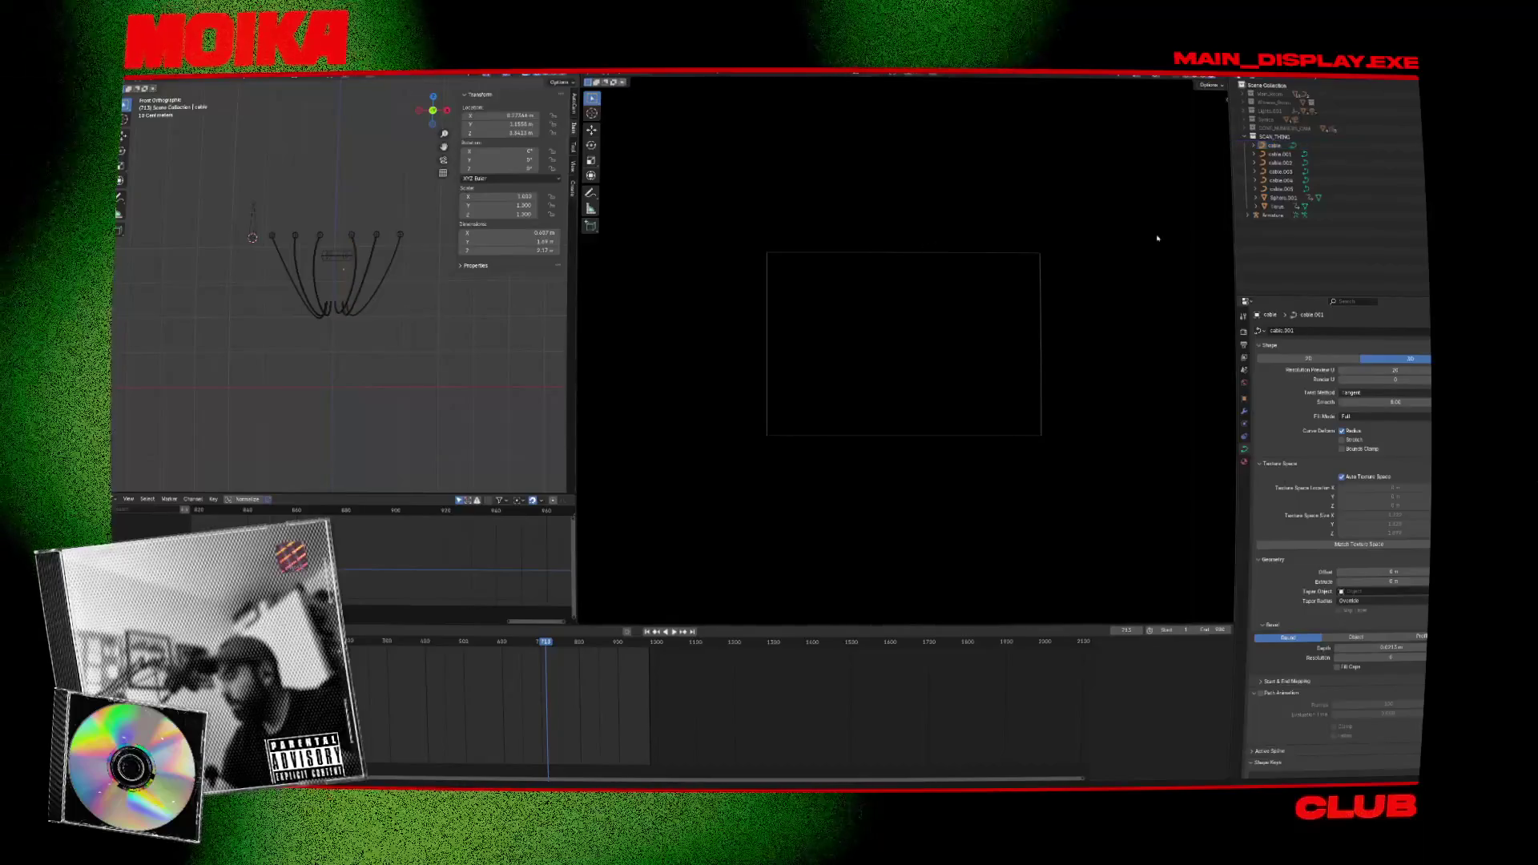
# Move the armature, then delete it.
pyautogui.click(1273, 215)
pyautogui.scroll(2, 329, 216)
pyautogui.scroll(2, 329, 216)
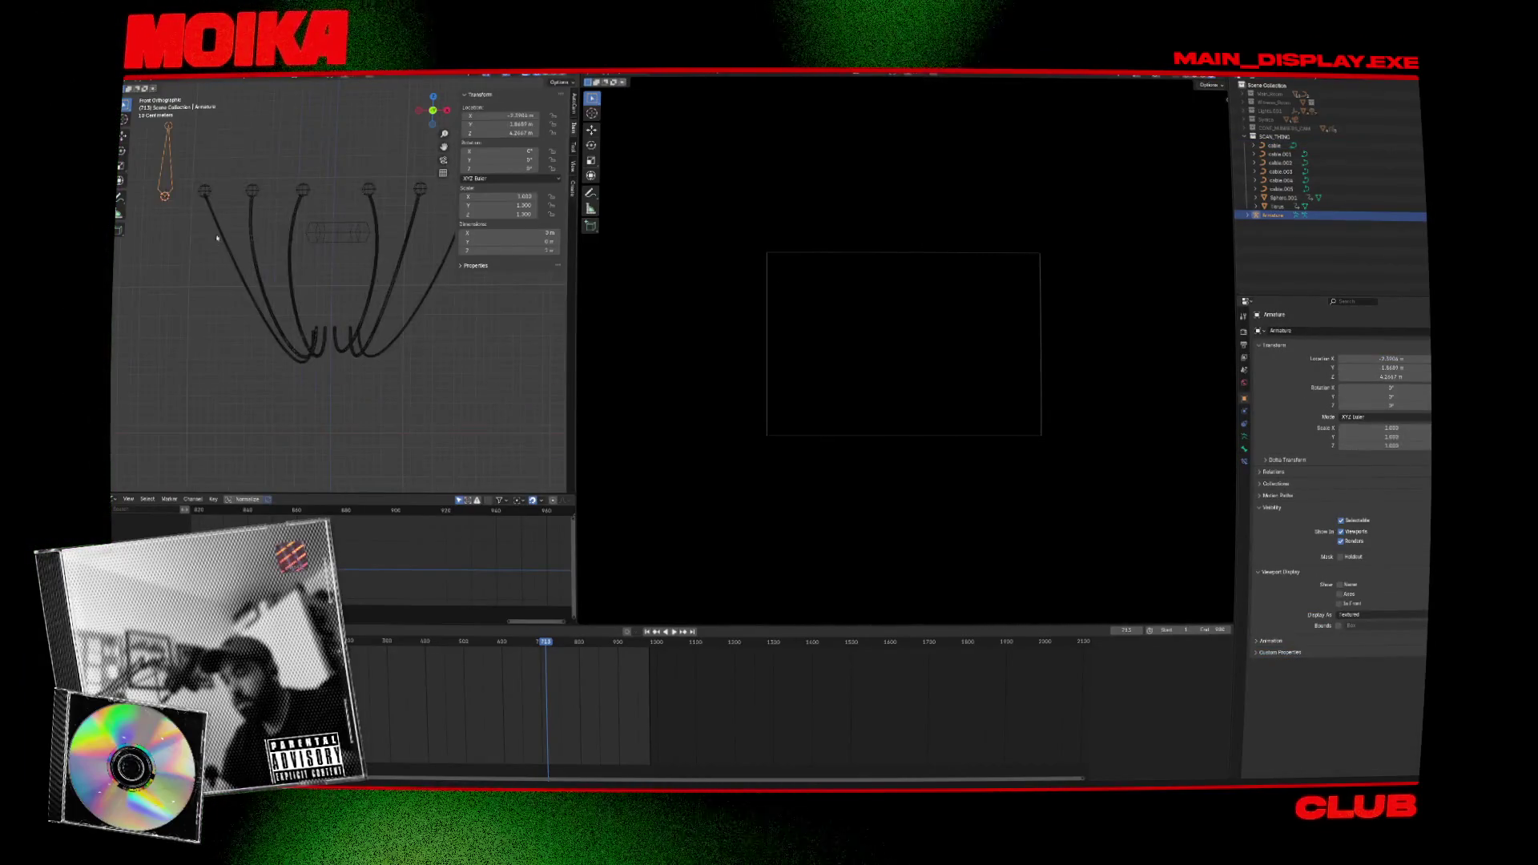
pyautogui.click(406, 199)
pyautogui.moveTo(407, 199)
pyautogui.mouseDown(button='middle')
pyautogui.moveTo(293, 222)
pyautogui.moveTo(373, 233)
pyautogui.mouseUp(button='middle')
pyautogui.click(276, 217)
# Select a cable and bring up the Add menu again.
pyautogui.click(377, 234)
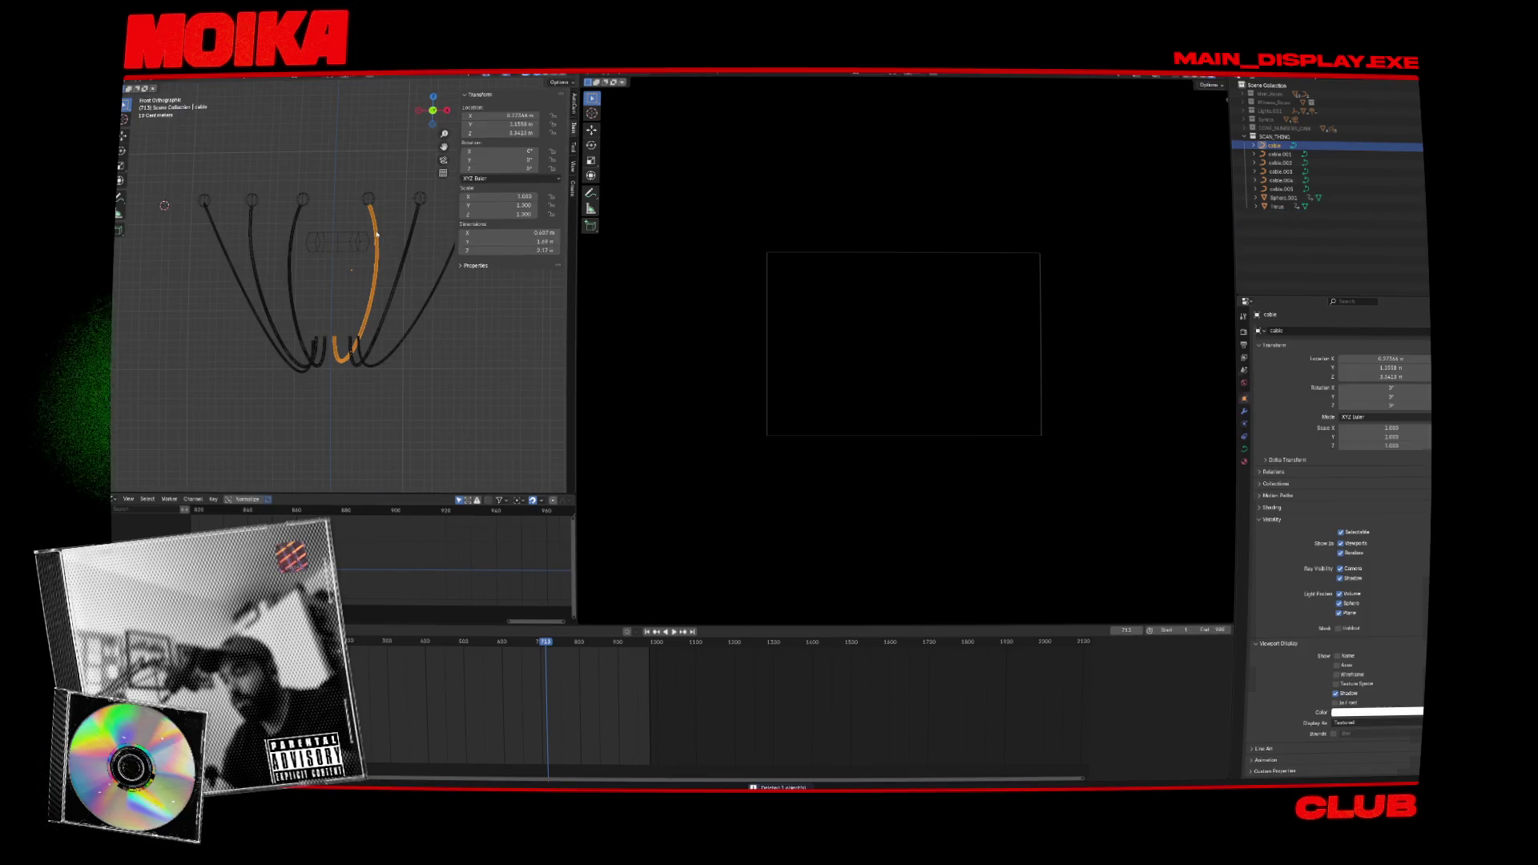
pyautogui.scroll(5, 379, 209)
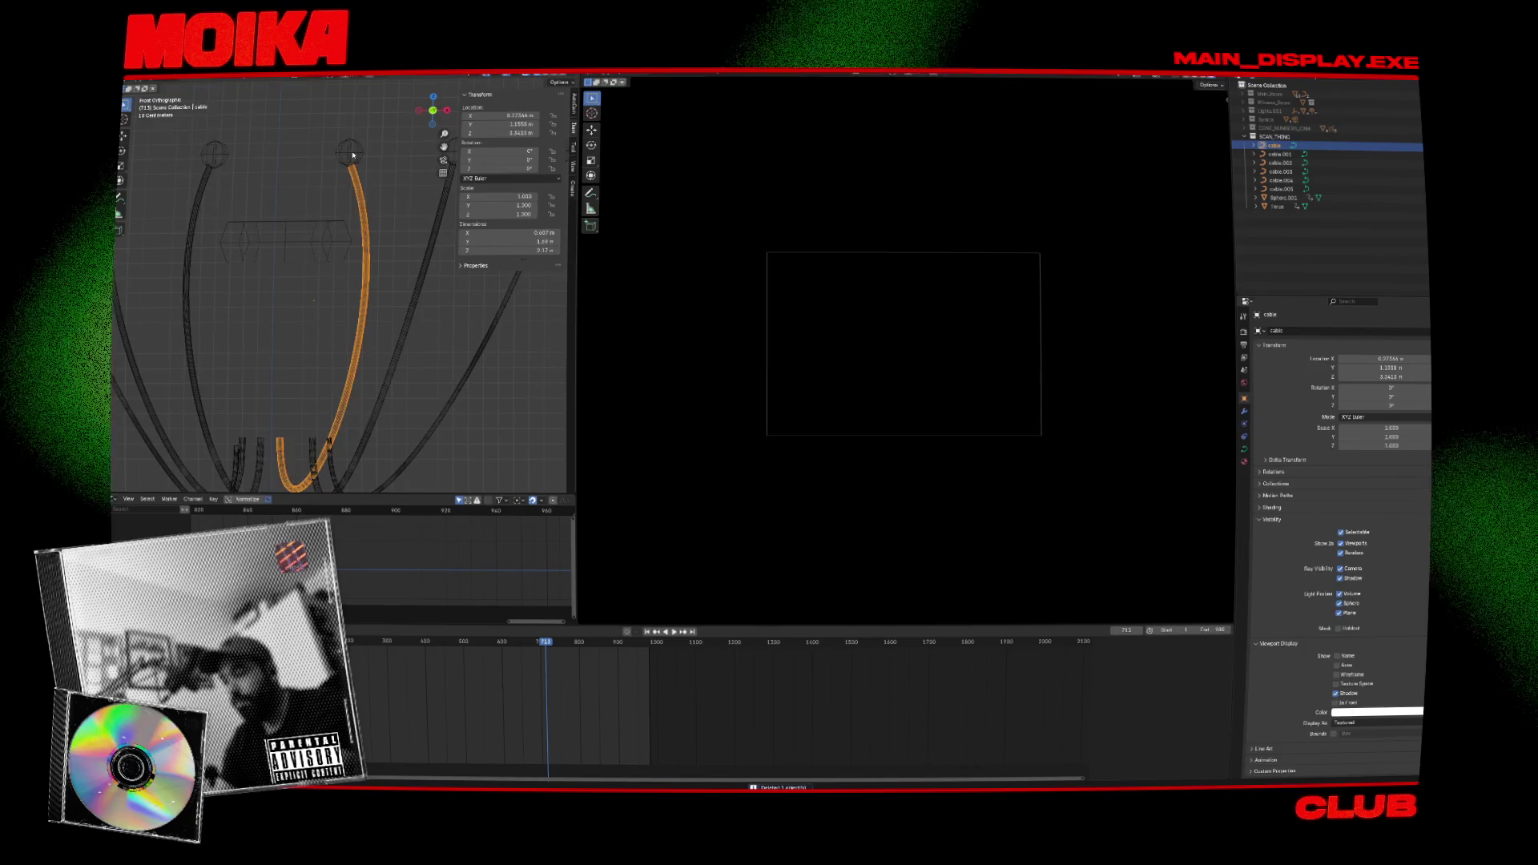
pyautogui.hotkey('shift', 'a')
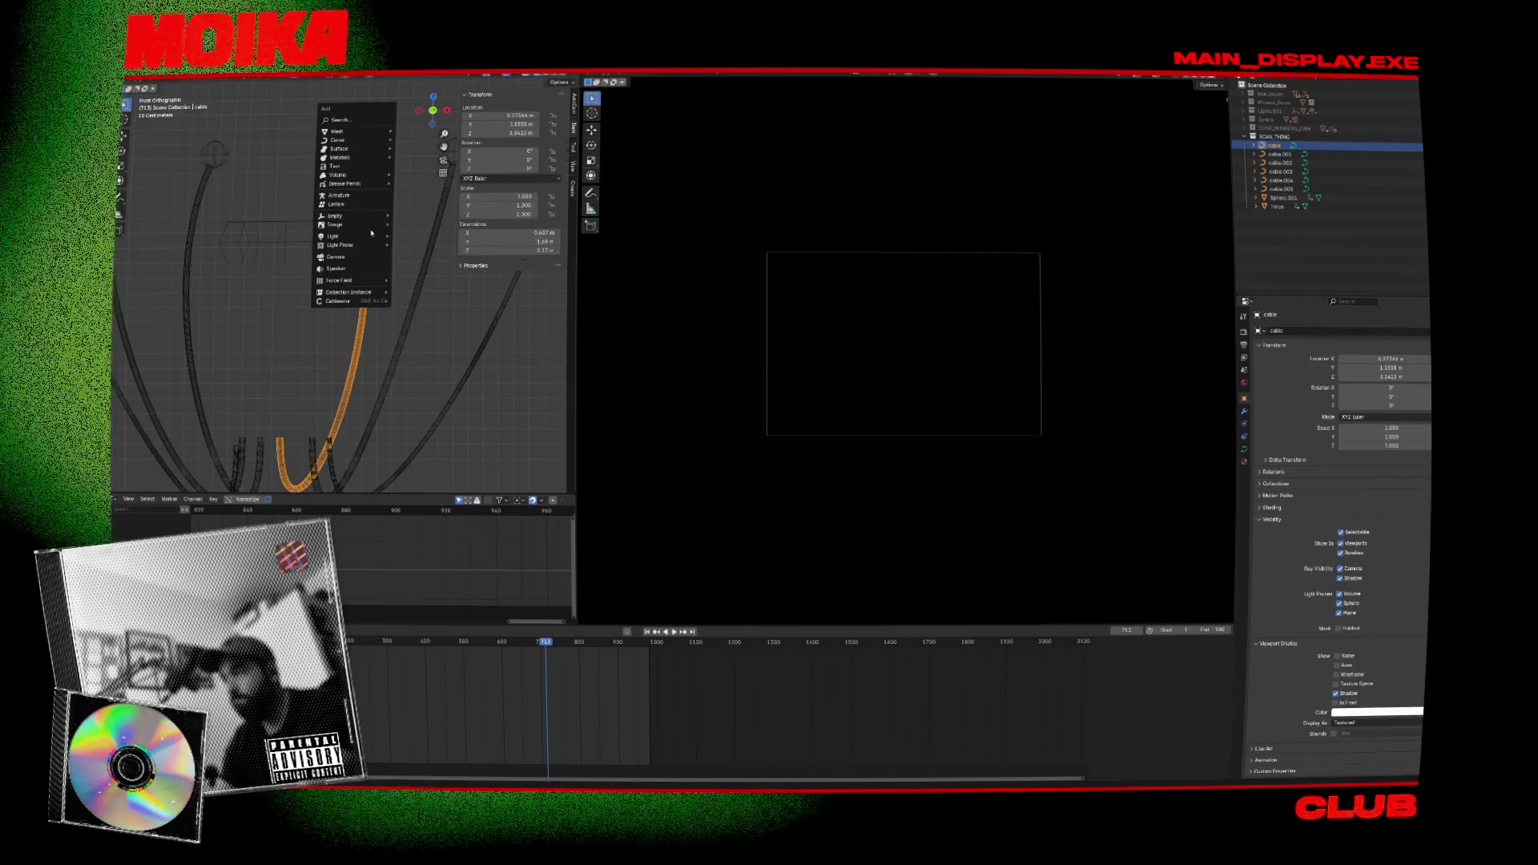
pyautogui.click(453, 326)
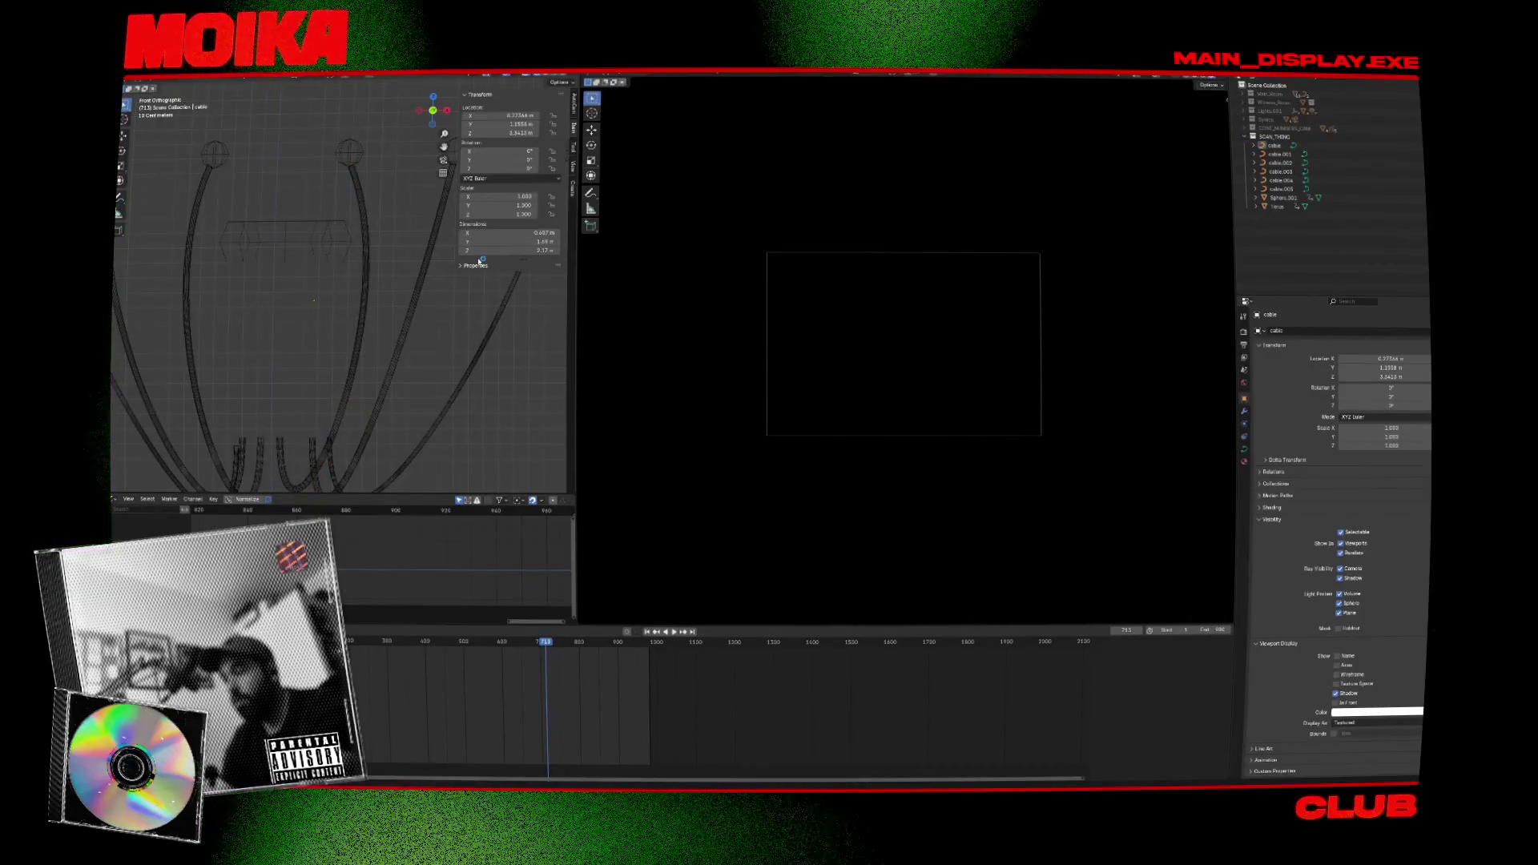
pyautogui.write('BLENDER ANIMATE A CAB')
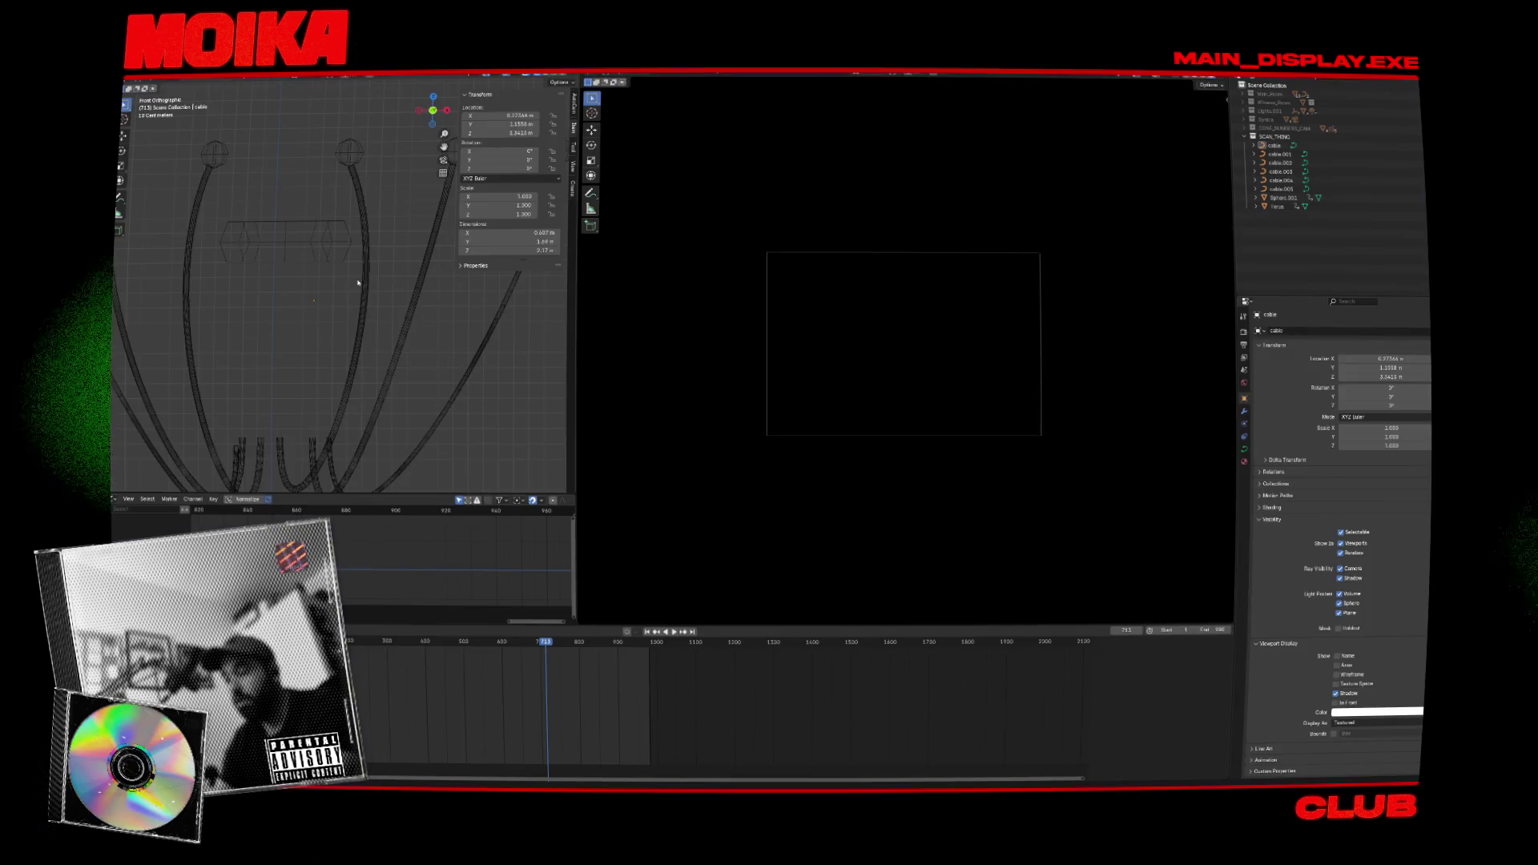
pyautogui.hotkey('shift', 'a')
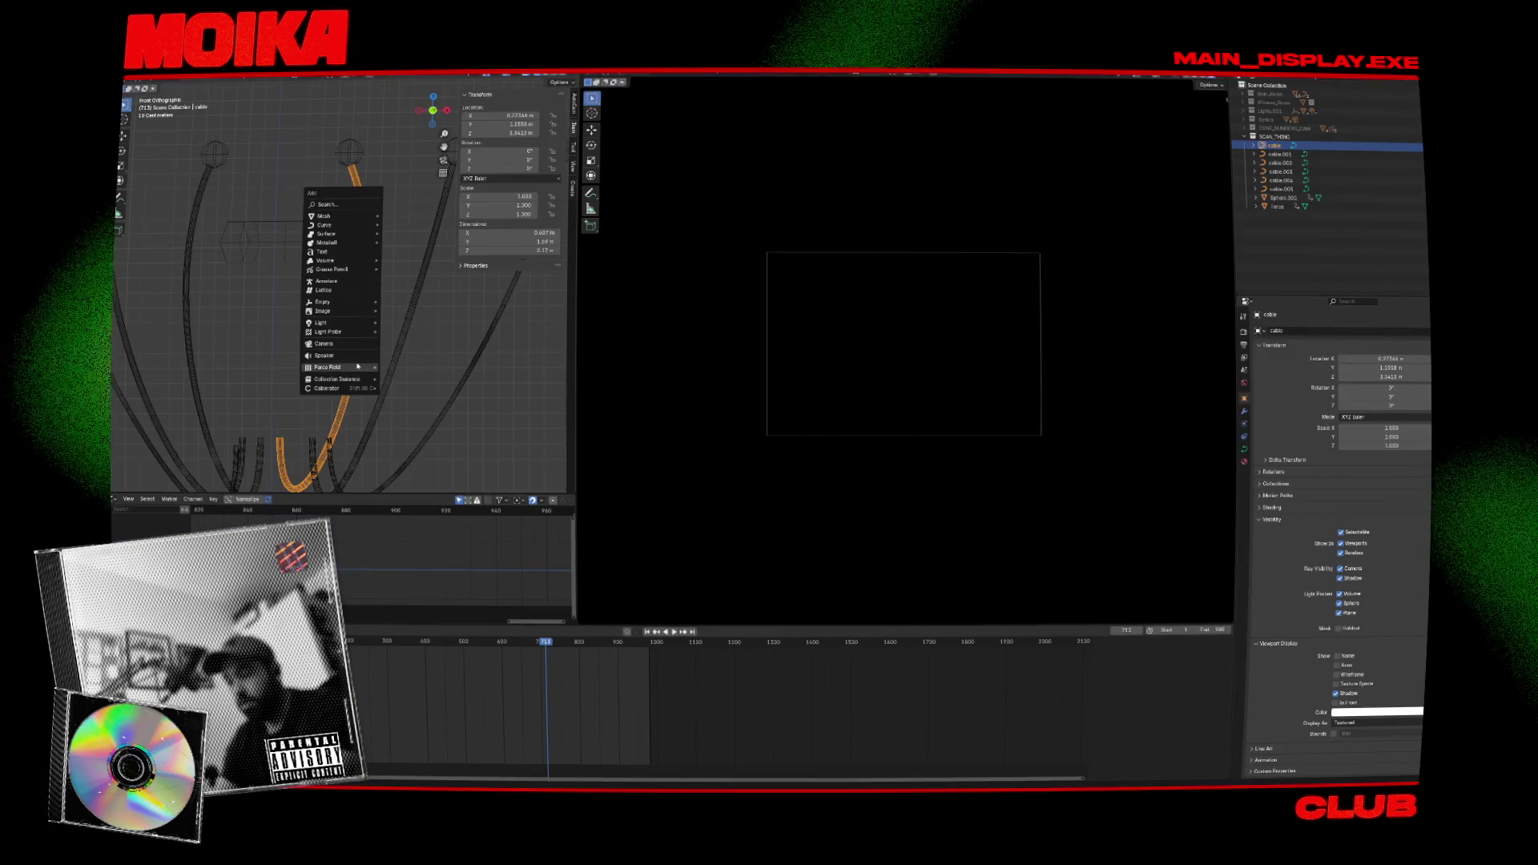
# Run Cablerator's Simulate Cable on the chosen ceiling cable and confirm with OK.
pyautogui.moveTo(336, 388)
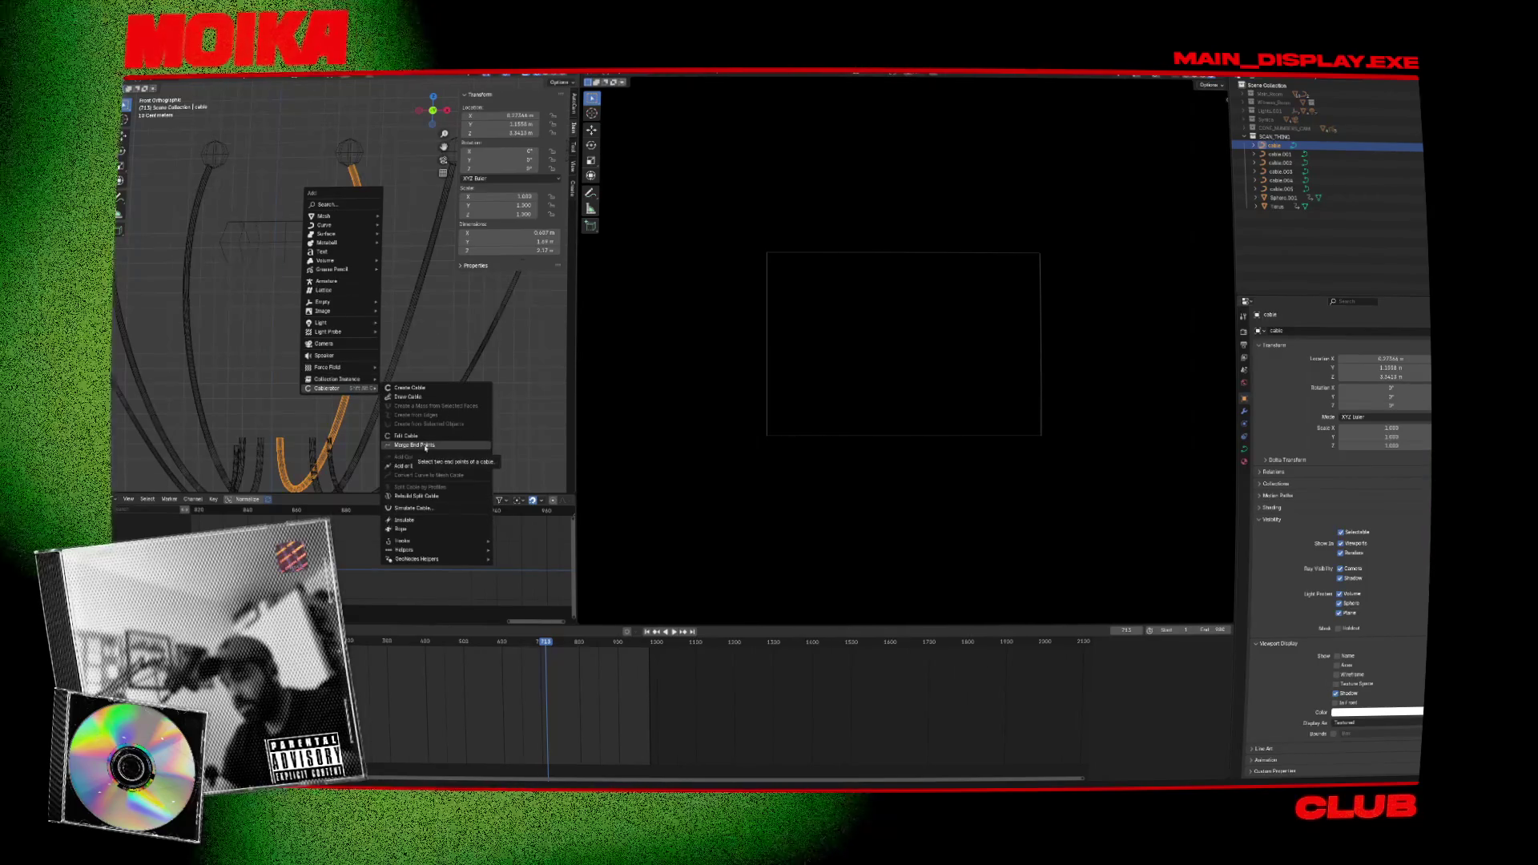
pyautogui.click(444, 510)
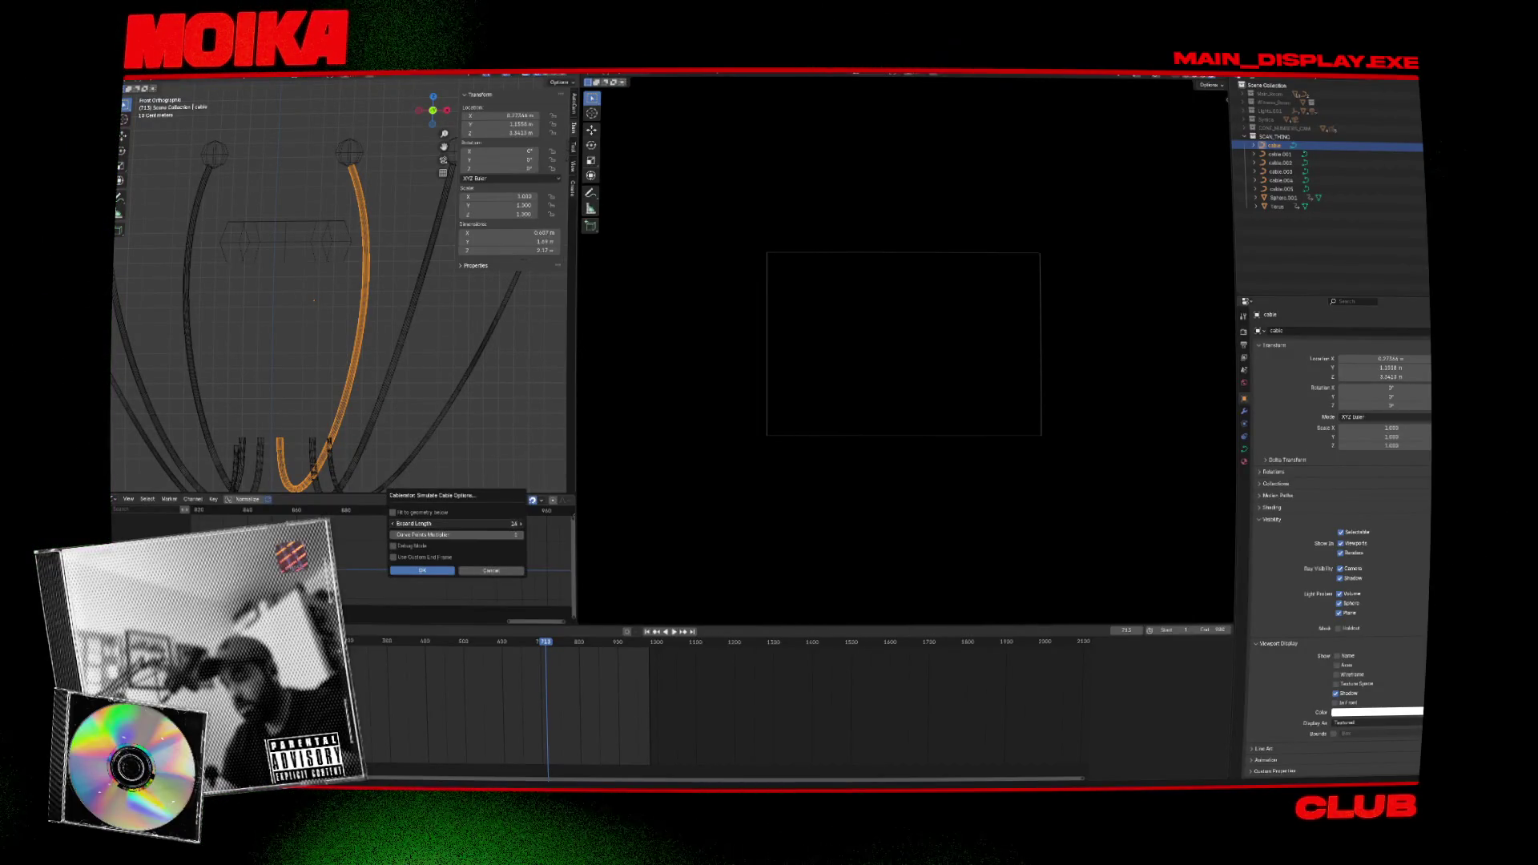
pyautogui.click(412, 570)
# Play the animation to watch the cable drape and bring up the Cablerator quick menu.
pyautogui.moveTo(422, 402)
pyautogui.mouseDown(button='middle')
pyautogui.moveTo(319, 392)
pyautogui.moveTo(398, 369)
pyautogui.moveTo(385, 311)
pyautogui.mouseUp(button='middle')
pyautogui.press('space')
pyautogui.hotkey('shift', 'alt', 'c')
pyautogui.moveTo(382, 474)
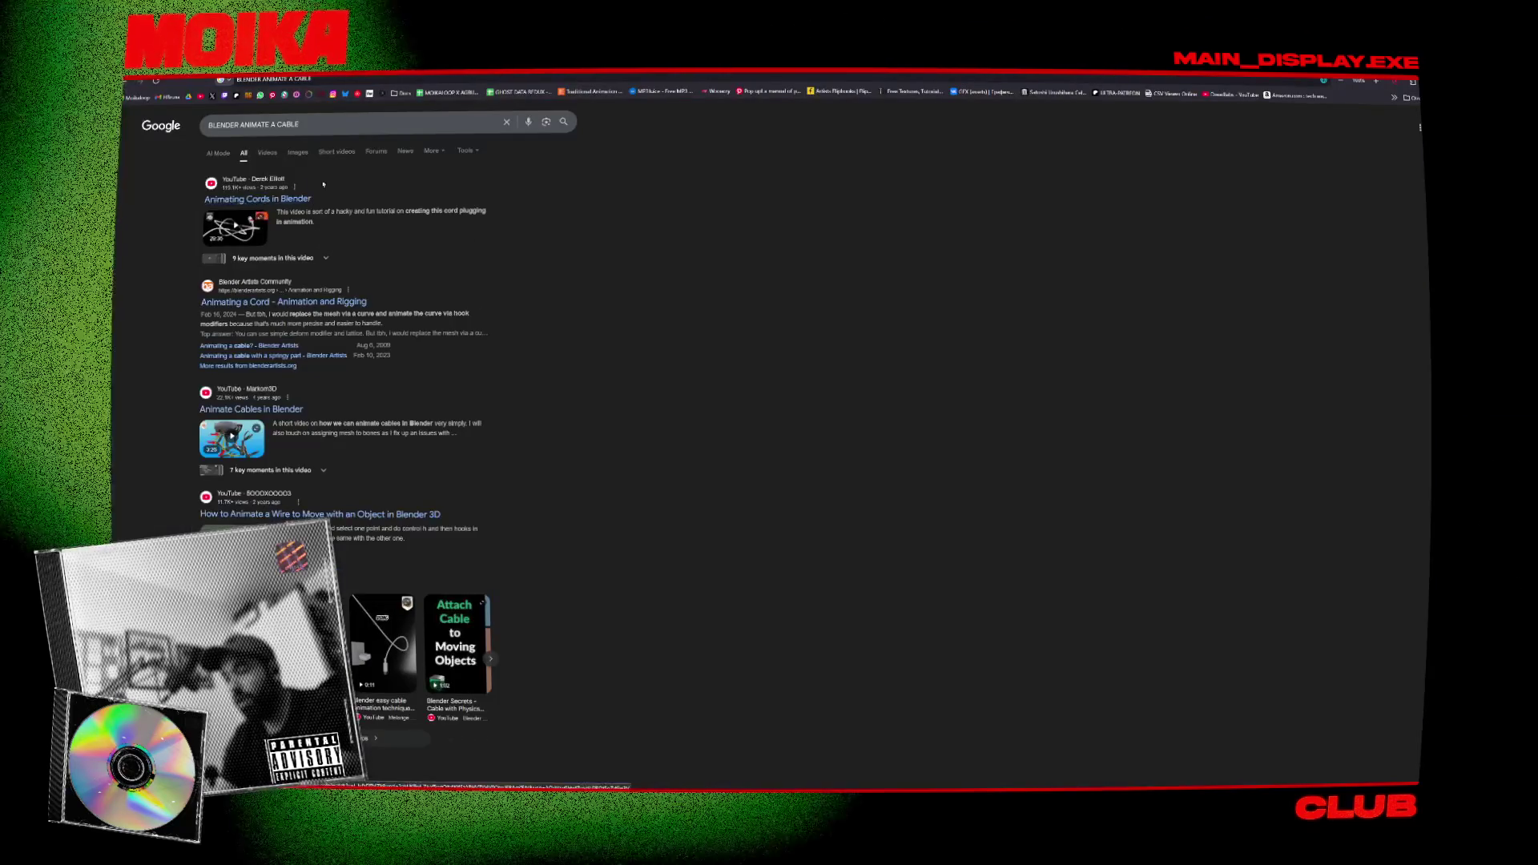
# Search YouTube for 'CABLERATOR' and browse the video results.
pyautogui.click(449, 207)
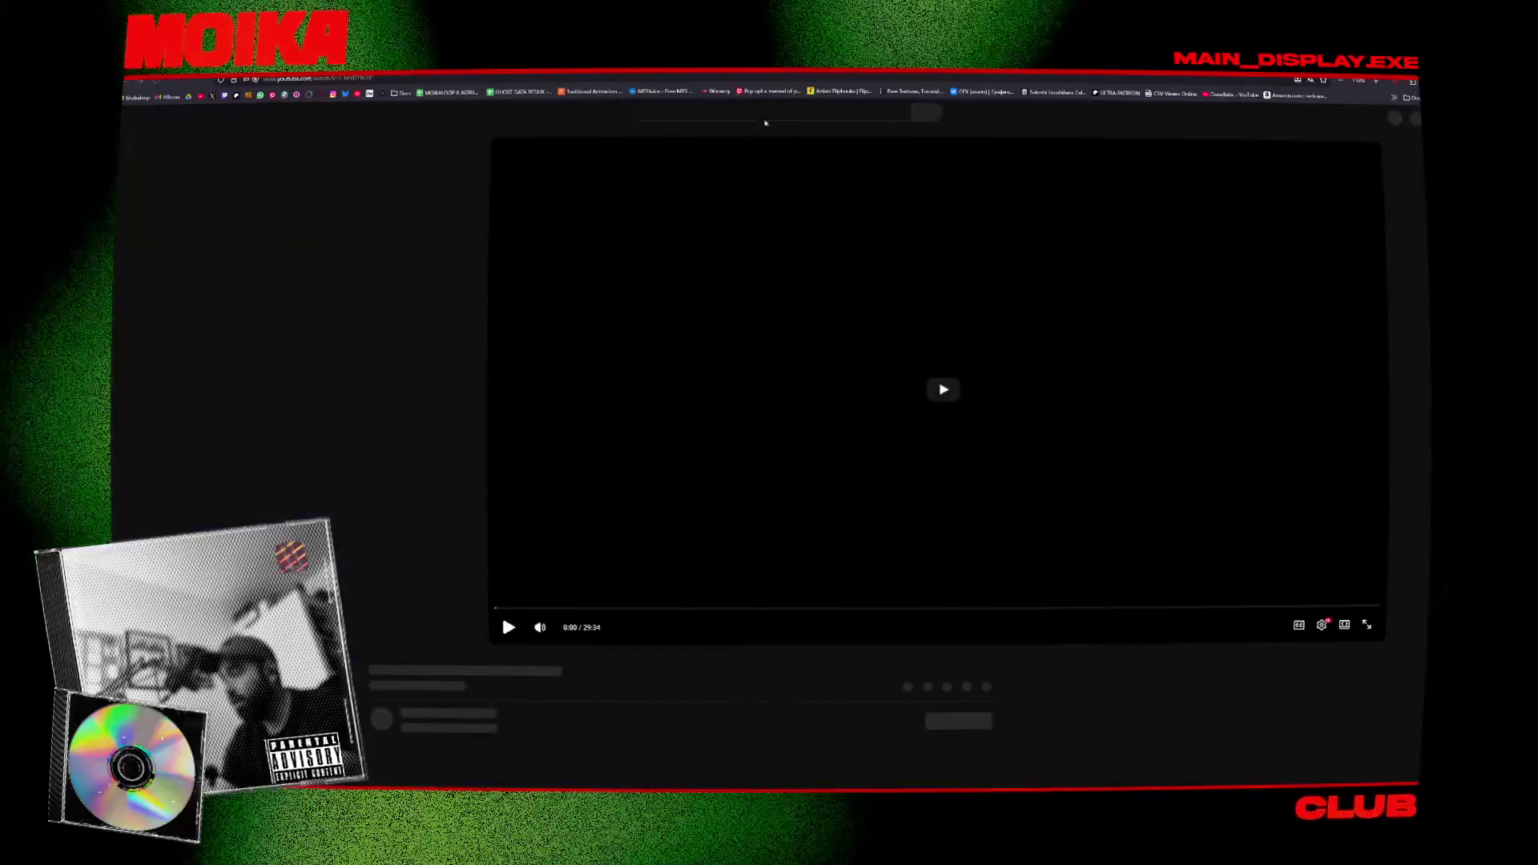
pyautogui.click(762, 120)
pyautogui.write('CABLERATOR')
pyautogui.press('Return')
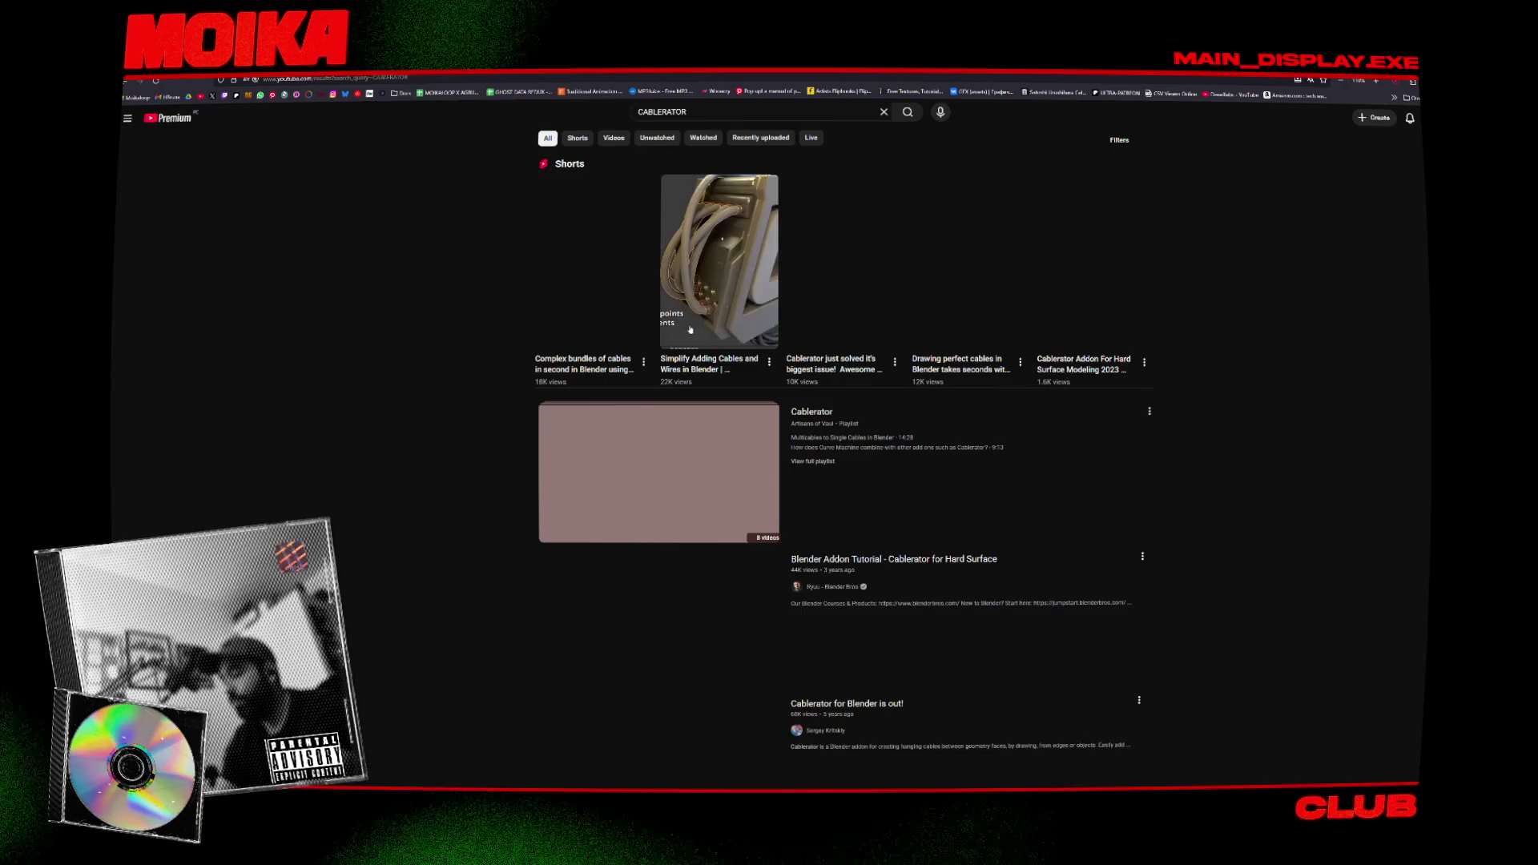
pyautogui.scroll(-10, 643, 449)
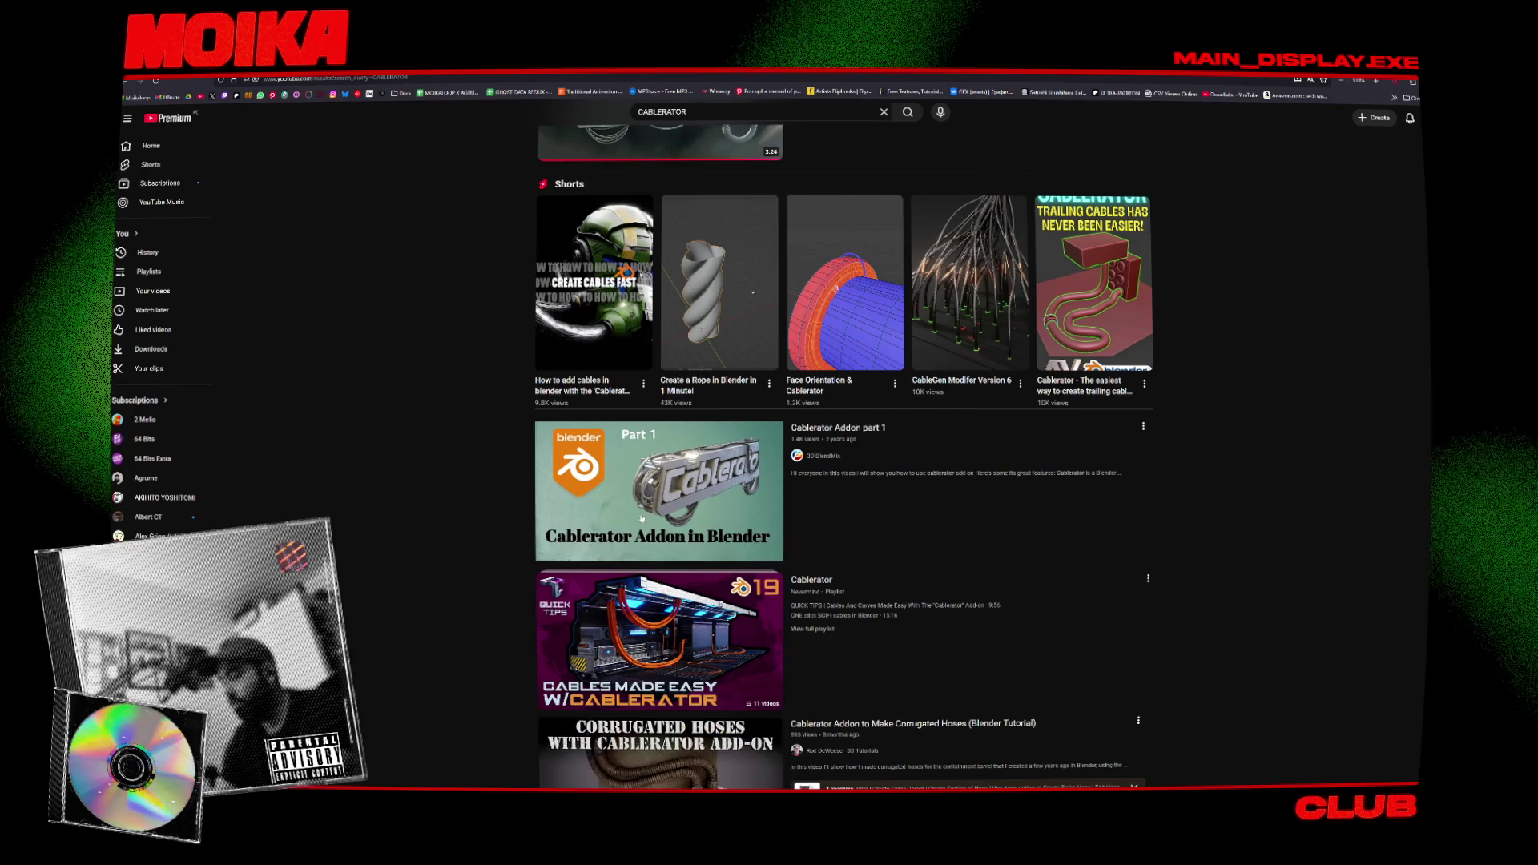
pyautogui.scroll(1, 480, 454)
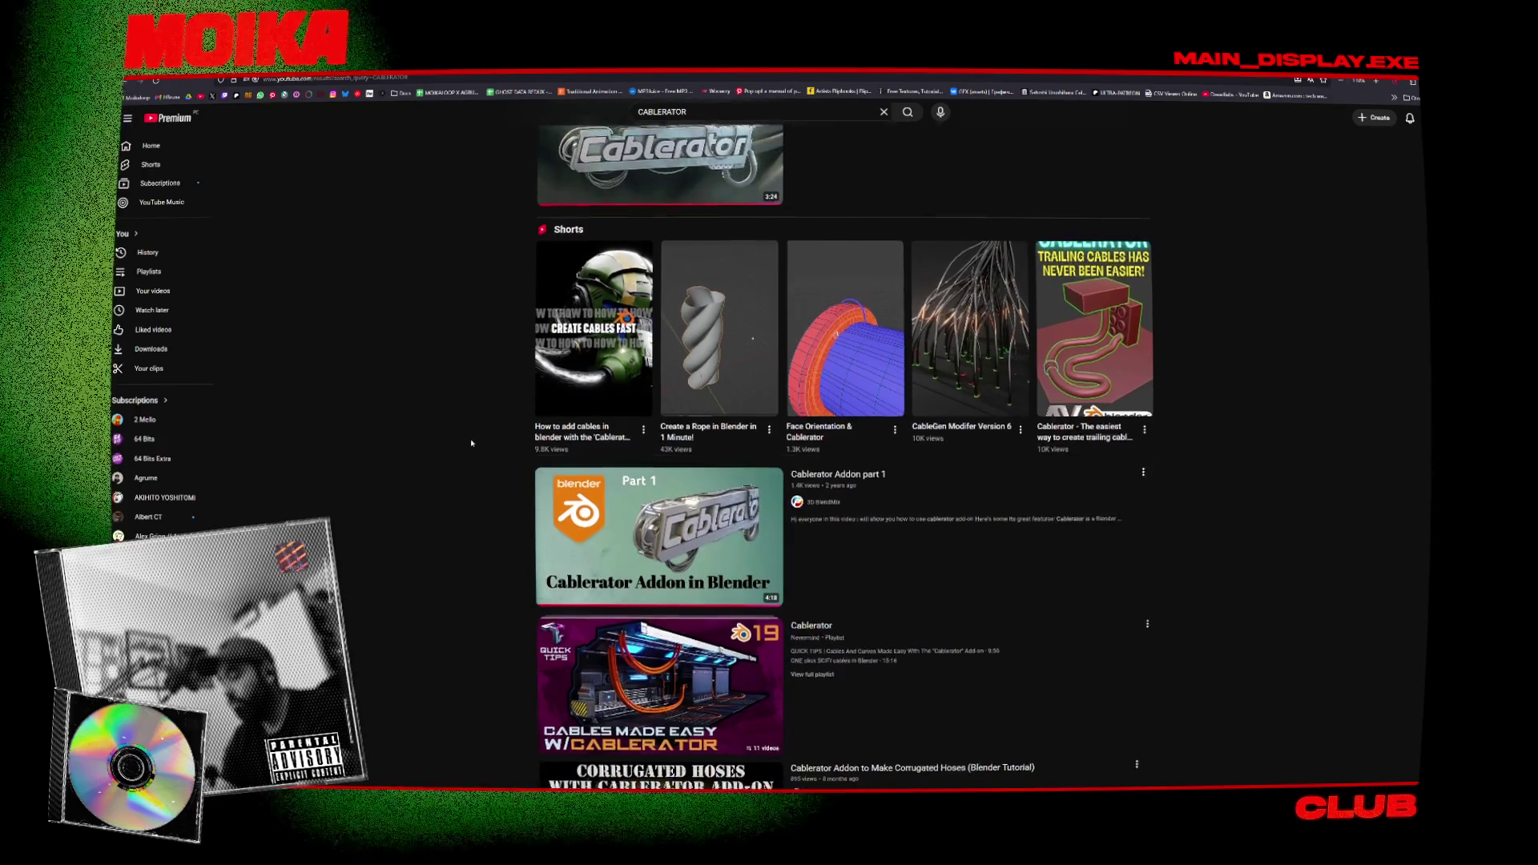
pyautogui.scroll(-2, 449, 437)
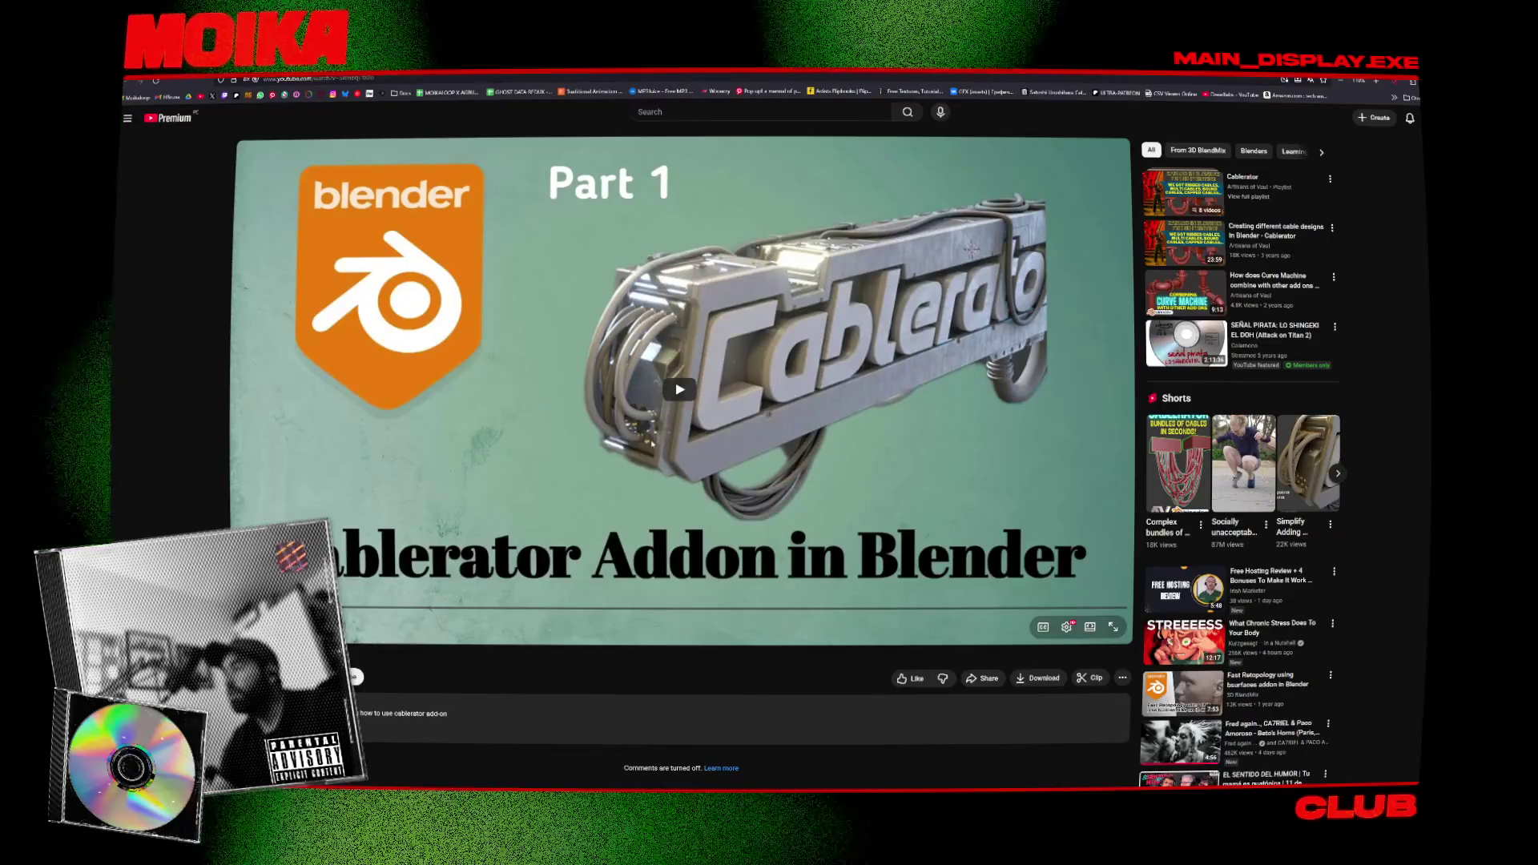
# Play the Cablerator Part 1 tutorial and skip forward to the Cablerator menu section.
pyautogui.click(393, 516)
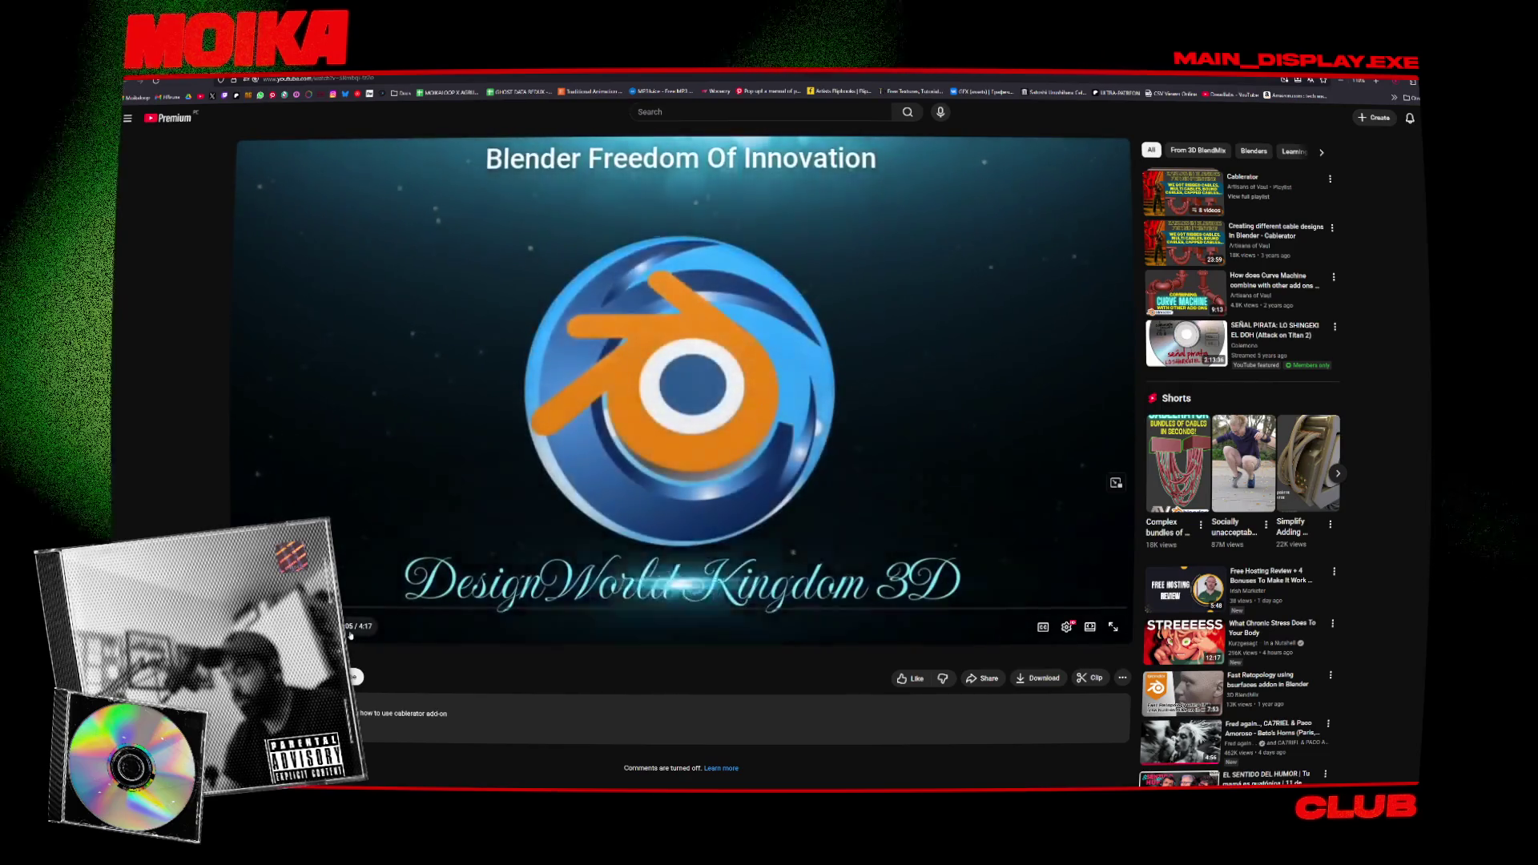
pyautogui.moveTo(344, 611)
pyautogui.mouseDown()
pyautogui.moveTo(316, 610)
pyautogui.moveTo(1079, 611)
pyautogui.mouseUp()
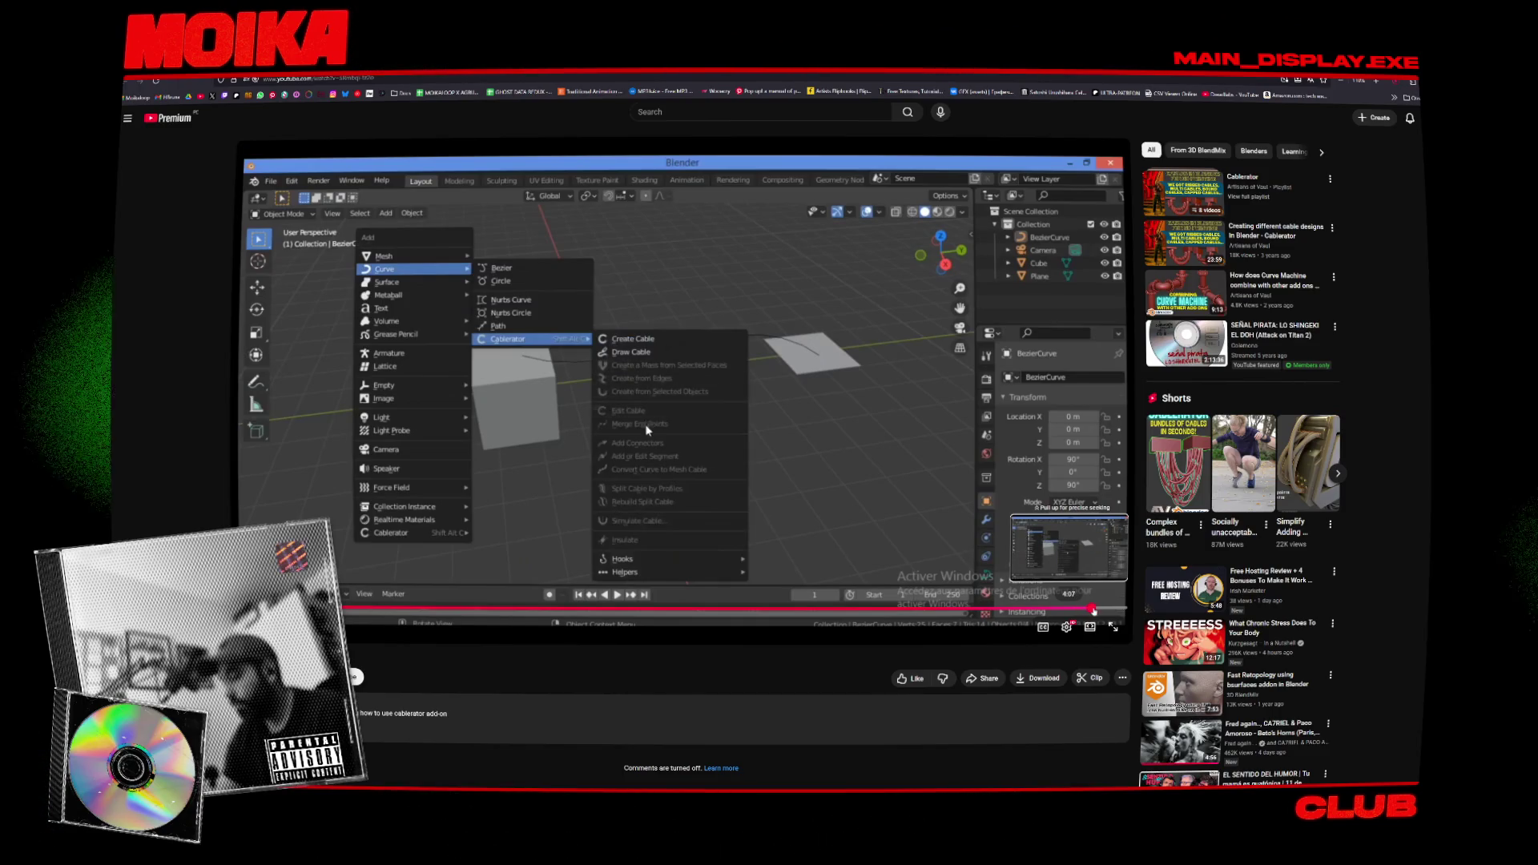
pyautogui.moveTo(1092, 611); pyautogui.dragTo(1112, 610)
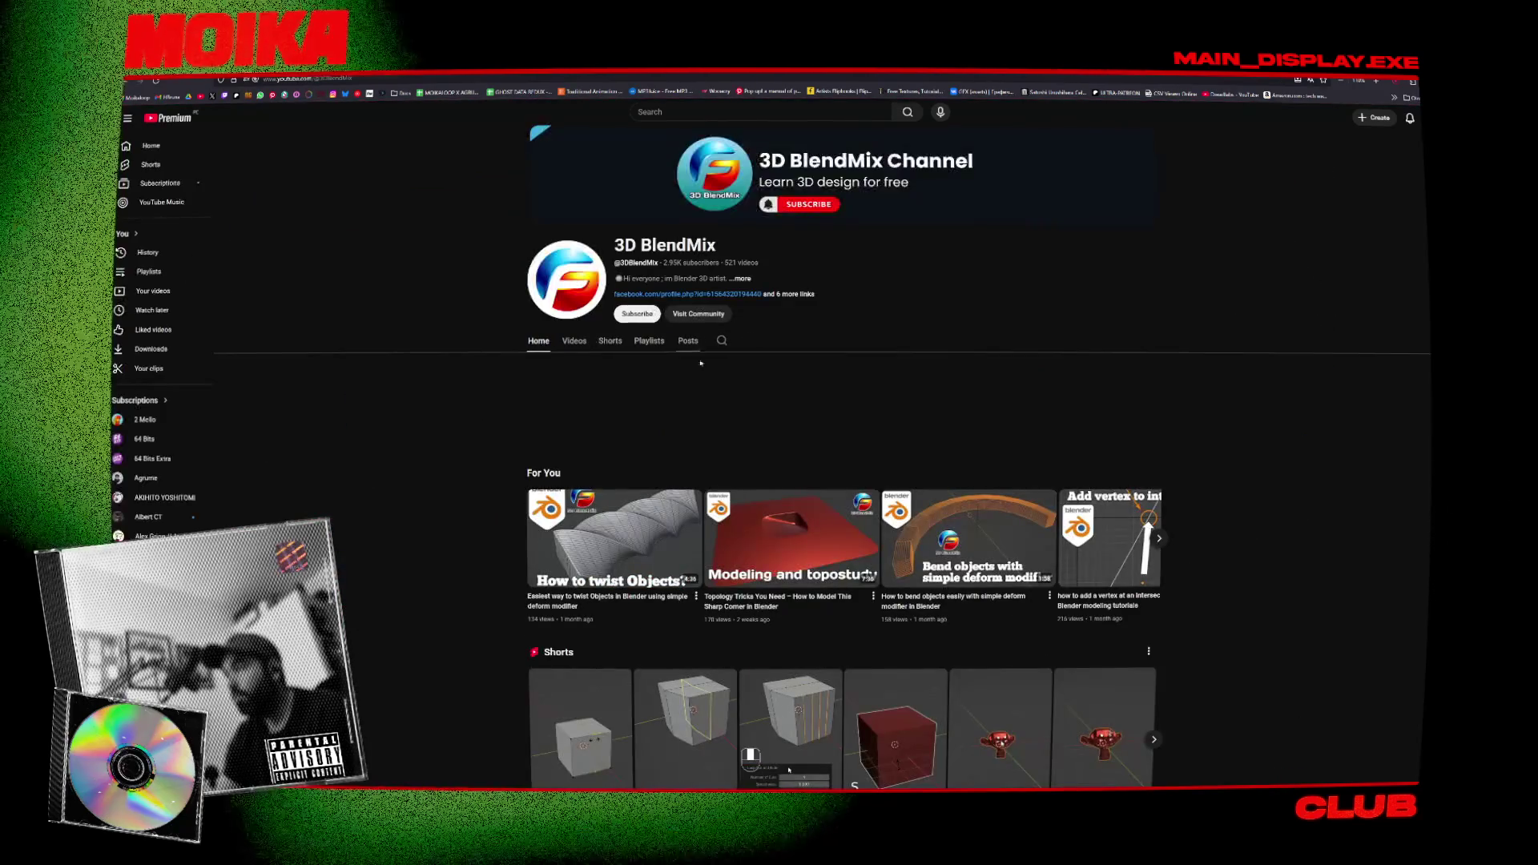
# Browse the 3D BlendMix channel's uploaded videos grid, then go back to the earlier page.
pyautogui.click(574, 340)
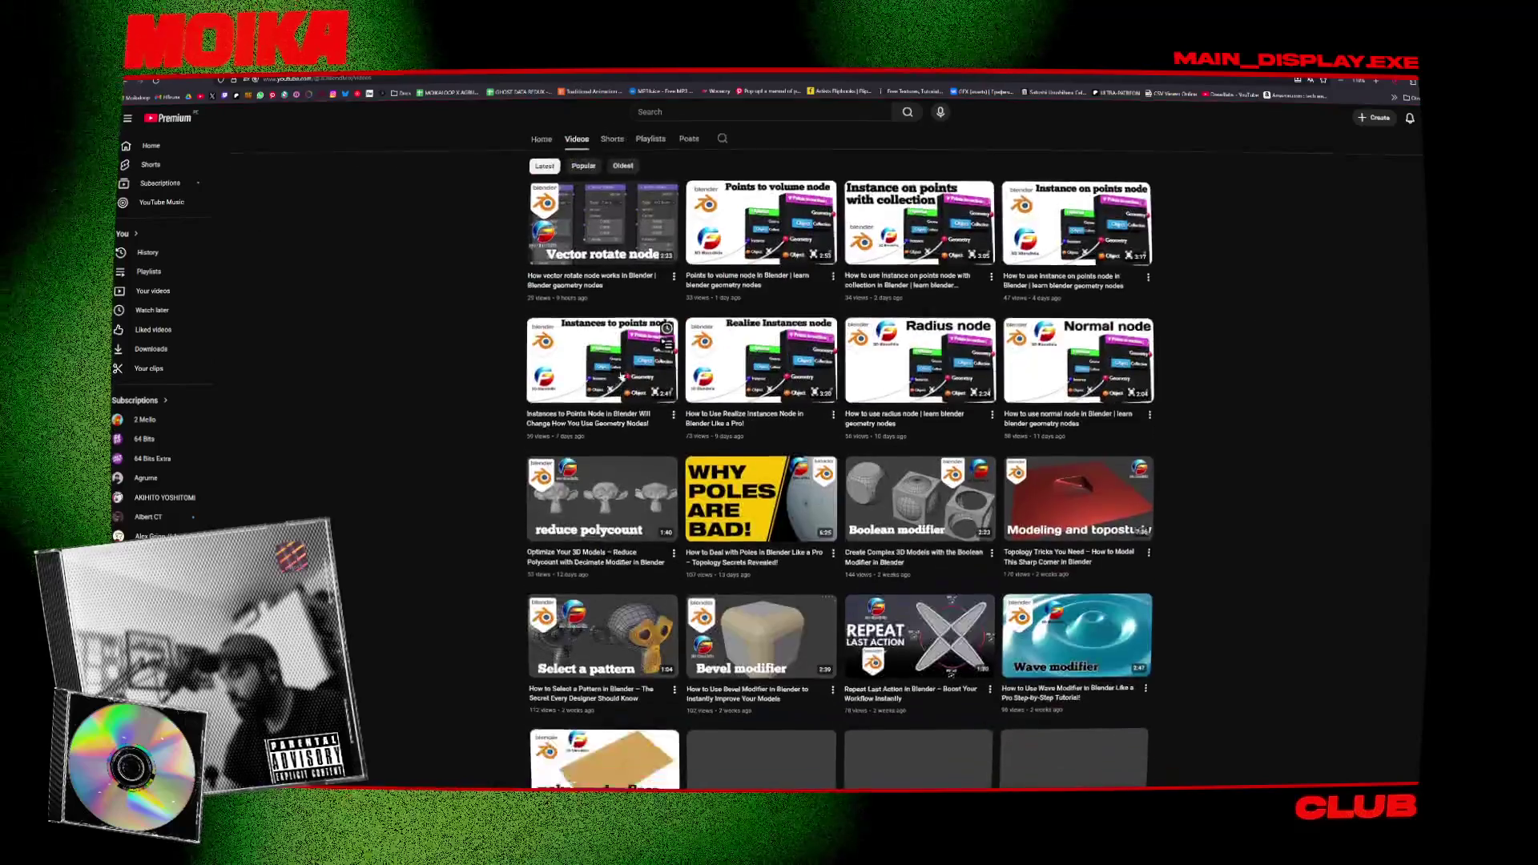
pyautogui.scroll(-5, 702, 385)
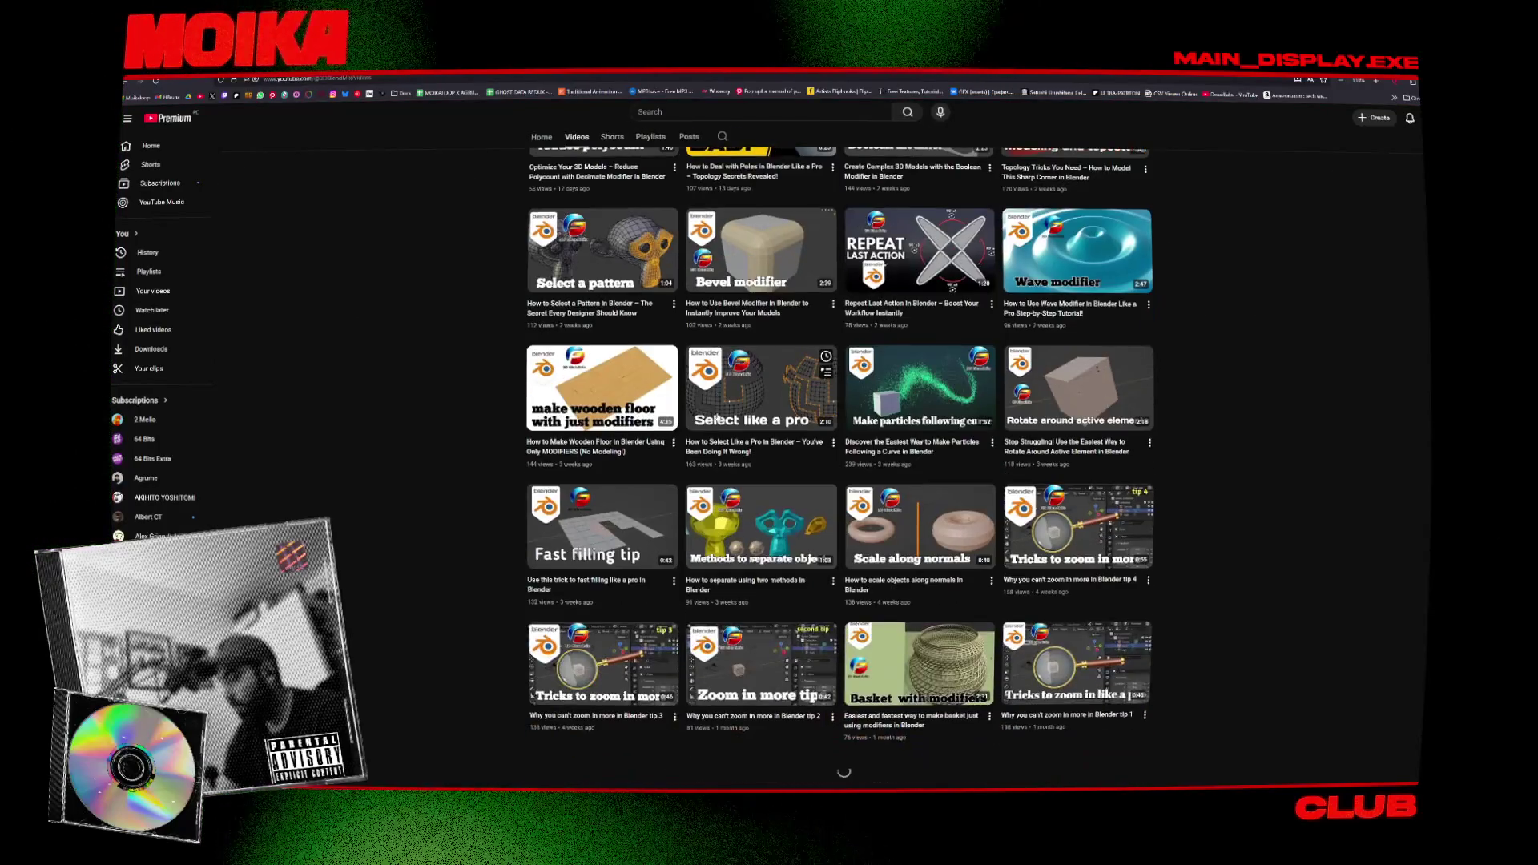
pyautogui.scroll(-15, 460, 479)
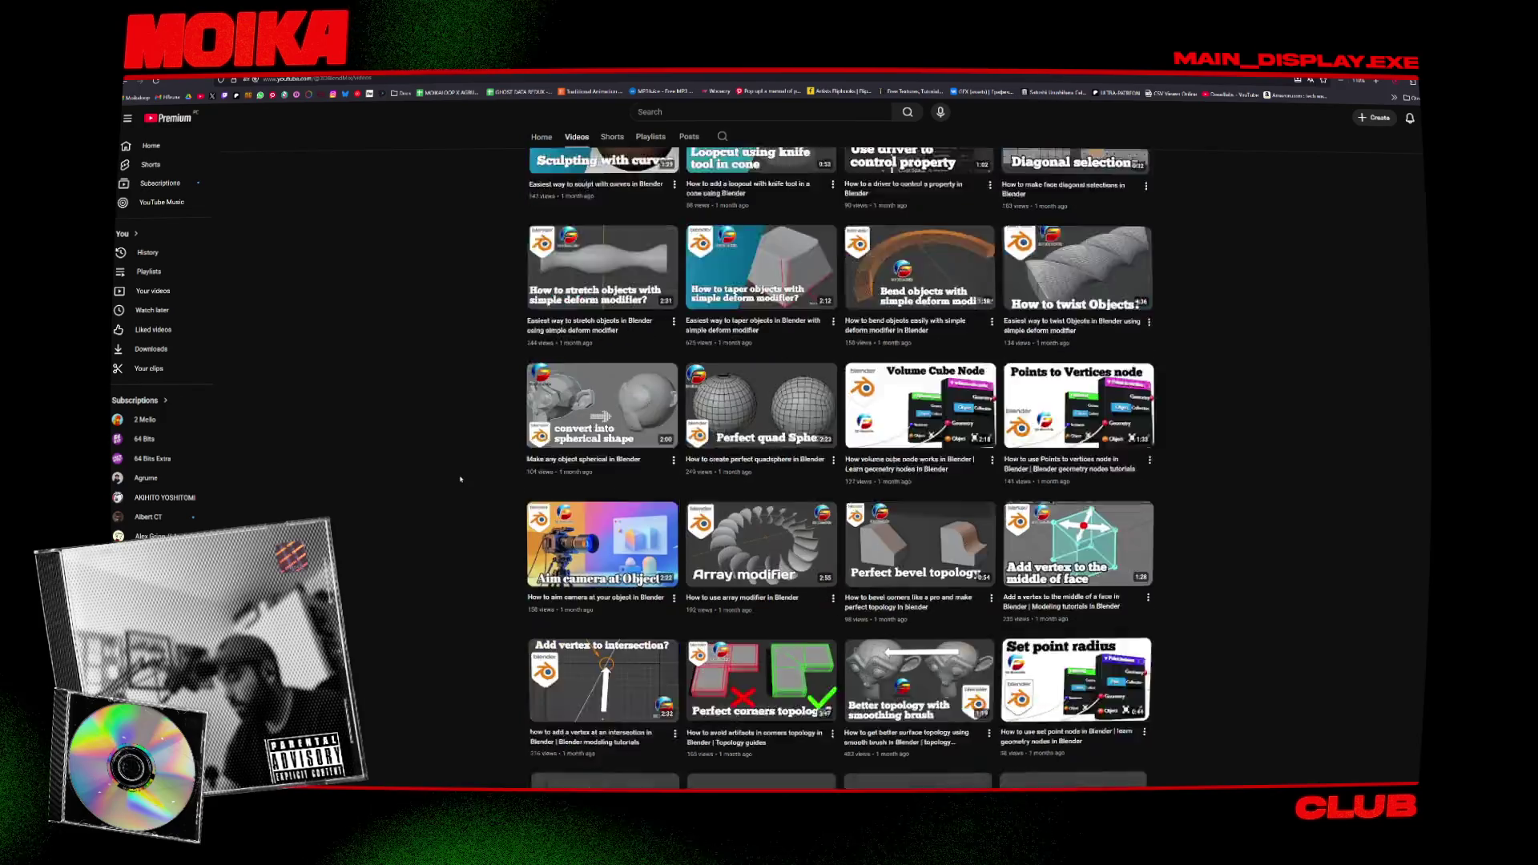
pyautogui.scroll(-2, 461, 479)
pyautogui.scroll(-15, 461, 479)
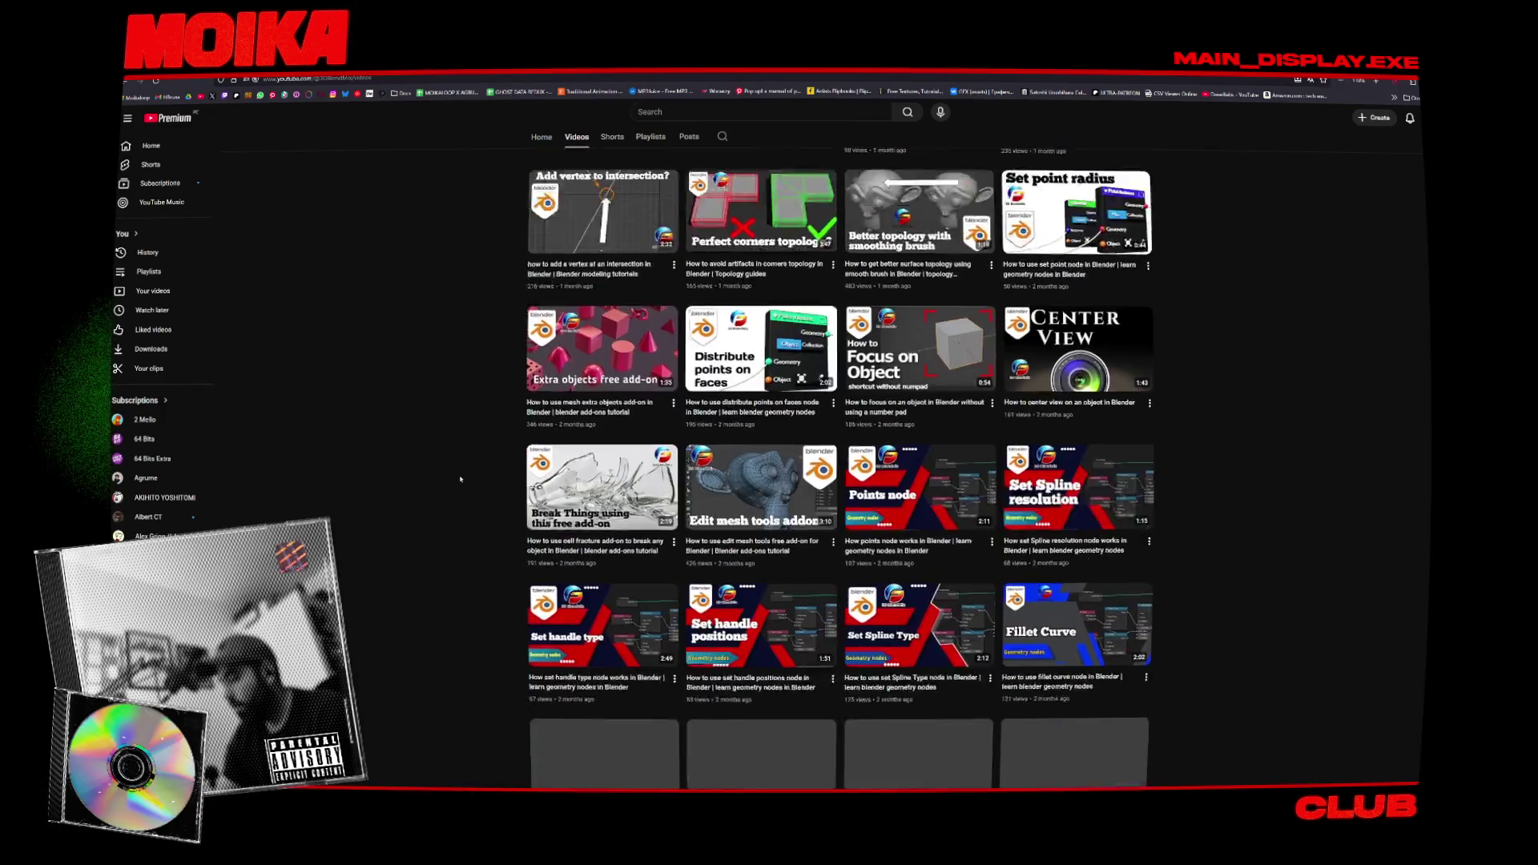
pyautogui.scroll(-15, 460, 479)
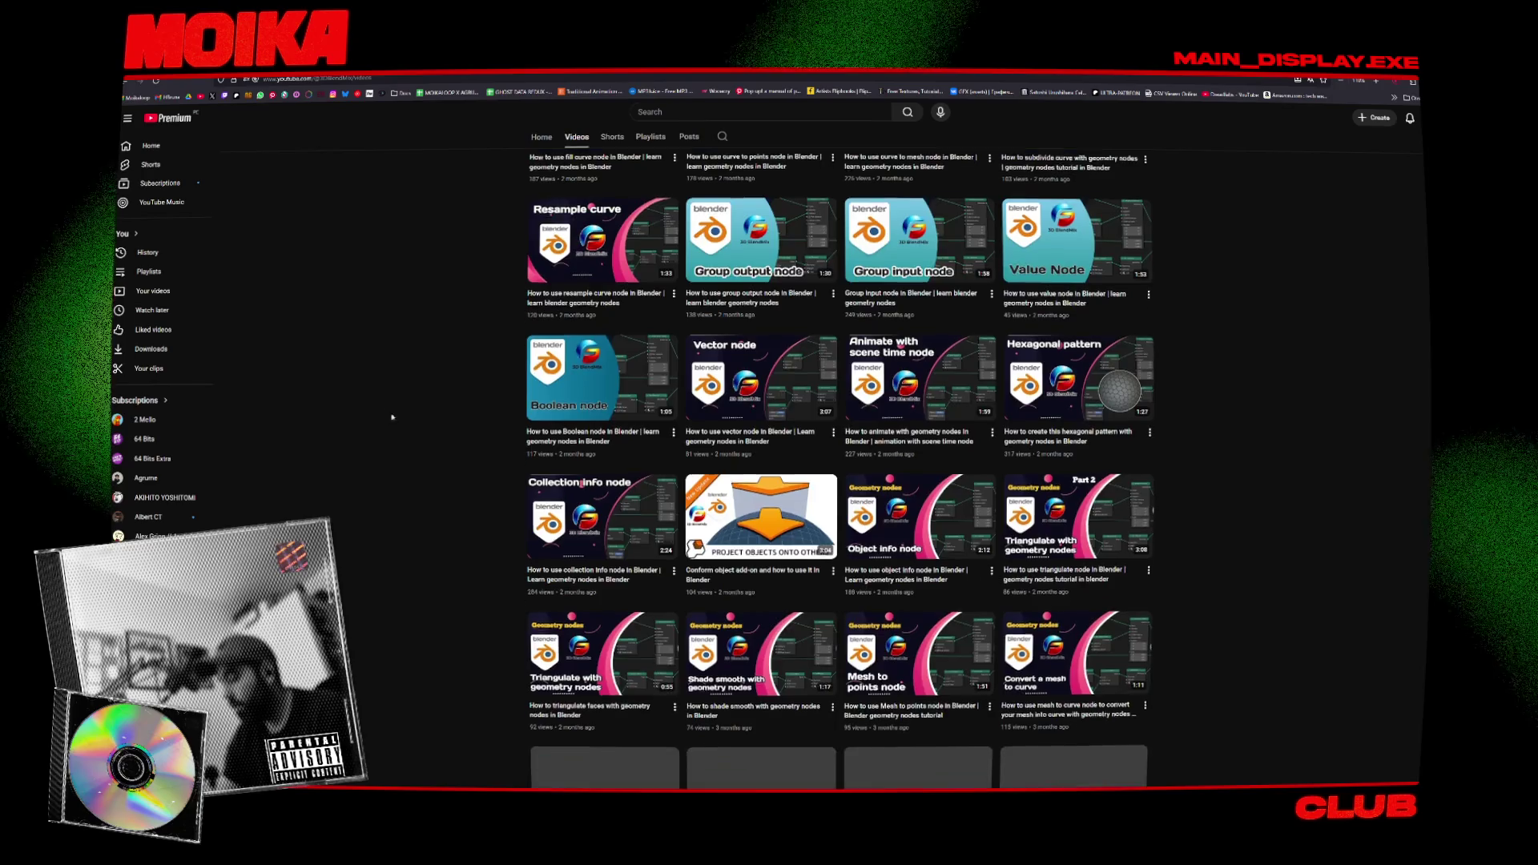
pyautogui.scroll(1, 254, 218)
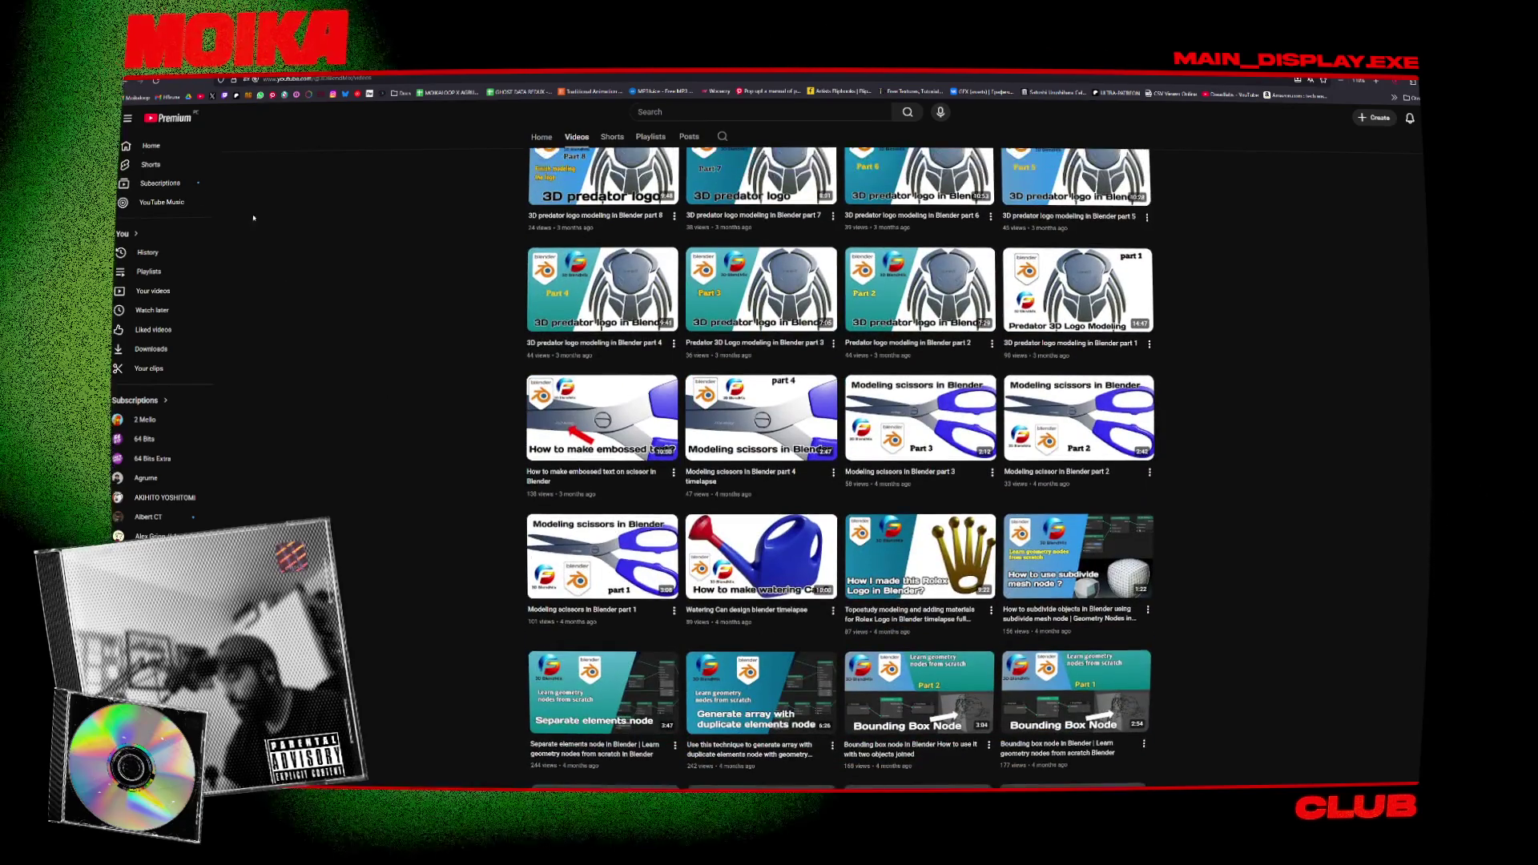
pyautogui.hotkey('alt', 'Left')
pyautogui.hotkey('alt', 'Left')
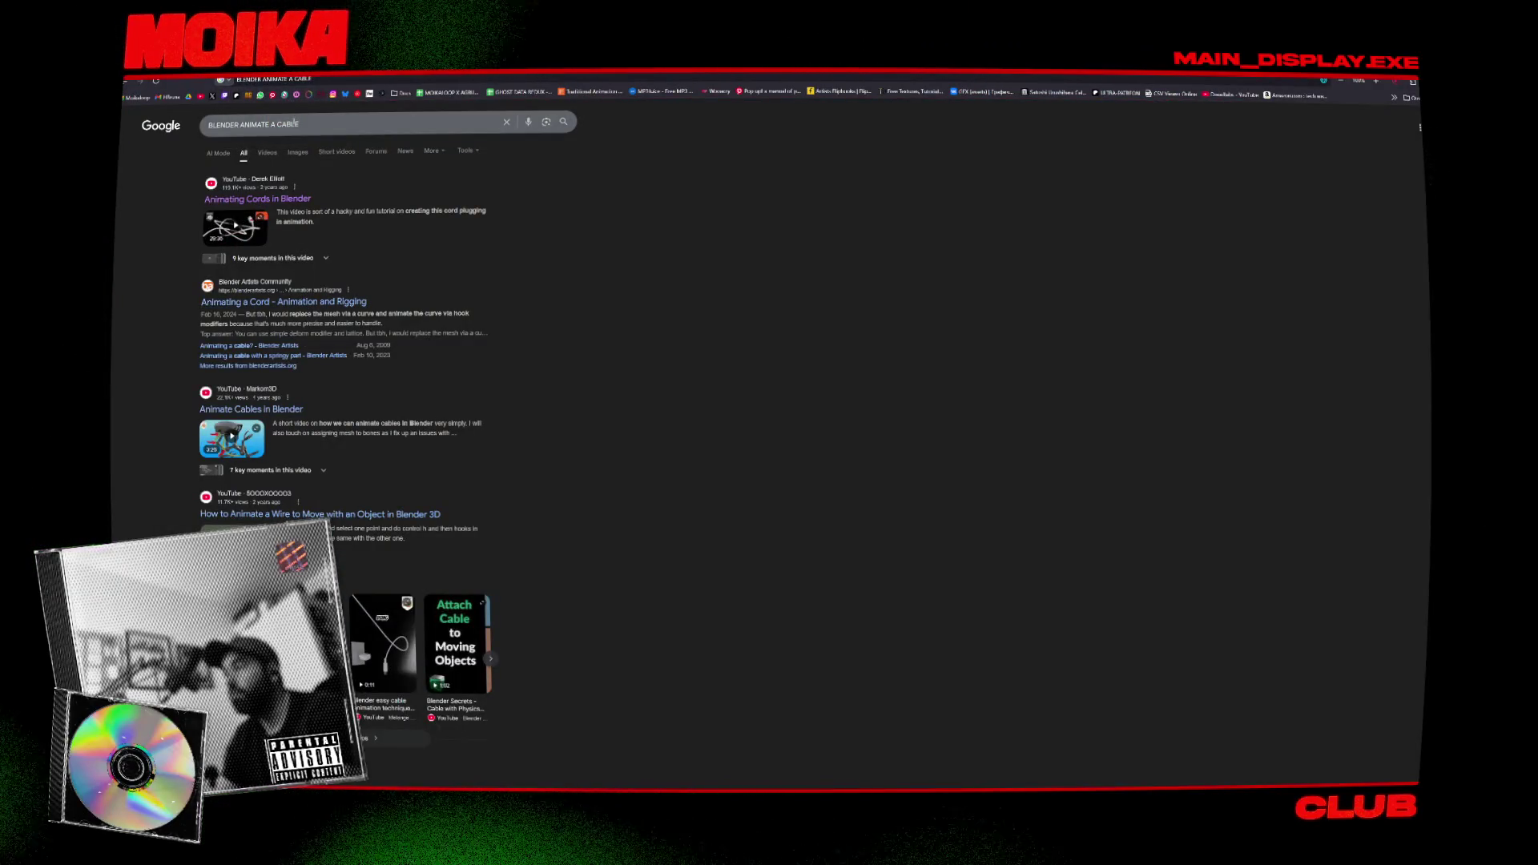
# Search YouTube for 'CABLERATOR' and scroll through the tutorial results.
pyautogui.hotkey('ctrl', 't')
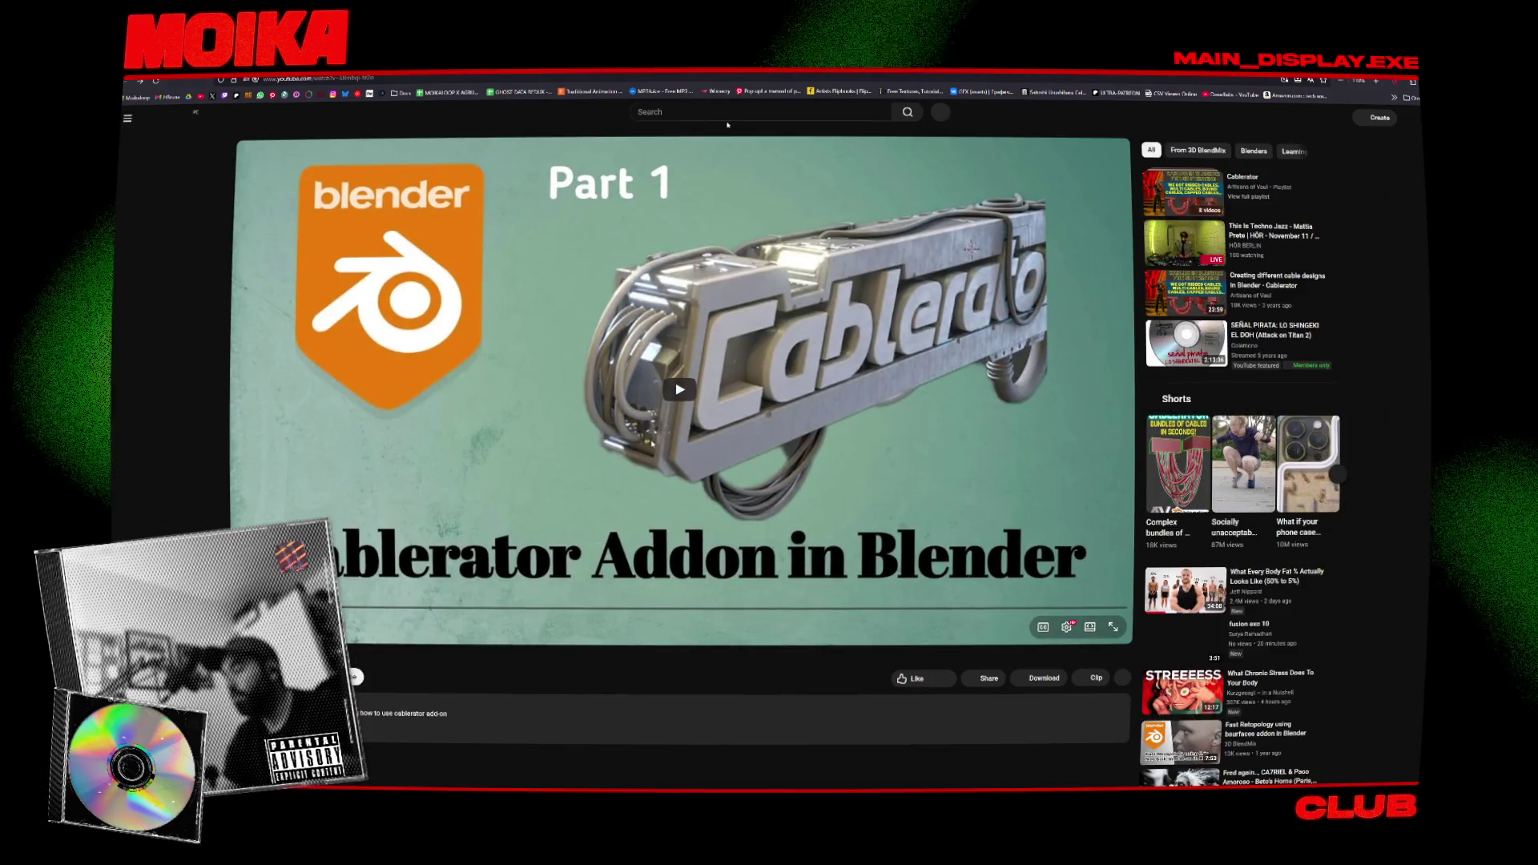
pyautogui.click(727, 117)
pyautogui.write('CABLERA')
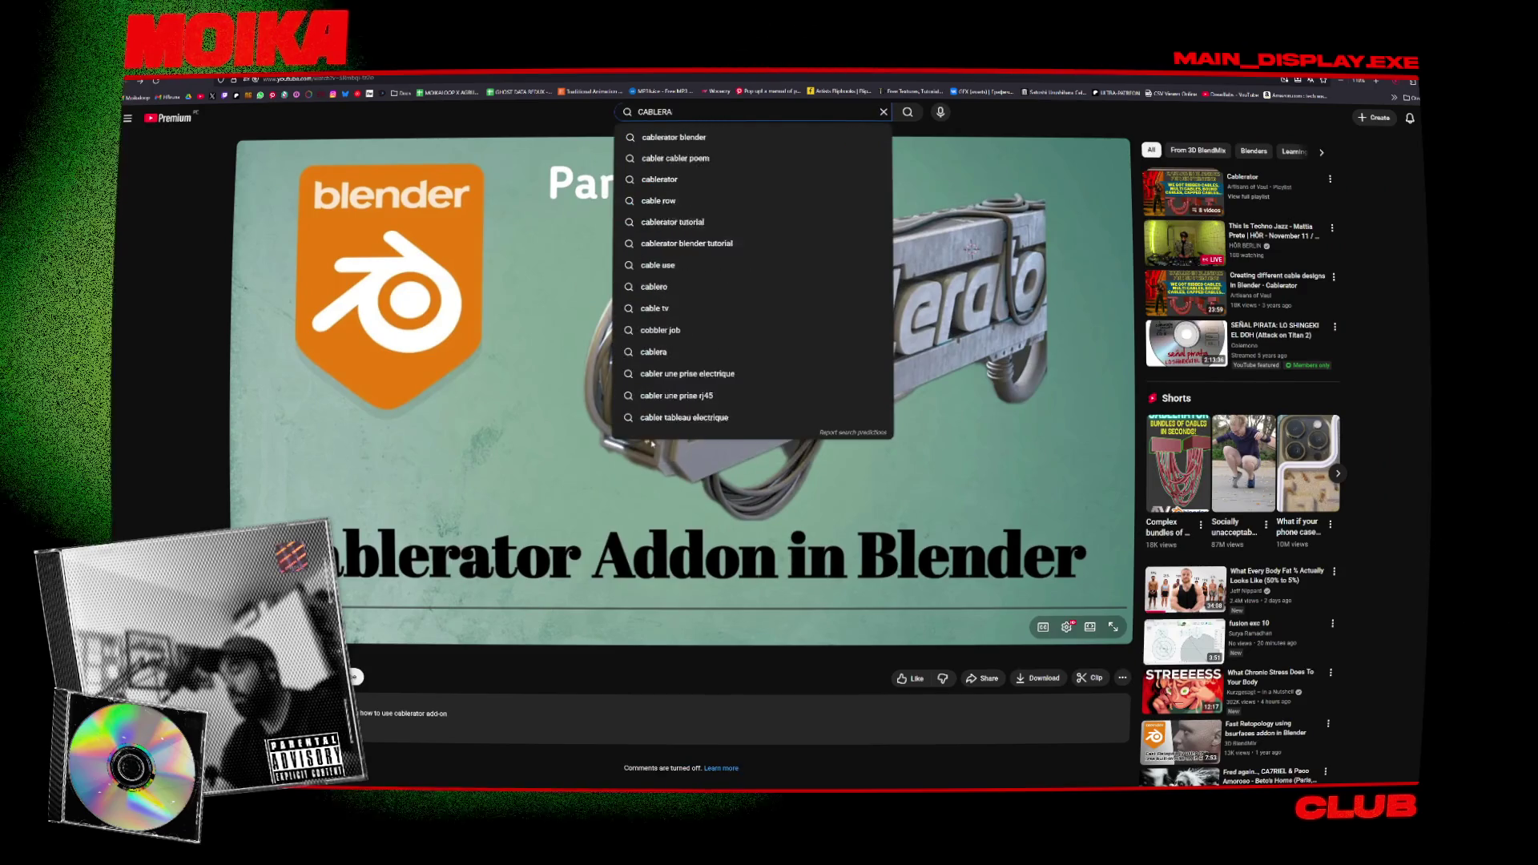
pyautogui.write('TOR')
pyautogui.press('Return')
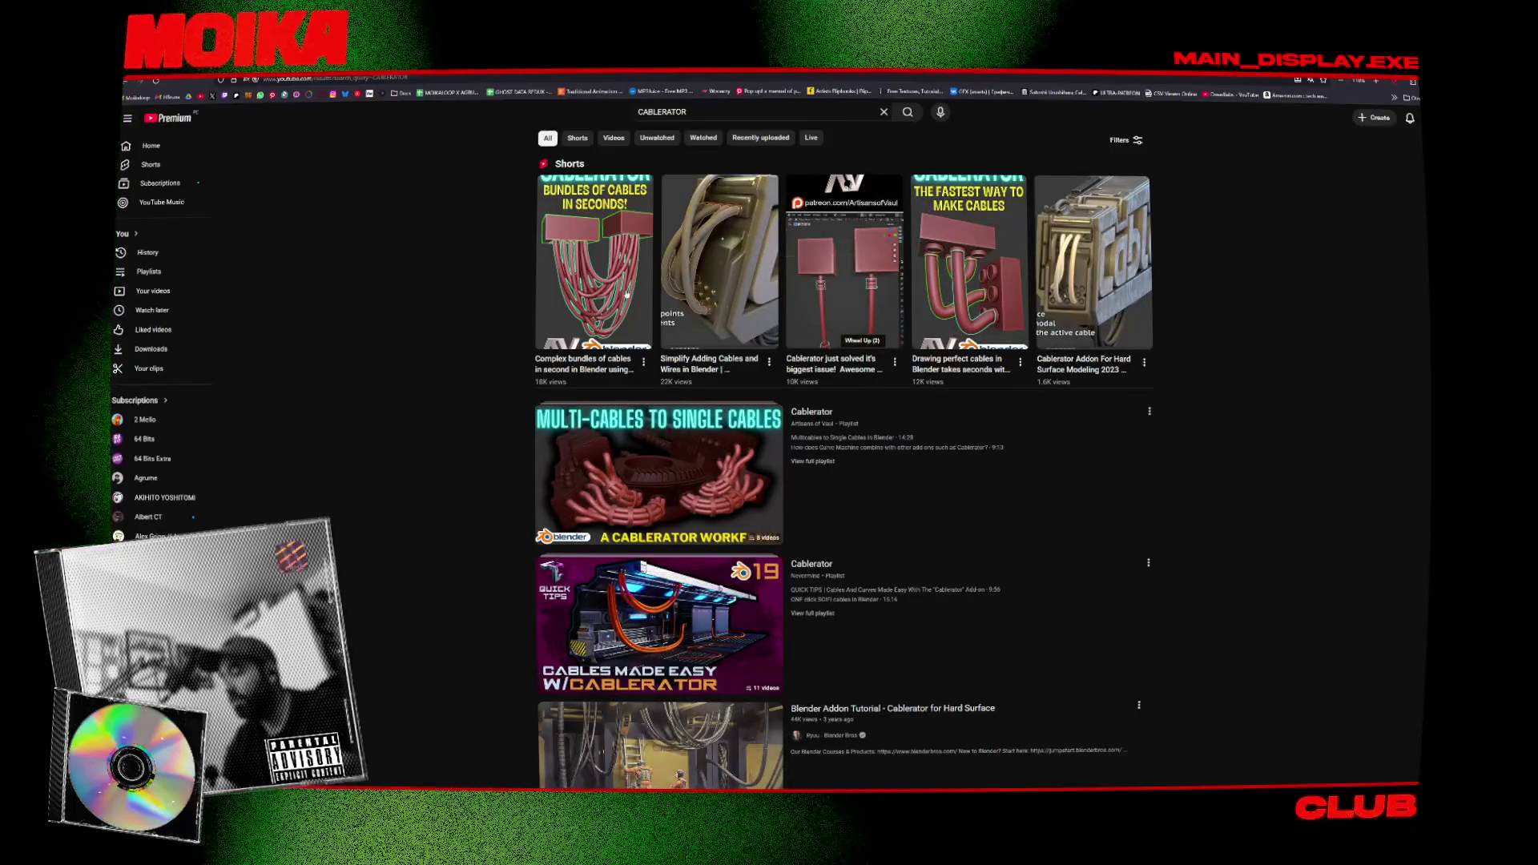
pyautogui.scroll(-10, 611, 294)
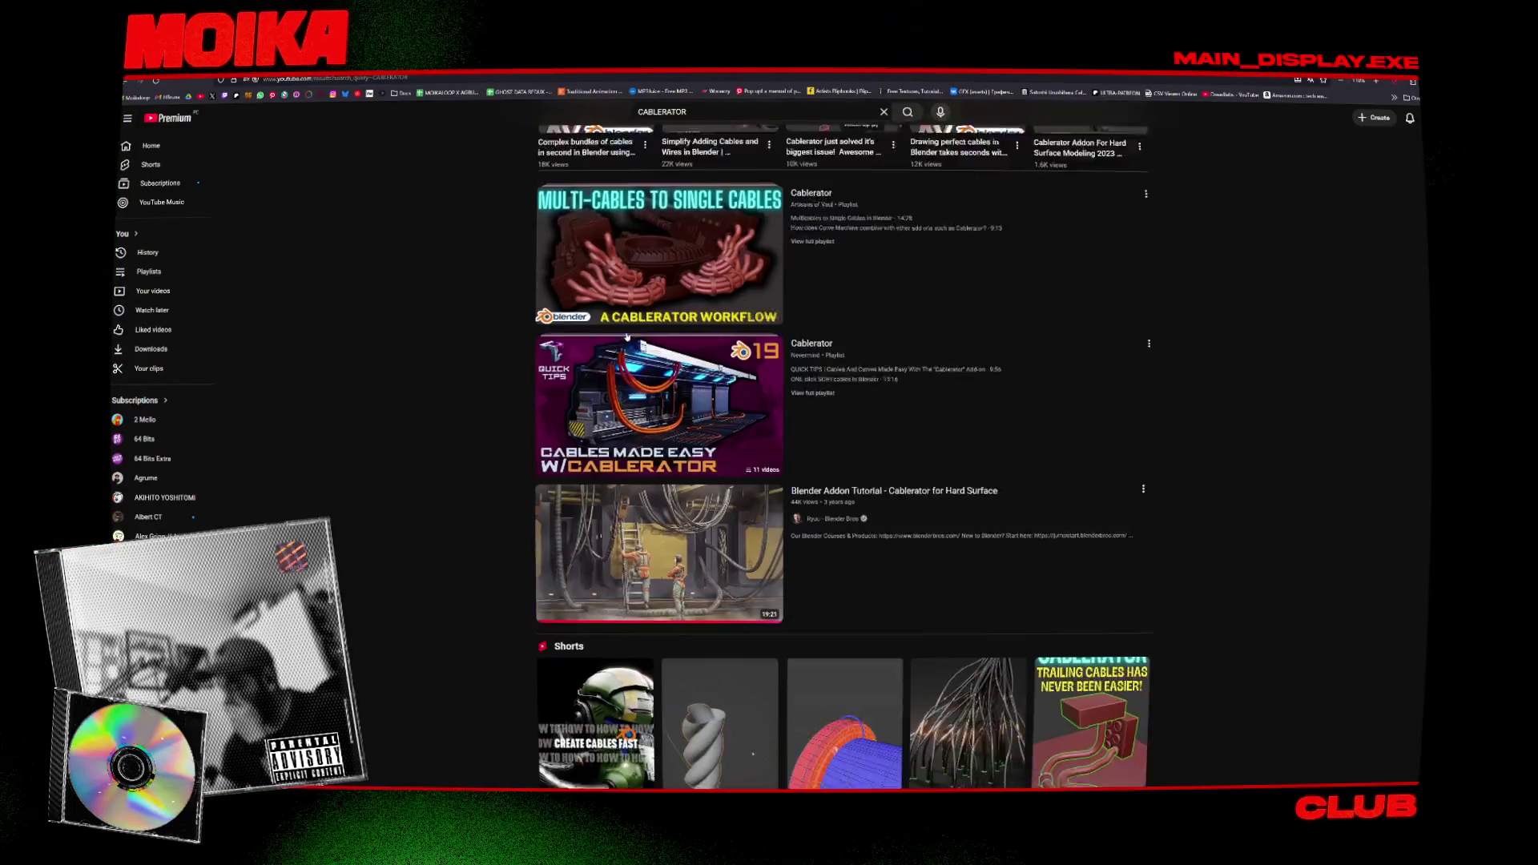
pyautogui.scroll(-3, 627, 337)
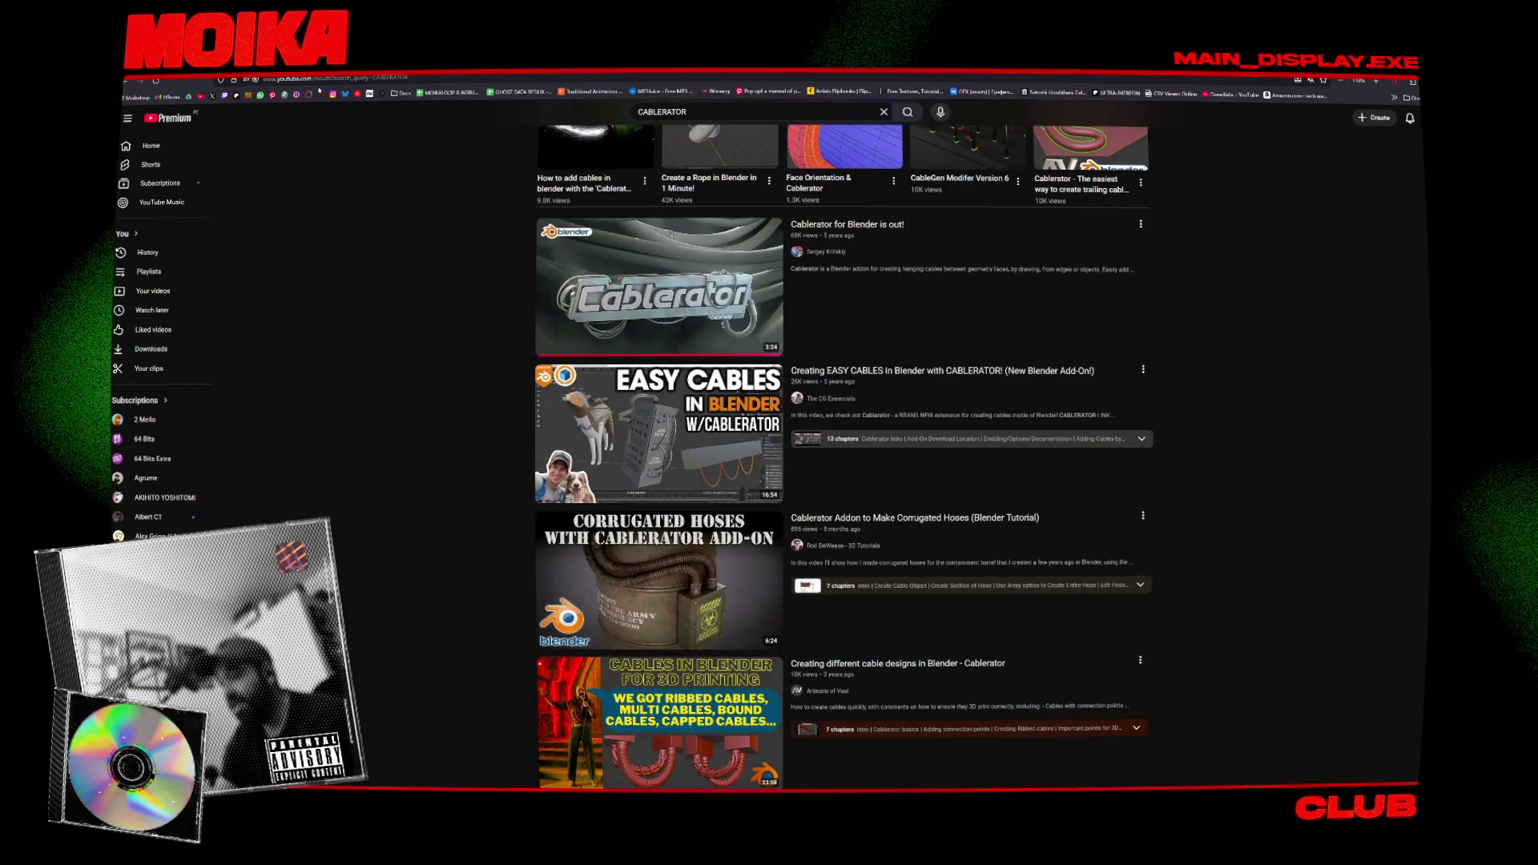
# Open the 'Creating EASY CABLES' Cablerator tutorial and skip ahead past Joining Cables to about 8:30.
pyautogui.click(552, 425)
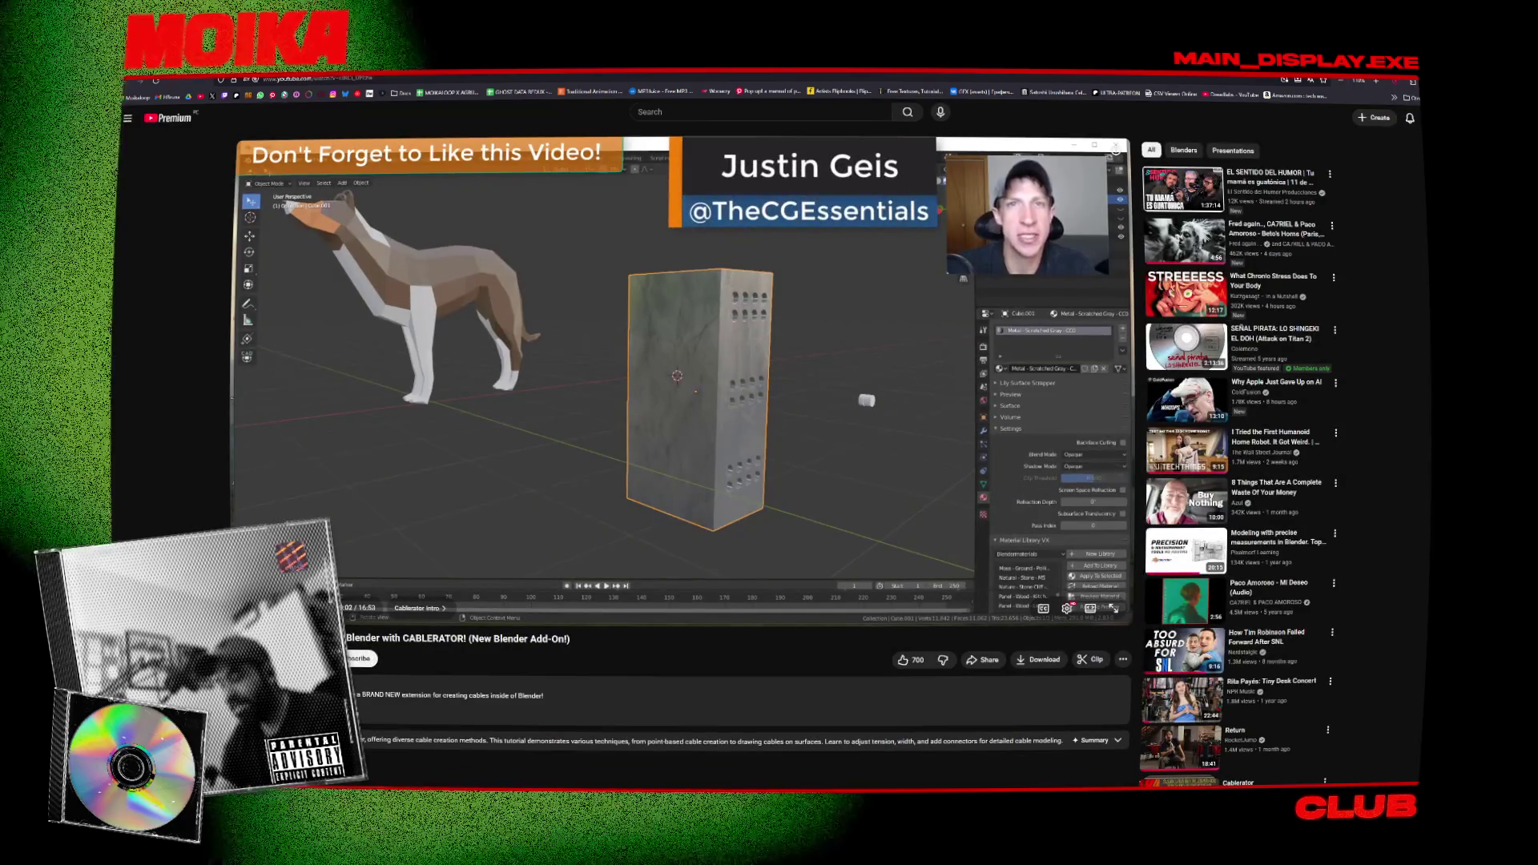
pyautogui.click(362, 589)
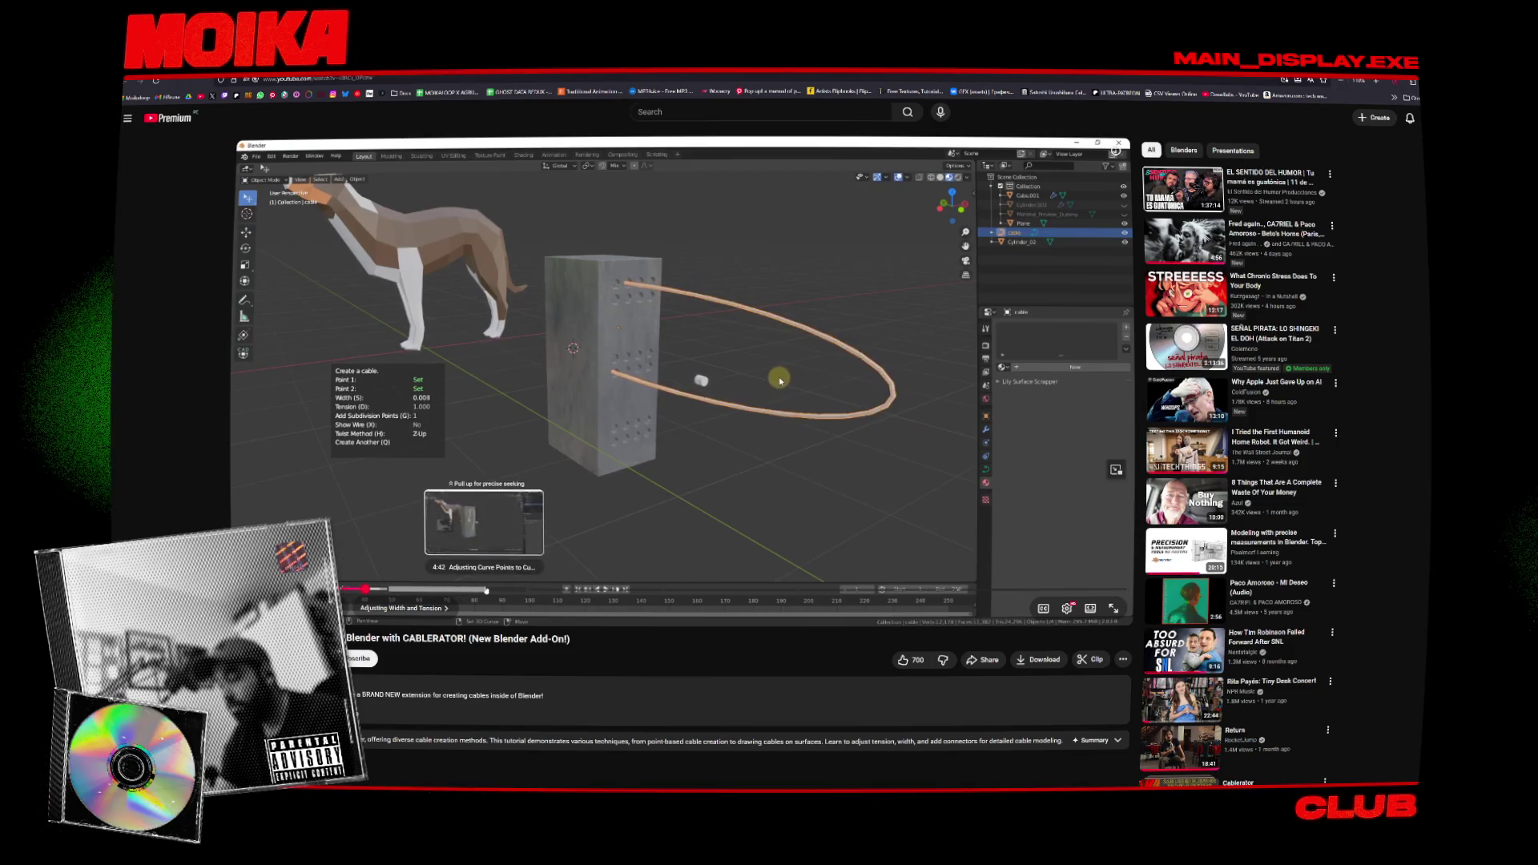
pyautogui.click(564, 590)
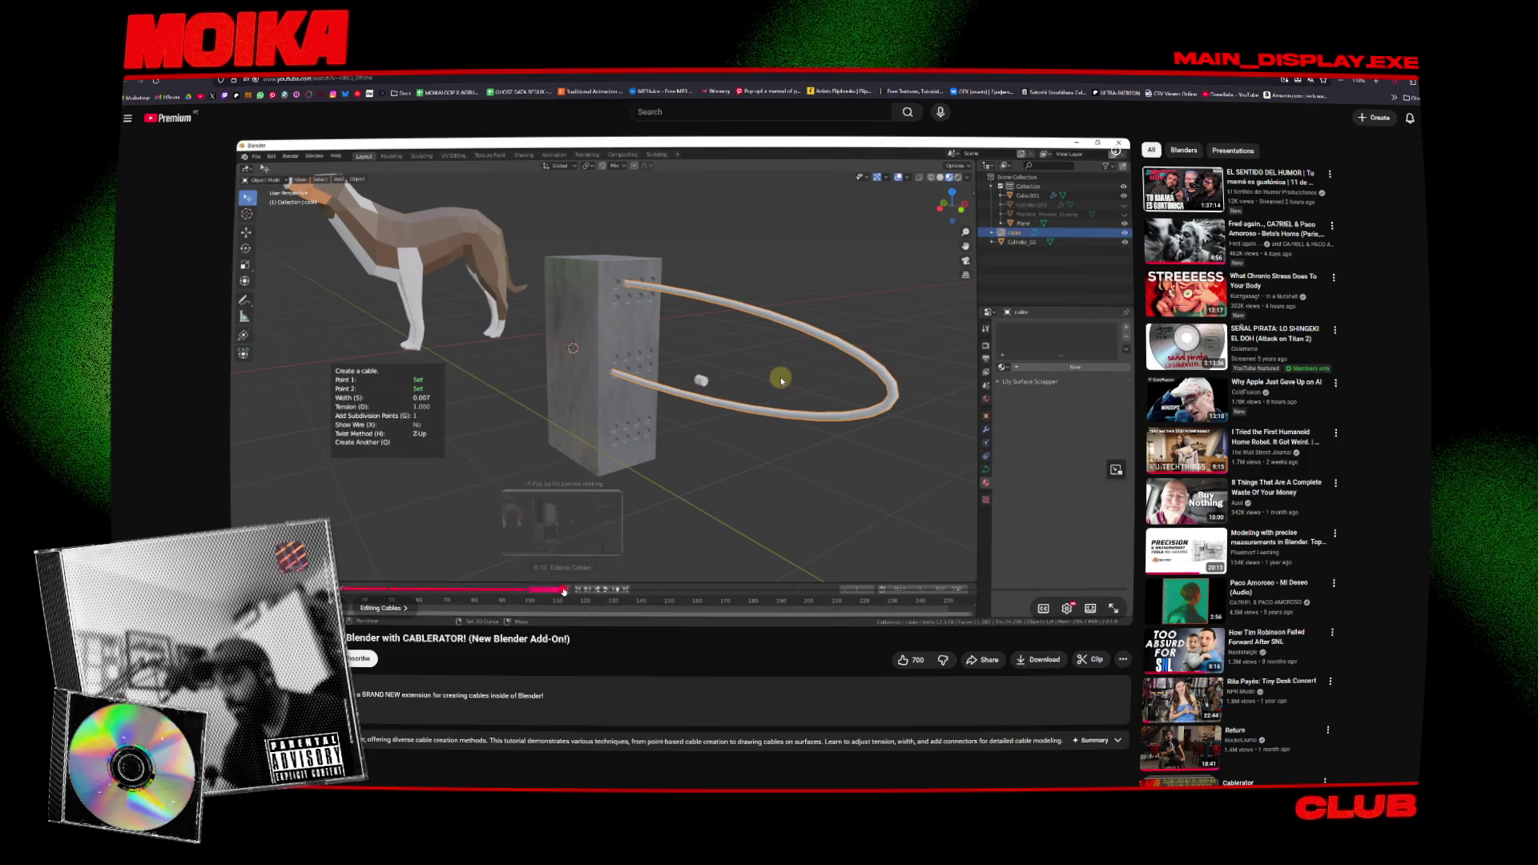
pyautogui.click(606, 589)
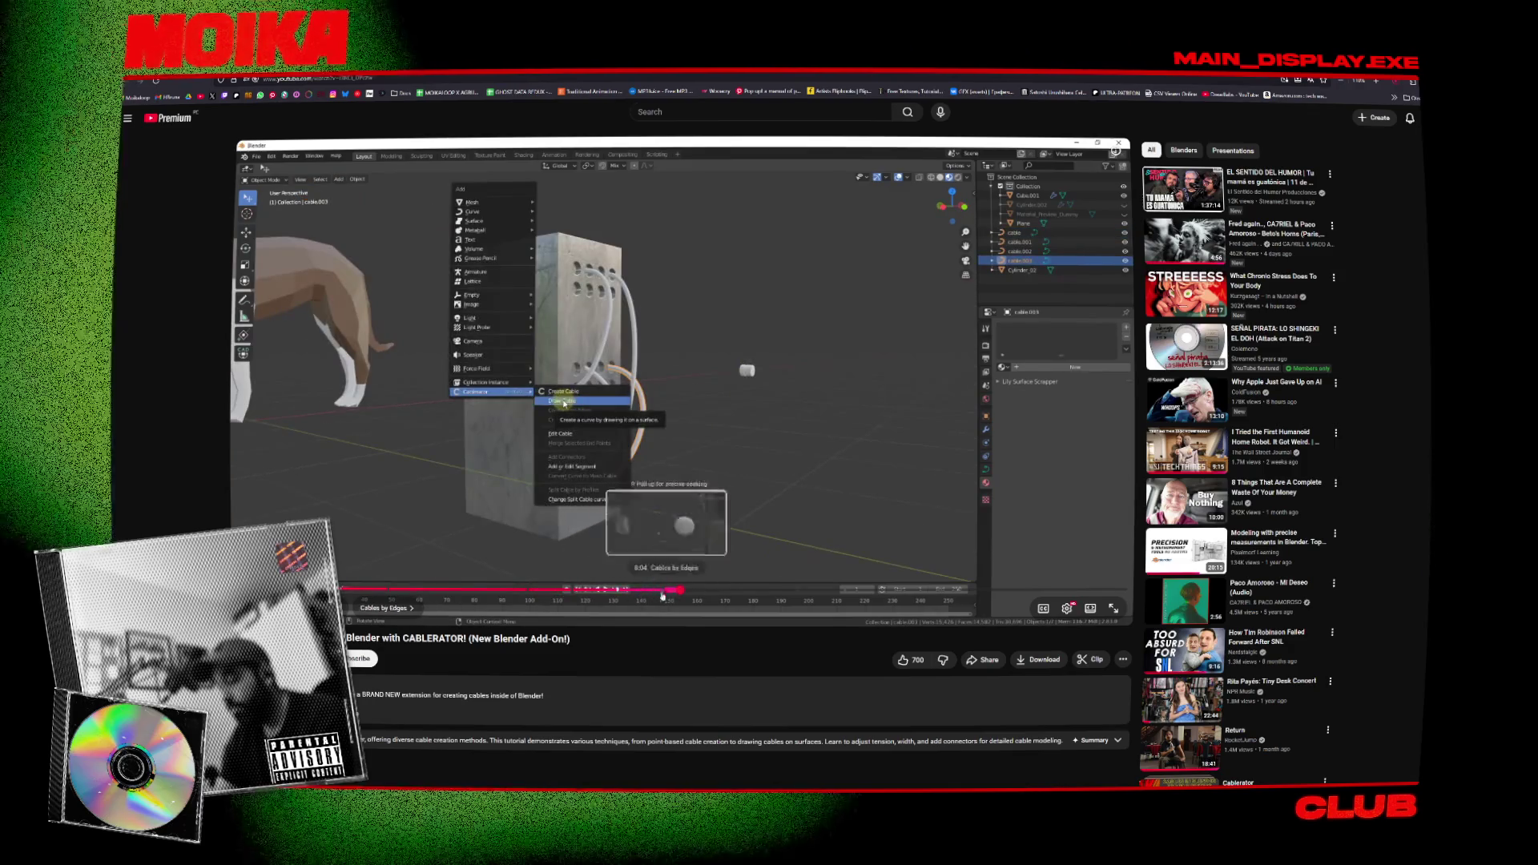
pyautogui.click(634, 590)
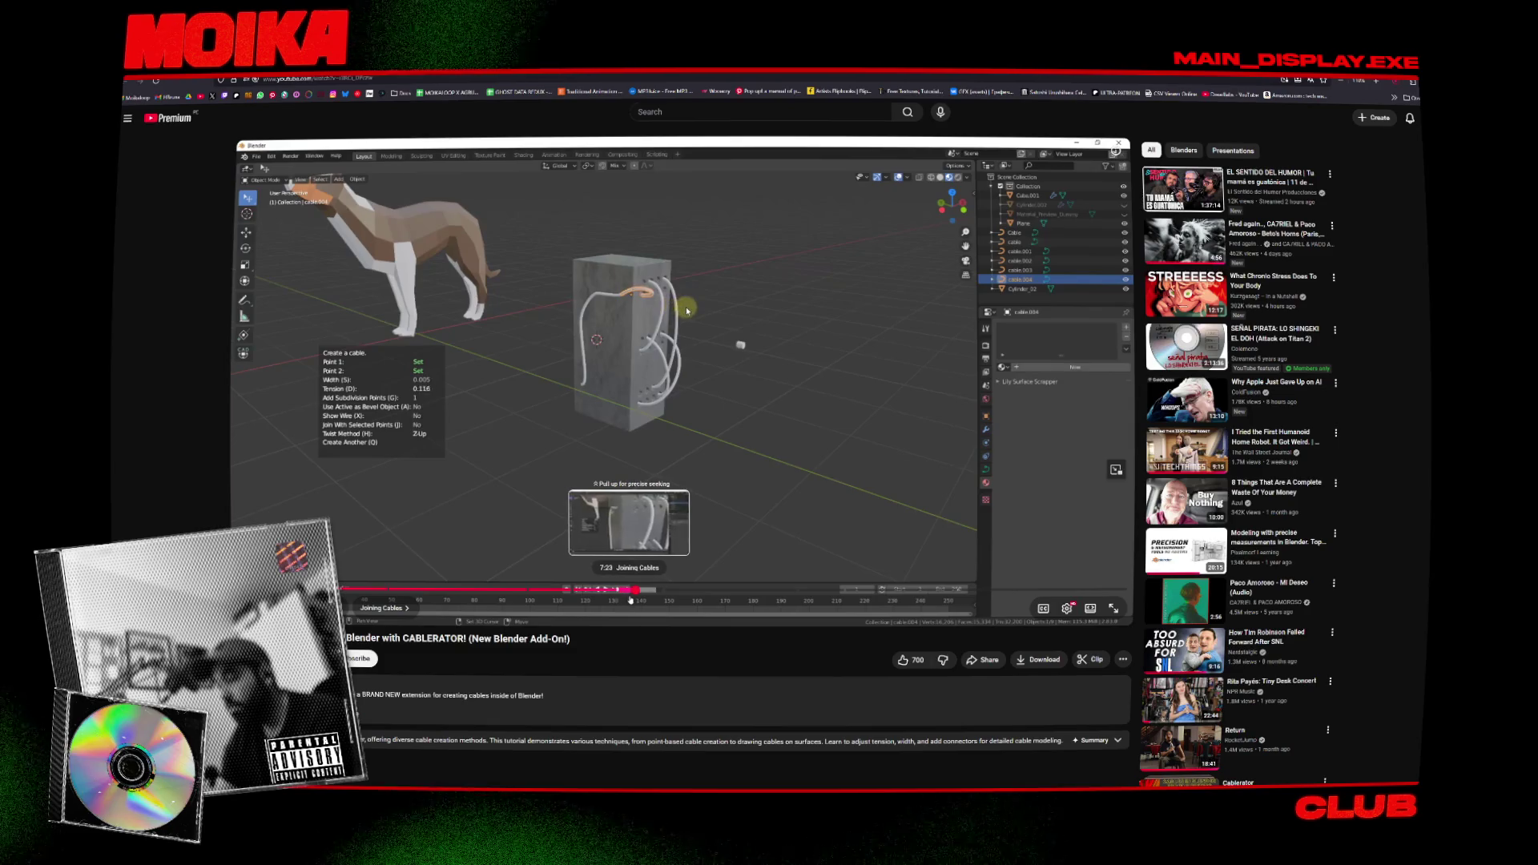
pyautogui.click(658, 591)
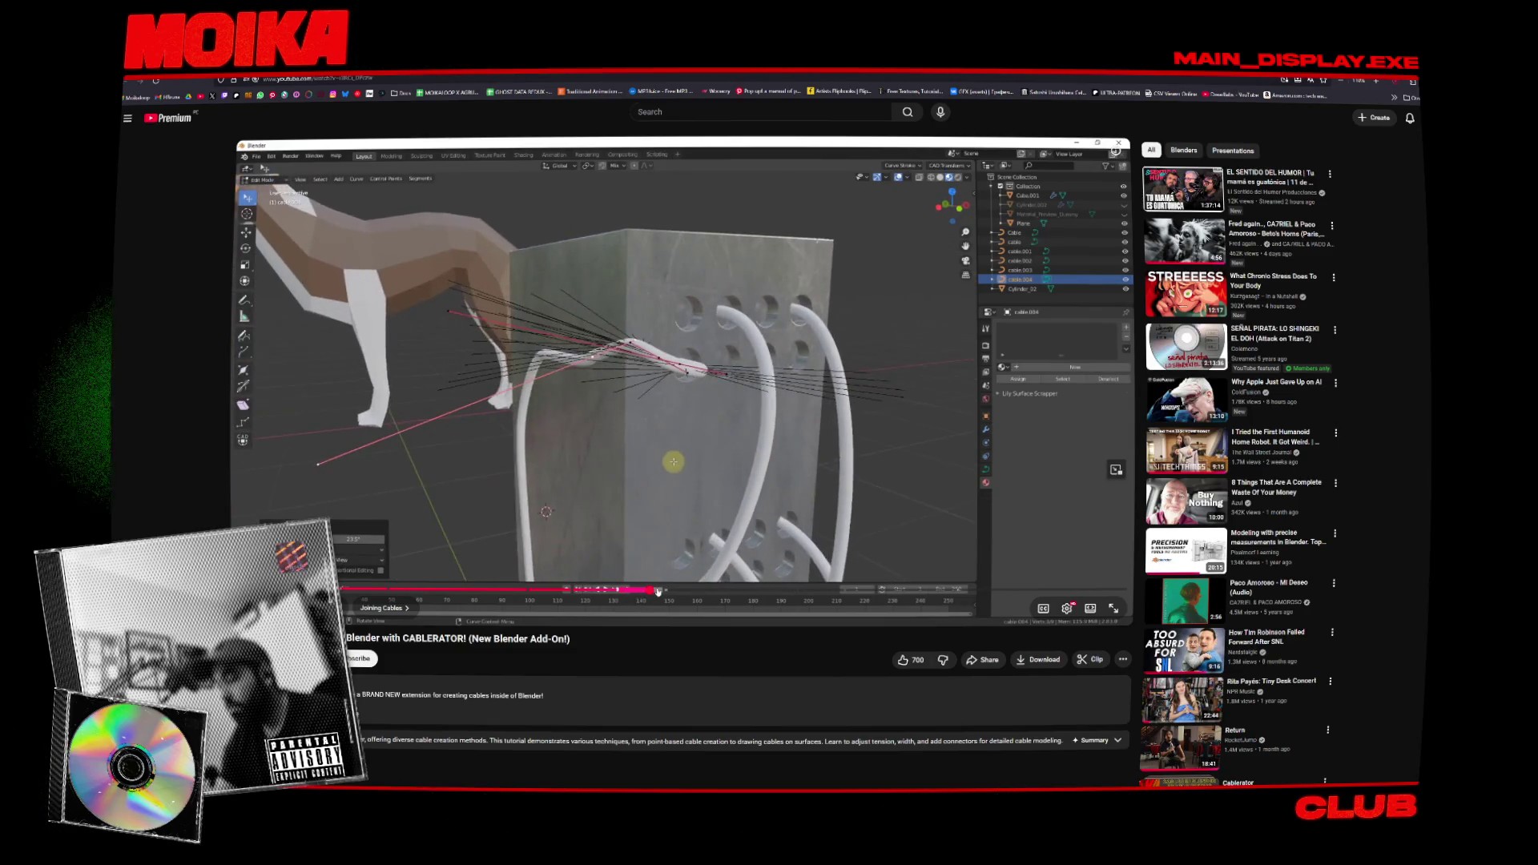
pyautogui.moveTo(658, 591); pyautogui.dragTo(820, 592)
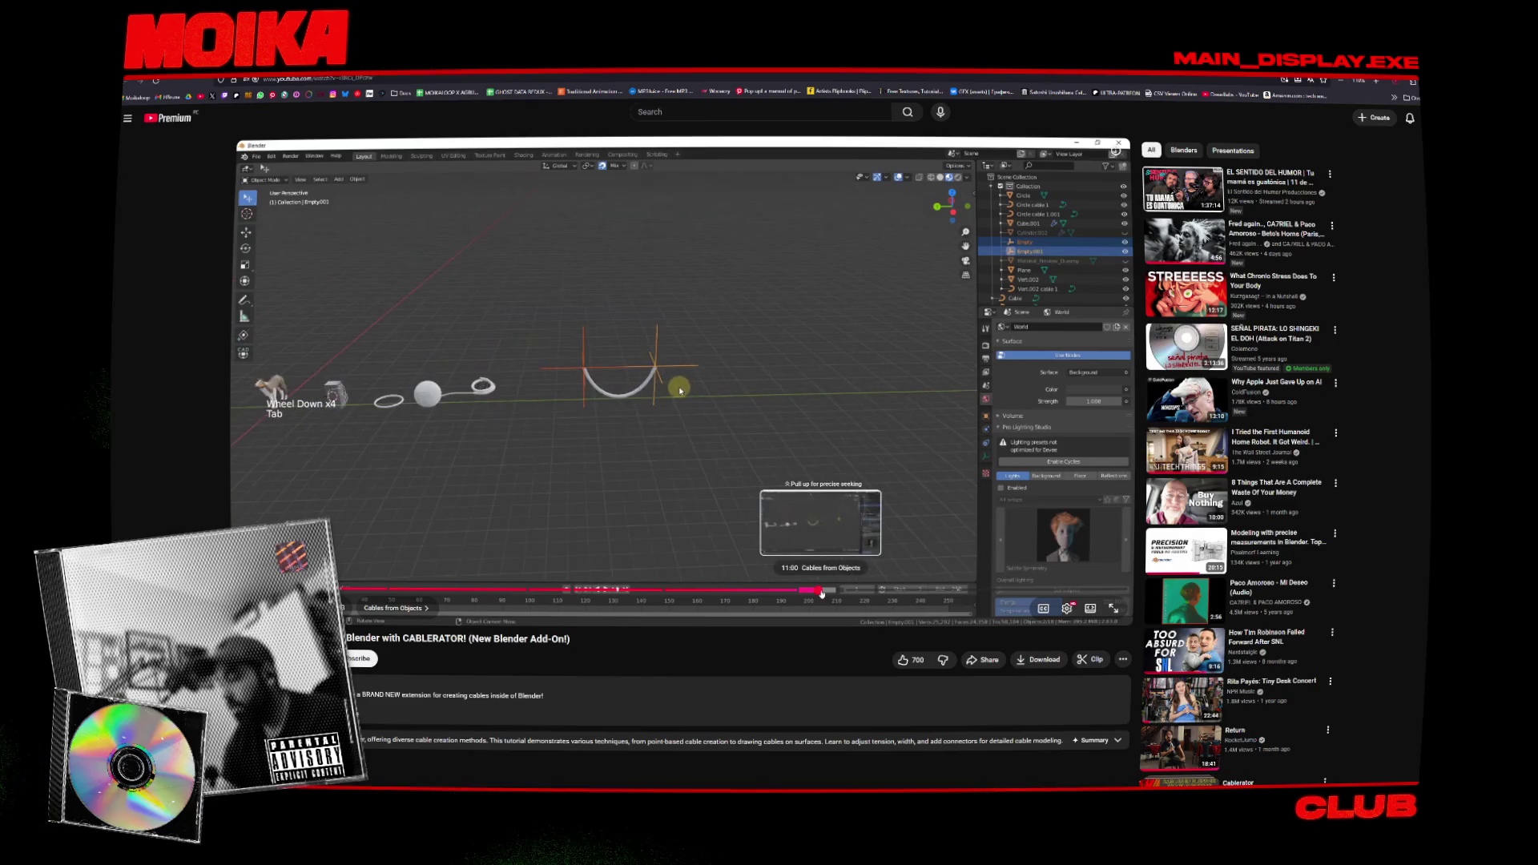
# Jump through Cables from Objects and Adding Connectors to the Multiple Cables with Bevel Objects chapter.
pyautogui.moveTo(821, 593); pyautogui.dragTo(809, 592)
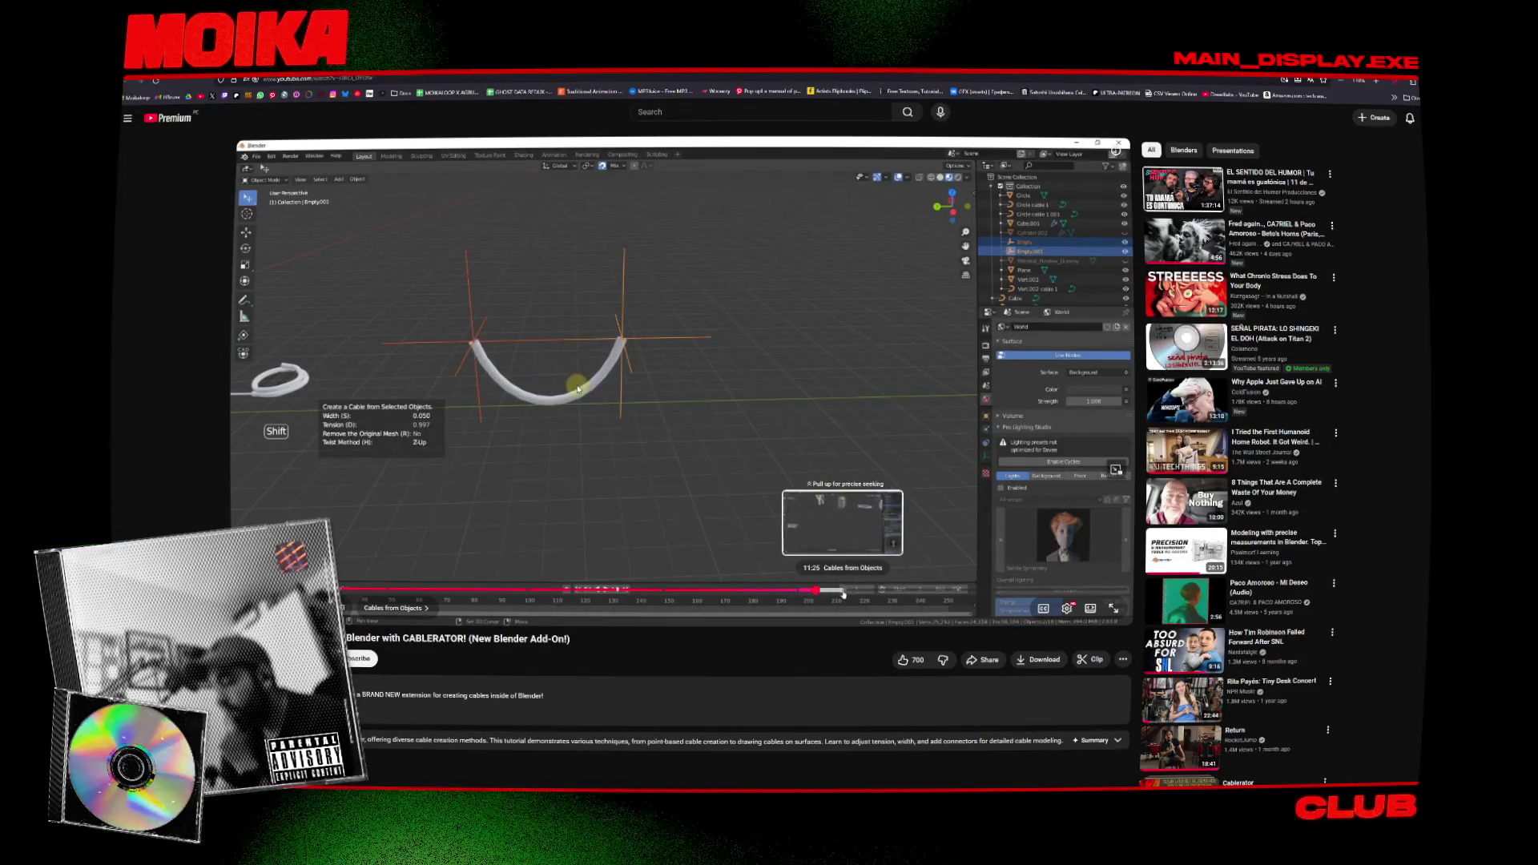
pyautogui.click(840, 593)
pyautogui.click(852, 594)
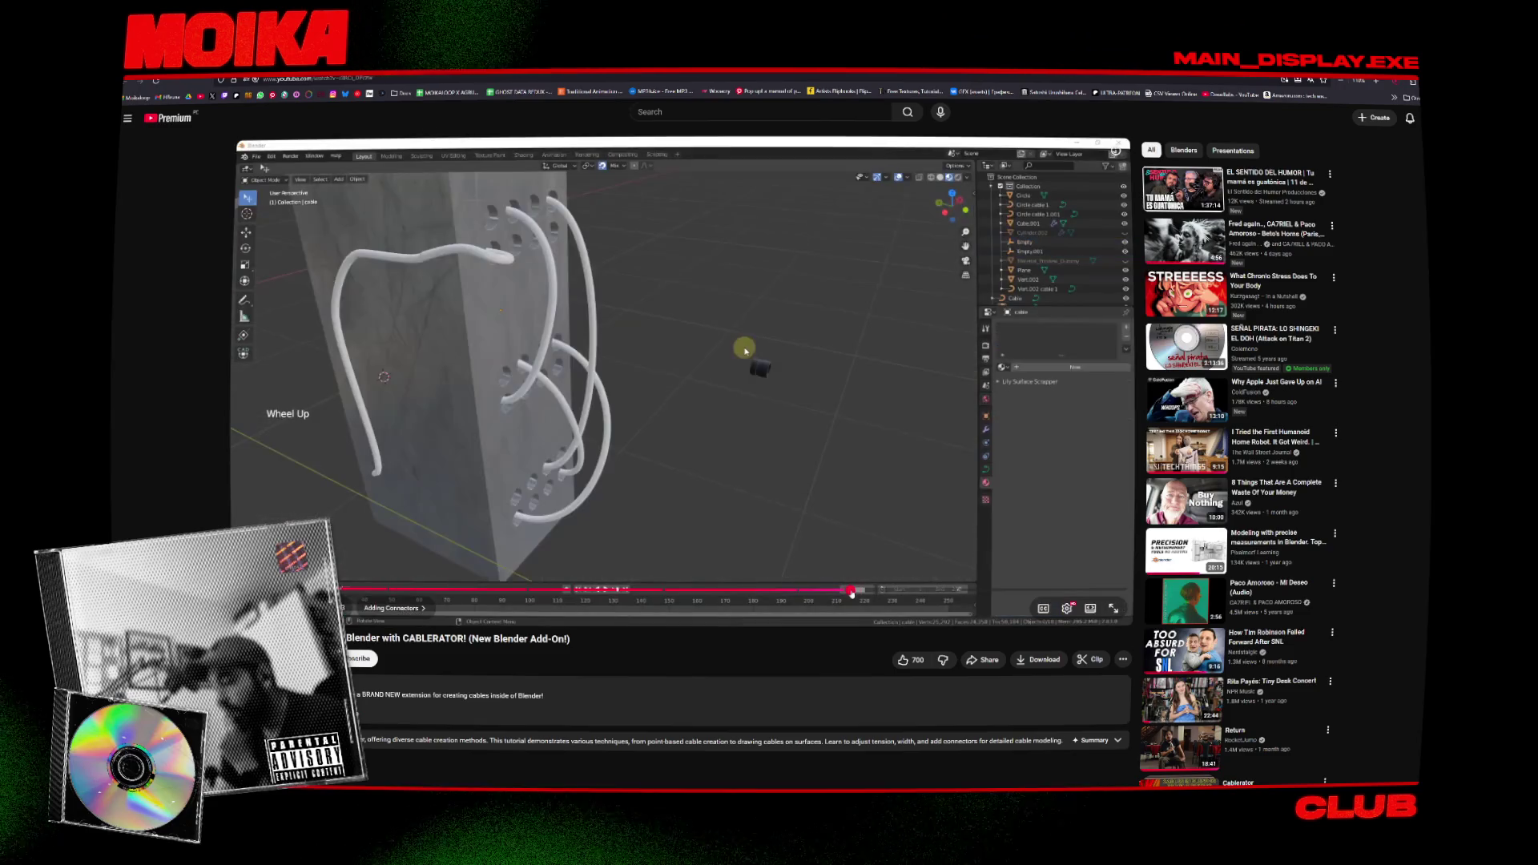
pyautogui.click(885, 593)
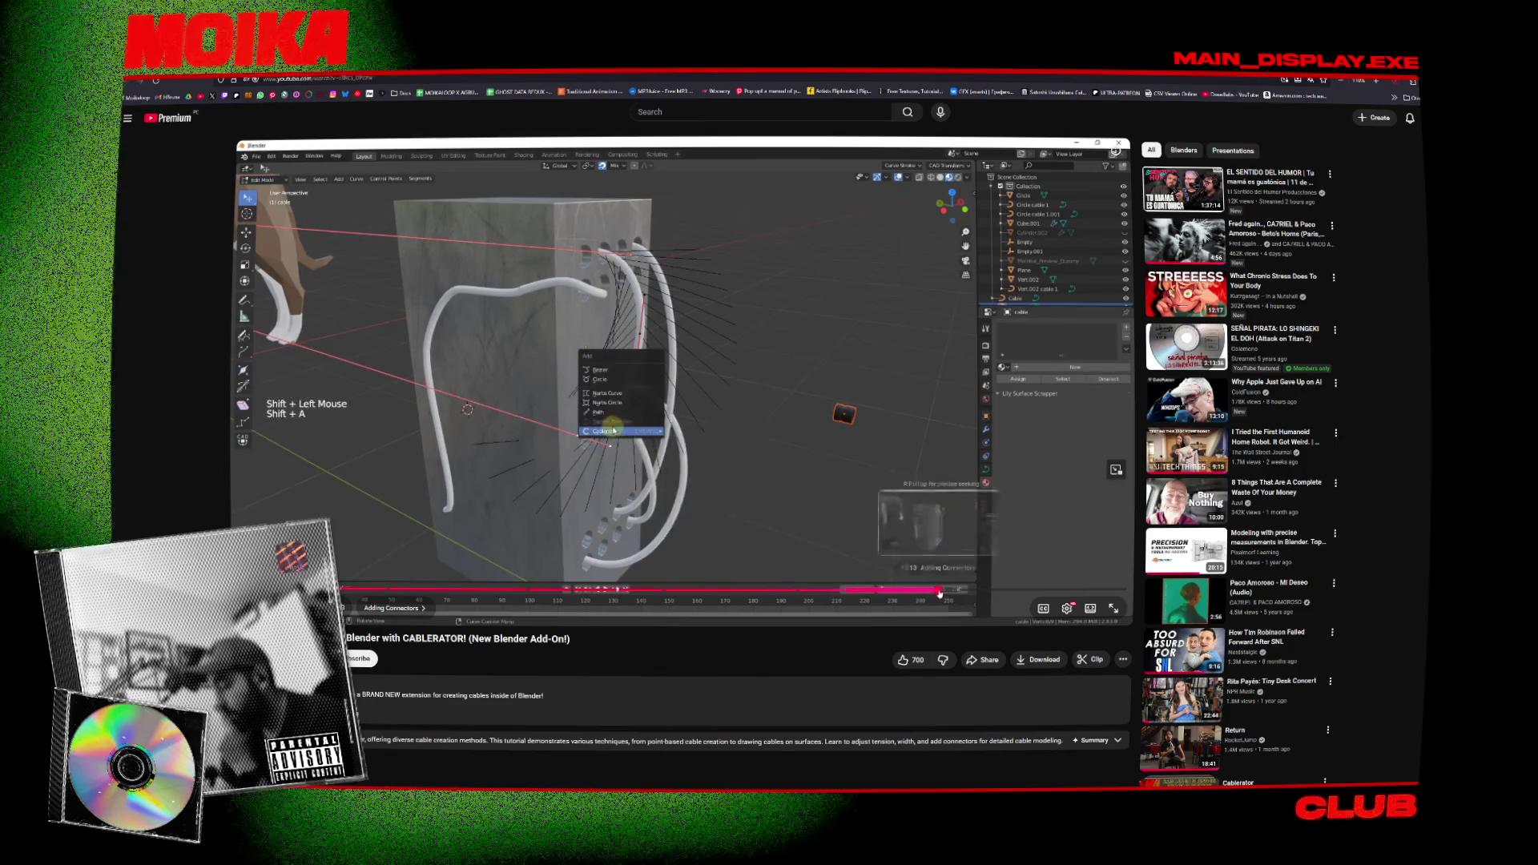
pyautogui.click(939, 594)
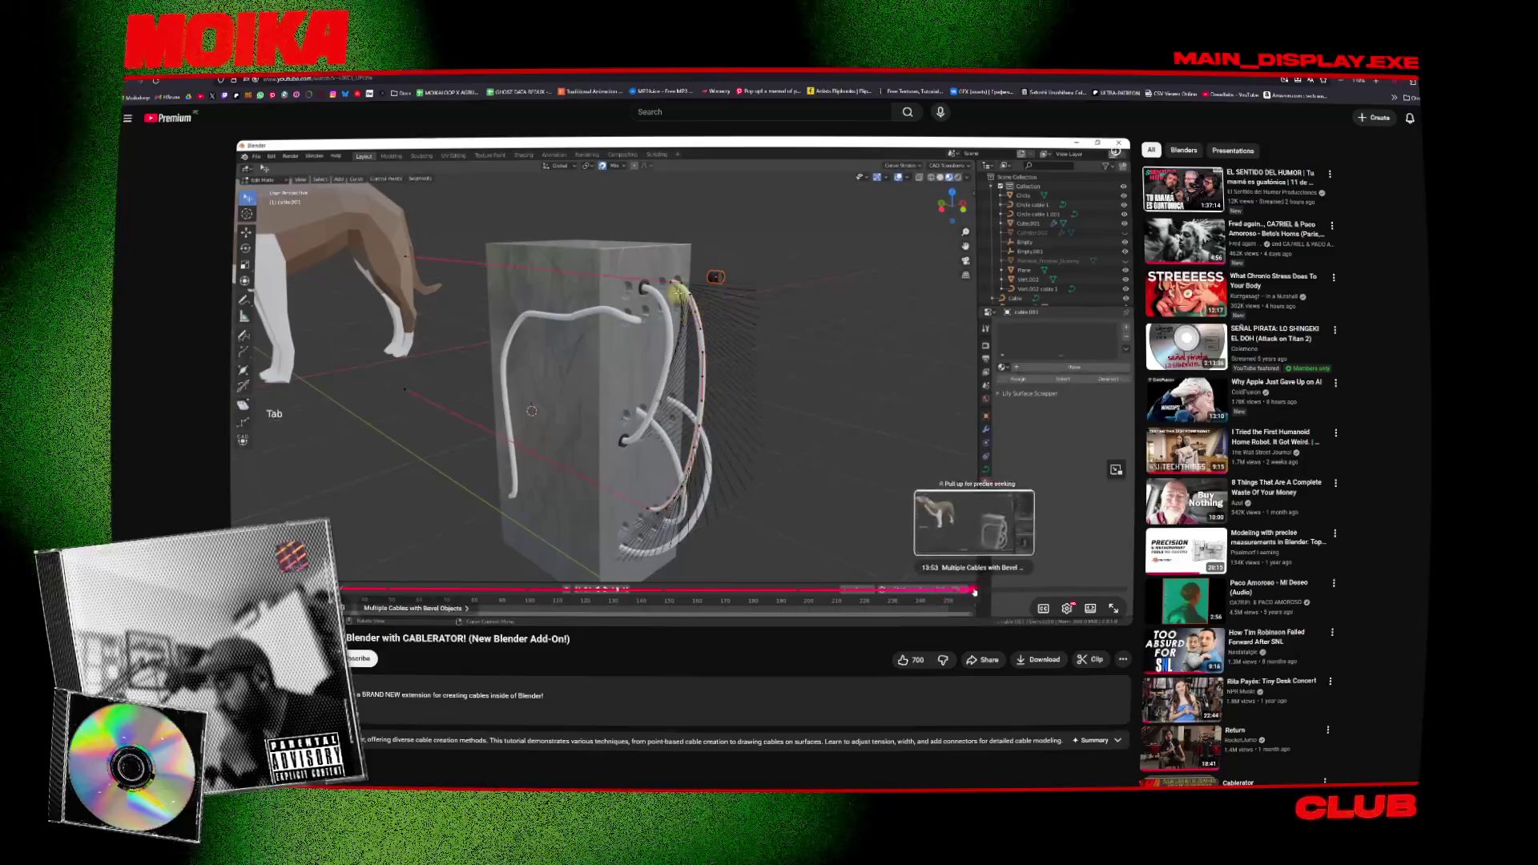
pyautogui.click(963, 594)
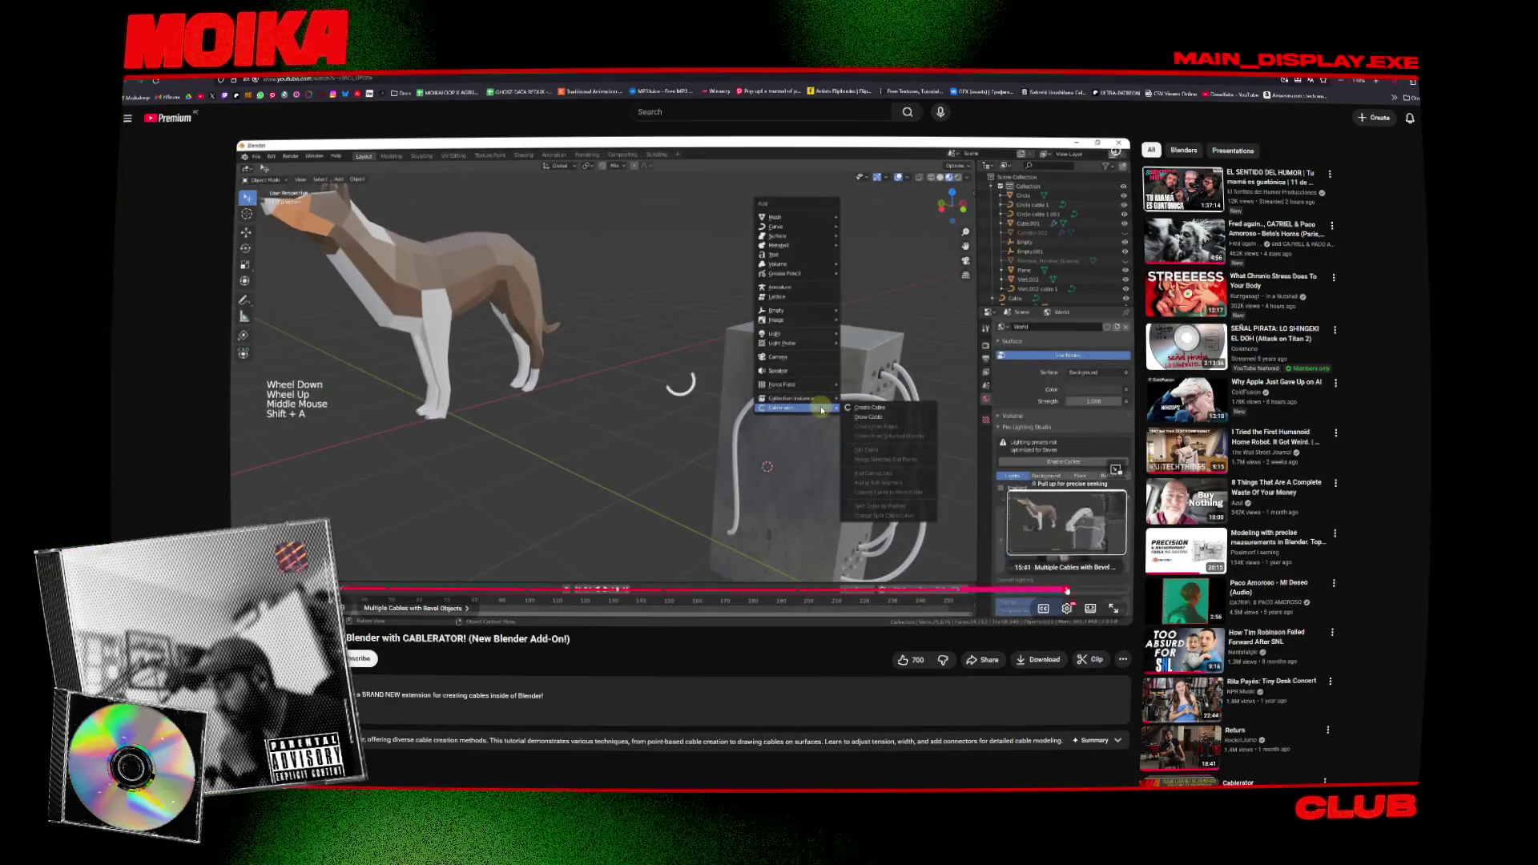
pyautogui.click(1083, 590)
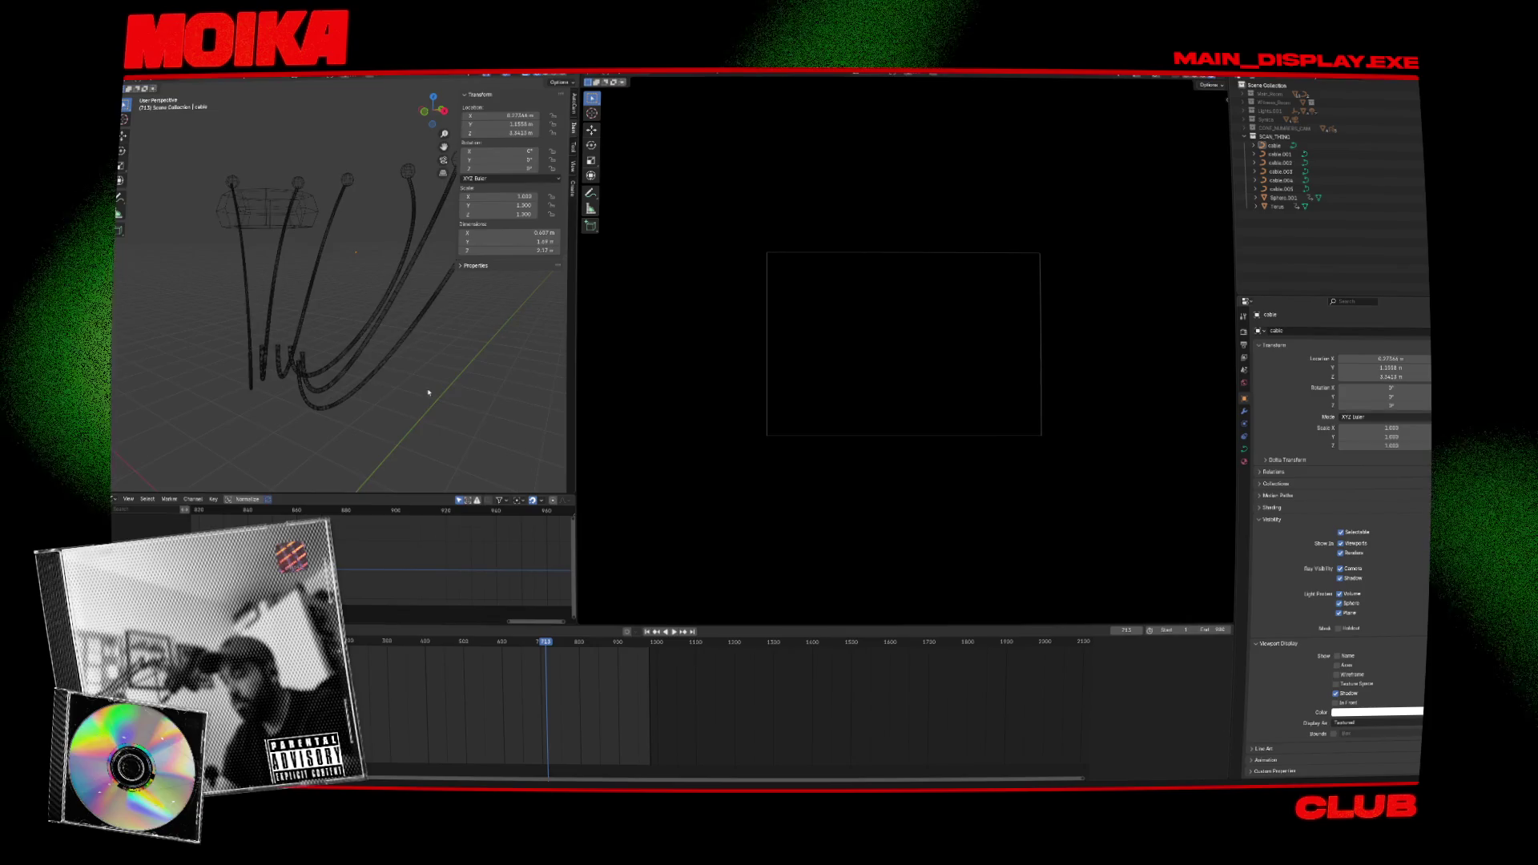
# Add a Plain Axes empty above the cables and select both empties.
pyautogui.scroll(-5, 429, 393)
pyautogui.hotkey('shift', 'a')
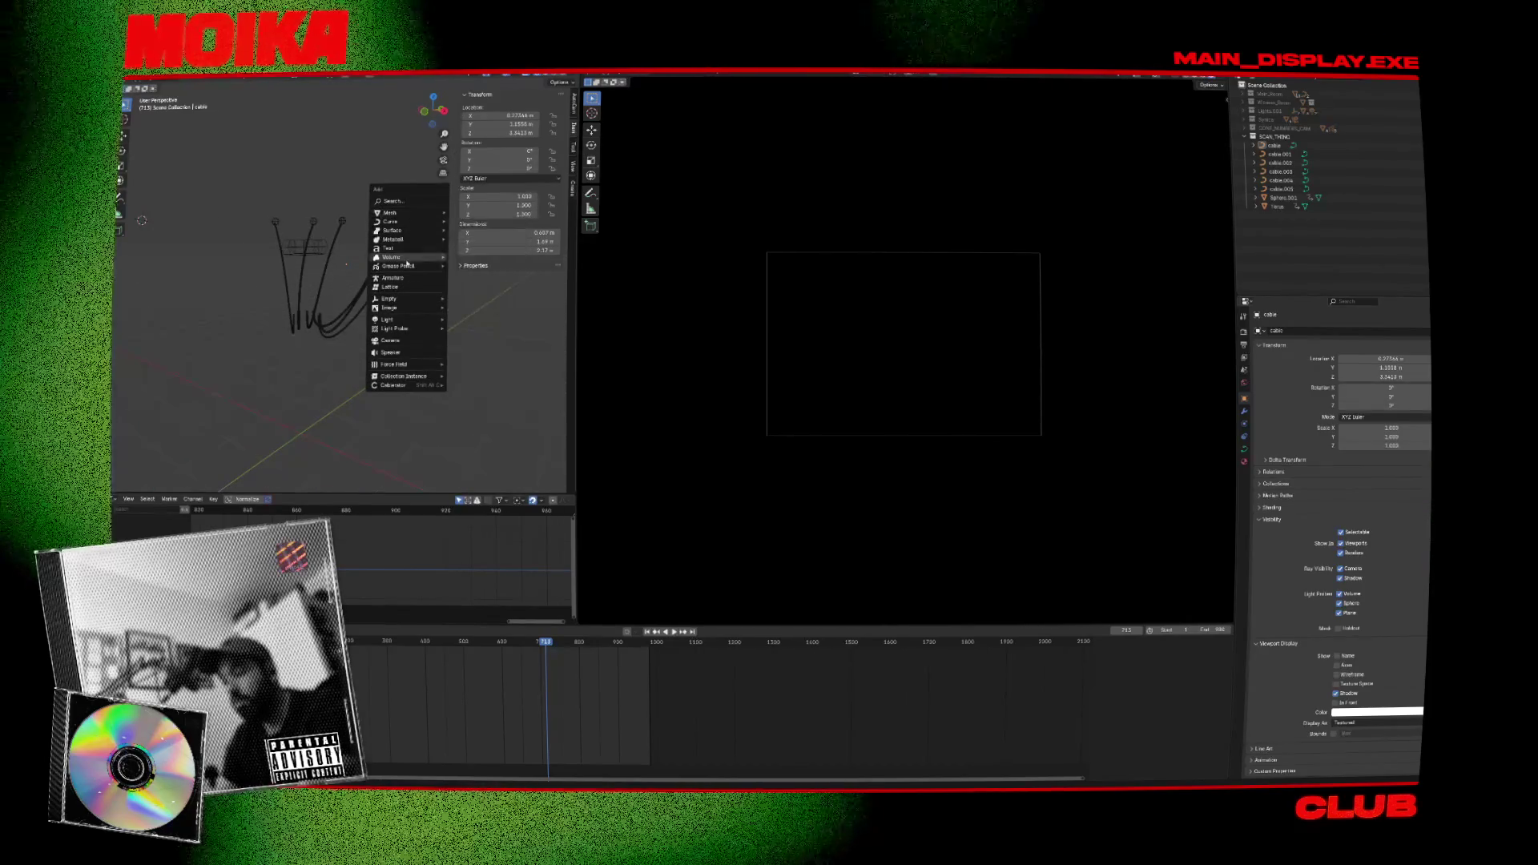
pyautogui.moveTo(403, 301)
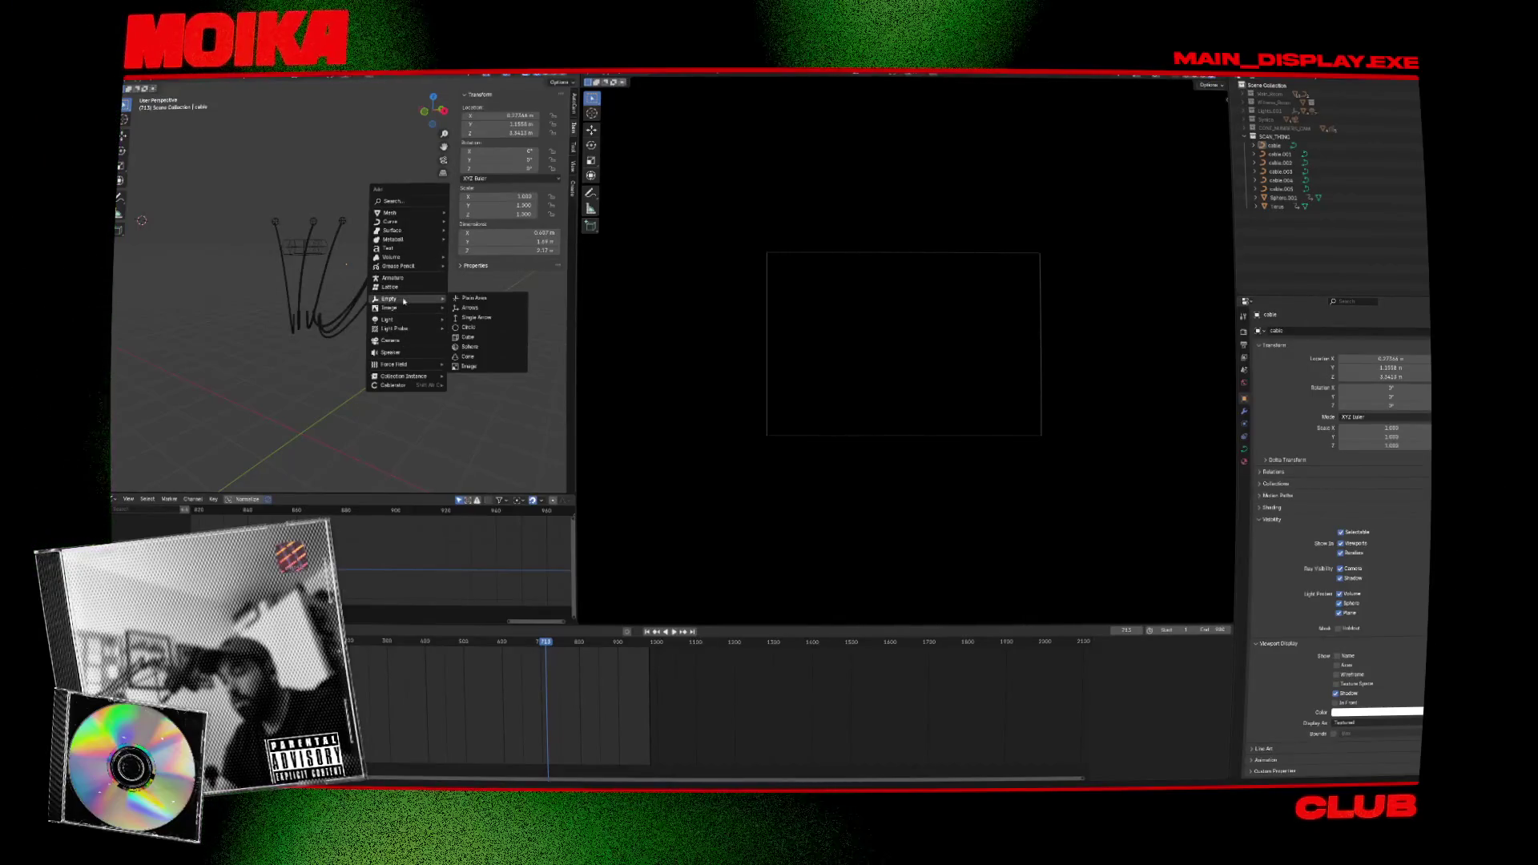
pyautogui.click(475, 299)
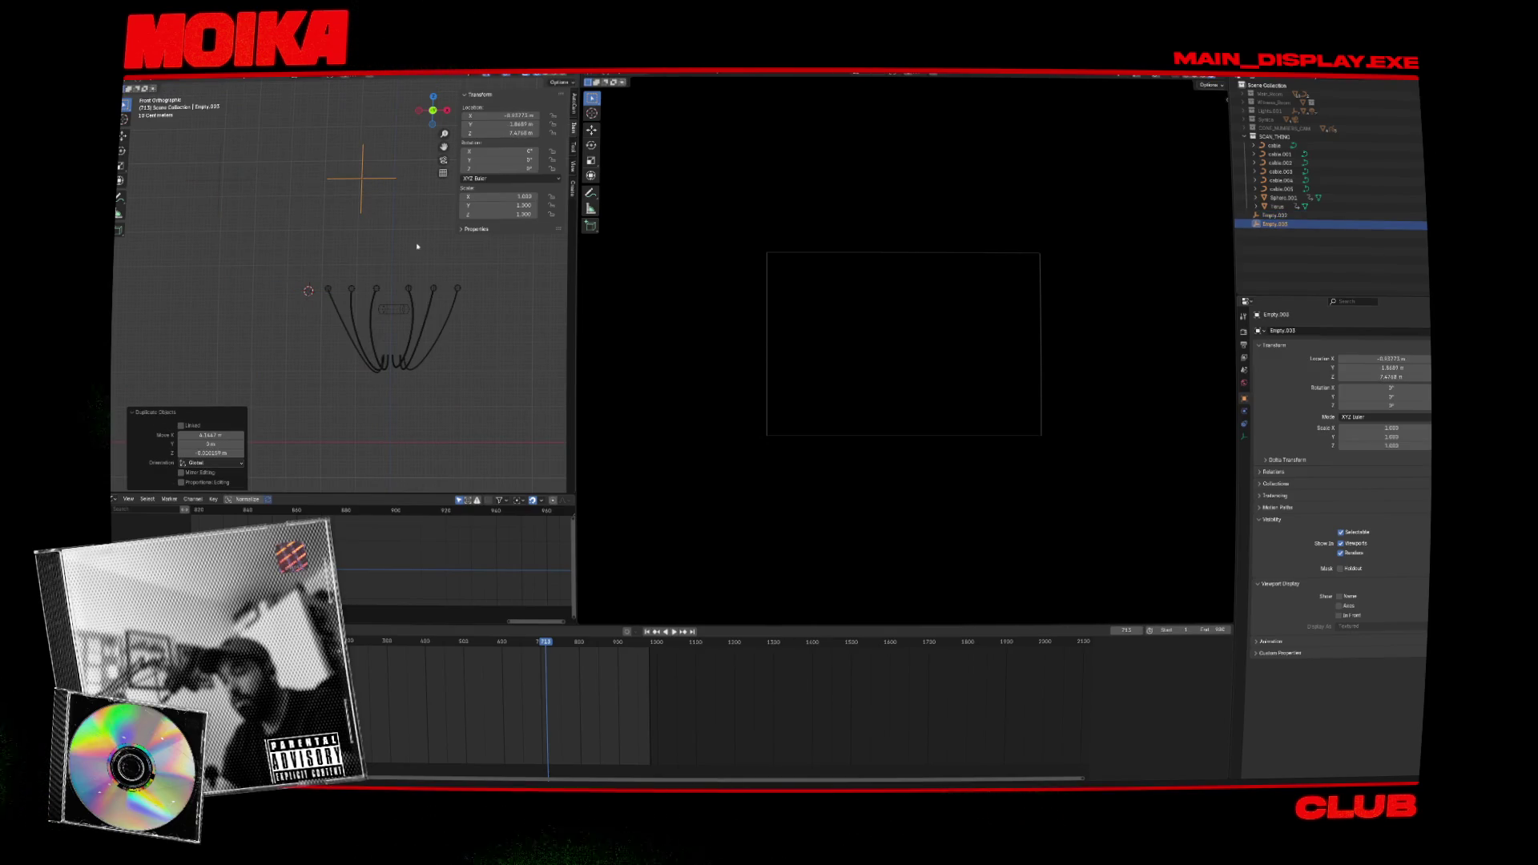
pyautogui.keyDown('shift'); pyautogui.click(221, 186); pyautogui.keyUp('shift')
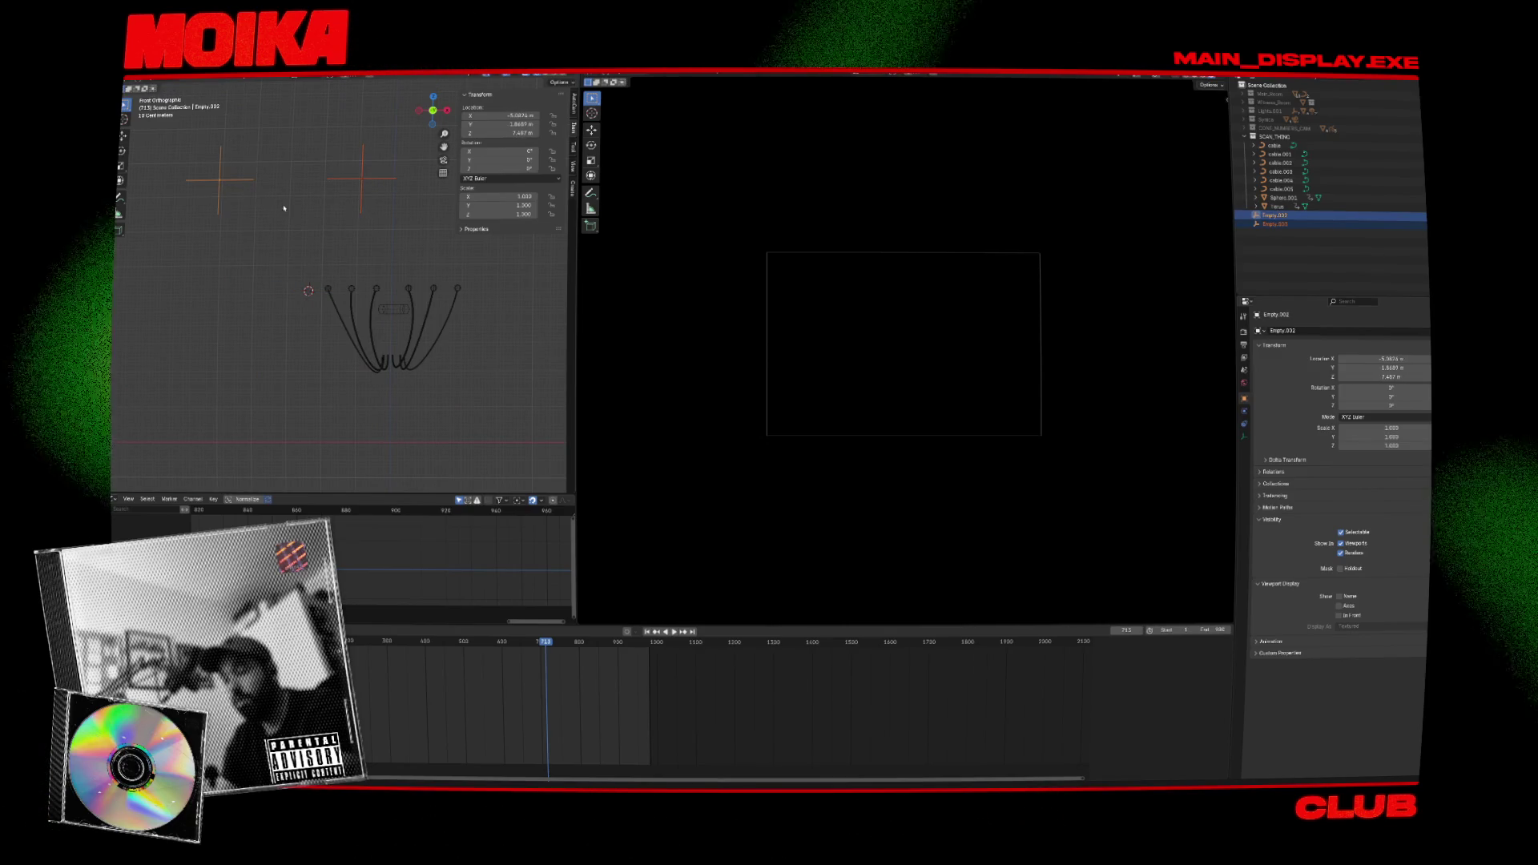
# Create cable_0 between the selected empties with Cablerator and select it in front view.
pyautogui.hotkey('shift', 'alt', 'c')
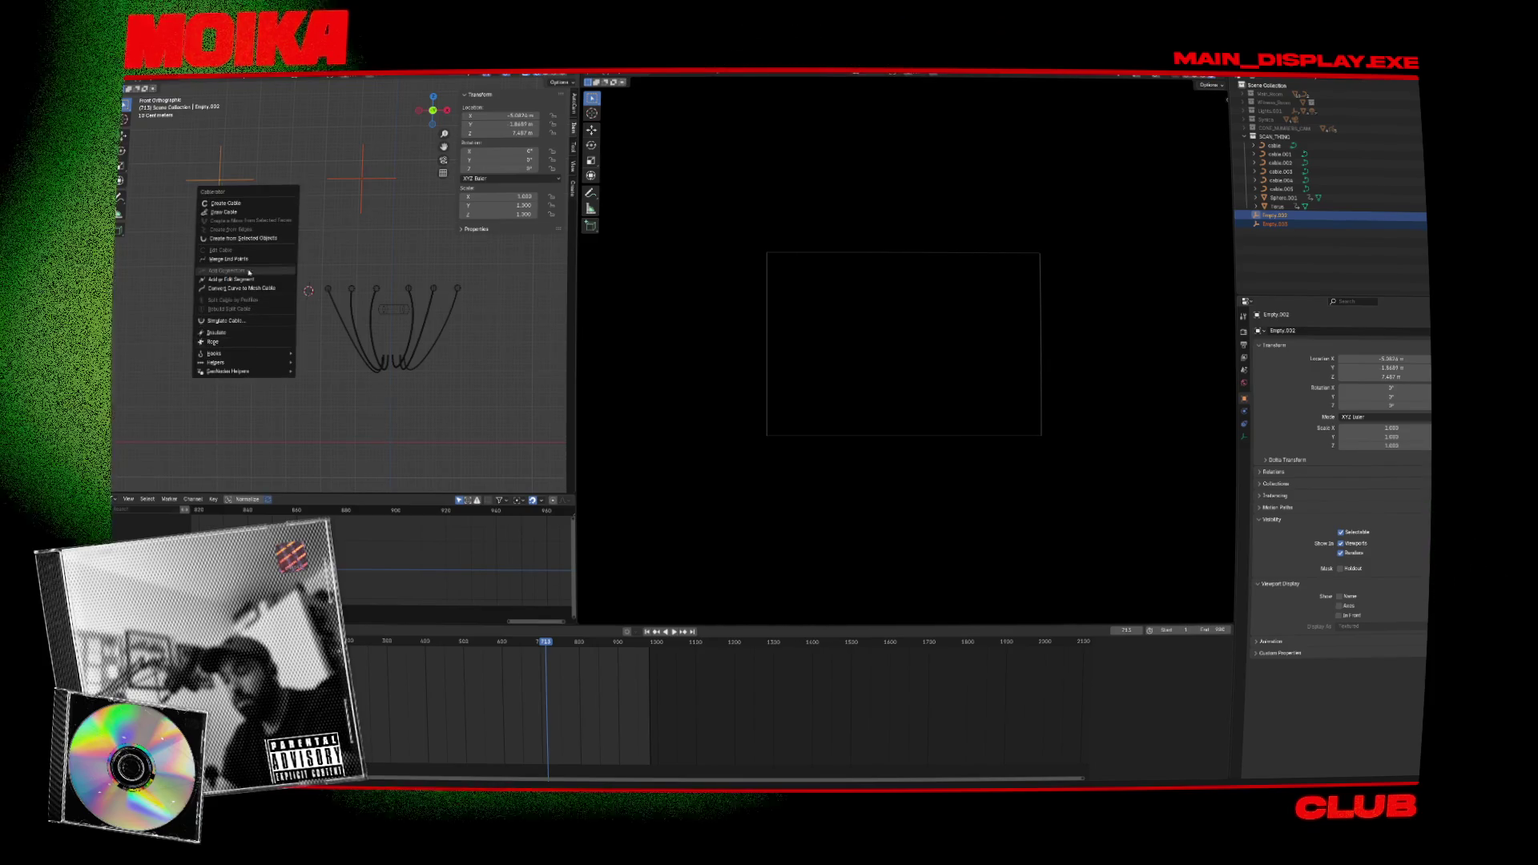
pyautogui.click(244, 238)
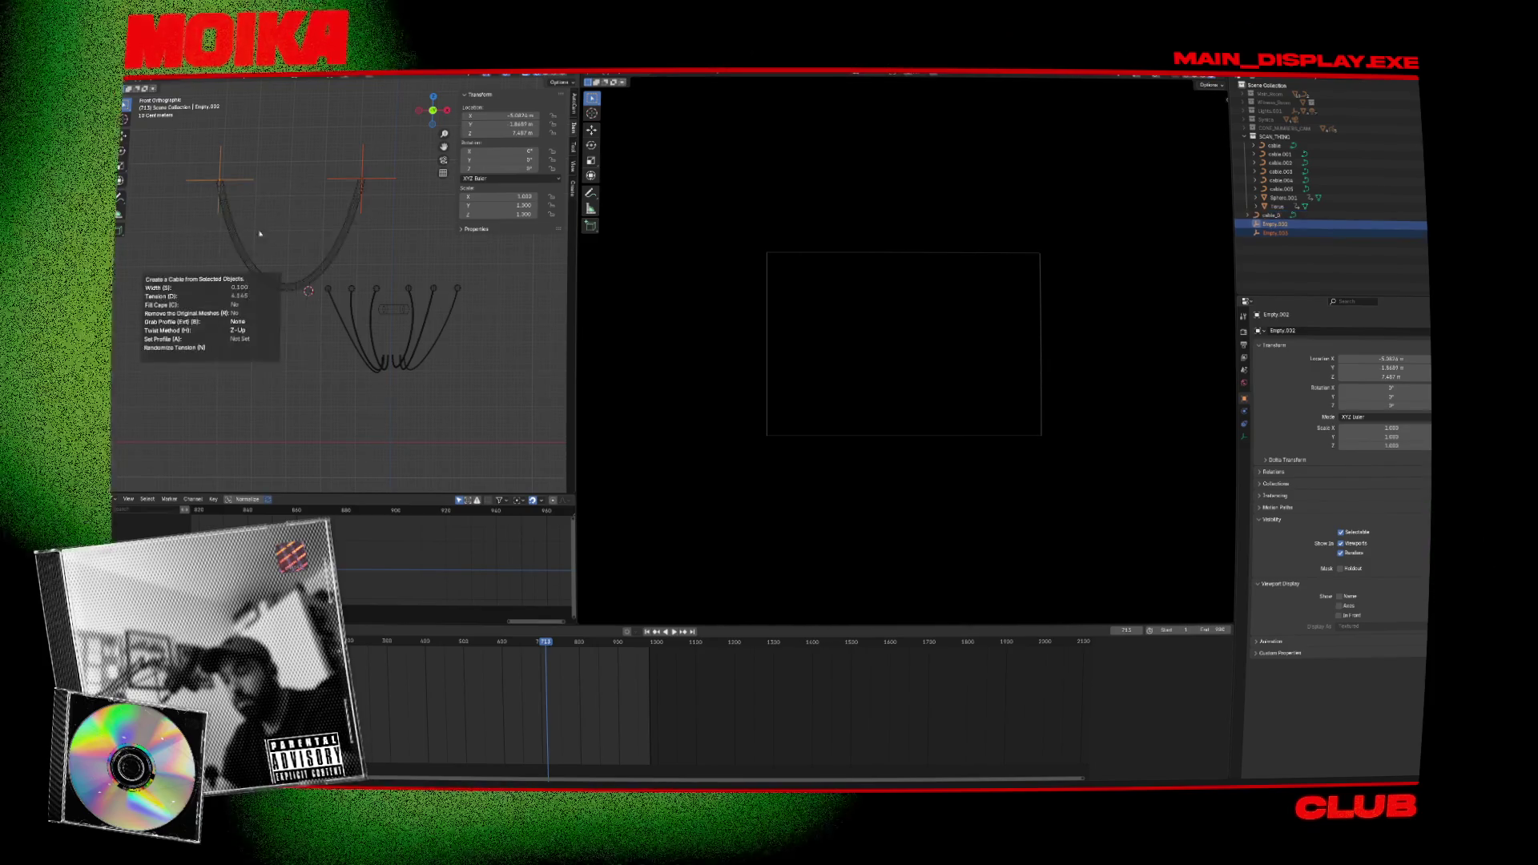
pyautogui.click(361, 169)
pyautogui.moveTo(362, 169)
pyautogui.mouseDown(button='middle')
pyautogui.moveTo(388, 302)
pyautogui.moveTo(359, 288)
pyautogui.mouseUp(button='middle')
pyautogui.press('KP_1')
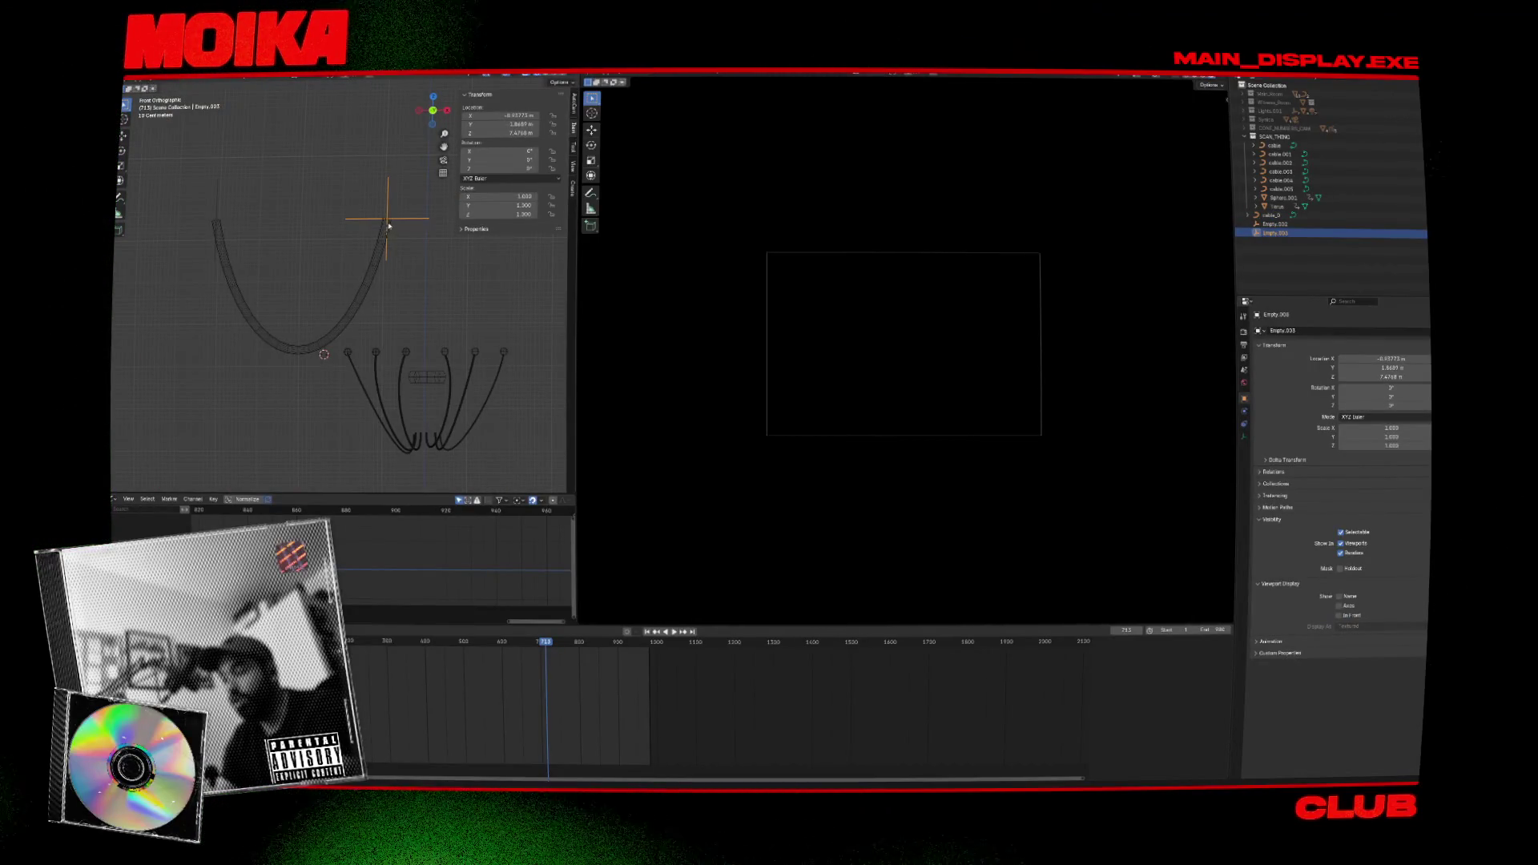
pyautogui.click(389, 224)
# Search YouTube for 'animate cablerator' and open the 'Make a Wire Follow an Object' short.
pyautogui.click(405, 218)
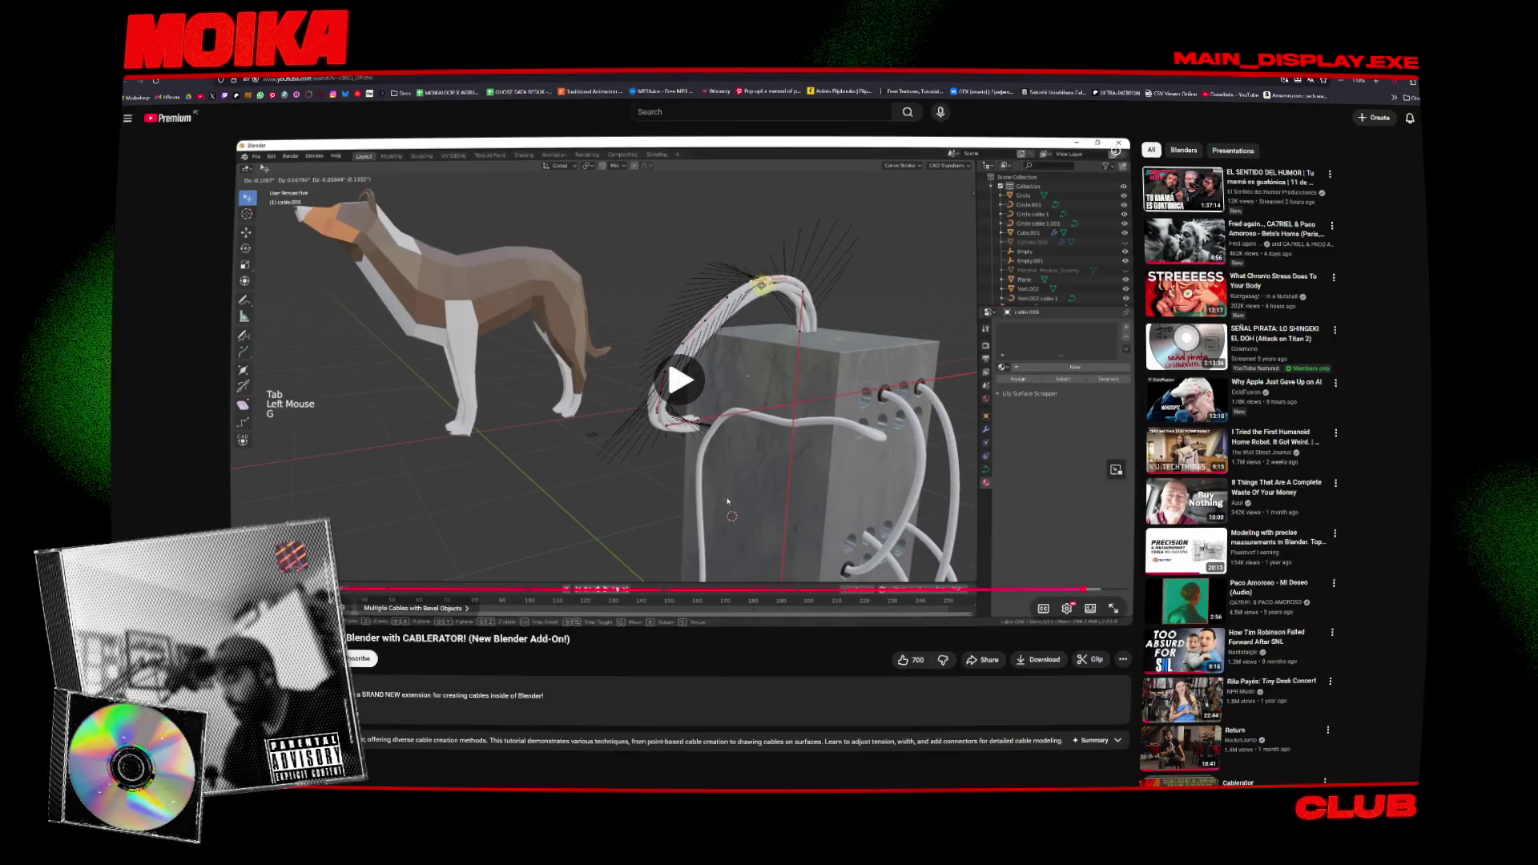
pyautogui.click(721, 112)
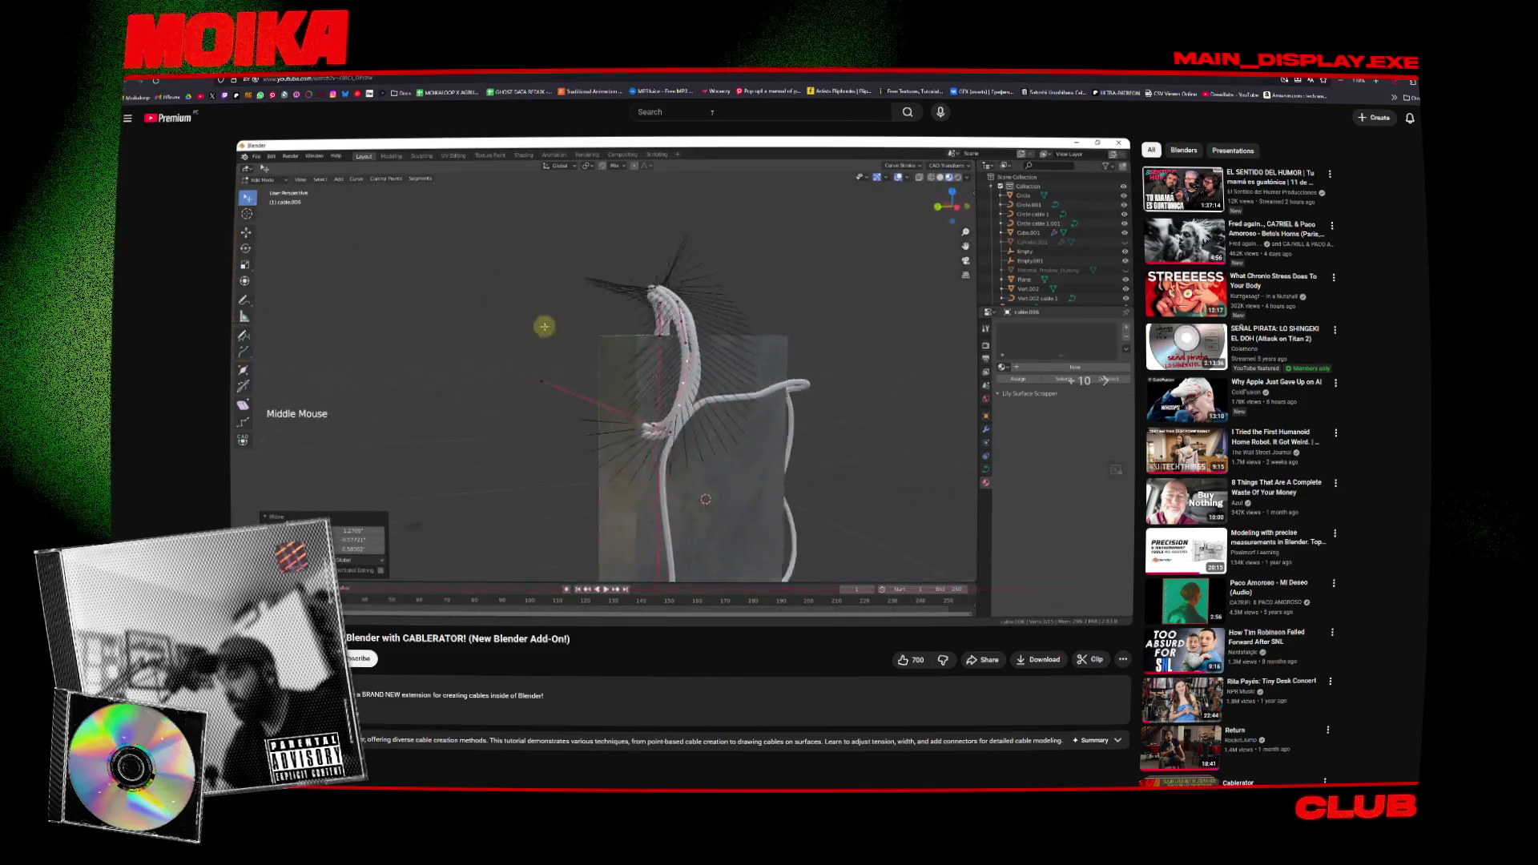
pyautogui.write('animate ca')
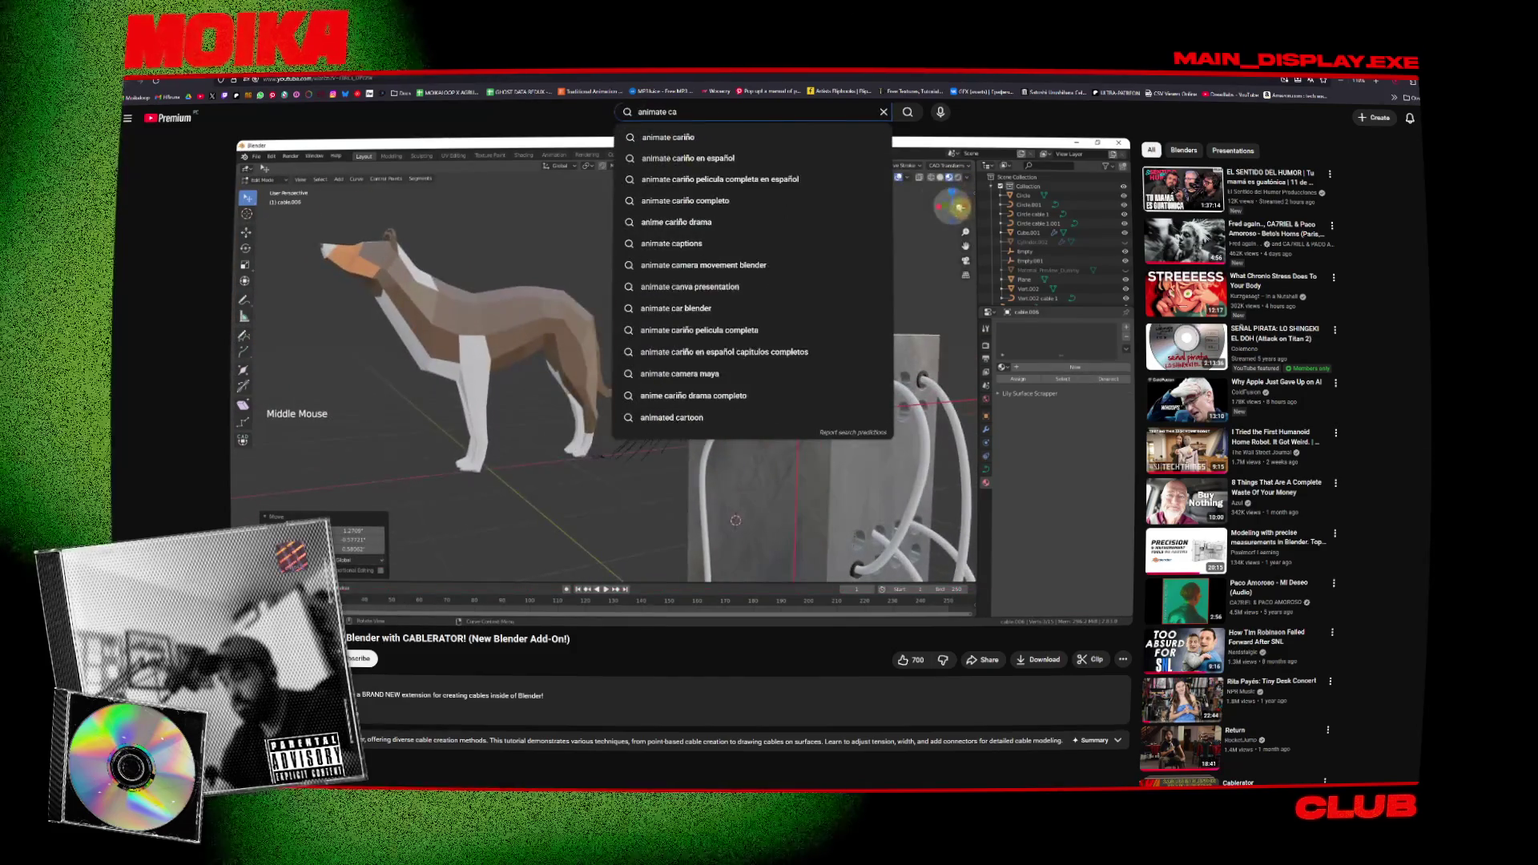
pyautogui.write('blerator')
pyautogui.press('Return')
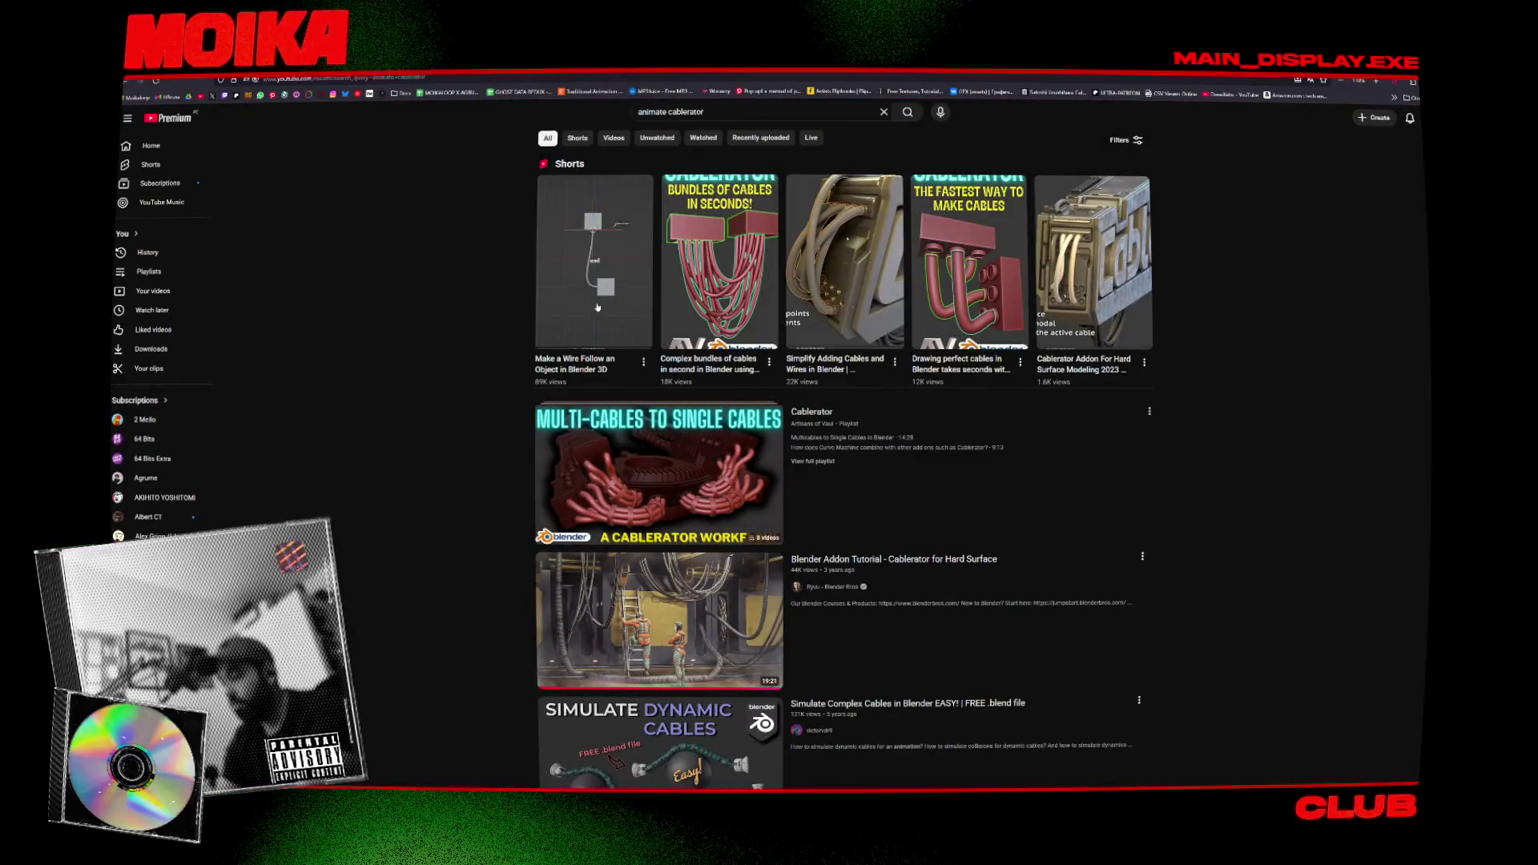
pyautogui.click(458, 312)
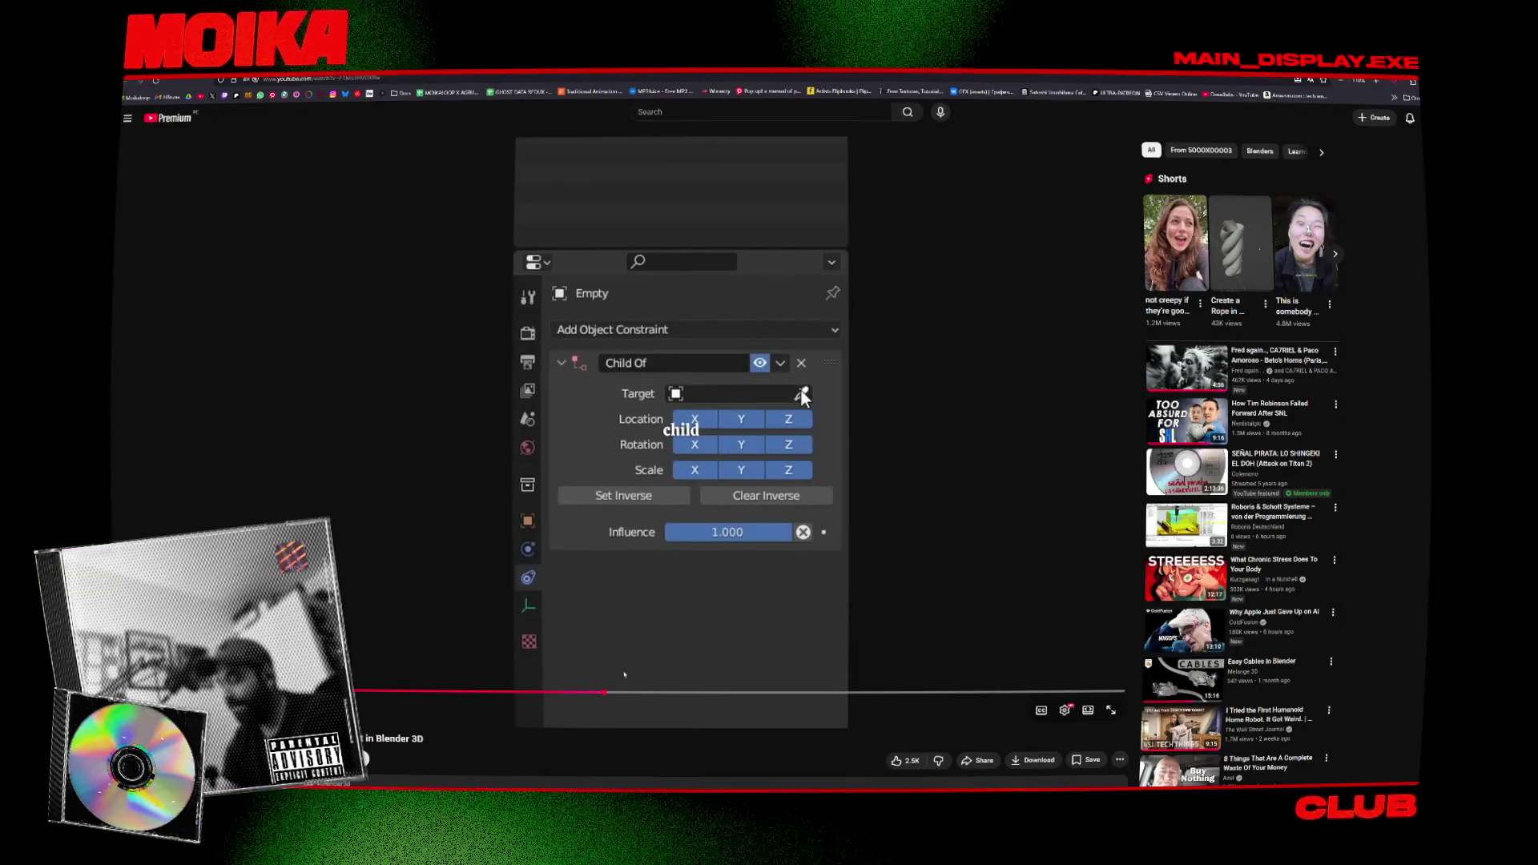
# Rewind the short to the Hooks > Hook to New Object step and rewatch it.
pyautogui.moveTo(604, 692); pyautogui.dragTo(473, 690)
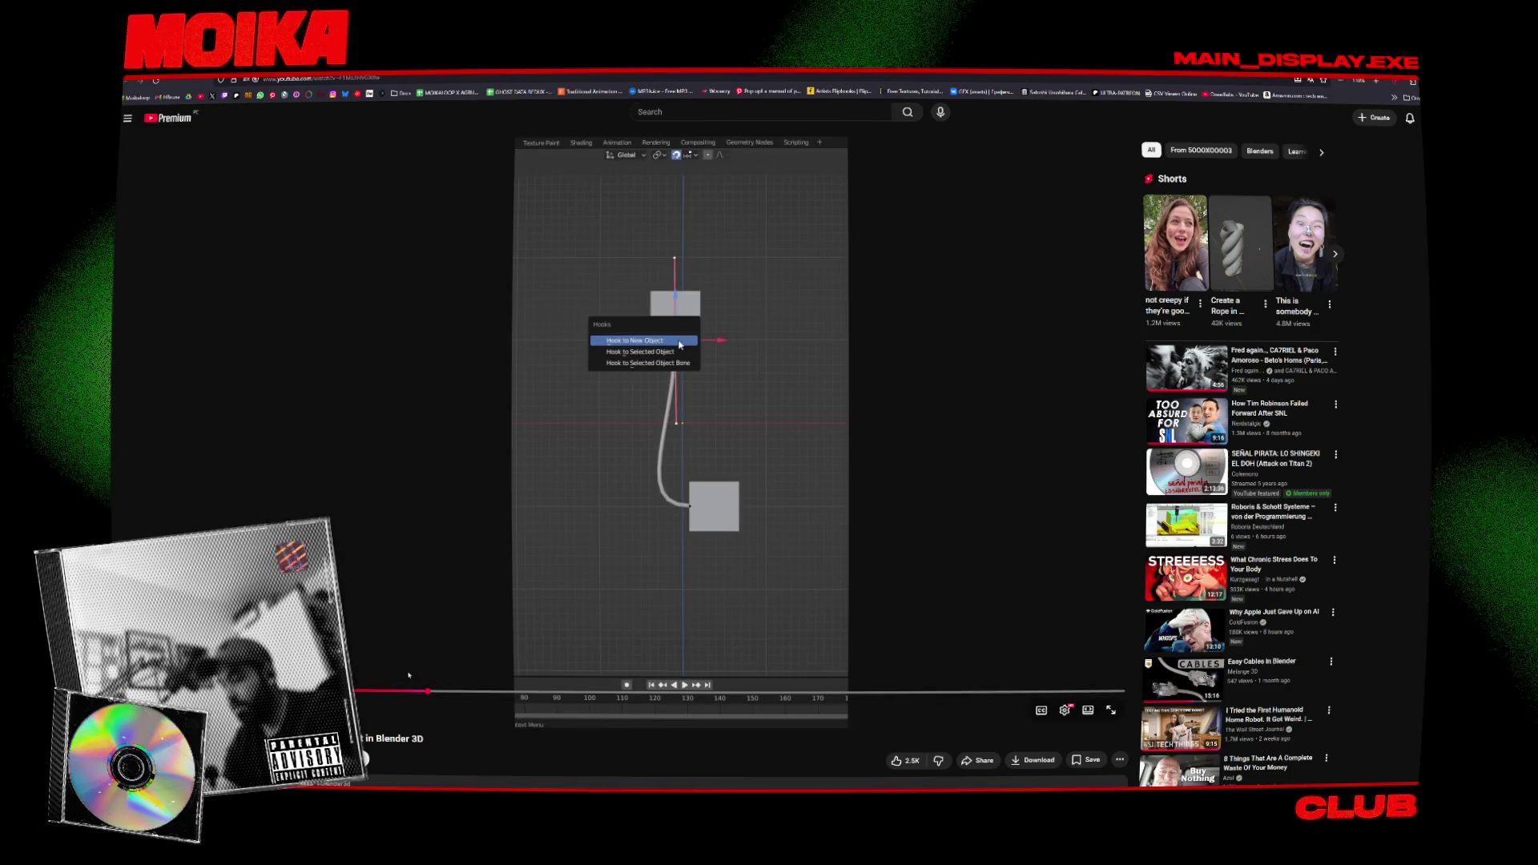
pyautogui.moveTo(449, 690); pyautogui.dragTo(395, 691)
pyautogui.press('space')
pyautogui.press('space')
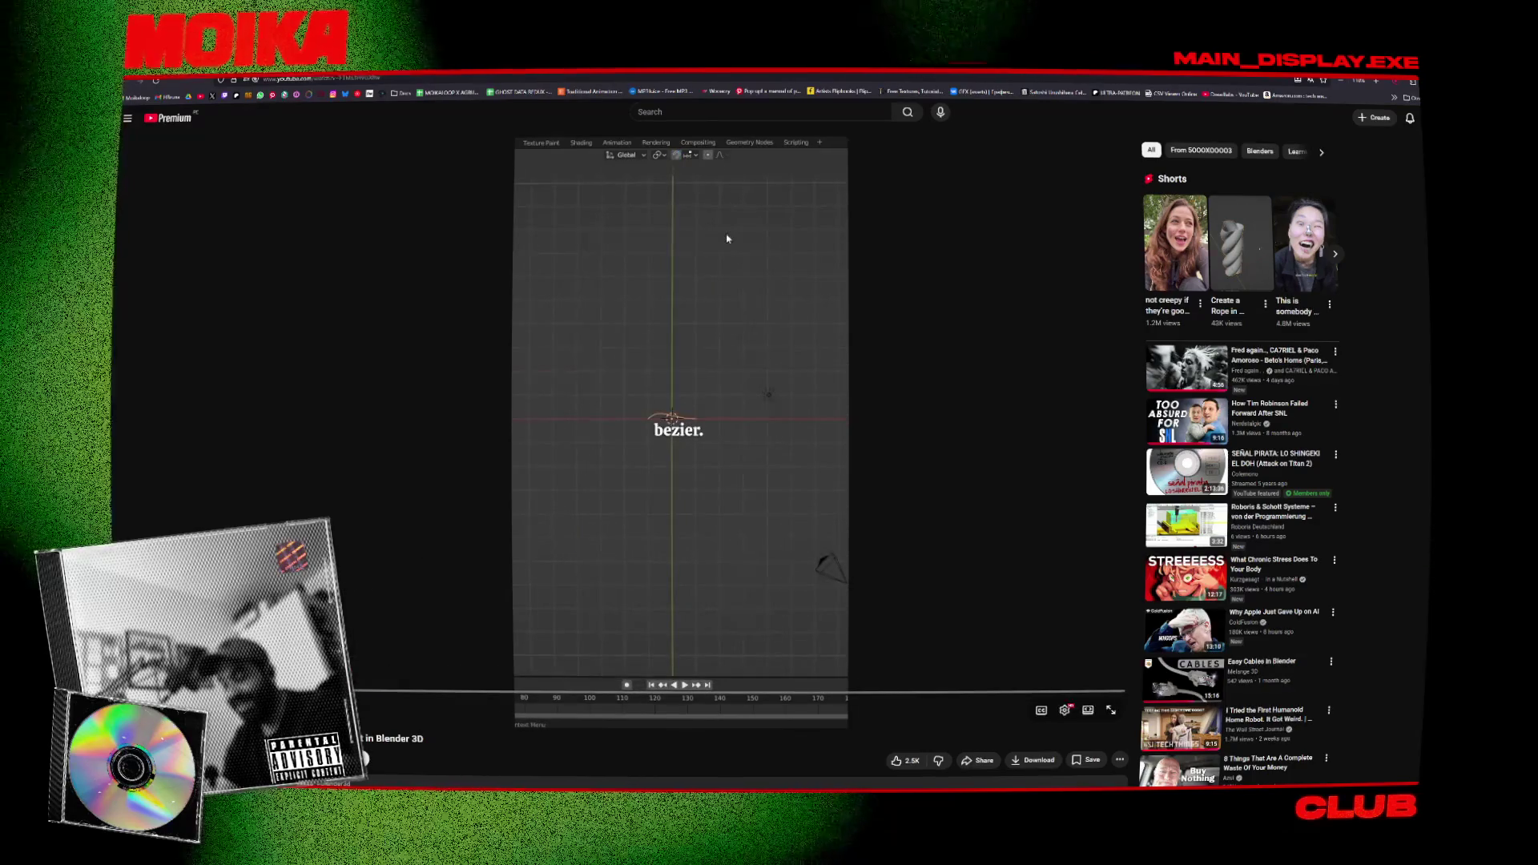
pyautogui.scroll(-2, 727, 238)
pyautogui.scroll(2, 726, 238)
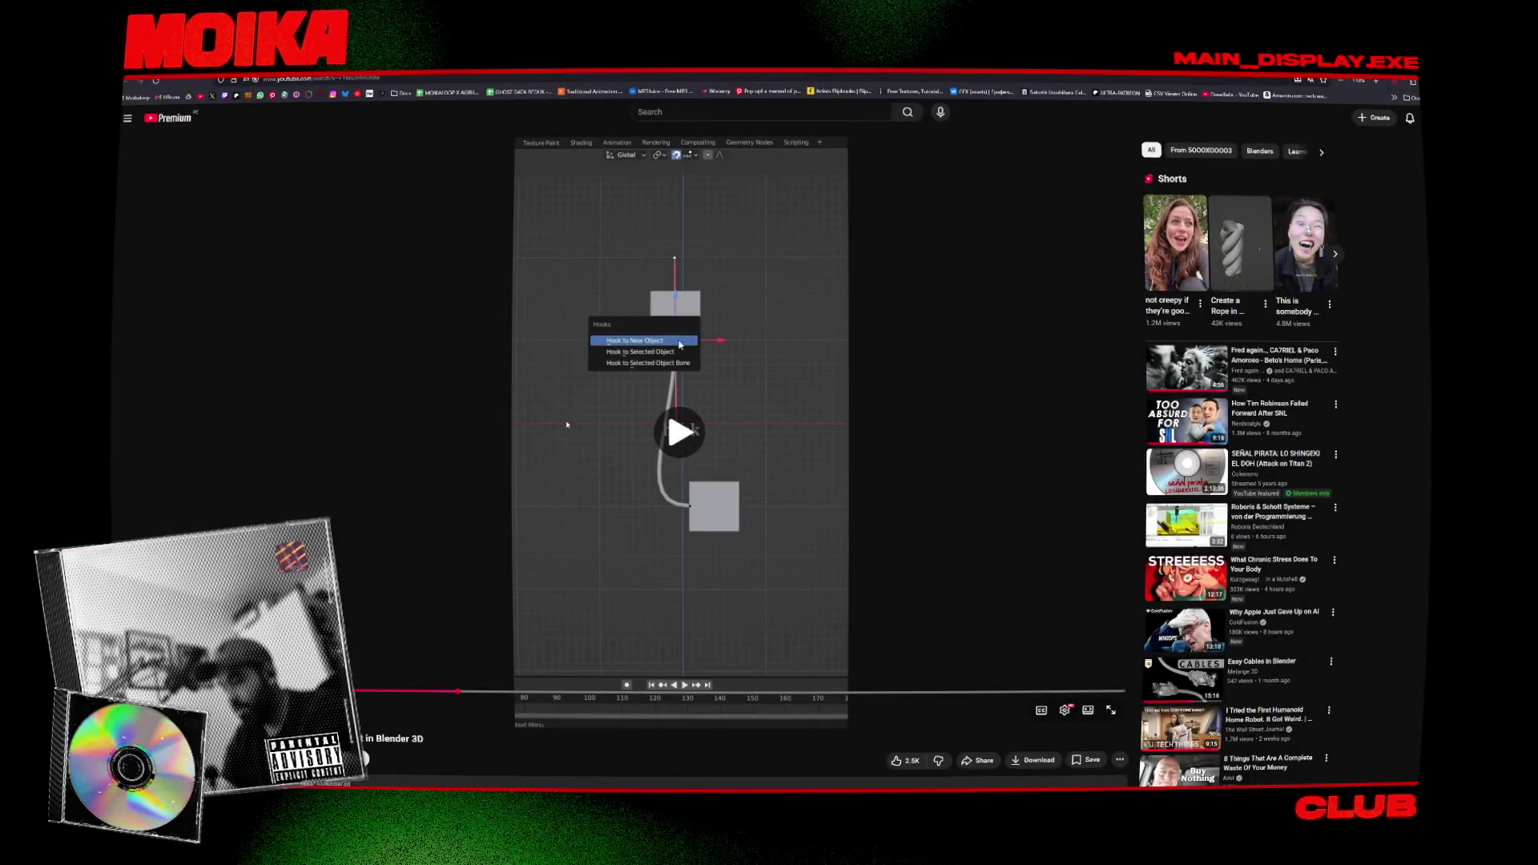
pyautogui.press('Left')
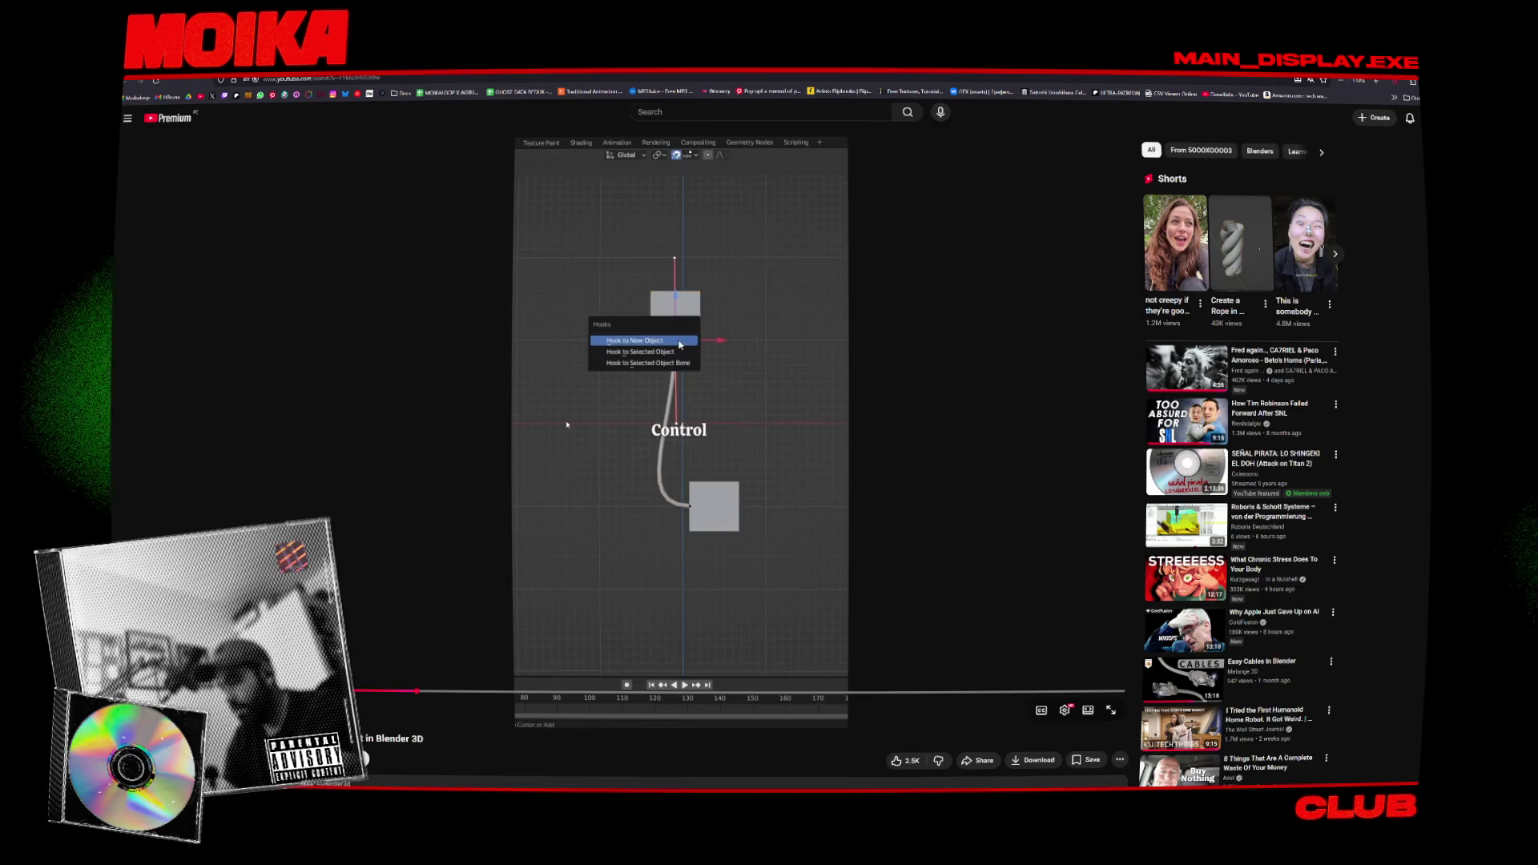
pyautogui.press('space')
pyautogui.press('space')
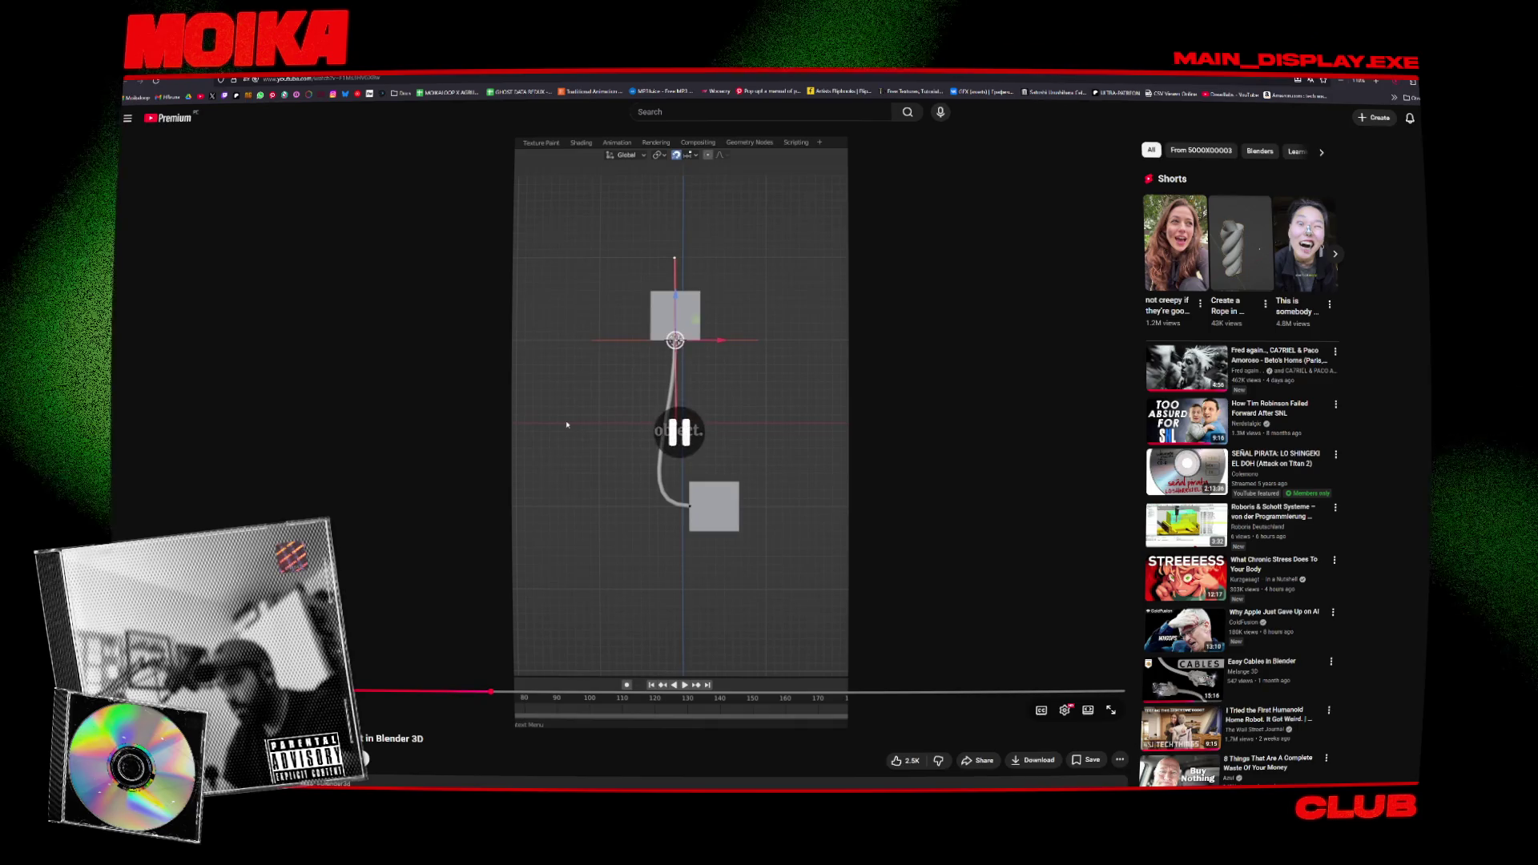
pyautogui.press('space')
pyautogui.press('space')
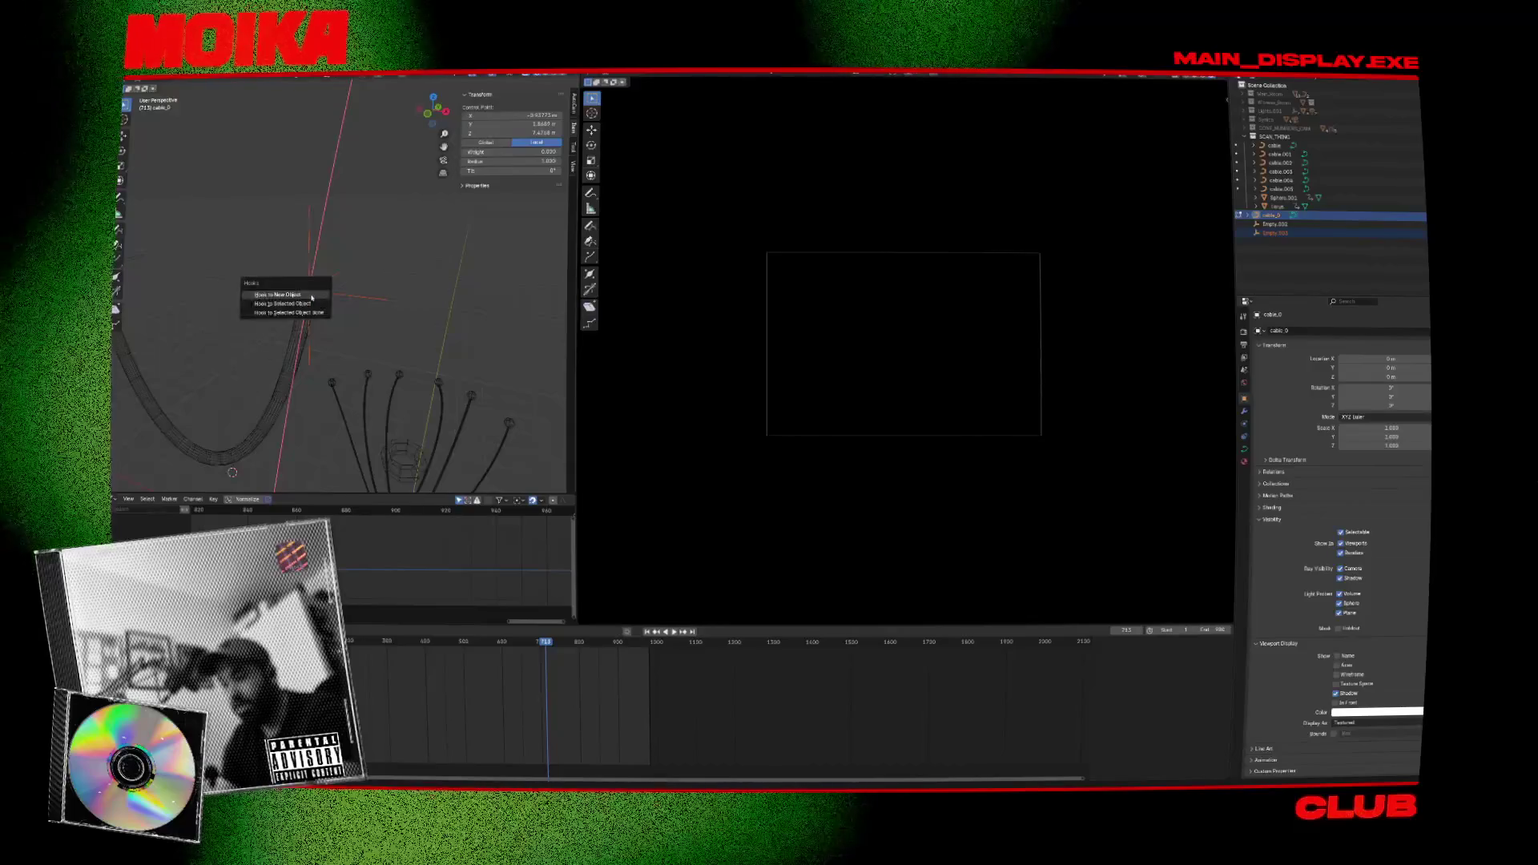
# Hook the cable's end point to a new empty, move Empty.003, and scrub to about frame 987.
pyautogui.click(312, 296)
pyautogui.press('Tab')
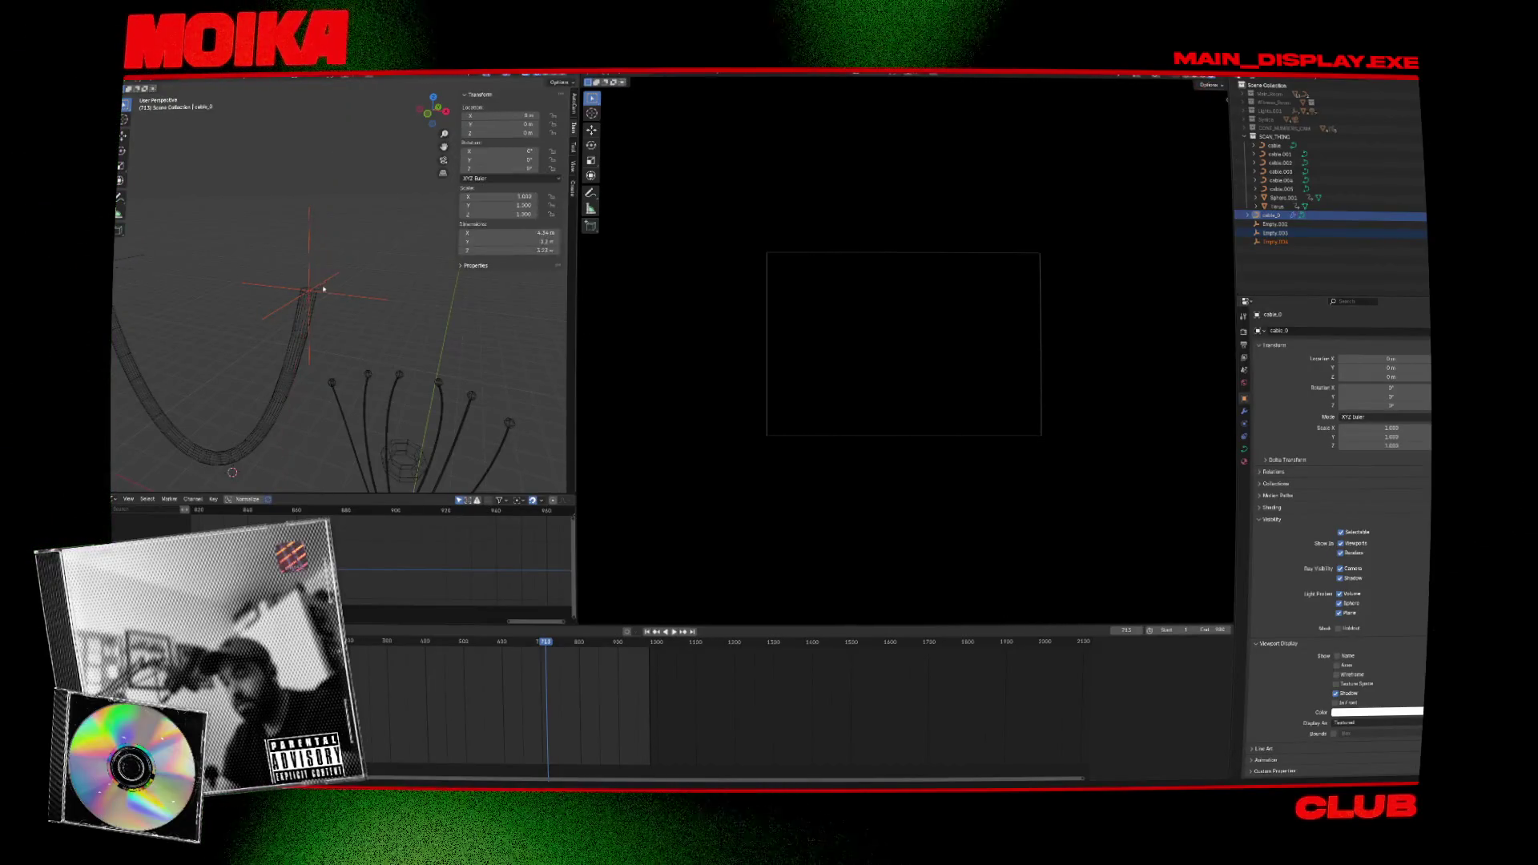
pyautogui.moveTo(324, 288); pyautogui.dragTo(318, 275)
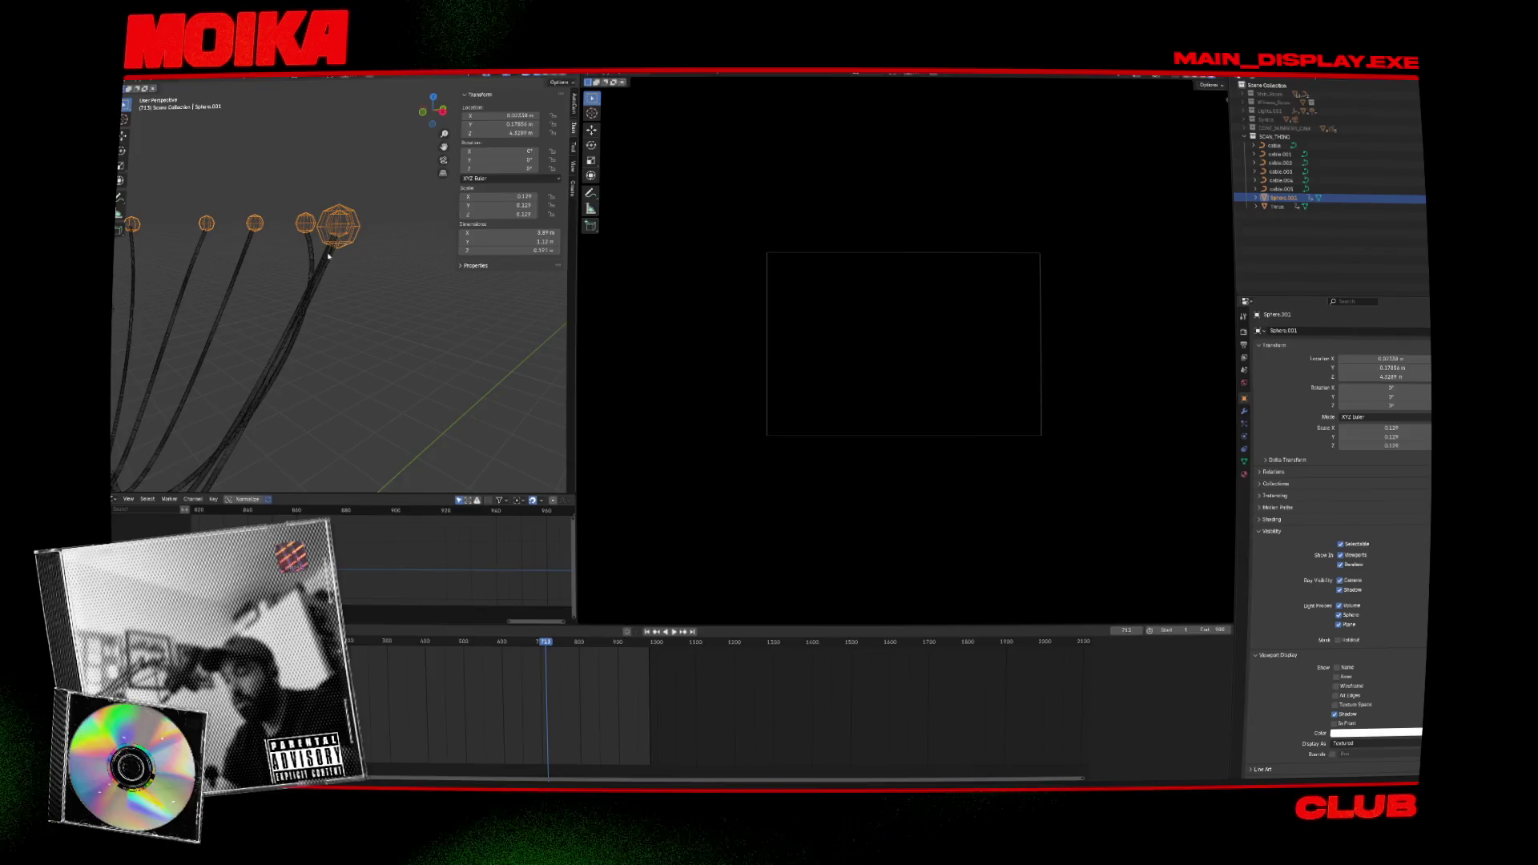
pyautogui.moveTo(379, 270); pyautogui.dragTo(312, 292, button='middle')
pyautogui.moveTo(546, 653); pyautogui.dragTo(647, 660)
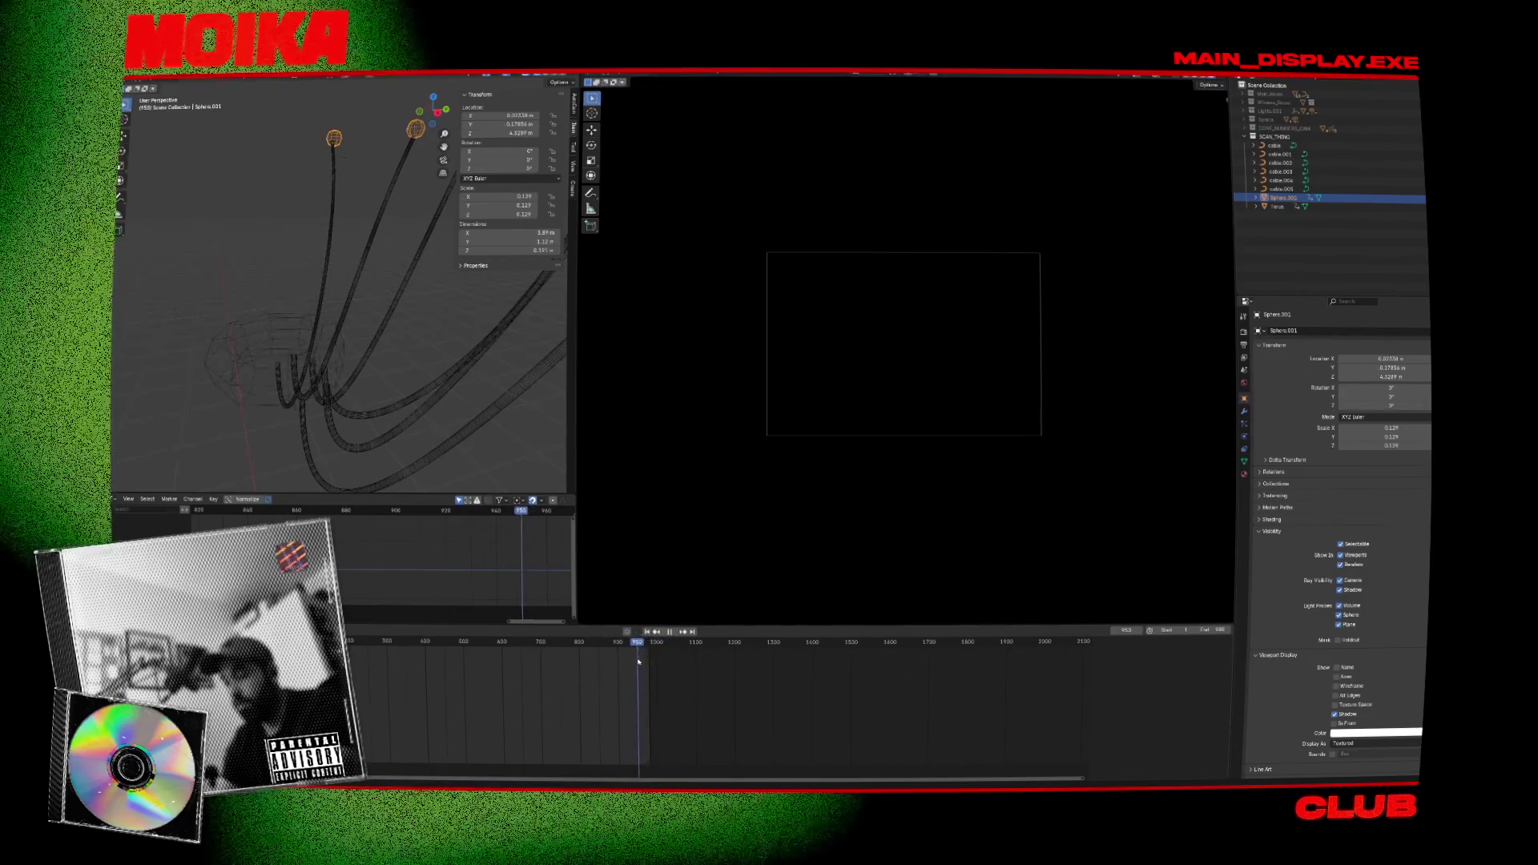
pyautogui.moveTo(394, 379); pyautogui.dragTo(276, 265, button='middle')
# Select the Torus together with cable.004 and enter Edit Mode on the cable.004 curve.
pyautogui.click(273, 258)
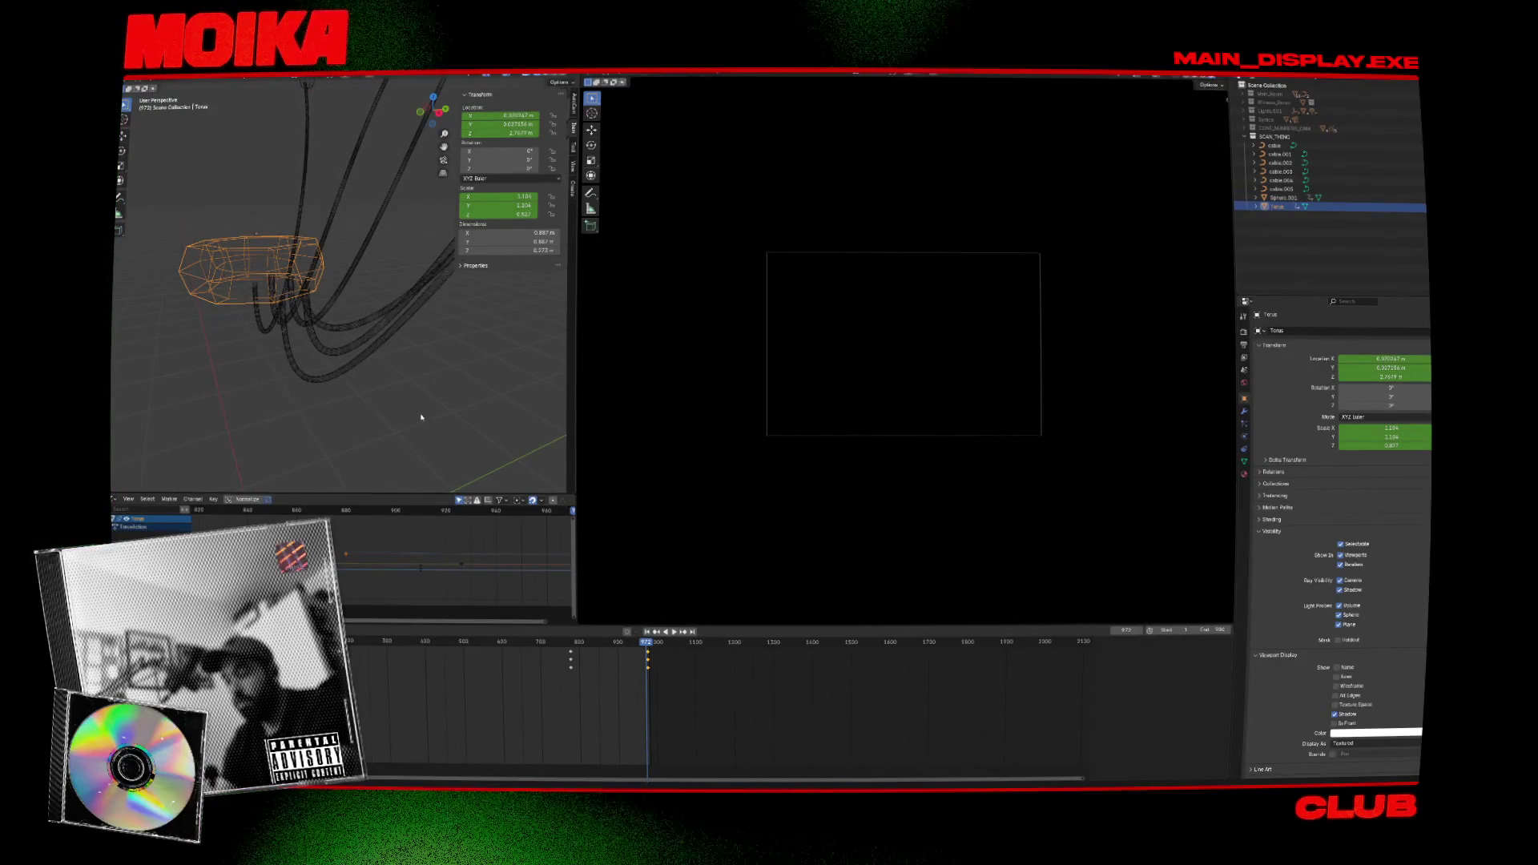
pyautogui.keyDown('shift'); pyautogui.click(285, 310); pyautogui.keyUp('shift')
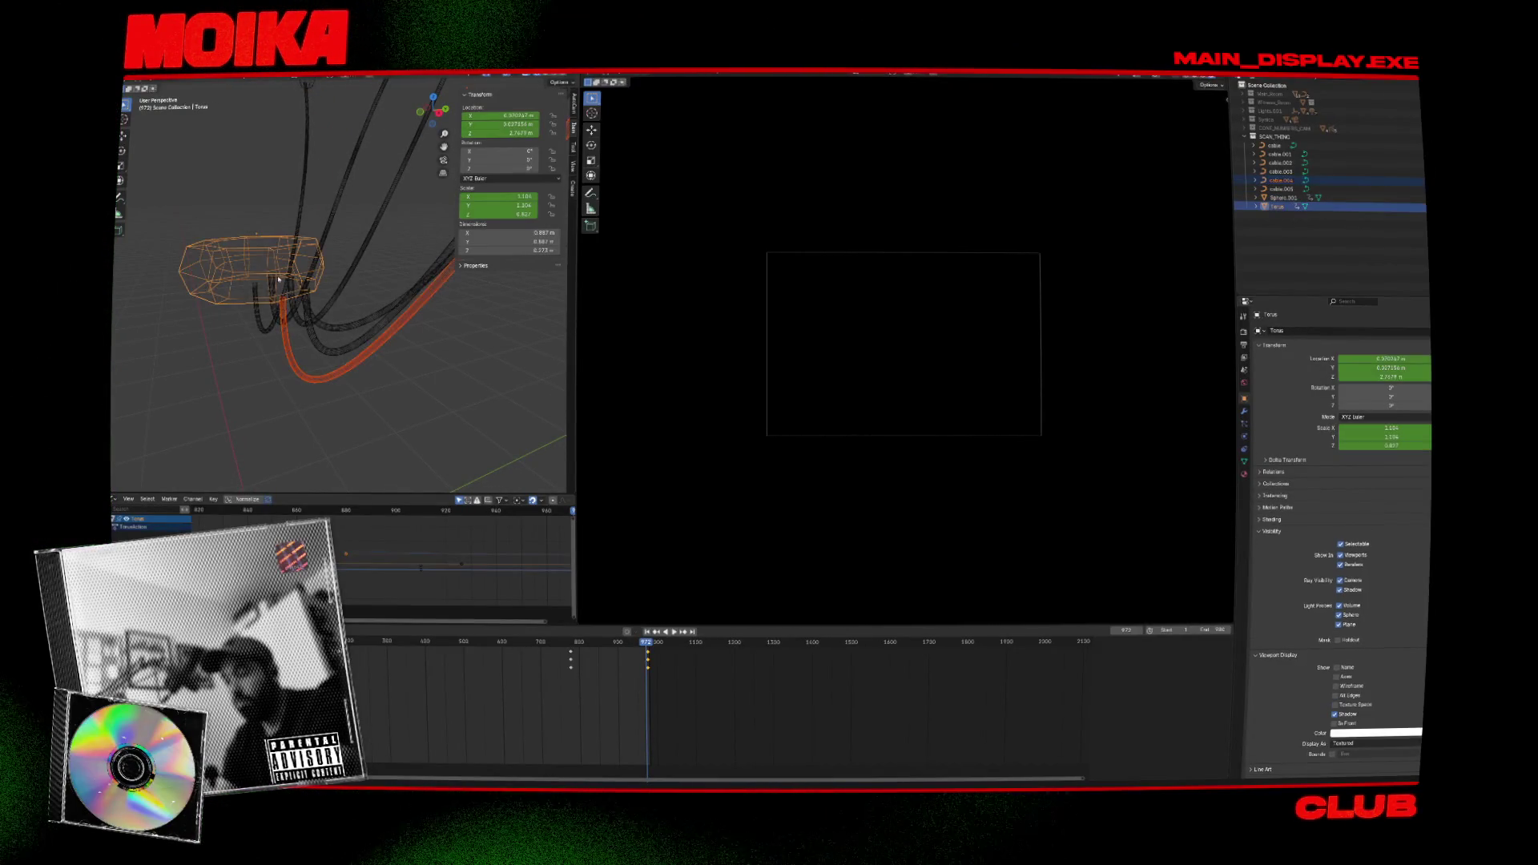
pyautogui.press('Tab')
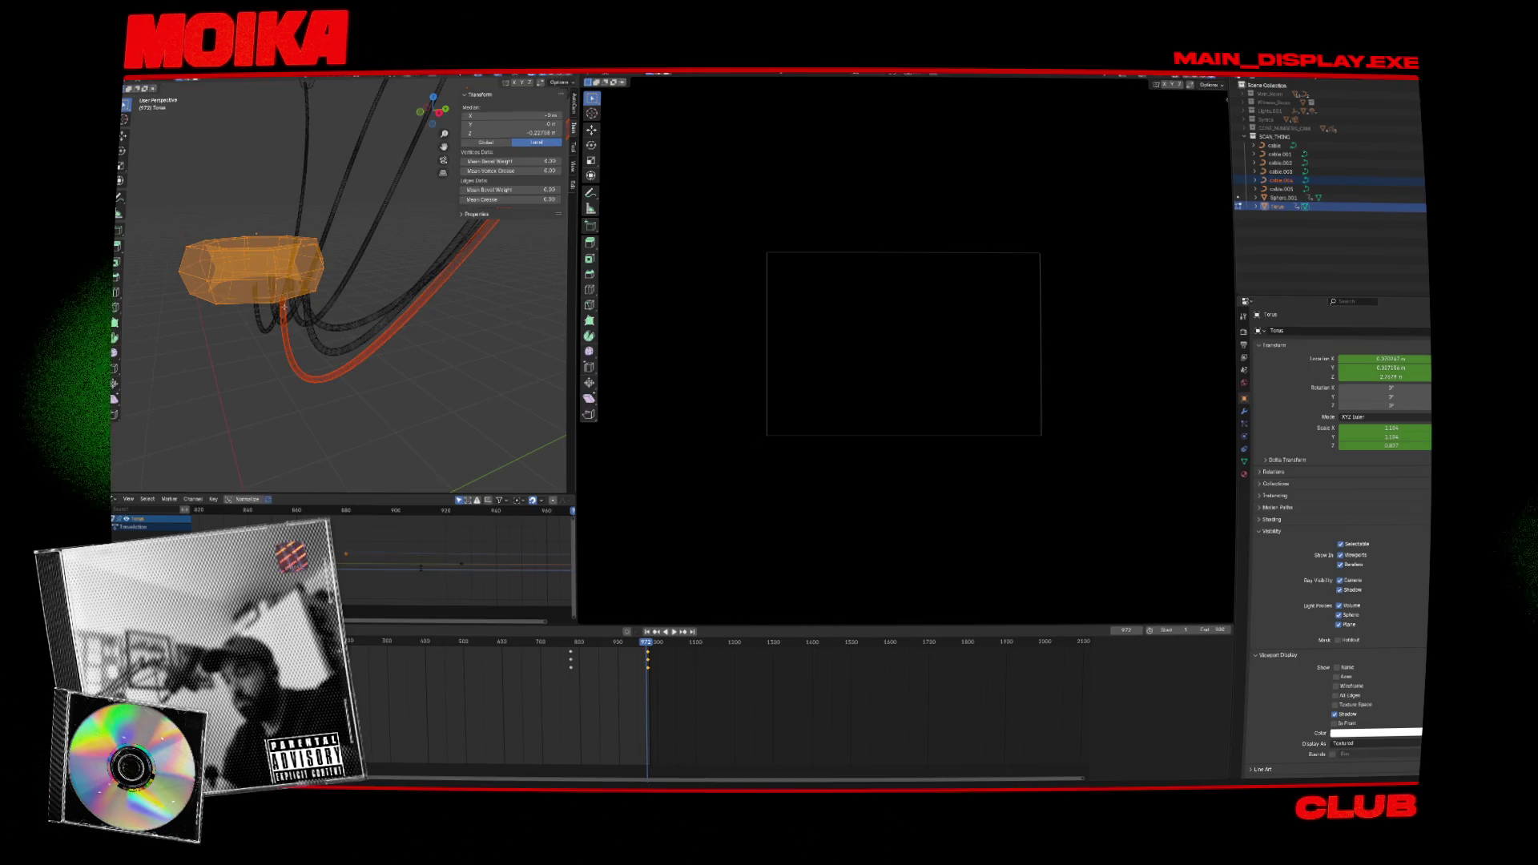
pyautogui.click(285, 307)
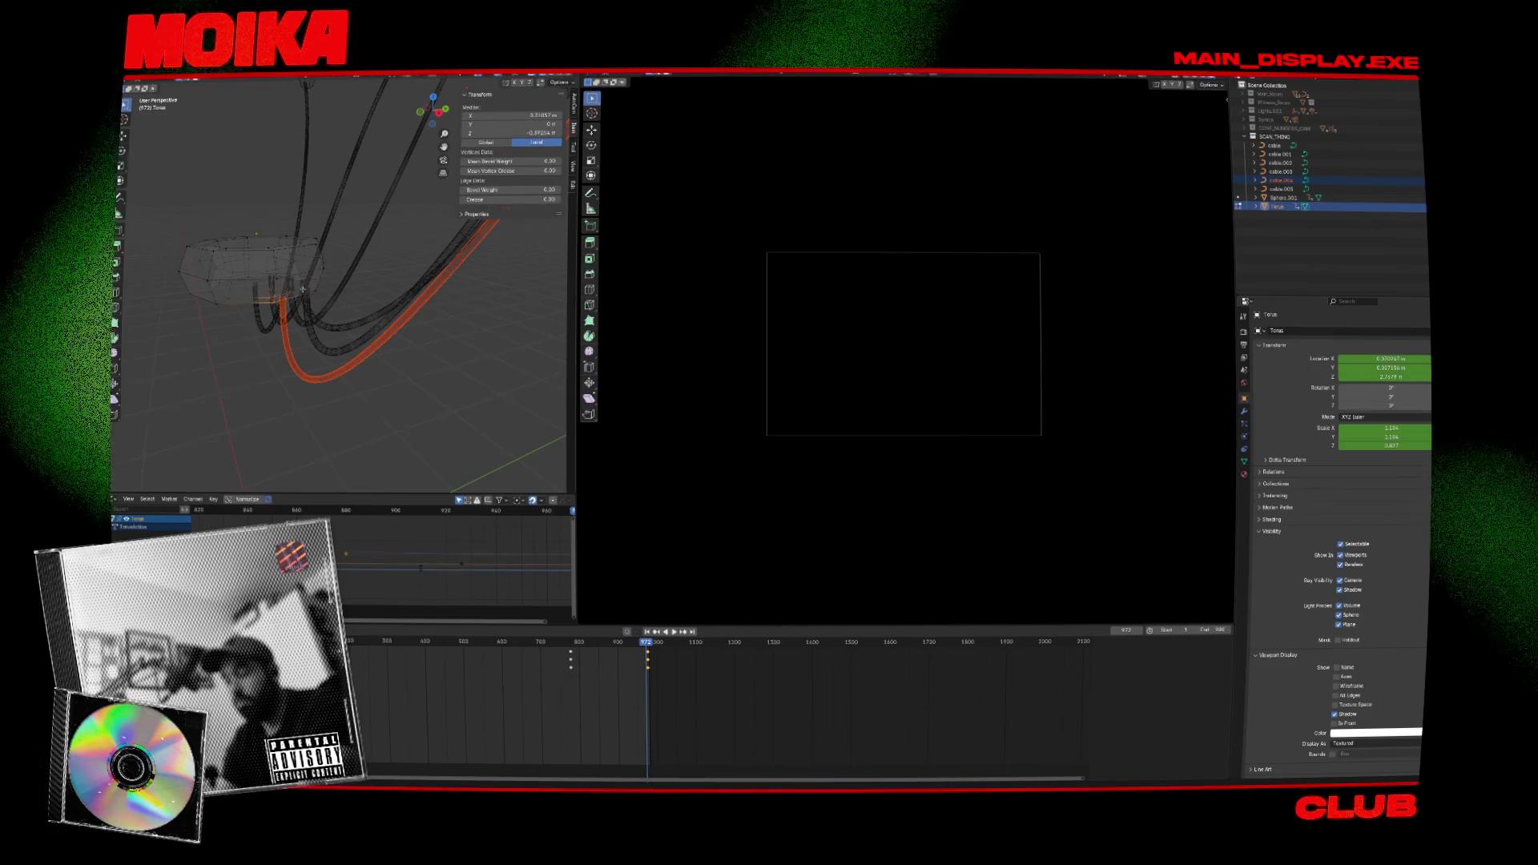
pyautogui.scroll(5, 295, 294)
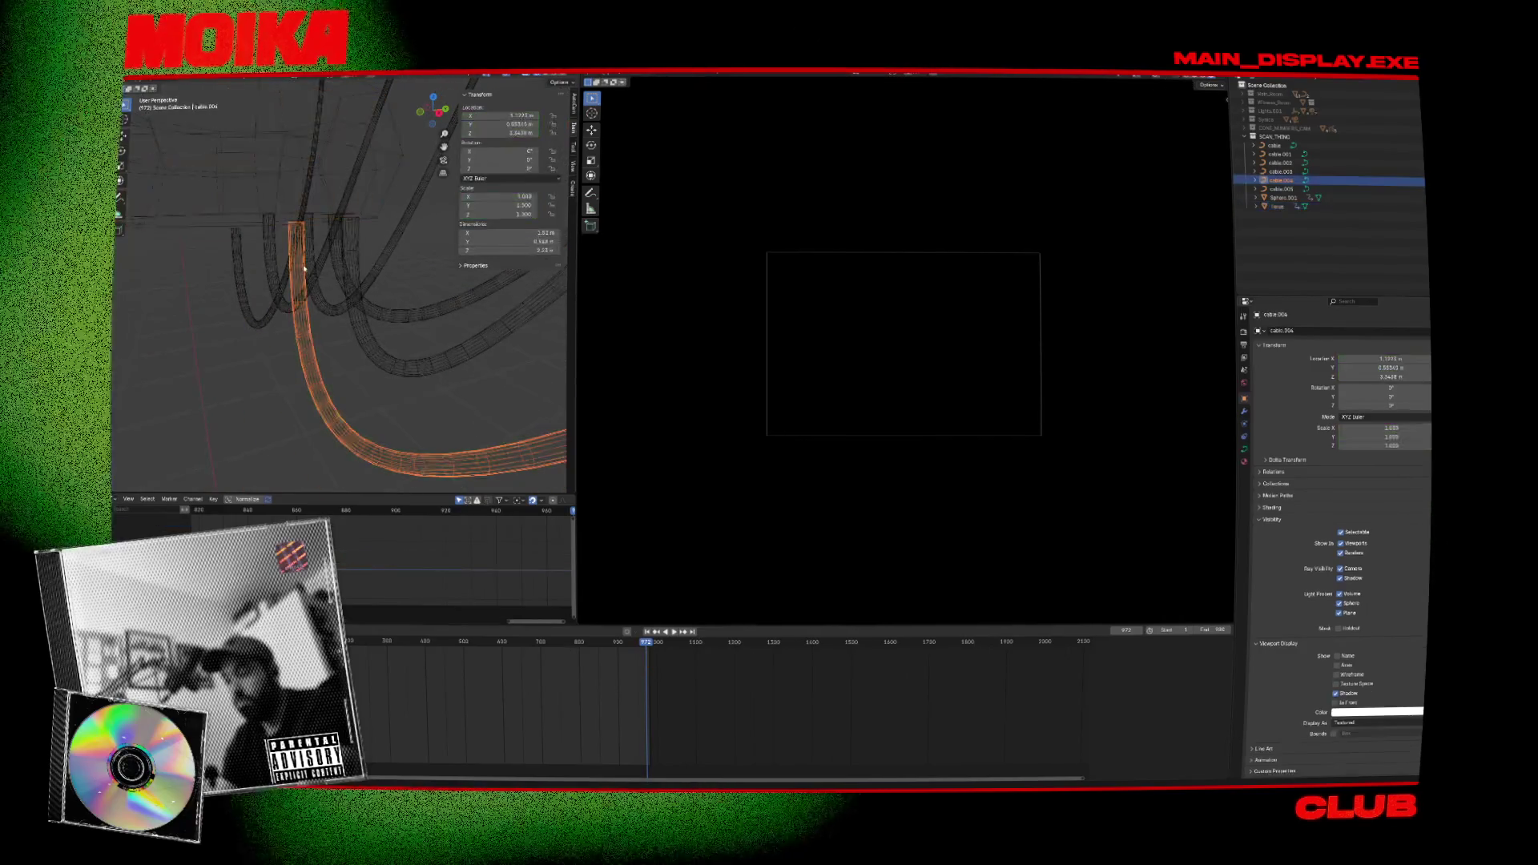
pyautogui.hotkey('alt', 'q')
# Leave cable.004's Edit Mode and enter Edit Mode on the Torus ring.
pyautogui.press('Tab')
pyautogui.keyDown('shift'); pyautogui.click(319, 218); pyautogui.keyUp('shift')
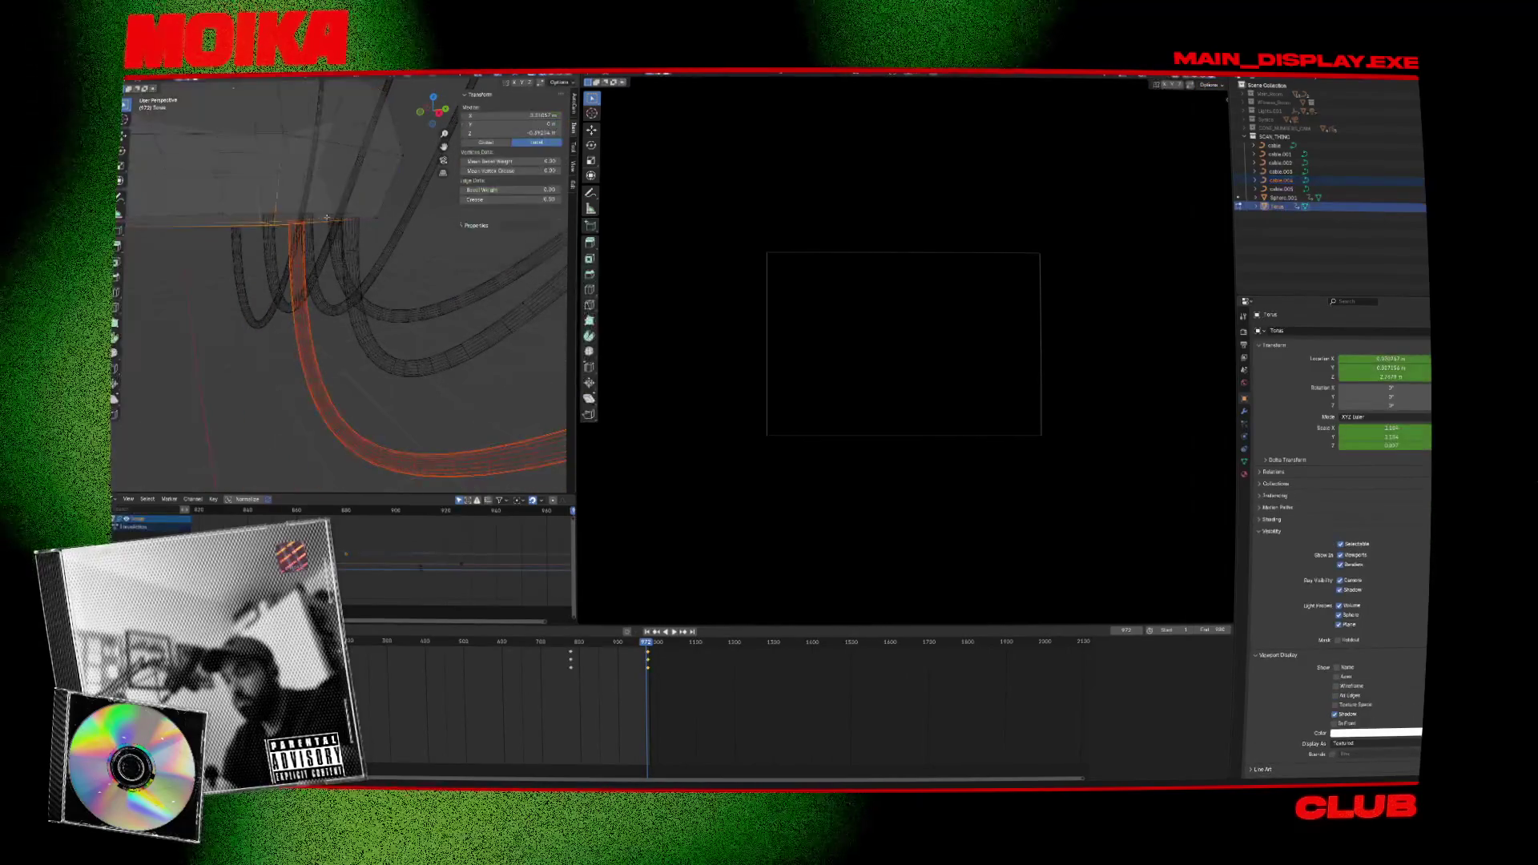
pyautogui.press('Tab')
pyautogui.scroll(-4, 317, 243)
pyautogui.rightClick(292, 220)
pyautogui.press('Escape')
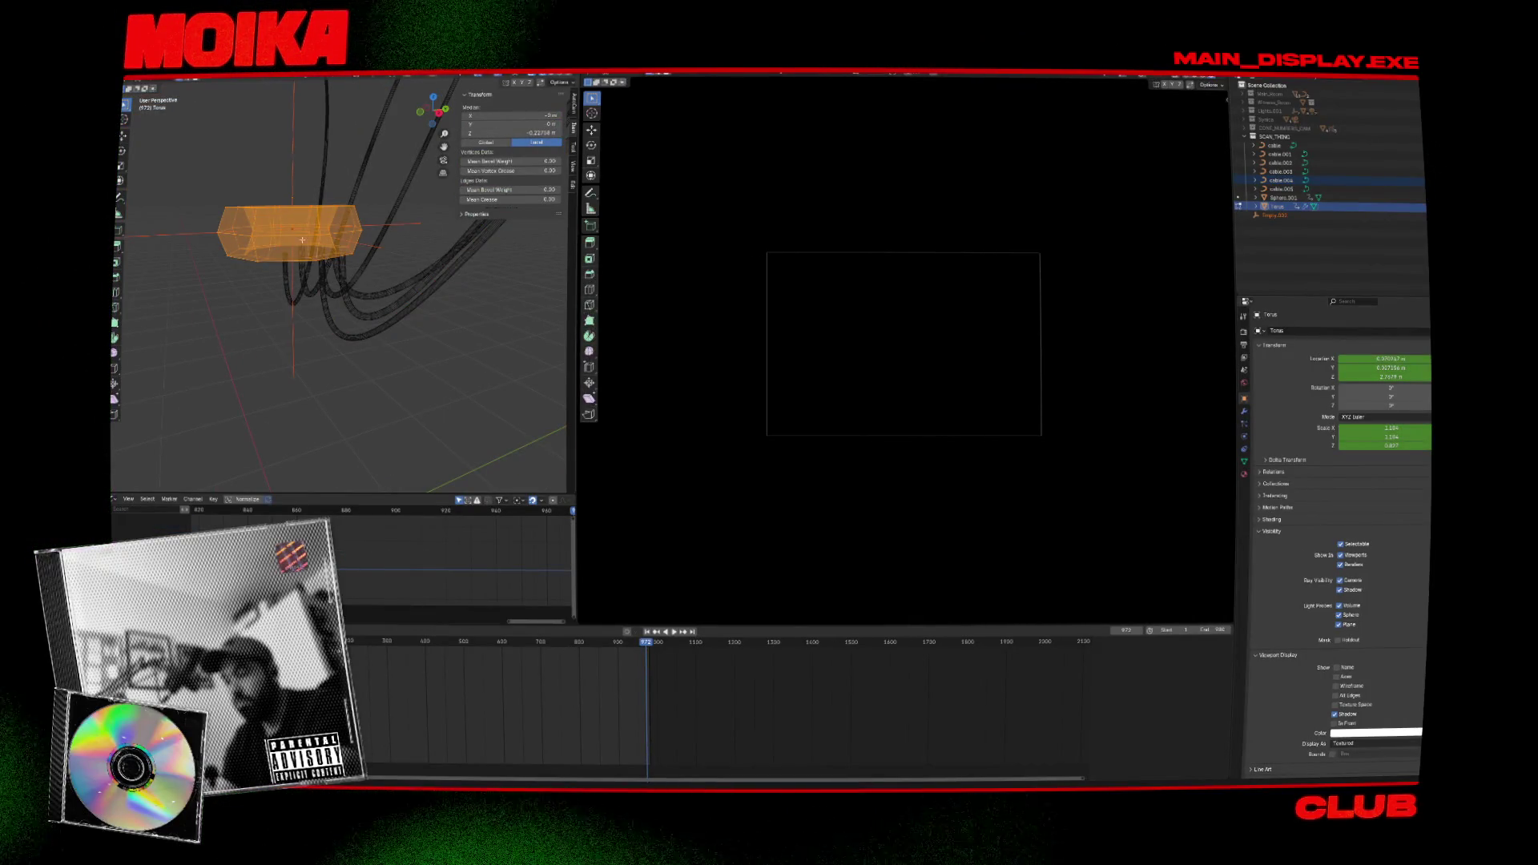
# Leave Torus Edit Mode and reposition Empty.002 and the Torus above cable.002.
pyautogui.press('Tab')
pyautogui.click(291, 219)
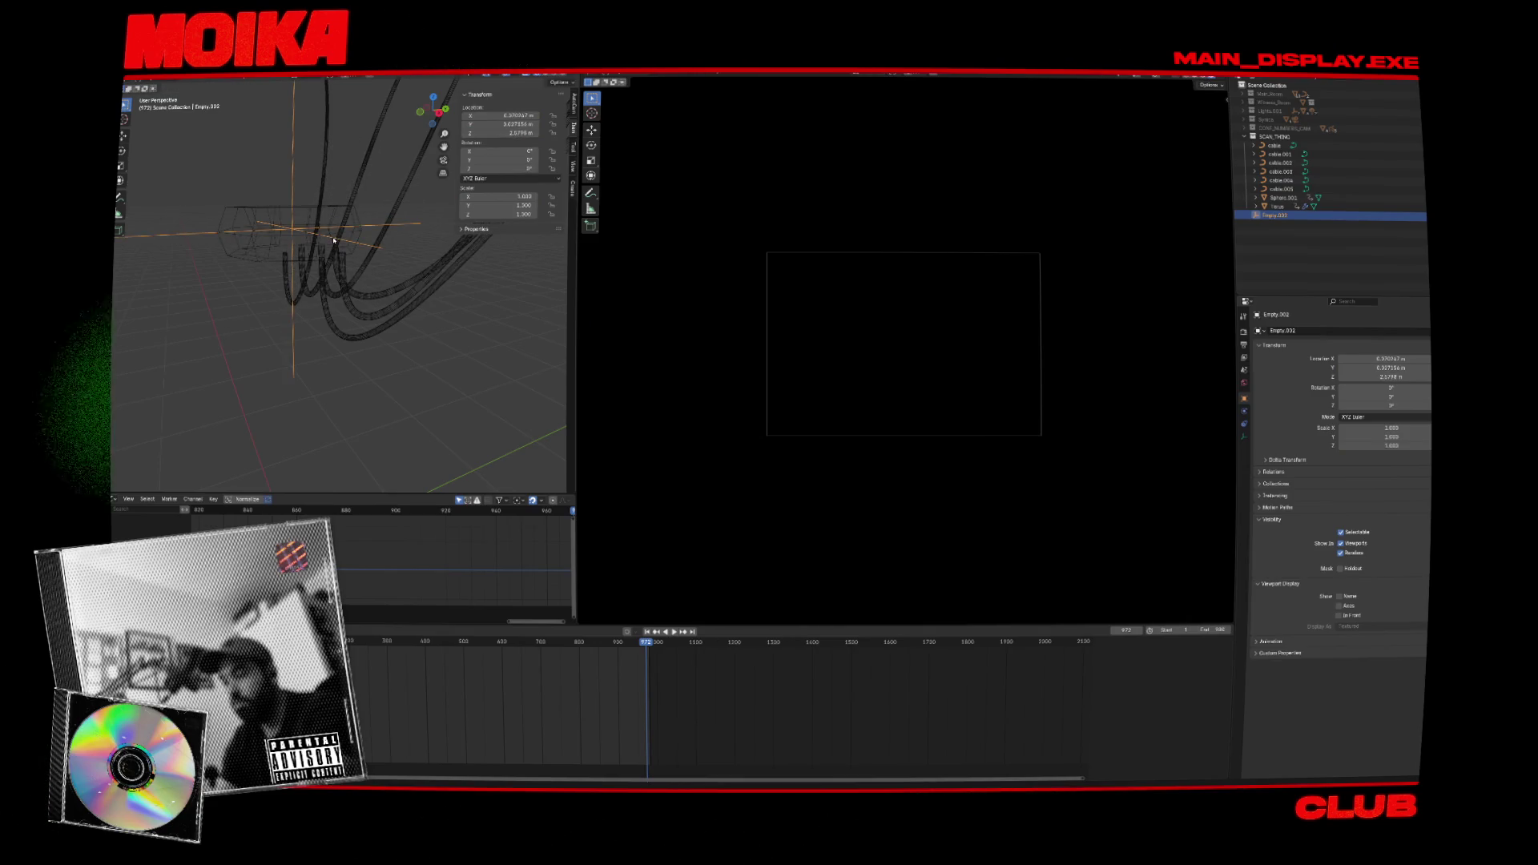
pyautogui.click(326, 265)
pyautogui.click(291, 219)
pyautogui.press('g')
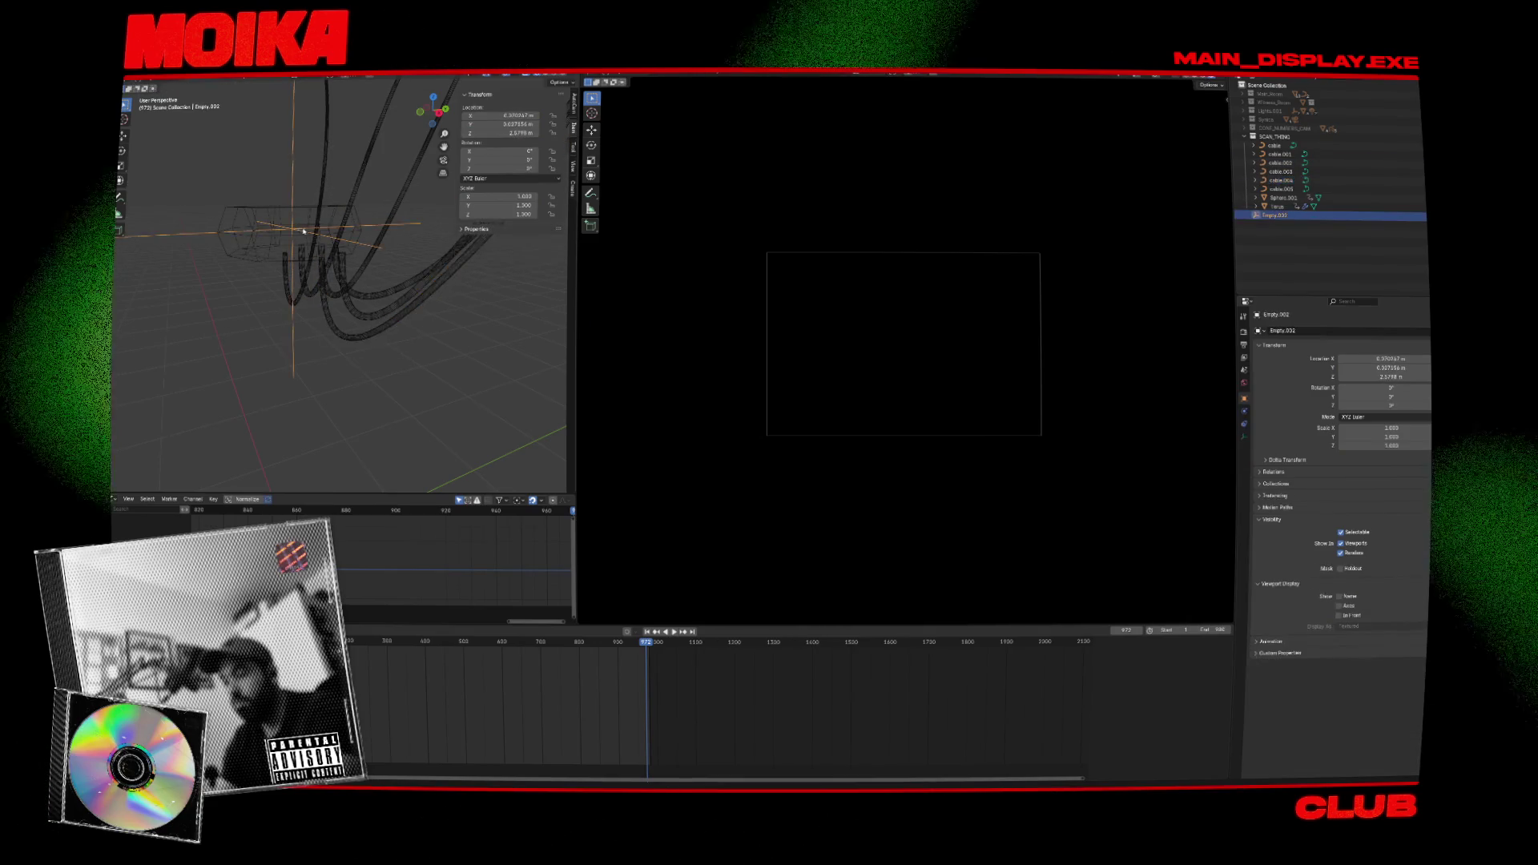
pyautogui.click(292, 228)
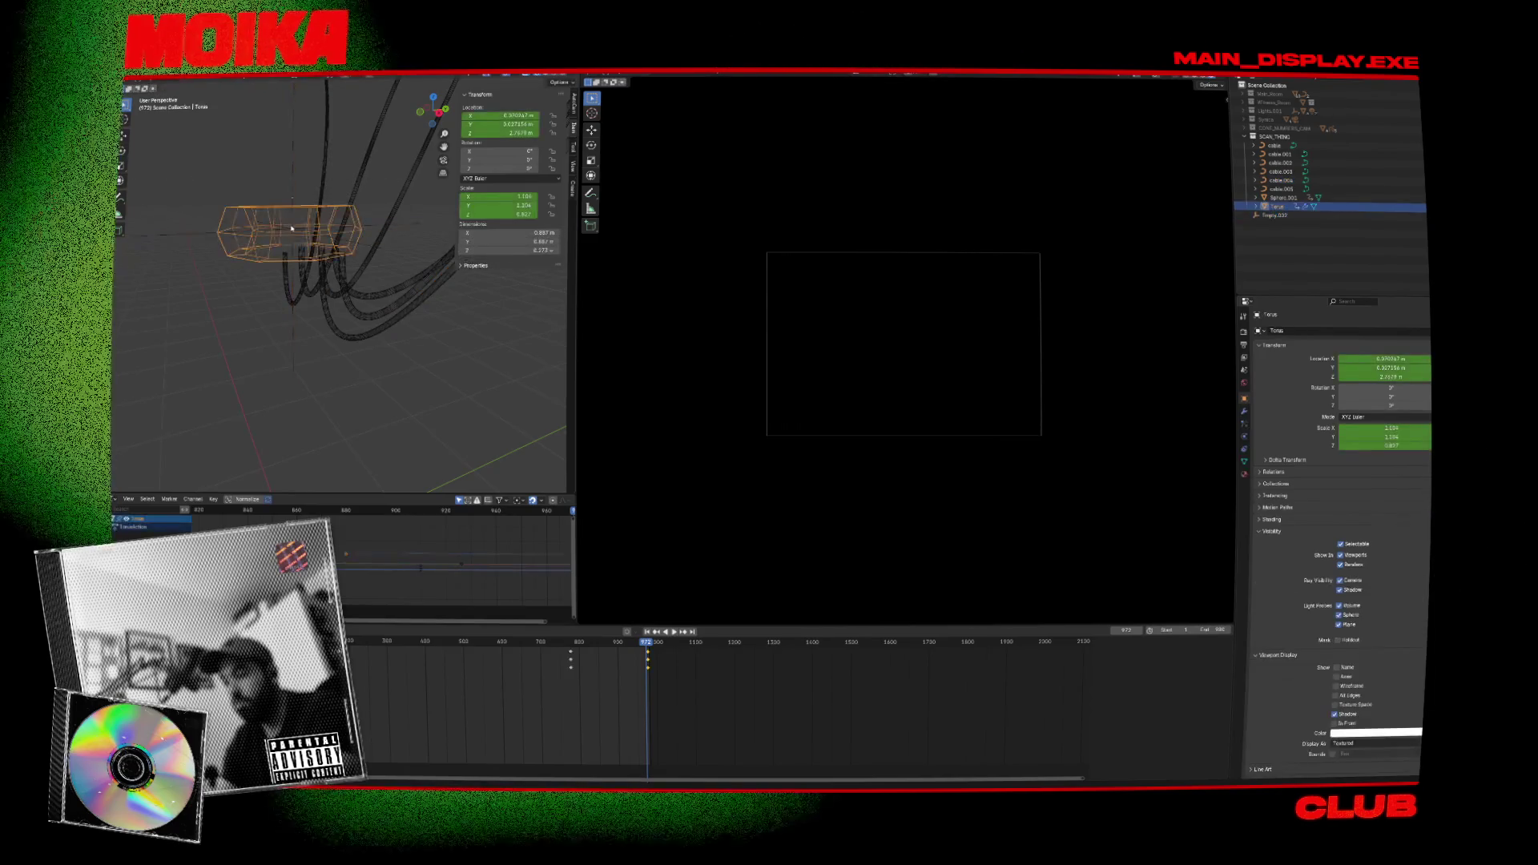
pyautogui.press('g')
pyautogui.click(294, 164)
pyautogui.click(292, 180)
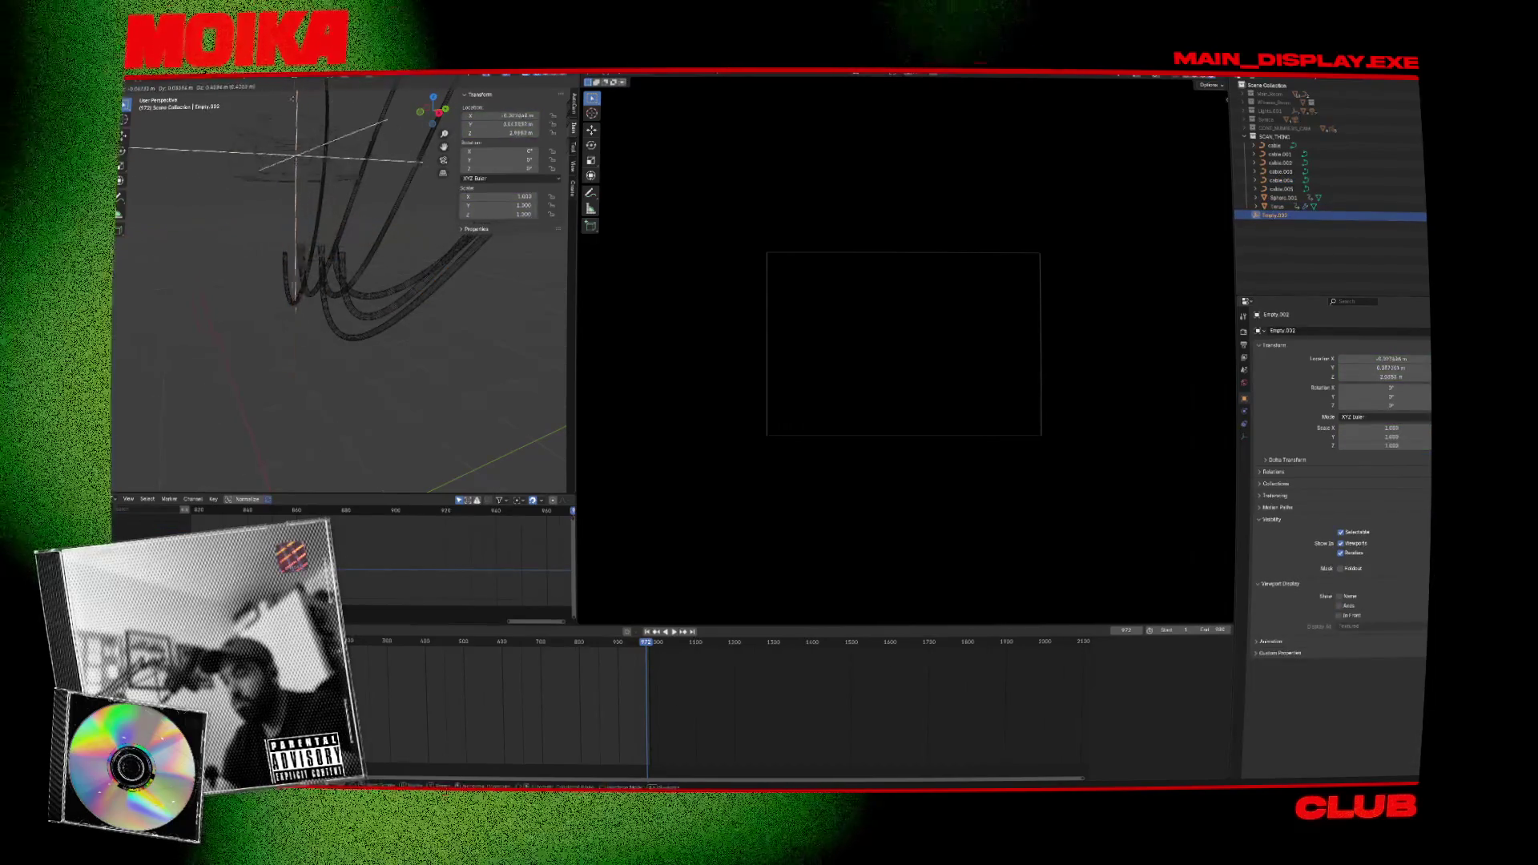
pyautogui.click(393, 314)
pyautogui.moveTo(392, 314)
pyautogui.mouseDown(button='middle')
pyautogui.moveTo(376, 288)
pyautogui.moveTo(403, 310)
pyautogui.moveTo(296, 356)
pyautogui.moveTo(251, 341)
pyautogui.mouseUp(button='middle')
# Save the file and jump the selected Torus to its keyframe at frame 777.
pyautogui.click(308, 320)
pyautogui.press('Tab')
pyautogui.click(318, 364)
pyautogui.press('Escape')
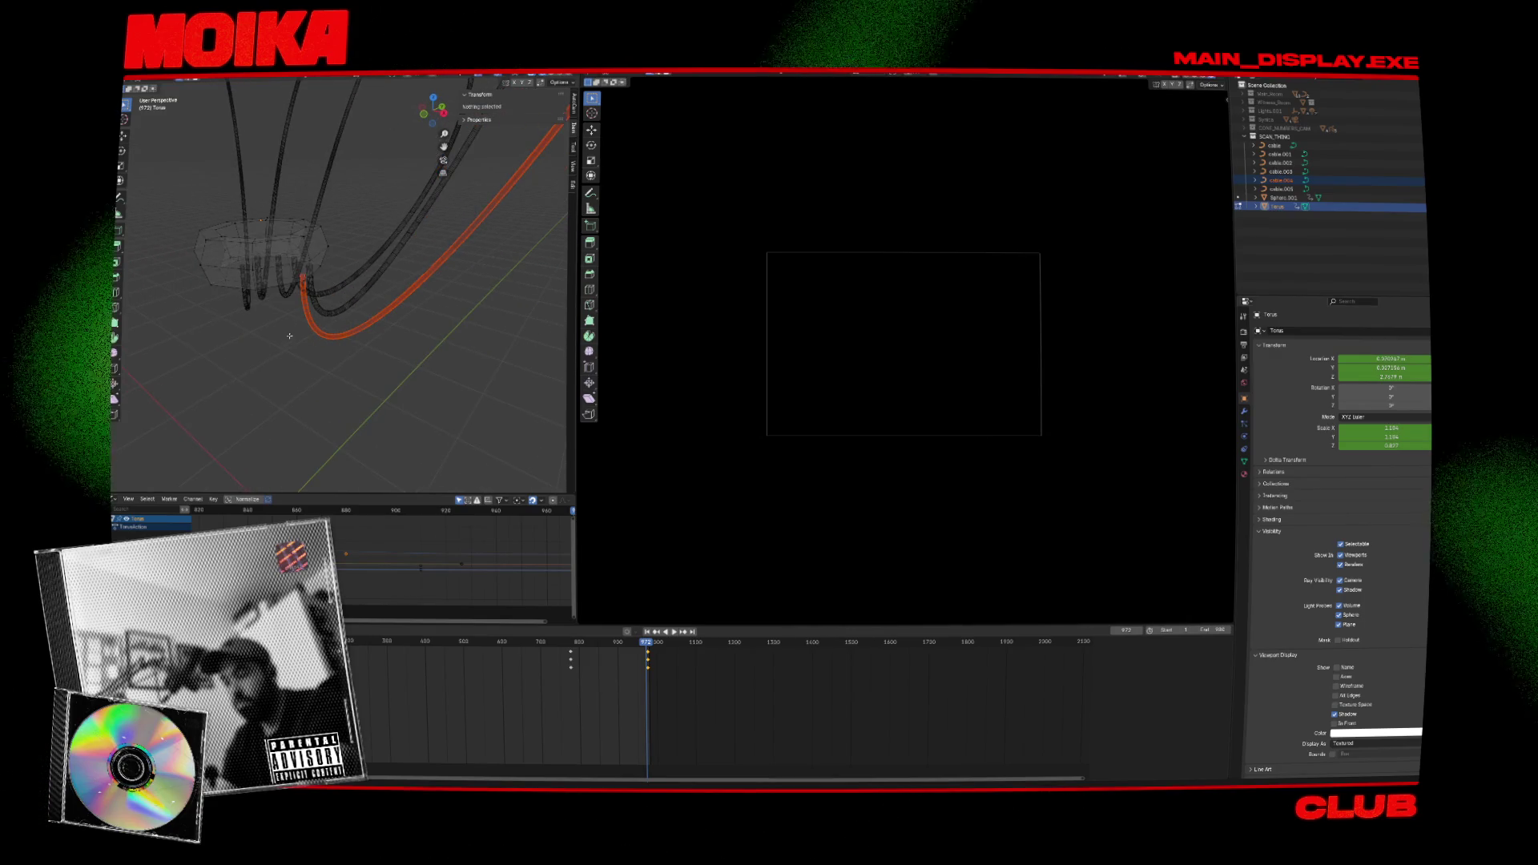
pyautogui.press('Tab')
pyautogui.click(311, 298)
pyautogui.click(311, 298)
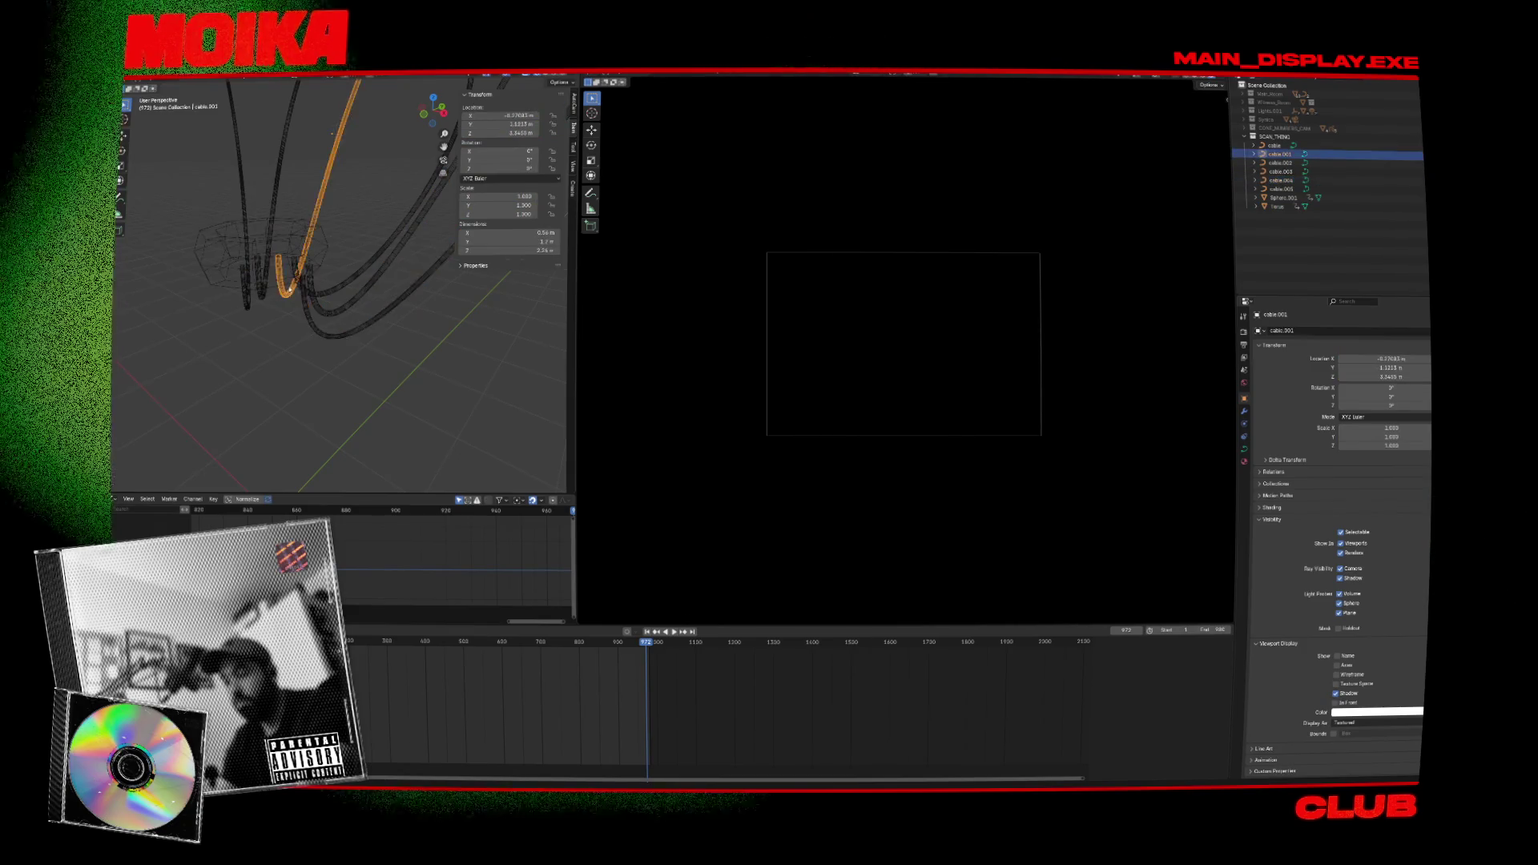
pyautogui.hotkey('ctrl', 's')
pyautogui.click(313, 298)
pyautogui.press('Down')
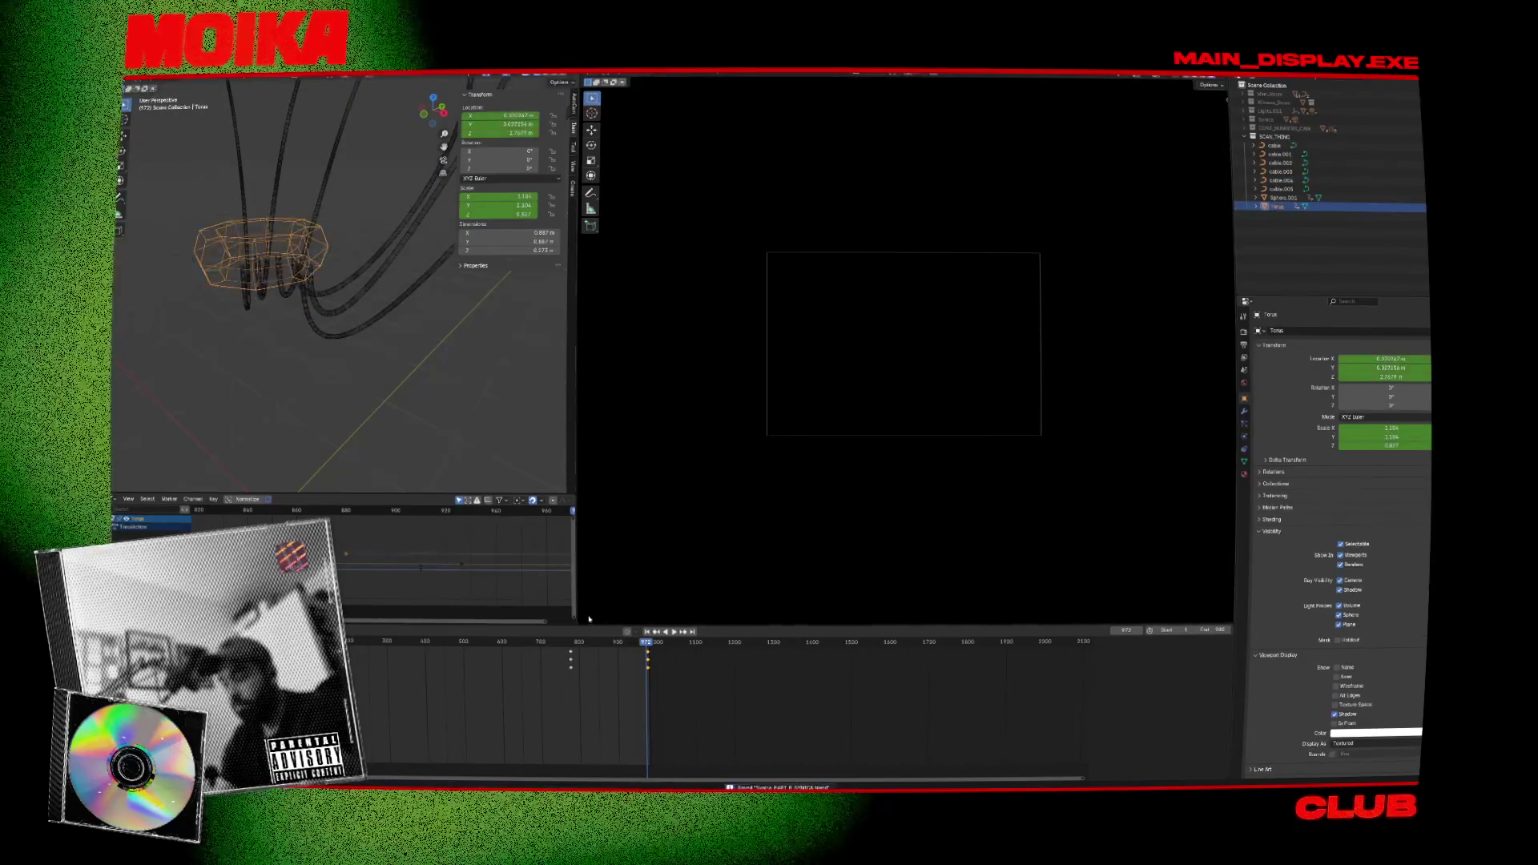
pyautogui.moveTo(320, 416); pyautogui.dragTo(272, 341, button='middle')
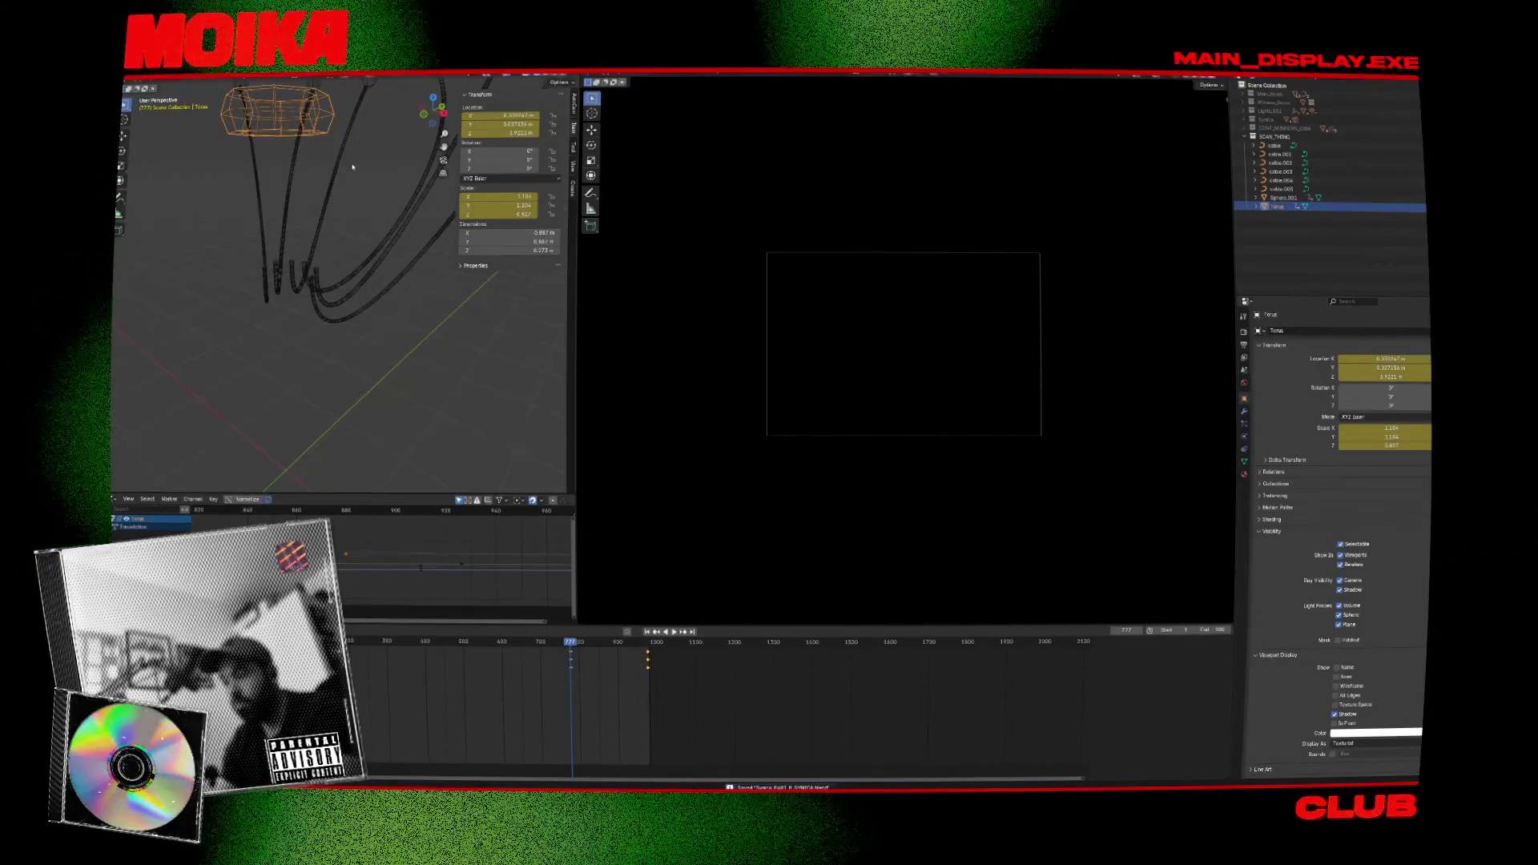
# Add a Plain Axes empty and set its X and Y location to 0.
pyautogui.hotkey('alt', 'a')
pyautogui.hotkey('shift', 'a')
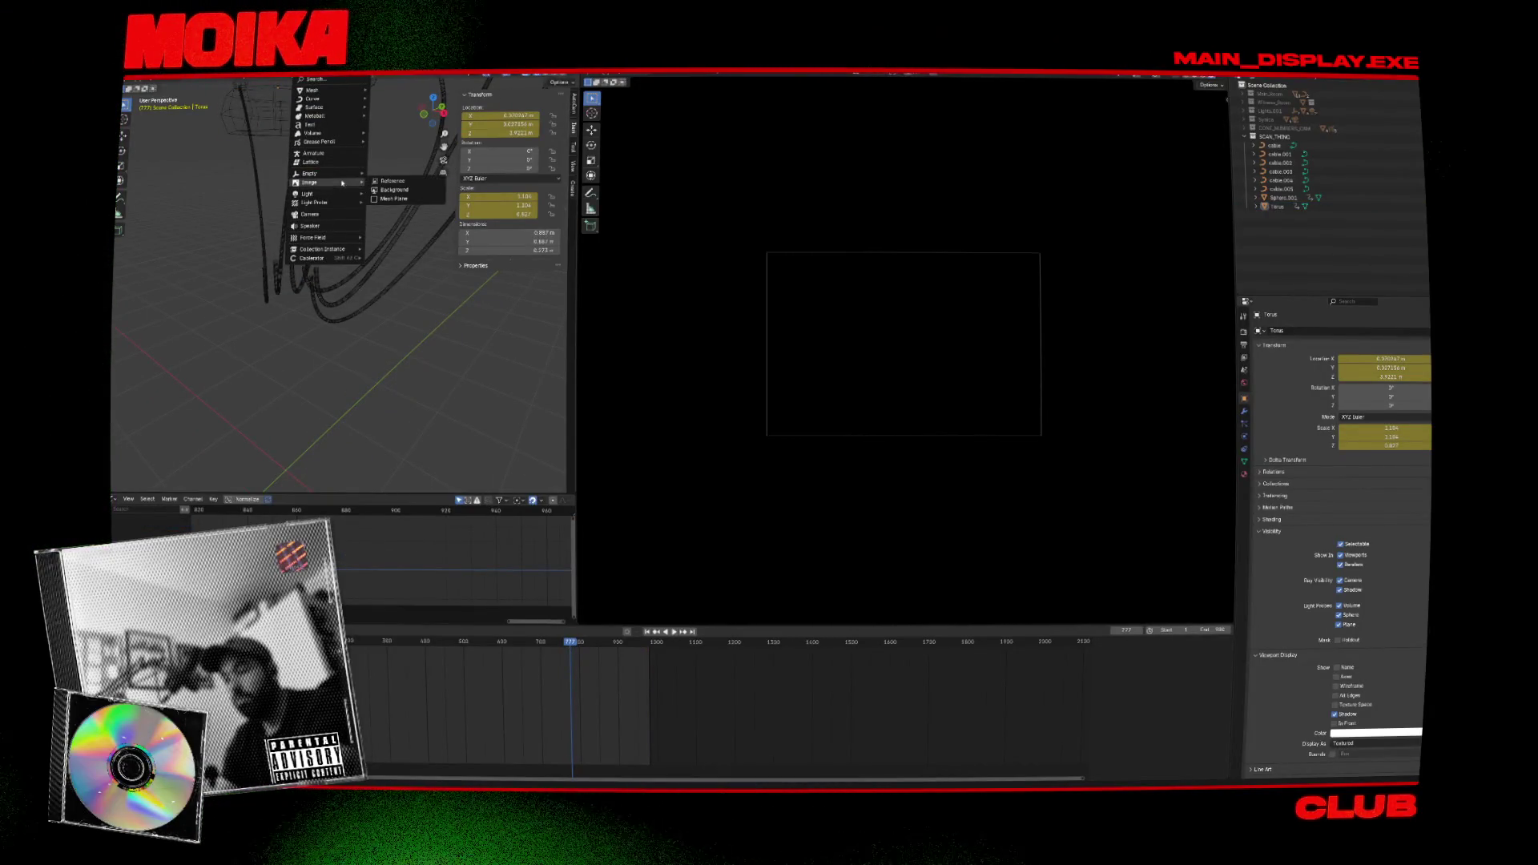
pyautogui.click(393, 178)
pyautogui.press('KP_1')
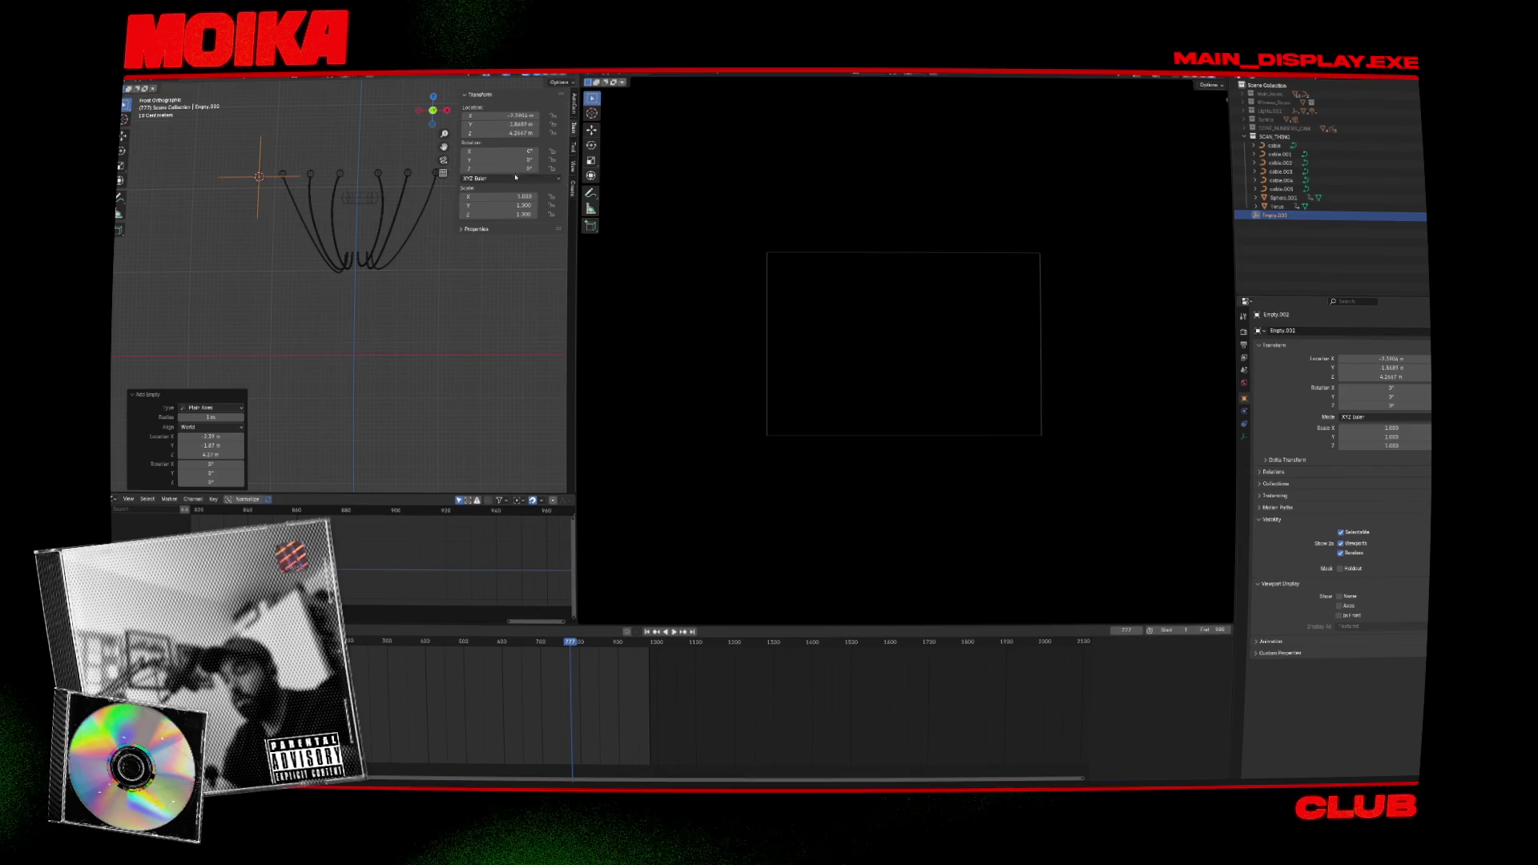
pyautogui.click(504, 124)
pyautogui.write('0')
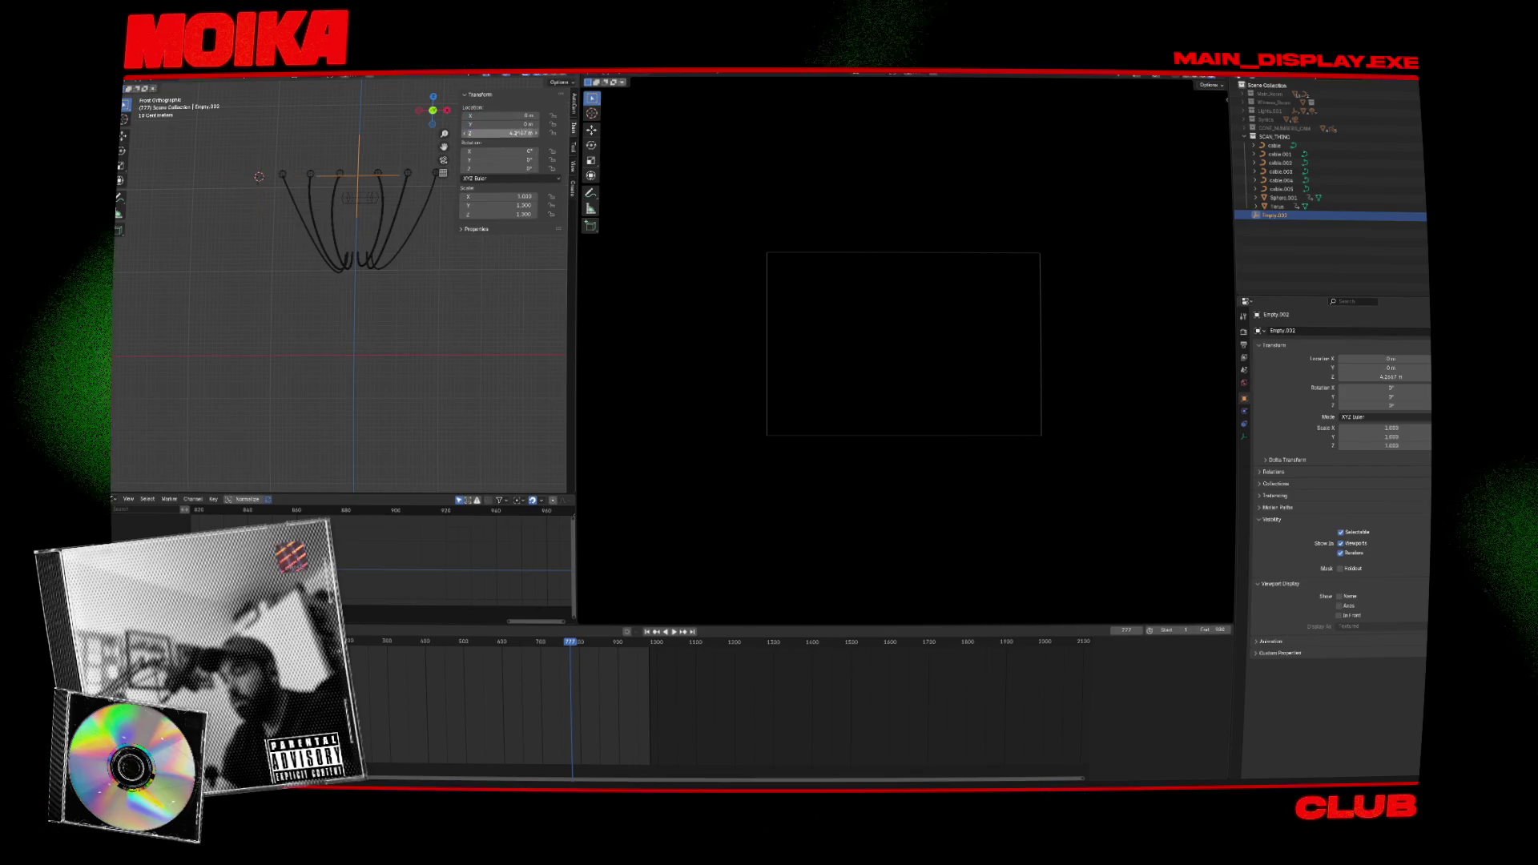
pyautogui.press('Tab')
pyautogui.write('0')
# Move the animation to frame 866 and orbit around the hanging cables.
pyautogui.click(361, 198)
pyautogui.moveTo(361, 198); pyautogui.dragTo(307, 203, button='middle')
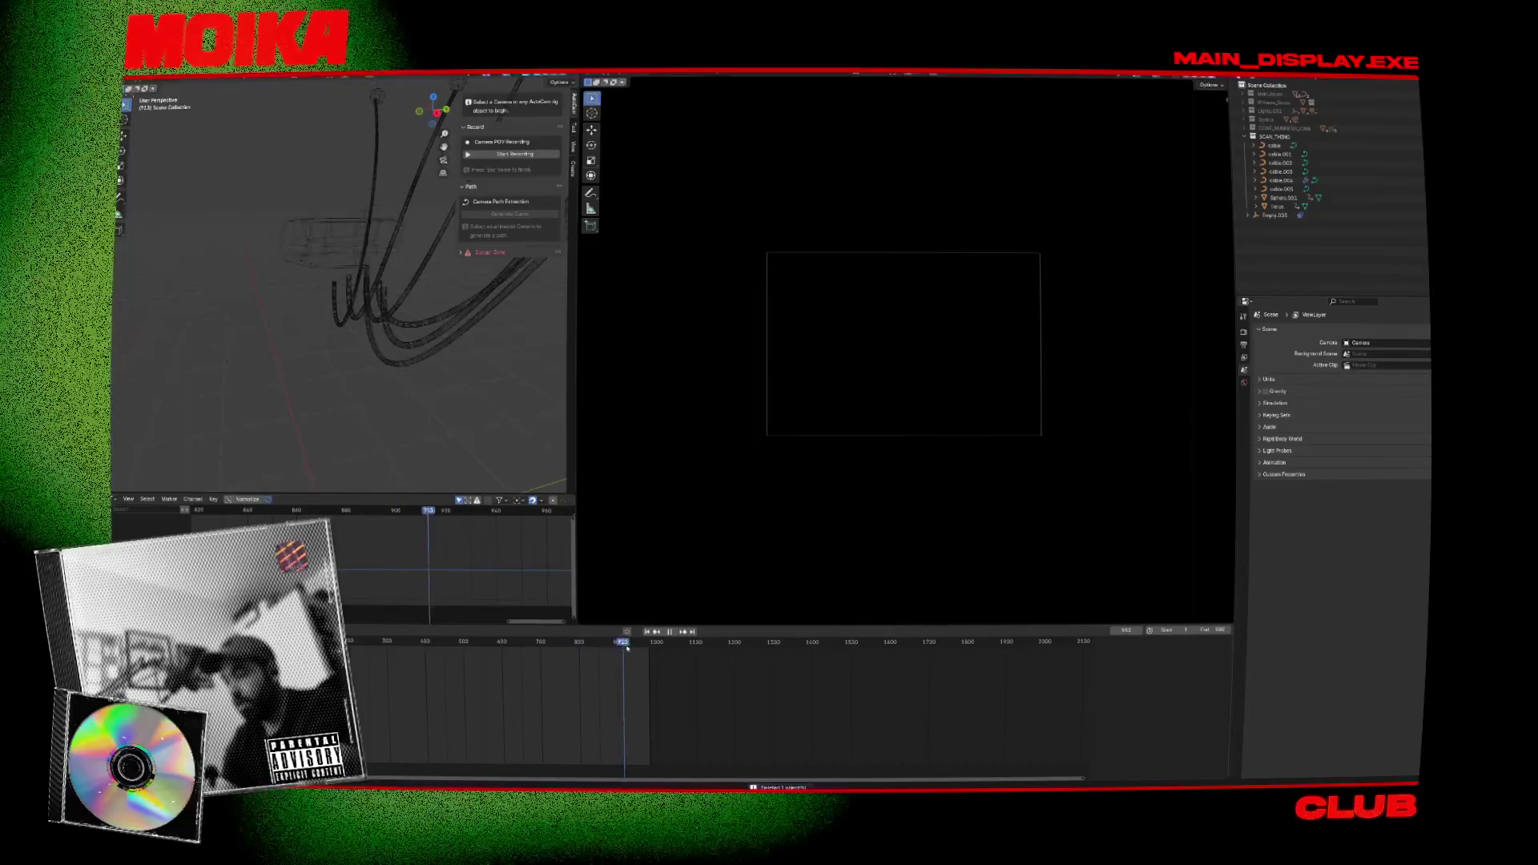
pyautogui.moveTo(523, 650); pyautogui.dragTo(604, 651)
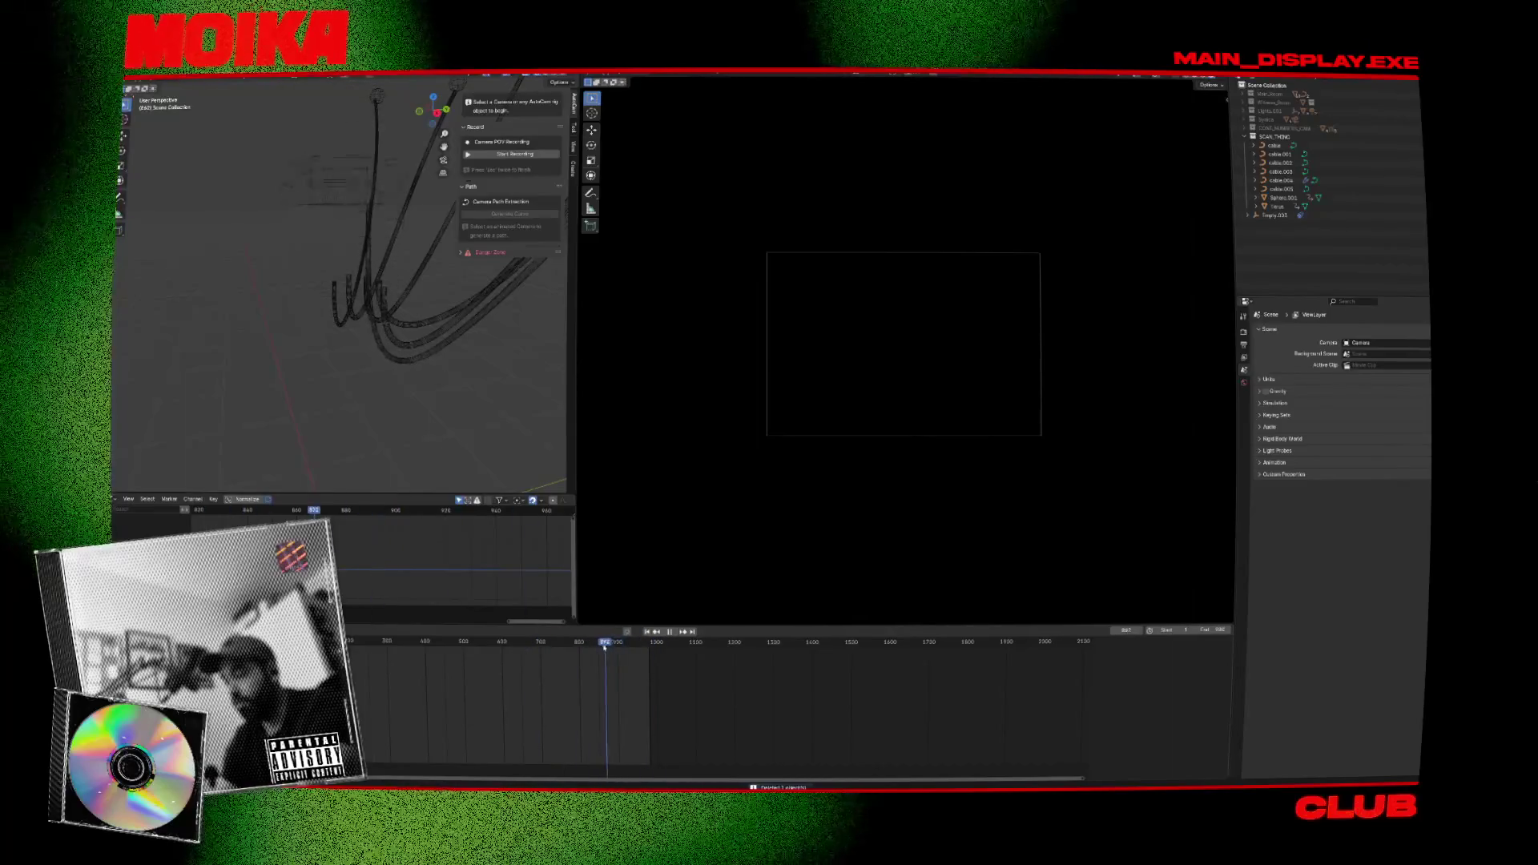
pyautogui.moveTo(390, 422)
pyautogui.mouseDown(button='middle')
pyautogui.moveTo(443, 401)
pyautogui.moveTo(529, 481)
pyautogui.mouseUp(button='middle')
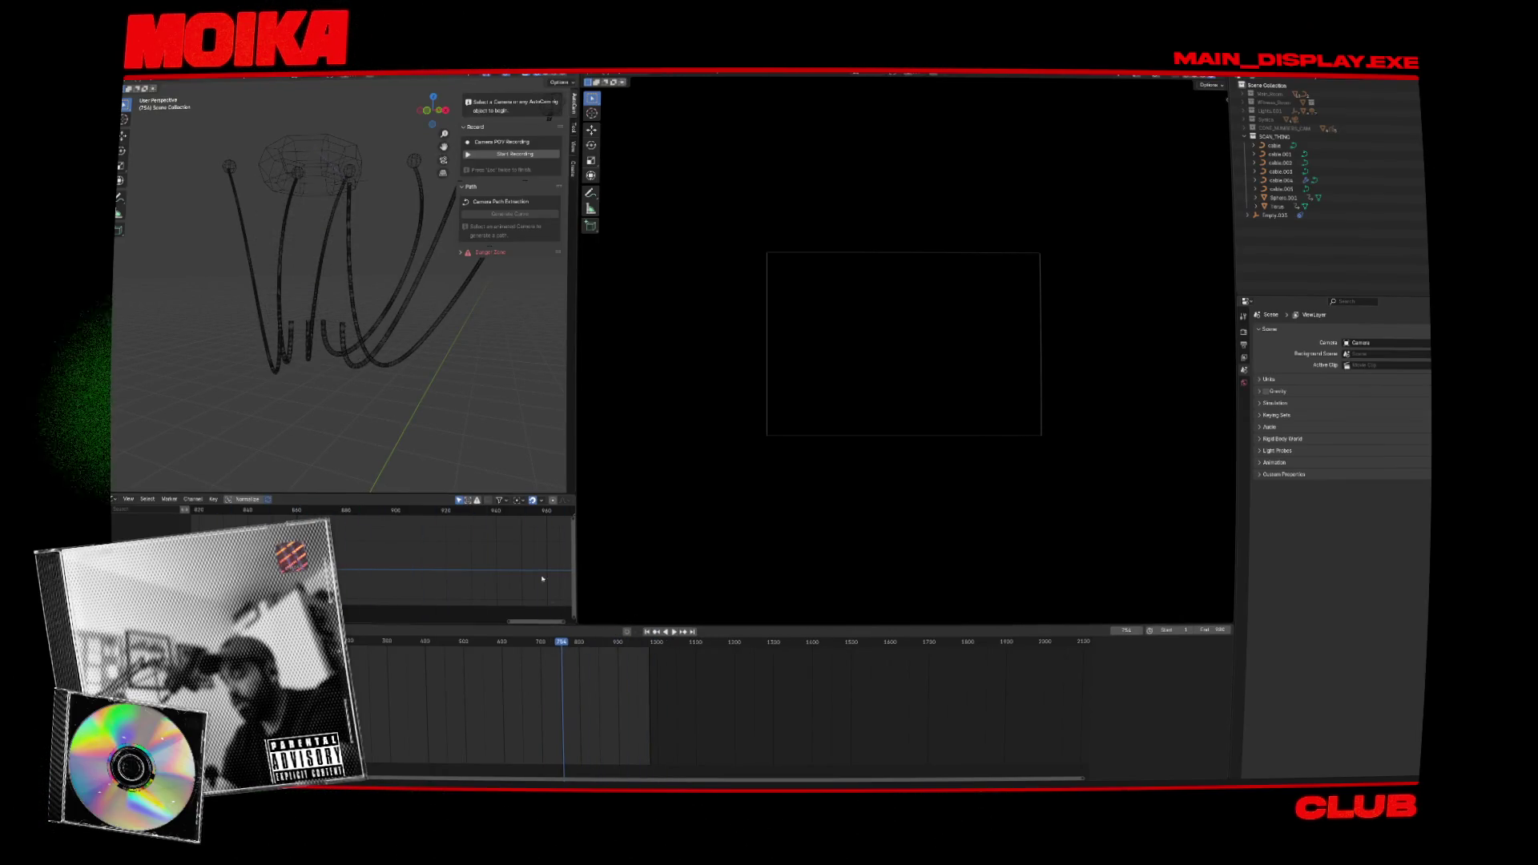
# Run Cablerator's Simulate Cable on cable.004 and confirm with OK.
pyautogui.click(436, 342)
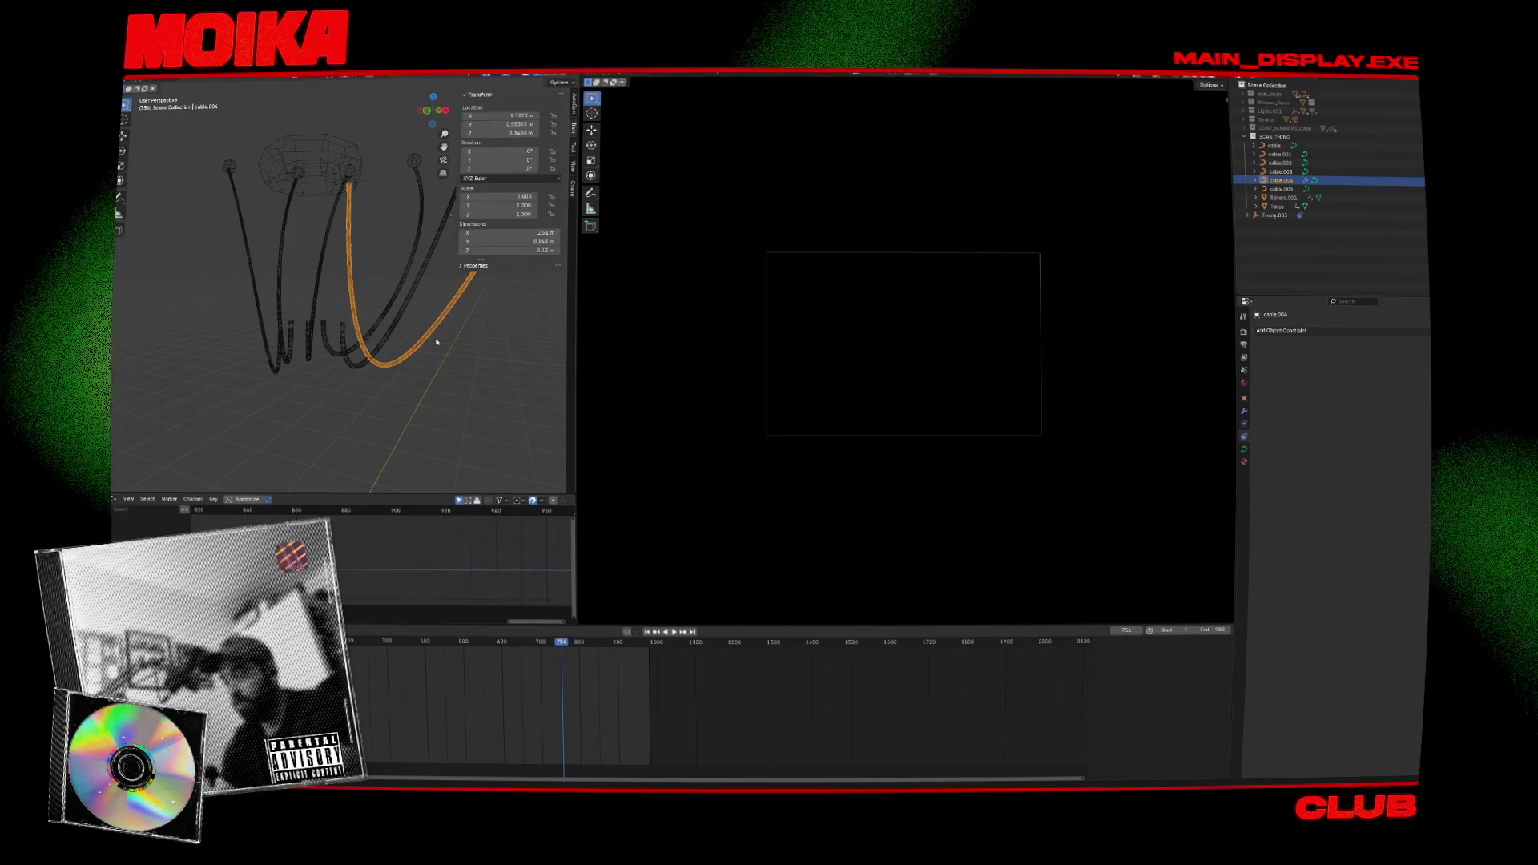
pyautogui.hotkey('shift', 'alt', 'c')
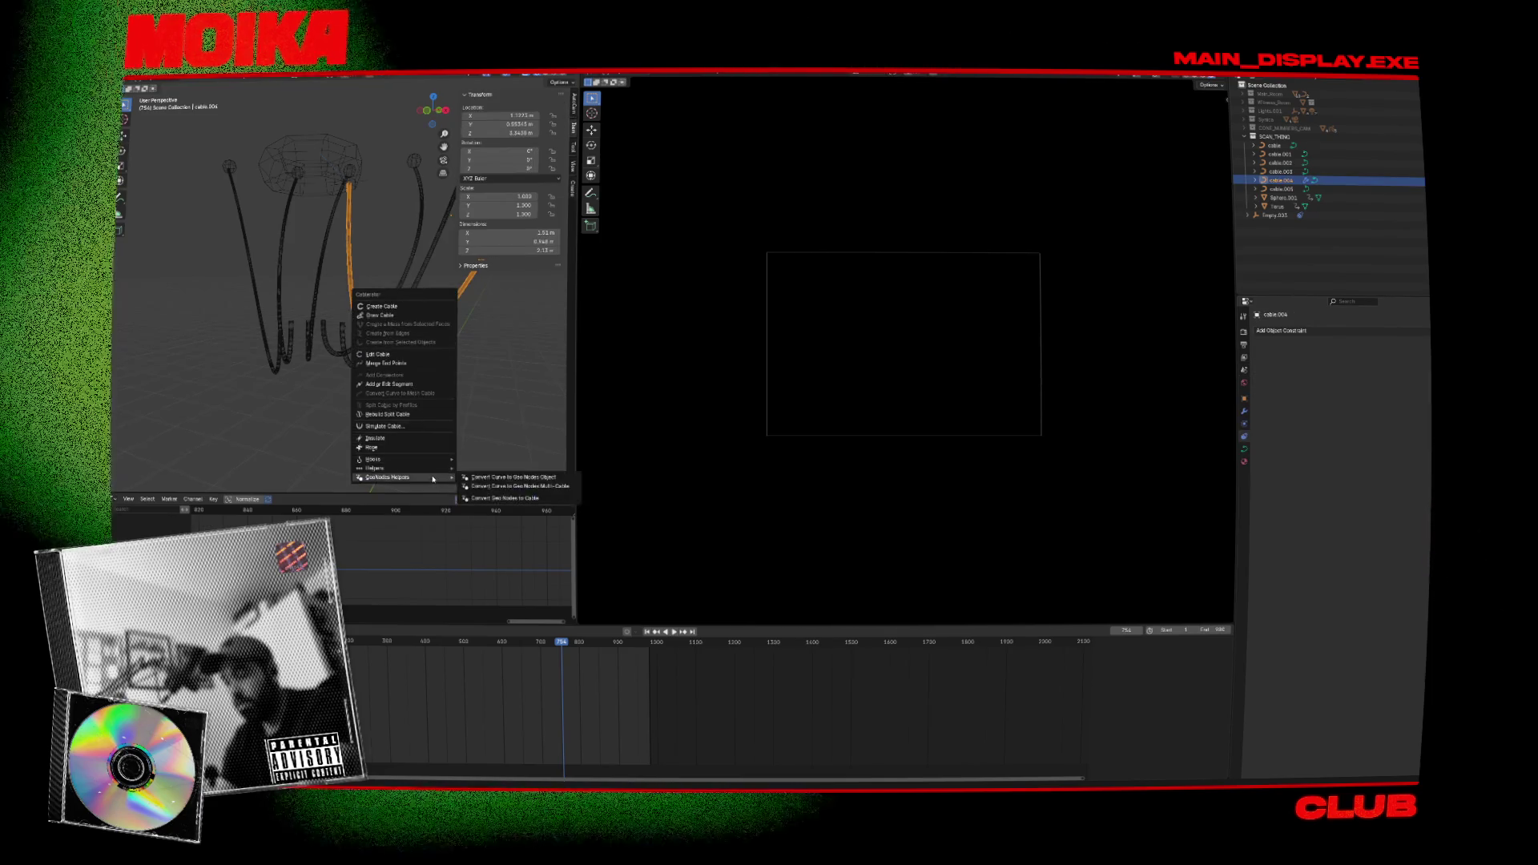
pyautogui.moveTo(433, 472)
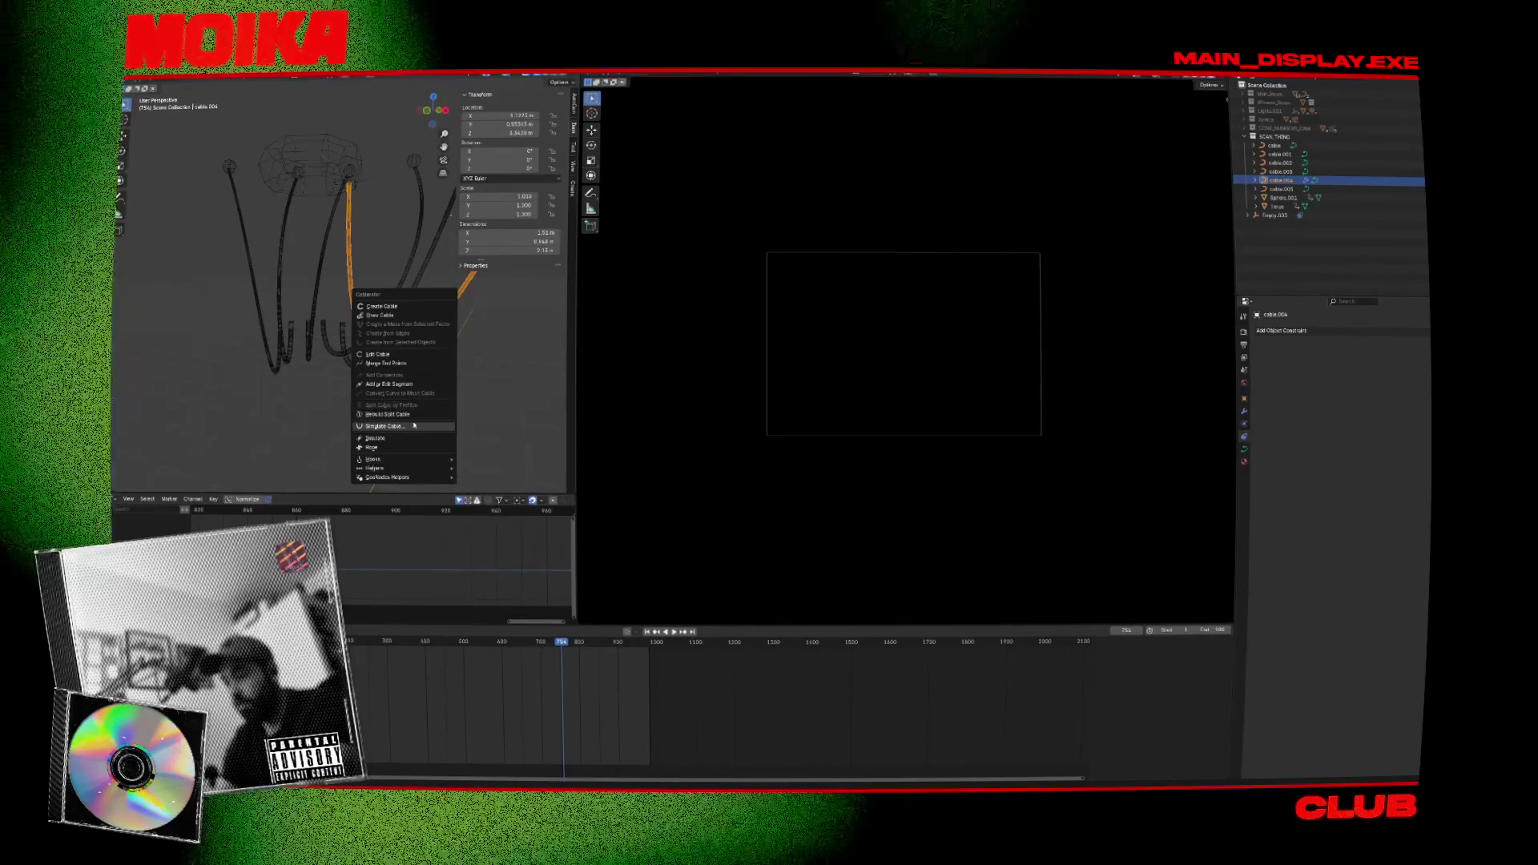
pyautogui.click(423, 426)
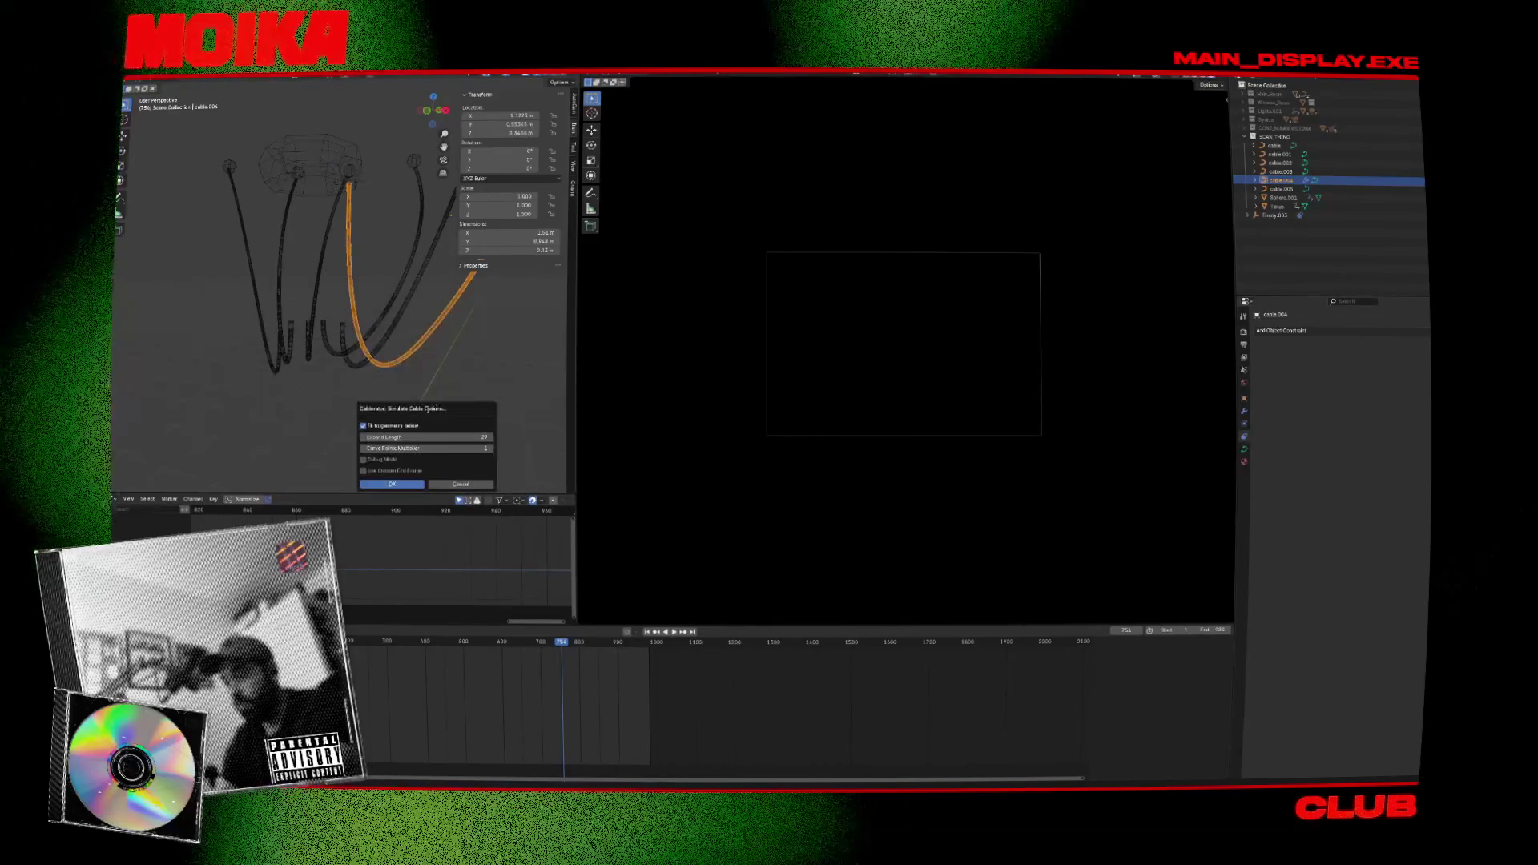
pyautogui.click(412, 485)
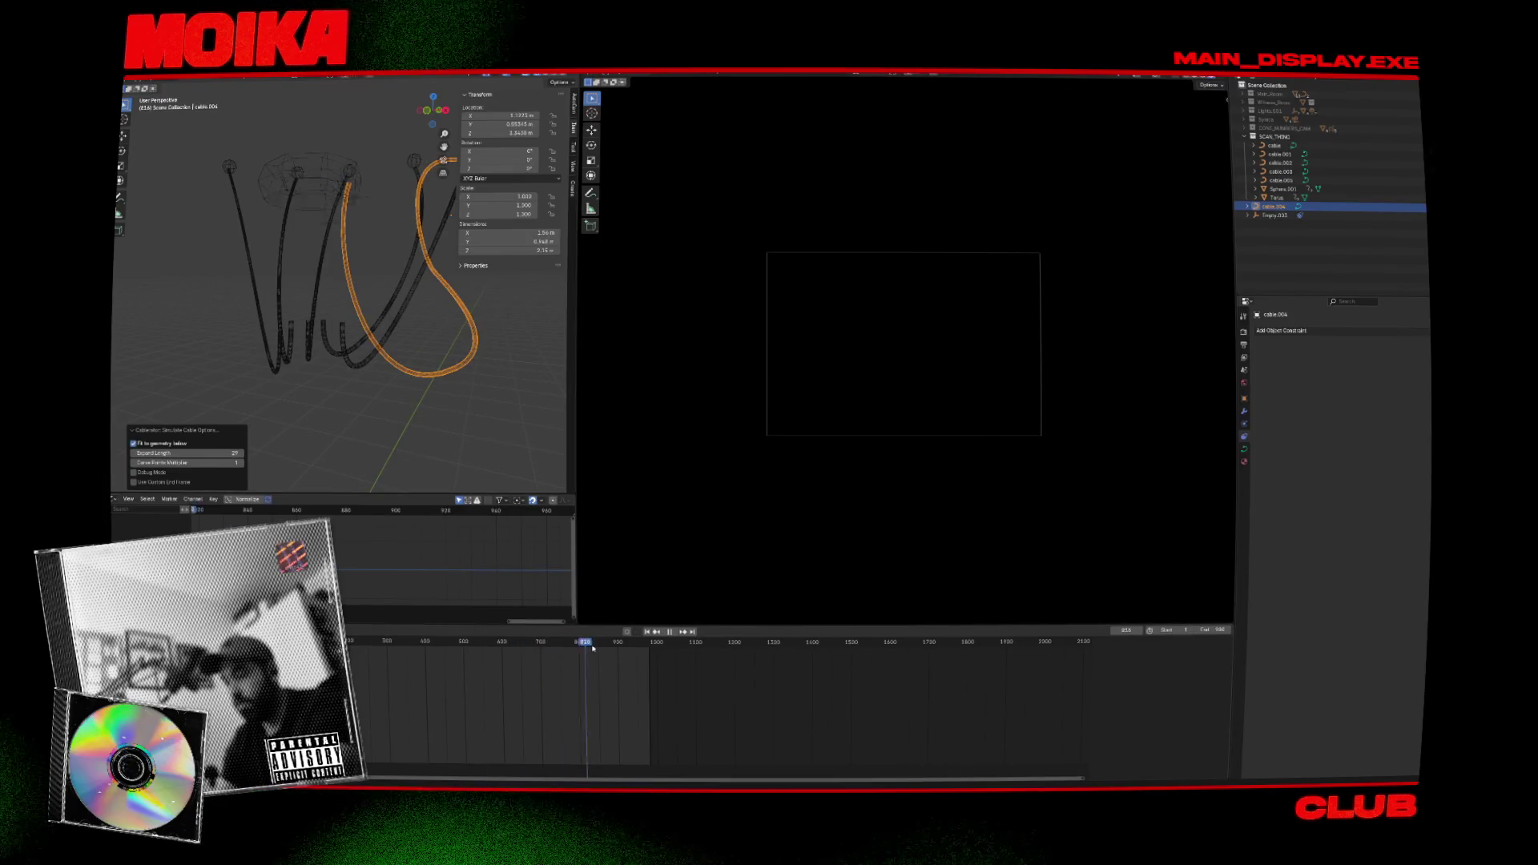
# Check frames 754, 937 and 879, play the animation, return to frame 712 and save.
pyautogui.click(561, 641)
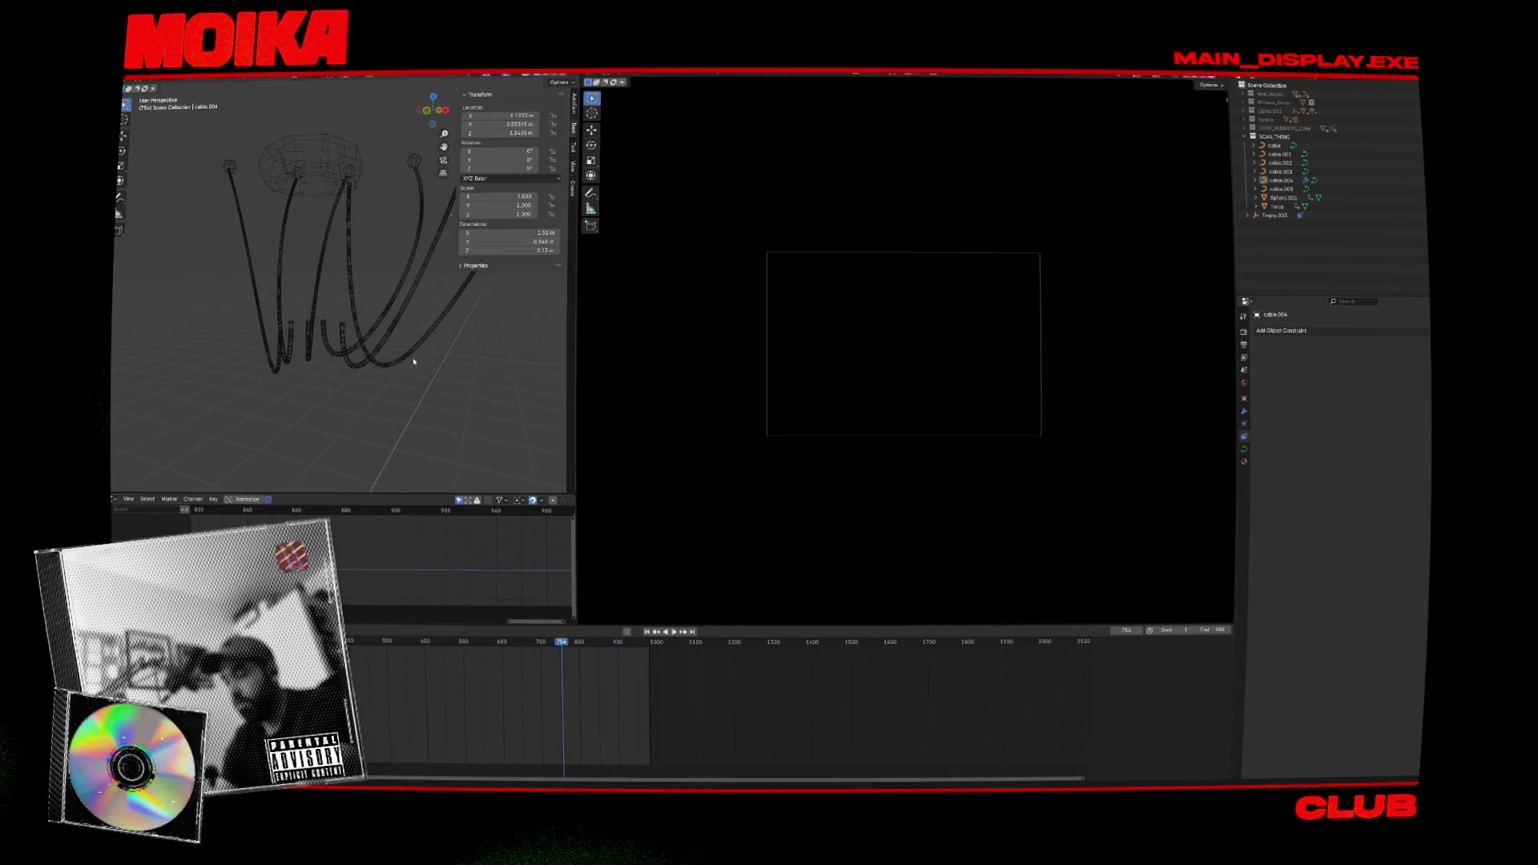
pyautogui.moveTo(415, 358); pyautogui.dragTo(320, 364, button='middle')
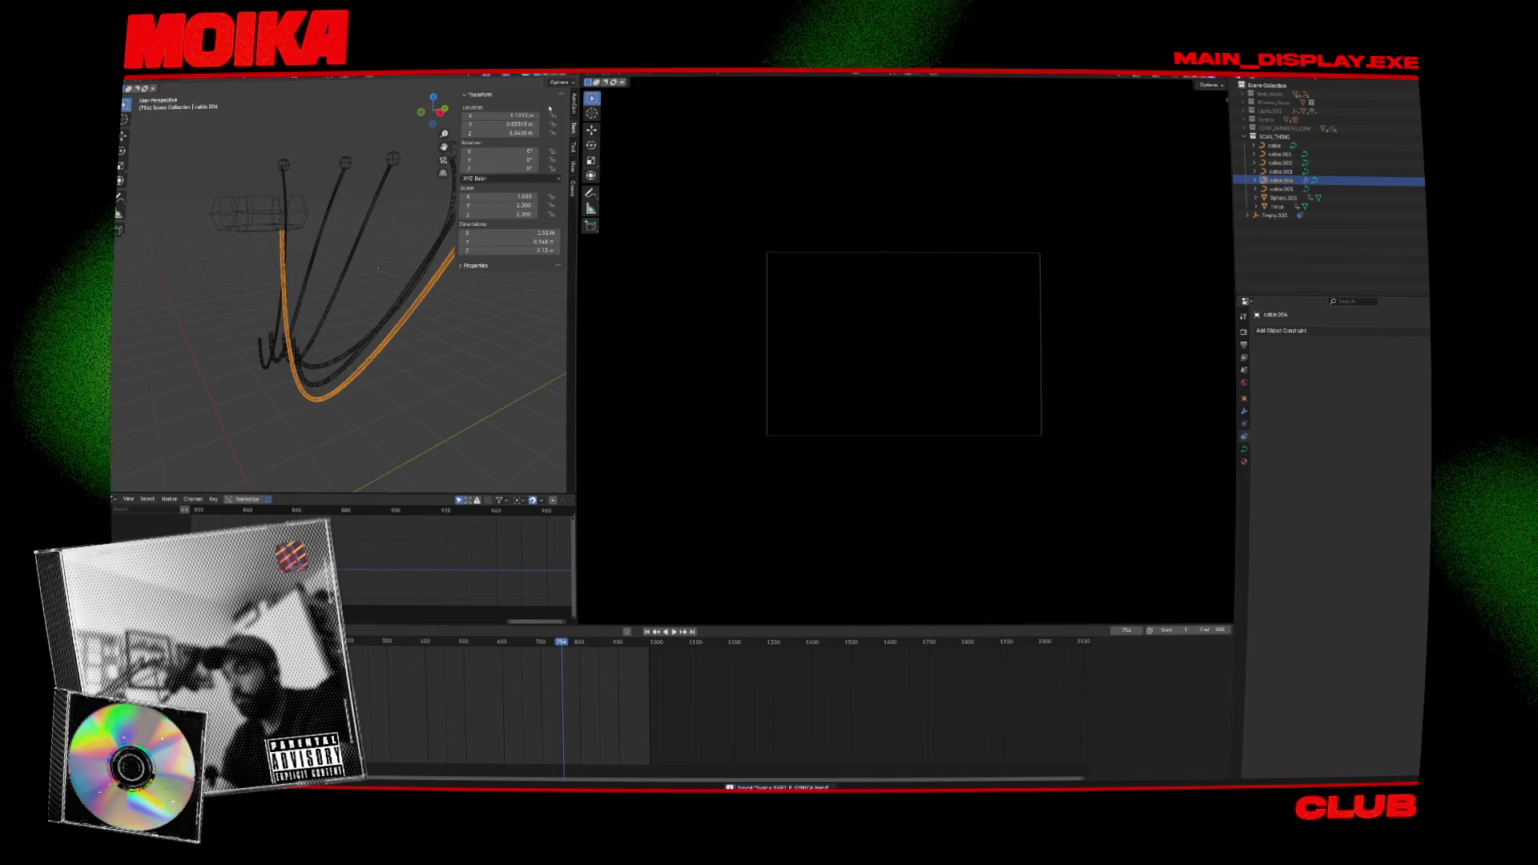
pyautogui.hotkey('ctrl', 's')
pyautogui.press('Up')
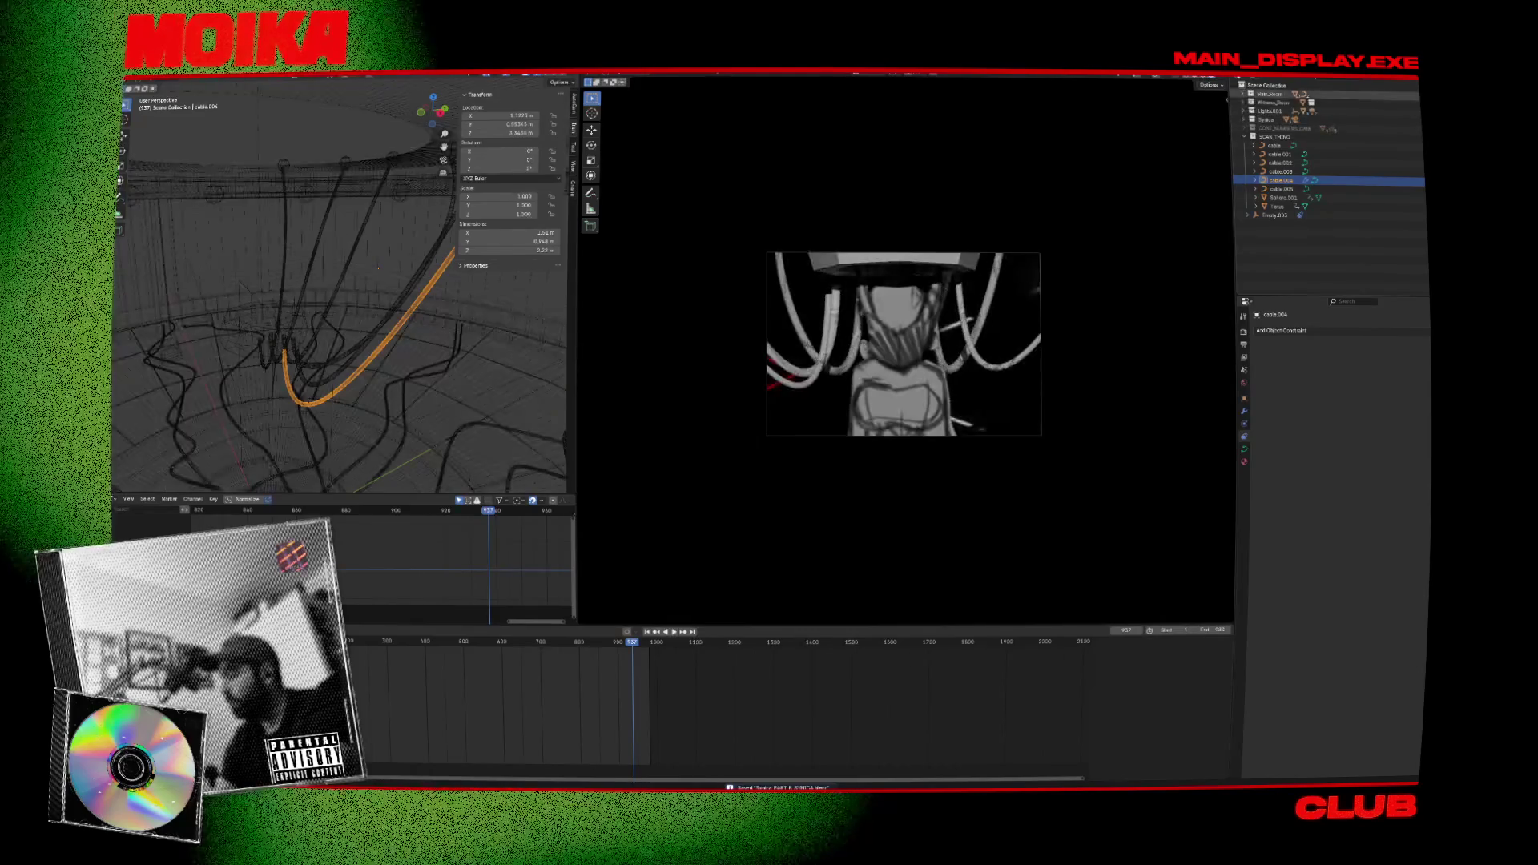
pyautogui.click(613, 647)
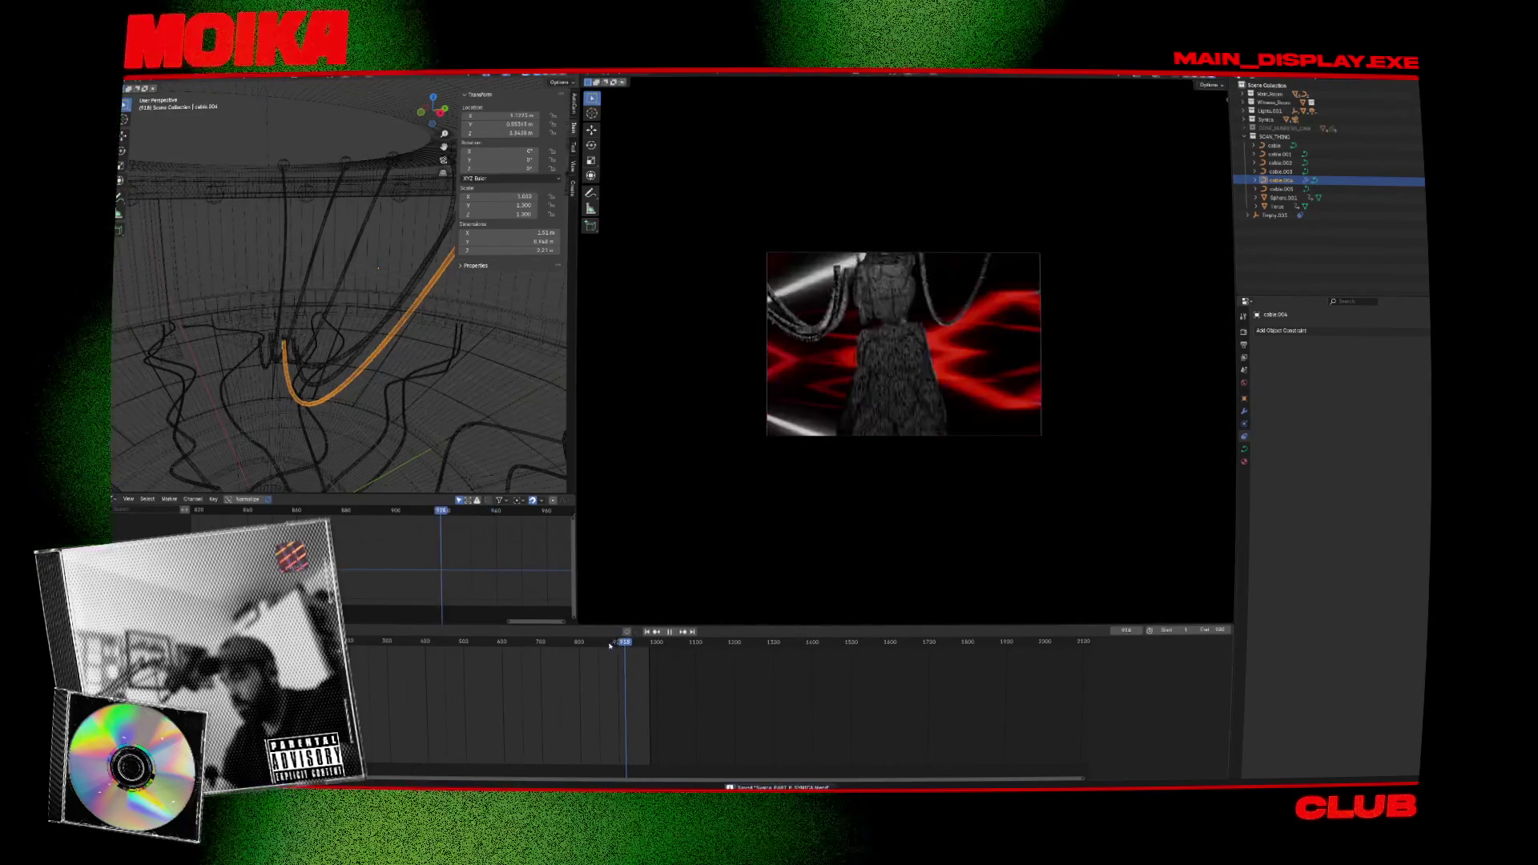
pyautogui.press('space')
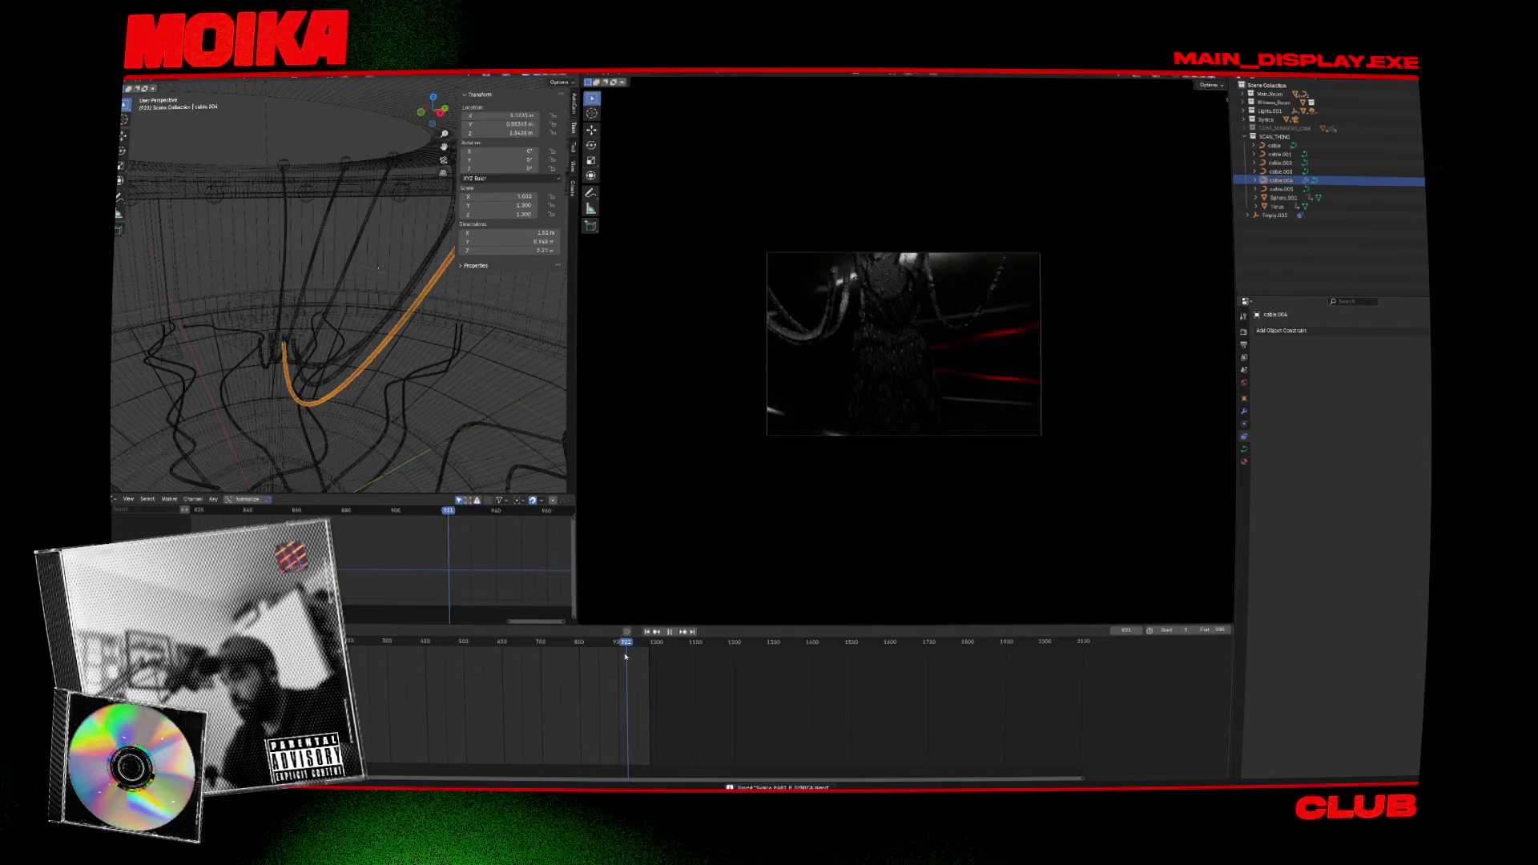
pyautogui.moveTo(613, 655); pyautogui.dragTo(545, 655)
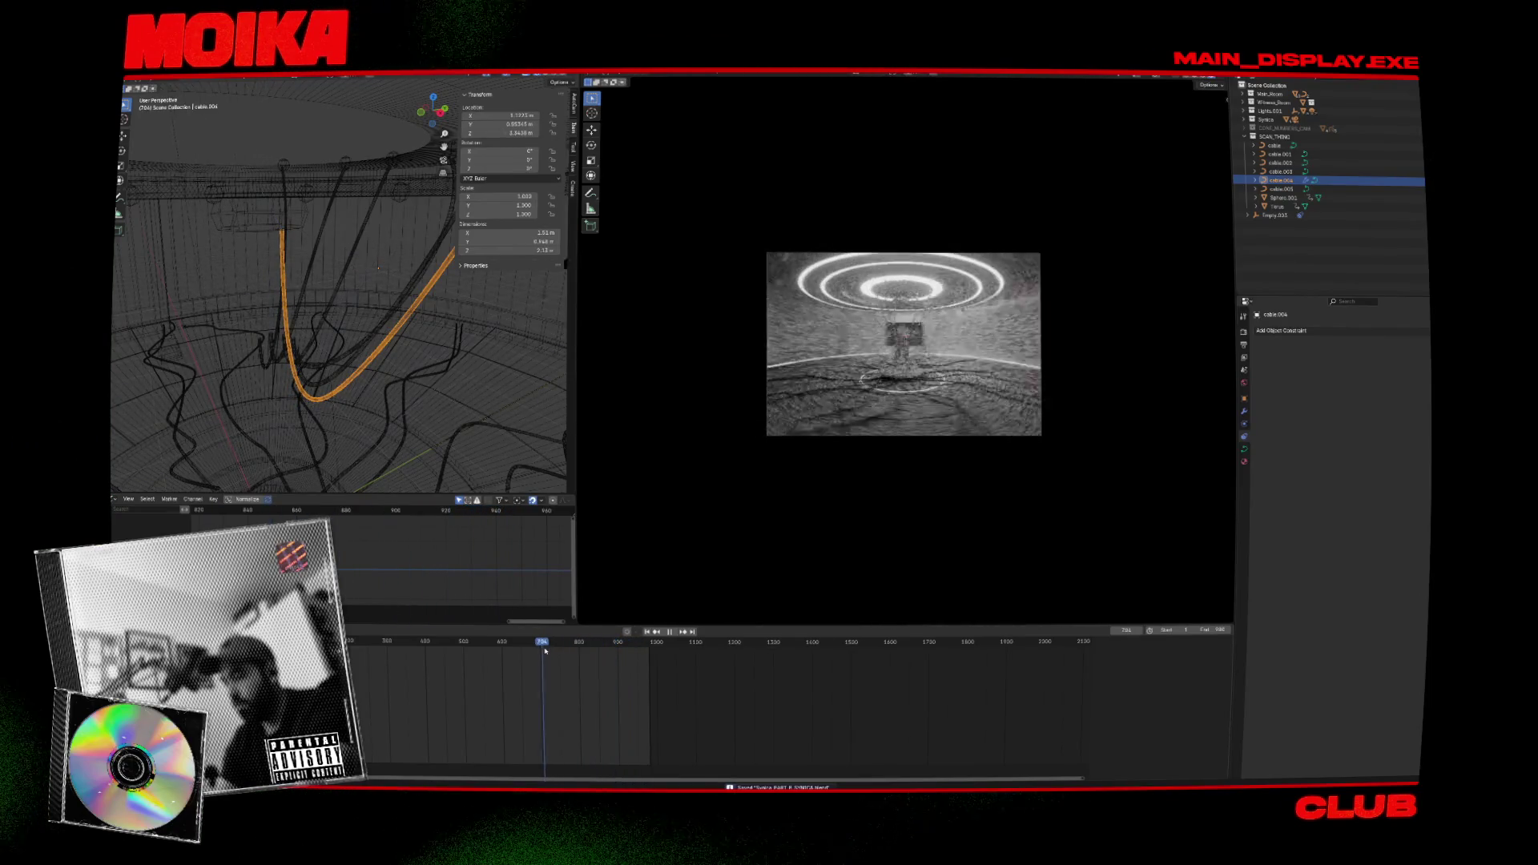
pyautogui.hotkey('ctrl', 's')
pyautogui.moveTo(361, 446); pyautogui.dragTo(302, 356, button='middle')
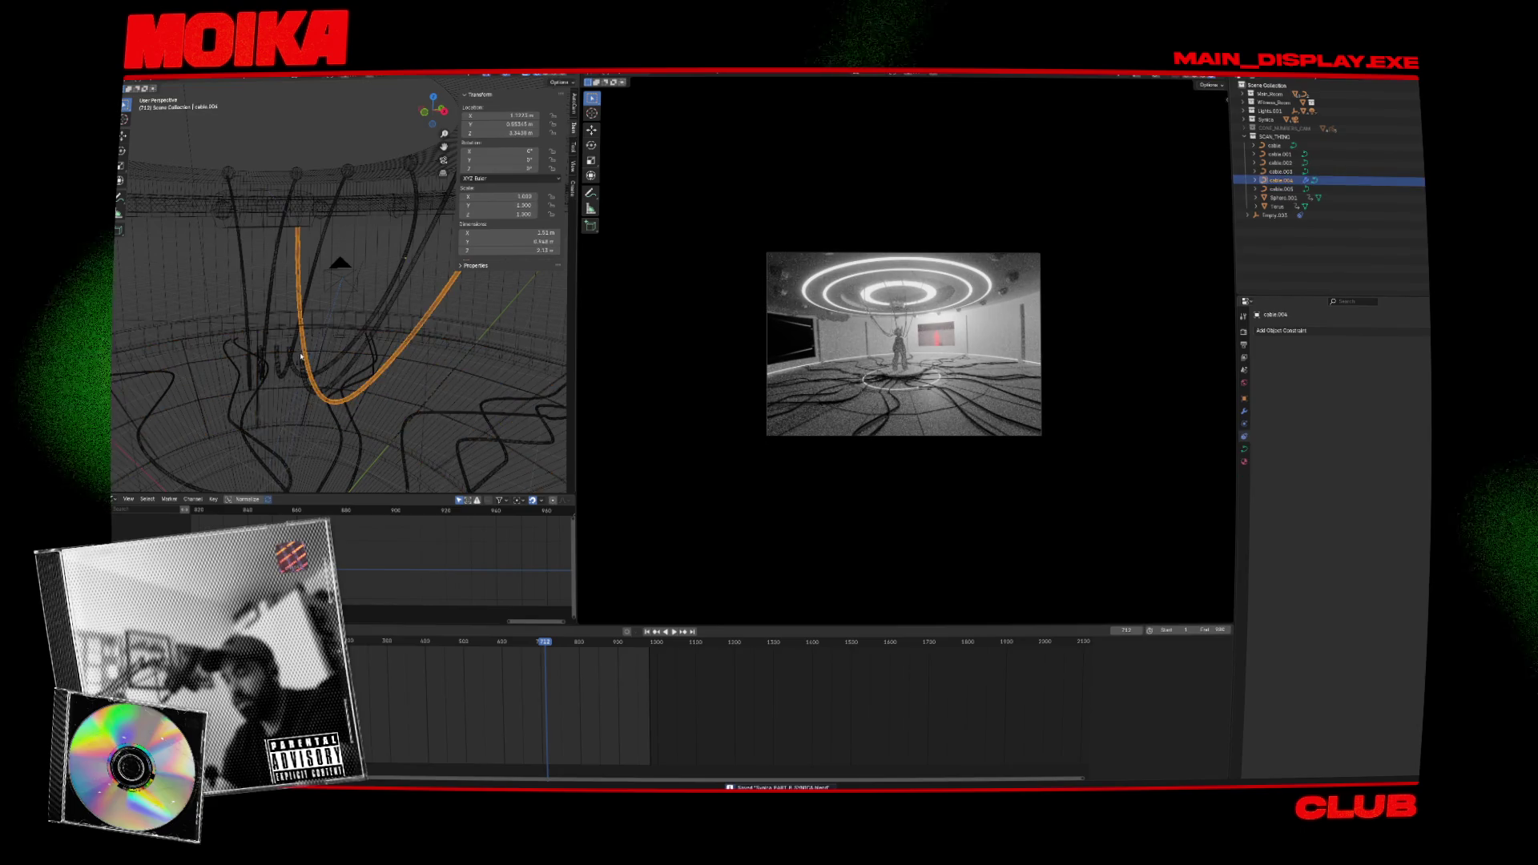
pyautogui.hotkey('shift', 'alt', 'c')
pyautogui.moveTo(339, 415)
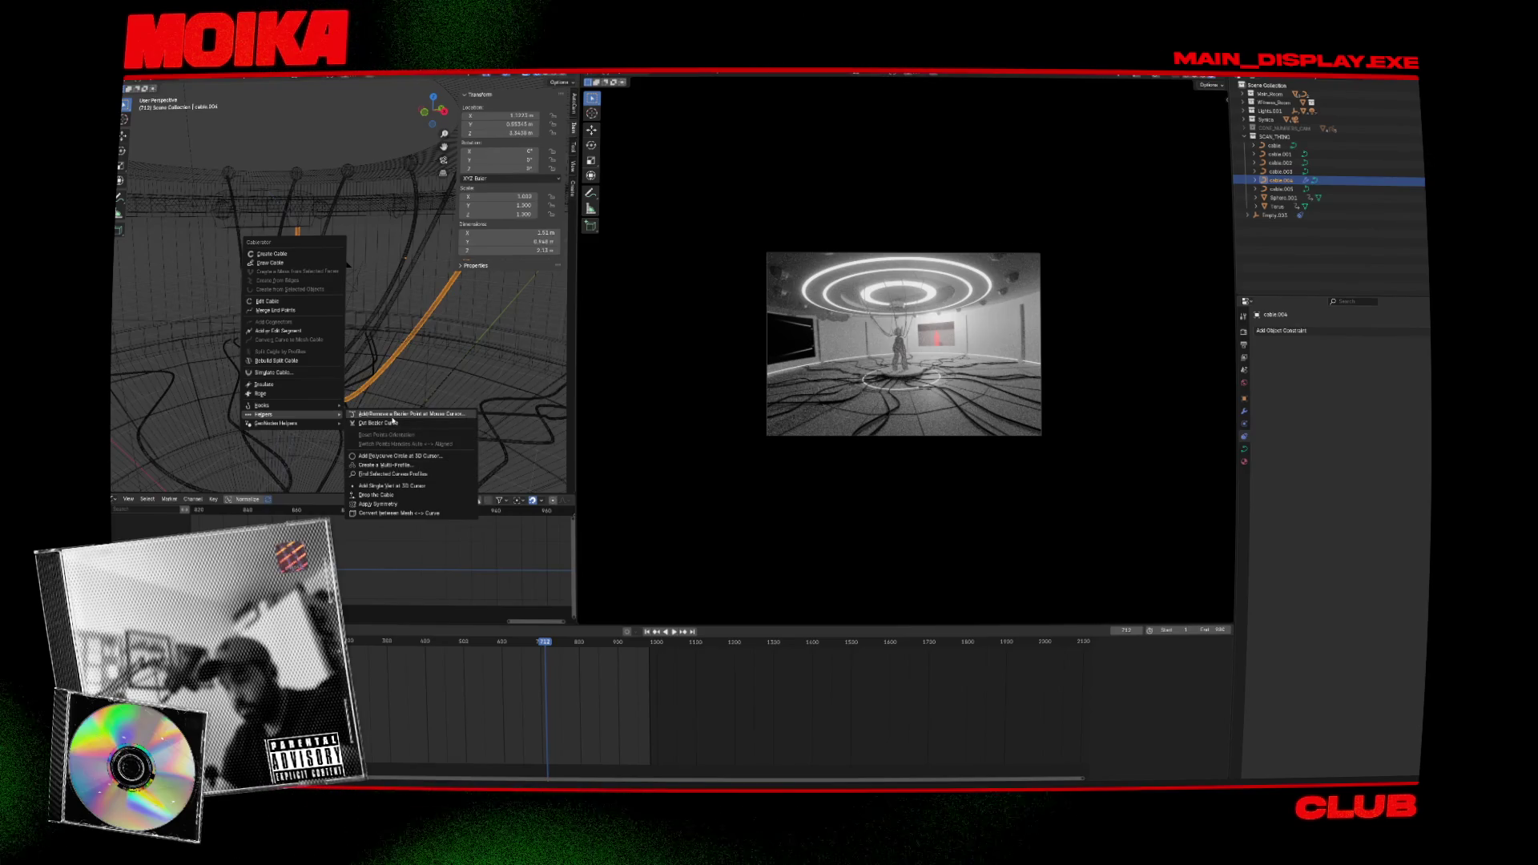
# Finish adding Bezier points, then select the vertical hanging cable and check its control points.
pyautogui.click(393, 414)
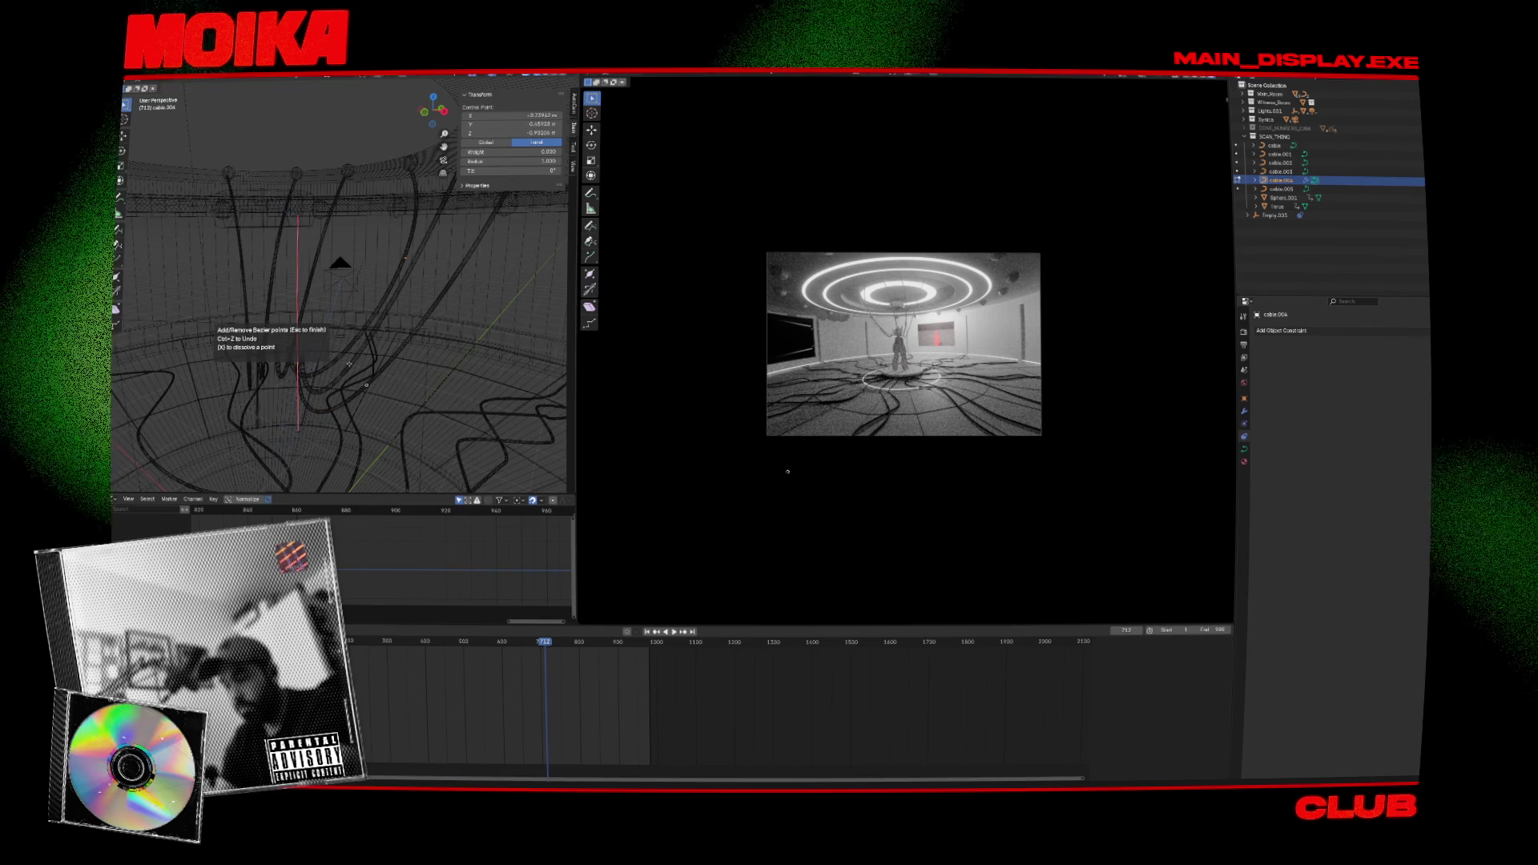
pyautogui.press('Tab')
pyautogui.click(330, 407)
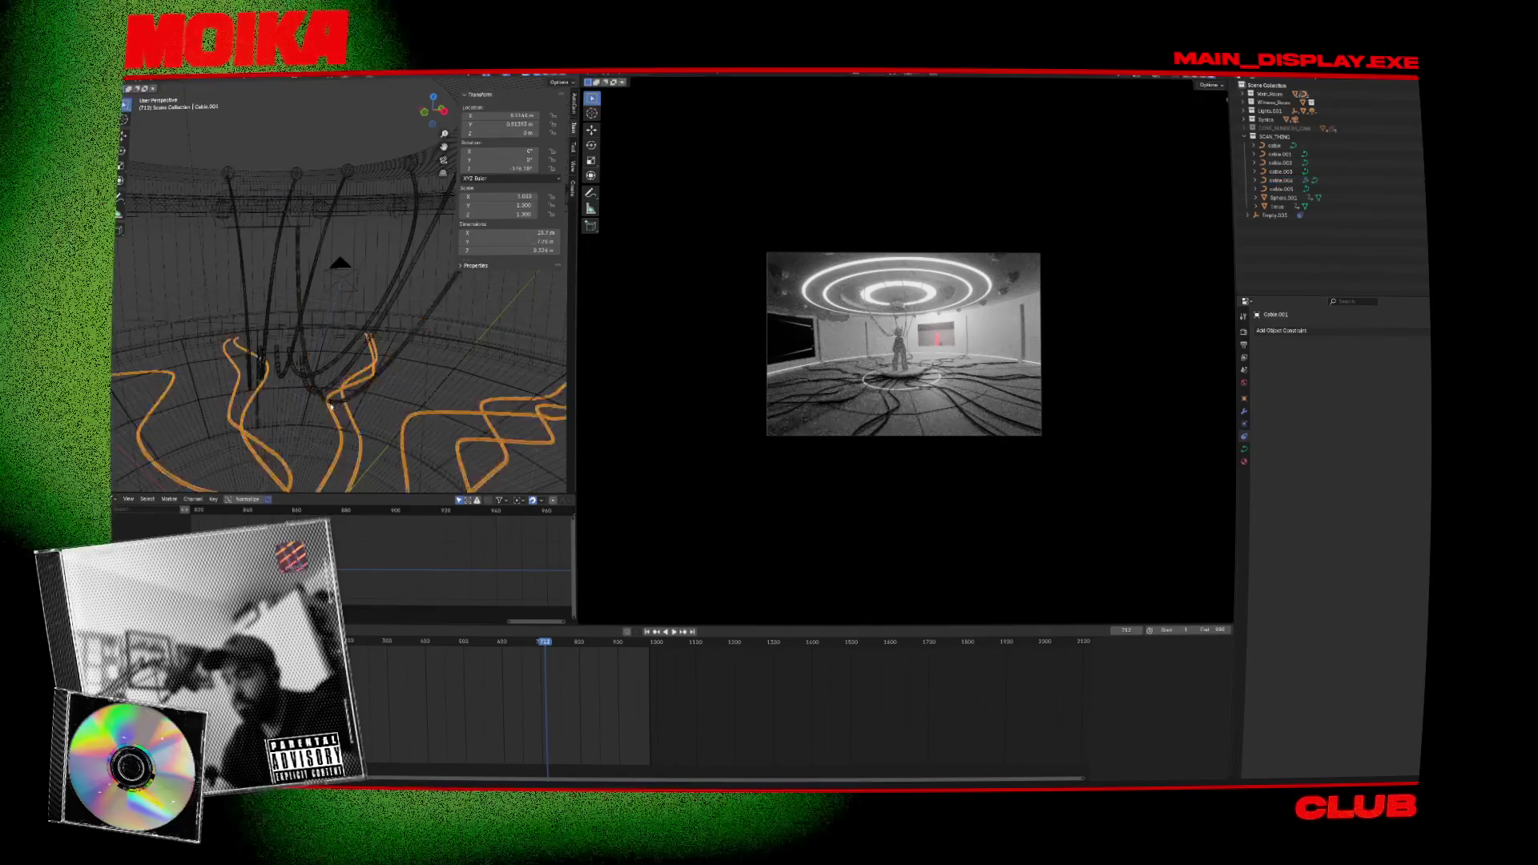
pyautogui.moveTo(330, 406); pyautogui.dragTo(338, 383, button='middle')
pyautogui.click(337, 383)
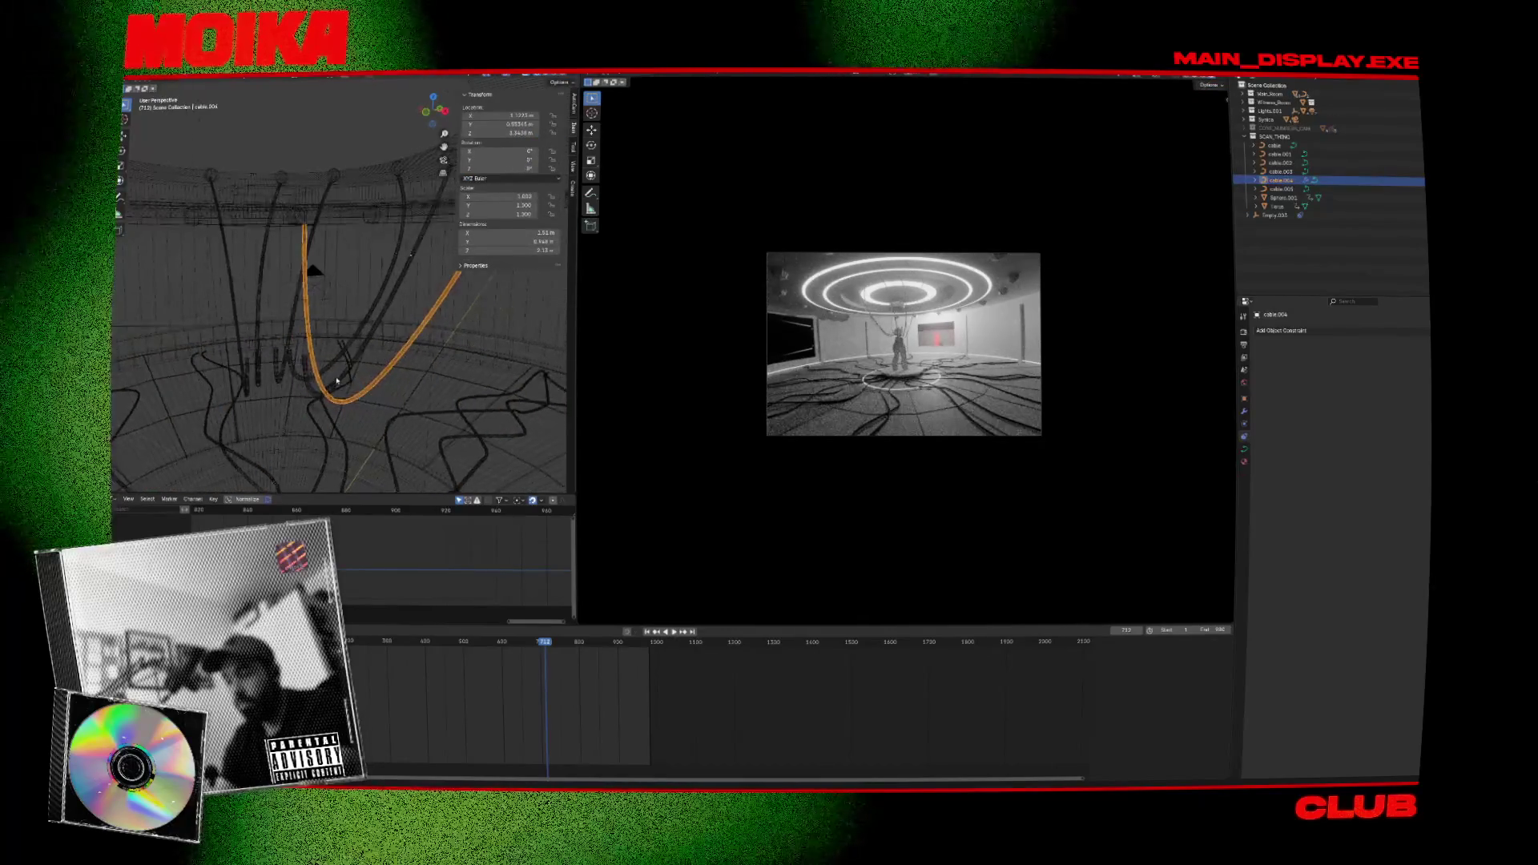
pyautogui.press('Tab')
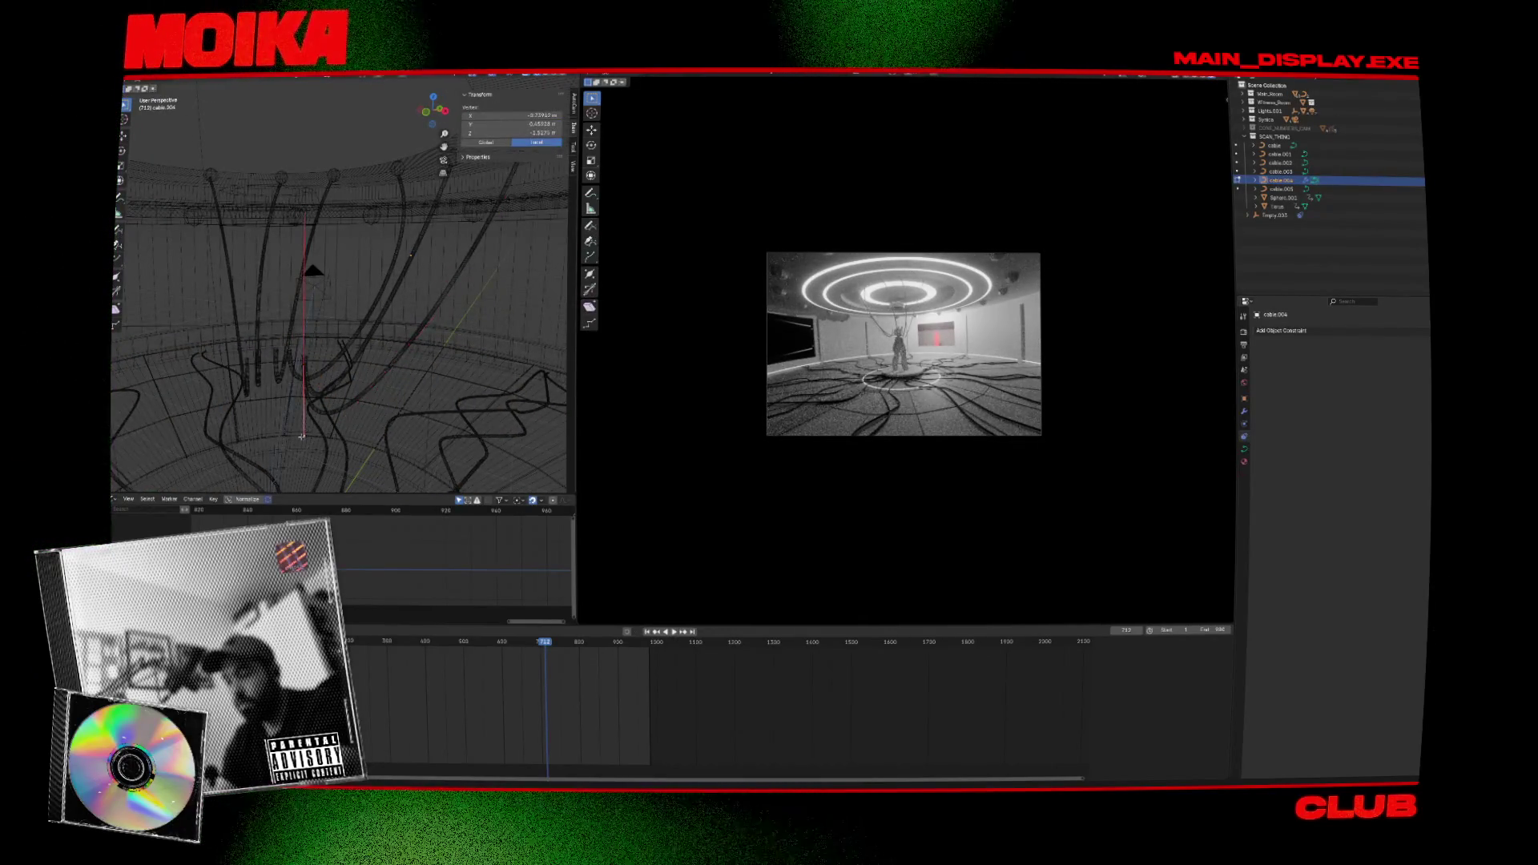
pyautogui.click(346, 455)
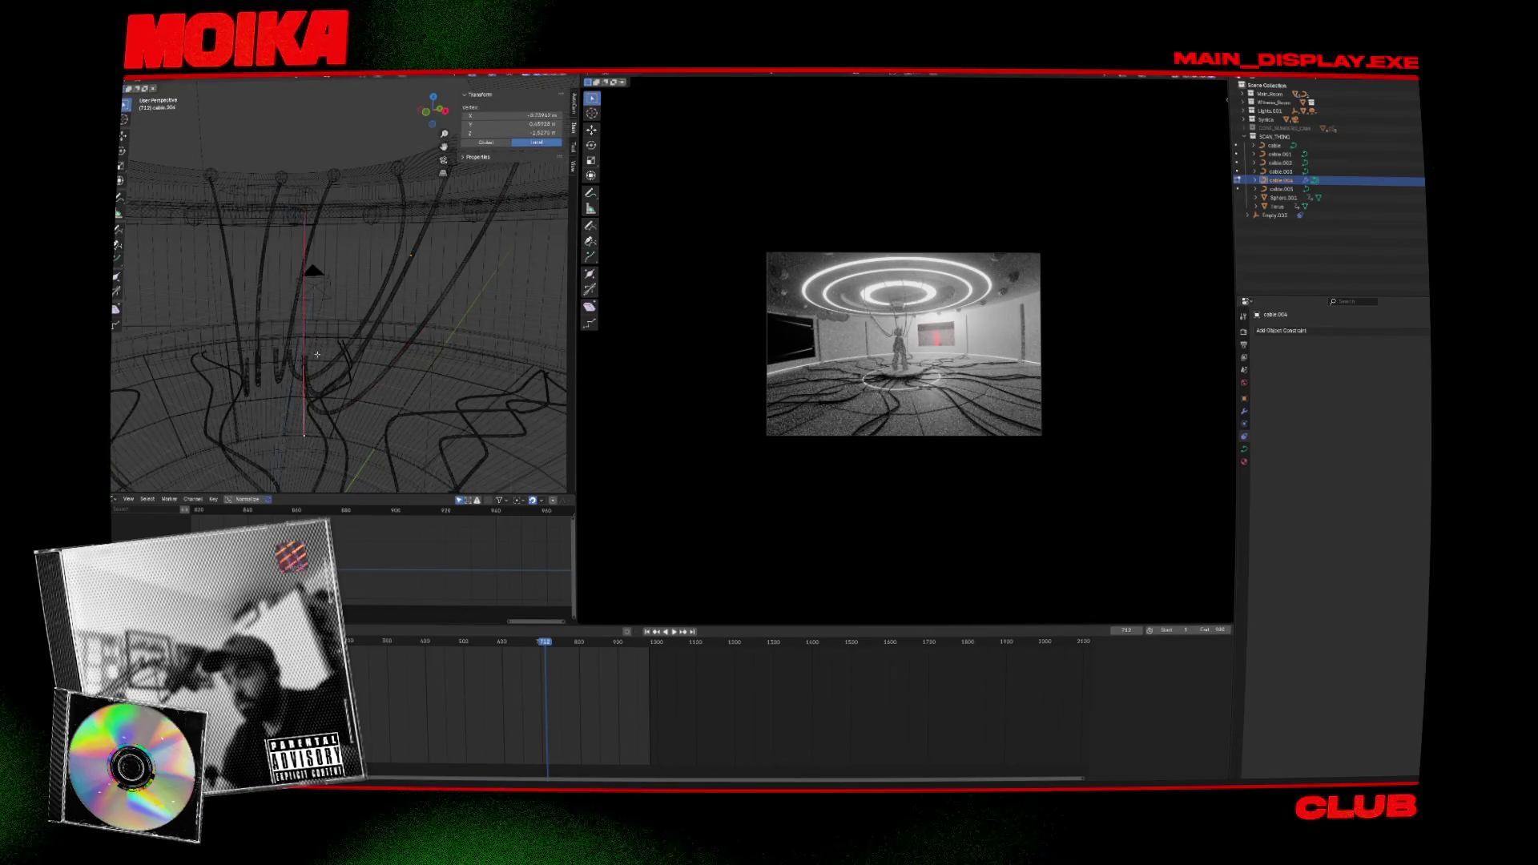
pyautogui.press('Tab')
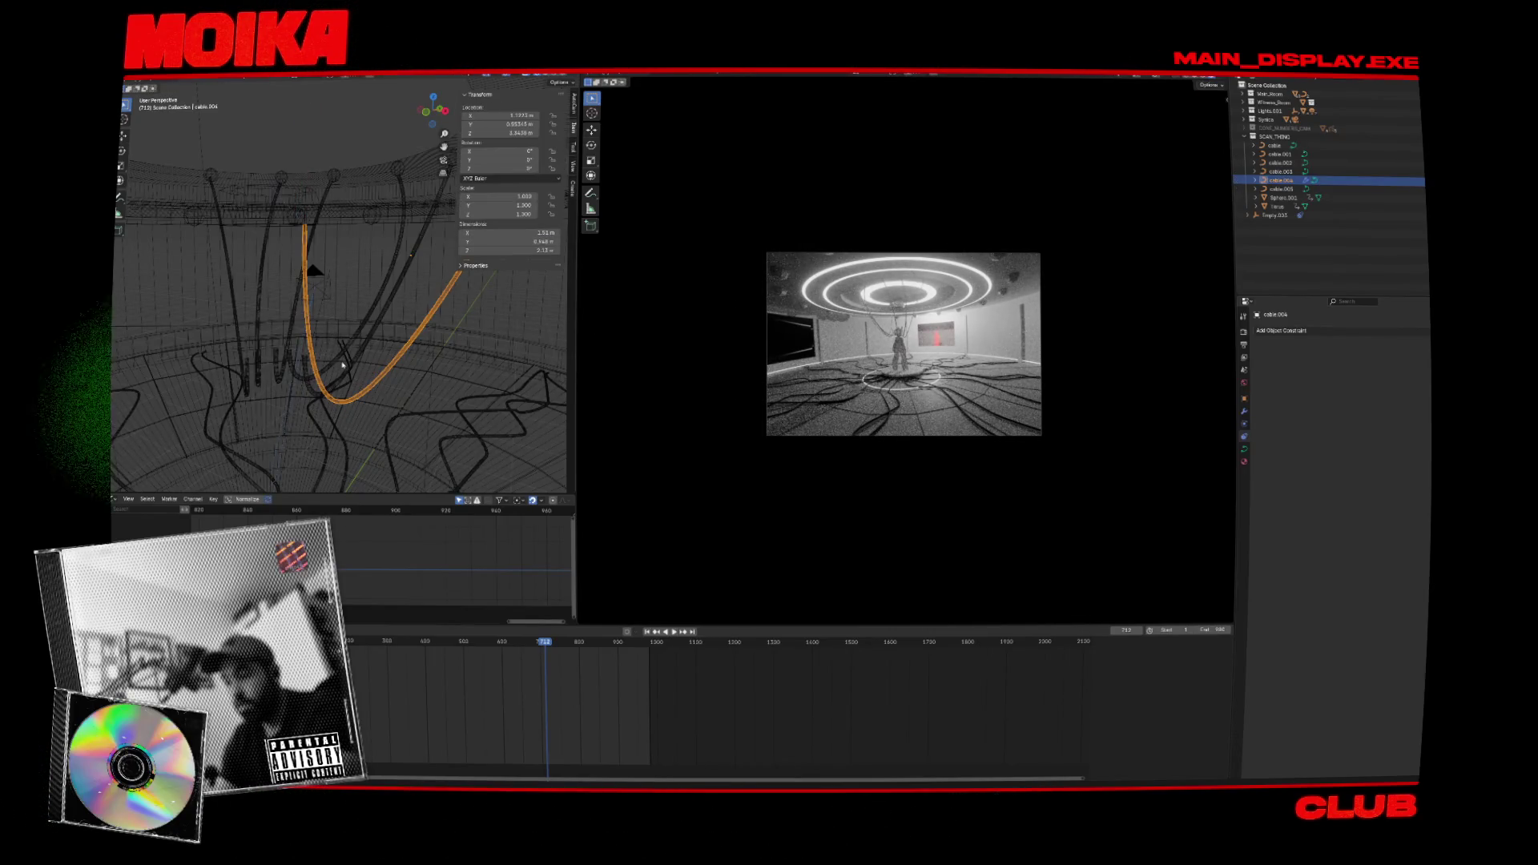
# Play the animation from frame 979 and jump to the next keyframe.
pyautogui.click(650, 645)
pyautogui.press('space')
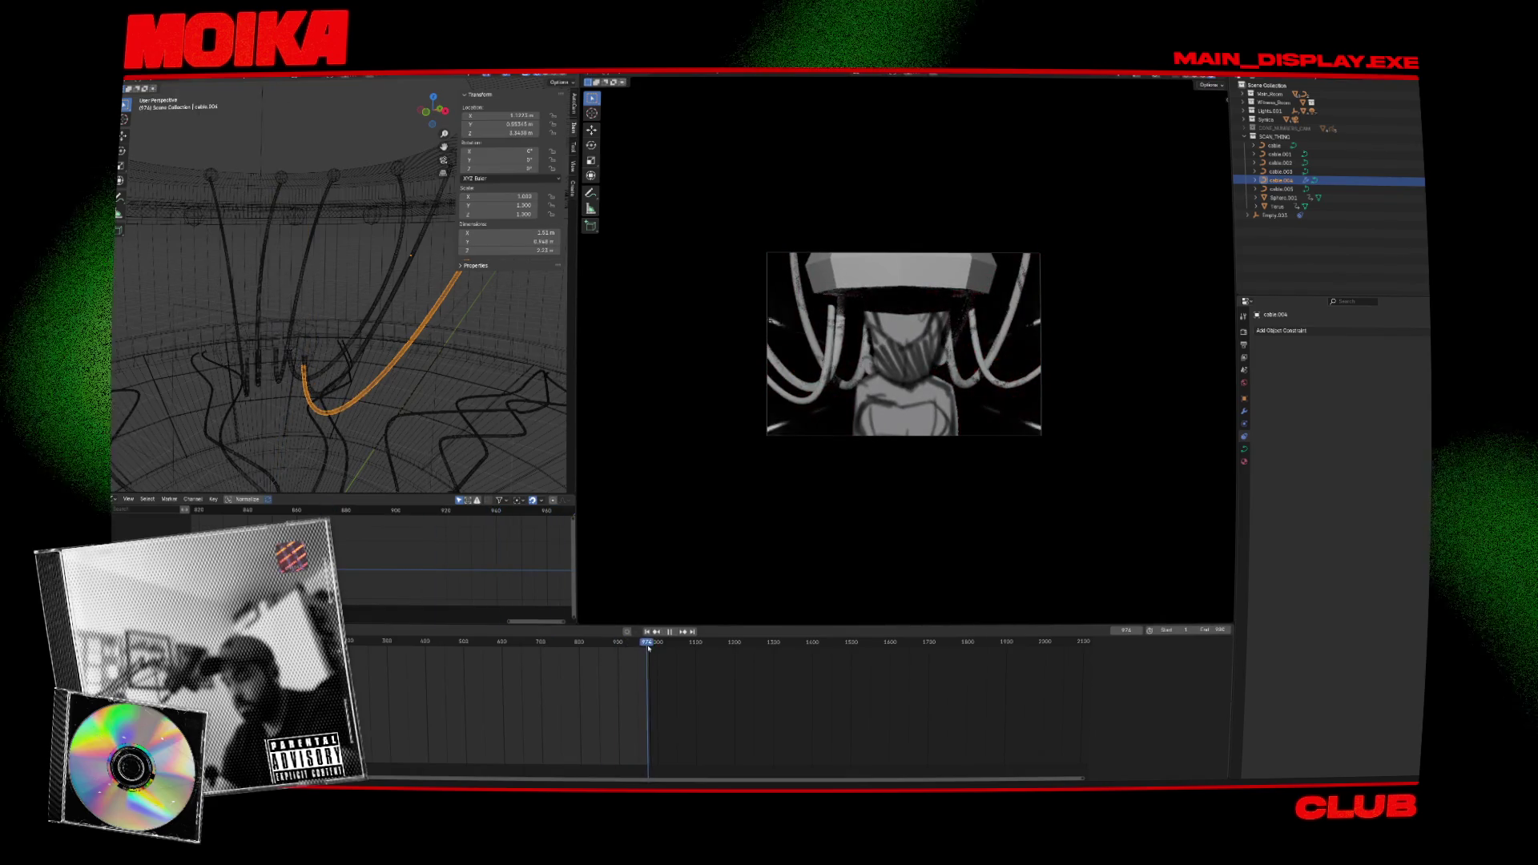
pyautogui.press('space')
pyautogui.press('Up')
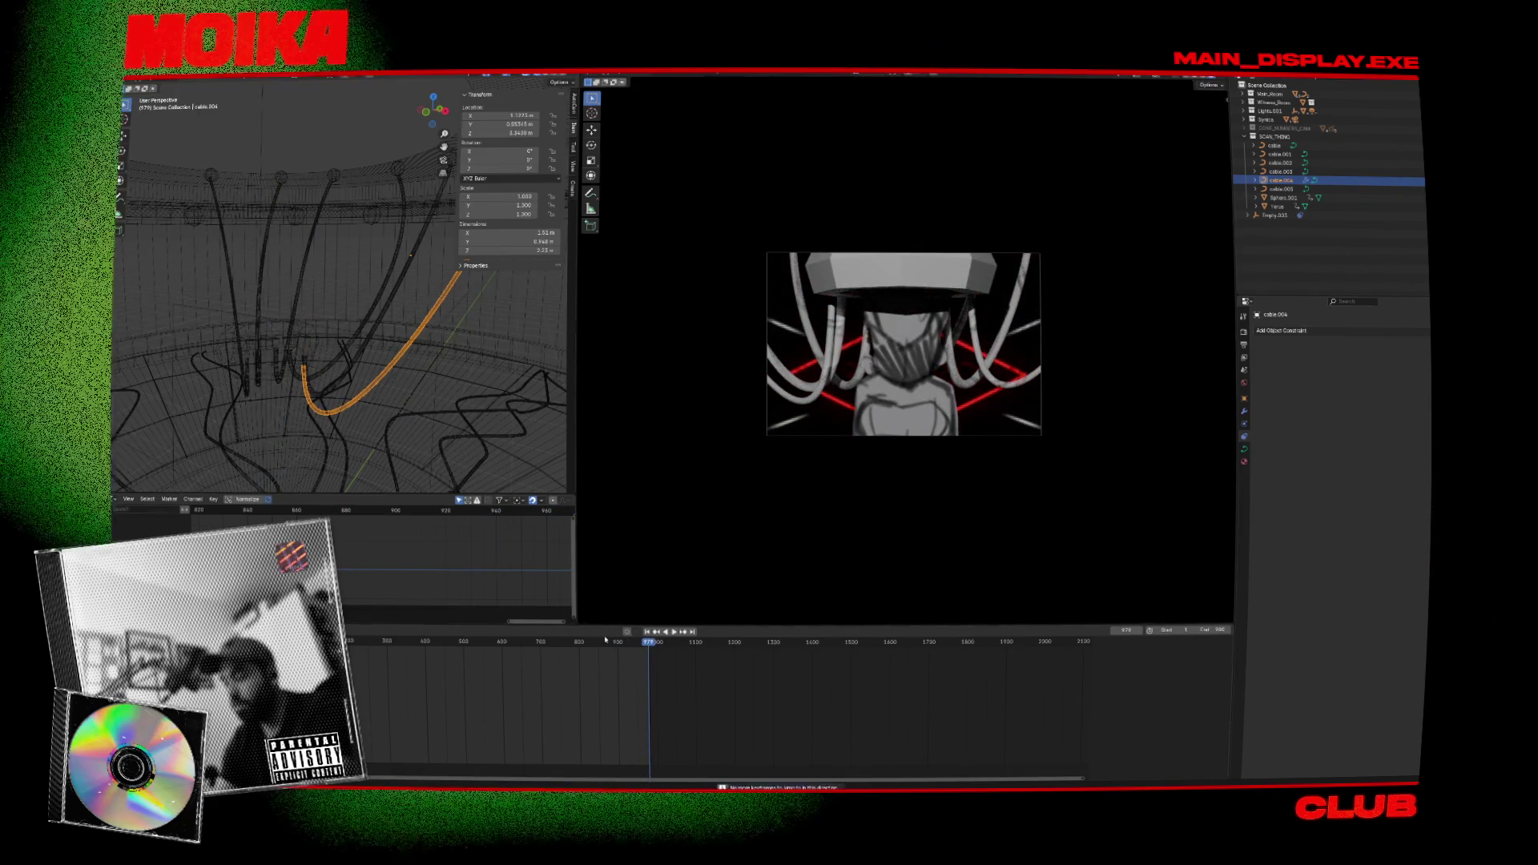
# Move a cable control point to a new spot, checking its position in front view.
pyautogui.press('Tab')
pyautogui.click(333, 404)
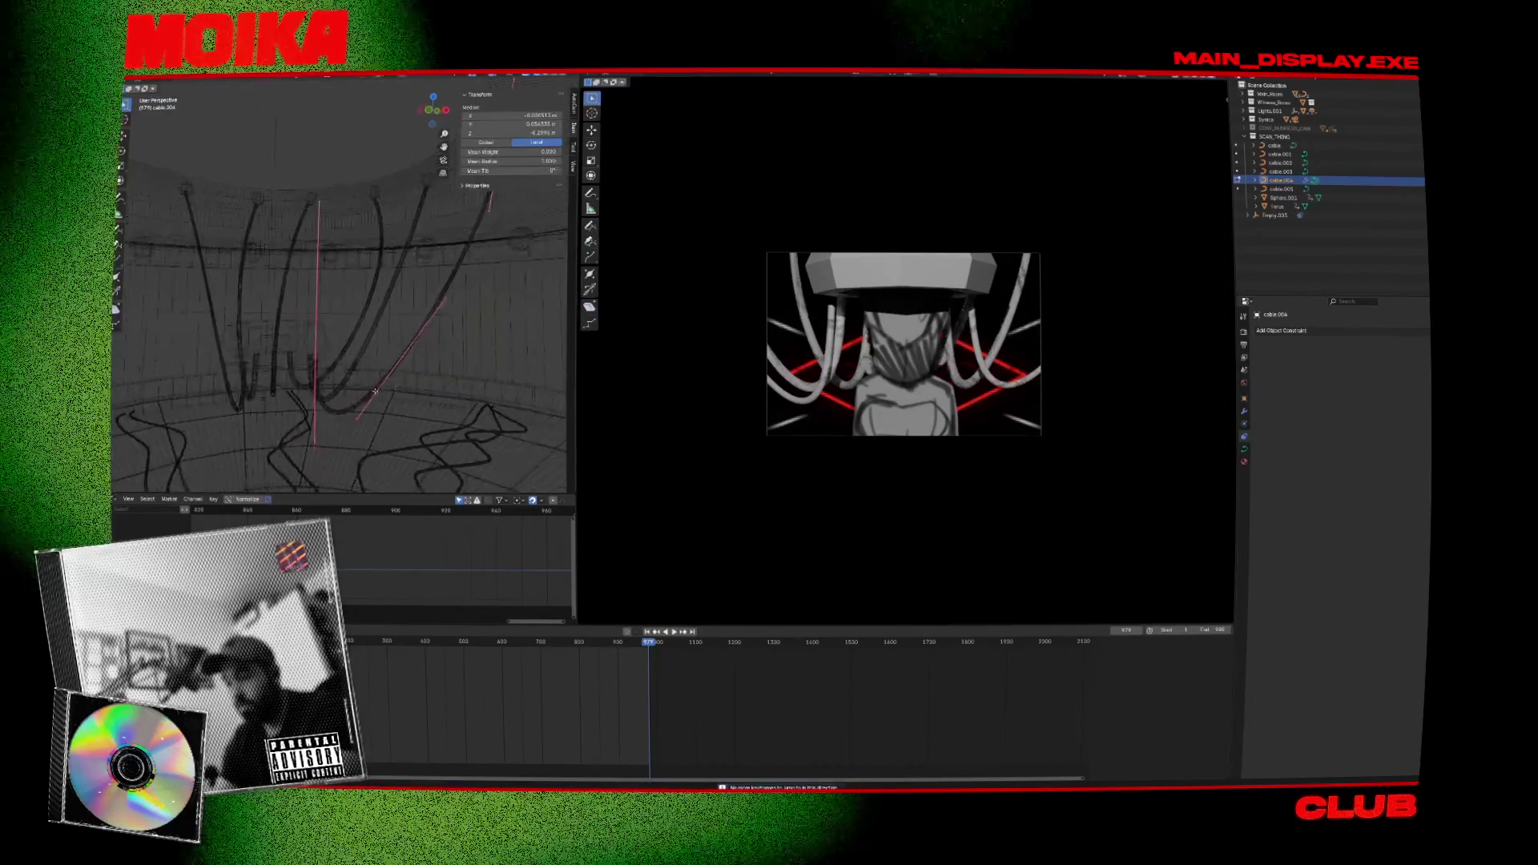
pyautogui.moveTo(334, 404); pyautogui.dragTo(375, 409, button='middle')
pyautogui.press('g')
pyautogui.click(443, 321)
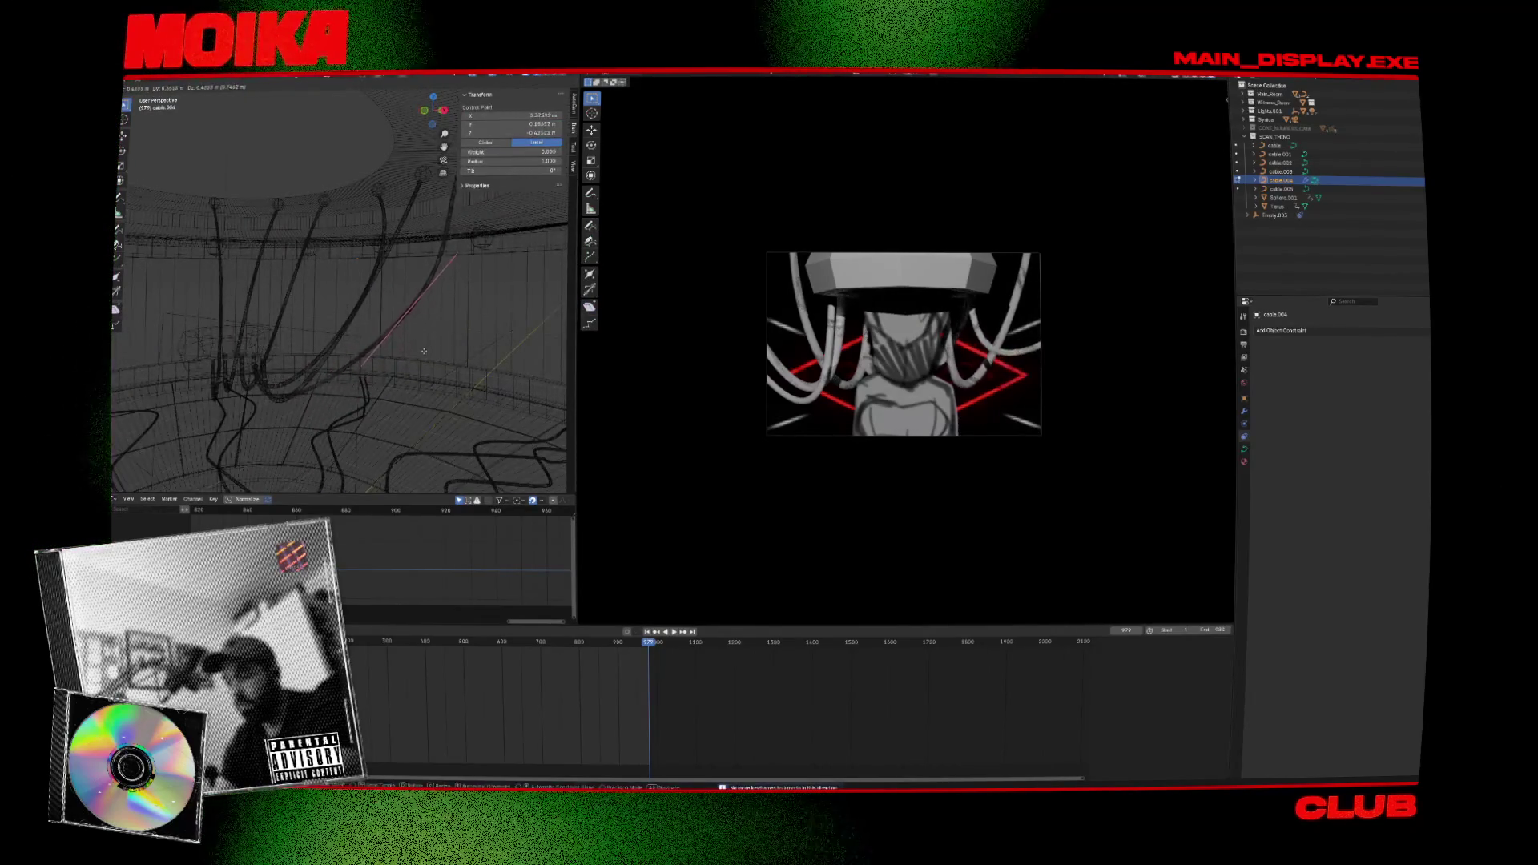
pyautogui.press('KP_3')
pyautogui.press('KP_1')
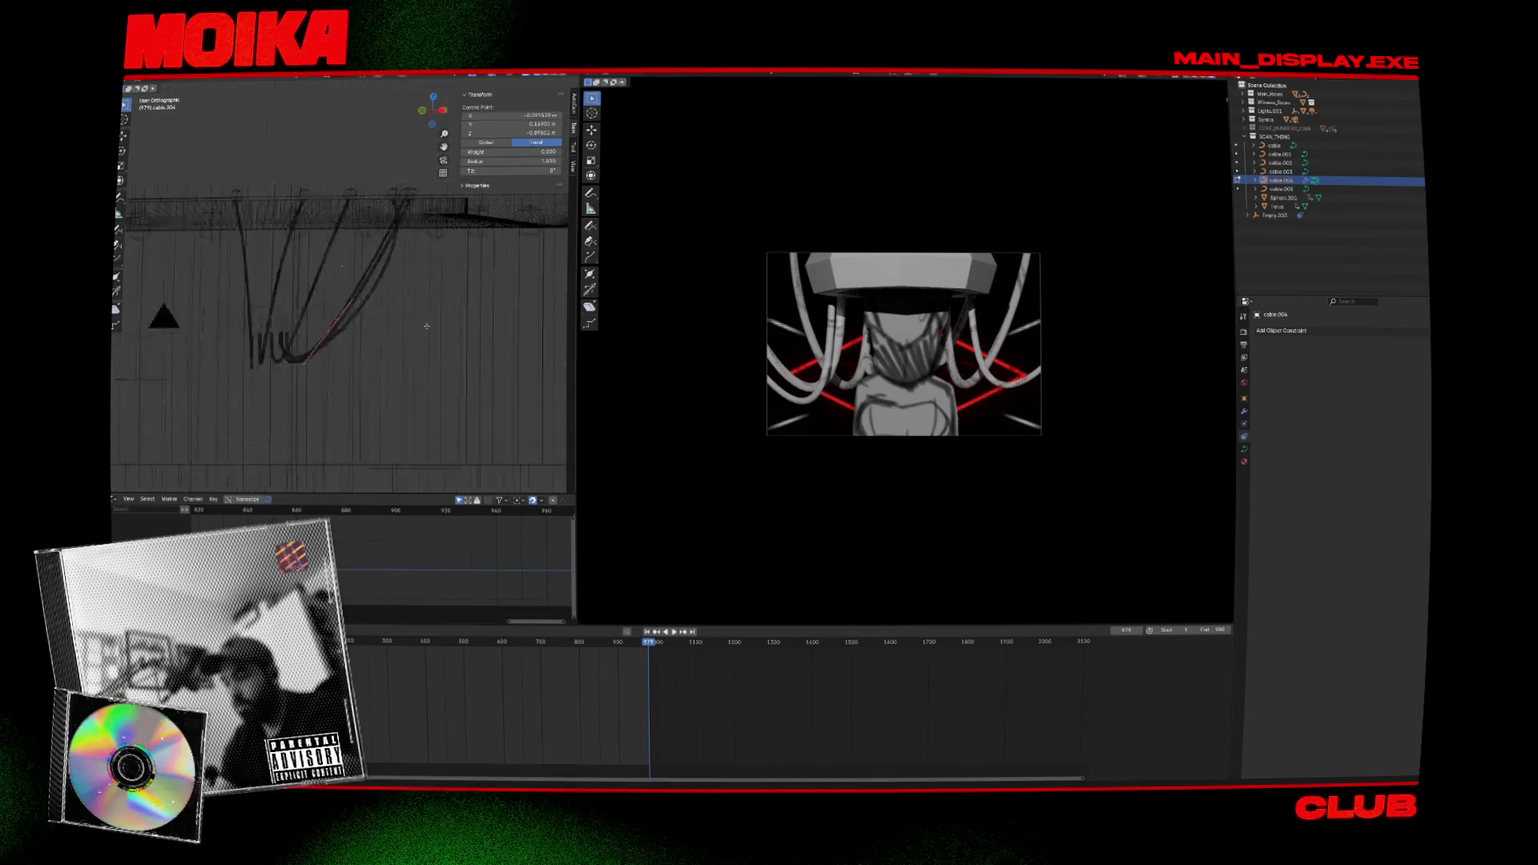
pyautogui.click(478, 266)
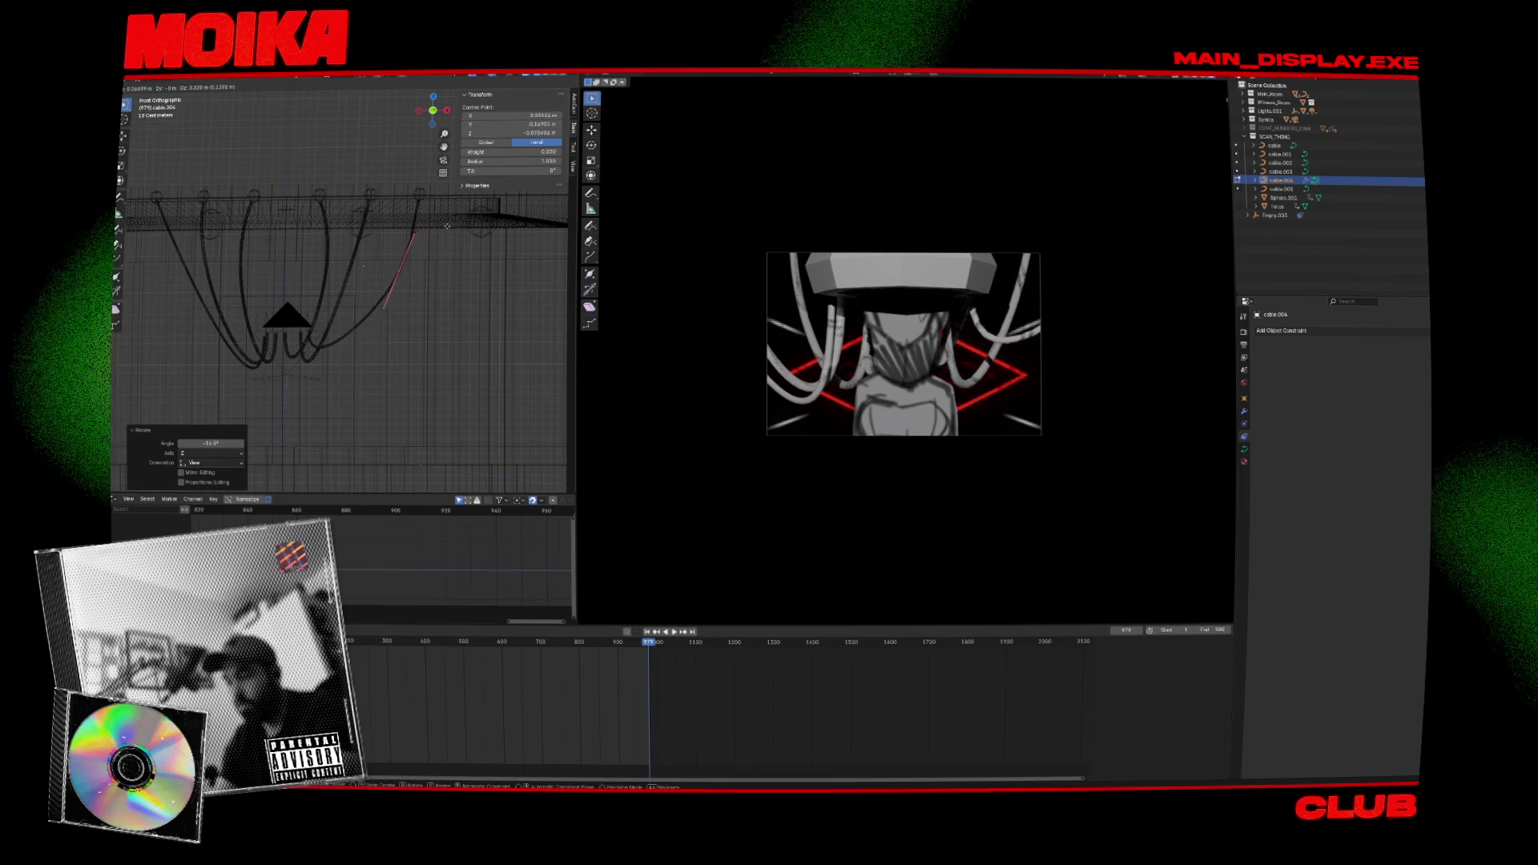
pyautogui.press('g')
pyautogui.click(440, 236)
pyautogui.press('r')
pyautogui.press('Escape')
pyautogui.press('Tab')
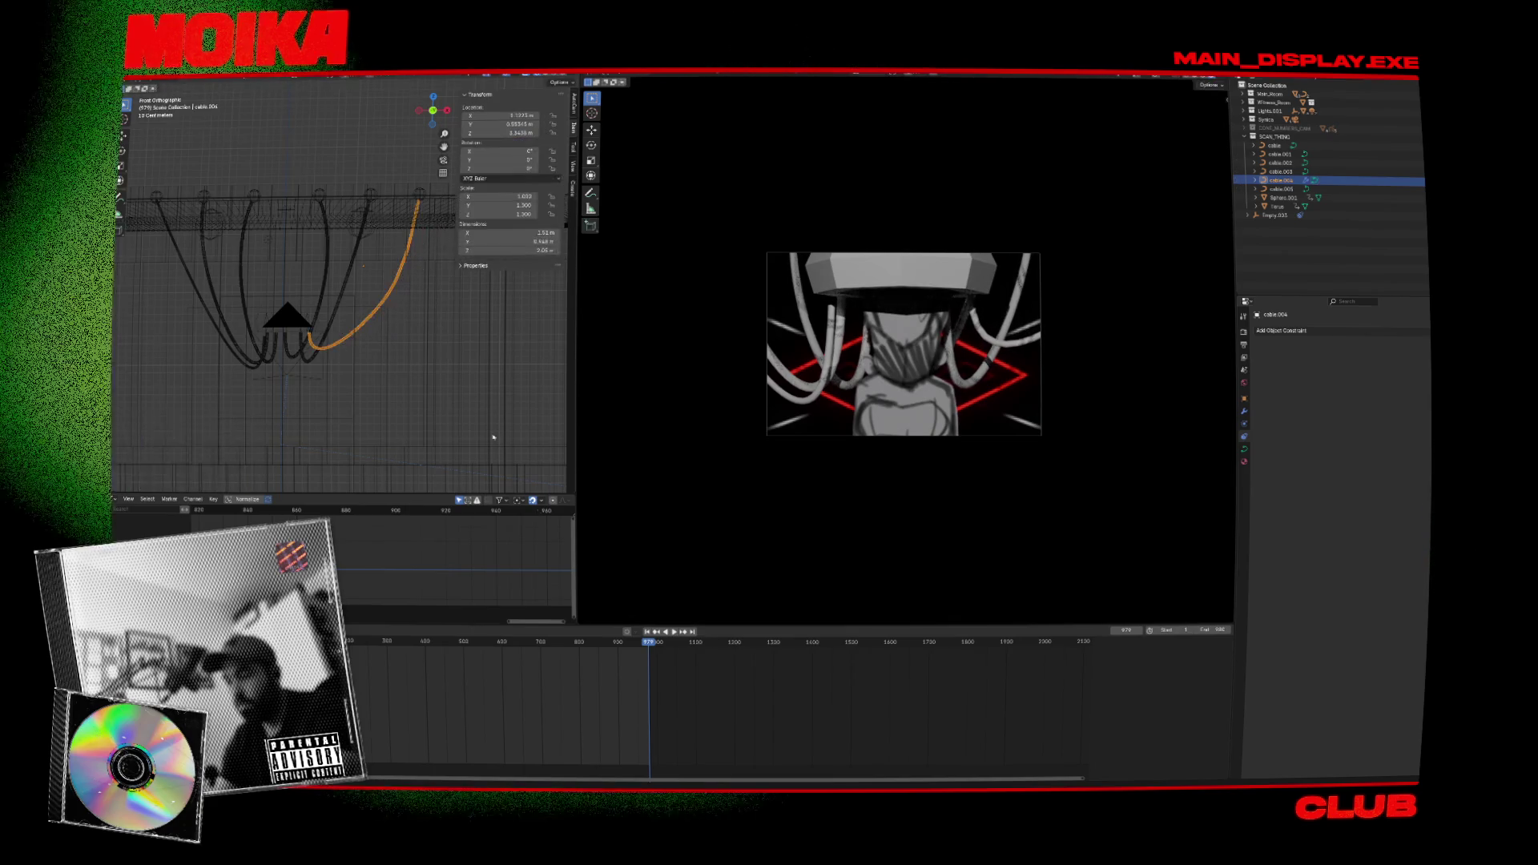
# Scrub the animation between frames 824 and 974, save, and begin deleting the extra cables.
pyautogui.click(613, 643)
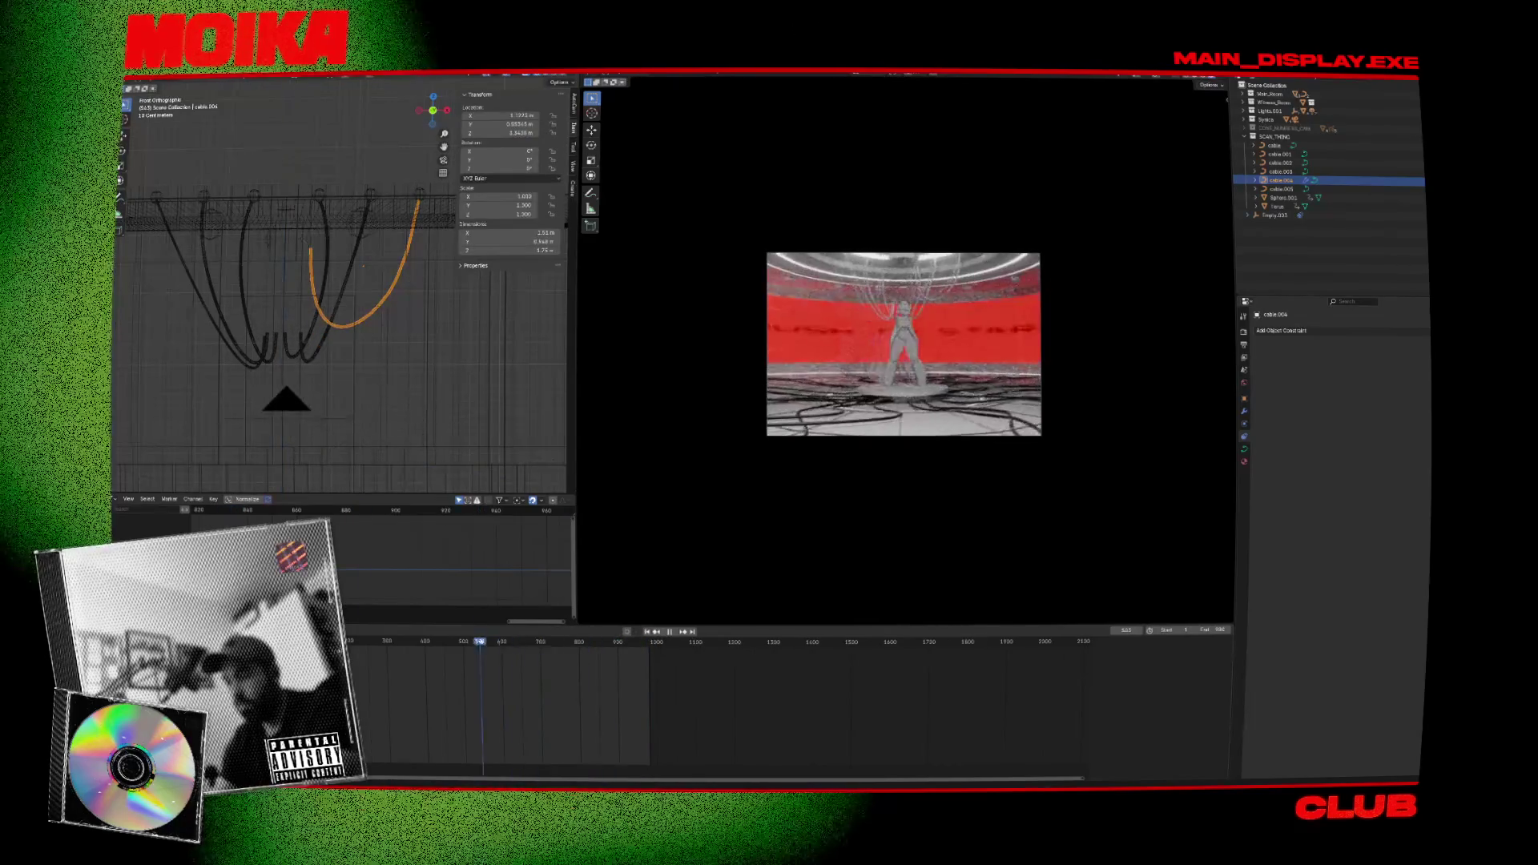
pyautogui.moveTo(628, 644); pyautogui.dragTo(572, 645)
pyautogui.hotkey('ctrl', 's')
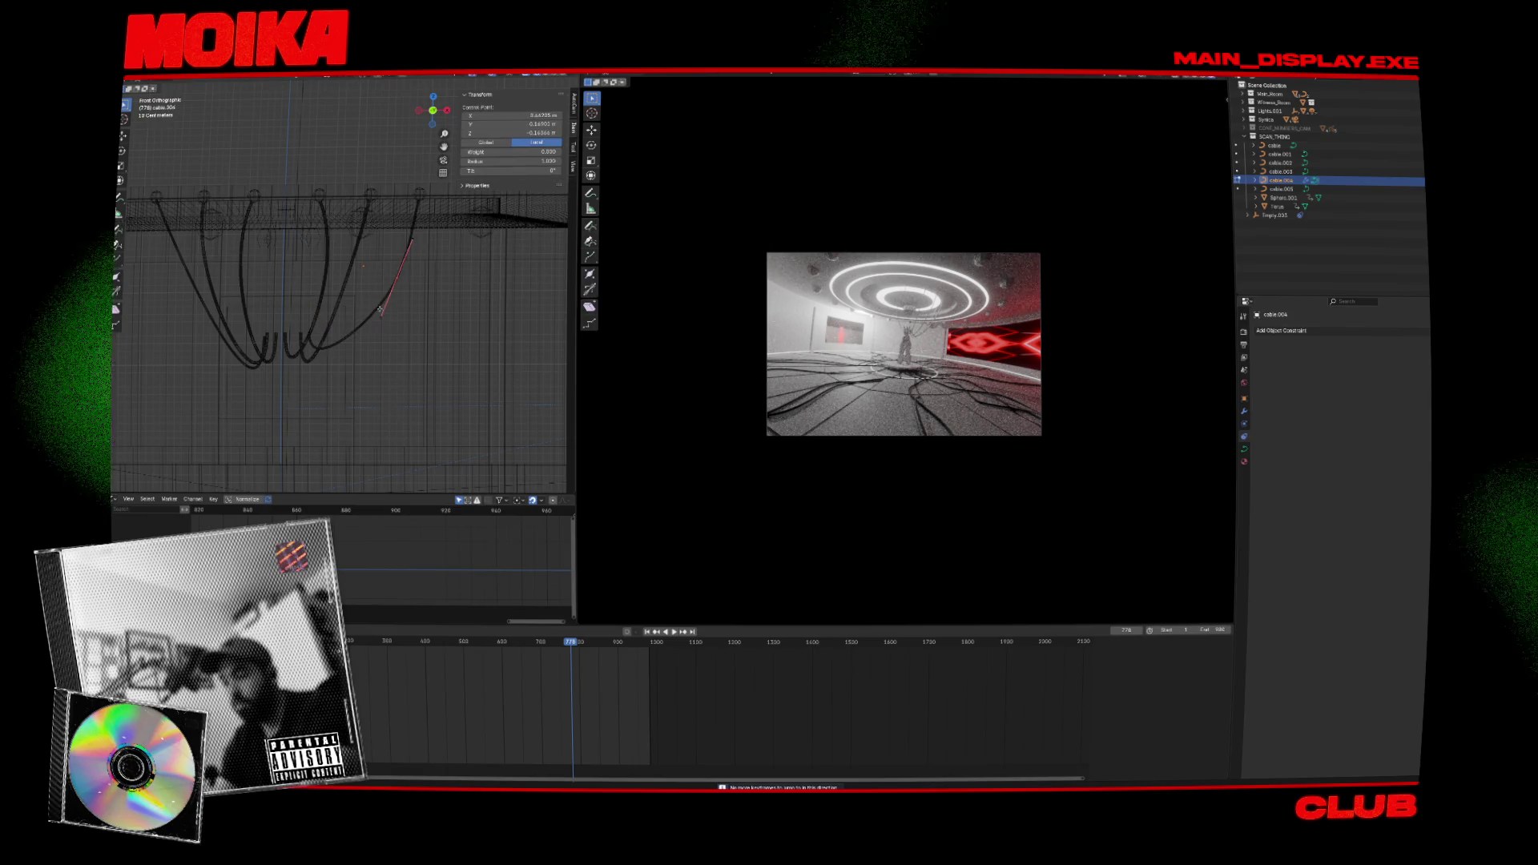
pyautogui.moveTo(577, 641); pyautogui.dragTo(647, 651)
pyautogui.hotkey('ctrl', 's')
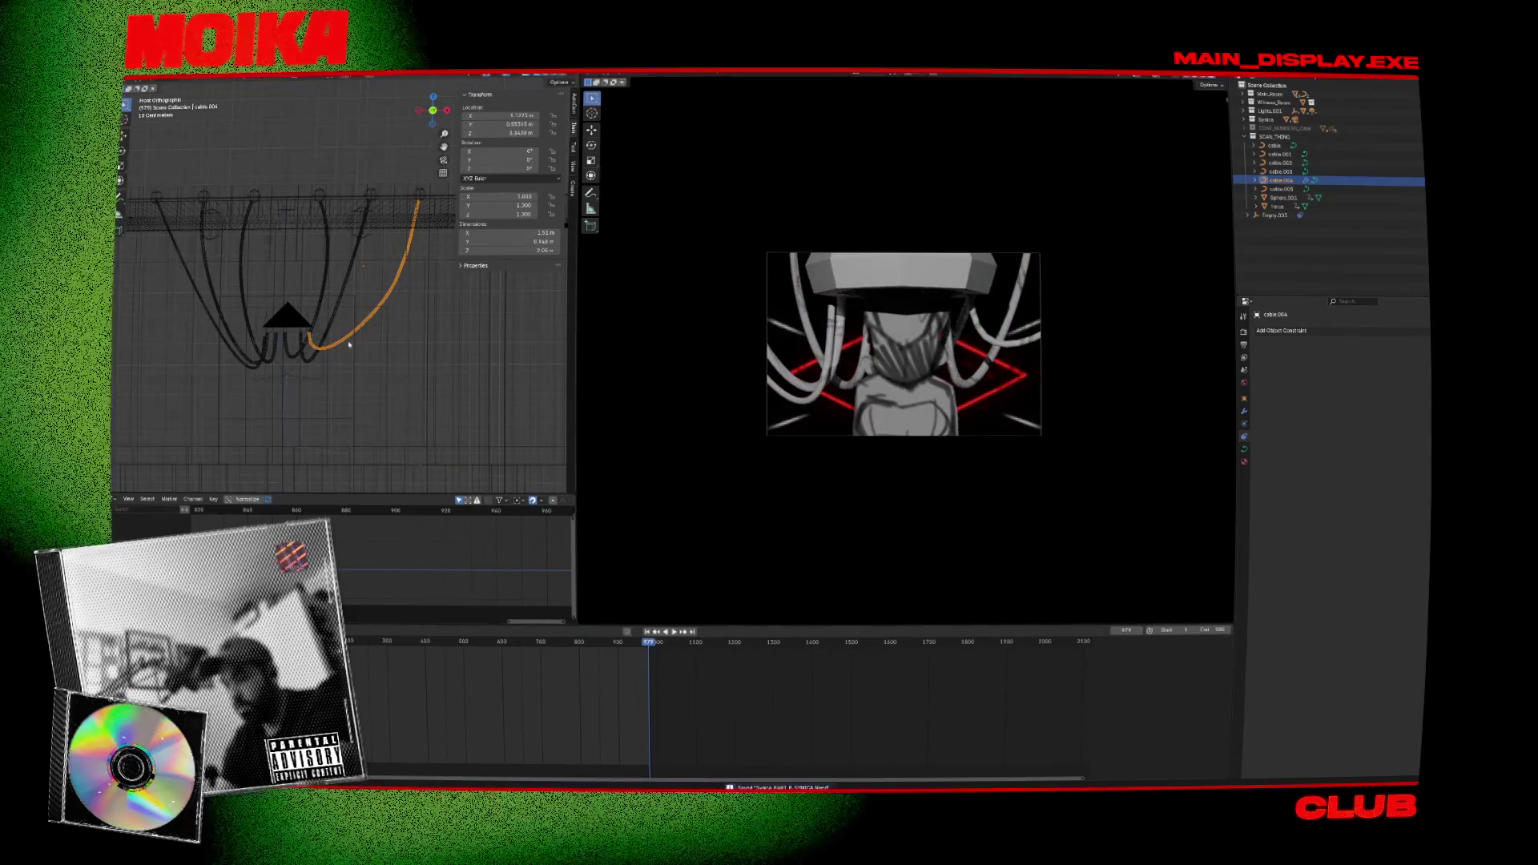
pyautogui.press('x')
pyautogui.click(329, 294)
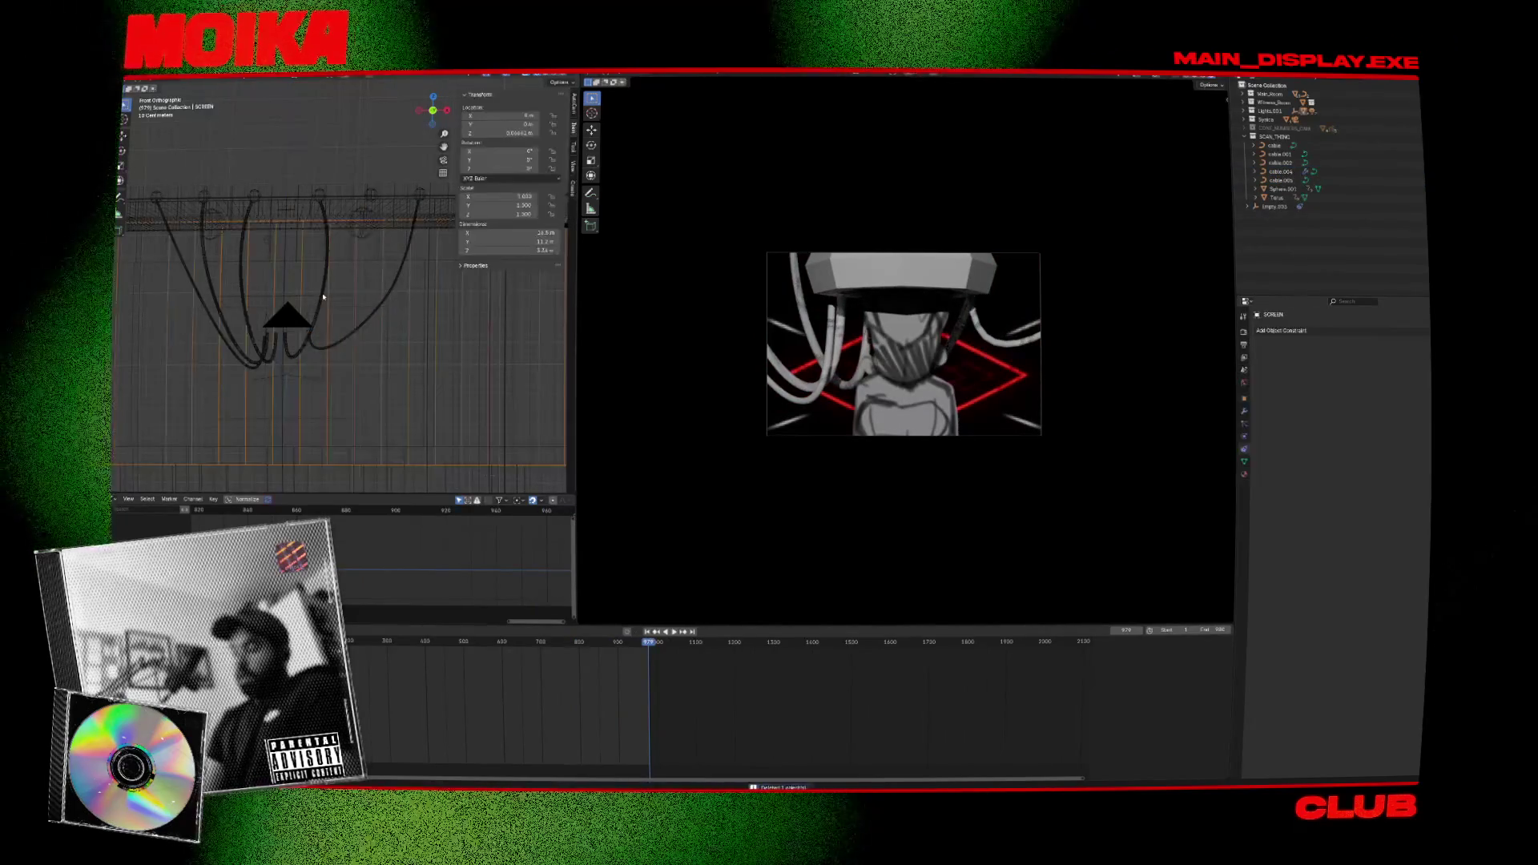
# Delete the other hanging cables, including cable.002, keep the remaining one, and save.
pyautogui.click(320, 296)
pyautogui.press('x')
pyautogui.click(320, 298)
pyautogui.click(247, 300)
pyautogui.click(247, 300)
pyautogui.press('x')
pyautogui.click(216, 295)
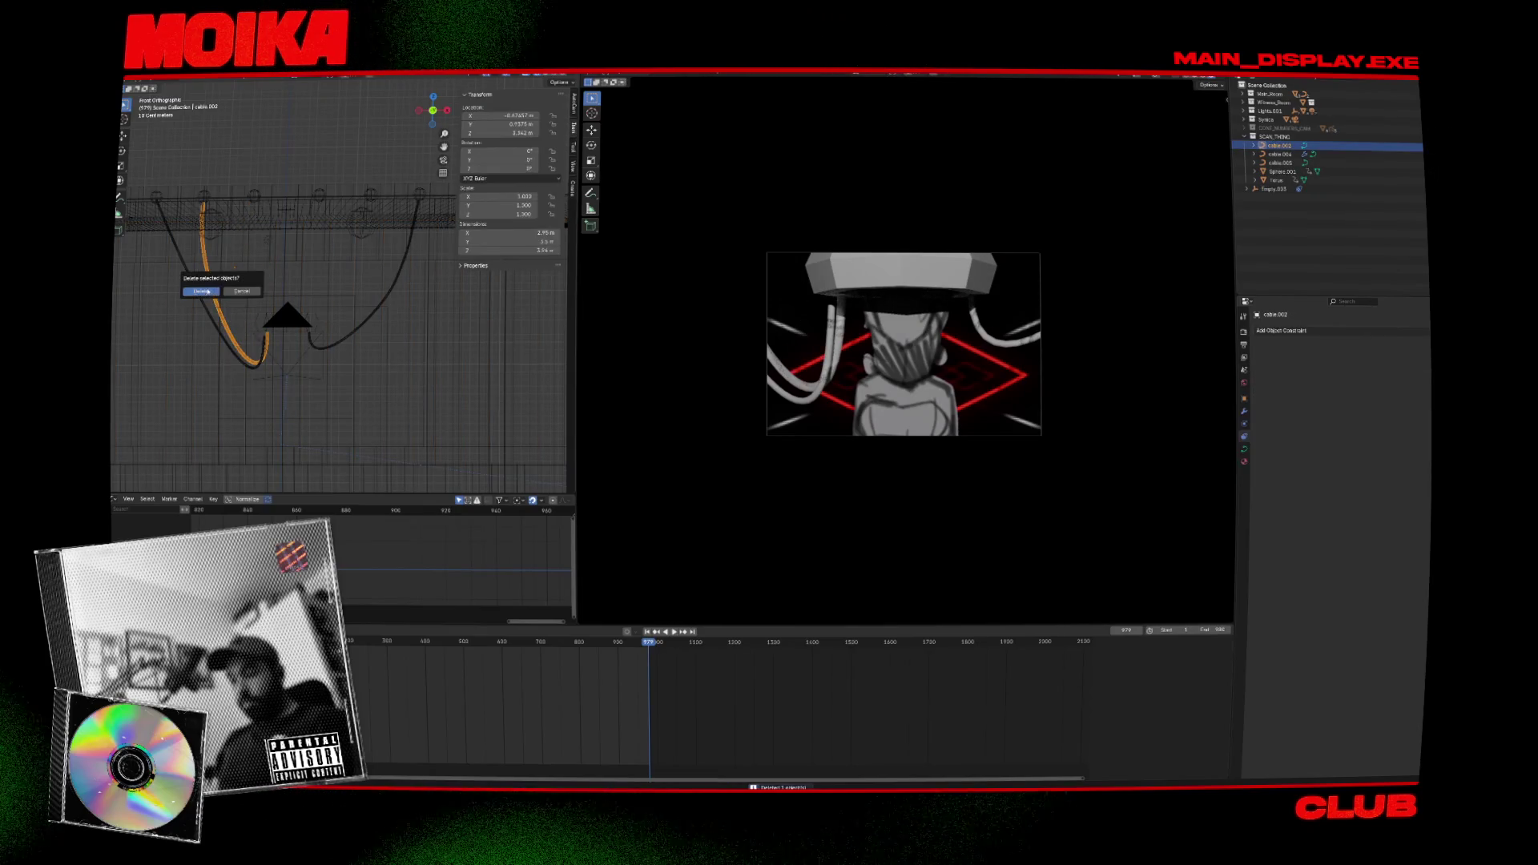
pyautogui.click(204, 292)
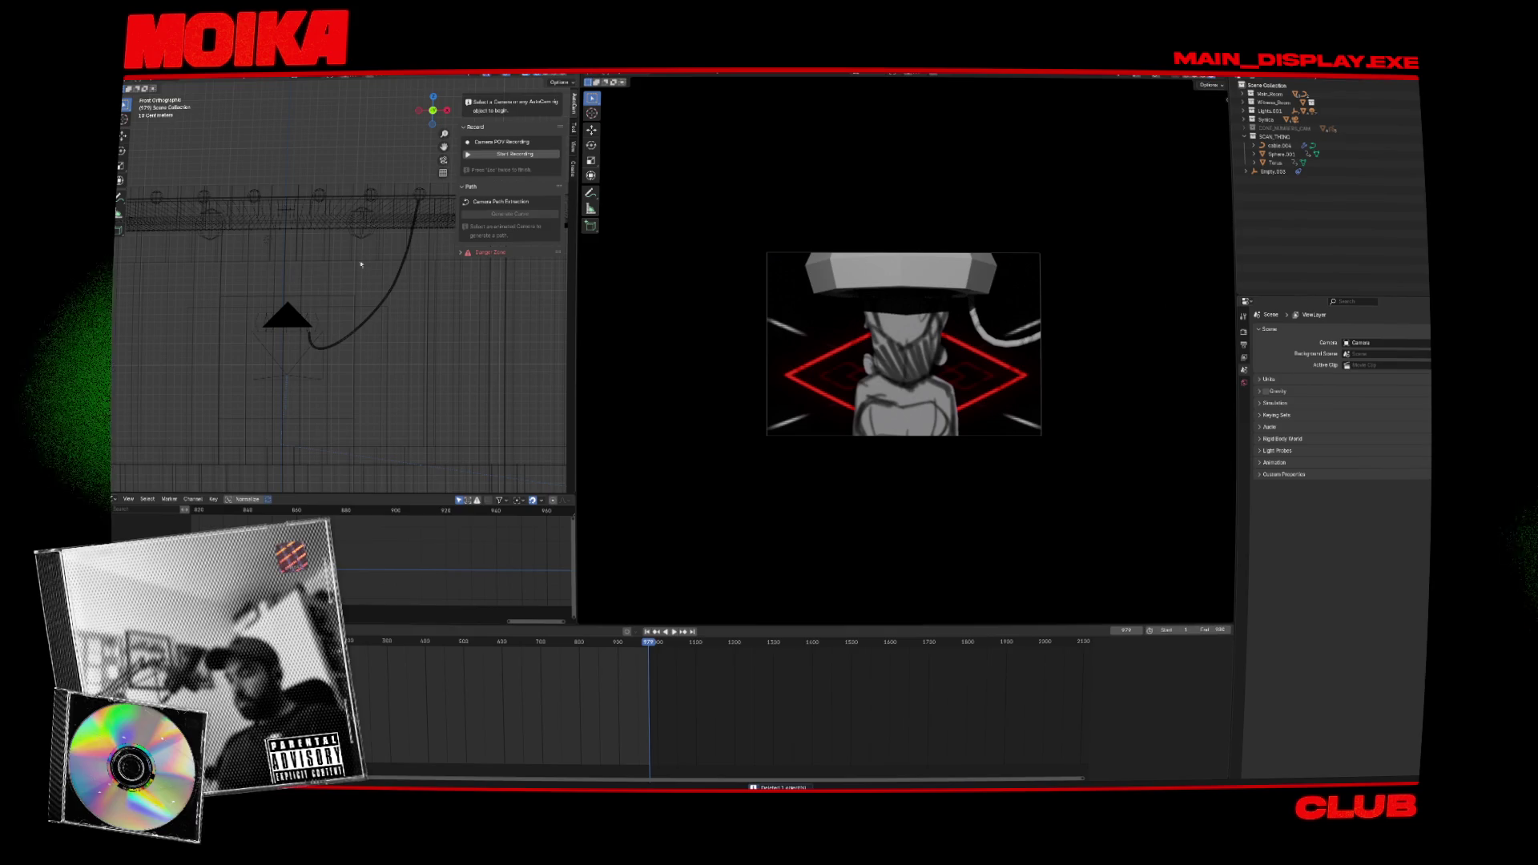
pyautogui.click(392, 264)
pyautogui.hotkey('ctrl', 's')
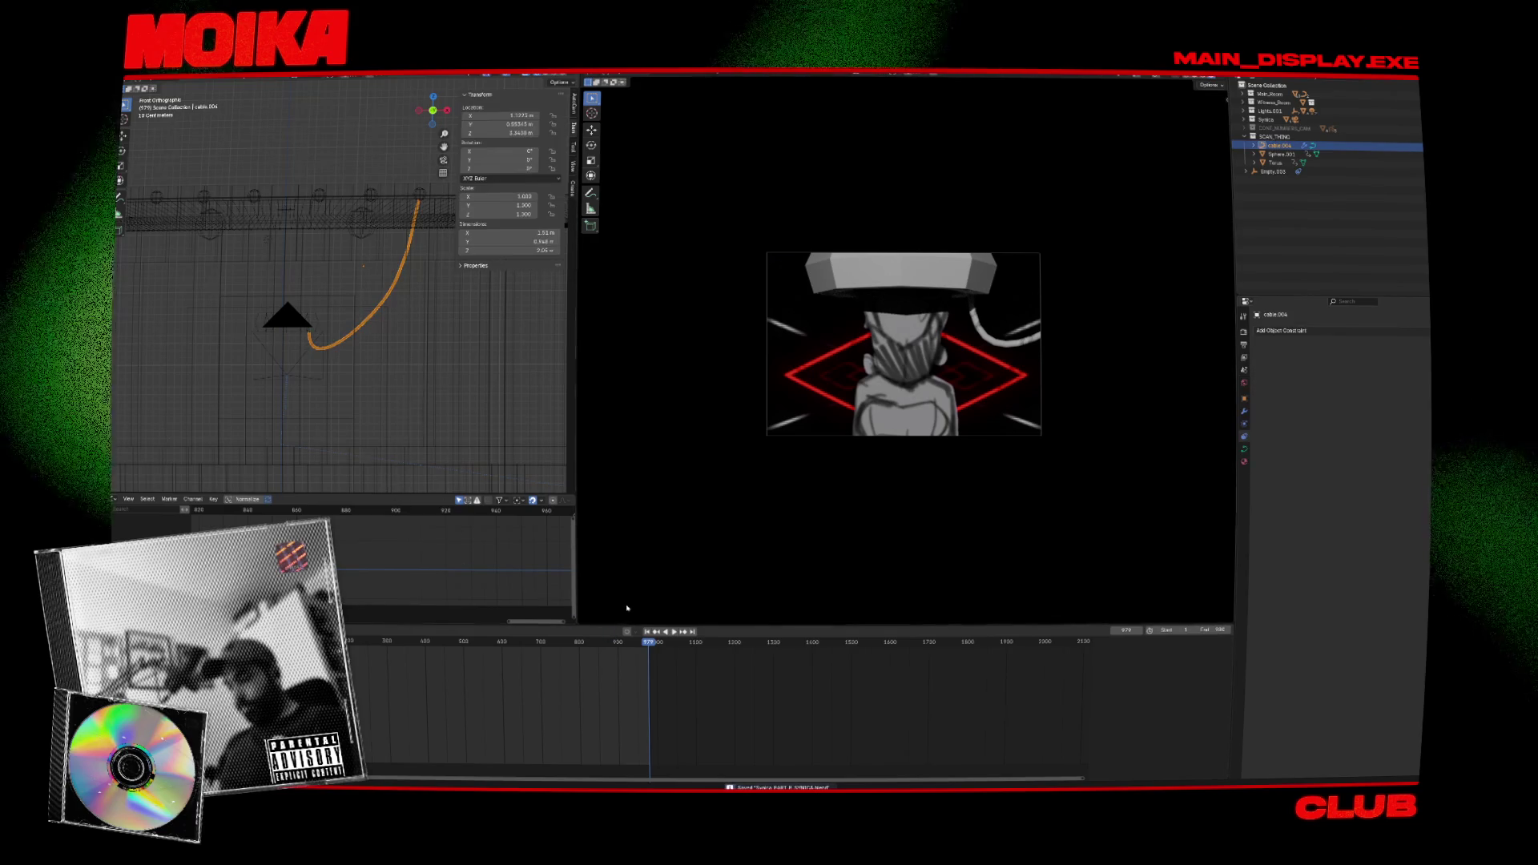
# Scrub back to frame 643 and look through the cable's object menu and Cablerator tools.
pyautogui.moveTo(597, 641); pyautogui.dragTo(518, 639)
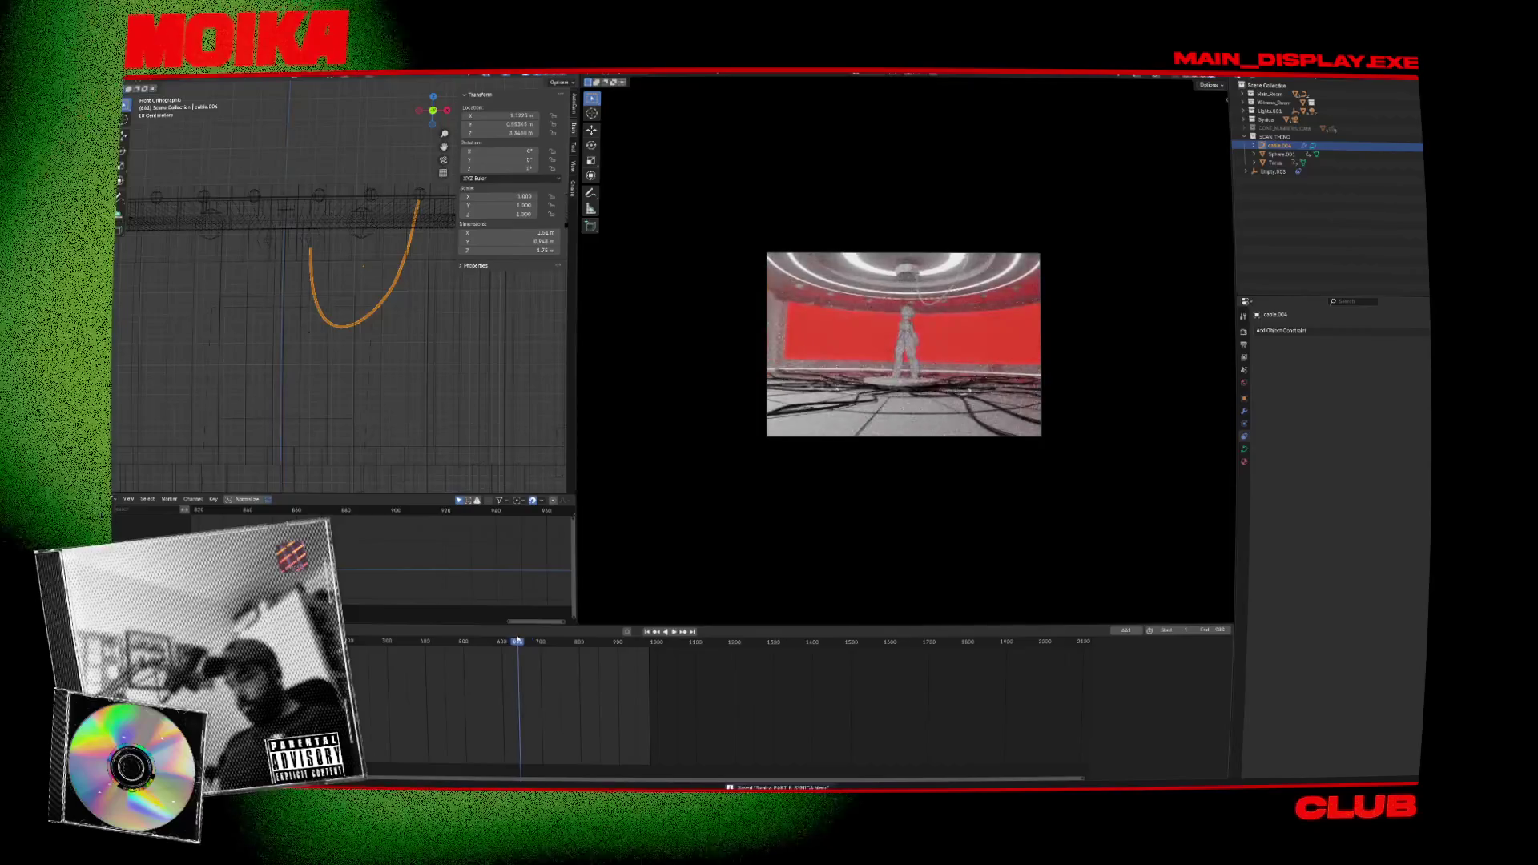
pyautogui.rightClick(389, 286)
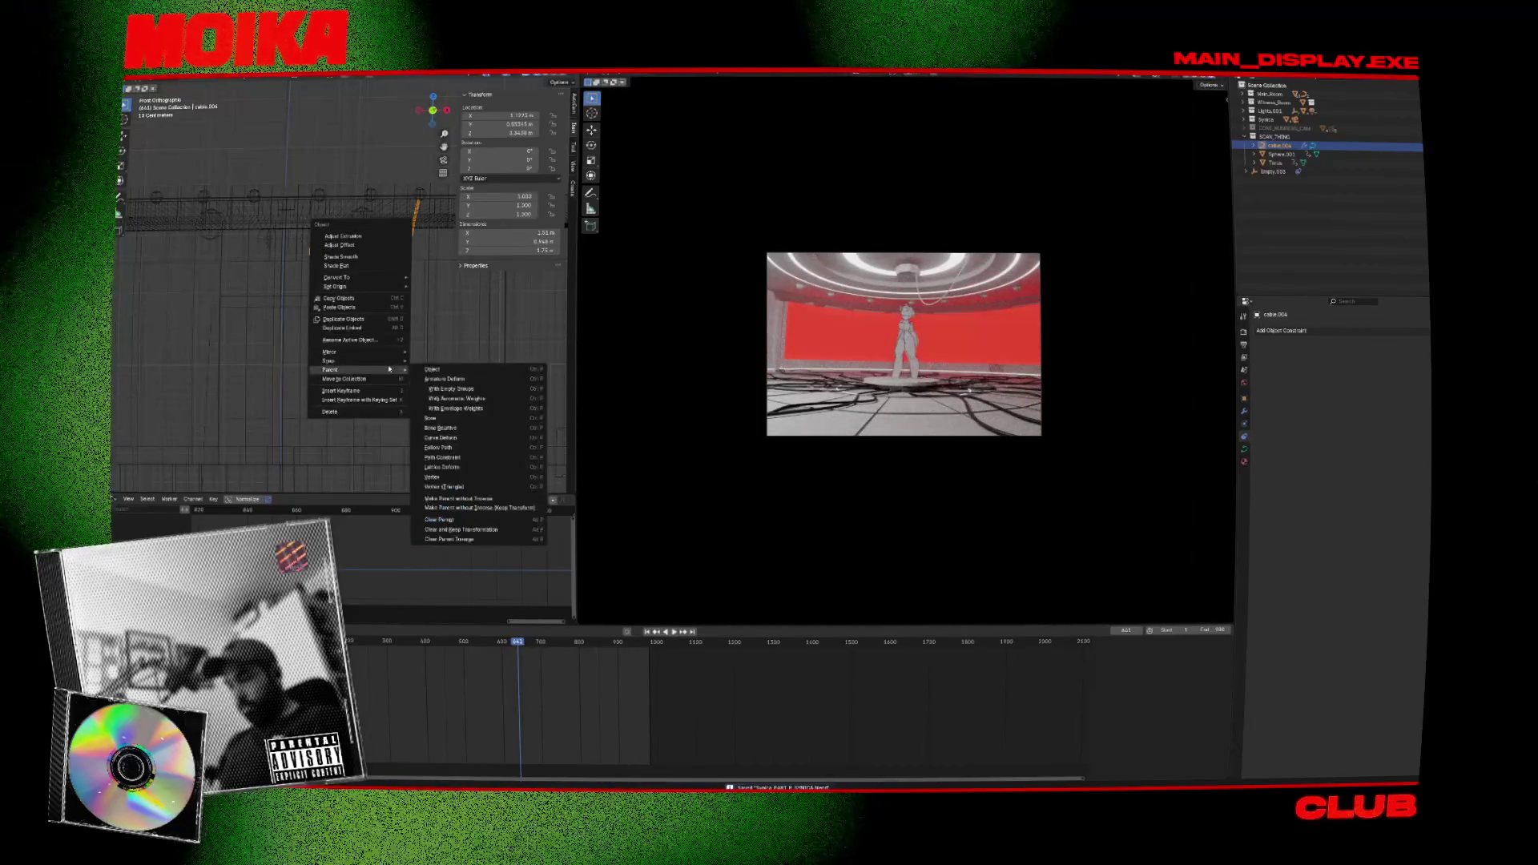
pyautogui.press('Escape')
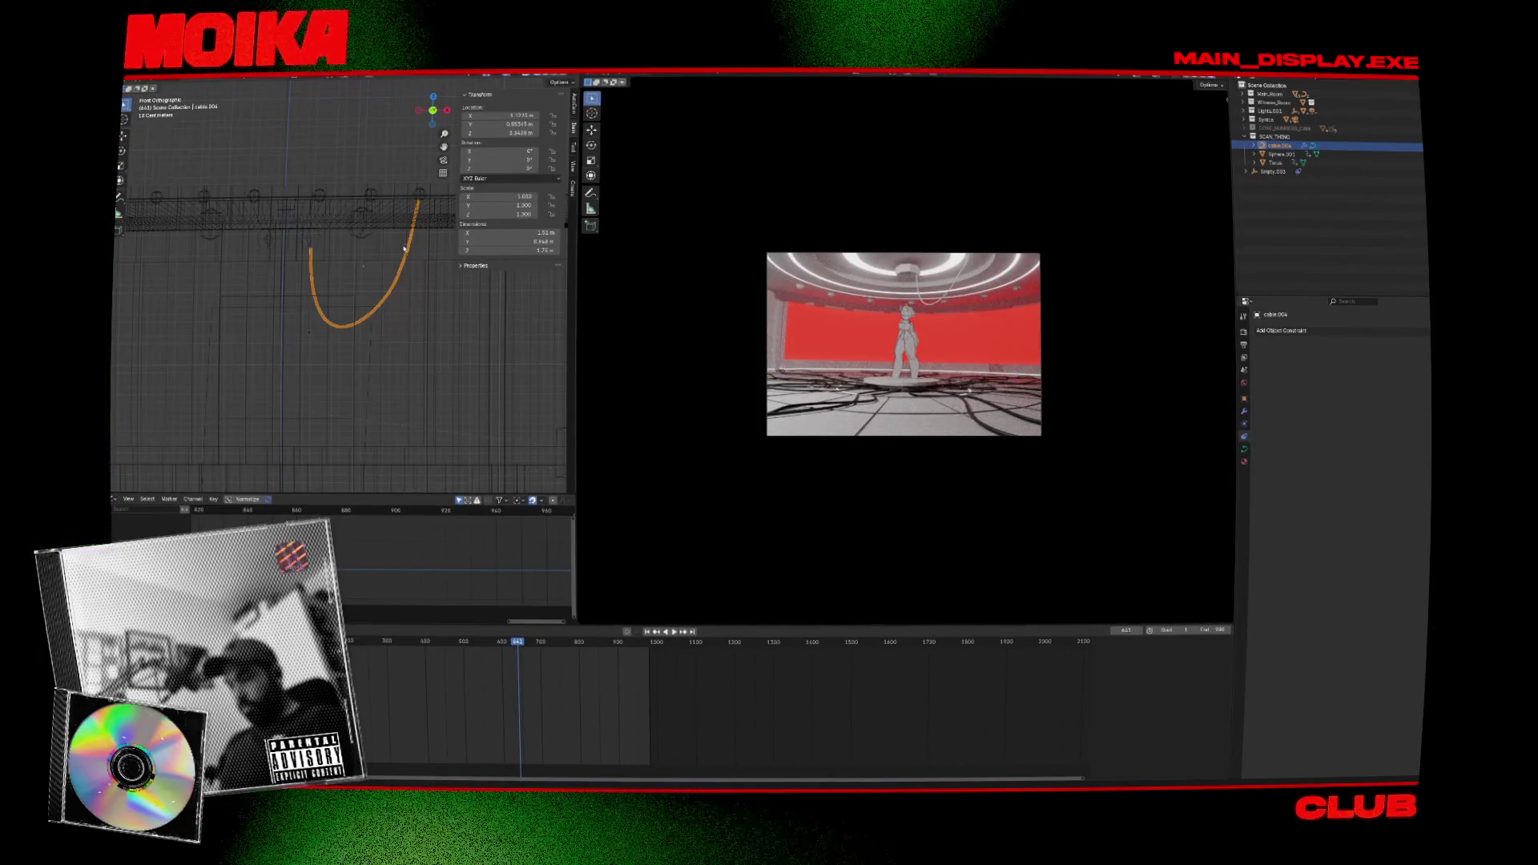
pyautogui.hotkey('shift', 'alt', 'c')
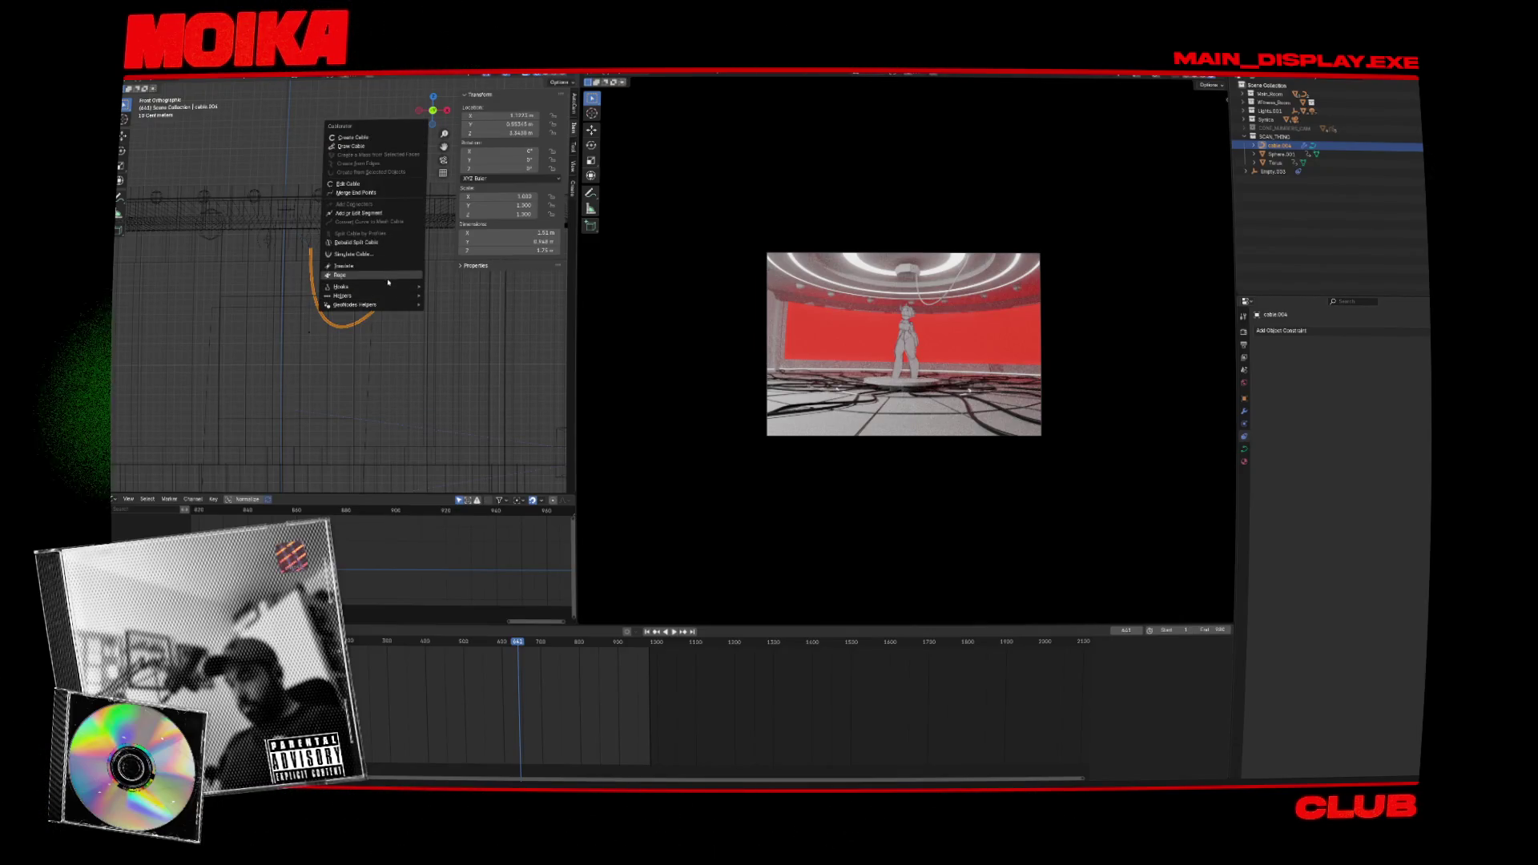
pyautogui.press('Escape')
# Delete the empty at the cable's end and play the animation from about frame 978.
pyautogui.moveTo(357, 278)
pyautogui.mouseDown(button='middle')
pyautogui.moveTo(315, 338)
pyautogui.moveTo(335, 323)
pyautogui.mouseUp(button='middle')
pyautogui.click(302, 270)
pyautogui.press('x')
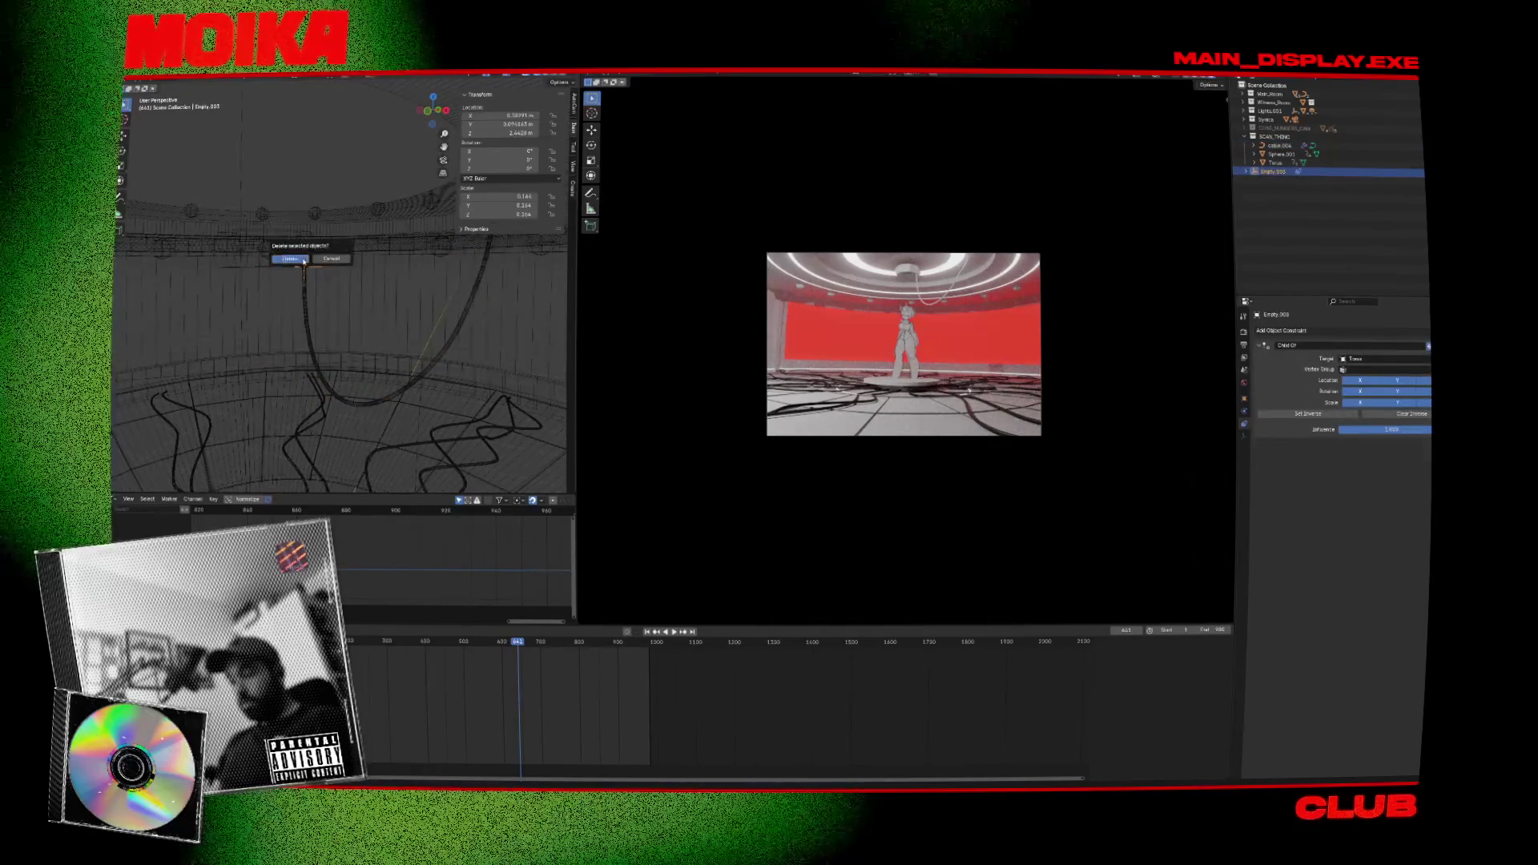
pyautogui.click(303, 253)
pyautogui.moveTo(644, 650); pyautogui.dragTo(650, 650)
pyautogui.press('space')
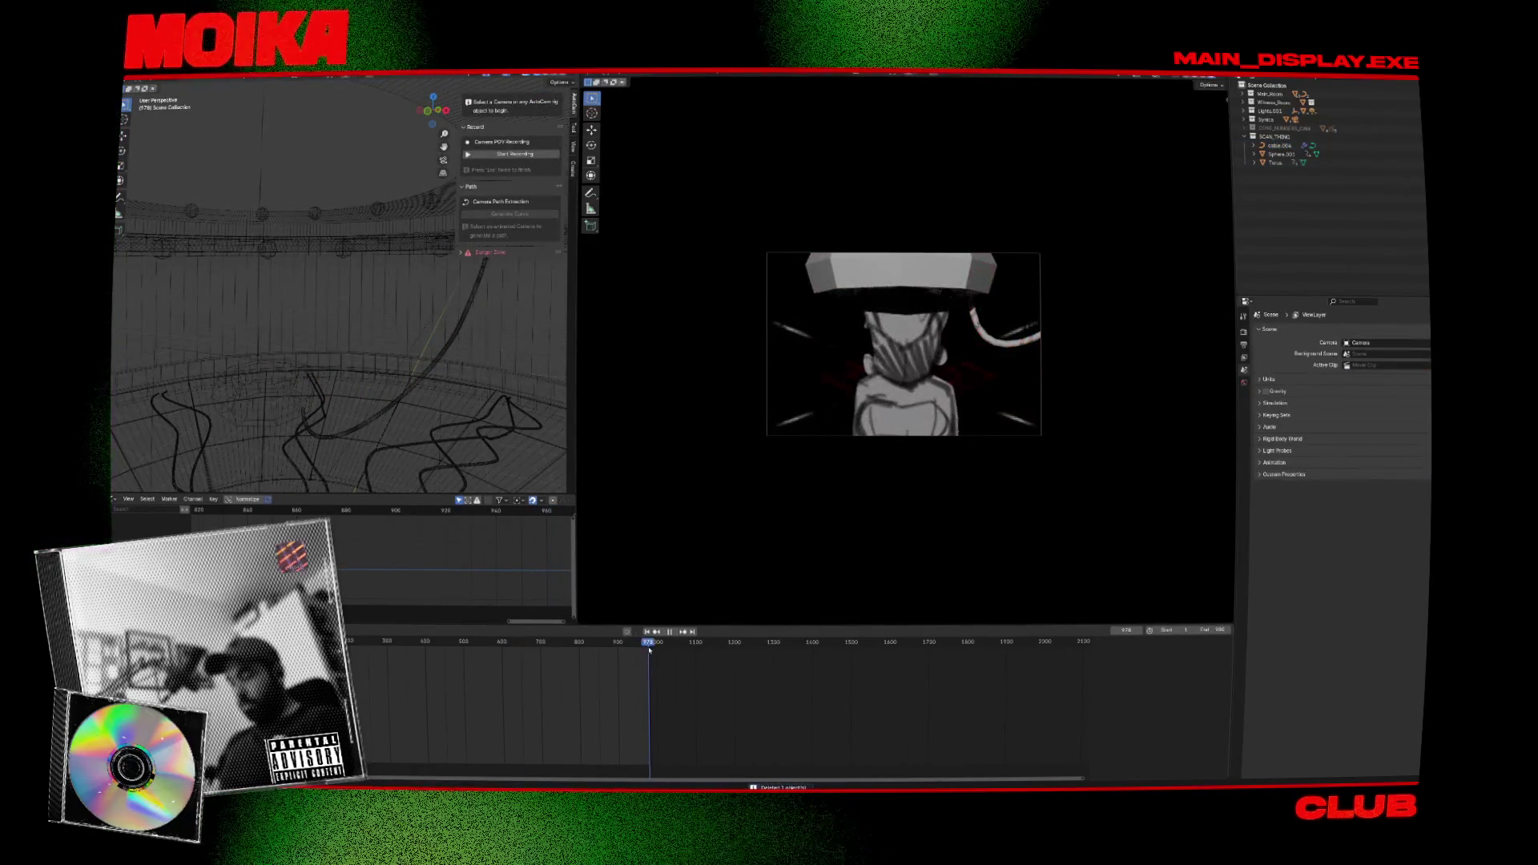
# Select and inspect the SCREEN, Torus, cable and small box objects around the ceiling rig.
pyautogui.moveTo(390, 419)
pyautogui.mouseDown(button='middle')
pyautogui.moveTo(405, 403)
pyautogui.moveTo(388, 389)
pyautogui.mouseUp(button='middle')
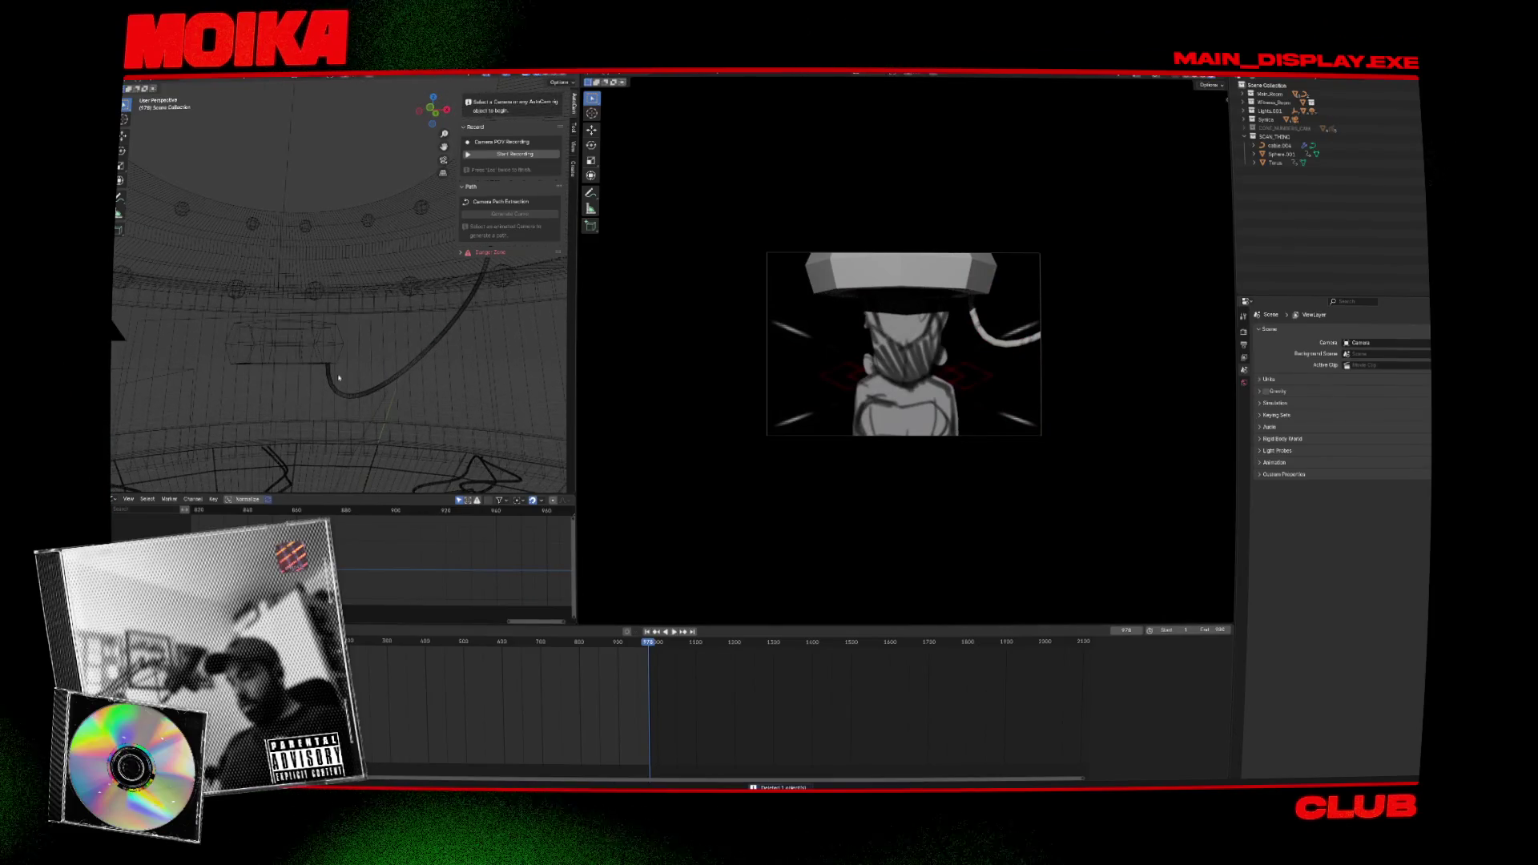
pyautogui.click(334, 375)
pyautogui.keyDown('shift'); pyautogui.click(335, 366); pyautogui.keyUp('shift')
pyautogui.rightClick(333, 365)
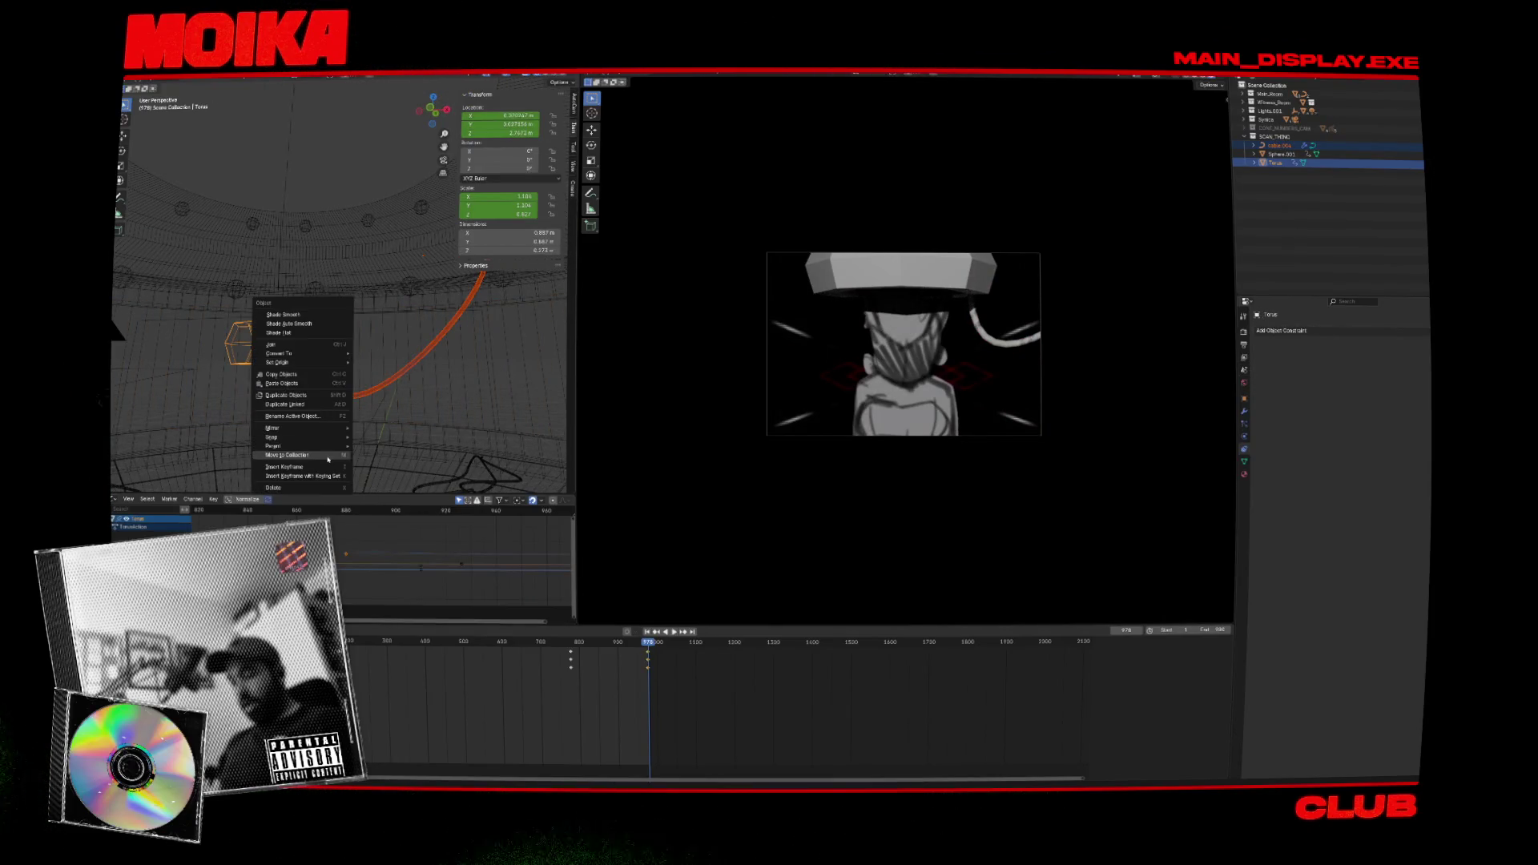
pyautogui.rightClick(347, 391)
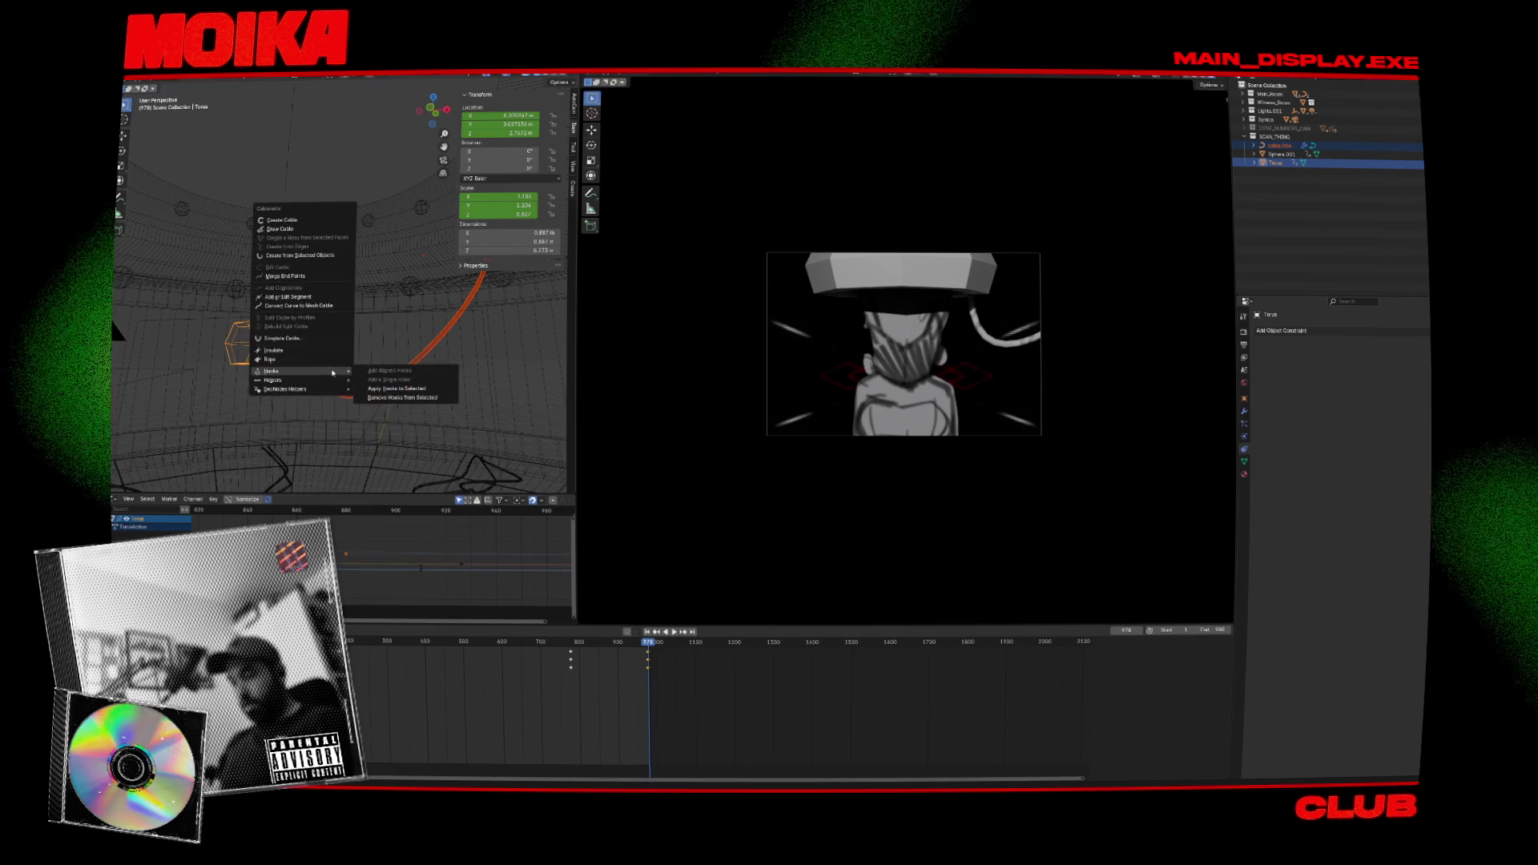
pyautogui.keyDown('shift'); pyautogui.click(325, 366); pyautogui.keyUp('shift')
pyautogui.click(325, 366)
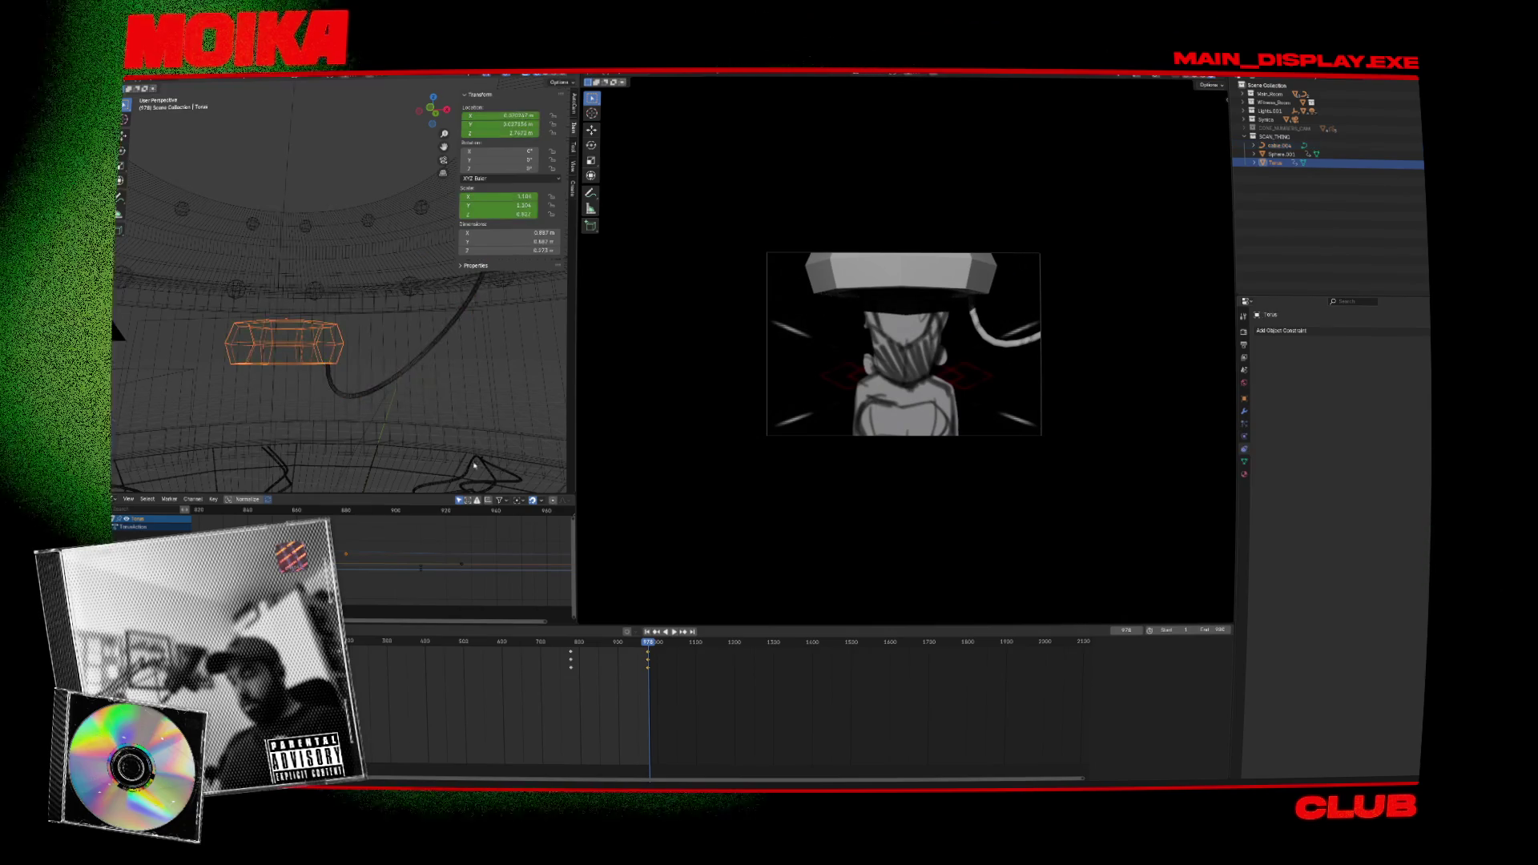
pyautogui.click(414, 357)
pyautogui.moveTo(414, 356)
pyautogui.mouseDown(button='middle')
pyautogui.moveTo(345, 383)
pyautogui.moveTo(332, 343)
pyautogui.moveTo(348, 348)
pyautogui.mouseUp(button='middle')
pyautogui.click(311, 338)
pyautogui.click(311, 337)
pyautogui.click(311, 336)
# Select the Child Of empty, hide the room geometry, and select the cable.
pyautogui.click(355, 350)
pyautogui.moveTo(479, 481); pyautogui.dragTo(448, 425, button='middle')
pyautogui.press('h')
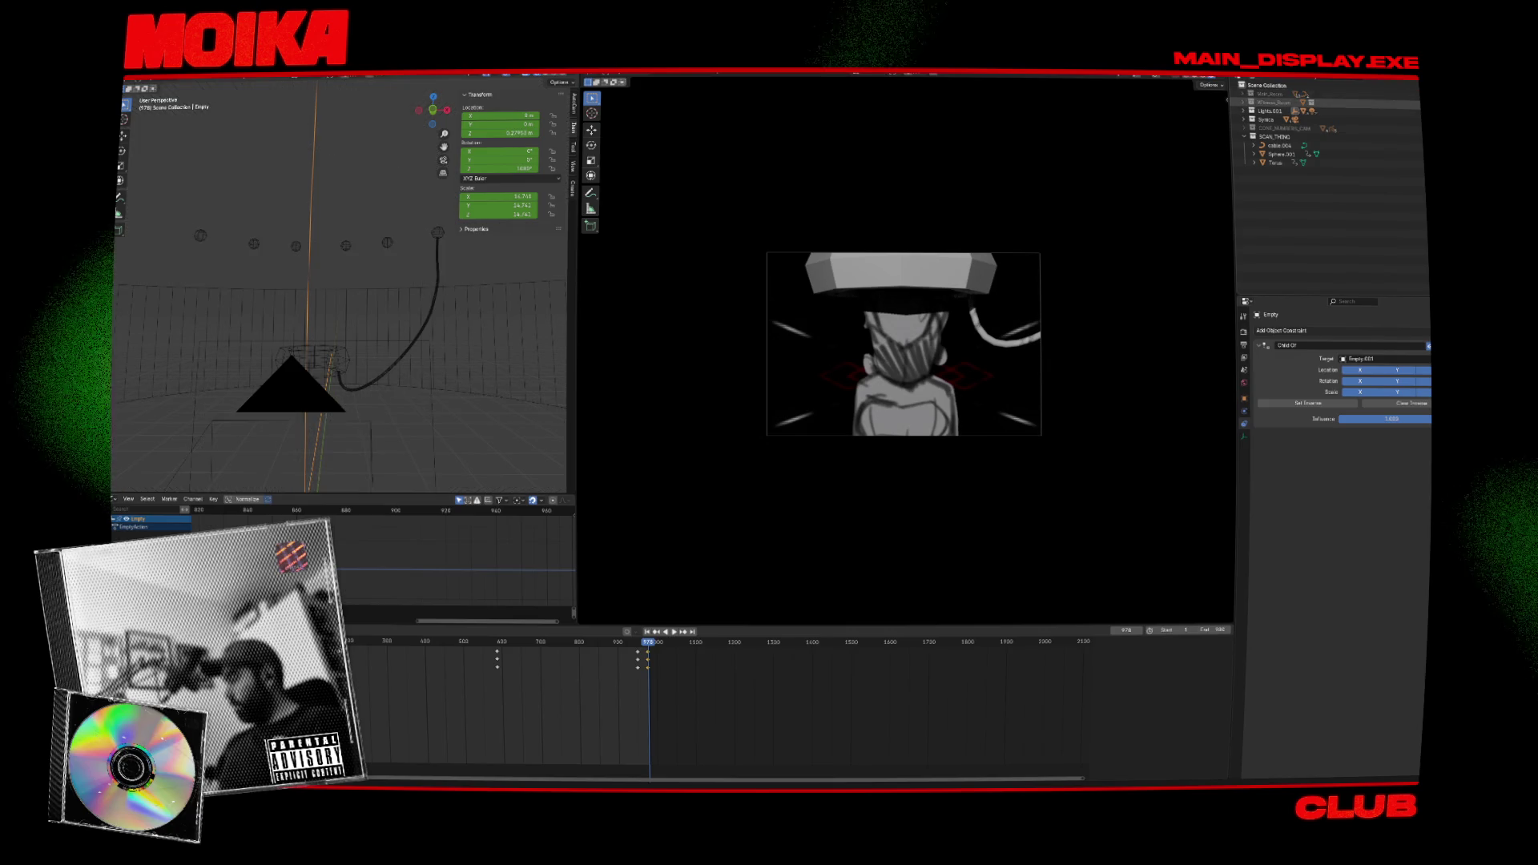
pyautogui.click(352, 388)
pyautogui.keyDown('alt'); pyautogui.moveTo(353, 388); pyautogui.dragTo(425, 388, button='middle'); pyautogui.keyUp('alt')
# Add a circle empty and rotate it 90° on X.
pyautogui.hotkey('shift', 'a')
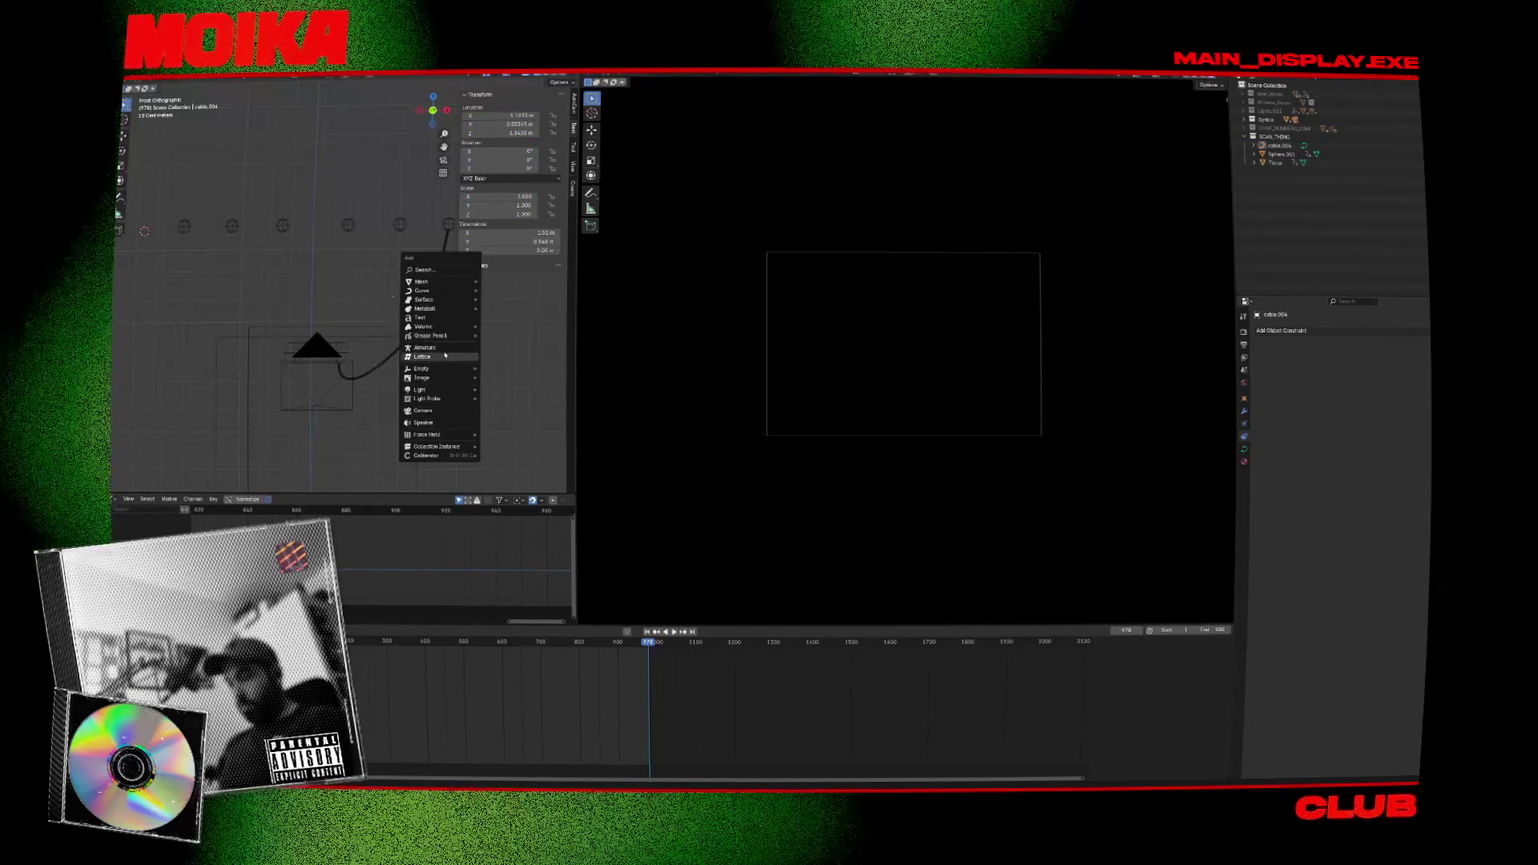
pyautogui.moveTo(446, 377)
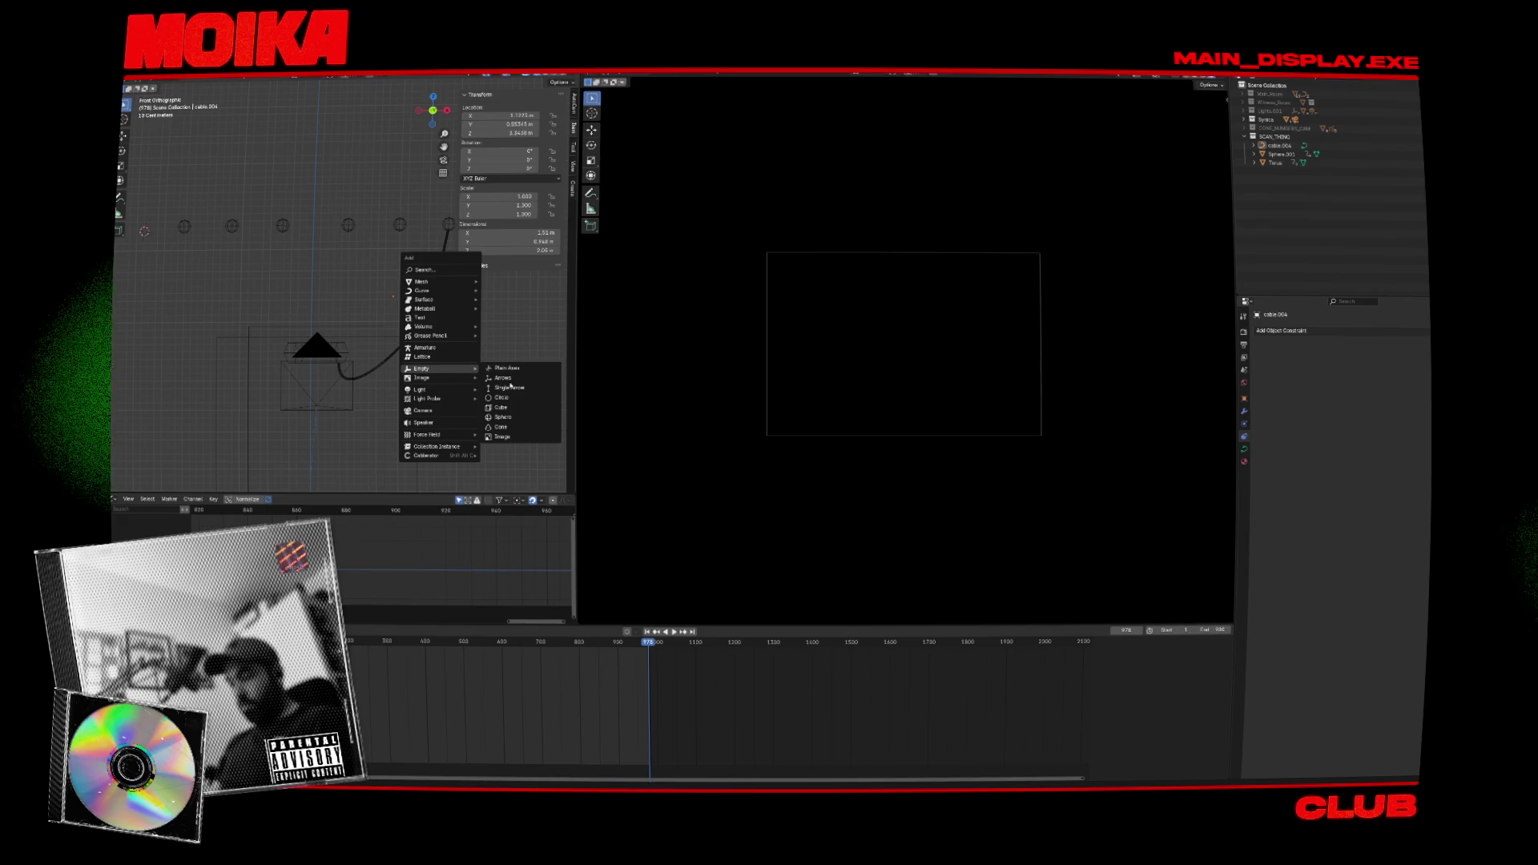
pyautogui.click(501, 398)
pyautogui.moveTo(449, 344); pyautogui.dragTo(366, 318, button='middle')
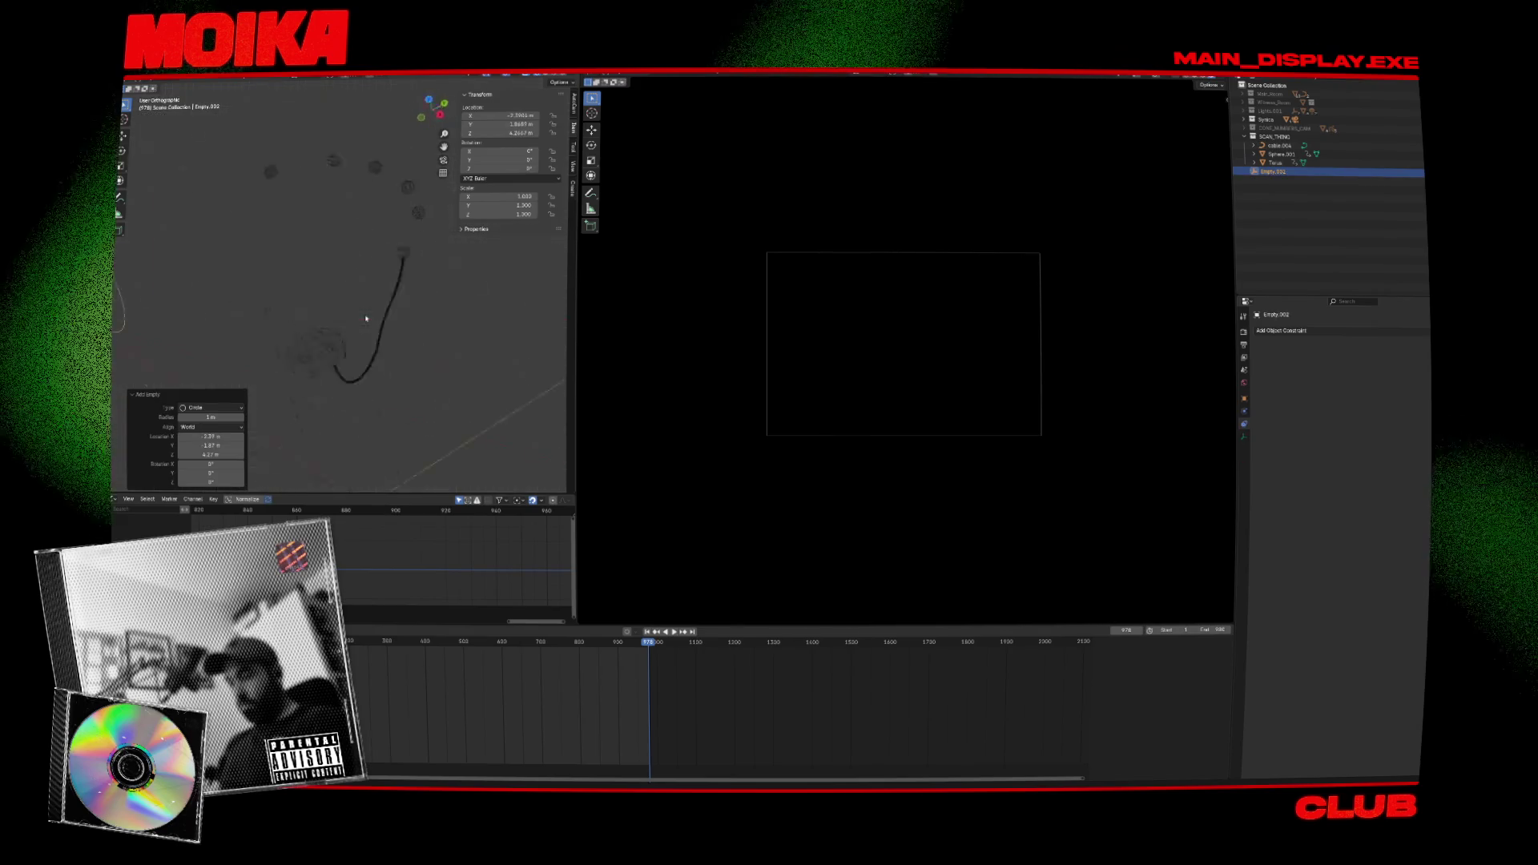
pyautogui.press('KP_3')
pyautogui.write('r90')
pyautogui.press('Return')
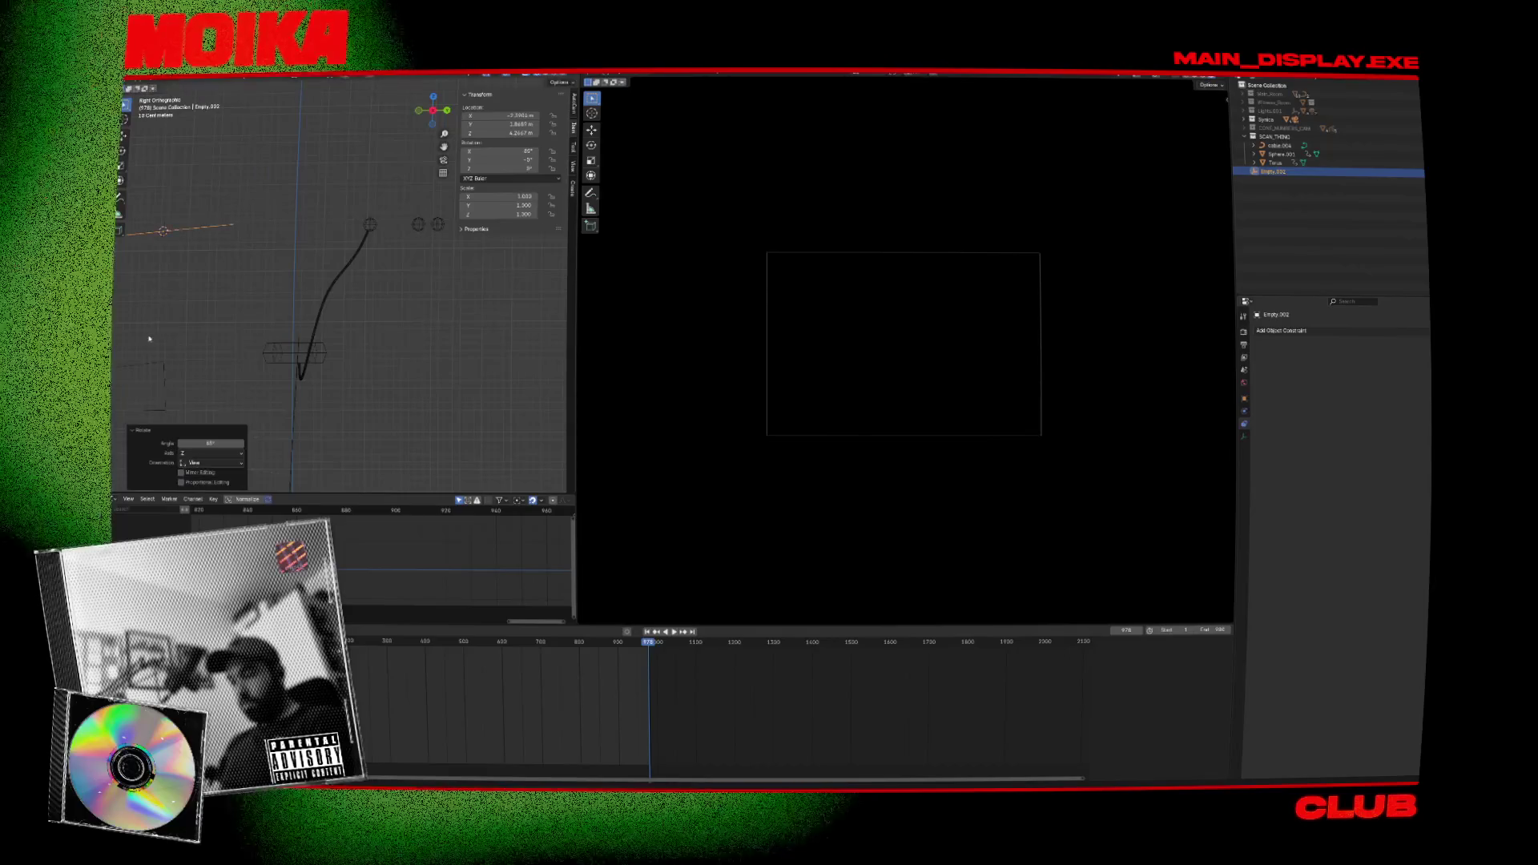
# Move the new empty toward the cable and scale it down.
pyautogui.press('g')
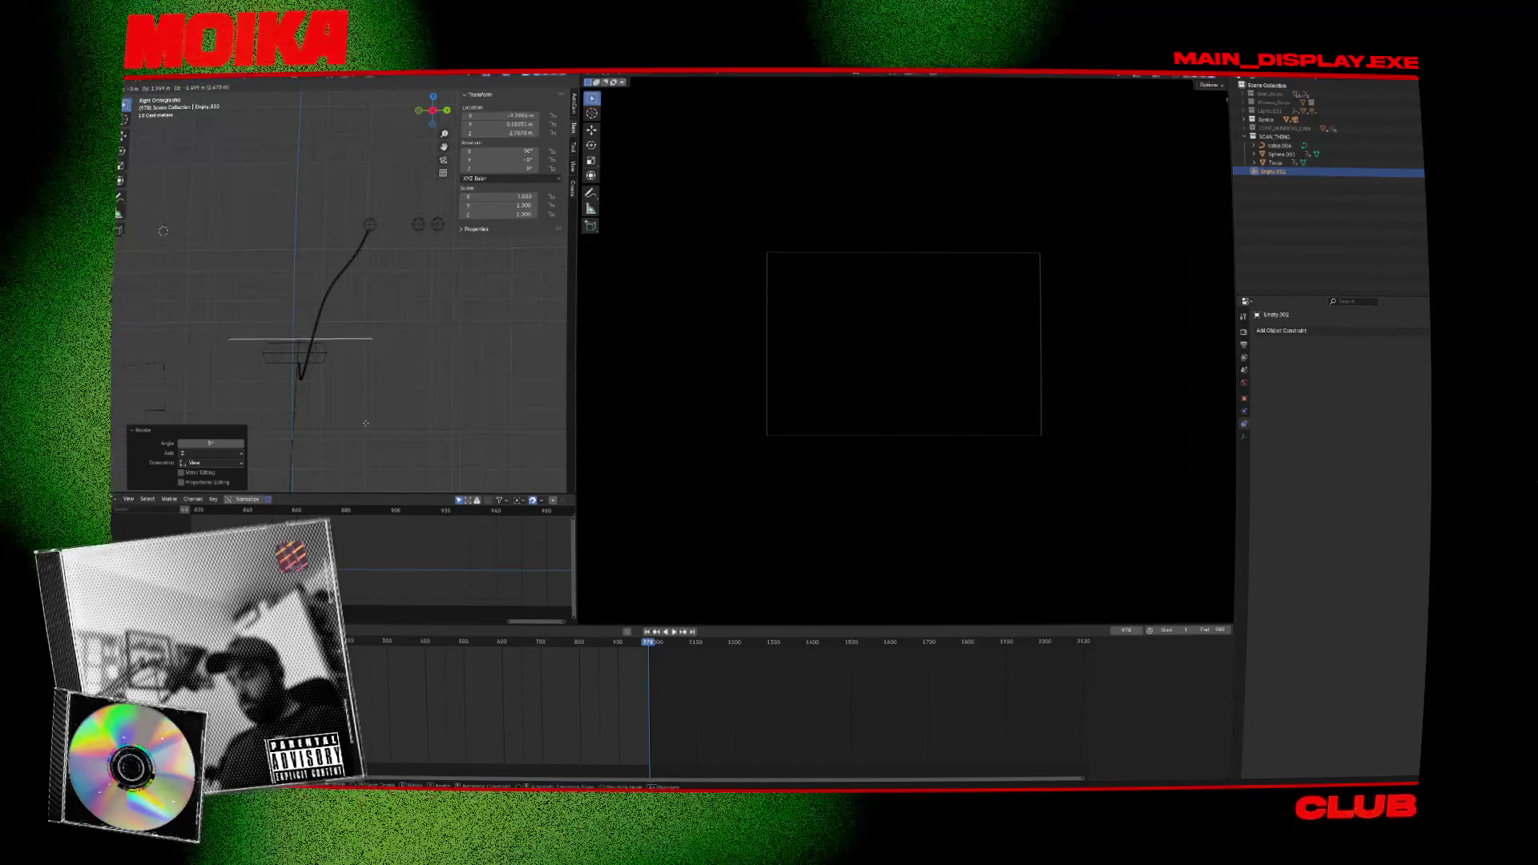
pyautogui.click(362, 428)
pyautogui.press('s')
pyautogui.click(319, 393)
pyautogui.moveTo(319, 392); pyautogui.dragTo(361, 399, button='middle')
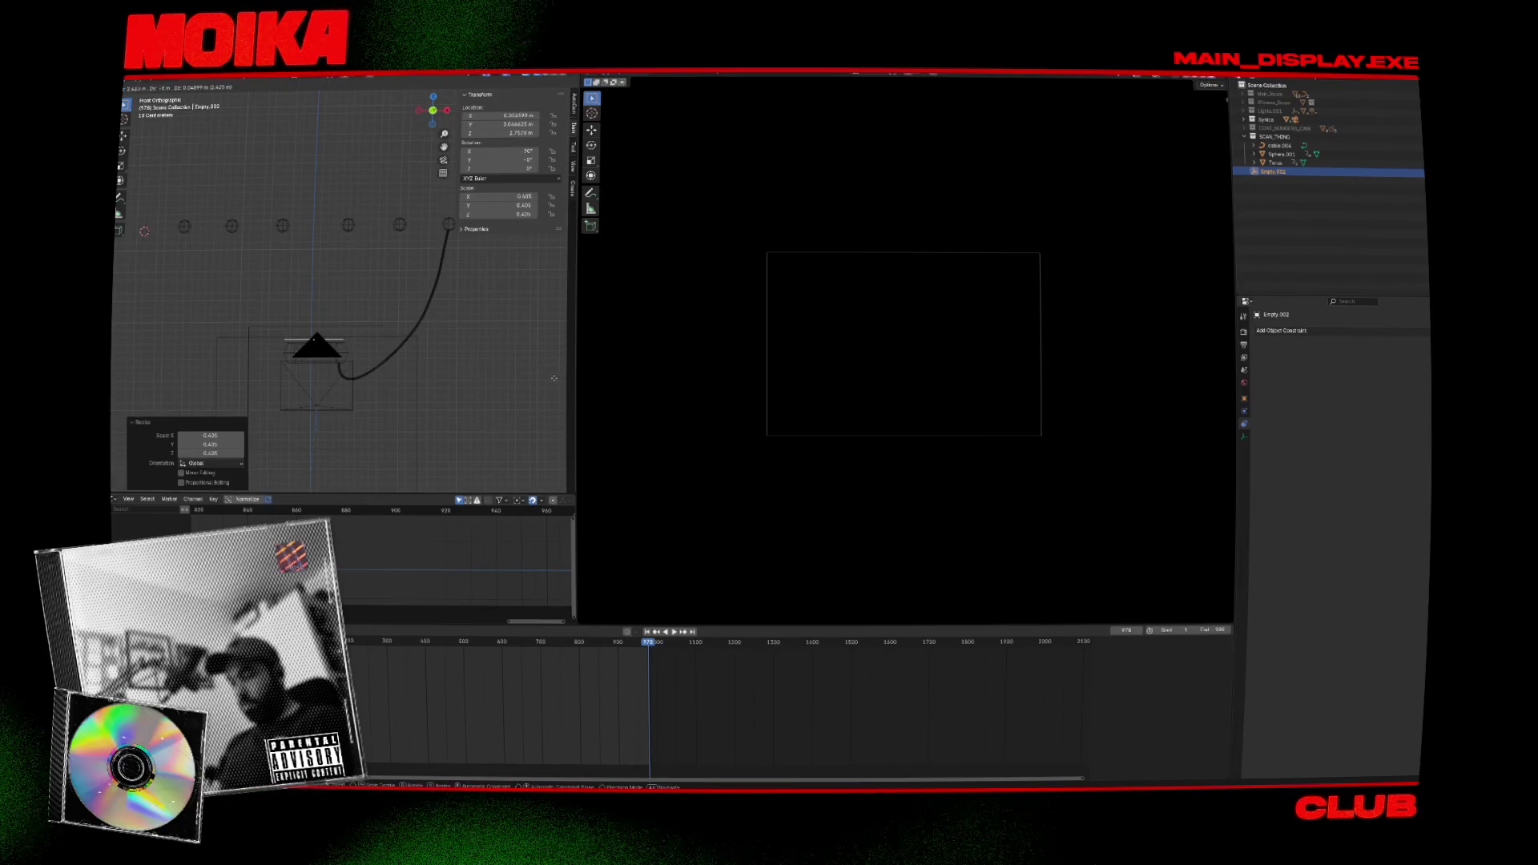
pyautogui.keyDown('shift'); pyautogui.moveTo(360, 356); pyautogui.dragTo(374, 340, button='middle'); pyautogui.keyUp('shift')
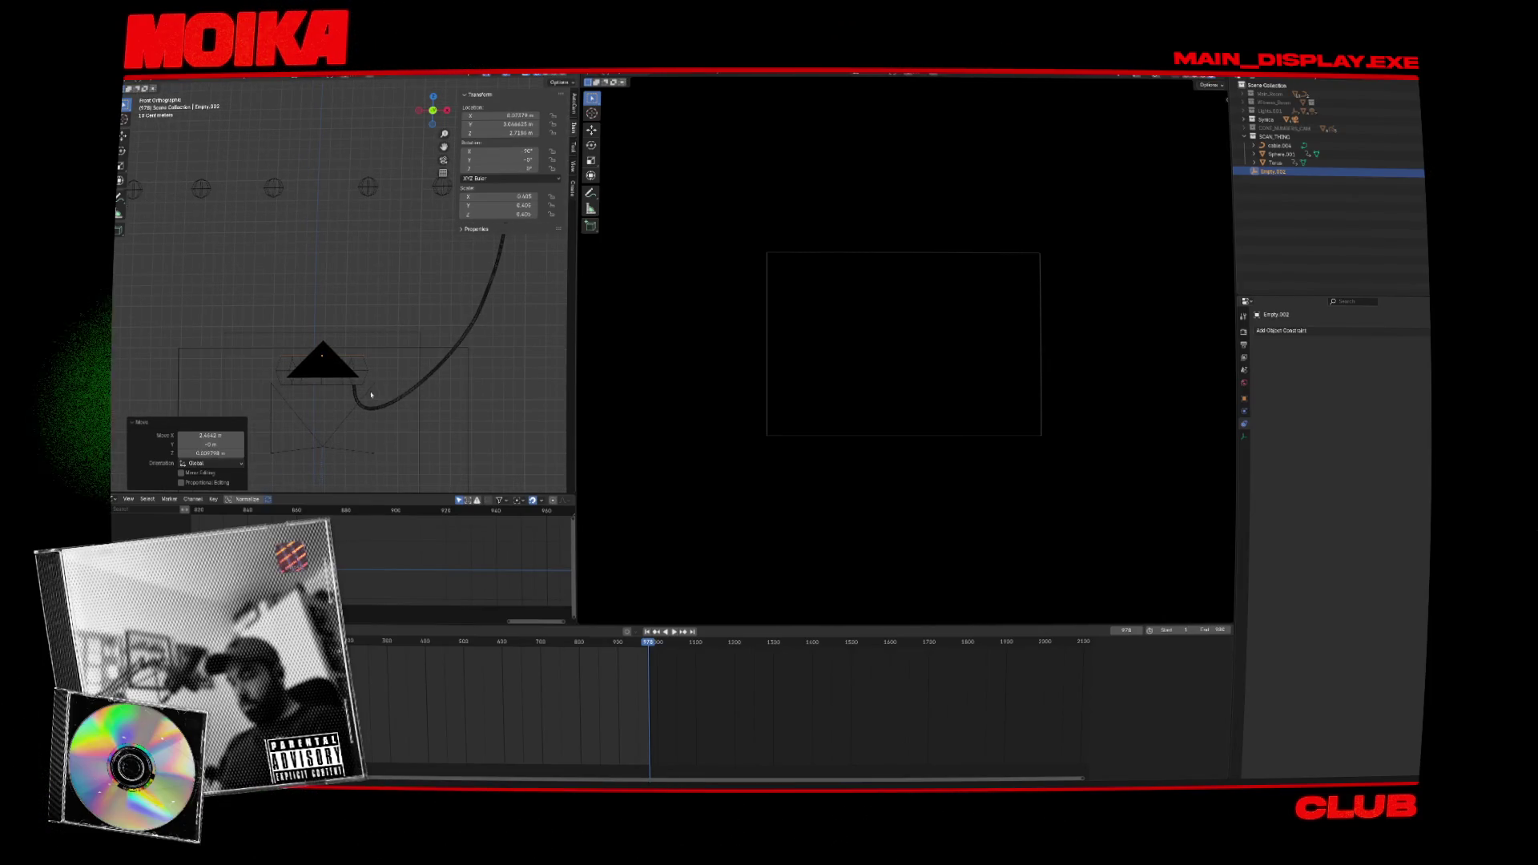
# Position the empty precisely at the cable's tip and reselect the cable curve.
pyautogui.click(364, 401)
pyautogui.click(363, 361)
pyautogui.press('g')
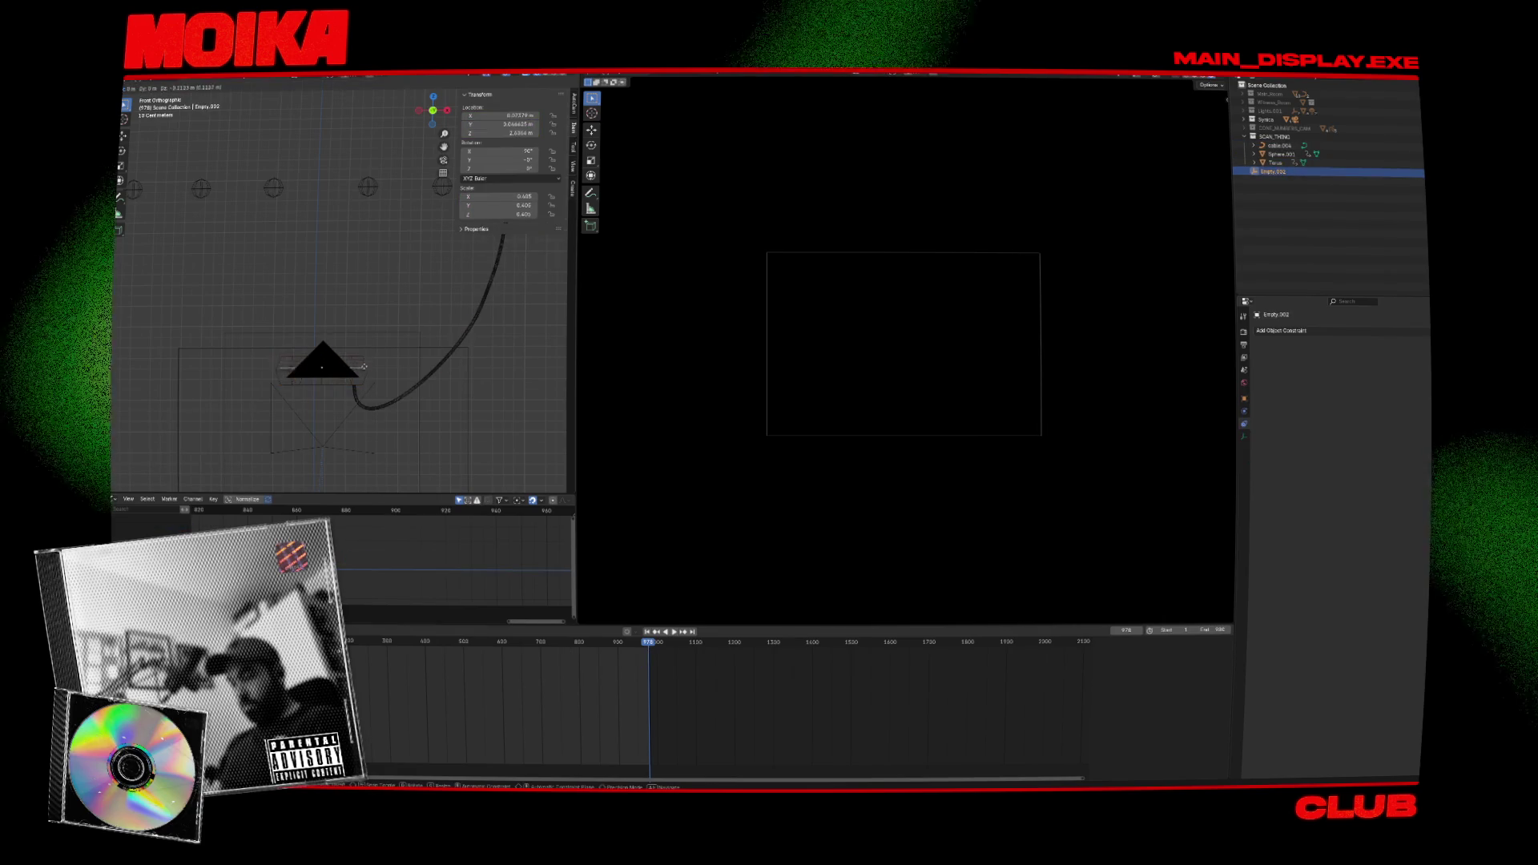
pyautogui.click(365, 368)
pyautogui.click(355, 389)
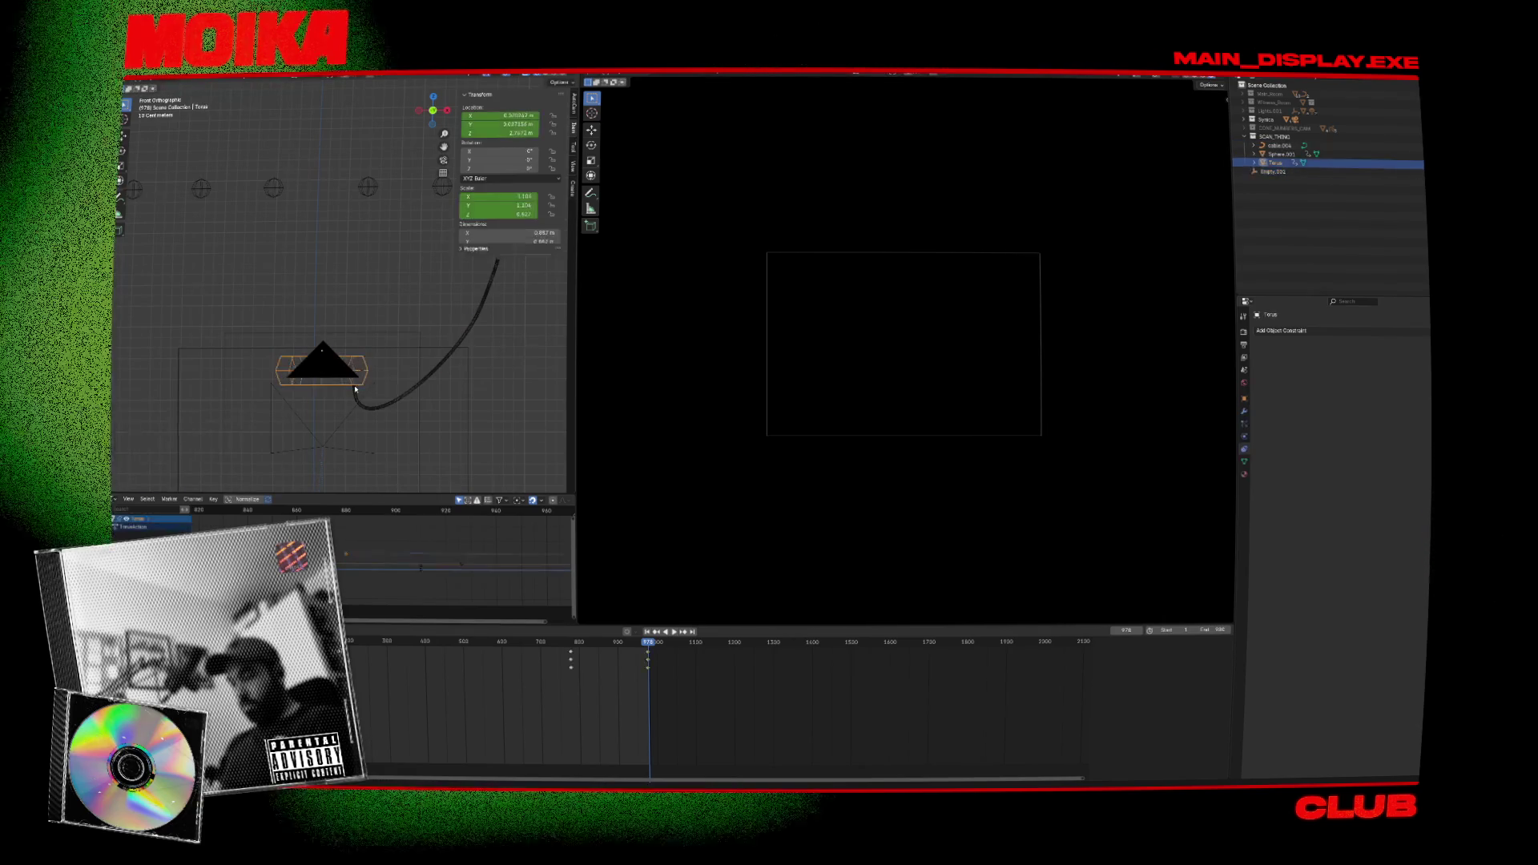
pyautogui.click(361, 383)
pyautogui.press('g')
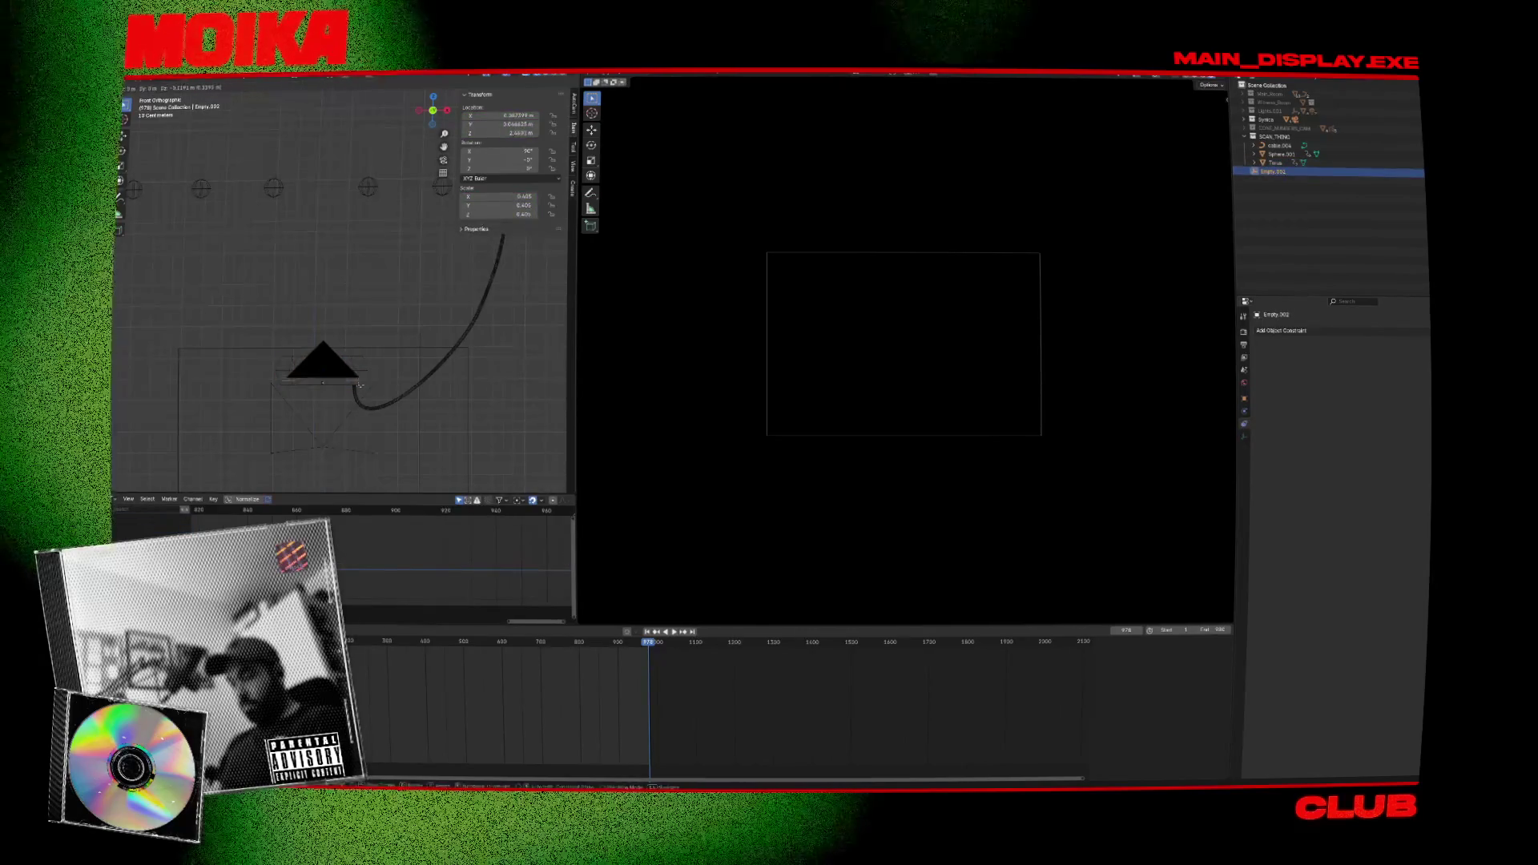
pyautogui.click(360, 387)
pyautogui.keyDown('shift'); pyautogui.click(355, 394); pyautogui.keyUp('shift')
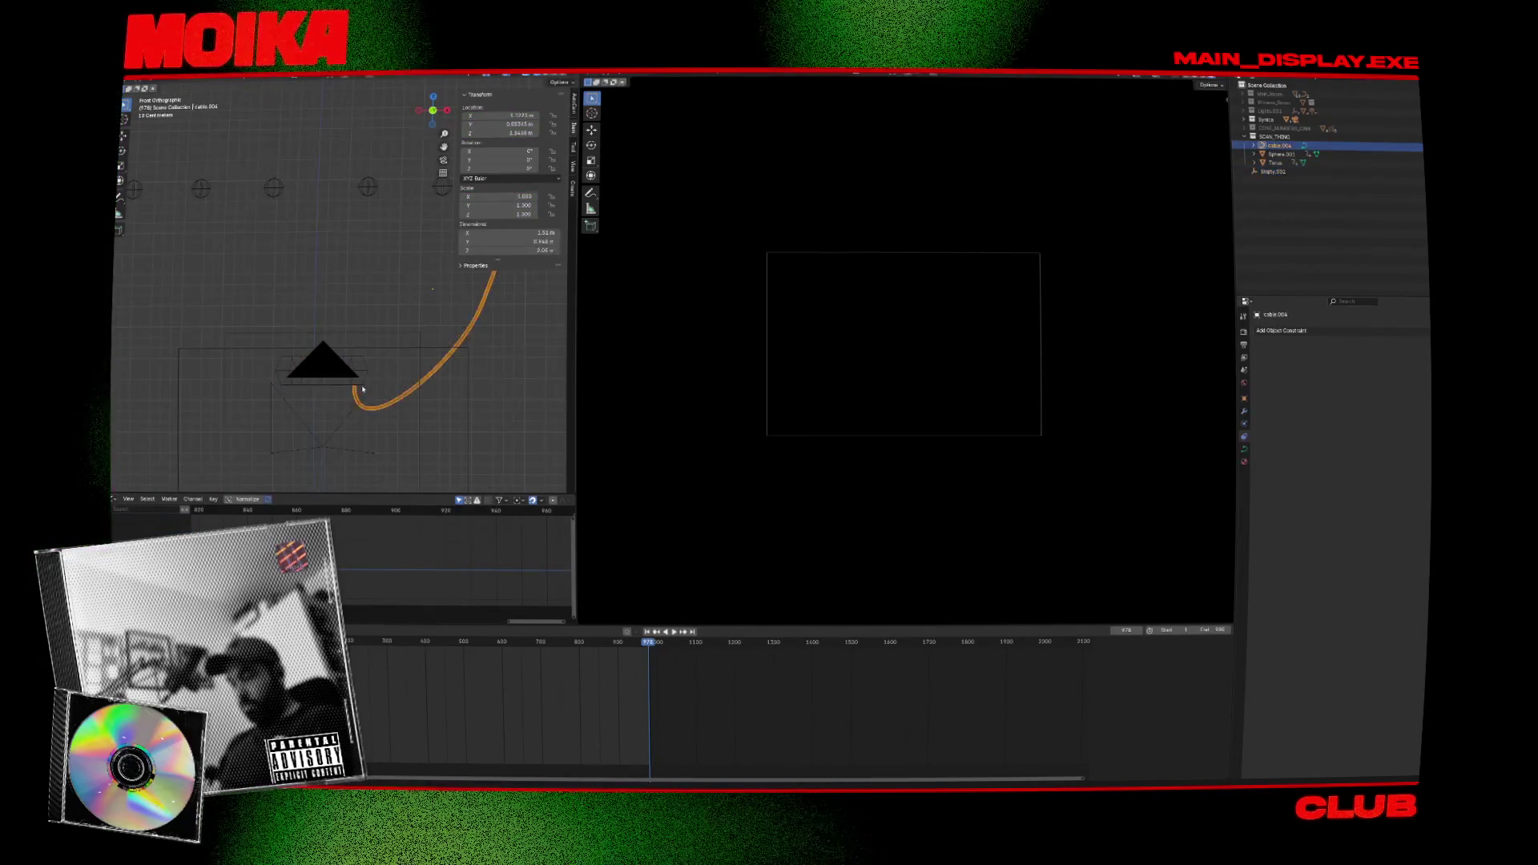
pyautogui.moveTo(356, 394); pyautogui.dragTo(328, 394, button='middle')
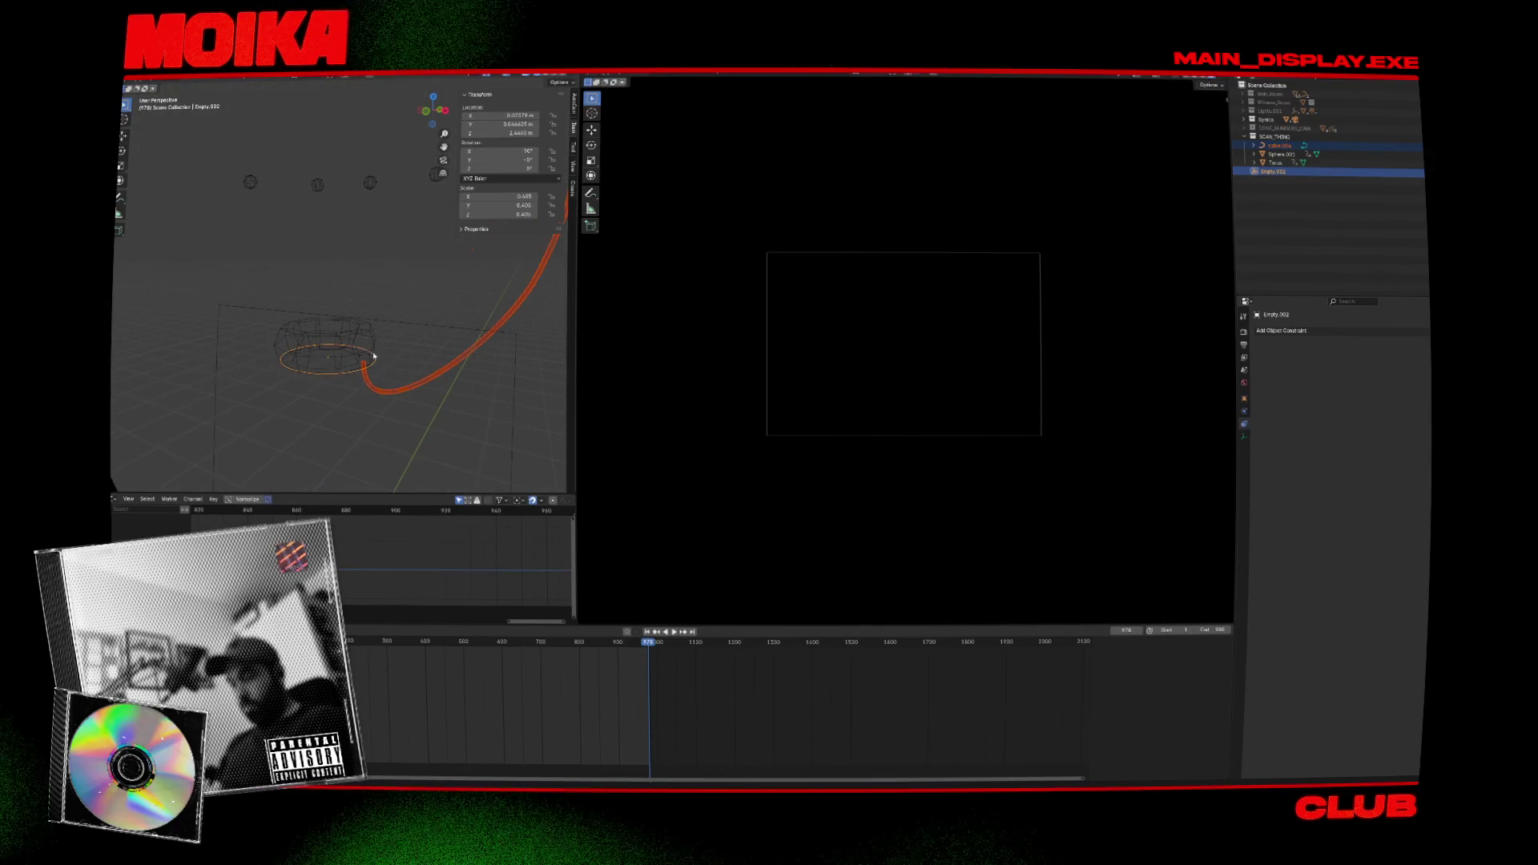
# Apply Cablerator hooks to the selected cable, save, then undo the hook application.
pyautogui.hotkey('shift', 'alt', 'c')
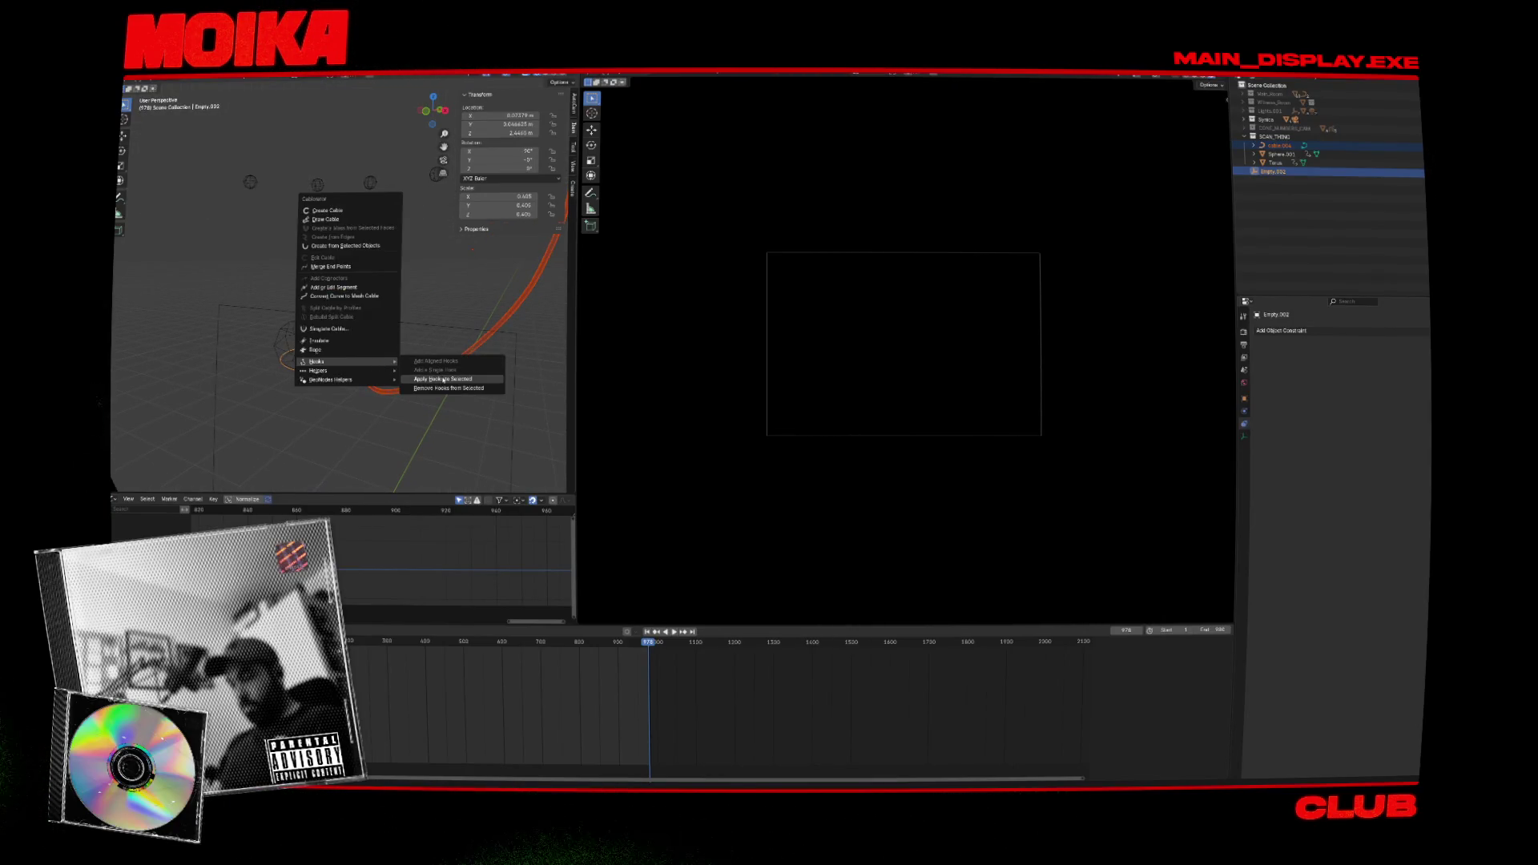
pyautogui.click(443, 379)
pyautogui.moveTo(378, 348)
pyautogui.mouseDown(button='middle')
pyautogui.moveTo(409, 332)
pyautogui.moveTo(327, 460)
pyautogui.mouseUp(button='middle')
pyautogui.click(383, 357)
pyautogui.click(332, 448)
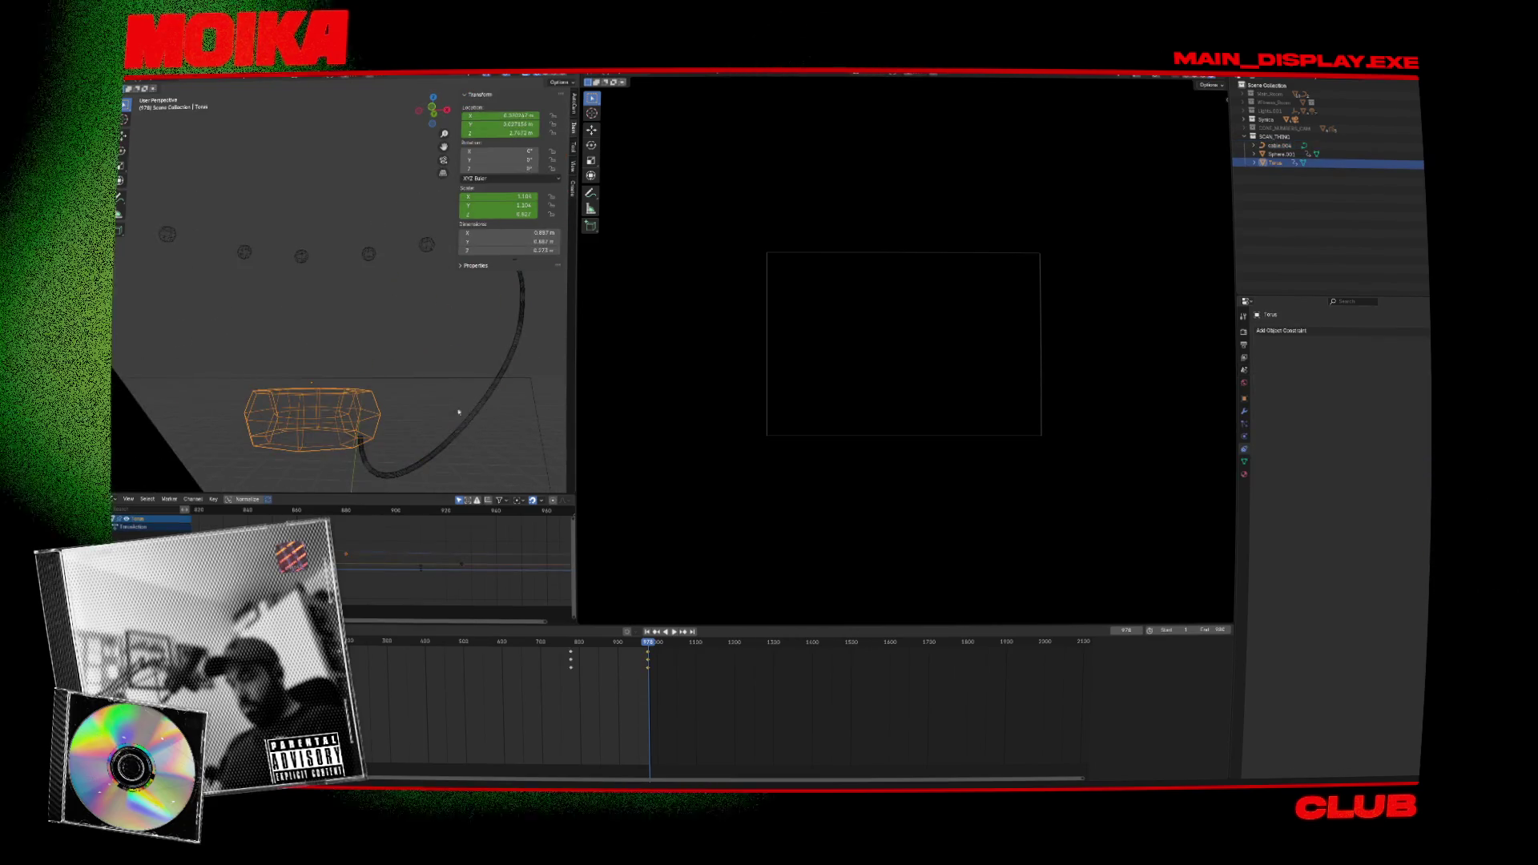
pyautogui.hotkey('ctrl', 's')
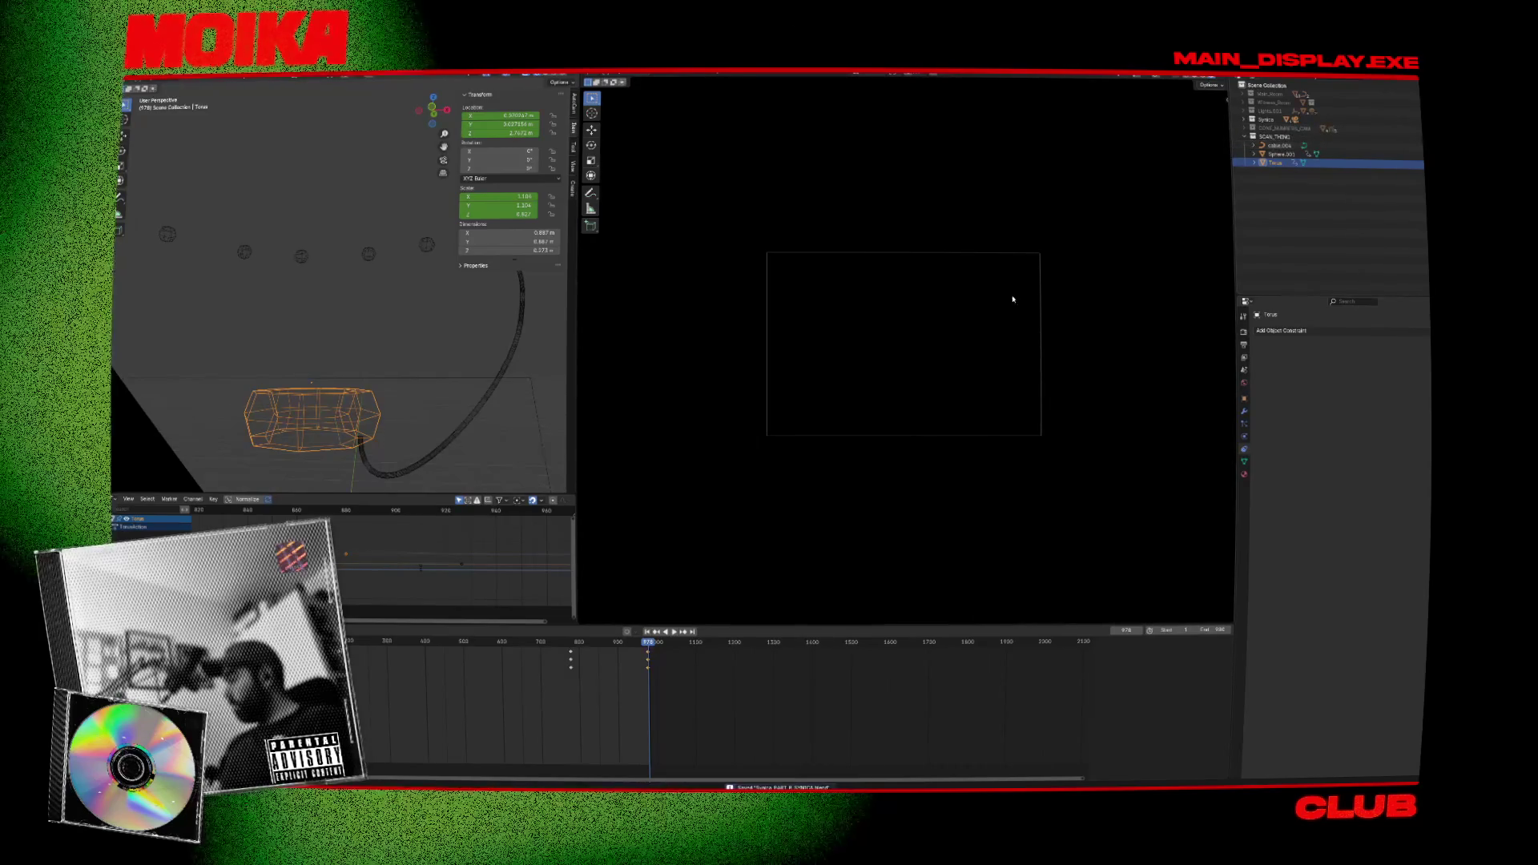
pyautogui.hotkey('ctrl', 'z')
pyautogui.hotkey('ctrl', 'z')
pyautogui.hotkey('ctrl', 'z')
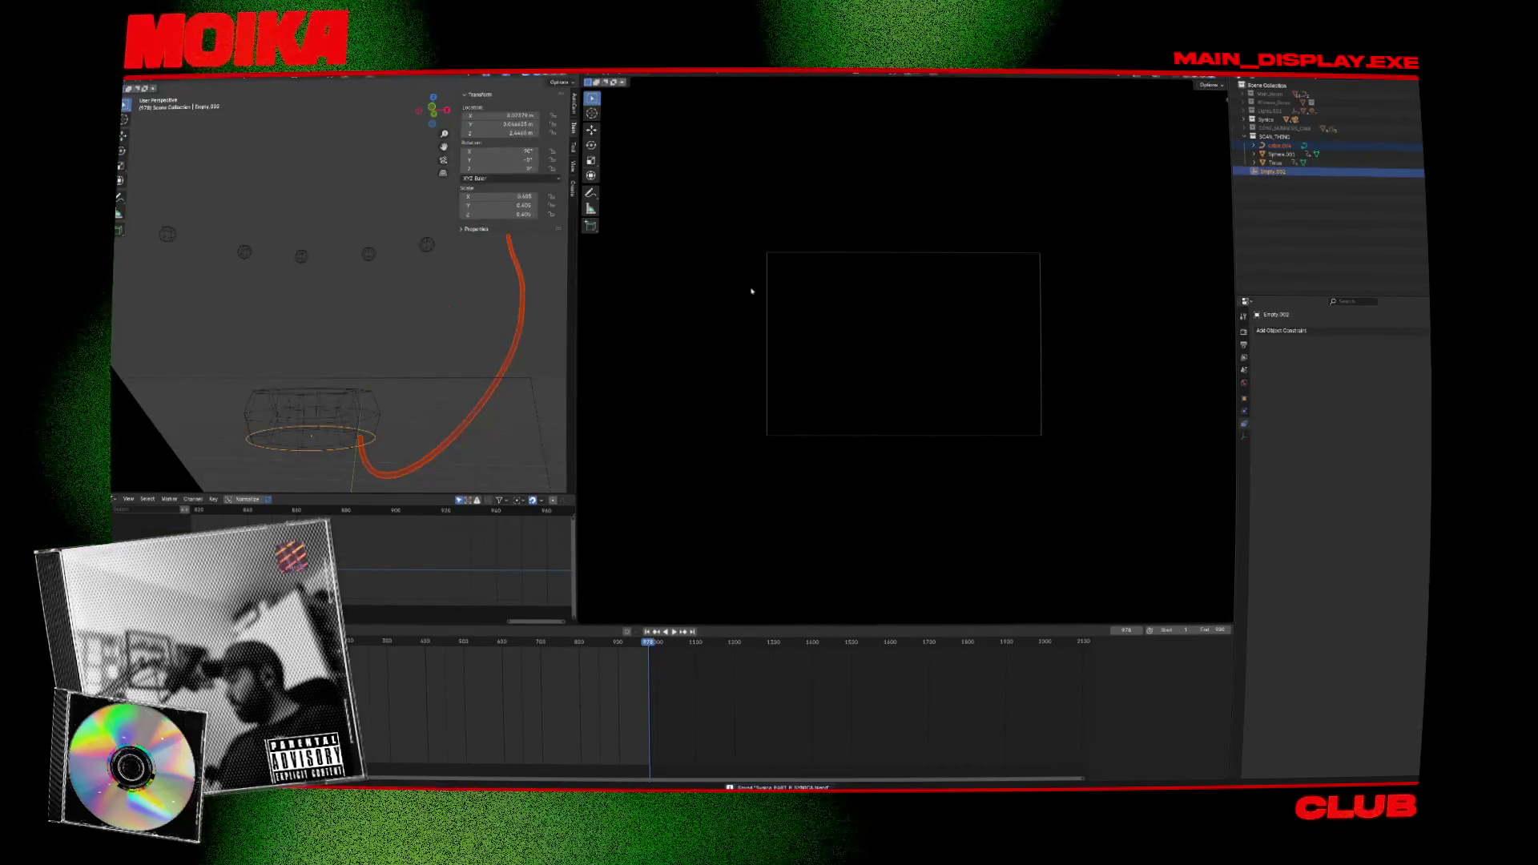
pyautogui.hotkey('ctrl', 'z')
# Retry hooking the cable's end to the empty with Cablerator, undoing each attempt.
pyautogui.click(374, 447)
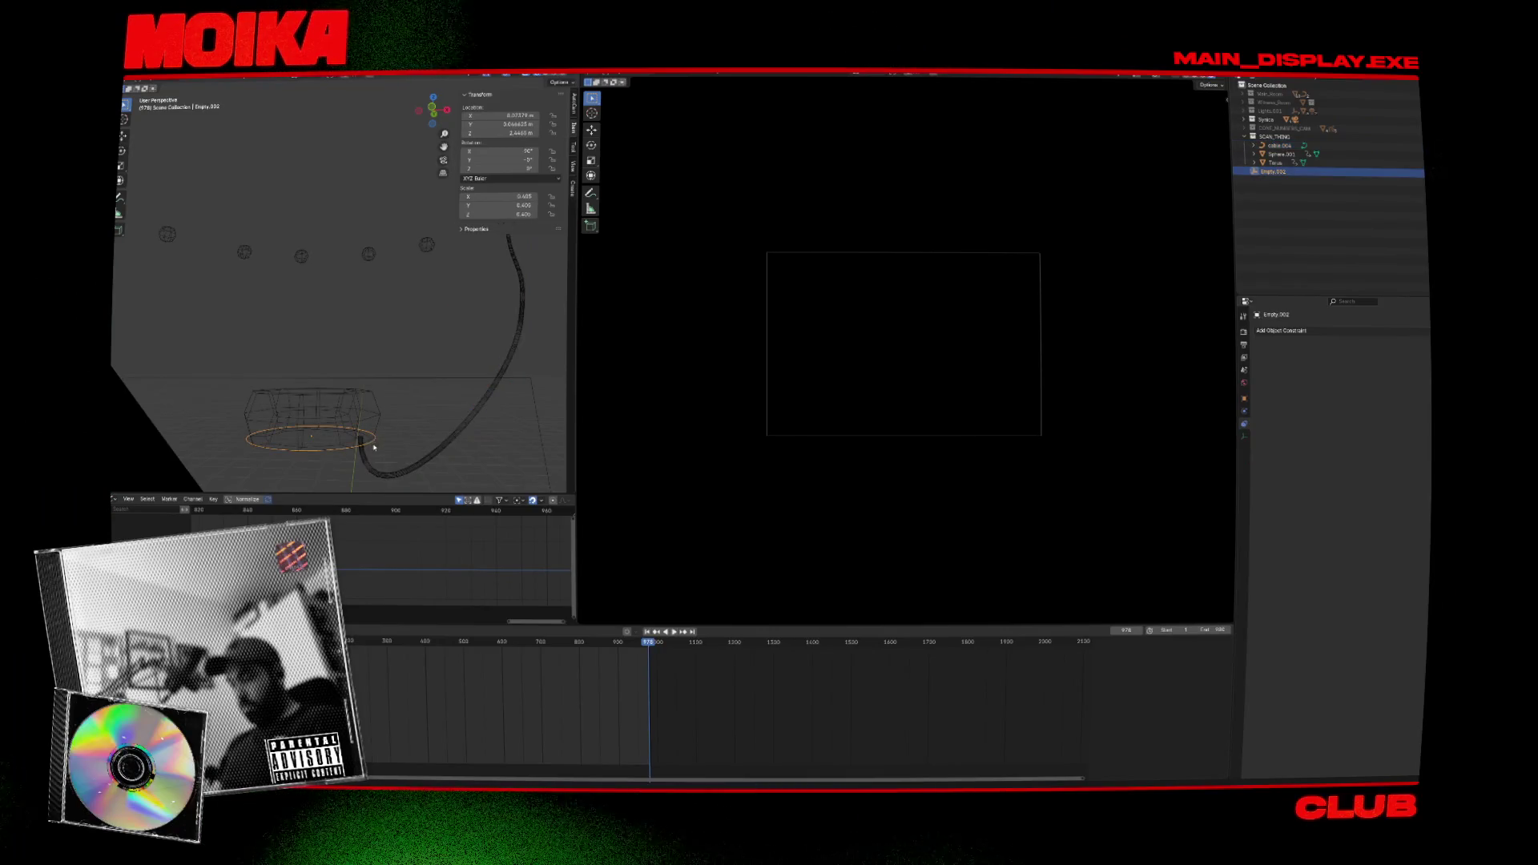
pyautogui.keyDown('shift'); pyautogui.click(363, 457); pyautogui.keyUp('shift')
pyautogui.hotkey('ctrl', 'z')
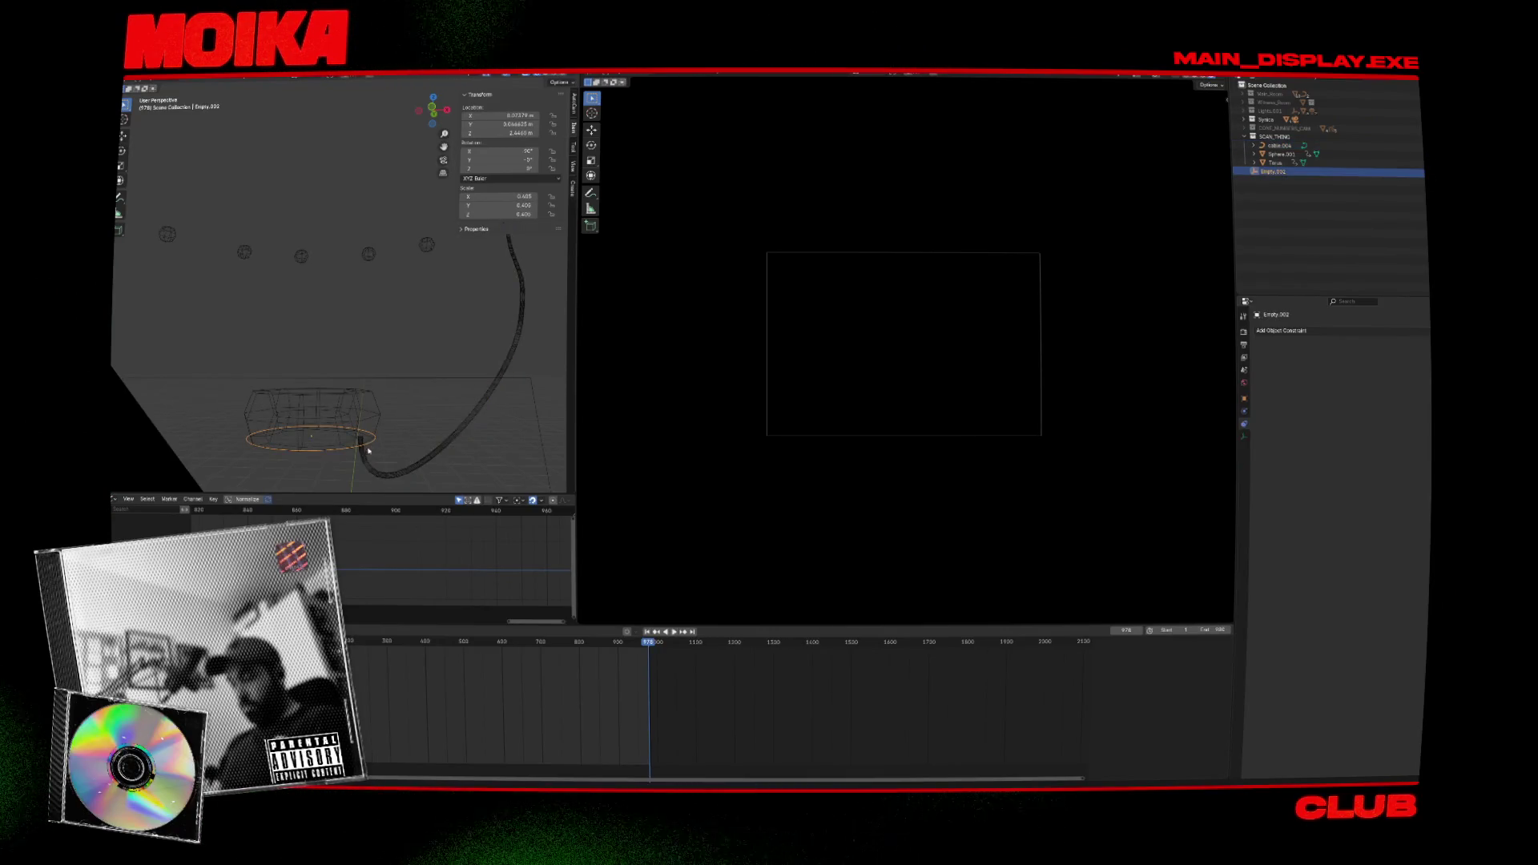
pyautogui.keyDown('shift'); pyautogui.click(369, 457); pyautogui.keyUp('shift')
pyautogui.hotkey('shift', 'alt', 'c')
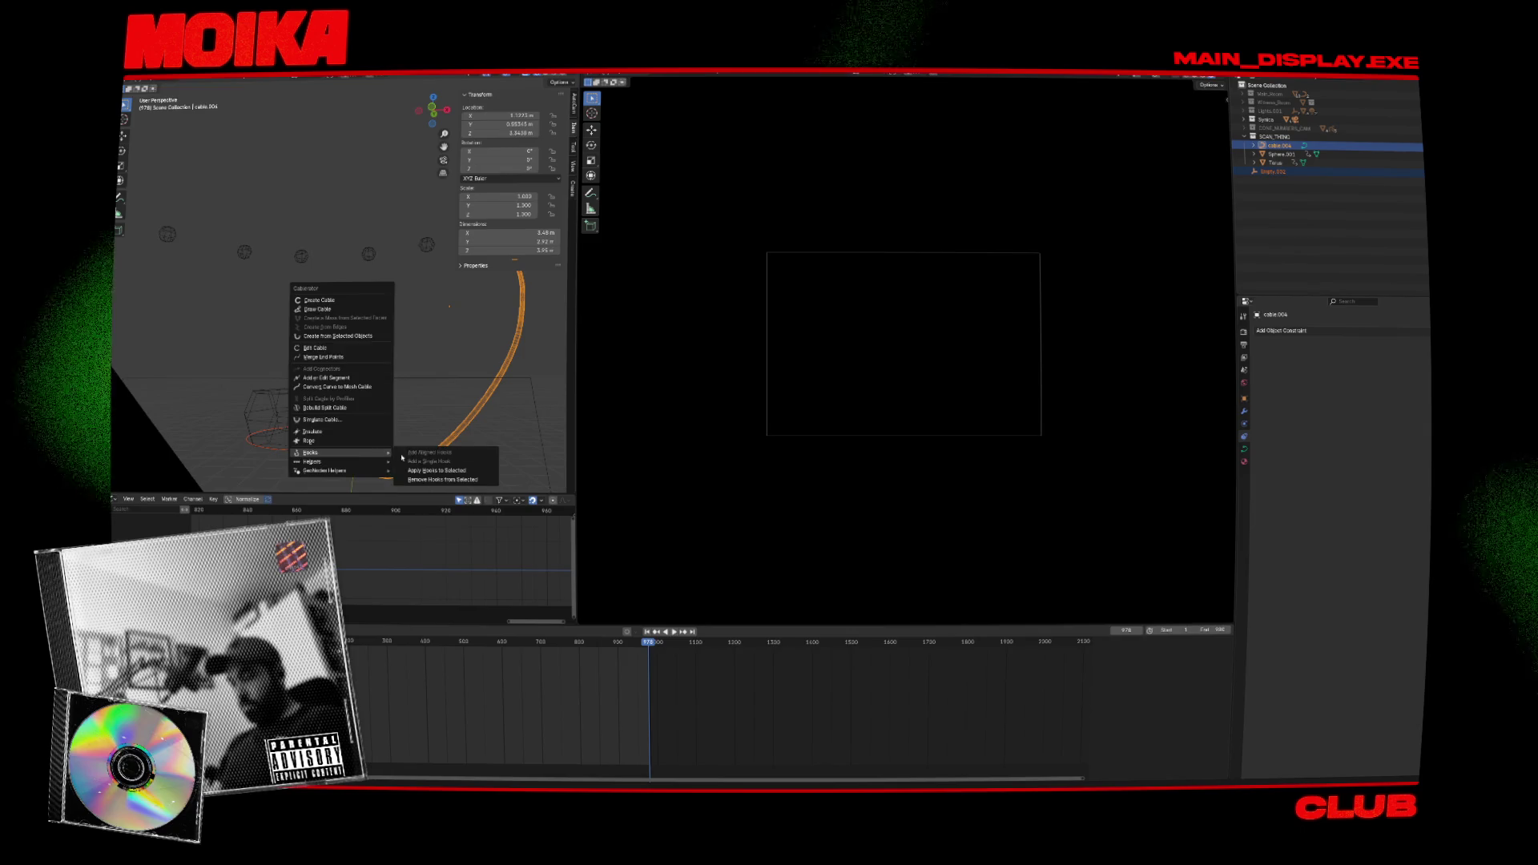
pyautogui.click(436, 470)
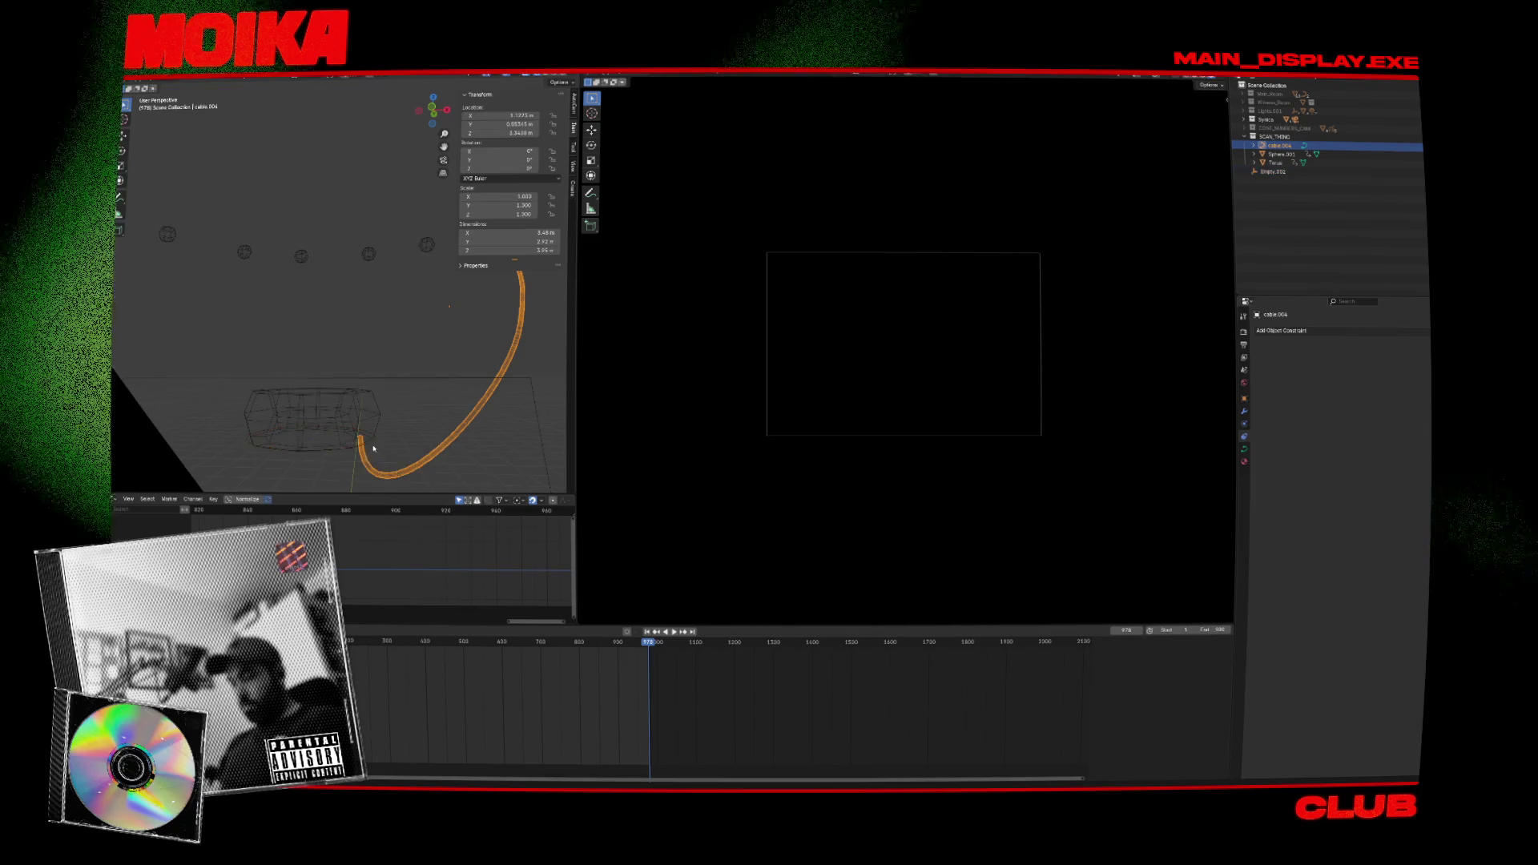
pyautogui.hotkey('ctrl', 'z')
pyautogui.hotkey('shift', 'alt', 'c')
pyautogui.click(435, 463)
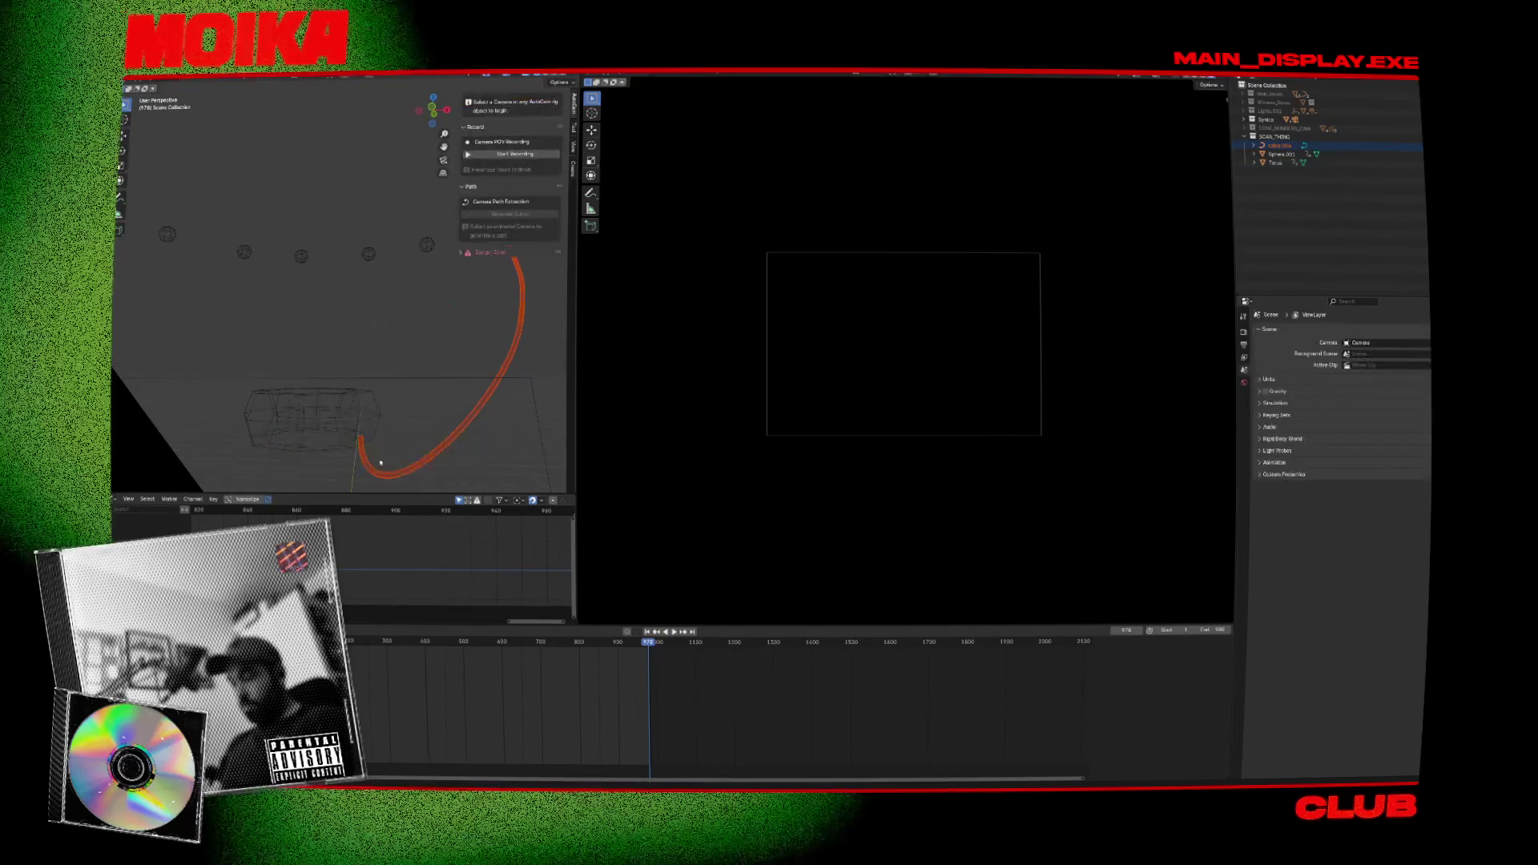
pyautogui.hotkey('ctrl', 'z')
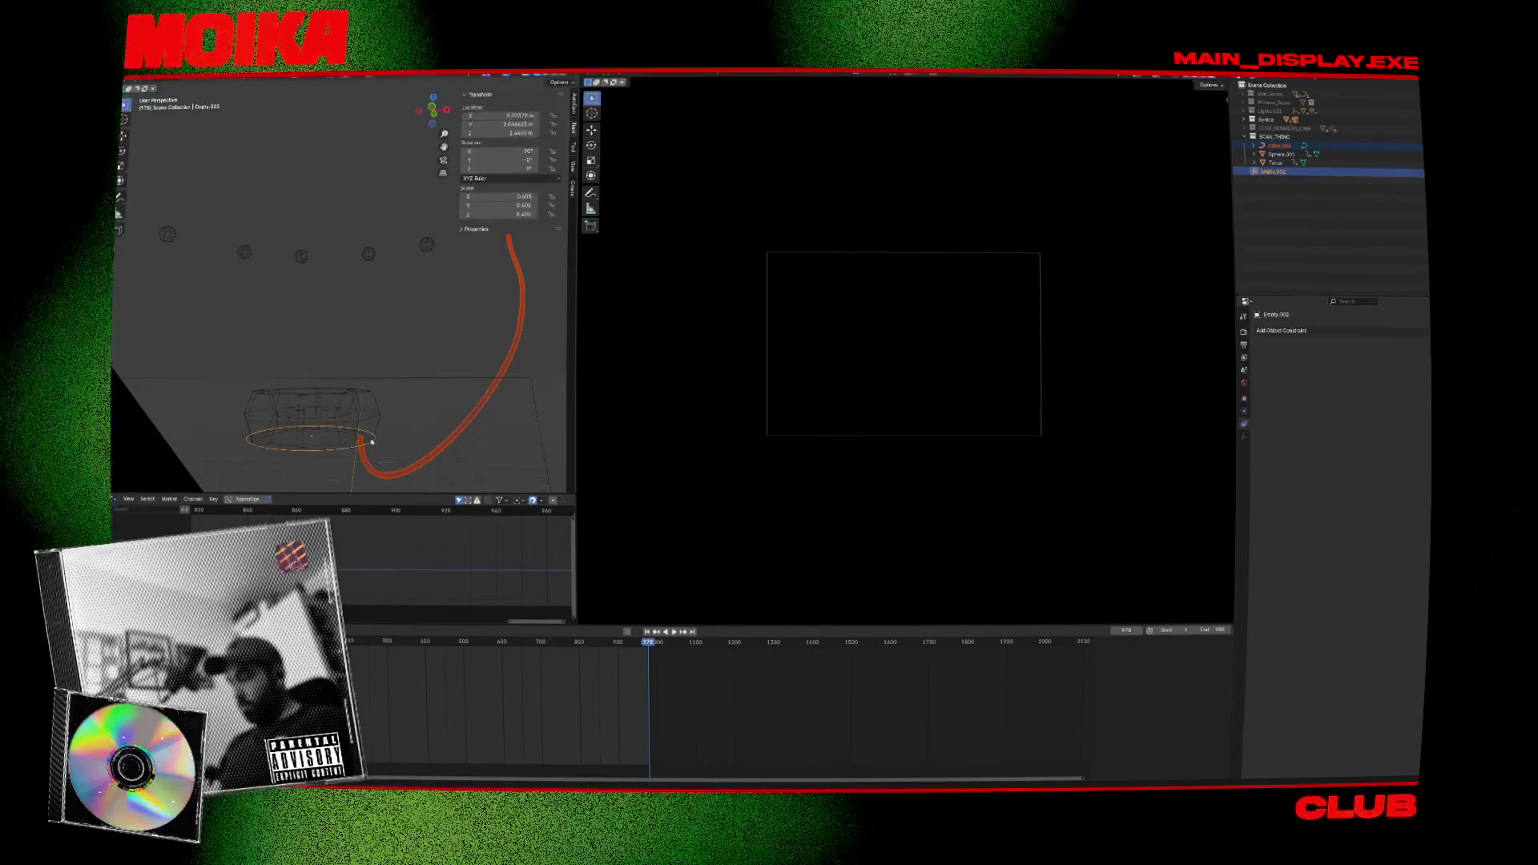
# Delete the empty and bring up the Add menu.
pyautogui.click(379, 450)
pyautogui.press('Delete')
pyautogui.hotkey('shift', 'a')
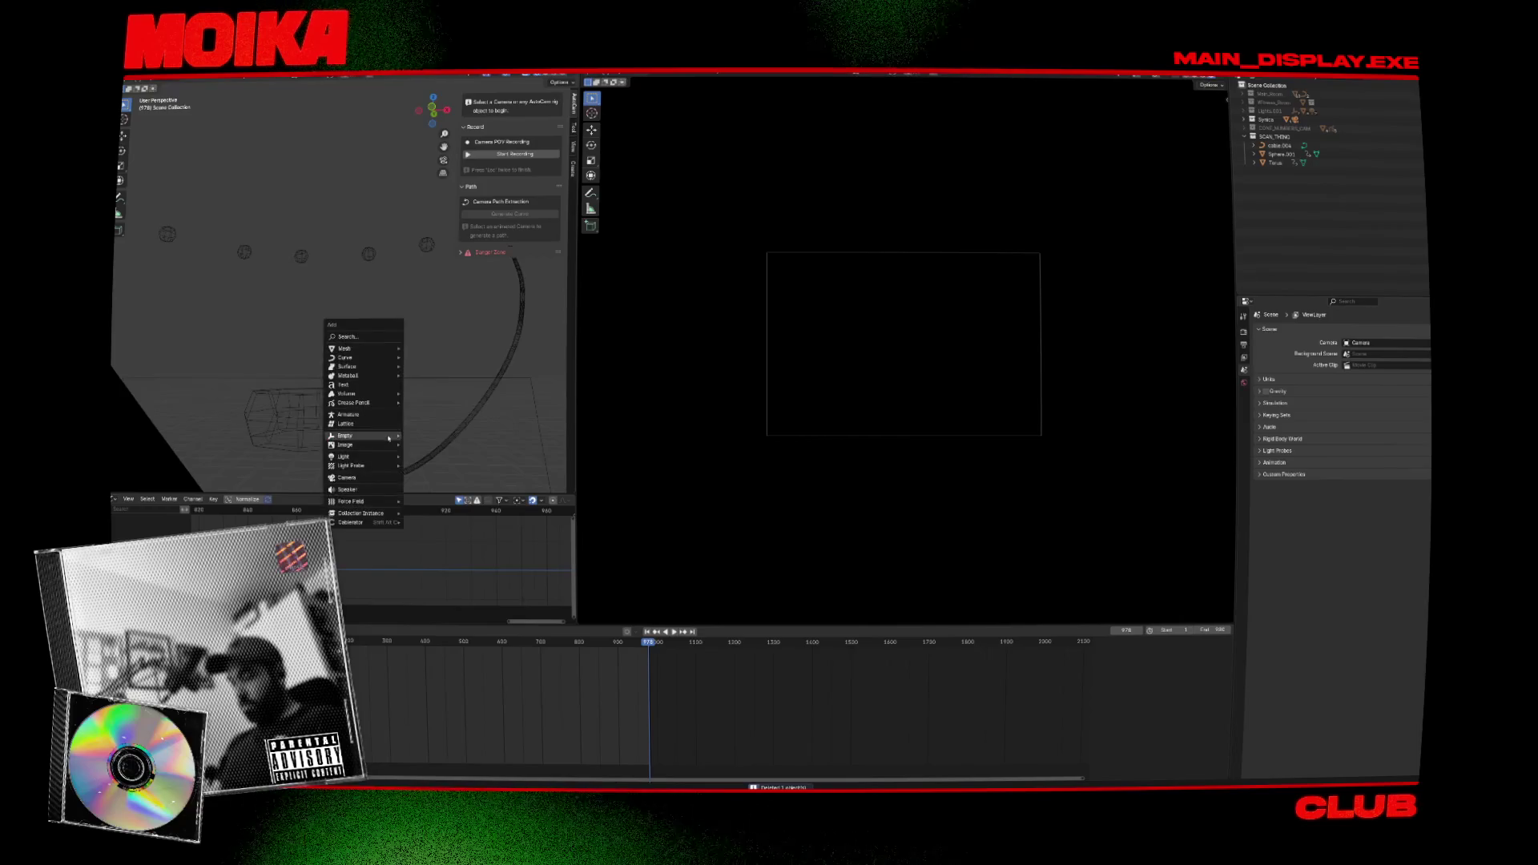
# Add a cube scaled to 0.182 and place it under the cable end, beside the triangle.
pyautogui.click(418, 357)
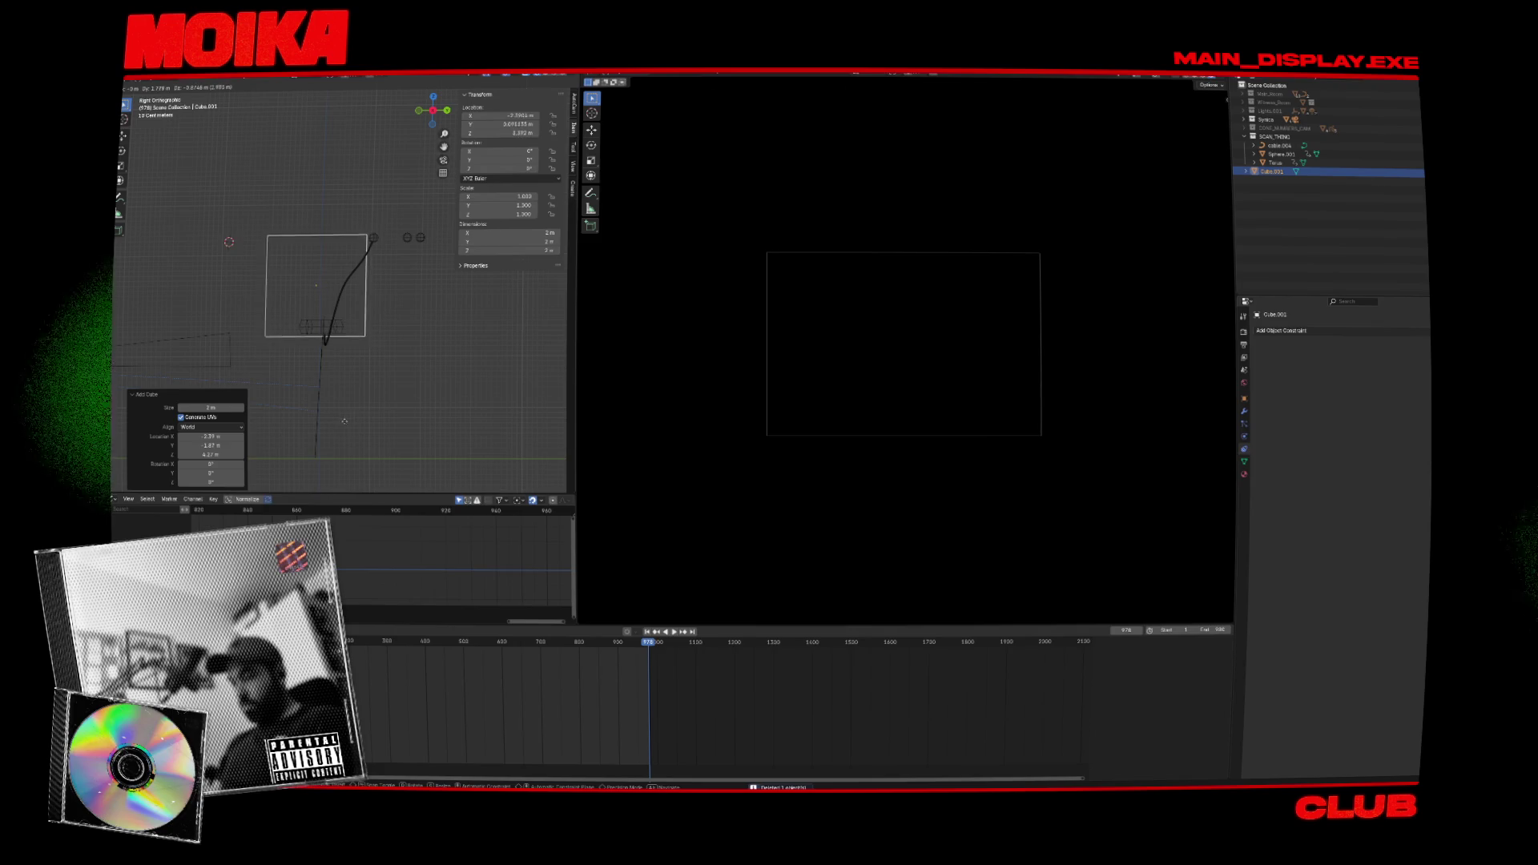
pyautogui.press('s')
pyautogui.click(343, 388)
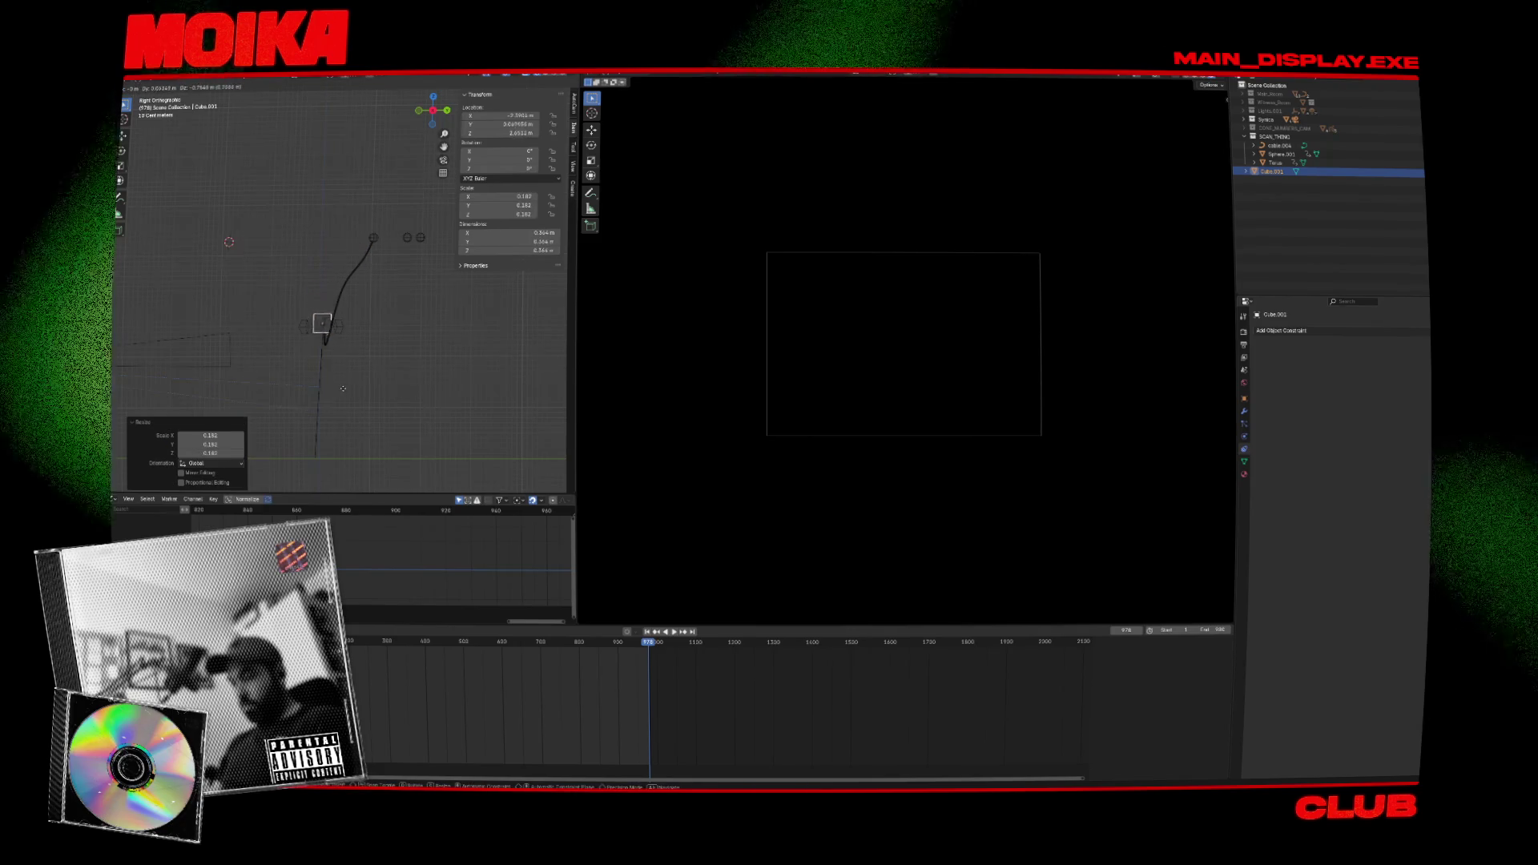
pyautogui.press('g')
pyautogui.click(363, 430)
pyautogui.press('KP_1')
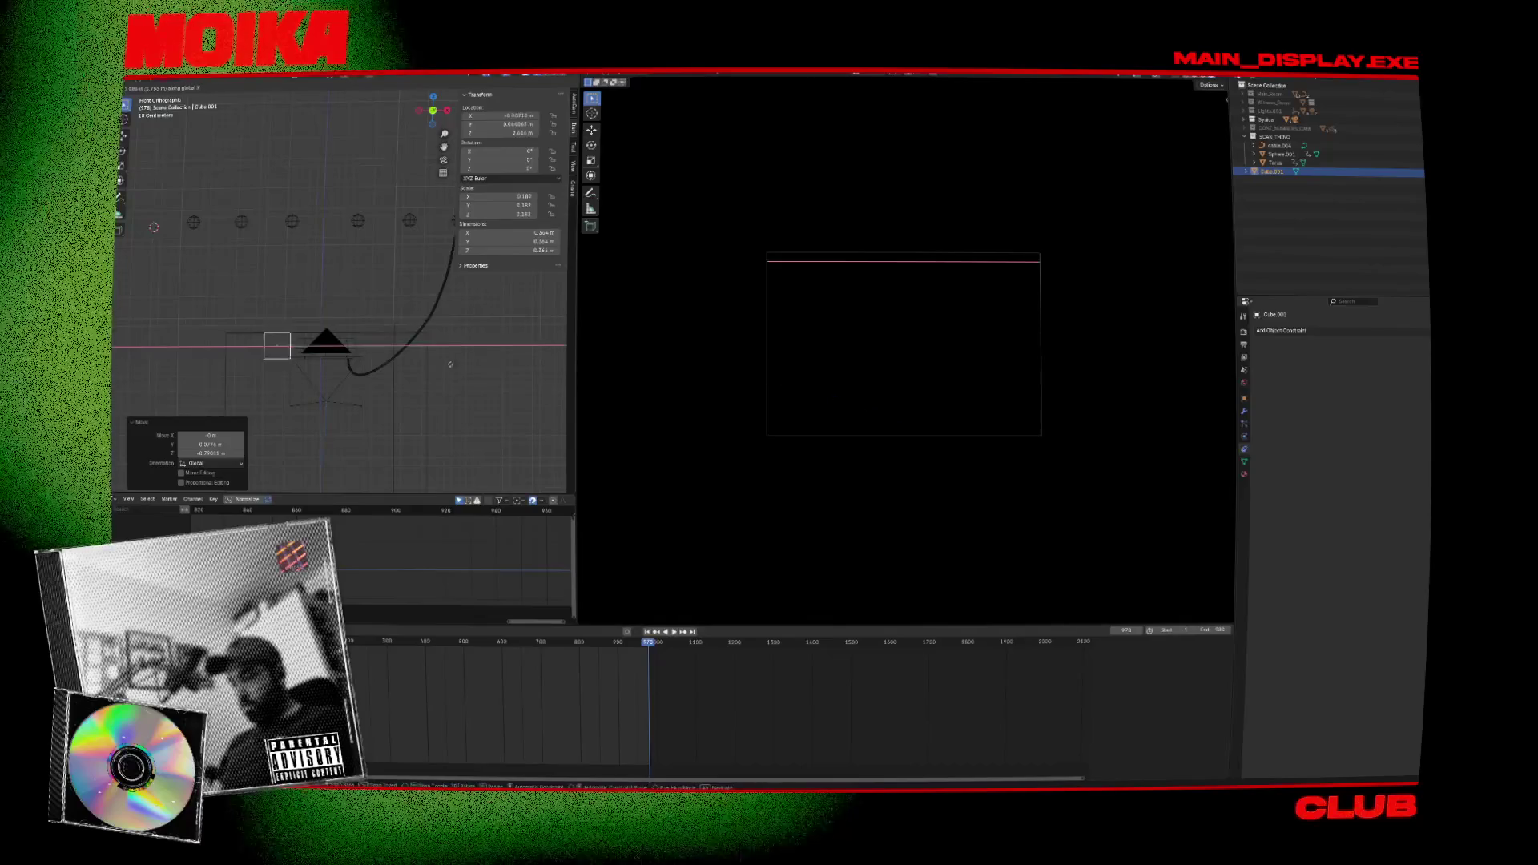
pyautogui.press('g')
pyautogui.press('x')
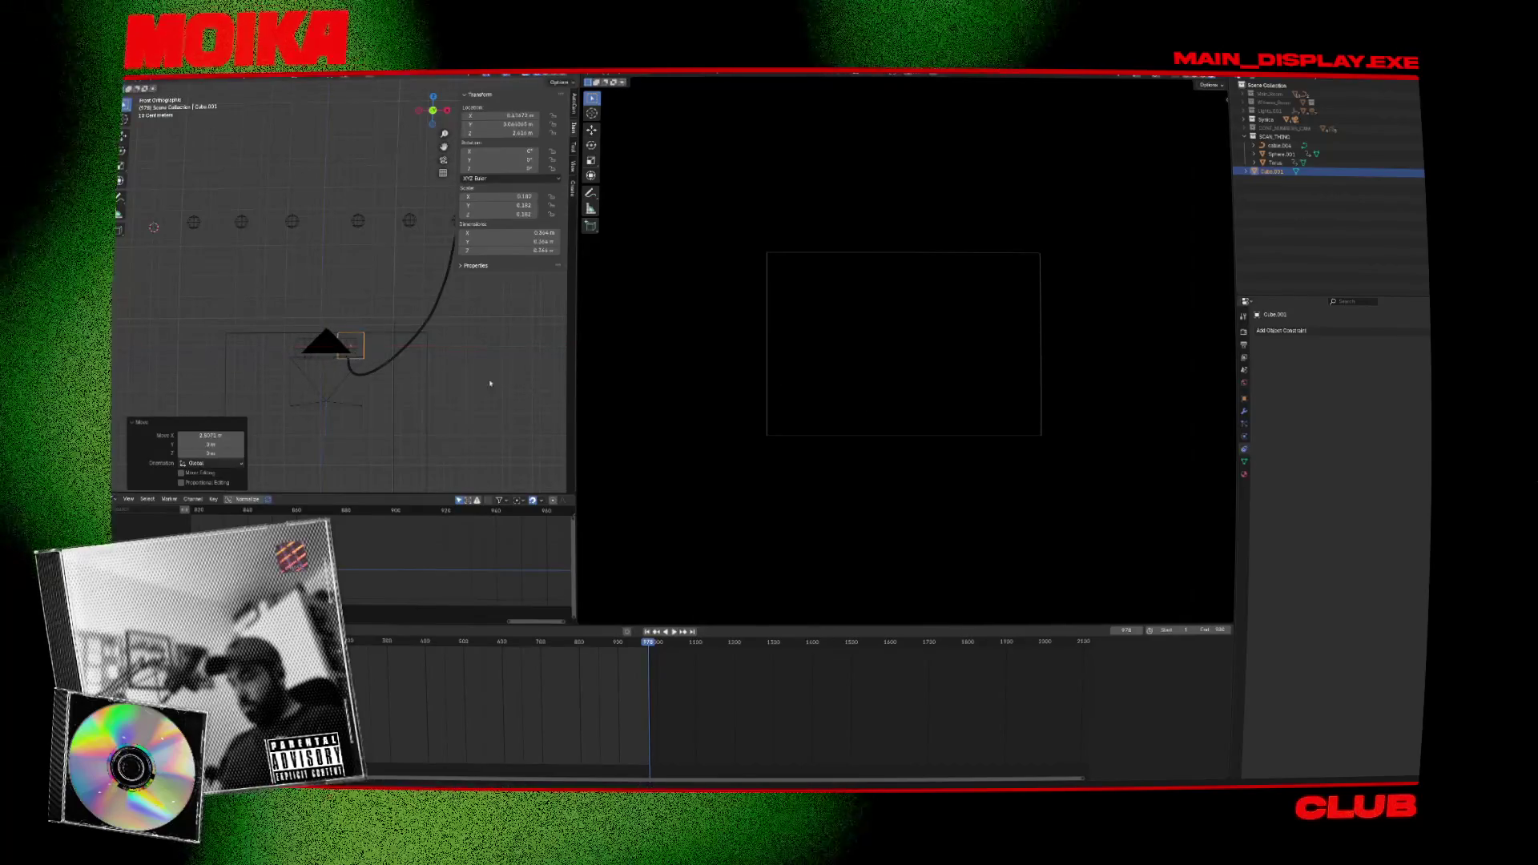
pyautogui.scroll(7, 508, 389)
pyautogui.click(326, 418)
# Hook the cable's end to all the cube's vertices with Cablerator hooks.
pyautogui.click(344, 418)
pyautogui.rightClick(362, 406)
pyautogui.hotkey('shift', 'alt', 'c')
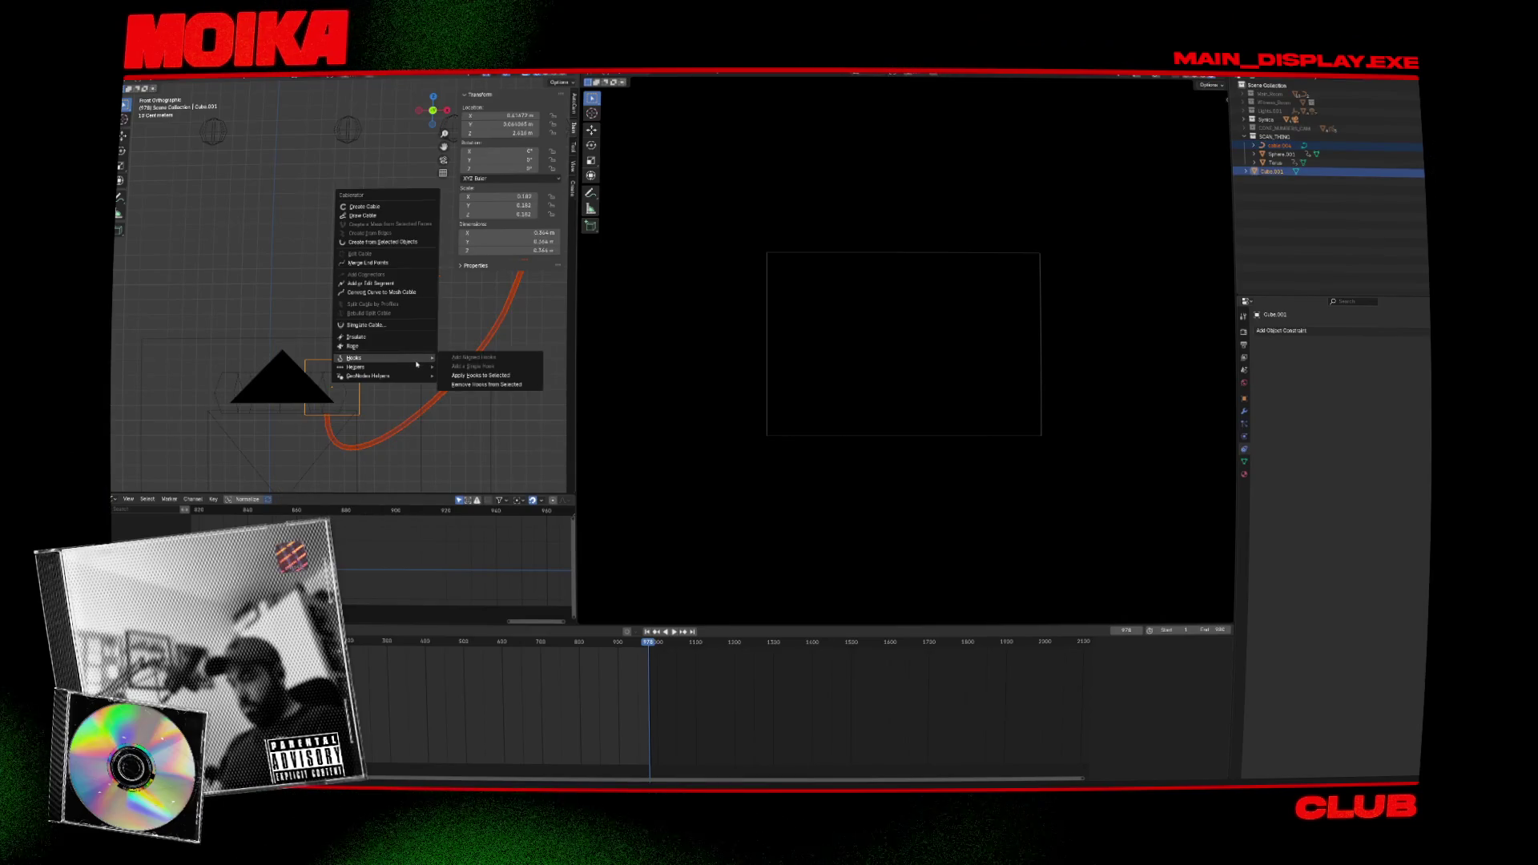
pyautogui.click(479, 376)
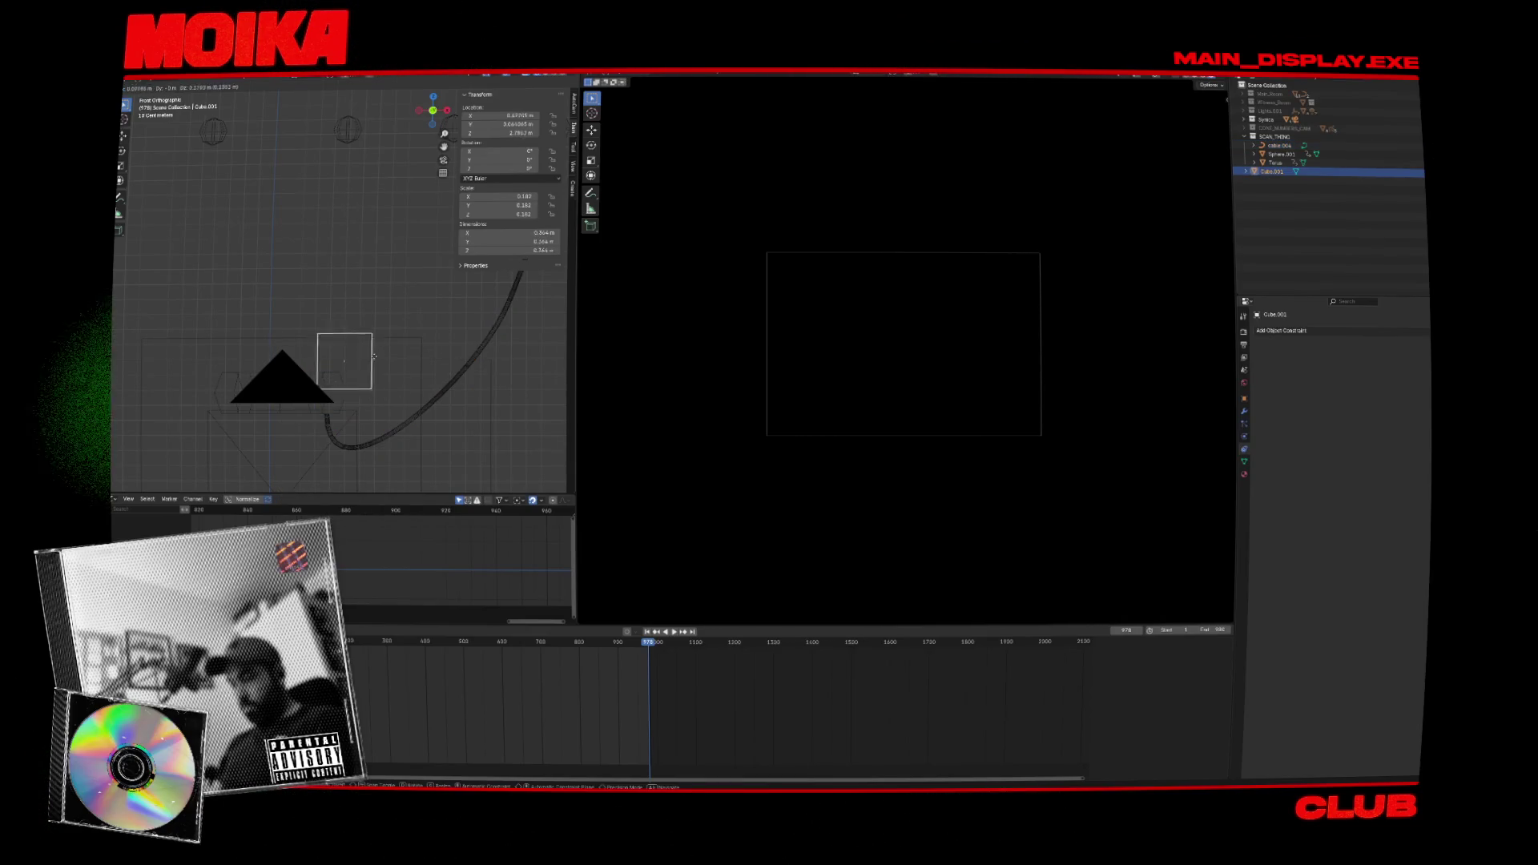
pyautogui.click(366, 410)
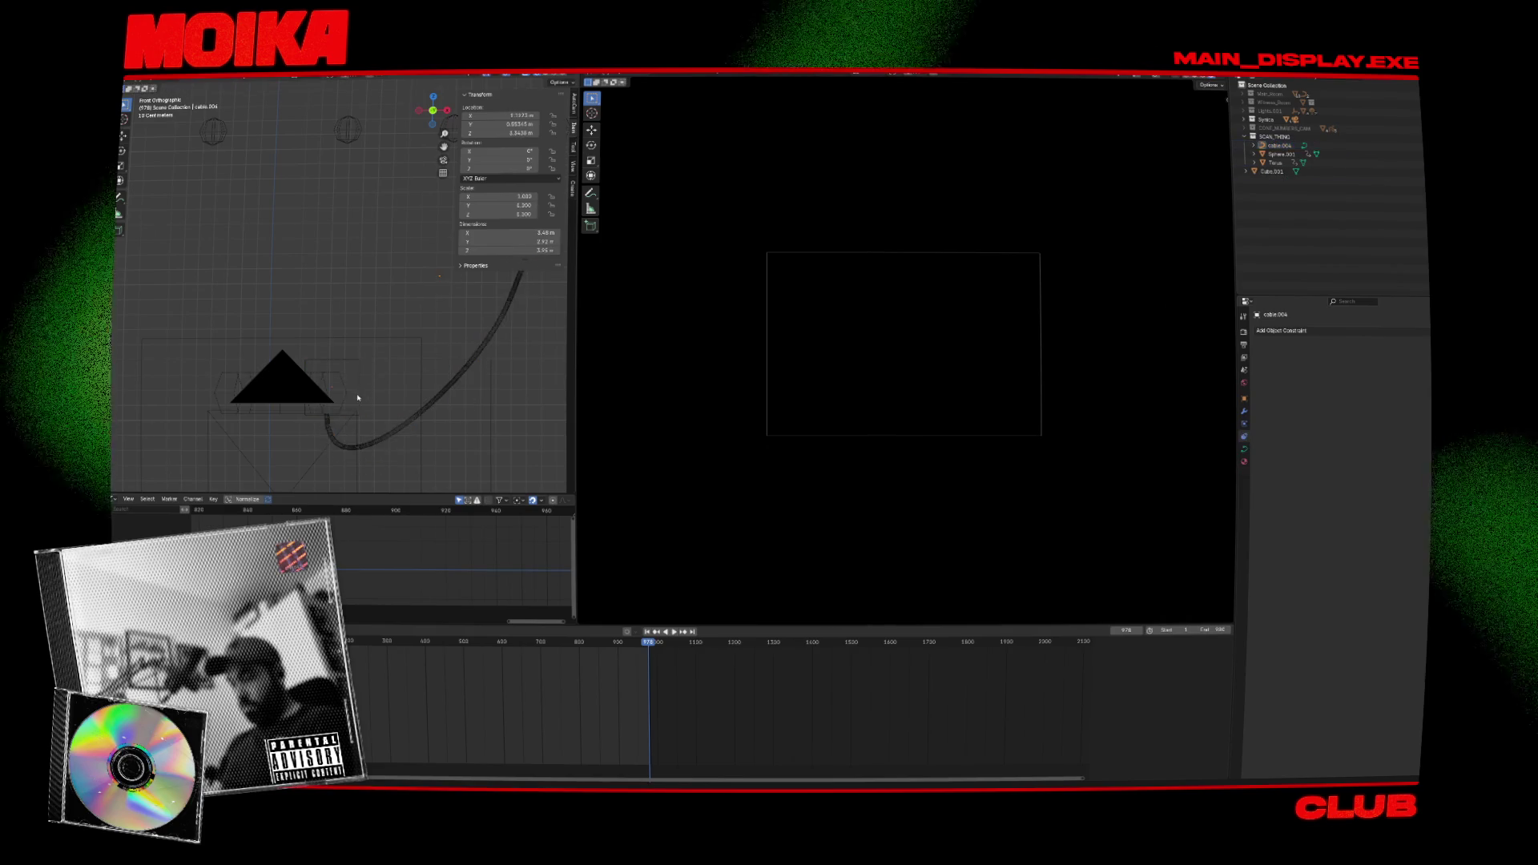
pyautogui.keyDown('shift'); pyautogui.click(330, 433); pyautogui.keyUp('shift')
pyautogui.keyDown('shift'); pyautogui.click(359, 405); pyautogui.keyUp('shift')
pyautogui.press('Tab')
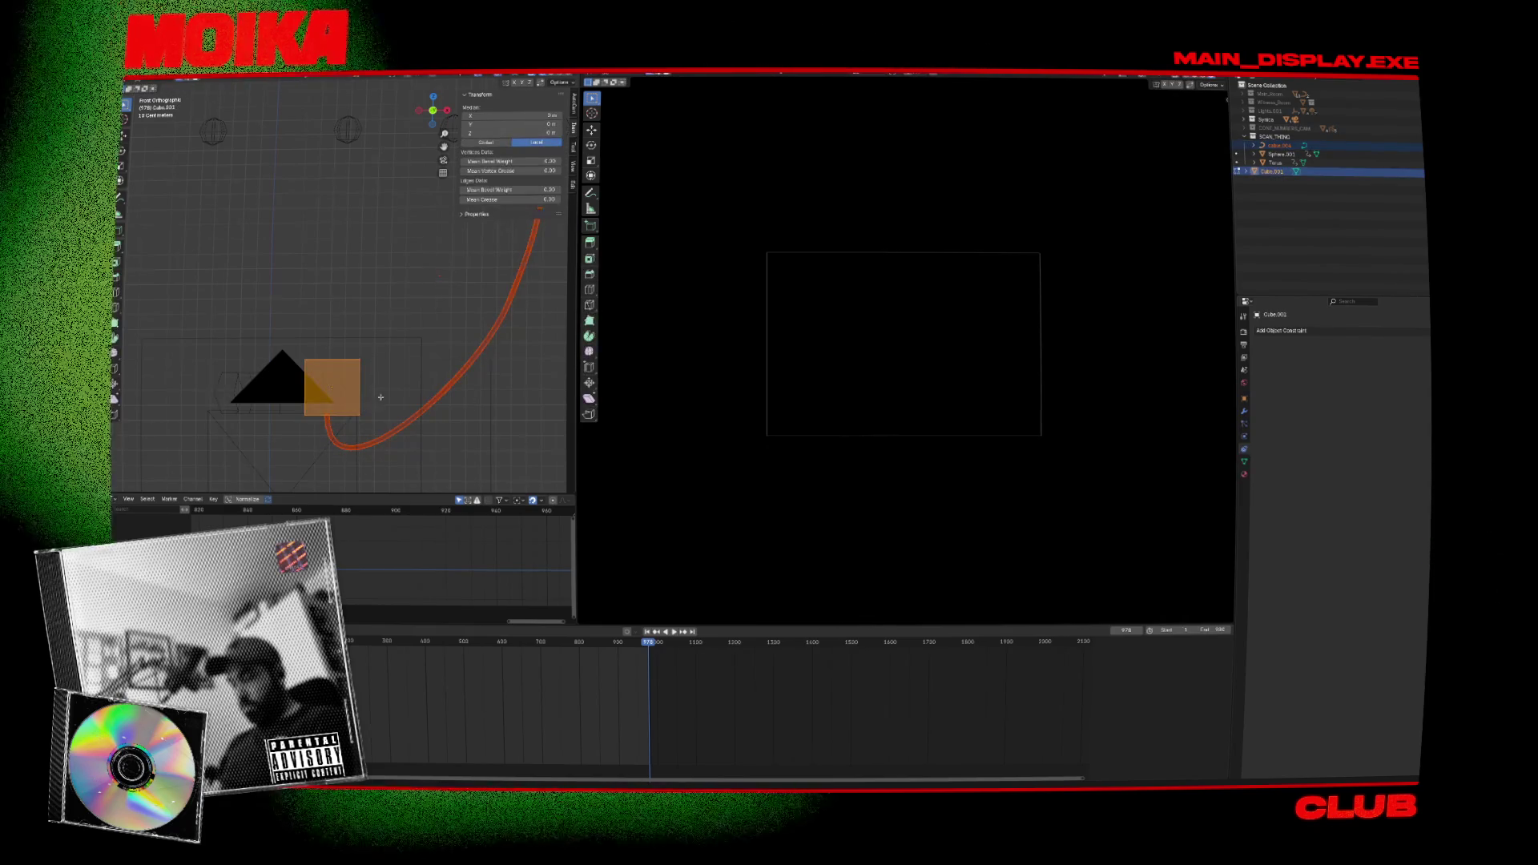
pyautogui.hotkey('alt', 'a')
pyautogui.moveTo(275, 425); pyautogui.dragTo(274, 427)
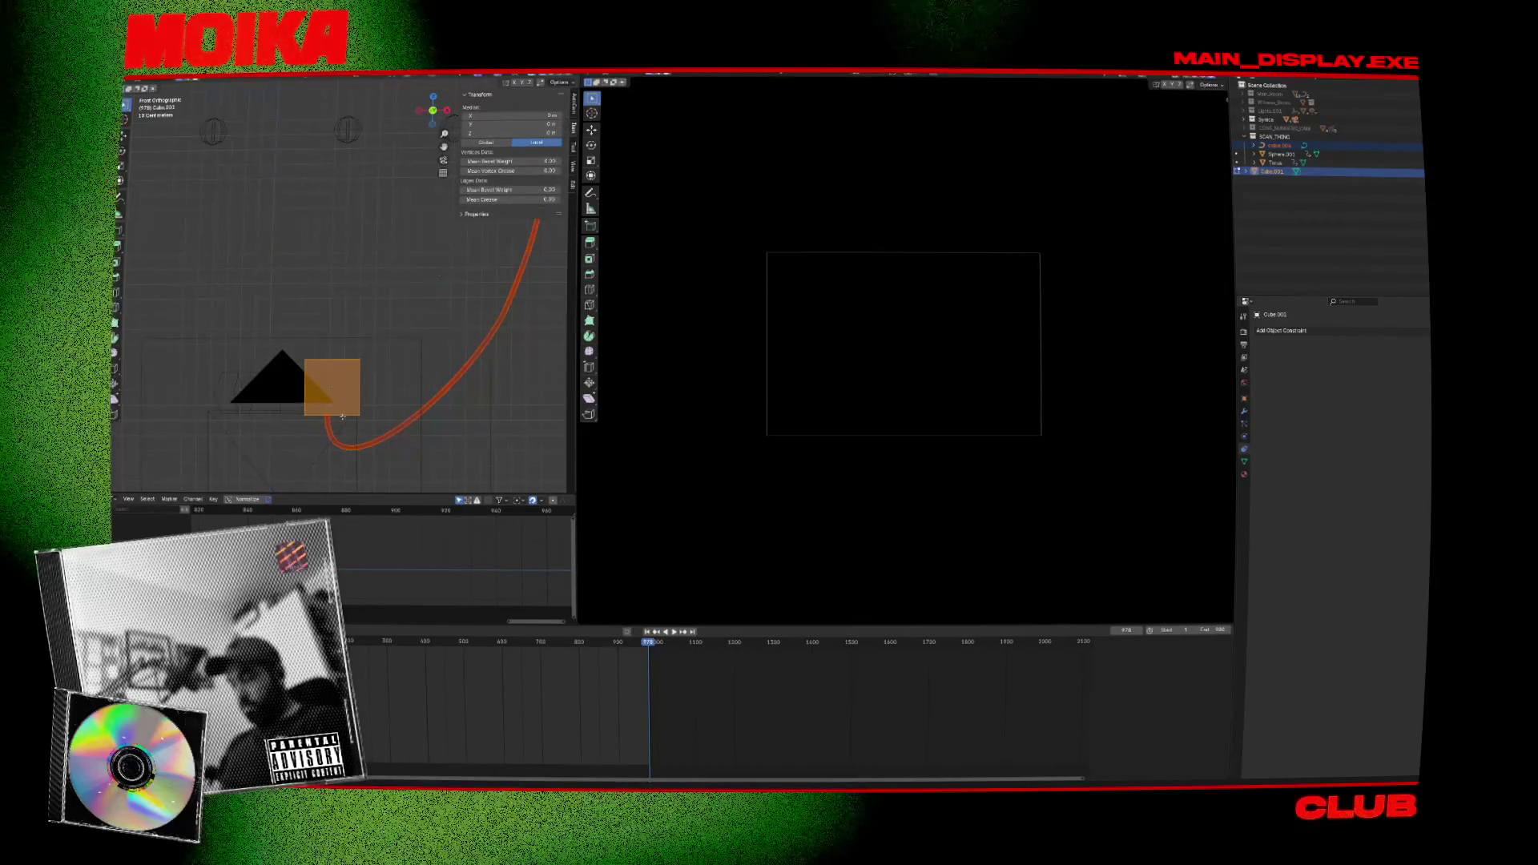
pyautogui.hotkey('shift', 'alt', 'c')
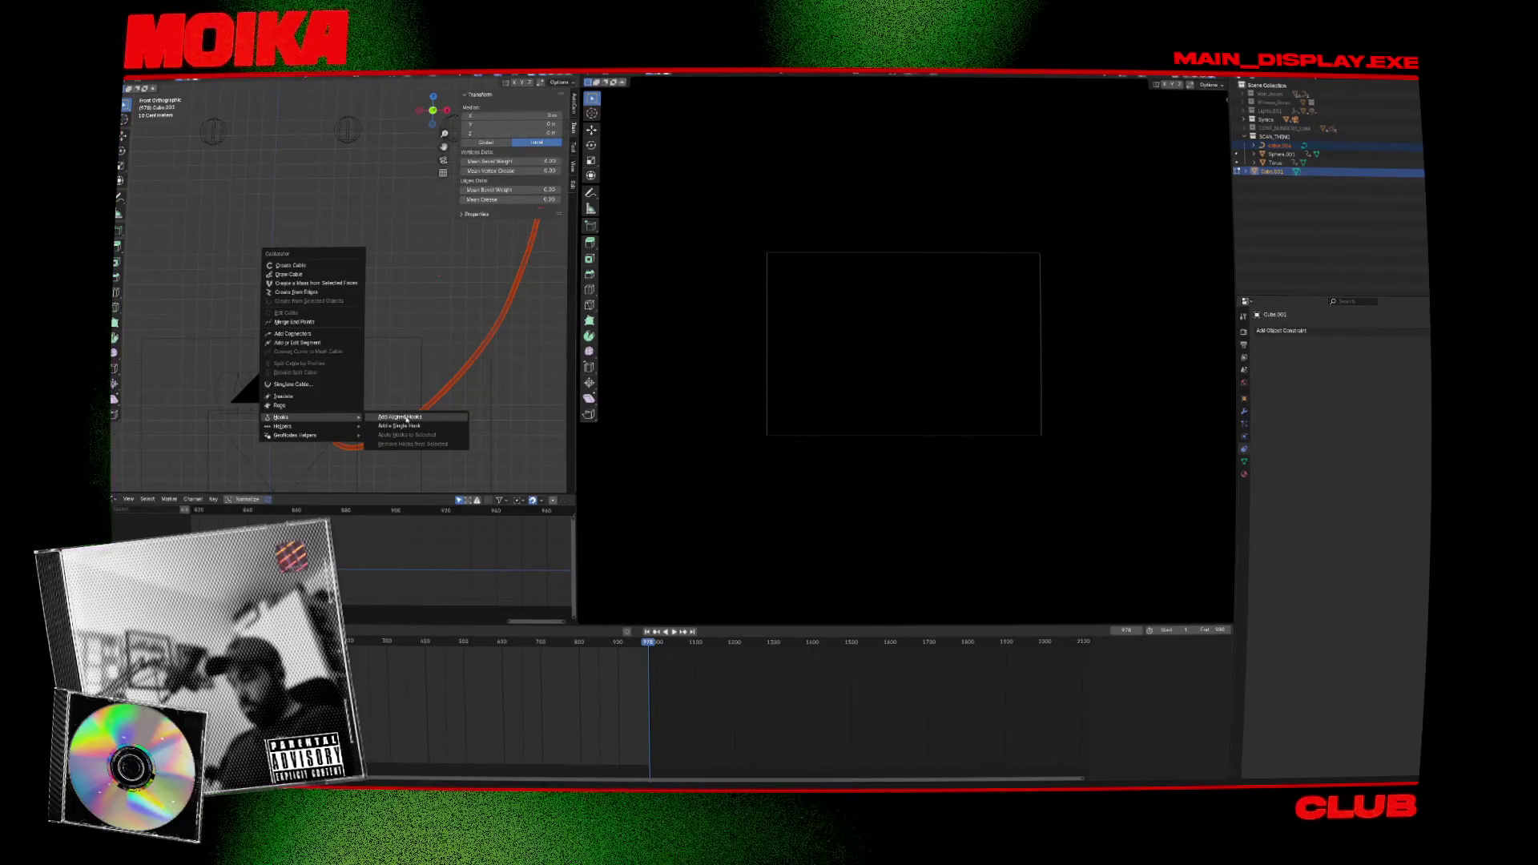
pyautogui.click(413, 425)
# Check the hooked cable by toggling its edit mode and context menu, then deselect it.
pyautogui.press('Tab')
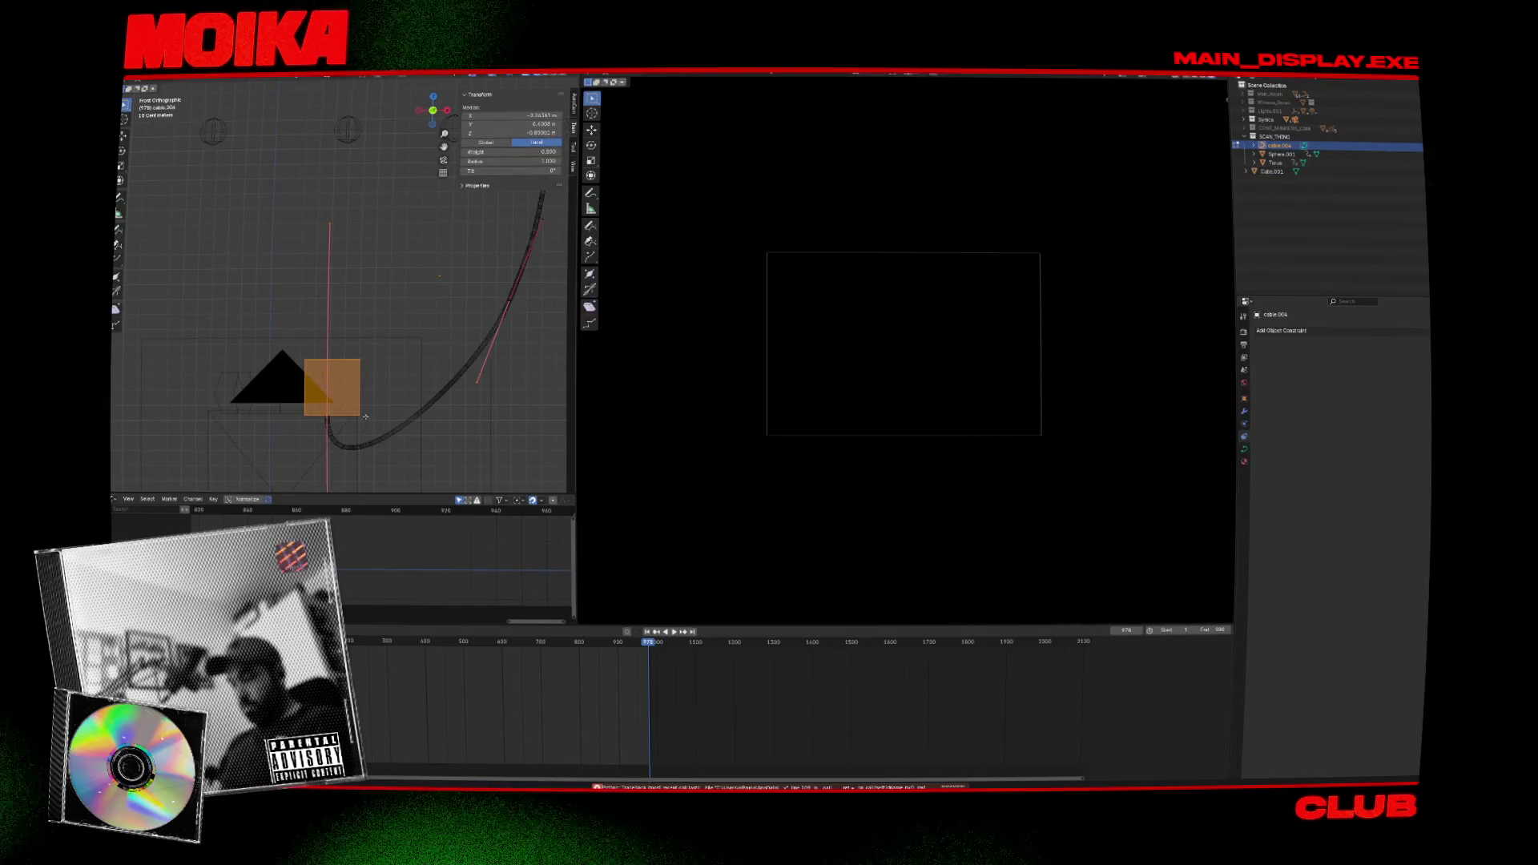
pyautogui.press('Tab')
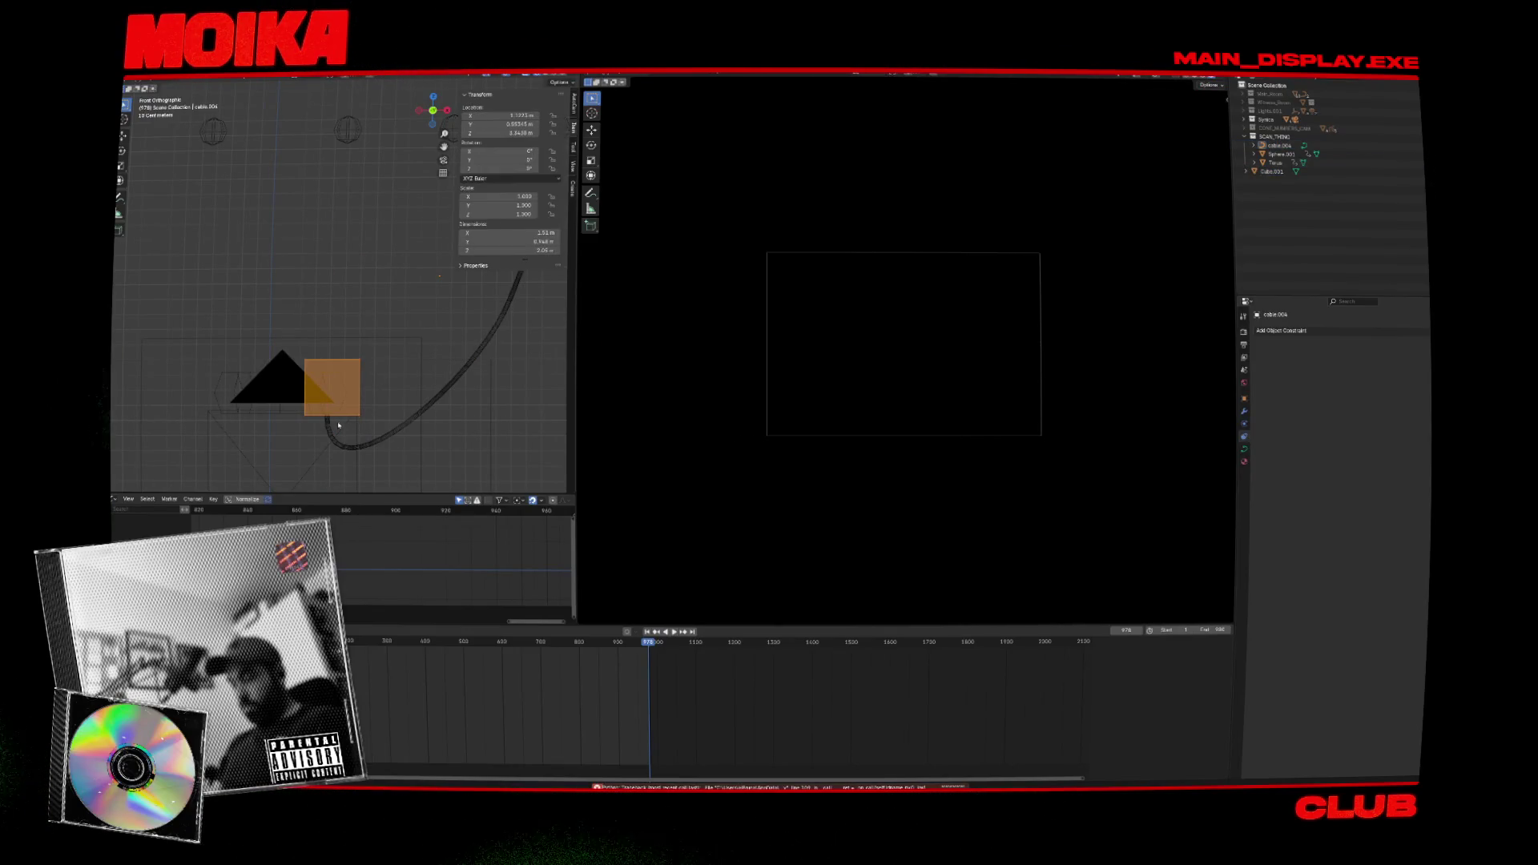
pyautogui.rightClick(344, 416)
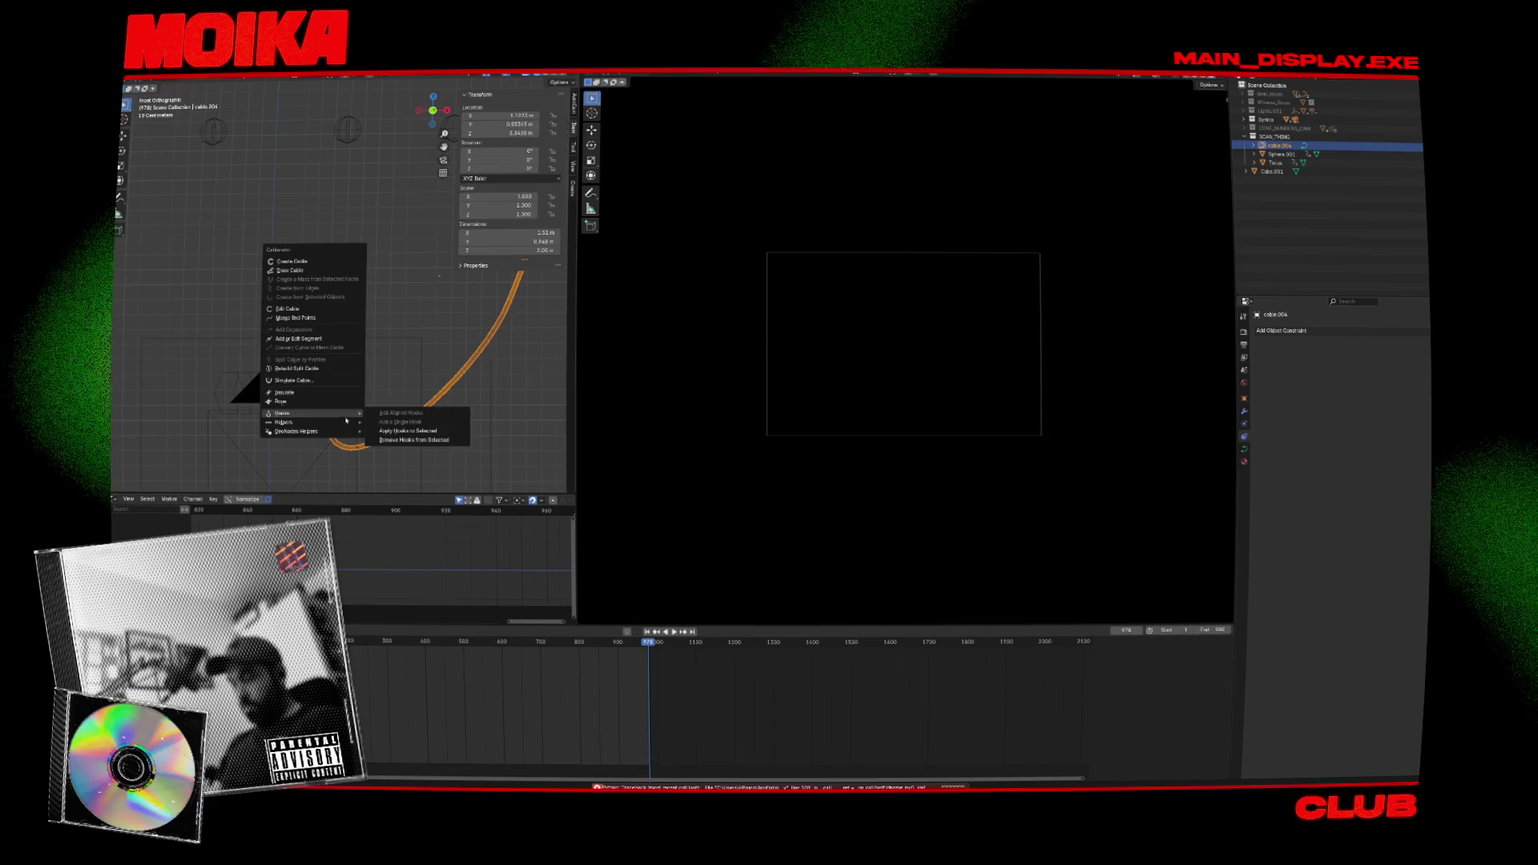
pyautogui.press('Escape')
pyautogui.press('Tab')
pyautogui.press('Tab')
pyautogui.rightClick(353, 417)
pyautogui.press('Escape')
pyautogui.press('Tab')
pyautogui.press('Tab')
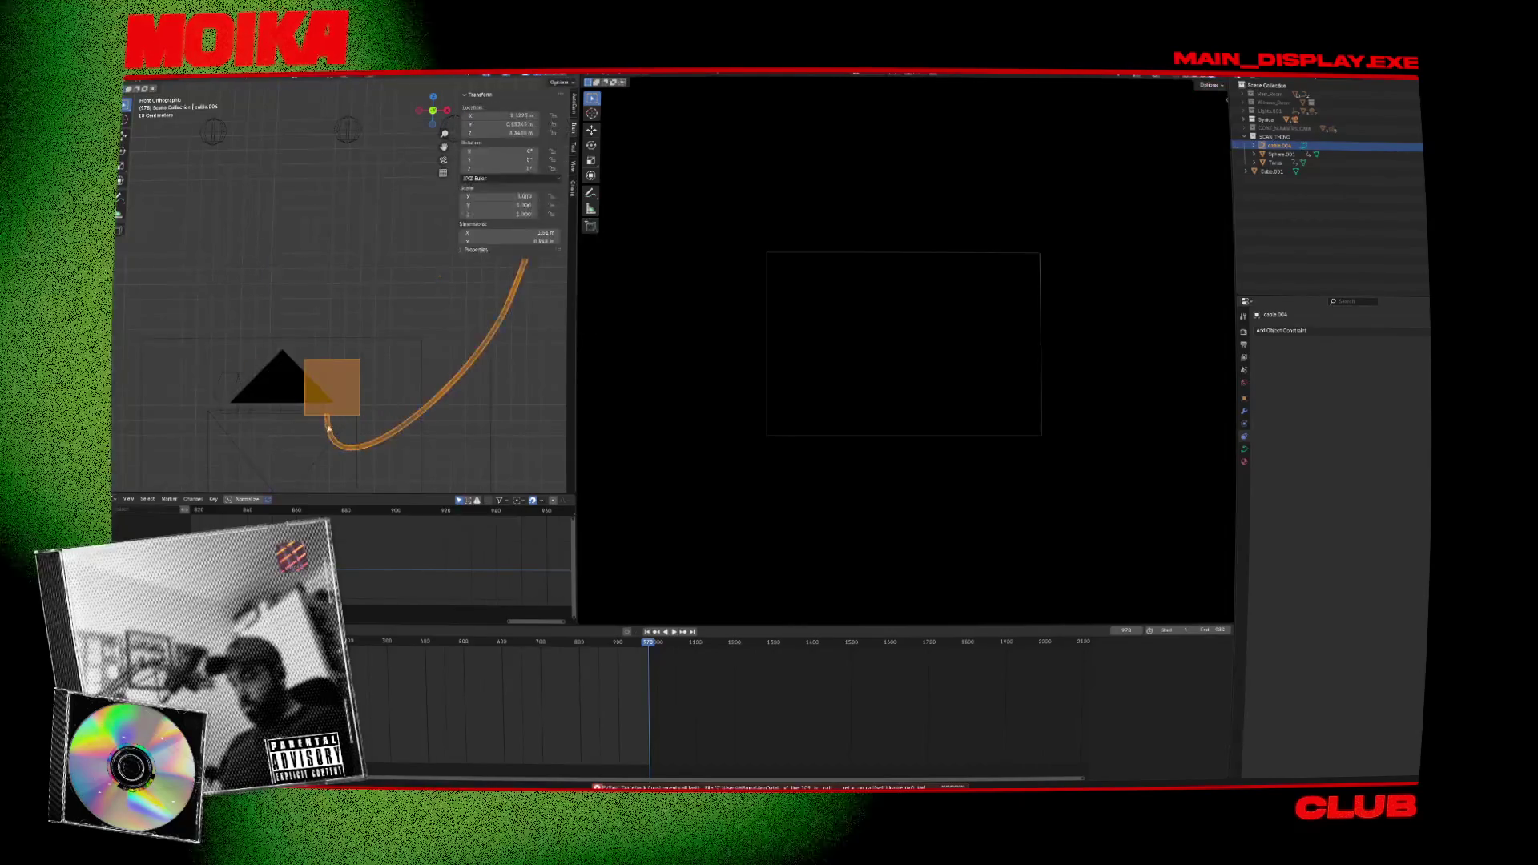
pyautogui.press('Tab')
pyautogui.press('Tab')
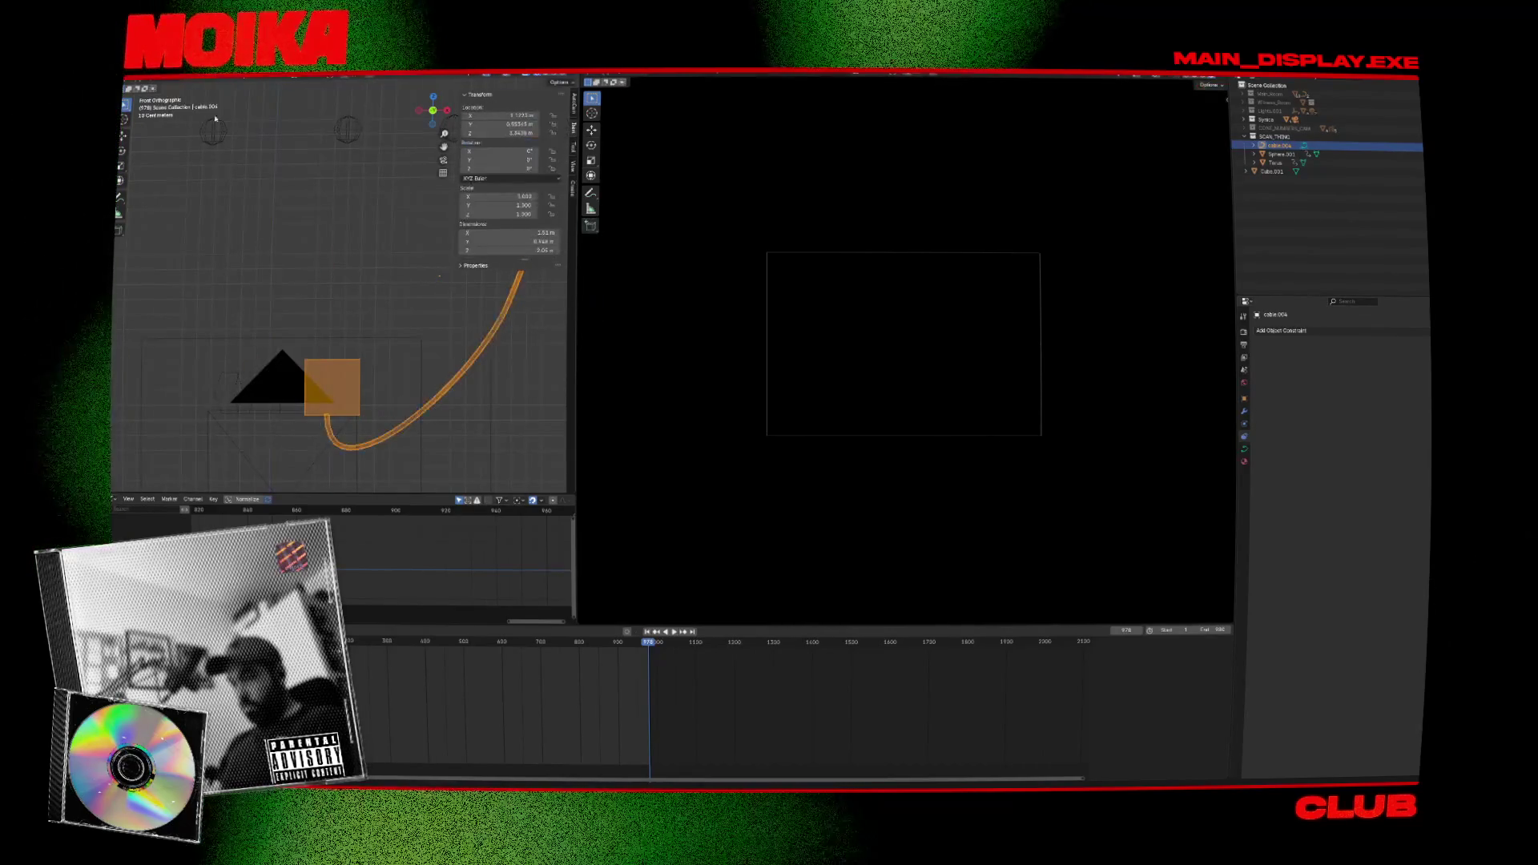
pyautogui.click(352, 306)
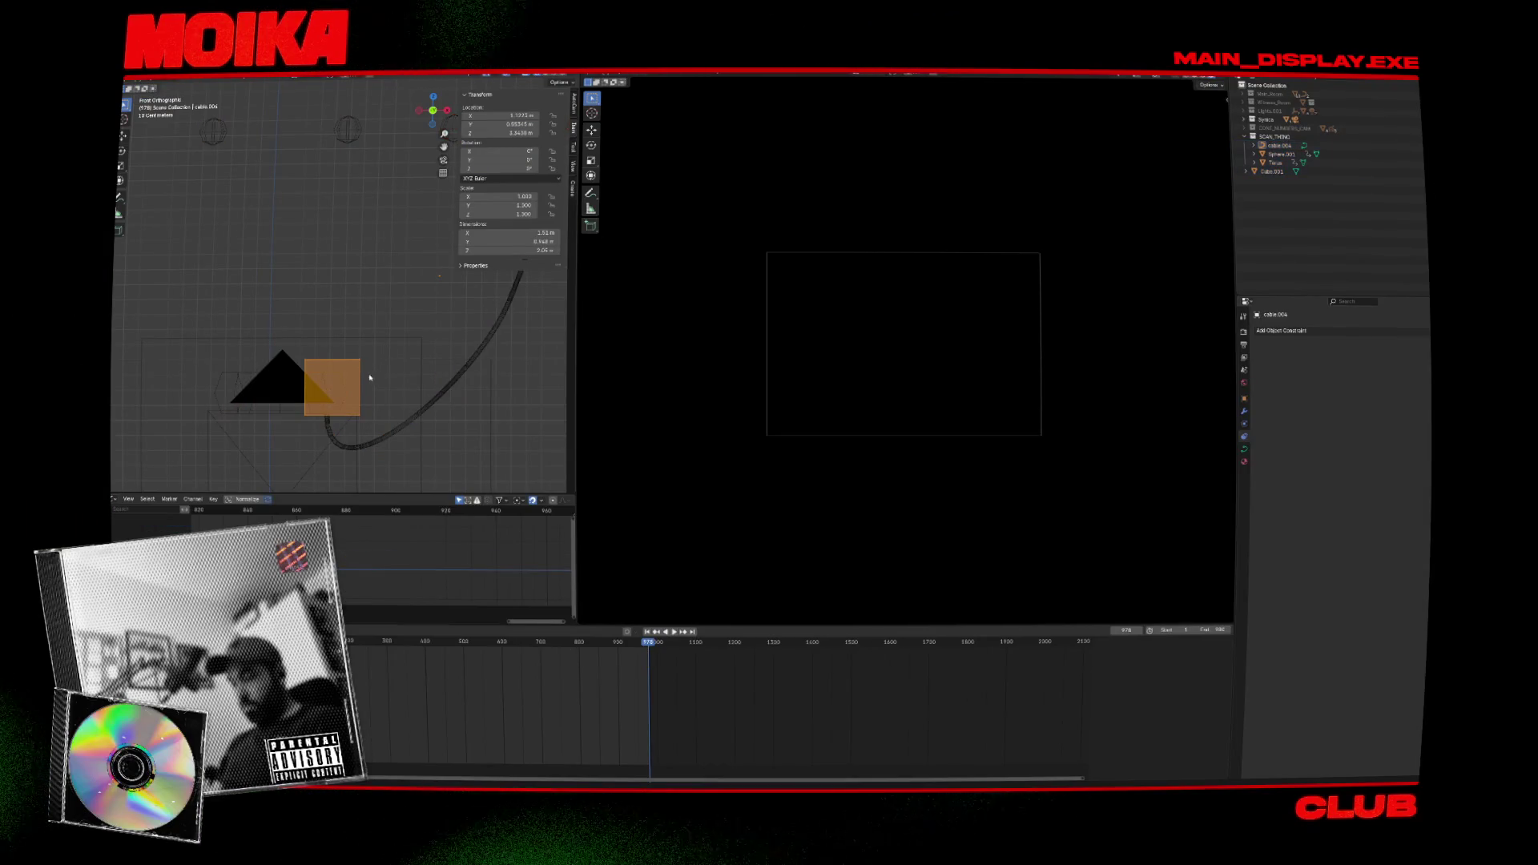
# Remove the hooks from cable.004 with Cablerator, then enter the cube's edit mode.
pyautogui.click(1362, 172)
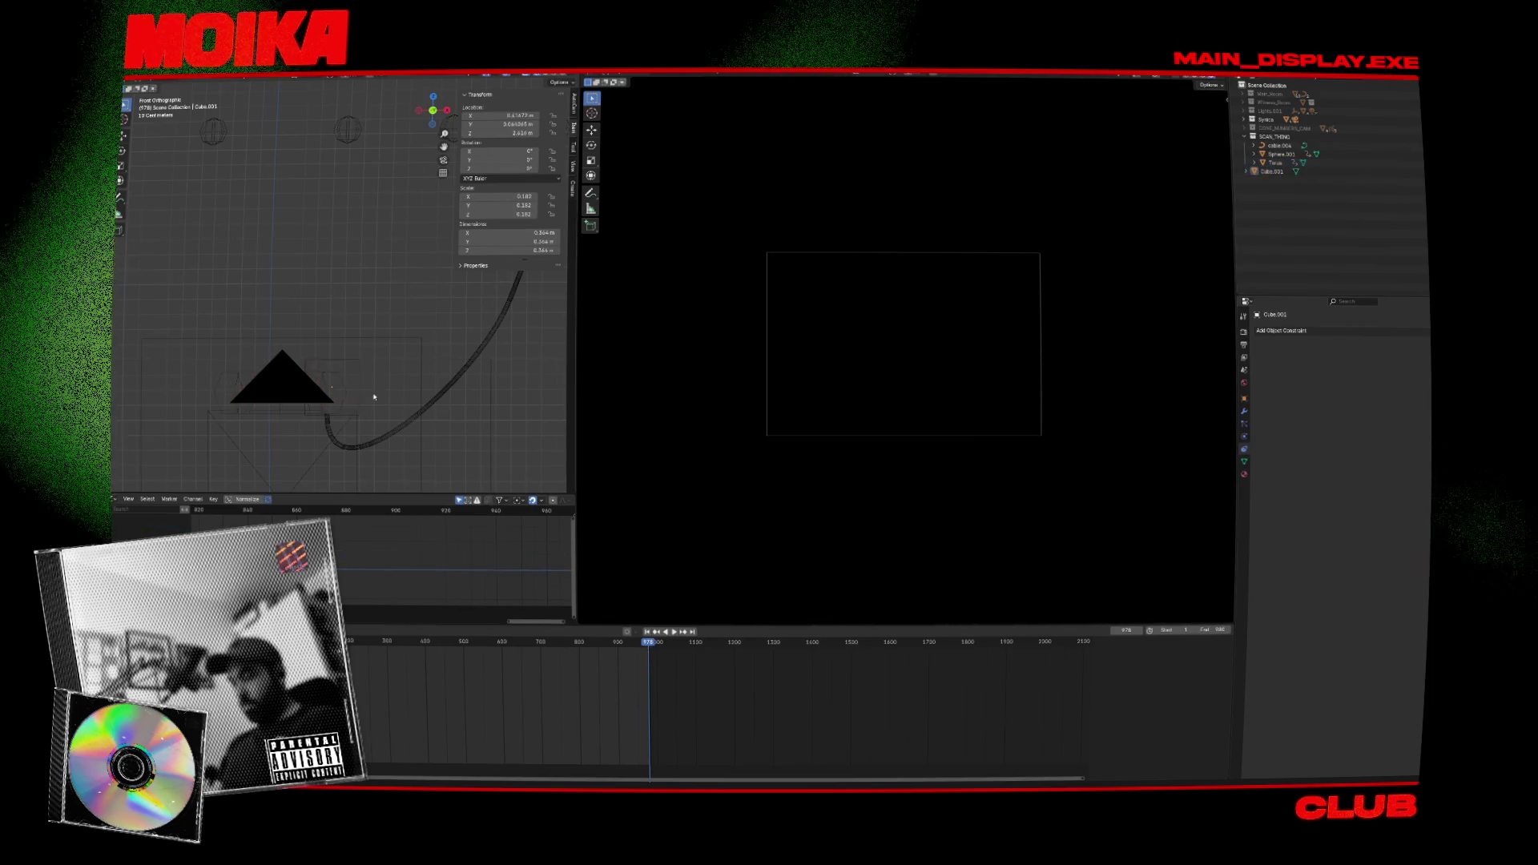
pyautogui.click(355, 412)
pyautogui.rightClick(354, 413)
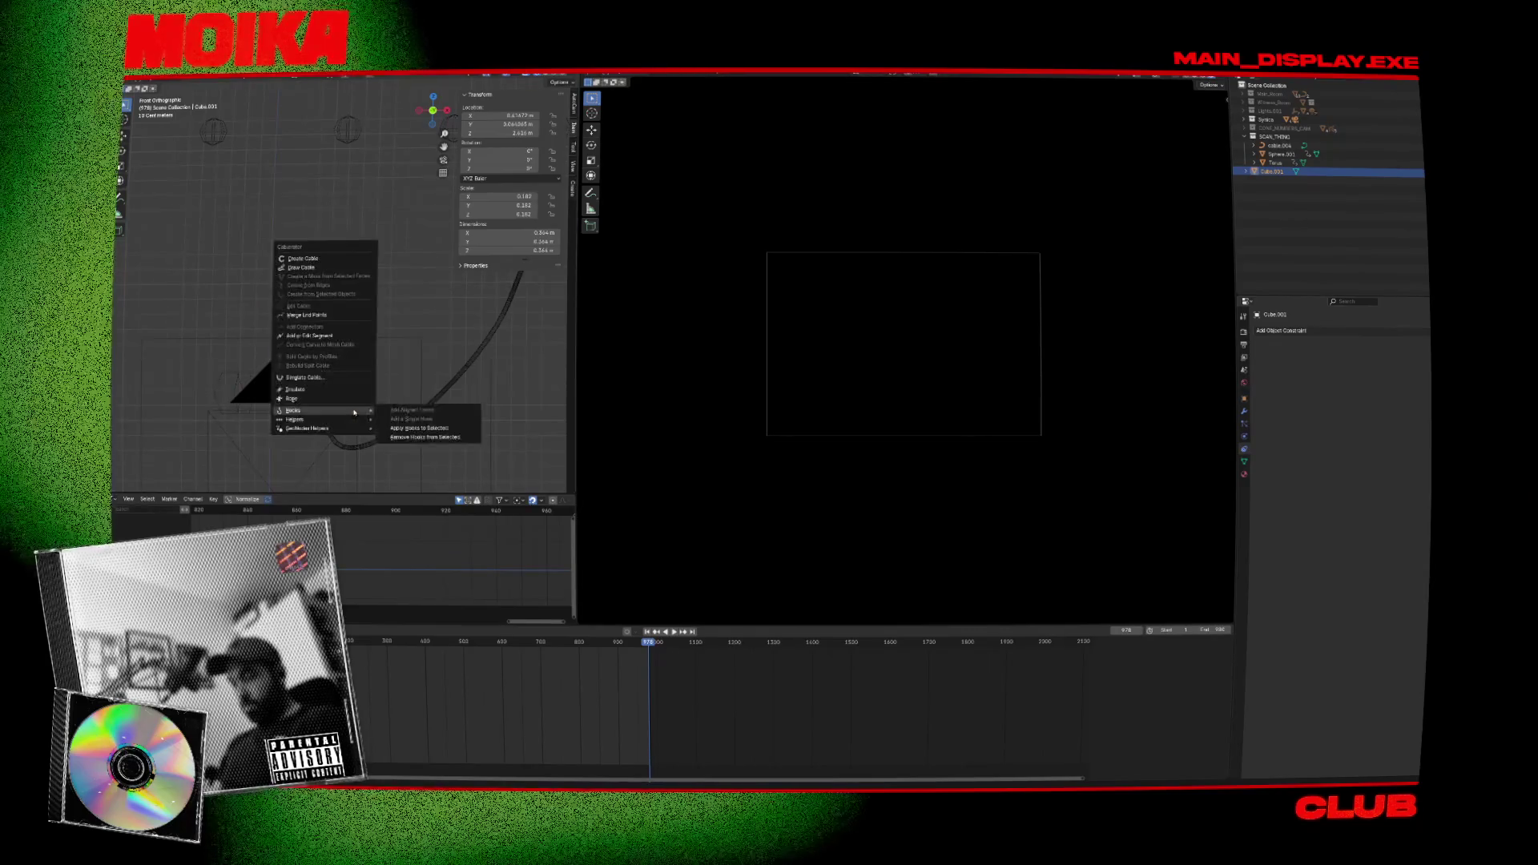
pyautogui.click(398, 436)
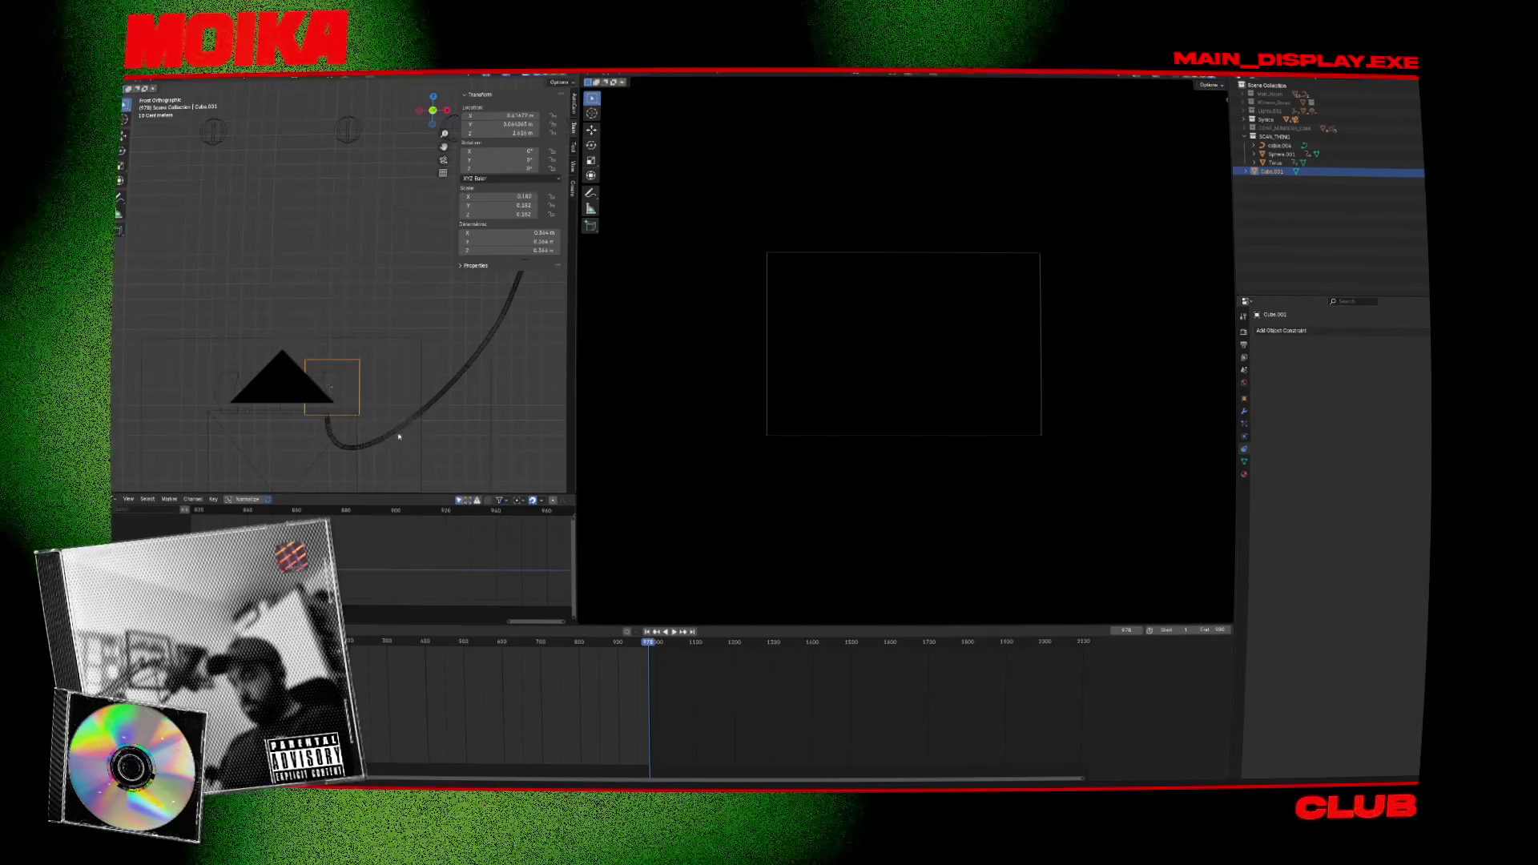
pyautogui.click(331, 425)
pyautogui.hotkey('shift', 'alt', 'c')
pyautogui.click(384, 451)
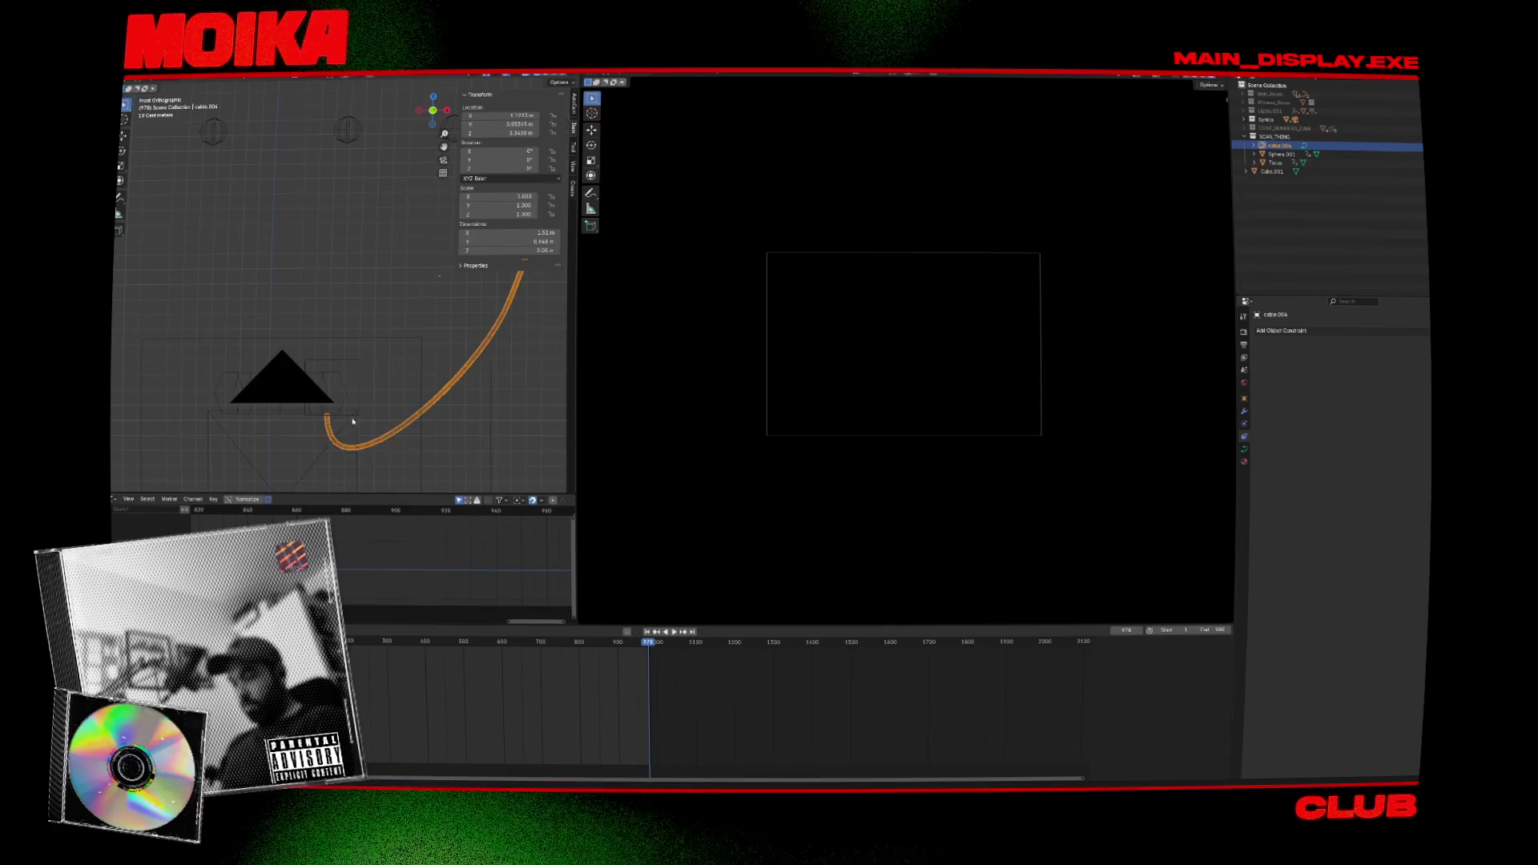
pyautogui.press('Tab')
pyautogui.moveTo(349, 419); pyautogui.dragTo(319, 403, button='middle')
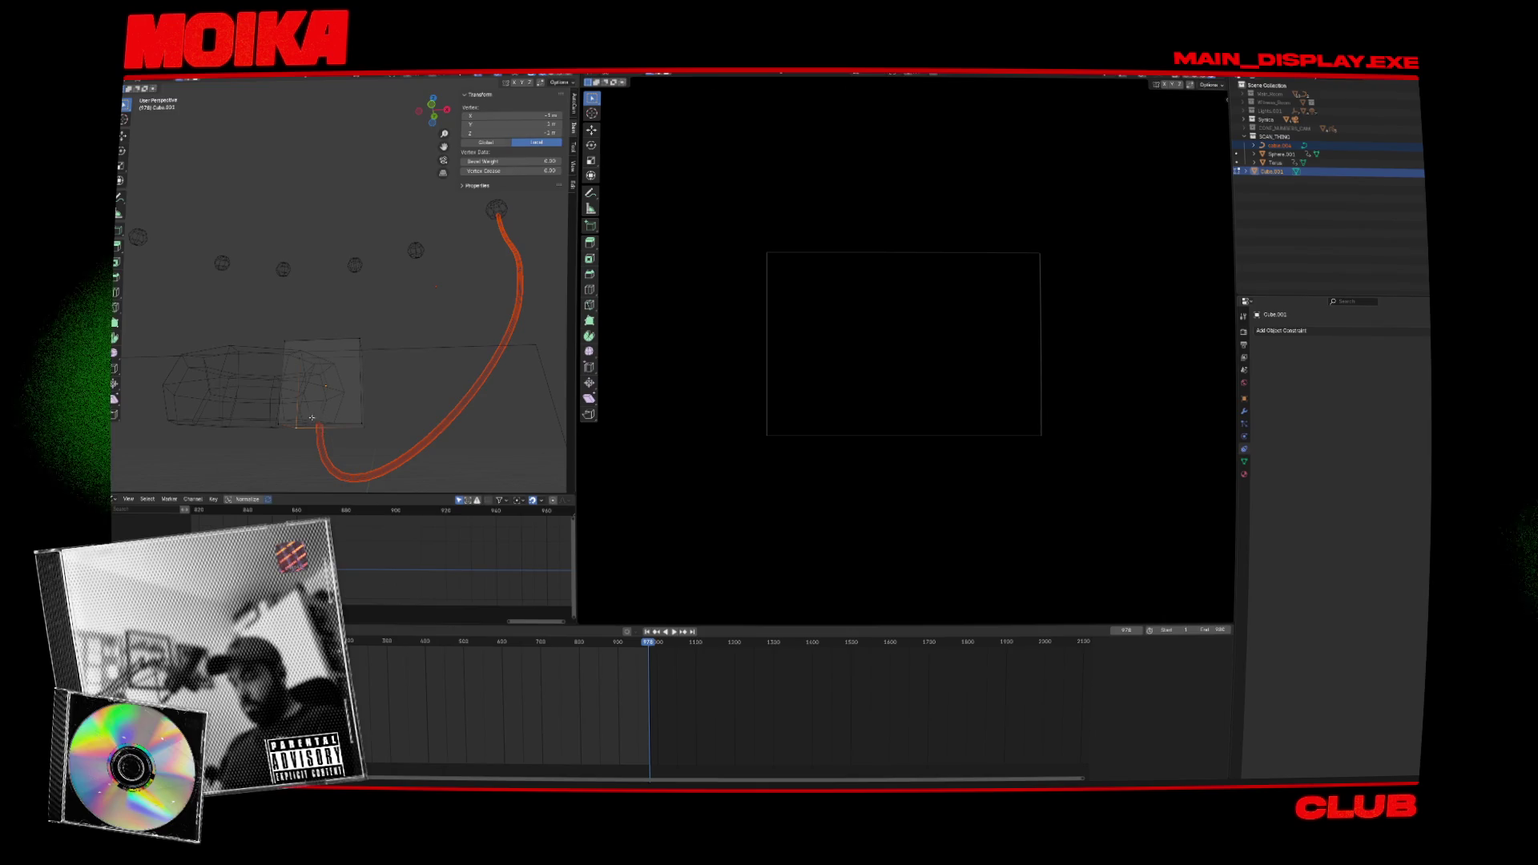
# Select cable.004 and Cube.001, then select the cube's front face in Edit Mode.
pyautogui.moveTo(326, 433); pyautogui.dragTo(345, 425, button='middle')
pyautogui.click(352, 416)
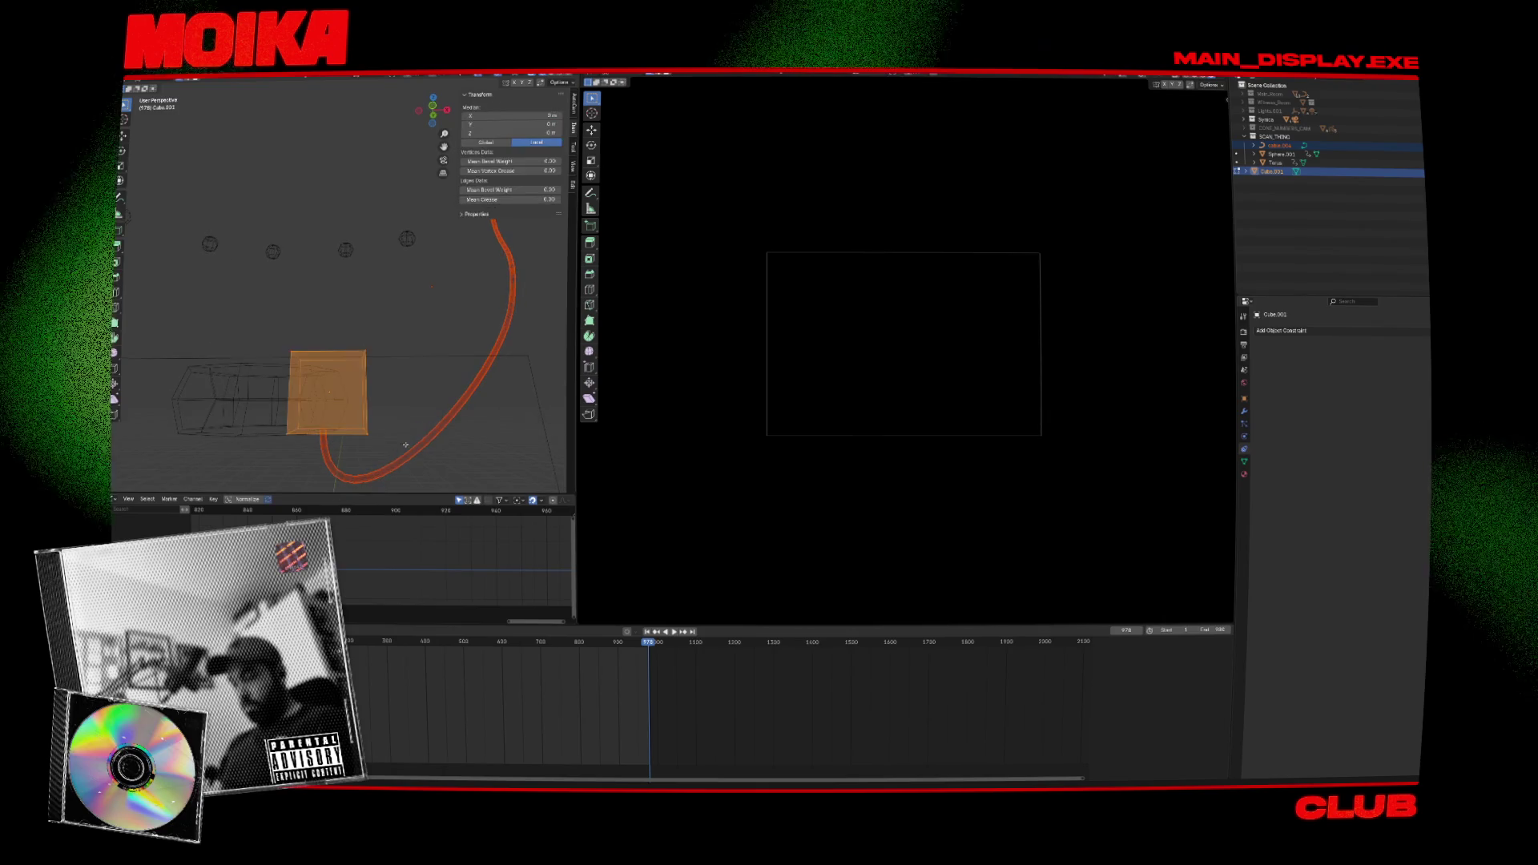
pyautogui.press('Tab')
pyautogui.click(383, 448)
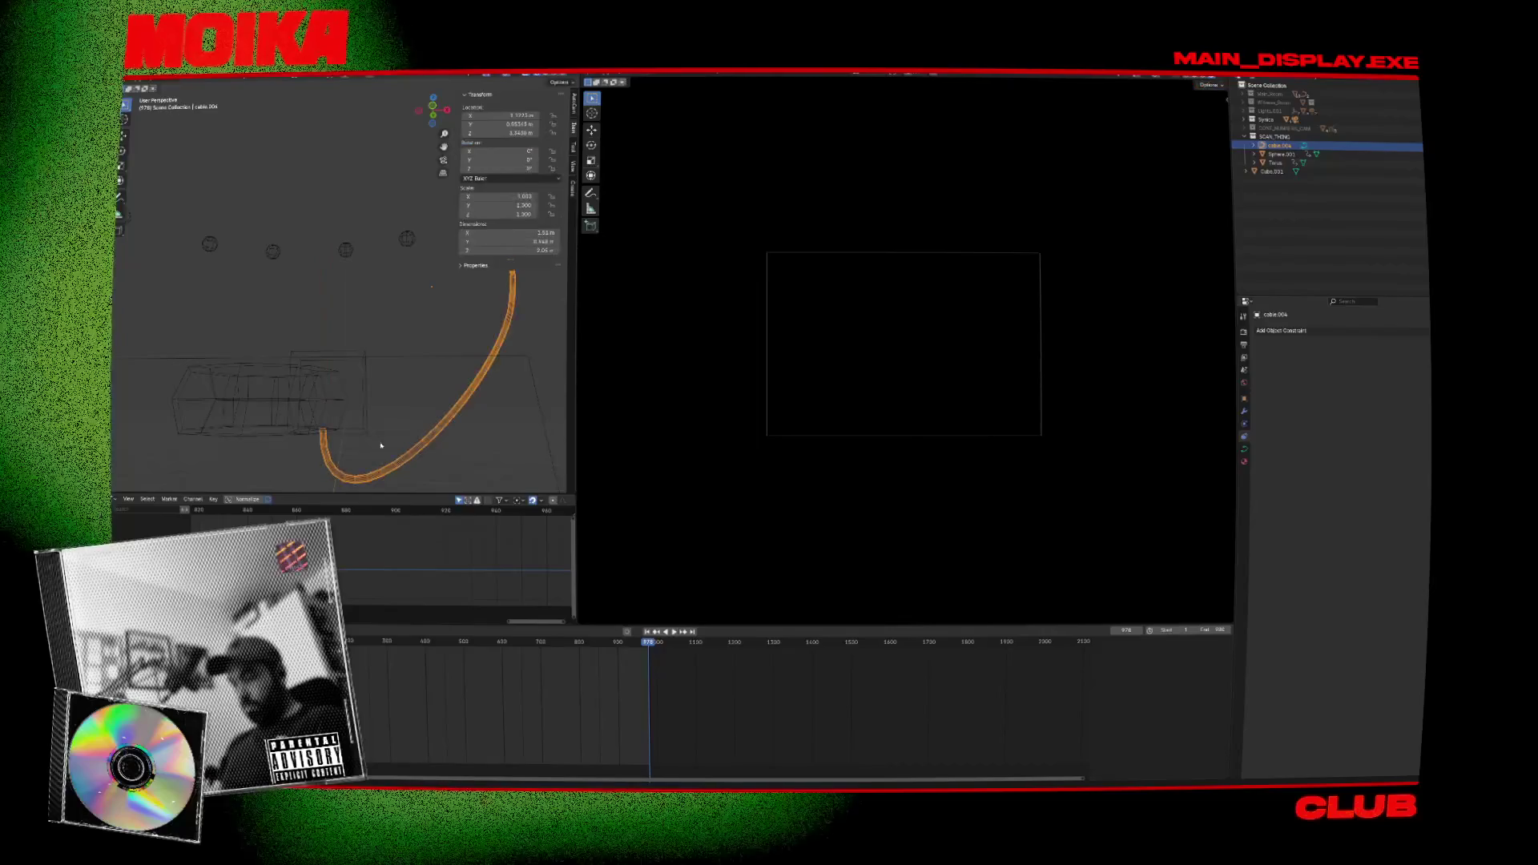
pyautogui.click(364, 429)
pyautogui.press('Tab')
pyautogui.click(334, 429)
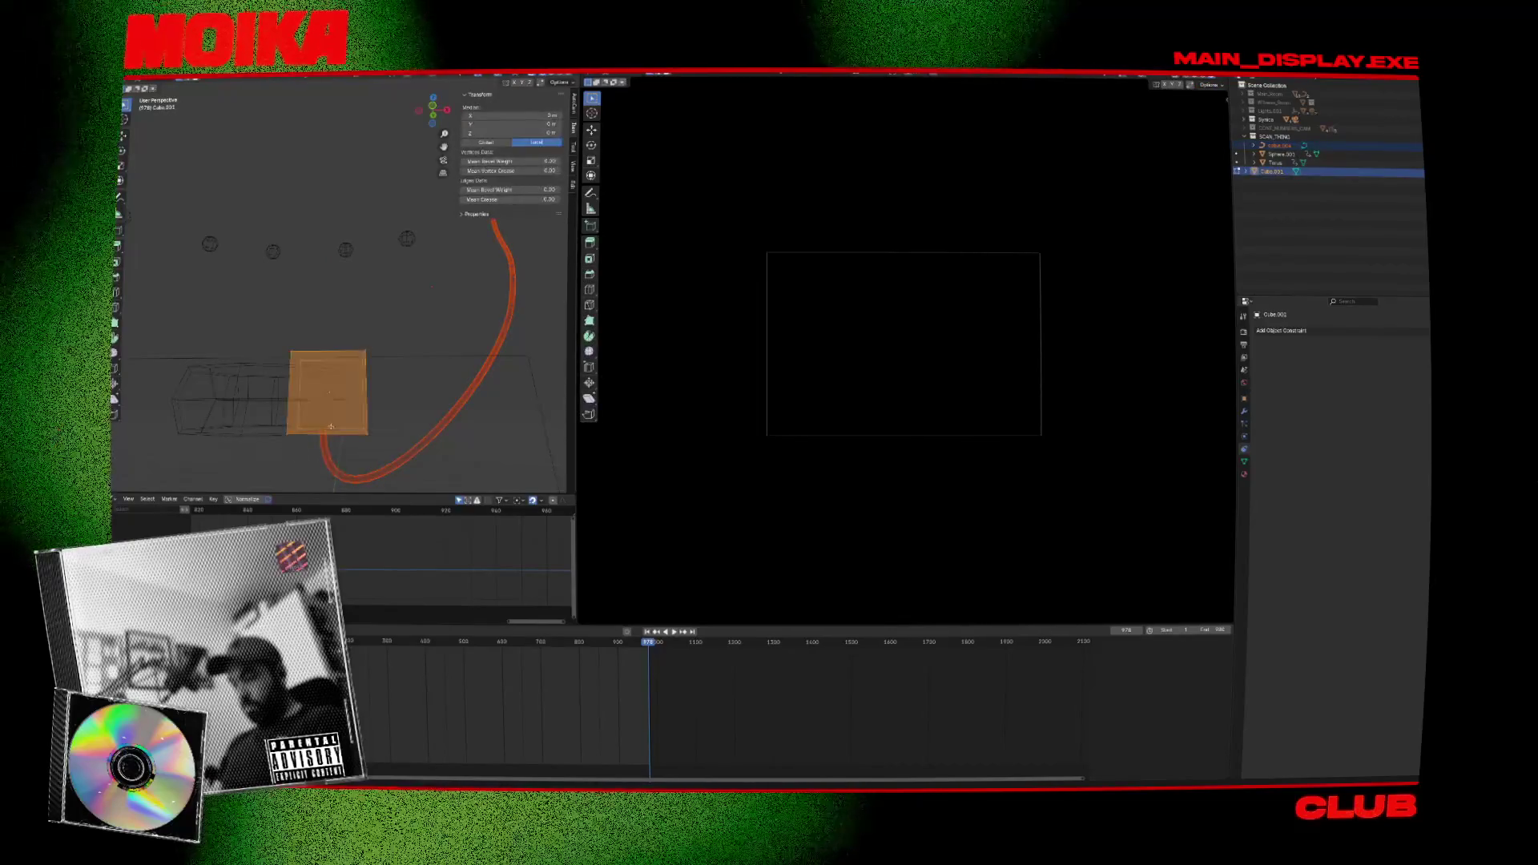
pyautogui.rightClick(334, 429)
pyautogui.press('Escape')
# Add a single Cablerator hook from the cable end to the front face, then apply hooks.
pyautogui.hotkey('shift', 'alt', 'c')
pyautogui.moveTo(397, 413)
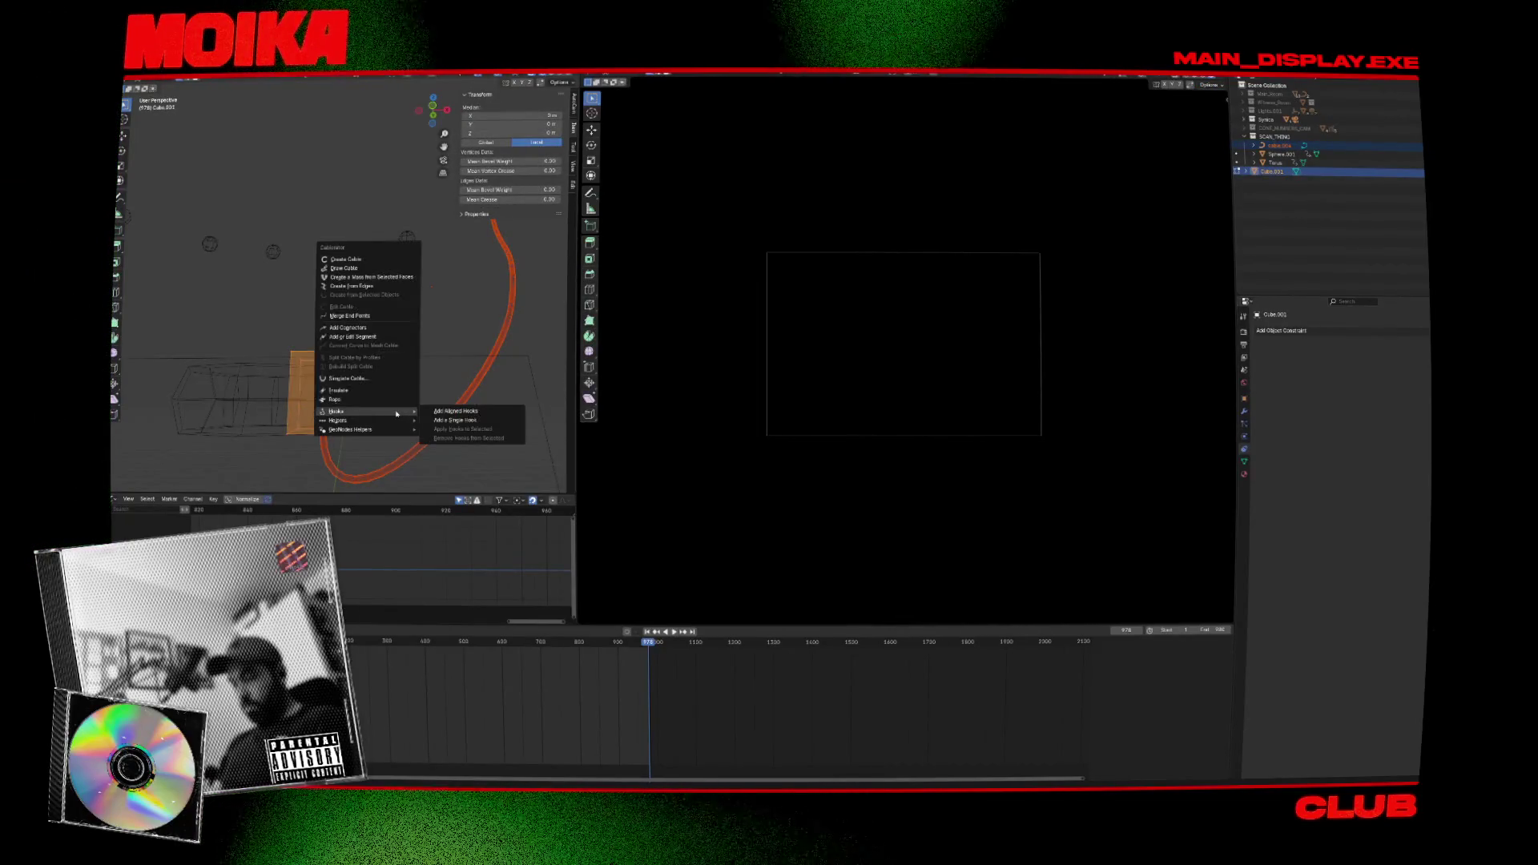
pyautogui.click(458, 421)
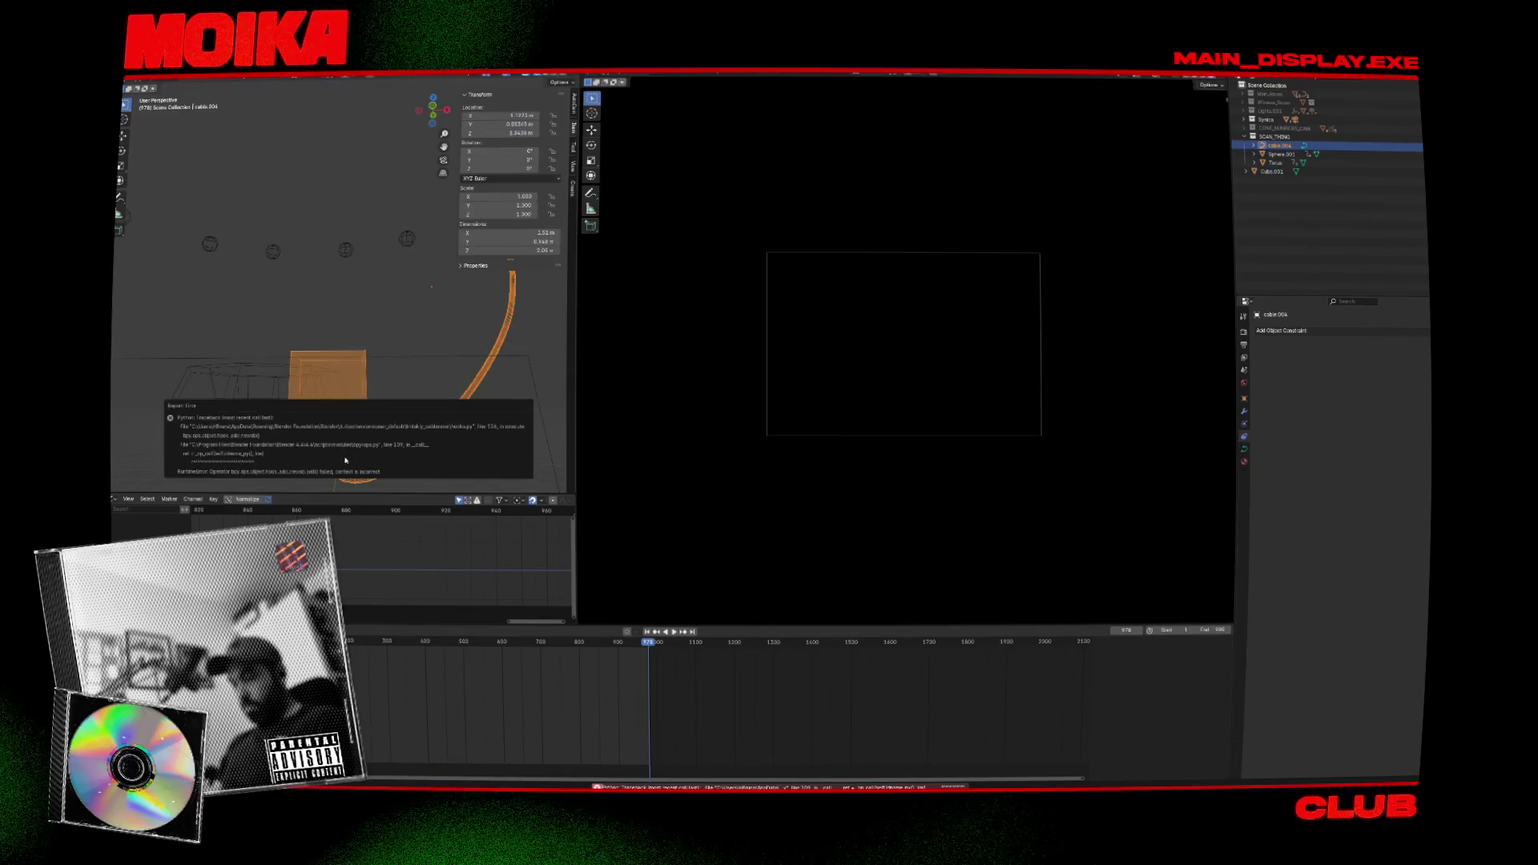
pyautogui.hotkey('shift', 'alt', 'c')
pyautogui.moveTo(383, 442)
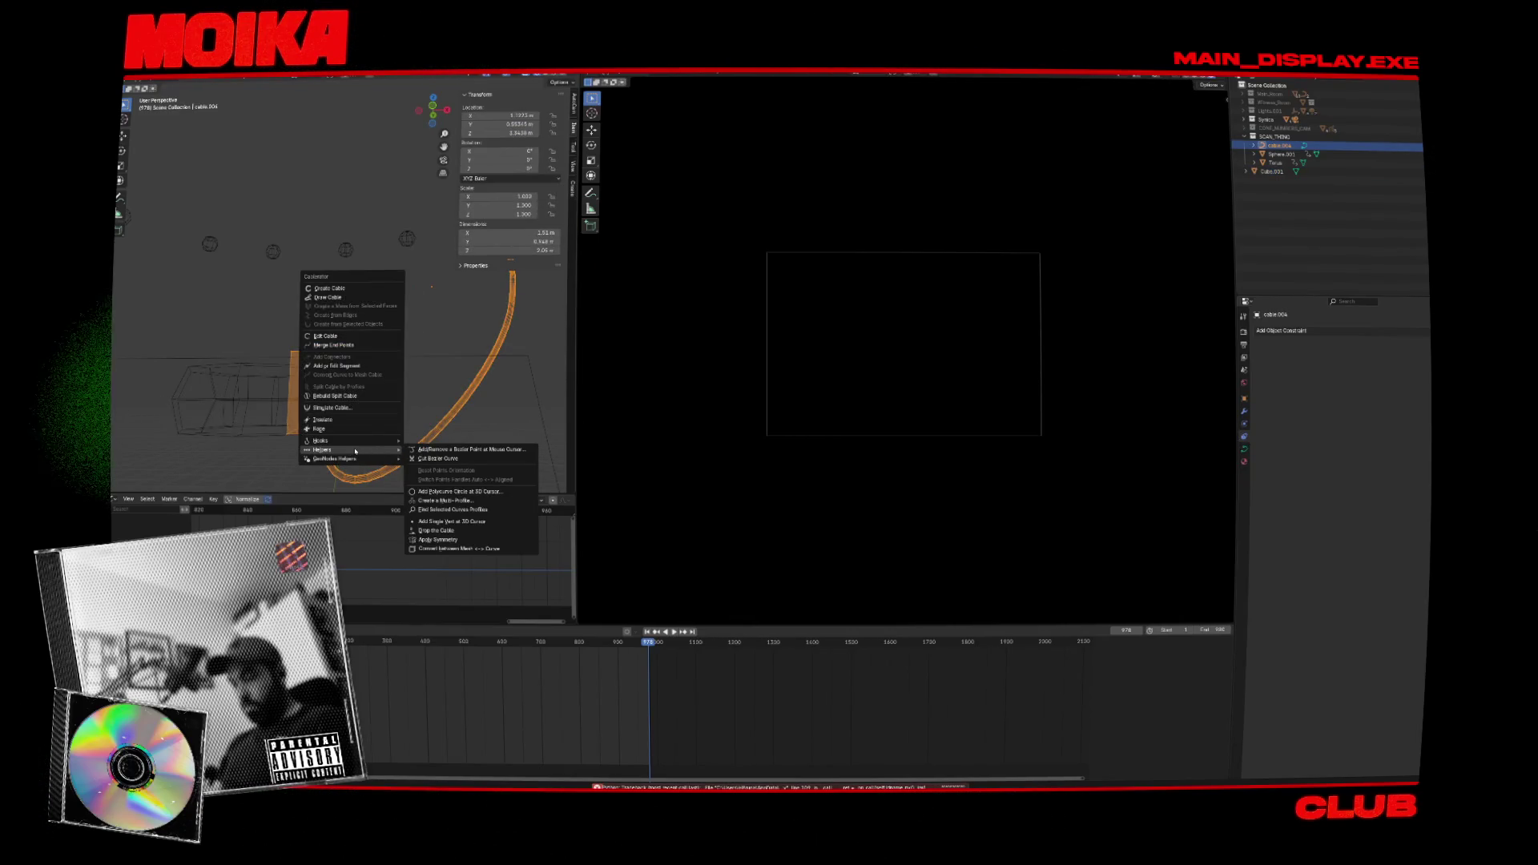
pyautogui.click(422, 457)
# Undo and redo the hook, then inspect the torus and Cube.001 from the side view.
pyautogui.hotkey('ctrl', 'z')
pyautogui.hotkey('ctrl', 'shift', 'z')
pyautogui.hotkey('ctrl', 'z')
pyautogui.hotkey('ctrl', 'shift', 'z')
pyautogui.click(326, 433)
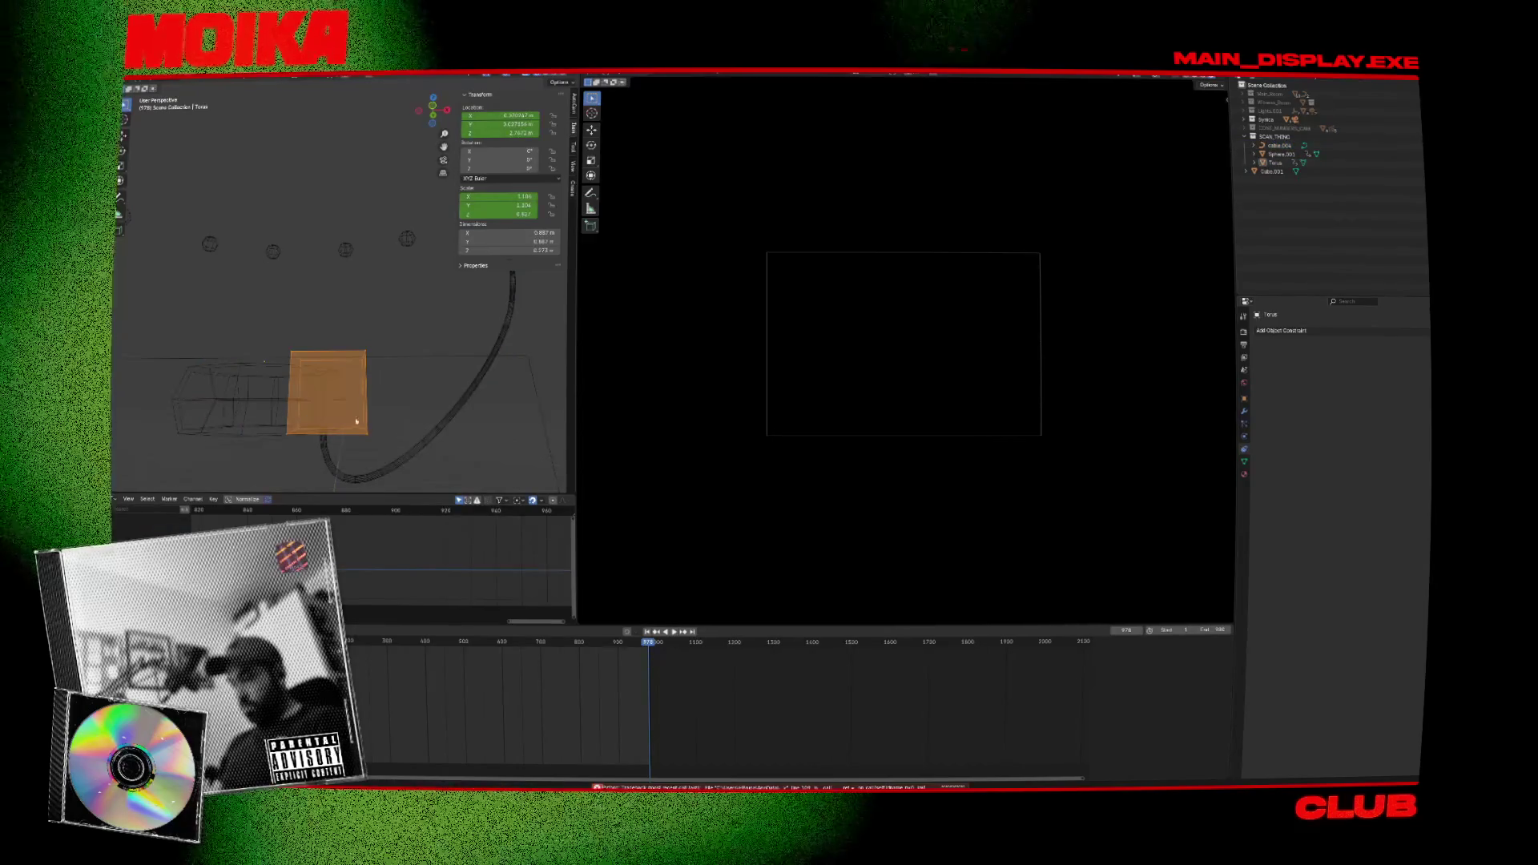
pyautogui.press('KP_3')
pyautogui.click(316, 394)
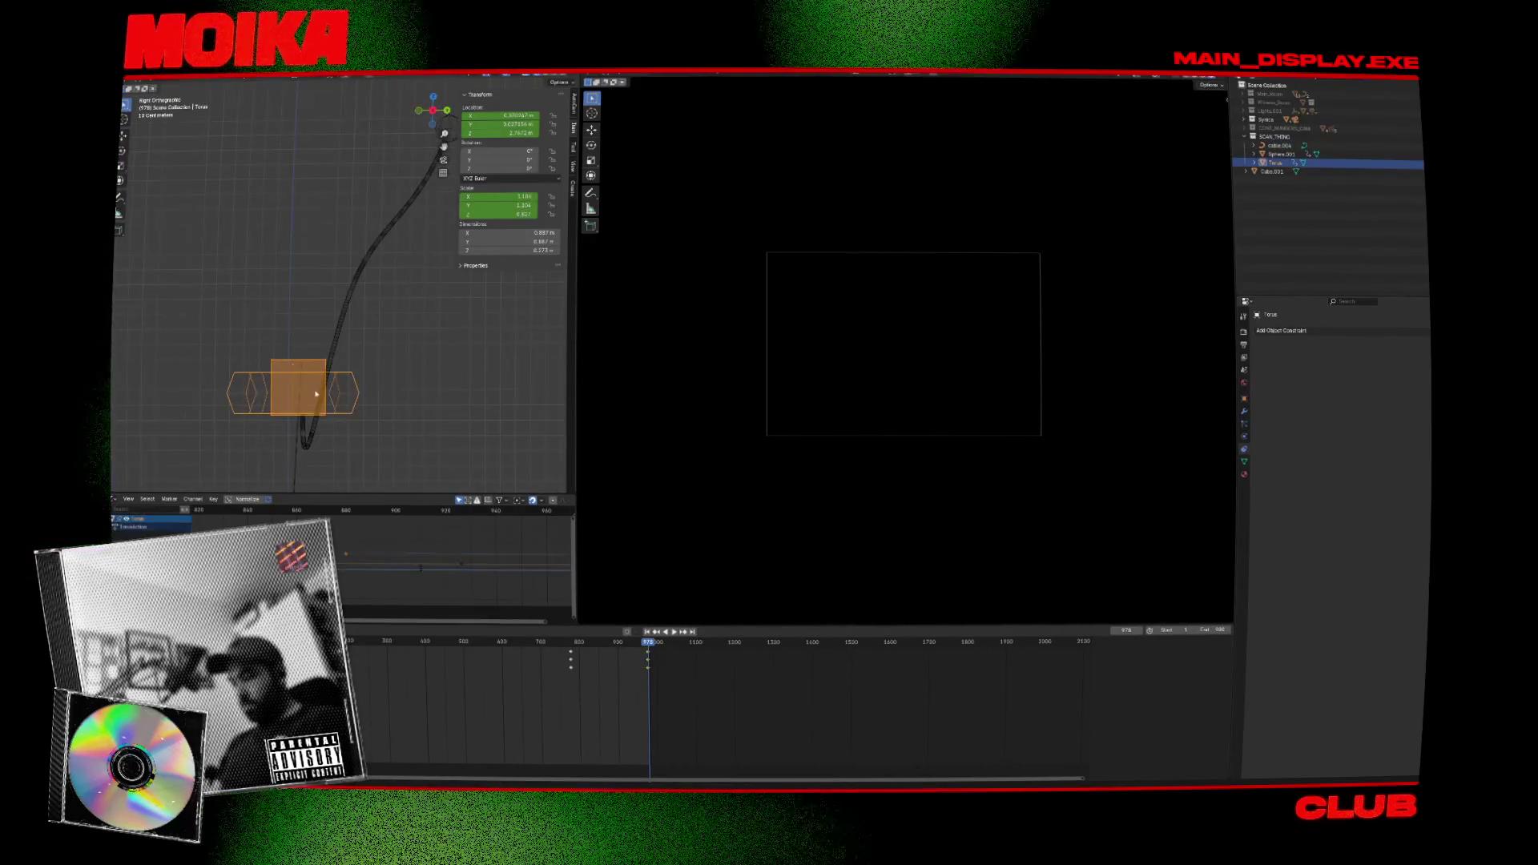
pyautogui.click(1399, 172)
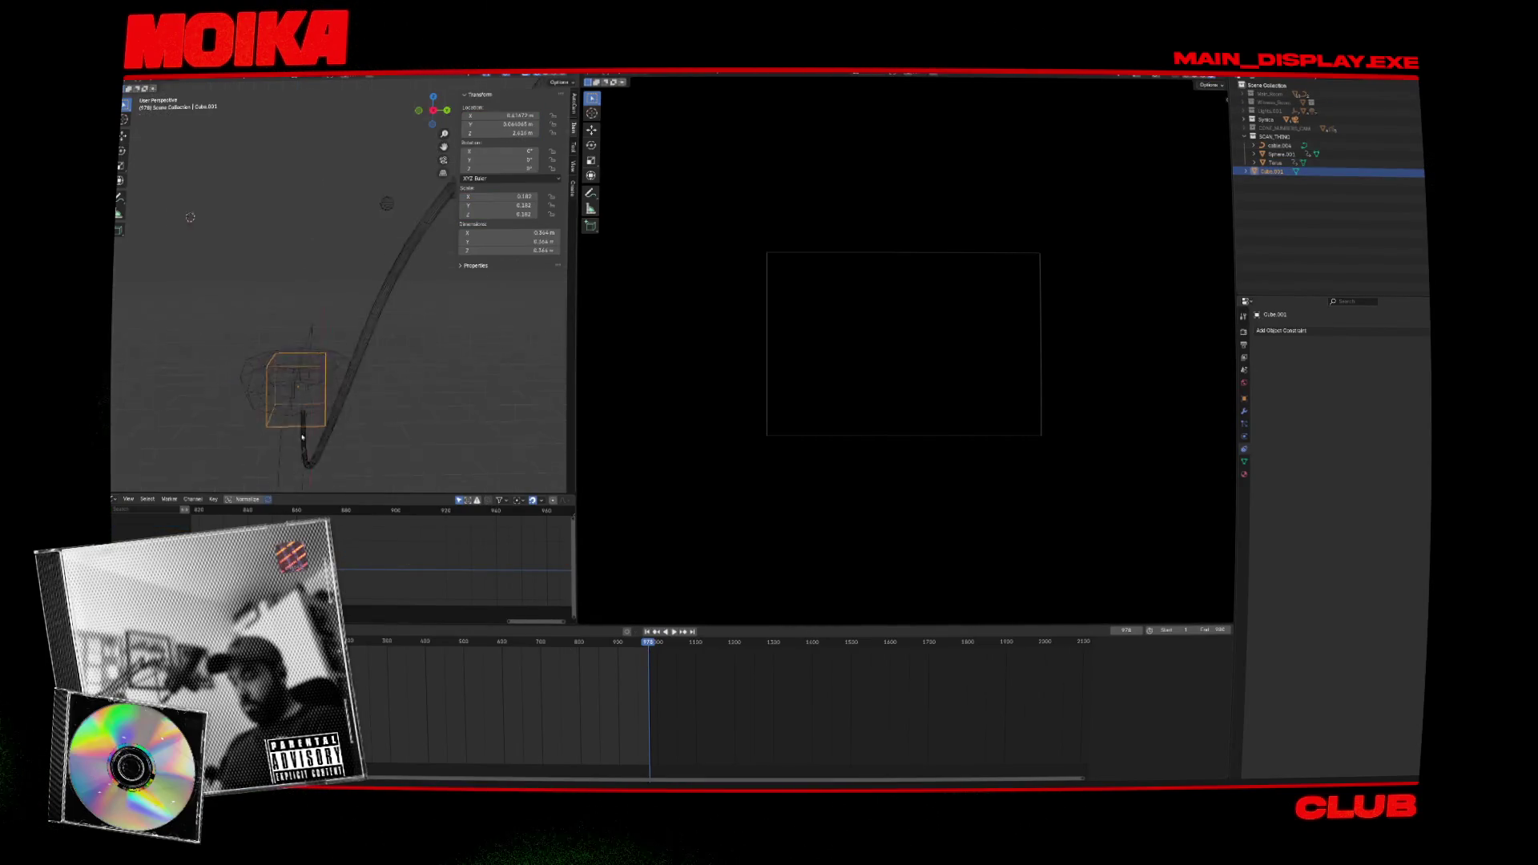
pyautogui.moveTo(496, 354); pyautogui.dragTo(416, 372, button='middle')
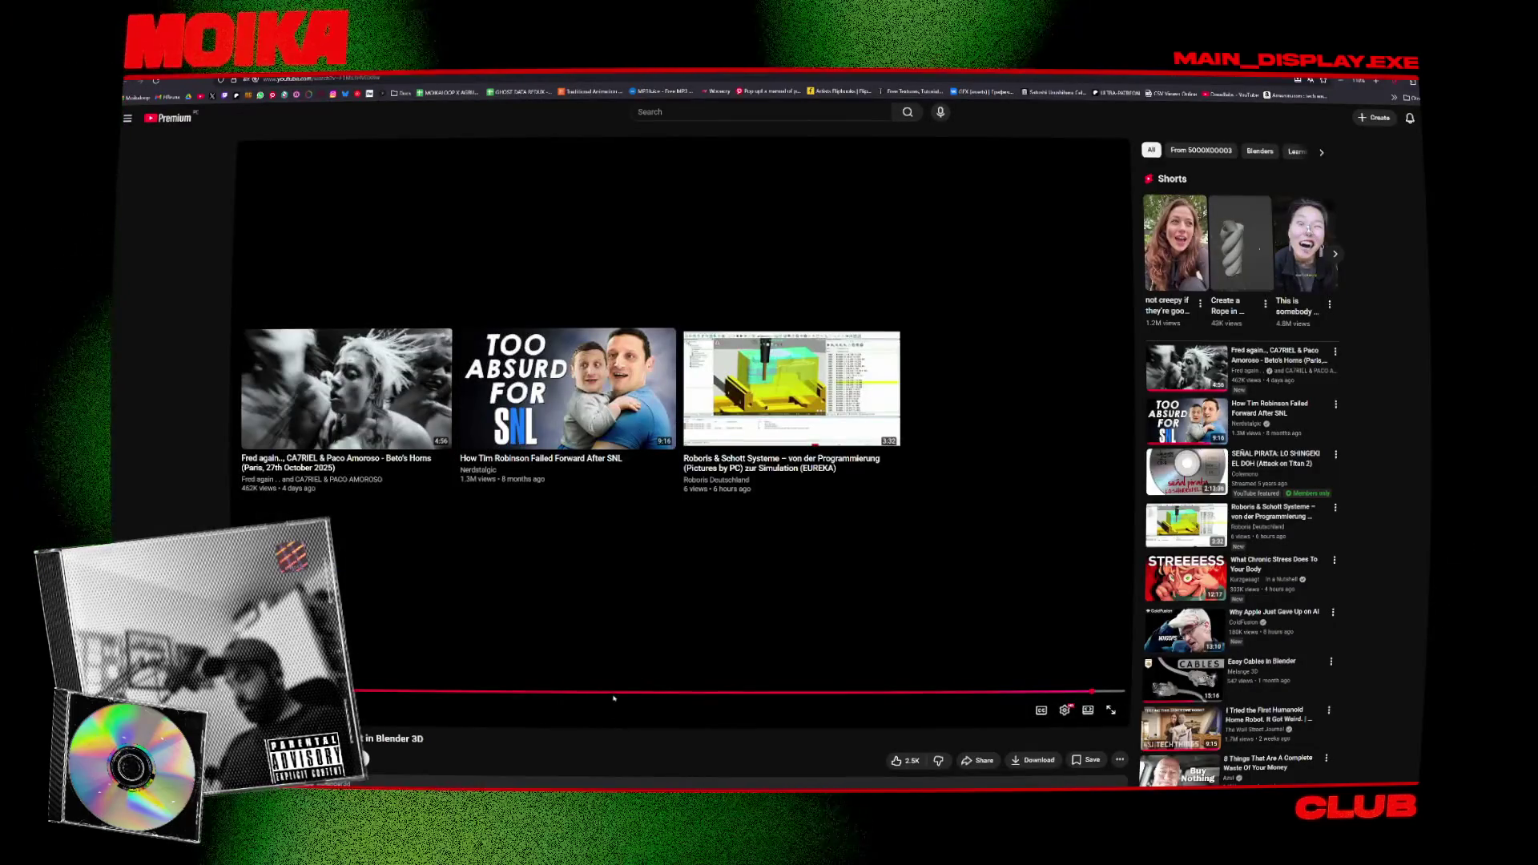
# Restart the tutorial from the progress bar and pause on the orange wire render.
pyautogui.click(614, 695)
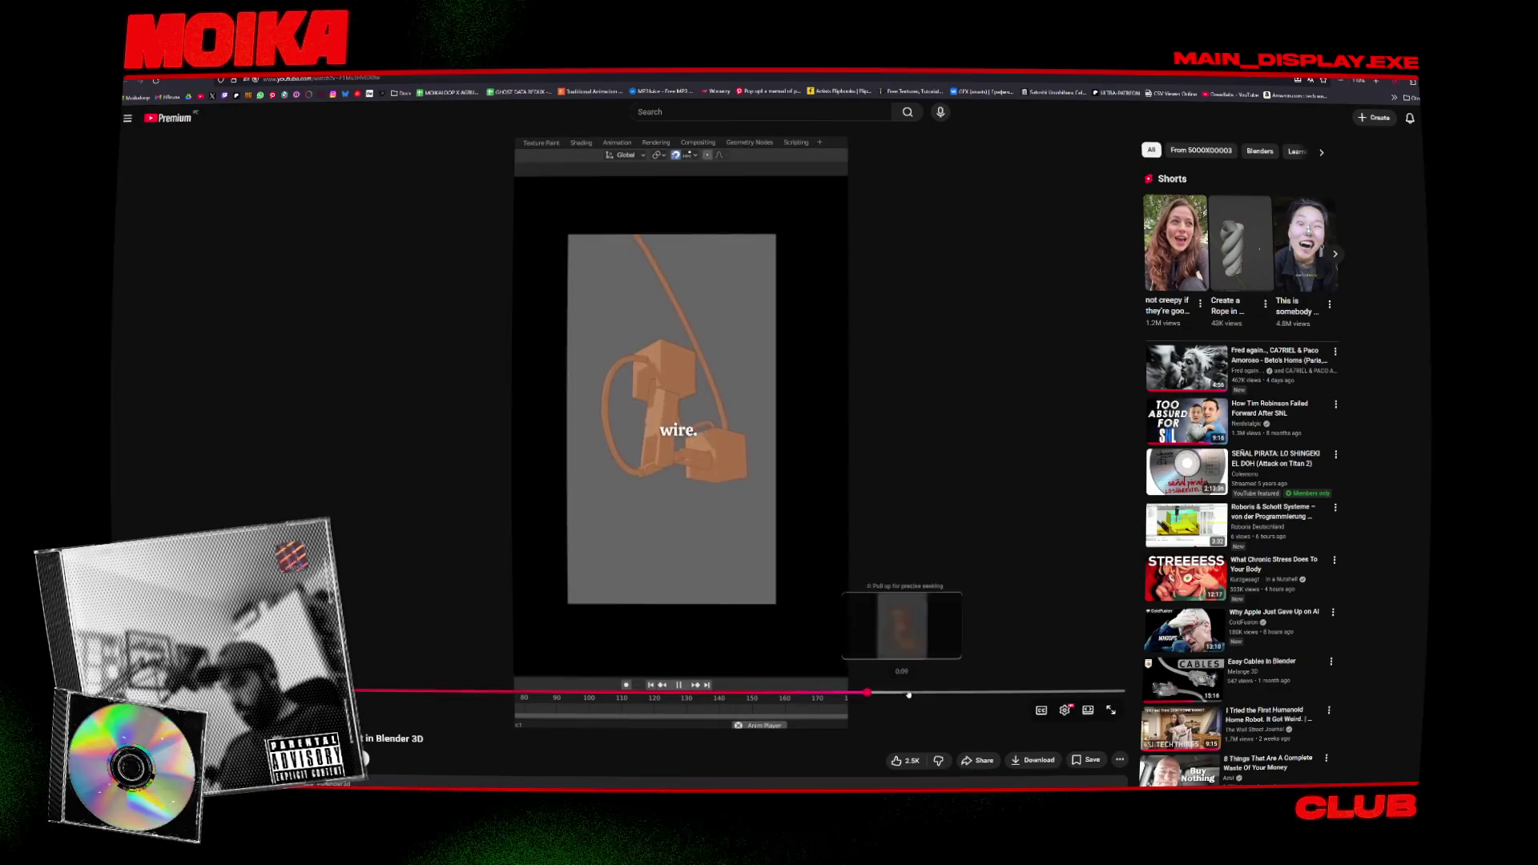
pyautogui.click(674, 462)
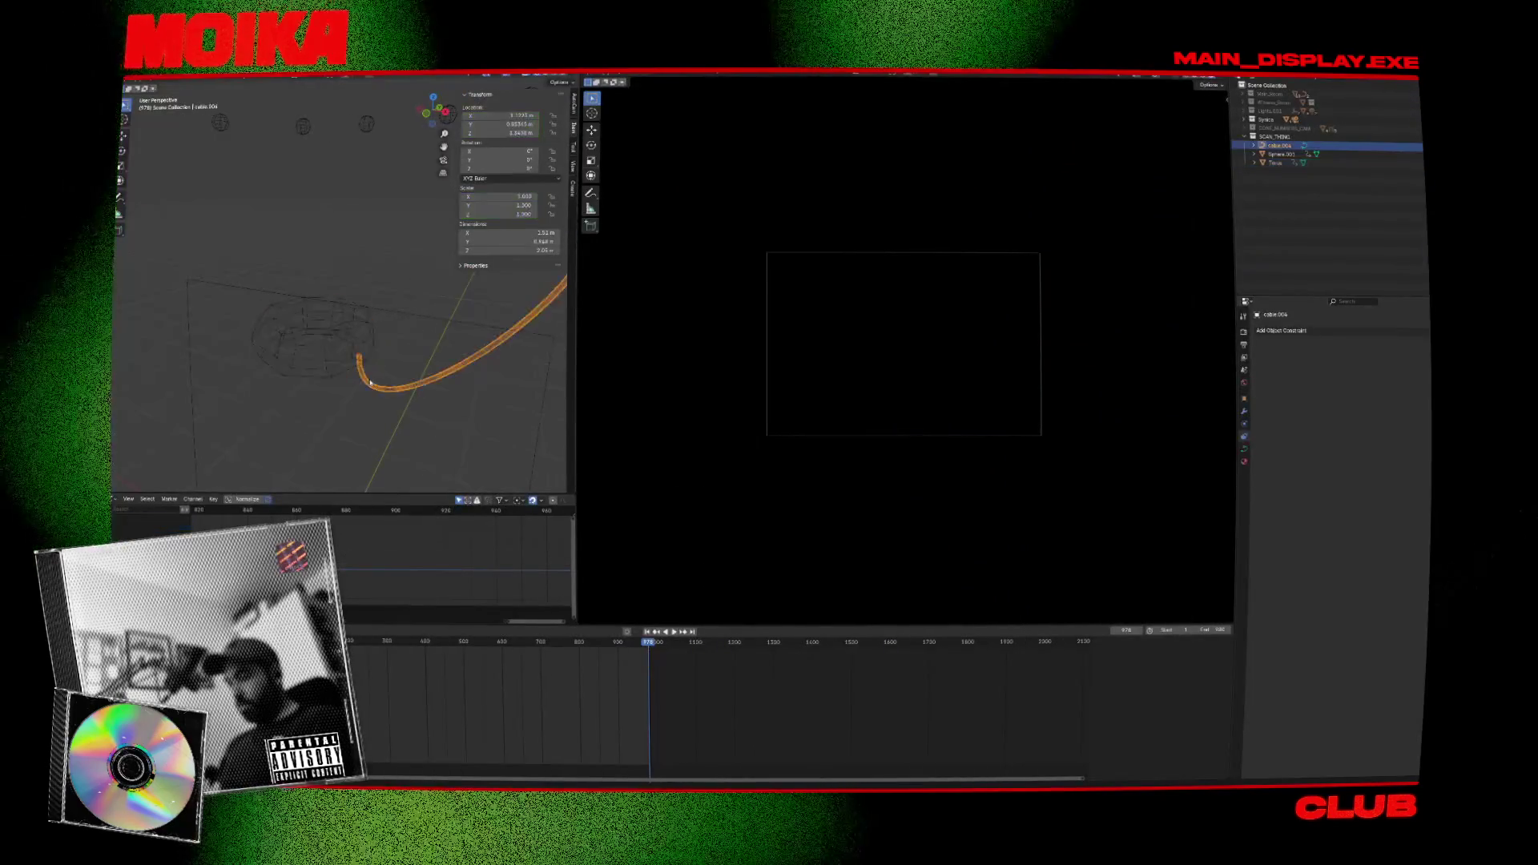
# Delete the orange cable and add a new Bezier curve, rotated and moved near the rig.
pyautogui.press('x')
pyautogui.click(406, 361)
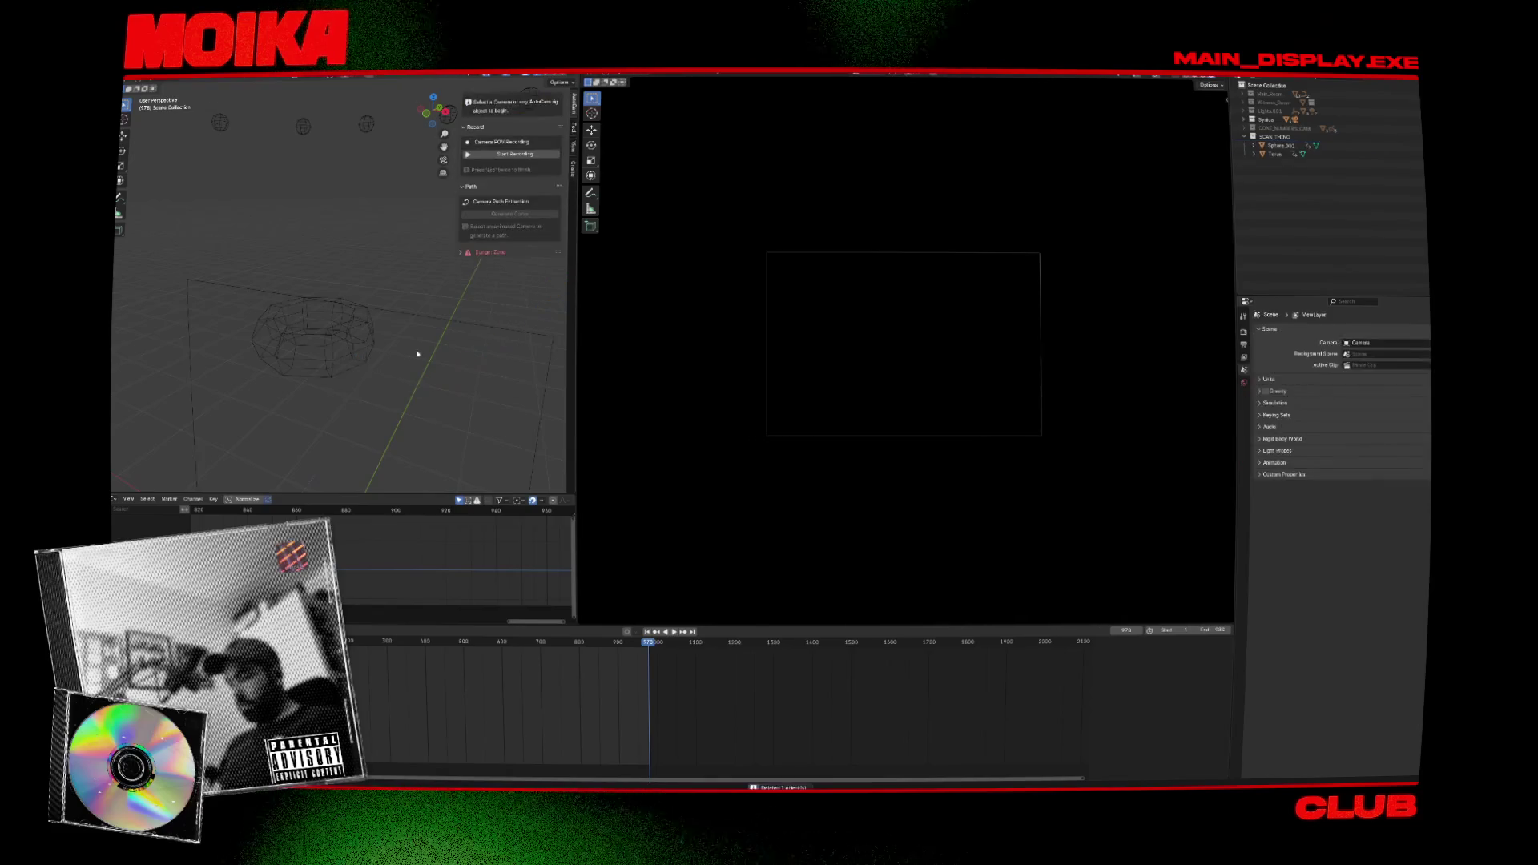
pyautogui.hotkey('shift', 'a')
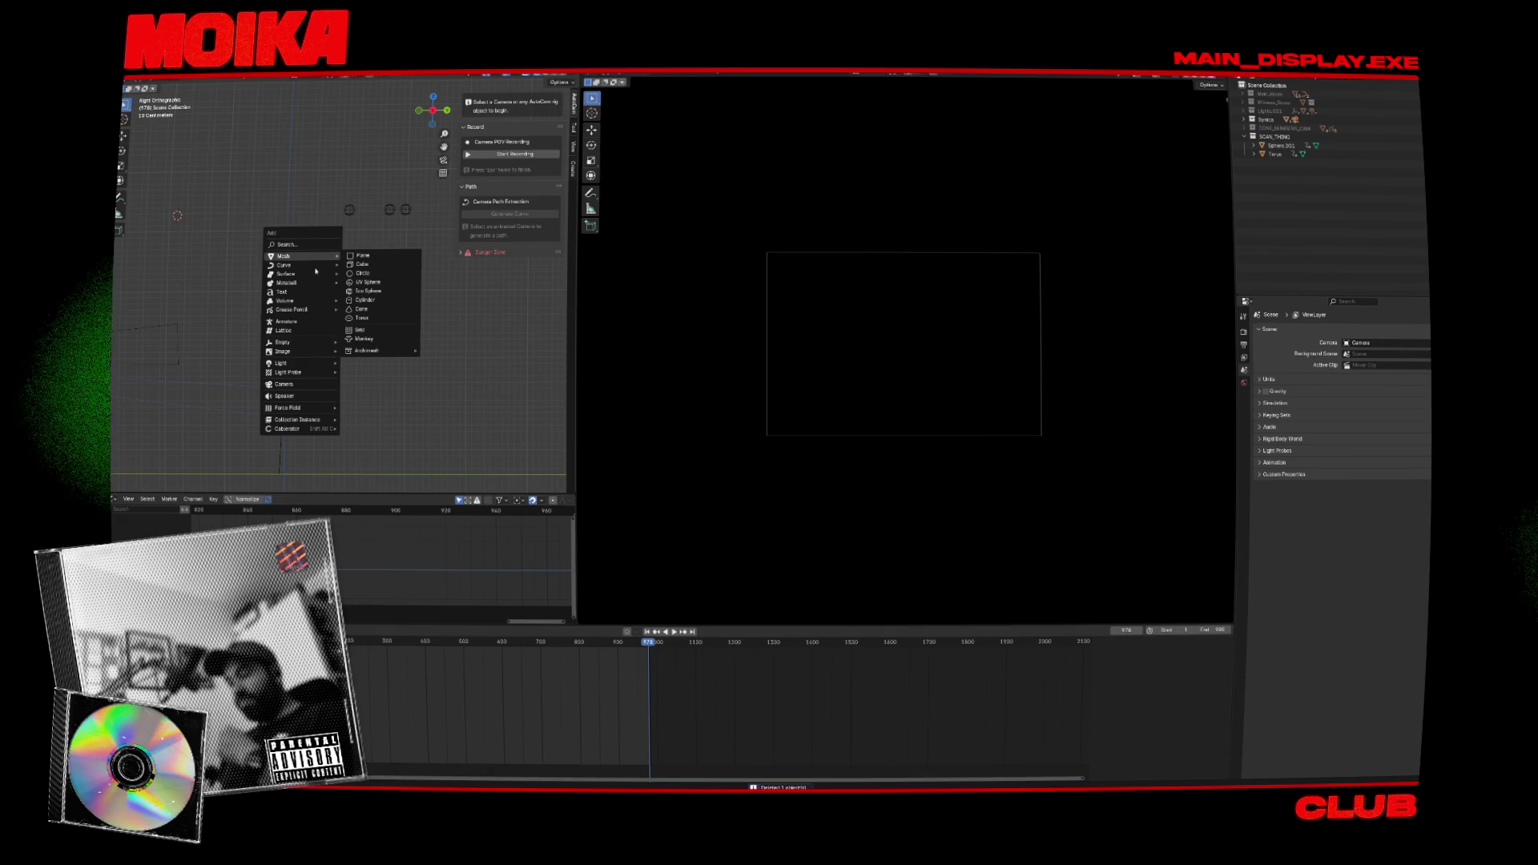
pyautogui.moveTo(316, 265)
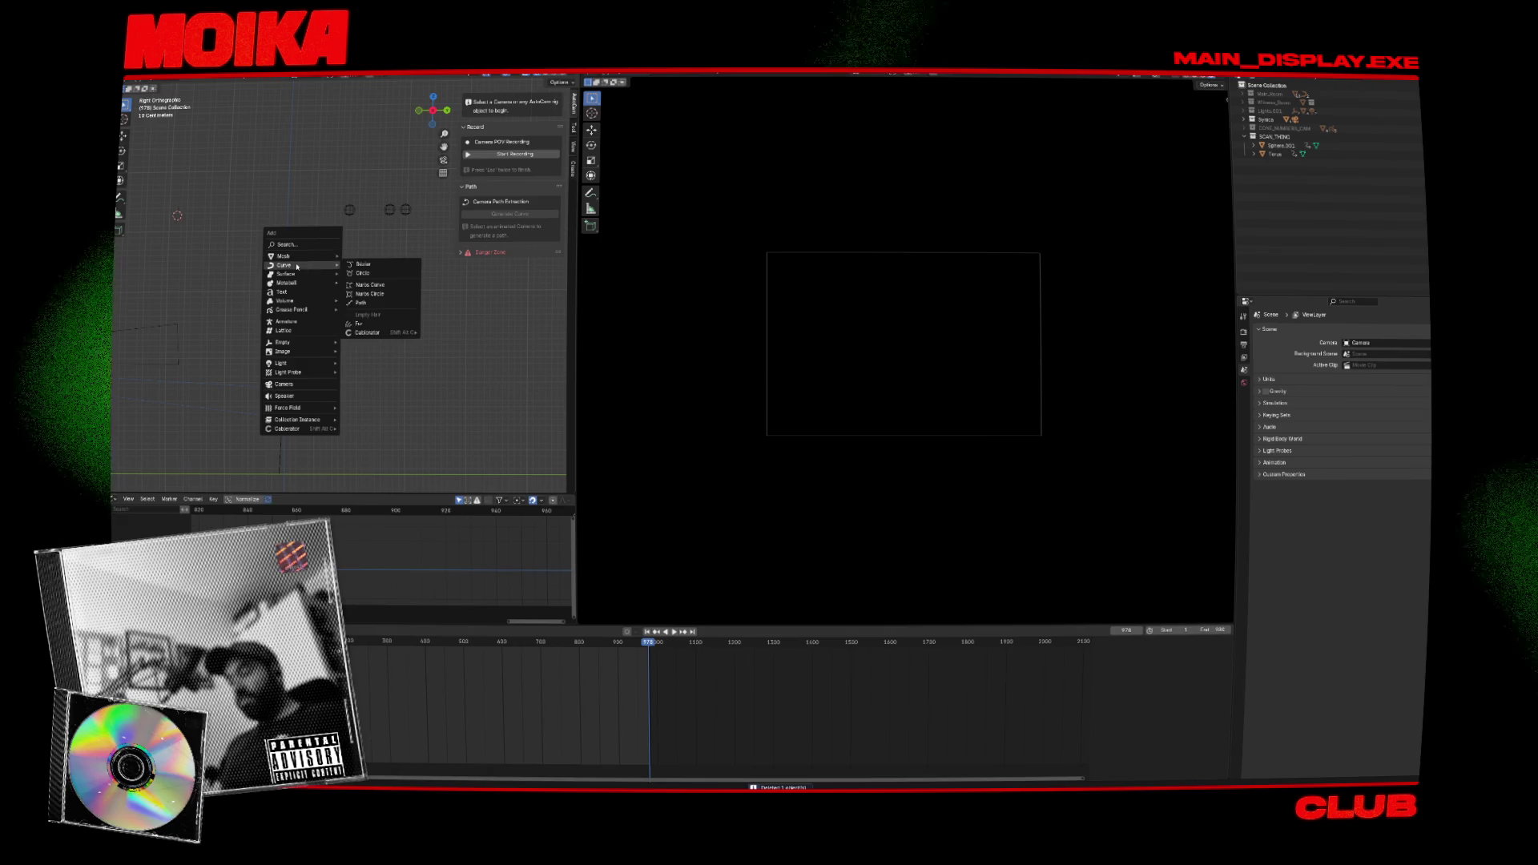
pyautogui.click(373, 264)
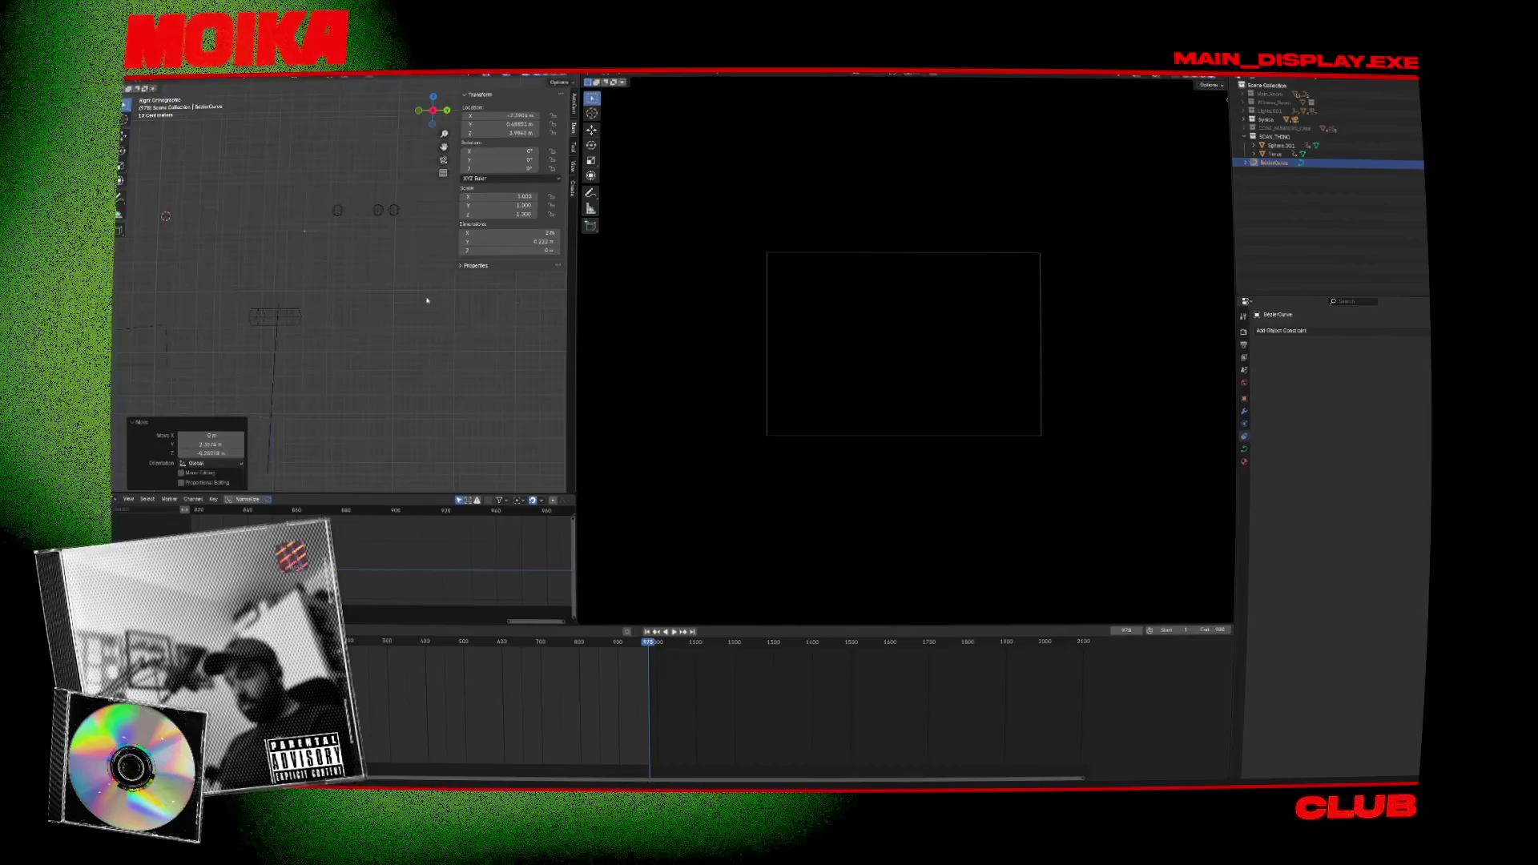
pyautogui.click(398, 259)
pyautogui.press('KP_1')
pyautogui.press('r')
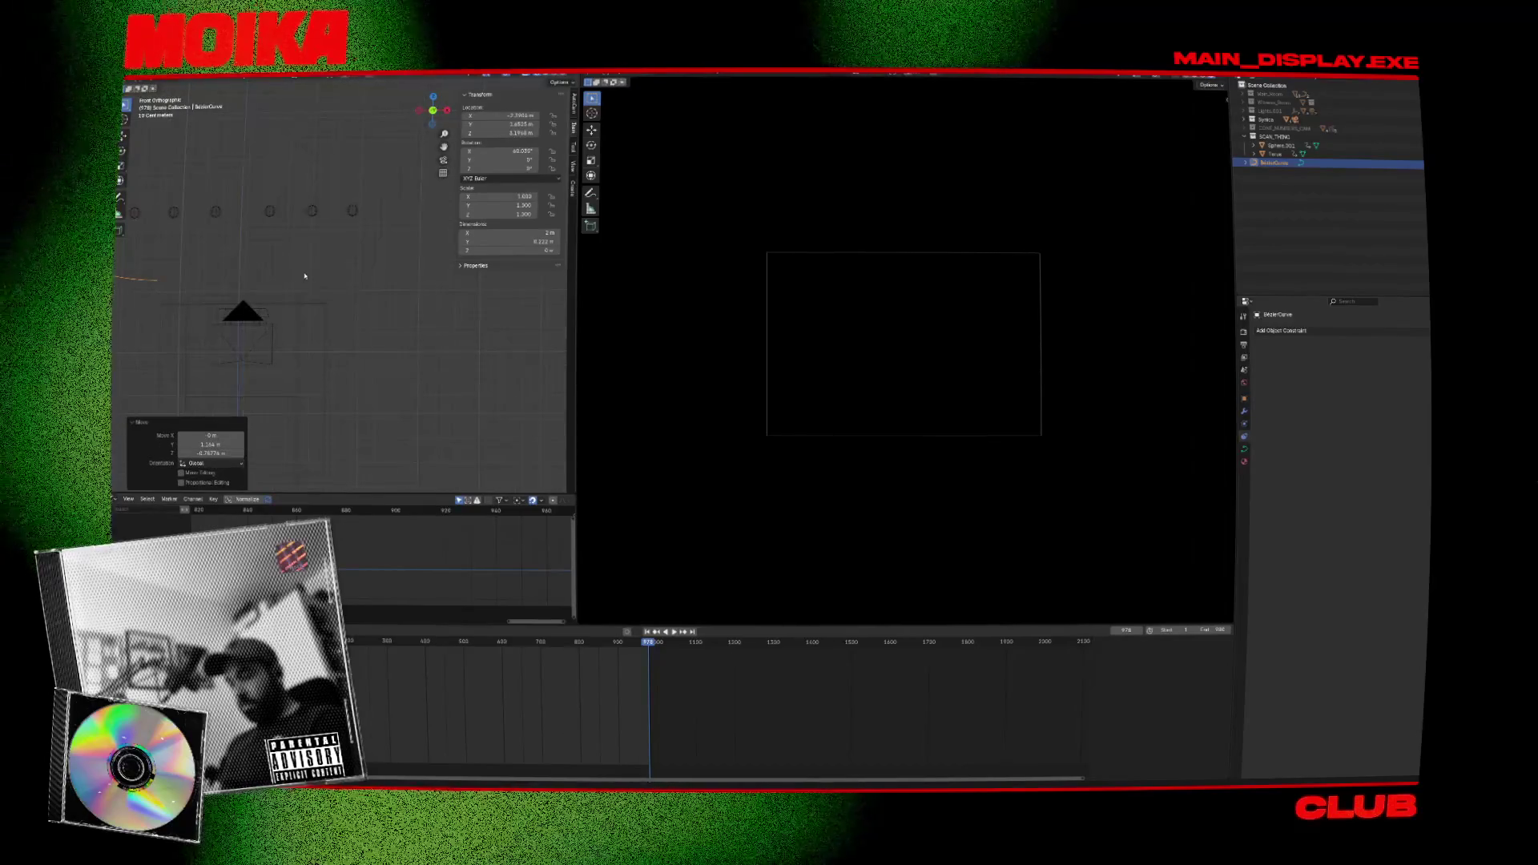
pyautogui.press('g')
pyautogui.click(379, 354)
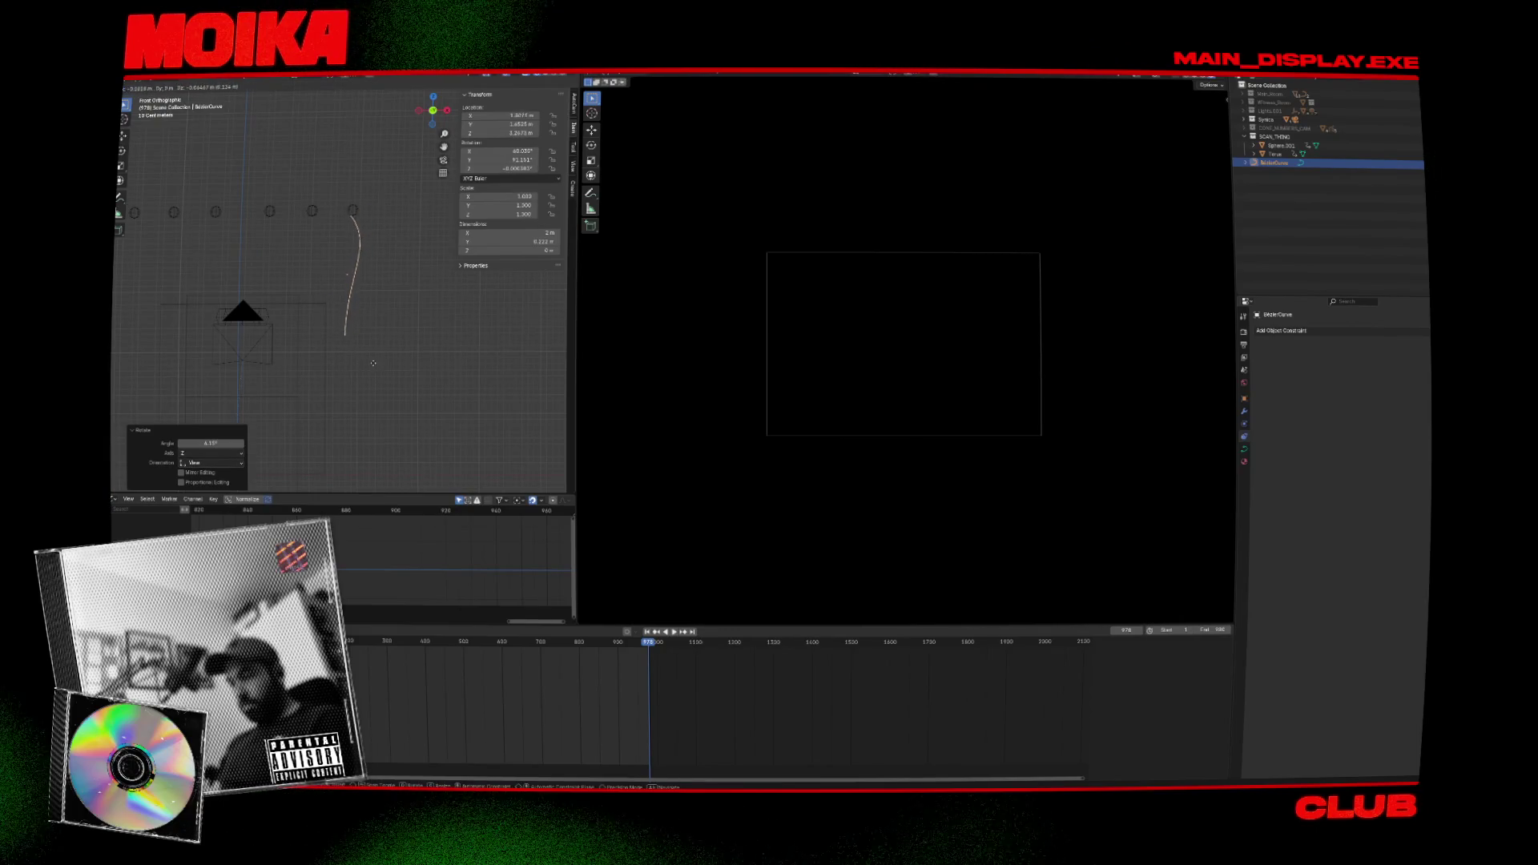
# Move the curve's control point and turn its top handle vertical in front view.
pyautogui.press('Tab')
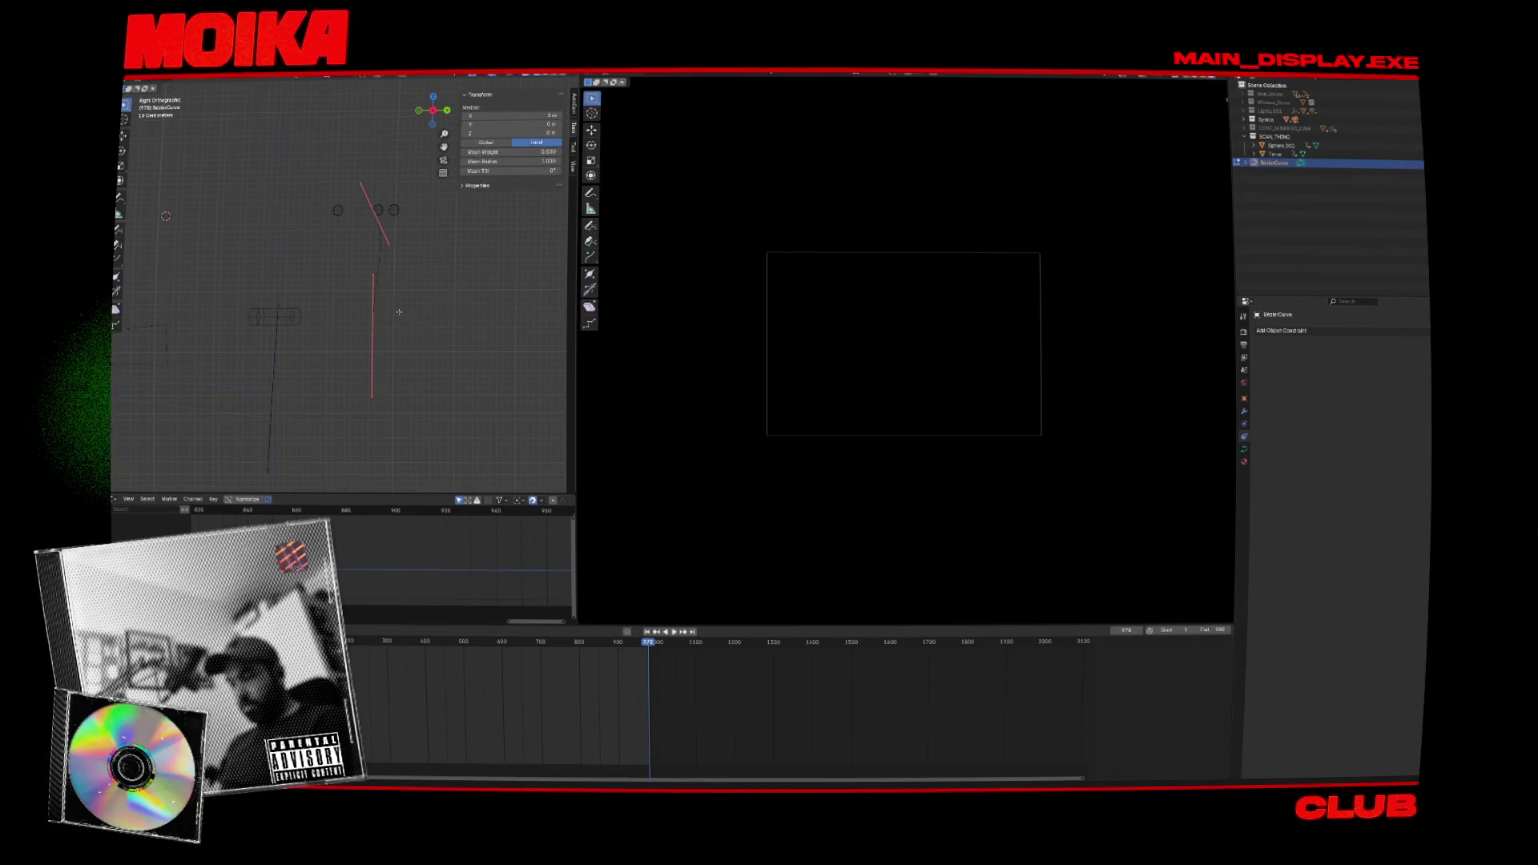
pyautogui.click(282, 336)
pyautogui.press('KP_1')
pyautogui.press('r')
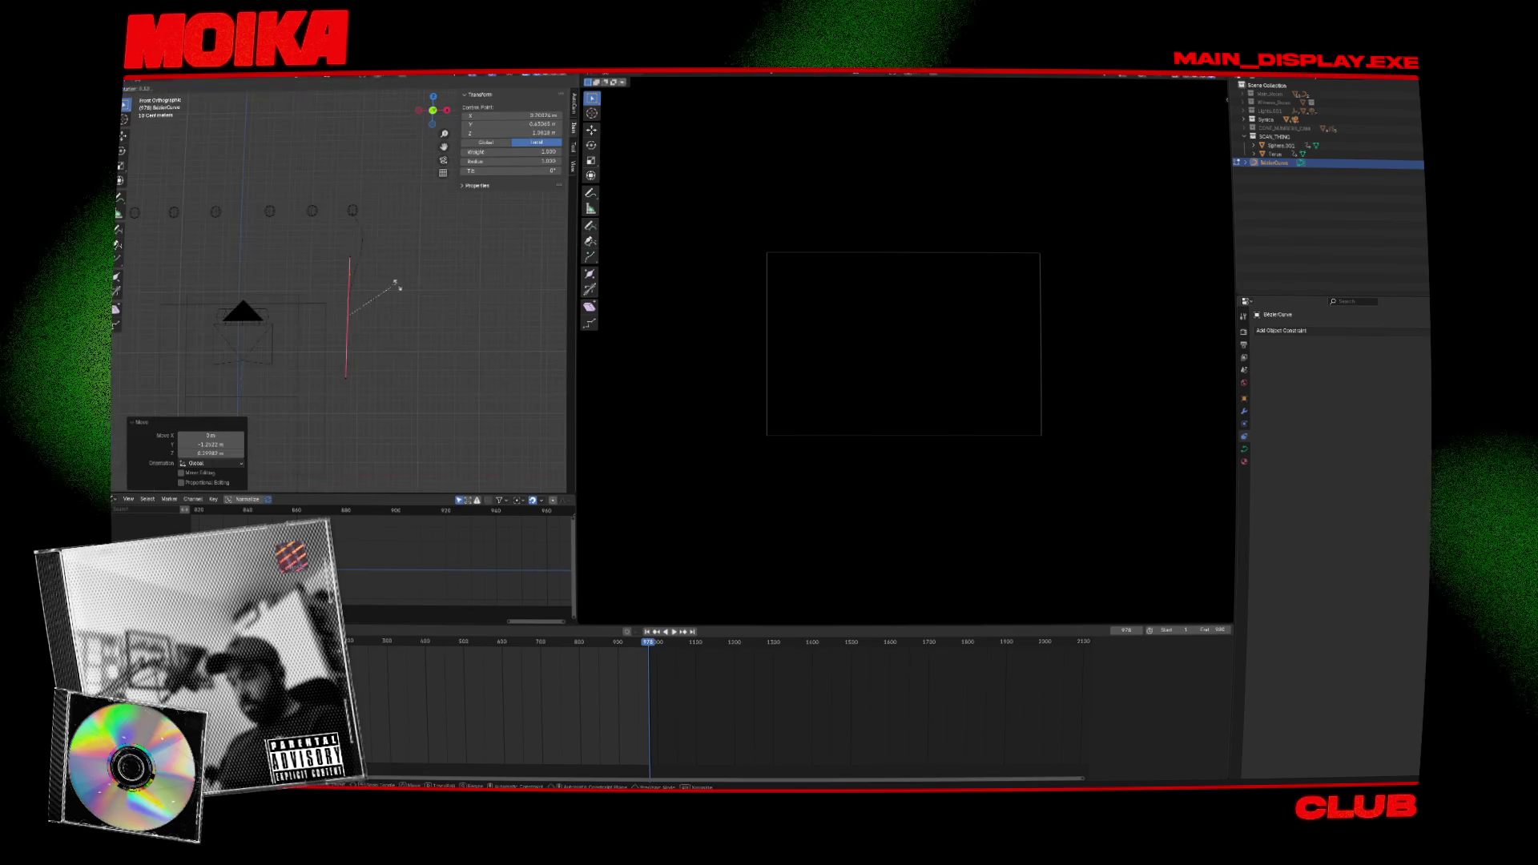
pyautogui.click(353, 331)
pyautogui.press('g')
pyautogui.click(353, 331)
pyautogui.press('r')
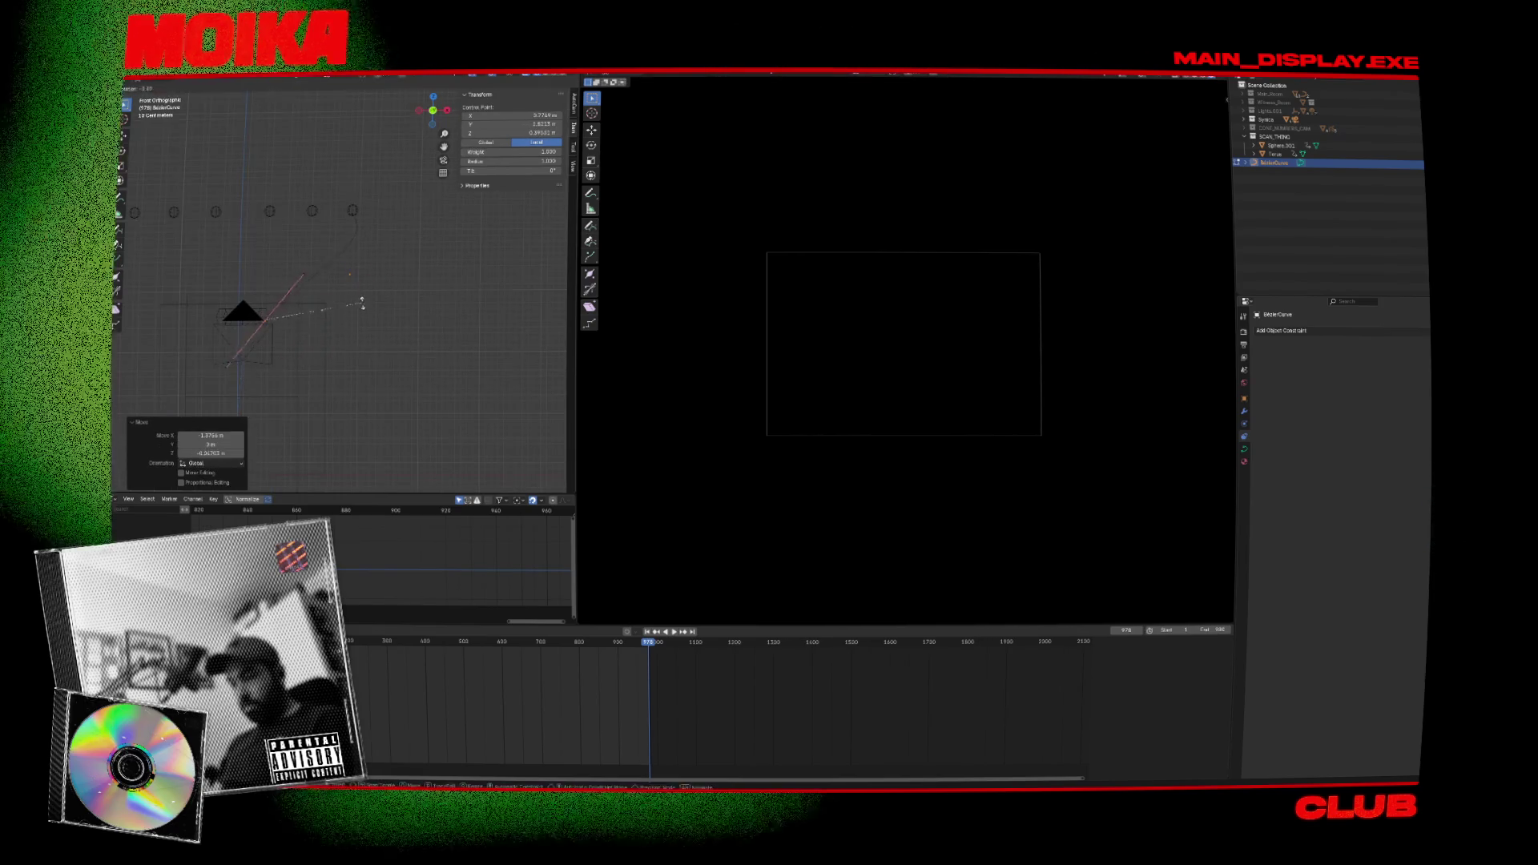
pyautogui.press('r')
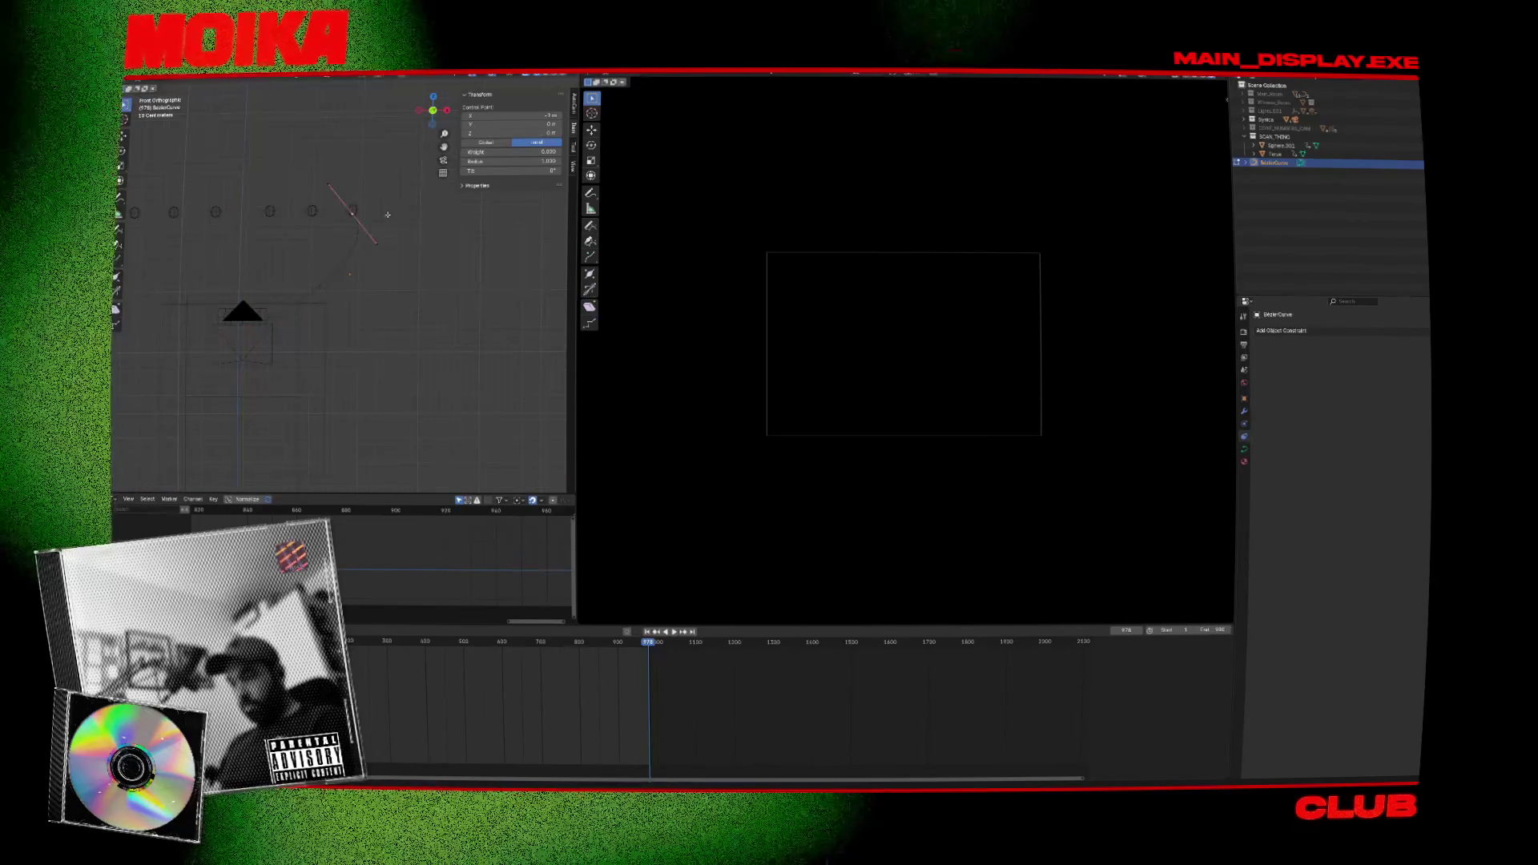
pyautogui.click(352, 278)
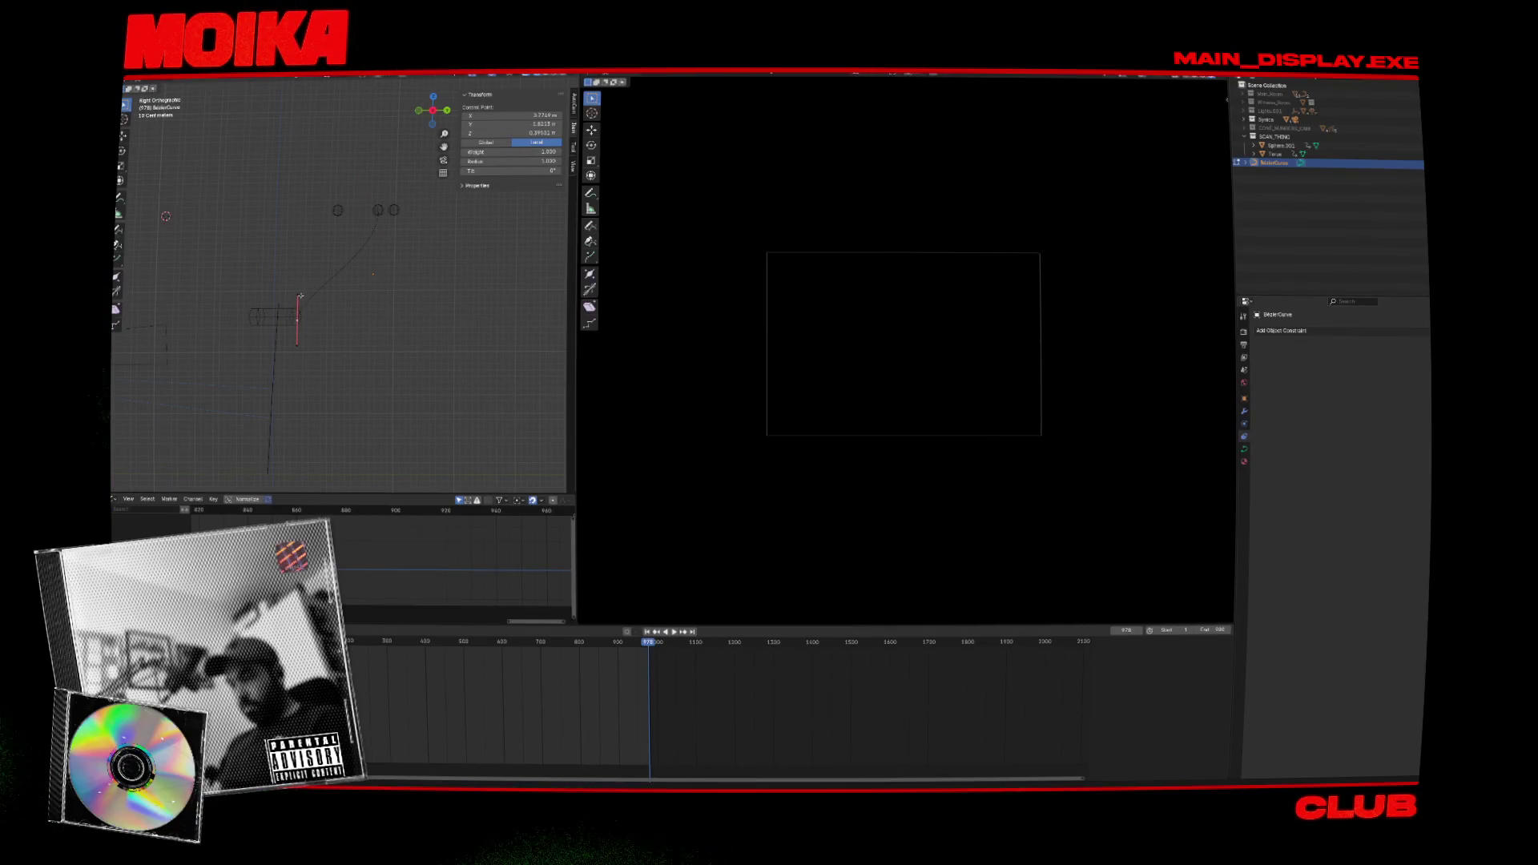
pyautogui.click(334, 325)
pyautogui.press('Tab')
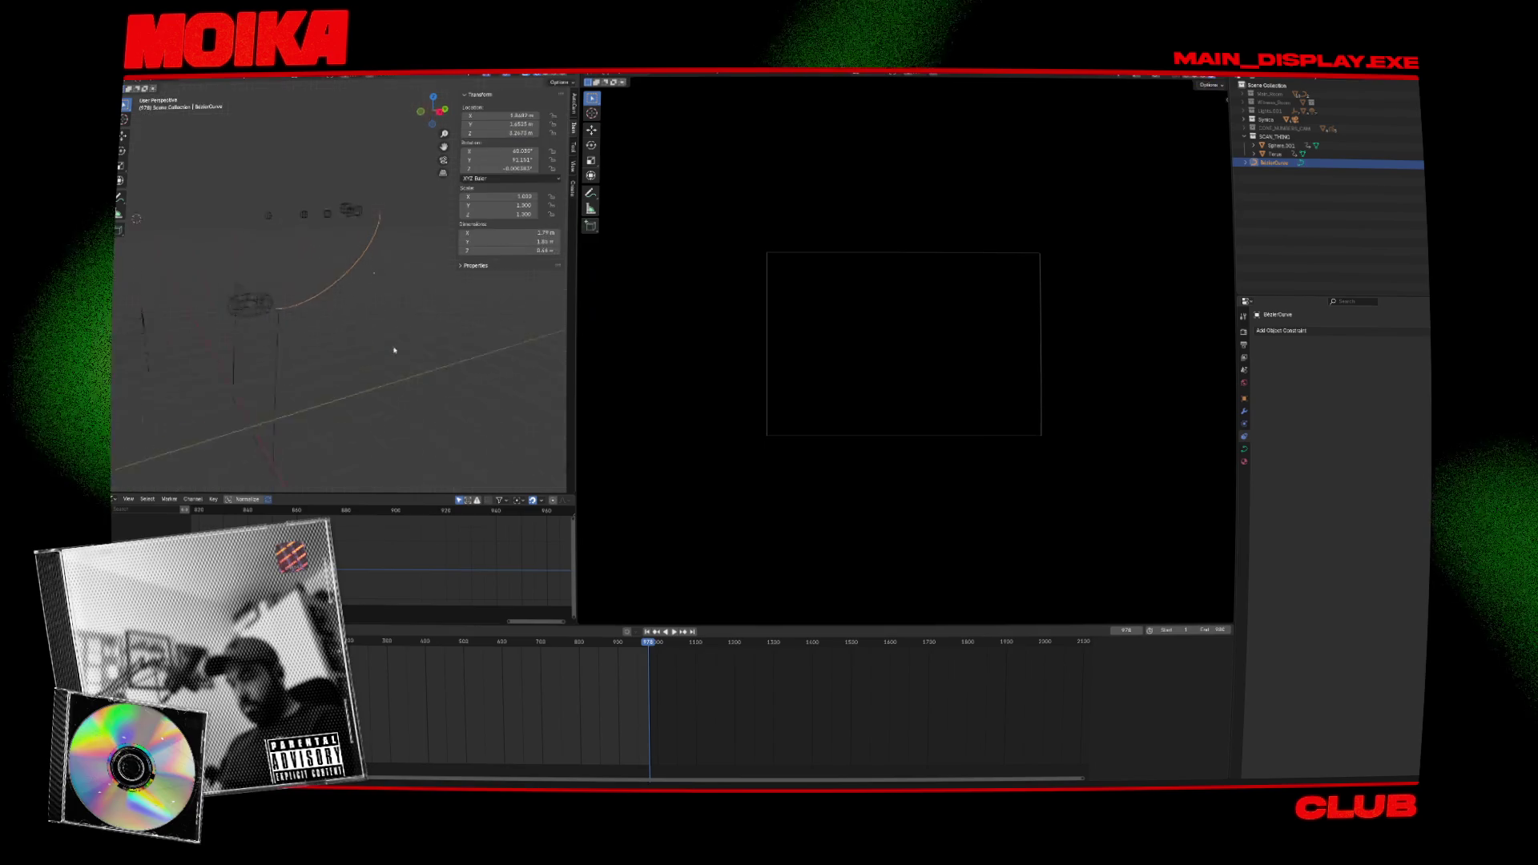
# Adjust the curve point from front, right and top views so it reaches the torus.
pyautogui.press('KP_1')
pyautogui.moveTo(309, 332)
pyautogui.mouseDown(button='middle')
pyautogui.moveTo(376, 340)
pyautogui.moveTo(339, 368)
pyautogui.mouseUp(button='middle')
pyautogui.press('Tab')
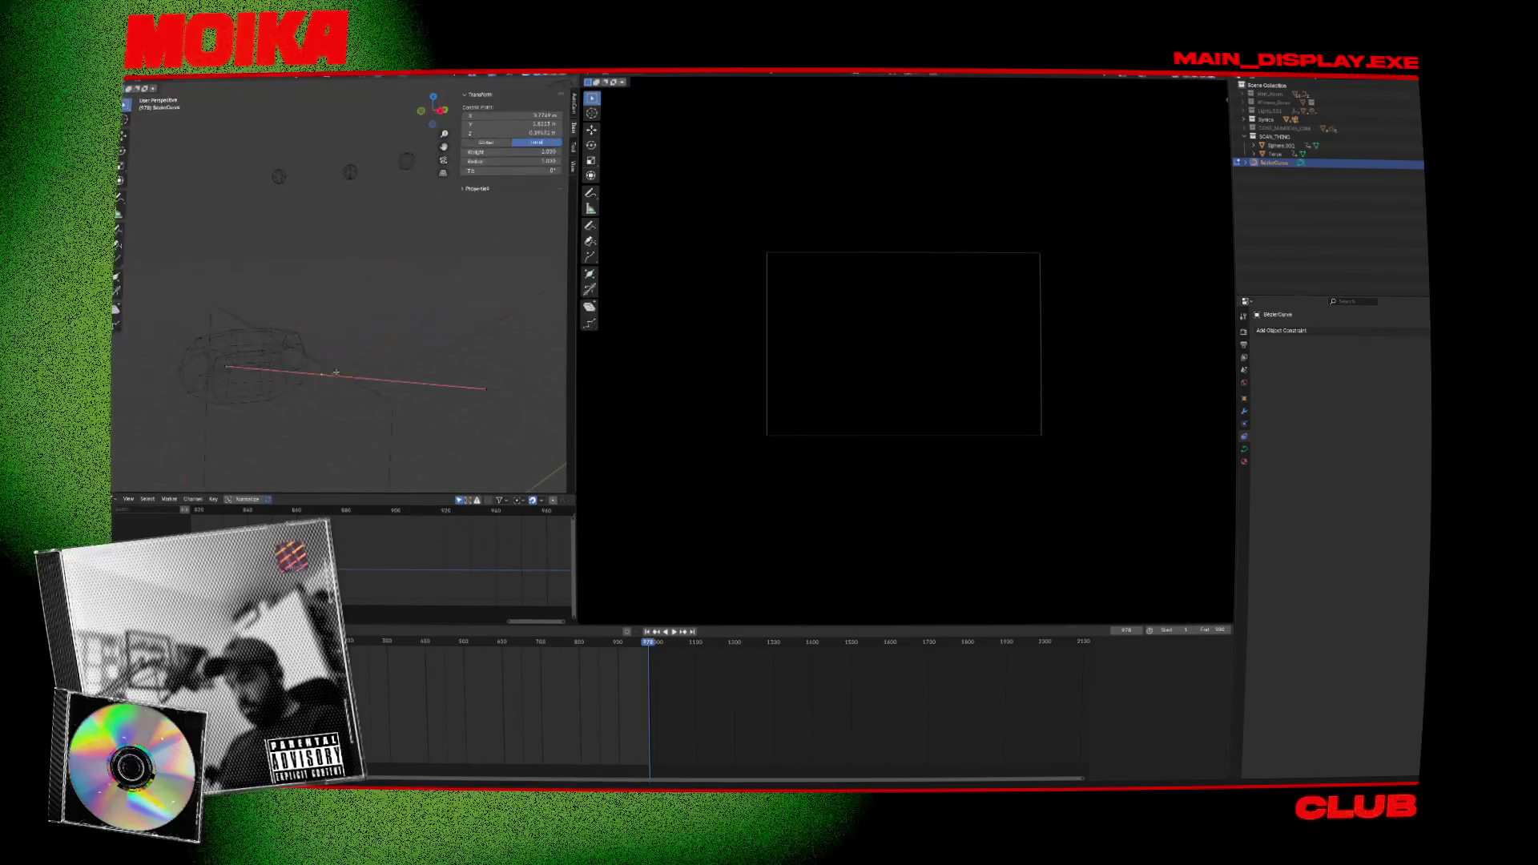
pyautogui.press('KP_3')
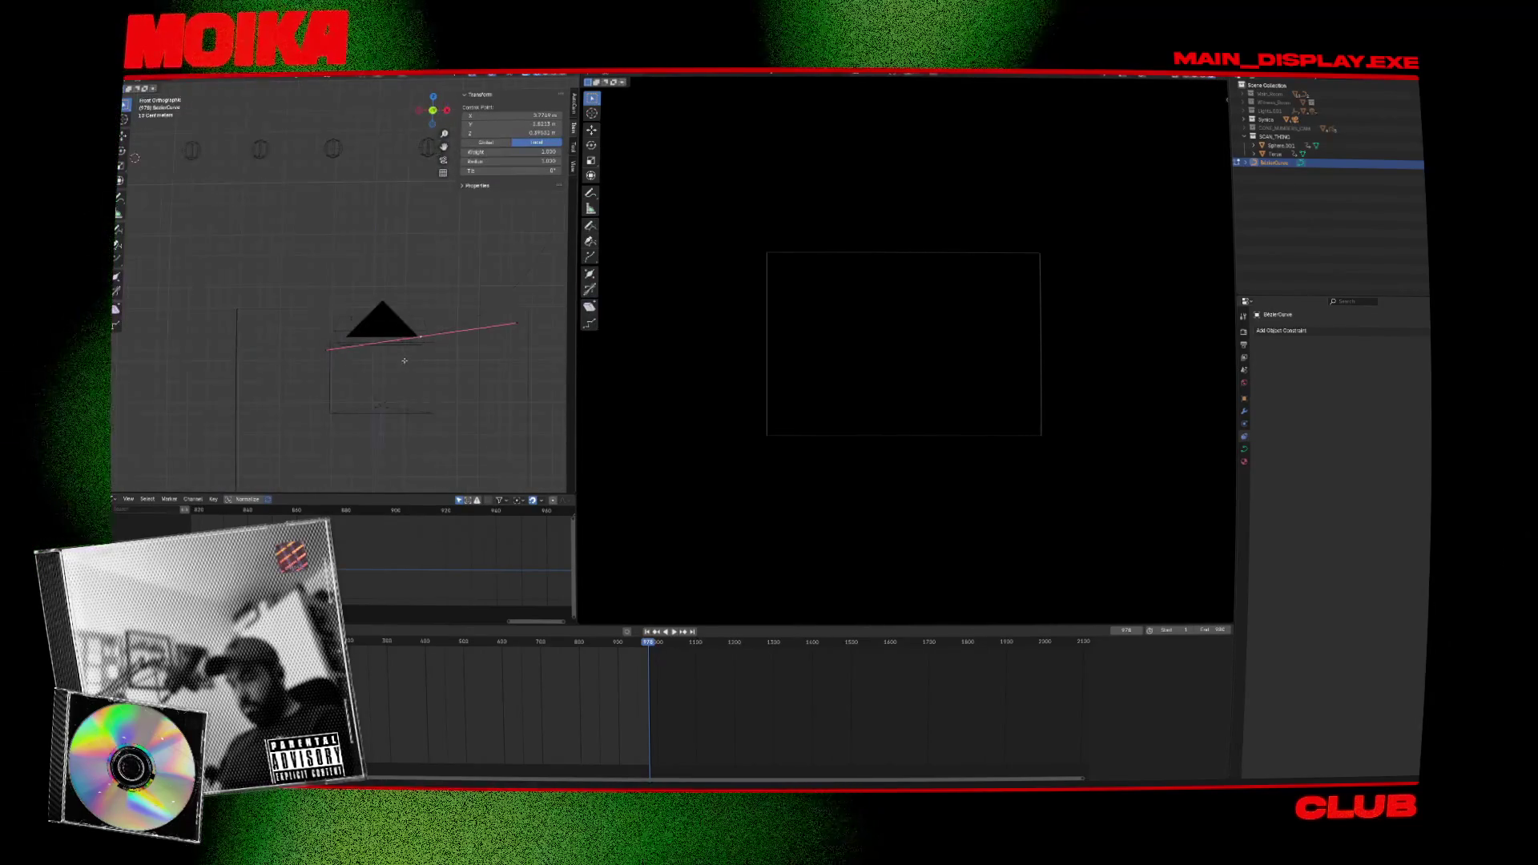
pyautogui.press('KP_7')
pyautogui.click(448, 368)
pyautogui.press('Tab')
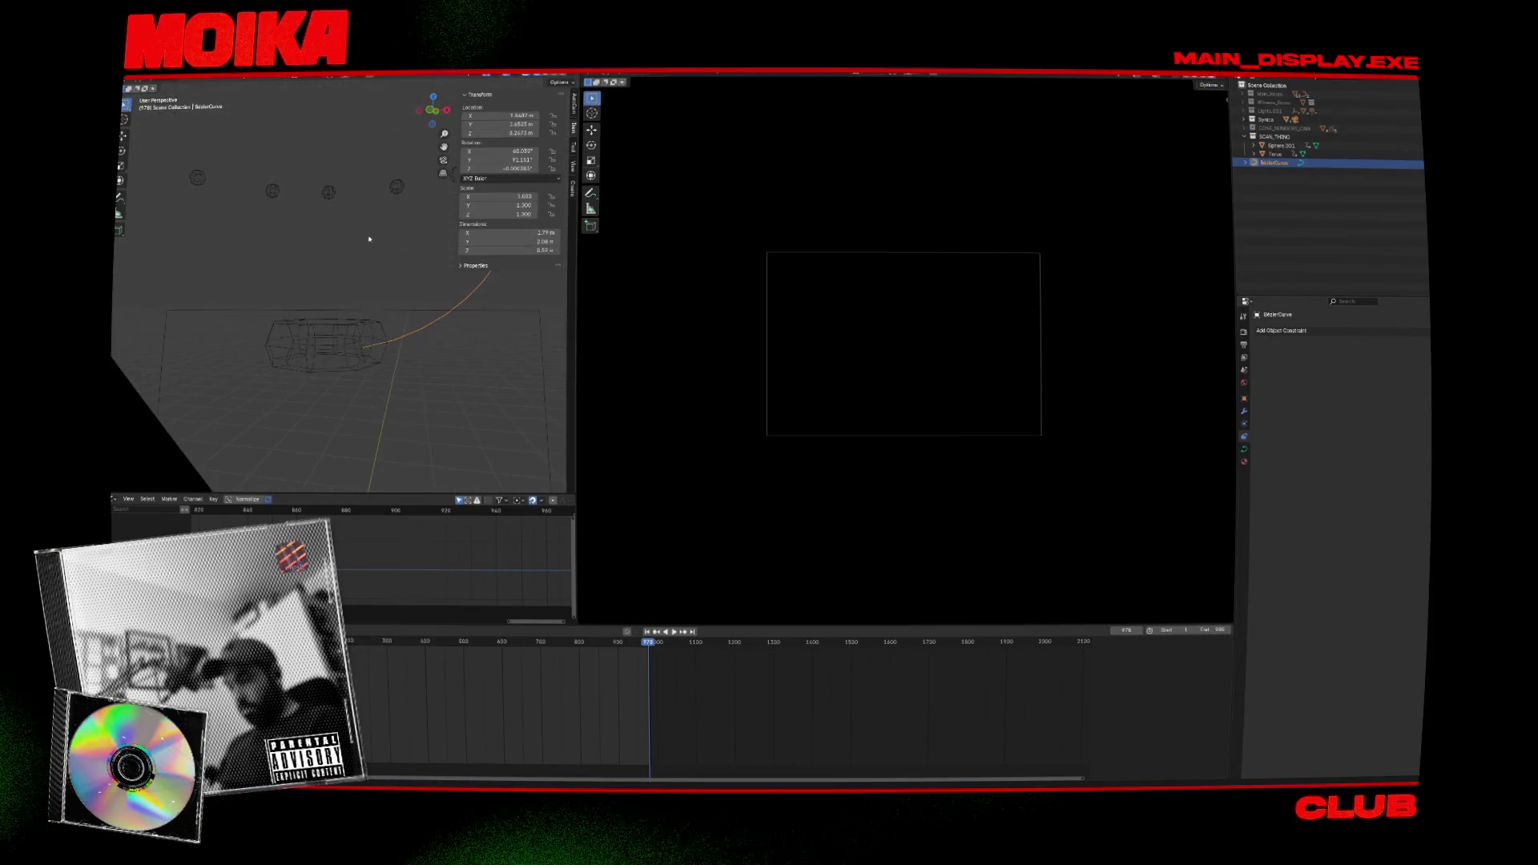
pyautogui.click(350, 329)
# Keyframe the torus's location and scale, add and move a hook empty, and save.
pyautogui.press('i')
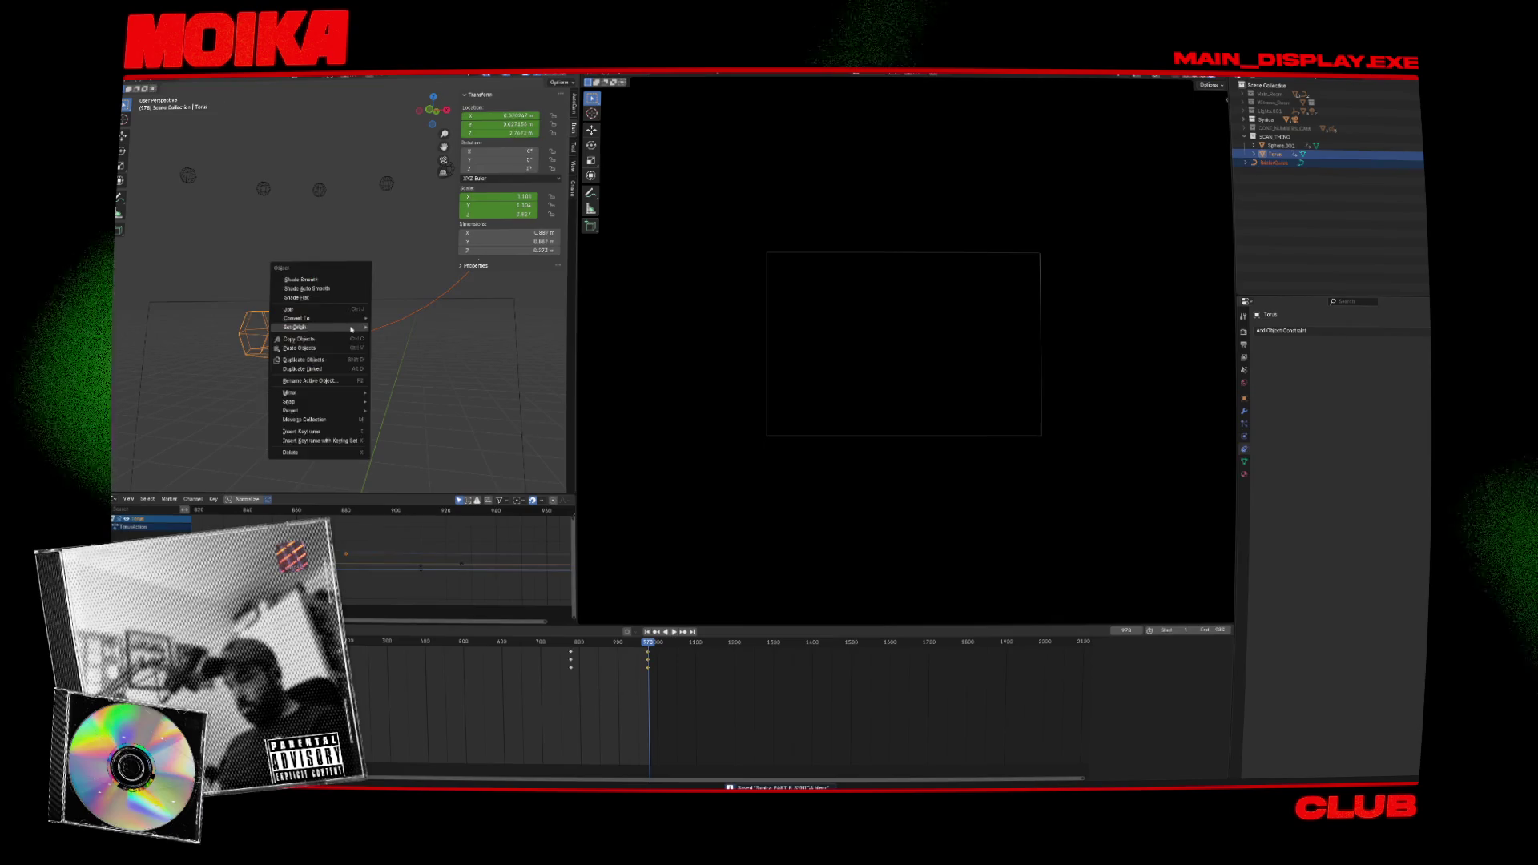
pyautogui.click(326, 342)
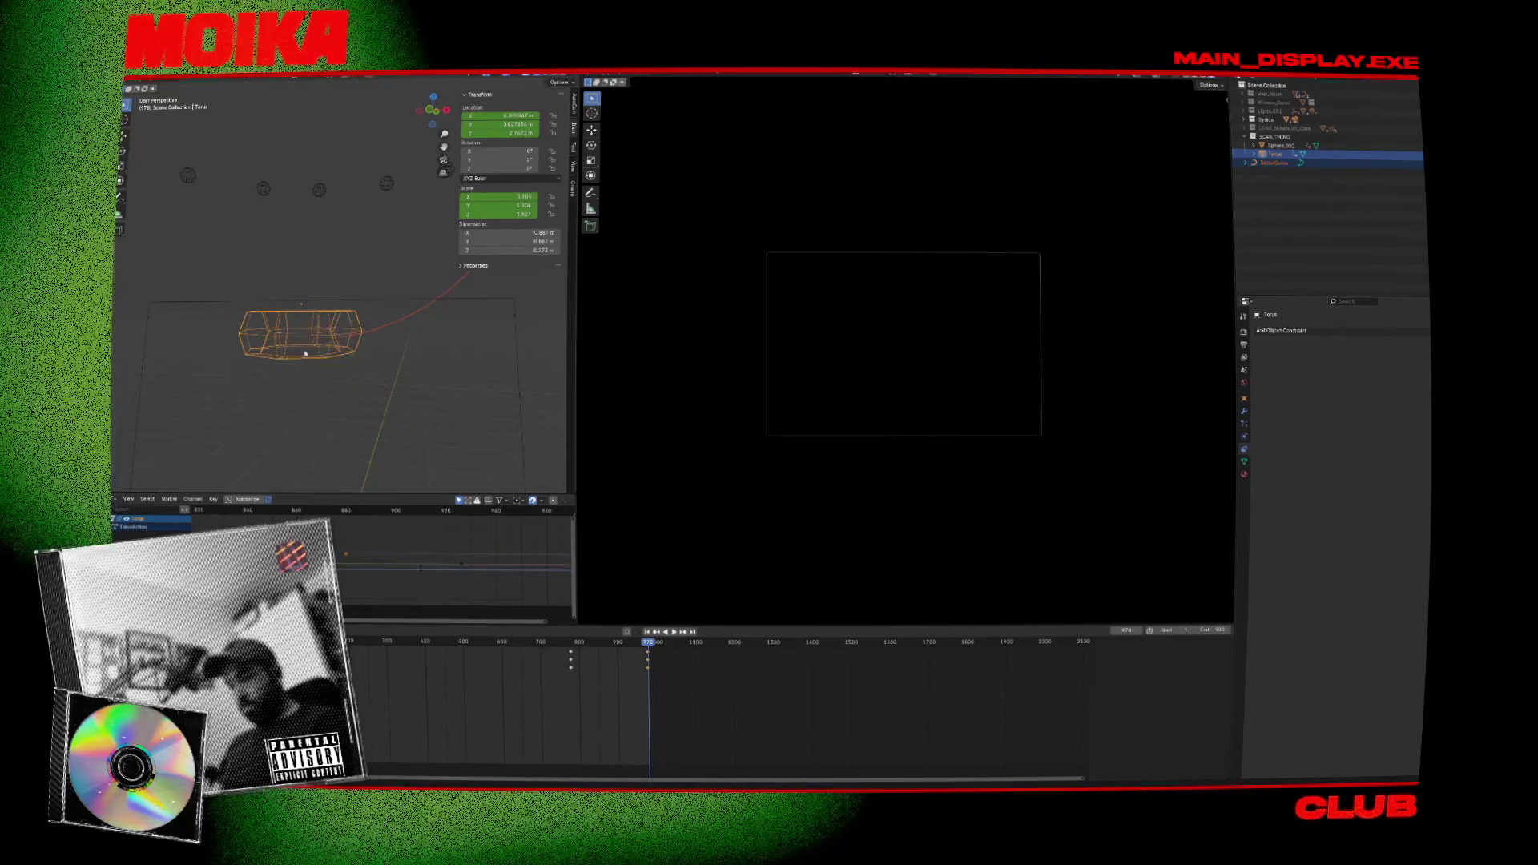
pyautogui.press('Tab')
pyautogui.click(375, 337)
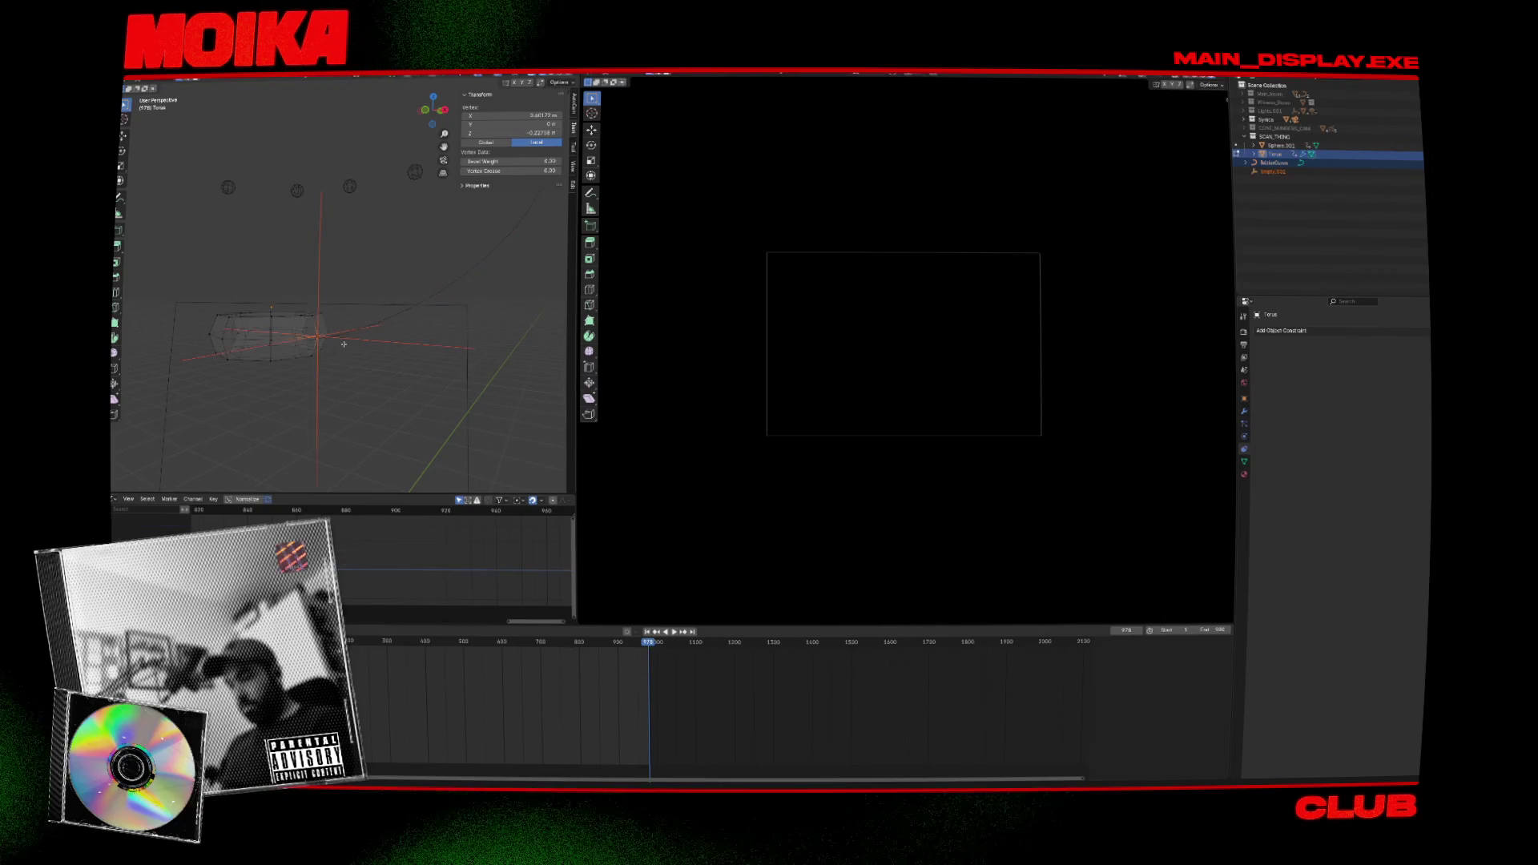
pyautogui.press('Tab')
pyautogui.click(384, 337)
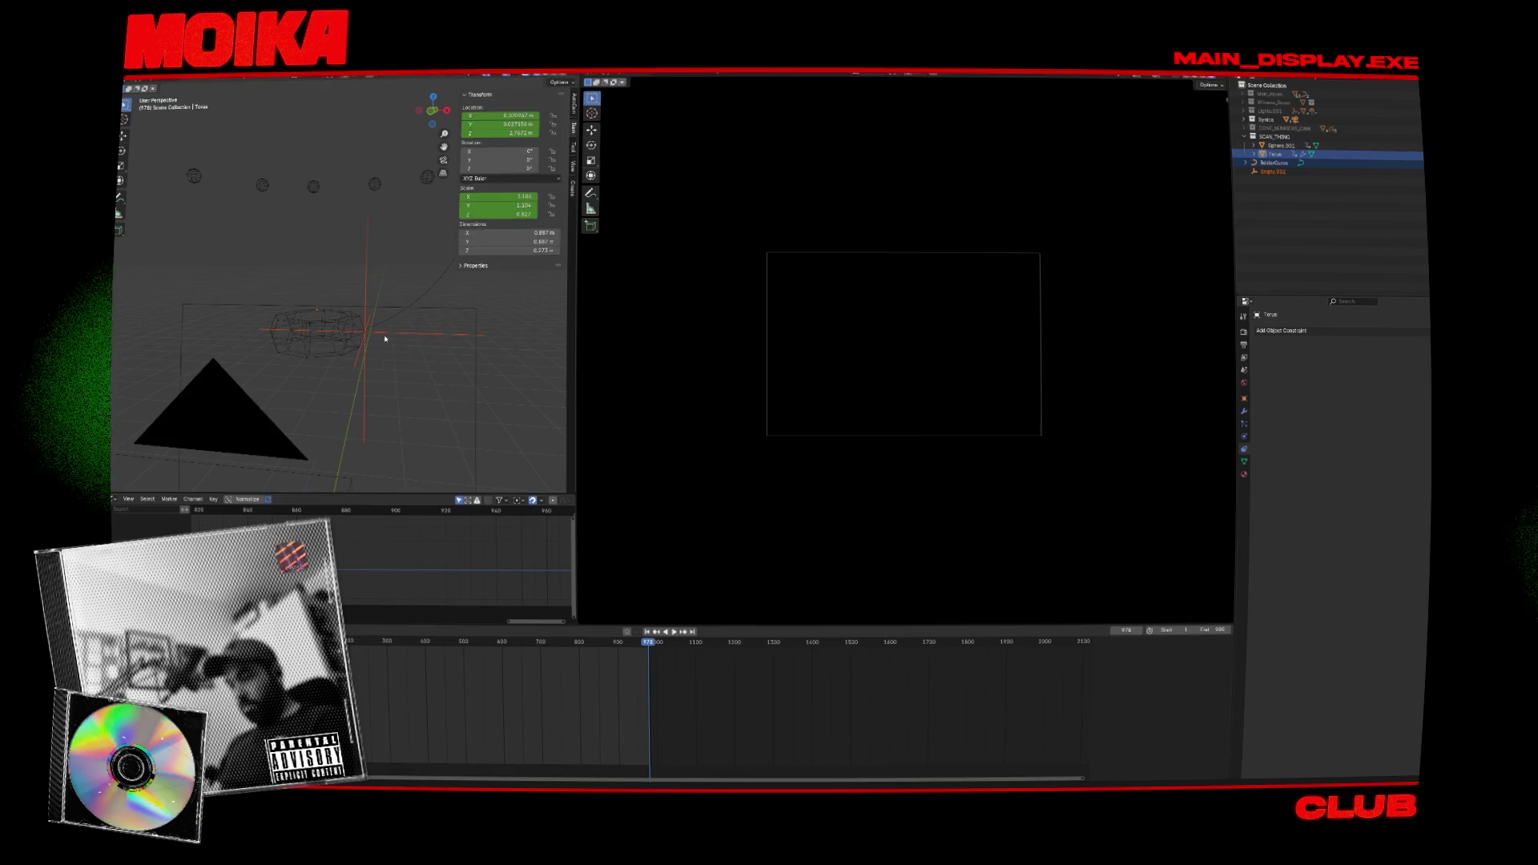
pyautogui.press('g')
pyautogui.click(392, 274)
pyautogui.click(316, 330)
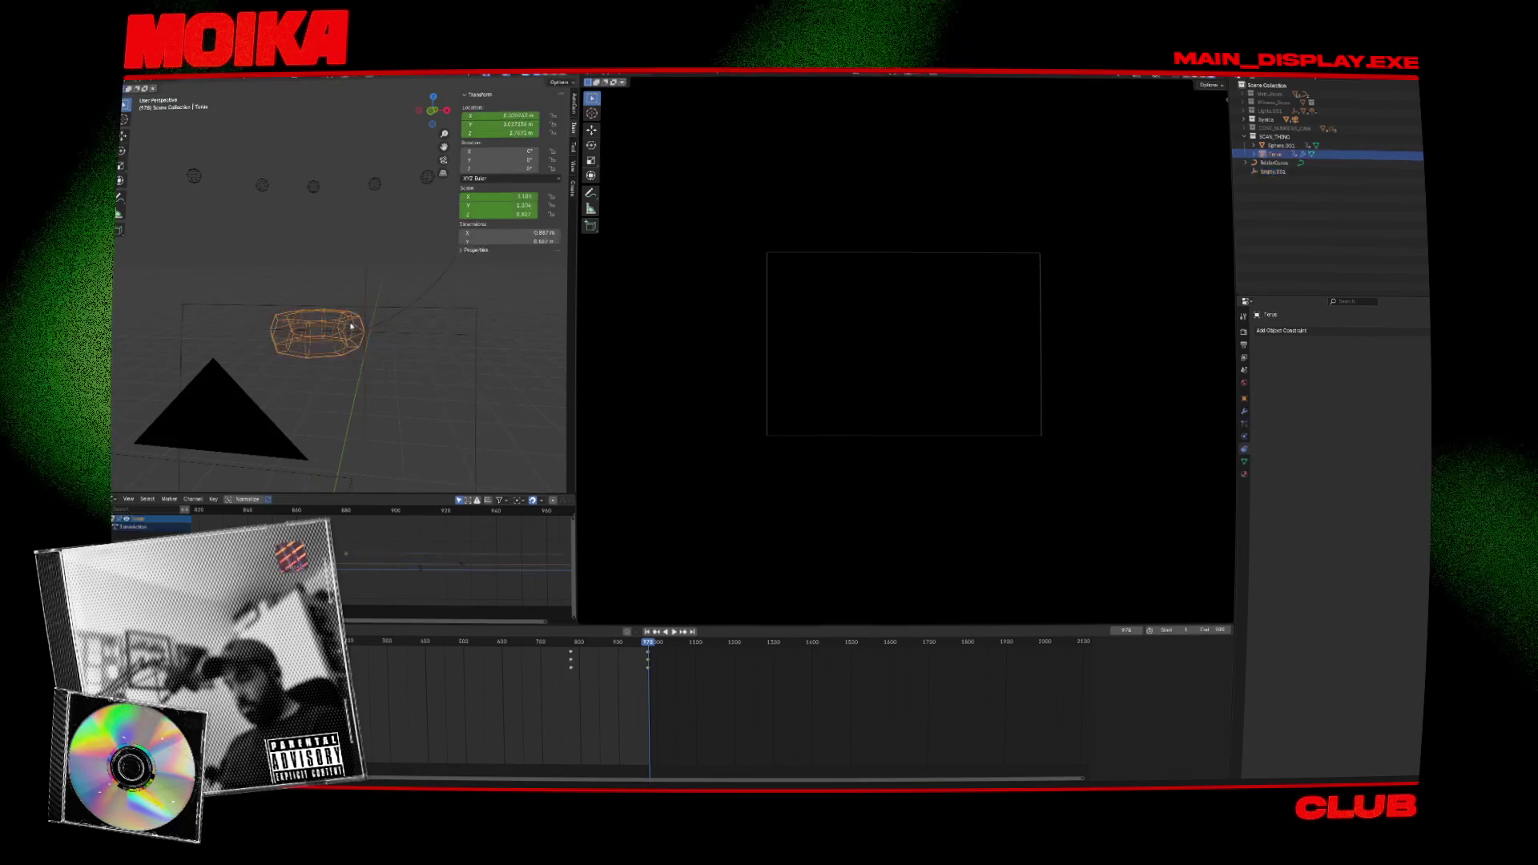
pyautogui.press('i')
pyautogui.hotkey('ctrl', 's')
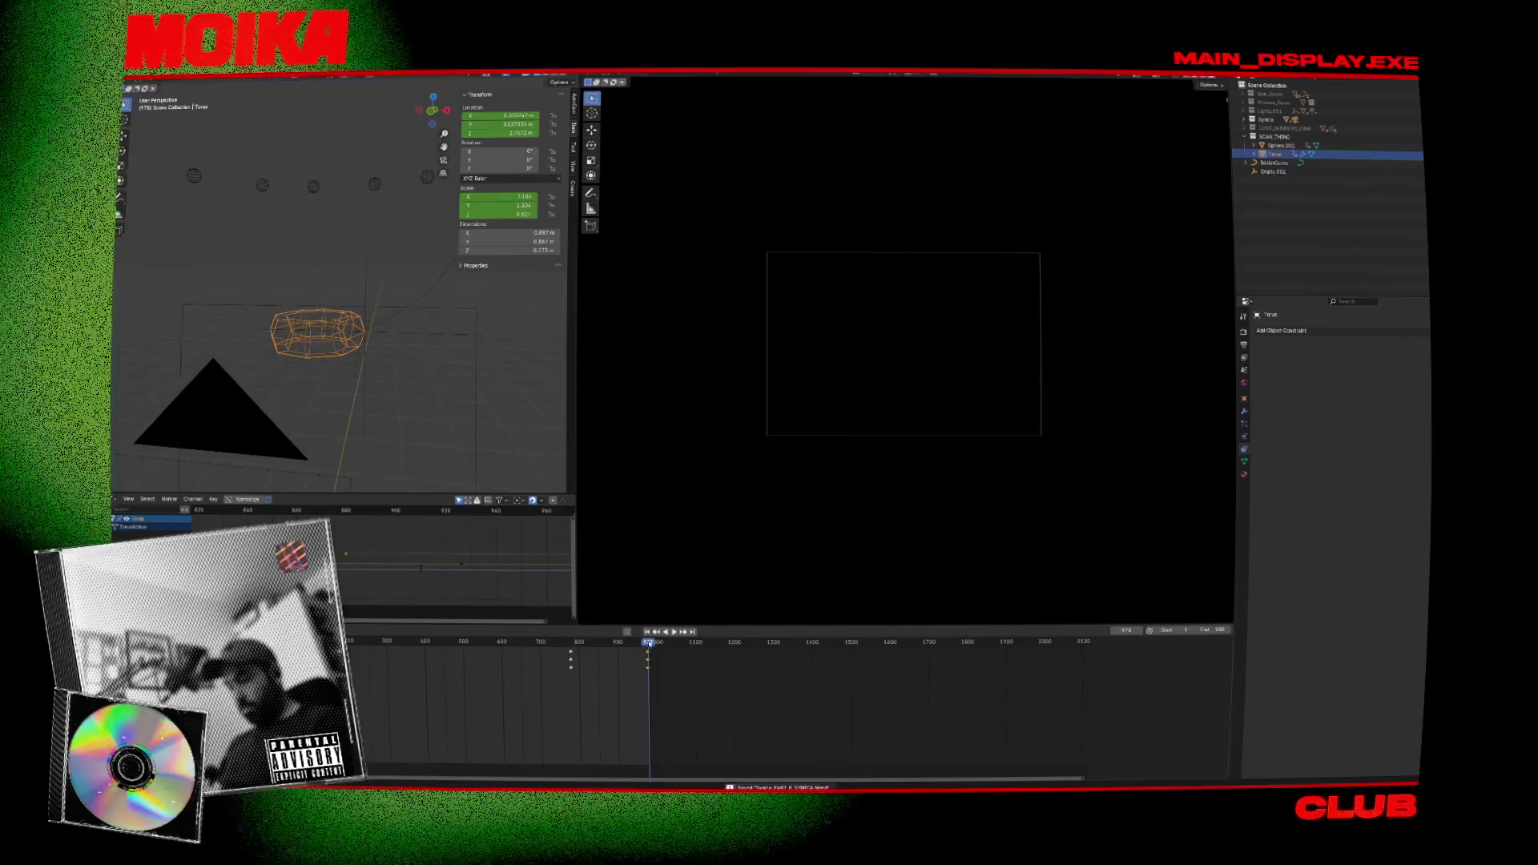
# Jump to the torus keyframe at 978 and hook the cable's end onto the torus.
pyautogui.click(591, 643)
pyautogui.press('Up')
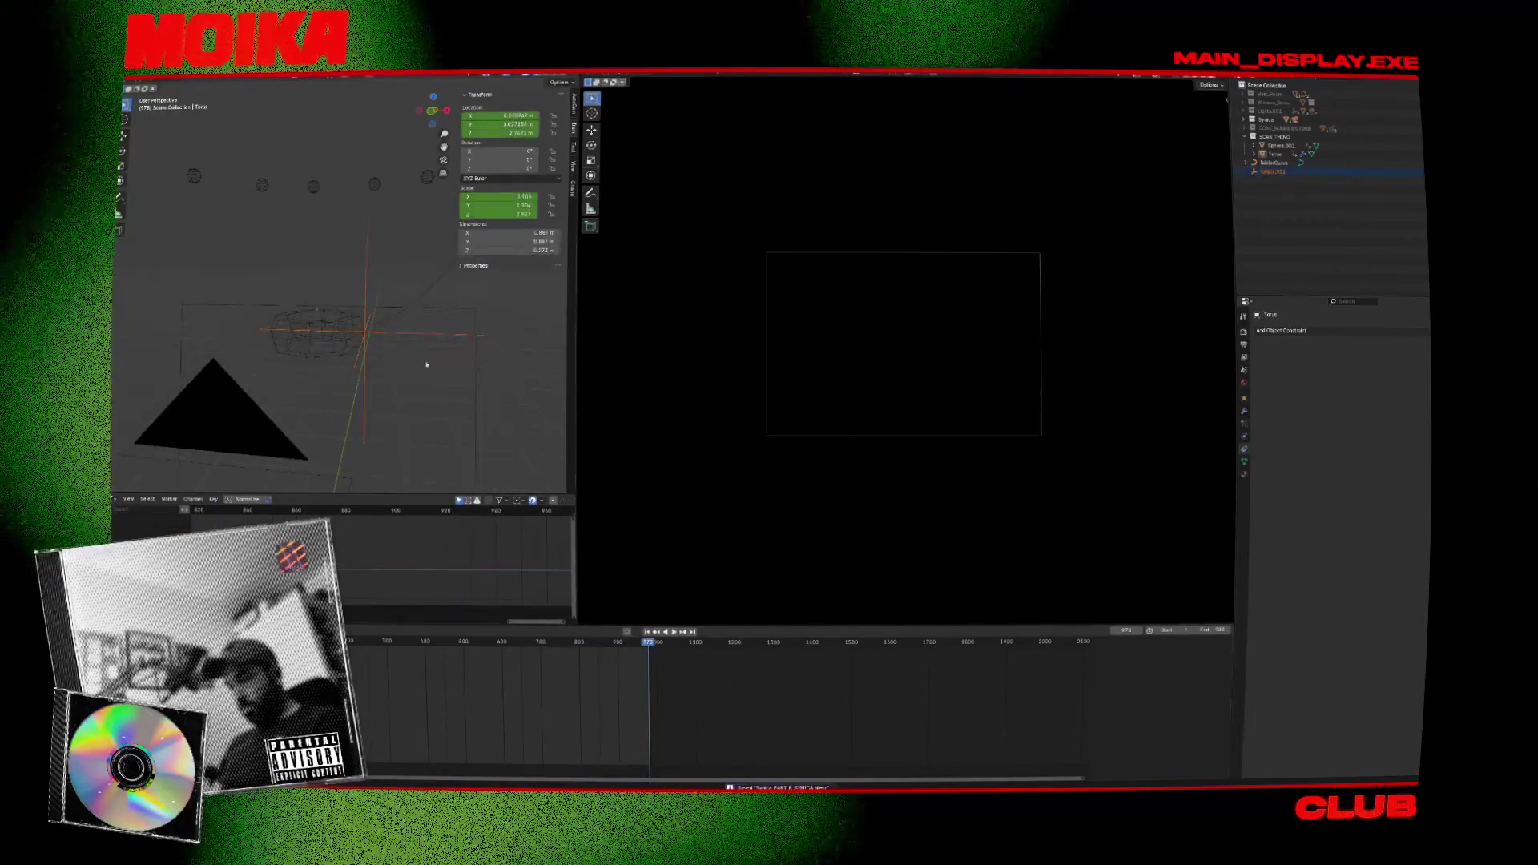
pyautogui.press('Tab')
pyautogui.click(349, 314)
pyautogui.press('Tab')
pyautogui.click(357, 324)
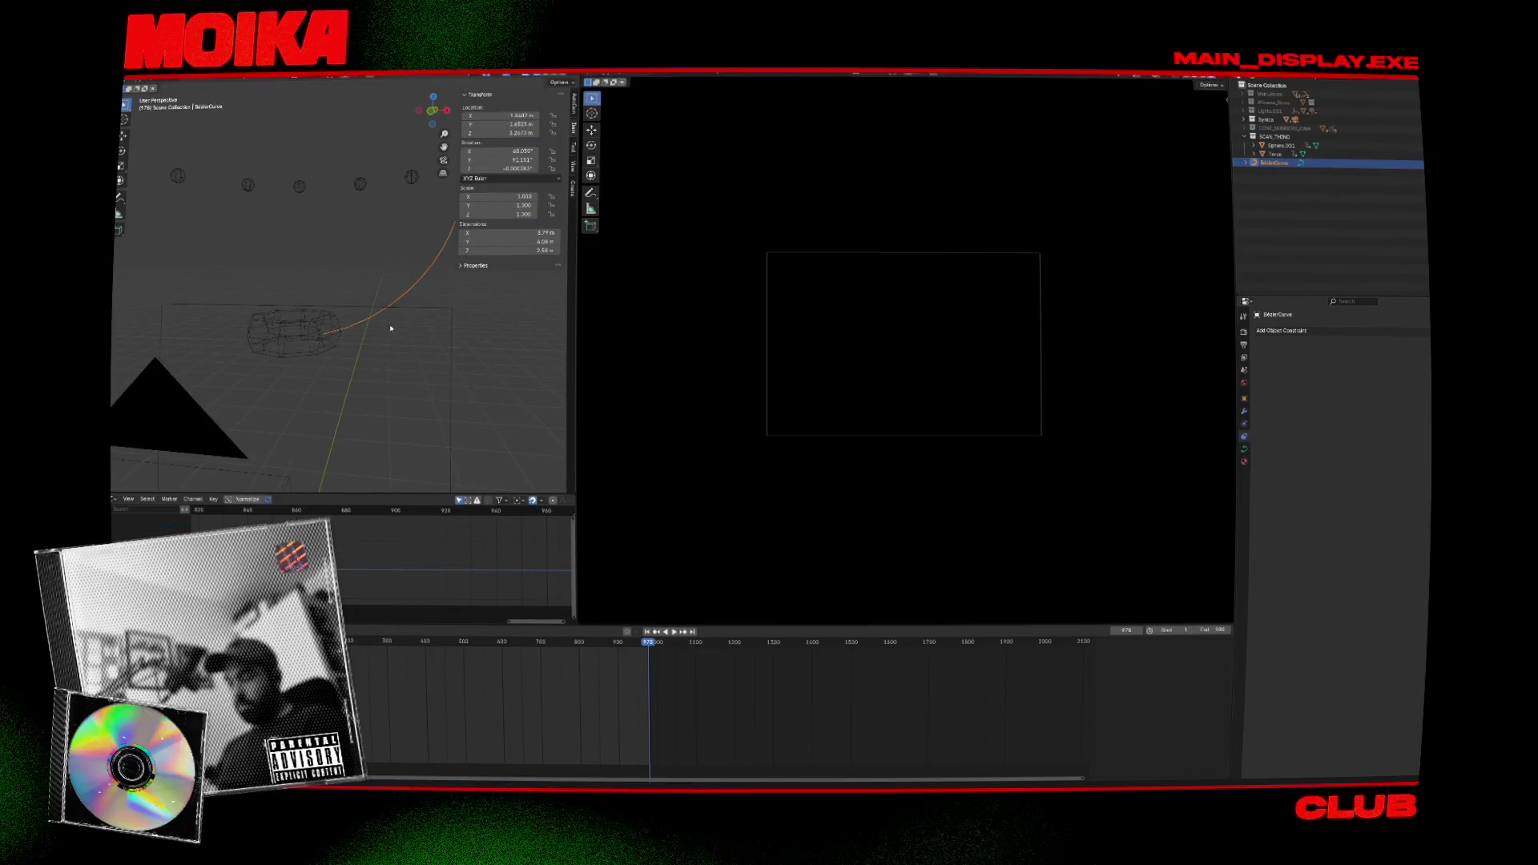
pyautogui.click(317, 342)
pyautogui.keyDown('shift'); pyautogui.click(318, 342); pyautogui.keyUp('shift')
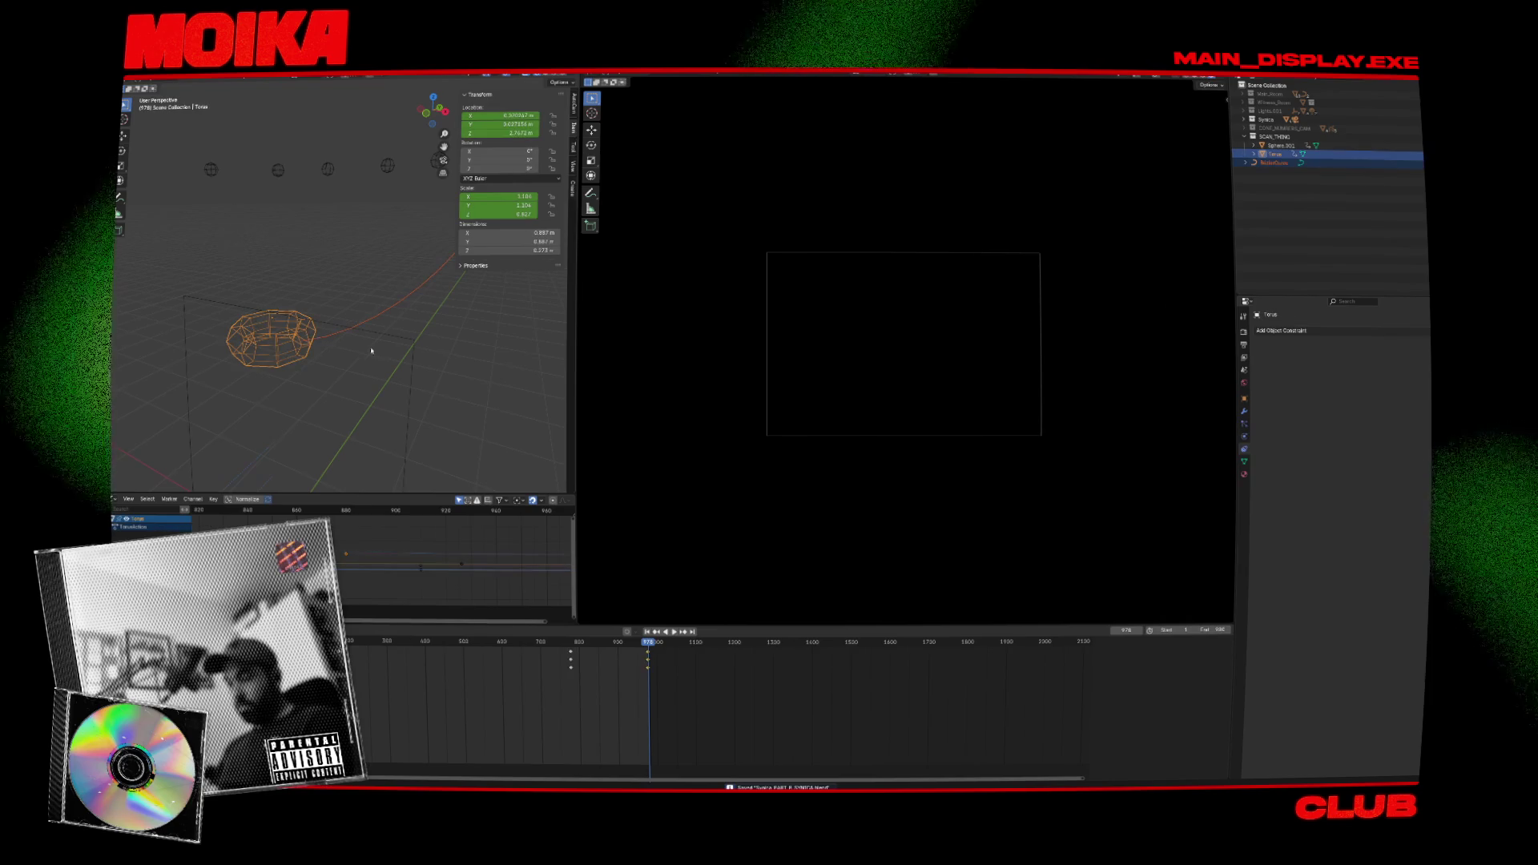
pyautogui.hotkey('shift', 'alt', 'c')
pyautogui.moveTo(349, 343)
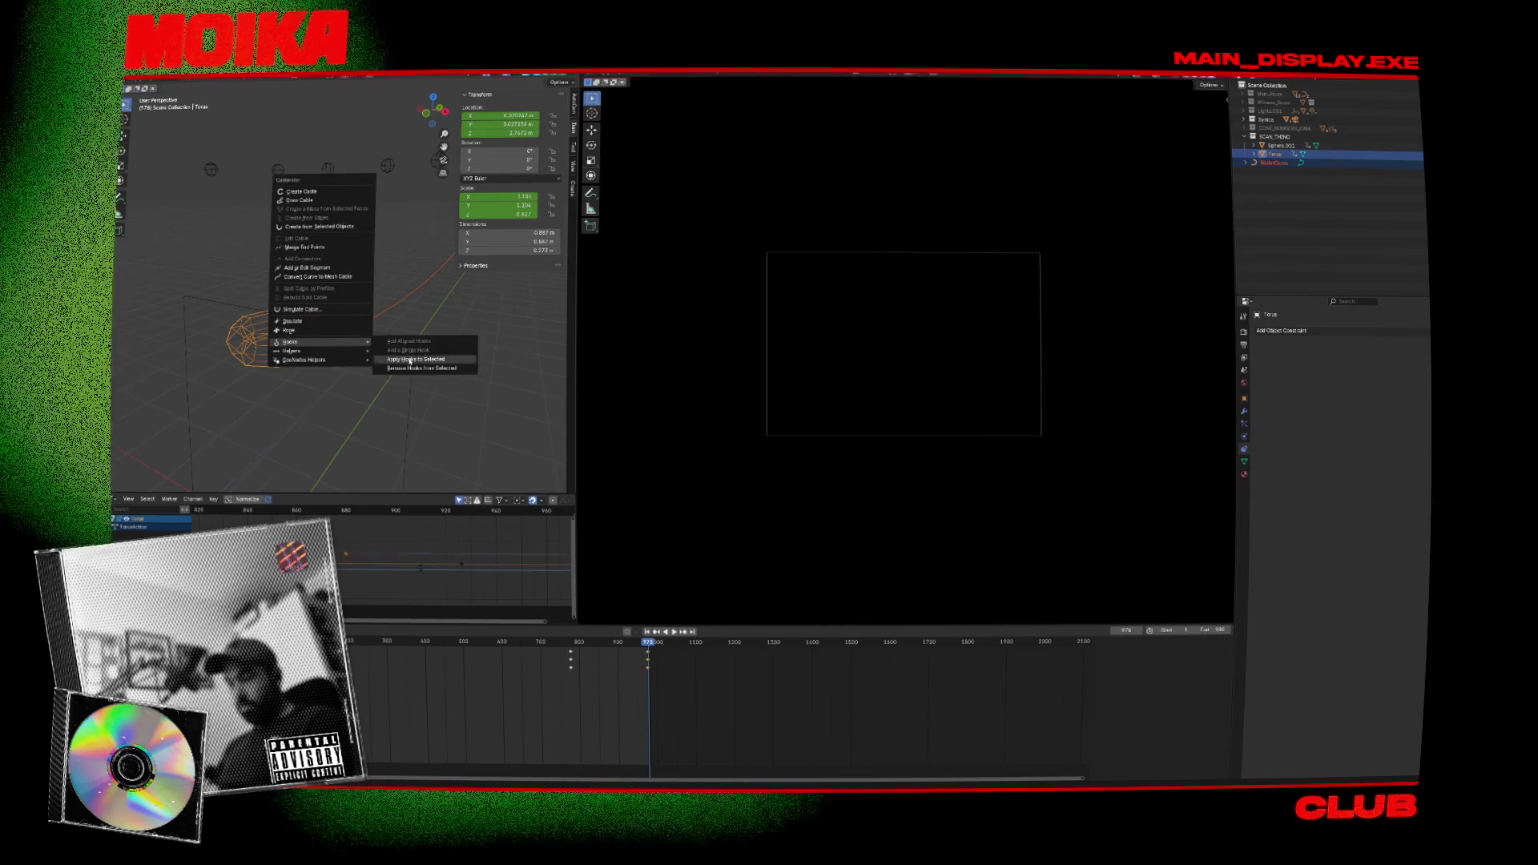
pyautogui.click(414, 359)
# Play the animation, scrub to frame 777 and rotate the cable's end segment.
pyautogui.click(332, 340)
pyautogui.click(627, 642)
pyautogui.press('space')
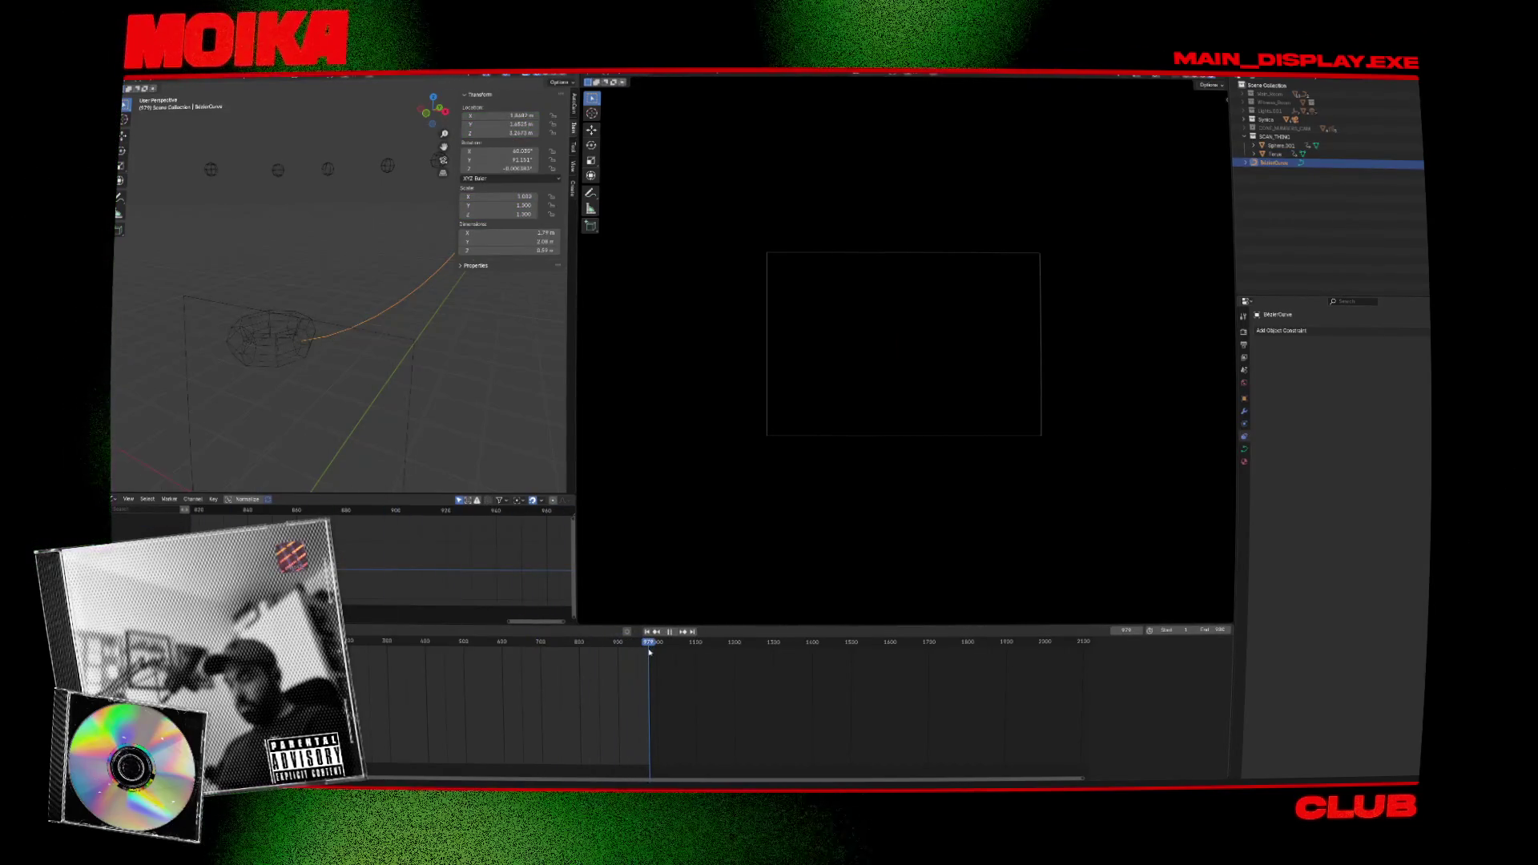
pyautogui.click(350, 410)
pyautogui.hotkey('shift', 'a')
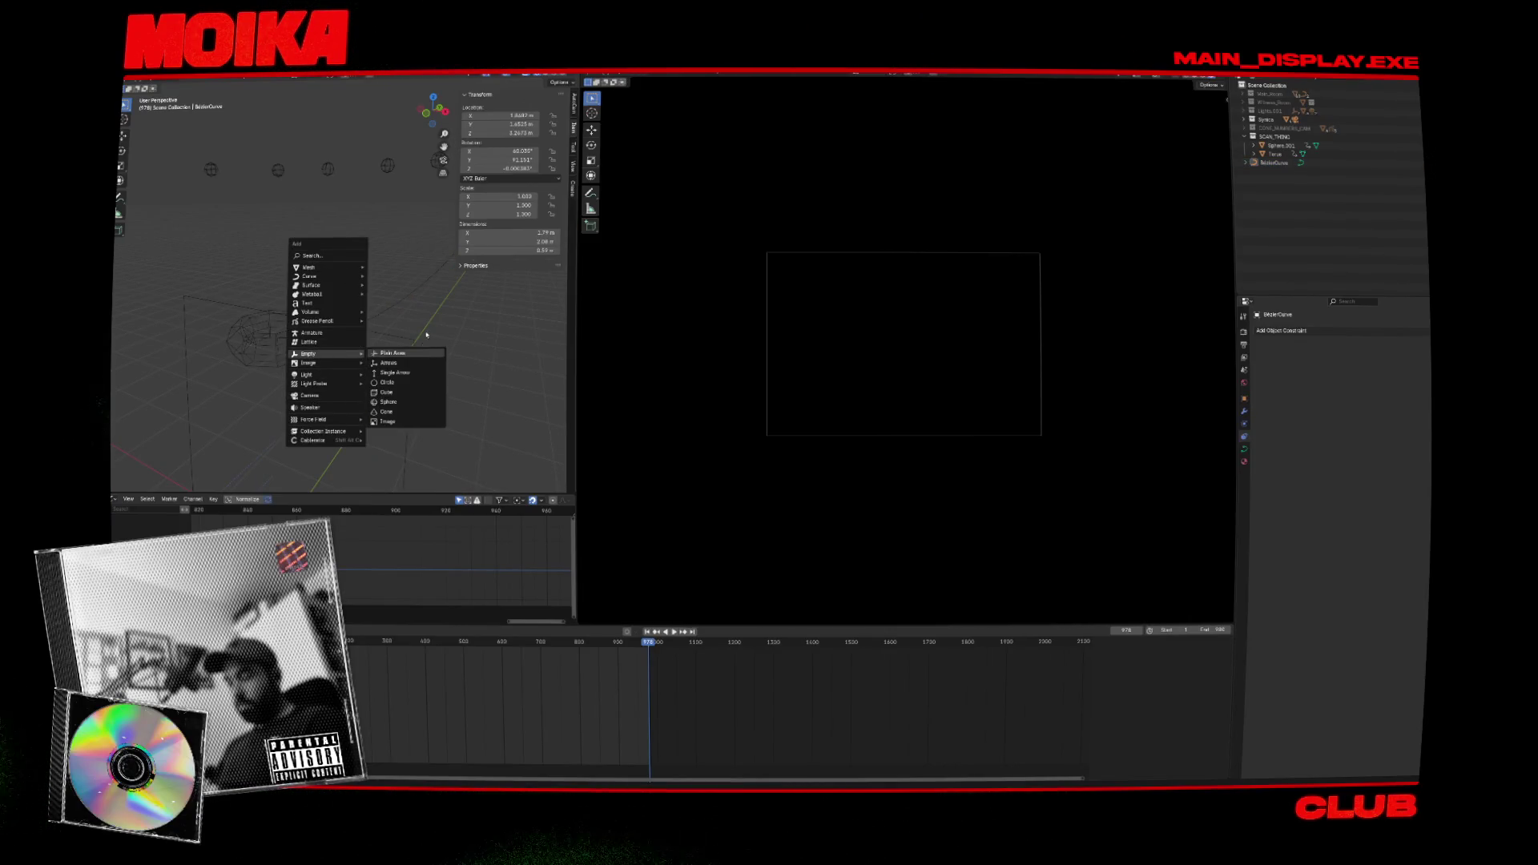
pyautogui.moveTo(627, 650); pyautogui.dragTo(570, 649)
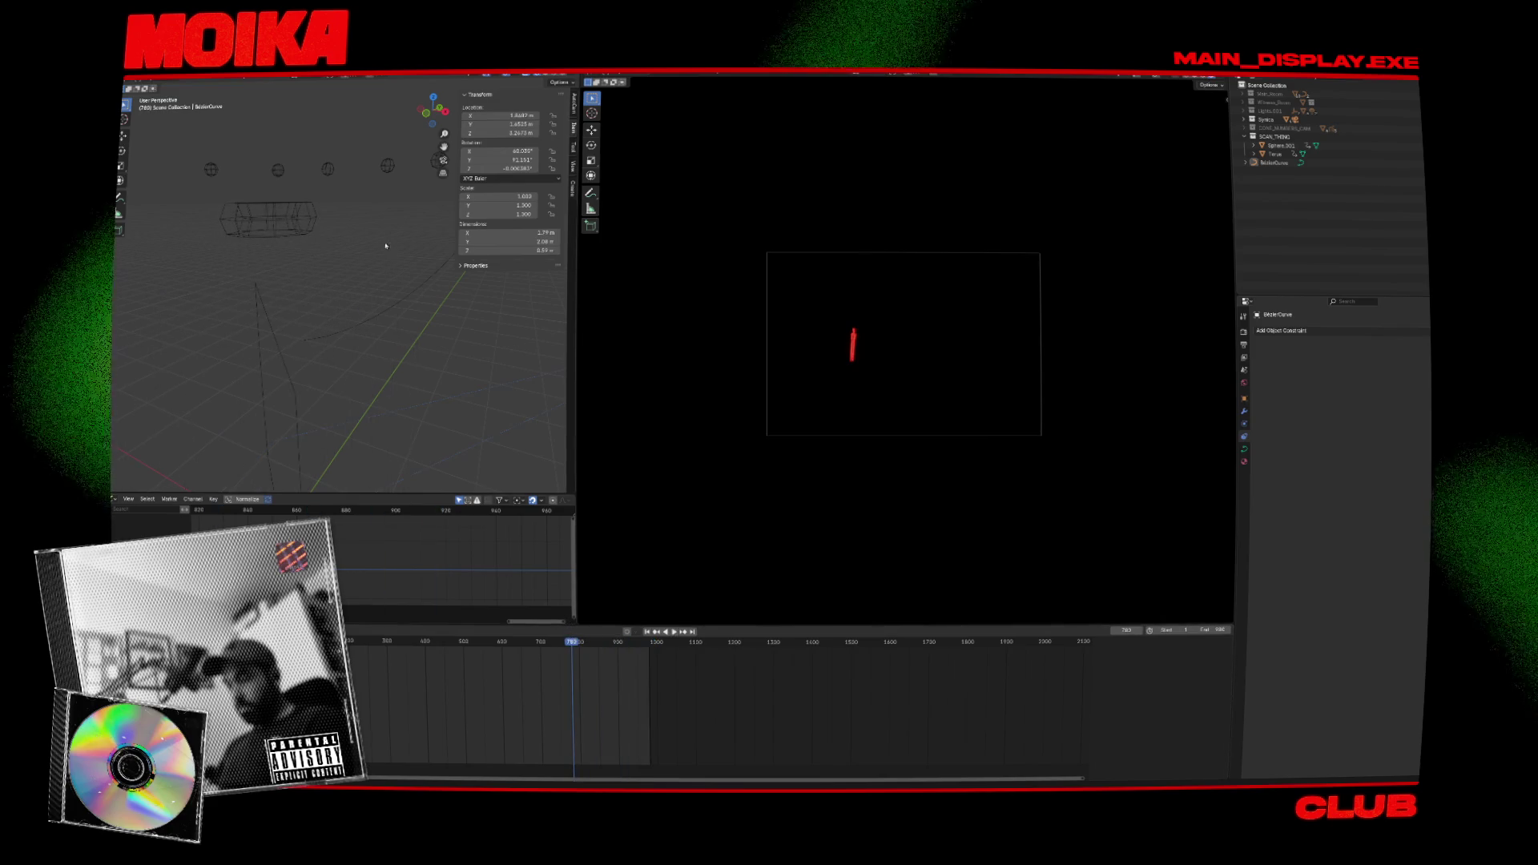
pyautogui.click(291, 205)
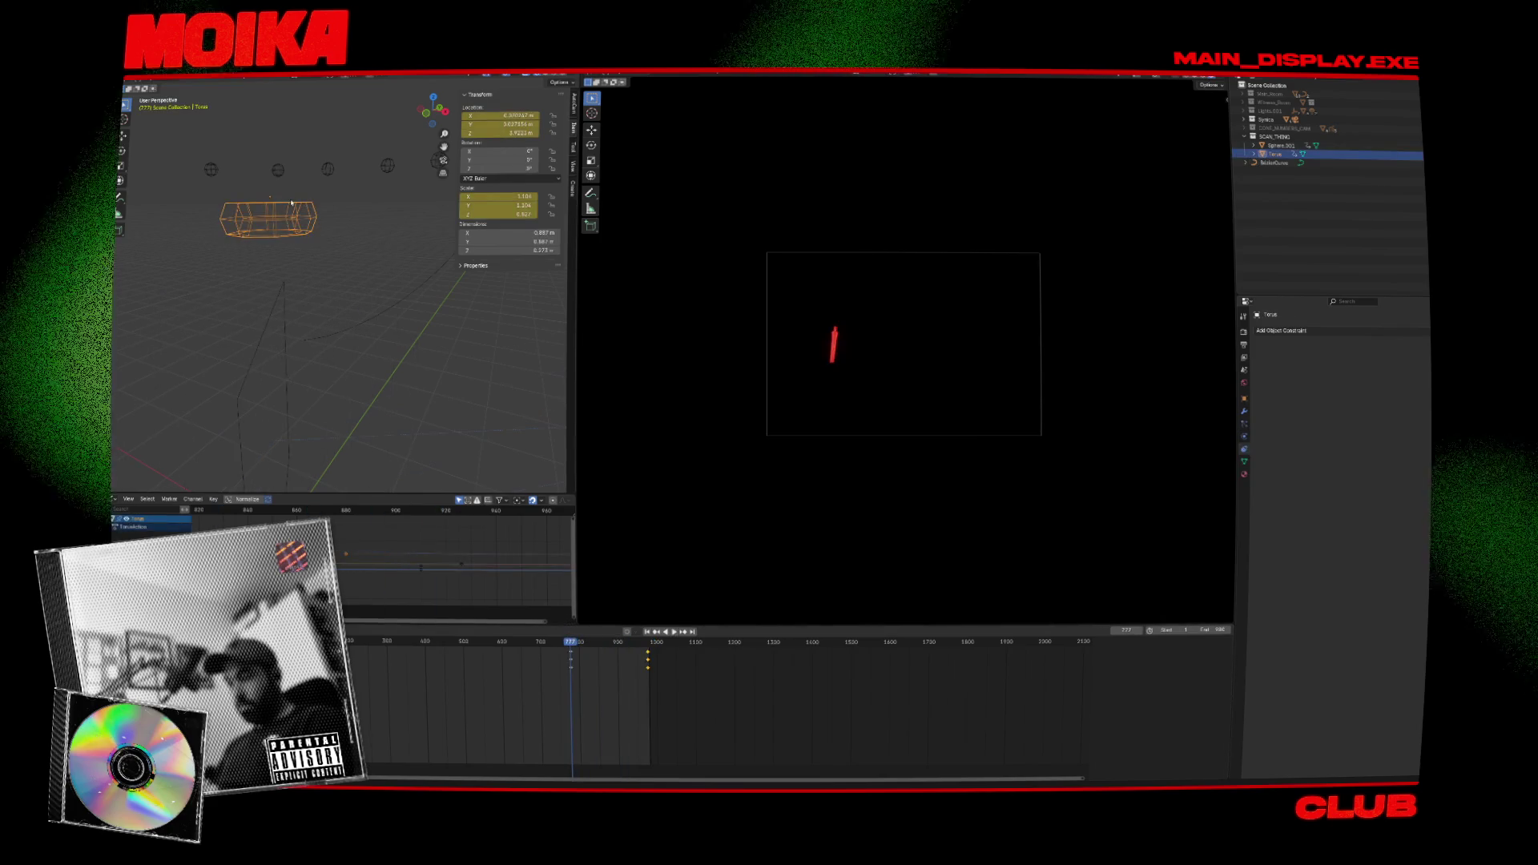
pyautogui.click(334, 334)
pyautogui.press('Tab')
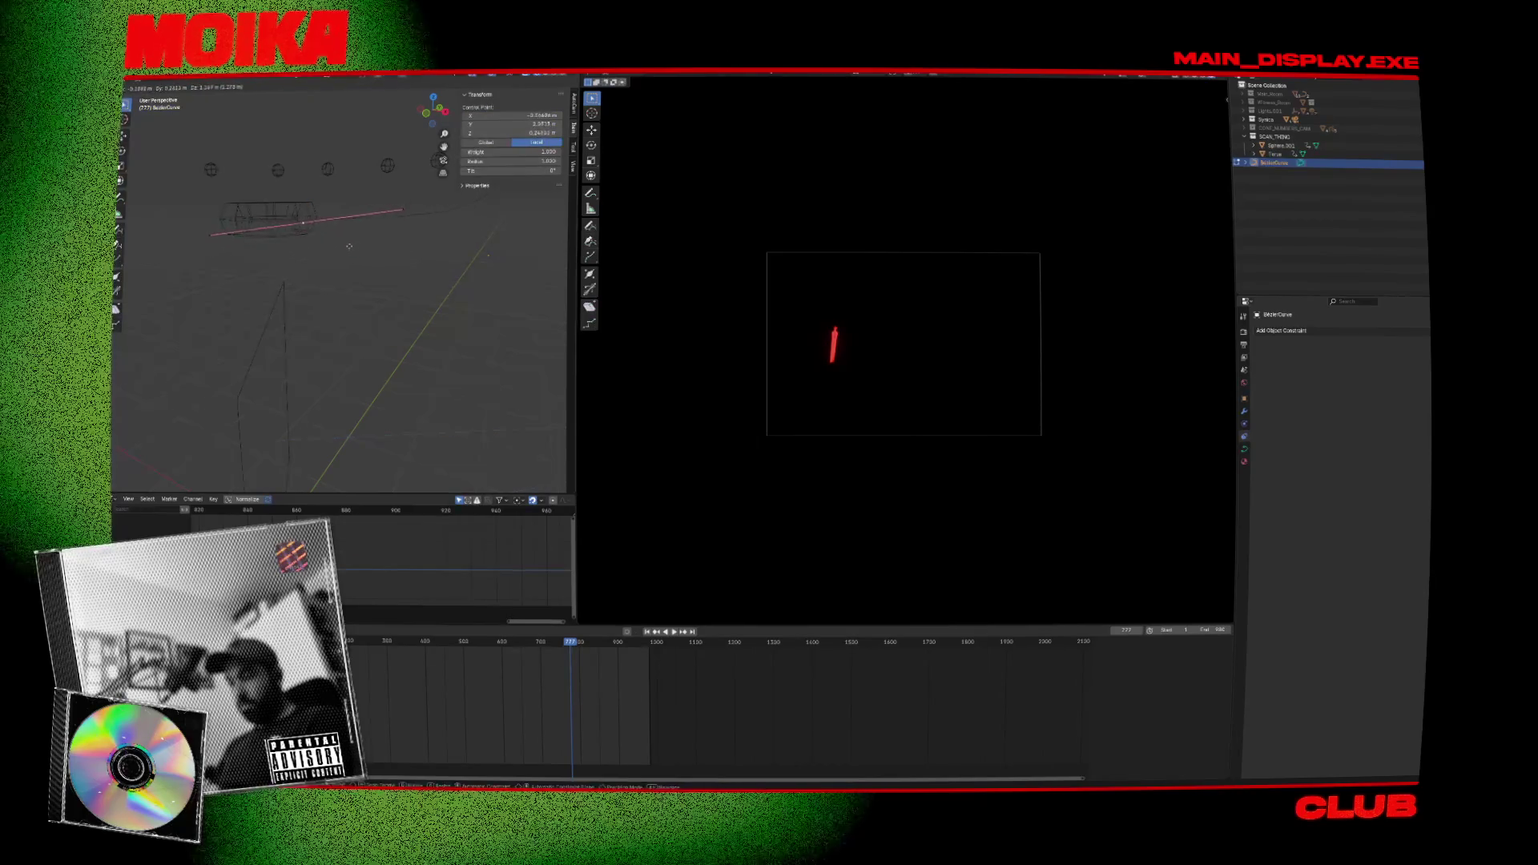
pyautogui.press('r')
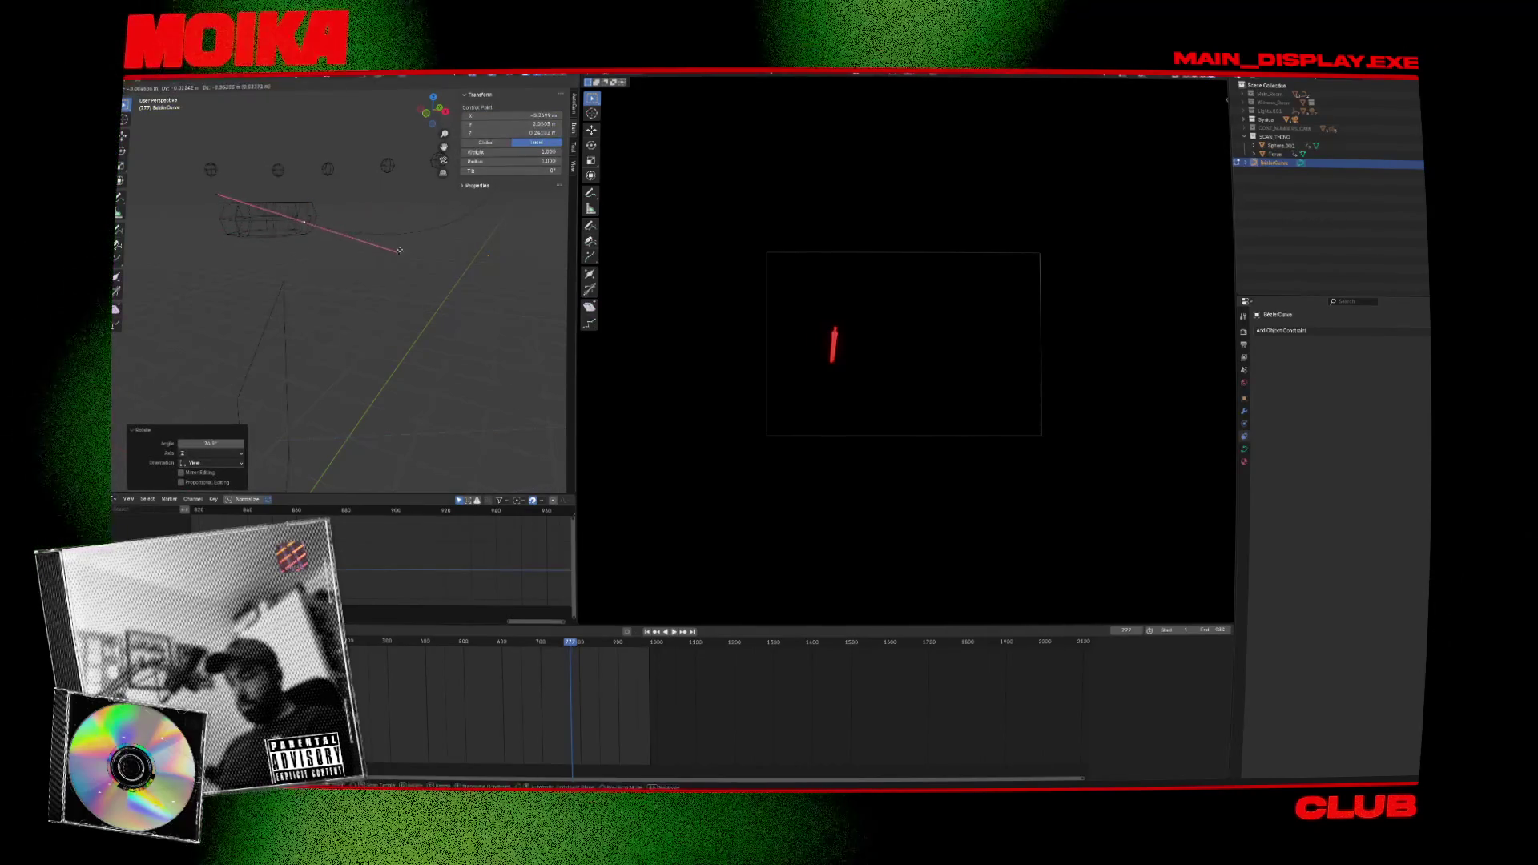
pyautogui.hotkey('alt', 'Tab')
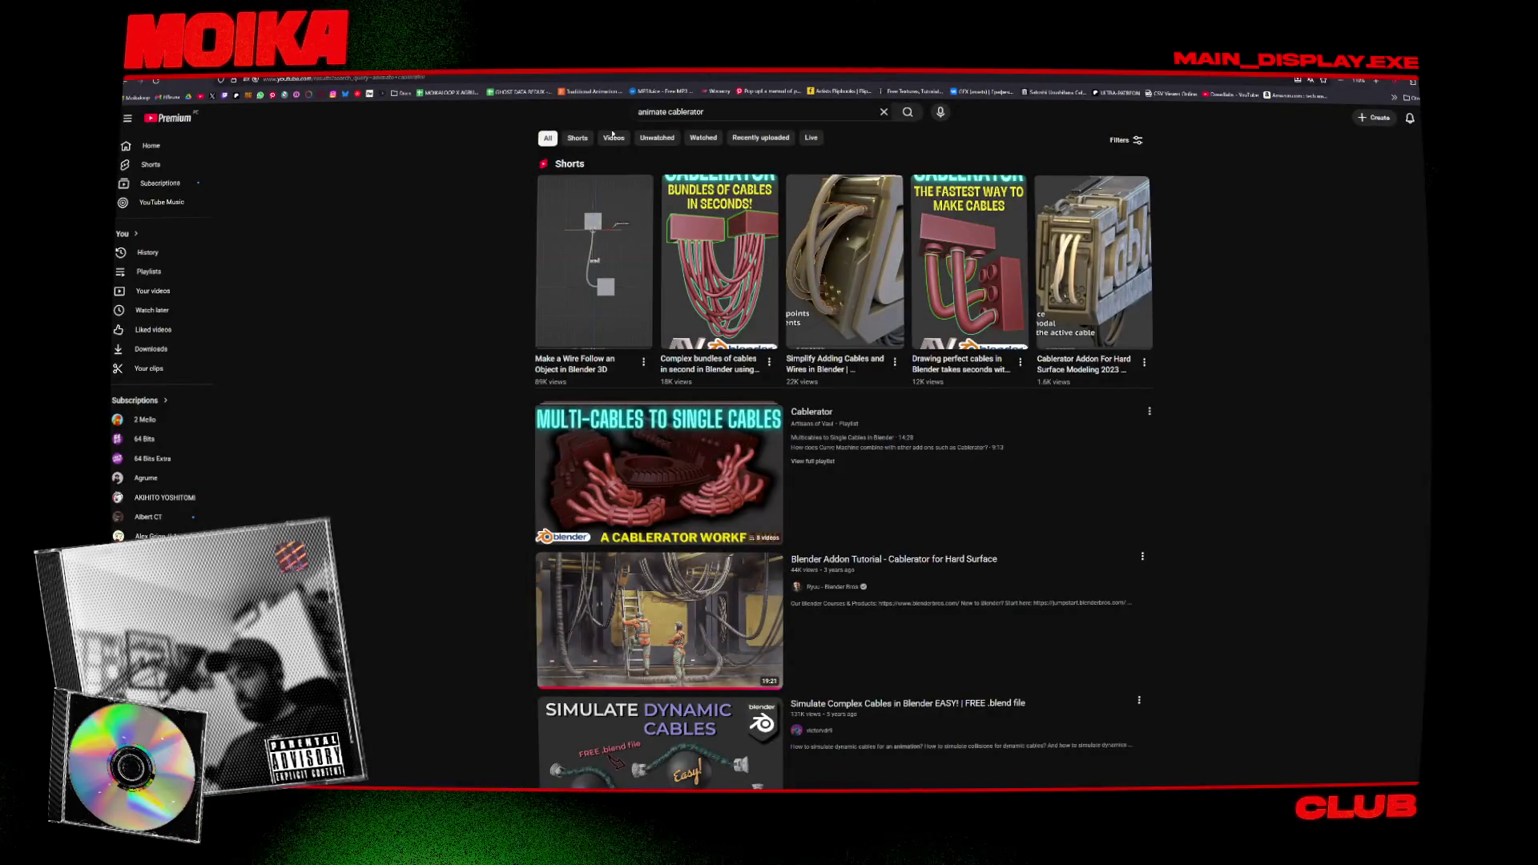
# Search Google for 'blender hook curve to mesh' and open the Blender 3.1 hook modifier video.
pyautogui.hotkey('ctrl', 't')
pyautogui.write('bkeb')
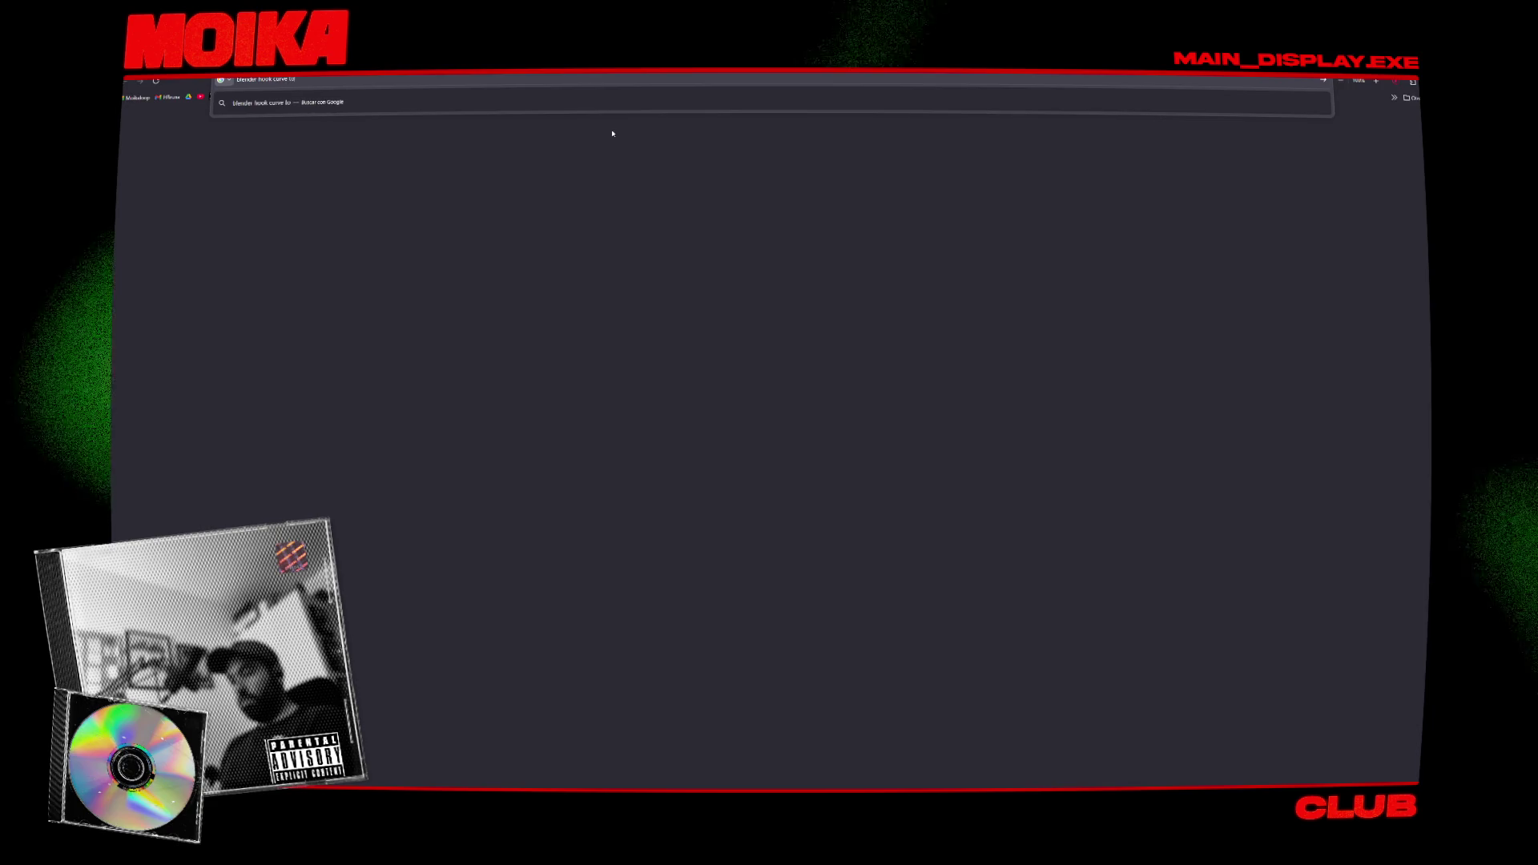
pyautogui.write(' mesh')
pyautogui.press('Return')
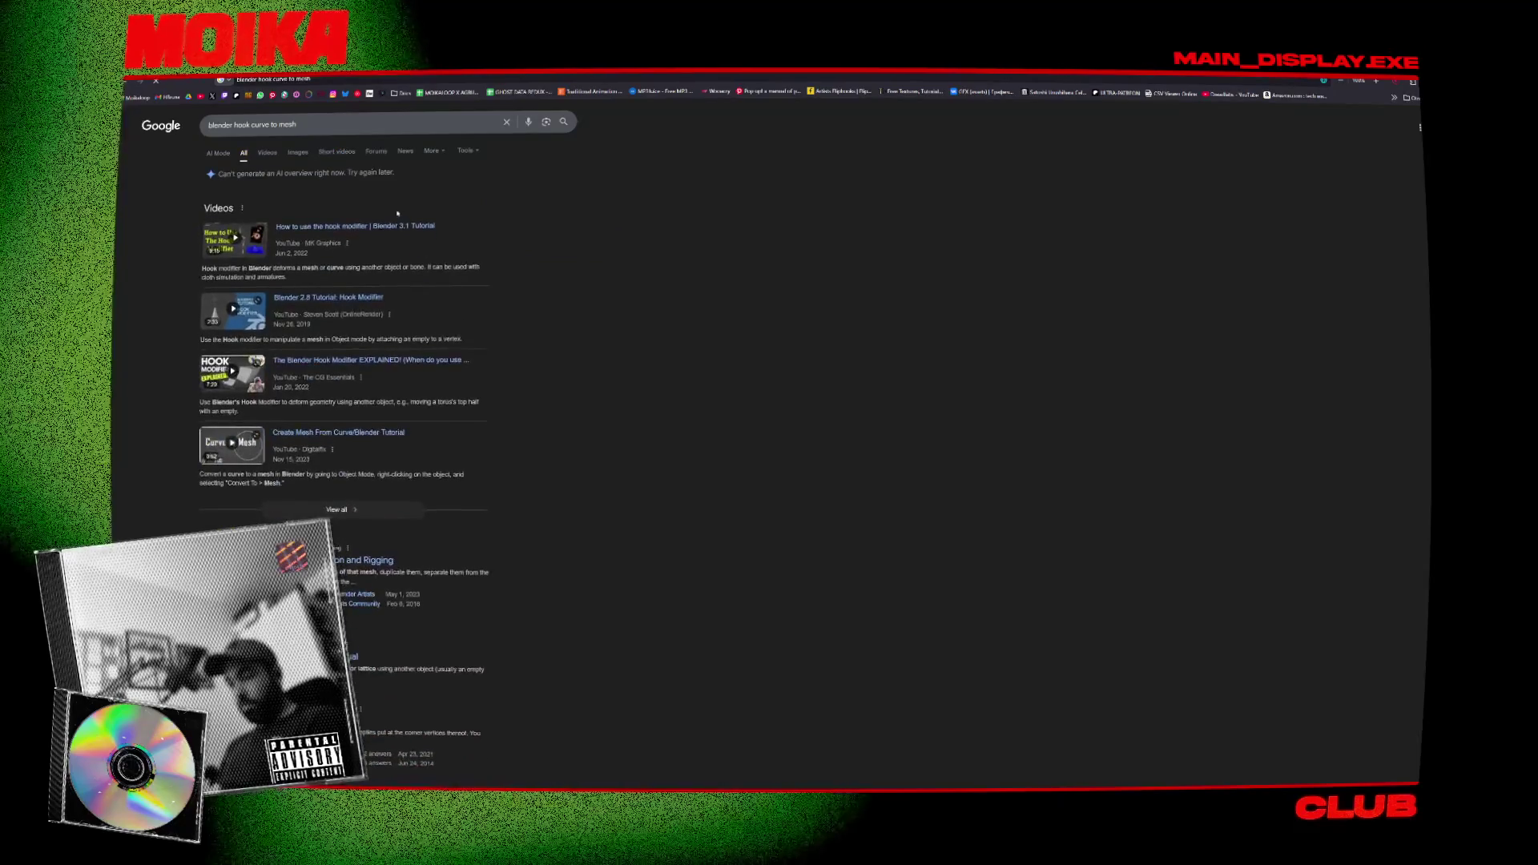
pyautogui.click(414, 227)
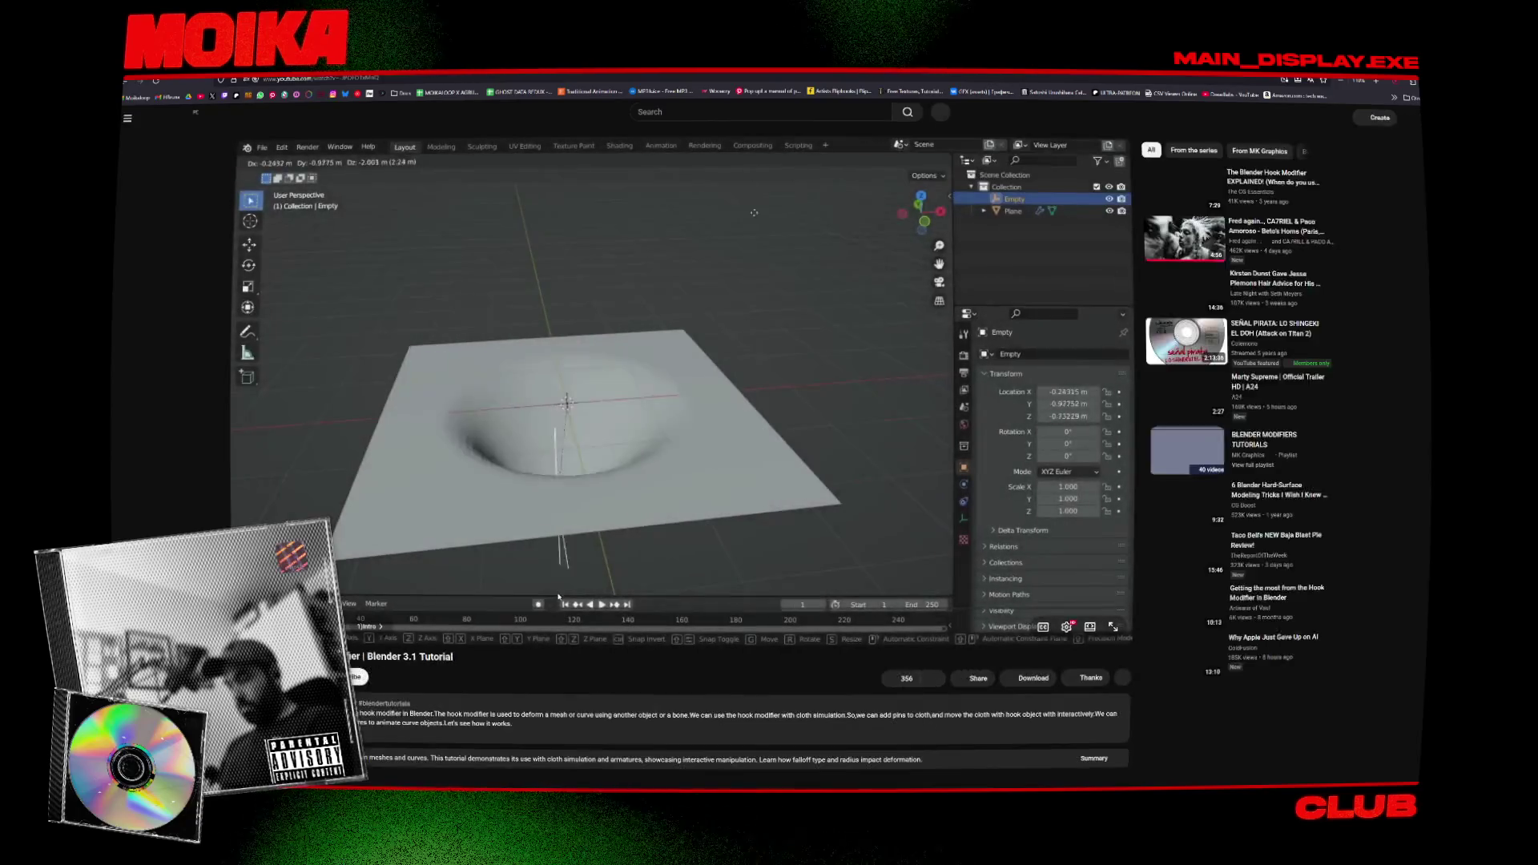
pyautogui.hotkey('alt', 'Left')
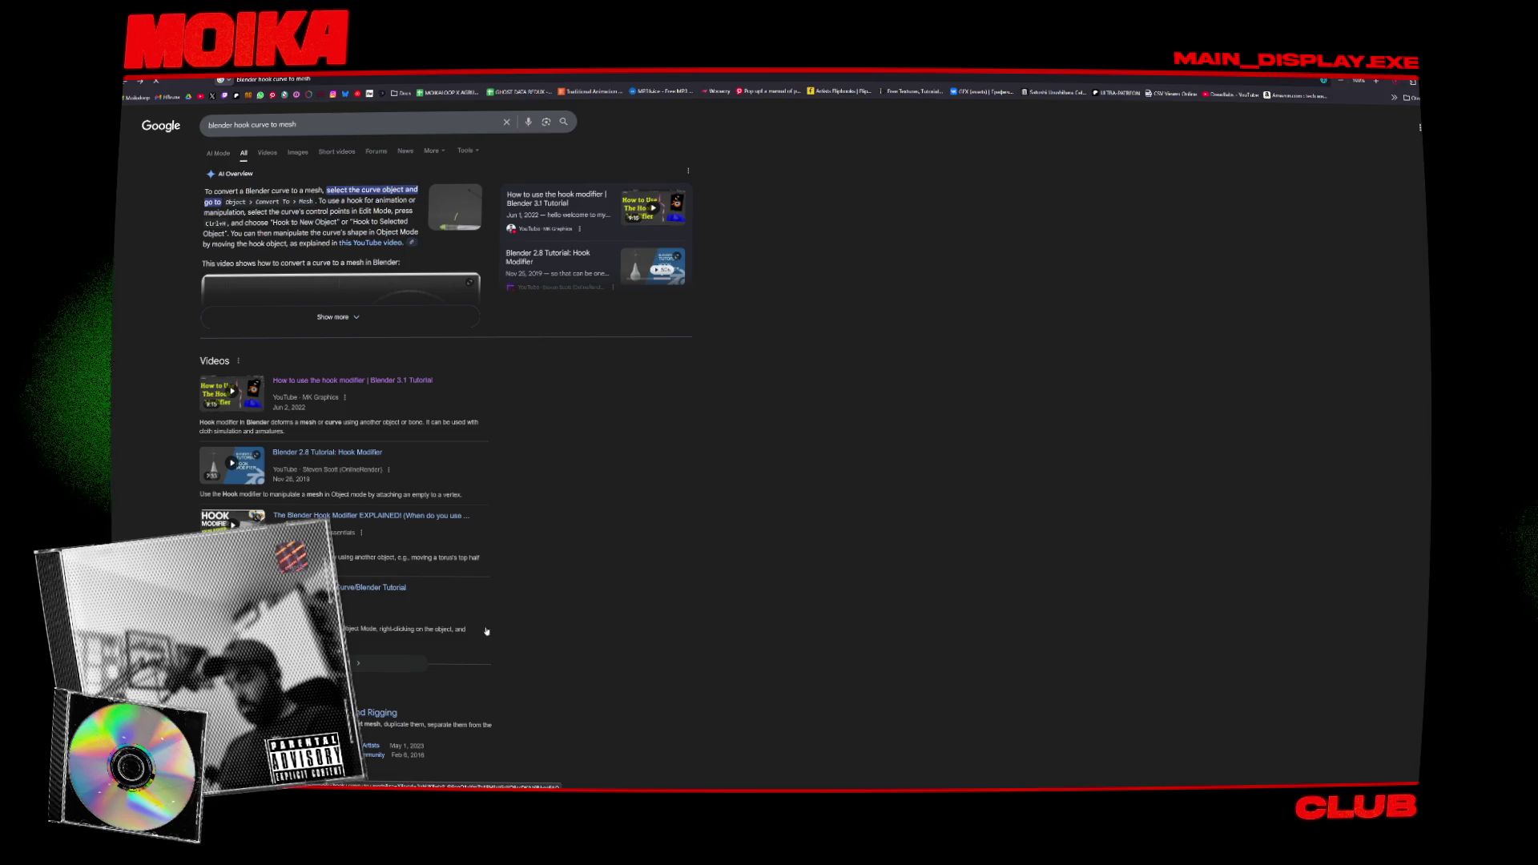
pyautogui.click(586, 207)
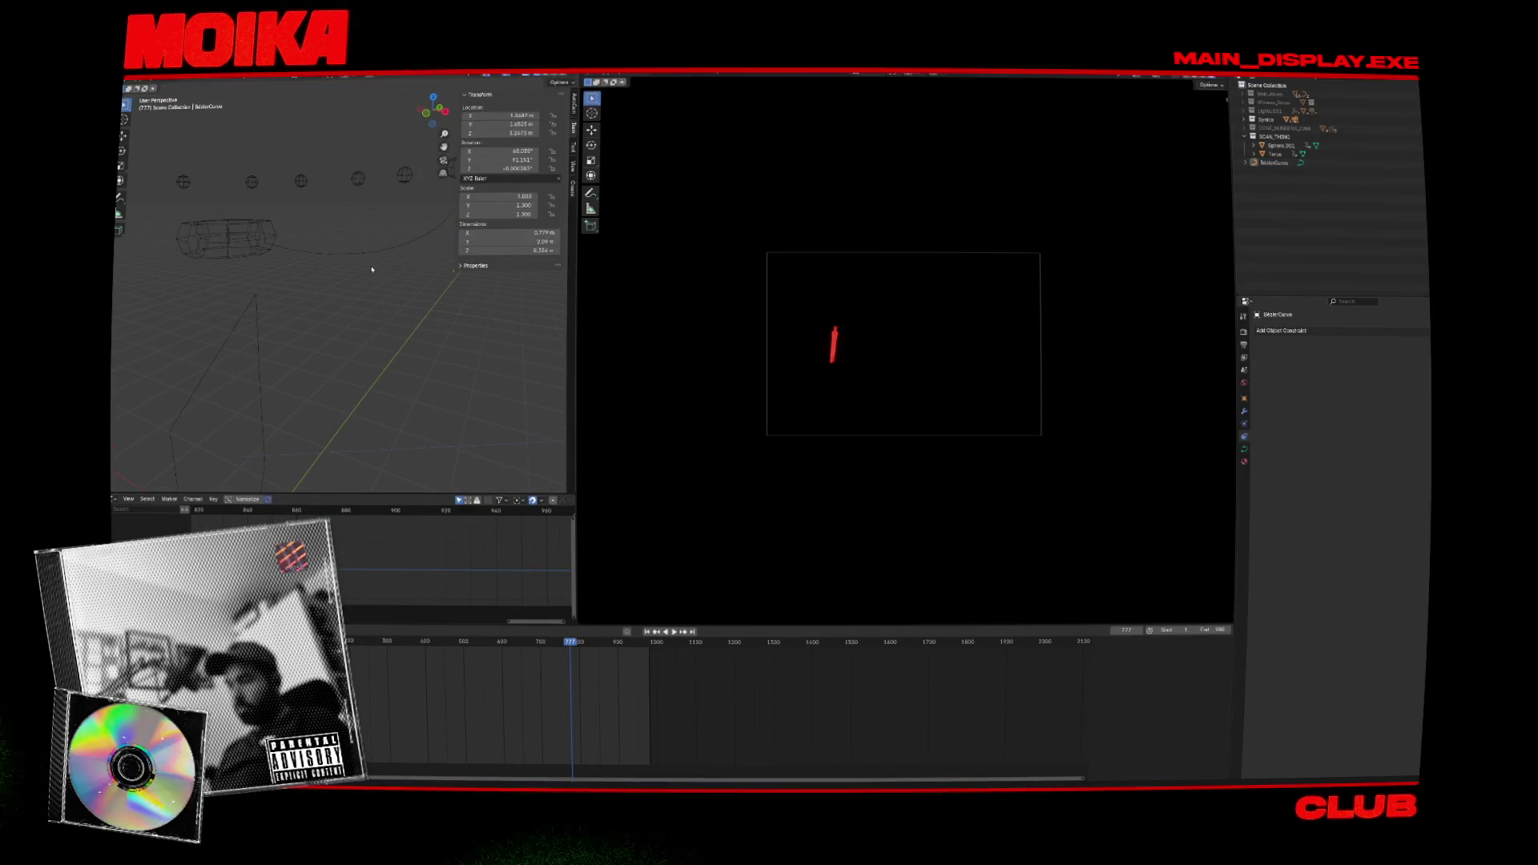
# From the top view, shift a Bezier cable control point so the cable arcs from the box toward the spheres.
pyautogui.moveTo(299, 296); pyautogui.dragTo(393, 331, button='middle')
pyautogui.hotkey('ctrl', 's')
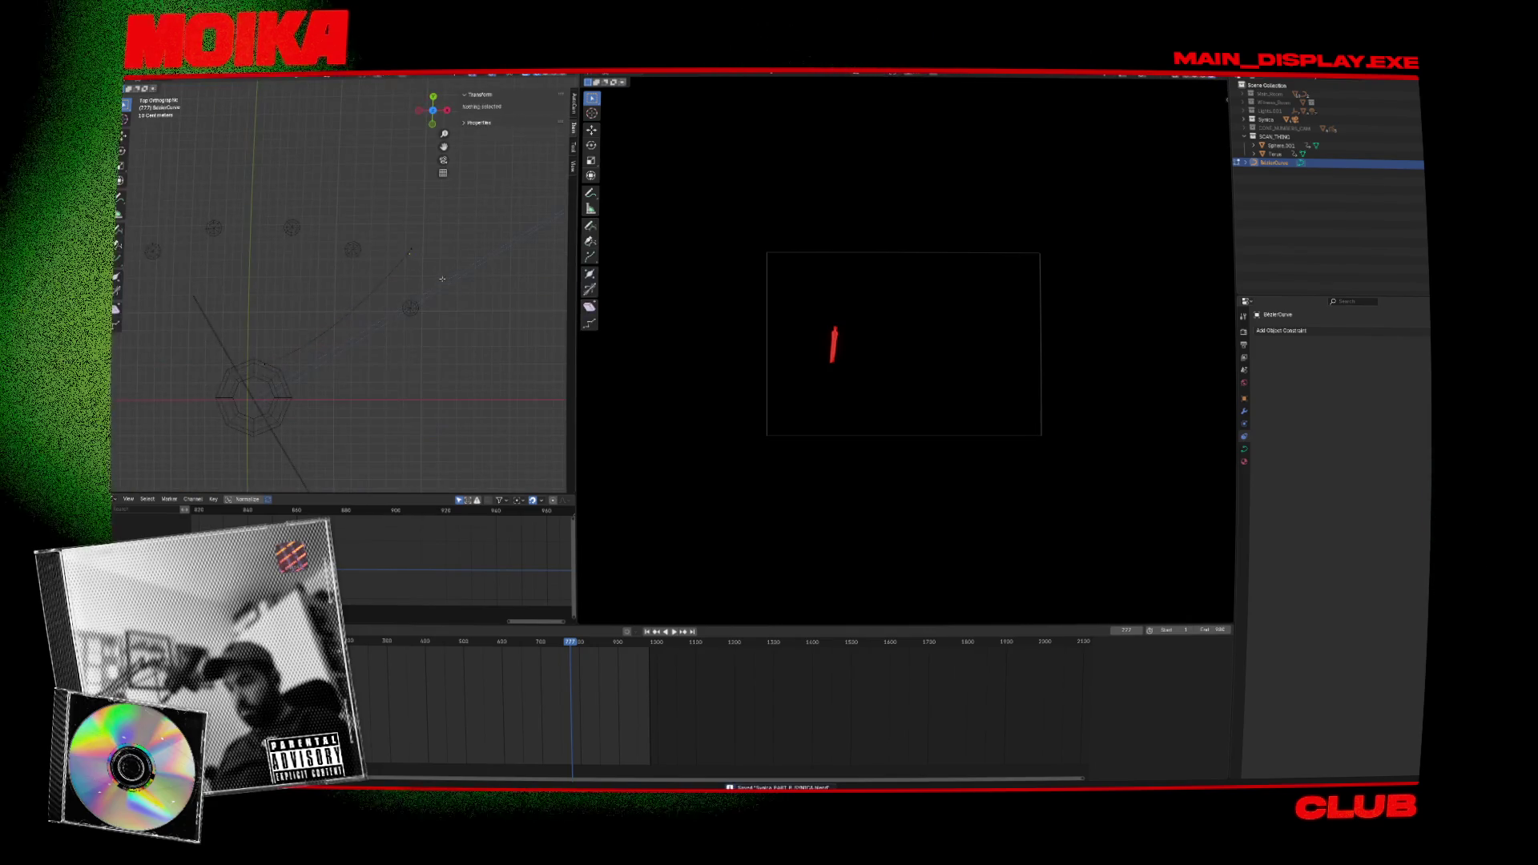
pyautogui.press('Tab')
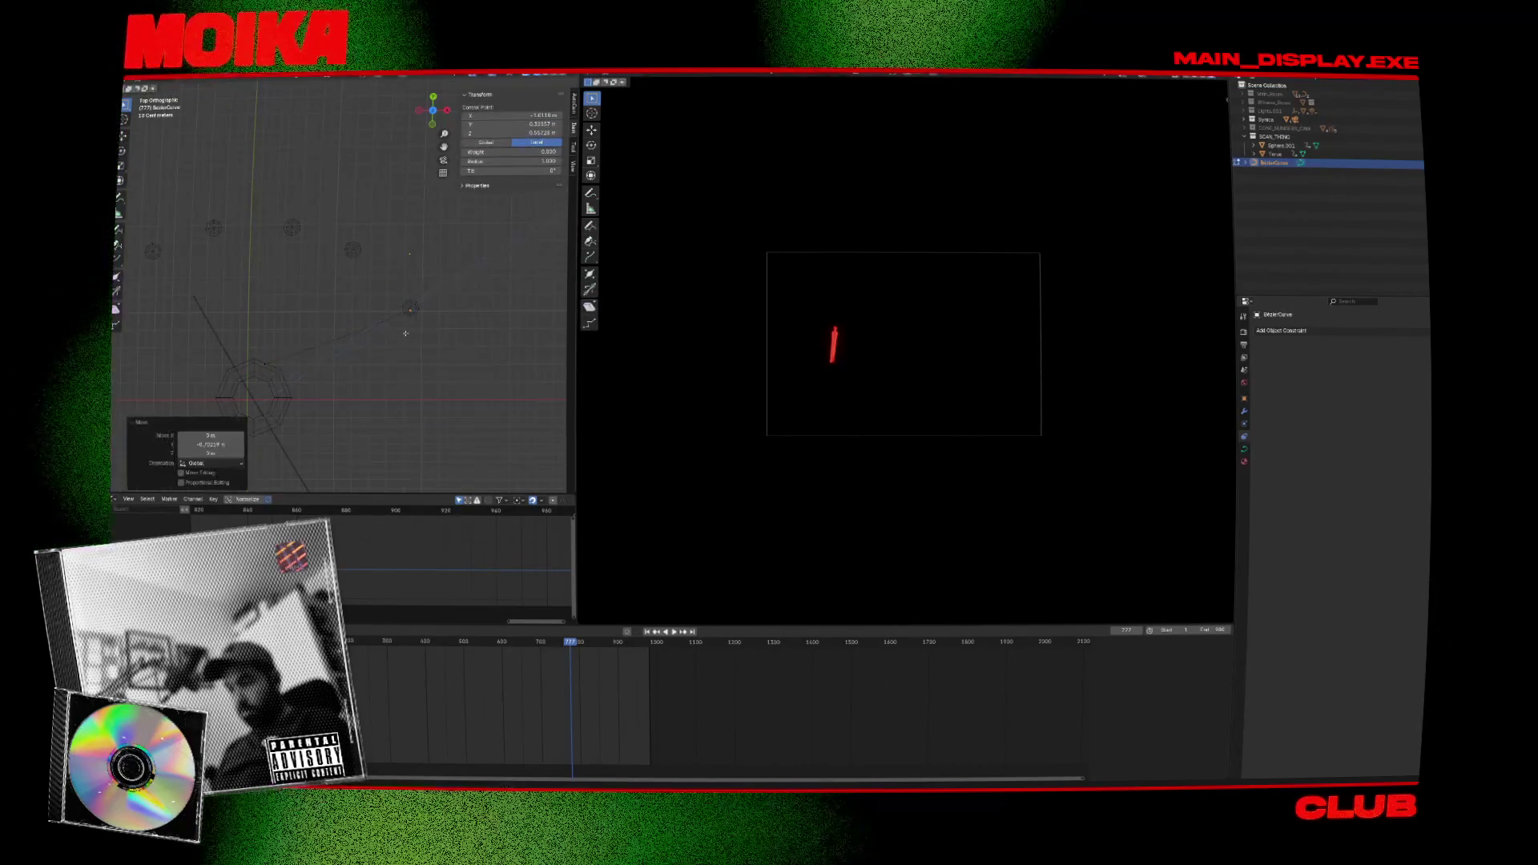
pyautogui.press('Tab')
pyautogui.moveTo(409, 271); pyautogui.dragTo(399, 224, button='middle')
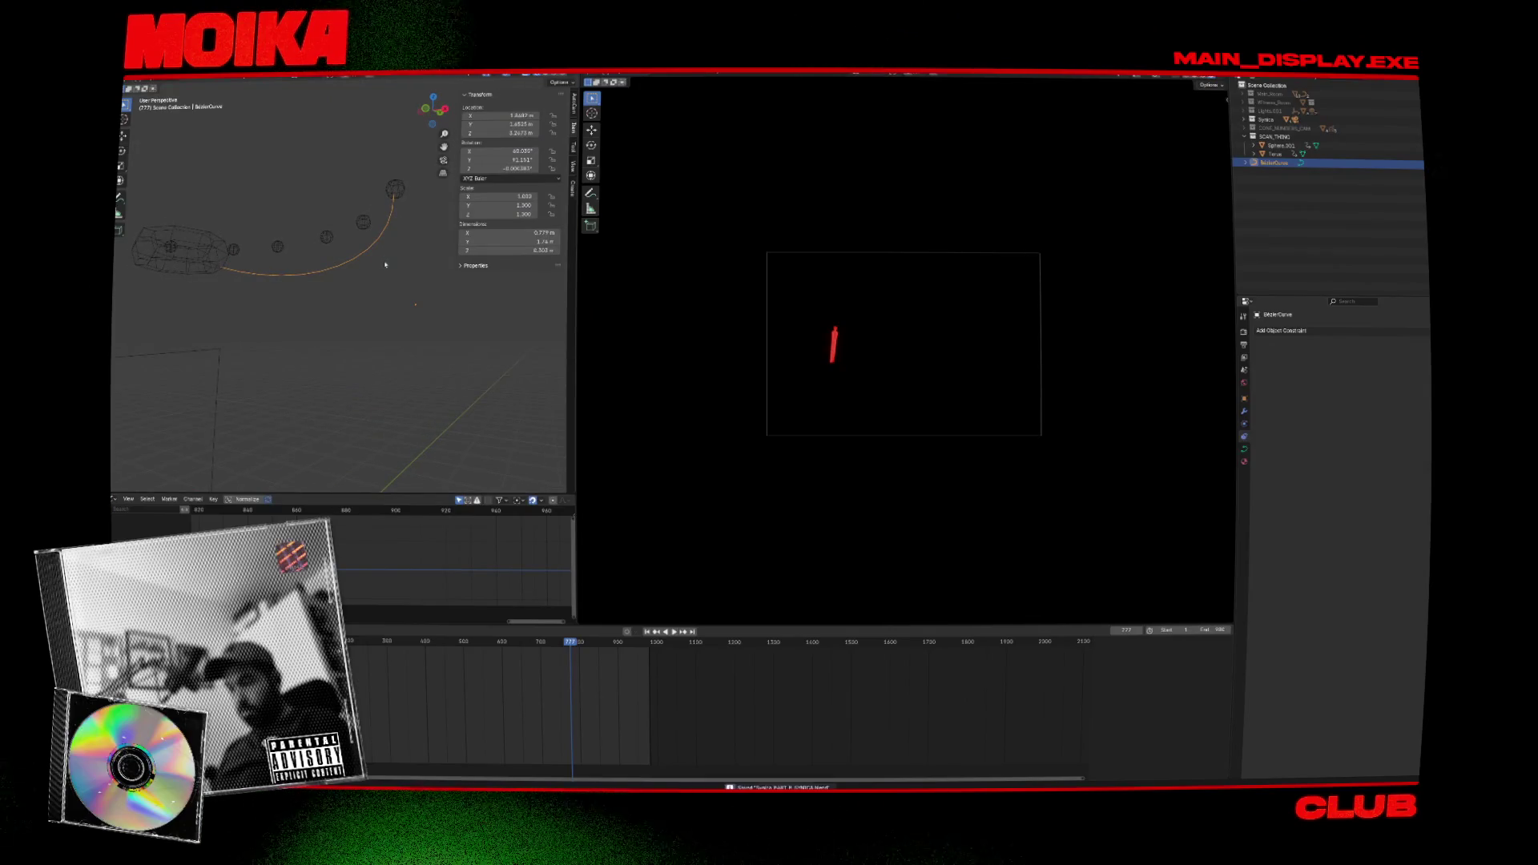
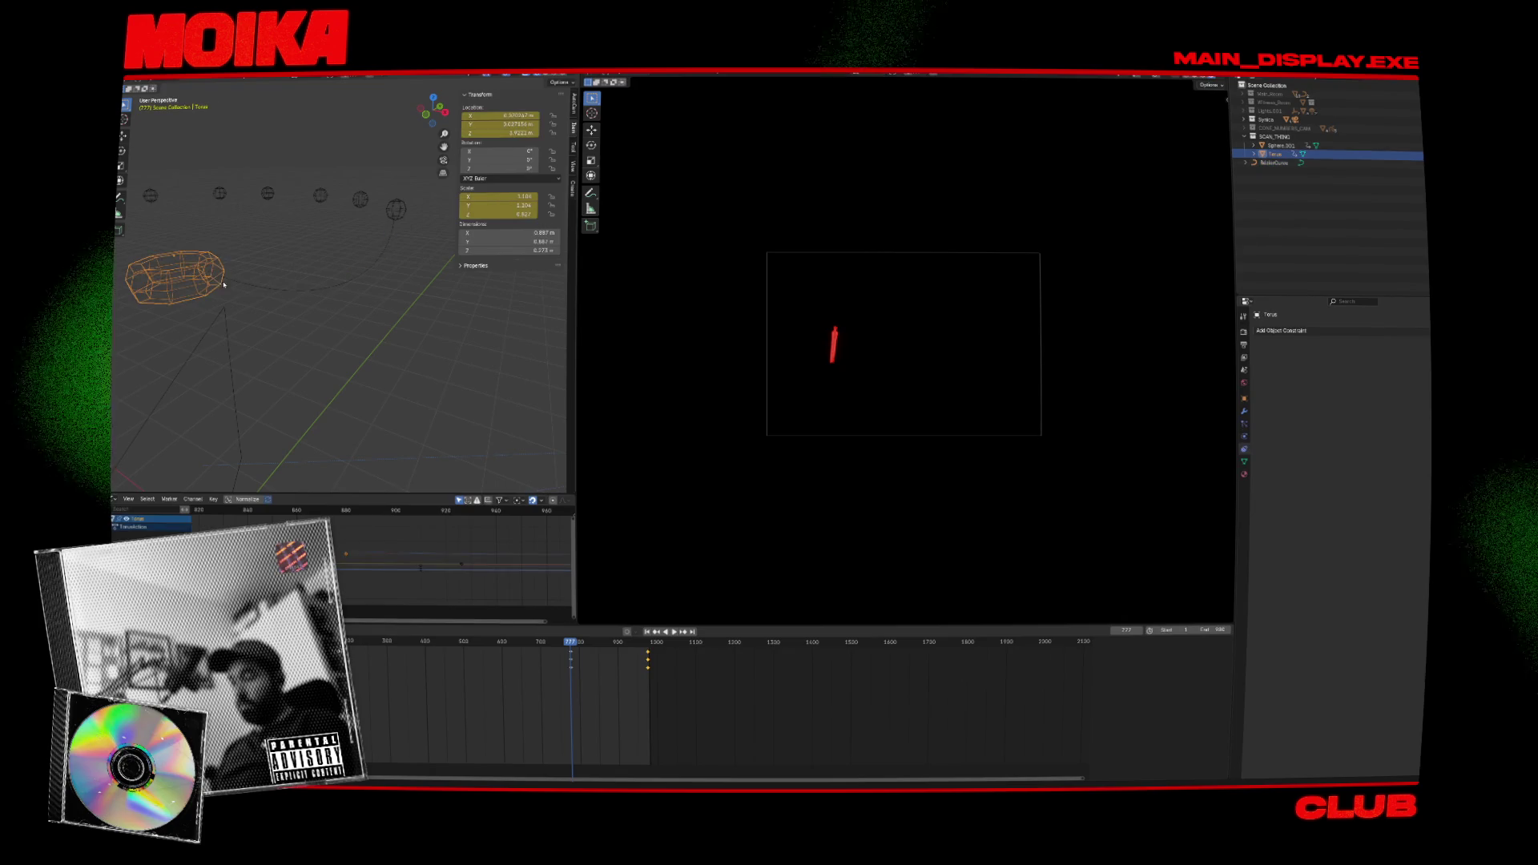
# Select the cable's end control point and snap the 3D cursor to it.
pyautogui.hotkey('ctrl', 's')
pyautogui.keyDown('shift'); pyautogui.moveTo(230, 281); pyautogui.dragTo(280, 319, button='middle'); pyautogui.keyUp('shift')
pyautogui.press('Tab')
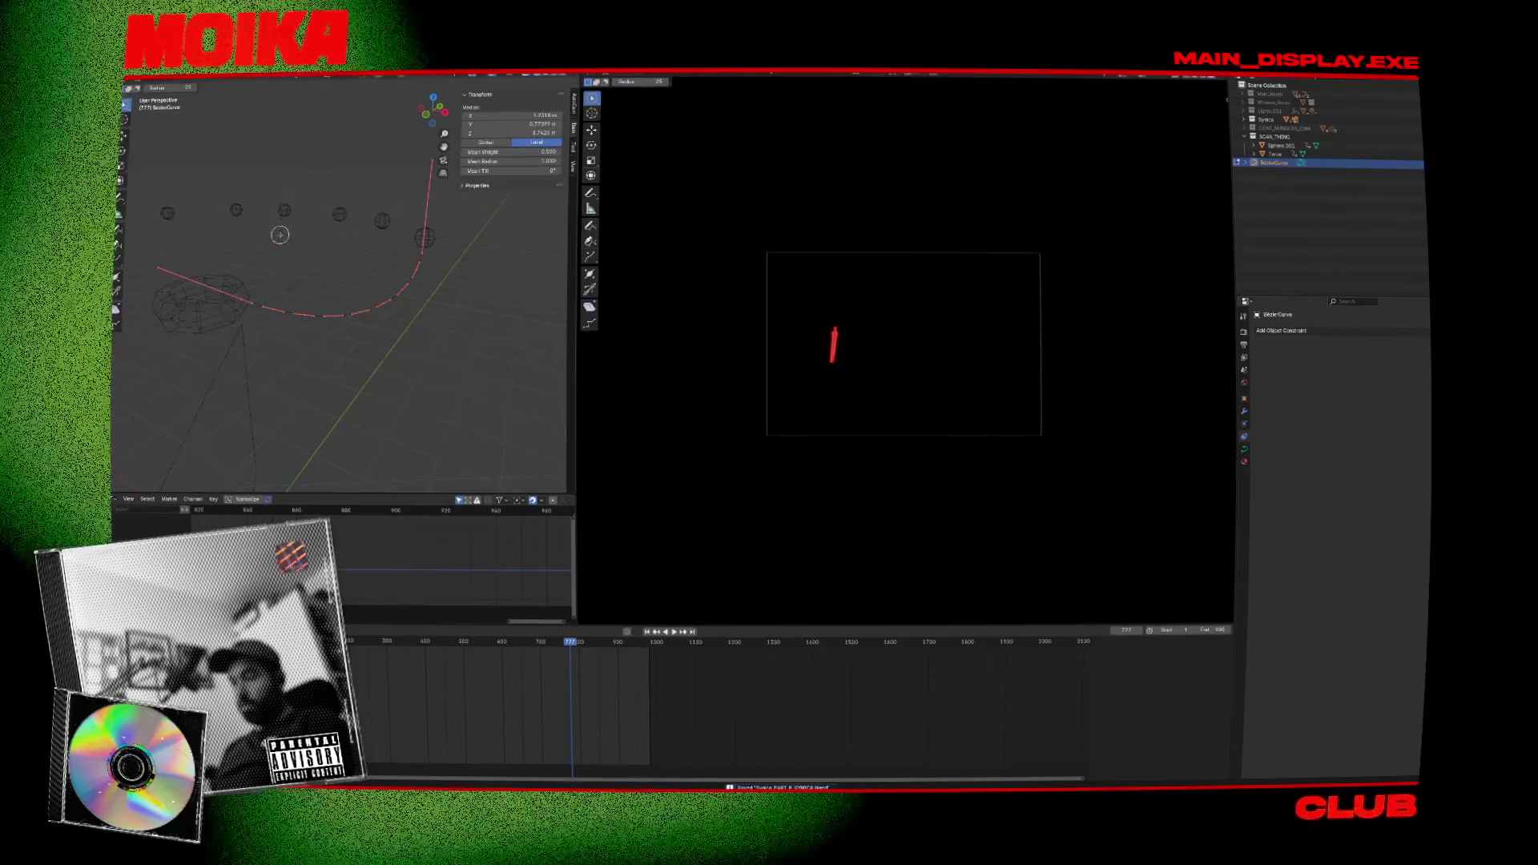
pyautogui.click(250, 301)
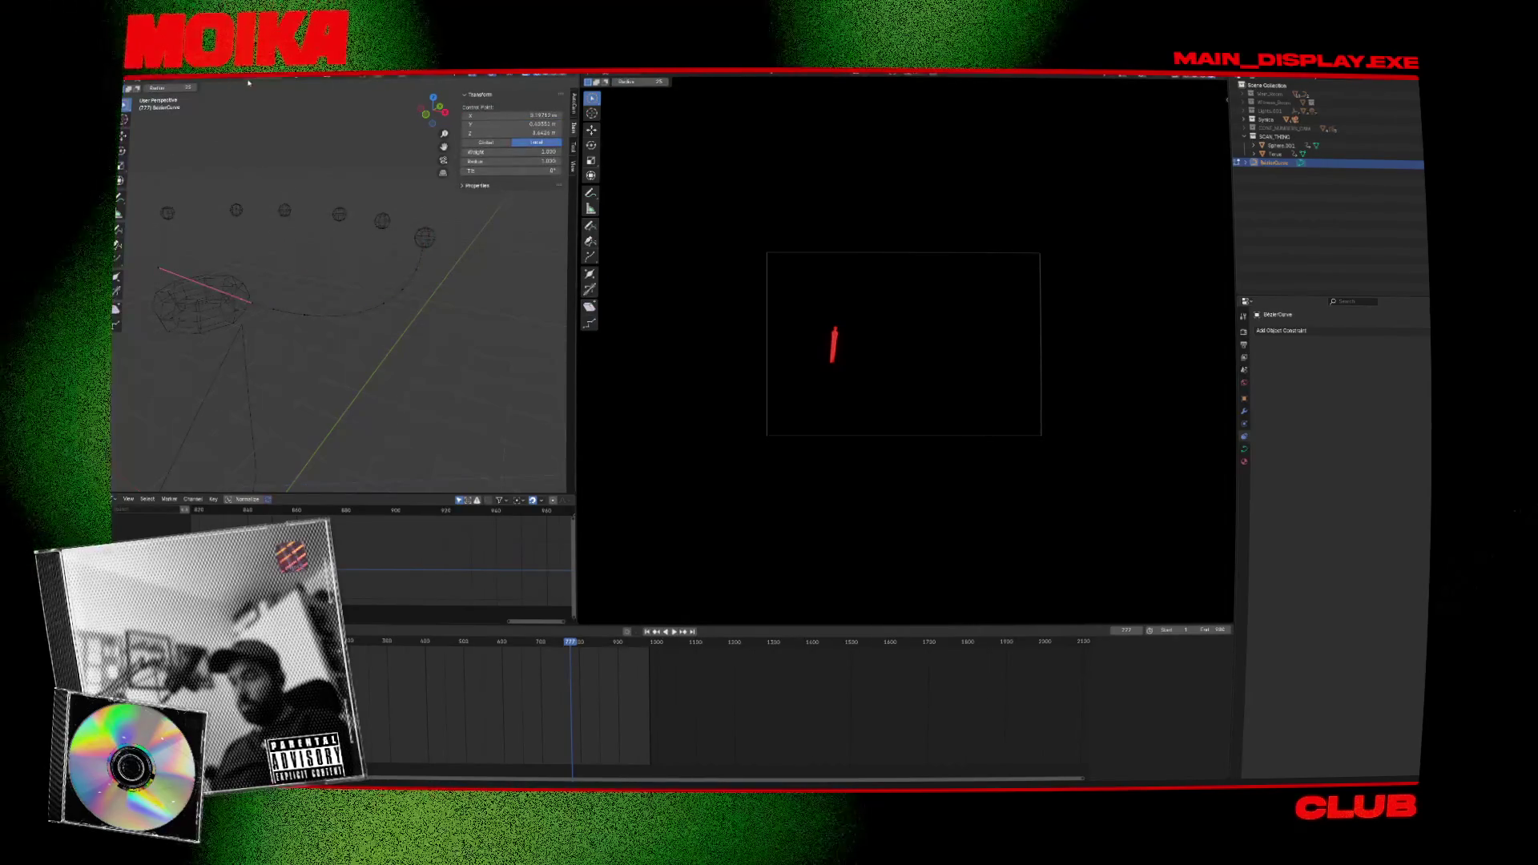
pyautogui.click(208, 264)
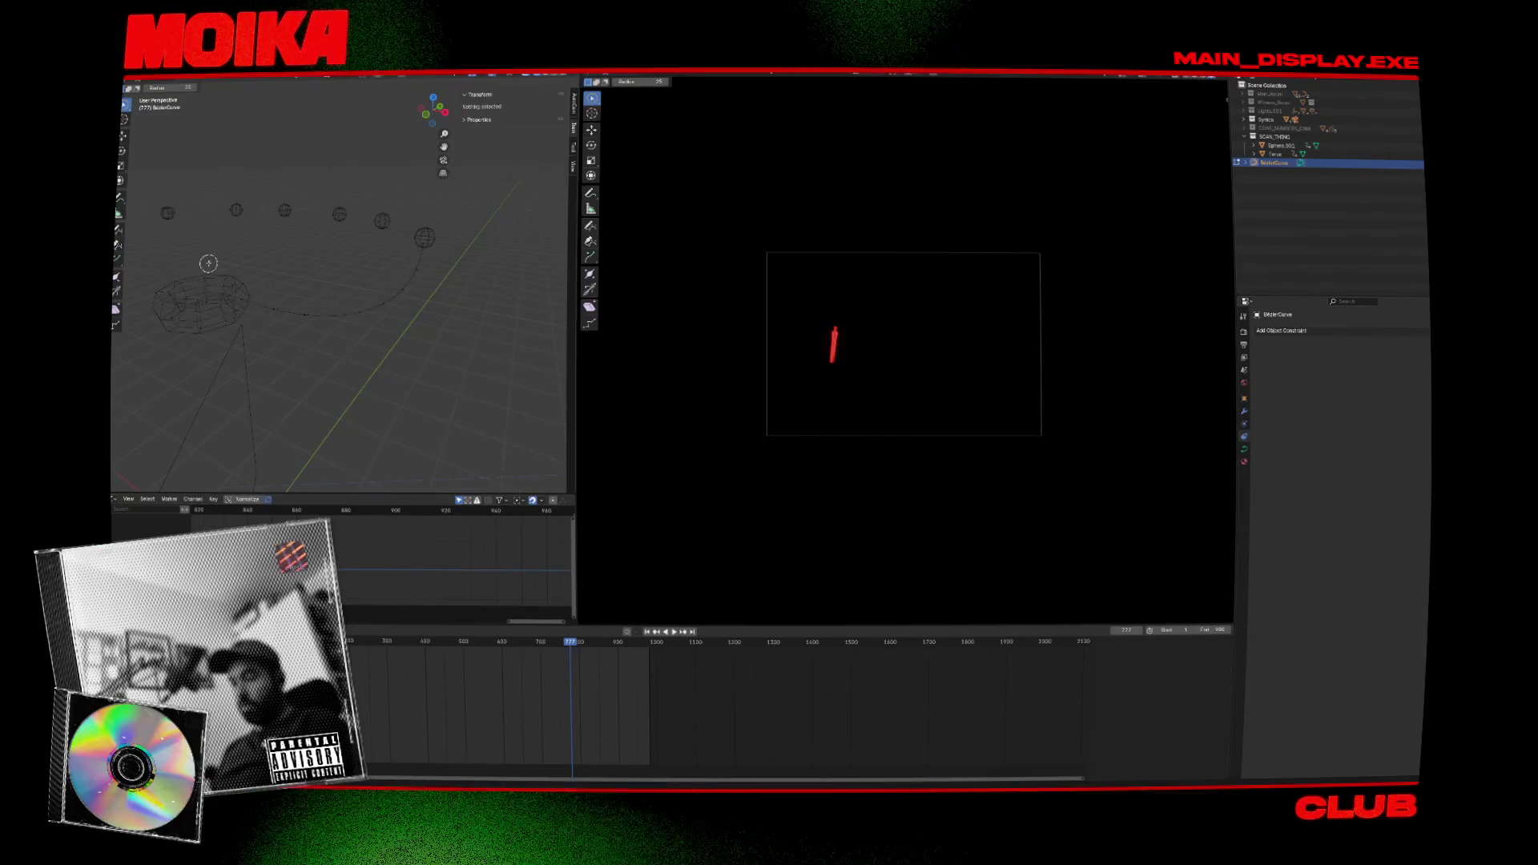
pyautogui.click(230, 300)
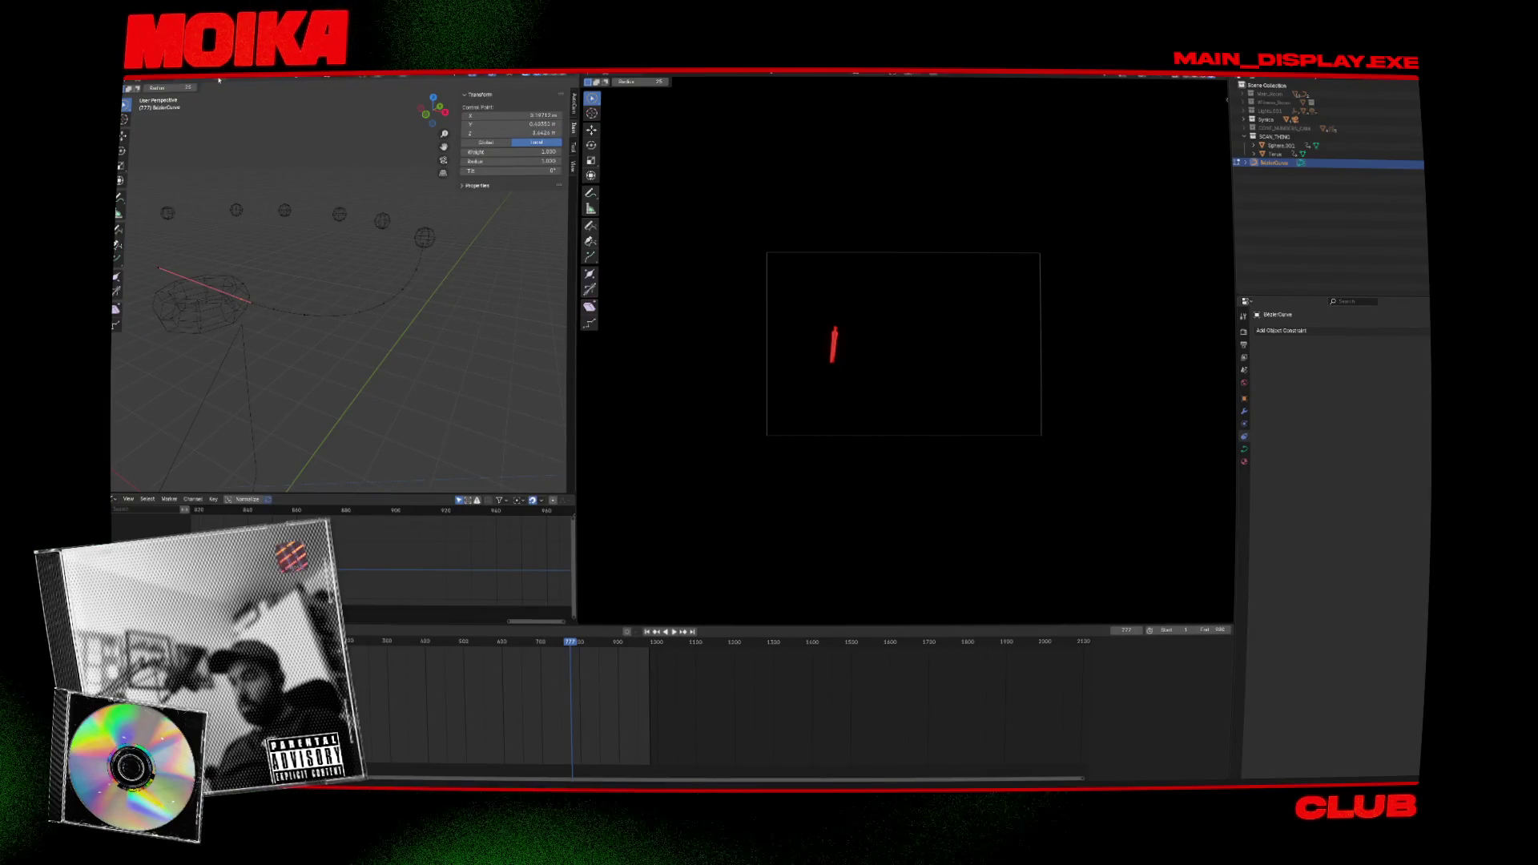
pyautogui.click(290, 79)
pyautogui.click(260, 79)
pyautogui.moveTo(234, 81)
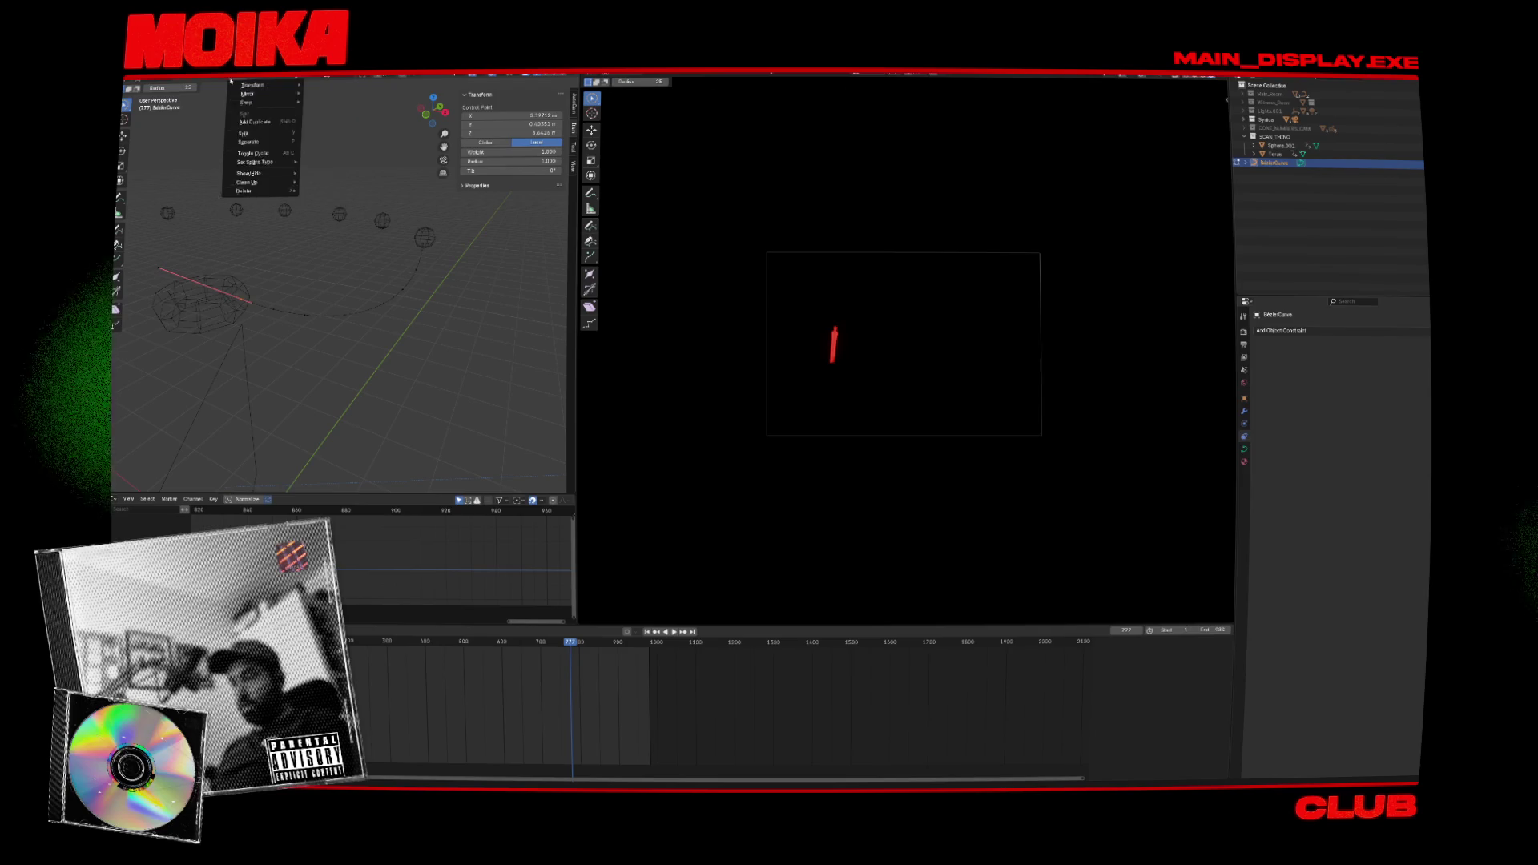
pyautogui.press('Escape')
pyautogui.hotkey('ctrl', 'h')
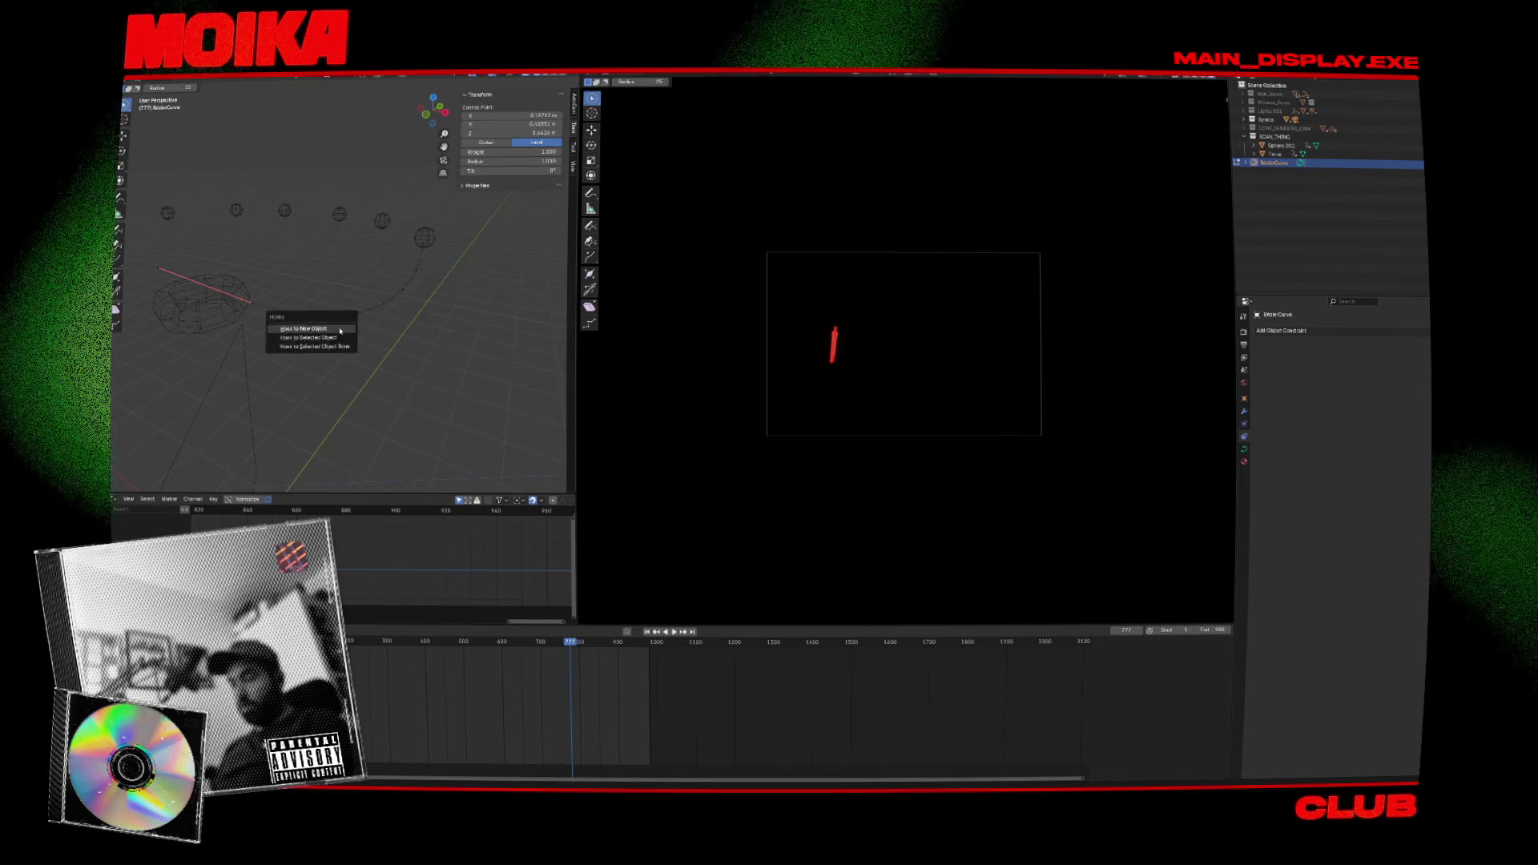
# Add an empty at the cable's end point.
pyautogui.click(305, 324)
pyautogui.press('Tab')
pyautogui.hotkey('shift', 'd')
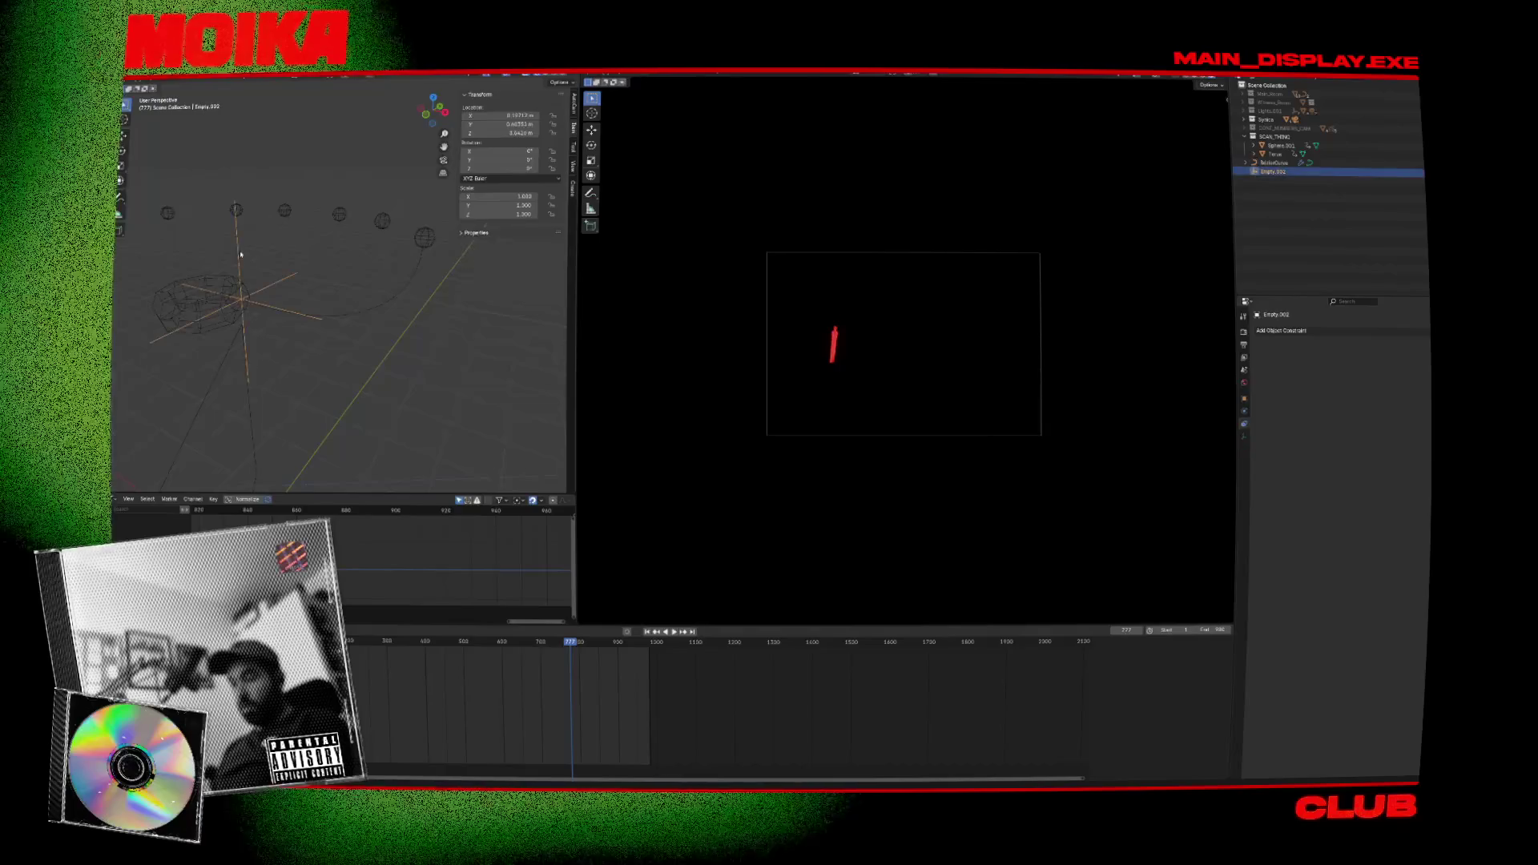
pyautogui.click(298, 317)
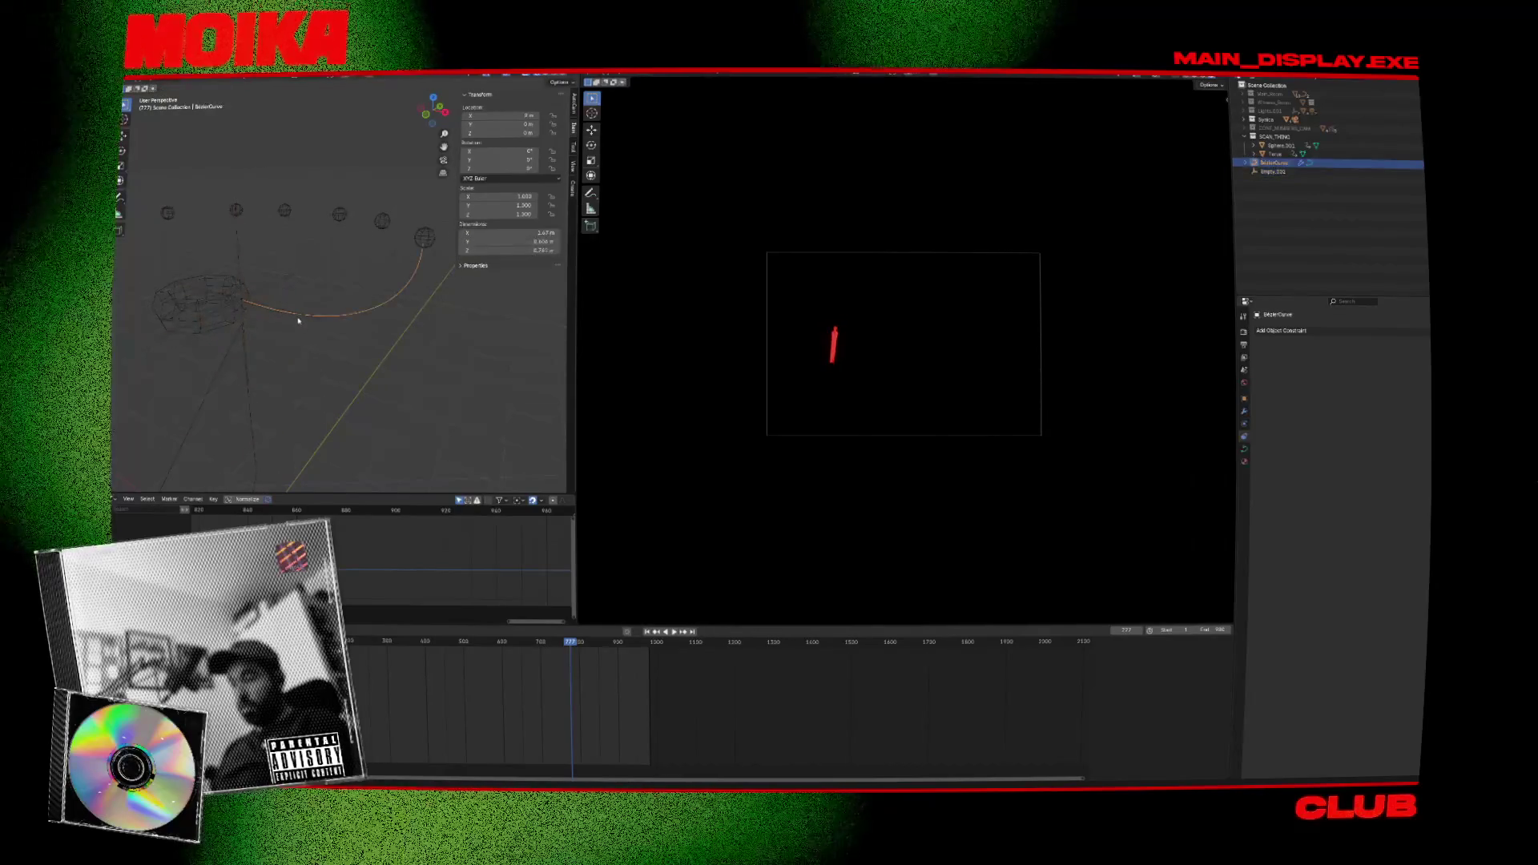
# Delete an extra control point from the cable curve.
pyautogui.press('Tab')
pyautogui.hotkey('alt', 'a')
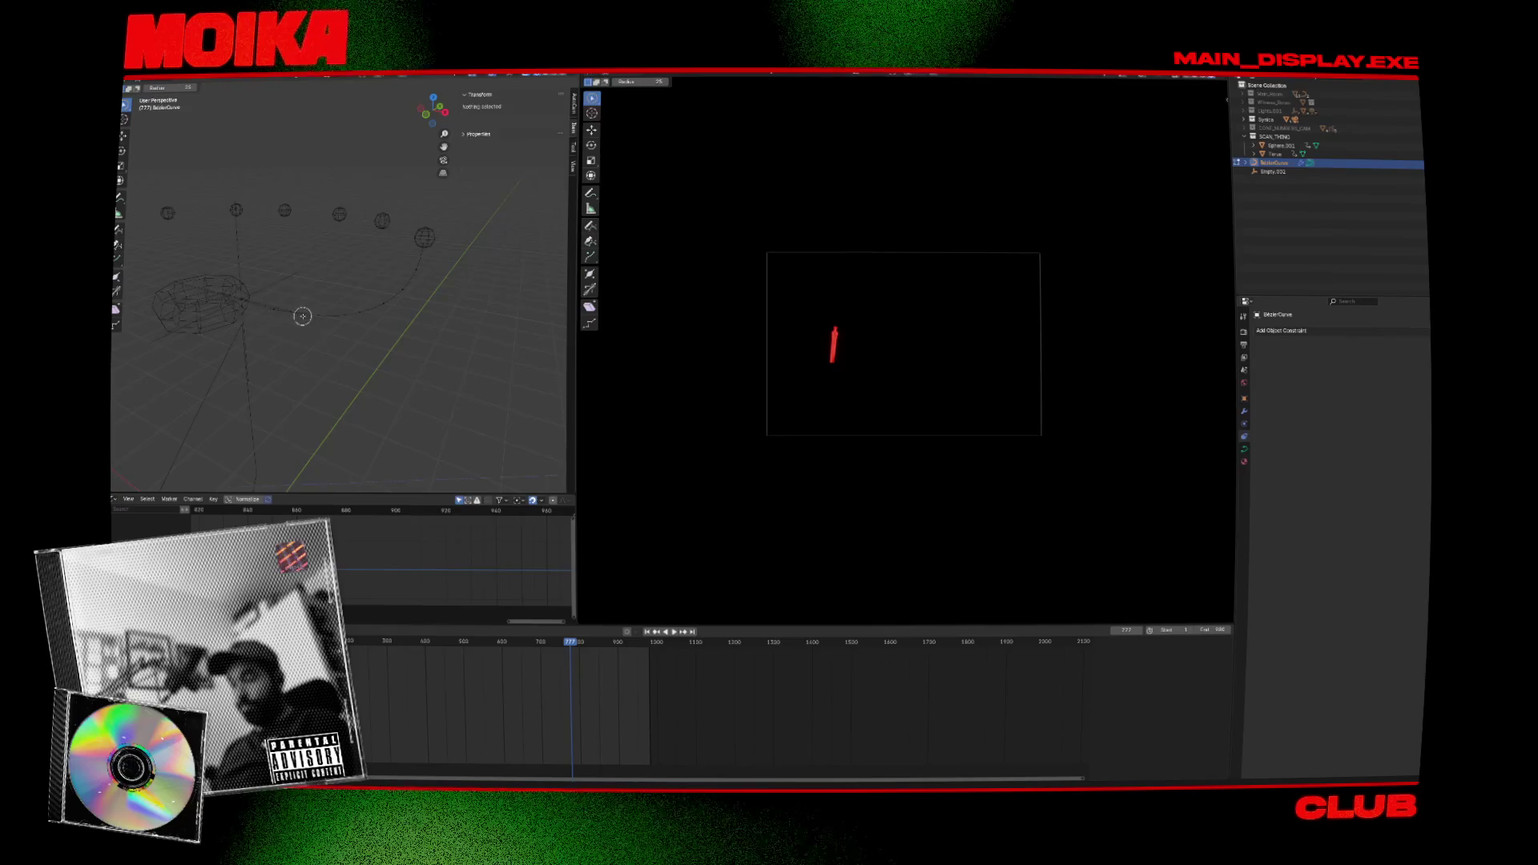
pyautogui.press('c')
pyautogui.click(368, 318)
pyautogui.click(364, 311)
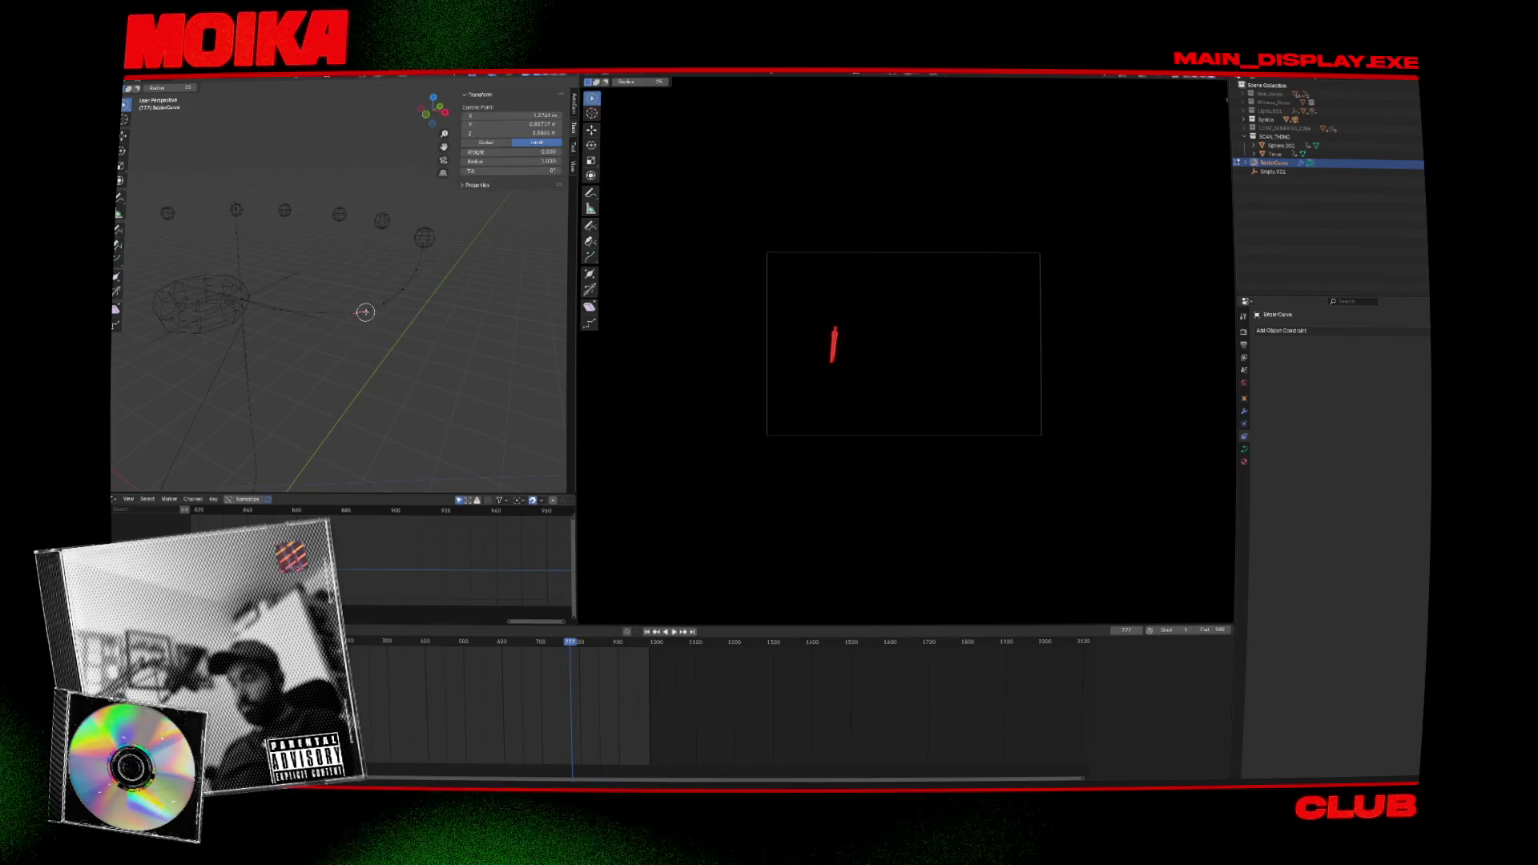
pyautogui.press('x')
pyautogui.click(357, 275)
pyautogui.press('Tab')
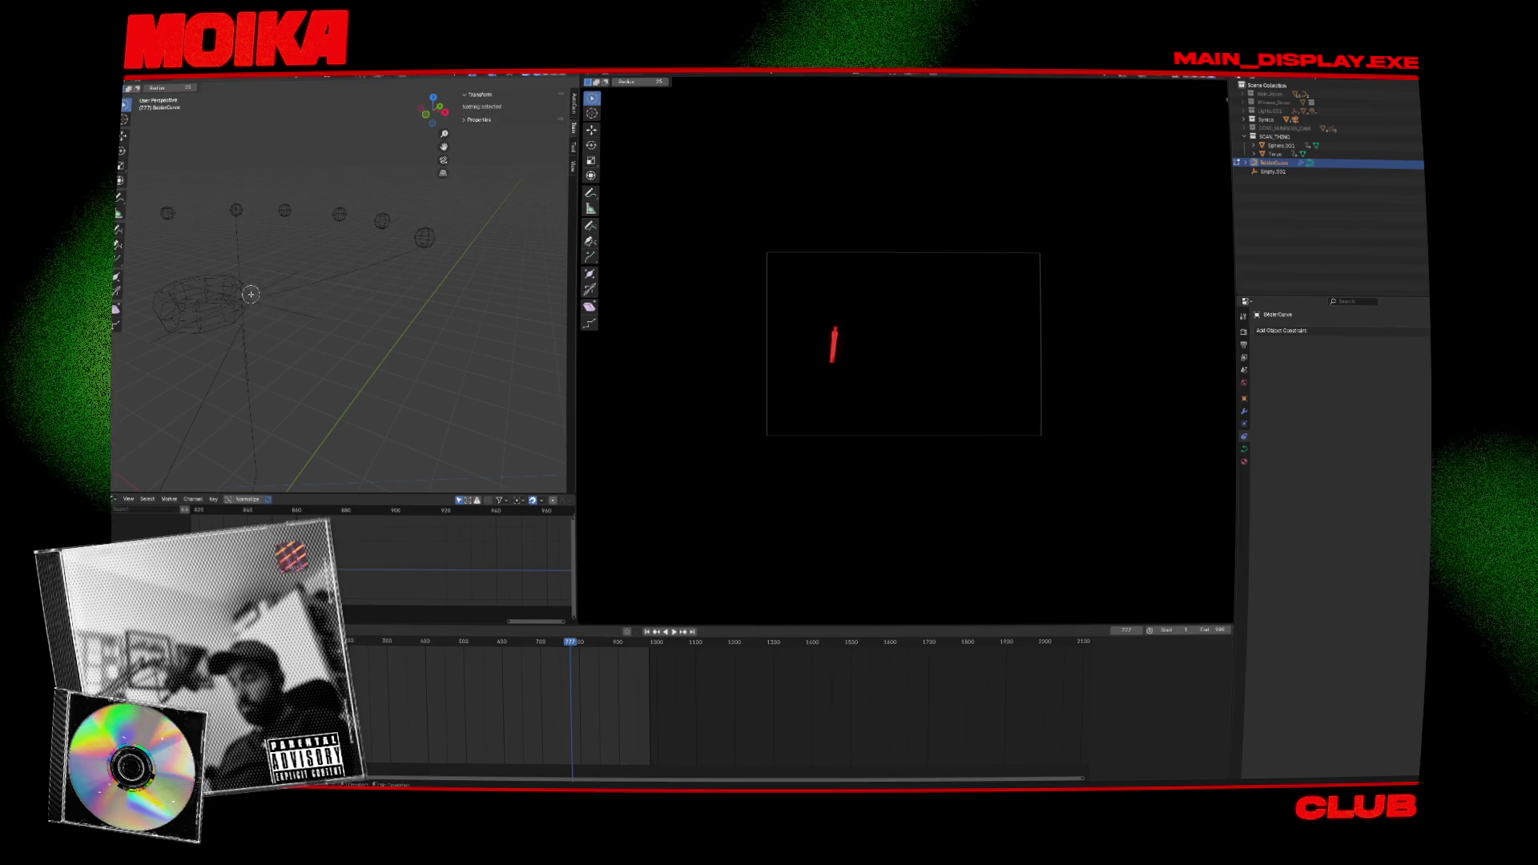
# Reselect the cable curve and pick its end control point.
pyautogui.click(255, 300)
pyautogui.click(256, 301)
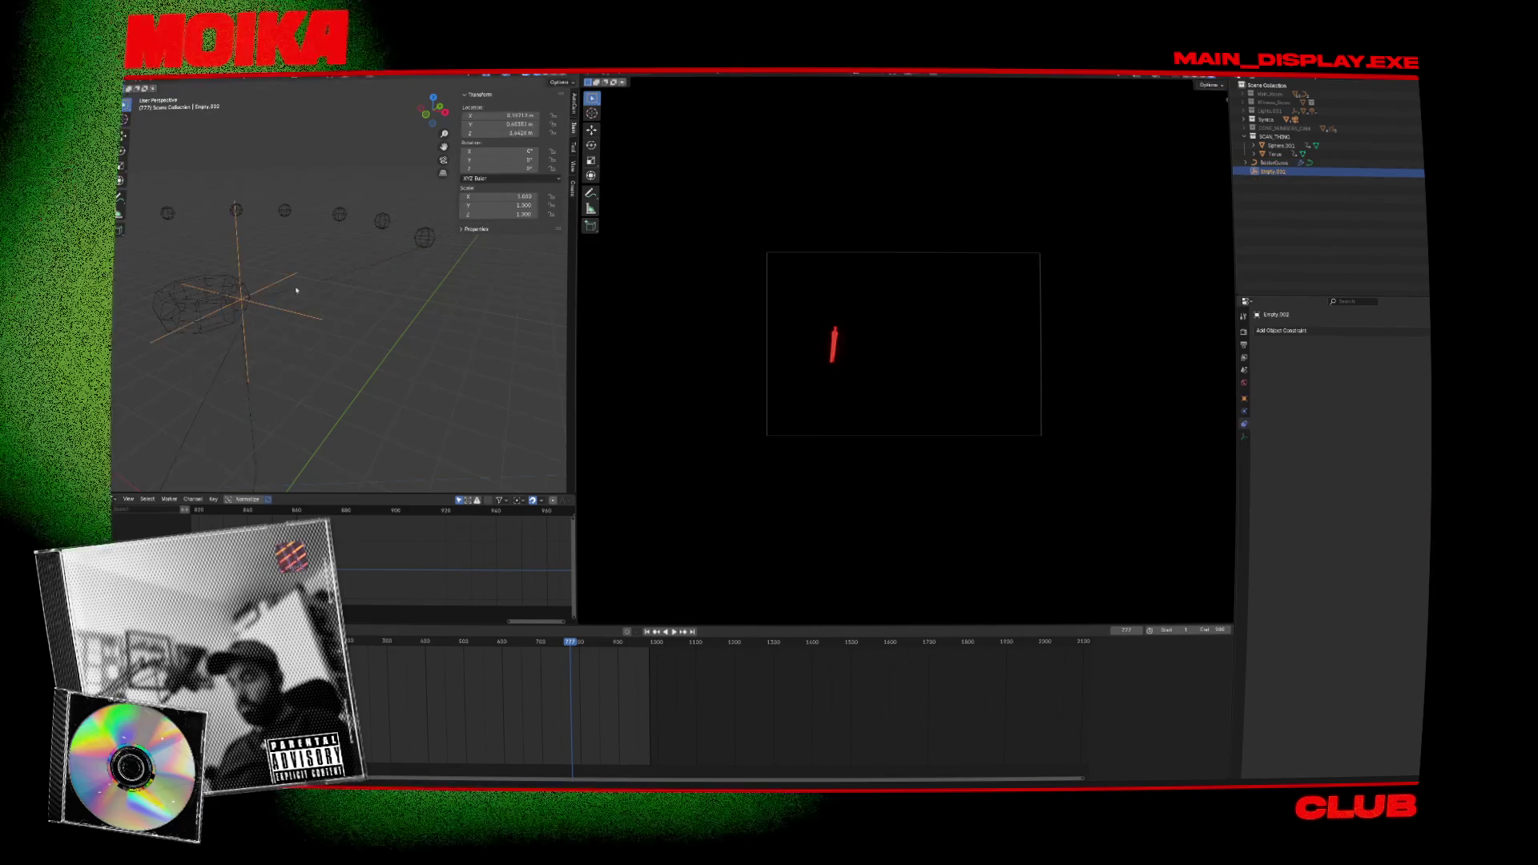
pyautogui.click(334, 271)
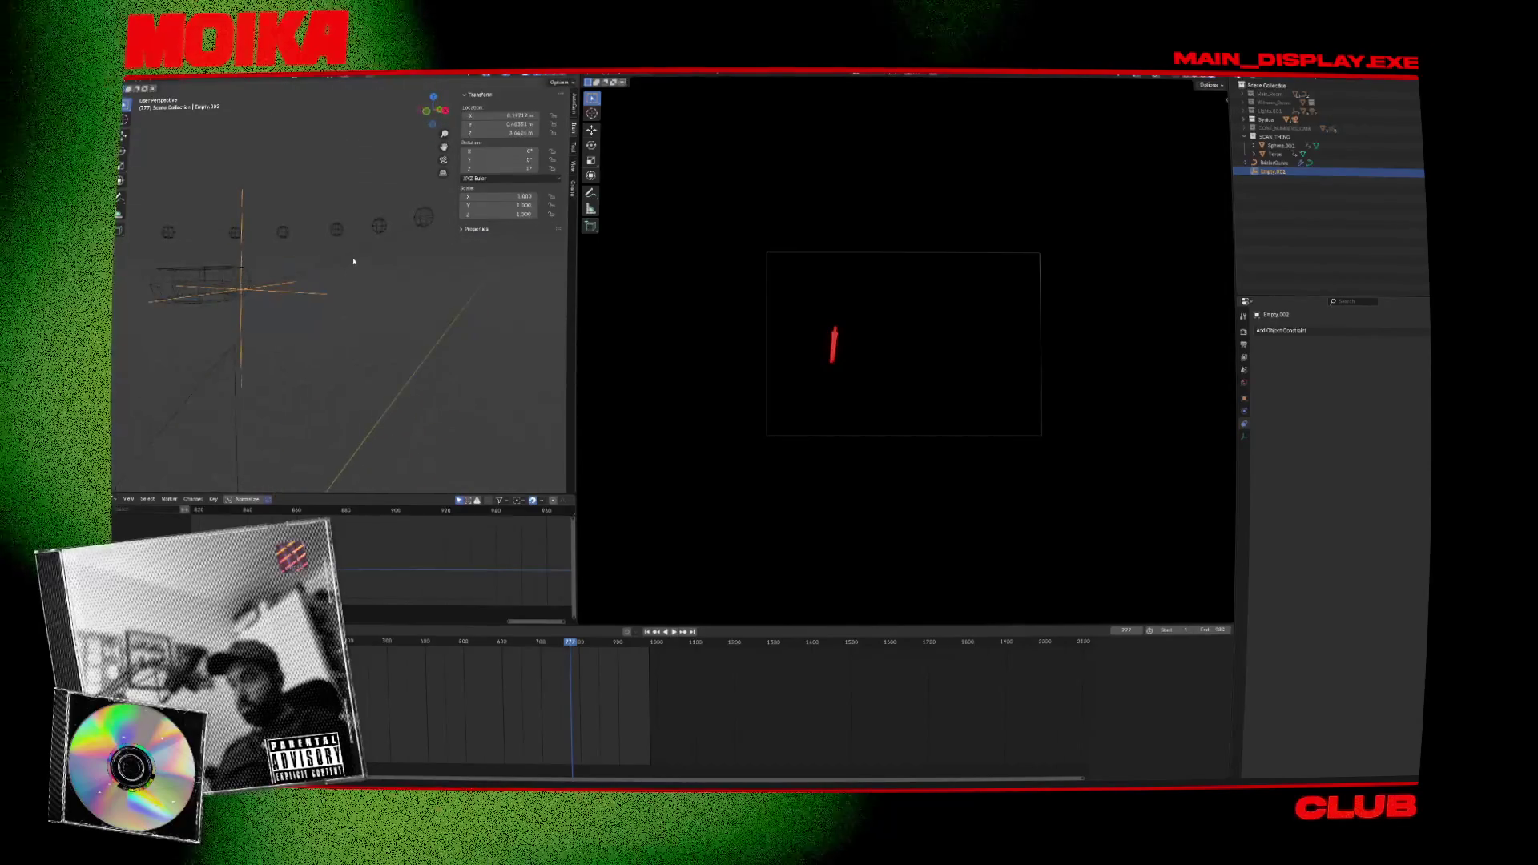
pyautogui.press('Tab')
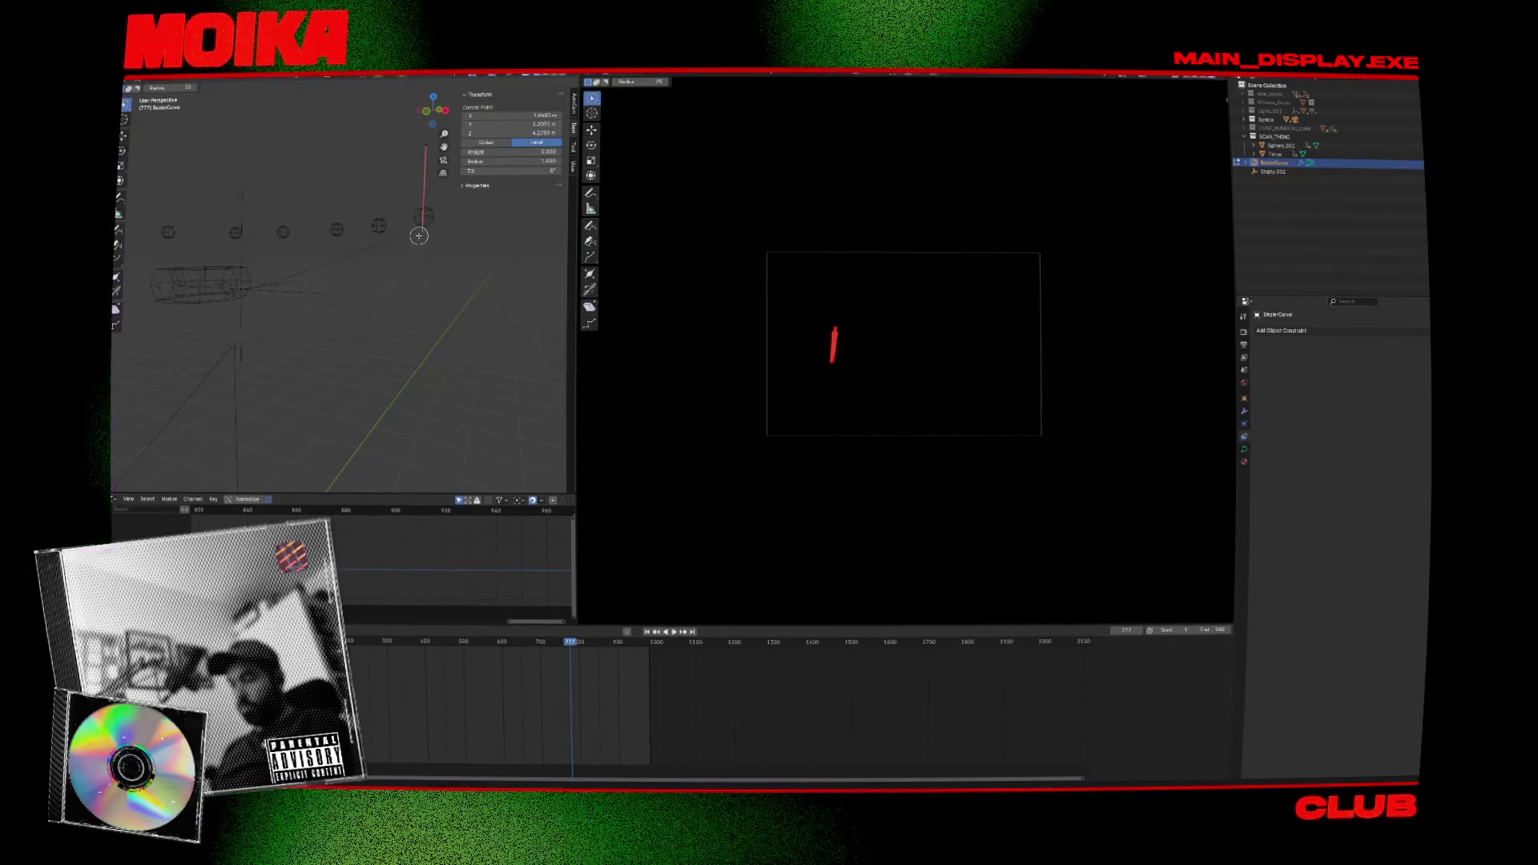
pyautogui.click(418, 235)
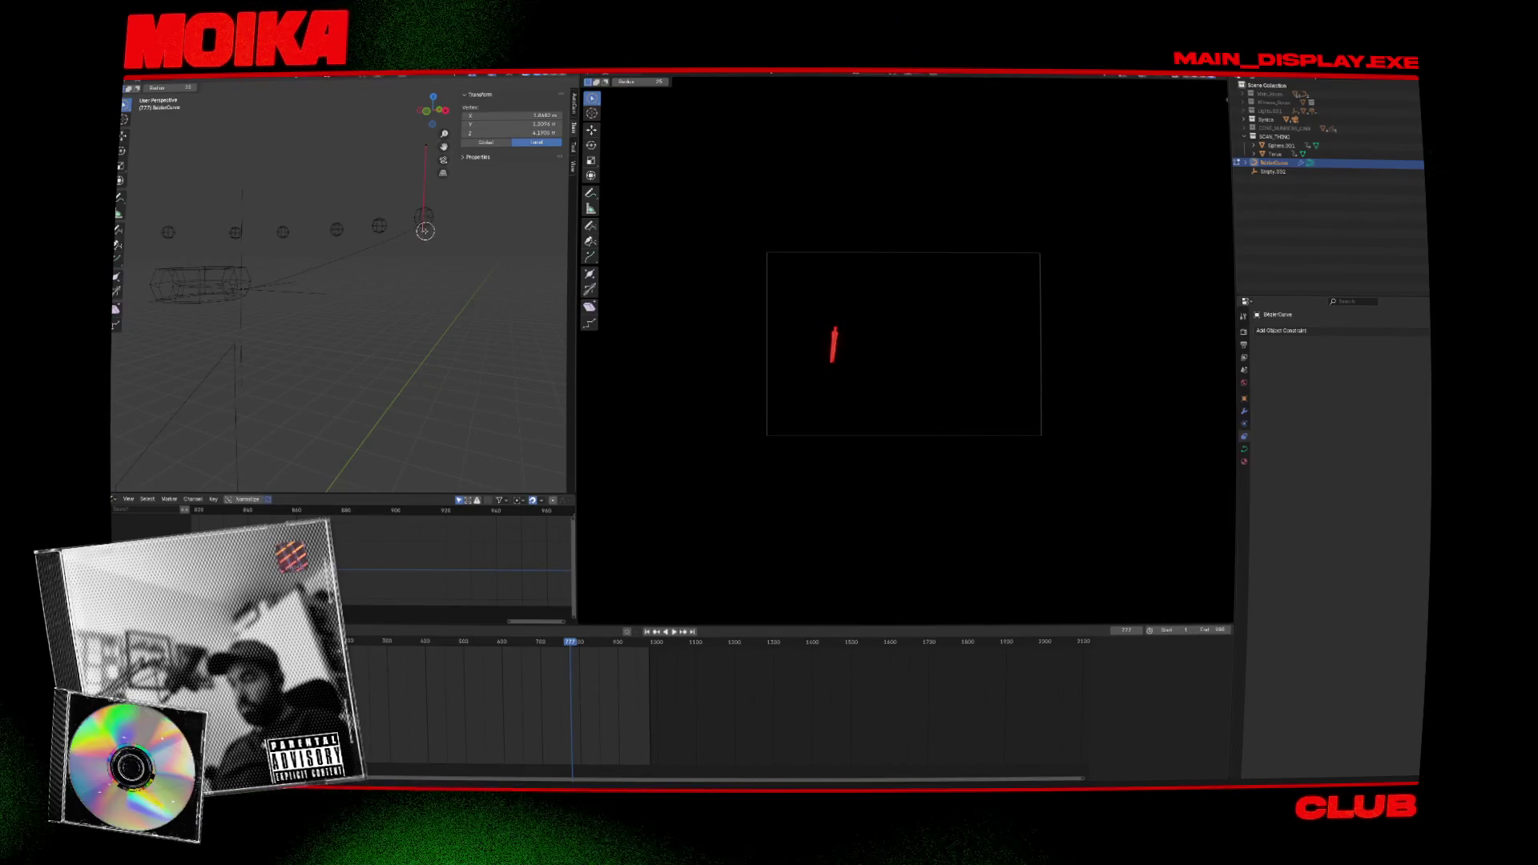
pyautogui.moveTo(126, 105); pyautogui.dragTo(153, 120)
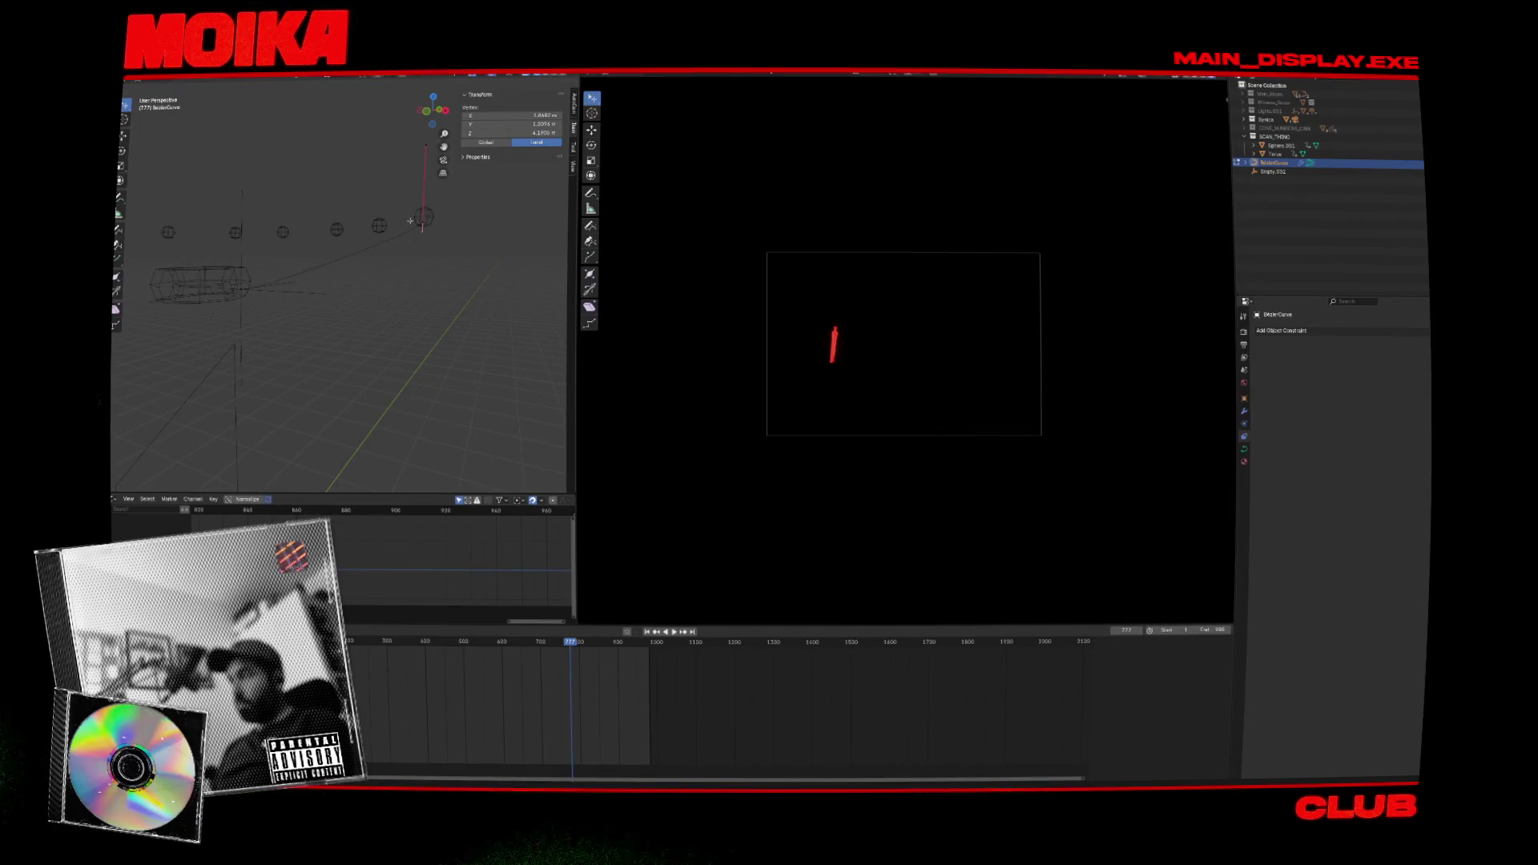
# Move the cable's end point onto the rightmost sphere along X and save.
pyautogui.press('g')
pyautogui.press('x')
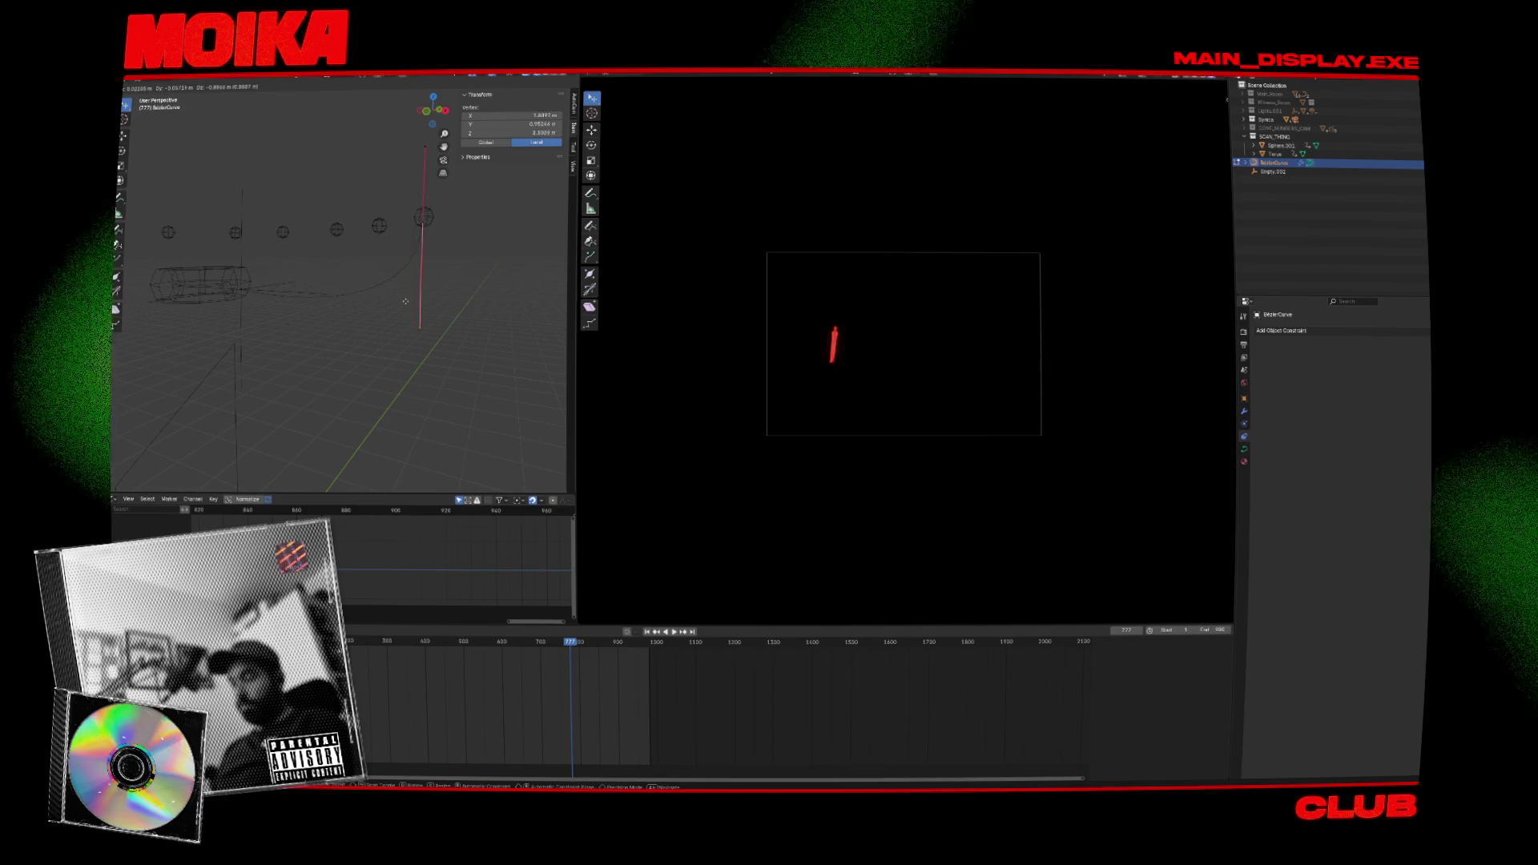
pyautogui.press('x')
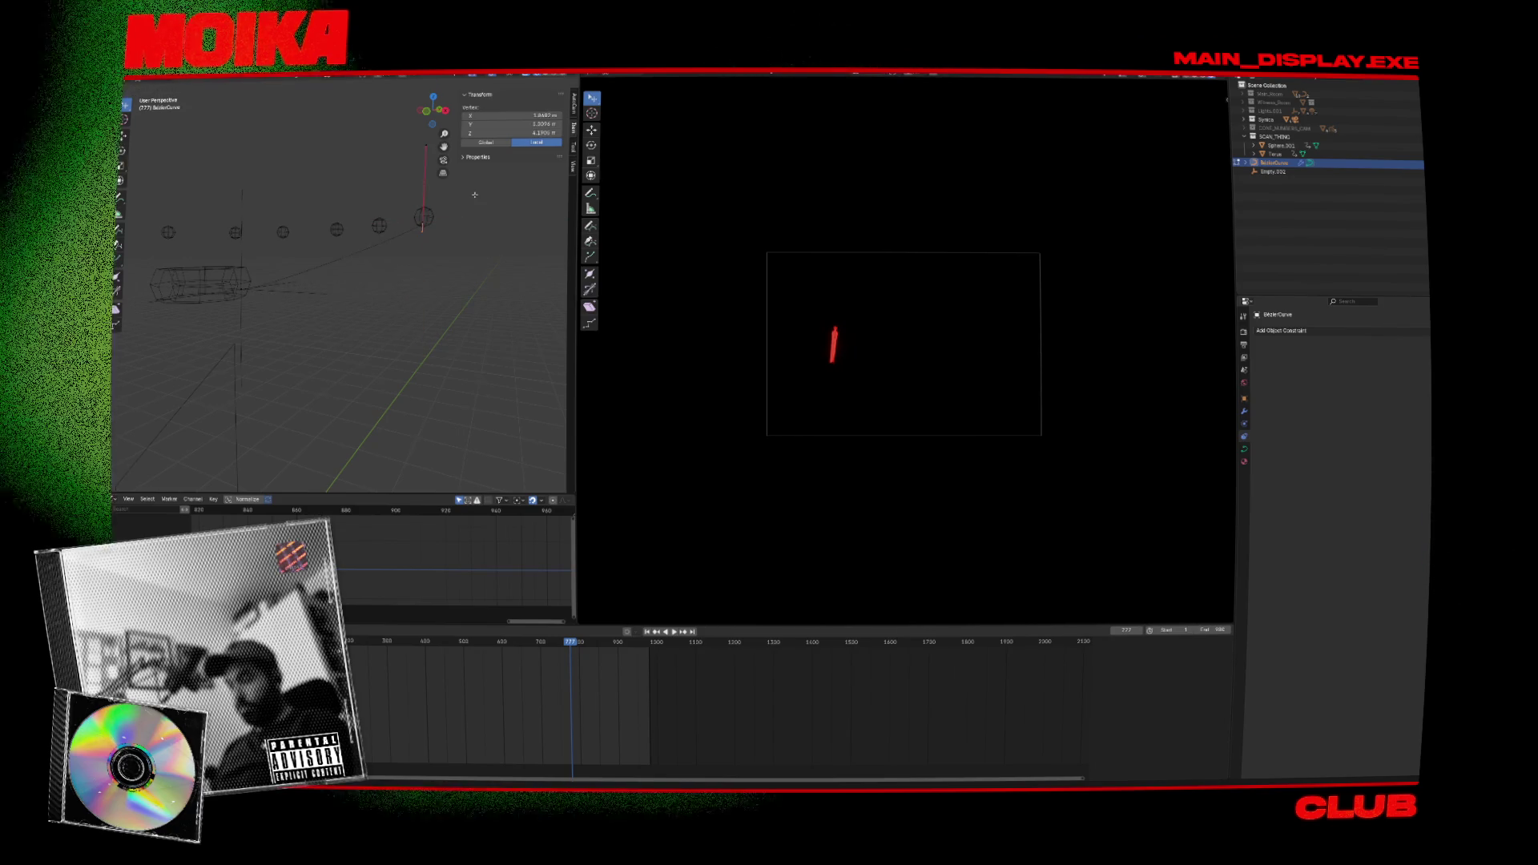
pyautogui.press('Return')
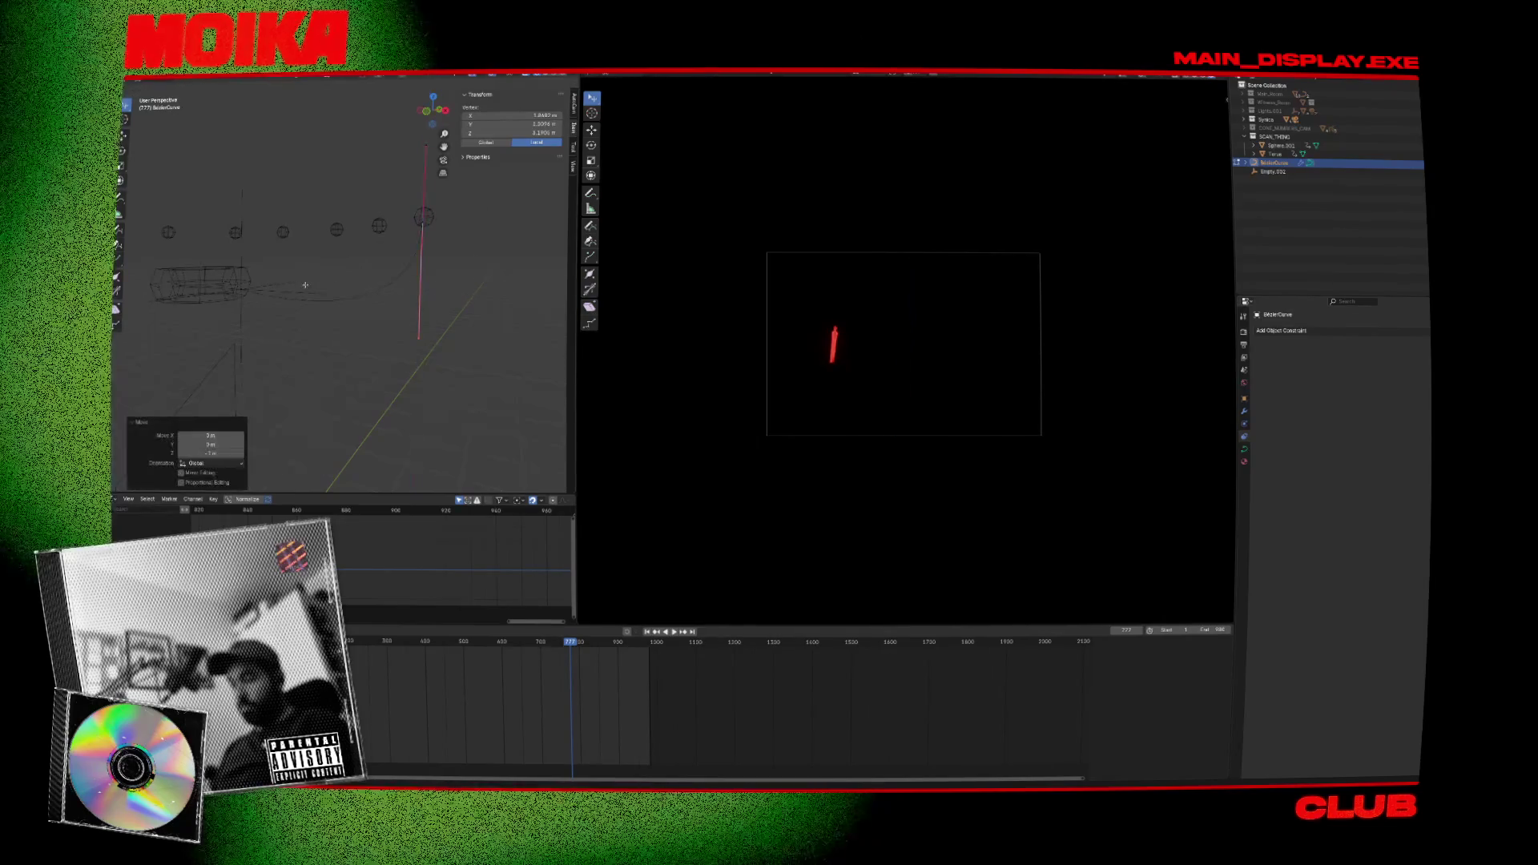
pyautogui.press('g')
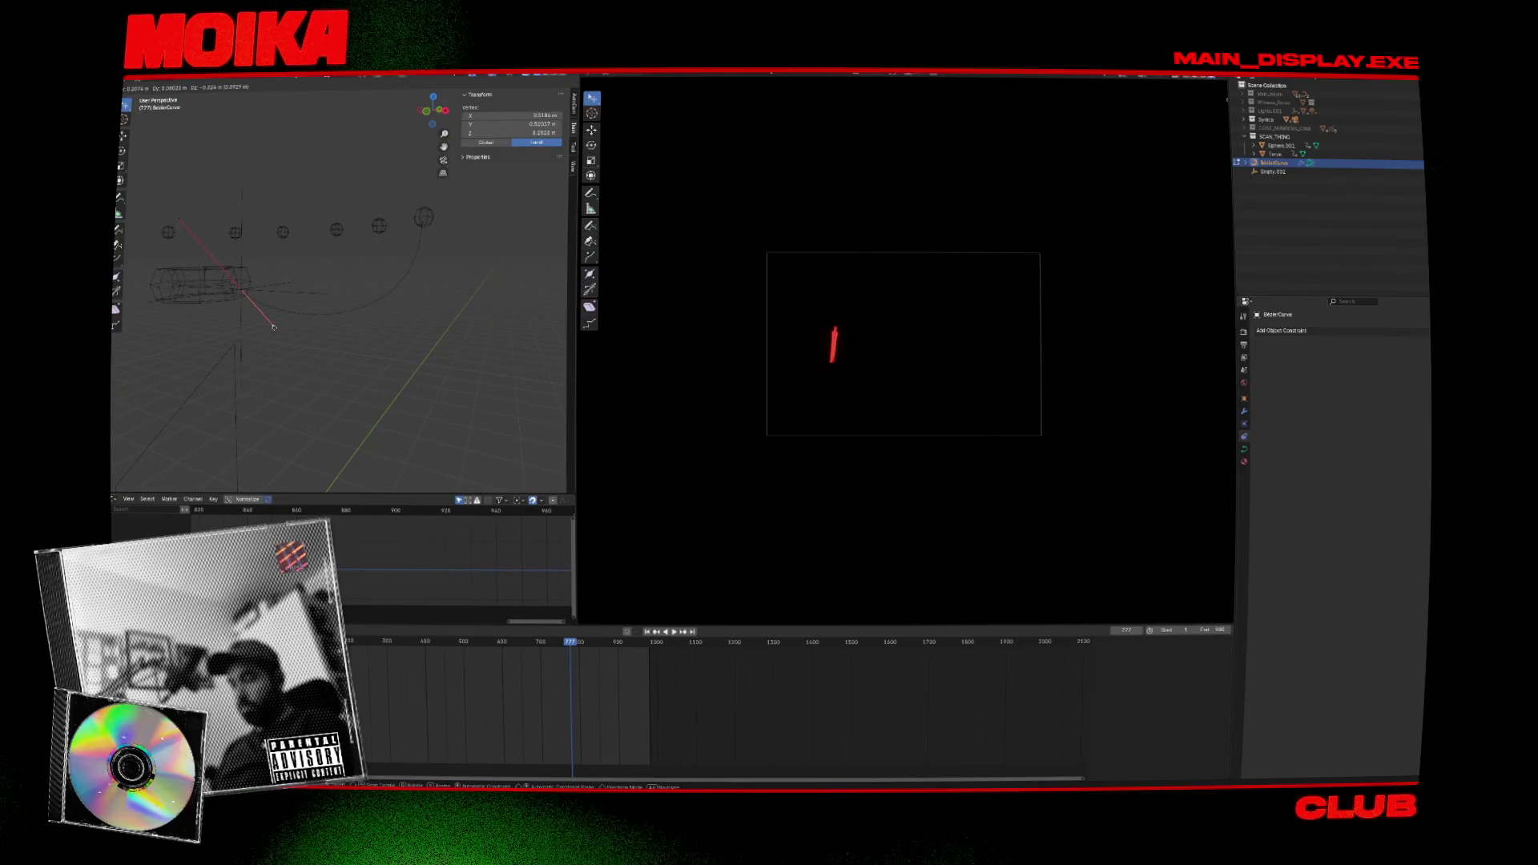
pyautogui.press('Return')
pyautogui.hotkey('ctrl', 's')
pyautogui.press('Tab')
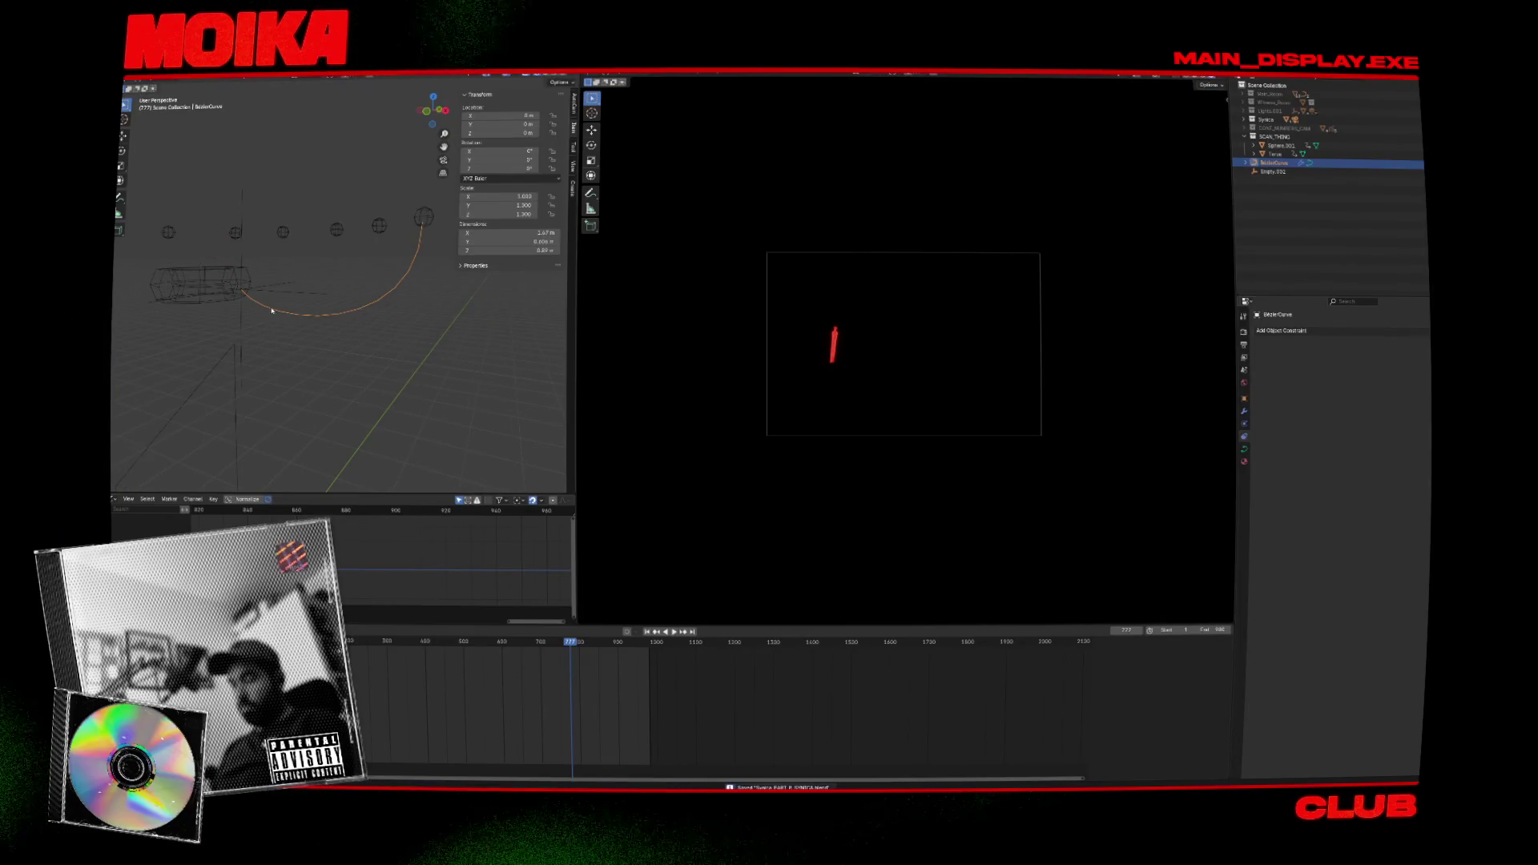
# Duplicate the cable curve and reposition the copy toward the rightmost sphere.
pyautogui.click(268, 286)
pyautogui.moveTo(271, 230)
pyautogui.mouseDown(button='middle')
pyautogui.moveTo(292, 296)
pyautogui.moveTo(355, 346)
pyautogui.mouseUp(button='middle')
pyautogui.click(317, 330)
pyautogui.hotkey('shift', 'd')
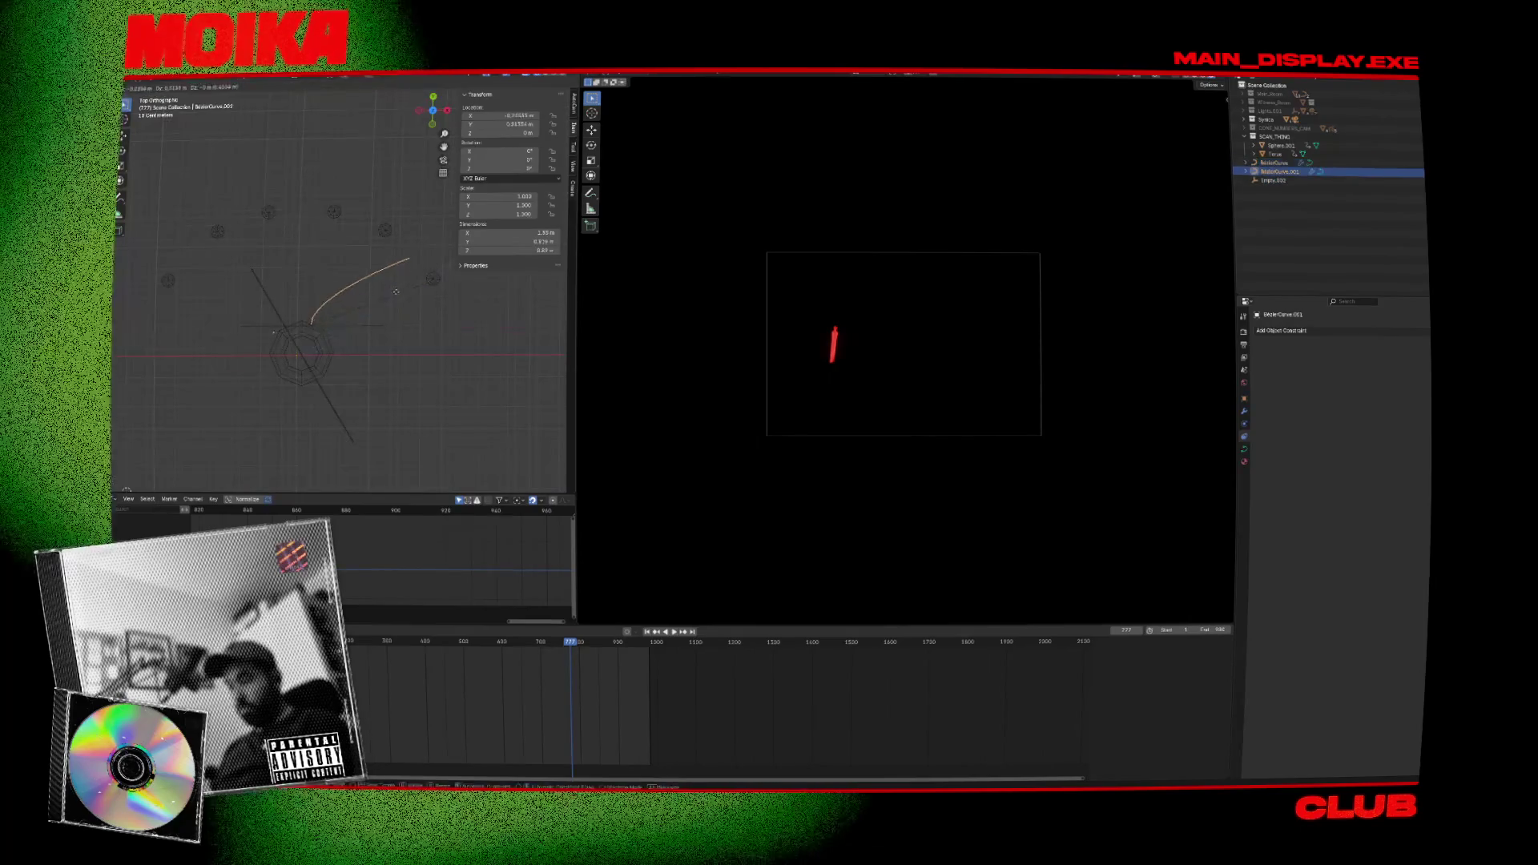
pyautogui.press('Escape')
pyautogui.press('g')
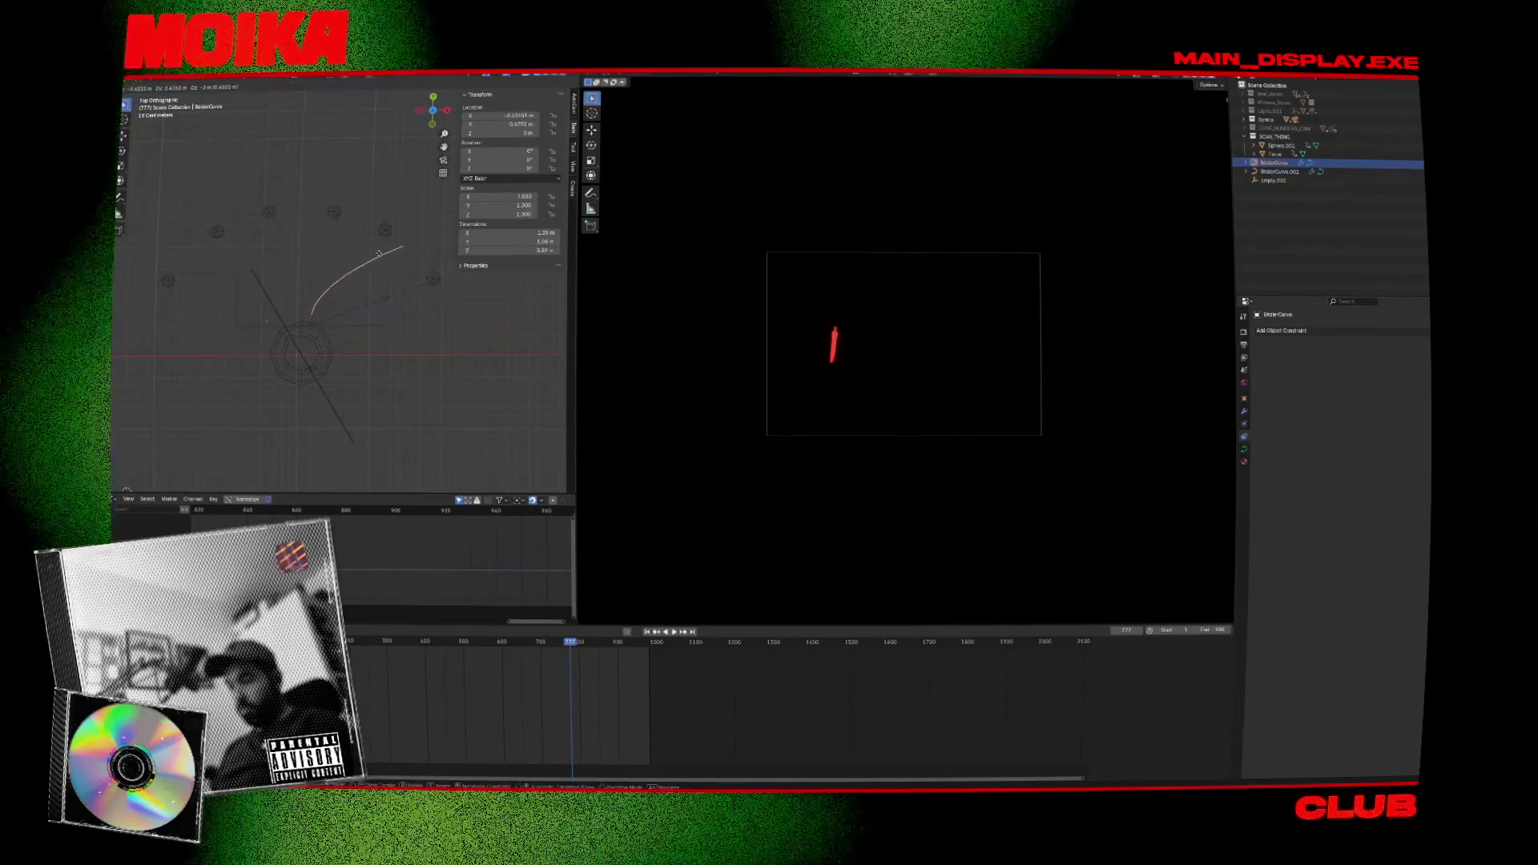
pyautogui.click(391, 253)
pyautogui.press('g')
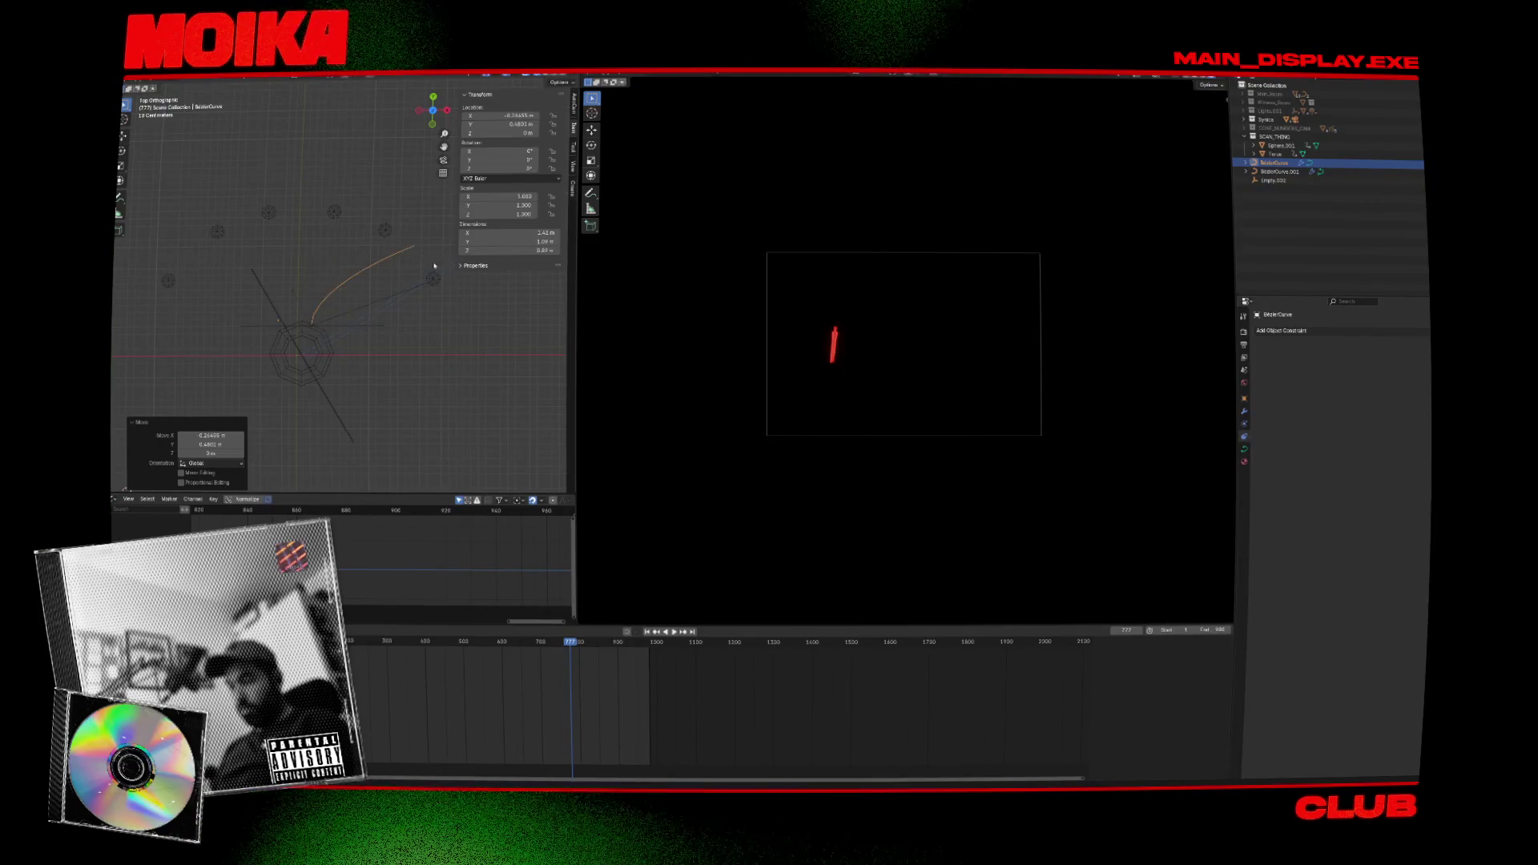
pyautogui.press('Tab')
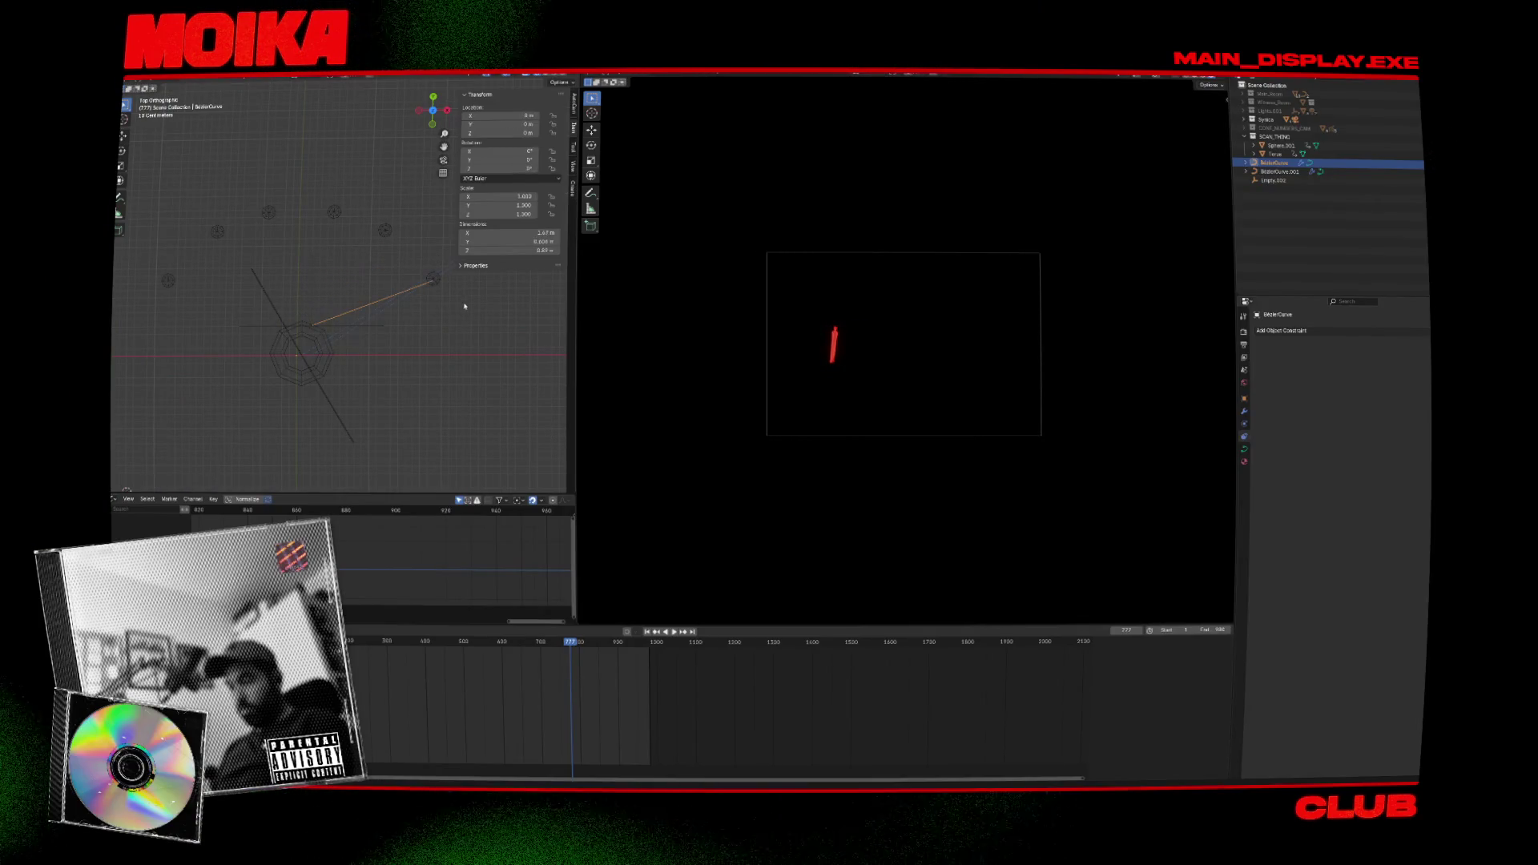
pyautogui.click(415, 243)
pyautogui.press('Tab')
# Make another cable copy and adjust a control point on the original cable.
pyautogui.hotkey('shift', 'd')
pyautogui.press('Escape')
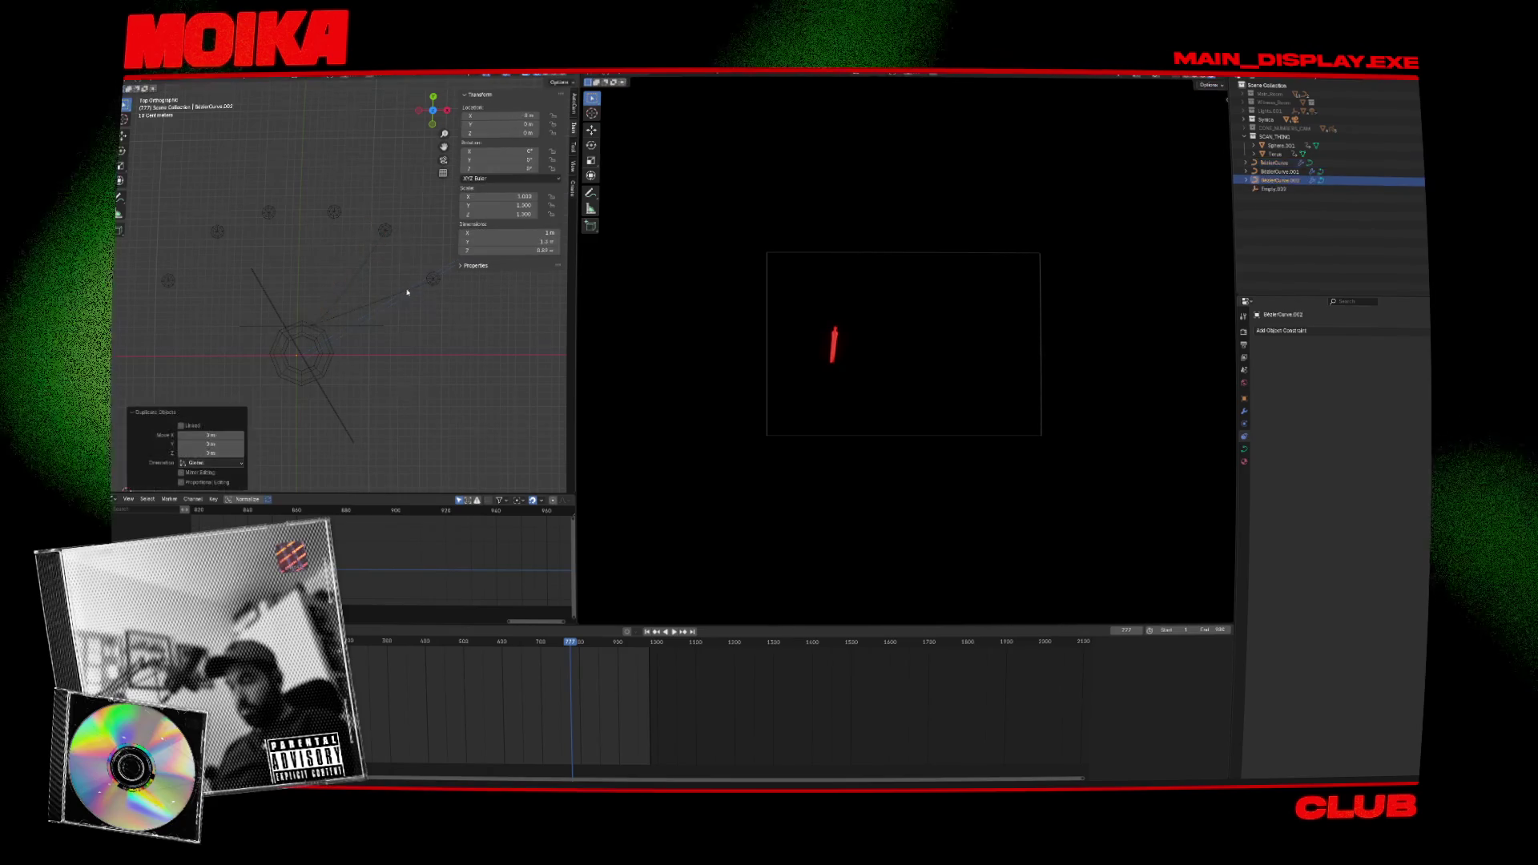
pyautogui.click(350, 281)
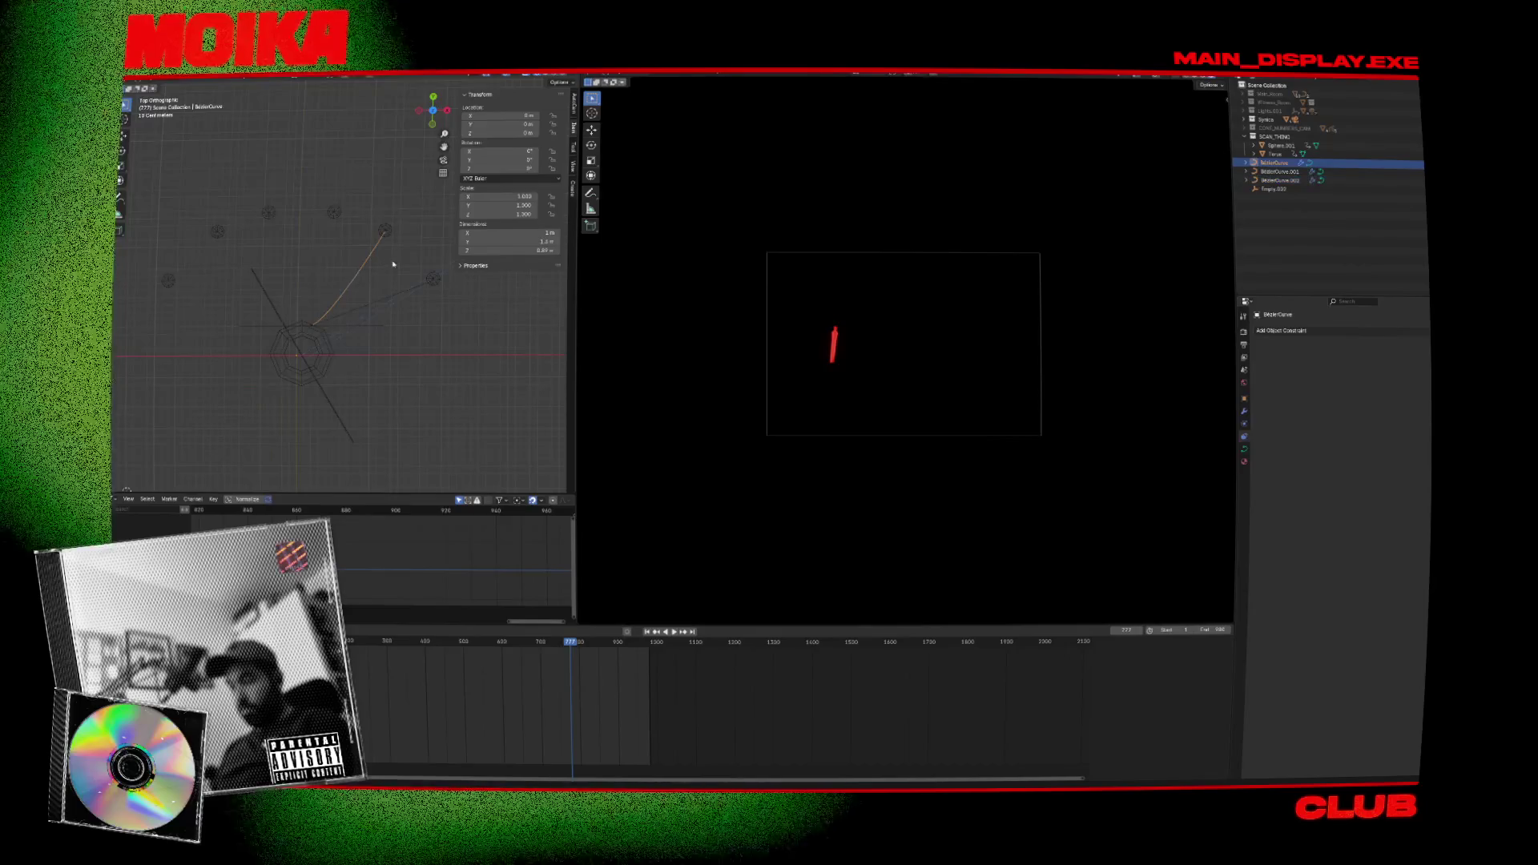
pyautogui.press('Tab')
pyautogui.press('g')
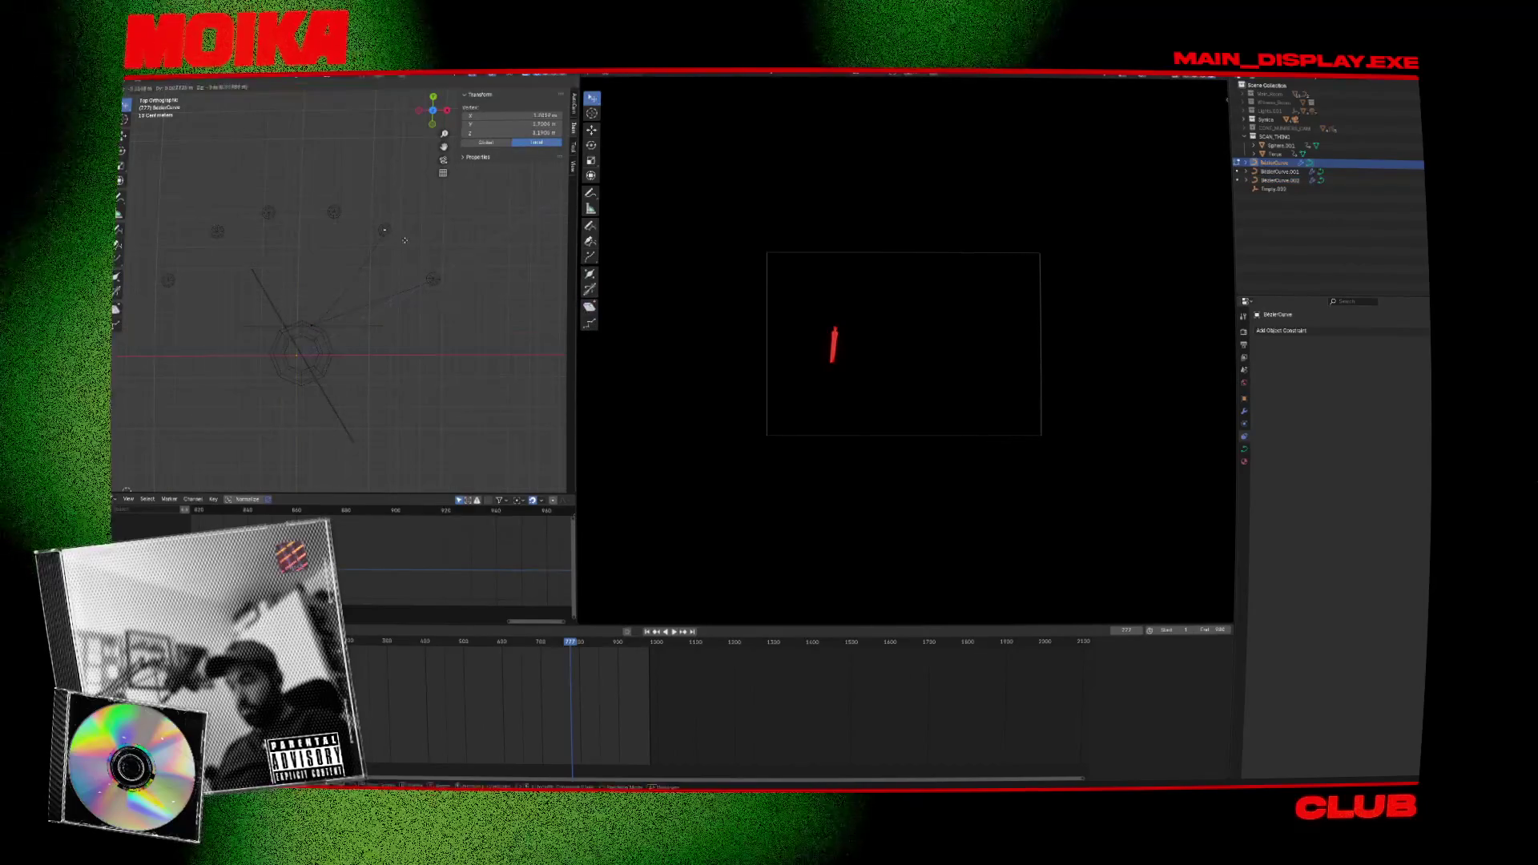
pyautogui.click(208, 168)
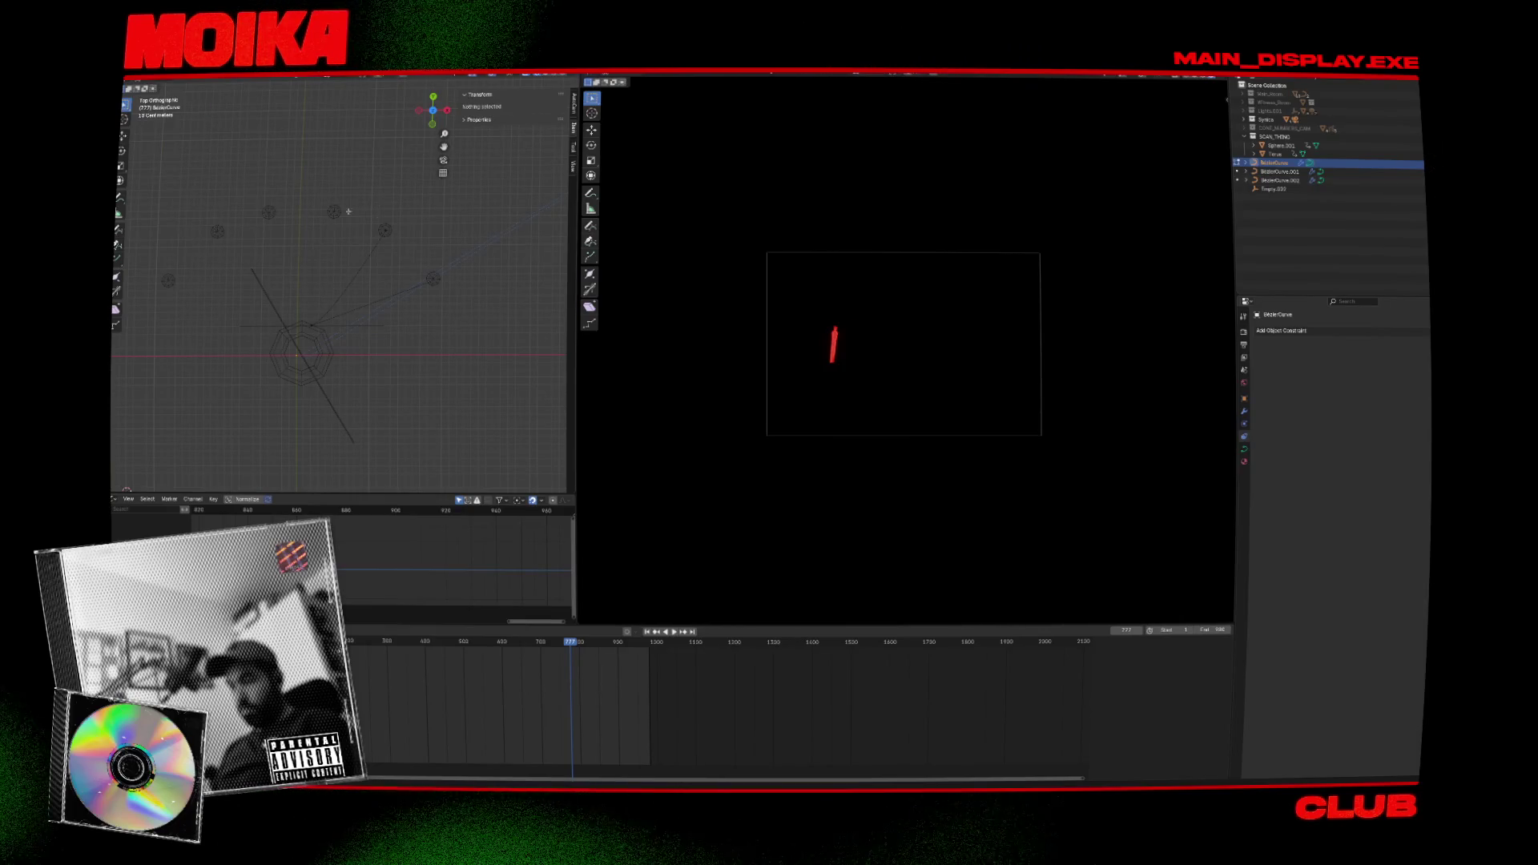
pyautogui.moveTo(373, 246); pyautogui.dragTo(373, 246)
pyautogui.press('g')
pyautogui.click(378, 227)
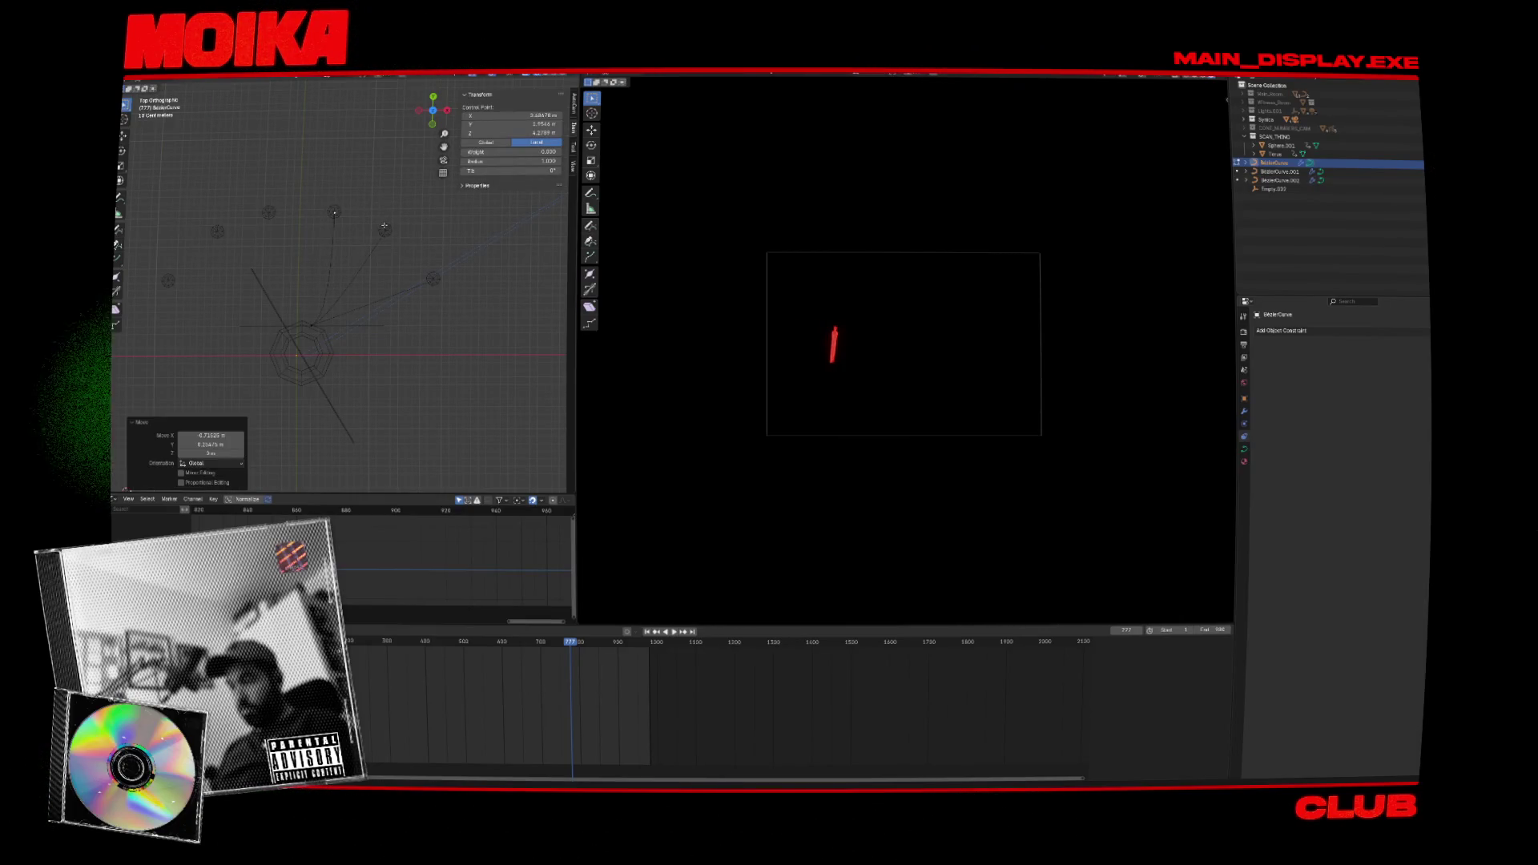
pyautogui.press('Tab')
# Save, scrub back to frame 724, and select the Torus to show its keyframes.
pyautogui.moveTo(377, 227)
pyautogui.mouseDown(button='middle')
pyautogui.moveTo(387, 209)
pyautogui.moveTo(402, 319)
pyautogui.mouseUp(button='middle')
pyautogui.click(407, 301)
pyautogui.hotkey('ctrl', 's')
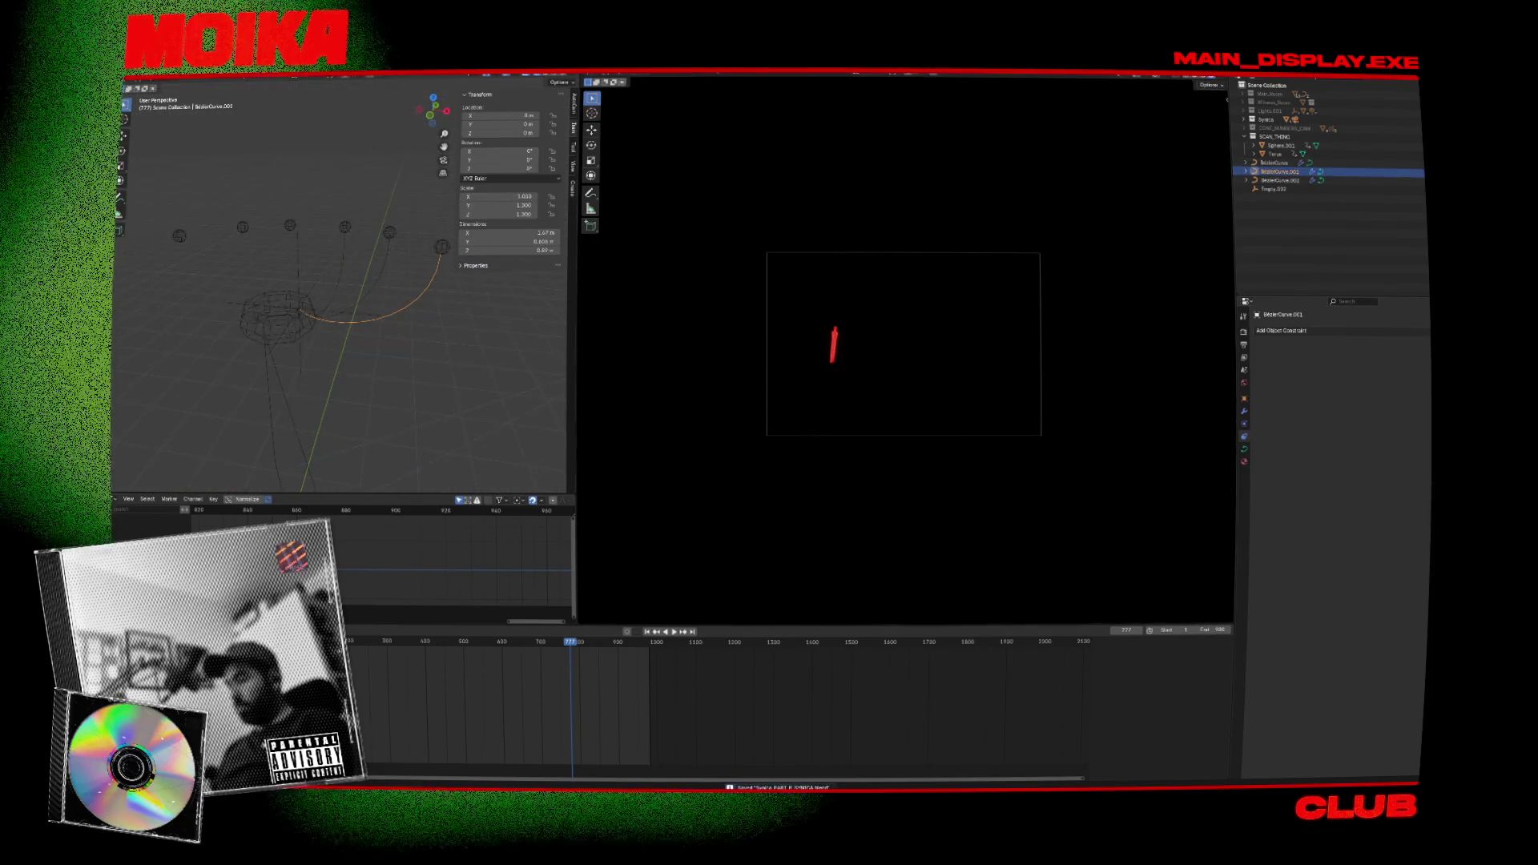
pyautogui.moveTo(596, 651); pyautogui.dragTo(551, 650)
pyautogui.click(288, 340)
pyautogui.press('Down')
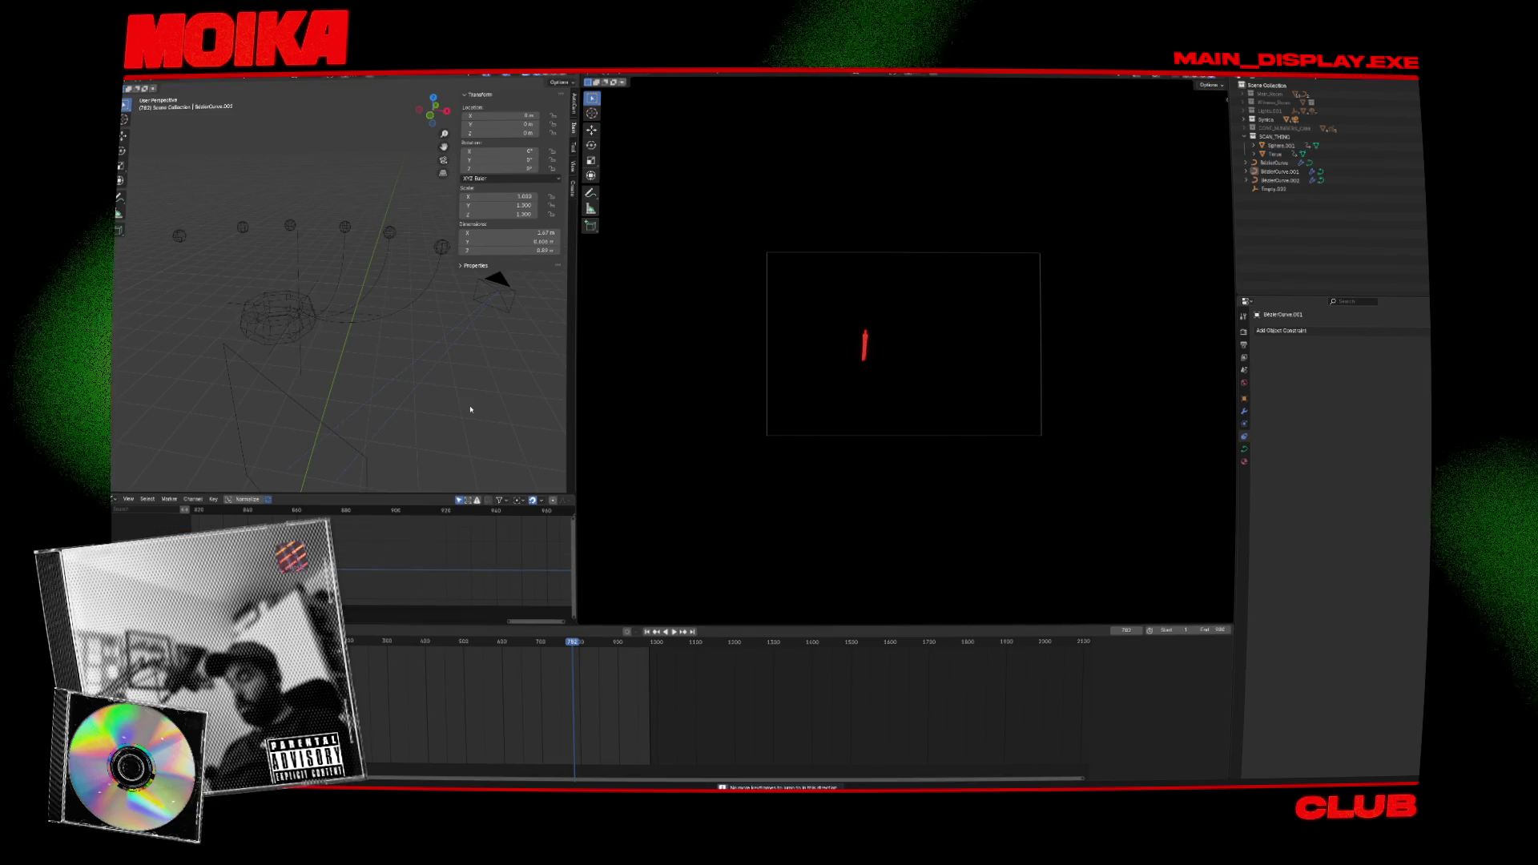
pyautogui.click(319, 323)
pyautogui.click(282, 316)
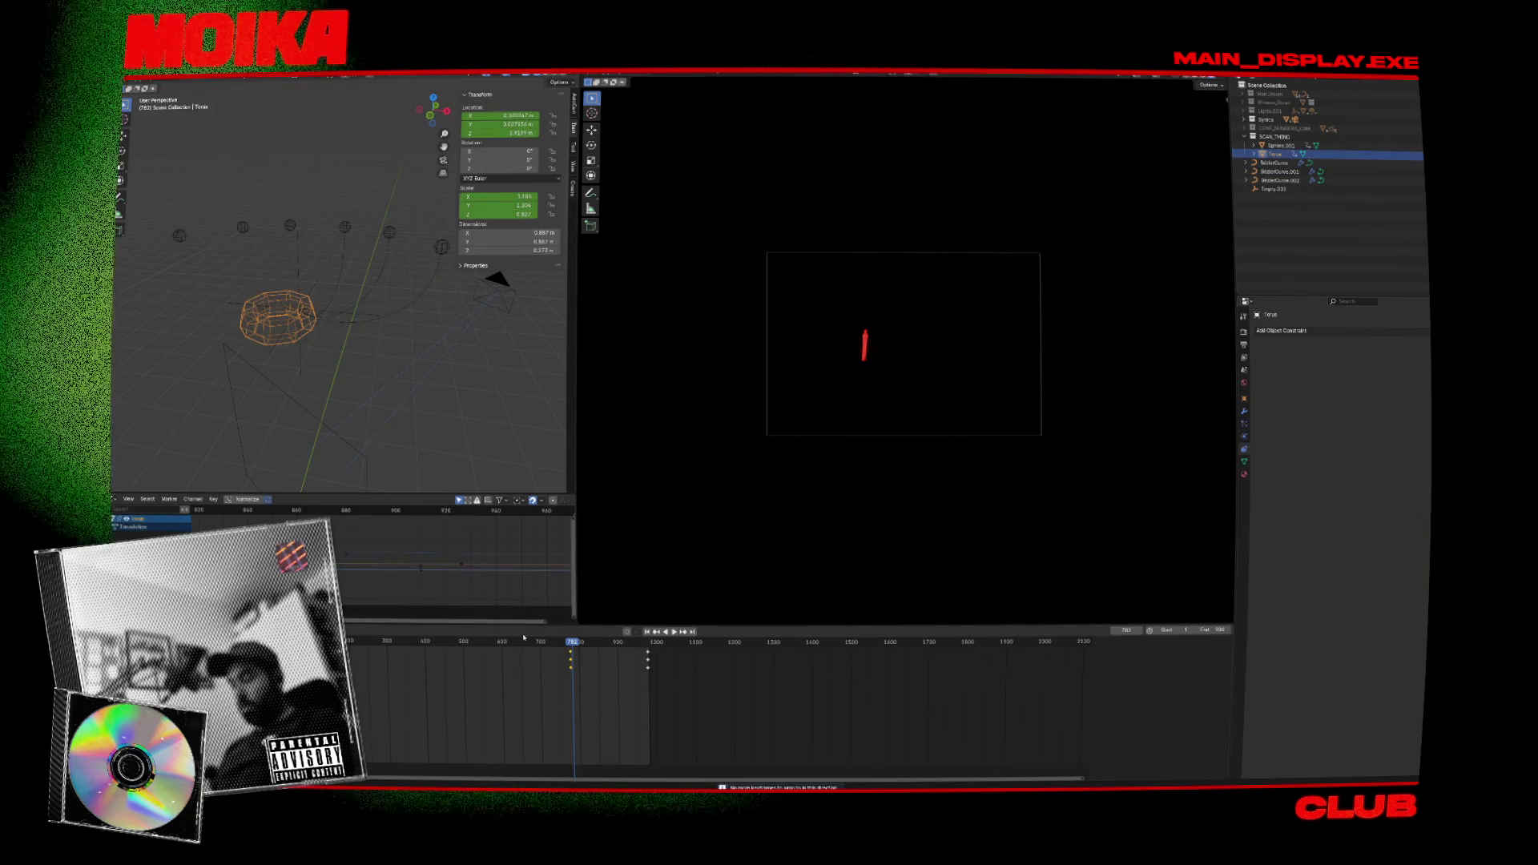
# Reposition Empty.002 from the top view.
pyautogui.press('Up')
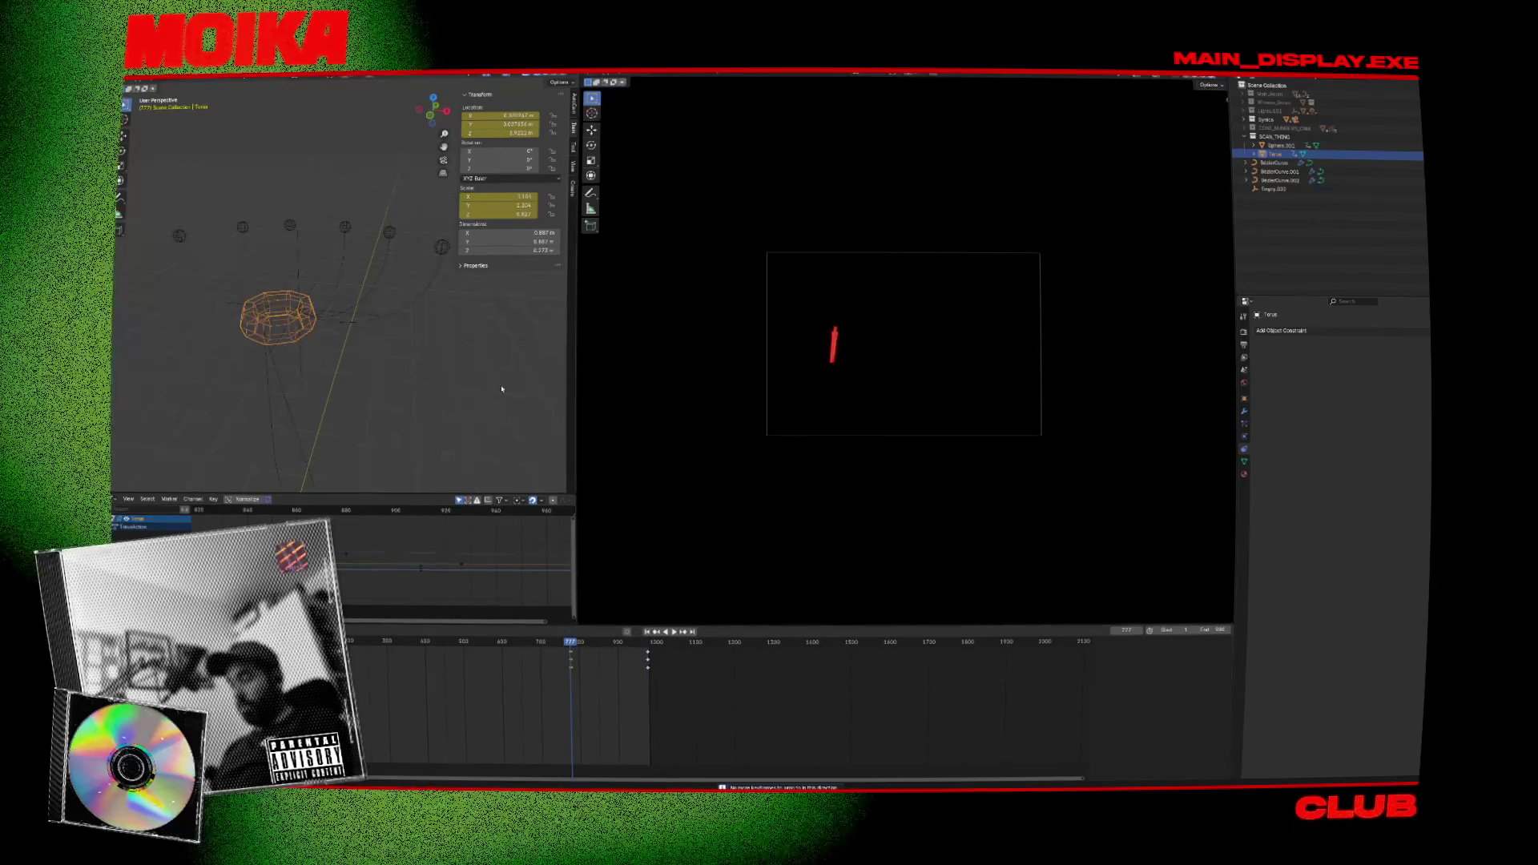
pyautogui.click(294, 280)
pyautogui.press('KP_7')
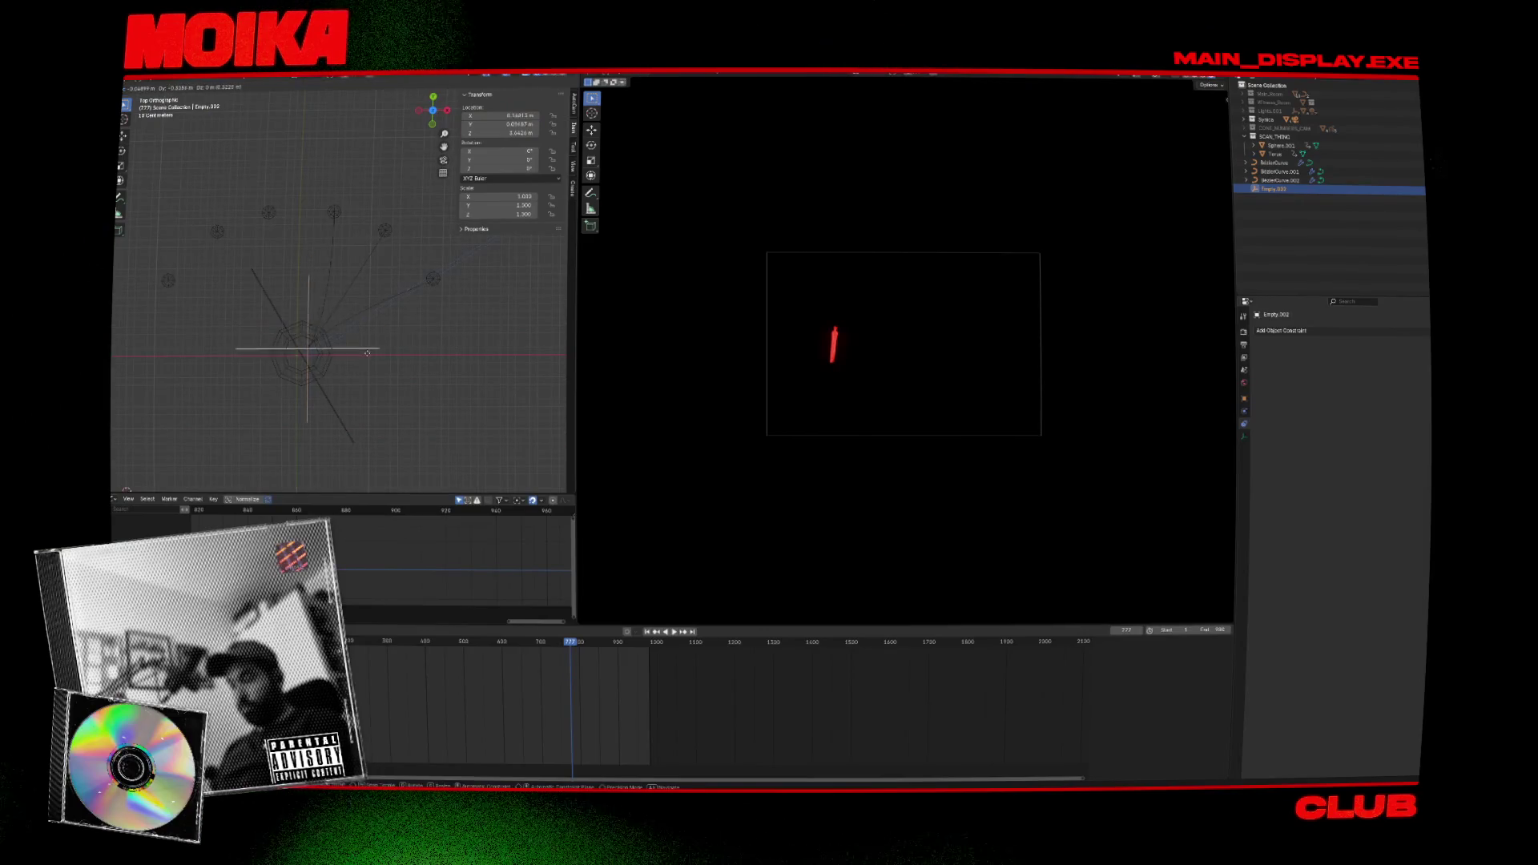
pyautogui.click(363, 360)
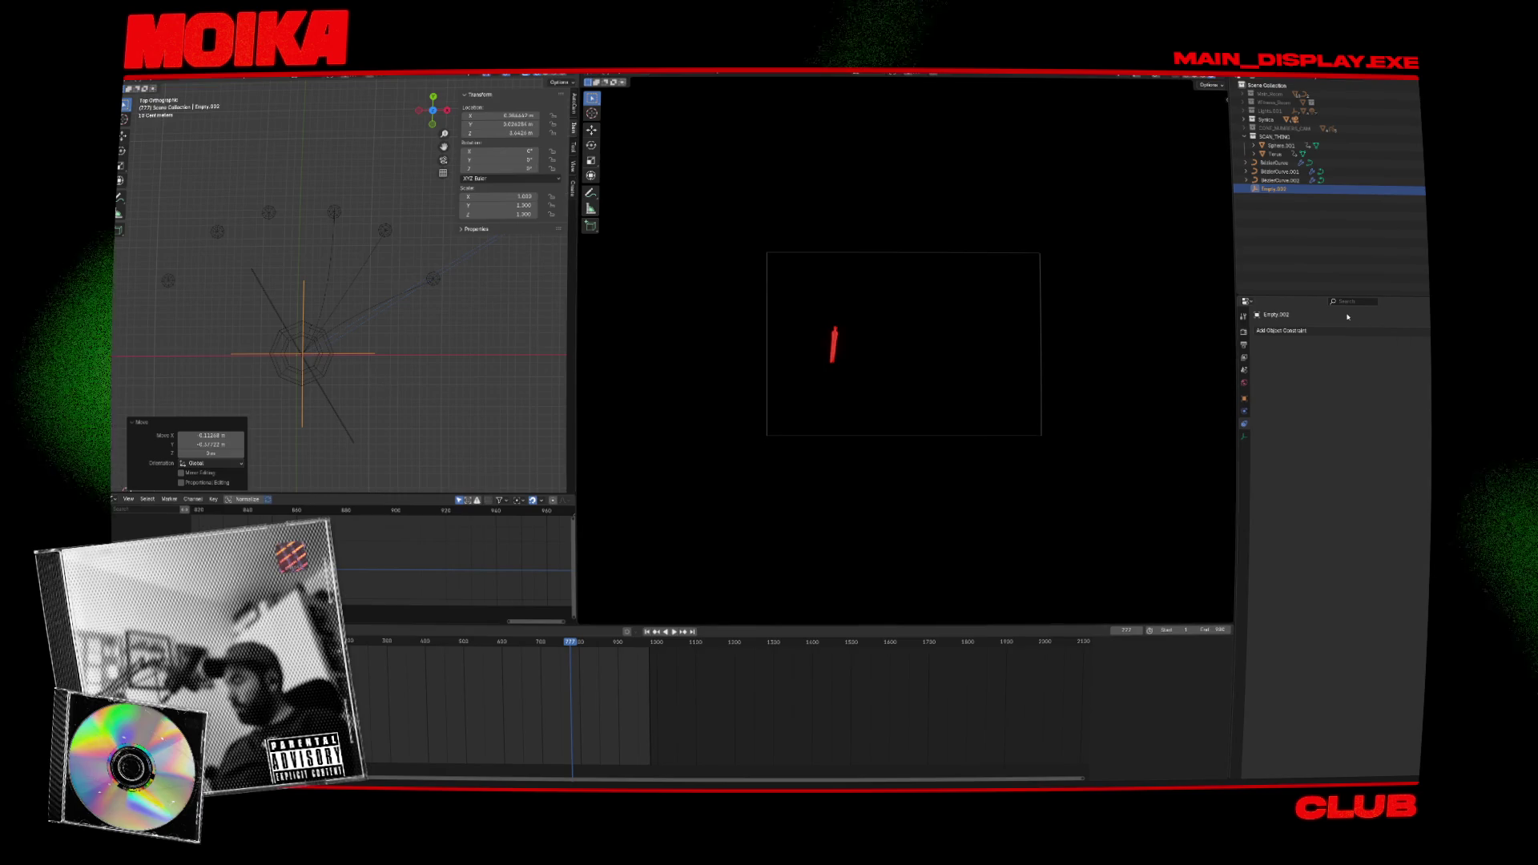
# Give Empty.002 a Child Of constraint targeting the Torus, save, and play back.
pyautogui.click(1282, 330)
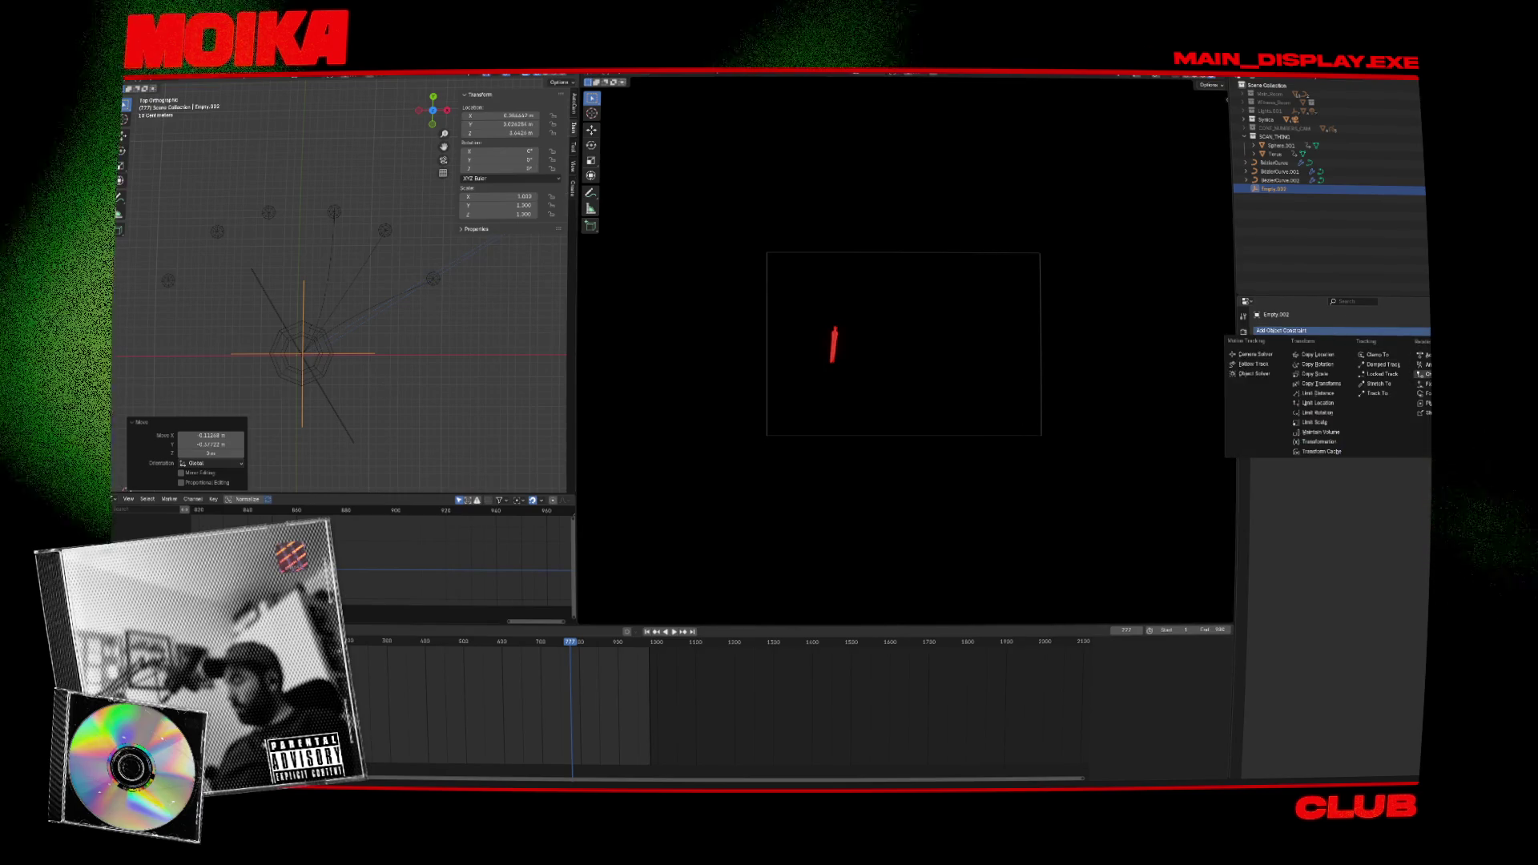
pyautogui.click(1423, 374)
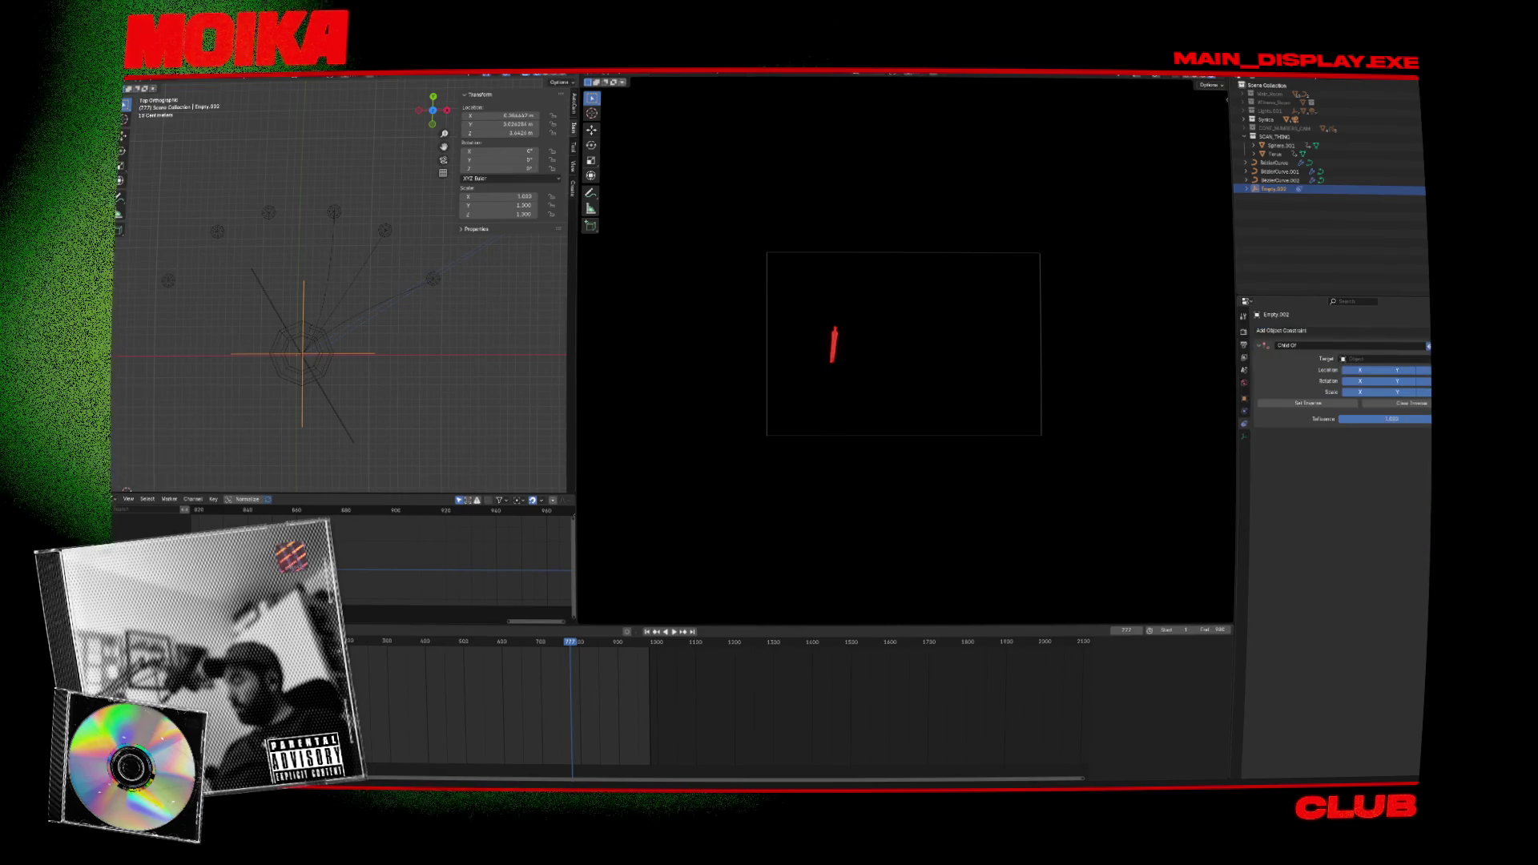
pyautogui.click(278, 327)
pyautogui.hotkey('ctrl', 's')
pyautogui.press('space')
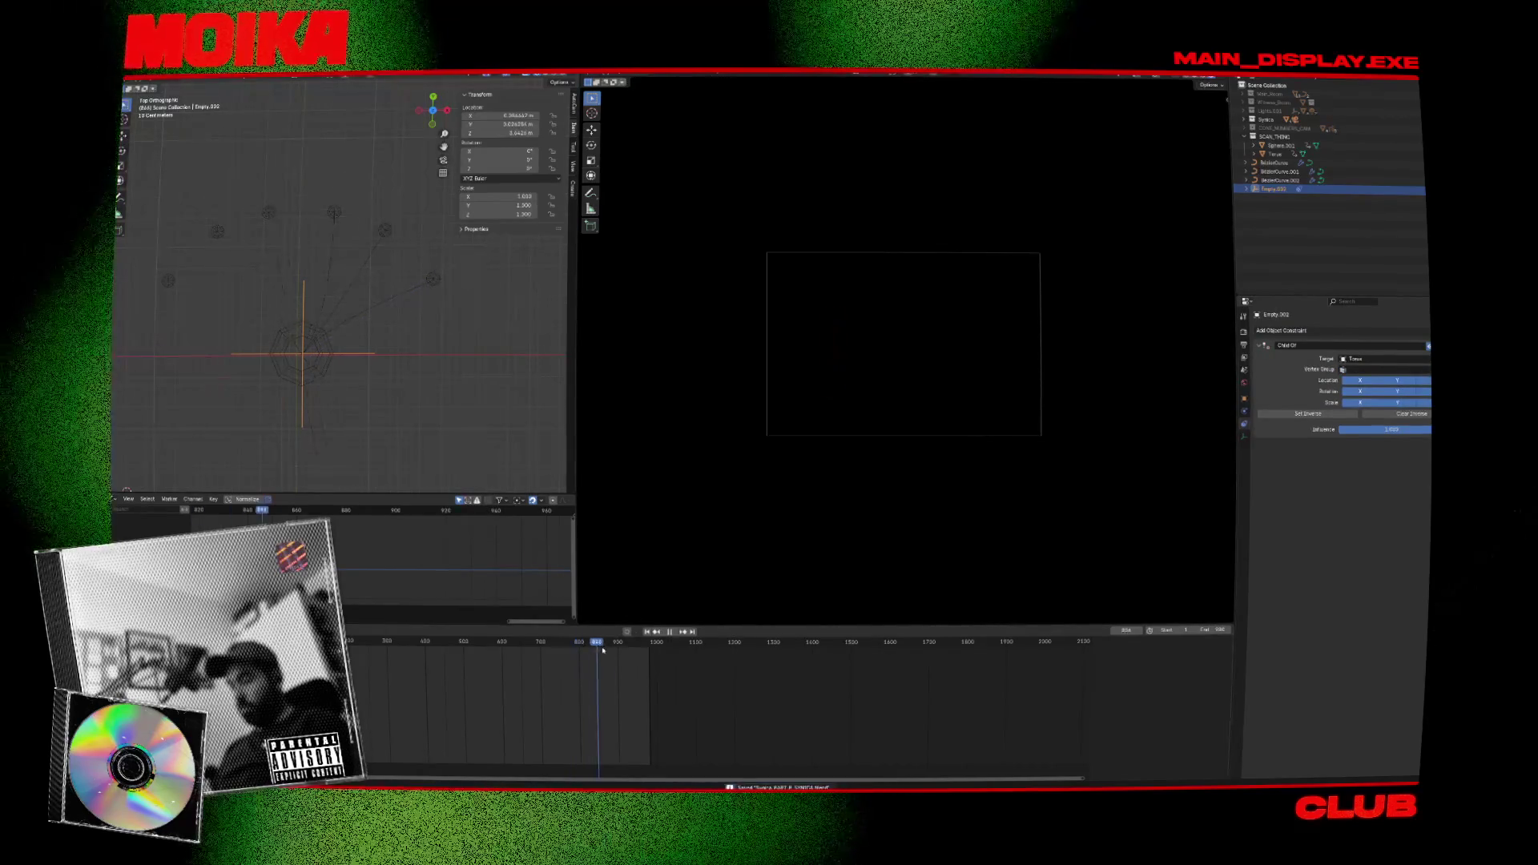
pyautogui.press('KP_3')
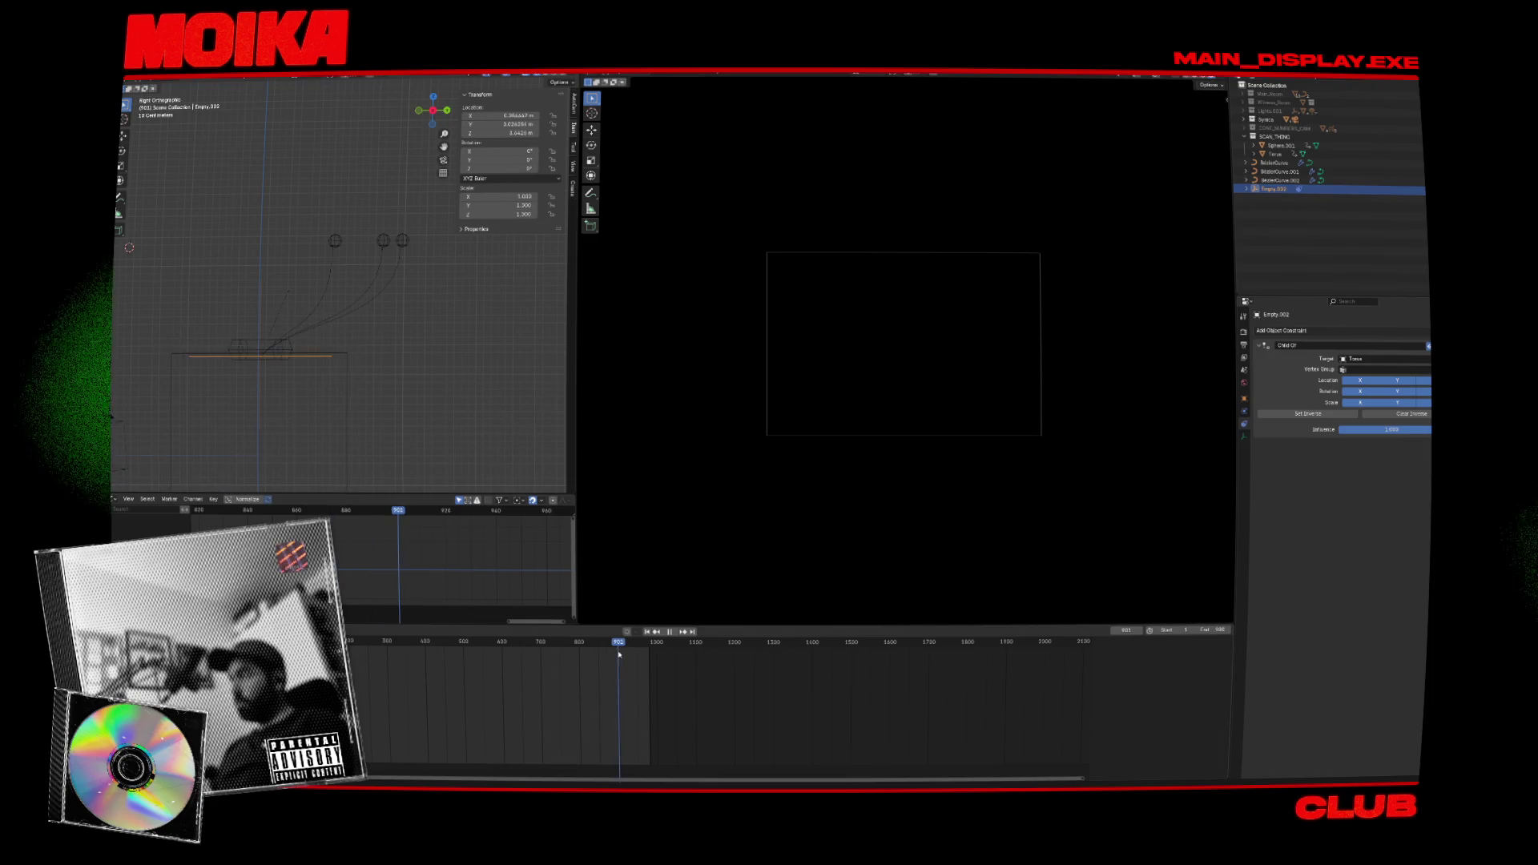
pyautogui.moveTo(333, 395); pyautogui.dragTo(395, 296, button='middle')
# Switch to solid shading and bevel BezierCurve.001 into a round tube.
pyautogui.click(377, 328)
pyautogui.hotkey('ctrl', 's')
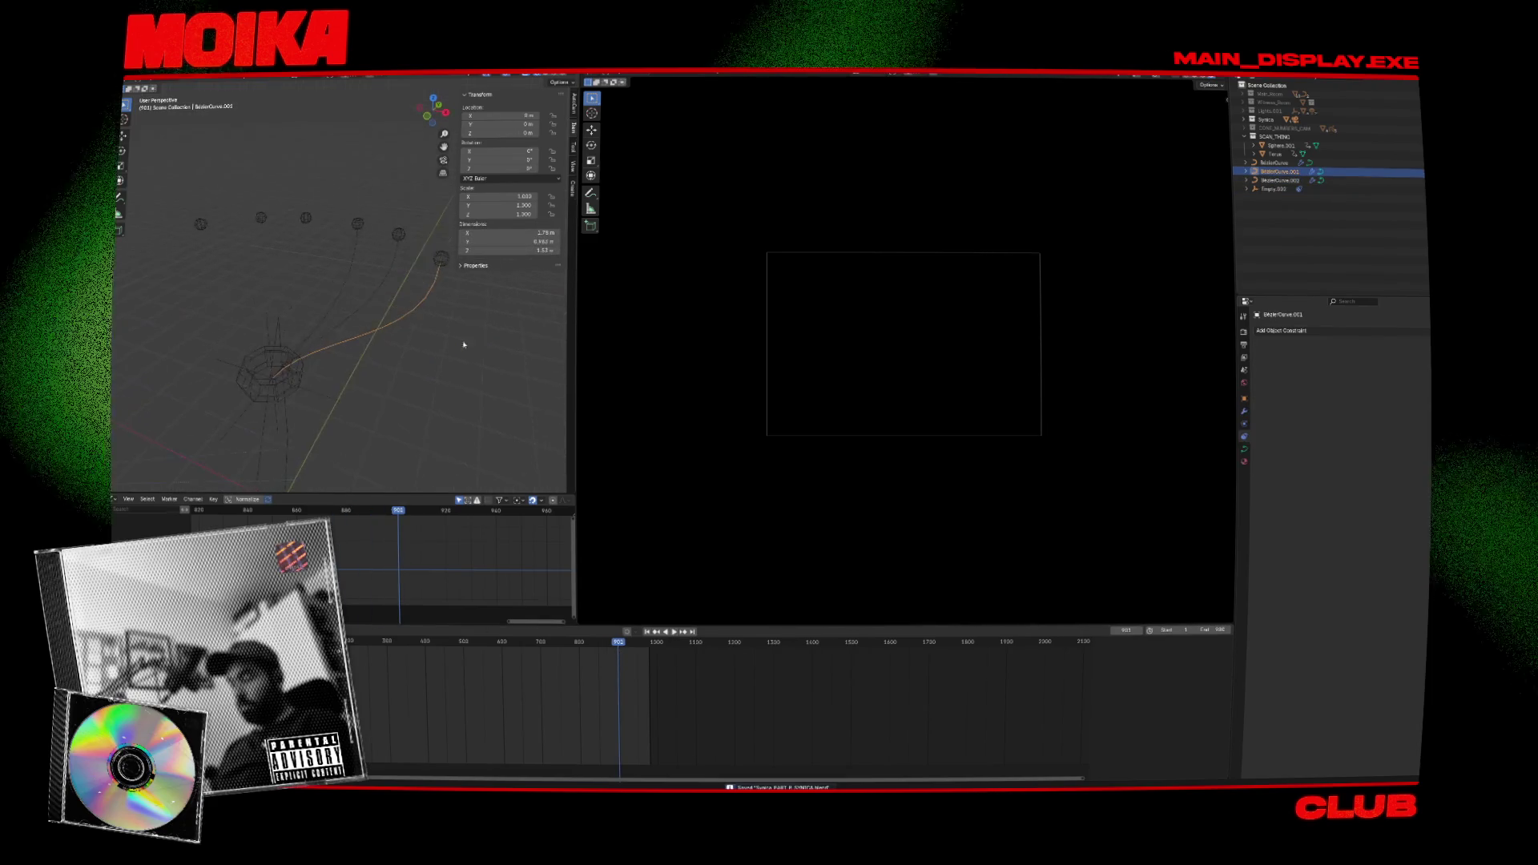
pyautogui.click(1244, 400)
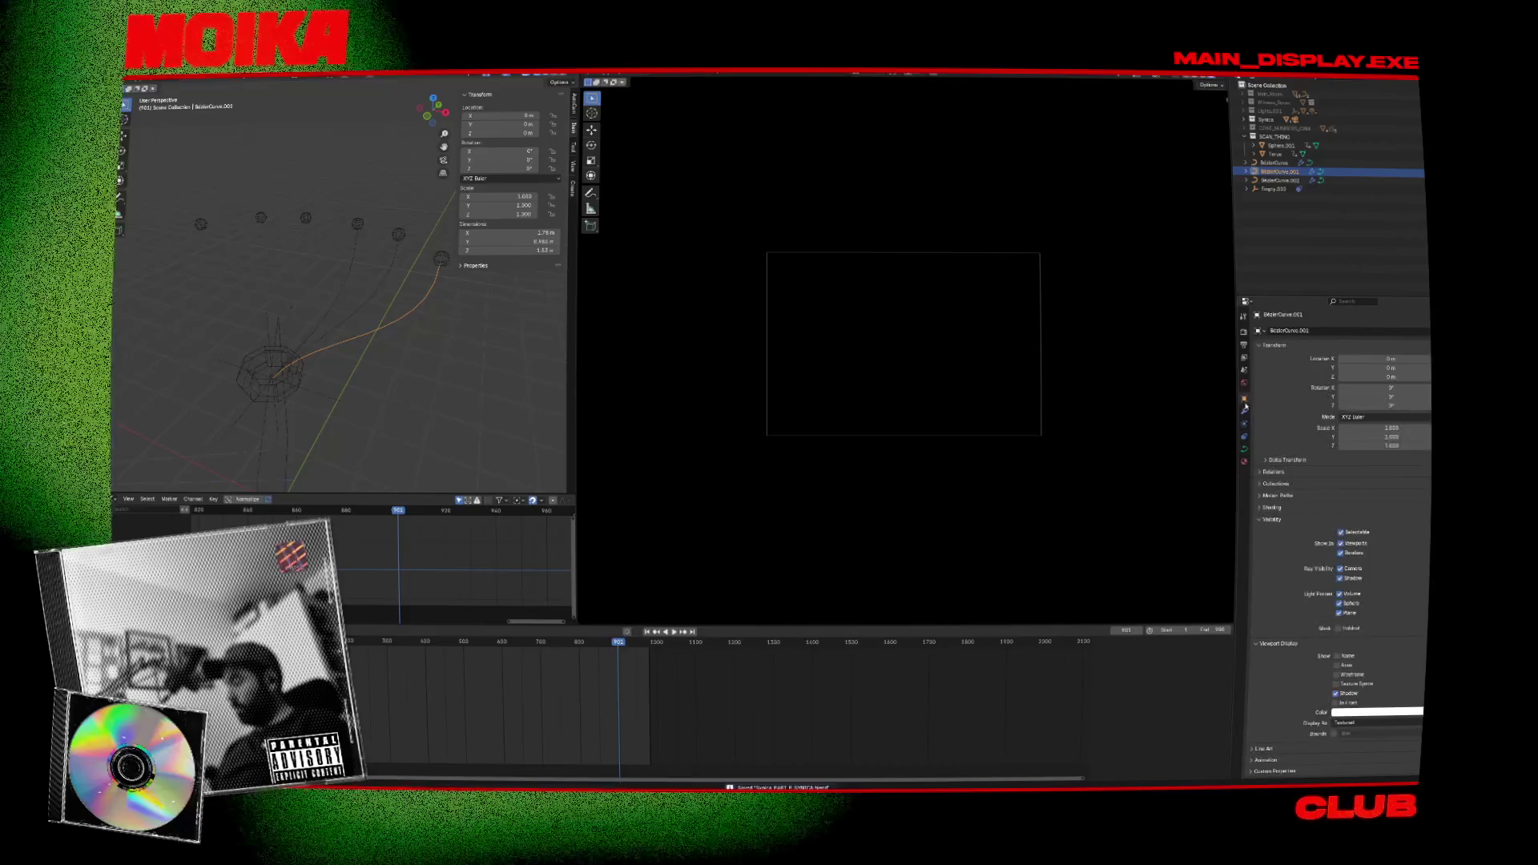
pyautogui.click(1244, 450)
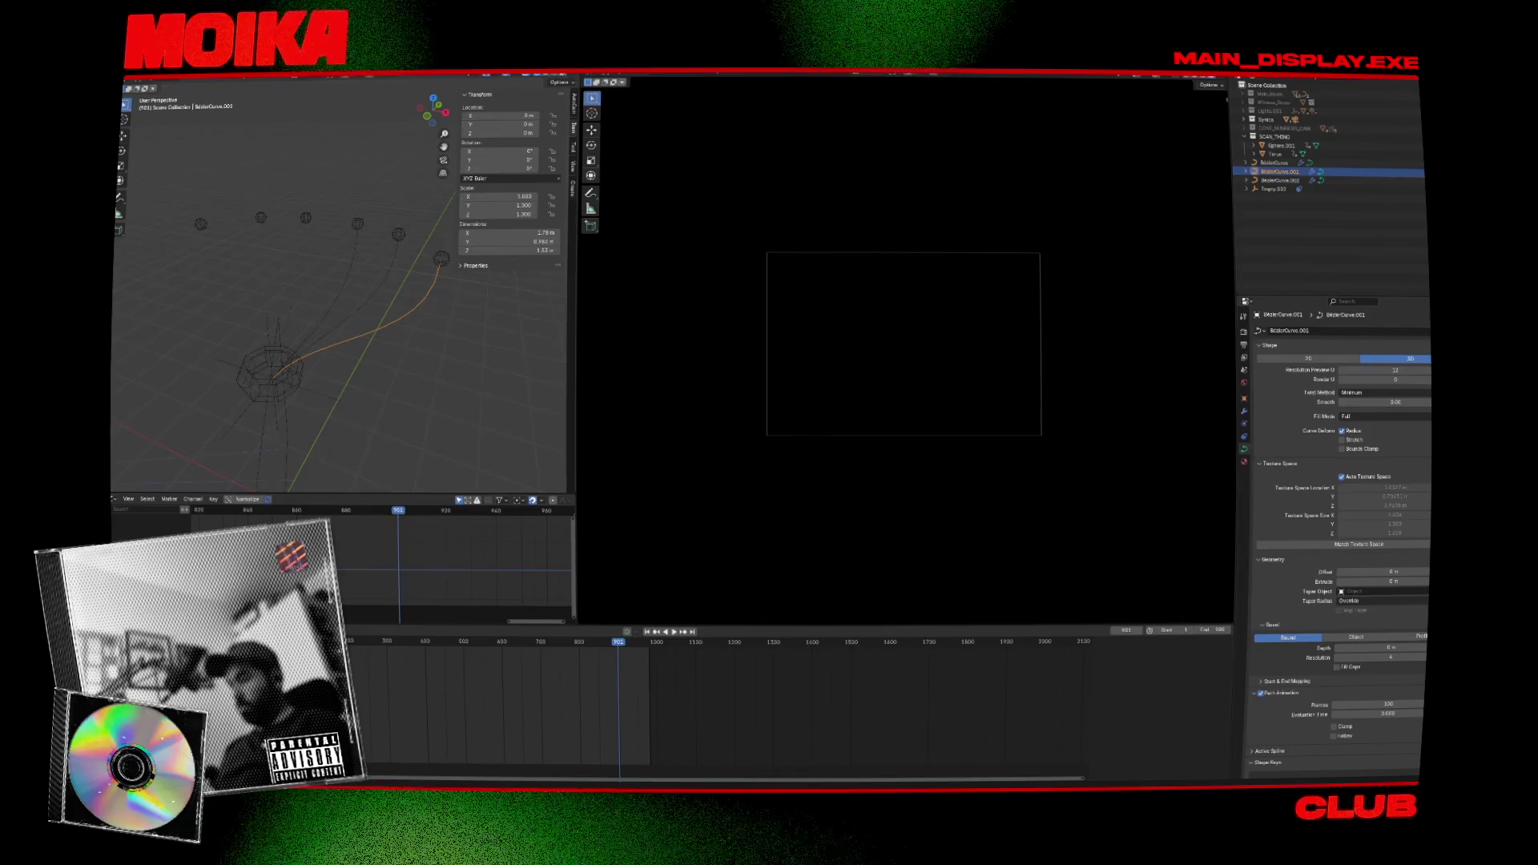
pyautogui.hotkey('shift', 'z')
pyautogui.moveTo(487, 223)
pyautogui.mouseDown(button='middle')
pyautogui.moveTo(429, 326)
pyautogui.moveTo(339, 284)
pyautogui.mouseUp(button='middle')
pyautogui.hotkey('ctrl', 's')
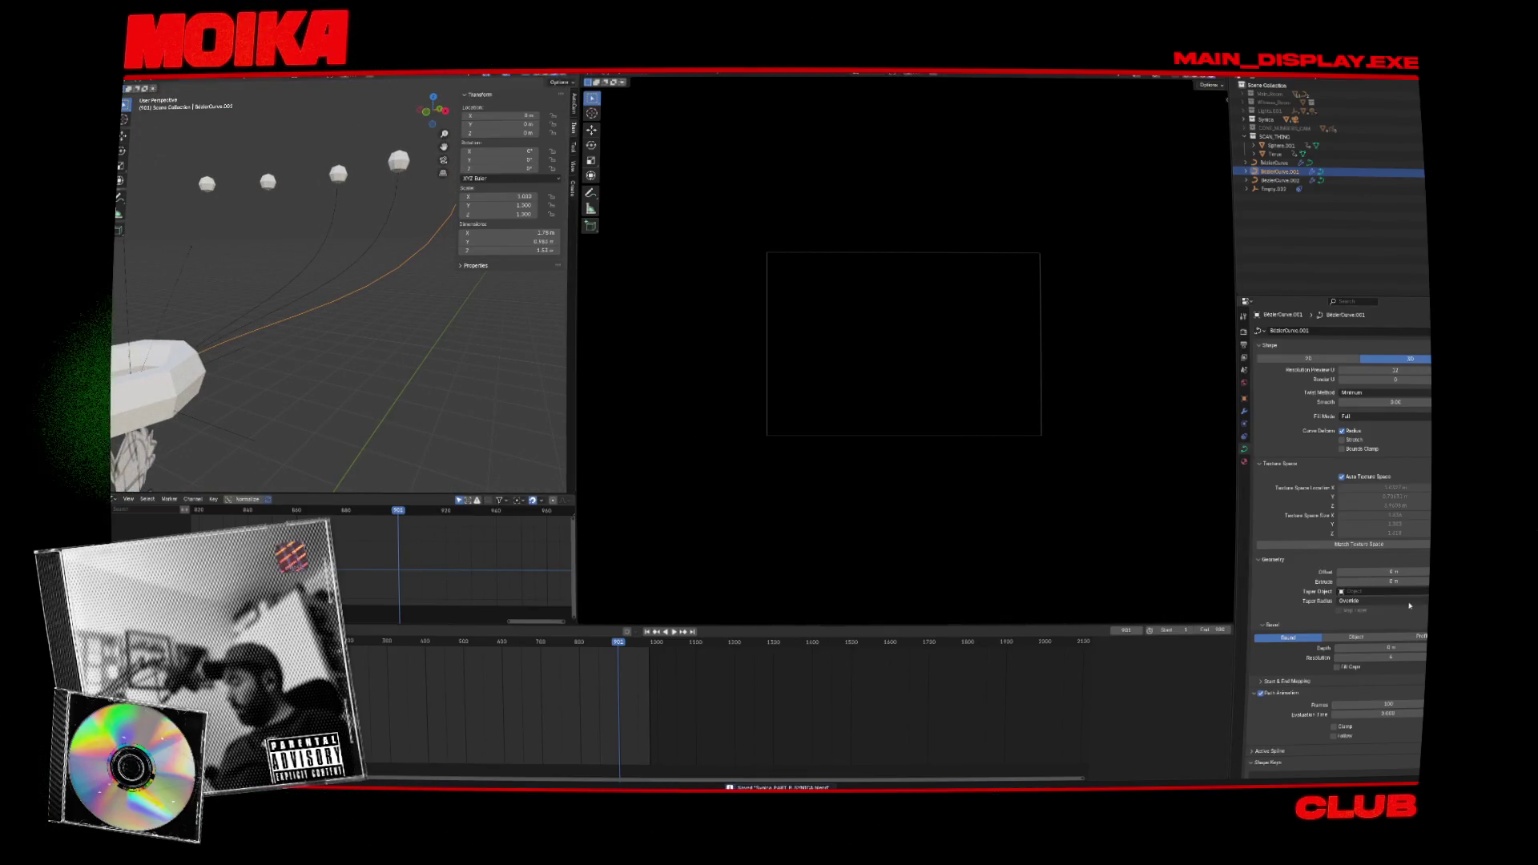
pyautogui.moveTo(1378, 582)
pyautogui.mouseDown()
pyautogui.moveTo(1425, 581)
pyautogui.moveTo(1295, 578)
pyautogui.mouseUp()
pyautogui.moveTo(527, 398); pyautogui.dragTo(451, 324, button='middle')
pyautogui.hotkey('ctrl', 'z')
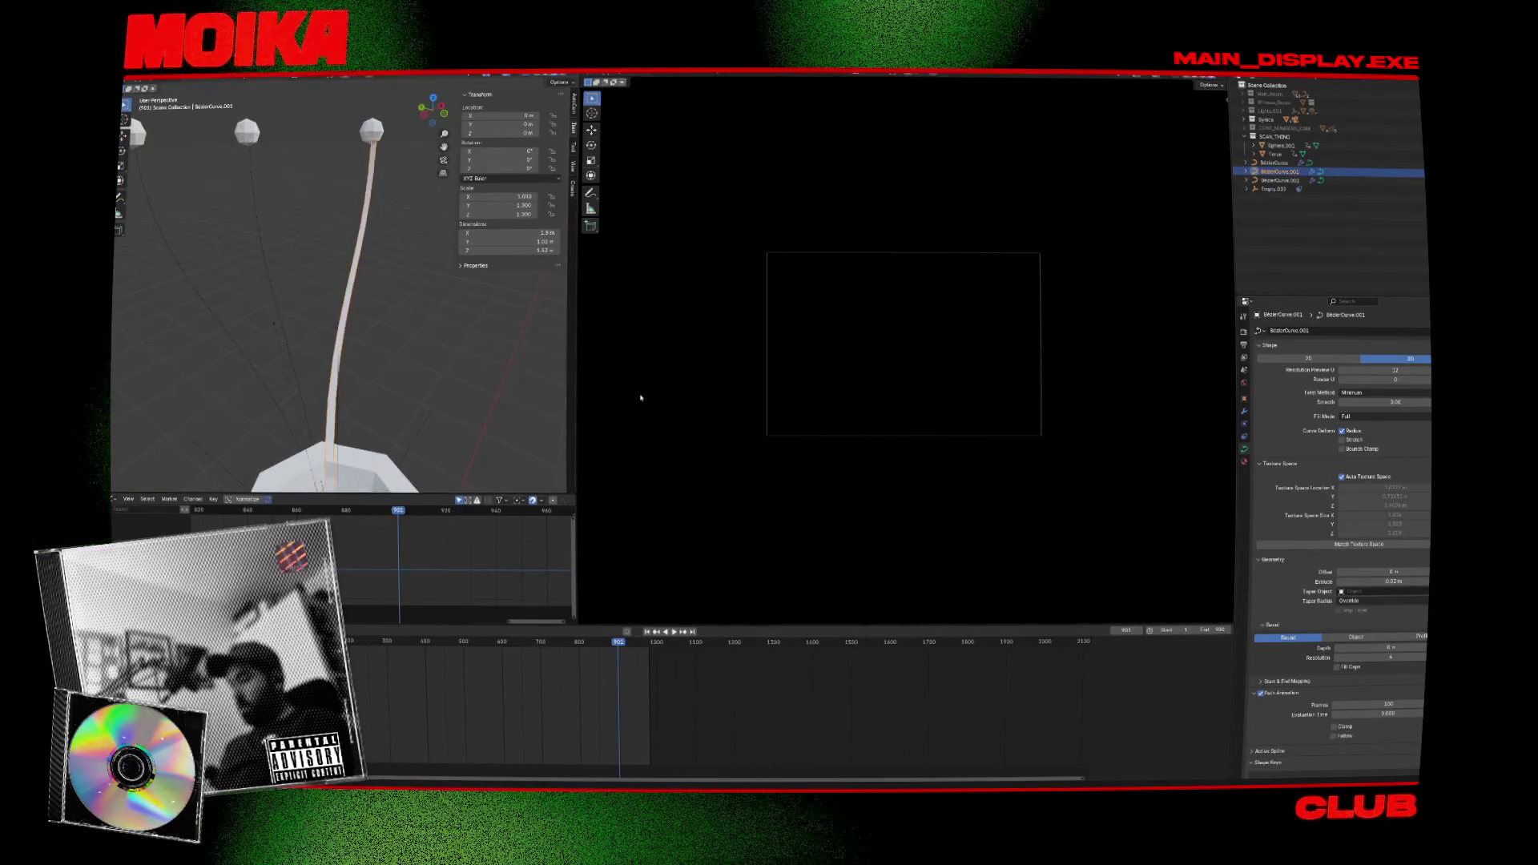
pyautogui.moveTo(1373, 646)
pyautogui.mouseDown()
pyautogui.moveTo(1418, 647)
pyautogui.moveTo(1394, 646)
pyautogui.mouseUp()
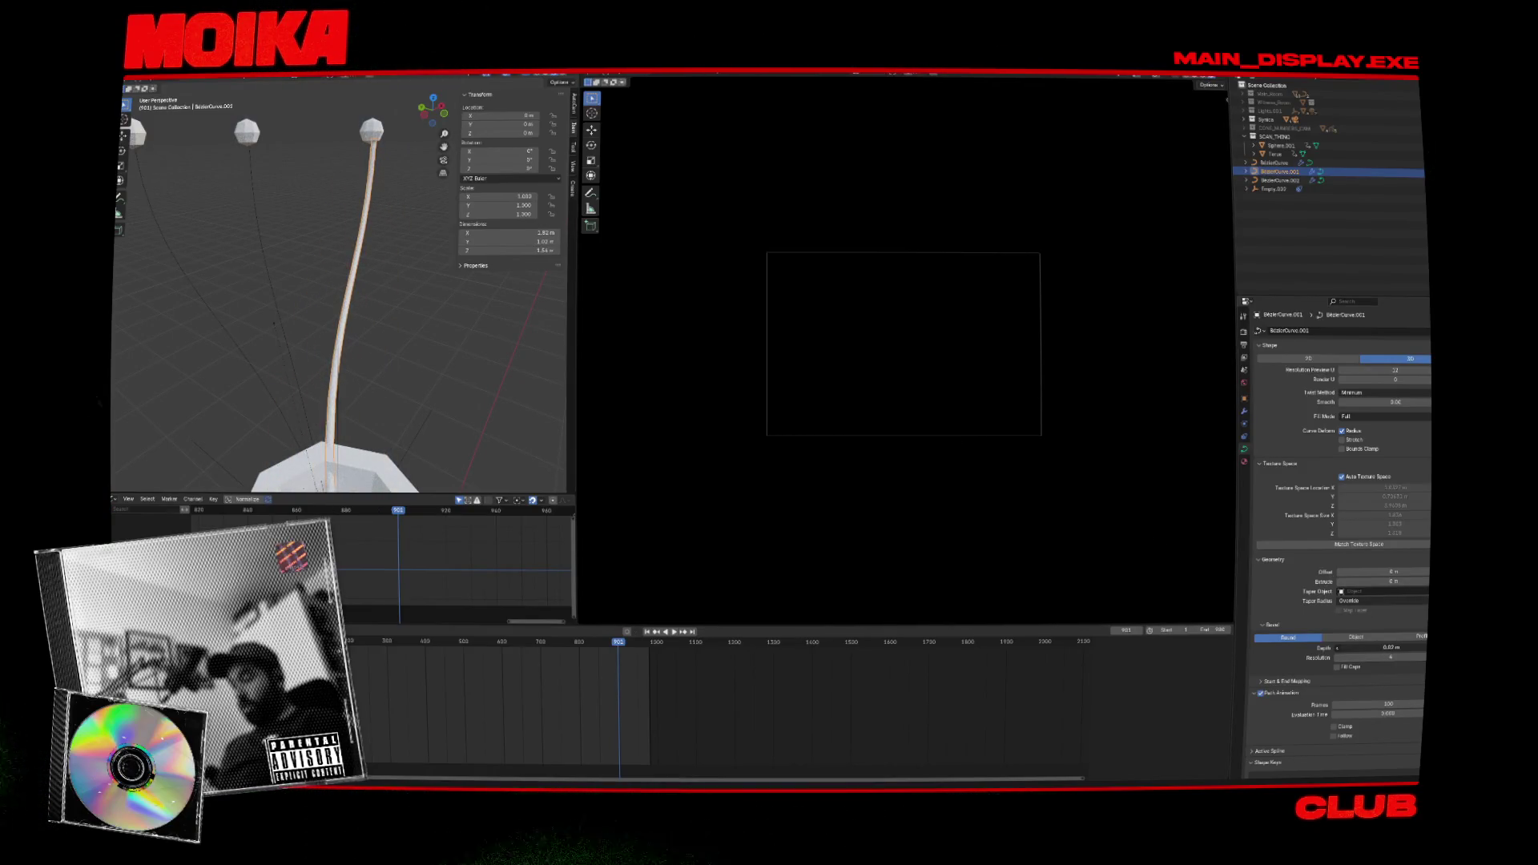
pyautogui.moveTo(413, 408)
pyautogui.mouseDown(button='middle')
pyautogui.moveTo(449, 376)
pyautogui.moveTo(487, 394)
pyautogui.mouseUp(button='middle')
# Set a 0.02 m bevel depth on BezierCurve.002 and BezierCurve.001.
pyautogui.click(1280, 180)
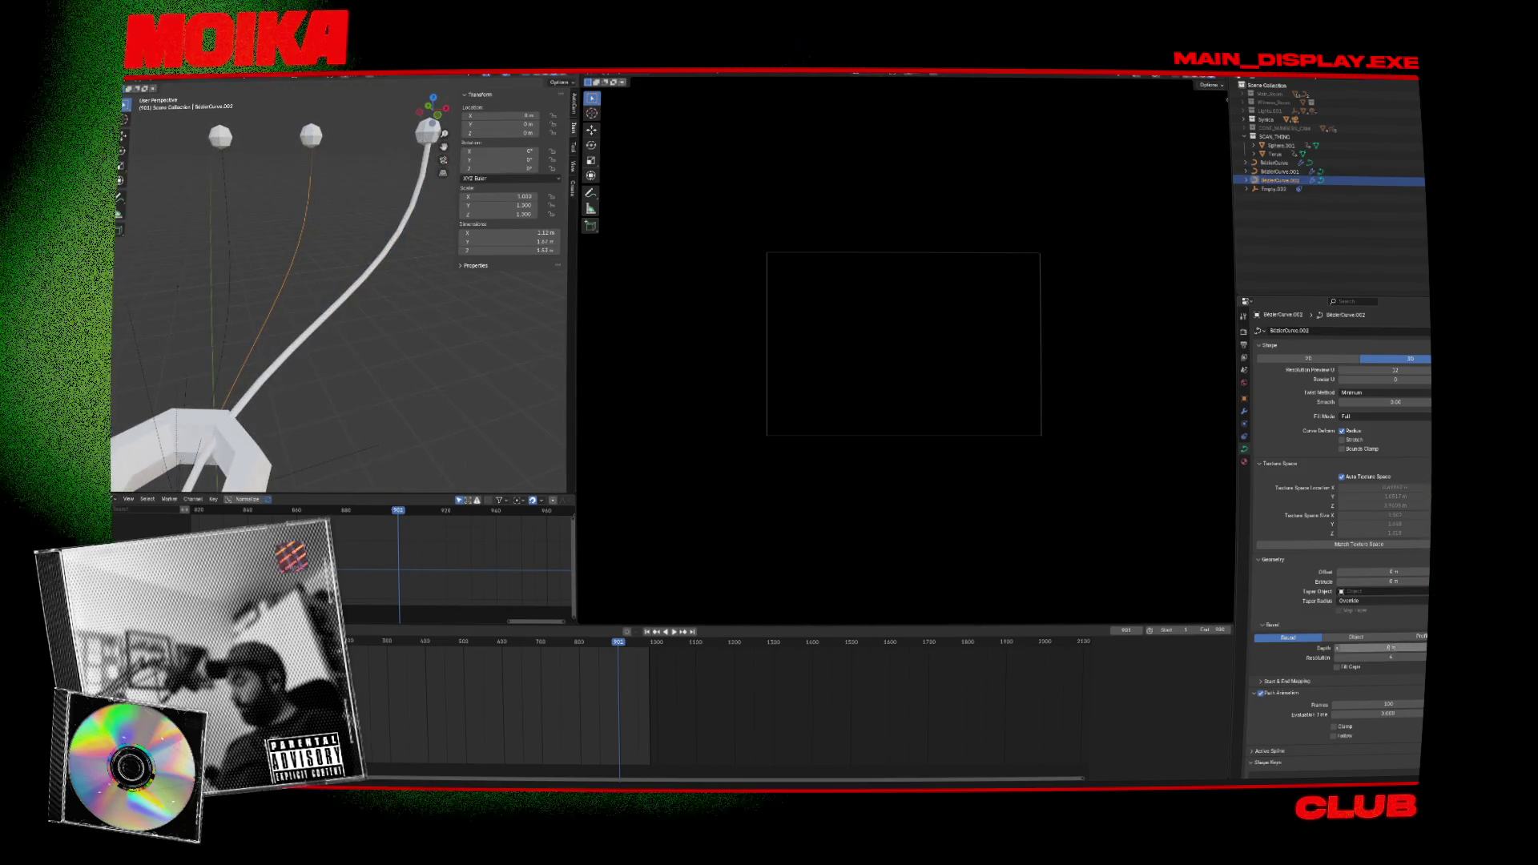
pyautogui.moveTo(1378, 648); pyautogui.dragTo(1397, 647)
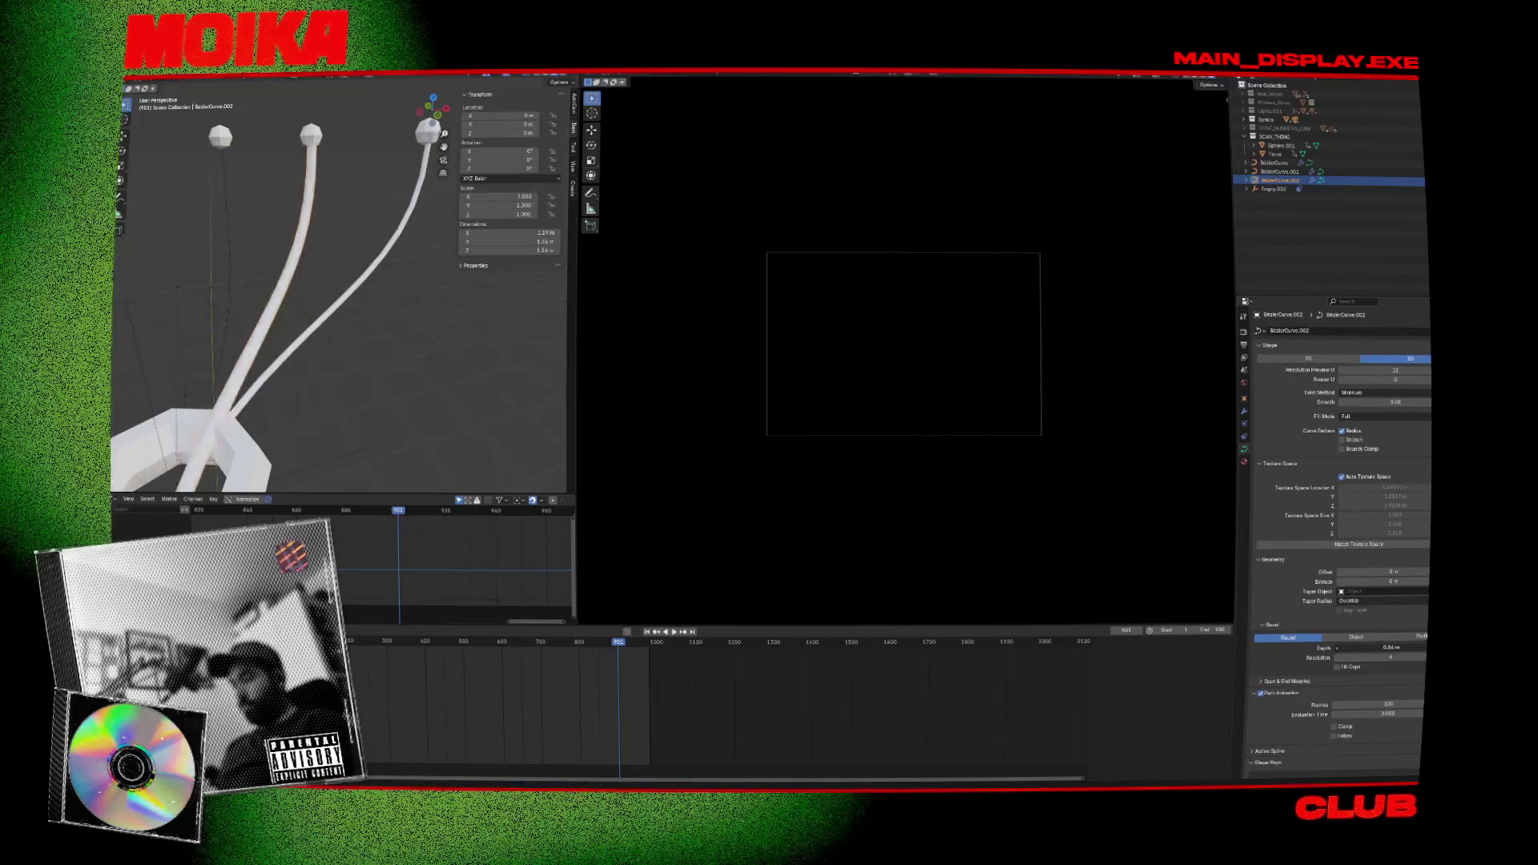
pyautogui.click(1280, 172)
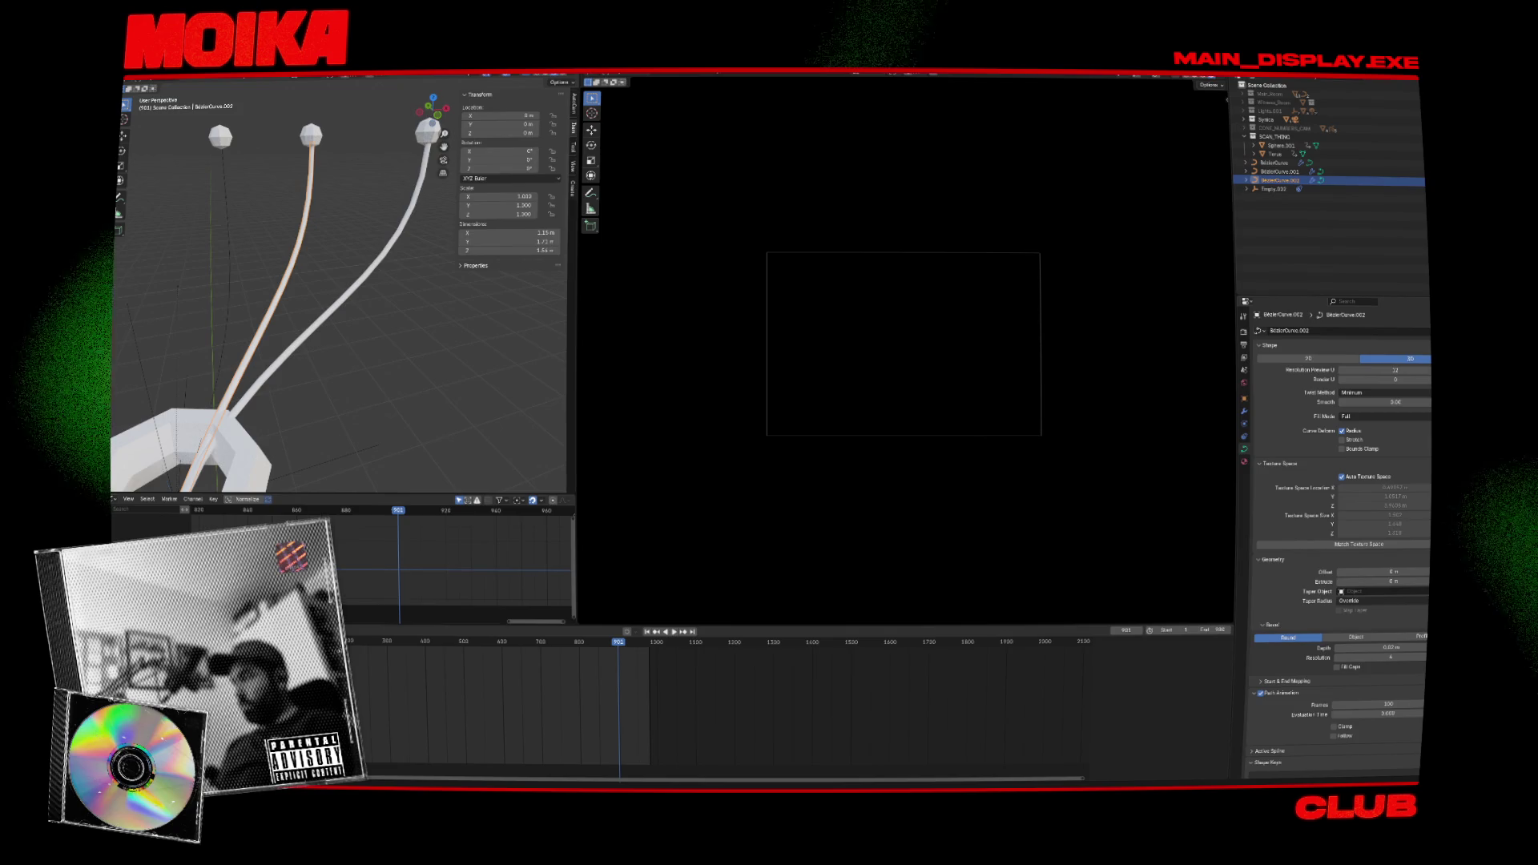
pyautogui.click(1405, 646)
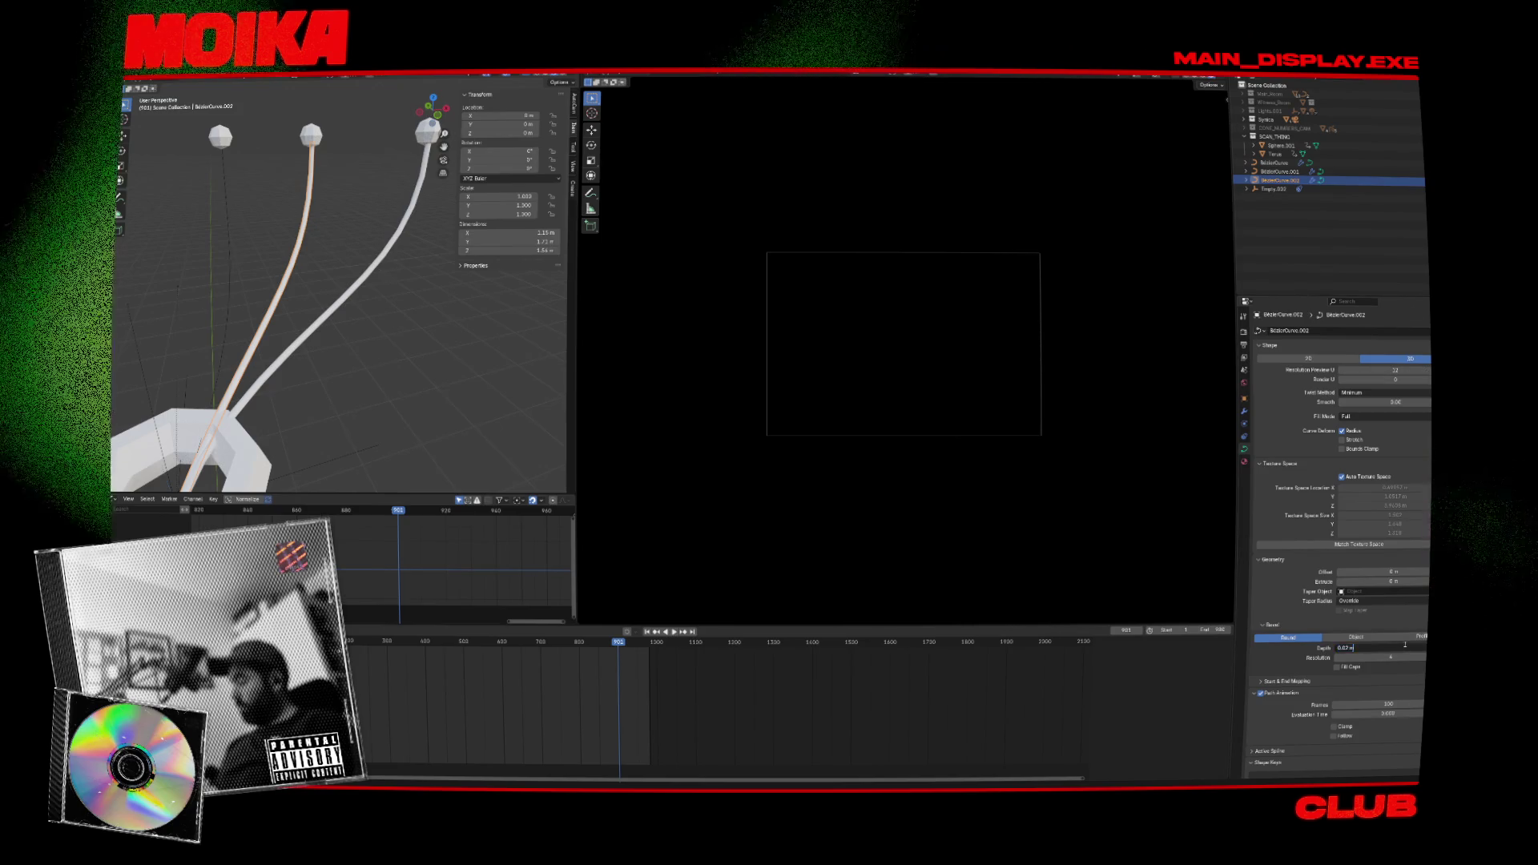
pyautogui.press('Return')
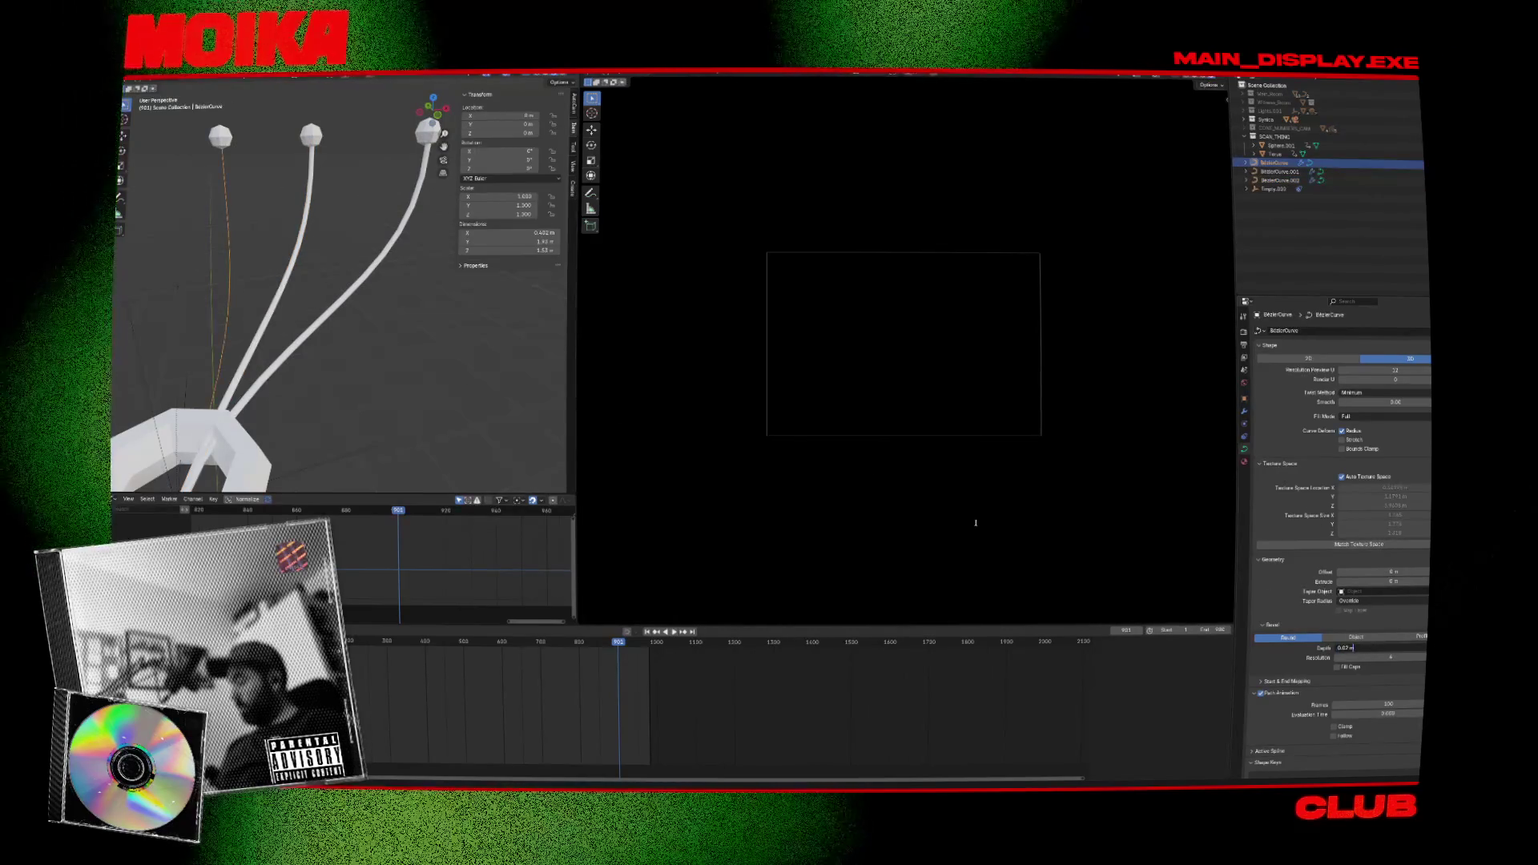
pyautogui.moveTo(361, 301)
pyautogui.mouseDown(button='middle')
pyautogui.moveTo(352, 312)
pyautogui.moveTo(406, 377)
pyautogui.mouseUp(button='middle')
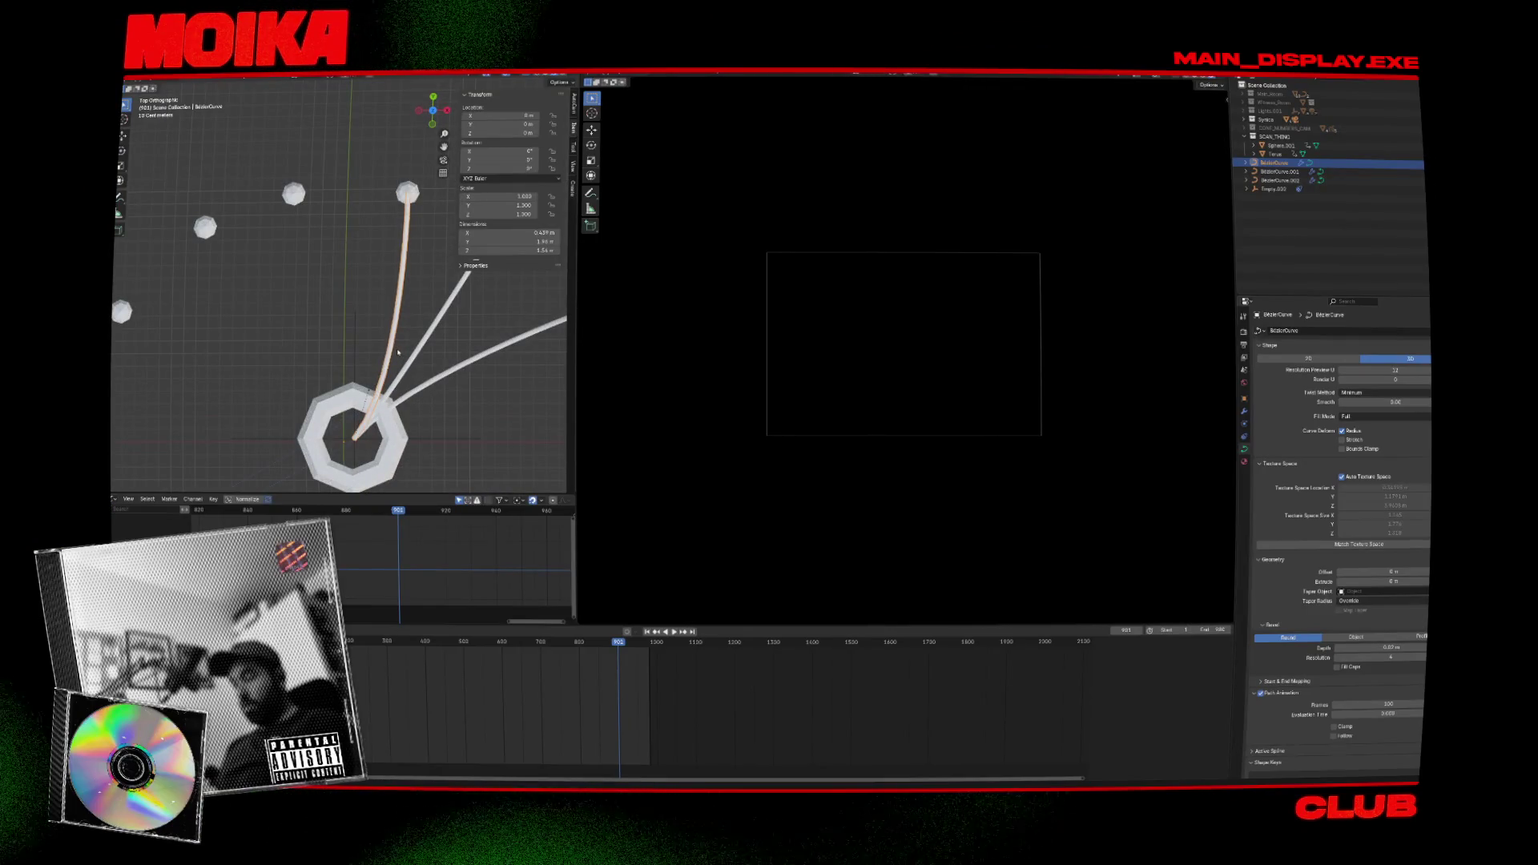
# Duplicate the cable tube twice, swinging one copy's tip to the middle sphere.
pyautogui.hotkey('shift', 'd')
pyautogui.press('Escape')
pyautogui.press('g')
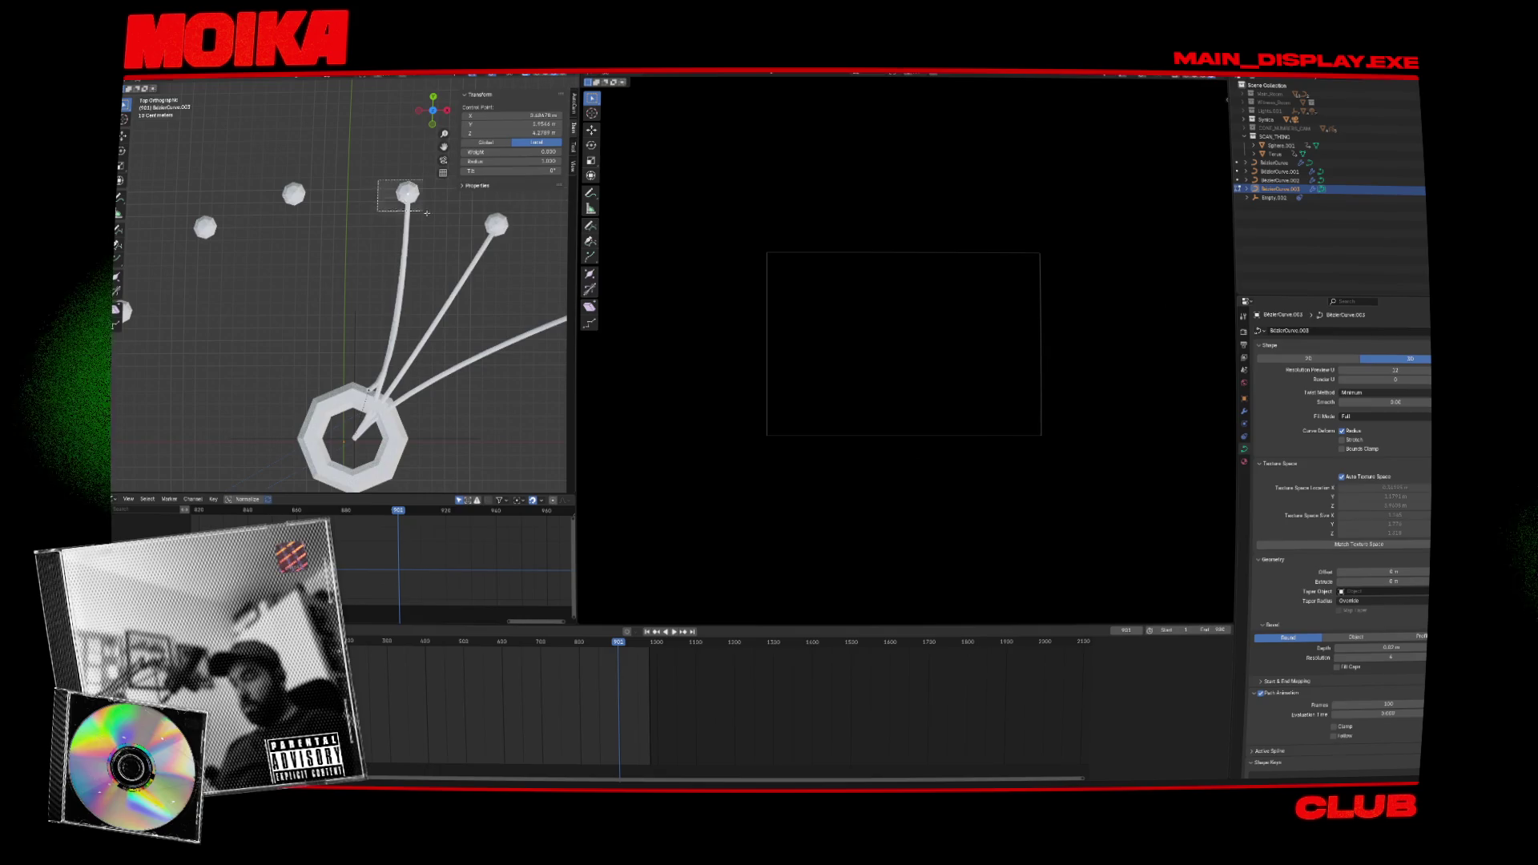
pyautogui.hotkey('shift', 'd')
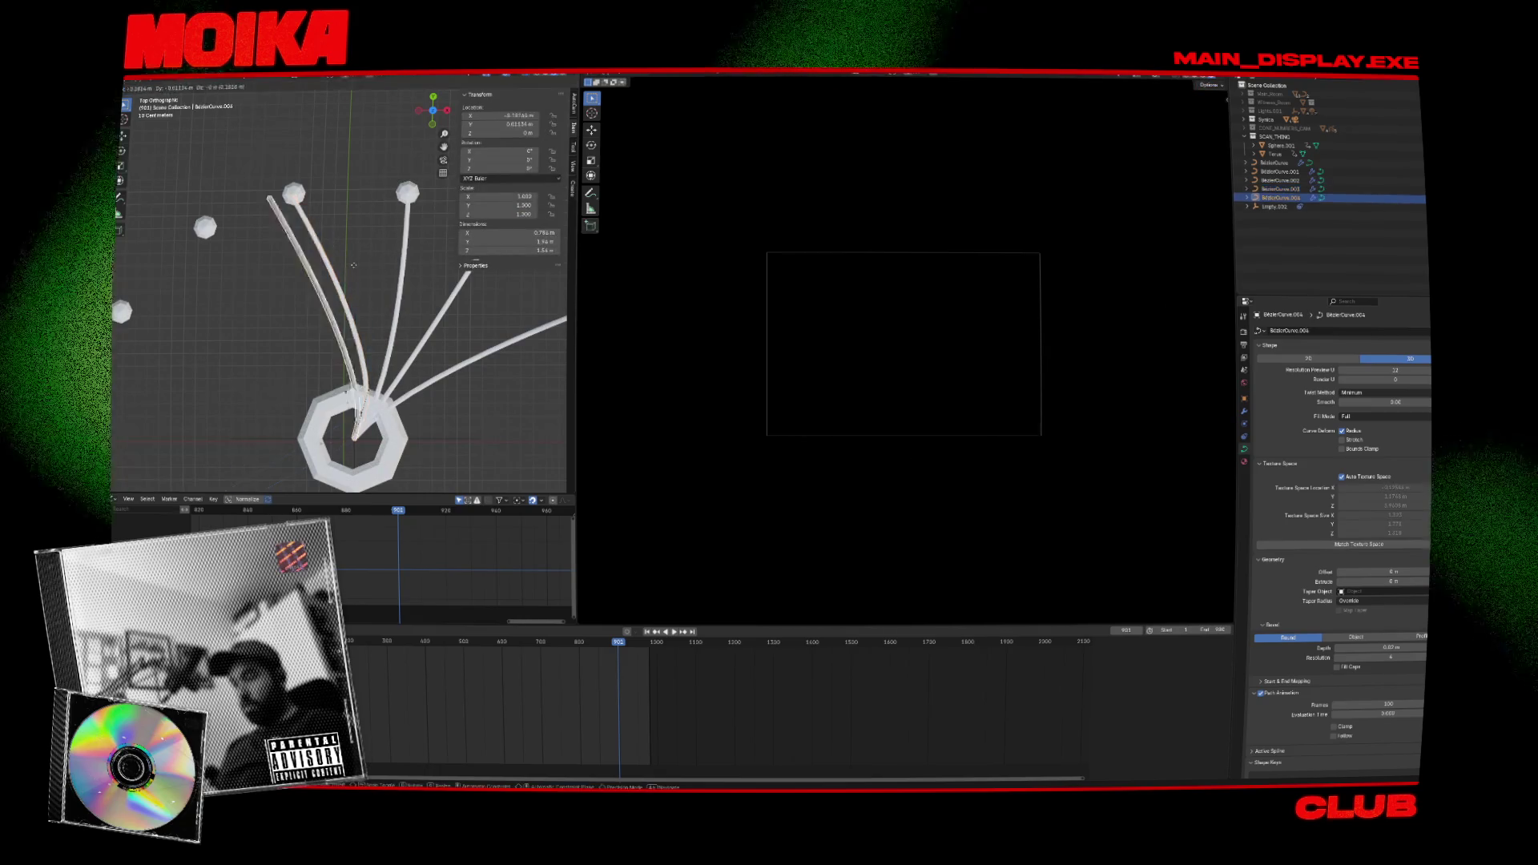
pyautogui.press('Escape')
pyautogui.press('Tab')
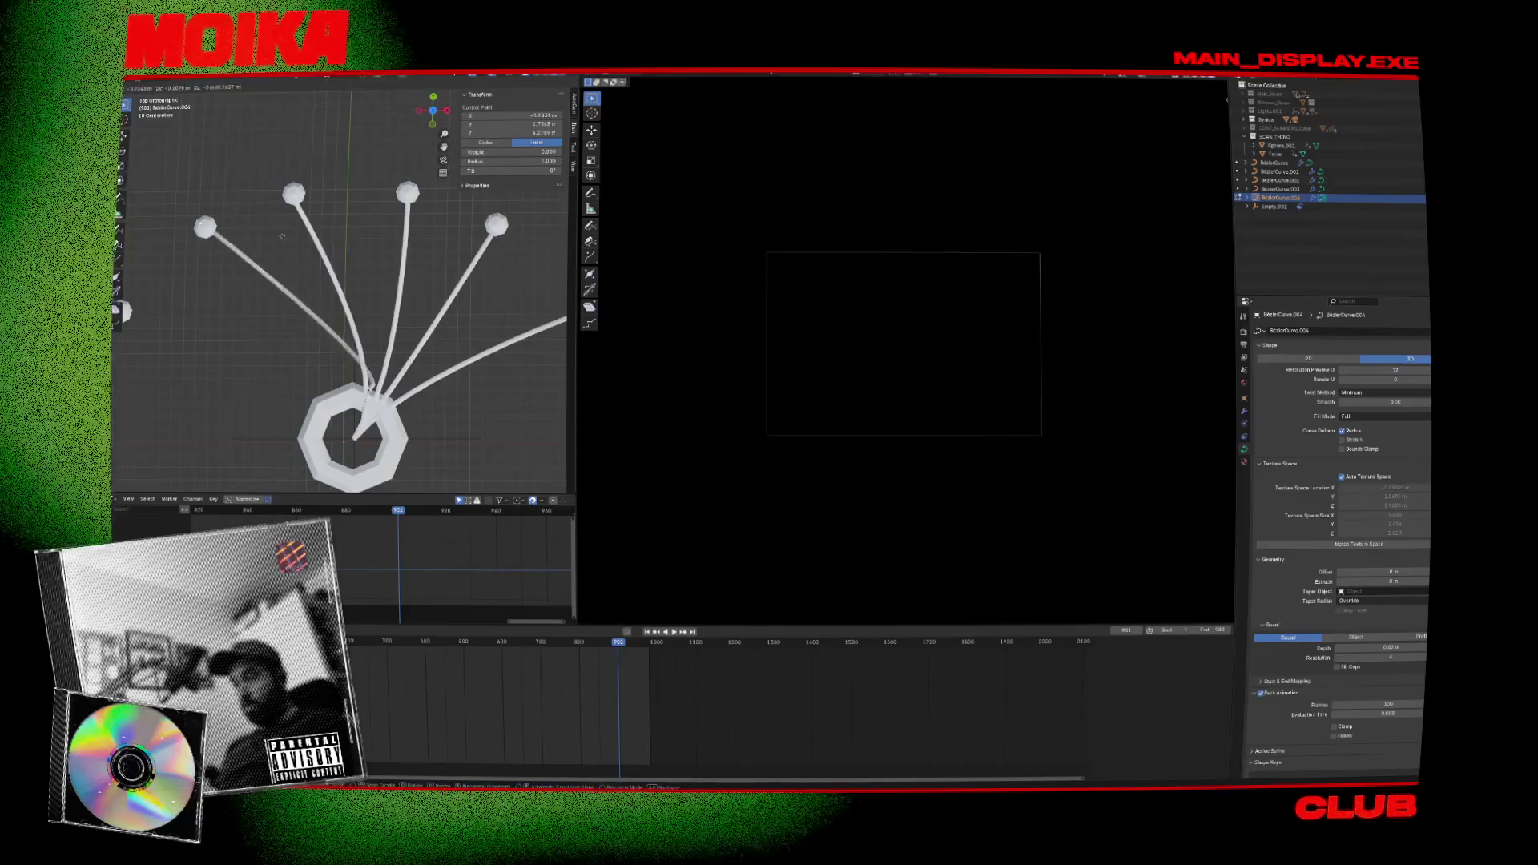
pyautogui.press('Tab')
# Copy the cable again and move its tip onto the left sphere.
pyautogui.hotkey('shift', 'd')
pyautogui.press('Escape')
pyautogui.press('Tab')
pyautogui.press('g')
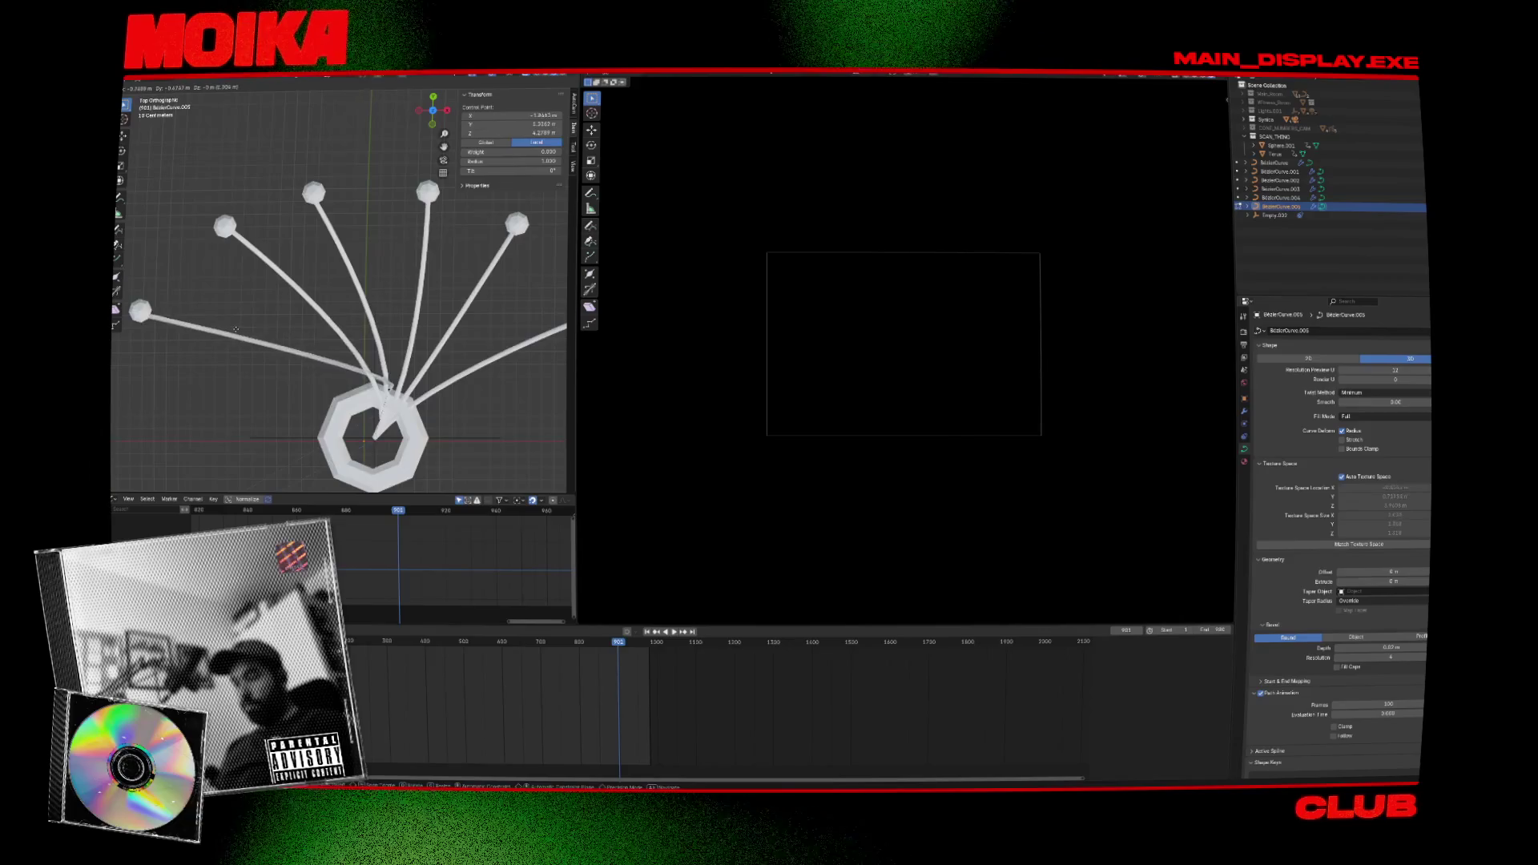
pyautogui.click(240, 329)
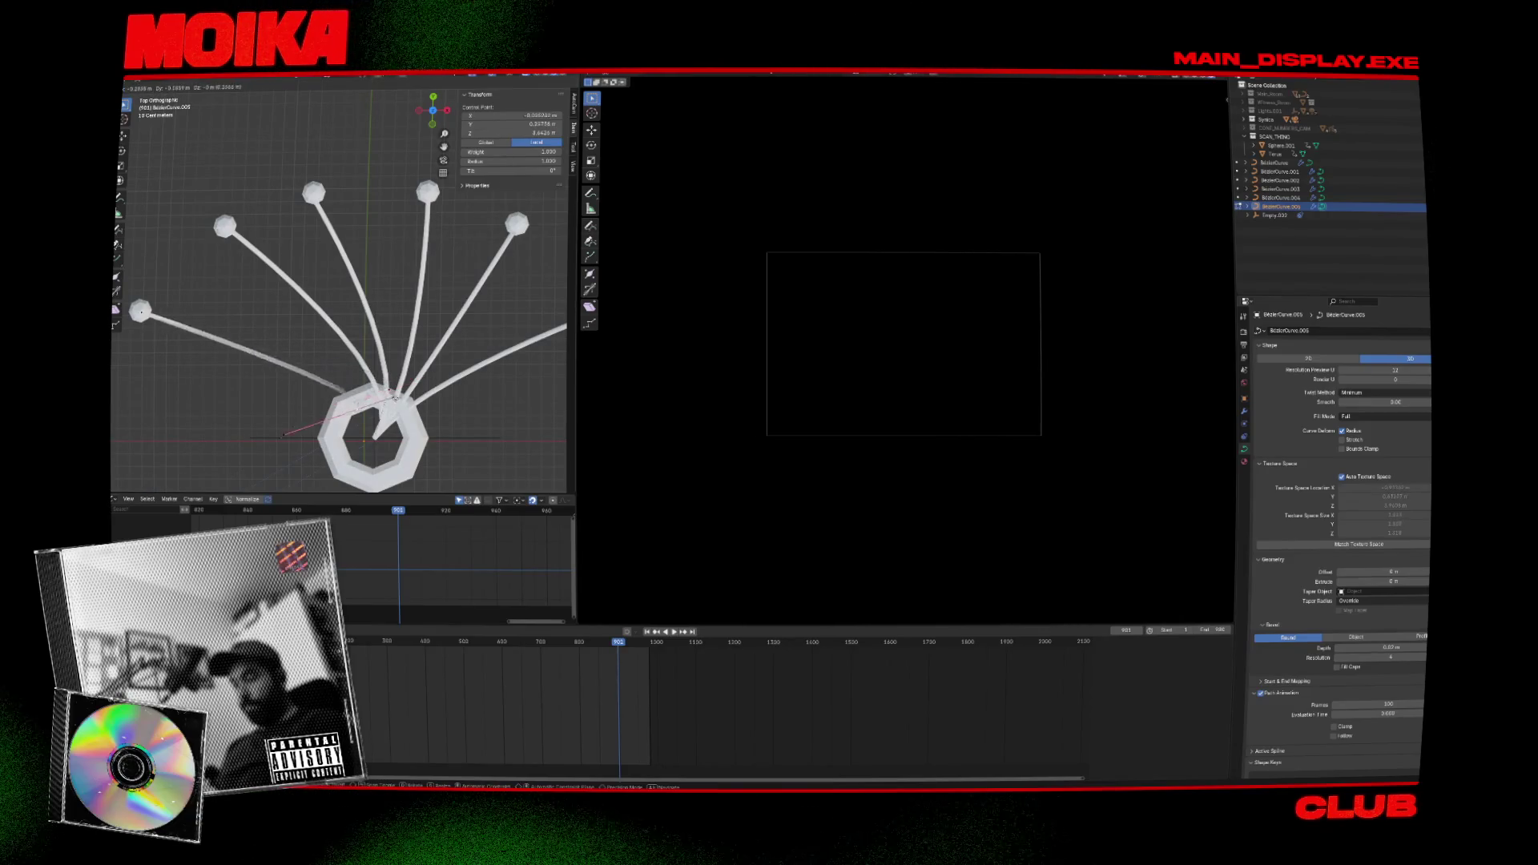
pyautogui.click(378, 409)
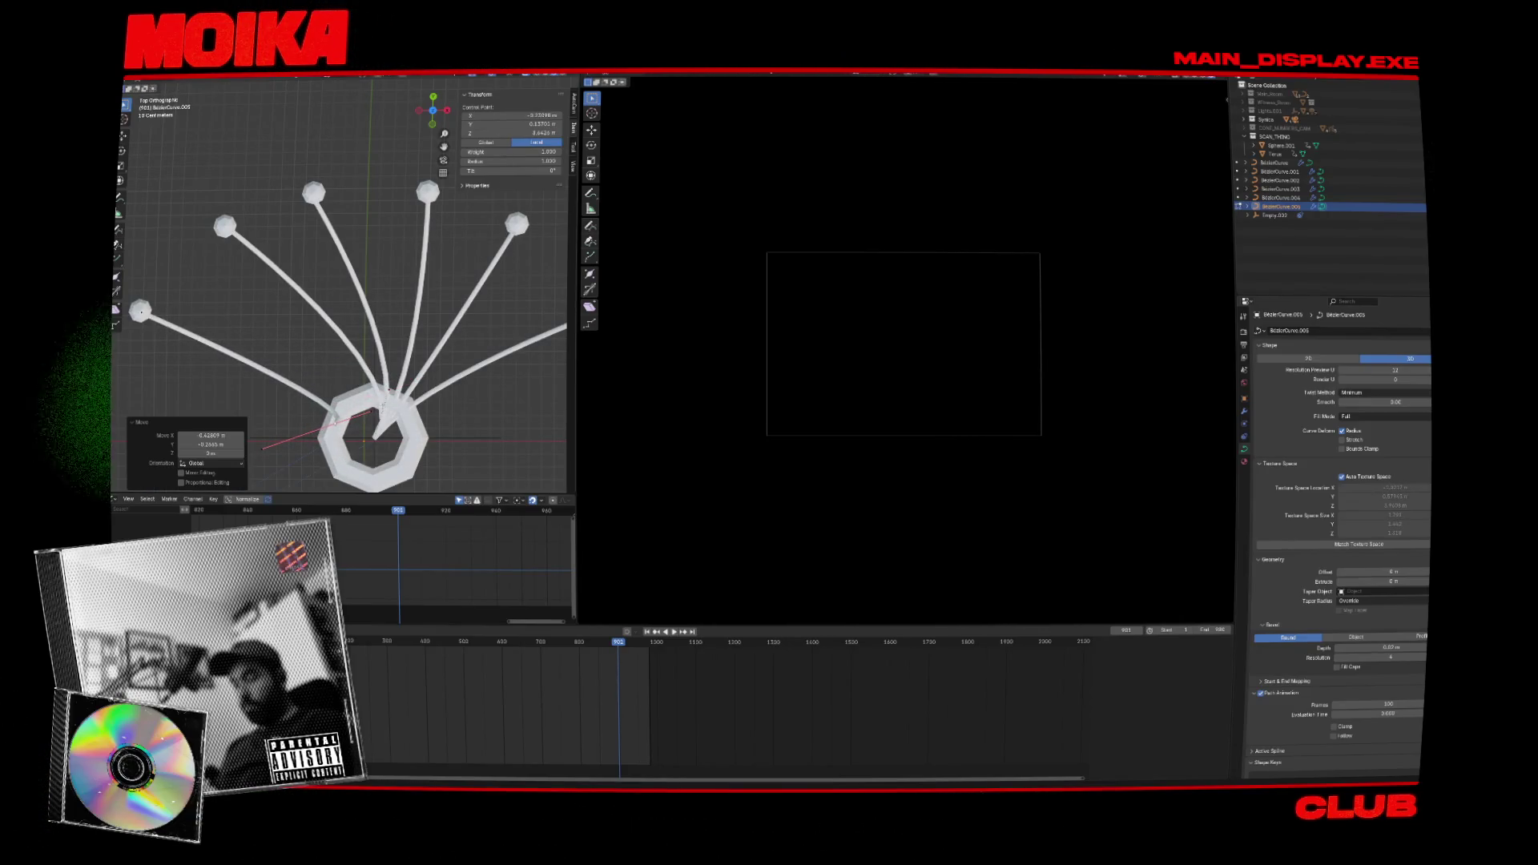
pyautogui.press('Tab')
pyautogui.click(306, 320)
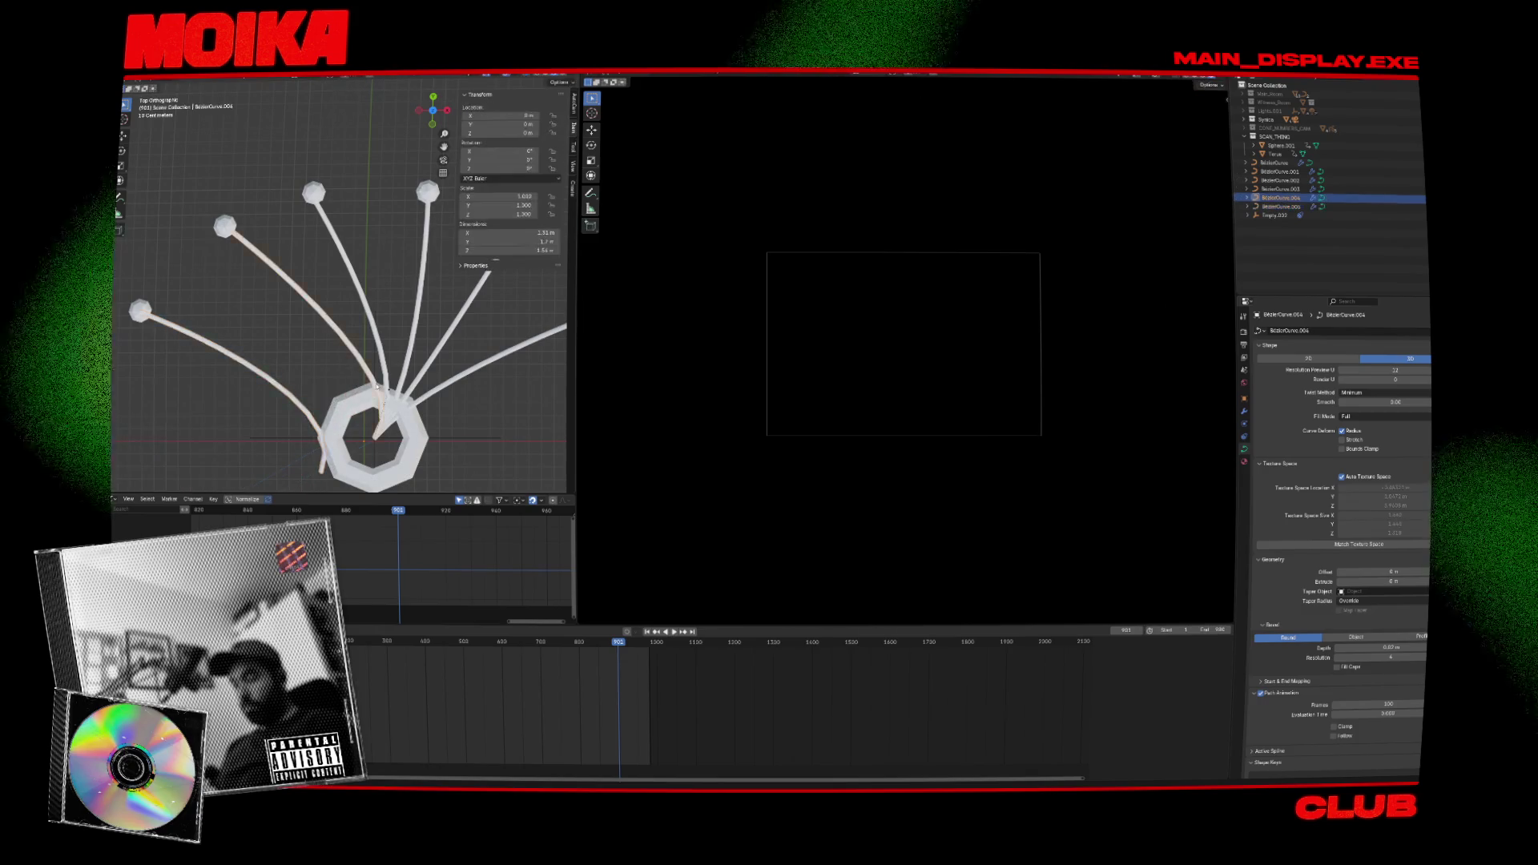
# Adjust BezierCurve.005's end point onto its sphere and save.
pyautogui.click(359, 417)
pyautogui.press('Tab')
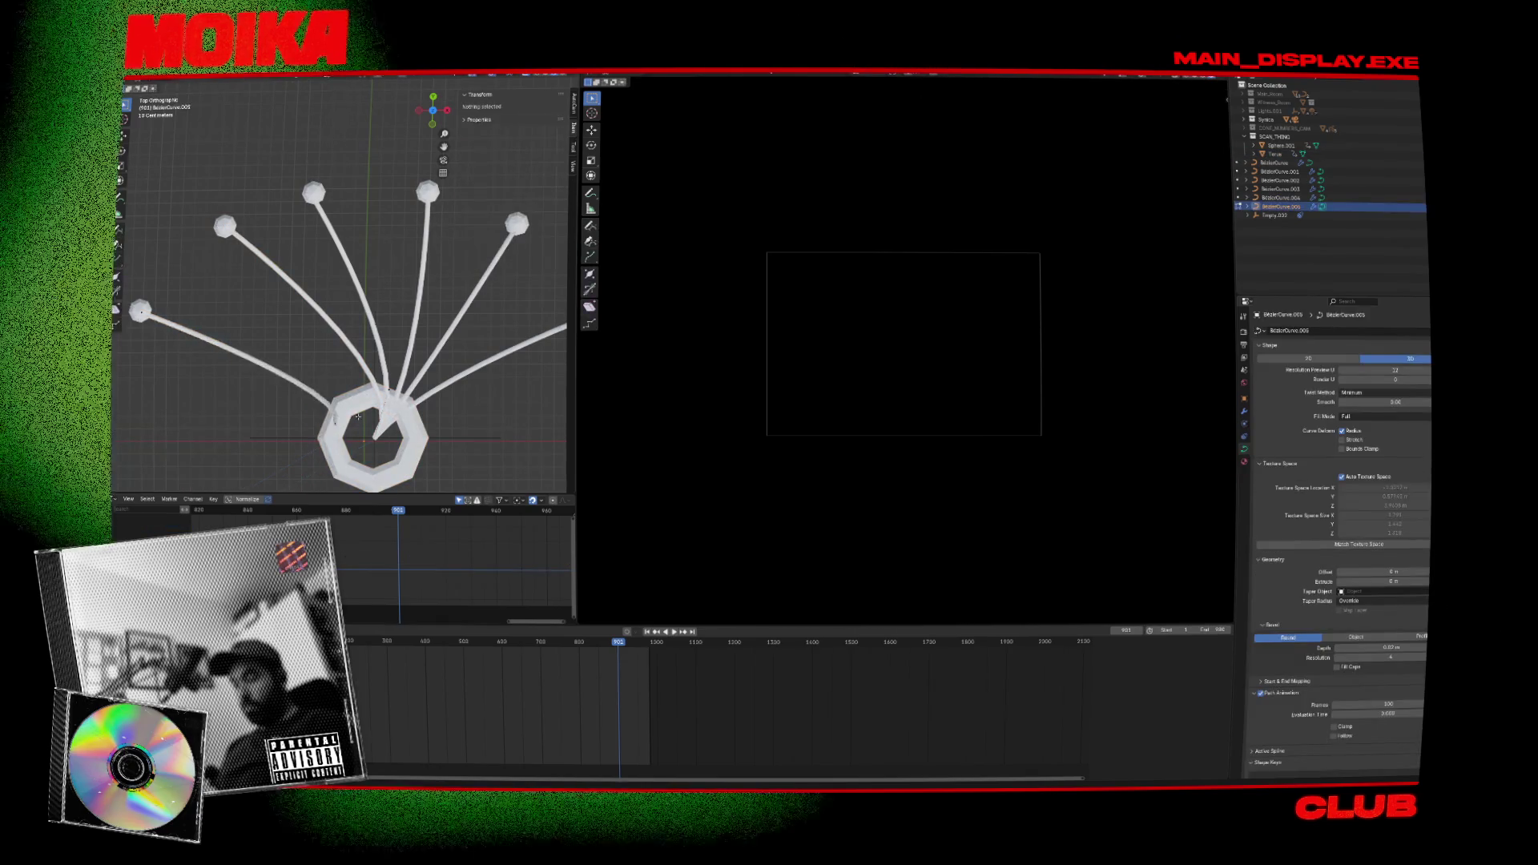
pyautogui.click(386, 447)
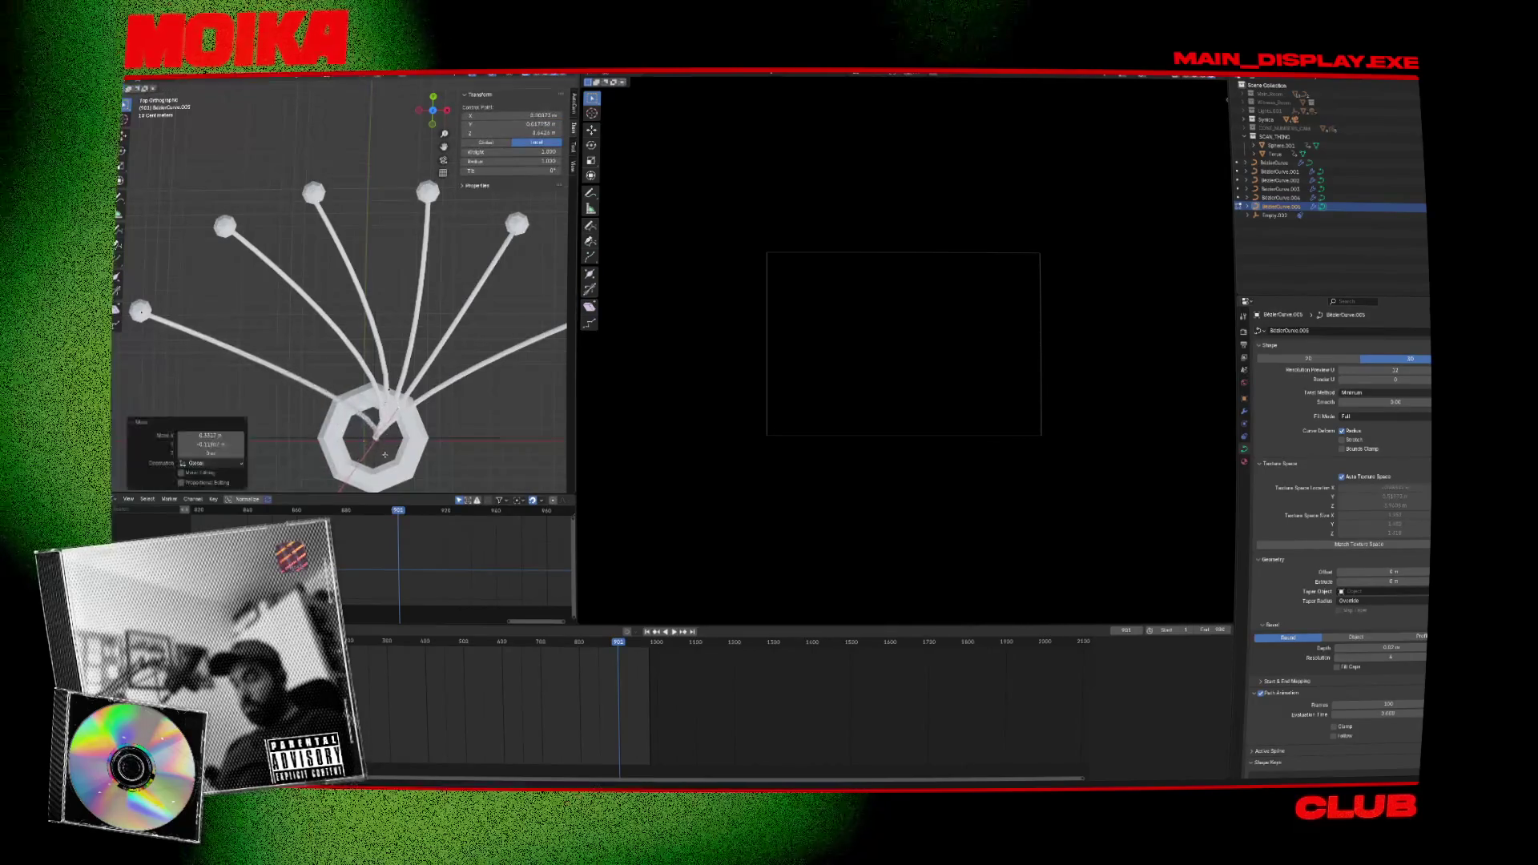
pyautogui.click(386, 453)
pyautogui.press('Tab')
pyautogui.press('Tab')
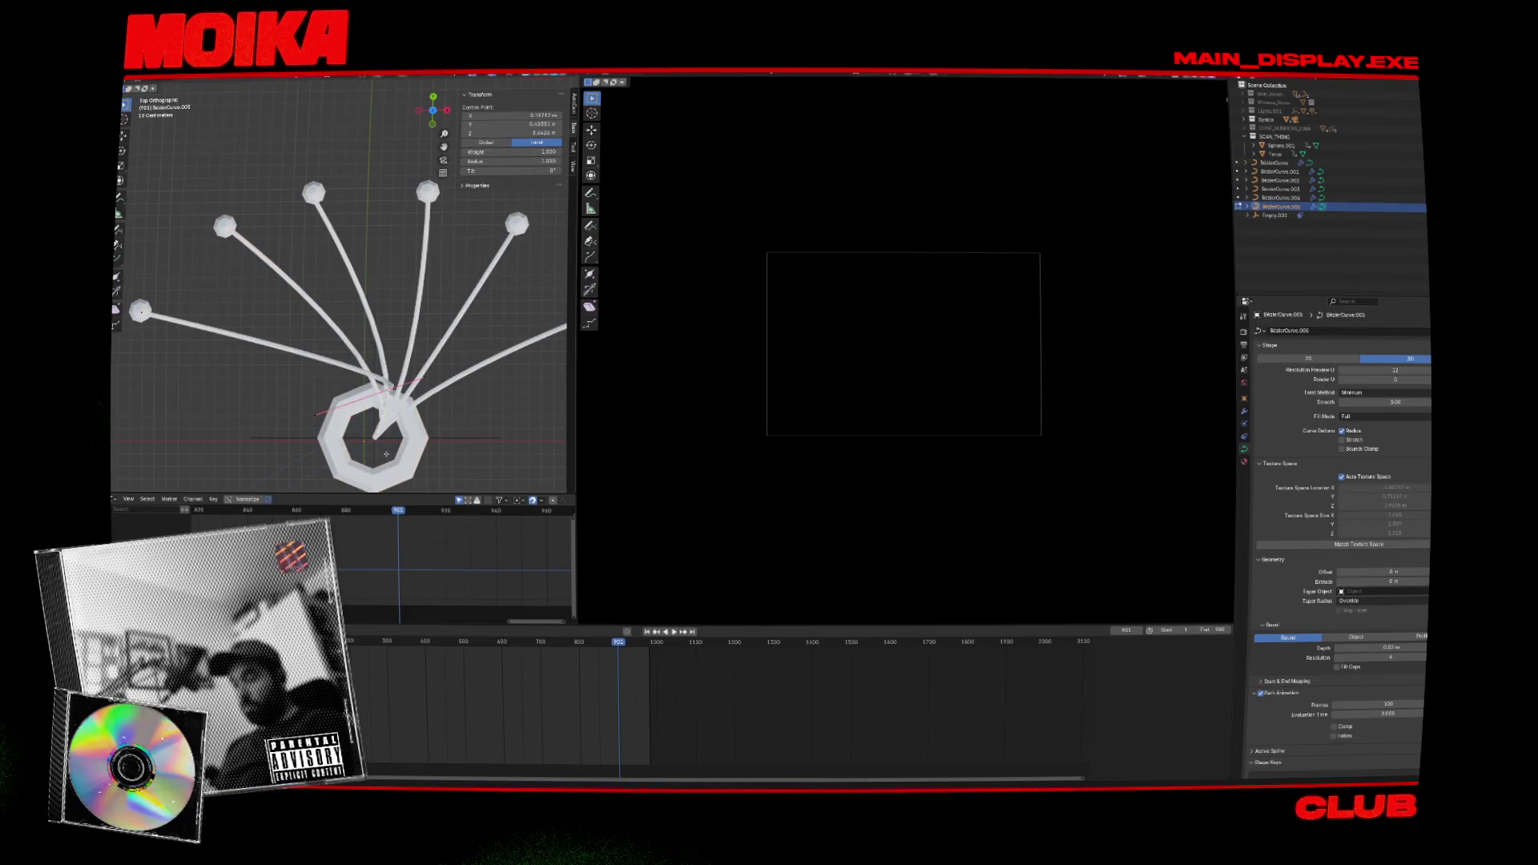
pyautogui.press('Tab')
pyautogui.moveTo(386, 453); pyautogui.dragTo(425, 331, button='middle')
pyautogui.hotkey('ctrl', 's')
pyautogui.scroll(-5, 425, 331)
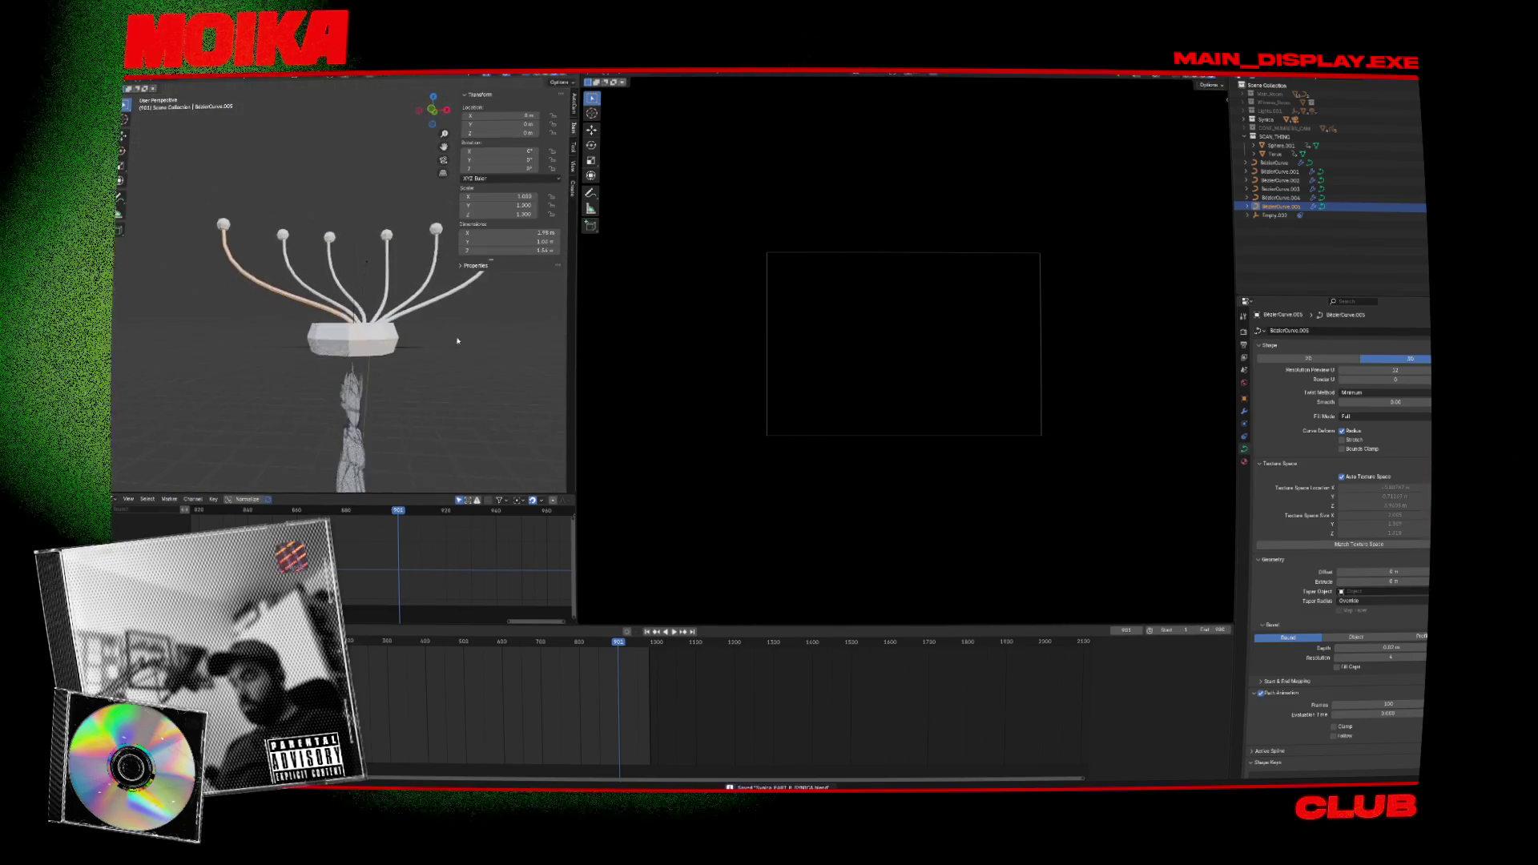
# Scrub to frame 961, show the Main_Room collections, then play and stop the animation.
pyautogui.moveTo(627, 641); pyautogui.dragTo(642, 641)
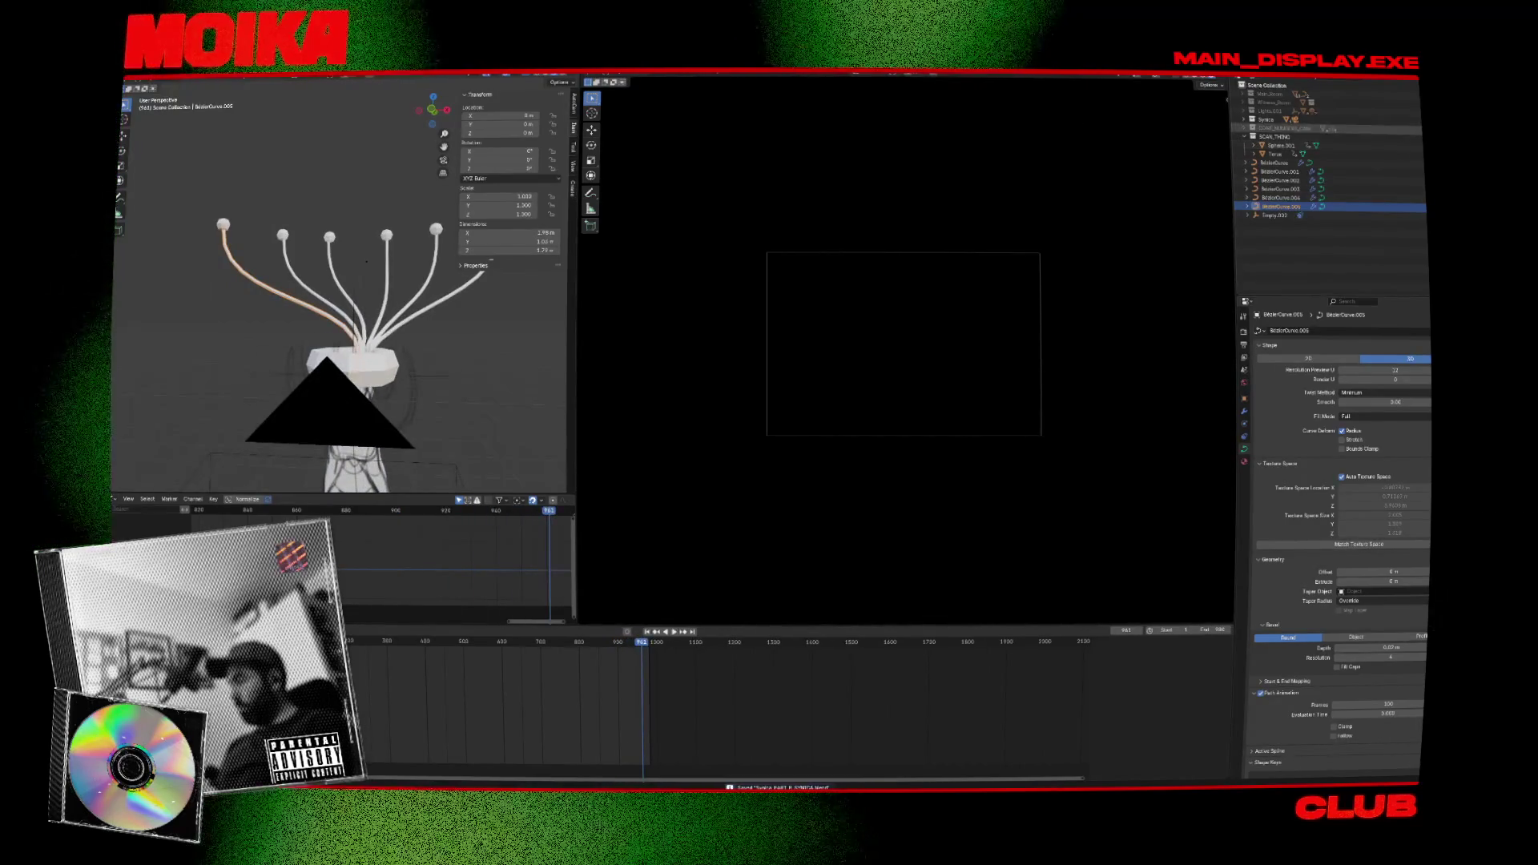
pyautogui.click(1251, 103)
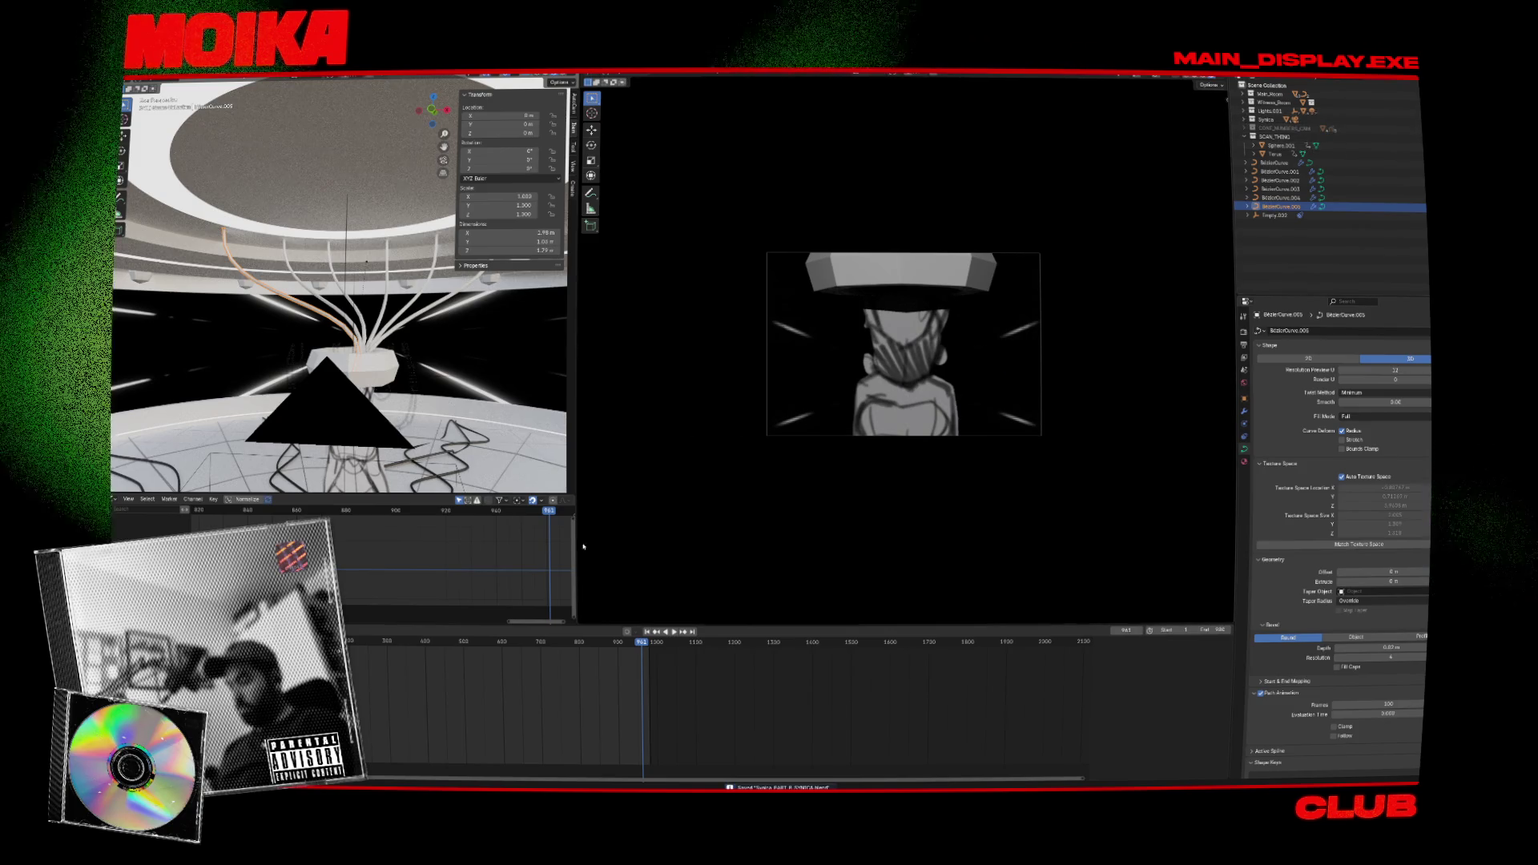
pyautogui.press('space')
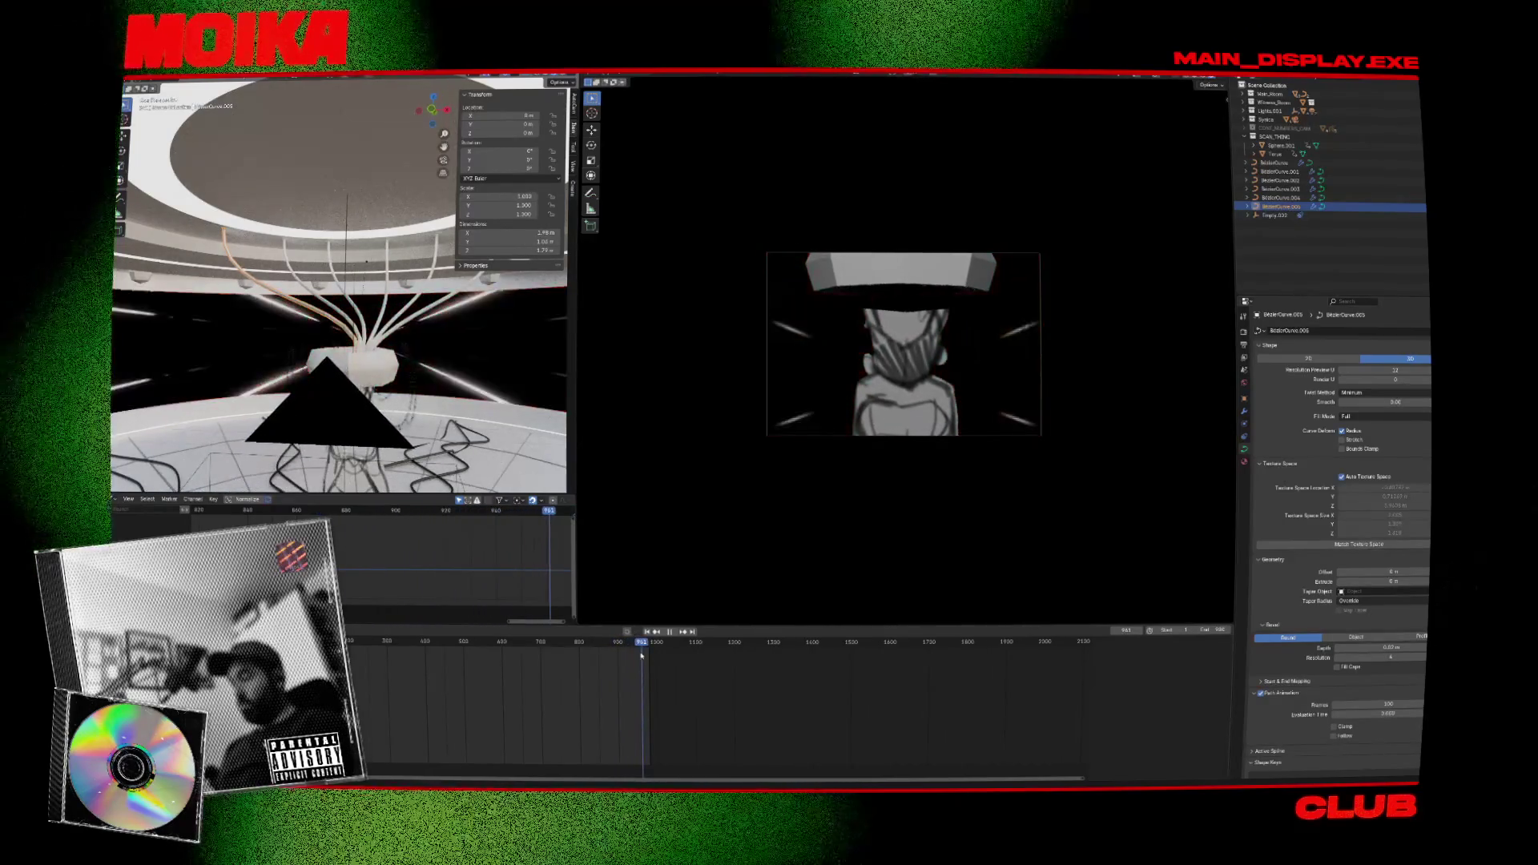
pyautogui.press('space')
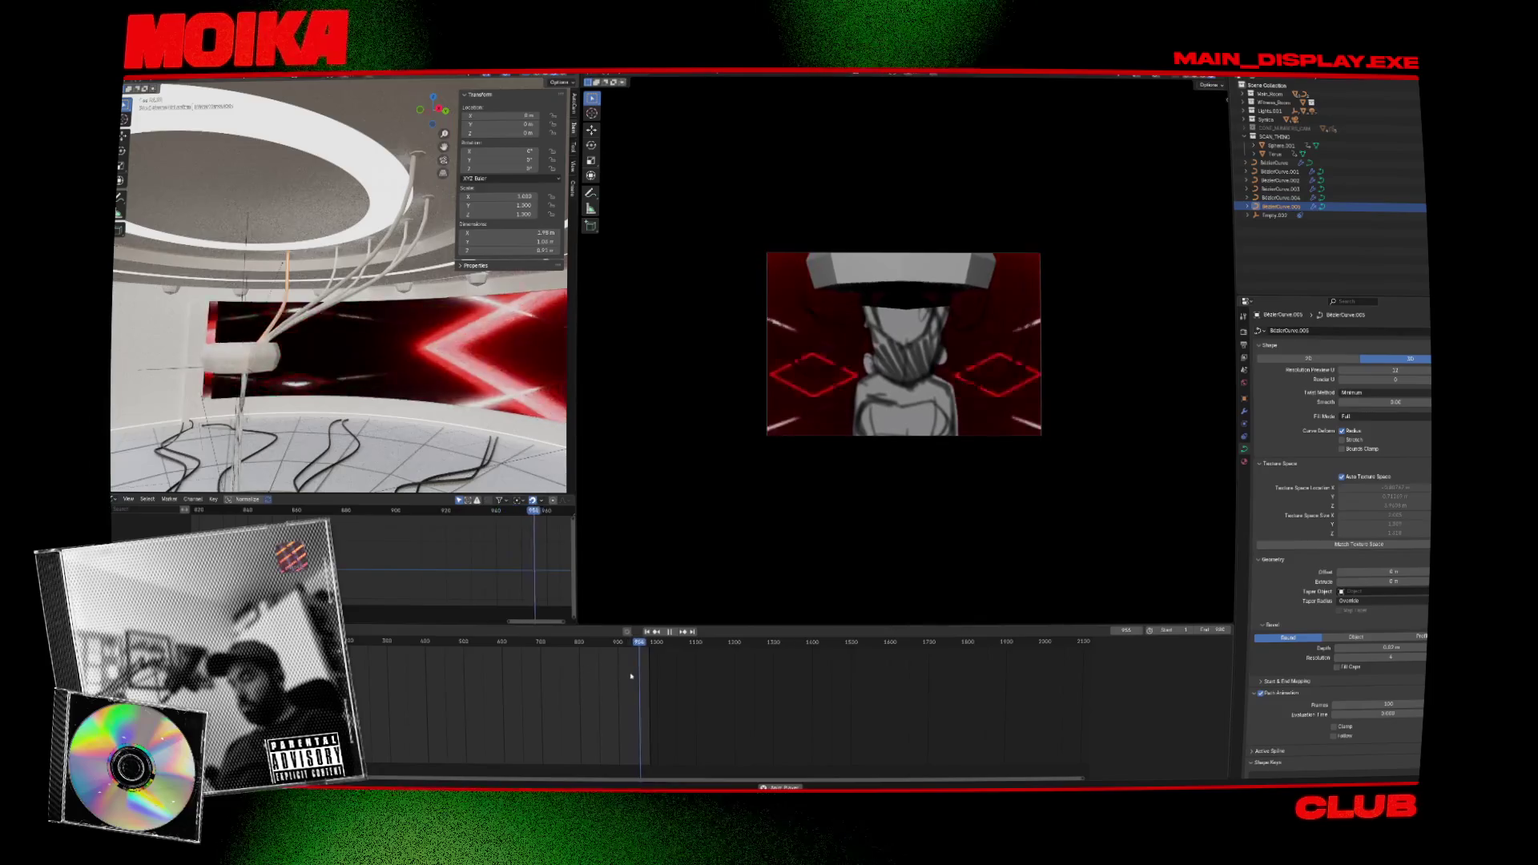
# Go to frame 959 and inspect the hanging cable's points from several angles.
pyautogui.click(640, 643)
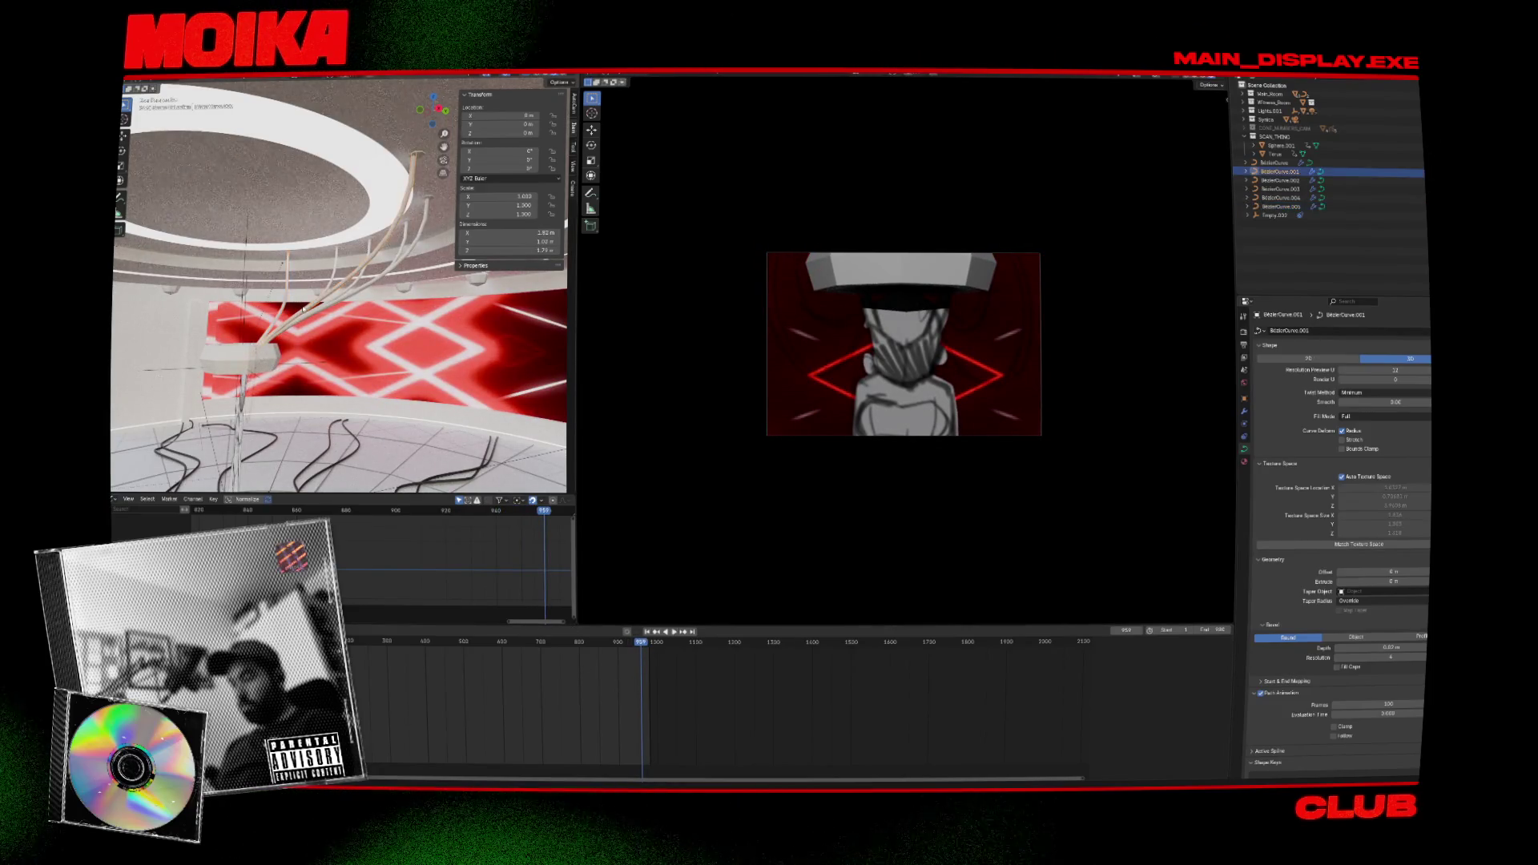
pyautogui.press('Tab')
pyautogui.moveTo(302, 309); pyautogui.dragTo(442, 161, button='middle')
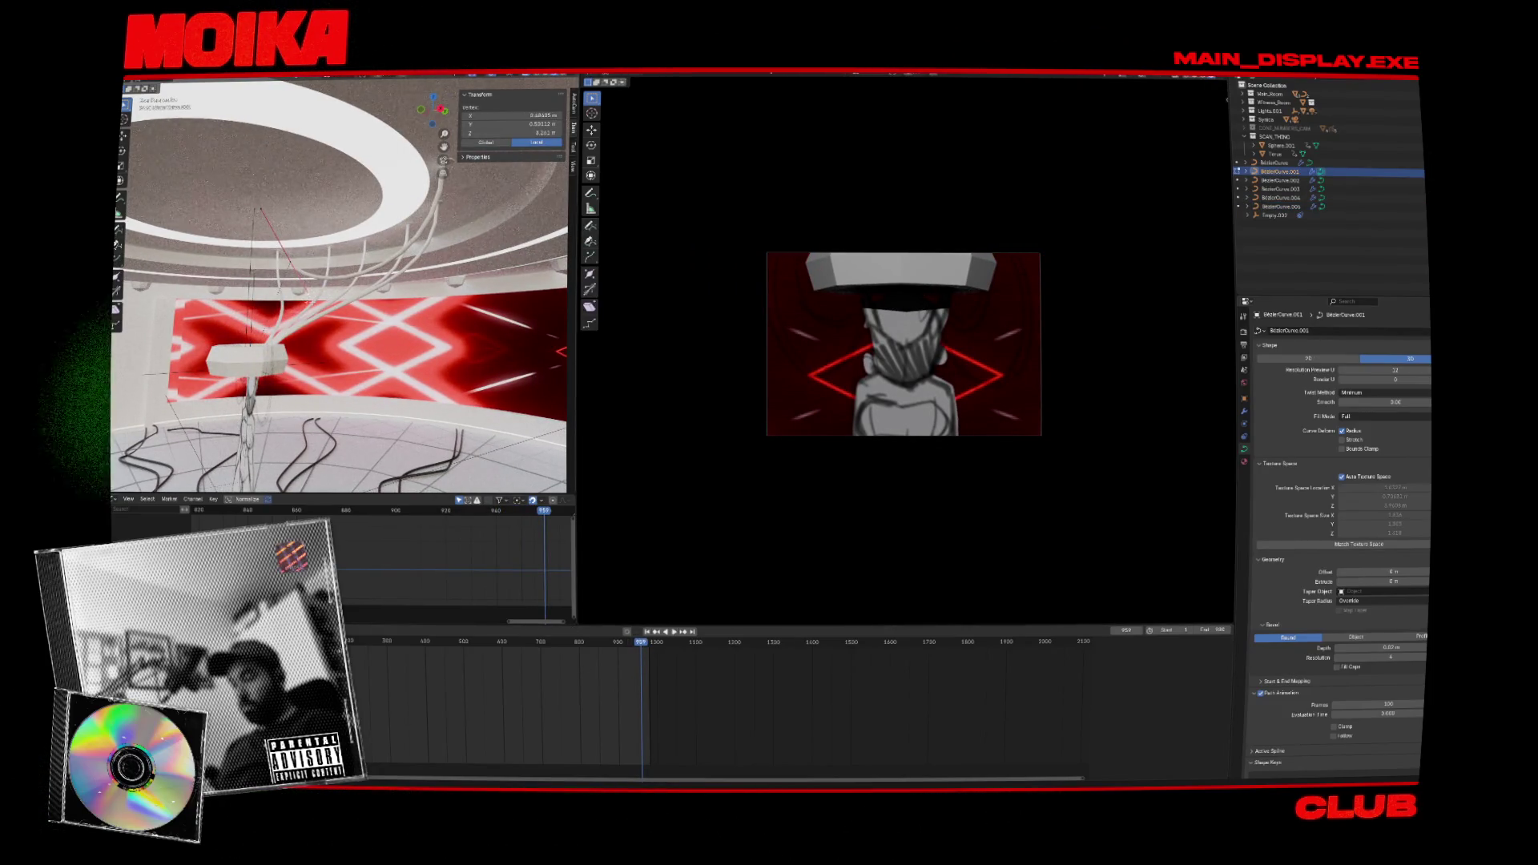
pyautogui.press('Tab')
pyautogui.moveTo(304, 303)
pyautogui.mouseDown(button='middle')
pyautogui.moveTo(371, 376)
pyautogui.moveTo(160, 298)
pyautogui.mouseUp(button='middle')
pyautogui.press('Tab')
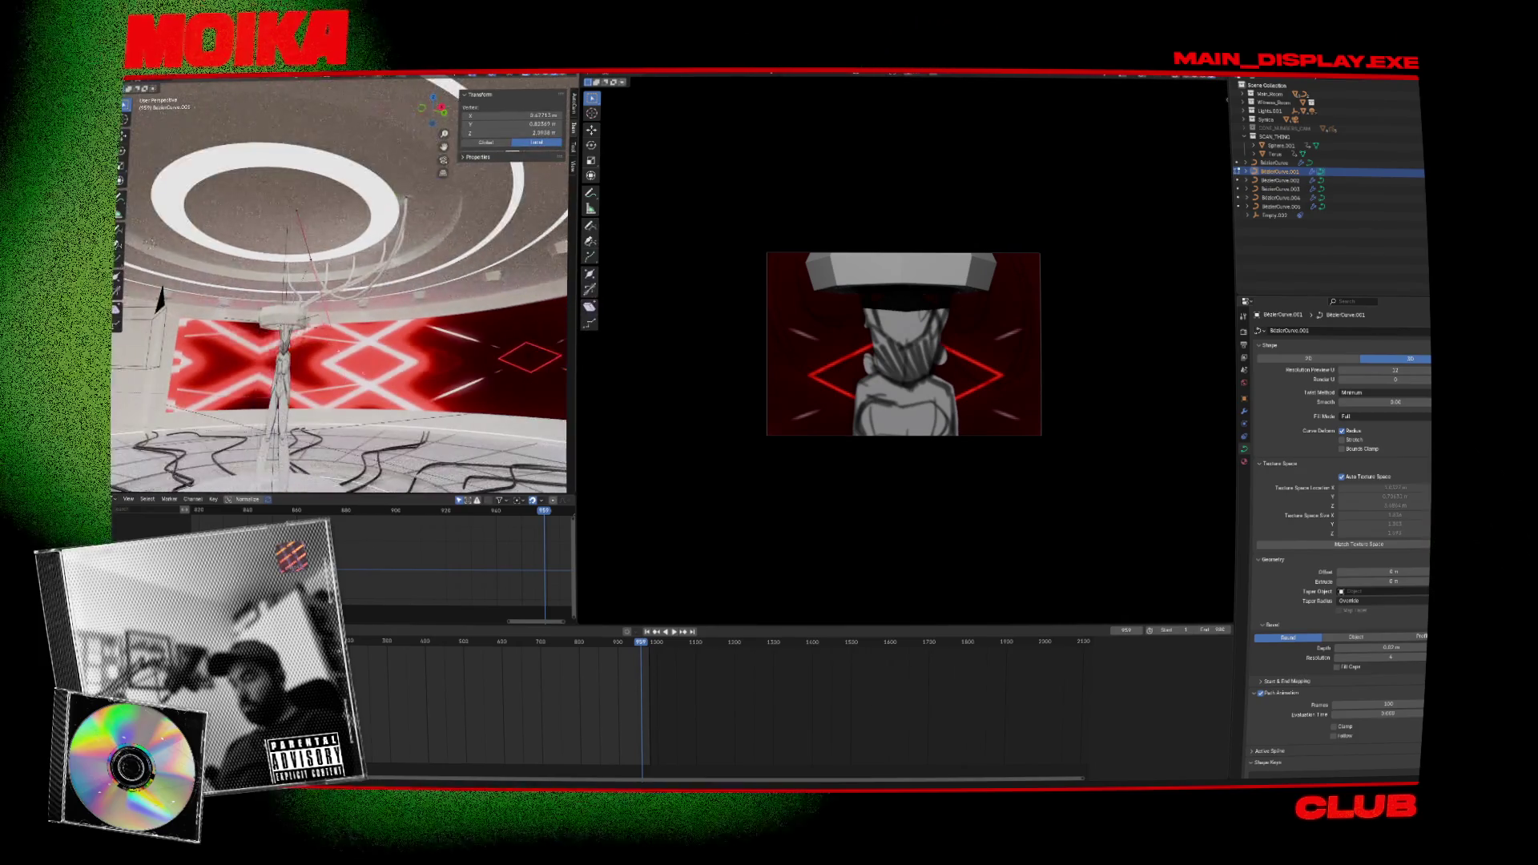
pyautogui.press('Tab')
pyautogui.moveTo(160, 299); pyautogui.dragTo(156, 329, button='middle')
# Move a cable point, save, and replay the animation from frame 749.
pyautogui.press('Tab')
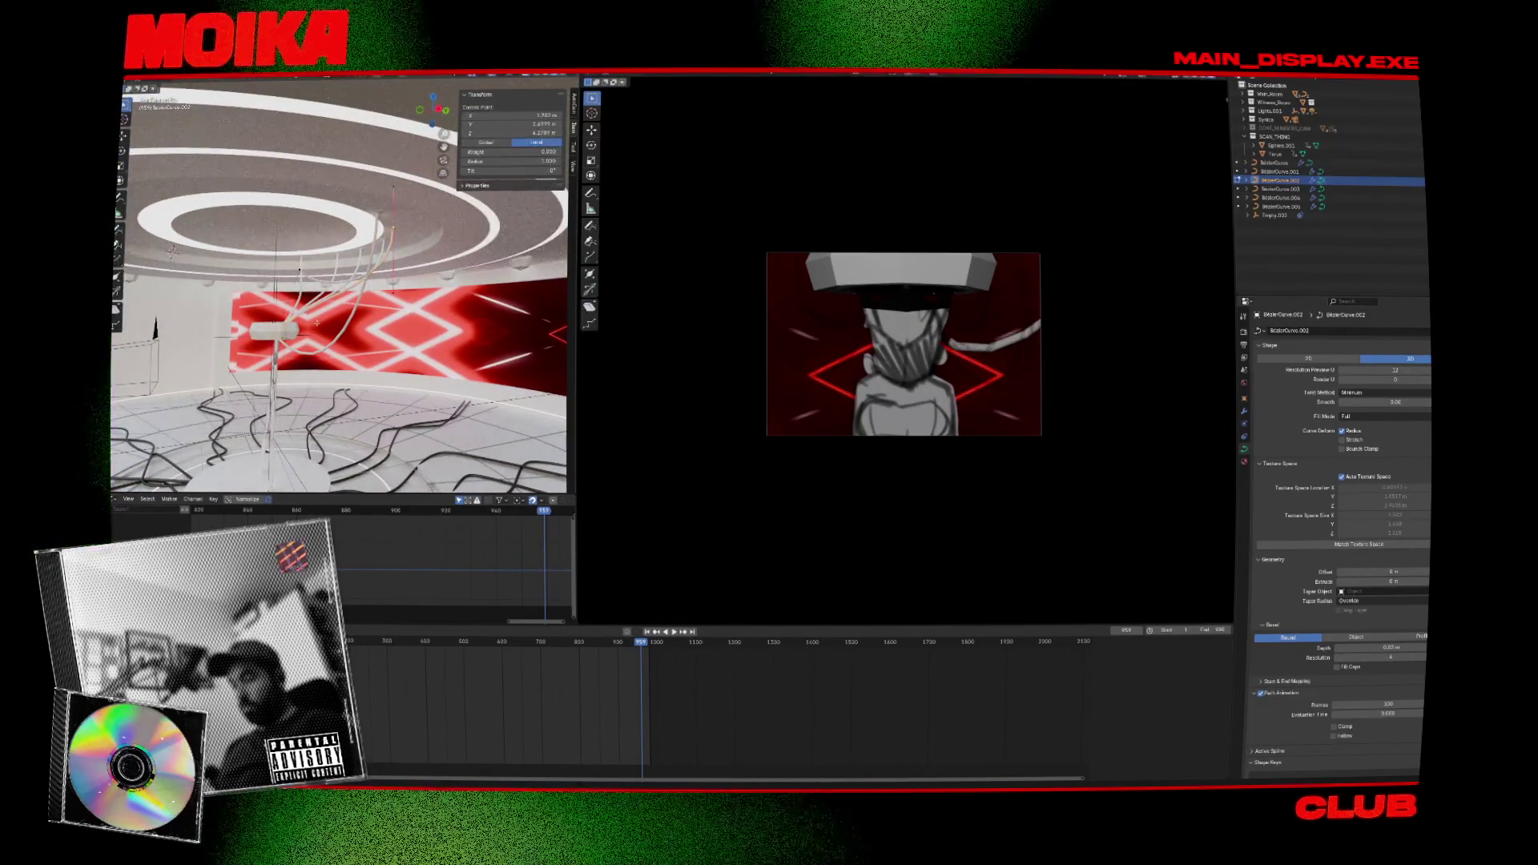
pyautogui.moveTo(343, 346); pyautogui.dragTo(324, 256, button='middle')
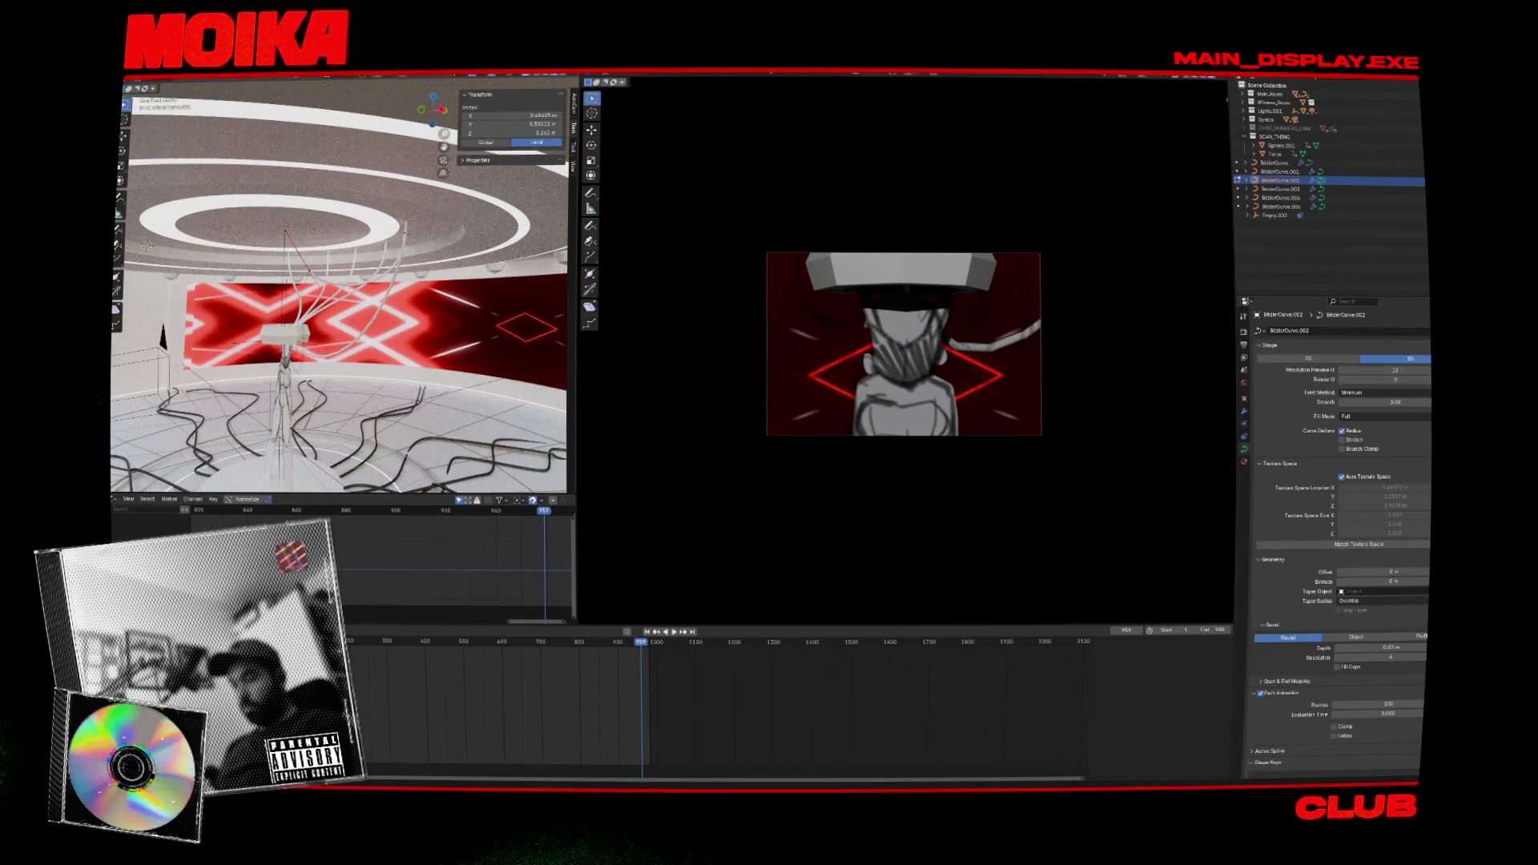
pyautogui.press('g')
pyautogui.click(146, 242)
pyautogui.press('Tab')
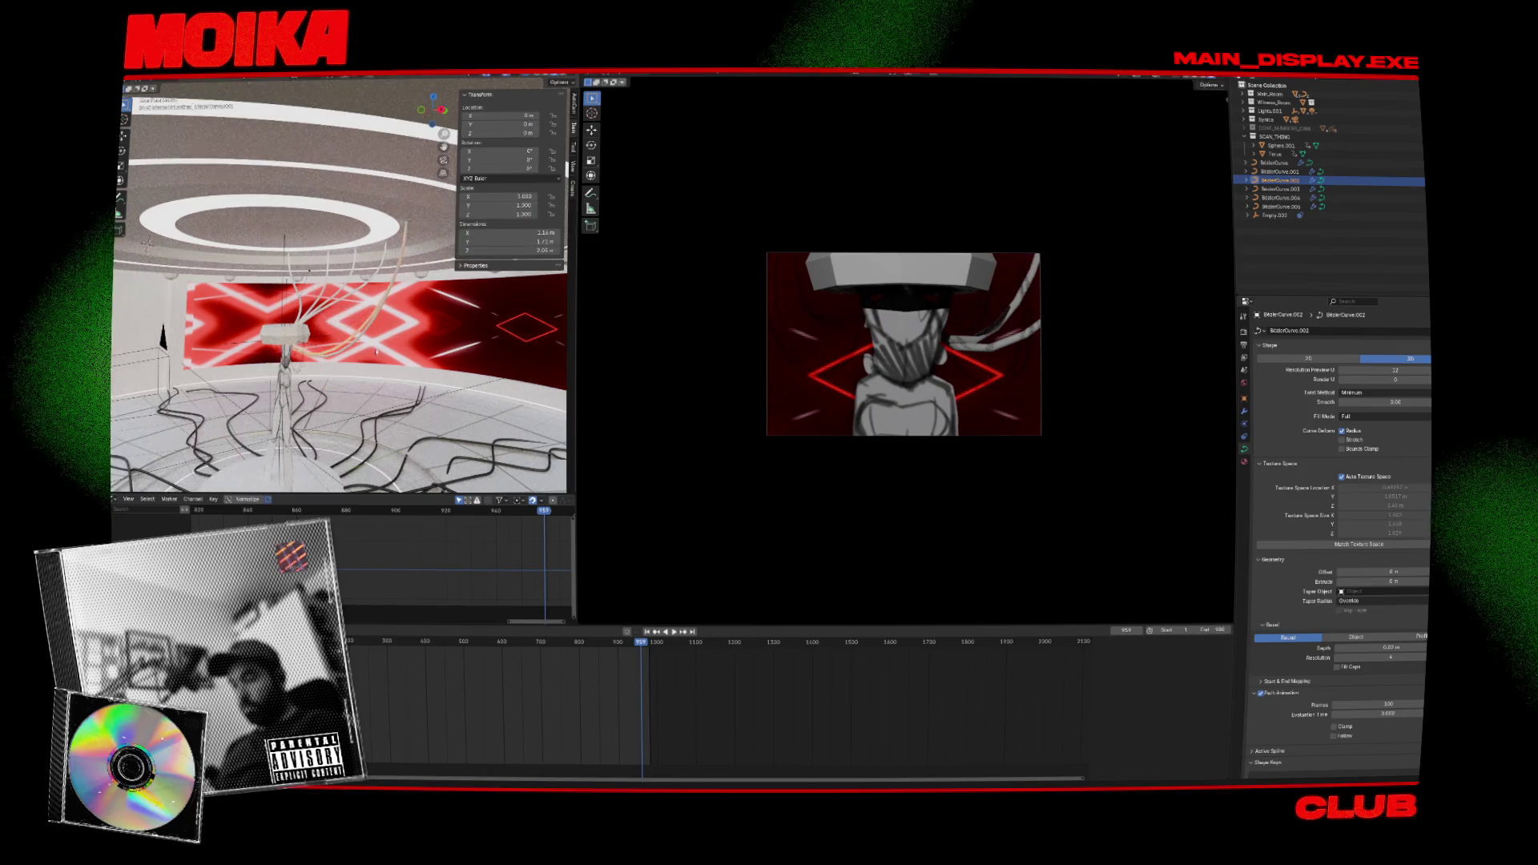
pyautogui.moveTo(147, 242); pyautogui.dragTo(170, 253, button='middle')
pyautogui.hotkey('ctrl', 's')
pyautogui.click(553, 643)
pyautogui.press('space')
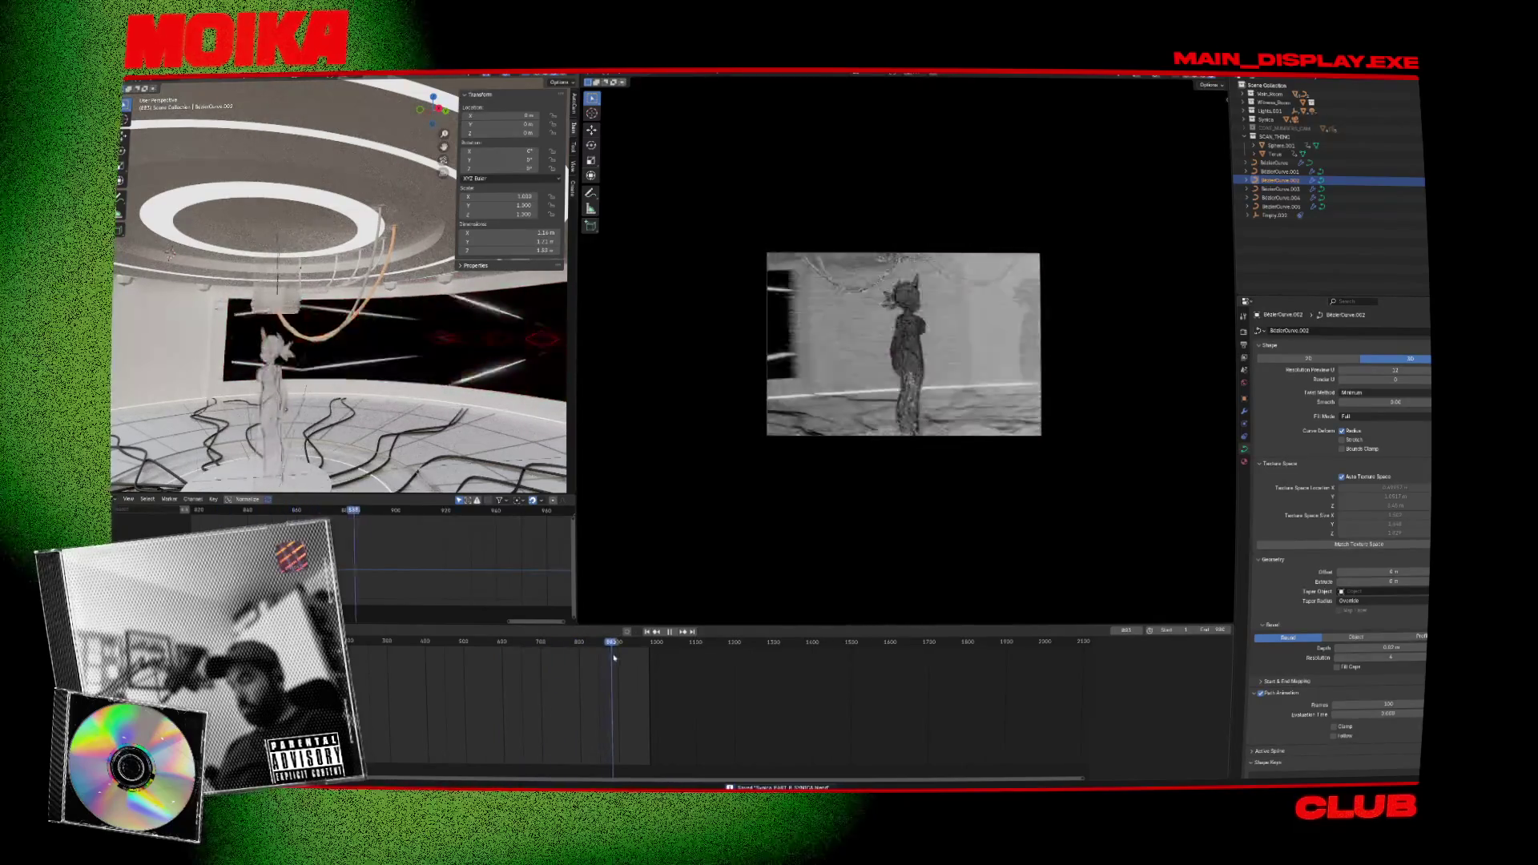
# Stop playback and lower the control points of the BezierCurve cable.
pyautogui.press('Escape')
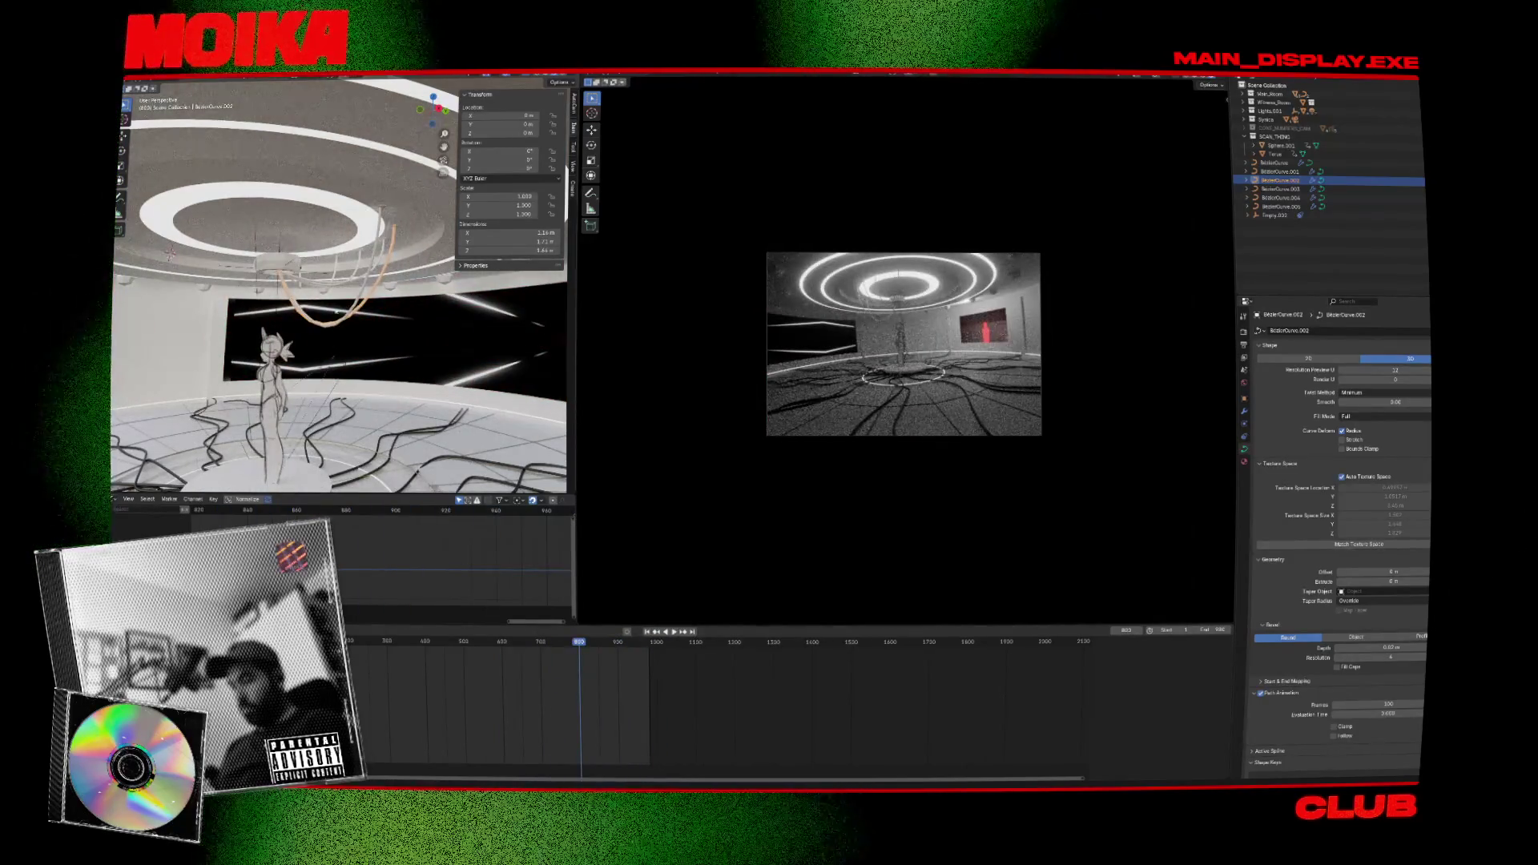
pyautogui.click(1273, 162)
pyautogui.moveTo(369, 265)
pyautogui.mouseDown(button='middle')
pyautogui.moveTo(372, 319)
pyautogui.moveTo(323, 298)
pyautogui.mouseUp(button='middle')
pyautogui.press('Tab')
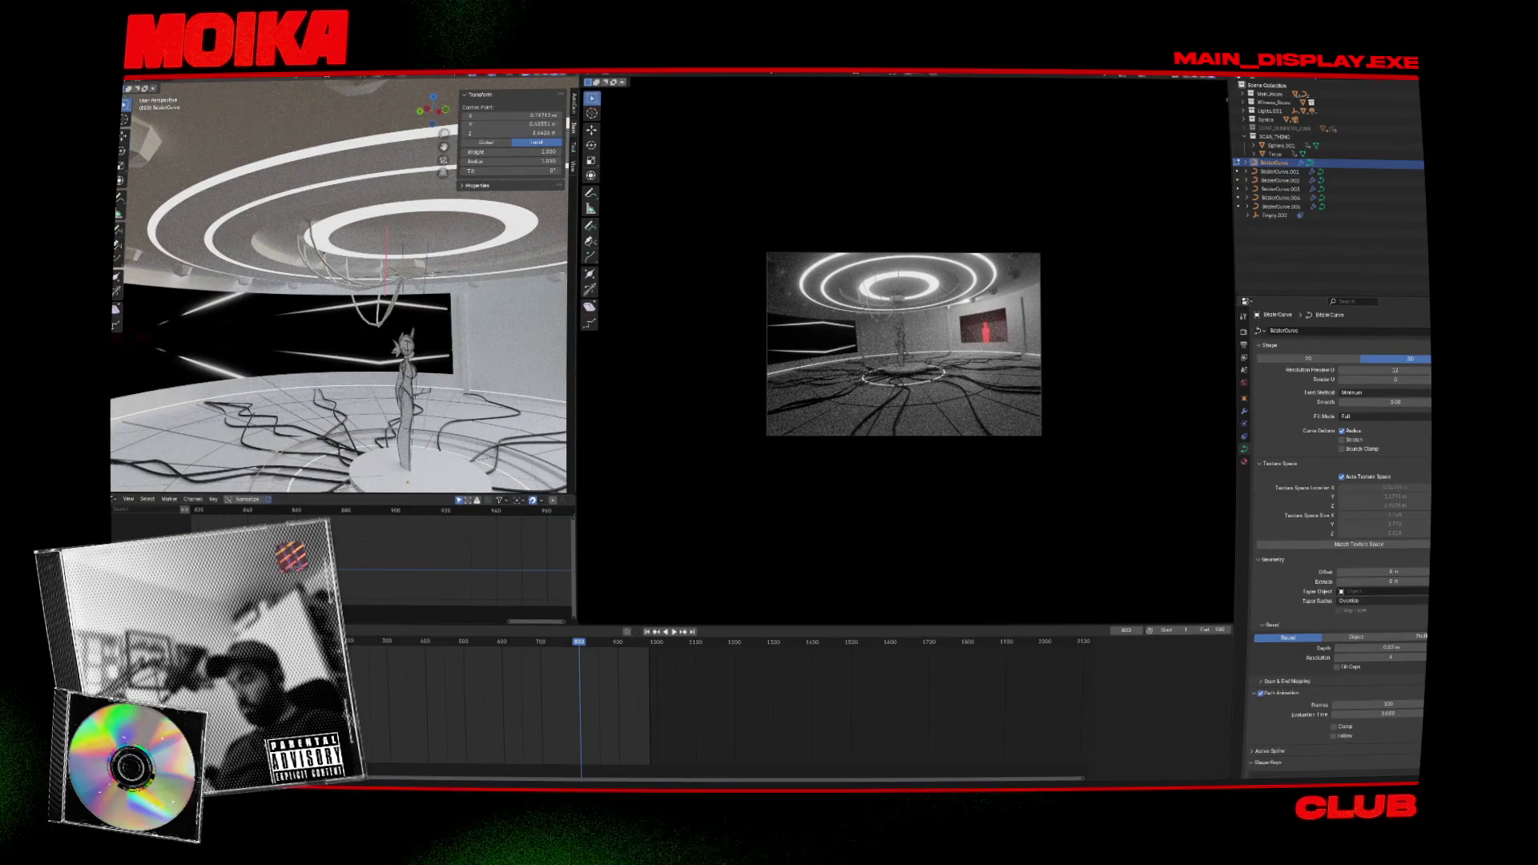
pyautogui.press('g')
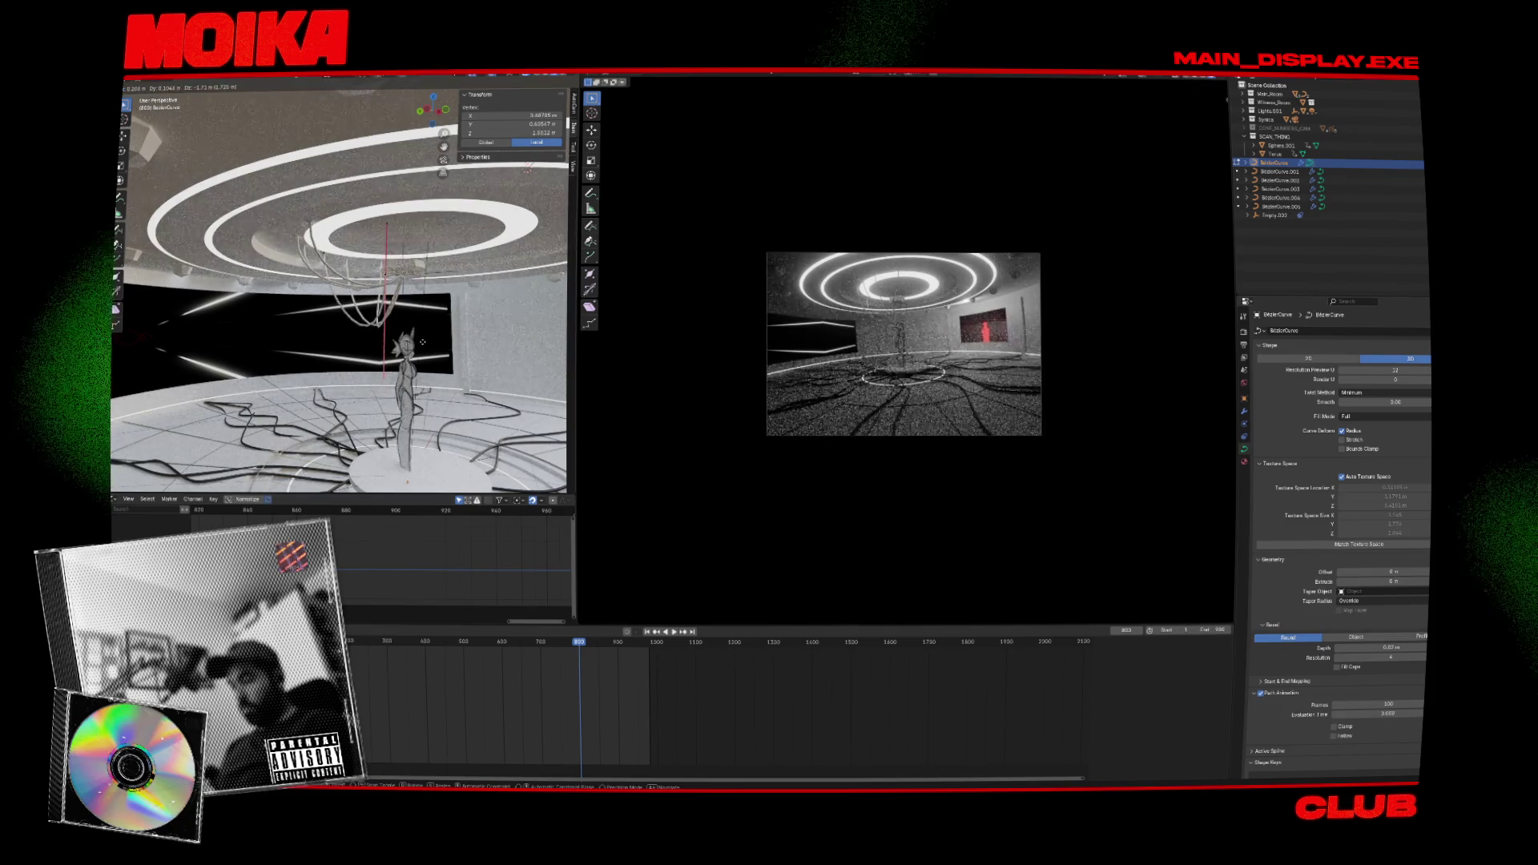
pyautogui.click(422, 343)
pyautogui.moveTo(422, 343); pyautogui.dragTo(366, 287, button='middle')
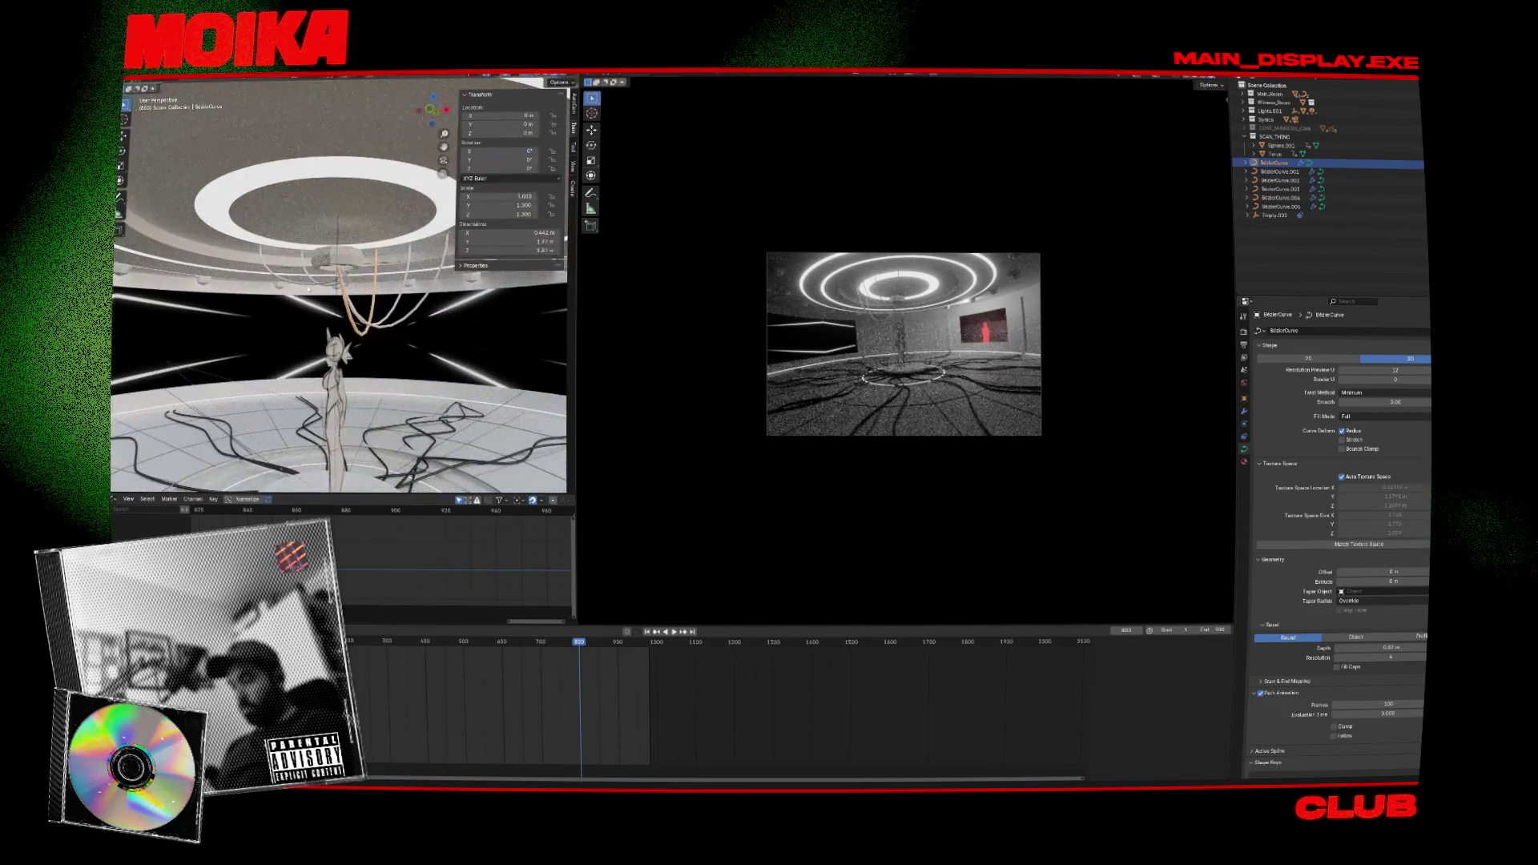
# Rotate a single BezierCurve.005 control point about 30 degrees and reposition it.
pyautogui.click(366, 287)
pyautogui.hotkey('alt', 'a')
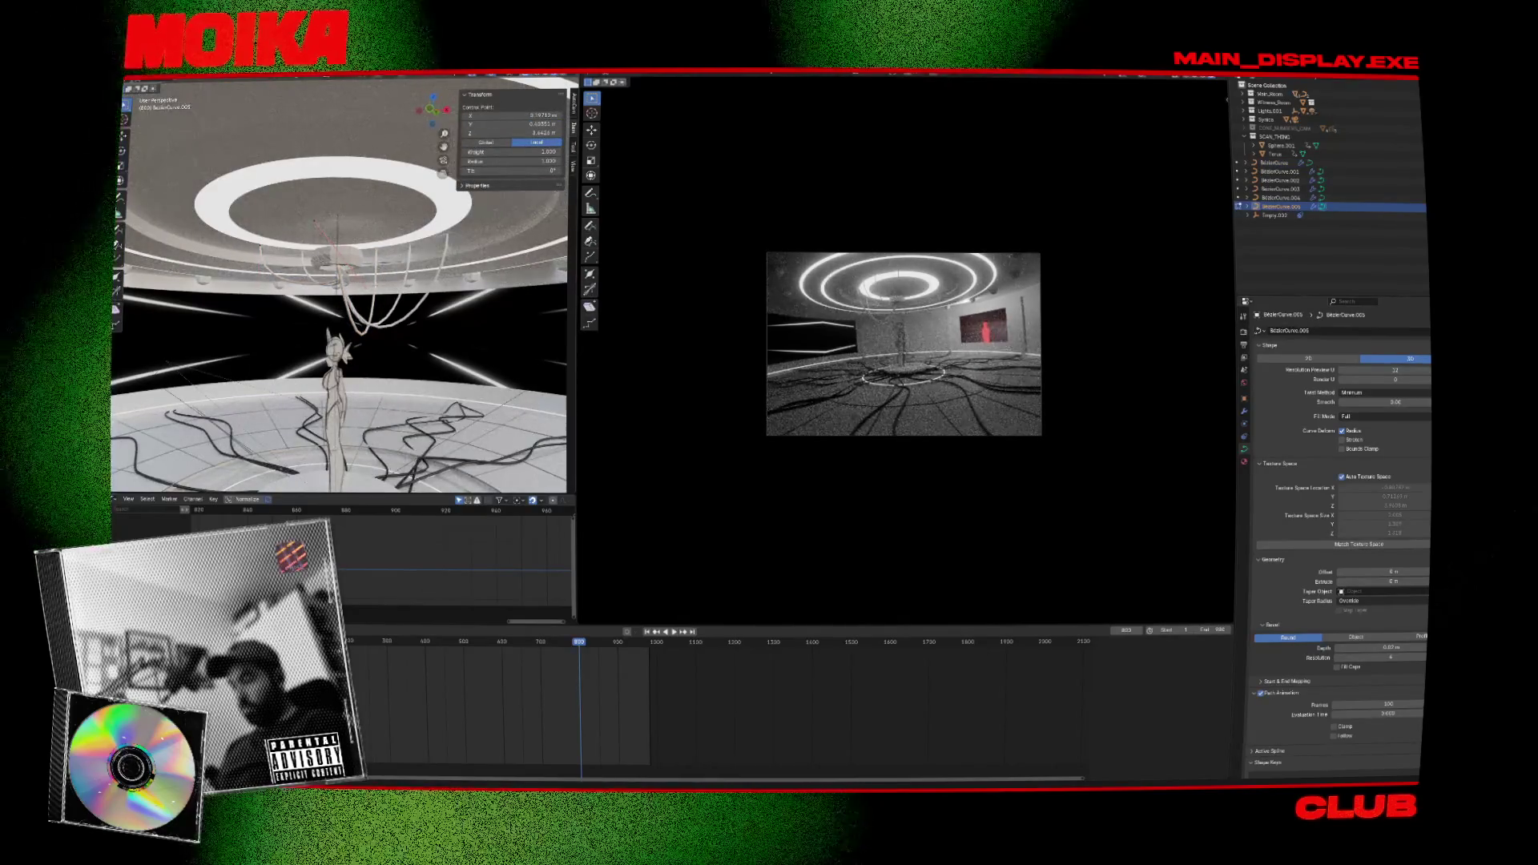
pyautogui.click(351, 264)
pyautogui.press('r')
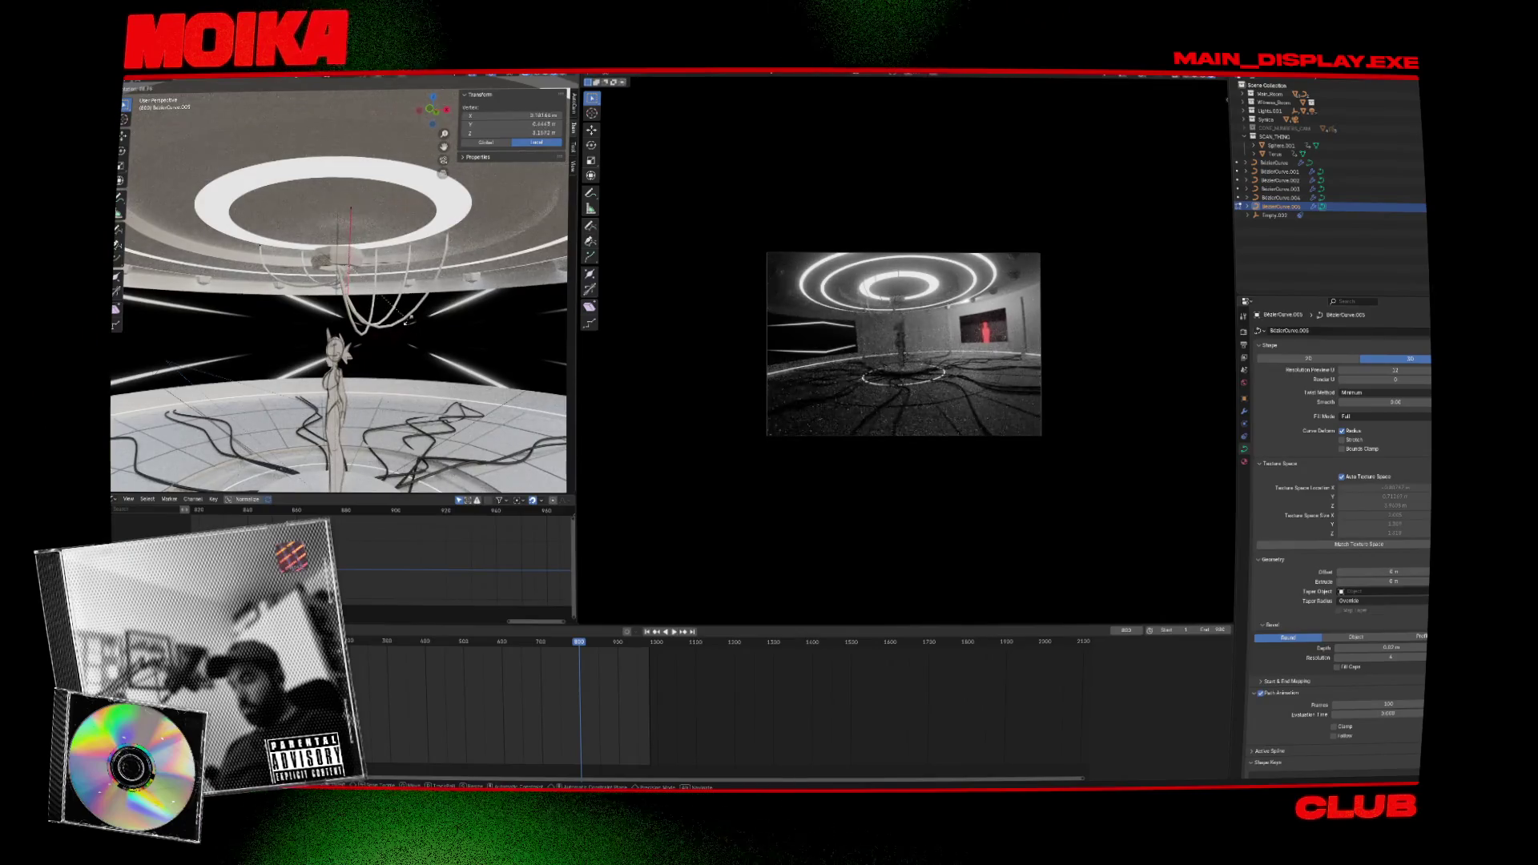
pyautogui.click(399, 261)
pyautogui.click(394, 332)
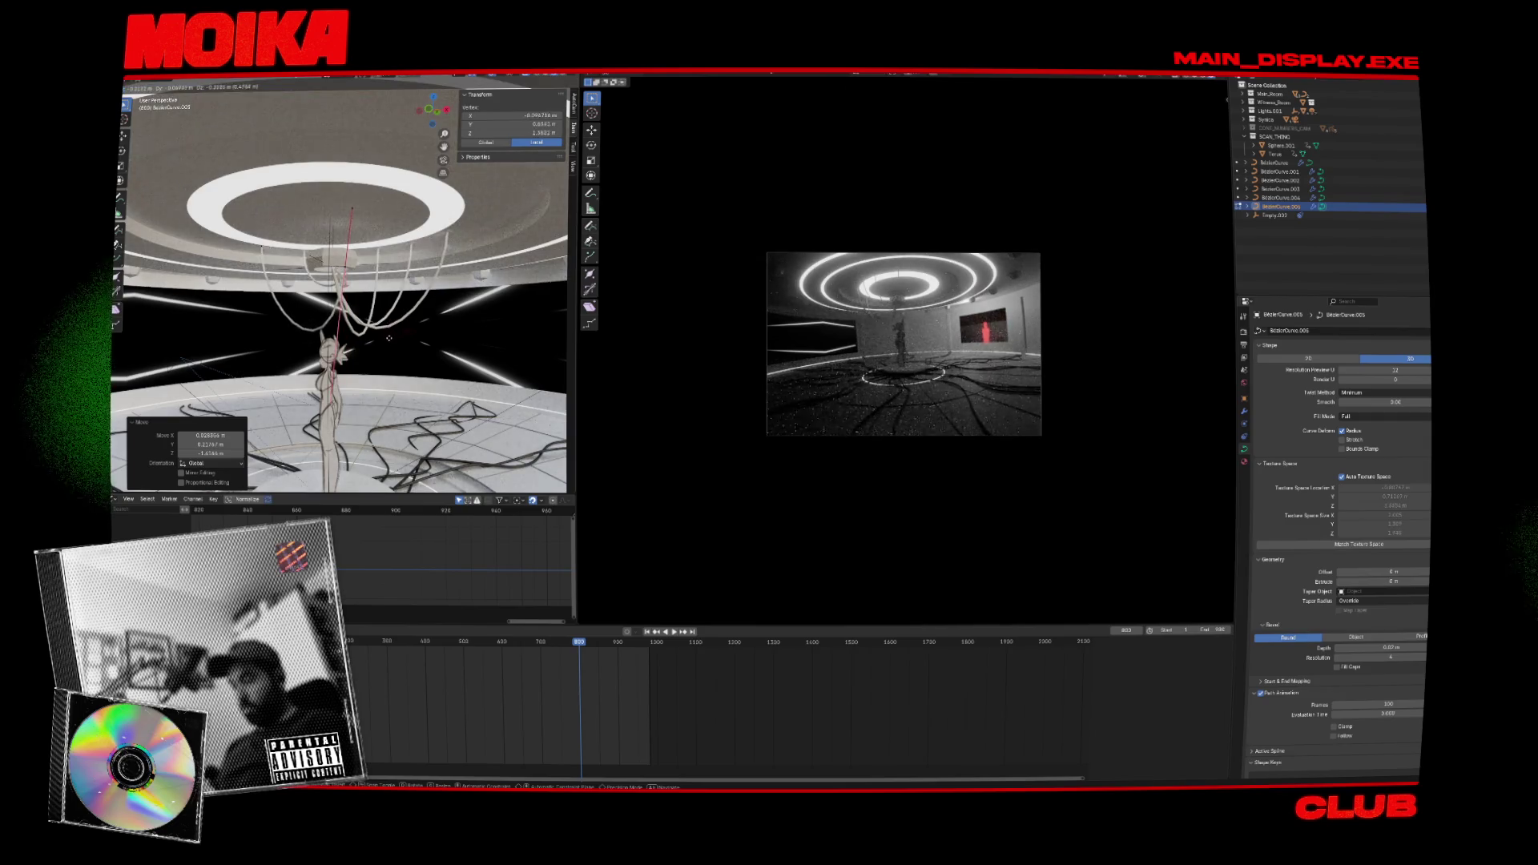
# Select a control point on the BezierCurve.004 ceiling cable, then leave edit mode.
pyautogui.moveTo(392, 343); pyautogui.dragTo(407, 253, button='middle')
pyautogui.click(407, 253)
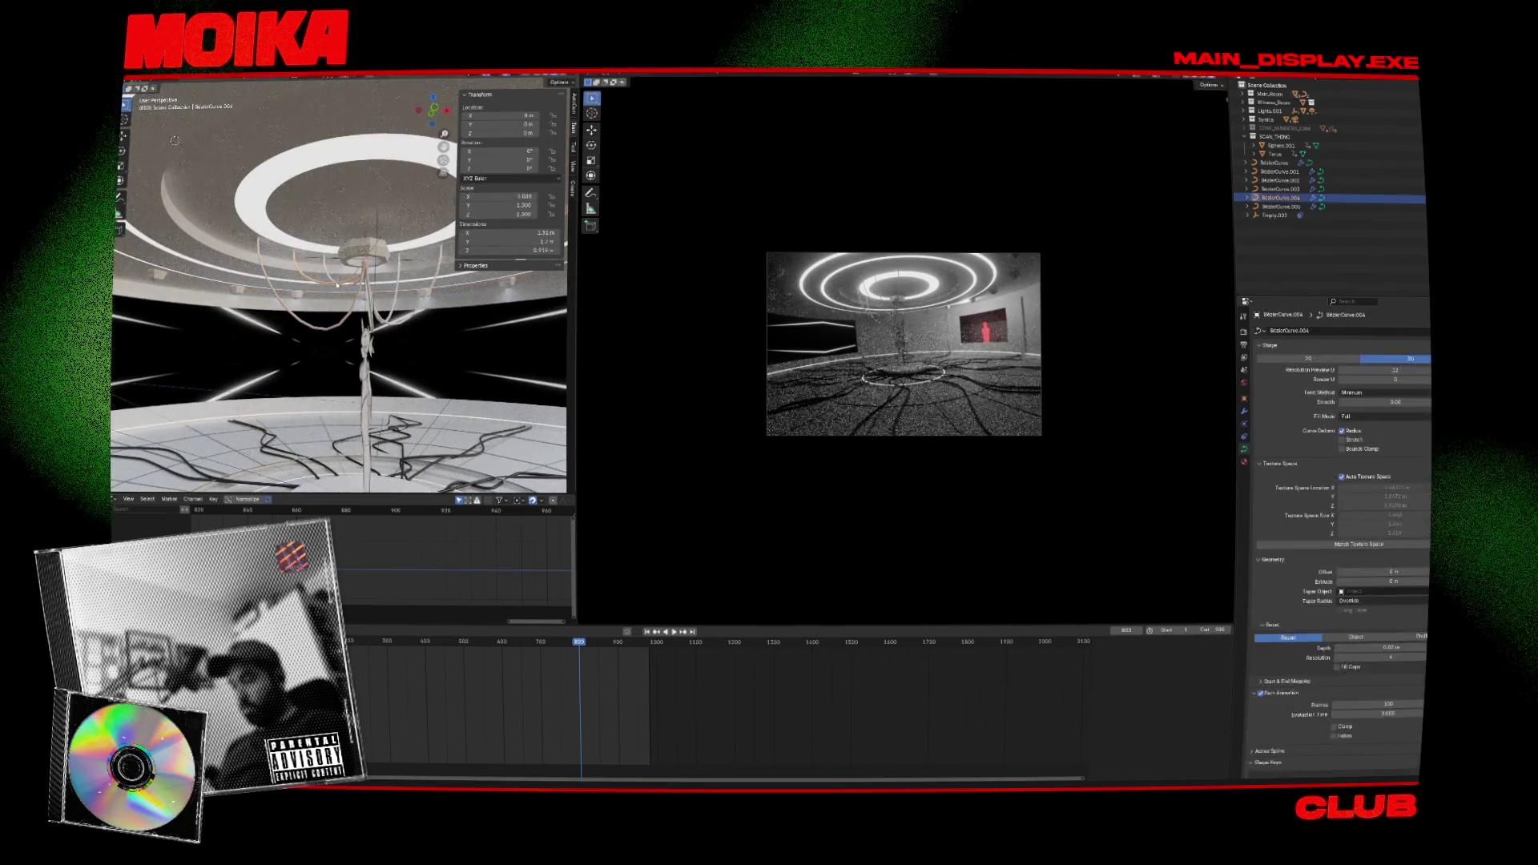
pyautogui.click(352, 342)
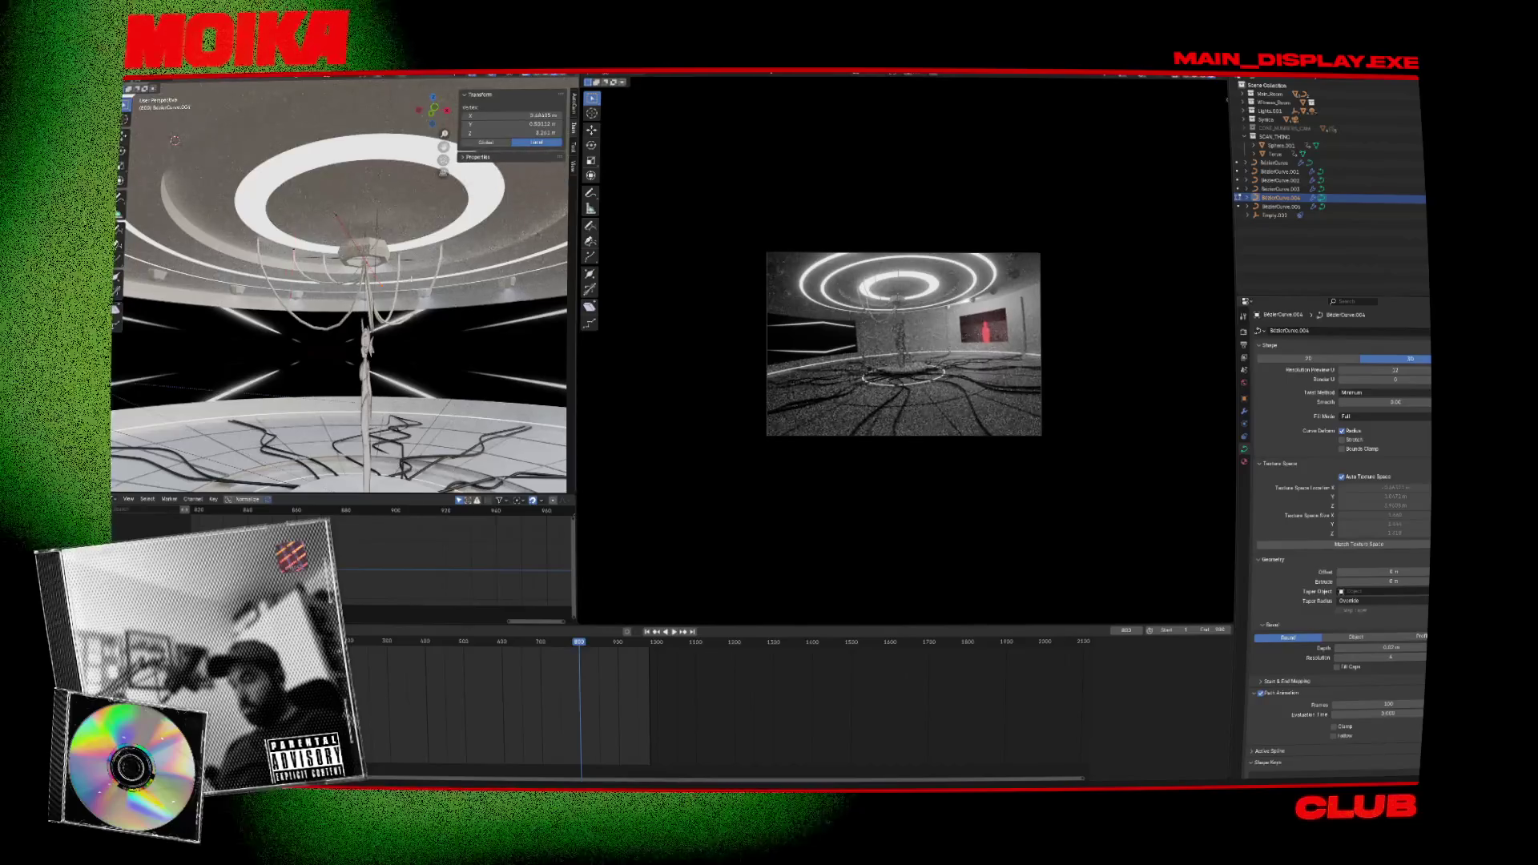
pyautogui.click(394, 369)
pyautogui.press('Tab')
pyautogui.moveTo(394, 369); pyautogui.dragTo(360, 320, button='middle')
pyautogui.click(297, 376)
# Move the BezierCurve.003 cable's control points to a new position.
pyautogui.click(350, 256)
pyautogui.press('Tab')
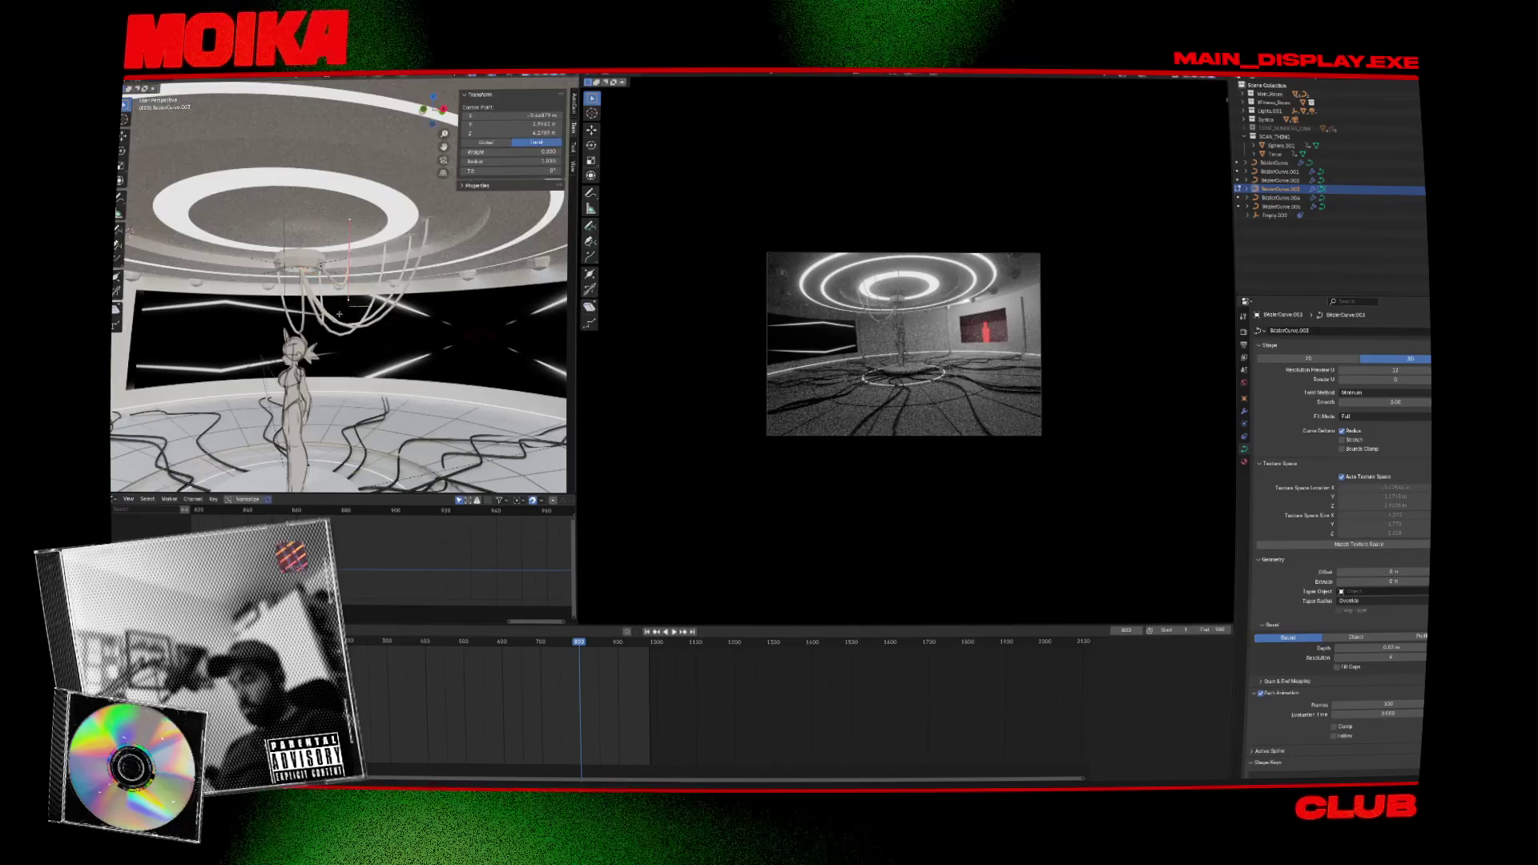
pyautogui.press('g')
pyautogui.click(414, 345)
pyautogui.moveTo(414, 345)
pyautogui.mouseDown(button='middle')
pyautogui.moveTo(401, 376)
pyautogui.moveTo(446, 394)
pyautogui.moveTo(445, 436)
pyautogui.moveTo(481, 400)
pyautogui.moveTo(609, 573)
pyautogui.mouseUp(button='middle')
pyautogui.click(396, 382)
pyautogui.press('Tab')
# Save the file and replay the shot.
pyautogui.hotkey('ctrl', 's')
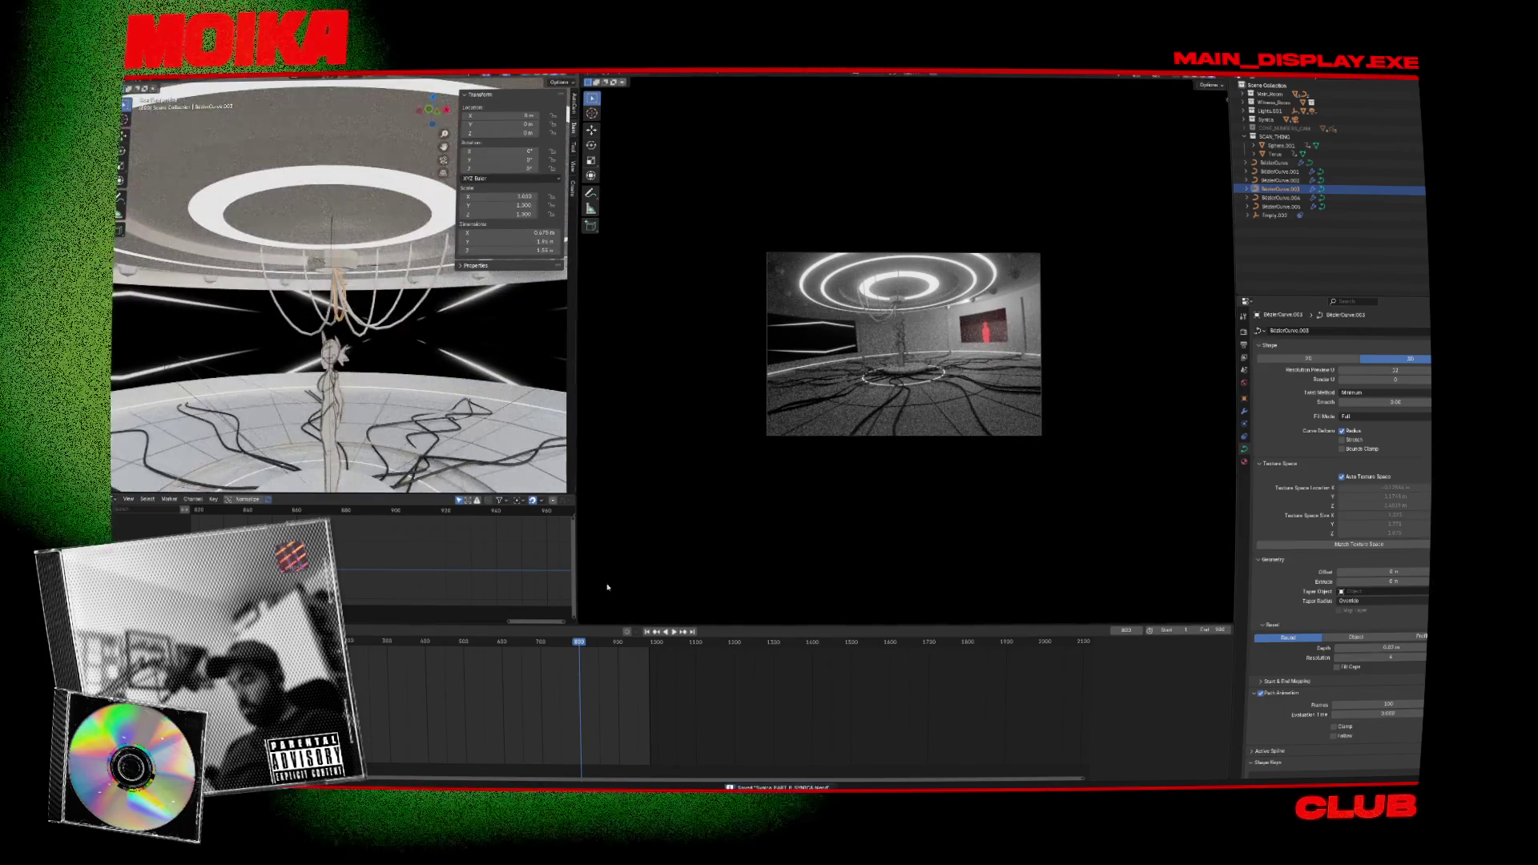
pyautogui.press('space')
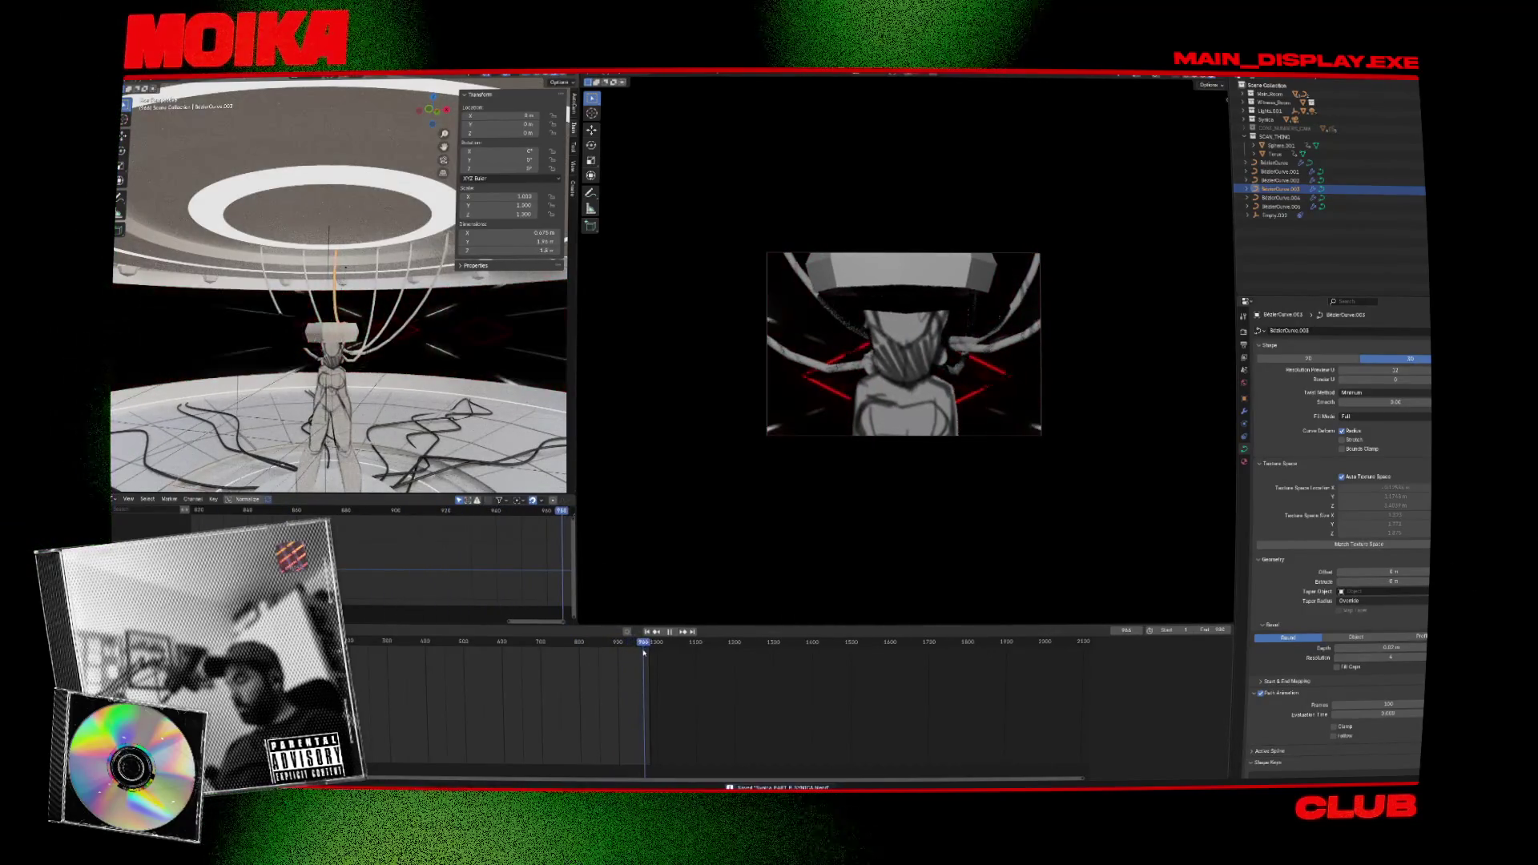
pyautogui.press('Escape')
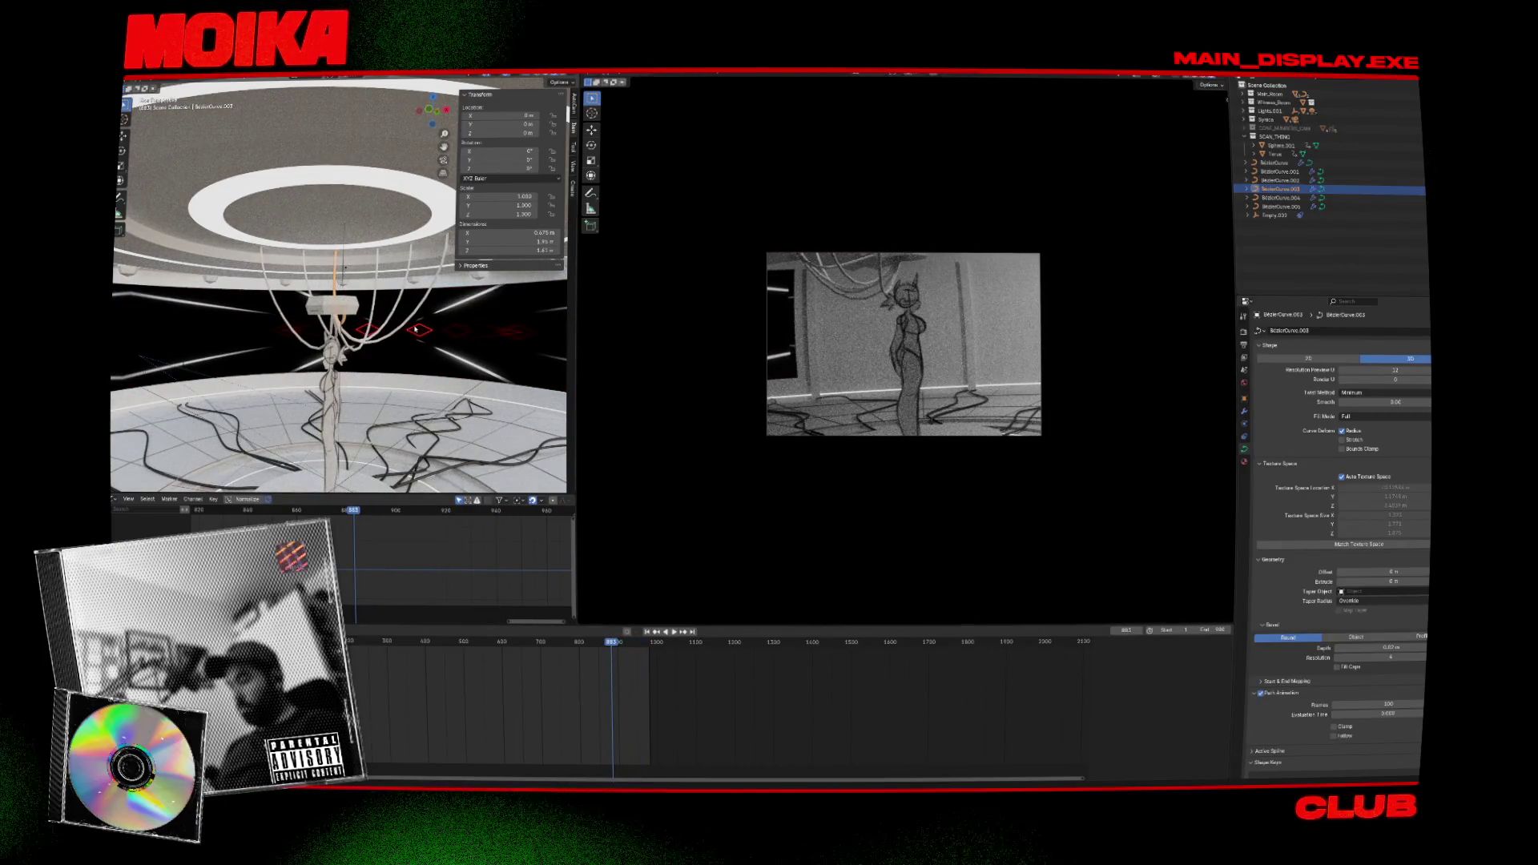
# Select the BezierCurve.001 cable and show its material settings.
pyautogui.click(414, 326)
pyautogui.click(414, 322)
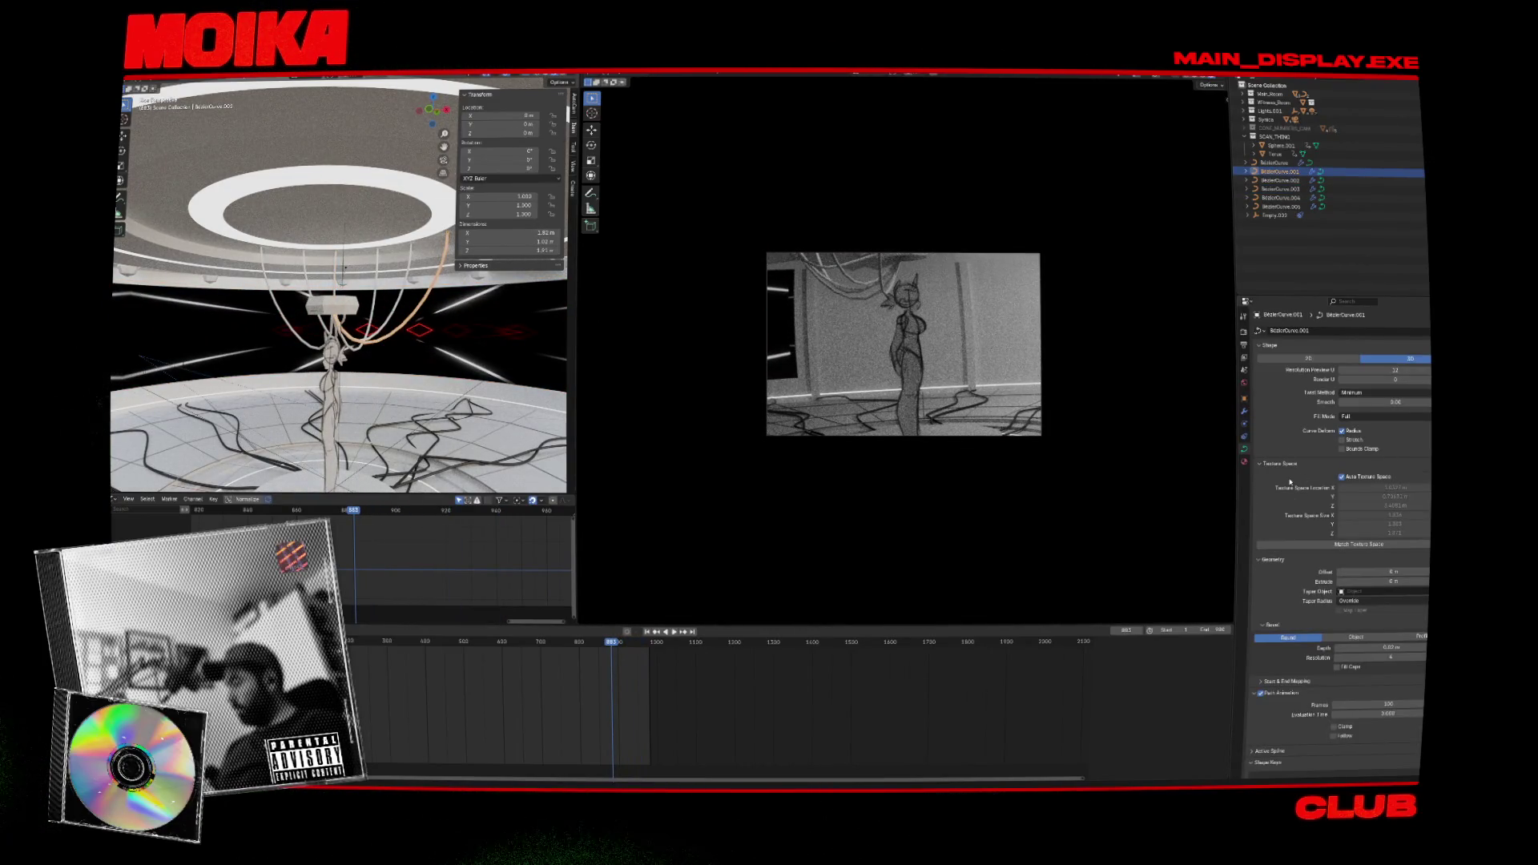
pyautogui.click(1244, 462)
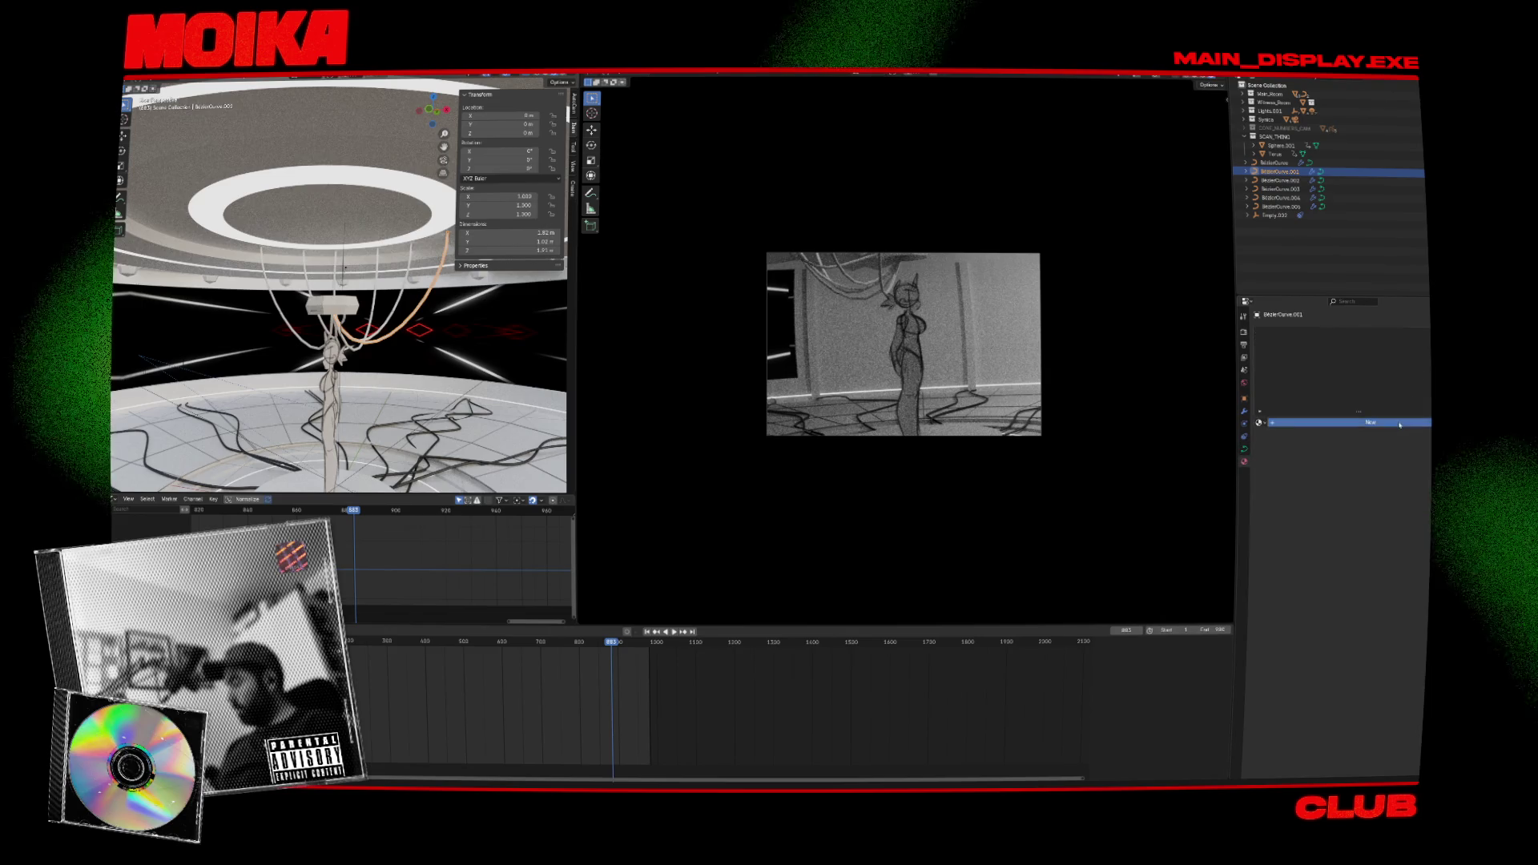
# Make the current cable near-black, then give BezierCurve.002 a new black material.
pyautogui.click(1386, 555)
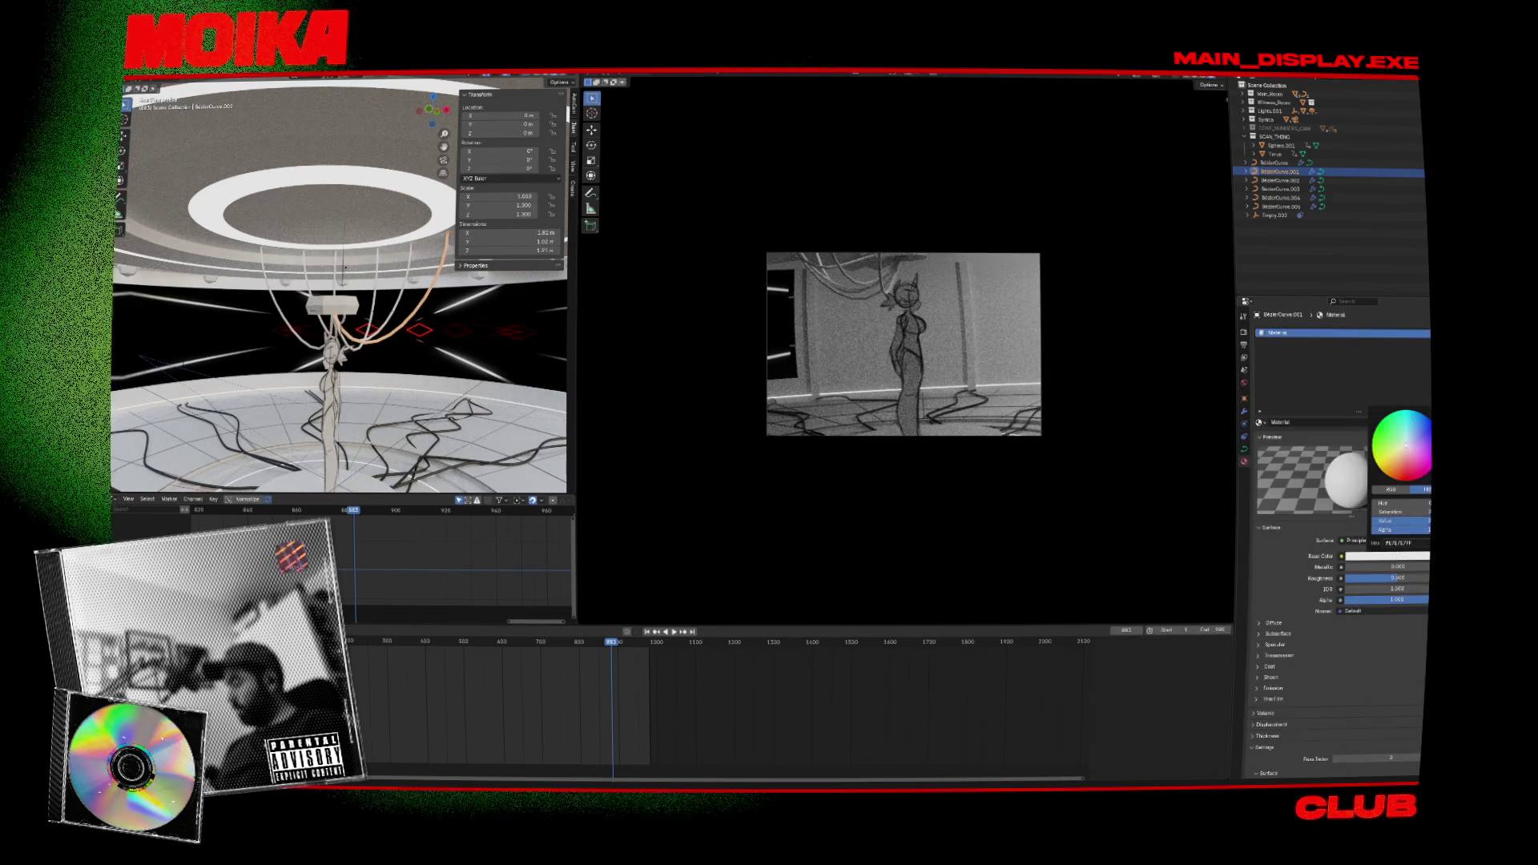
pyautogui.moveTo(1418, 521); pyautogui.dragTo(1393, 521)
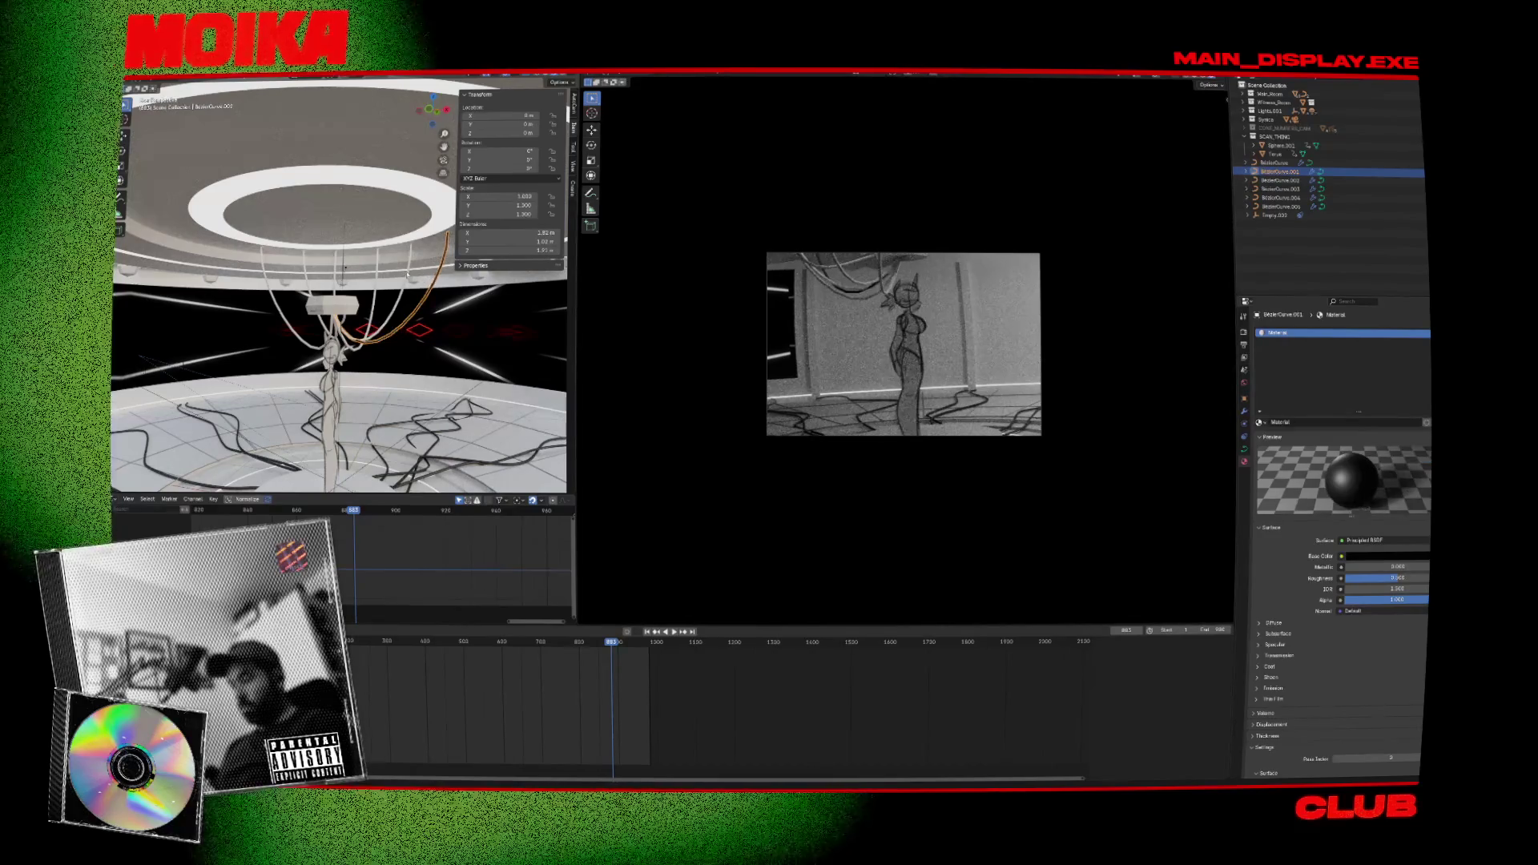
pyautogui.click(1280, 180)
pyautogui.click(1374, 422)
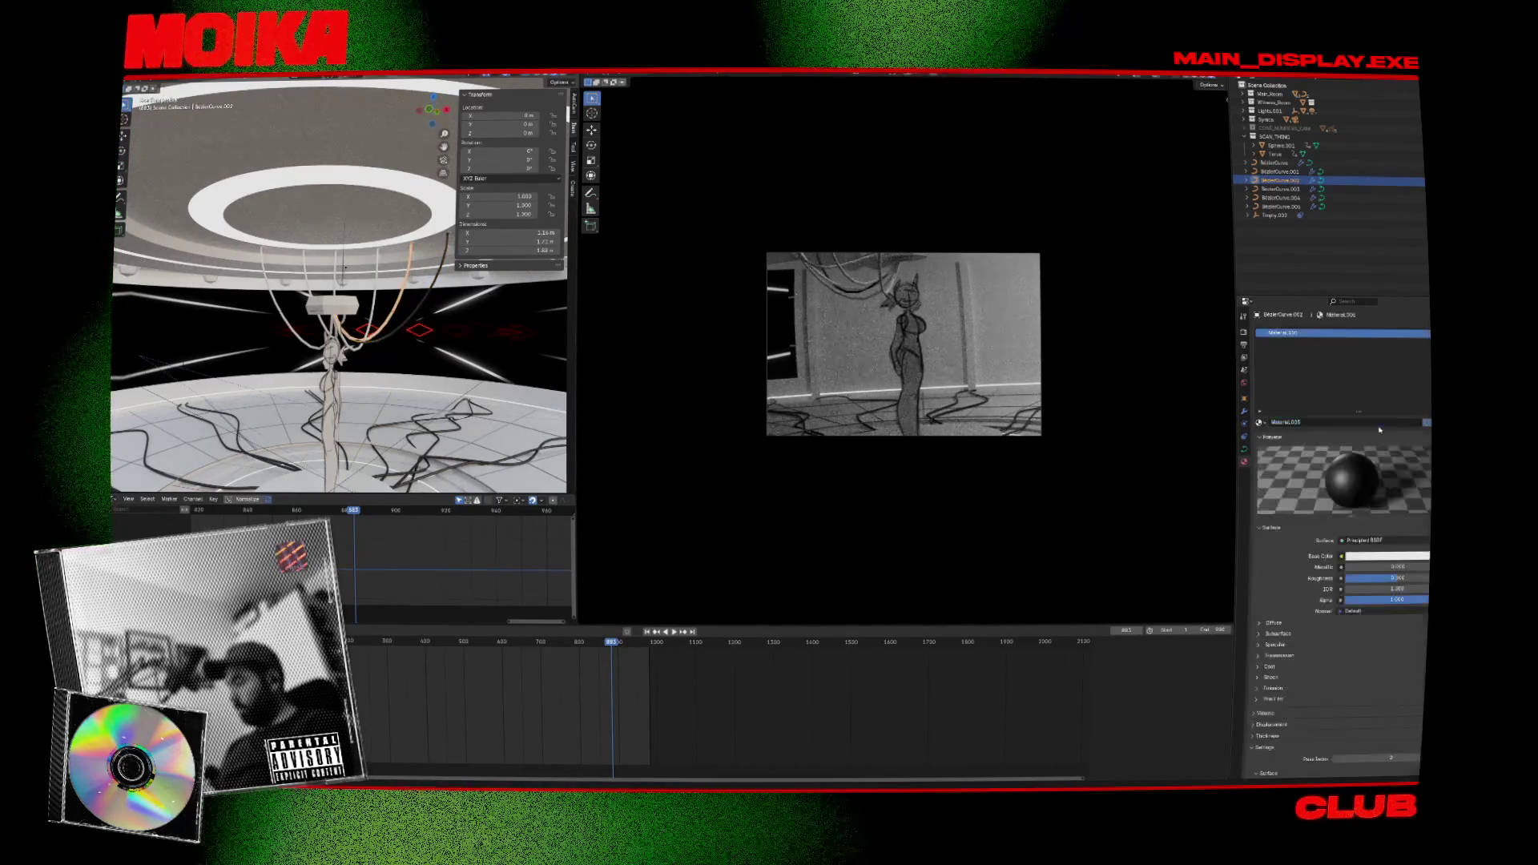
pyautogui.click(1410, 556)
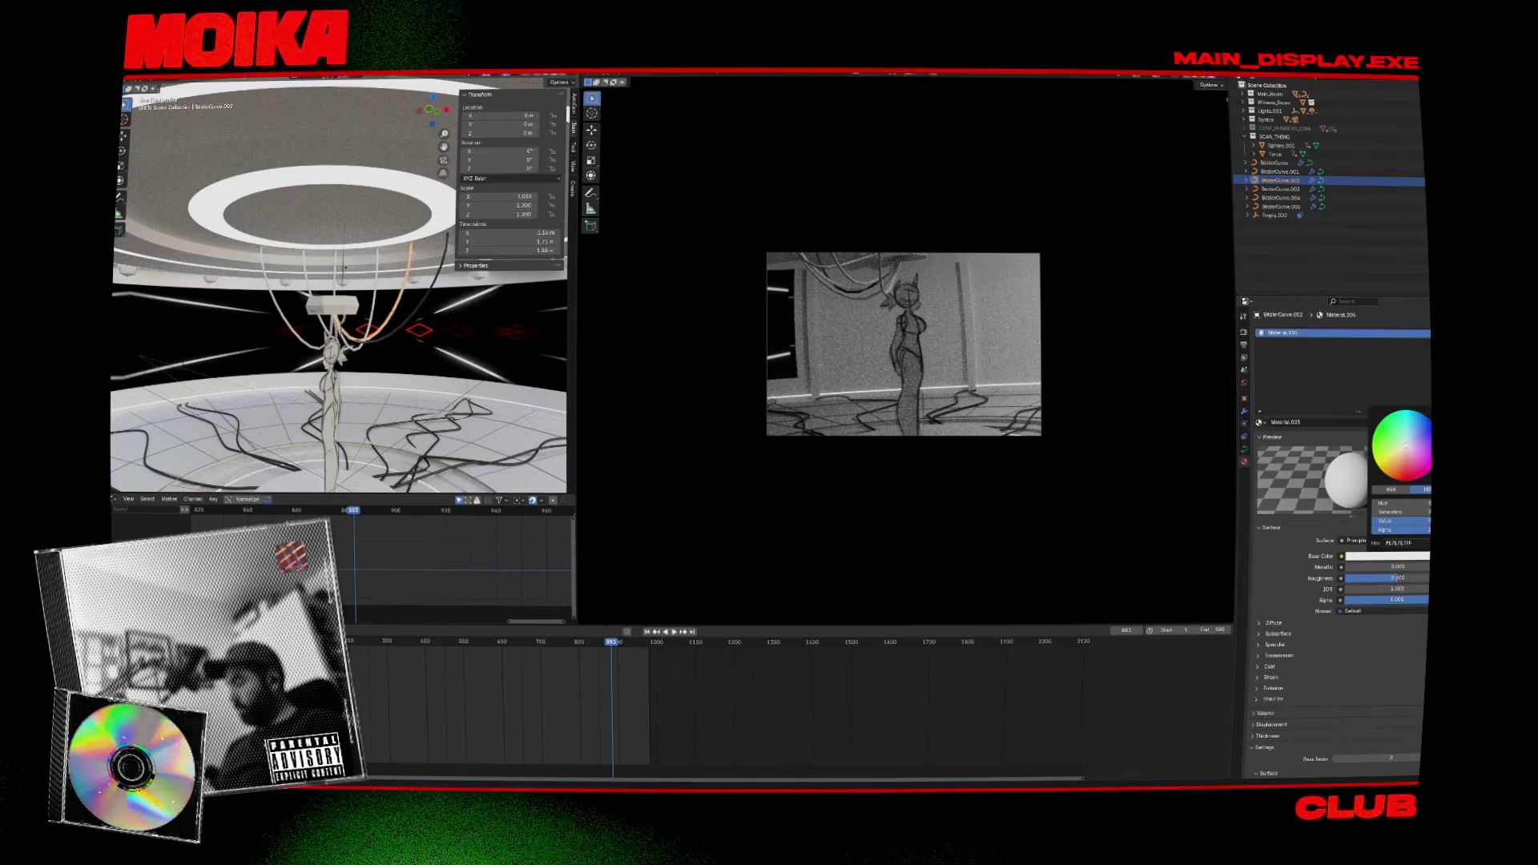
pyautogui.moveTo(1397, 521); pyautogui.dragTo(1362, 520)
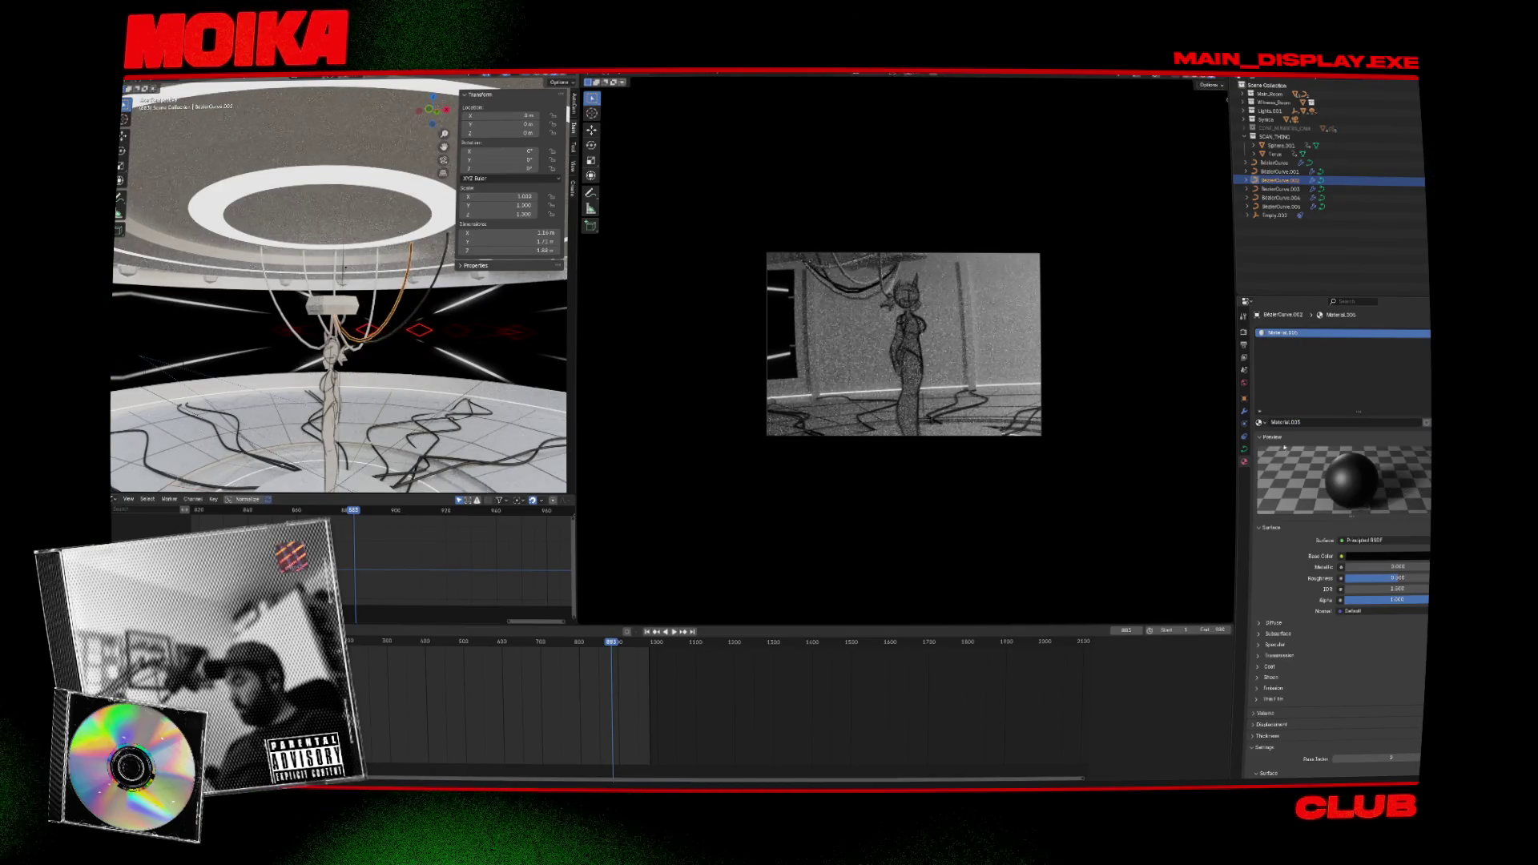
# Create a new material for BezierCurve and select several hanging cables together.
pyautogui.click(374, 311)
pyautogui.click(1412, 426)
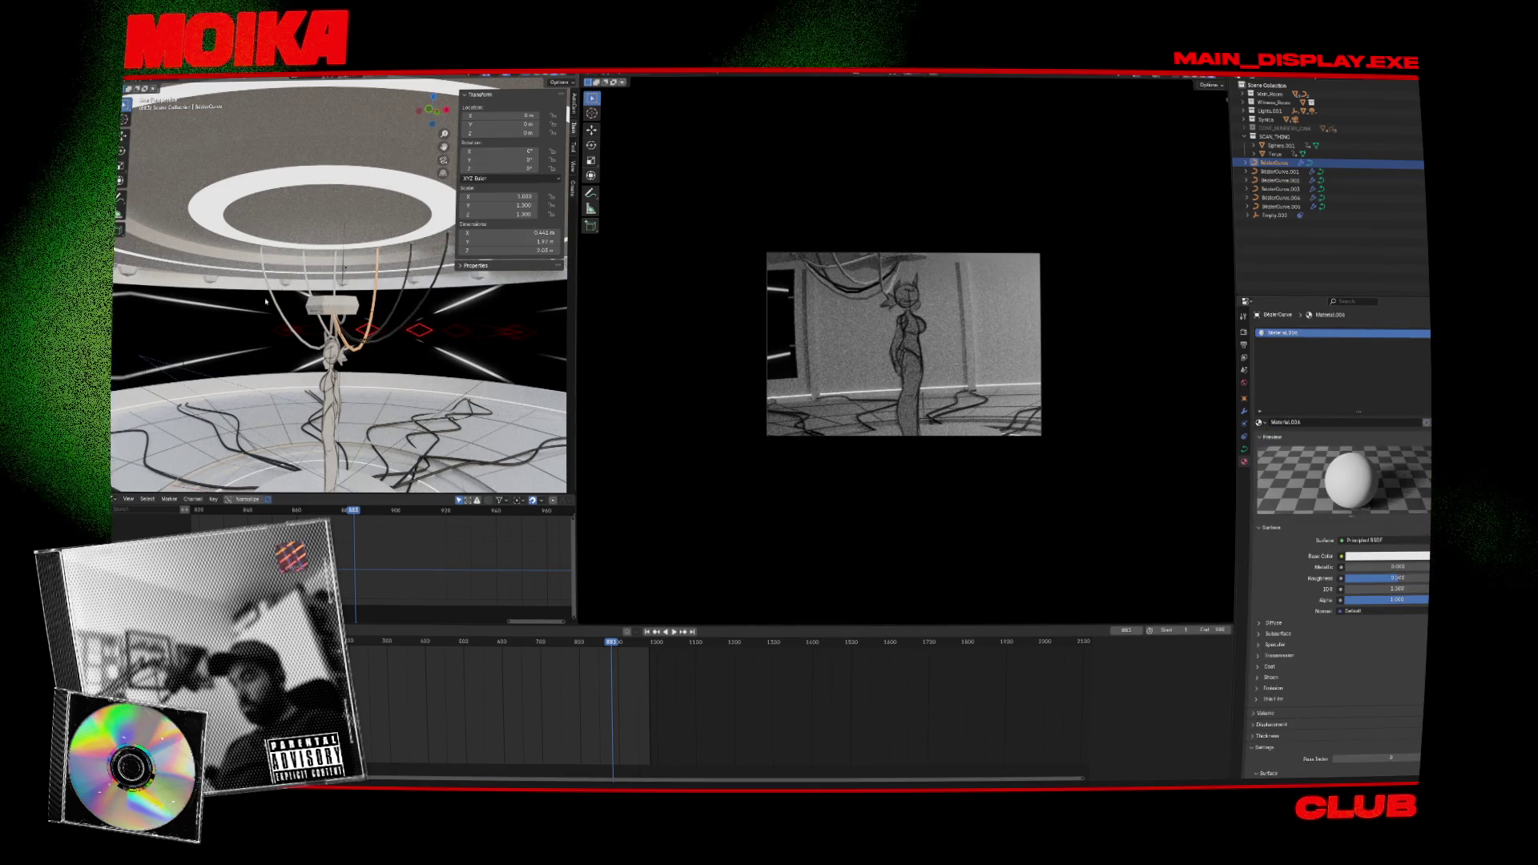
pyautogui.click(309, 276)
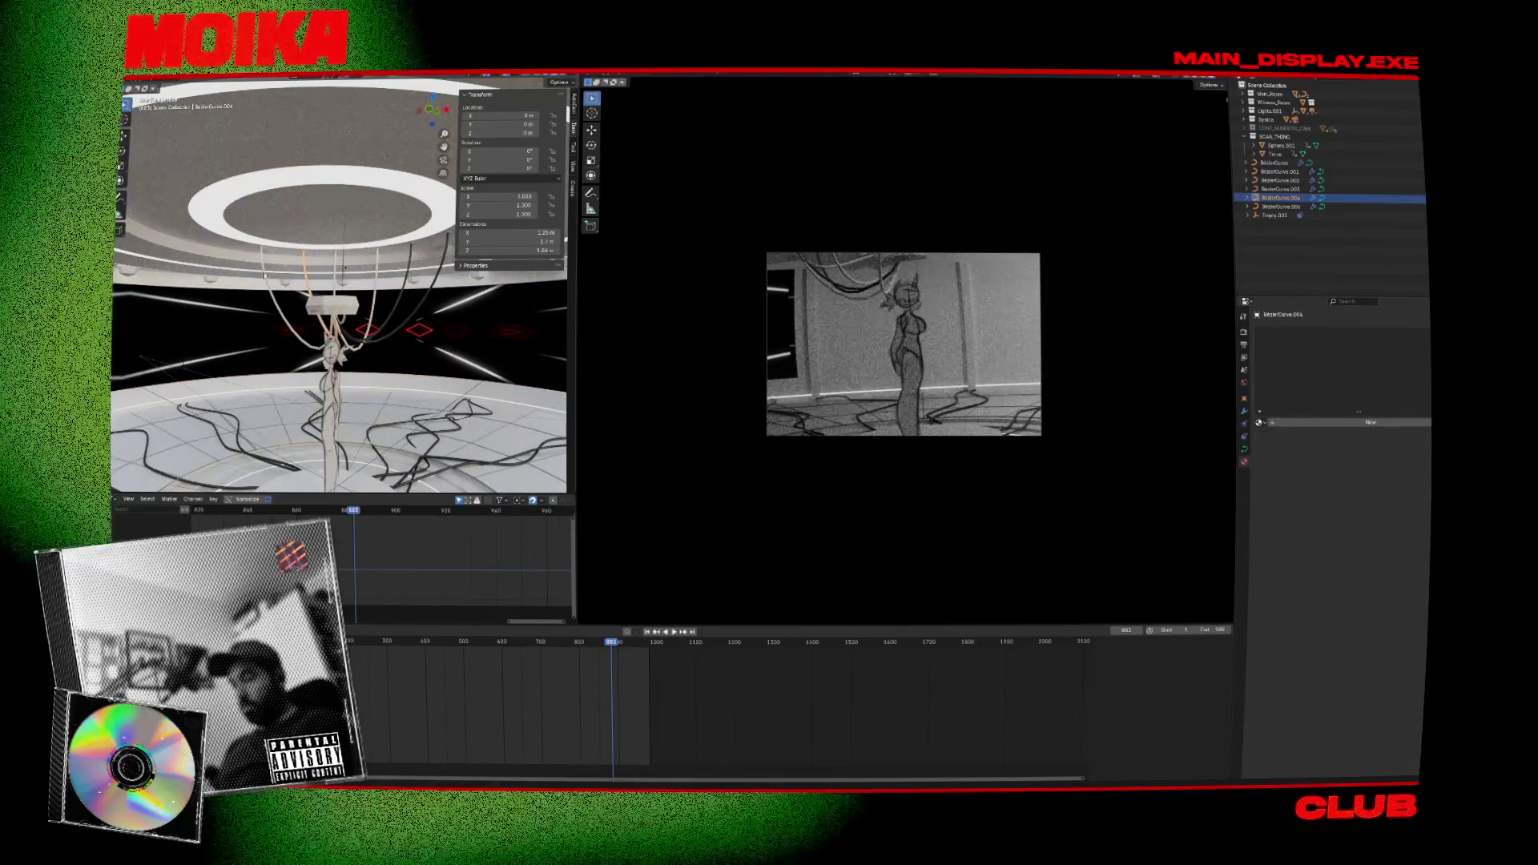
pyautogui.keyDown('shift'); pyautogui.click(346, 267); pyautogui.keyUp('shift')
pyautogui.keyDown('shift'); pyautogui.click(390, 277); pyautogui.keyUp('shift')
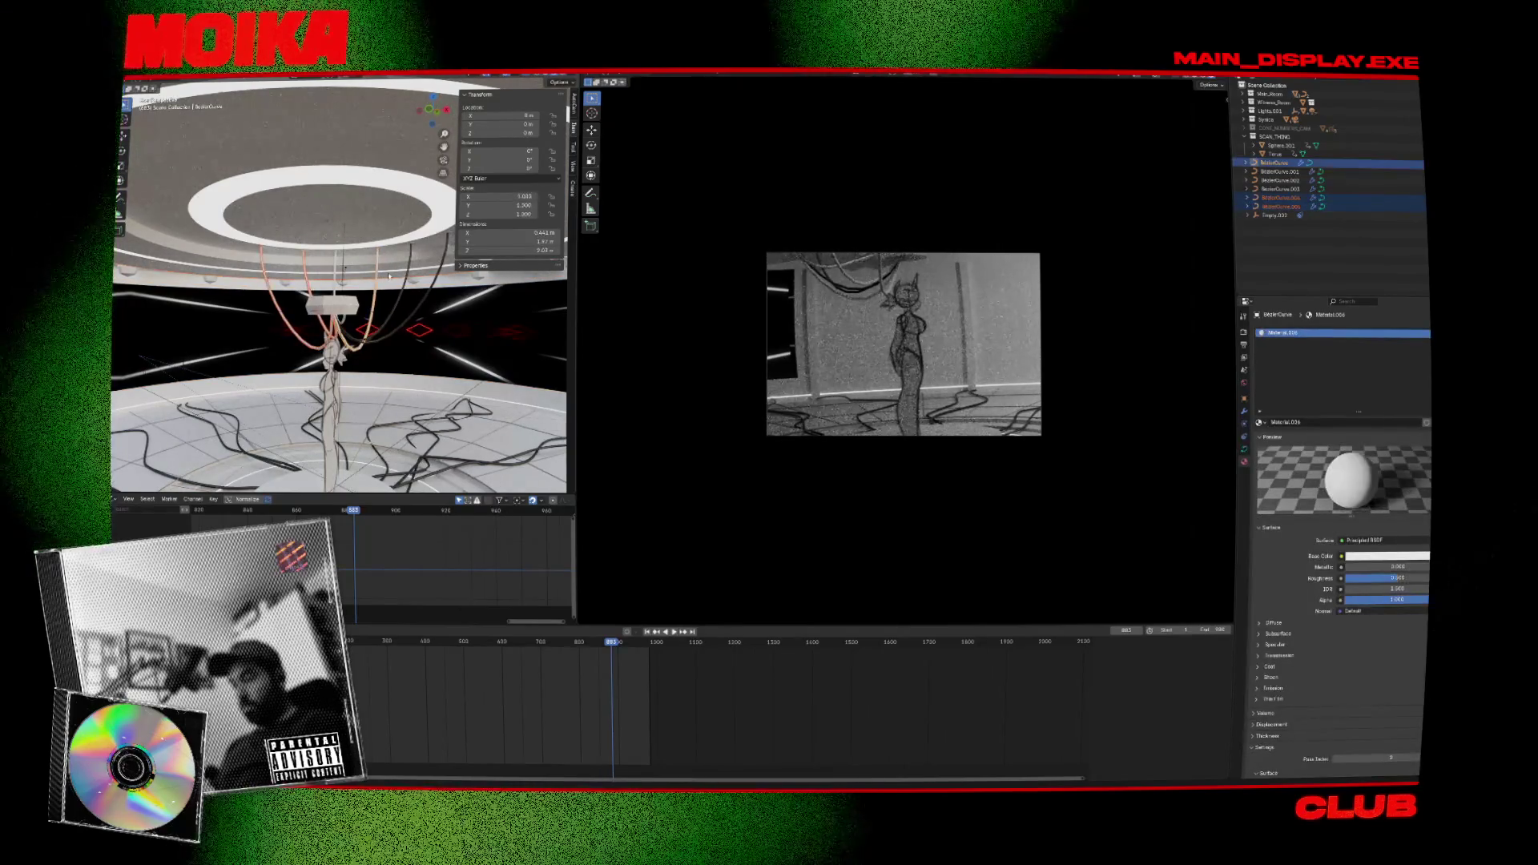
pyautogui.moveTo(345, 266); pyautogui.dragTo(381, 268, button='middle')
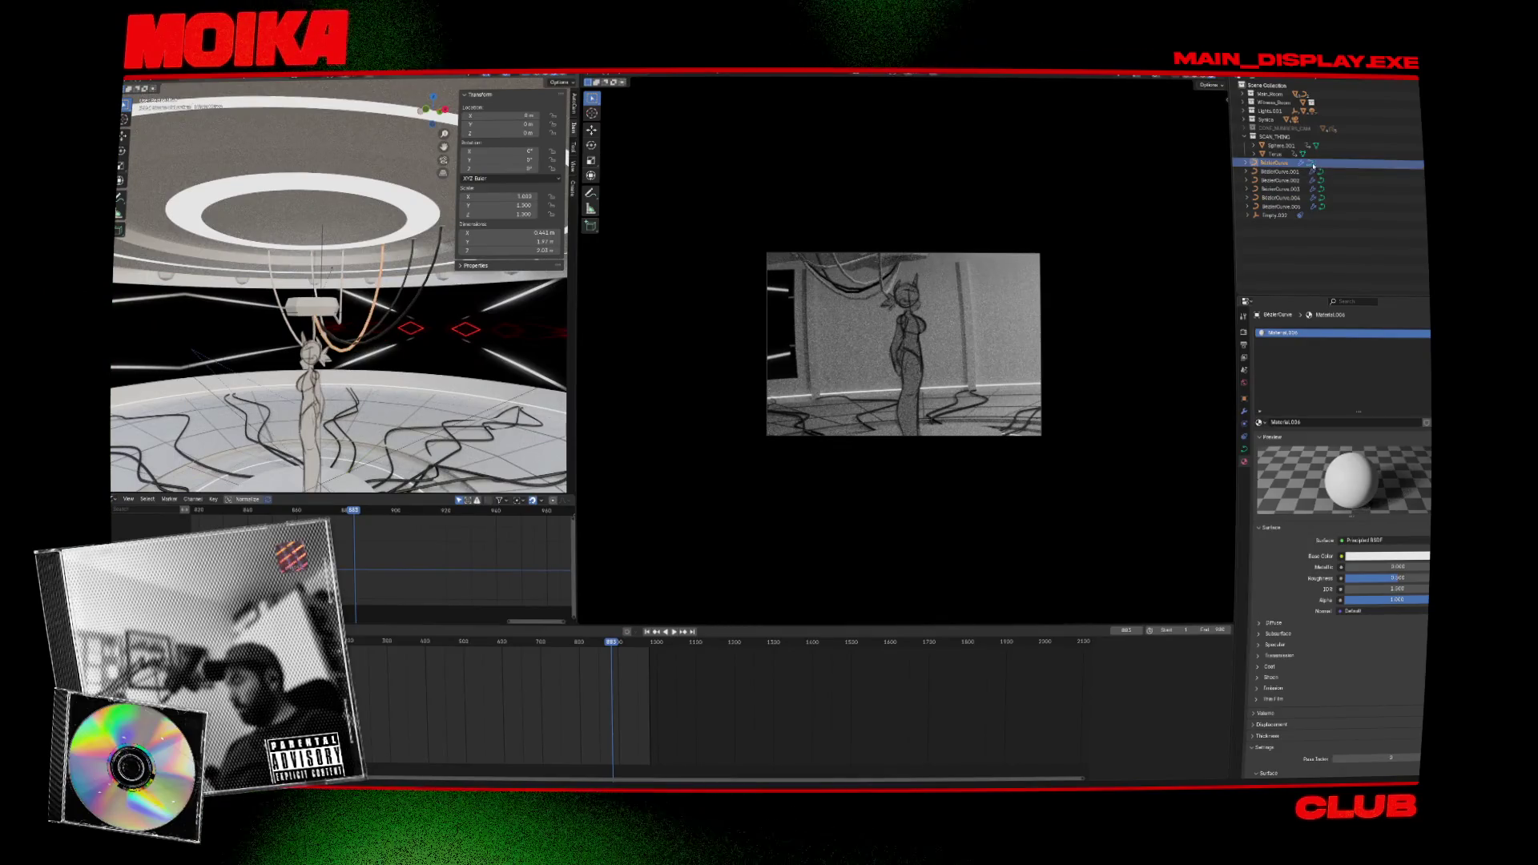
# Join cables BezierCurve.001 through .005 into one object and play the animation.
pyautogui.click(1321, 198)
pyautogui.keyDown('shift'); pyautogui.click(1284, 173); pyautogui.keyUp('shift')
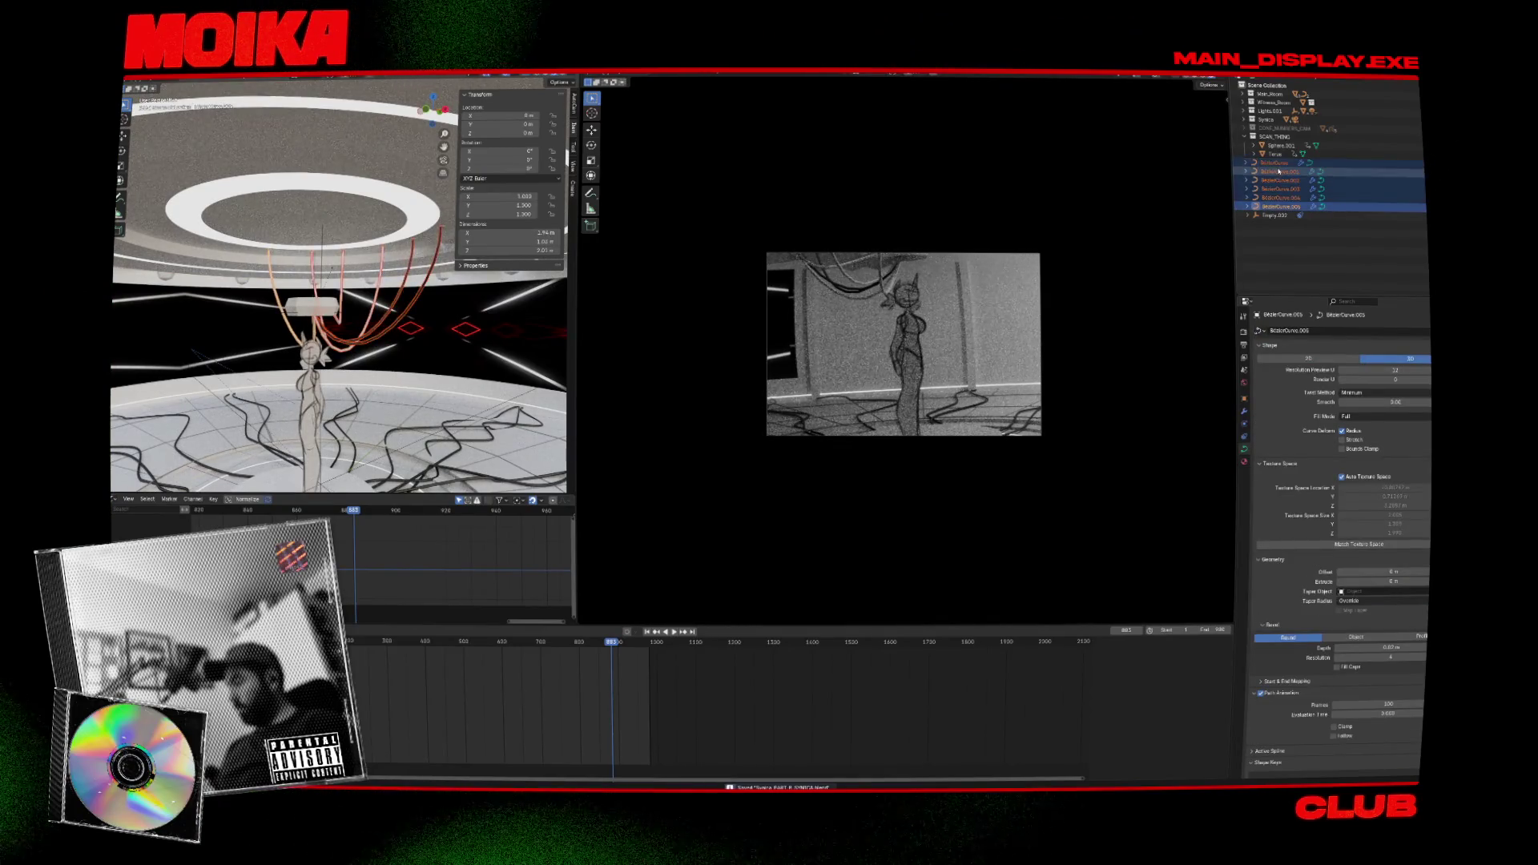
pyautogui.rightClick(1280, 171)
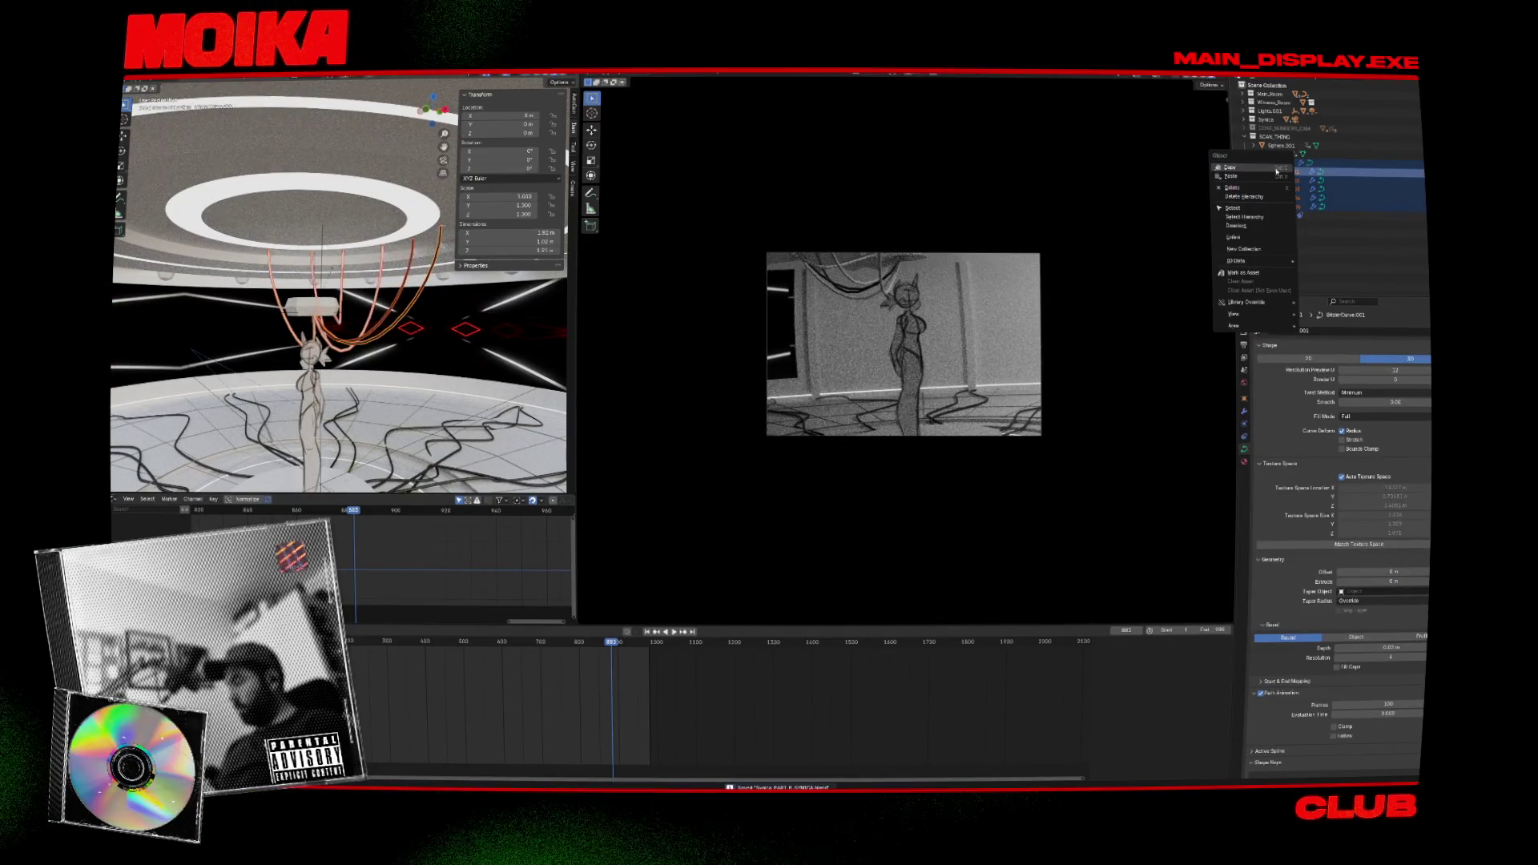
pyautogui.rightClick(388, 320)
pyautogui.click(366, 314)
pyautogui.moveTo(377, 320); pyautogui.dragTo(365, 313, button='middle')
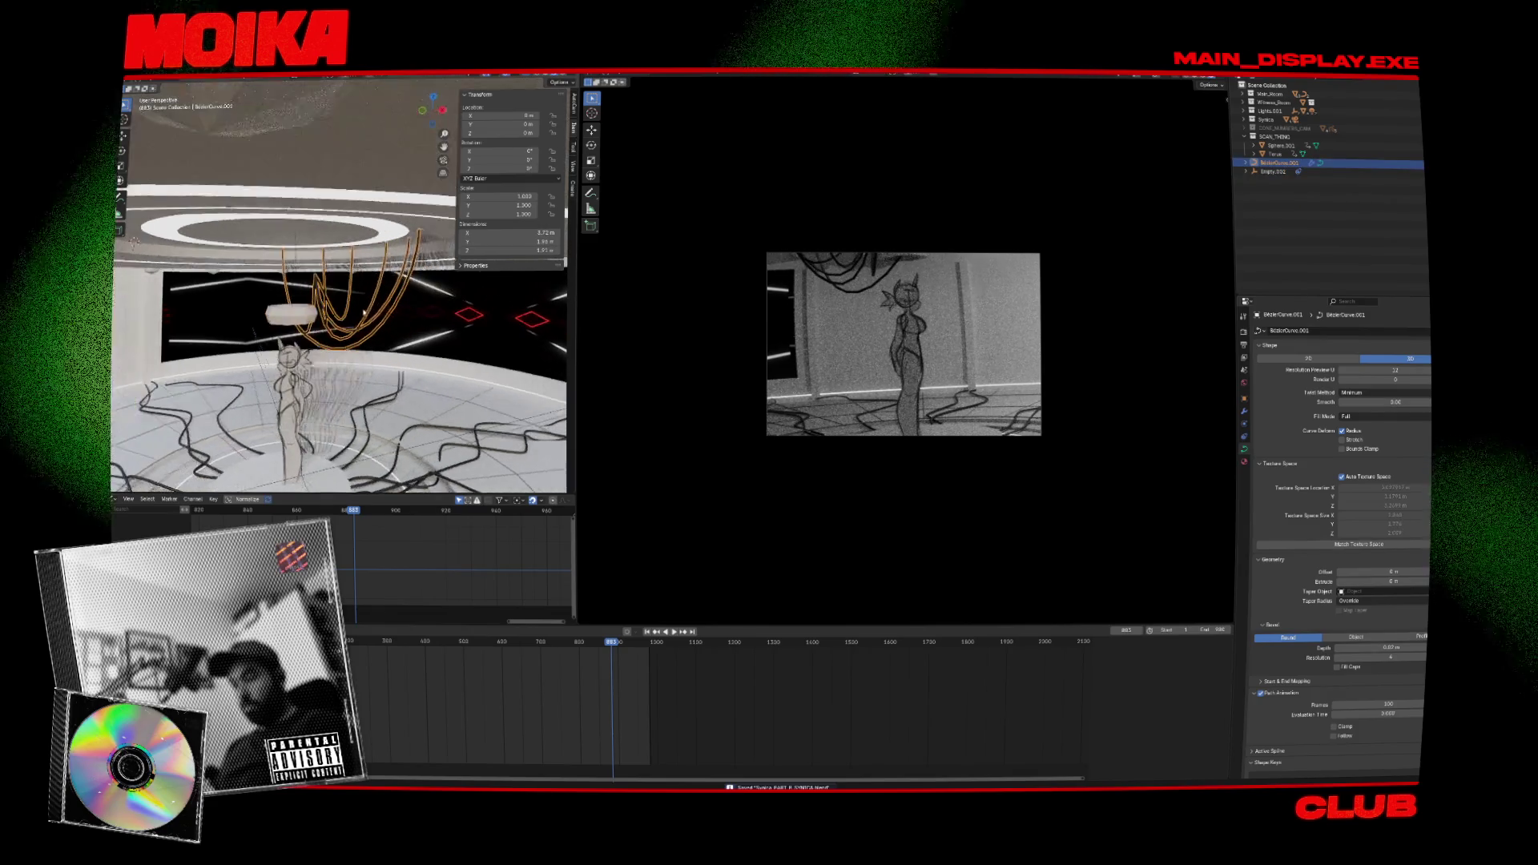
pyautogui.press('space')
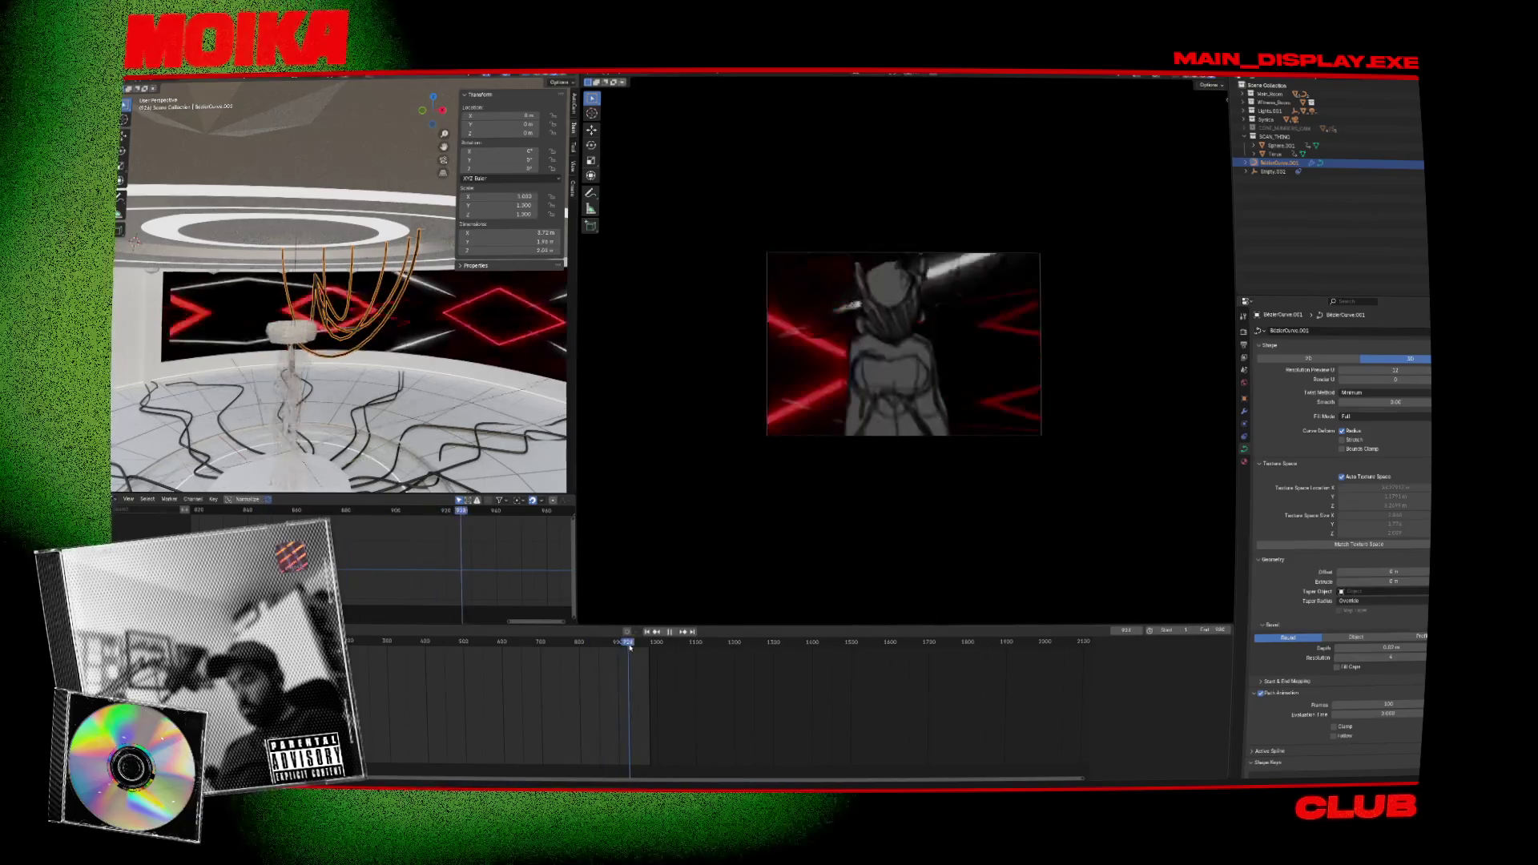
pyautogui.press('Escape')
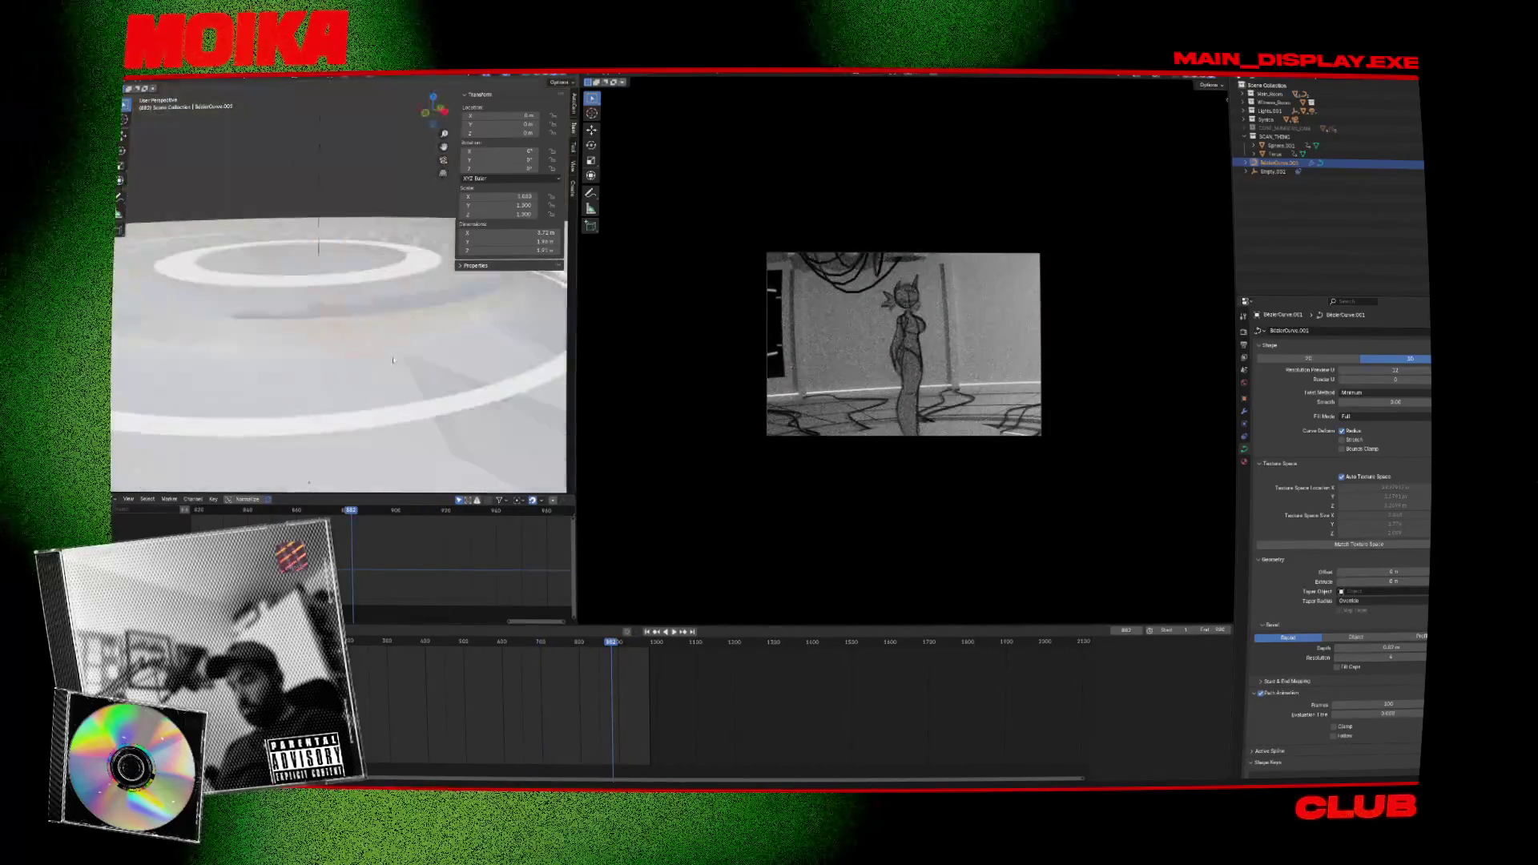
# Undo the join and set BezierCurve.003's base colour to black.
pyautogui.hotkey('ctrl', 'z')
pyautogui.hotkey('ctrl', 'z')
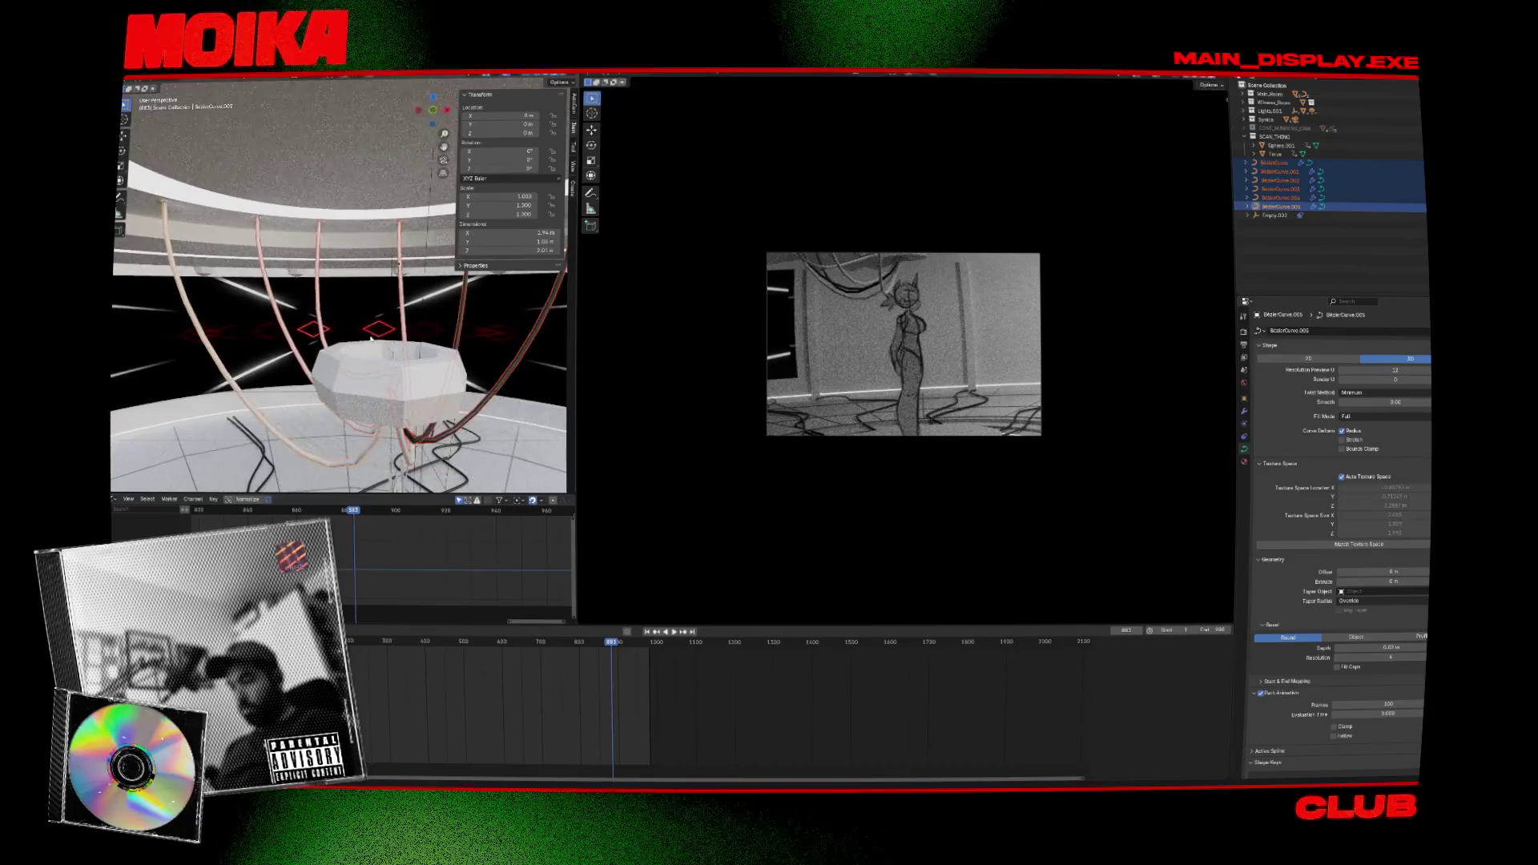
pyautogui.click(407, 308)
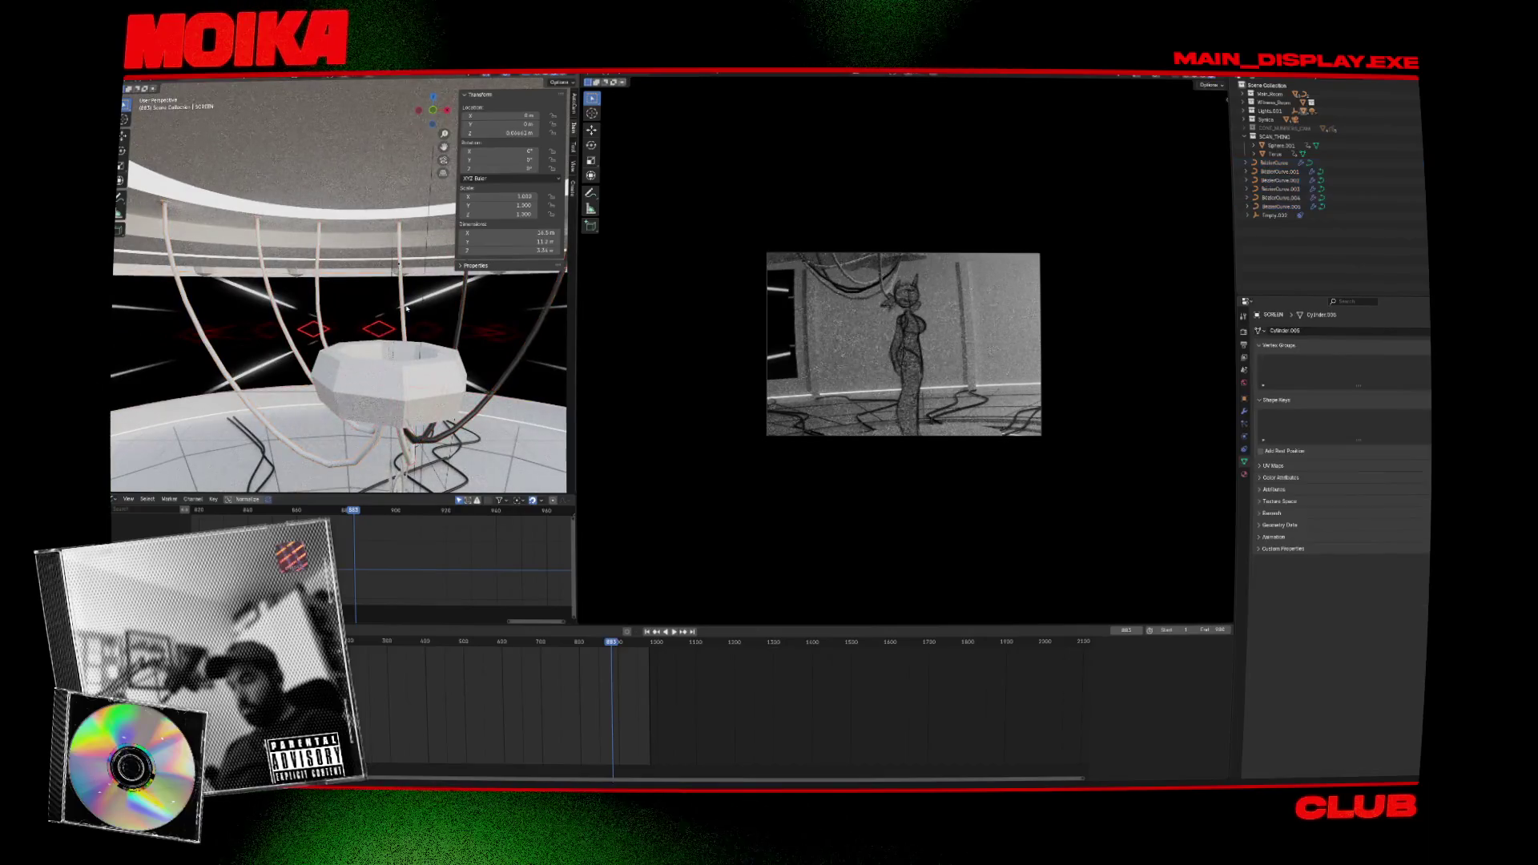
pyautogui.click(316, 310)
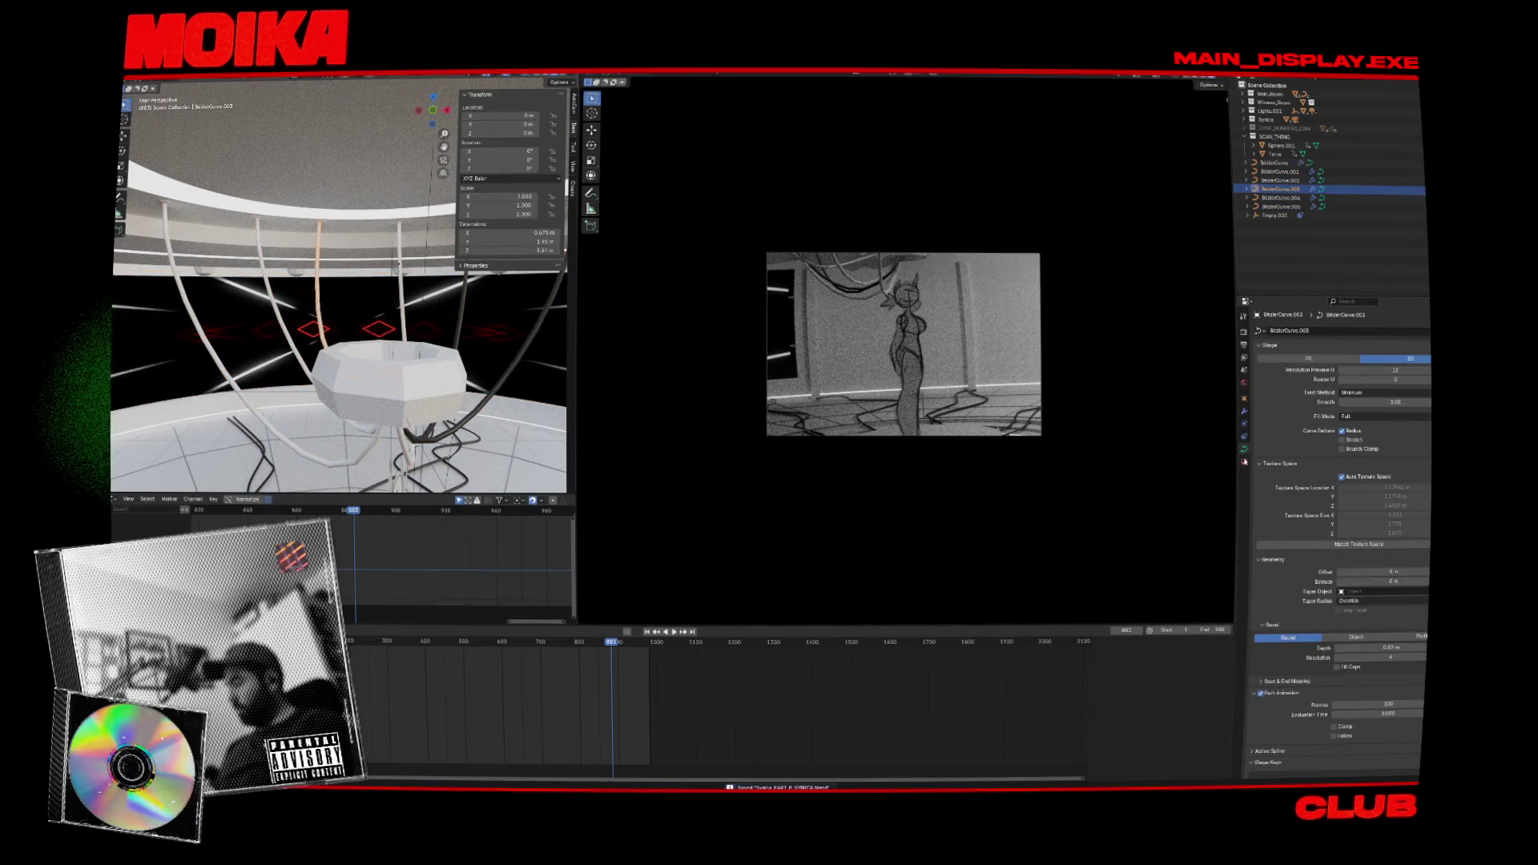
pyautogui.click(1244, 462)
pyautogui.click(1363, 556)
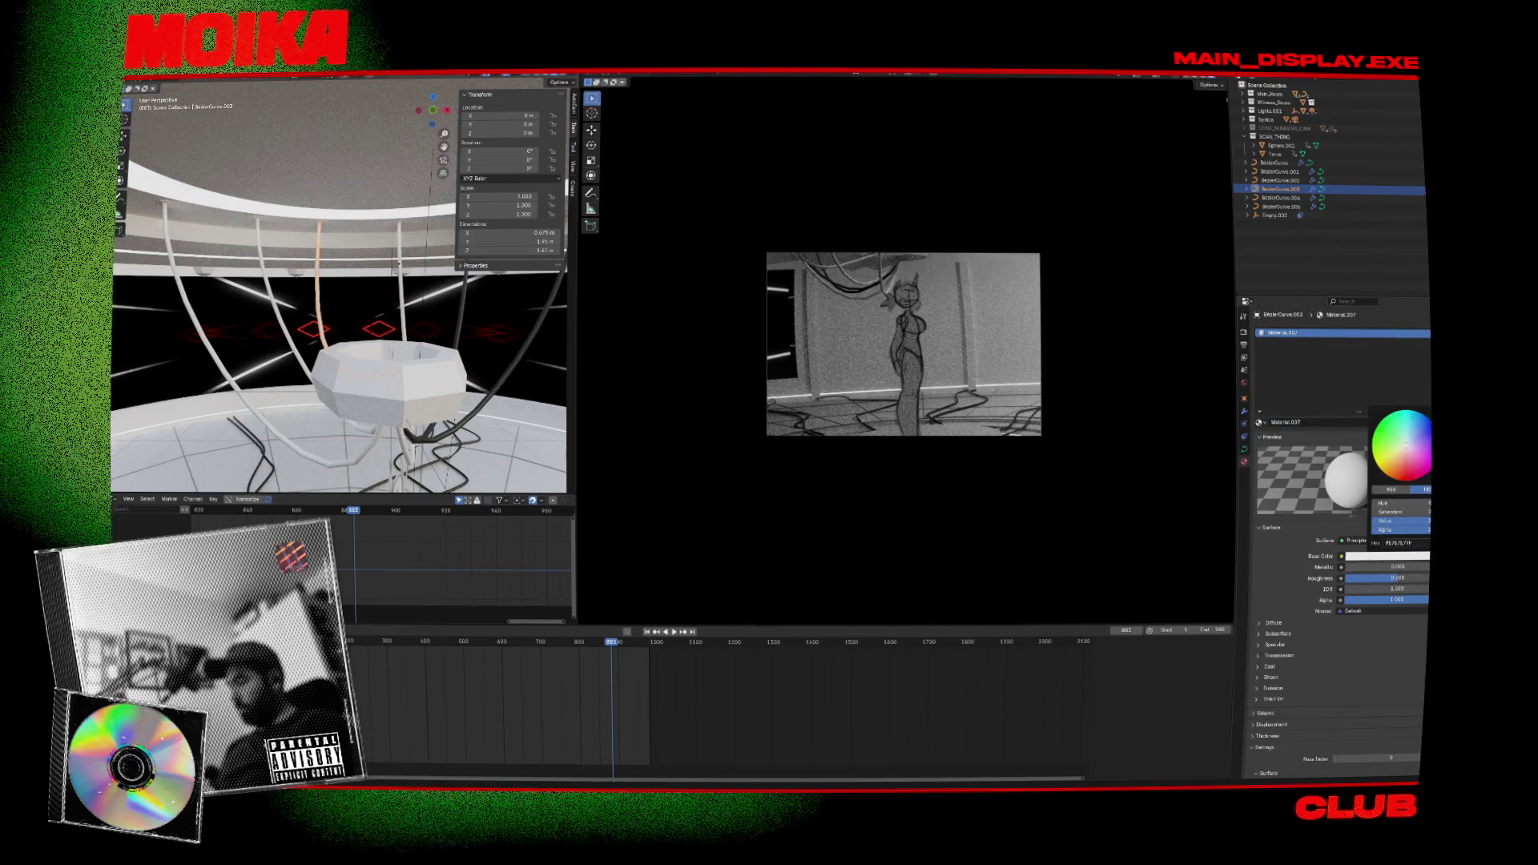
pyautogui.moveTo(1398, 520); pyautogui.dragTo(1201, 376)
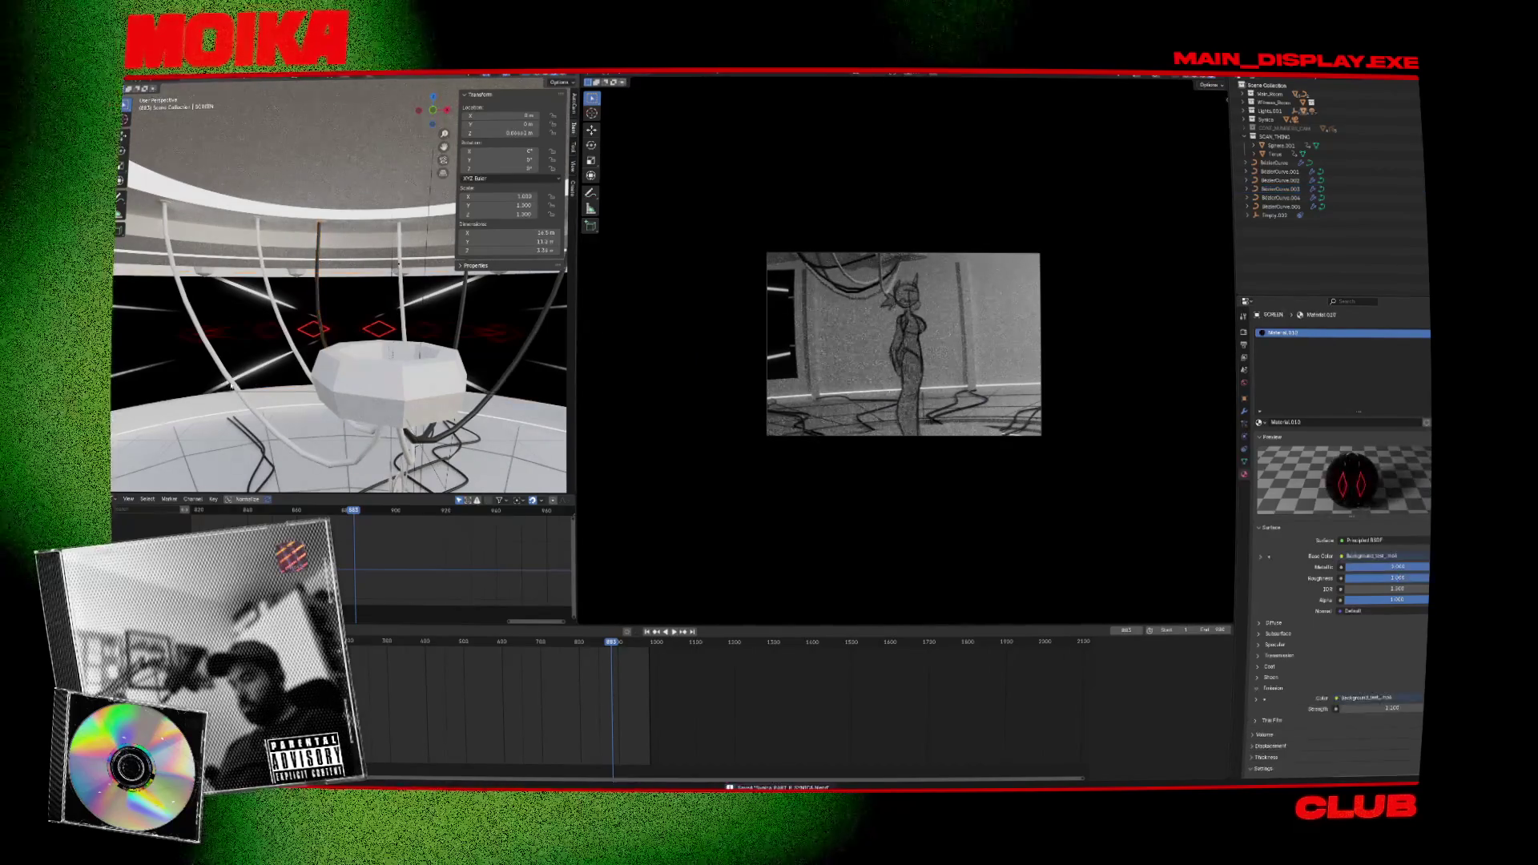
# Create a new material for BezierCurve.005 and play the animation.
pyautogui.click(1282, 206)
pyautogui.click(1393, 427)
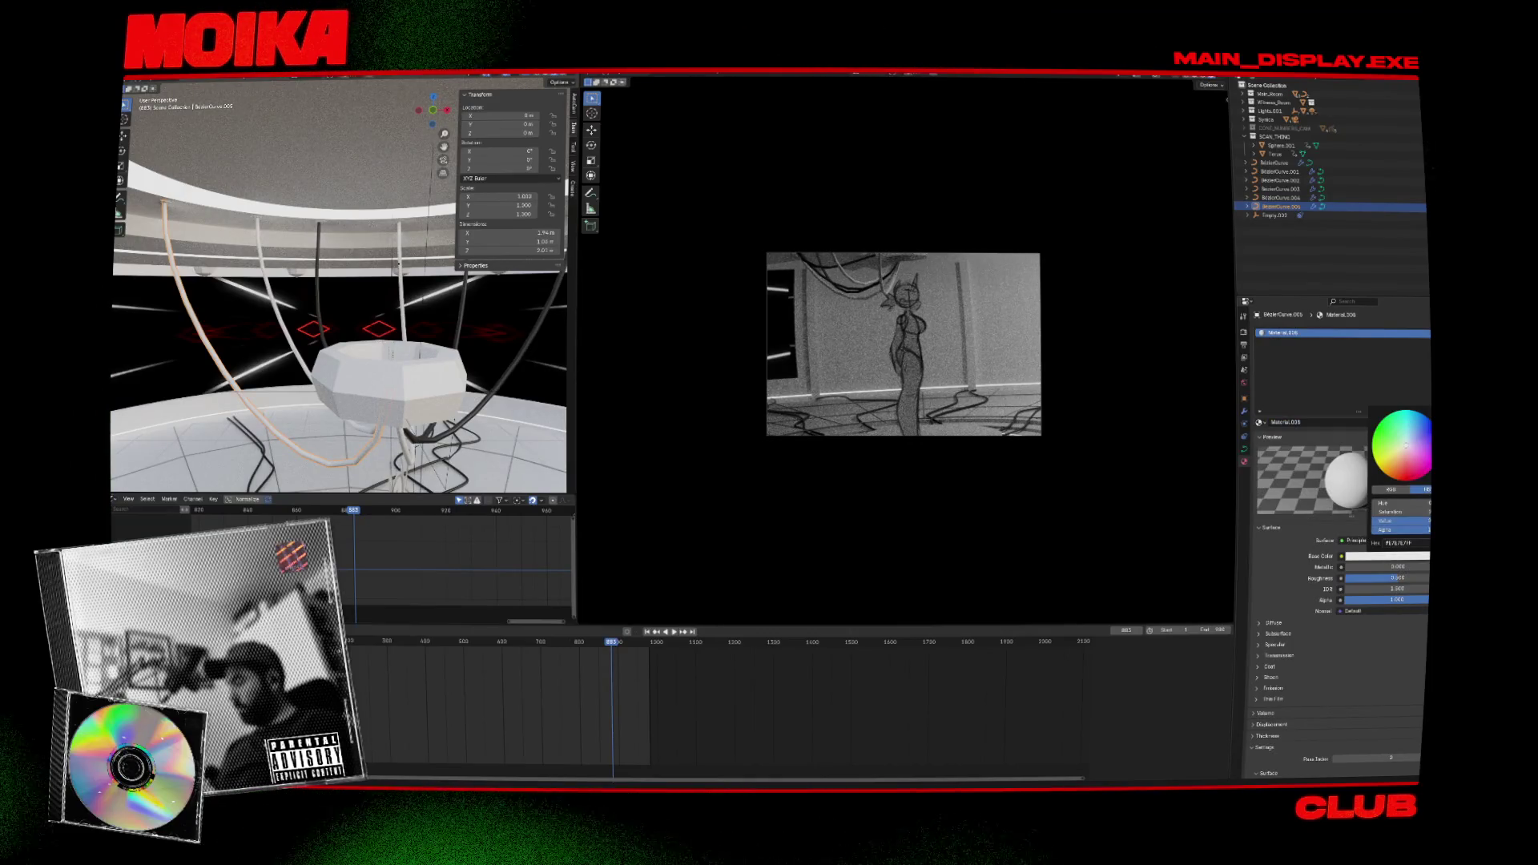
pyautogui.press('space')
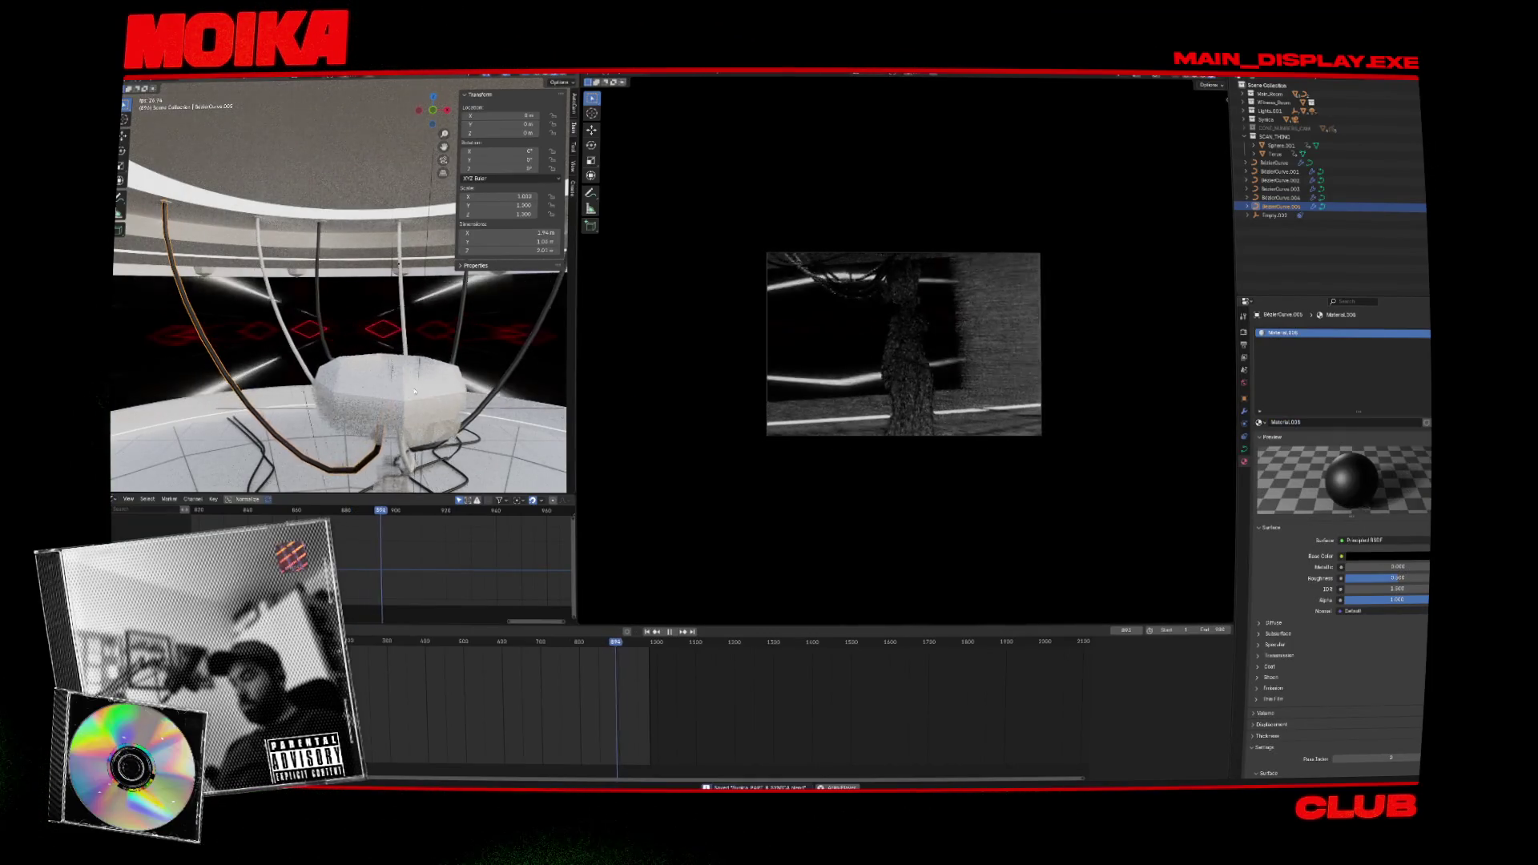
# Replay the animation from around frame 595, viewing the ceiling cables and floor.
pyautogui.press('space')
pyautogui.moveTo(453, 467); pyautogui.dragTo(569, 677, button='middle')
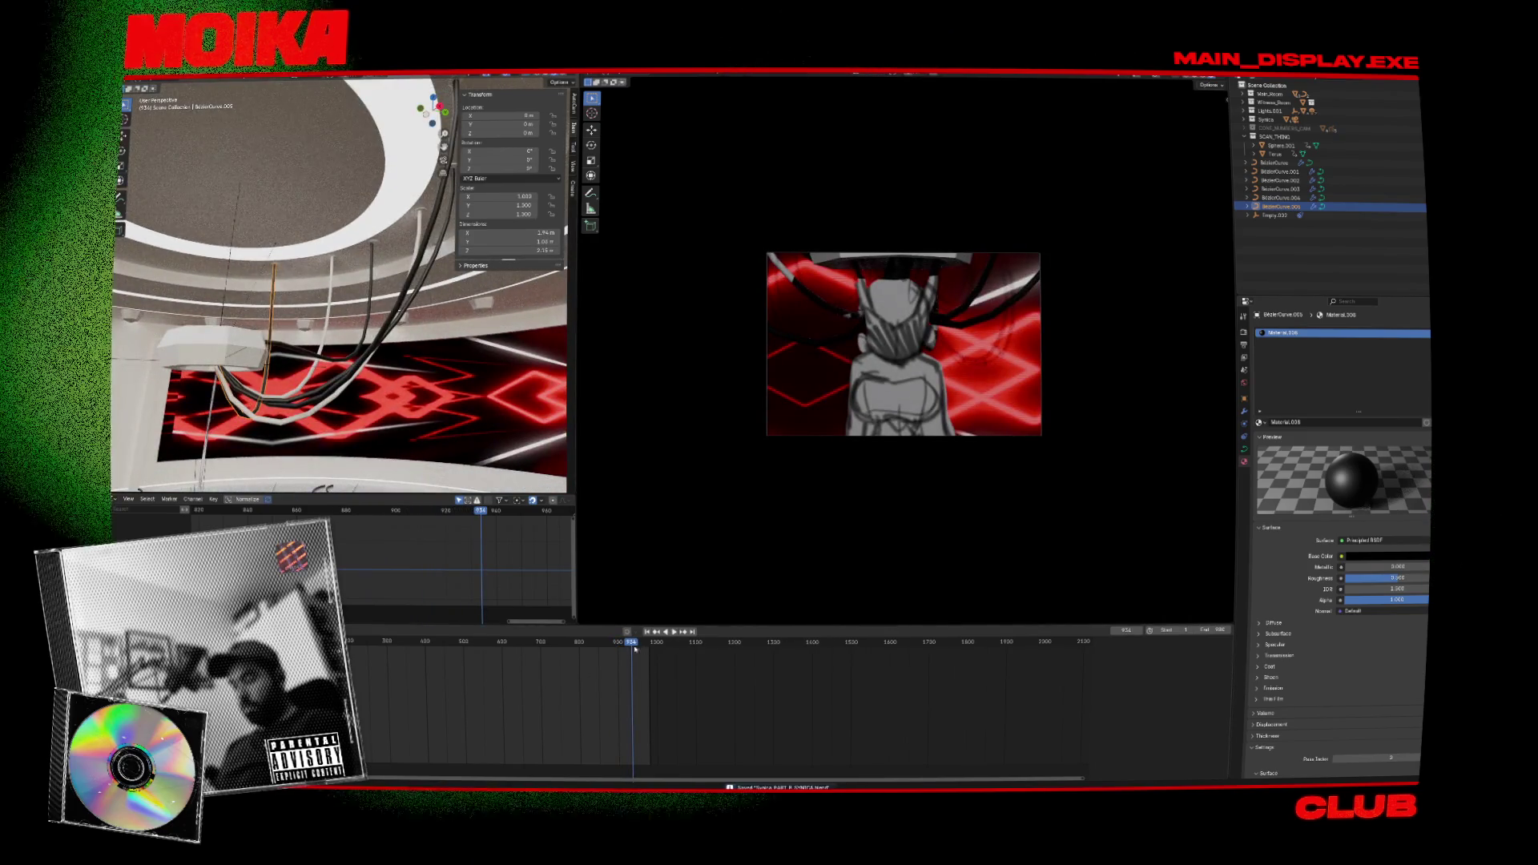
pyautogui.click(481, 652)
pyautogui.press('space')
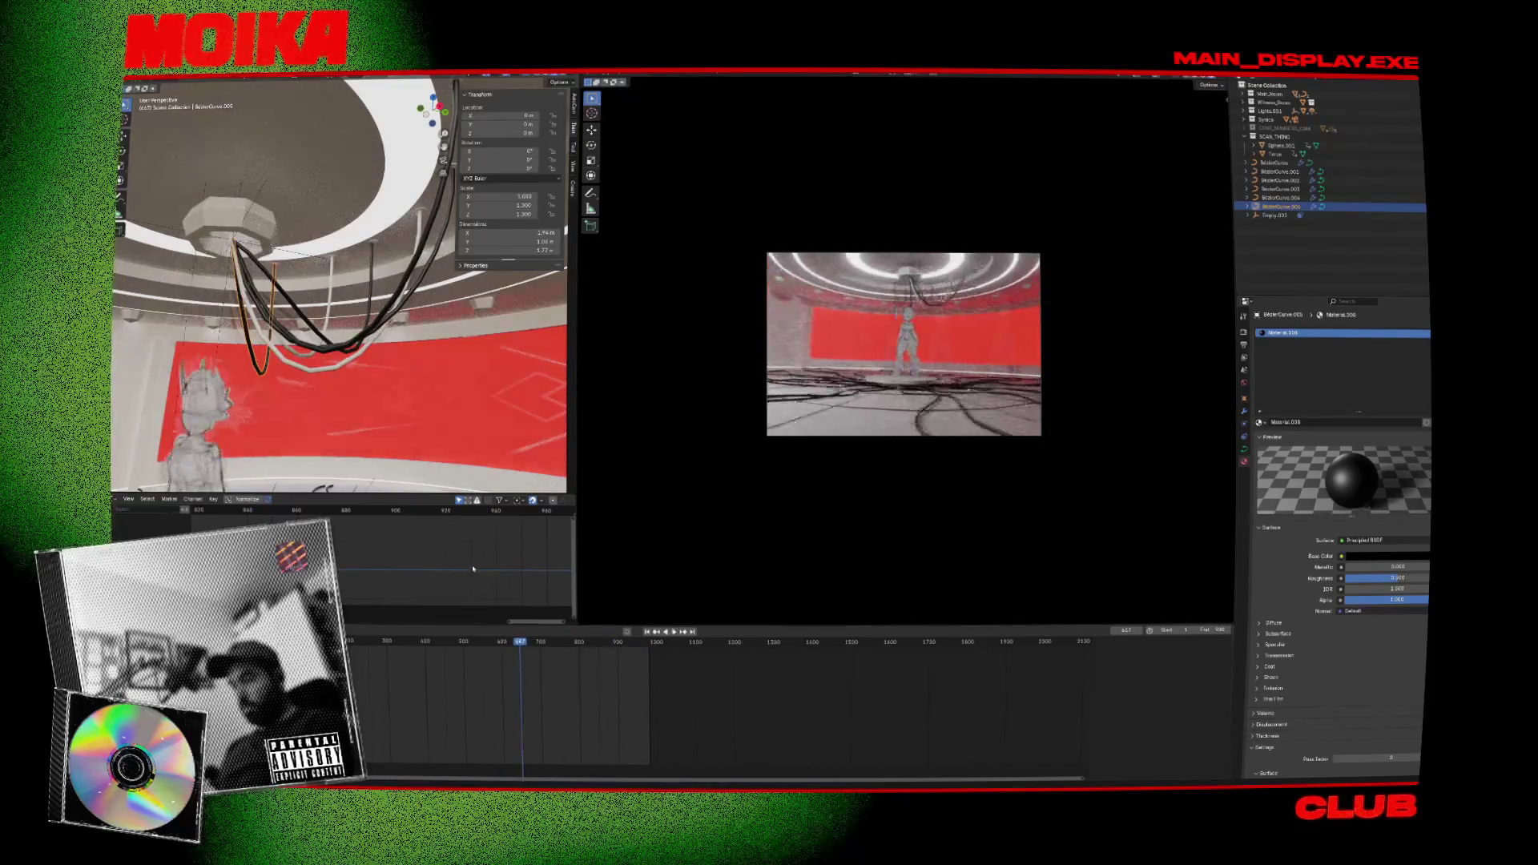
pyautogui.moveTo(352, 336)
pyautogui.mouseDown(button='middle')
pyautogui.moveTo(392, 348)
pyautogui.moveTo(399, 262)
pyautogui.mouseUp(button='middle')
# Open a curve's edit options, cancel, and advance the animation to frame 916.
pyautogui.press('Tab')
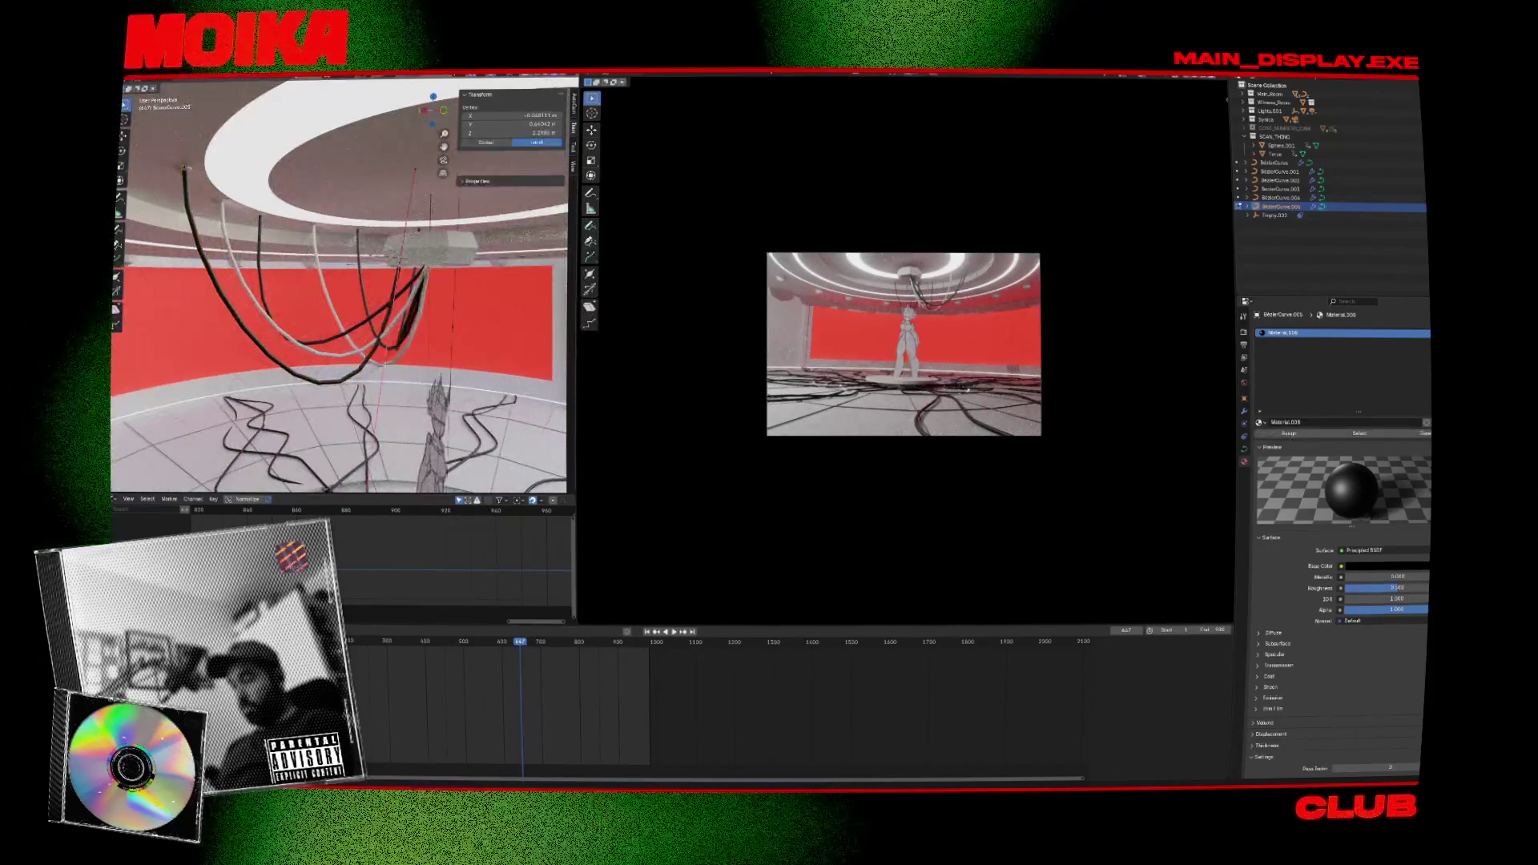
pyautogui.rightClick(415, 350)
pyautogui.press('Escape')
pyautogui.press('Tab')
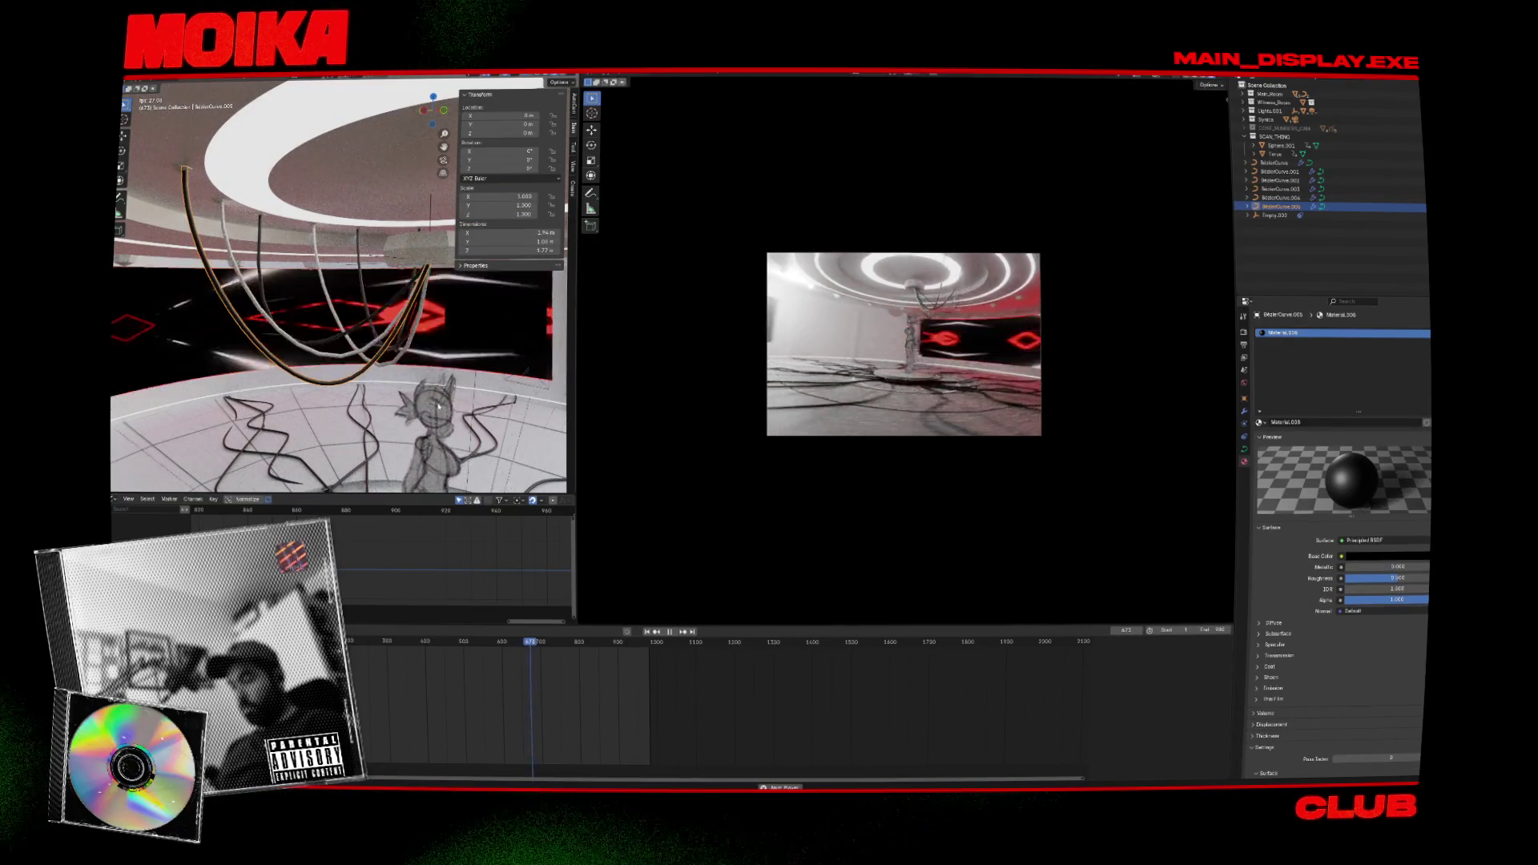
pyautogui.press('space')
pyautogui.moveTo(559, 648); pyautogui.dragTo(624, 643)
pyautogui.moveTo(361, 377)
pyautogui.mouseDown(button='middle')
pyautogui.moveTo(271, 393)
pyautogui.moveTo(233, 362)
pyautogui.mouseUp(button='middle')
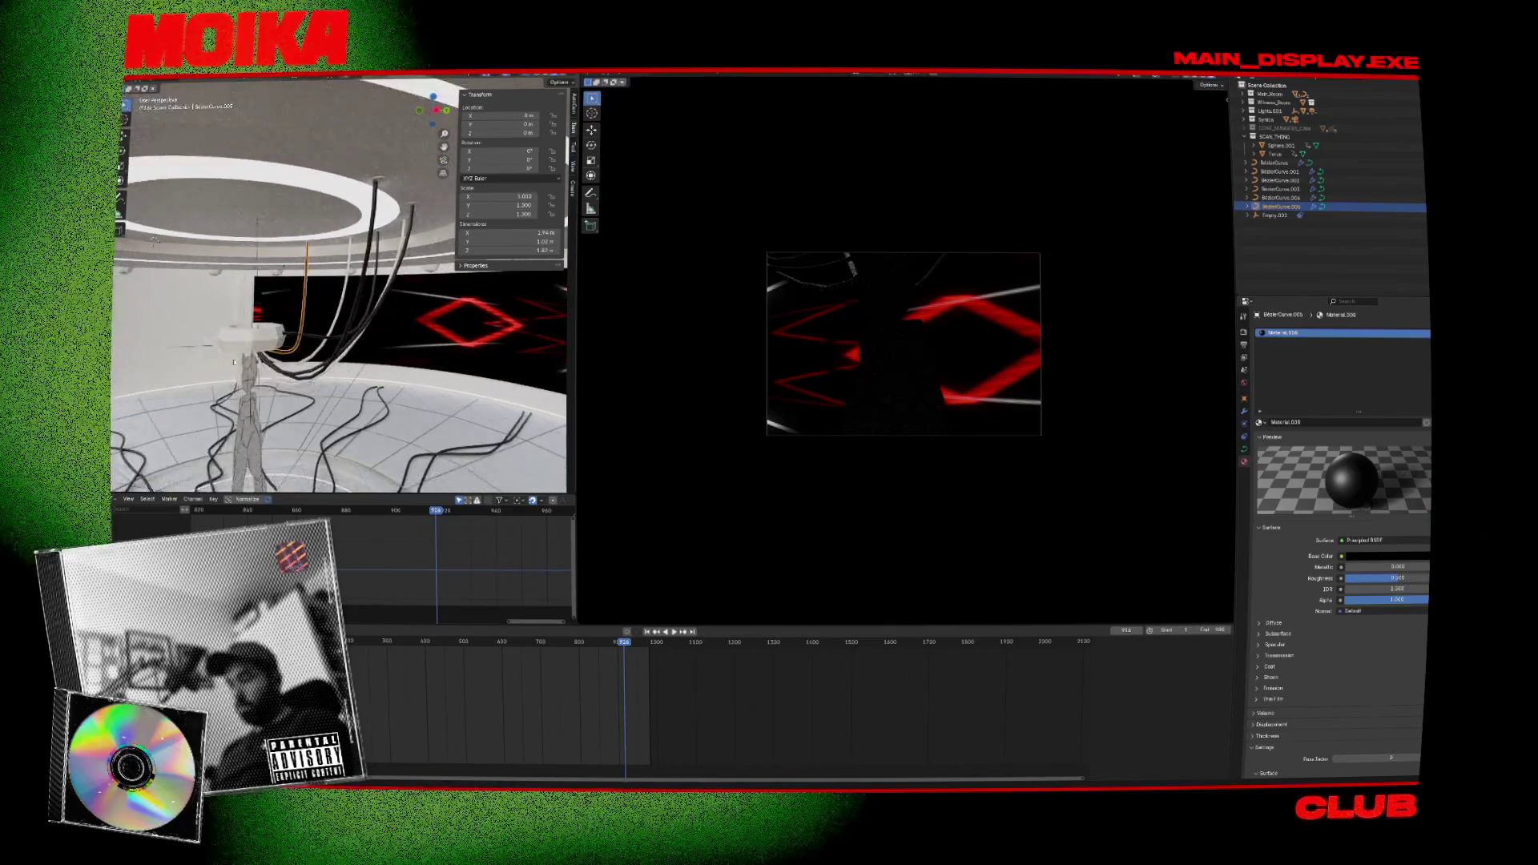
# Frame the BezierCurve.004 cable's points in edit mode.
pyautogui.click(334, 320)
pyautogui.press('Tab')
pyautogui.press('KP_Decimal')
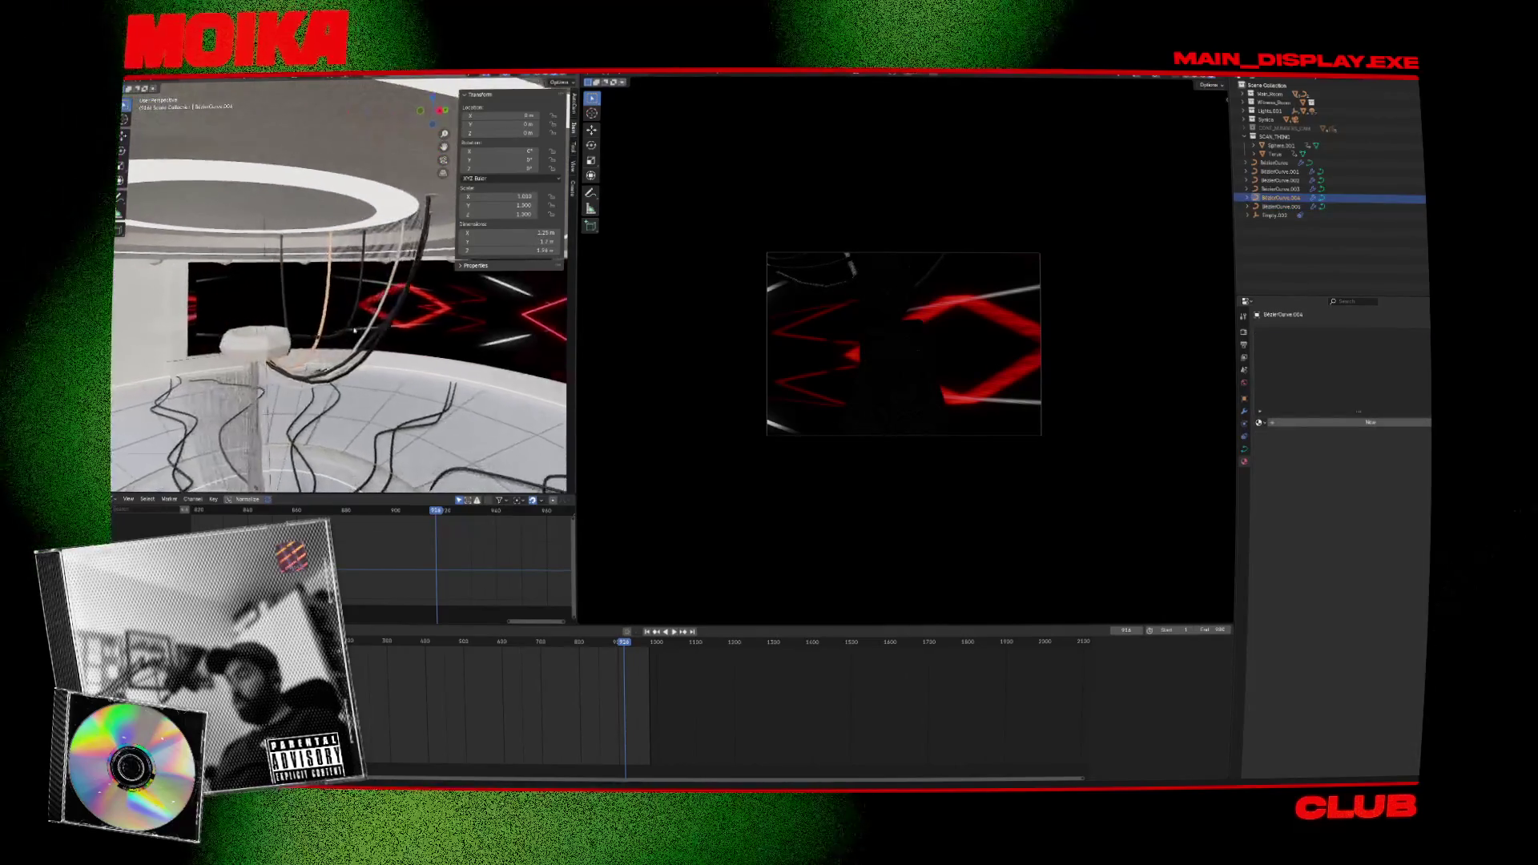
pyautogui.moveTo(325, 318); pyautogui.dragTo(372, 314, button='middle')
pyautogui.press('Tab')
# Subdivide BezierCurve.003 with one cut and save the blend file.
pyautogui.click(357, 328)
pyautogui.press('Tab')
pyautogui.rightClick(354, 320)
pyautogui.click(355, 320)
pyautogui.press('Tab')
pyautogui.hotkey('ctrl', 's')
# Go to frame 571, centre on BezierCurve.003, and show its hook modifier.
pyautogui.moveTo(616, 650); pyautogui.dragTo(492, 645)
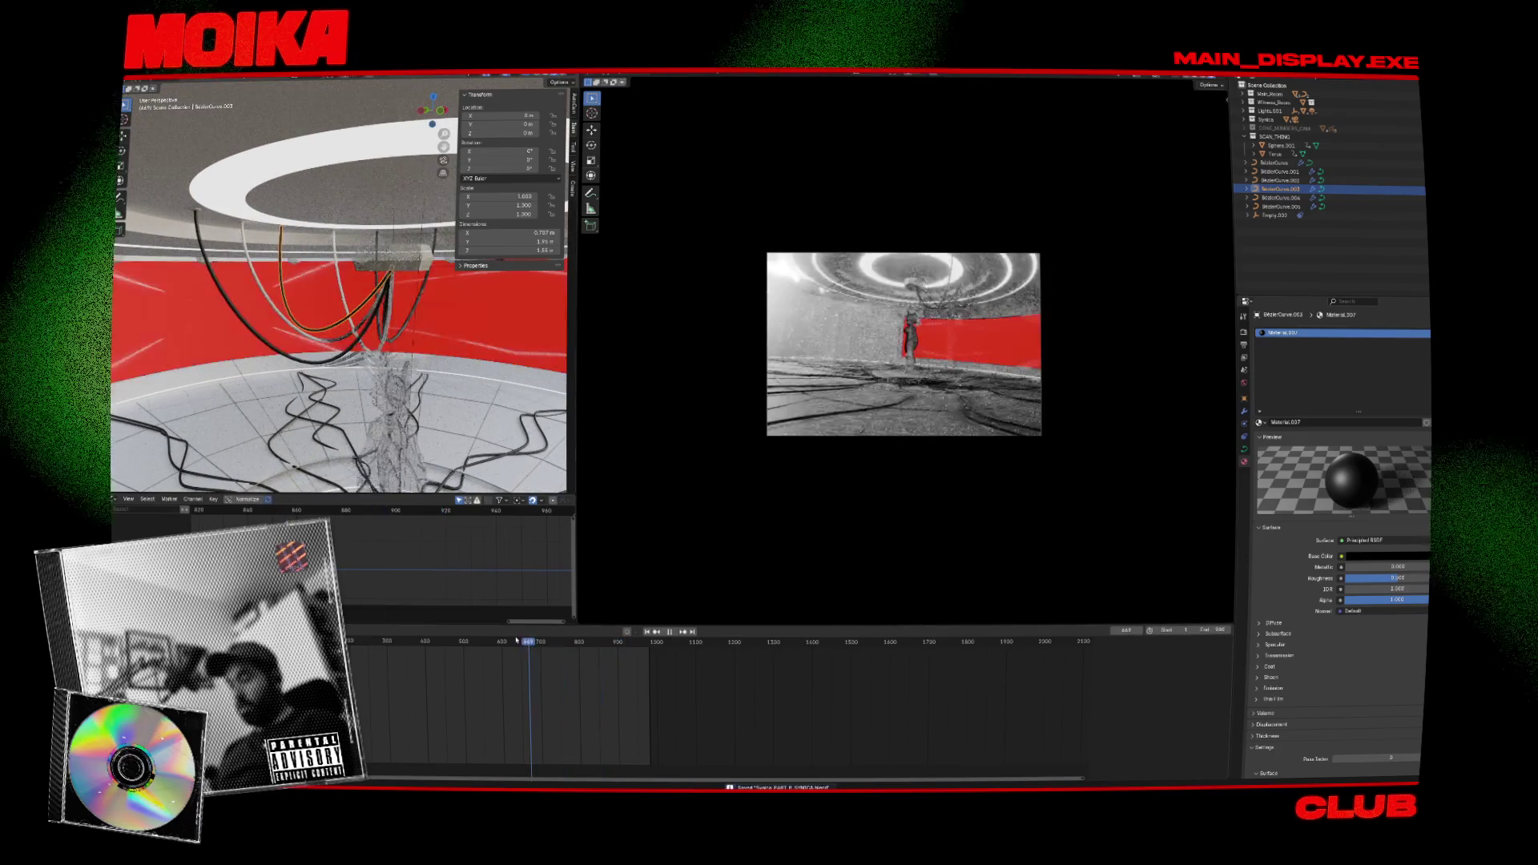
pyautogui.press('Tab')
pyautogui.press('Tab')
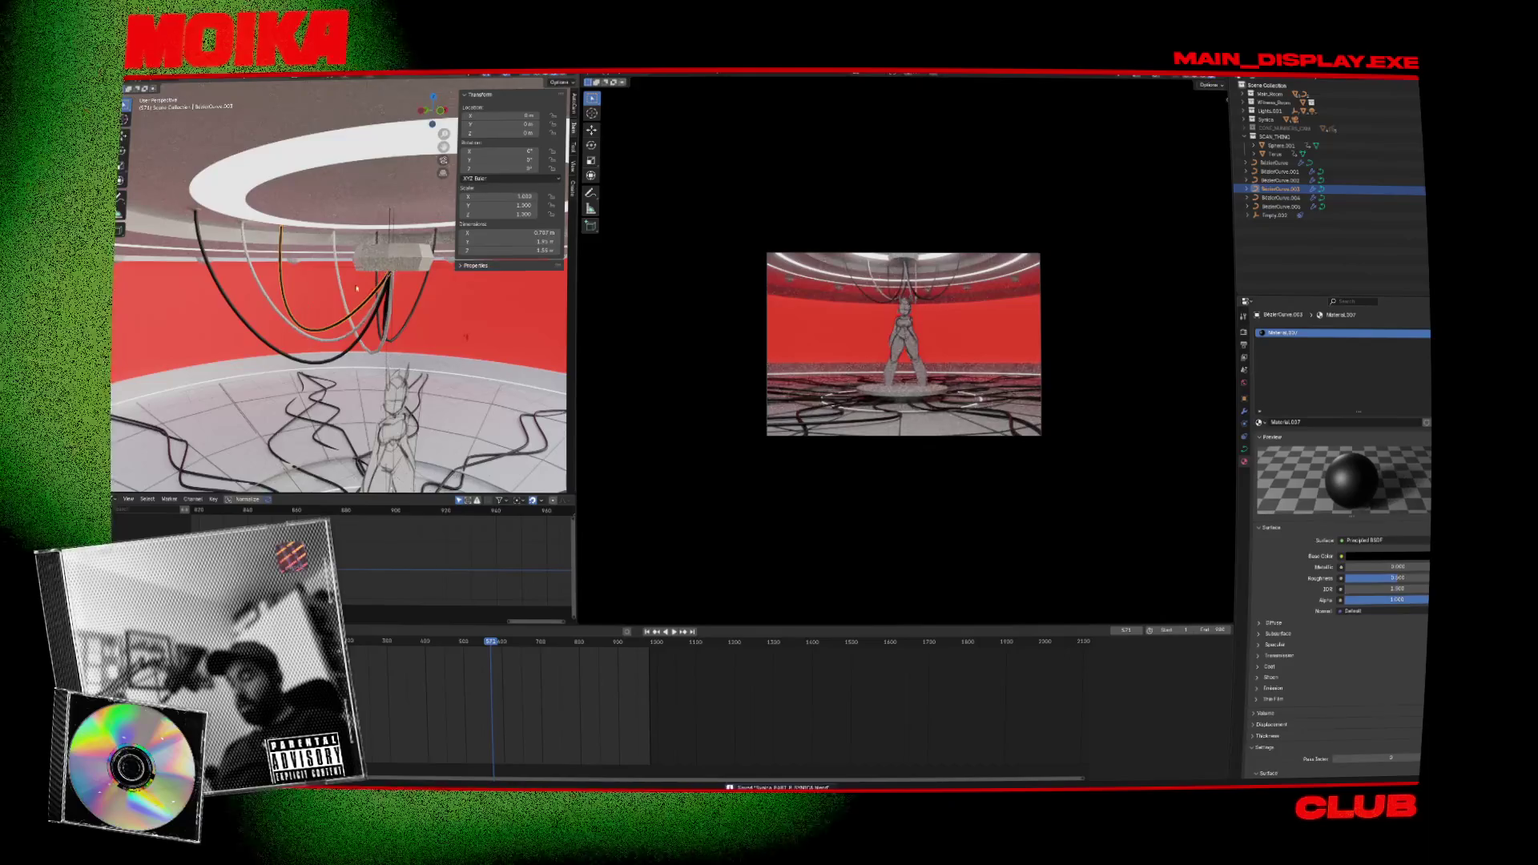
pyautogui.press('KP_Decimal')
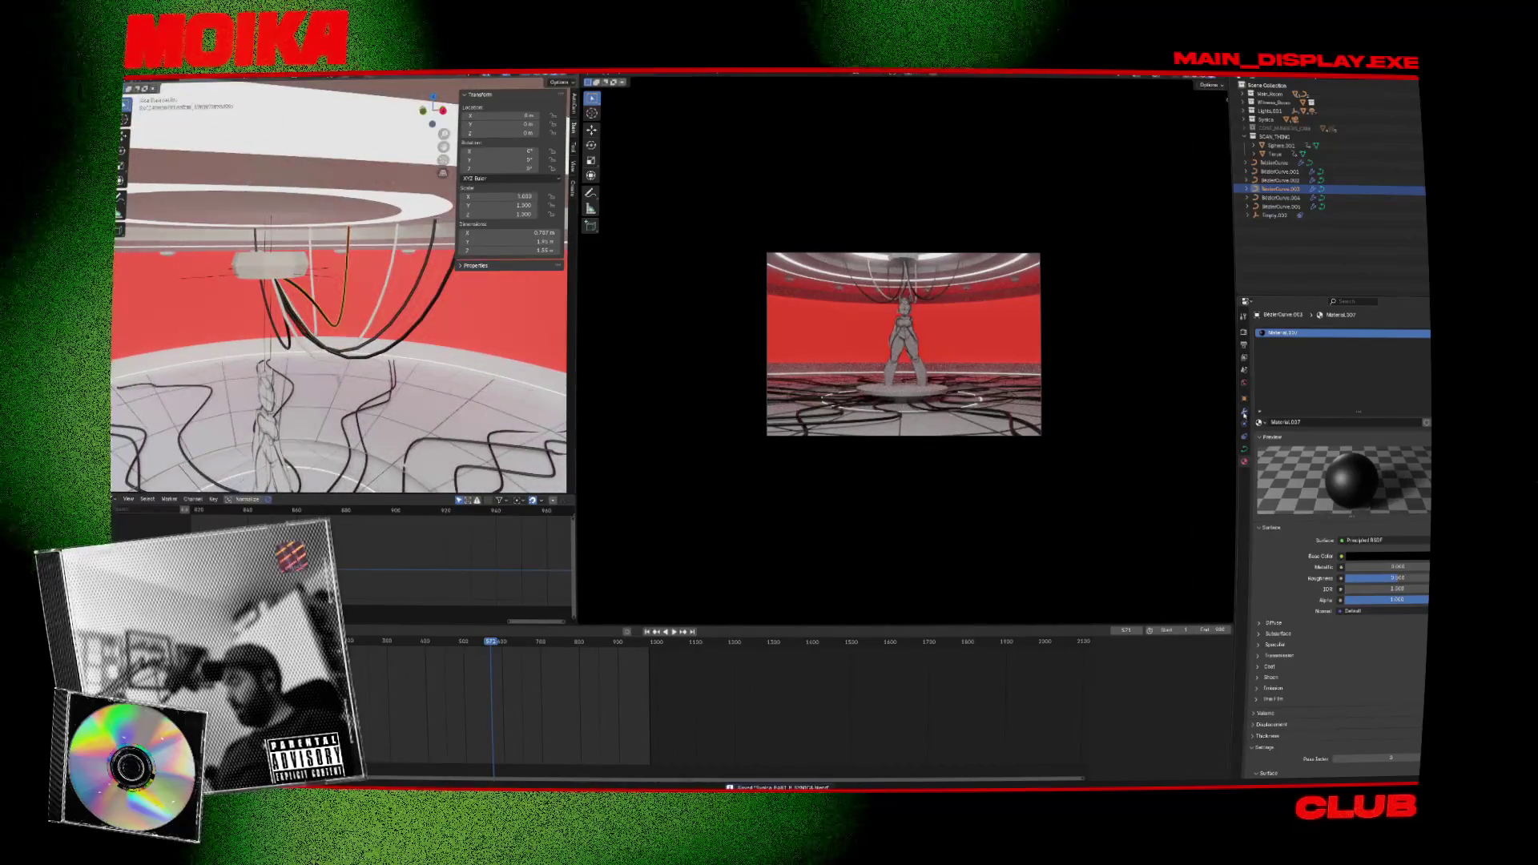
pyautogui.click(1244, 411)
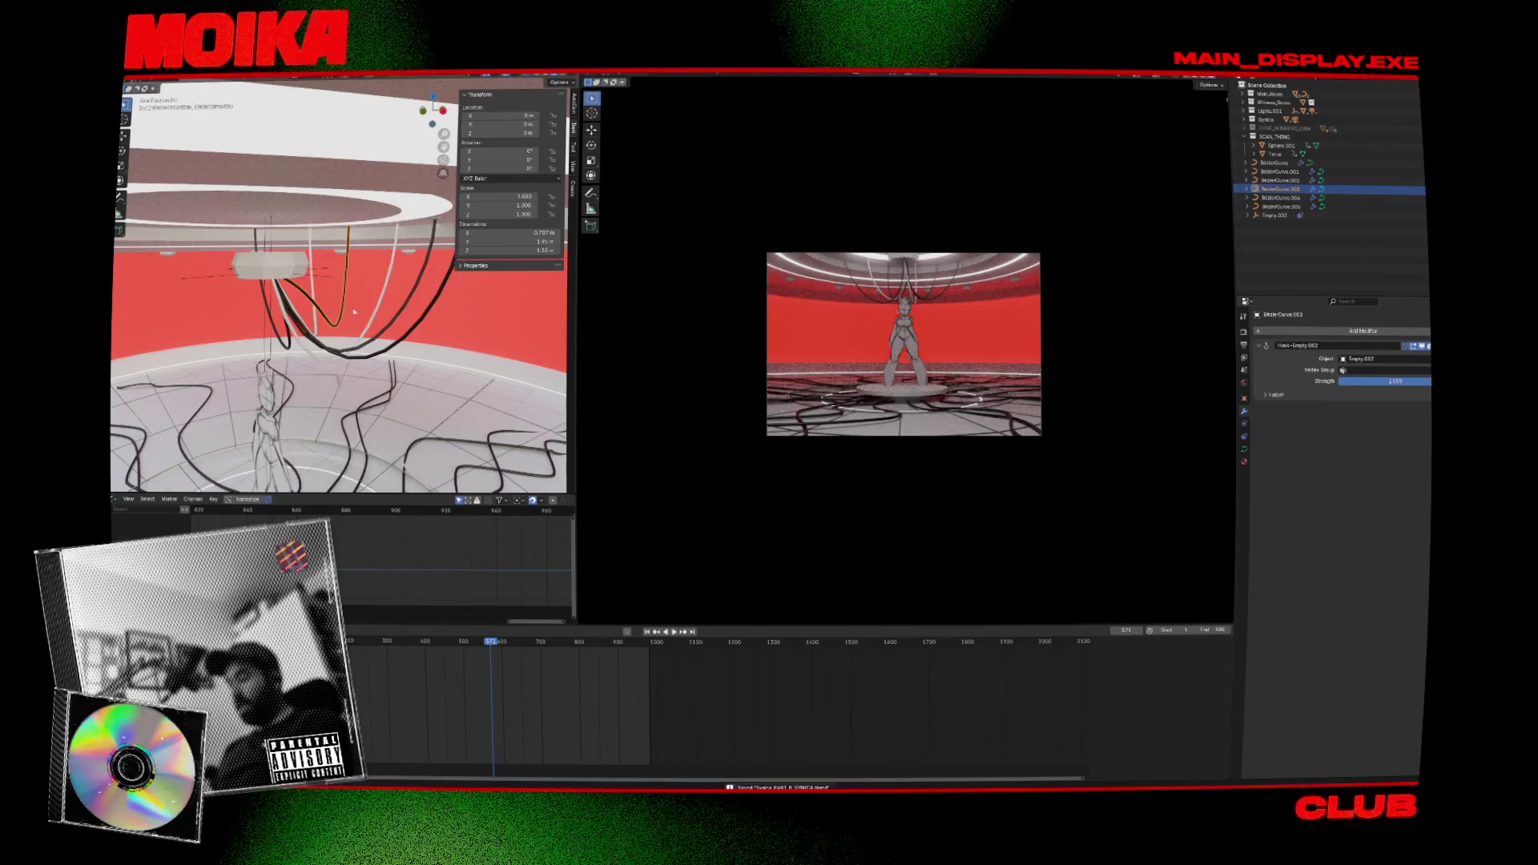
# Hook BezierCurve.003's chosen control points to a new empty with Ctrl+H.
pyautogui.moveTo(410, 314); pyautogui.dragTo(301, 304, button='middle')
pyautogui.press('Tab')
pyautogui.click(346, 358)
pyautogui.scroll(2, 315, 331)
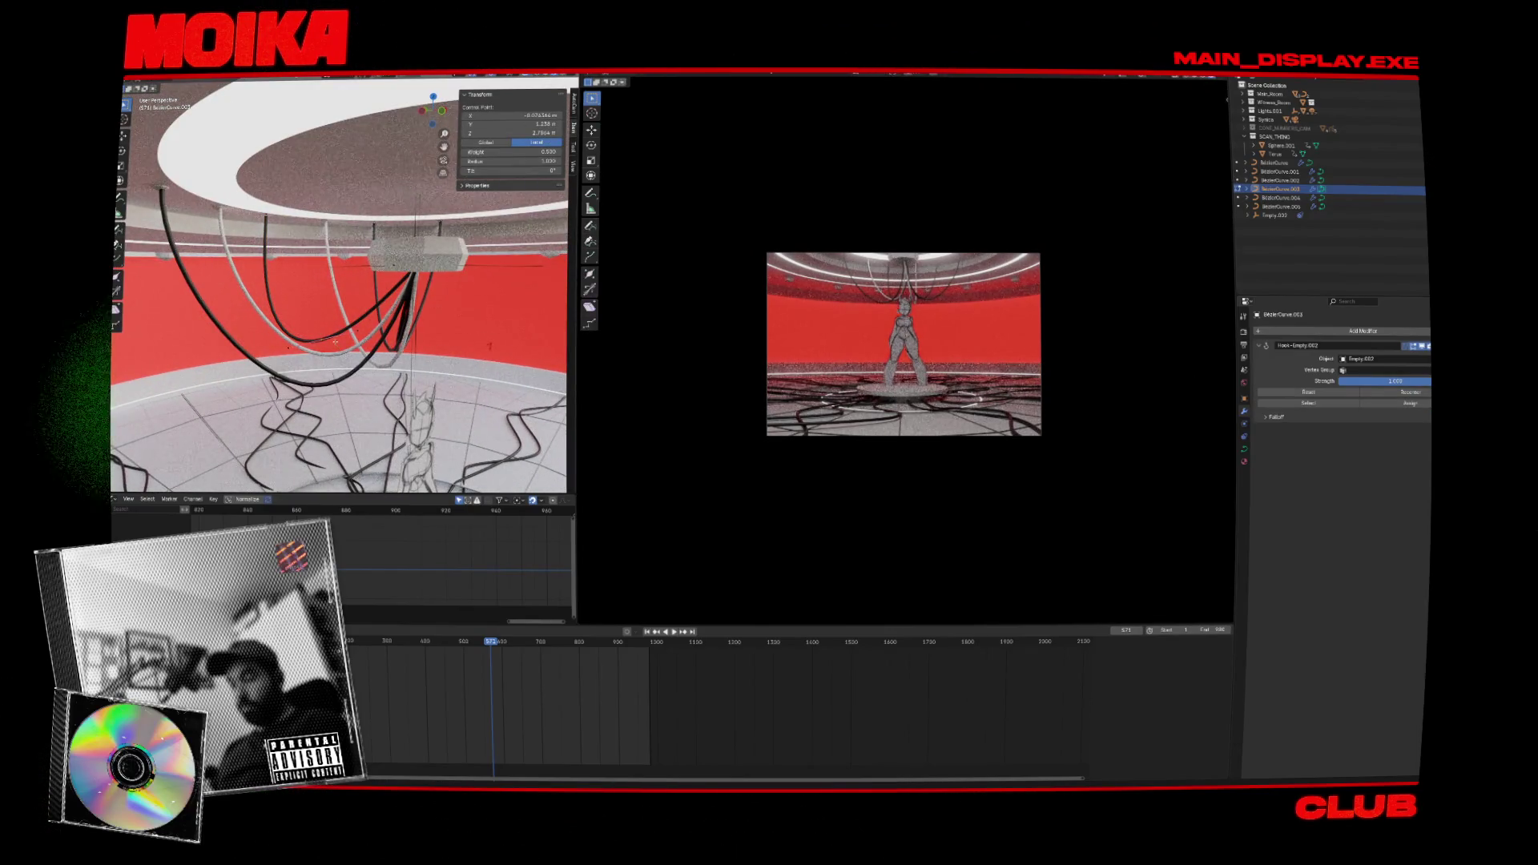
pyautogui.rightClick(332, 340)
pyautogui.press('Escape')
pyautogui.hotkey('ctrl', 'h')
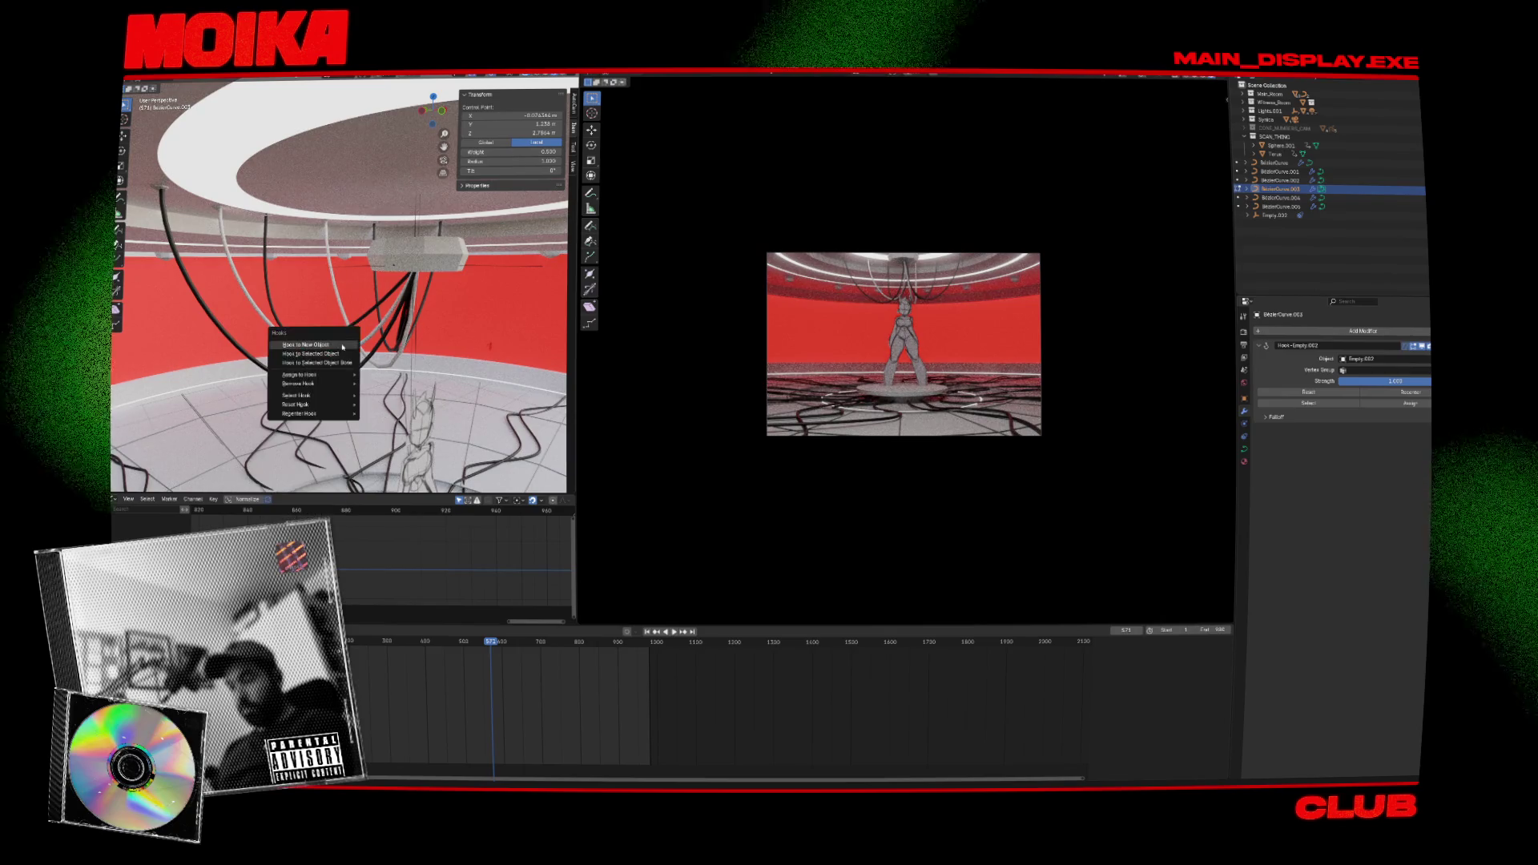
pyautogui.click(342, 346)
pyautogui.press('Tab')
# Raise the new Empty.003 to Z 2.7864 and inspect its properties.
pyautogui.click(321, 360)
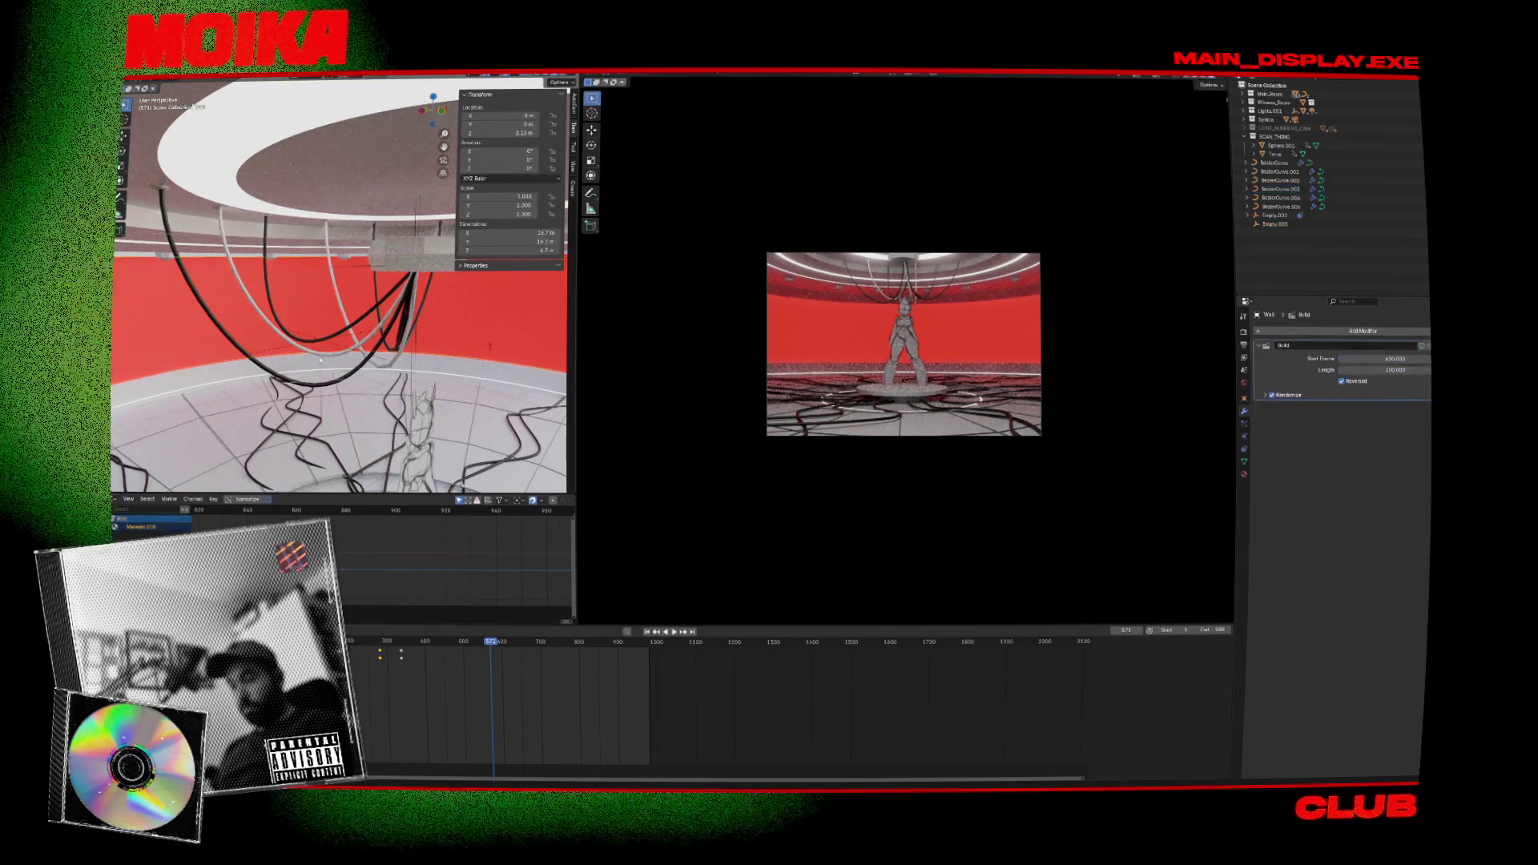
pyautogui.click(325, 345)
pyautogui.press('g')
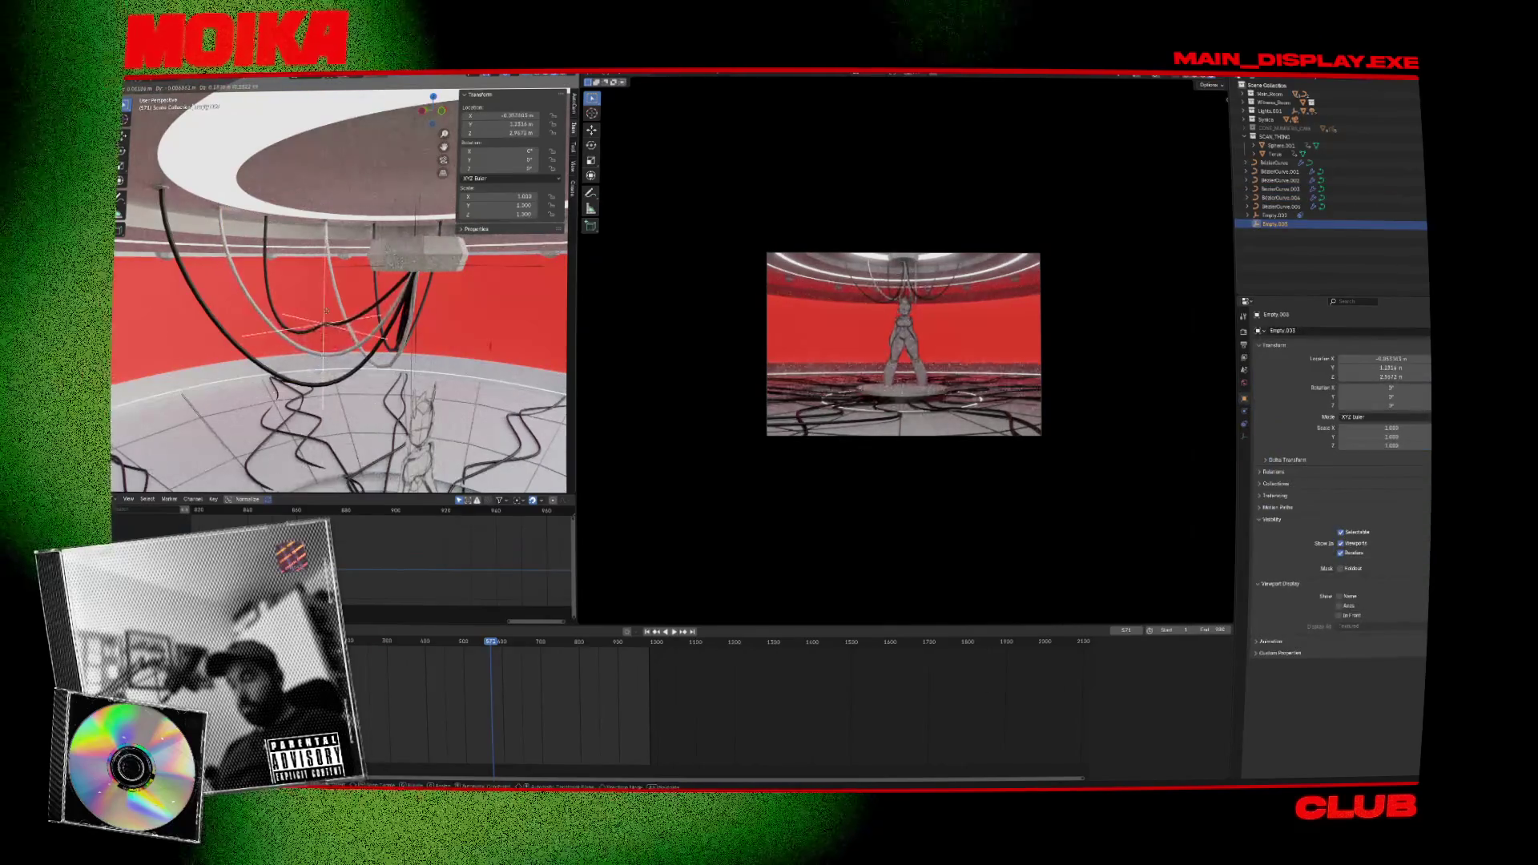
pyautogui.click(610, 360)
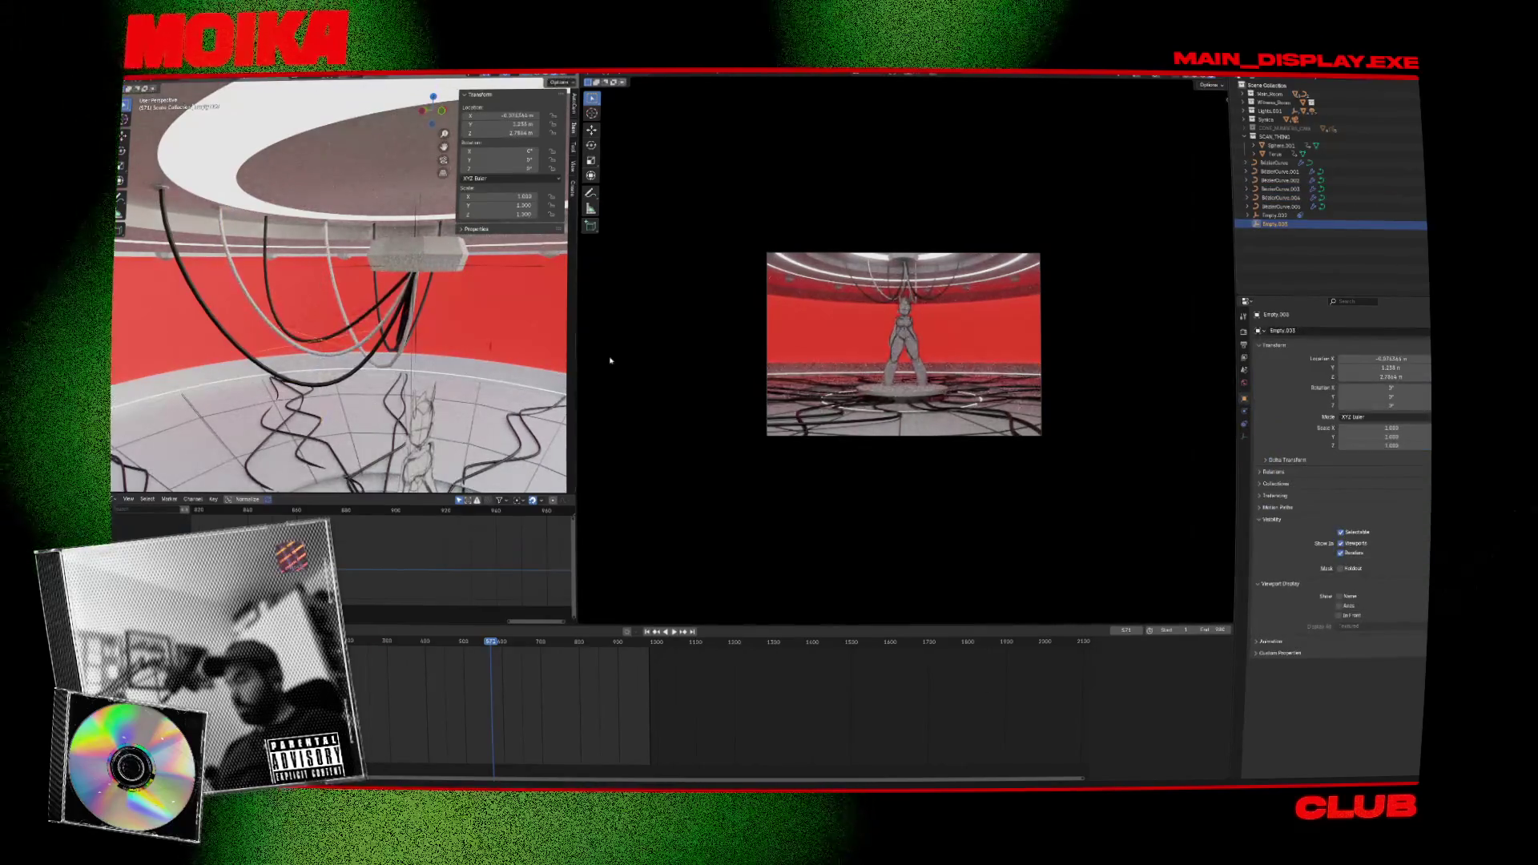
pyautogui.click(1245, 438)
pyautogui.click(1244, 398)
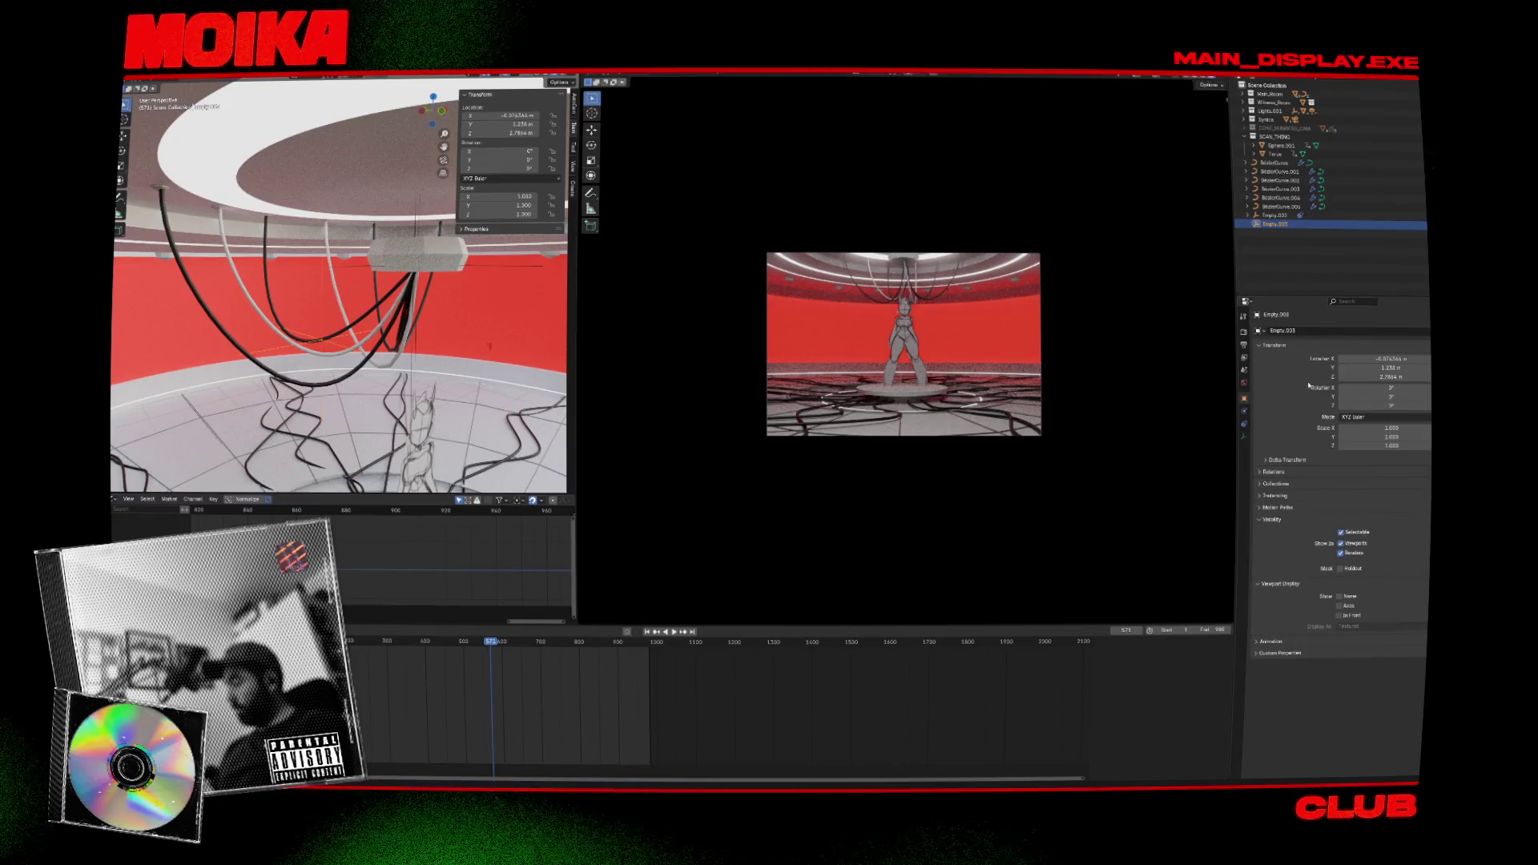
pyautogui.click(1245, 422)
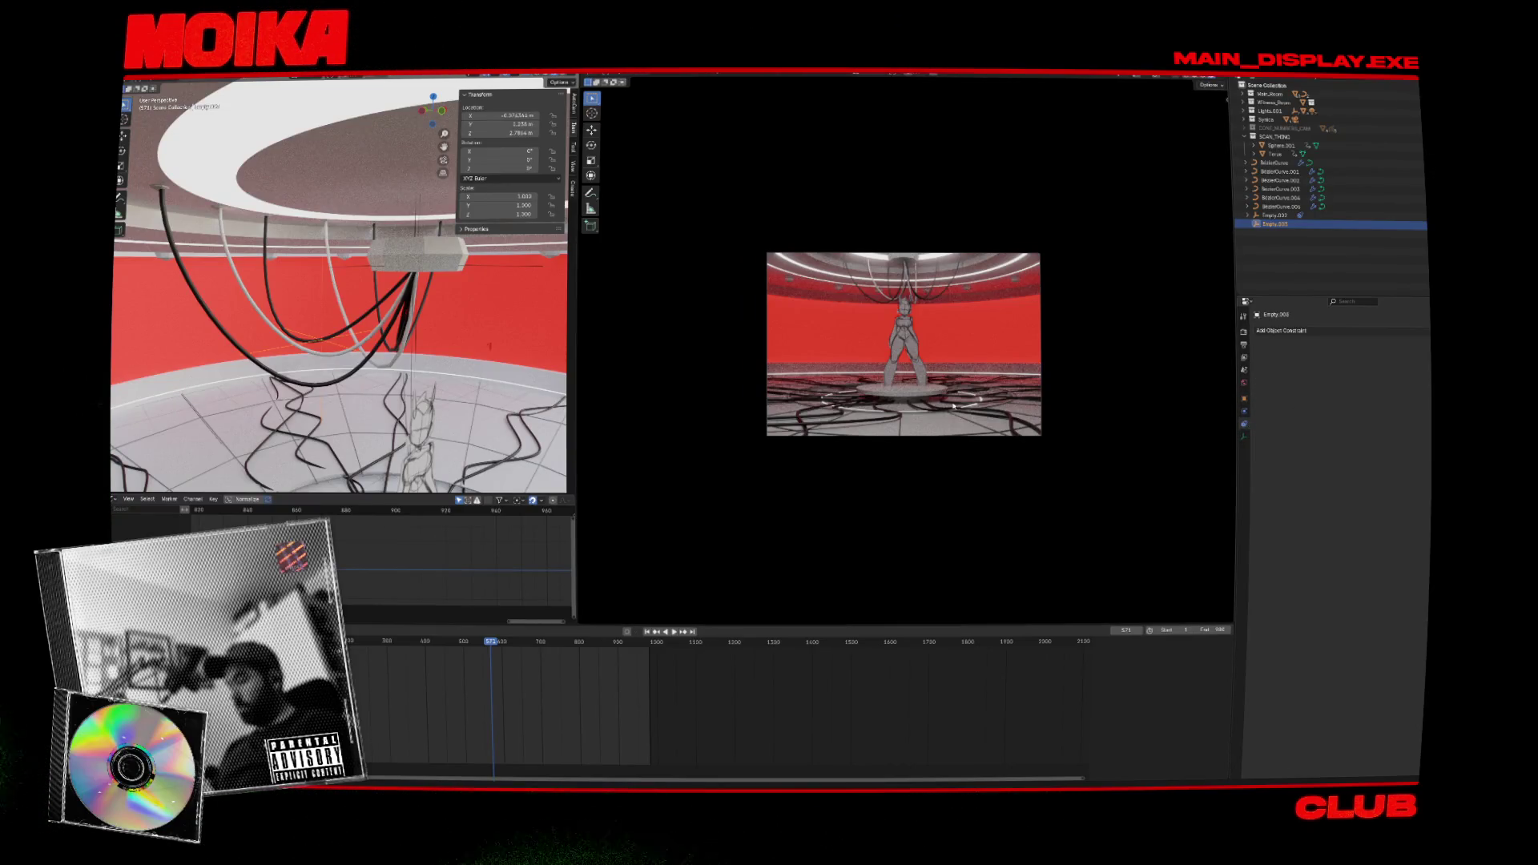
# Undo to remove the Hook-Empty.003 modifier and its empty from BezierCurve.003.
pyautogui.click(303, 332)
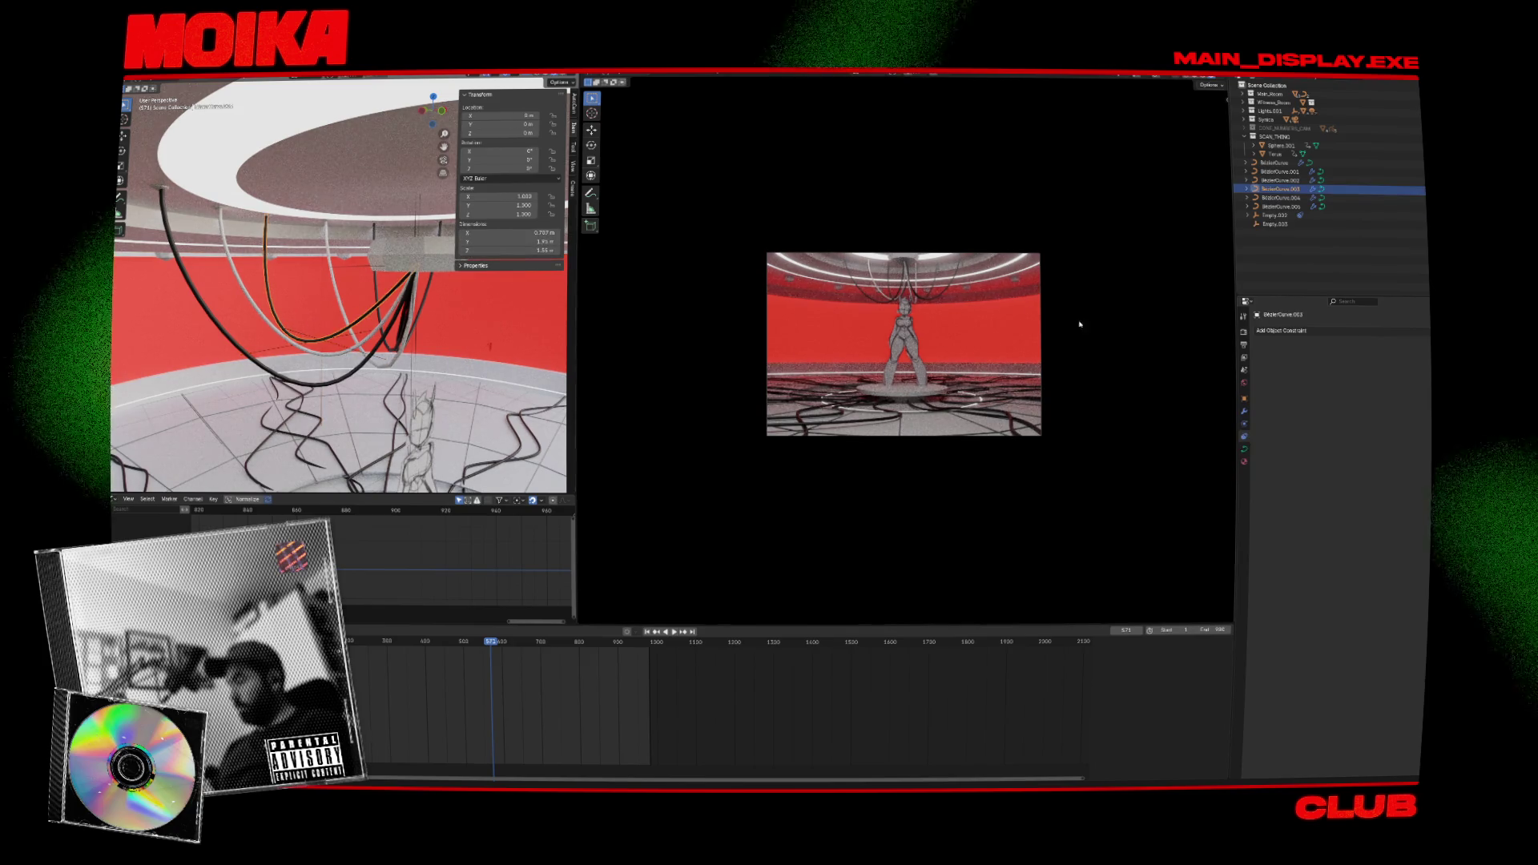
pyautogui.click(1244, 410)
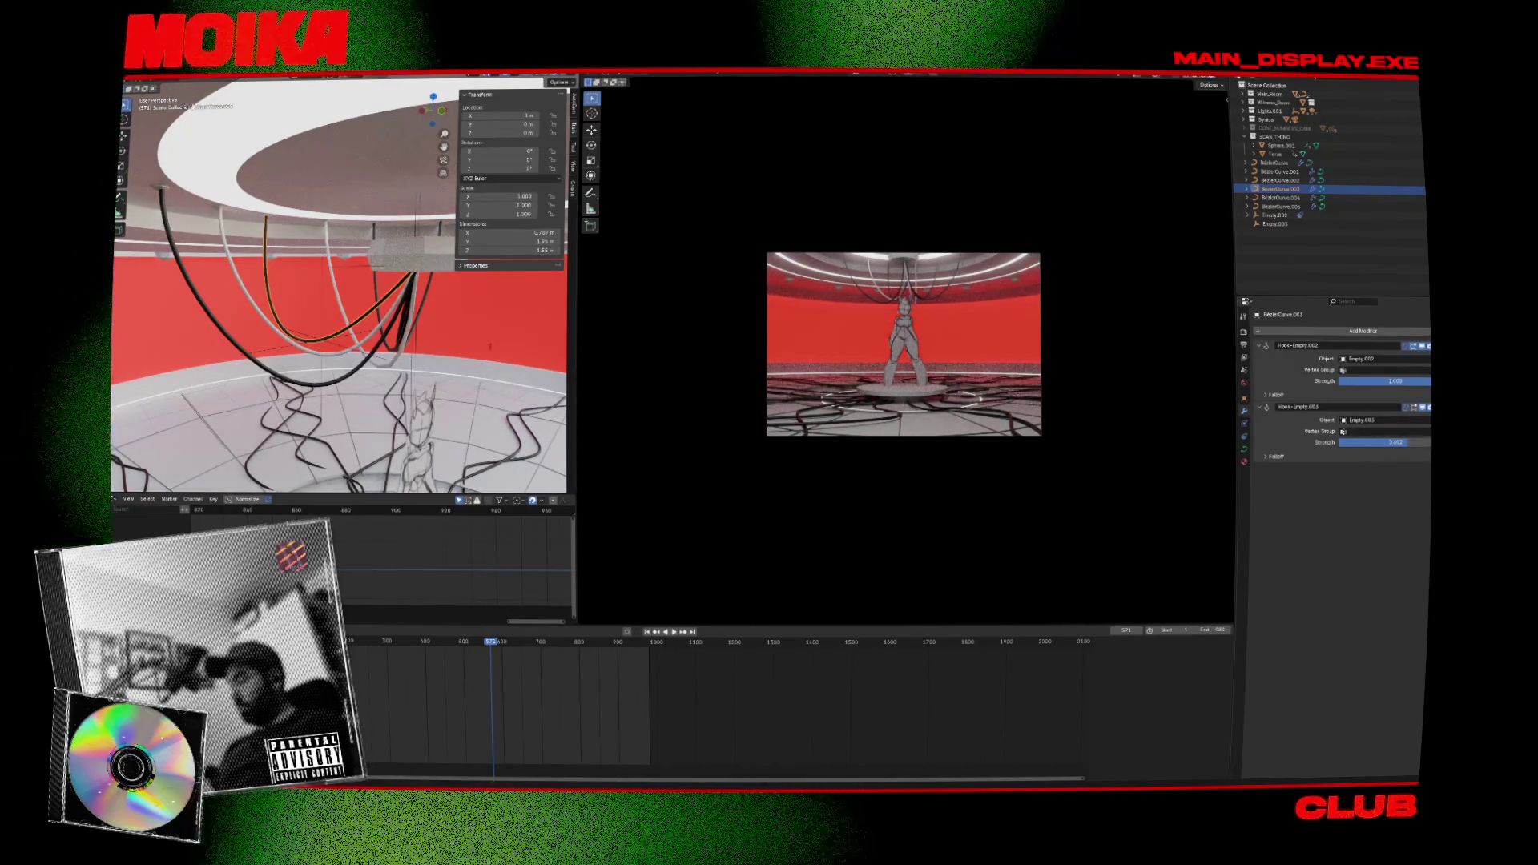
pyautogui.hotkey('ctrl', 'z')
pyautogui.hotkey('ctrl', 'z')
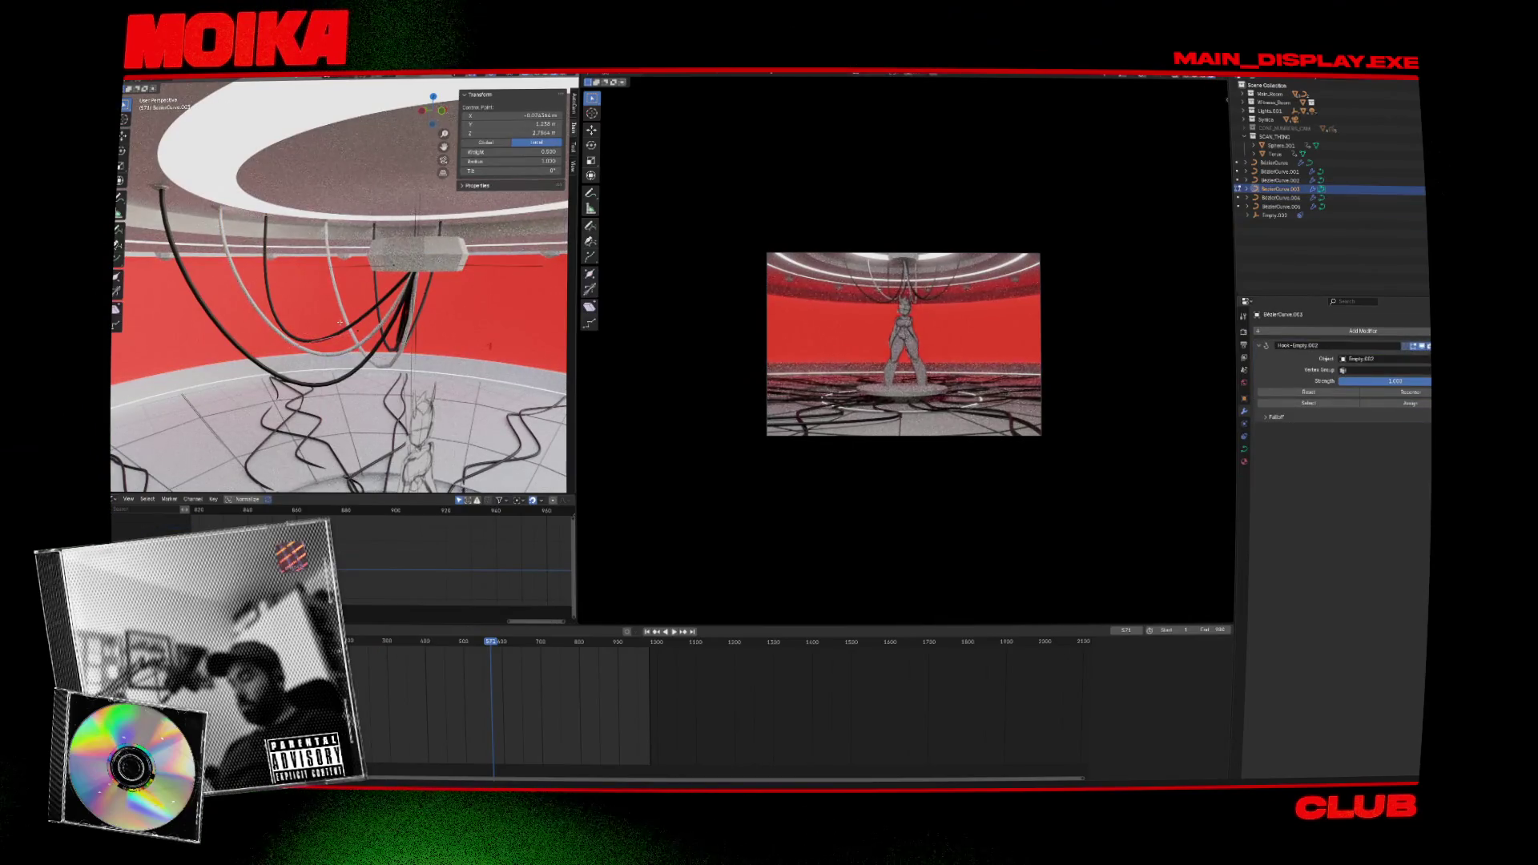
pyautogui.press('Tab')
pyautogui.press('Tab')
pyautogui.press('Tab')
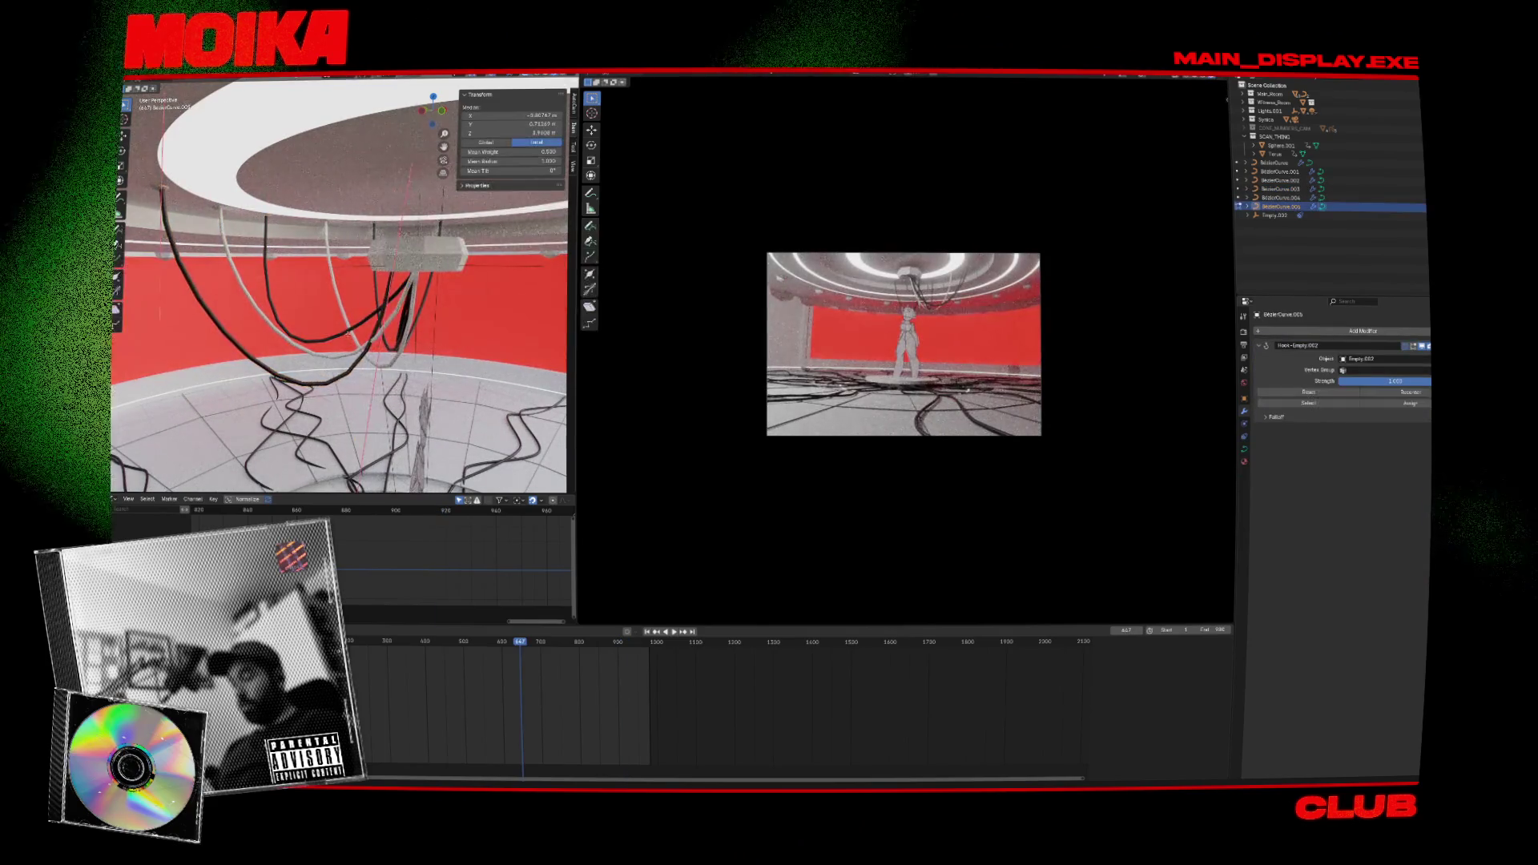
pyautogui.press('Tab')
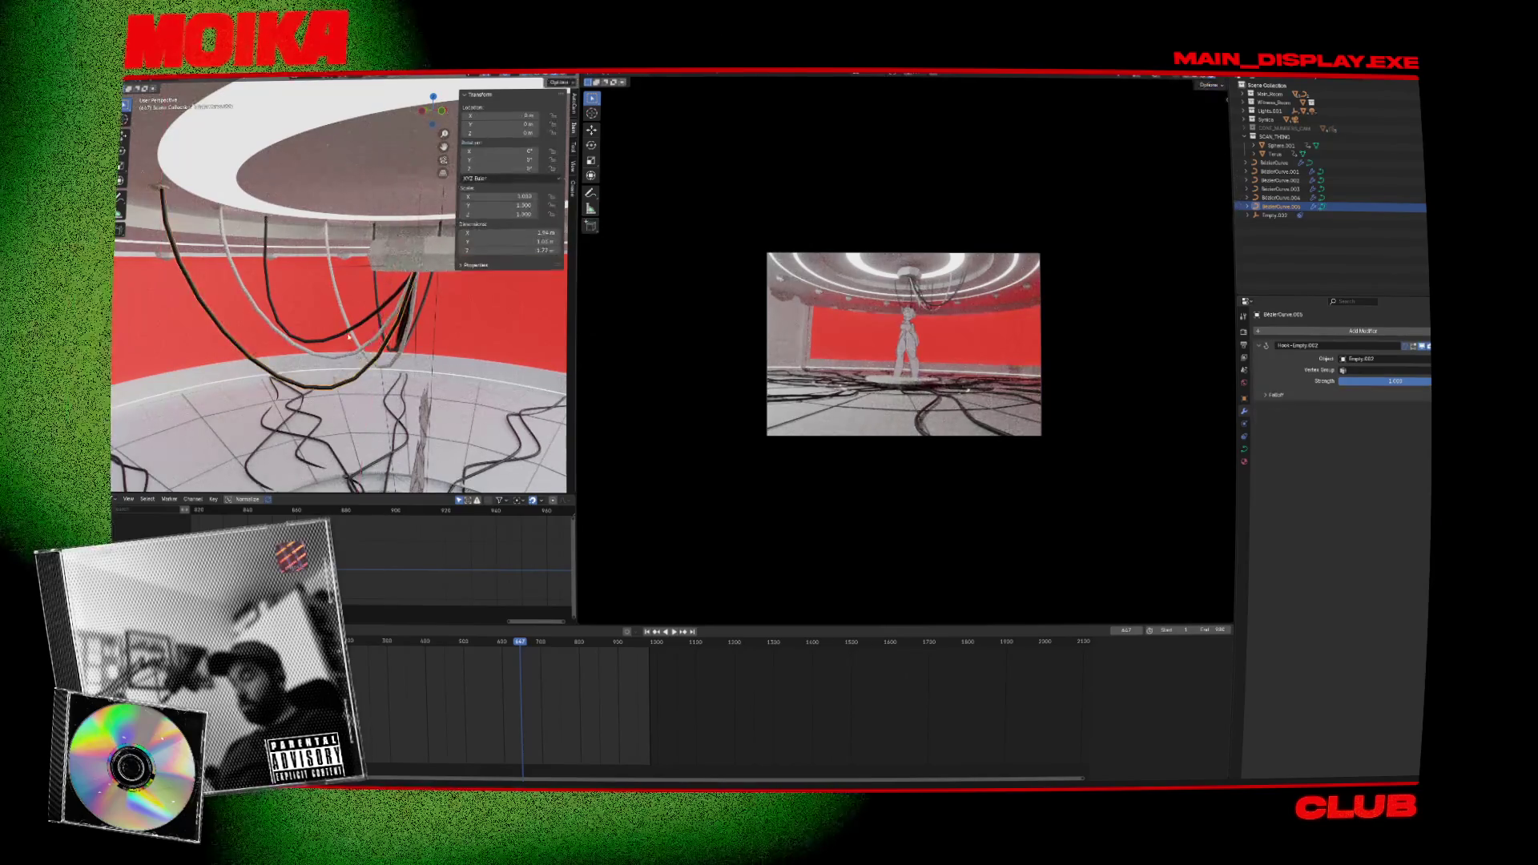
# Save the file and play from an earlier frame to check the cables.
pyautogui.hotkey('ctrl', 's')
pyautogui.moveTo(521, 641)
pyautogui.mouseDown()
pyautogui.moveTo(611, 641)
pyautogui.moveTo(445, 641)
pyautogui.moveTo(500, 641)
pyautogui.mouseUp()
pyautogui.press('space')
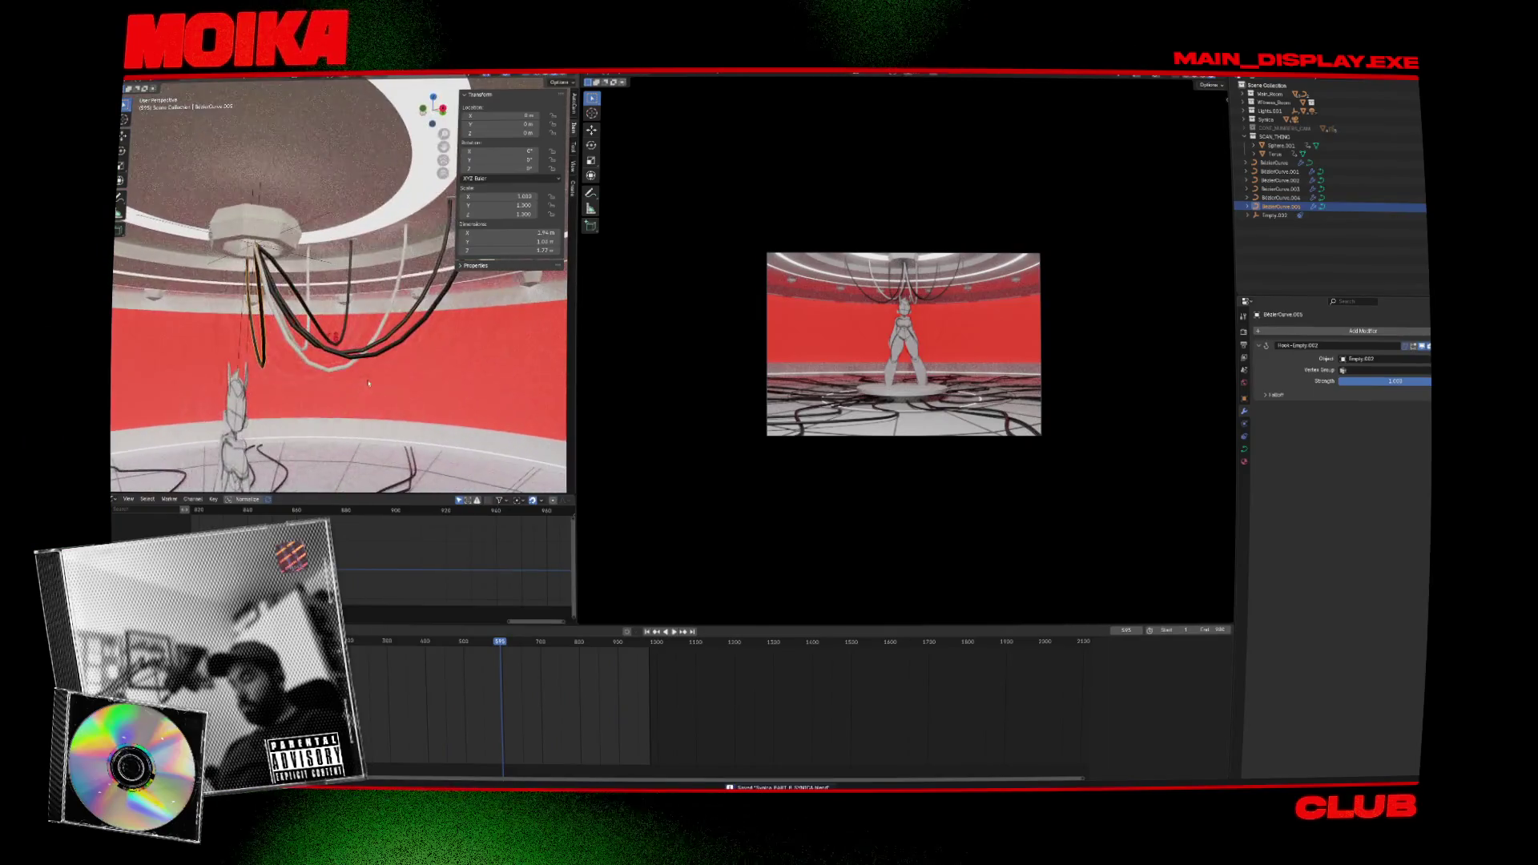
# Set BezierCurve.002's hook strength to 1 with Root falloff and preview it.
pyautogui.click(615, 641)
pyautogui.click(1280, 180)
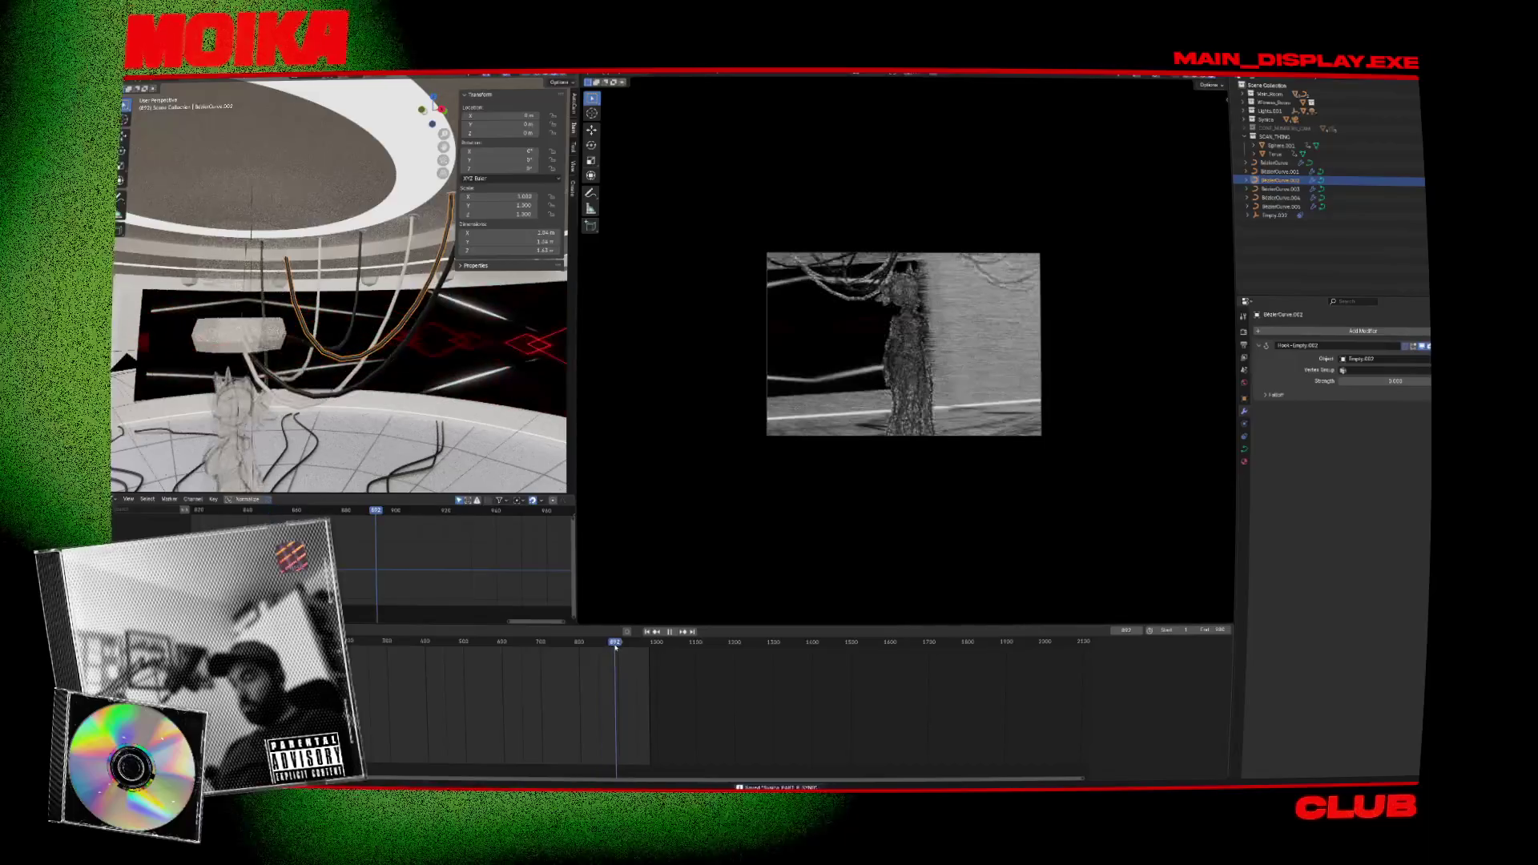
pyautogui.moveTo(1364, 383); pyautogui.dragTo(1430, 381)
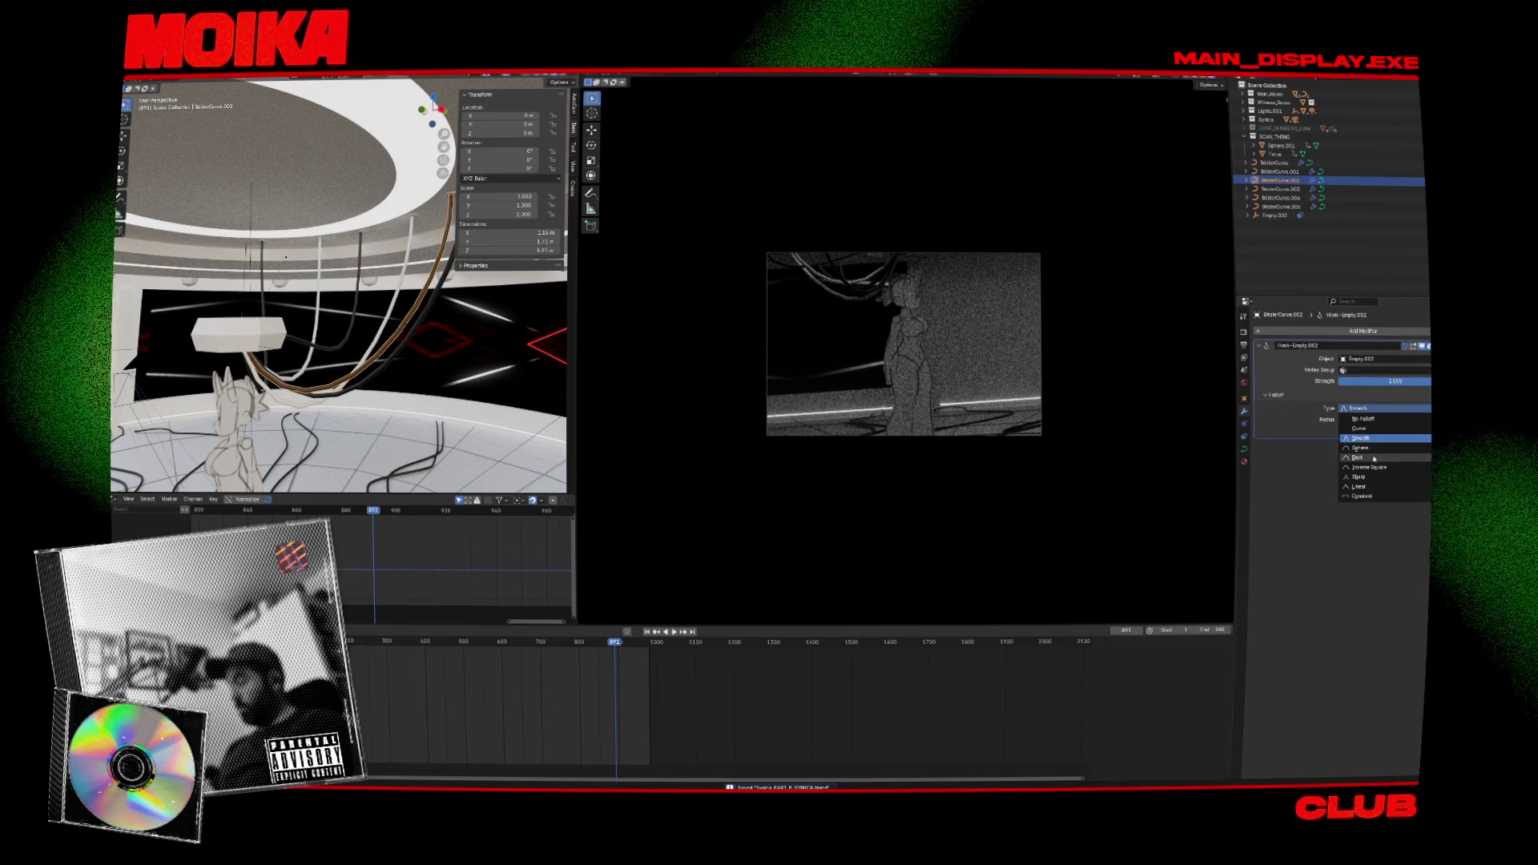
pyautogui.click(1373, 458)
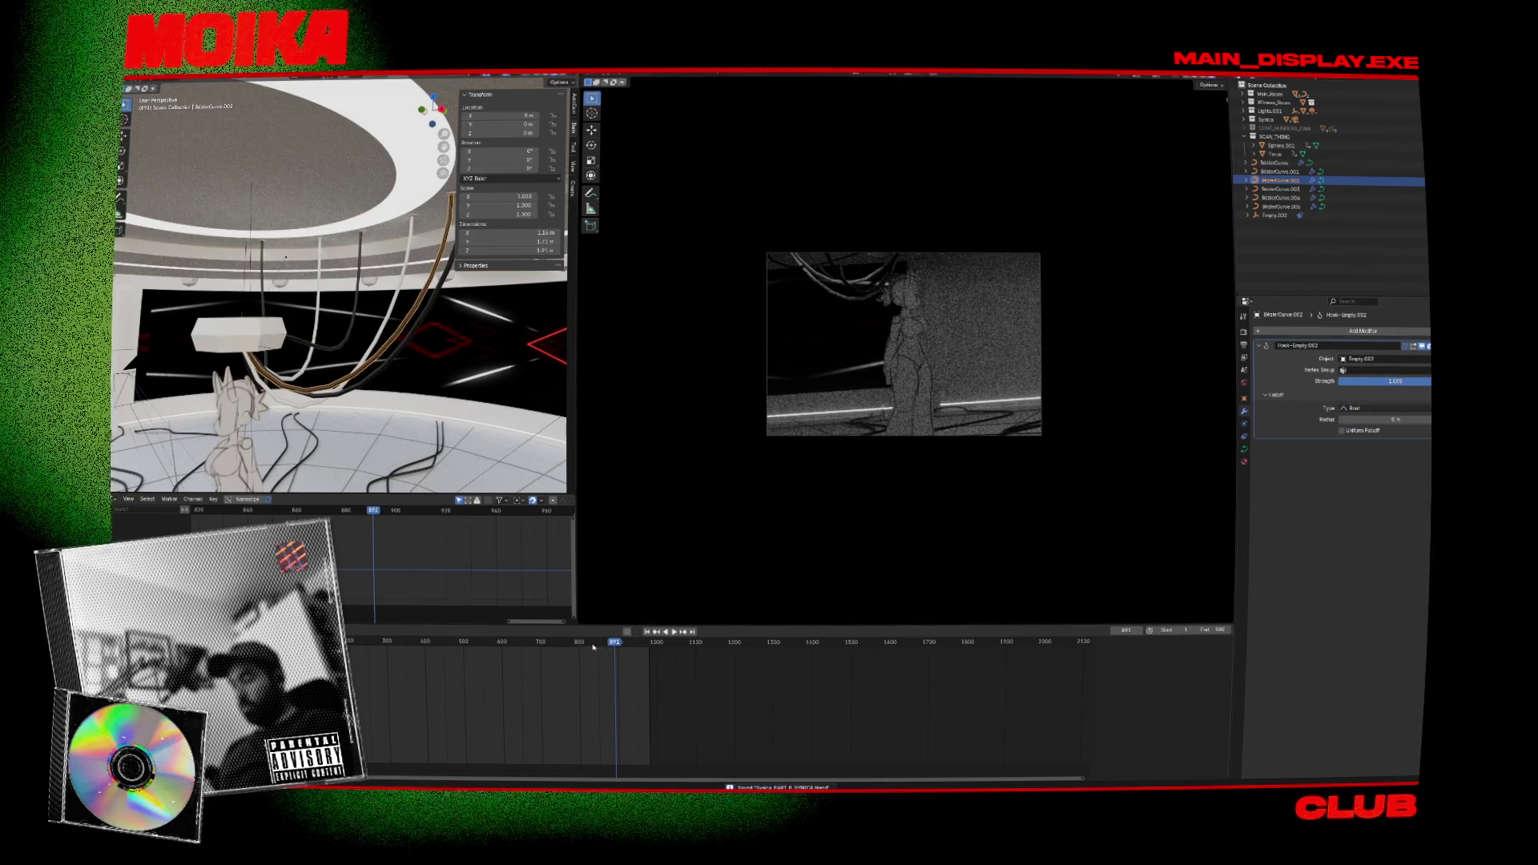
pyautogui.press('space')
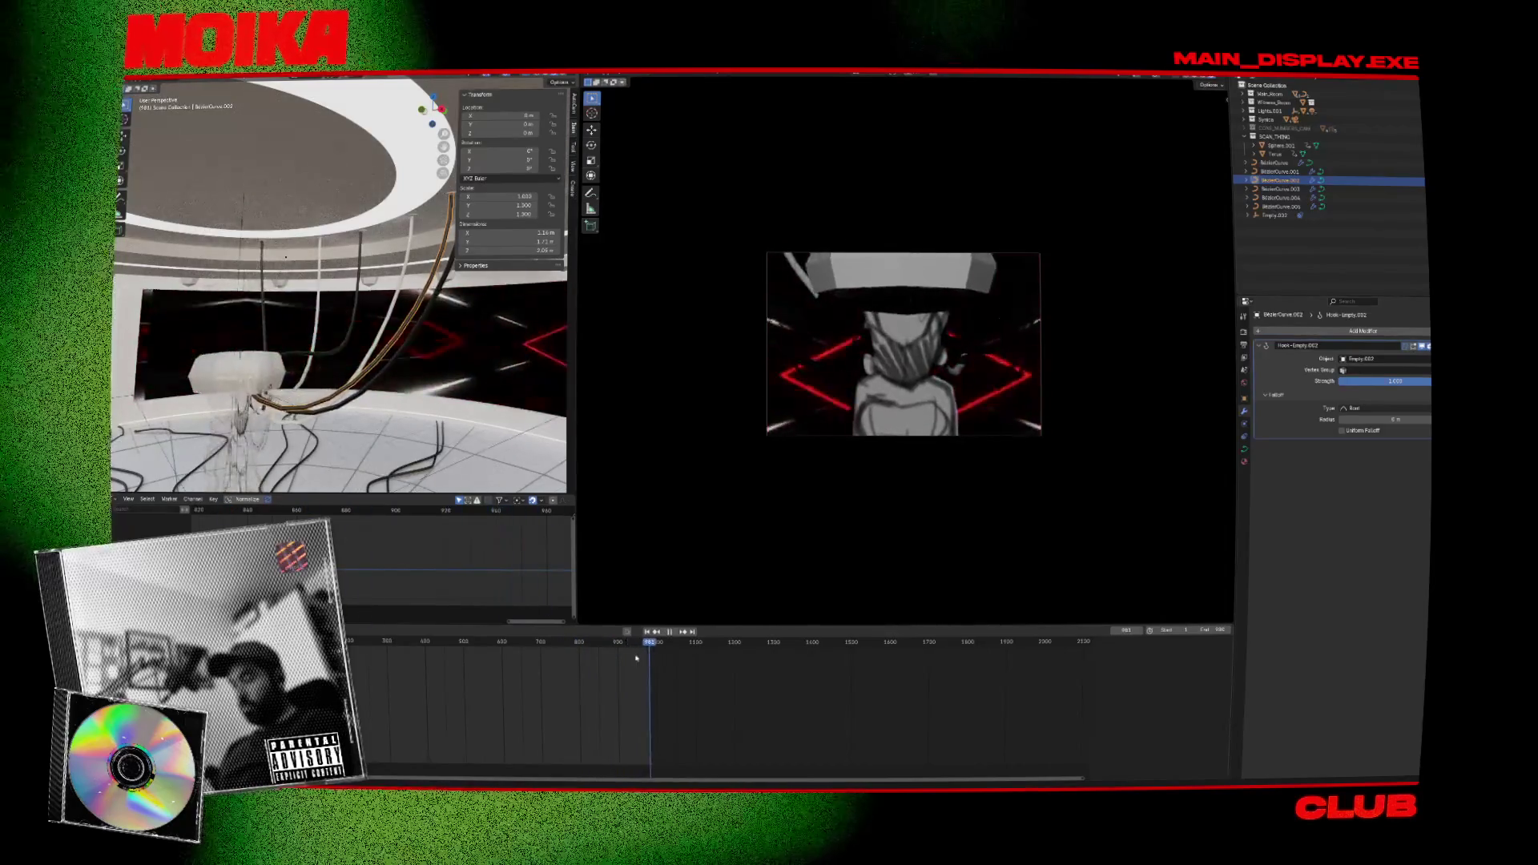
pyautogui.press('Escape')
# Move a control point on BezierCurve.003 and preview the change around frames 885–790.
pyautogui.click(337, 356)
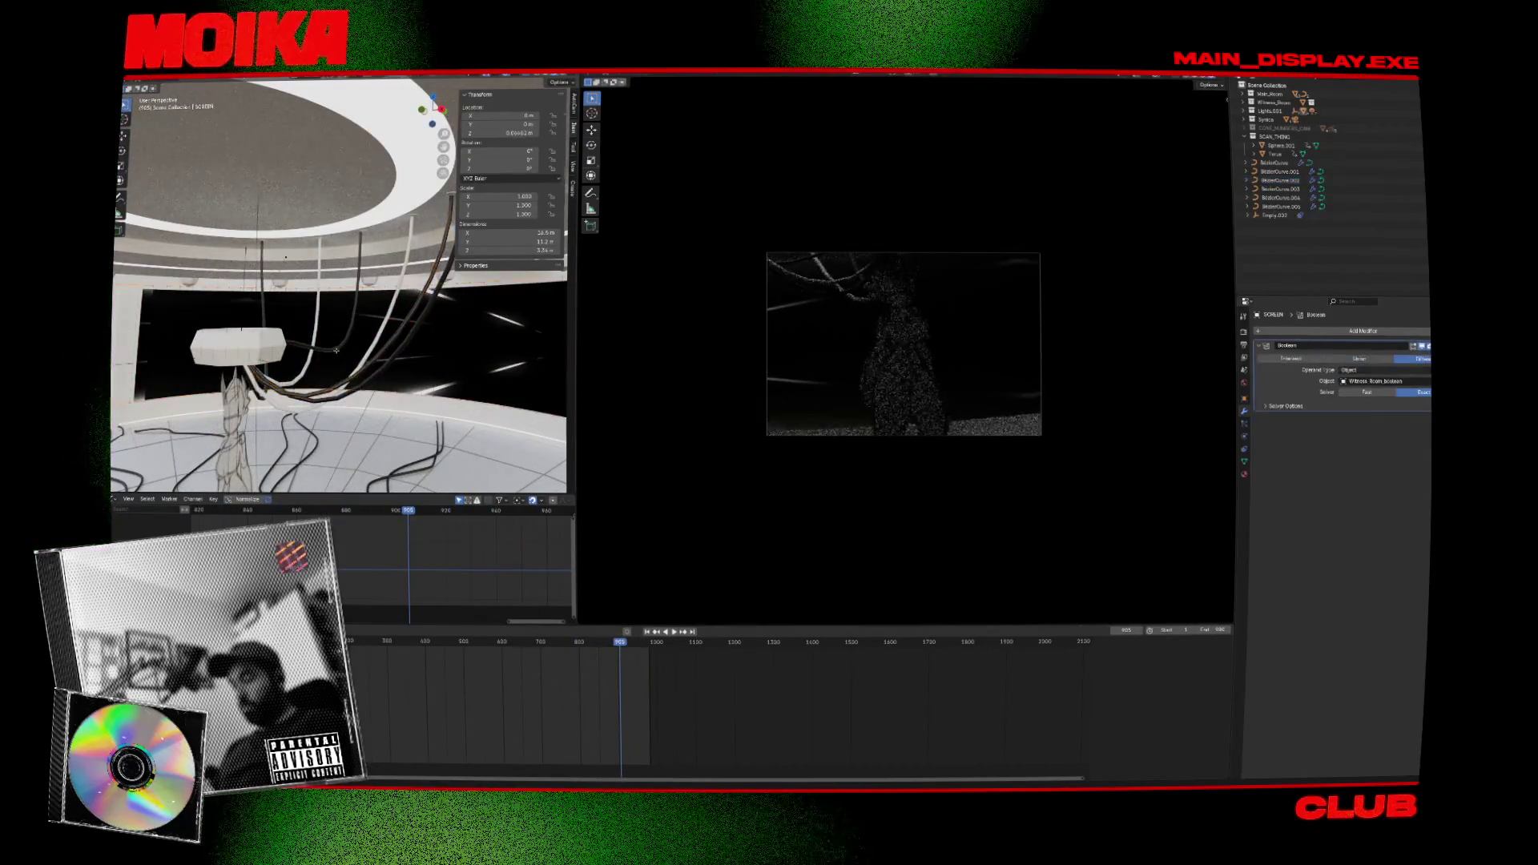
pyautogui.press('Tab')
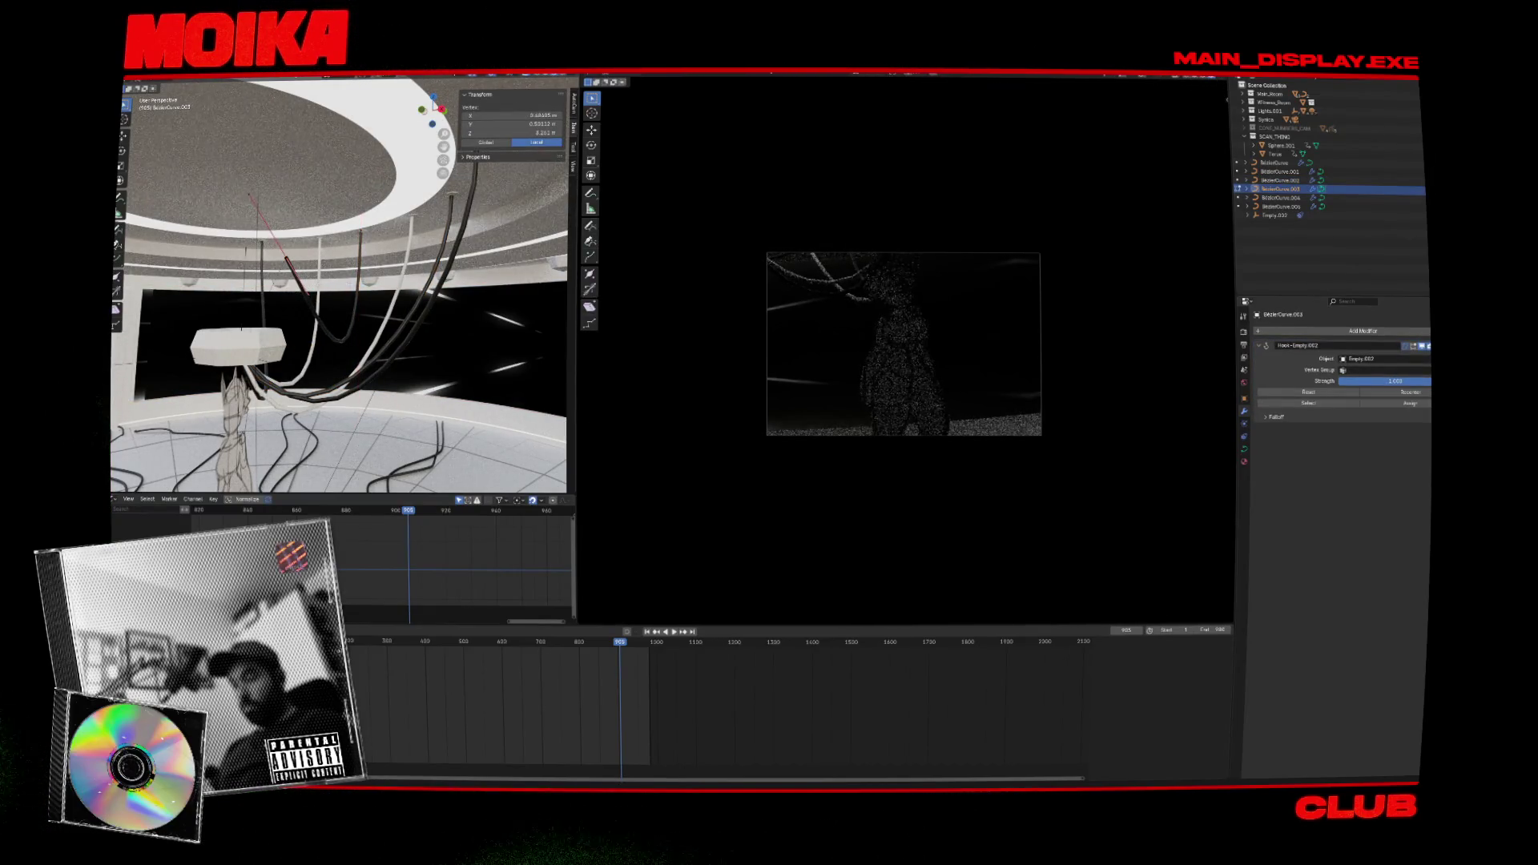
pyautogui.press('g')
pyautogui.click(333, 381)
pyautogui.press('Tab')
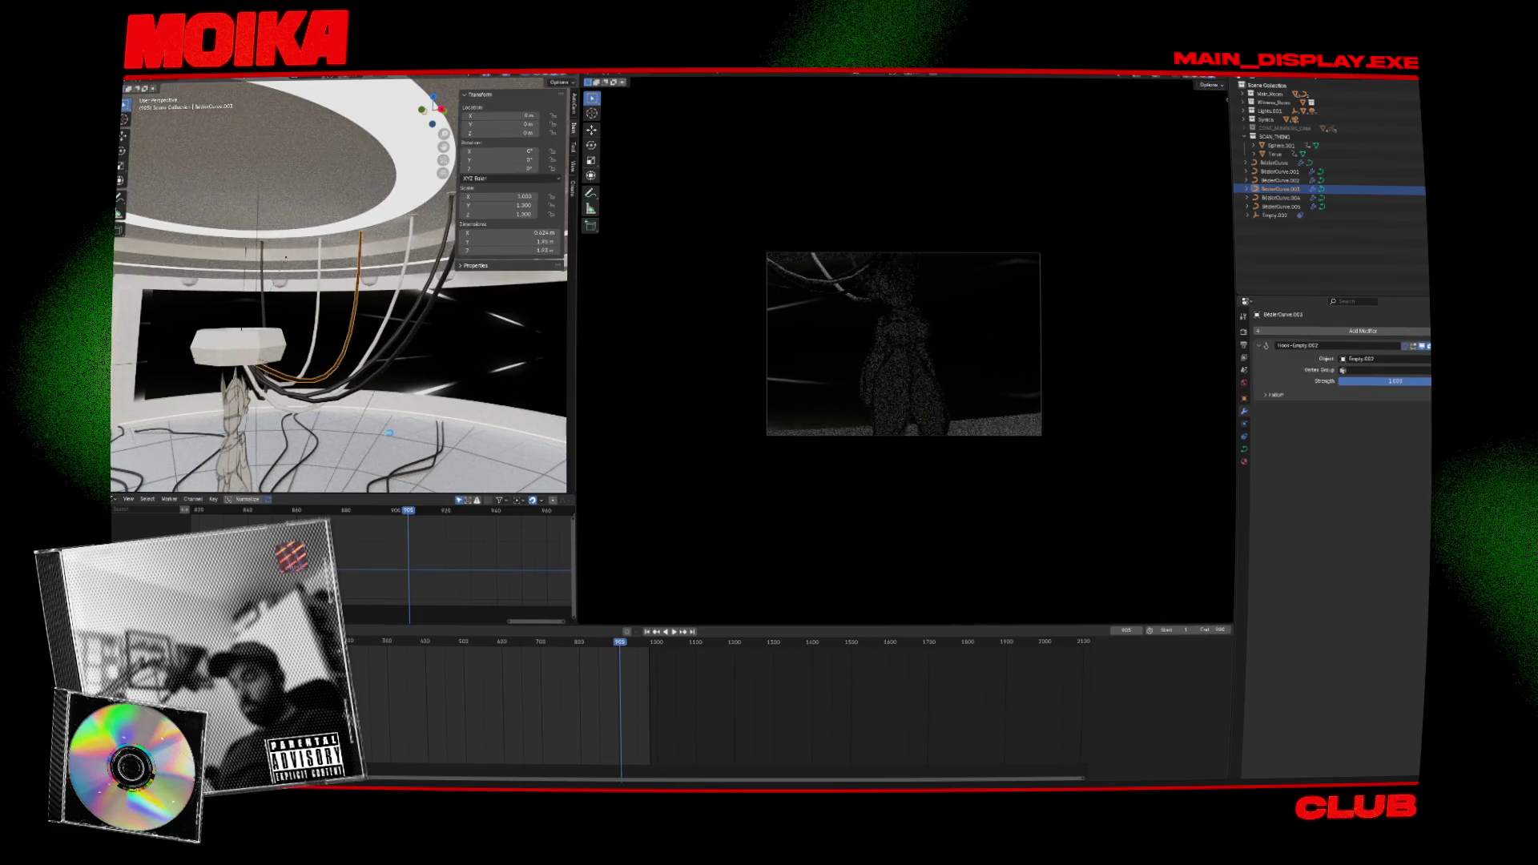
pyautogui.click(618, 643)
pyautogui.press('space')
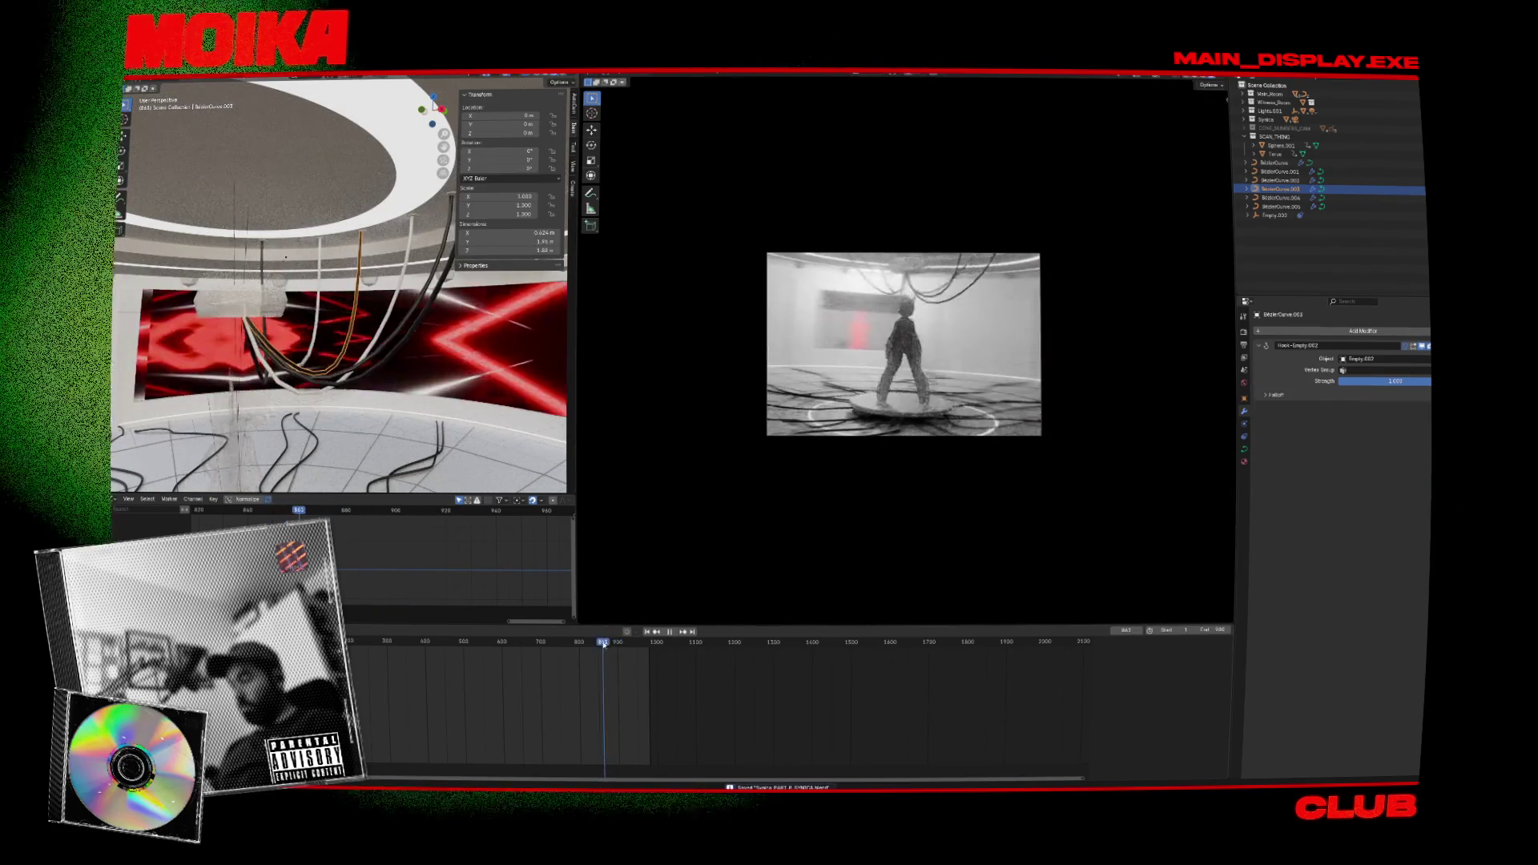
pyautogui.moveTo(618, 643); pyautogui.dragTo(575, 642)
# Select and frame the BezierCurve.001 cable among the ceiling cables.
pyautogui.moveTo(336, 320); pyautogui.dragTo(368, 289, button='middle')
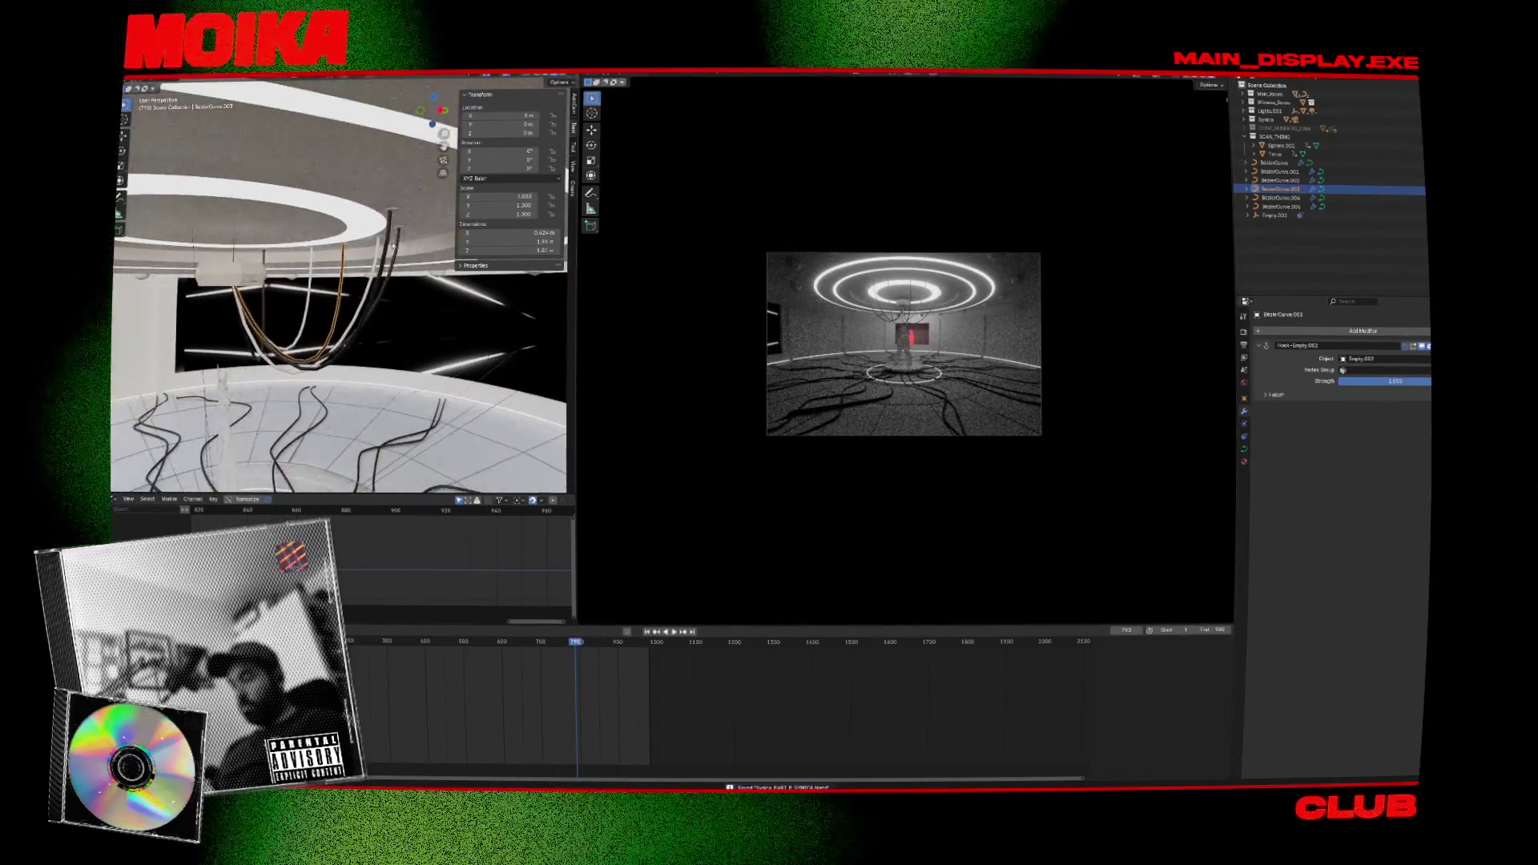
pyautogui.click(264, 192)
pyautogui.click(1280, 171)
pyautogui.press('KP_Decimal')
pyautogui.press('Tab')
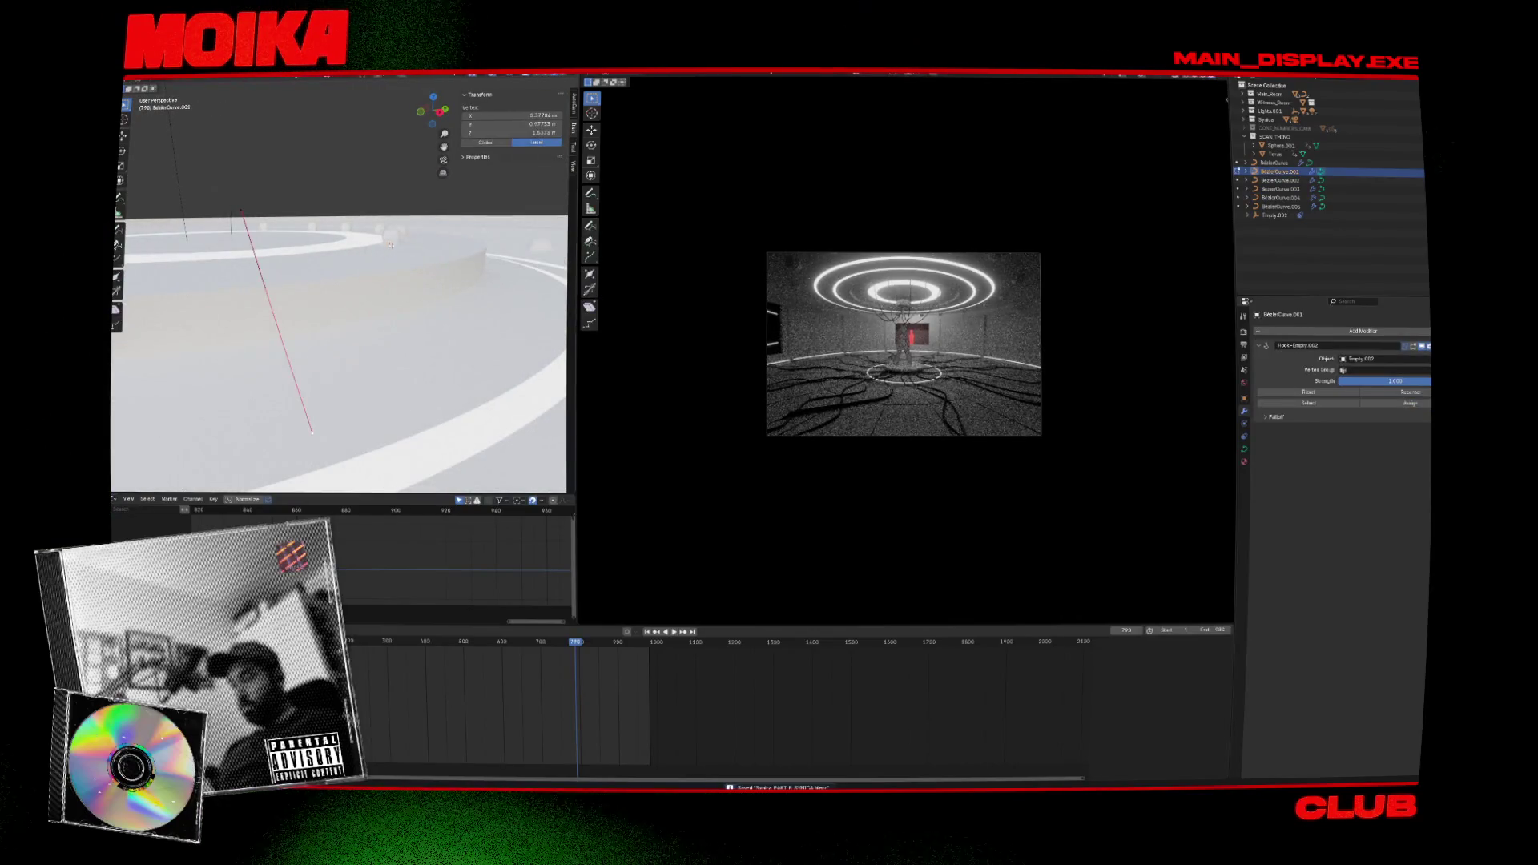
pyautogui.press('Tab')
pyautogui.scroll(-5, 393, 242)
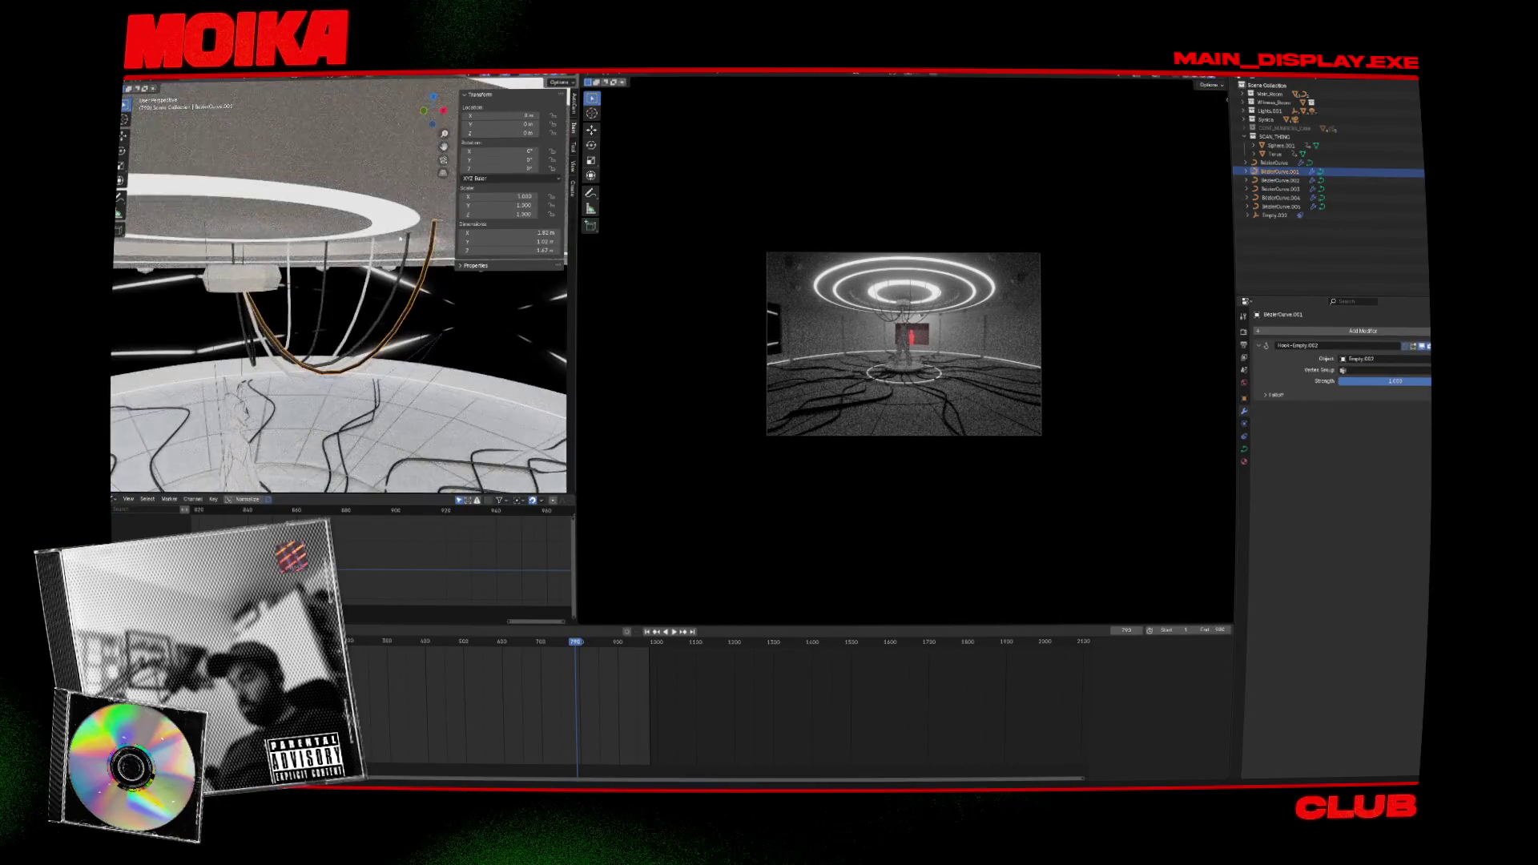
pyautogui.moveTo(400, 244); pyautogui.dragTo(385, 251, button='middle')
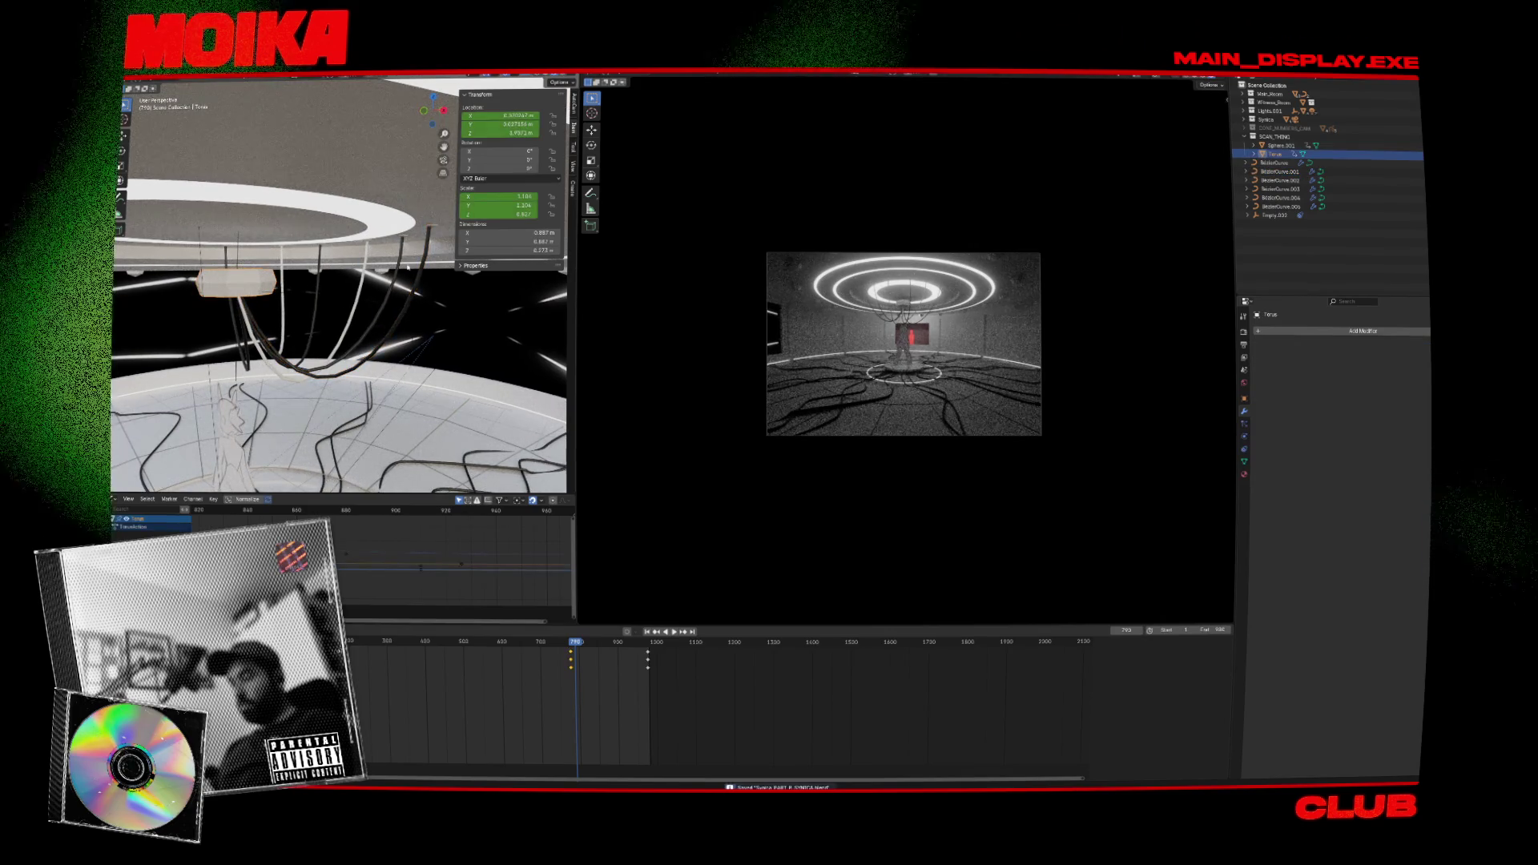
# Hook a BezierCurve.001 point to a new empty and select Empty.003.
pyautogui.press('Tab')
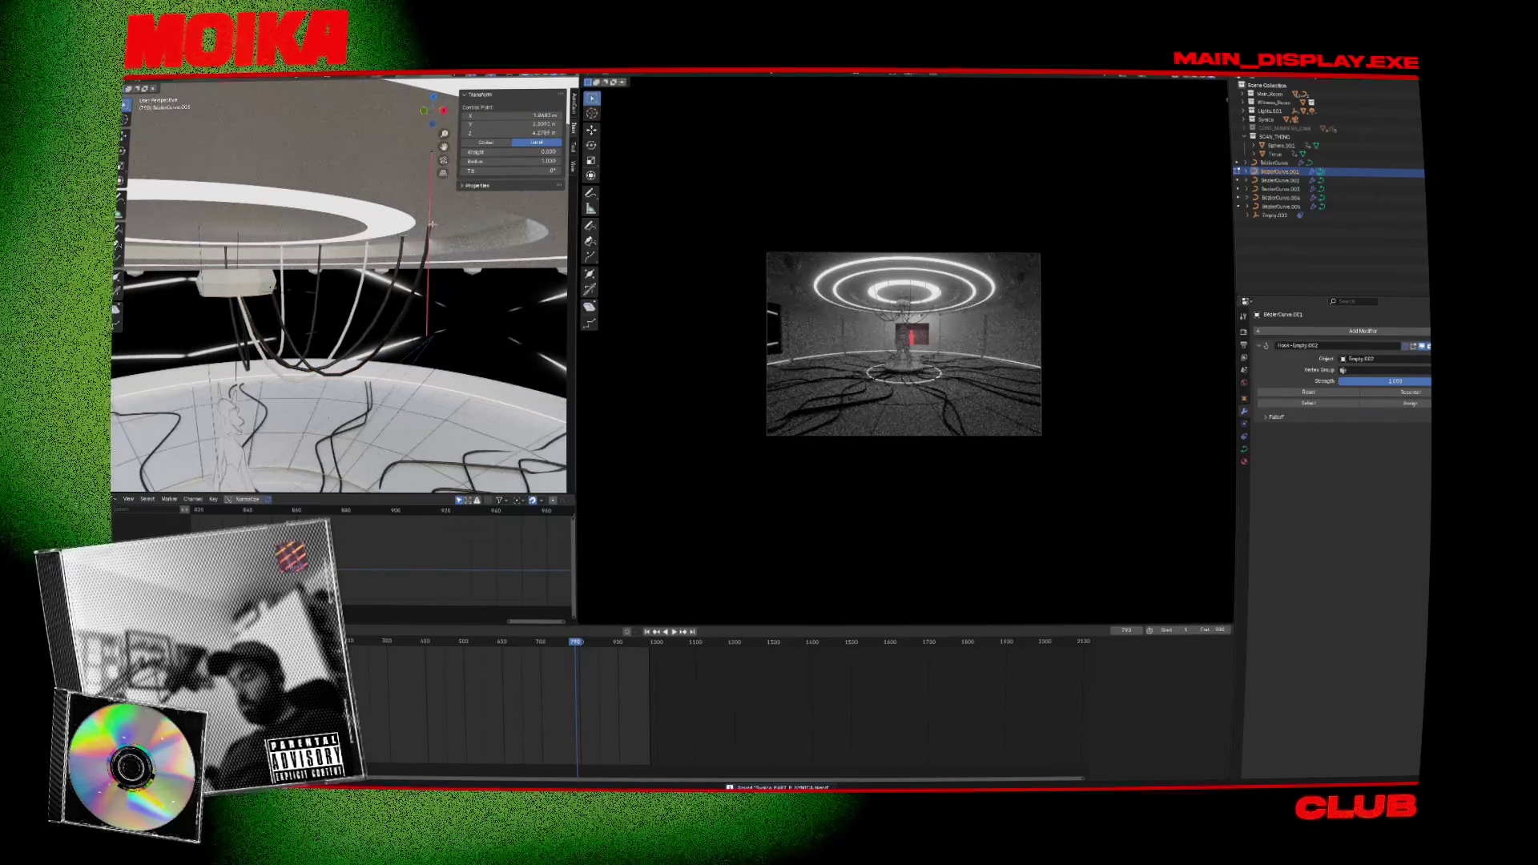
pyautogui.click(431, 227)
pyautogui.press('Tab')
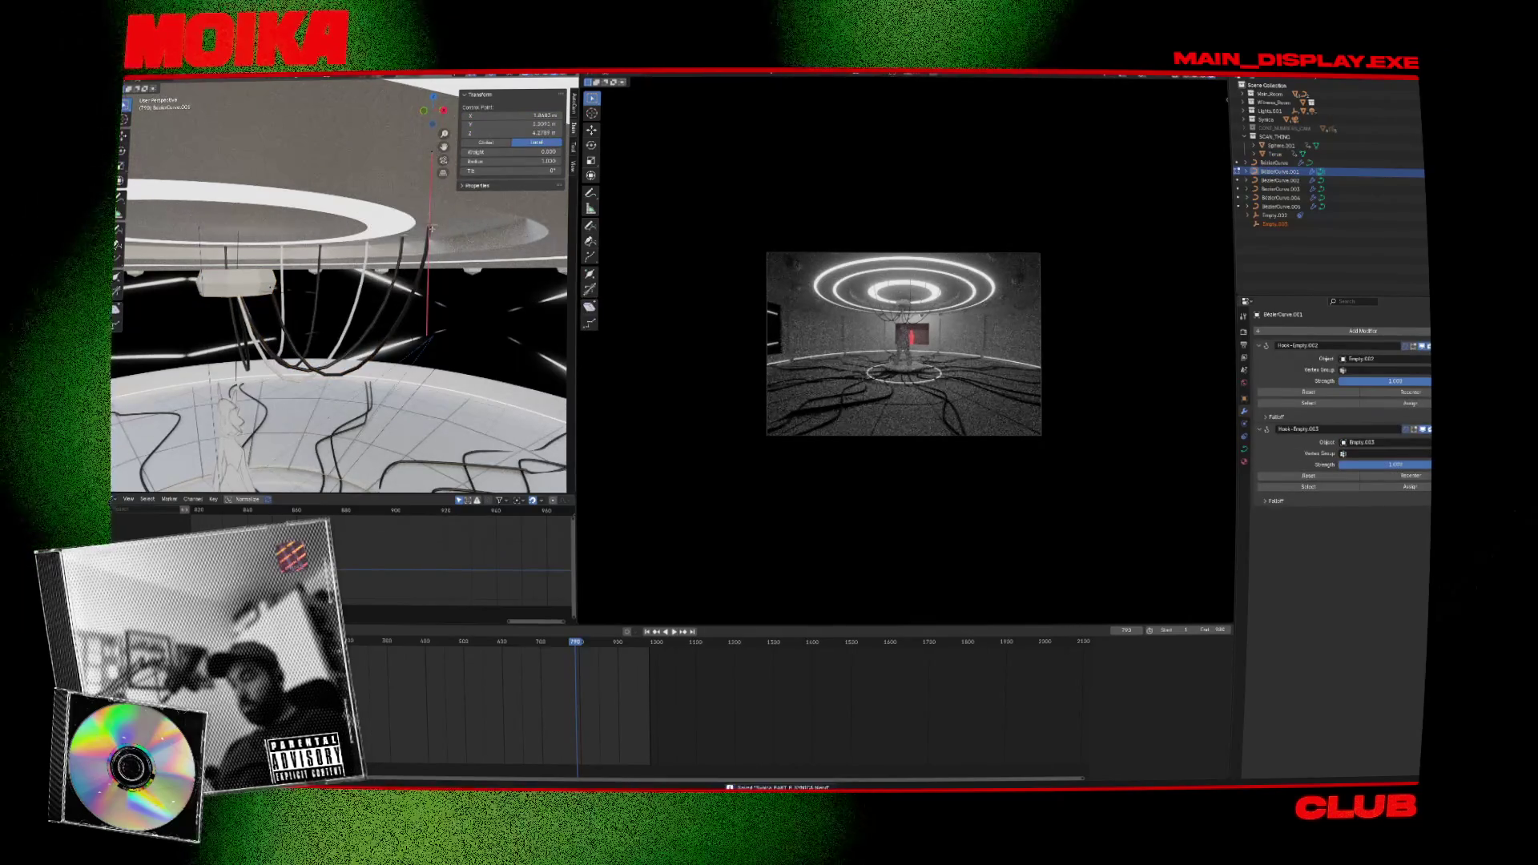
pyautogui.scroll(5, 402, 244)
pyautogui.click(401, 244)
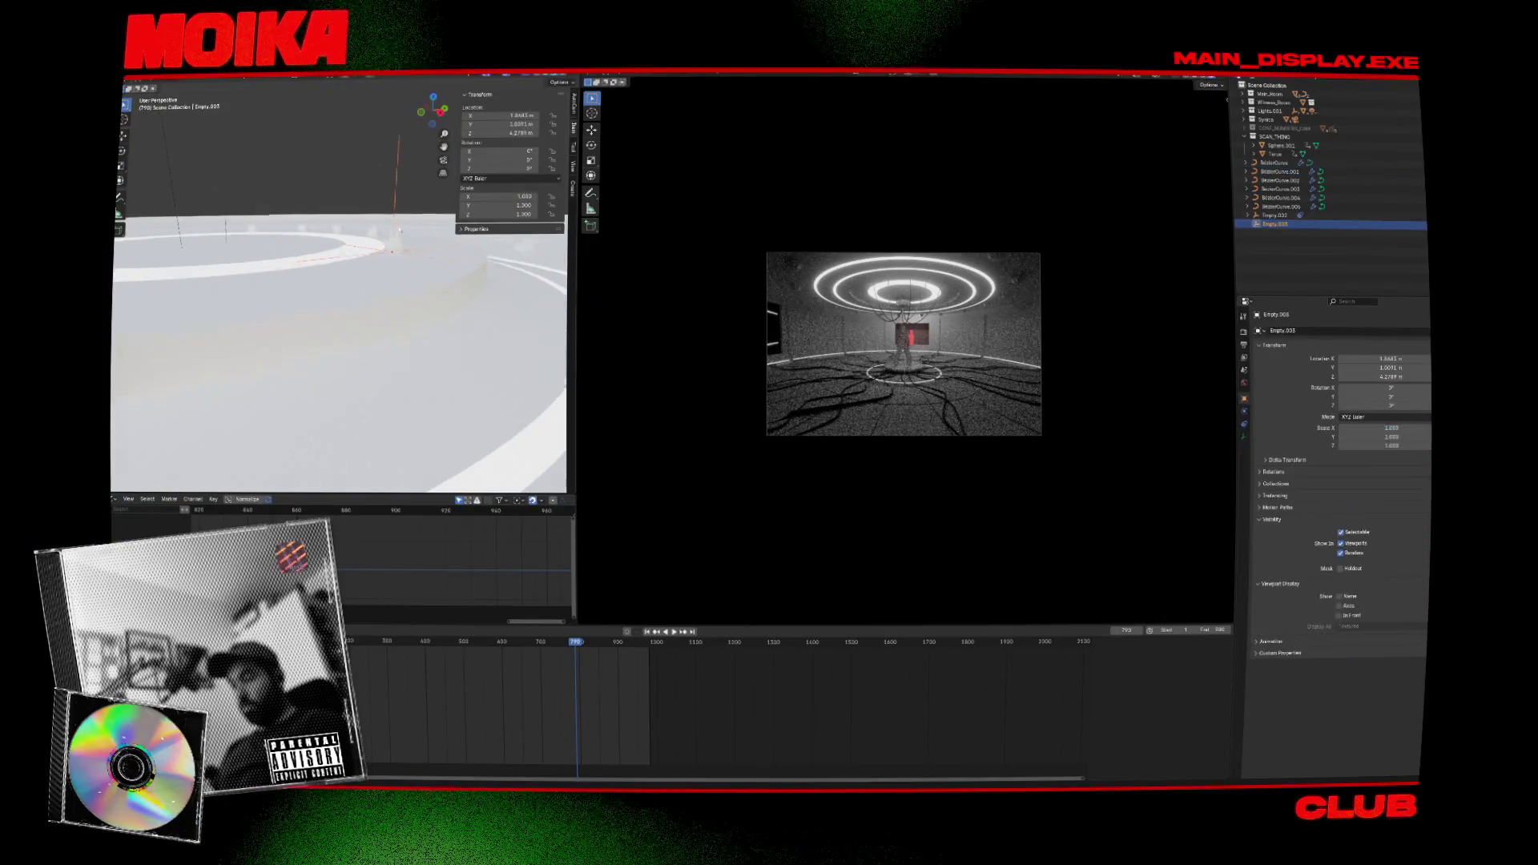
# Move Empty.003 to a new spot in the room, then scrub back to about frame 714.
pyautogui.scroll(-5, 401, 245)
pyautogui.press('g')
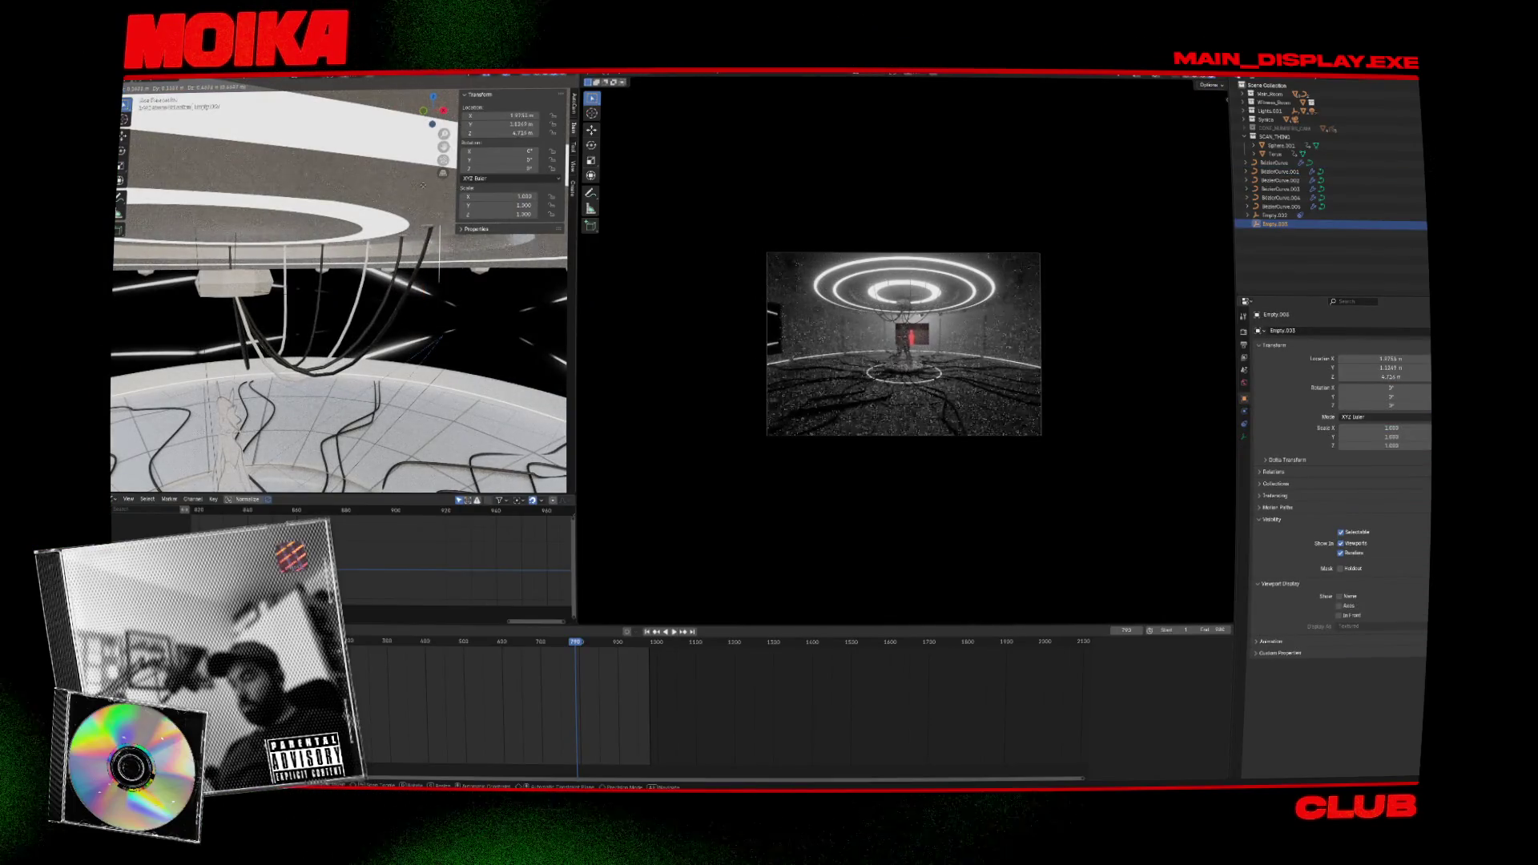
pyautogui.click(421, 172)
pyautogui.moveTo(421, 172)
pyautogui.mouseDown(button='middle')
pyautogui.moveTo(377, 341)
pyautogui.moveTo(518, 524)
pyautogui.mouseUp(button='middle')
pyautogui.moveTo(573, 662); pyautogui.dragTo(545, 661)
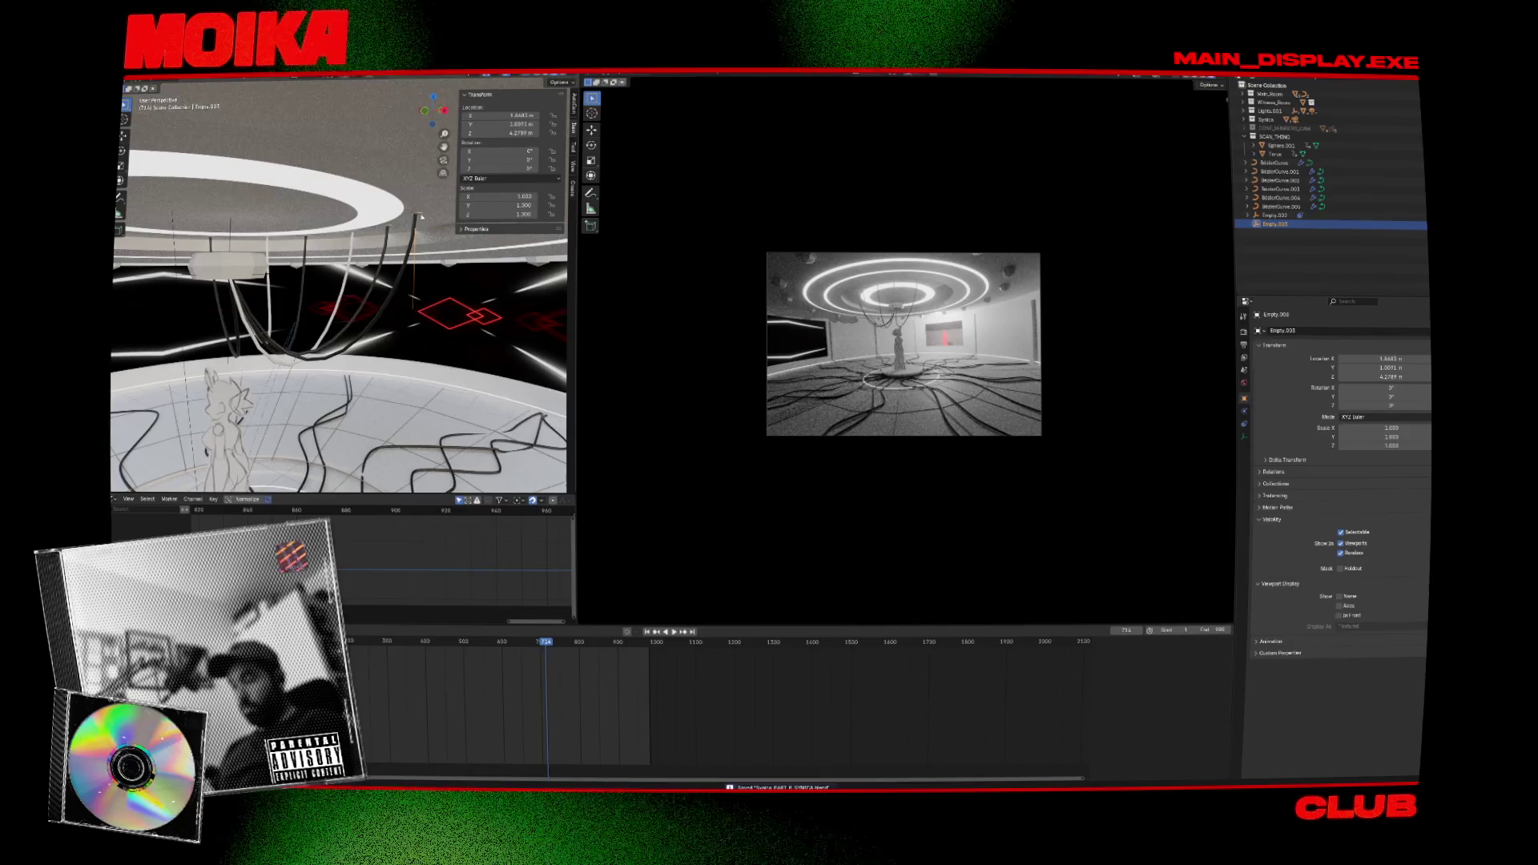
# Raise Empty.003 along Z, reposition it again, and save the blend file.
pyautogui.press('g')
pyautogui.press('z')
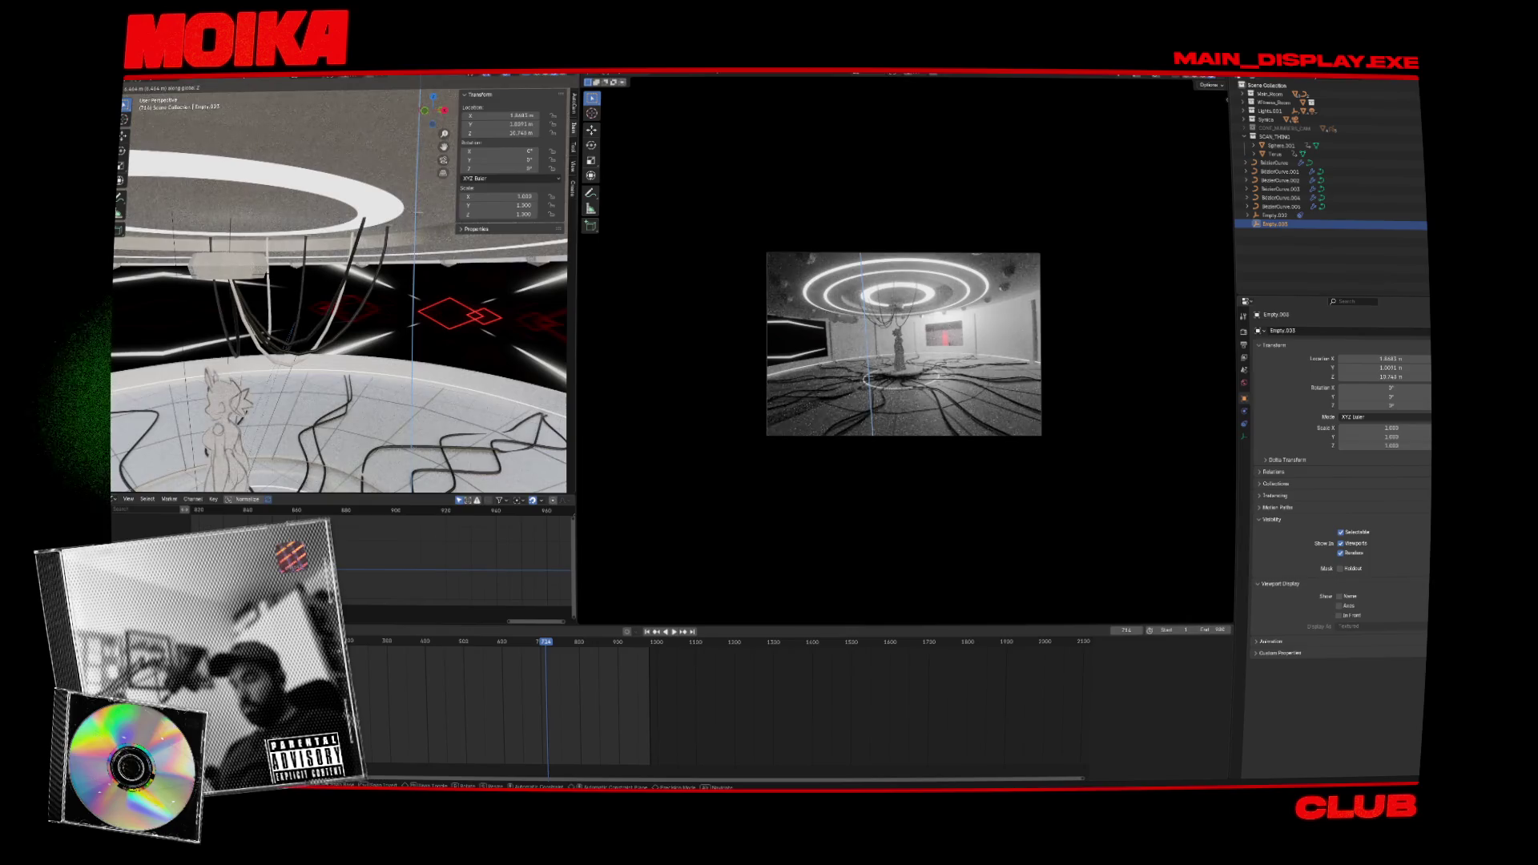
pyautogui.press('Return')
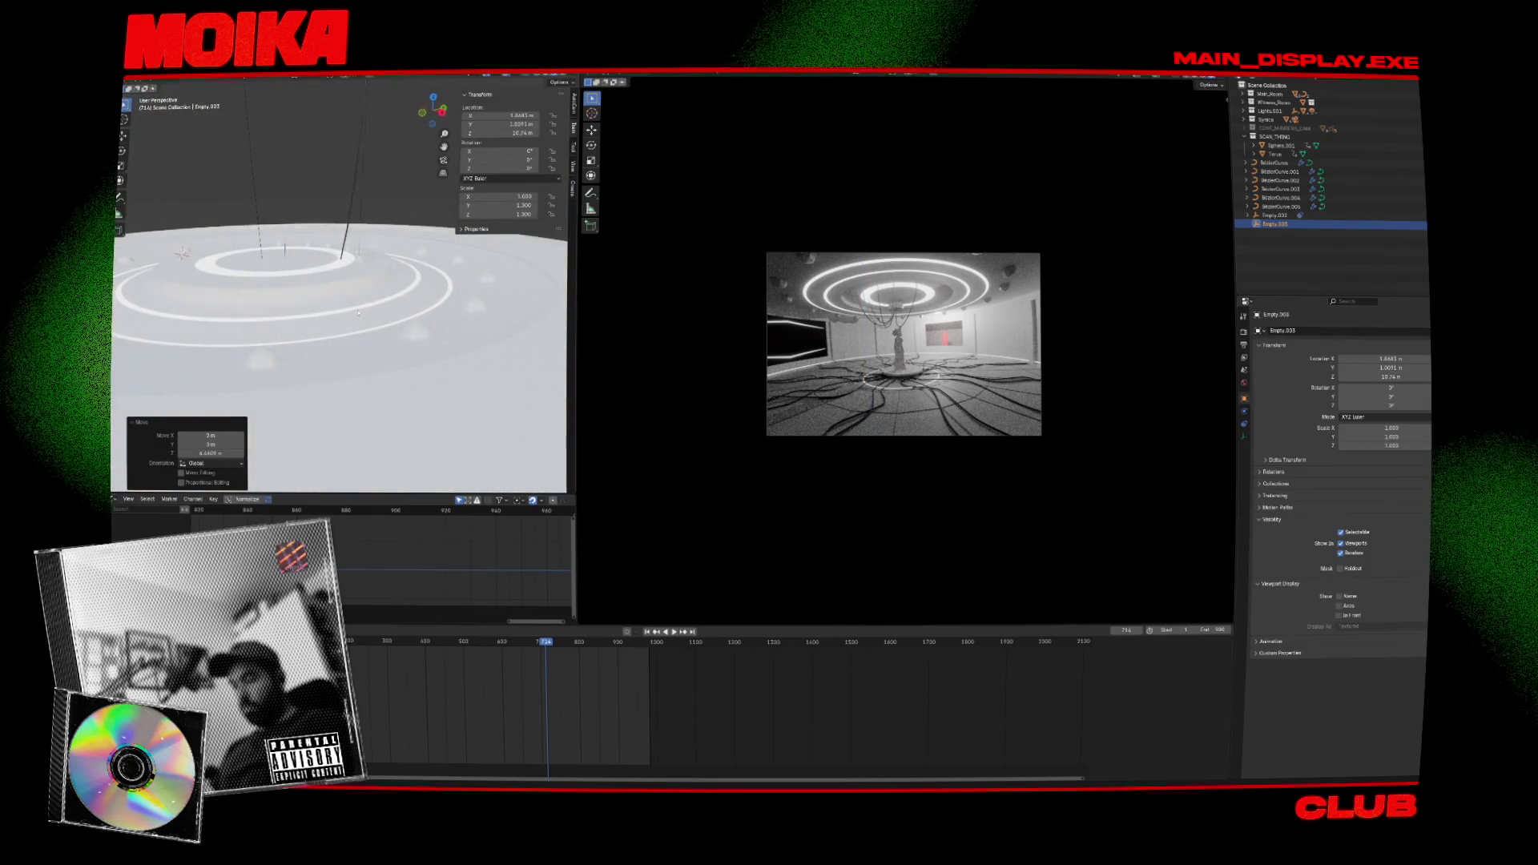
pyautogui.press('g')
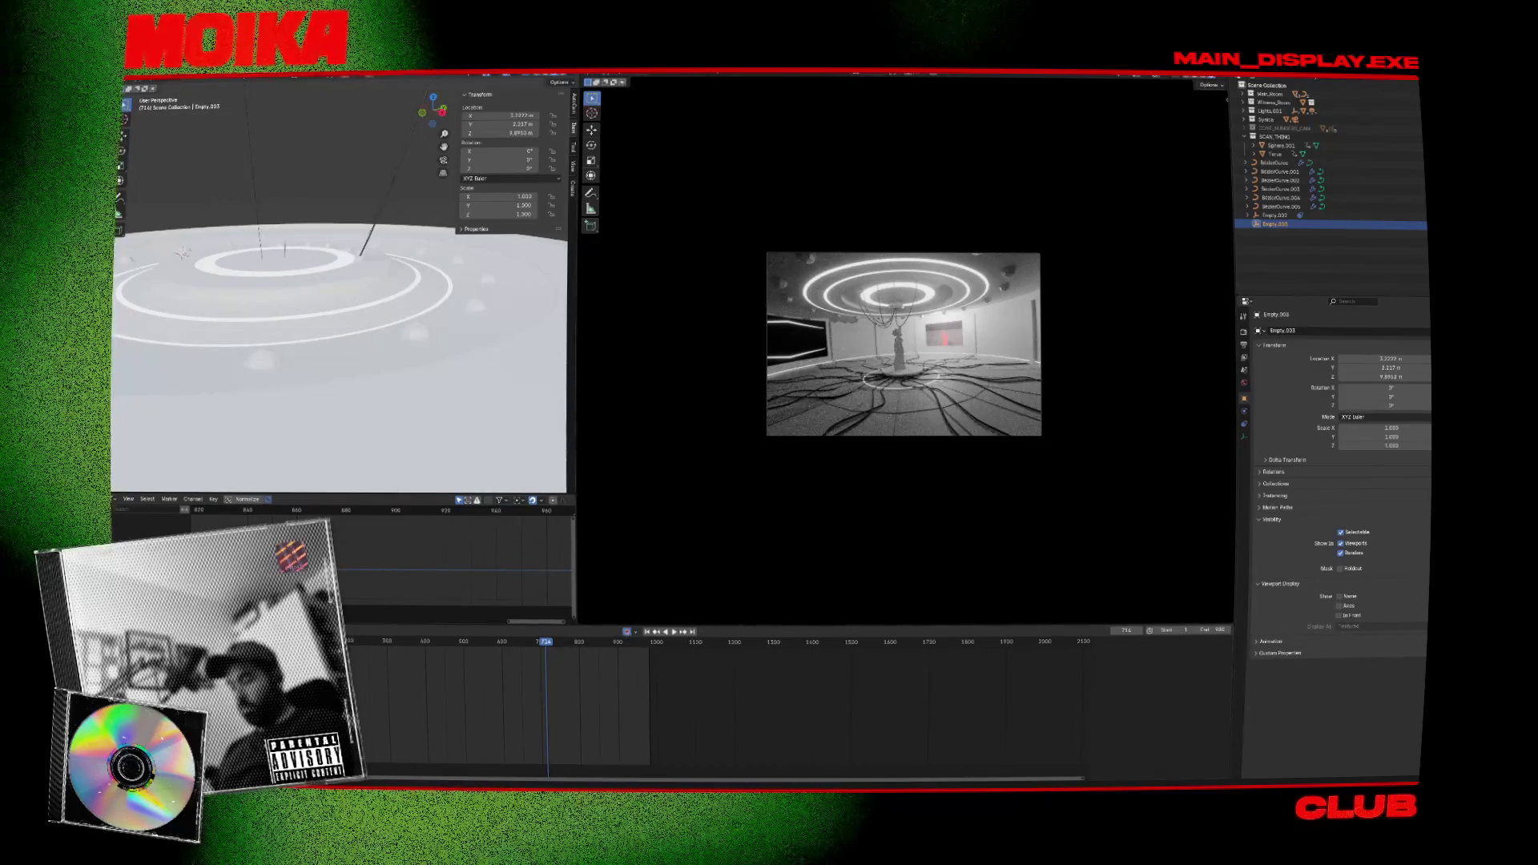
pyautogui.scroll(5, 468, 408)
pyautogui.hotkey('ctrl', 's')
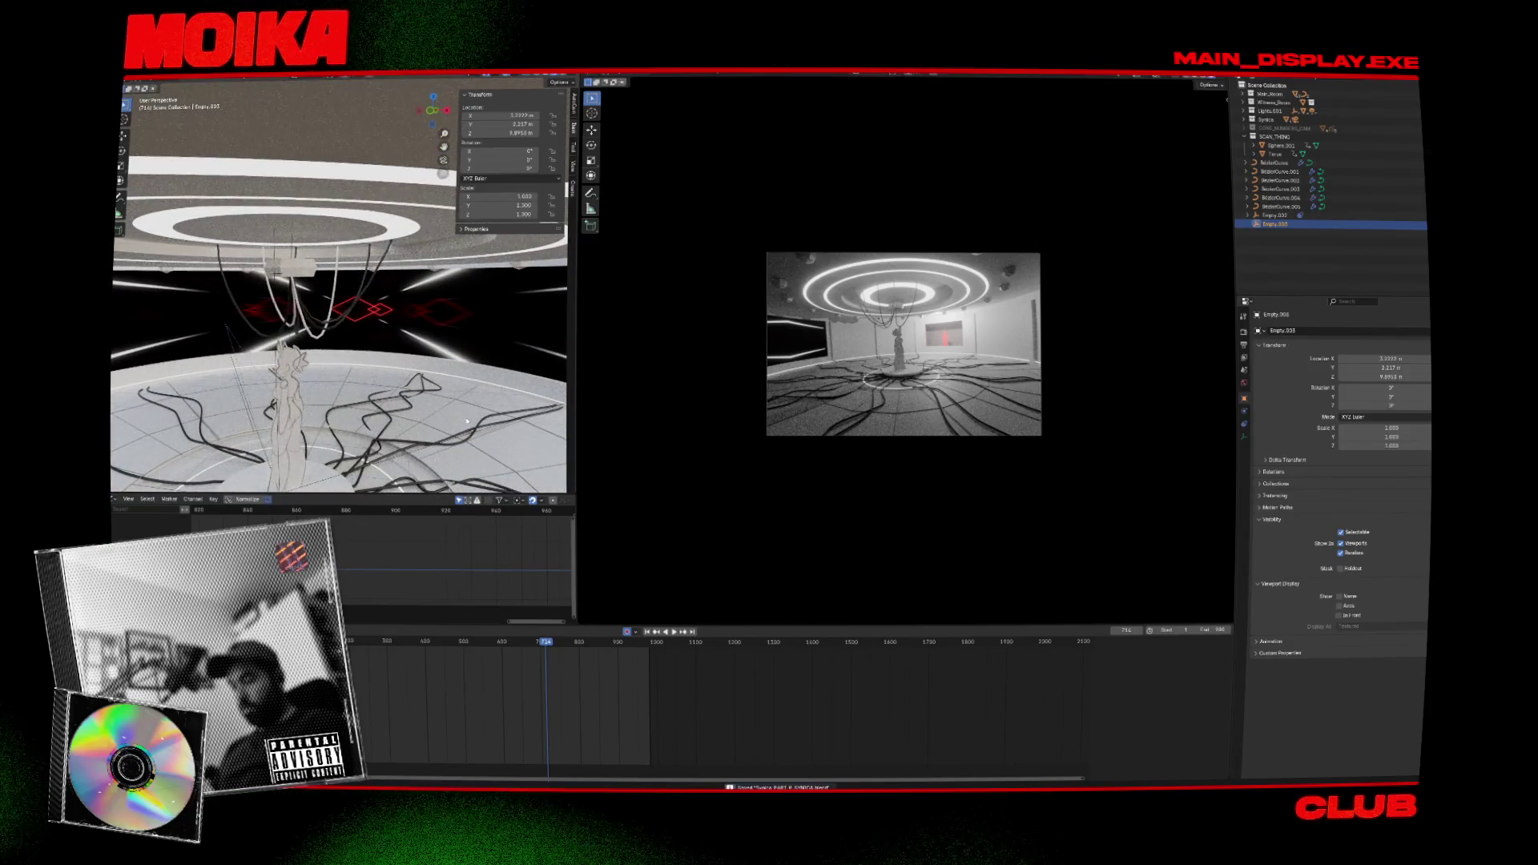
# Check the Torus keyframes at 976 and 777, then nudge Empty.003 to key its position.
pyautogui.click(307, 266)
pyautogui.press('Up')
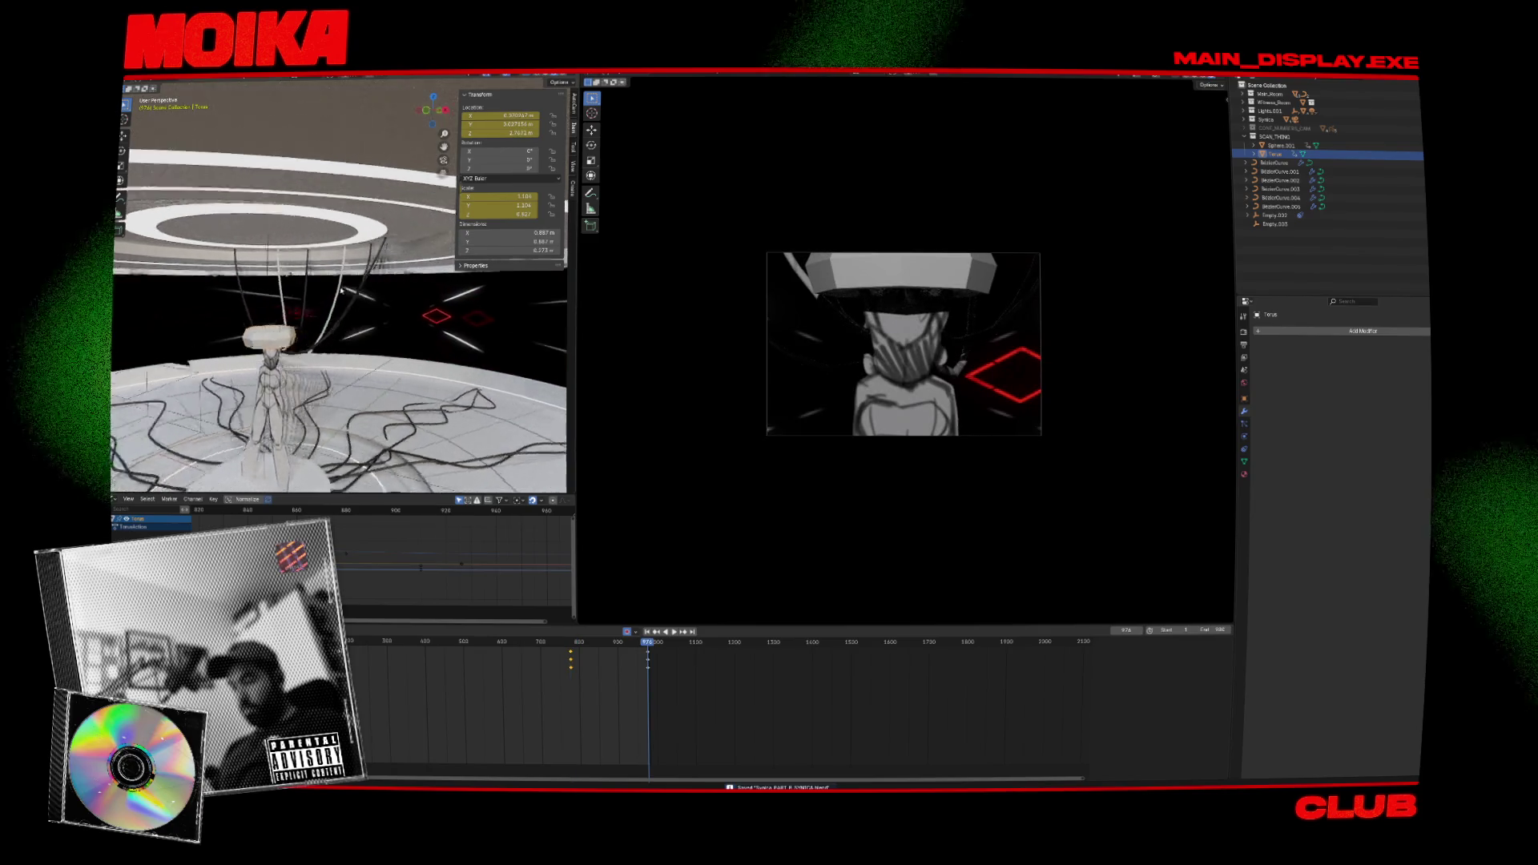
pyautogui.press('Down')
pyautogui.click(403, 110)
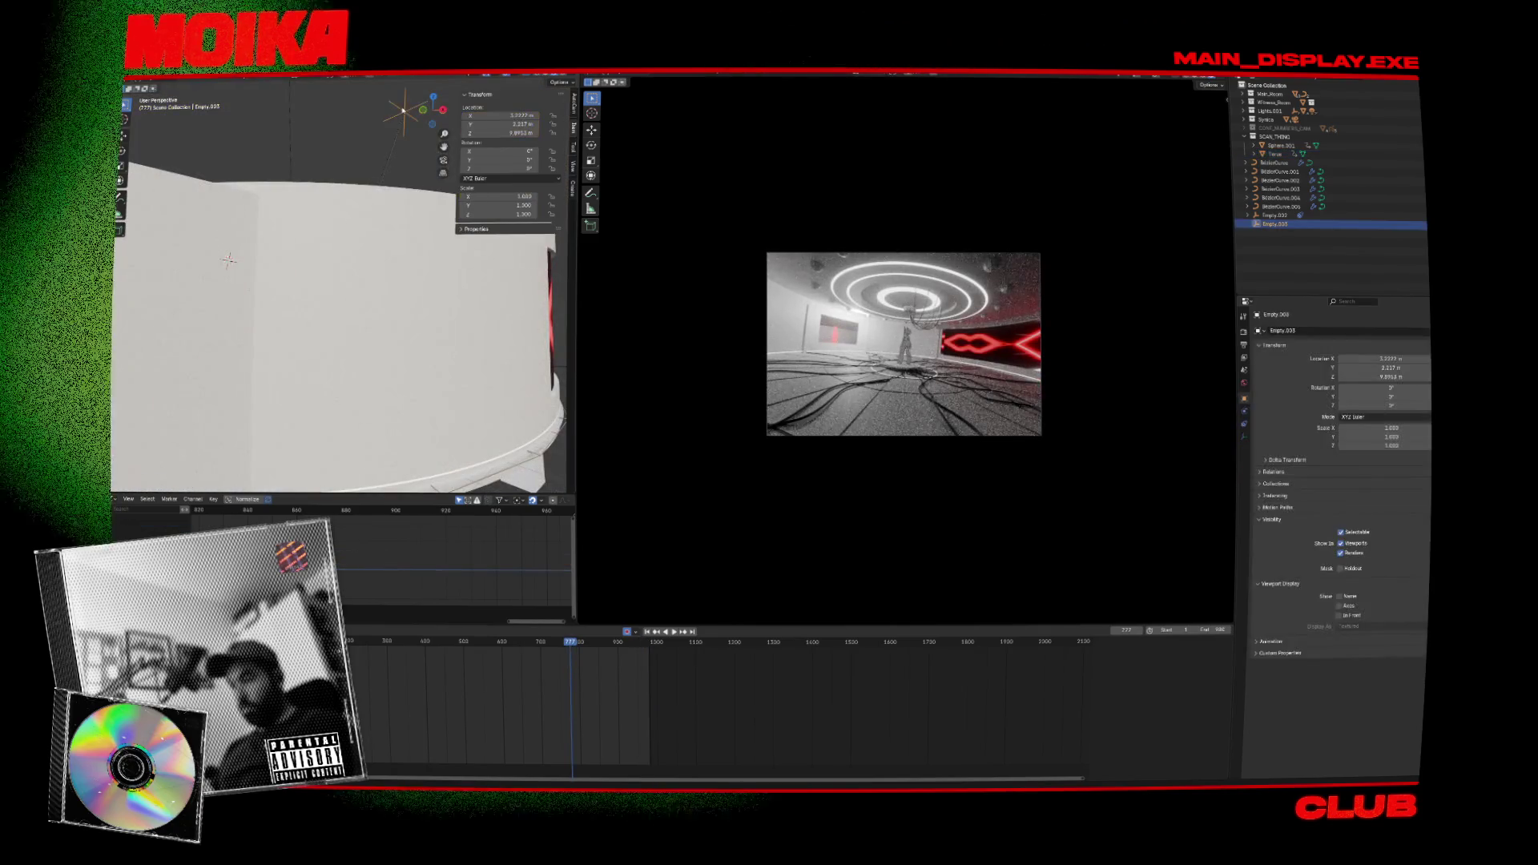
pyautogui.moveTo(403, 110); pyautogui.dragTo(401, 109)
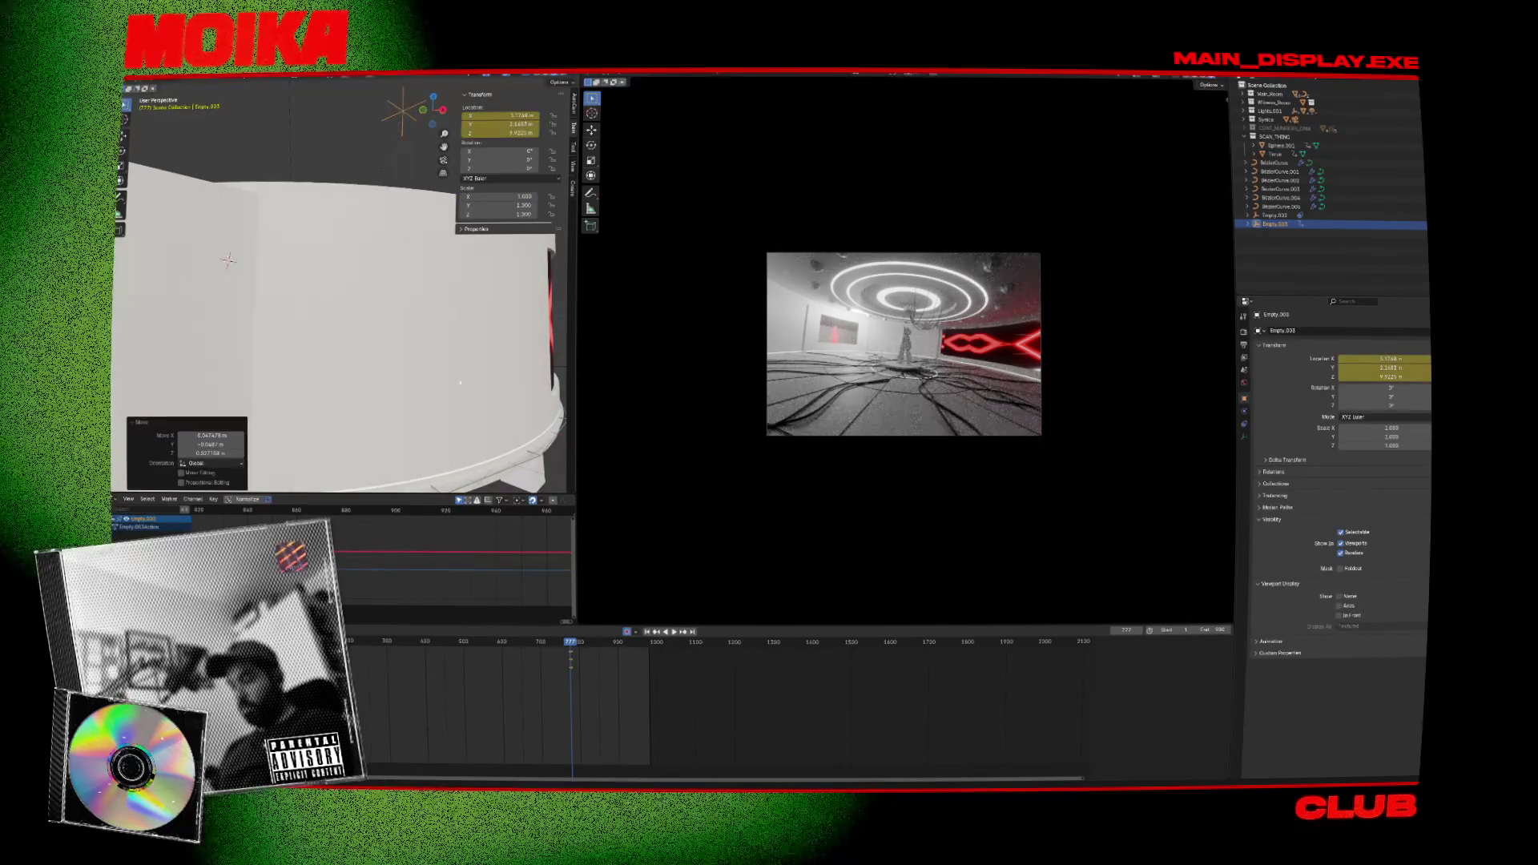
pyautogui.moveTo(385, 357)
pyautogui.mouseDown(button='middle')
pyautogui.moveTo(261, 247)
pyautogui.moveTo(389, 187)
pyautogui.moveTo(332, 247)
pyautogui.mouseUp(button='middle')
# At keyframe 976, lower Empty.003 slightly along Z in side view and keyframe it.
pyautogui.click(261, 247)
pyautogui.press('Up')
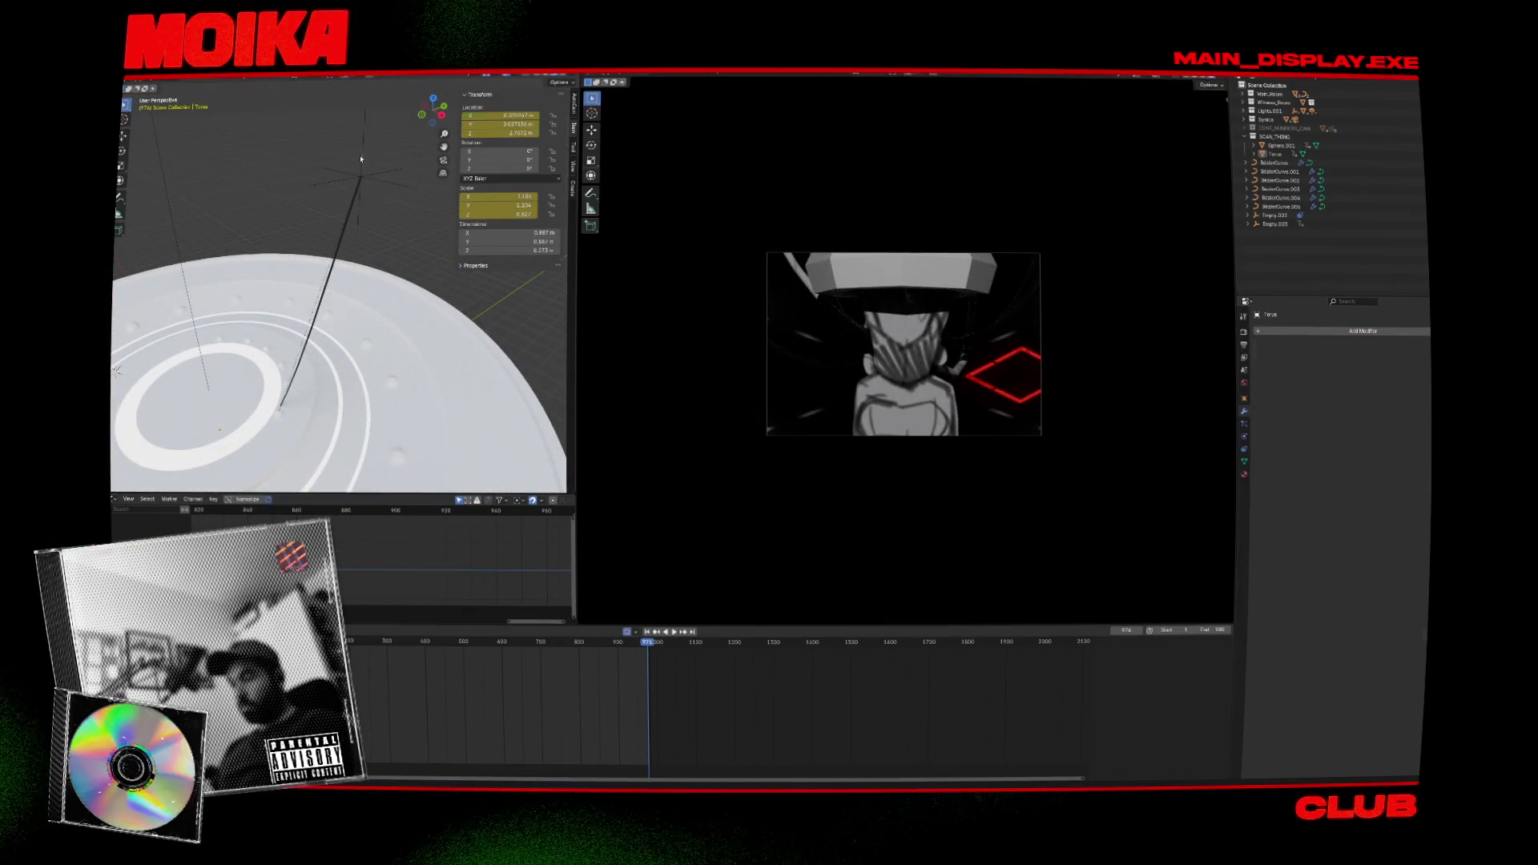
pyautogui.hotkey('ctrl', 'z')
pyautogui.press('KP_3')
pyautogui.press('g')
pyautogui.press('z')
pyautogui.moveTo(338, 358)
pyautogui.mouseDown(button='middle')
pyautogui.moveTo(304, 289)
pyautogui.moveTo(321, 320)
pyautogui.mouseUp(button='middle')
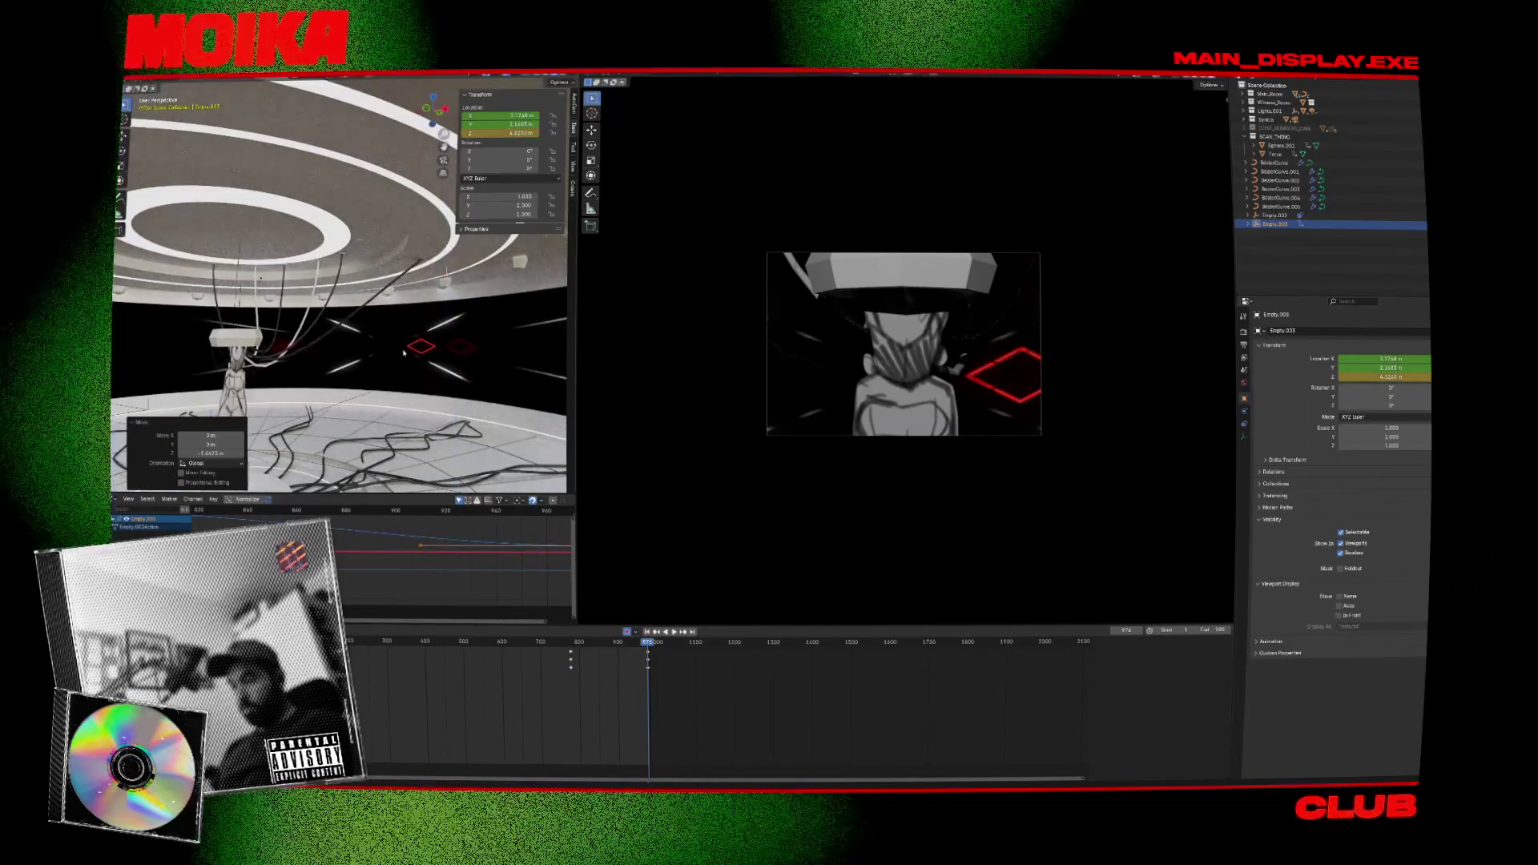
pyautogui.click(318, 346)
pyautogui.moveTo(318, 346)
pyautogui.mouseDown(button='middle')
pyautogui.moveTo(306, 275)
pyautogui.moveTo(273, 284)
pyautogui.moveTo(338, 277)
pyautogui.moveTo(273, 255)
pyautogui.mouseUp(button='middle')
# Preview the camera animation playing in reverse, save the project, and stop playback.
pyautogui.press('g')
pyautogui.press('g')
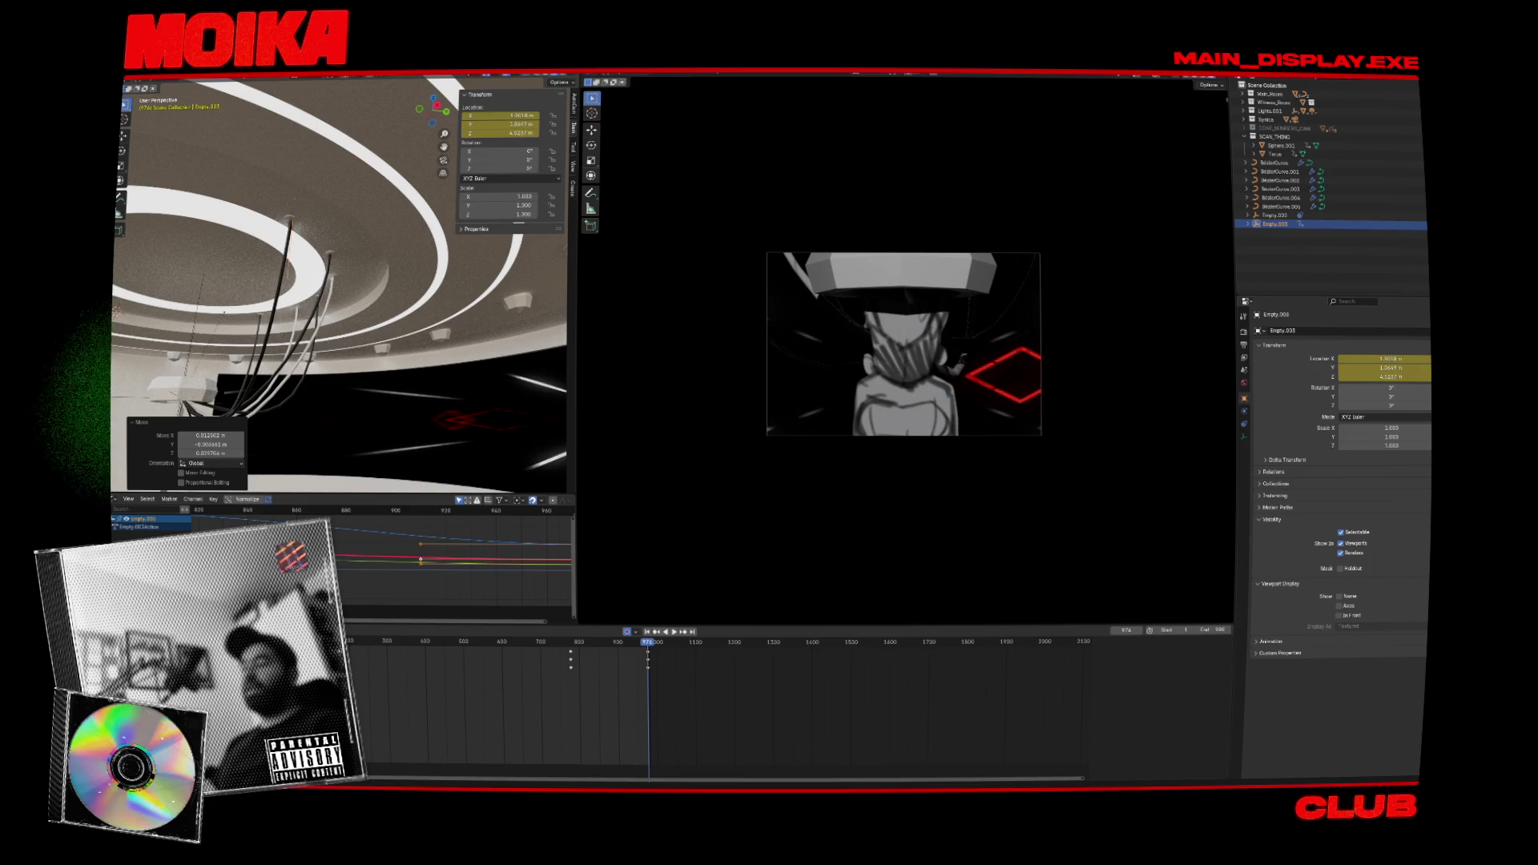
pyautogui.hotkey('shift', 'ctrl', 'space')
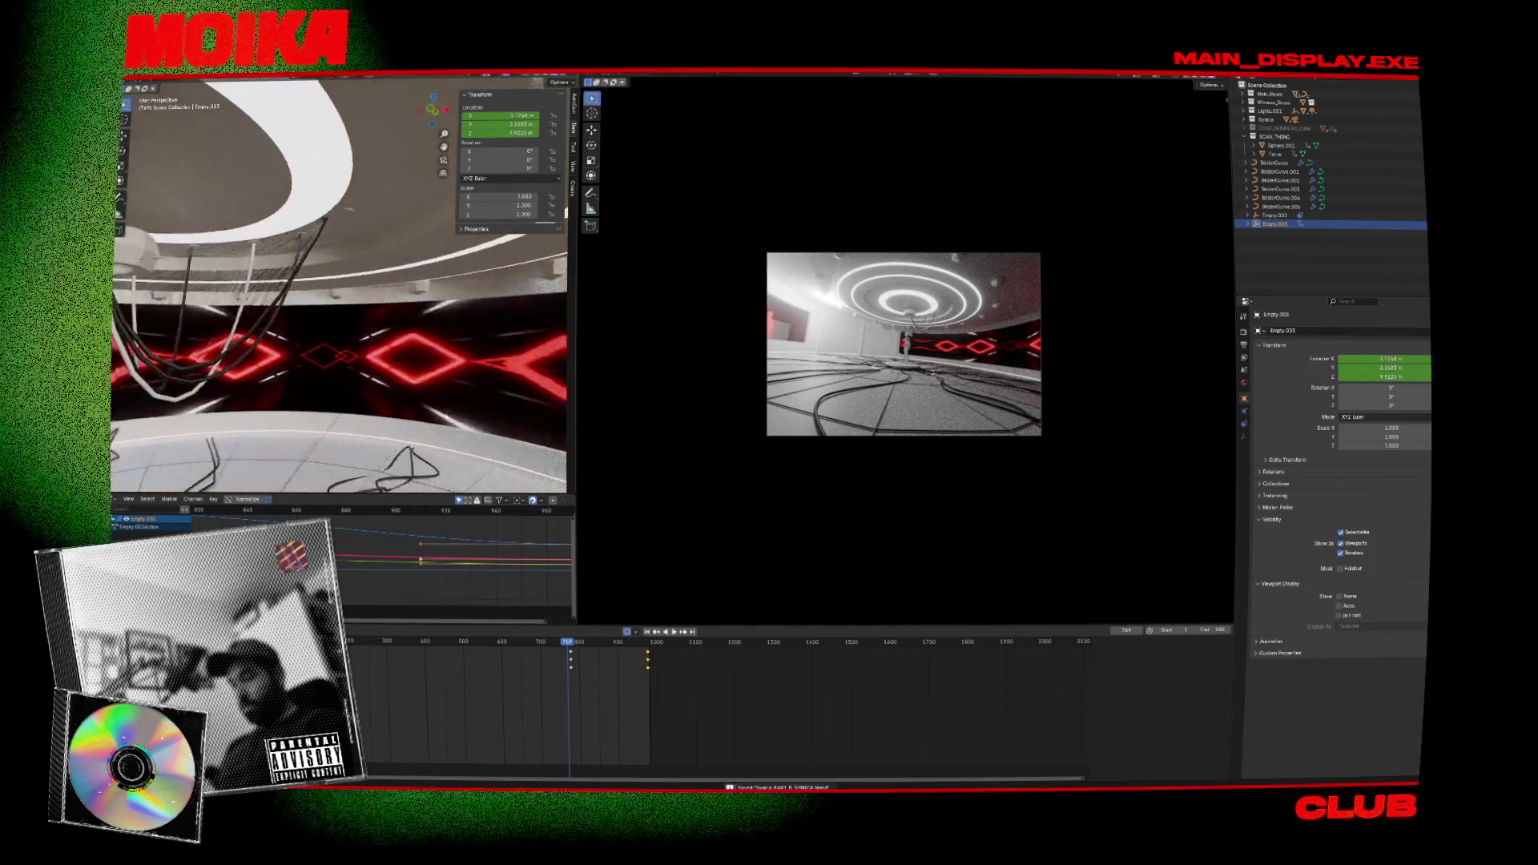
pyautogui.hotkey('ctrl', 's')
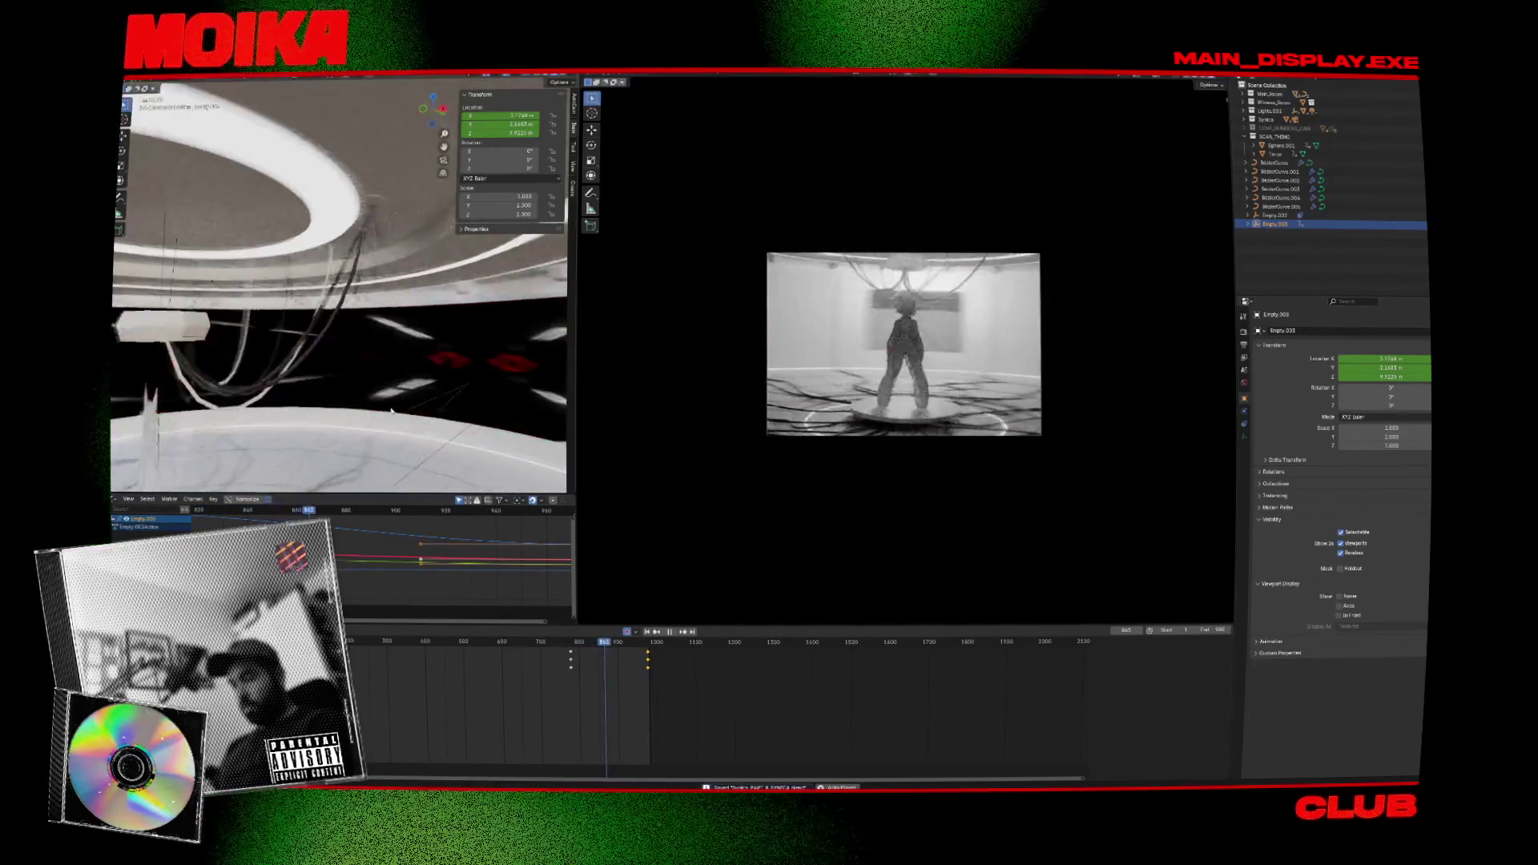
pyautogui.press('space')
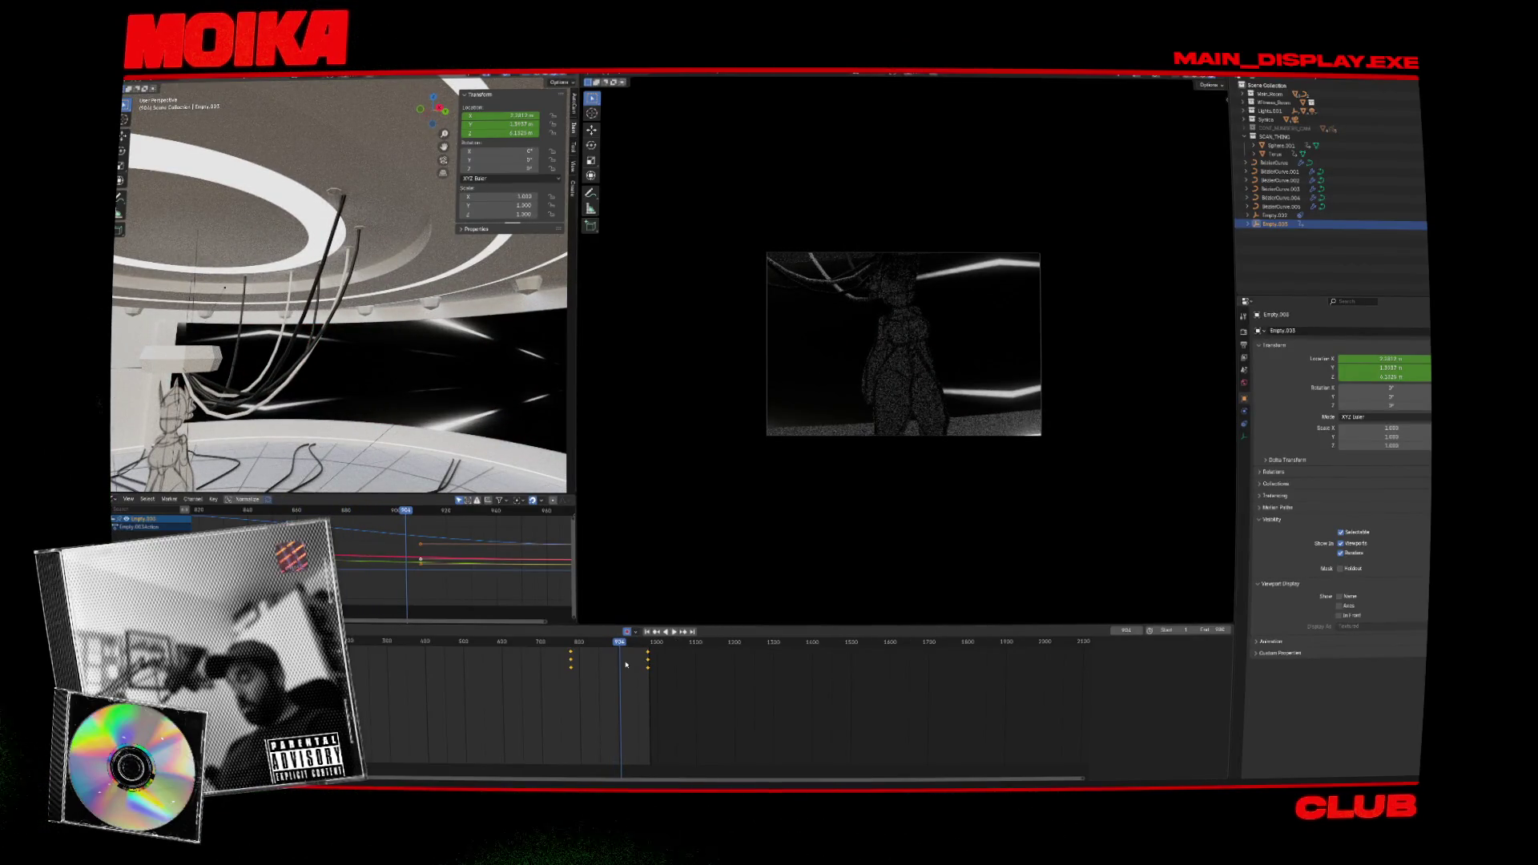
# Clear all keyframes from Empty.003 and start deleting the object.
pyautogui.press('Delete')
pyautogui.moveTo(448, 423); pyautogui.dragTo(374, 209, button='middle')
pyautogui.click(347, 170)
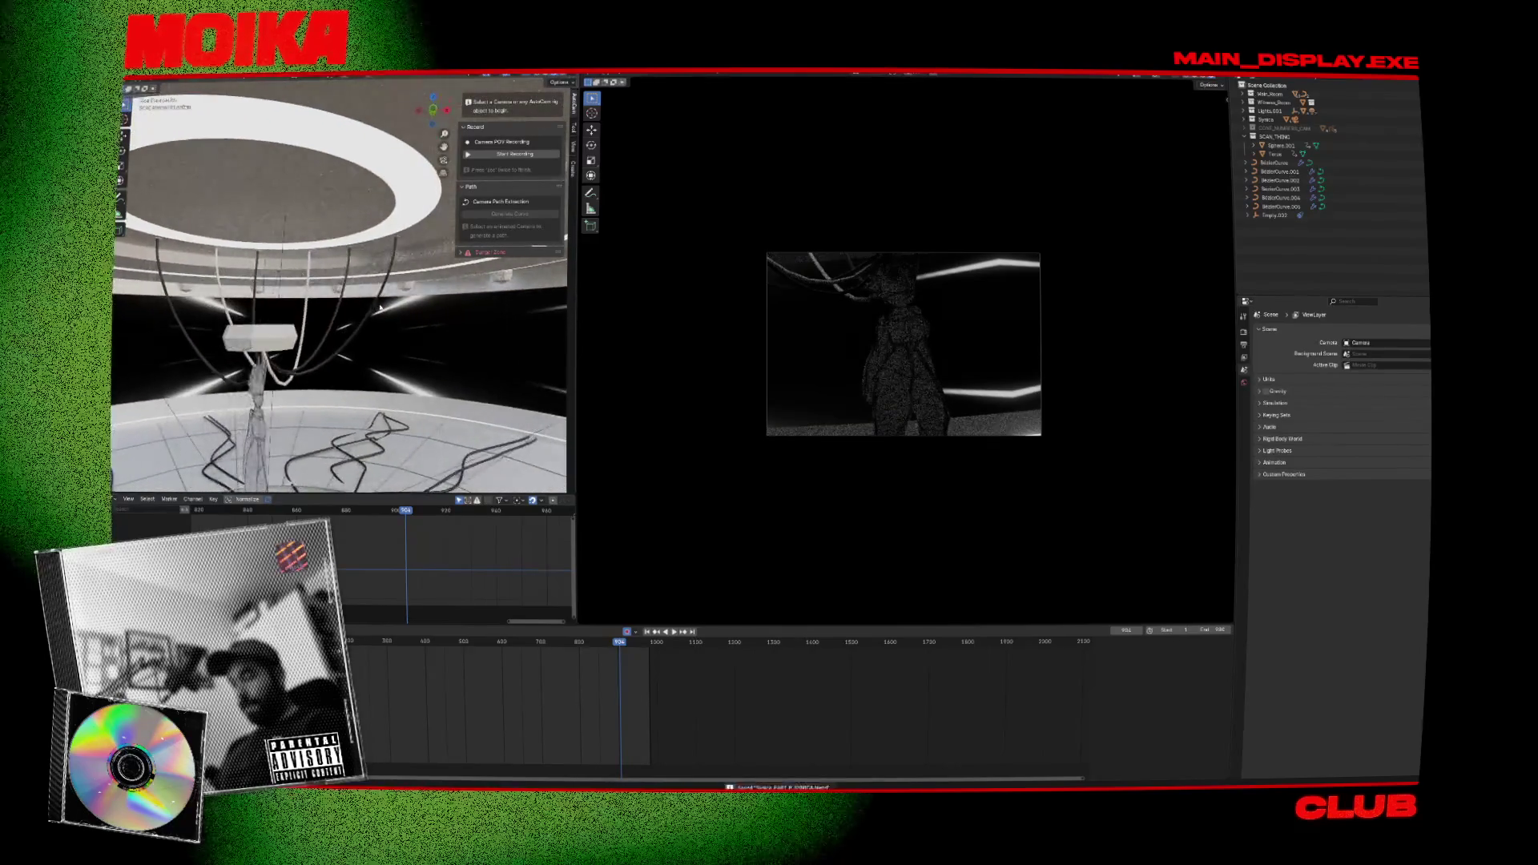
# Play the animation from about frame 867, then scrub to frame 815, save, and play again.
pyautogui.moveTo(380, 307); pyautogui.dragTo(377, 319, button='middle')
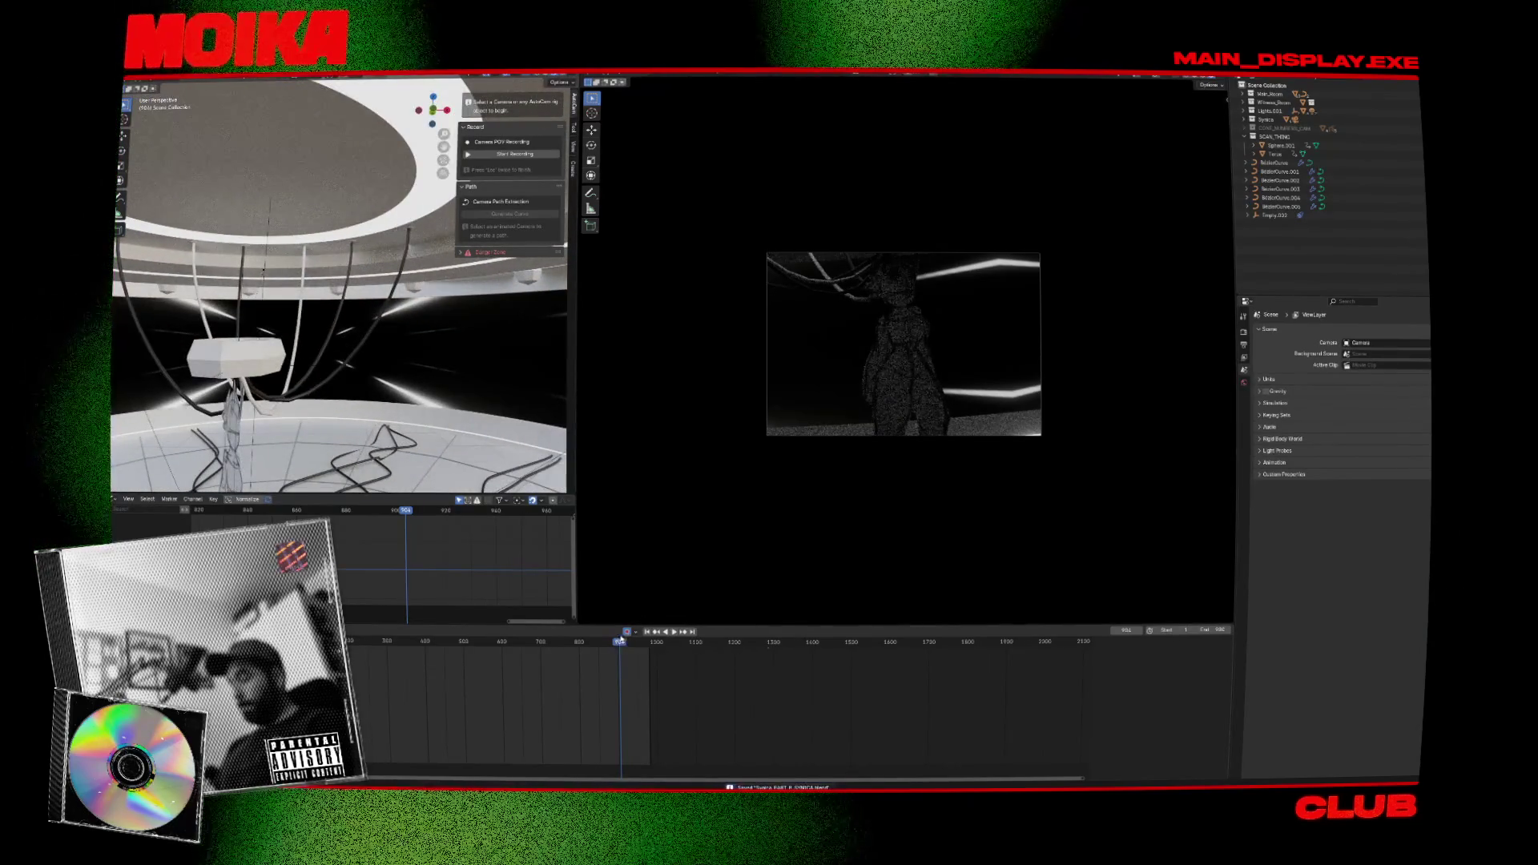
pyautogui.click(599, 645)
pyautogui.press('space')
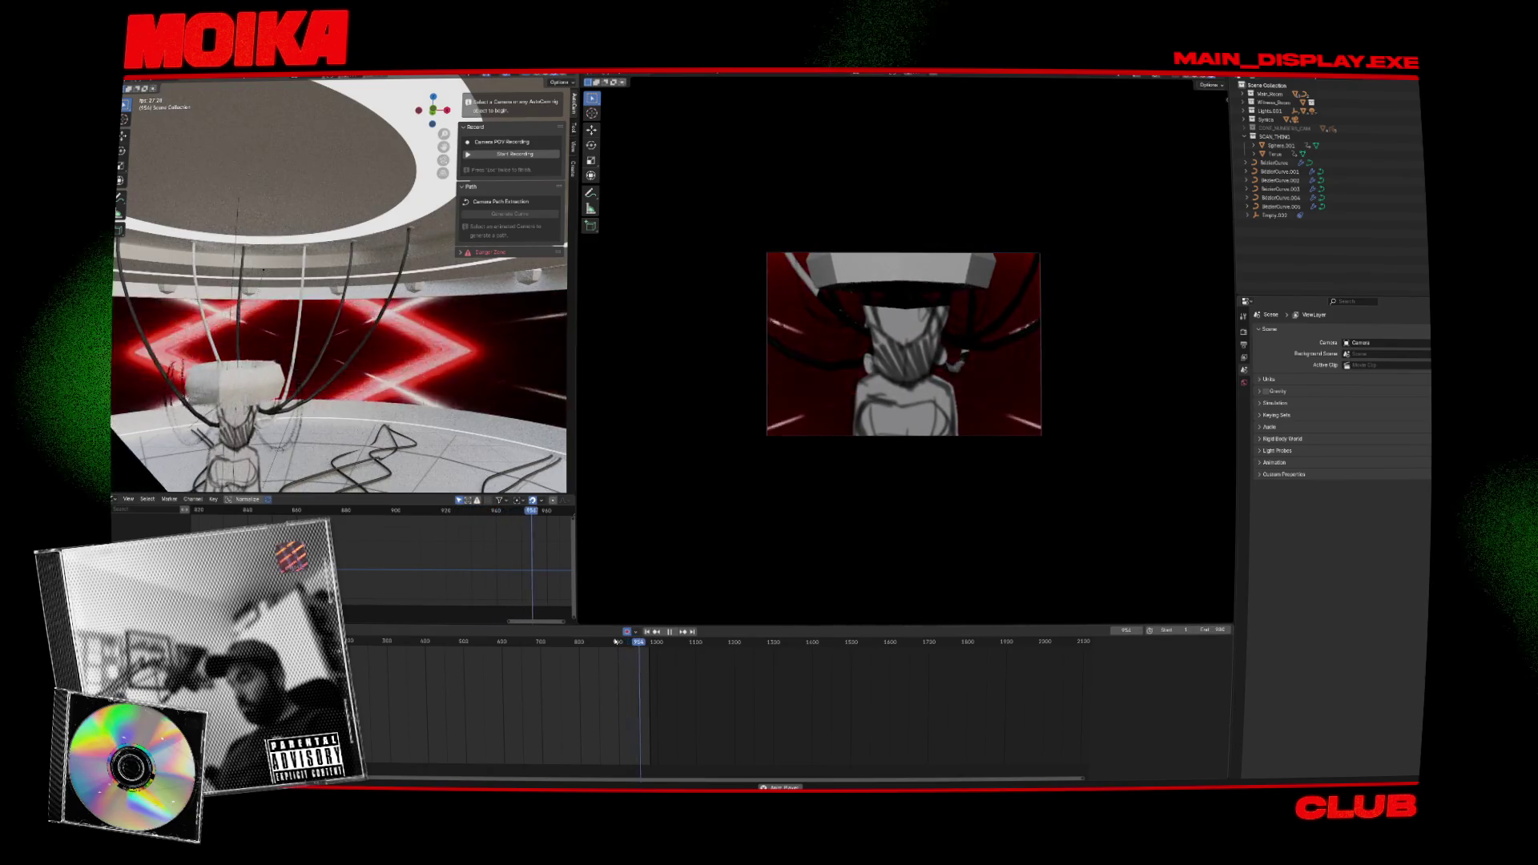
pyautogui.press('space')
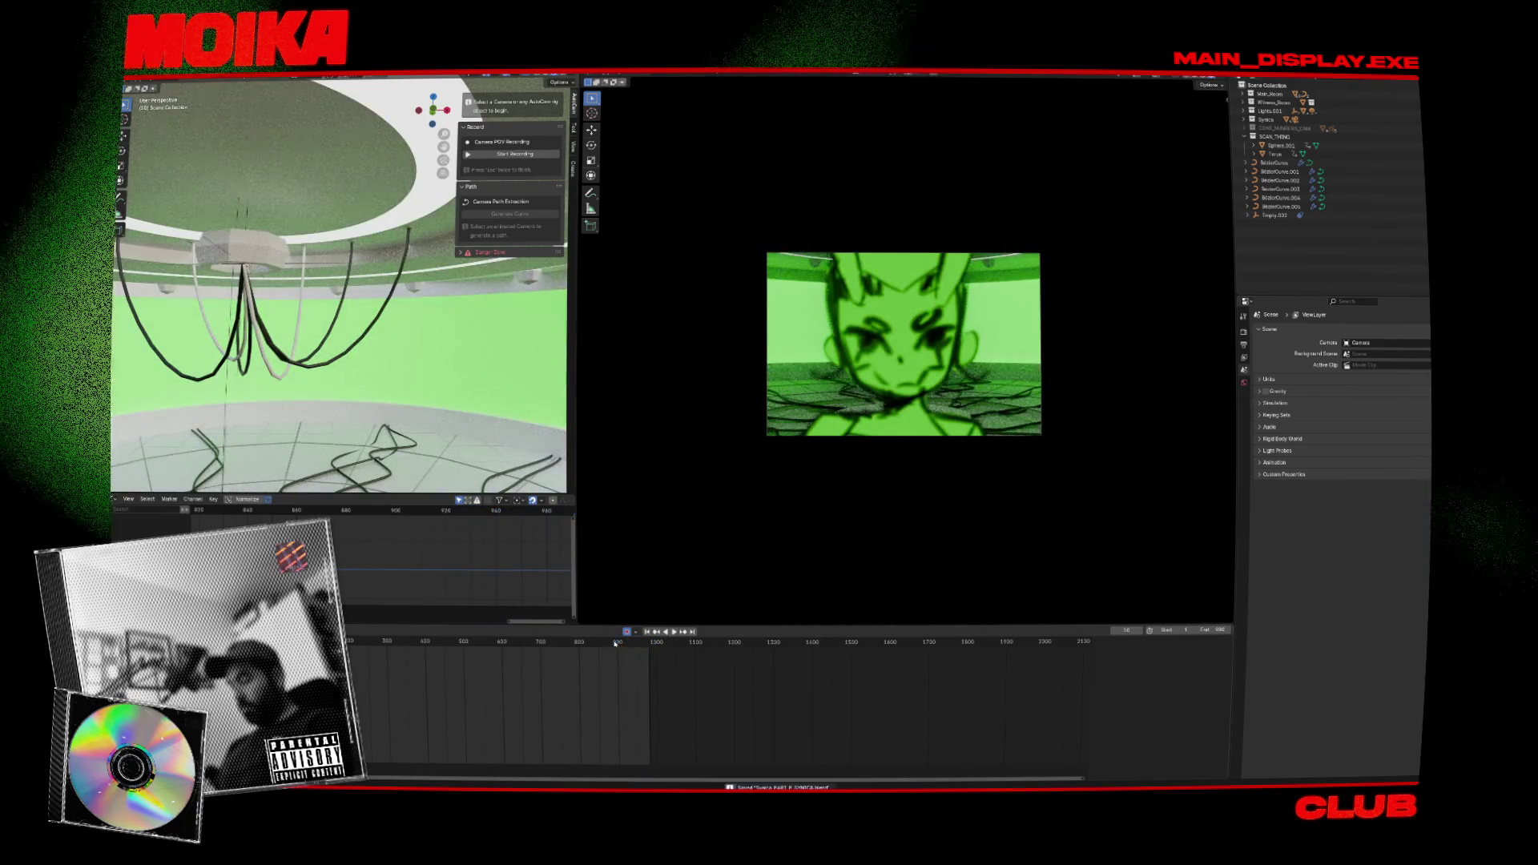
pyautogui.moveTo(617, 642); pyautogui.dragTo(584, 642)
pyautogui.hotkey('ctrl', 's')
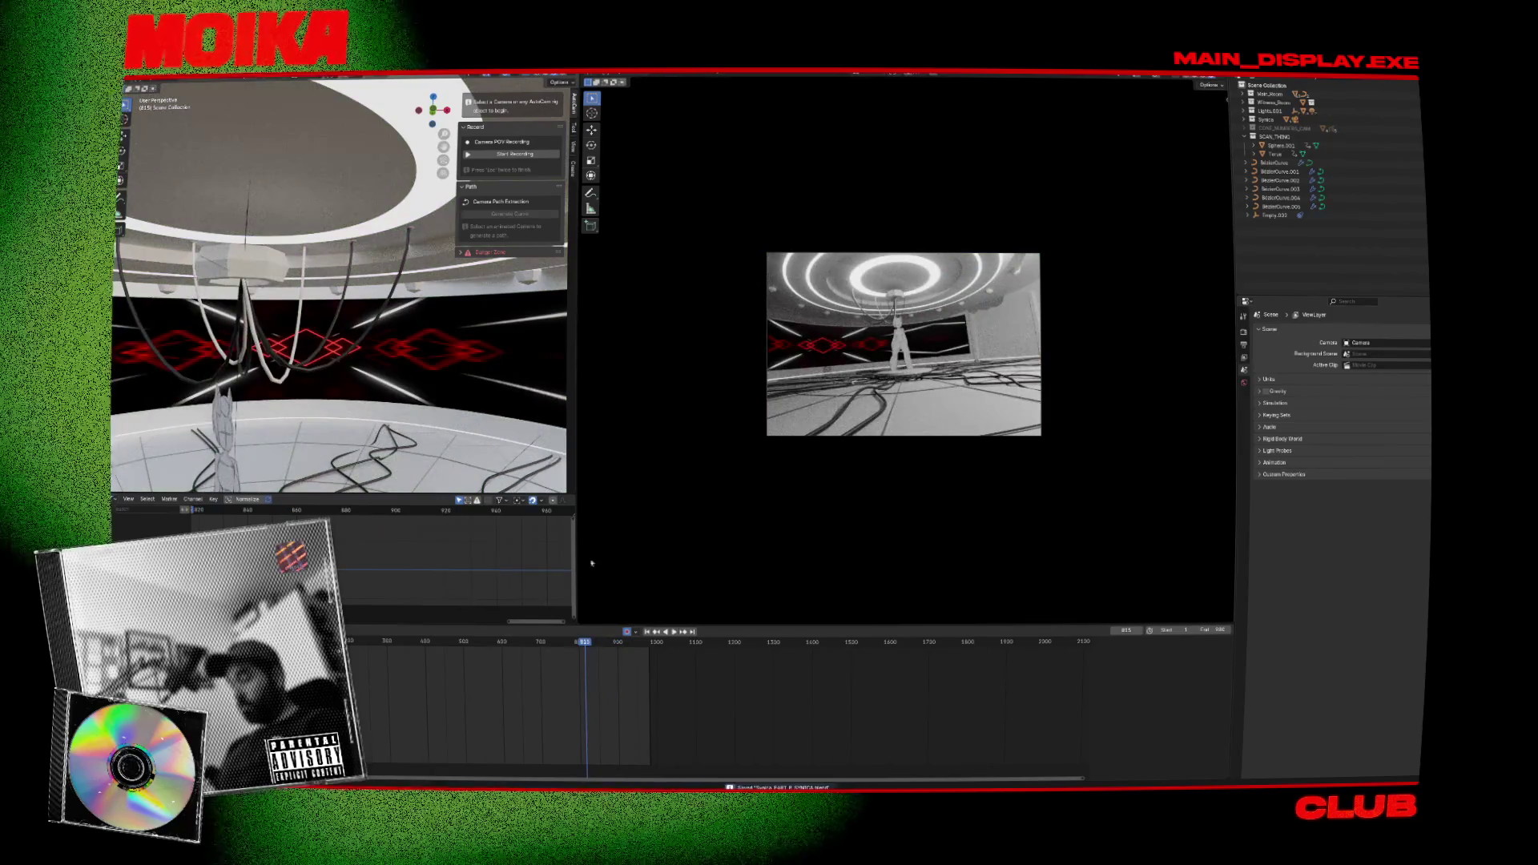
pyautogui.press('space')
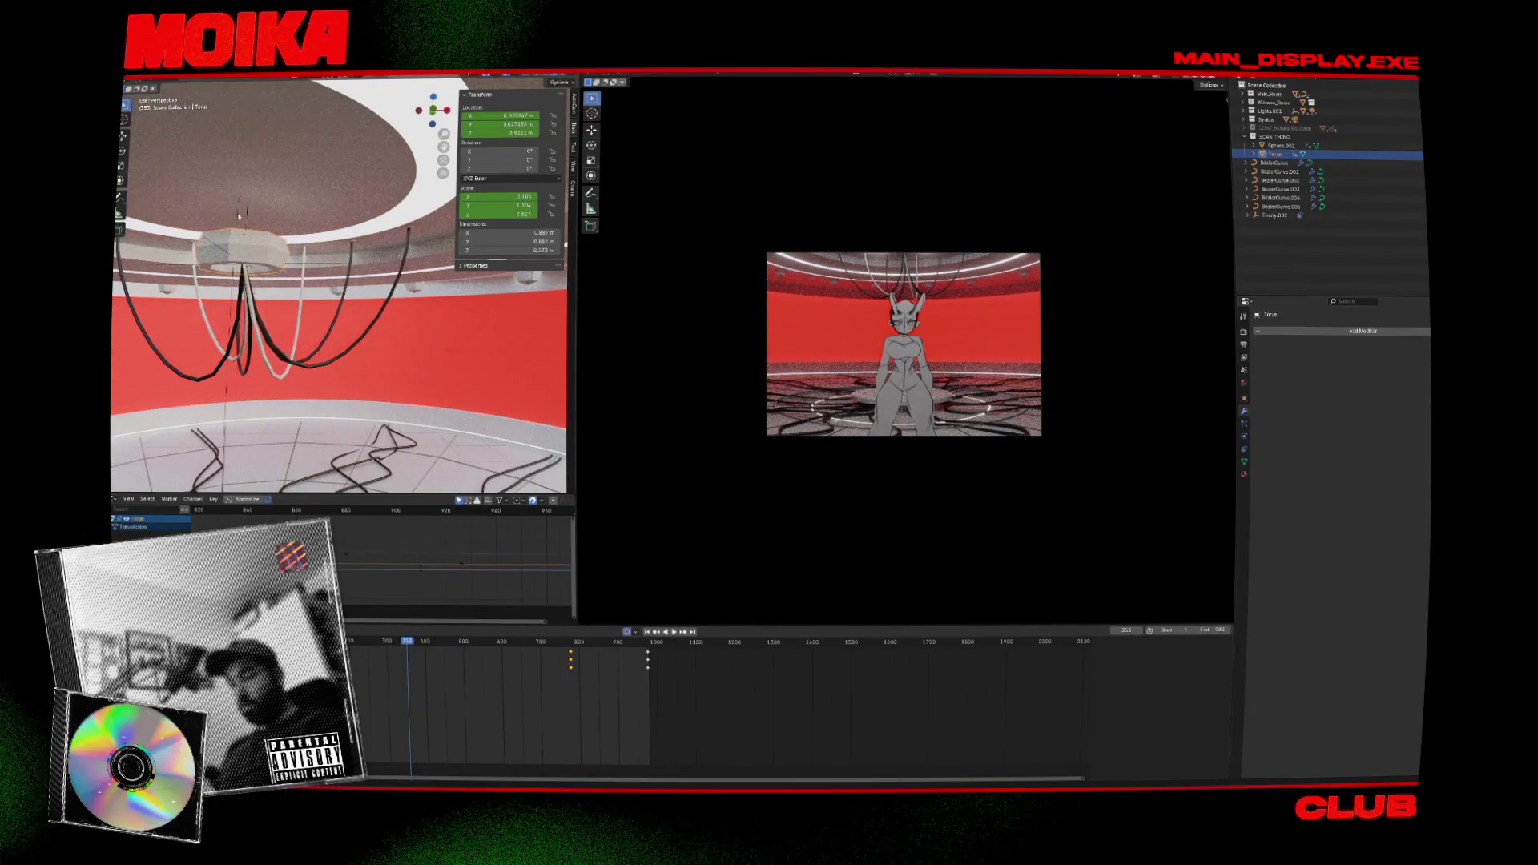
# Select the Torus and try a move, then play the animation from about frame 449.
pyautogui.click(247, 227)
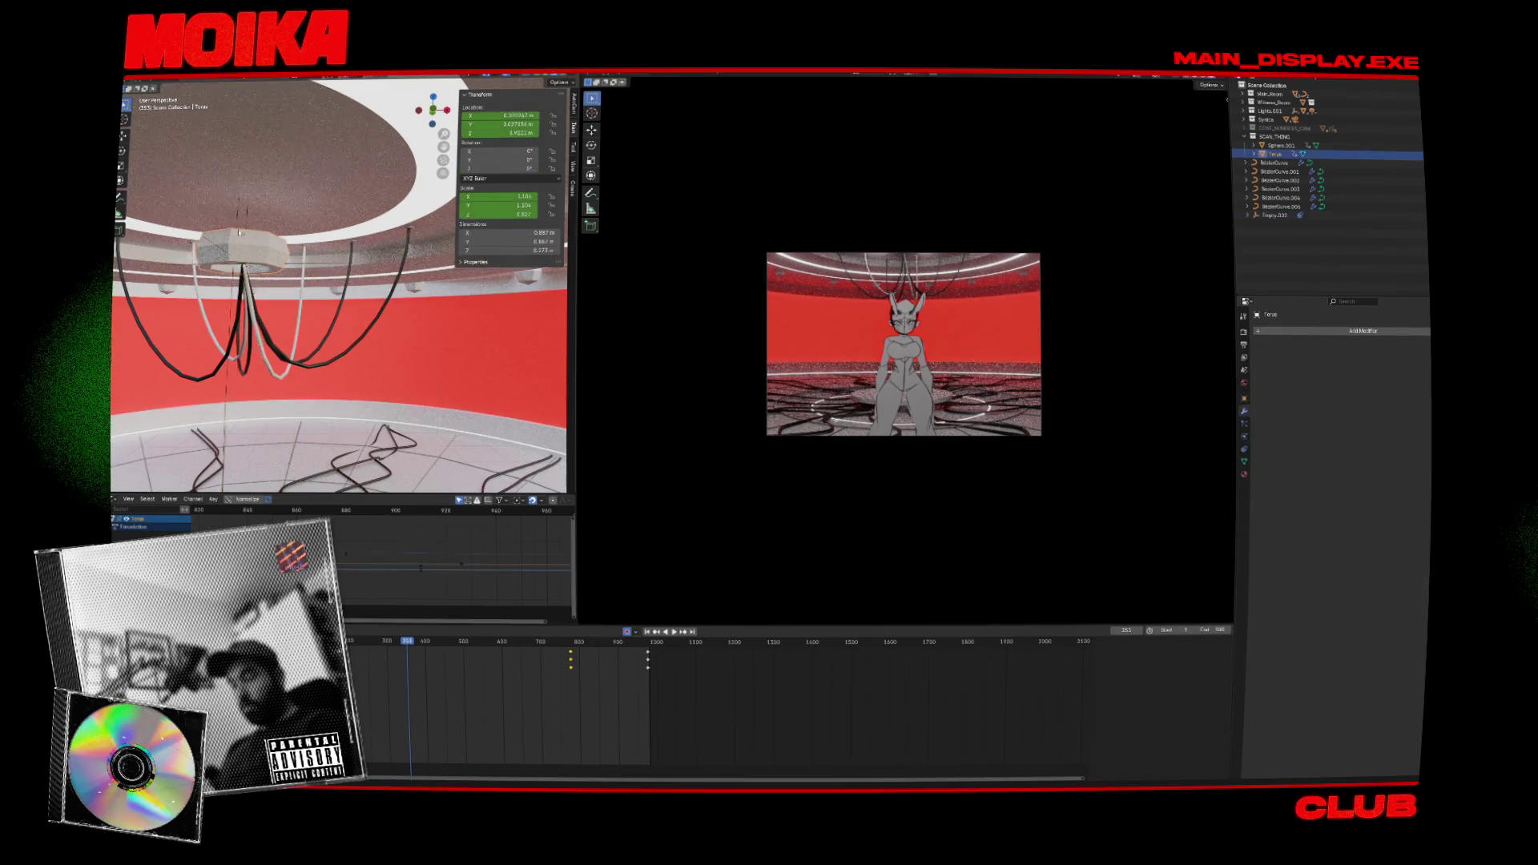
pyautogui.press('g')
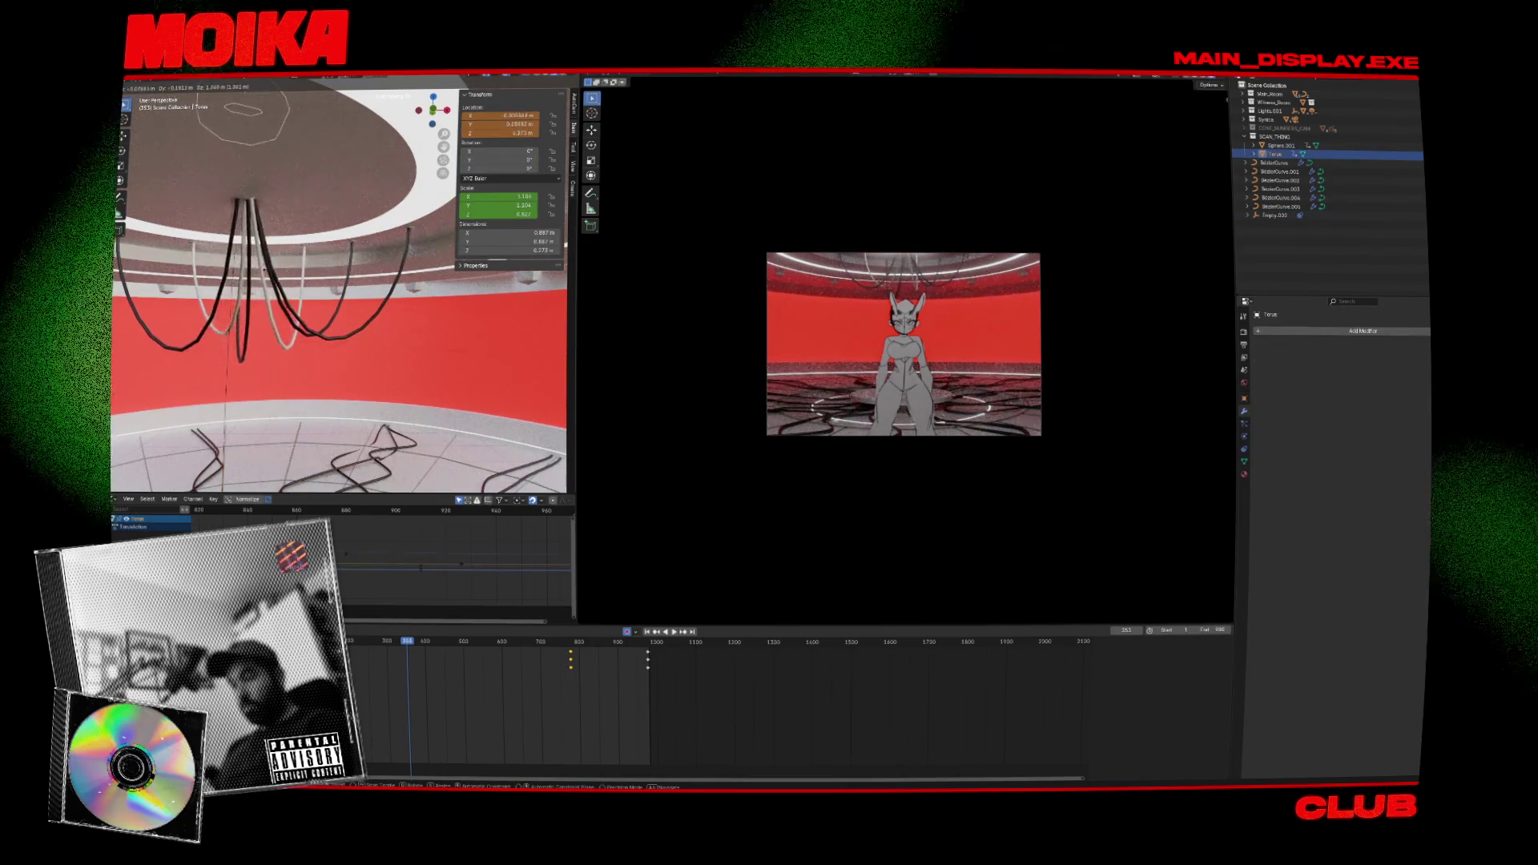
pyautogui.press('Escape')
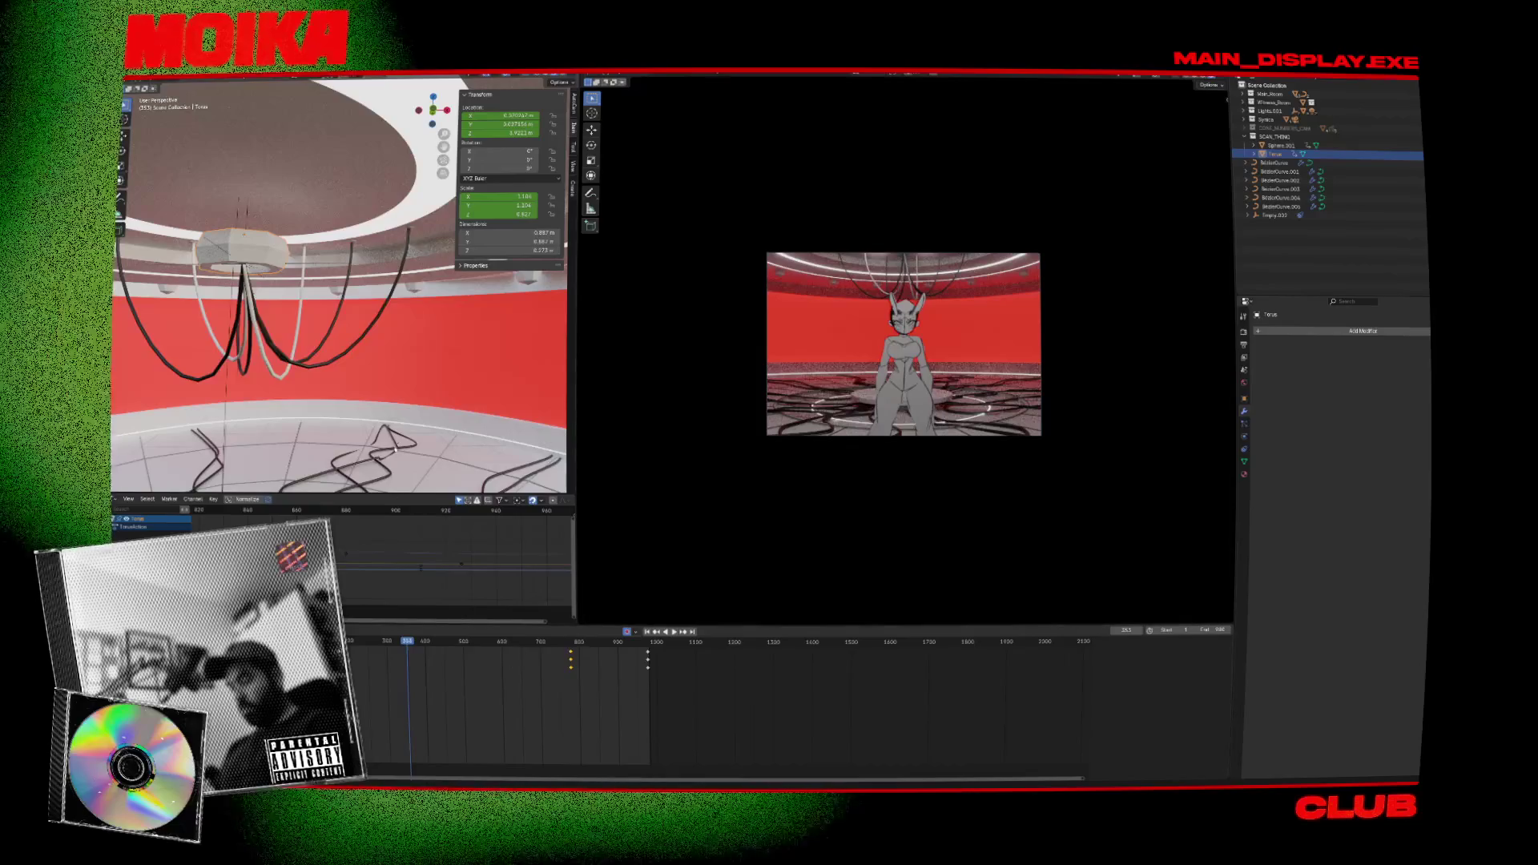
pyautogui.moveTo(395, 457); pyautogui.dragTo(341, 363, button='middle')
pyautogui.click(444, 645)
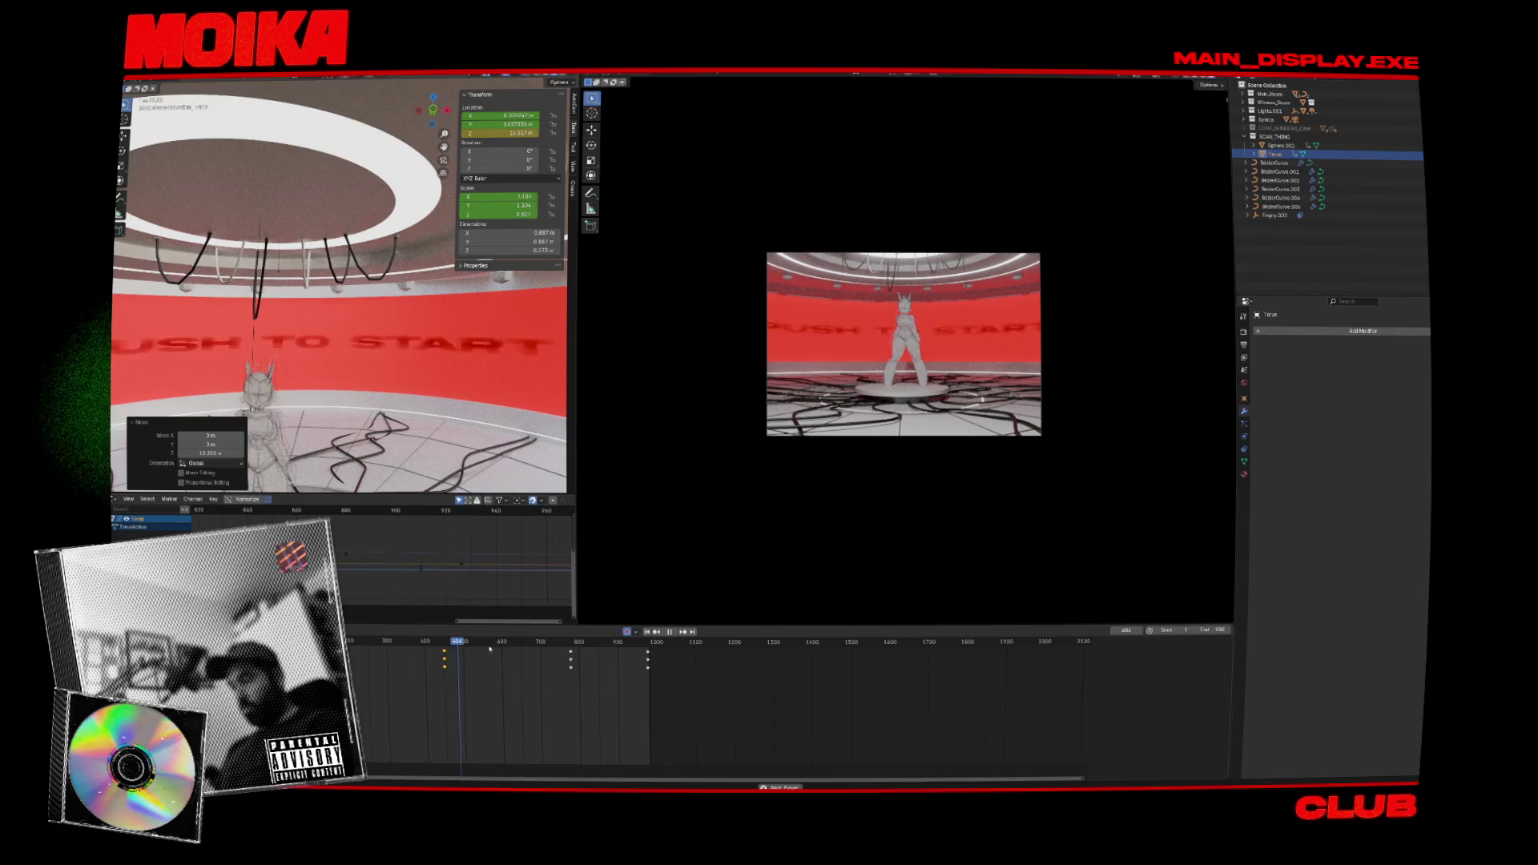
pyautogui.press('space')
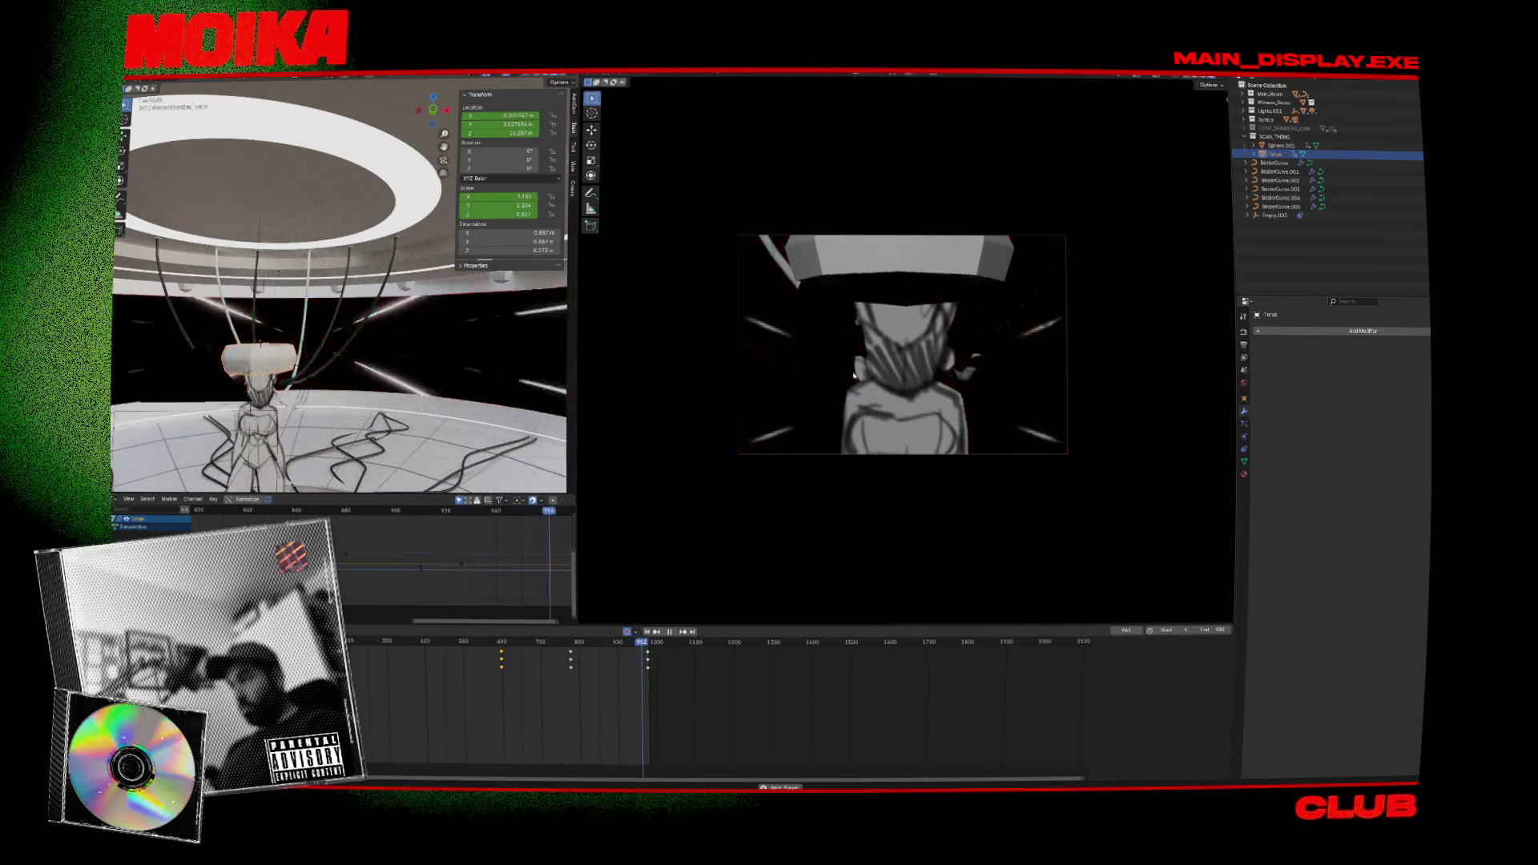
pyautogui.press('Escape')
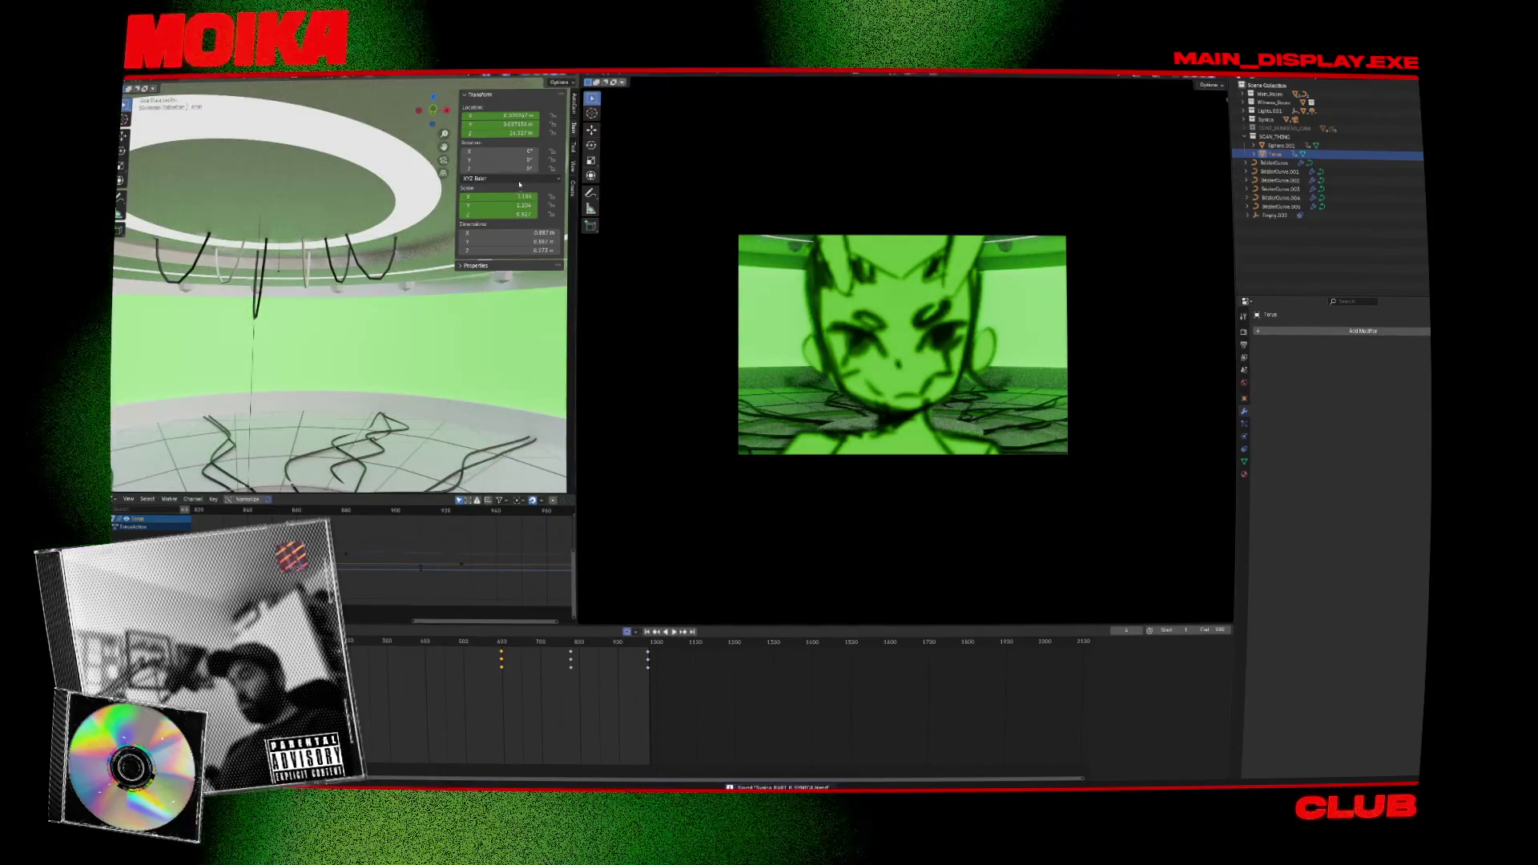
# Render a viewport still of the green camera shot, check the Output properties, then open a browser tab.
pyautogui.rightClick(698, 216)
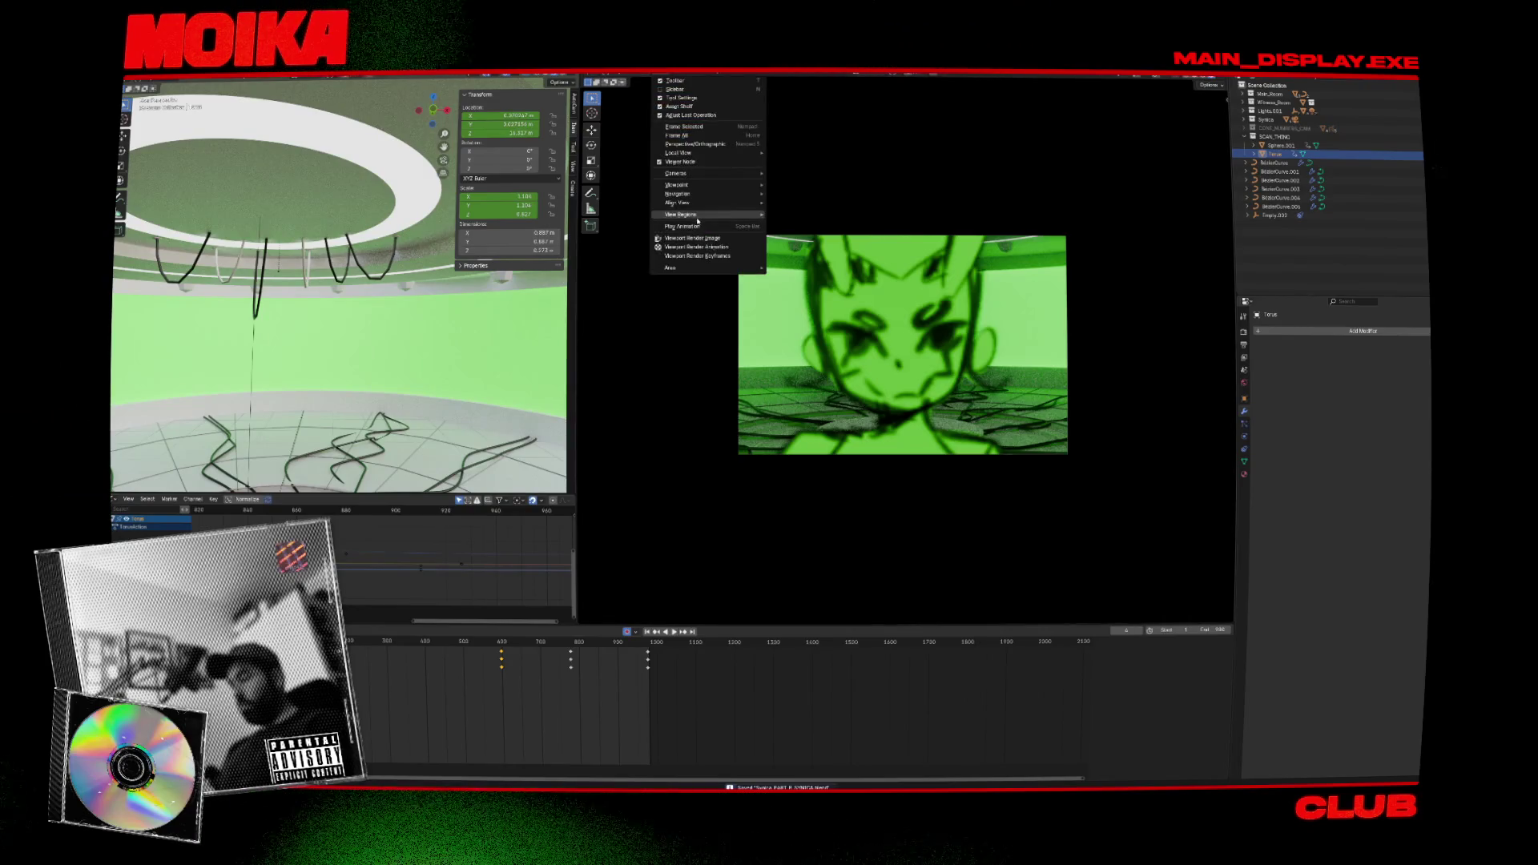
pyautogui.click(703, 248)
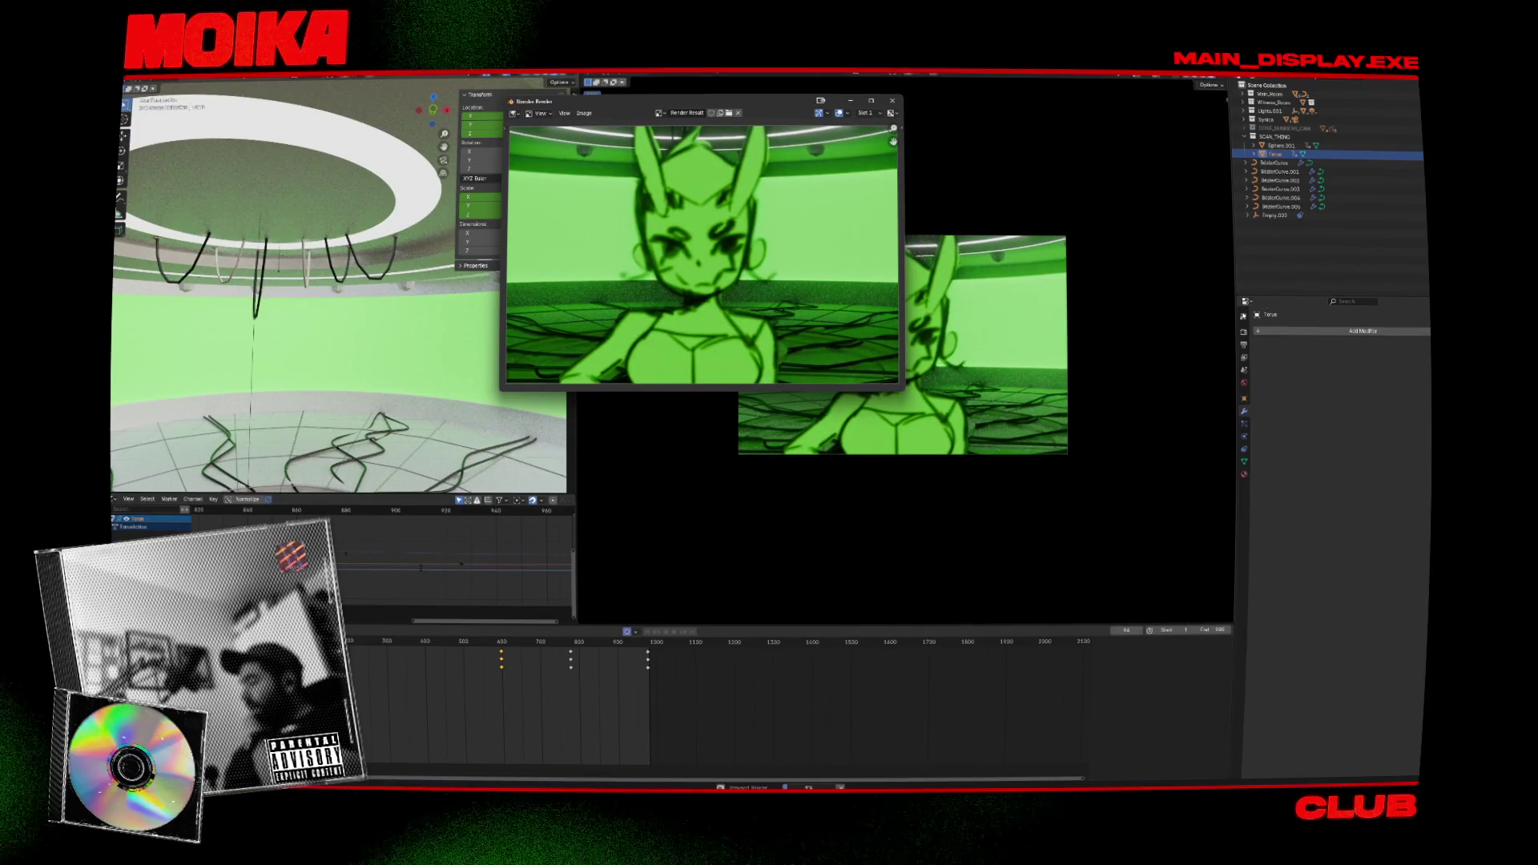
pyautogui.press('Escape')
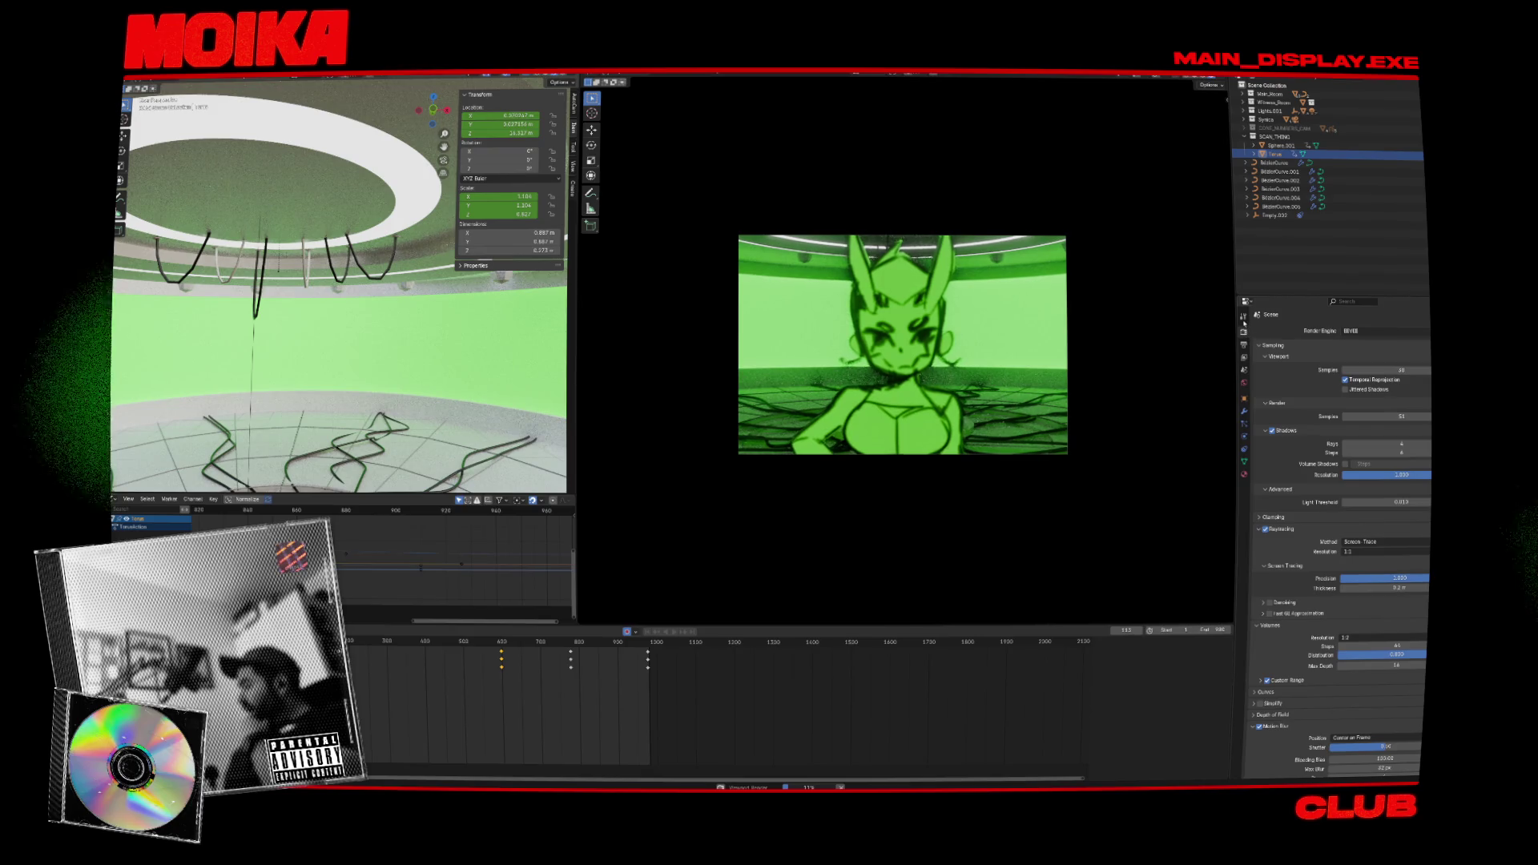
pyautogui.click(1244, 343)
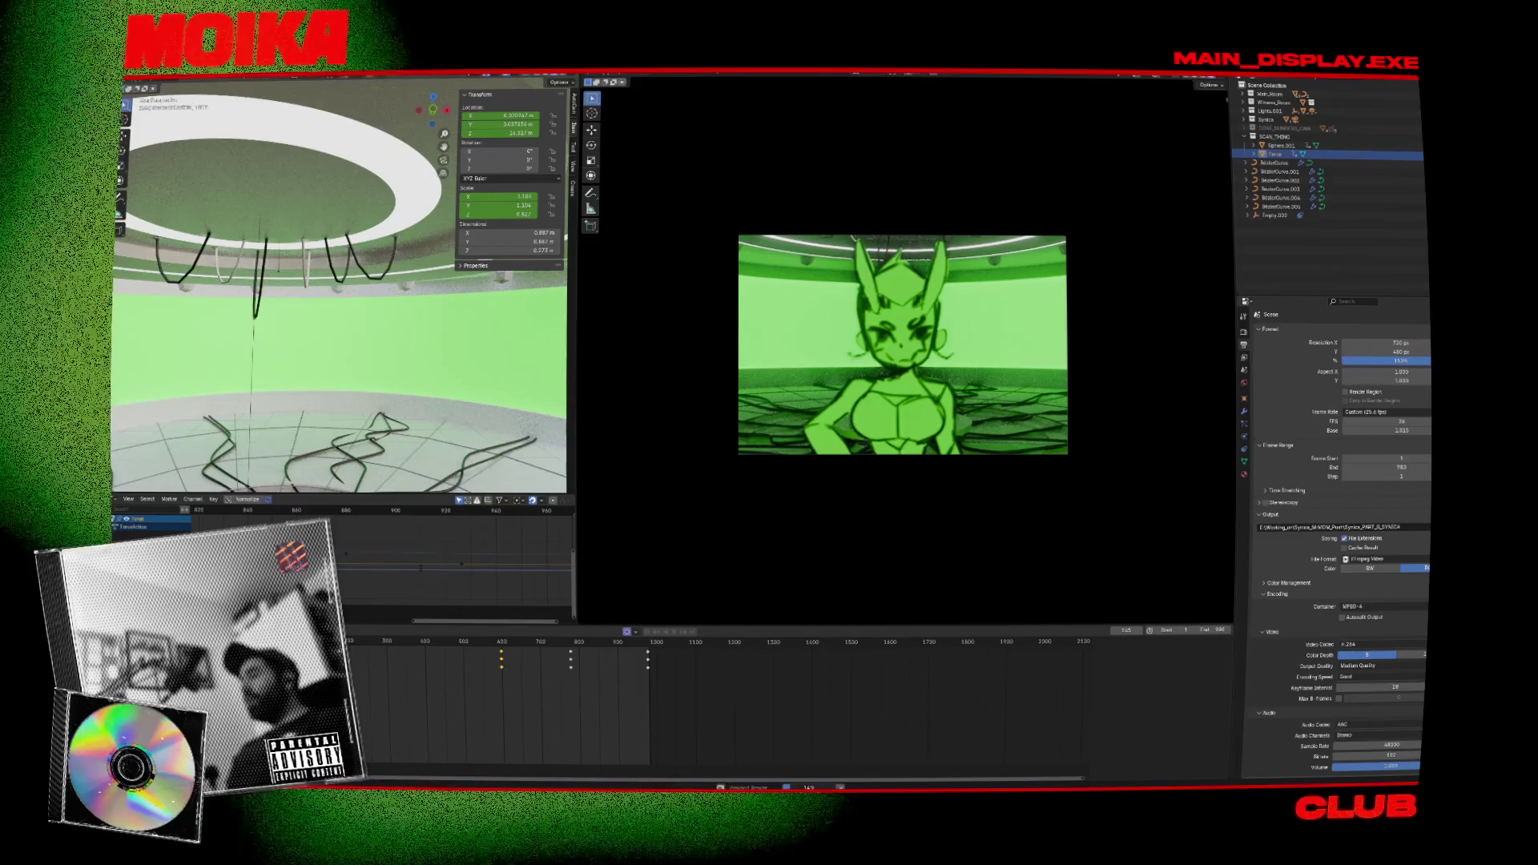
pyautogui.hotkey('ctrl', 't')
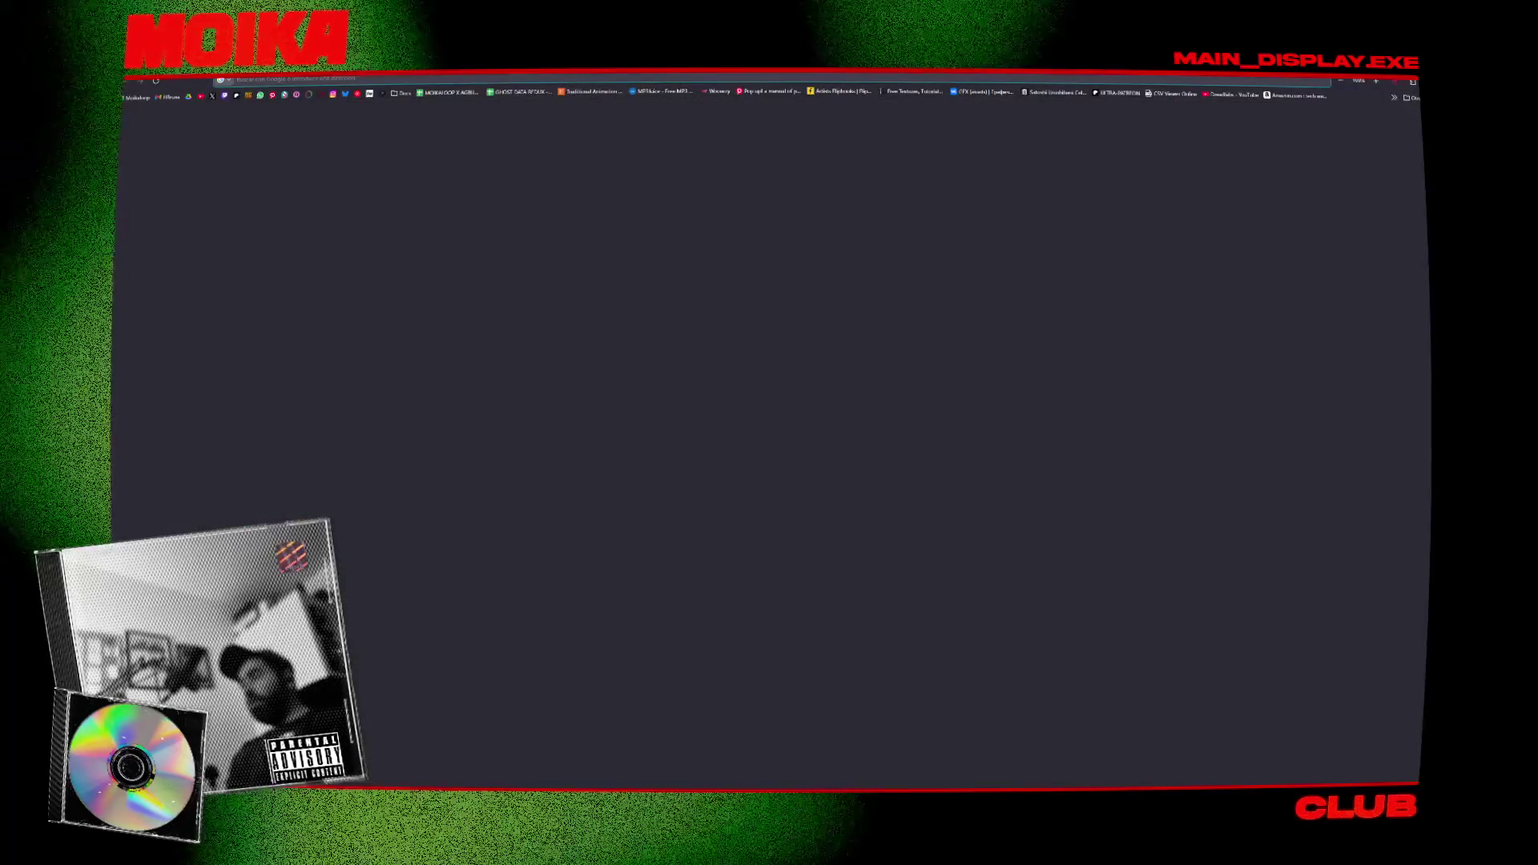
# Search Google for 'opentoonz 2025' and open the 'How to Use OPENTOONZ 1.7.1' video.
pyautogui.write('oper')
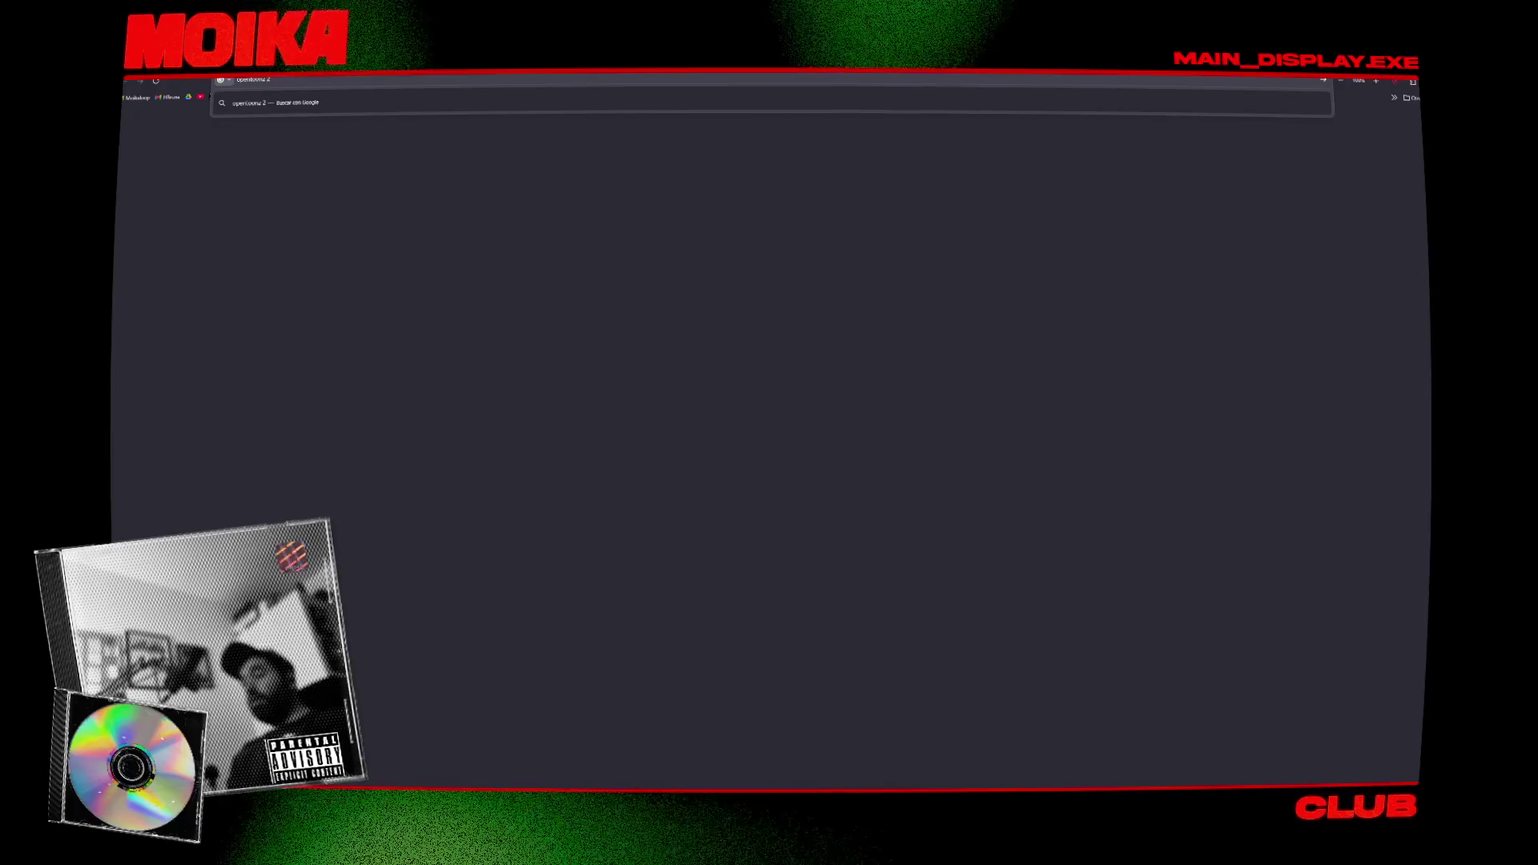
pyautogui.press('Return')
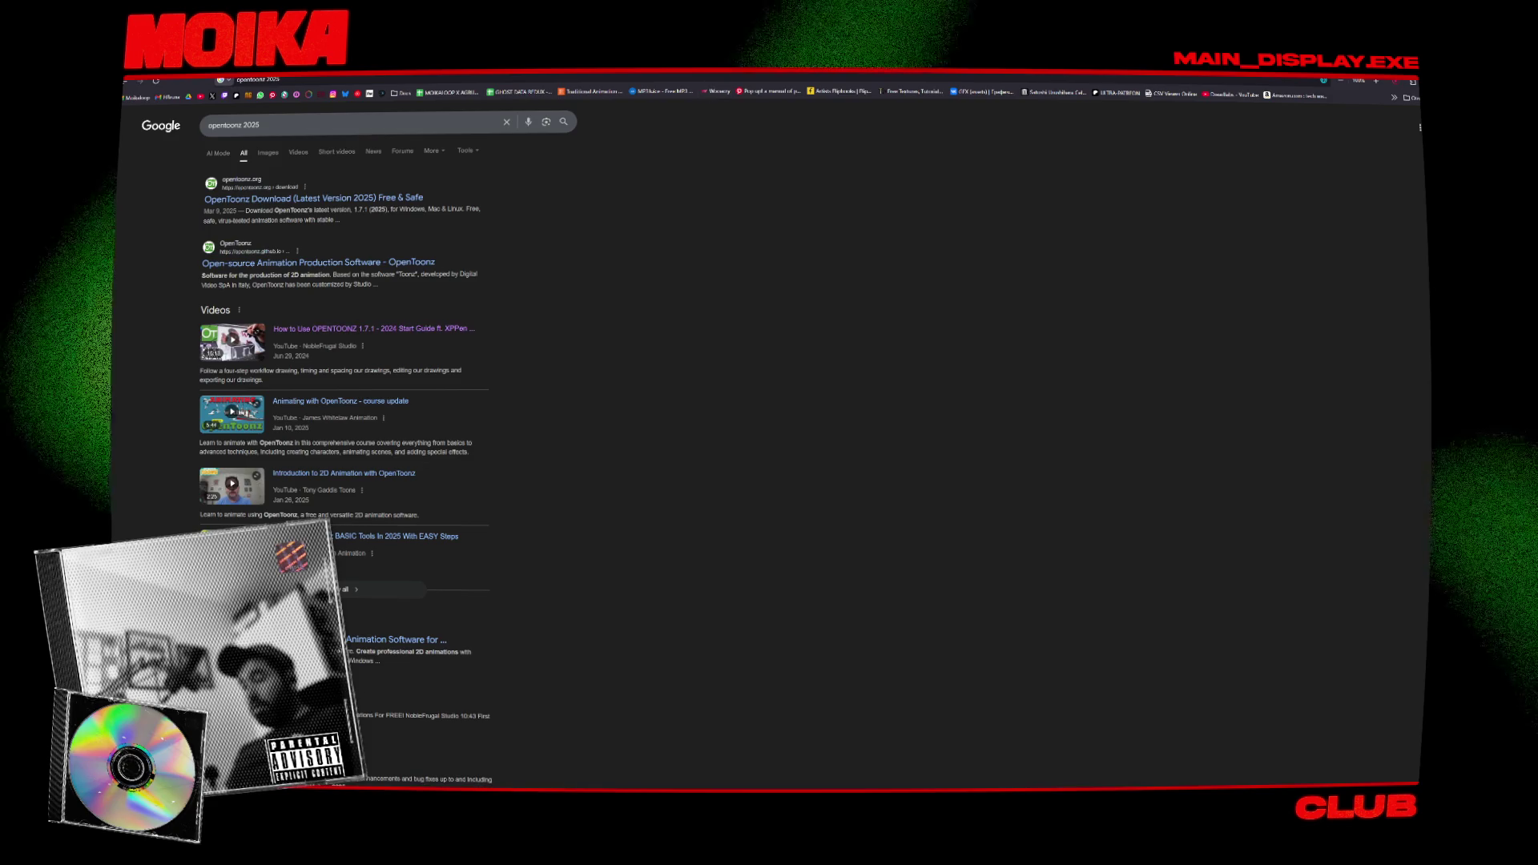
pyautogui.click(373, 328)
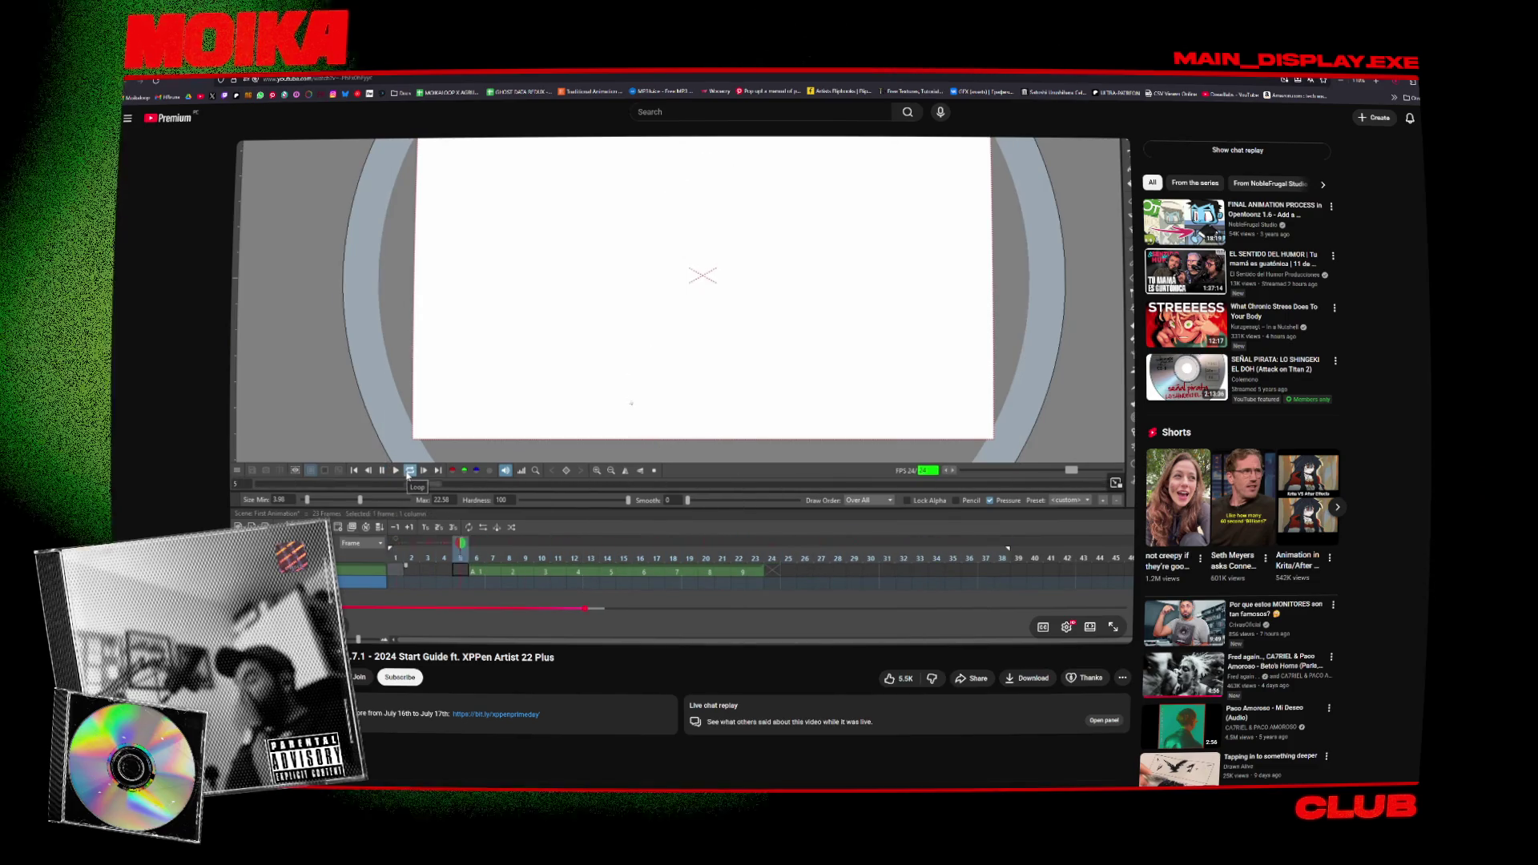
# Skip through the OpenToonz 1.7.1 guide to the scene settings, main view and flipbook parts.
pyautogui.moveTo(632, 609); pyautogui.dragTo(715, 609)
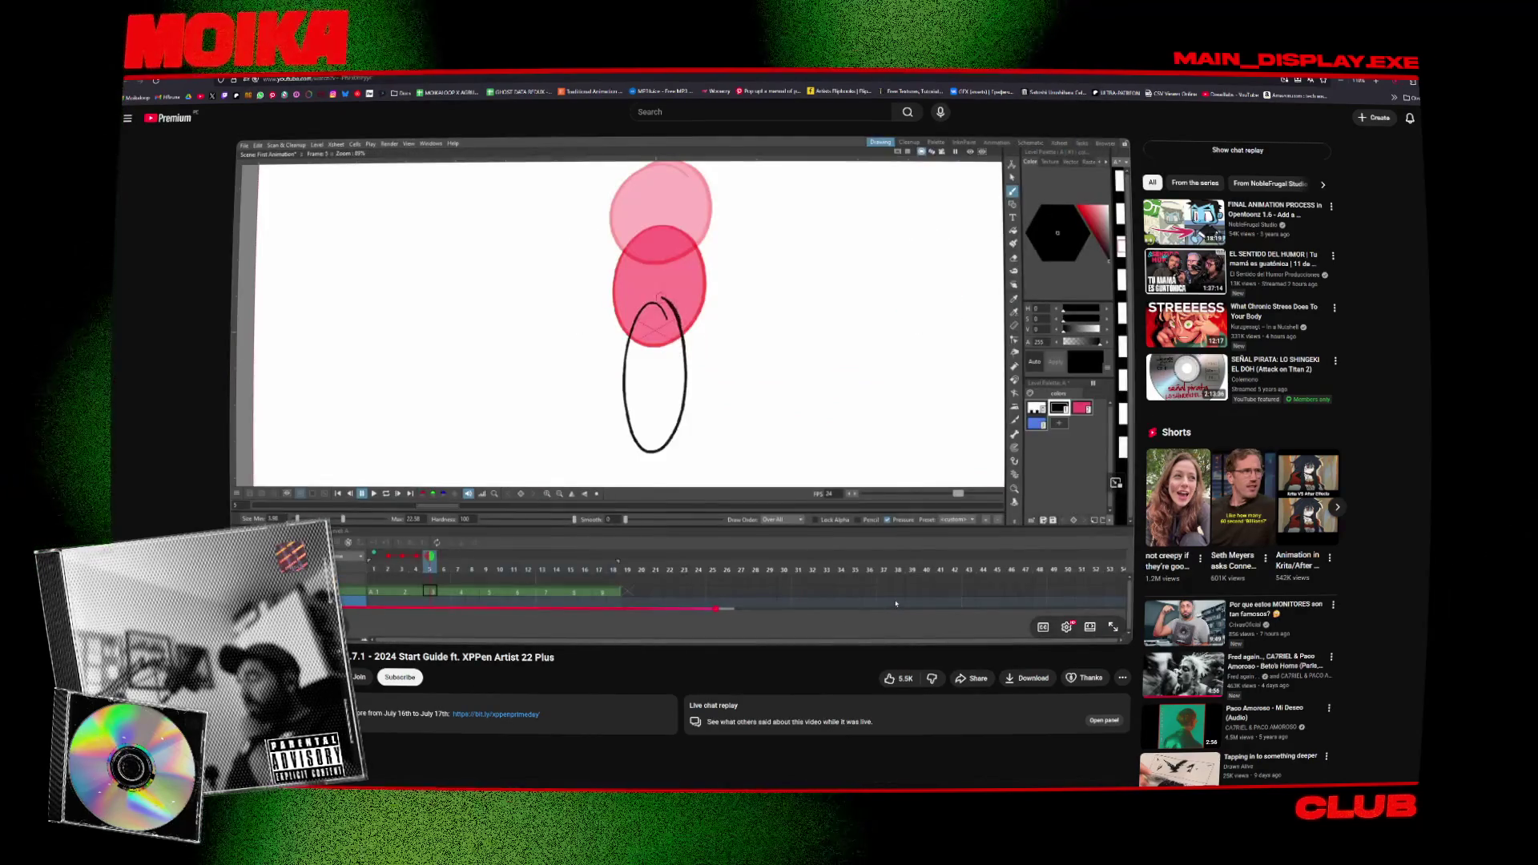
pyautogui.press('space')
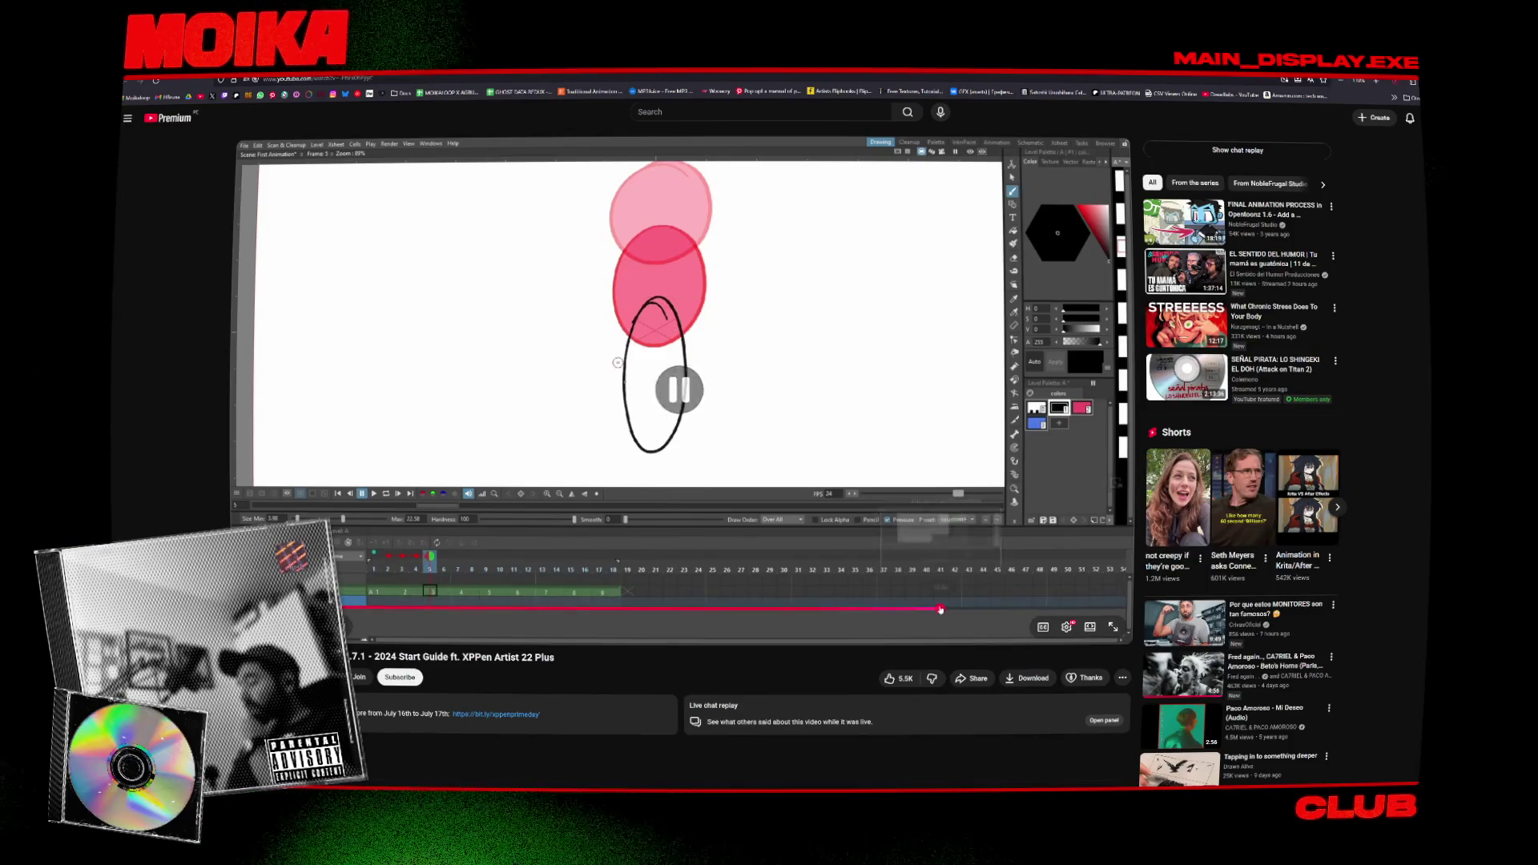
pyautogui.moveTo(941, 610); pyautogui.dragTo(941, 609)
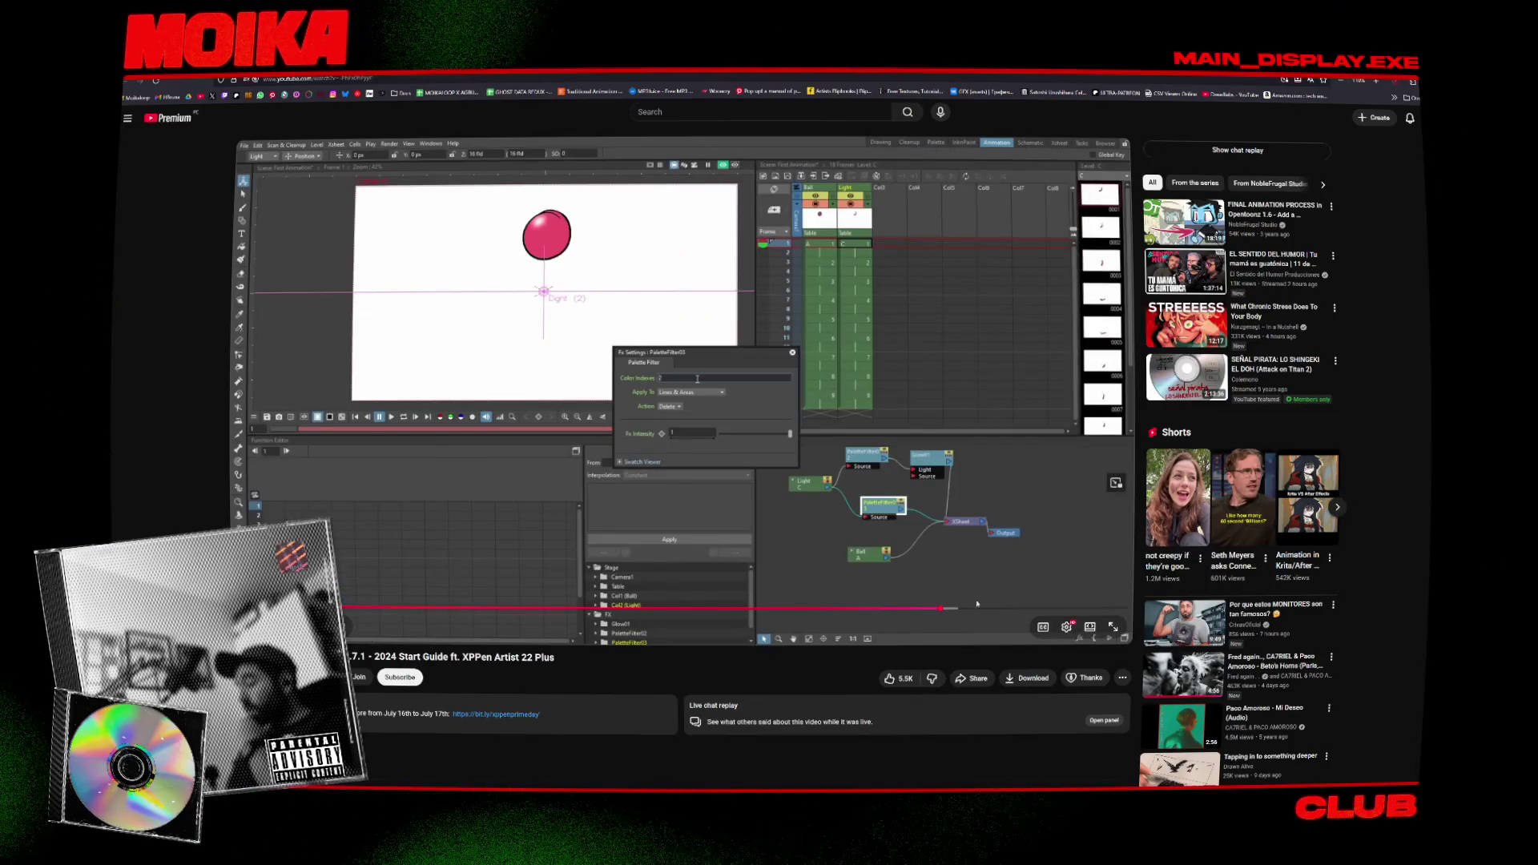
pyautogui.click(977, 606)
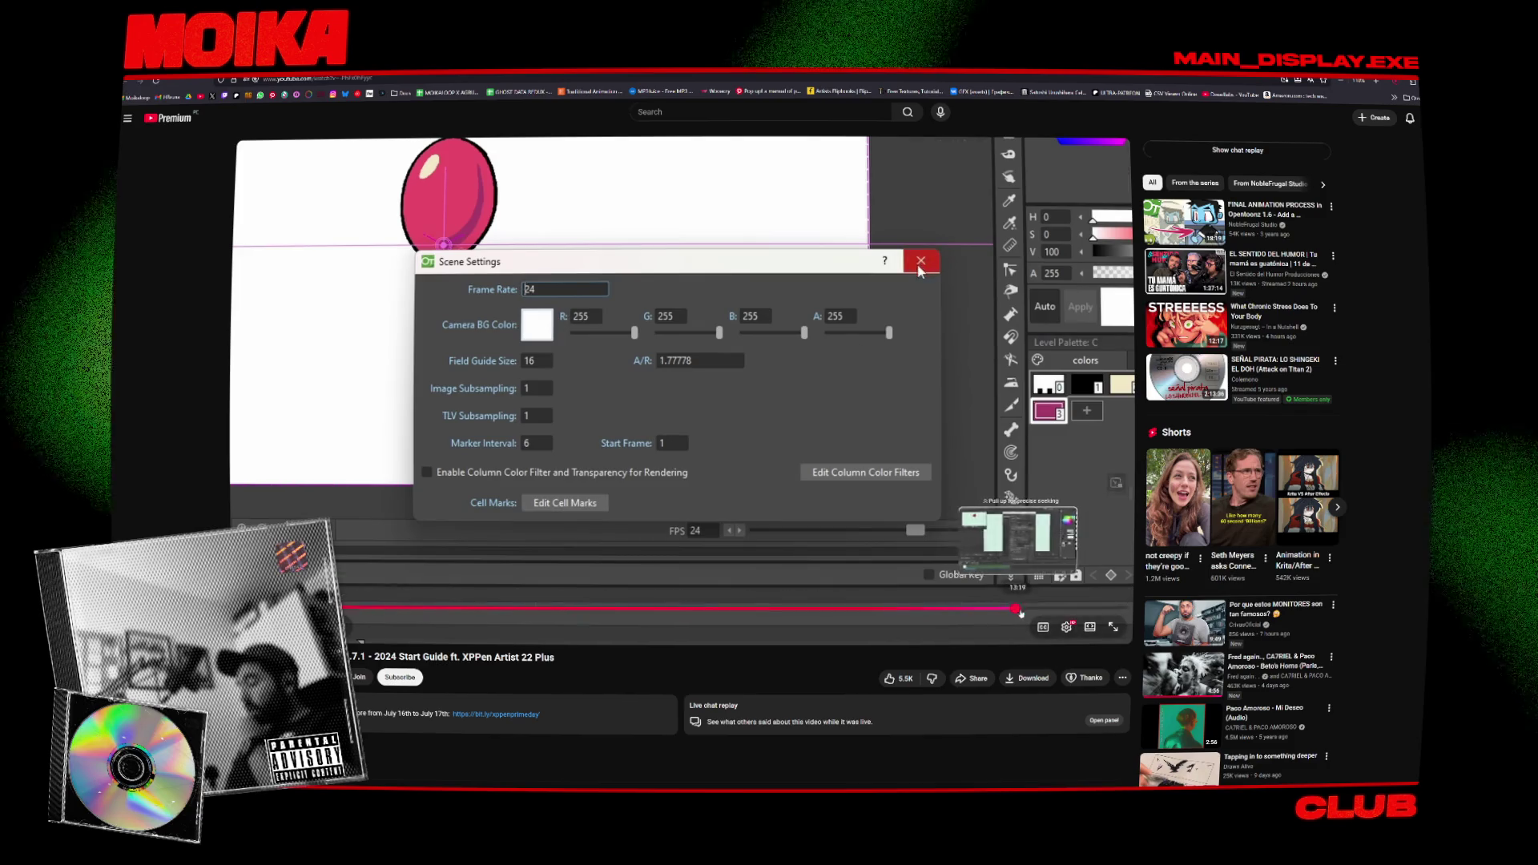
pyautogui.click(1031, 609)
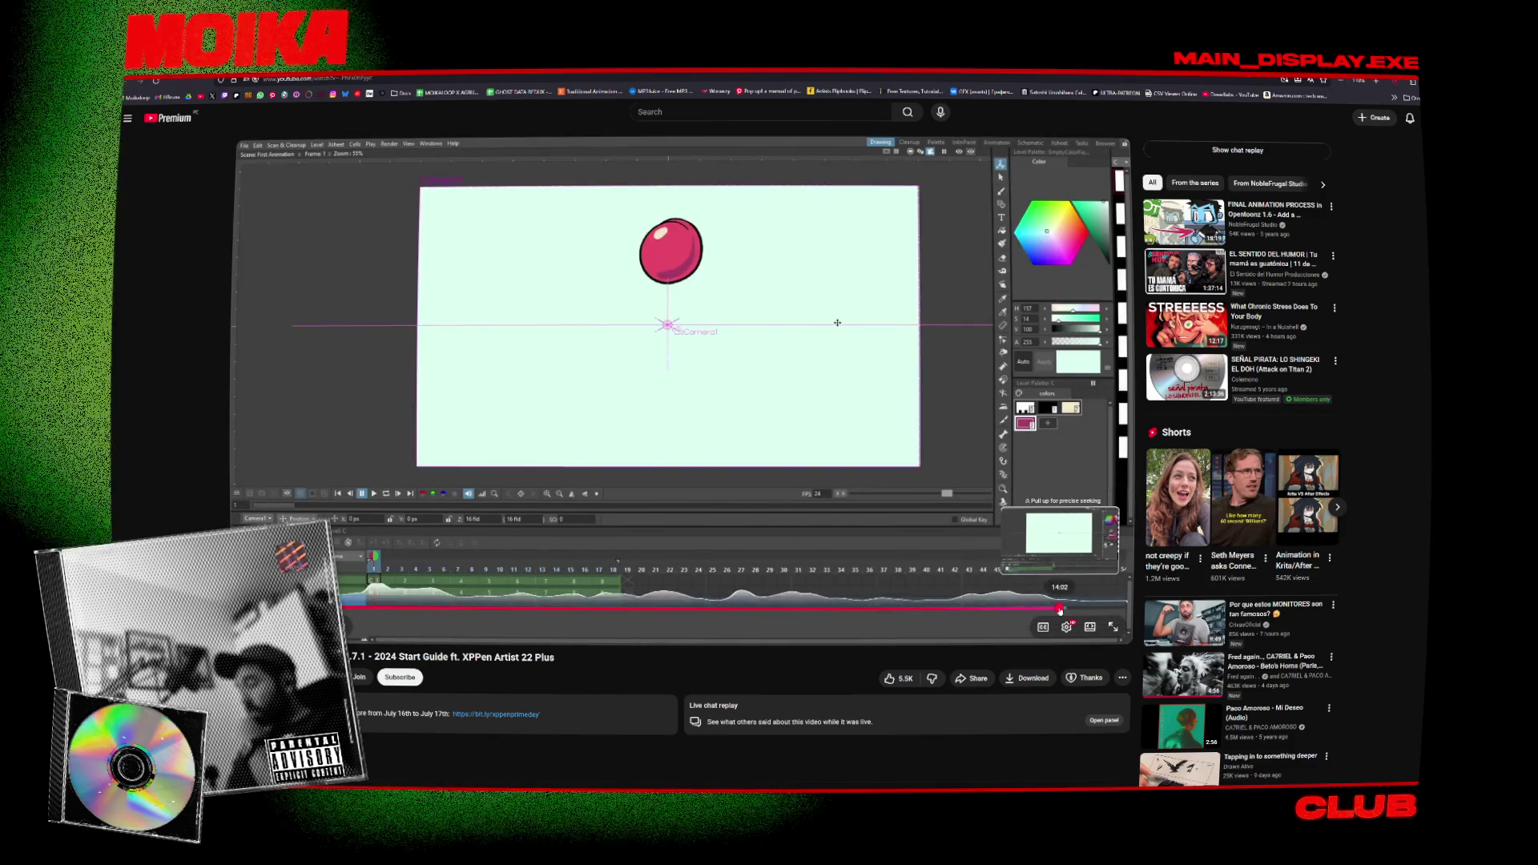
pyautogui.click(1074, 608)
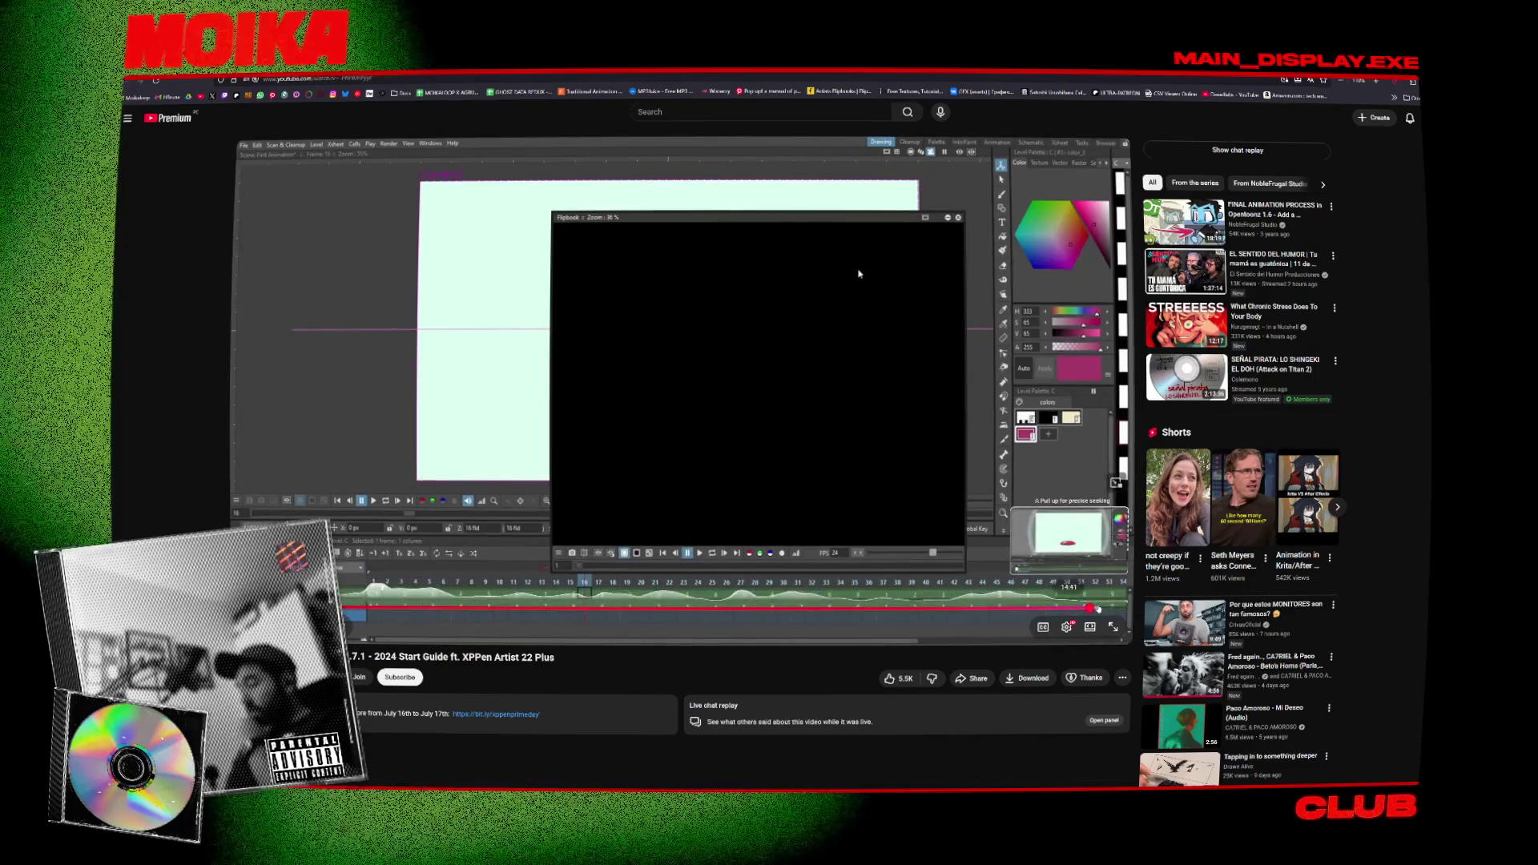
pyautogui.click(1099, 609)
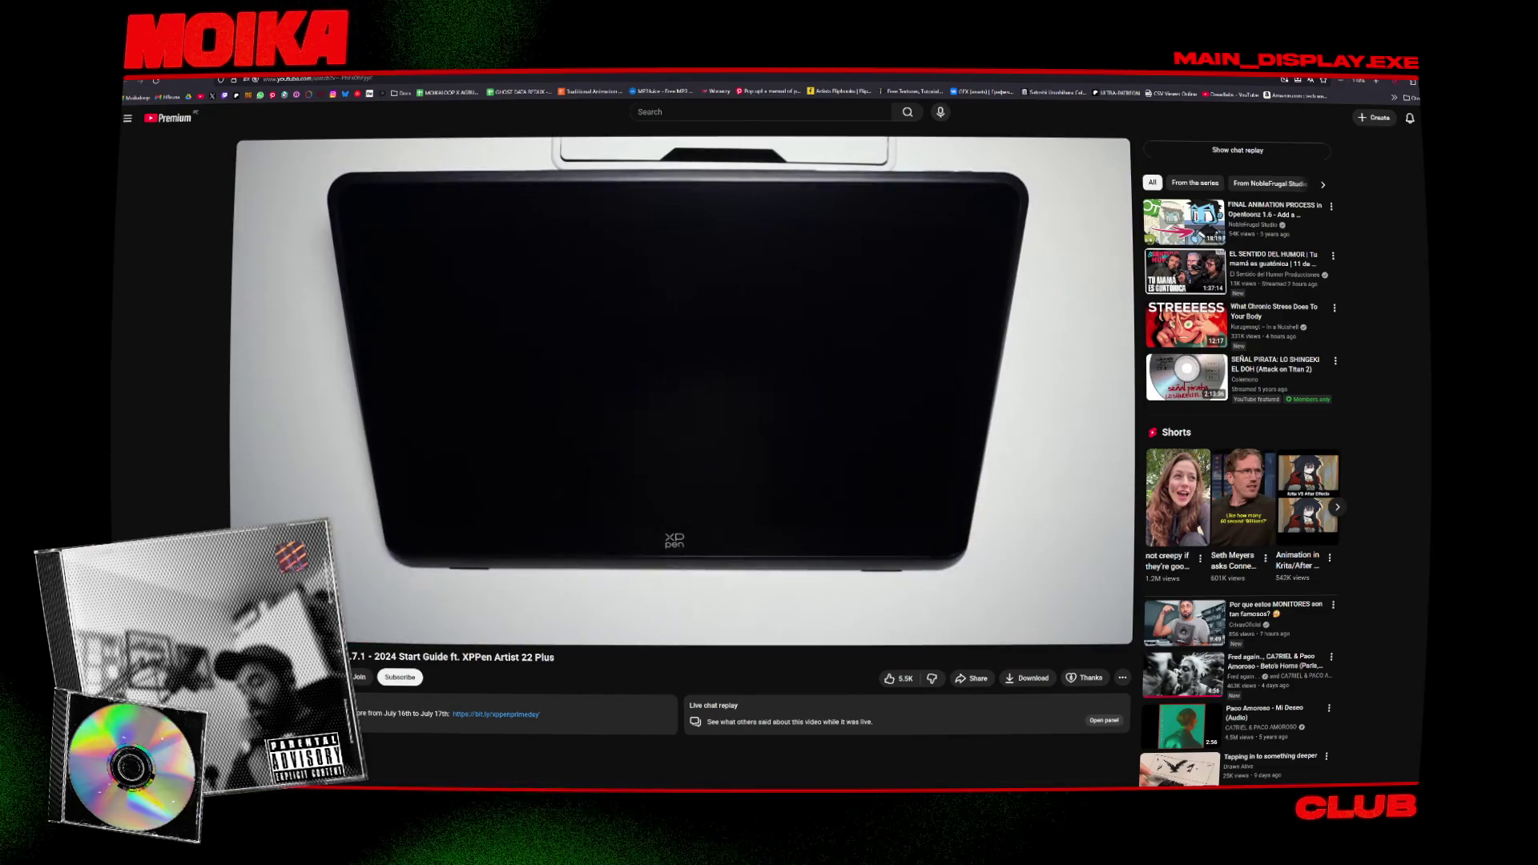
# Search YouTube for 'OPENTOONZ vs toon boom' and watch The OpenToonz Experience video.
pyautogui.click(686, 111)
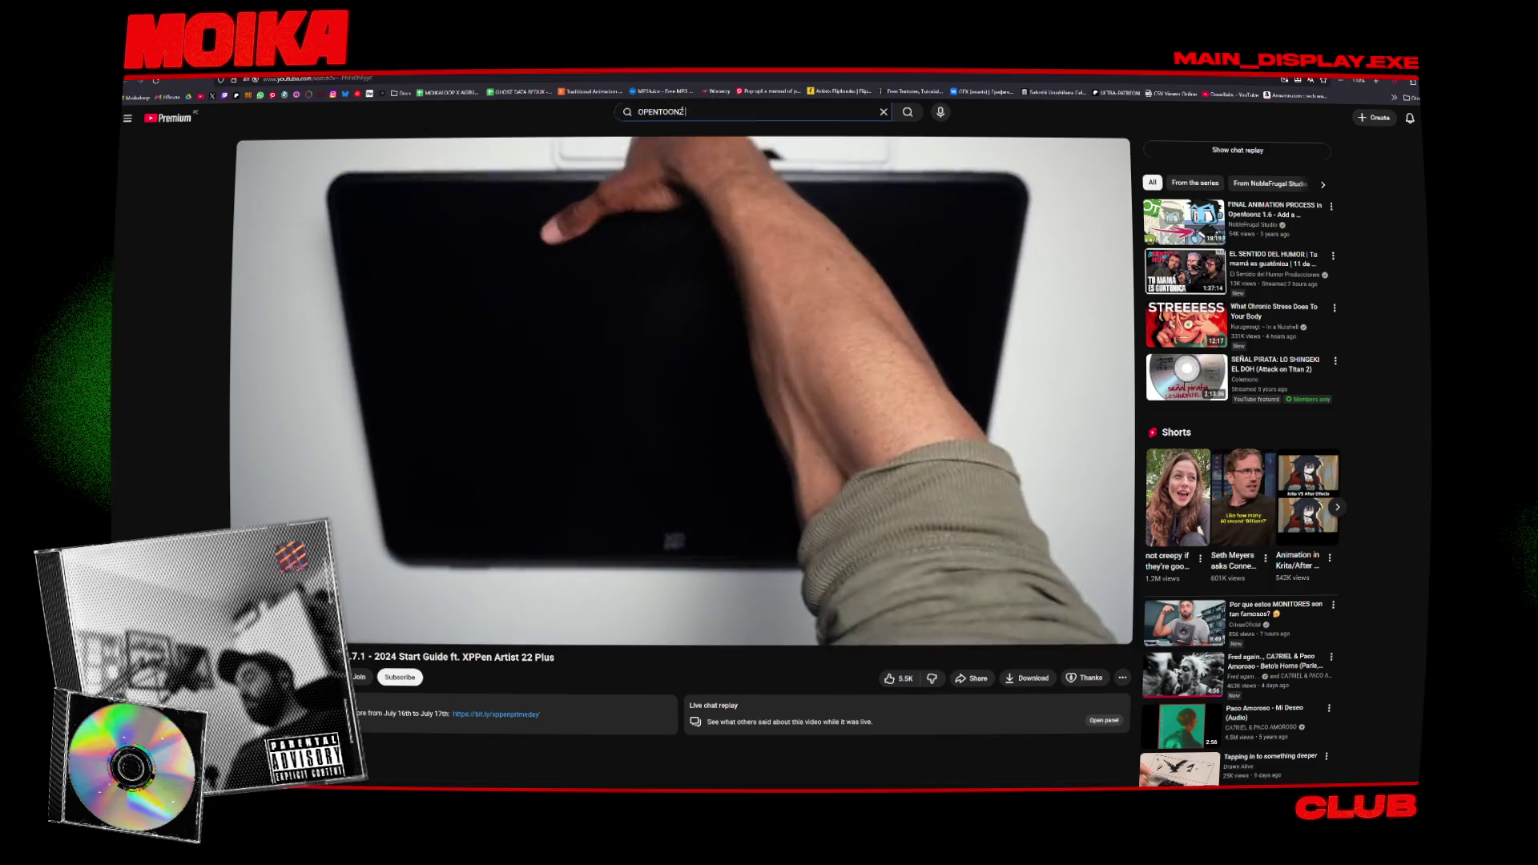
pyautogui.write('OPENTOONZ vs toon boom')
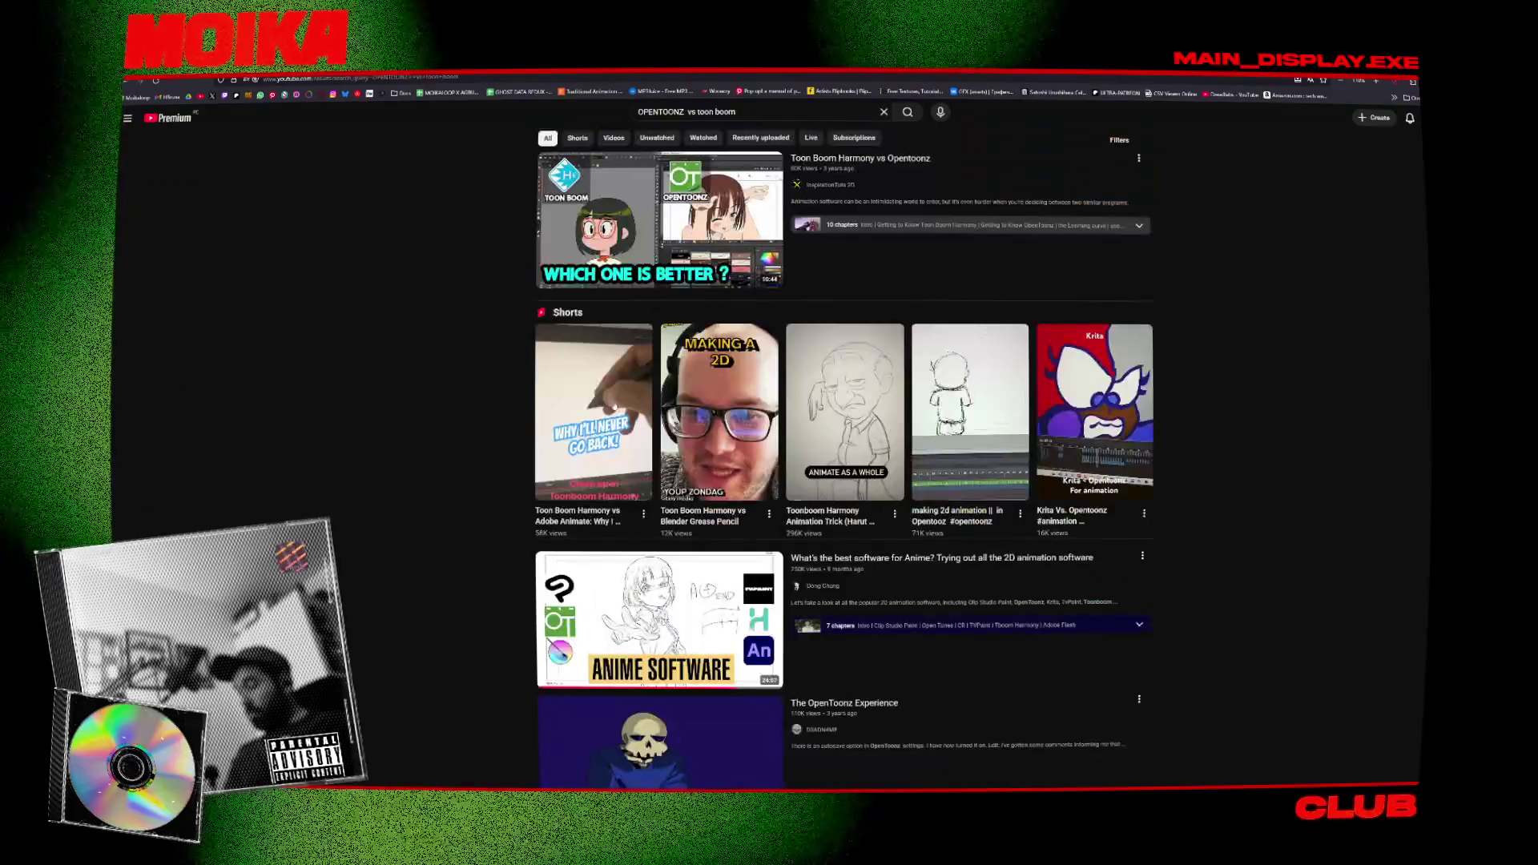
pyautogui.moveTo(659, 236)
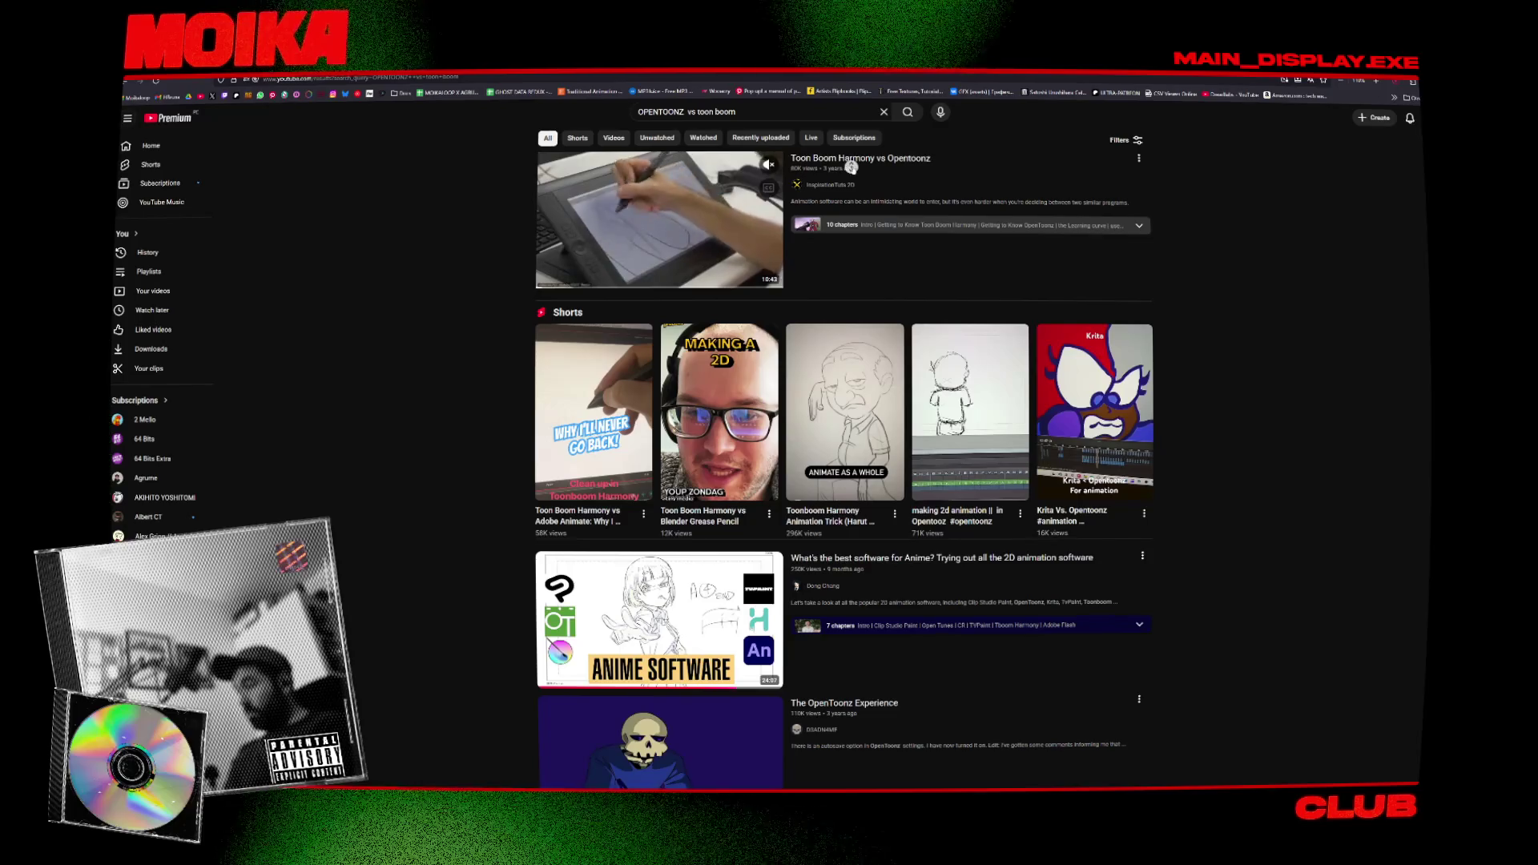
pyautogui.scroll(-3, 477, 314)
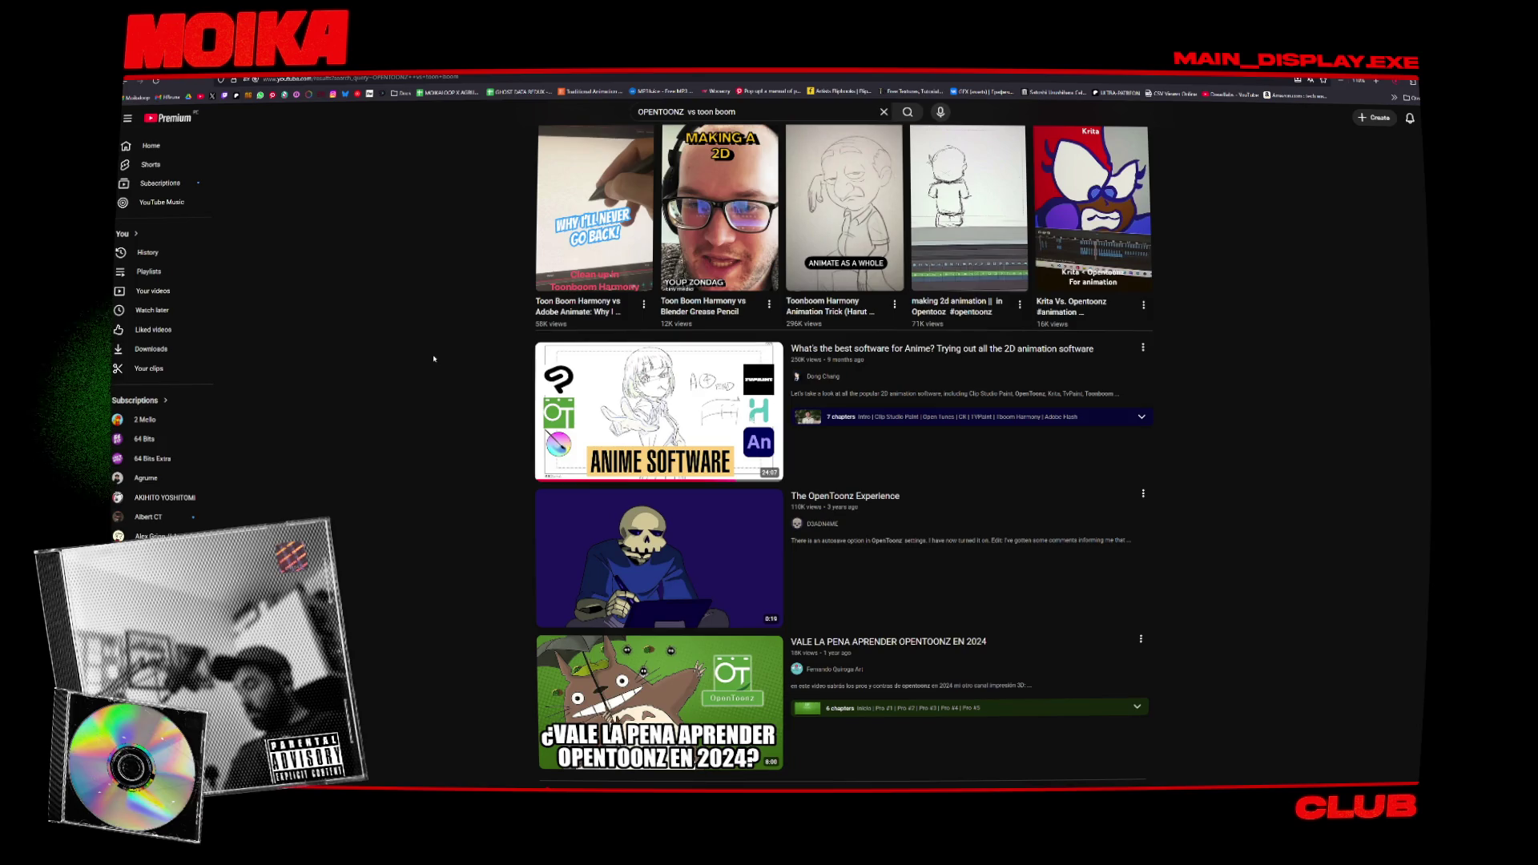
pyautogui.click(598, 547)
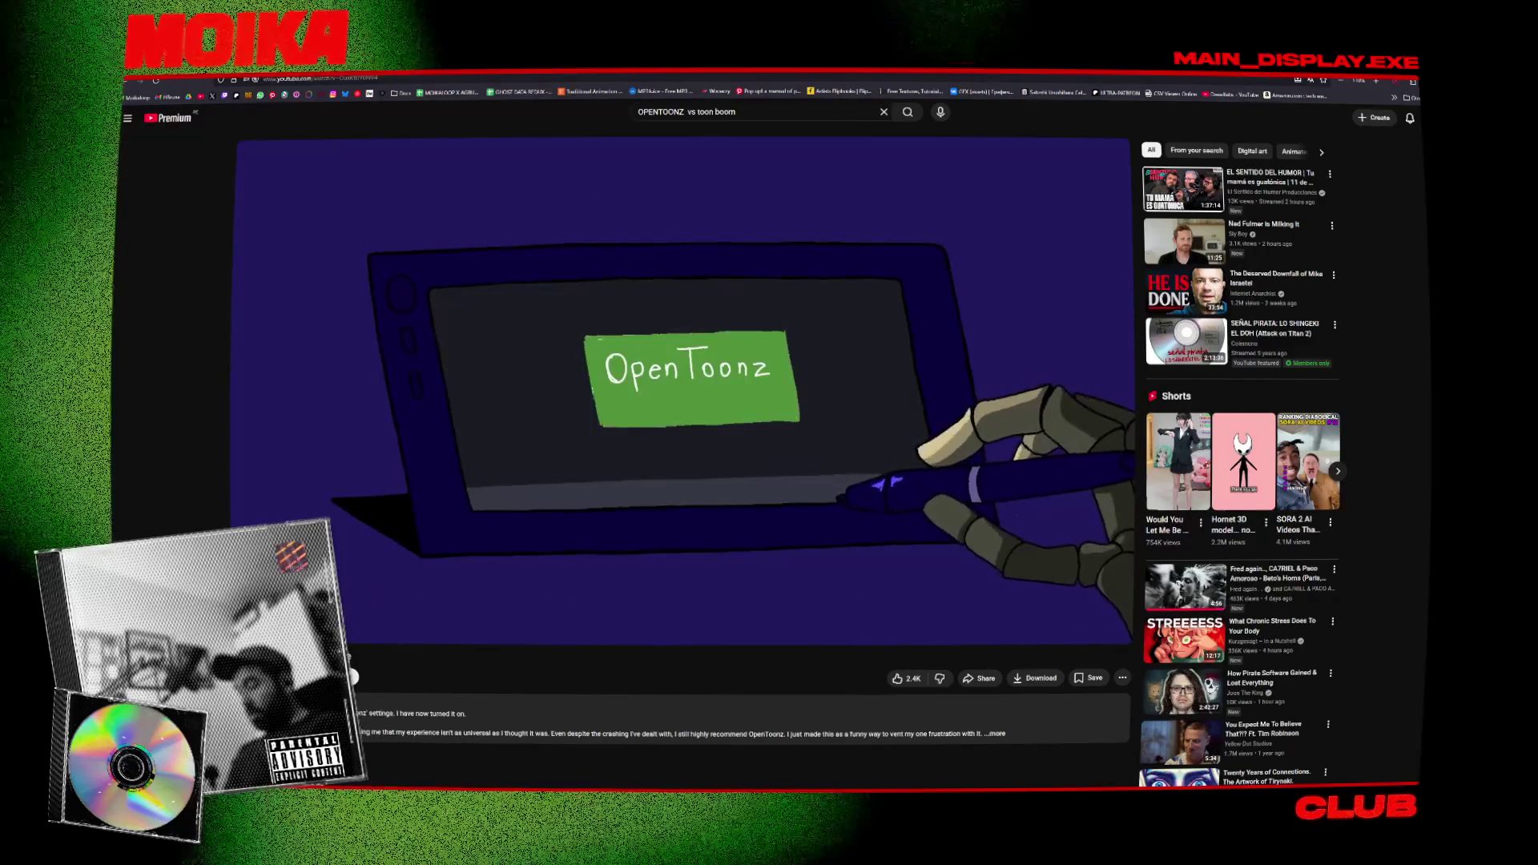
pyautogui.scroll(-1, 769, 457)
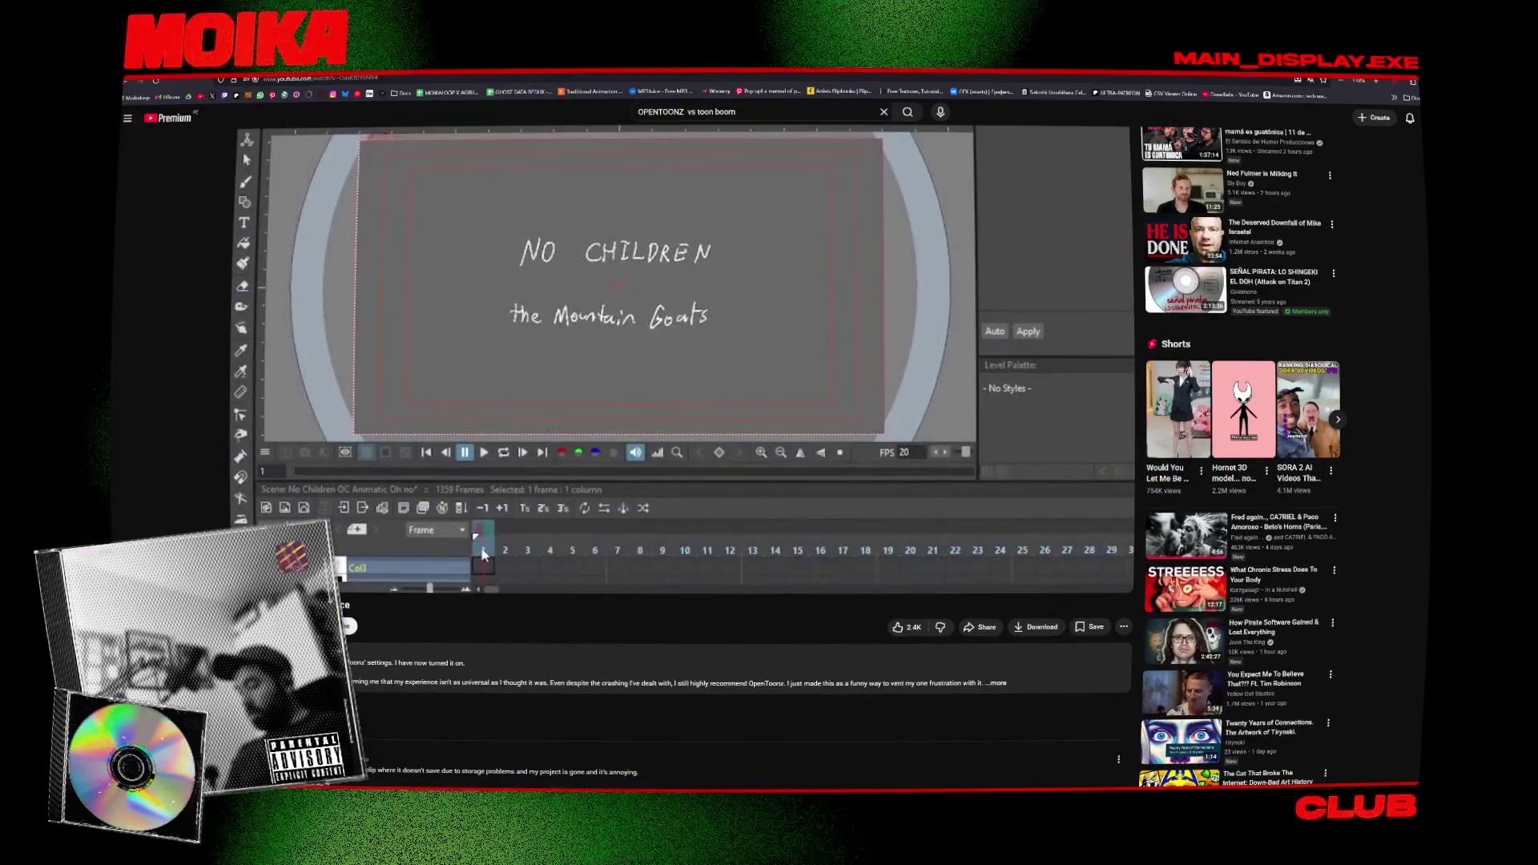
pyautogui.scroll(-3, 681, 456)
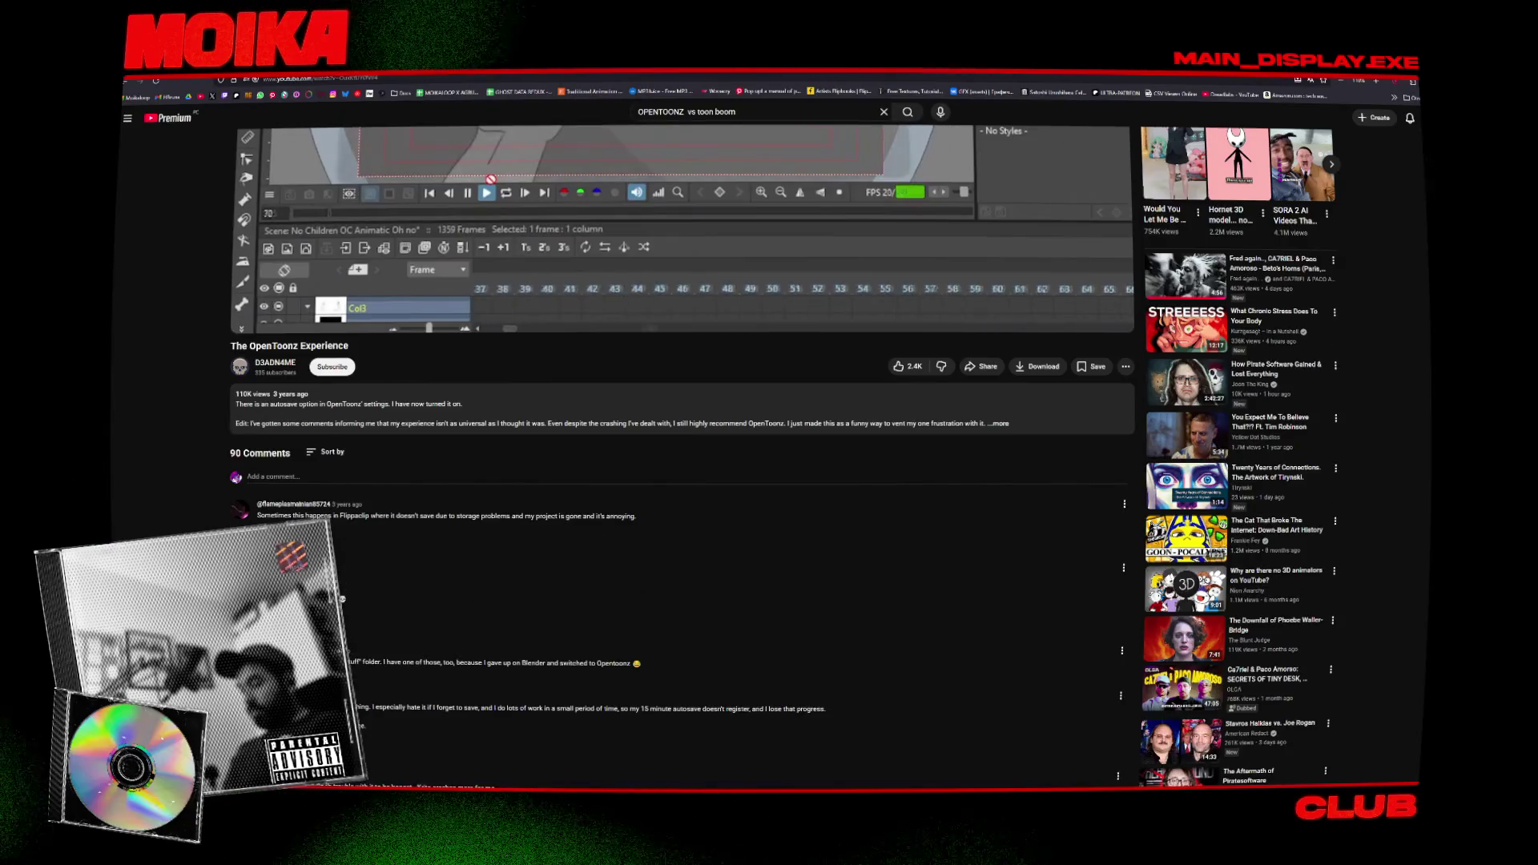
pyautogui.scroll(4, 1070, 176)
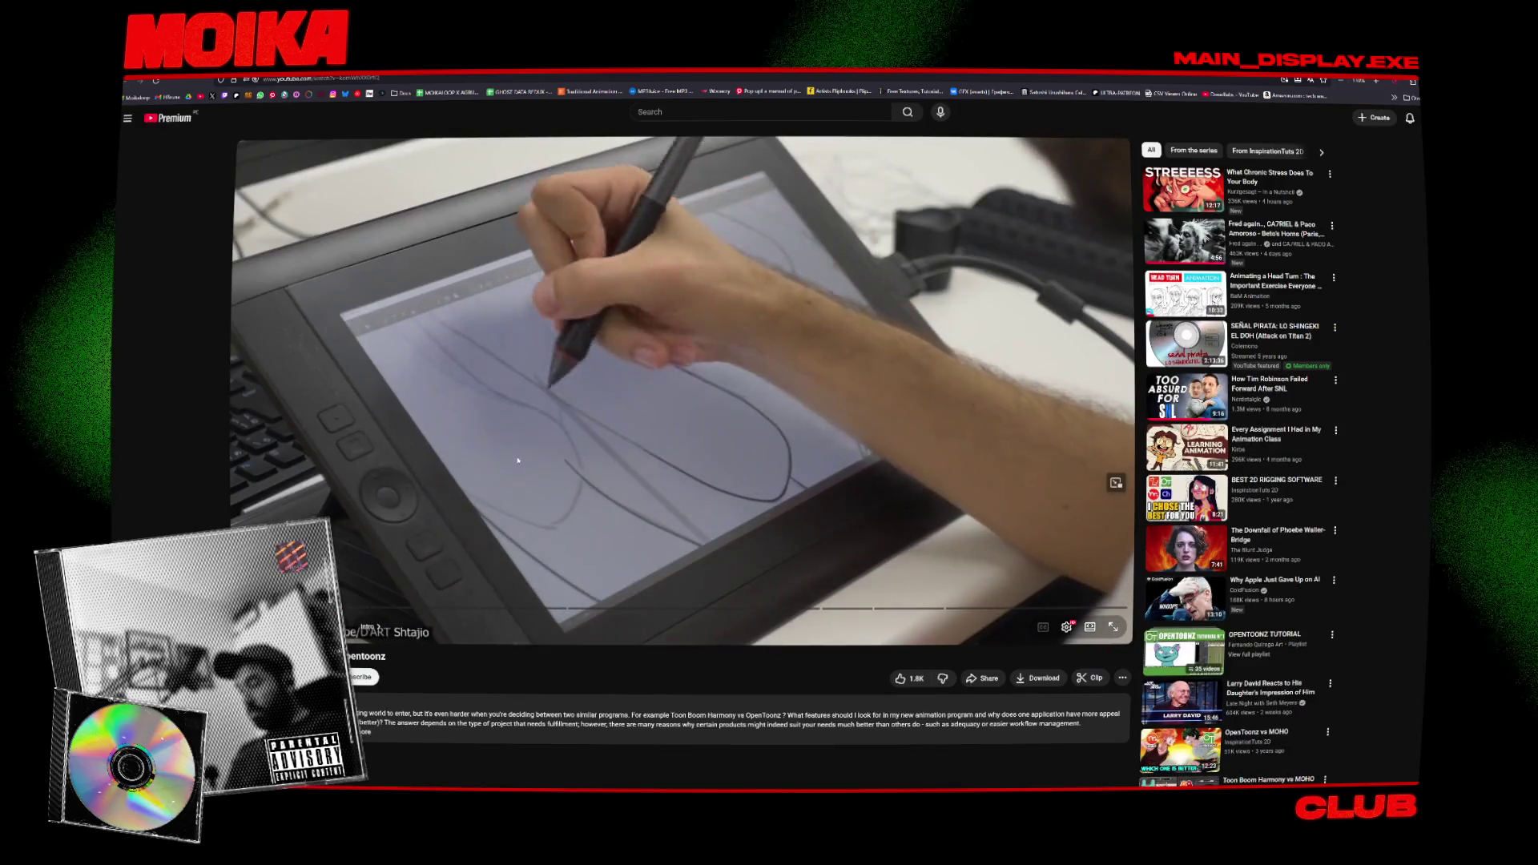
pyautogui.click(486, 611)
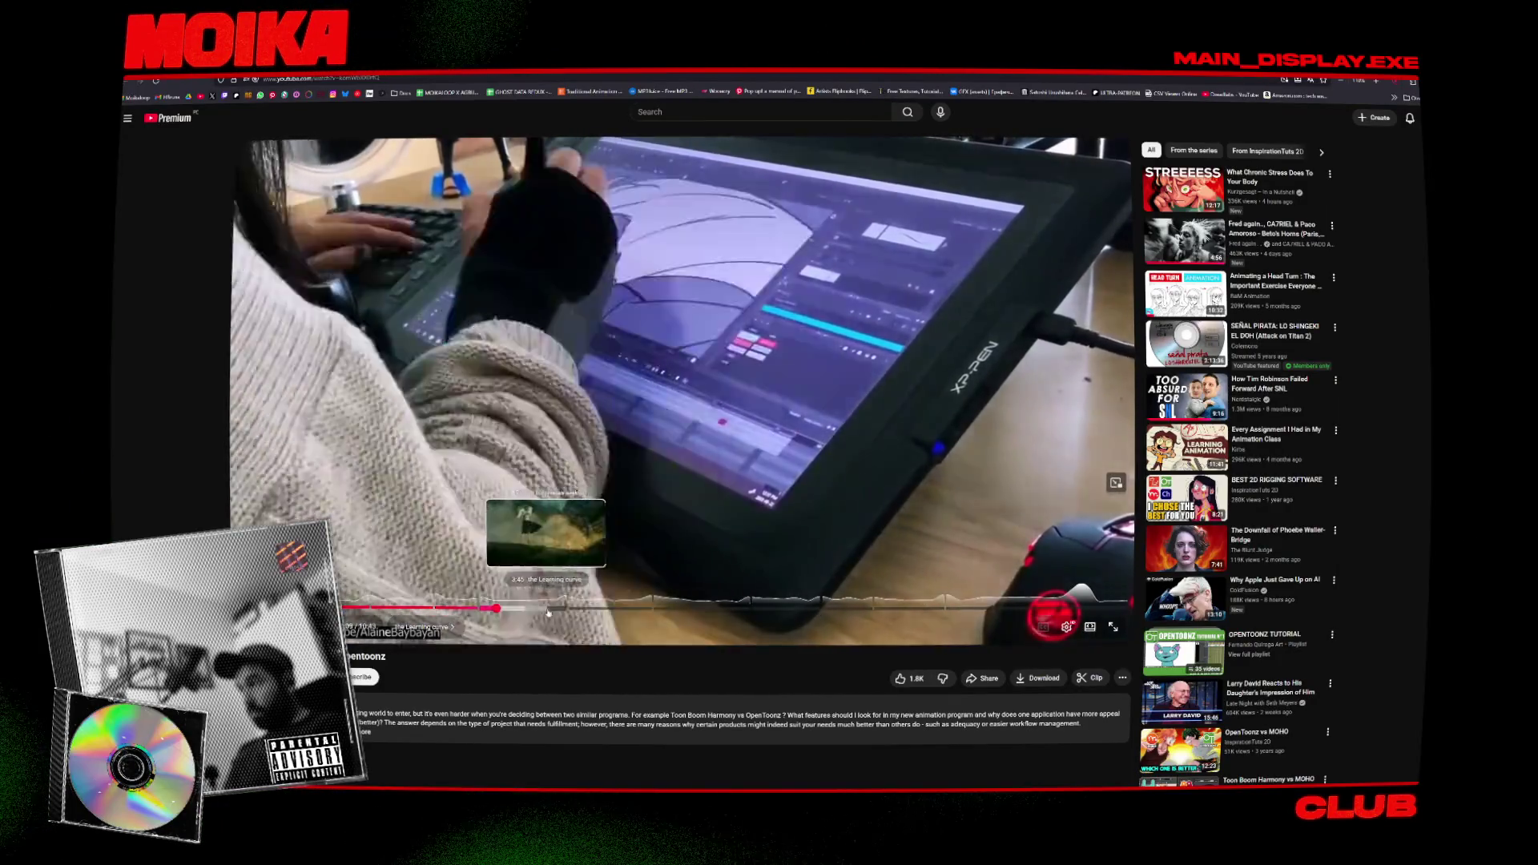
# Jump through the comparison video's drawing tools chapter and on to its conclusion.
pyautogui.click(673, 610)
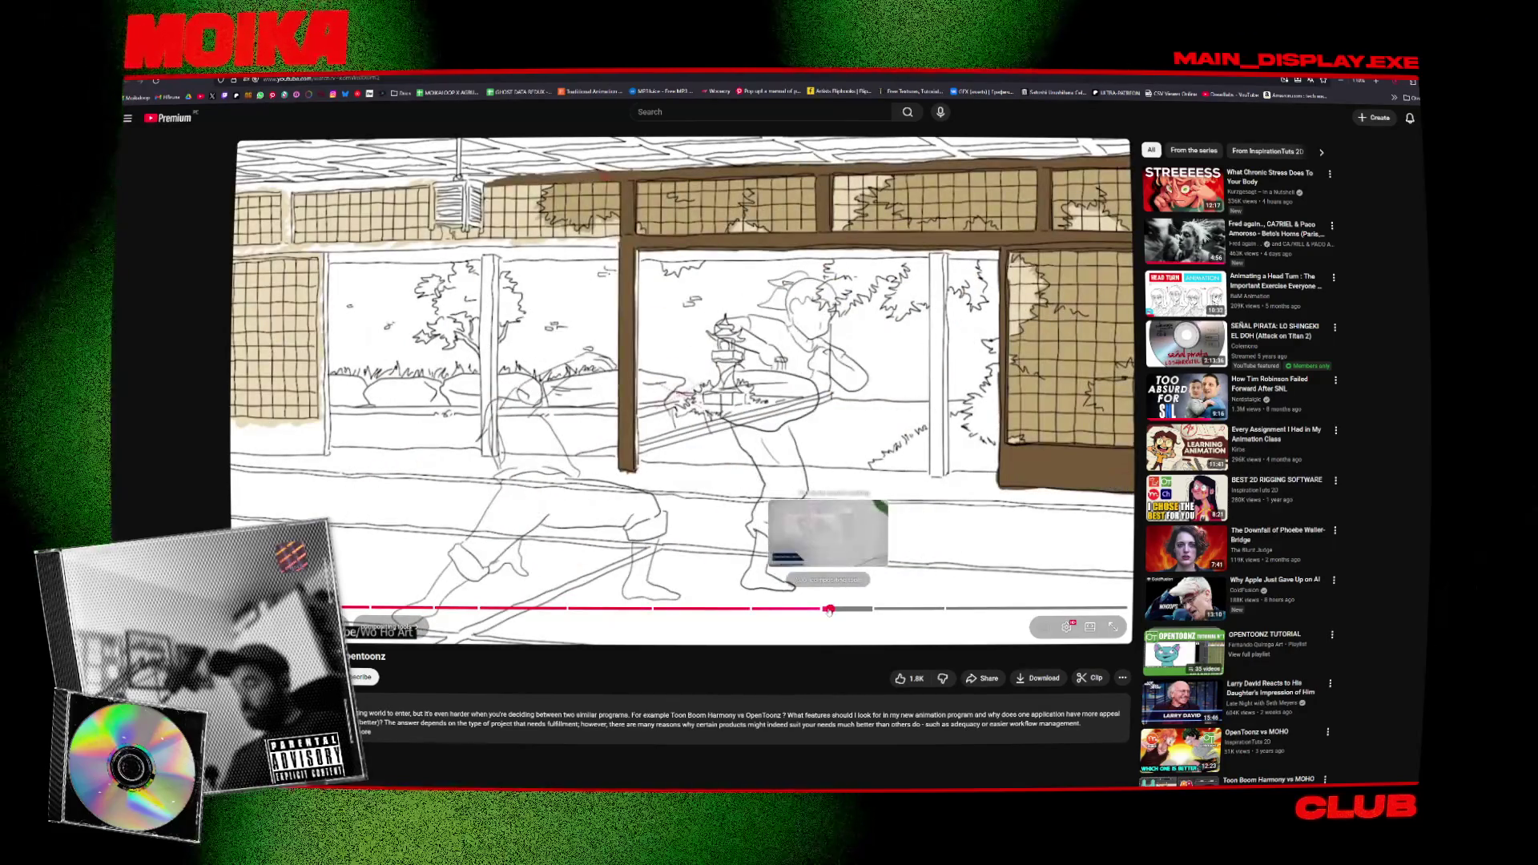
pyautogui.click(833, 609)
pyautogui.scroll(-1, 671, 438)
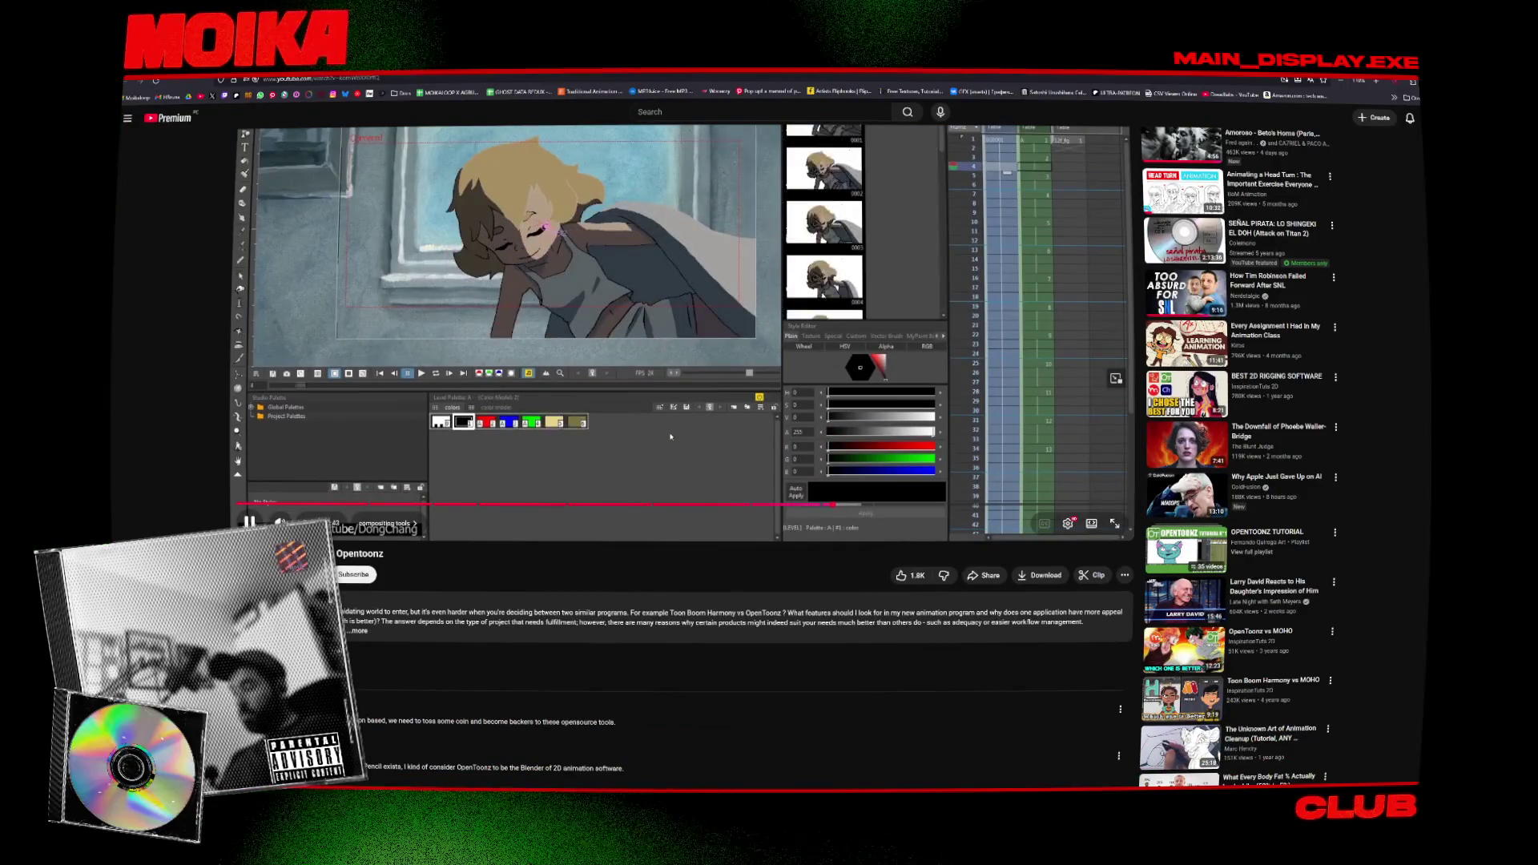
pyautogui.scroll(-1, 671, 436)
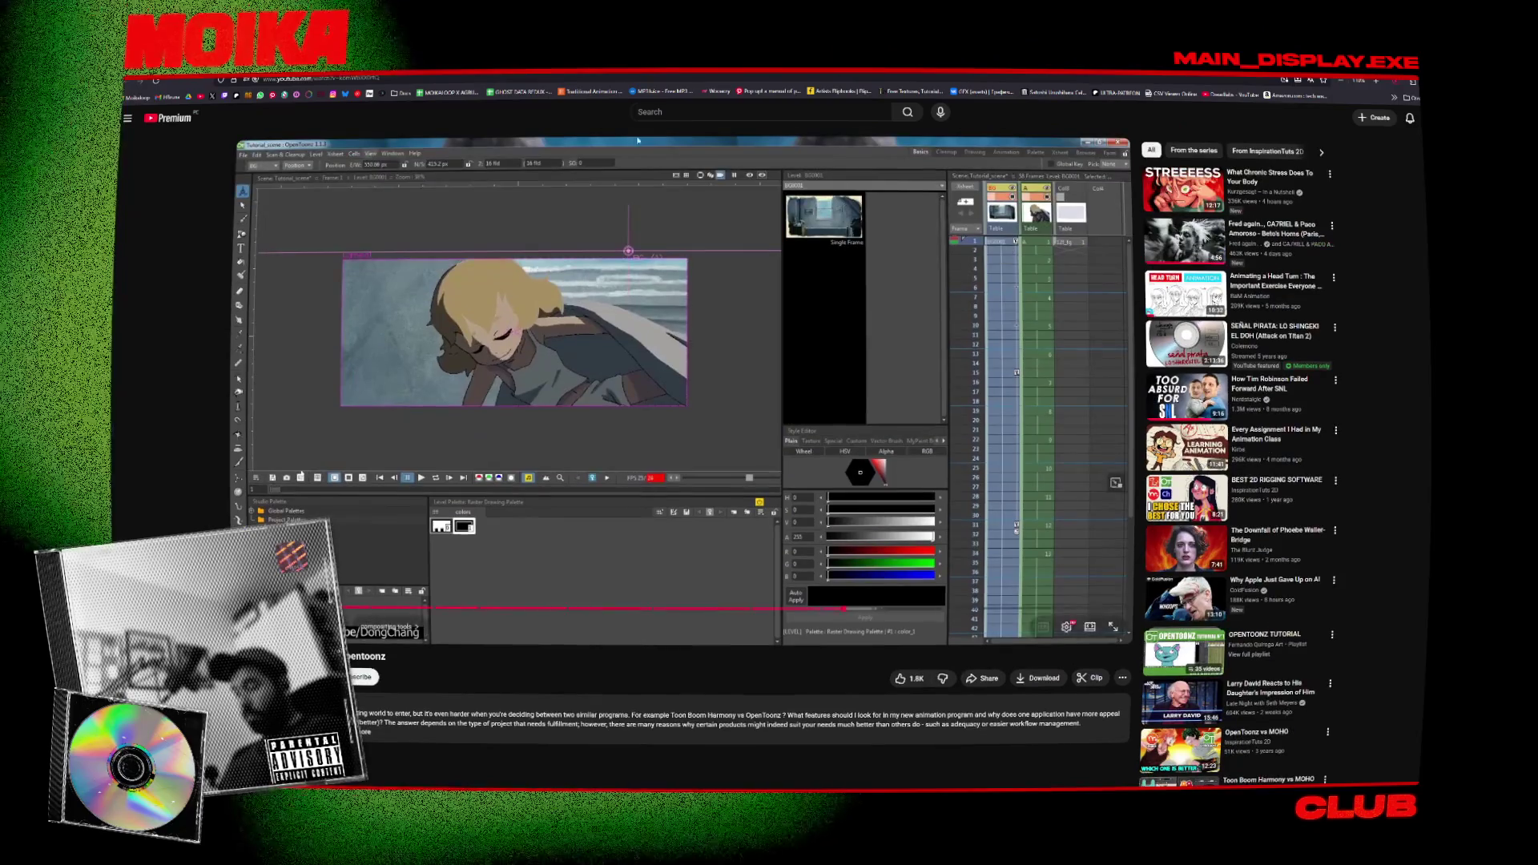
pyautogui.scroll(-3, 213, 478)
pyautogui.scroll(6, 384, 365)
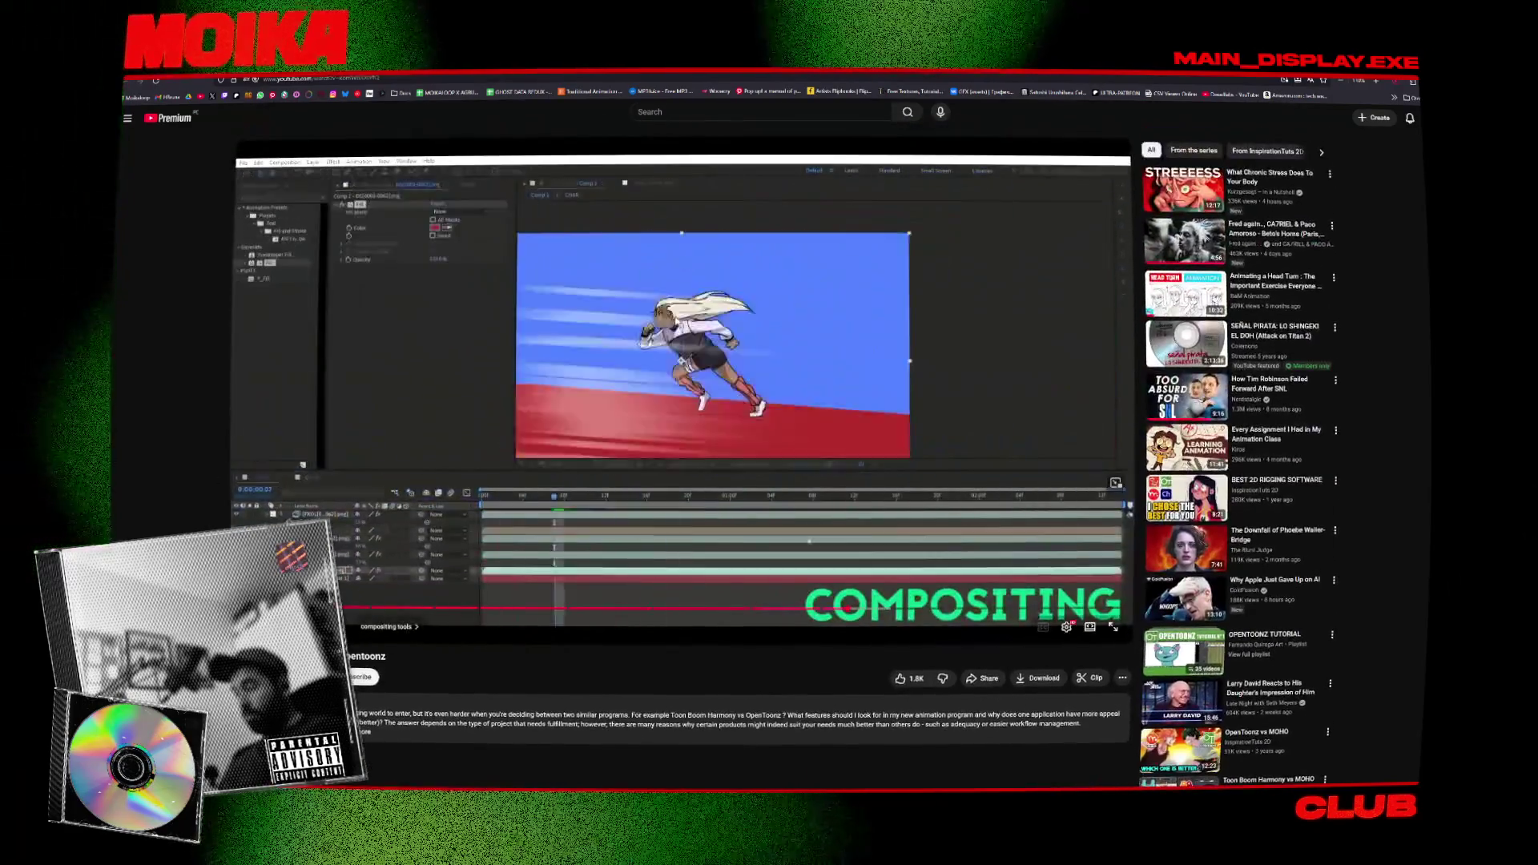
pyautogui.moveTo(881, 609); pyautogui.dragTo(1068, 611)
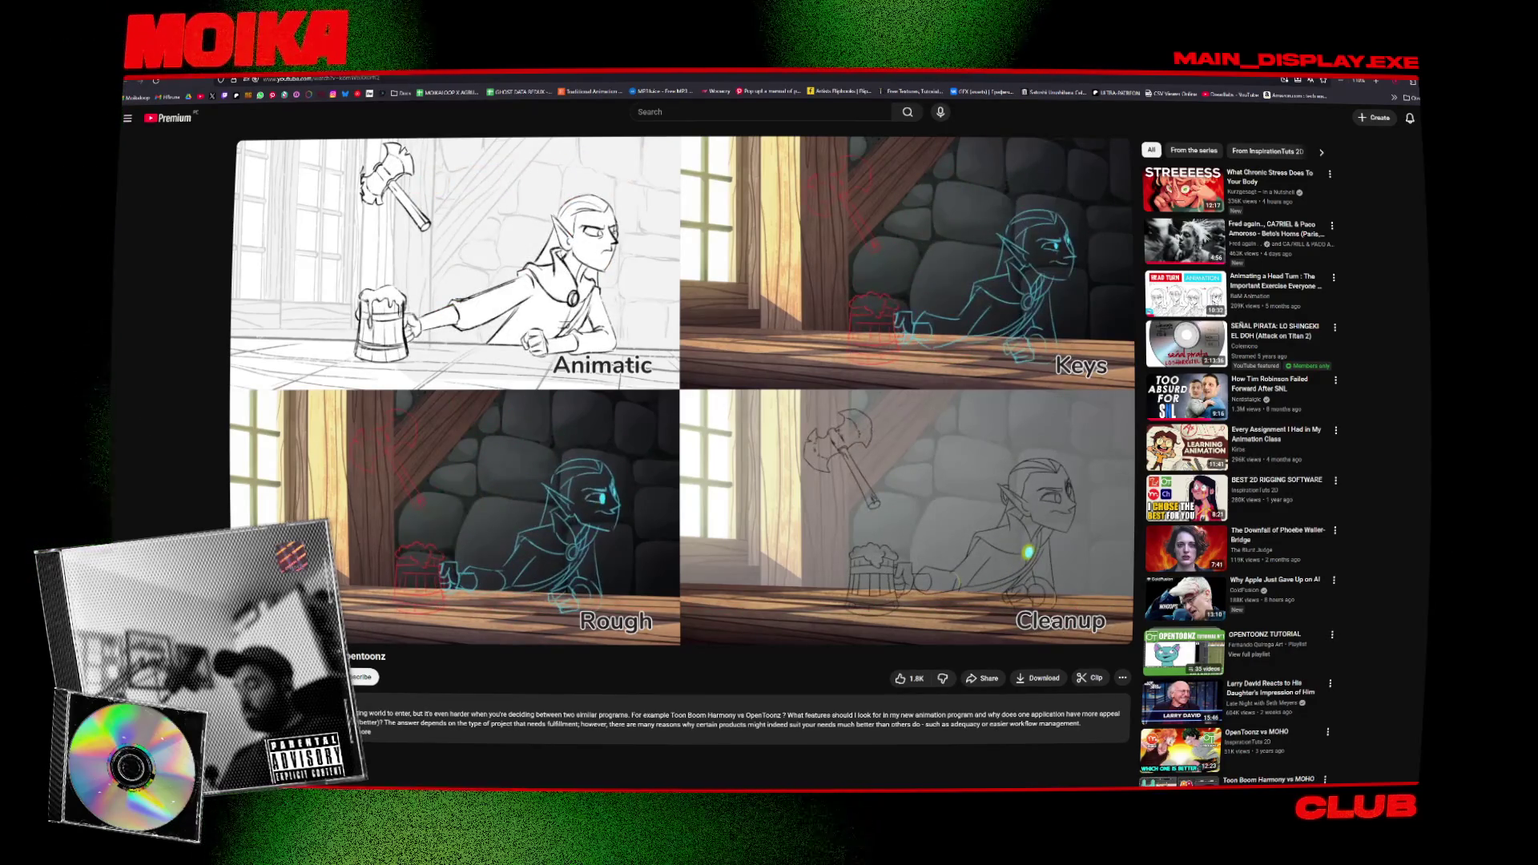
# Go back to the InspirationTuts 2D channel's list of videos.
pyautogui.hotkey('alt', 'Left')
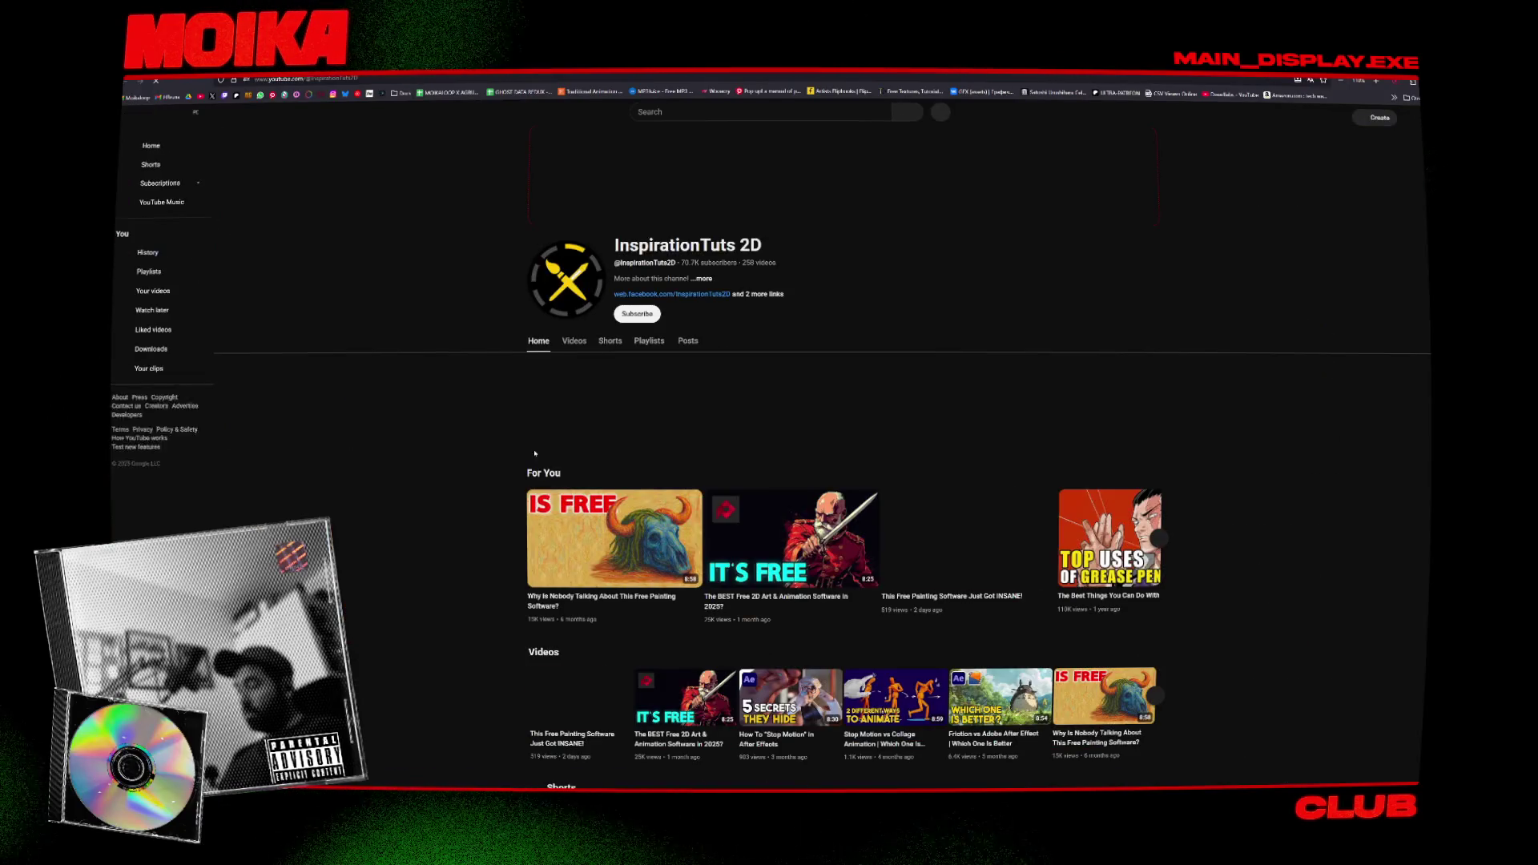
pyautogui.hotkey('alt', 'Right')
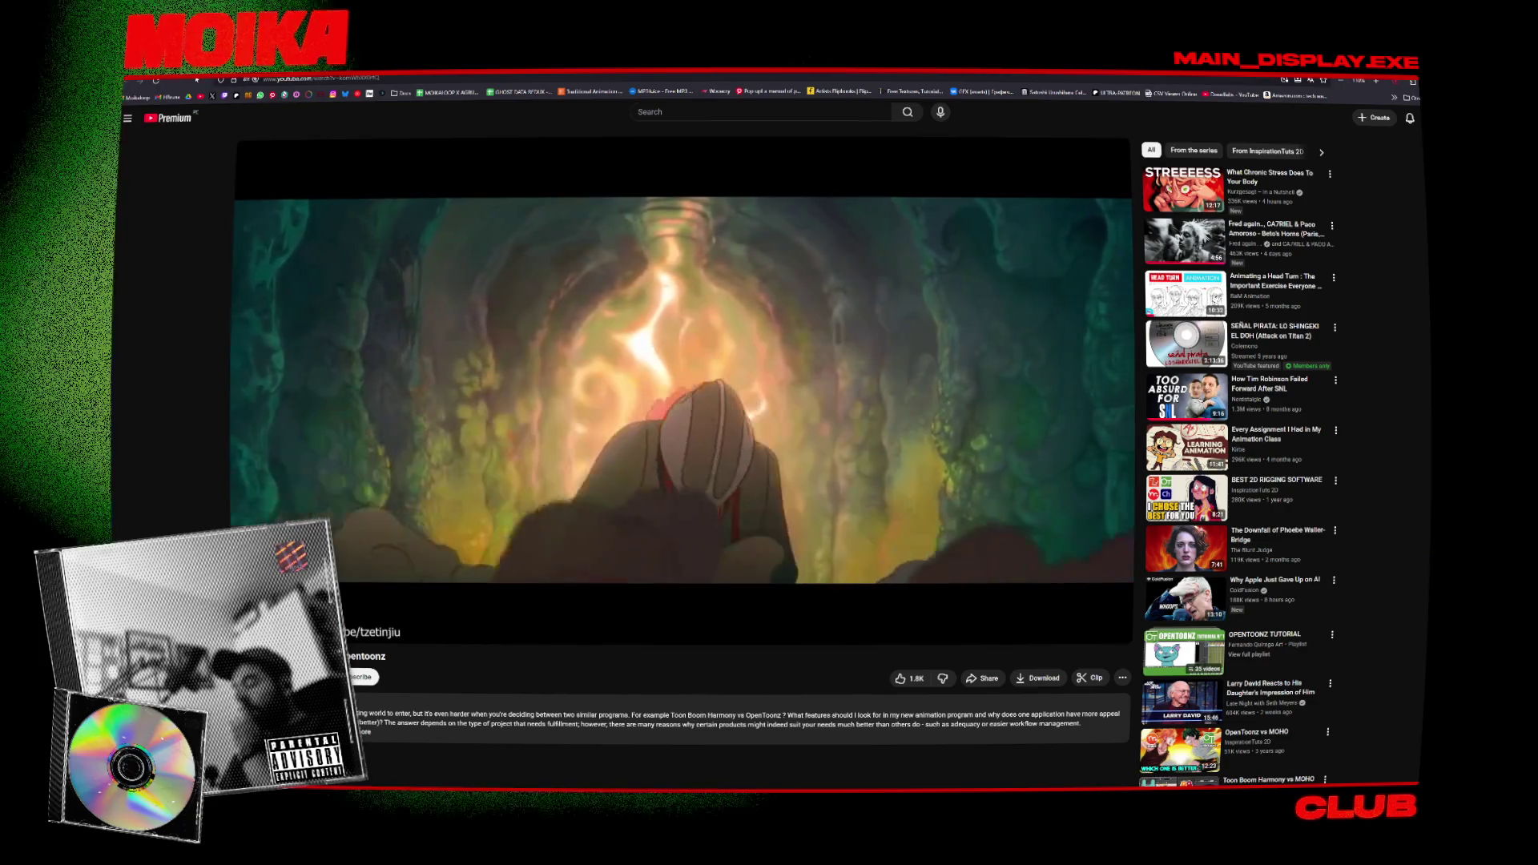
pyautogui.hotkey('alt', 'Left')
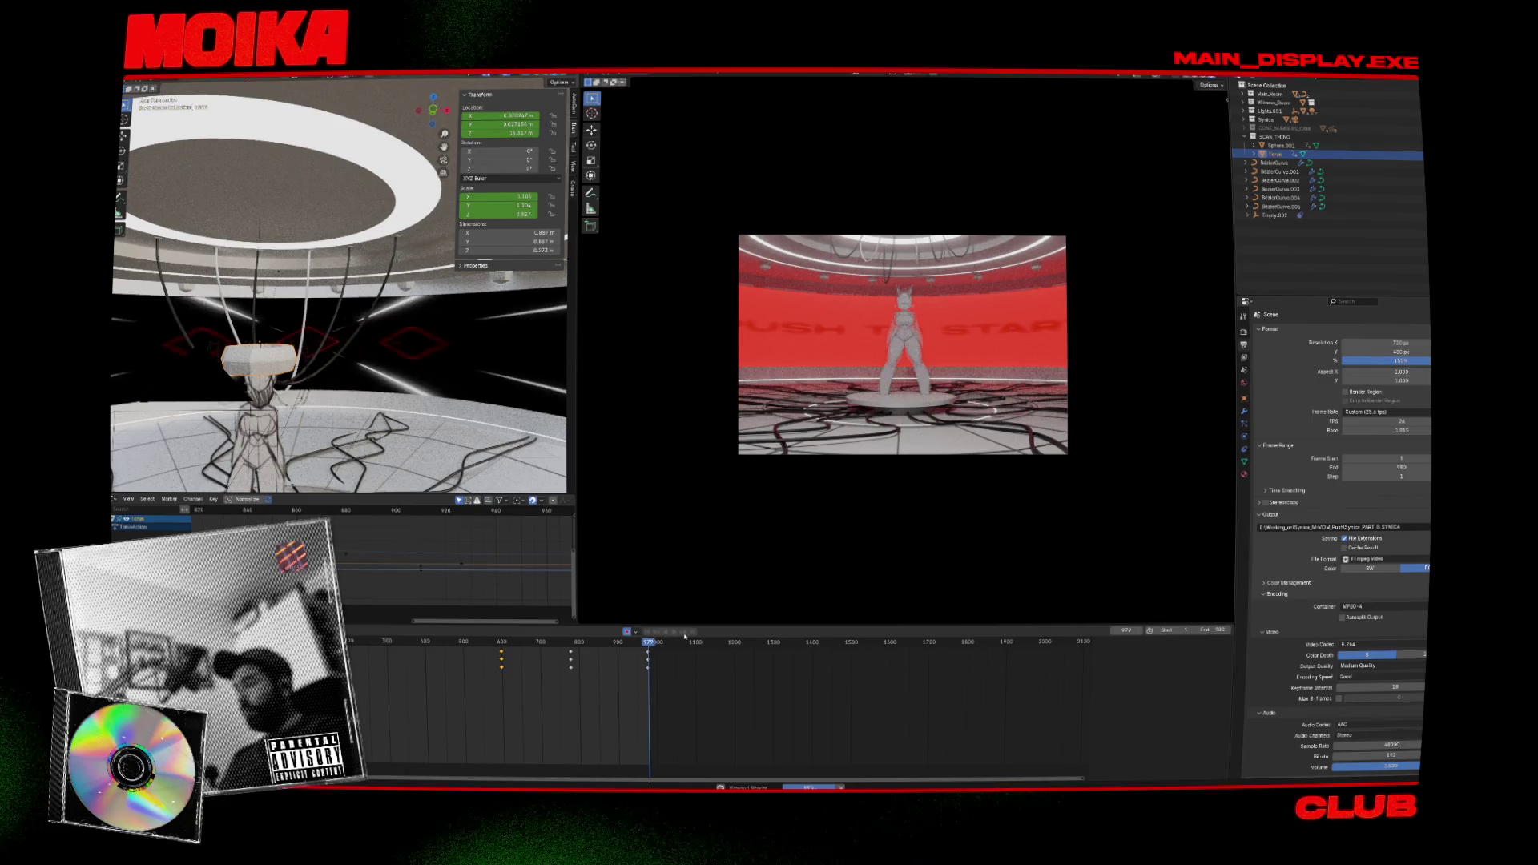
# Set Blender's timeline to frame 961 and save, then launch After Effects from the Start menu.
pyautogui.click(642, 641)
pyautogui.hotkey('ctrl', 's')
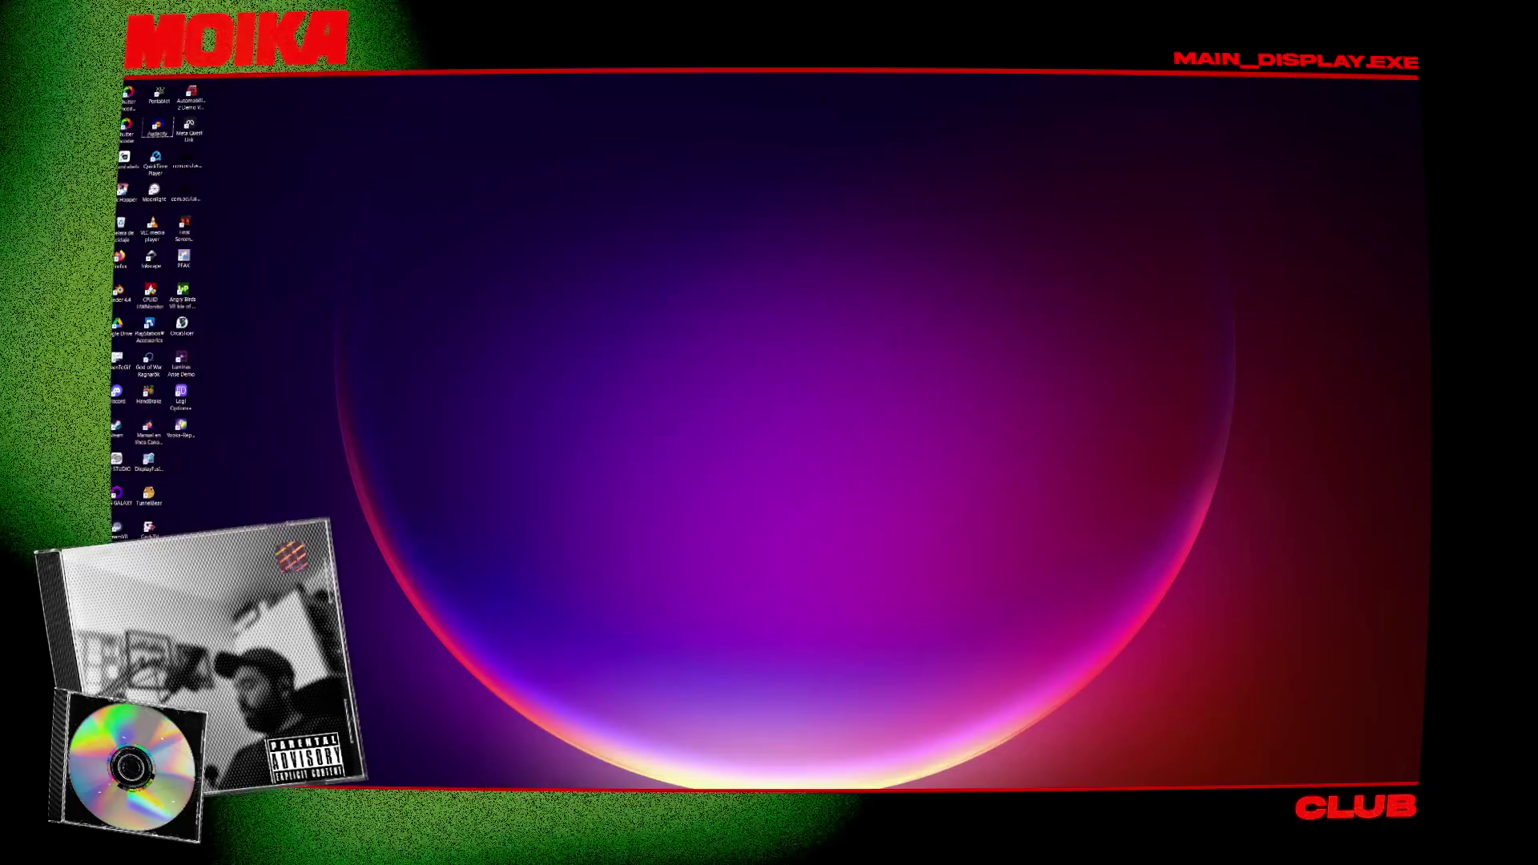
pyautogui.press('super')
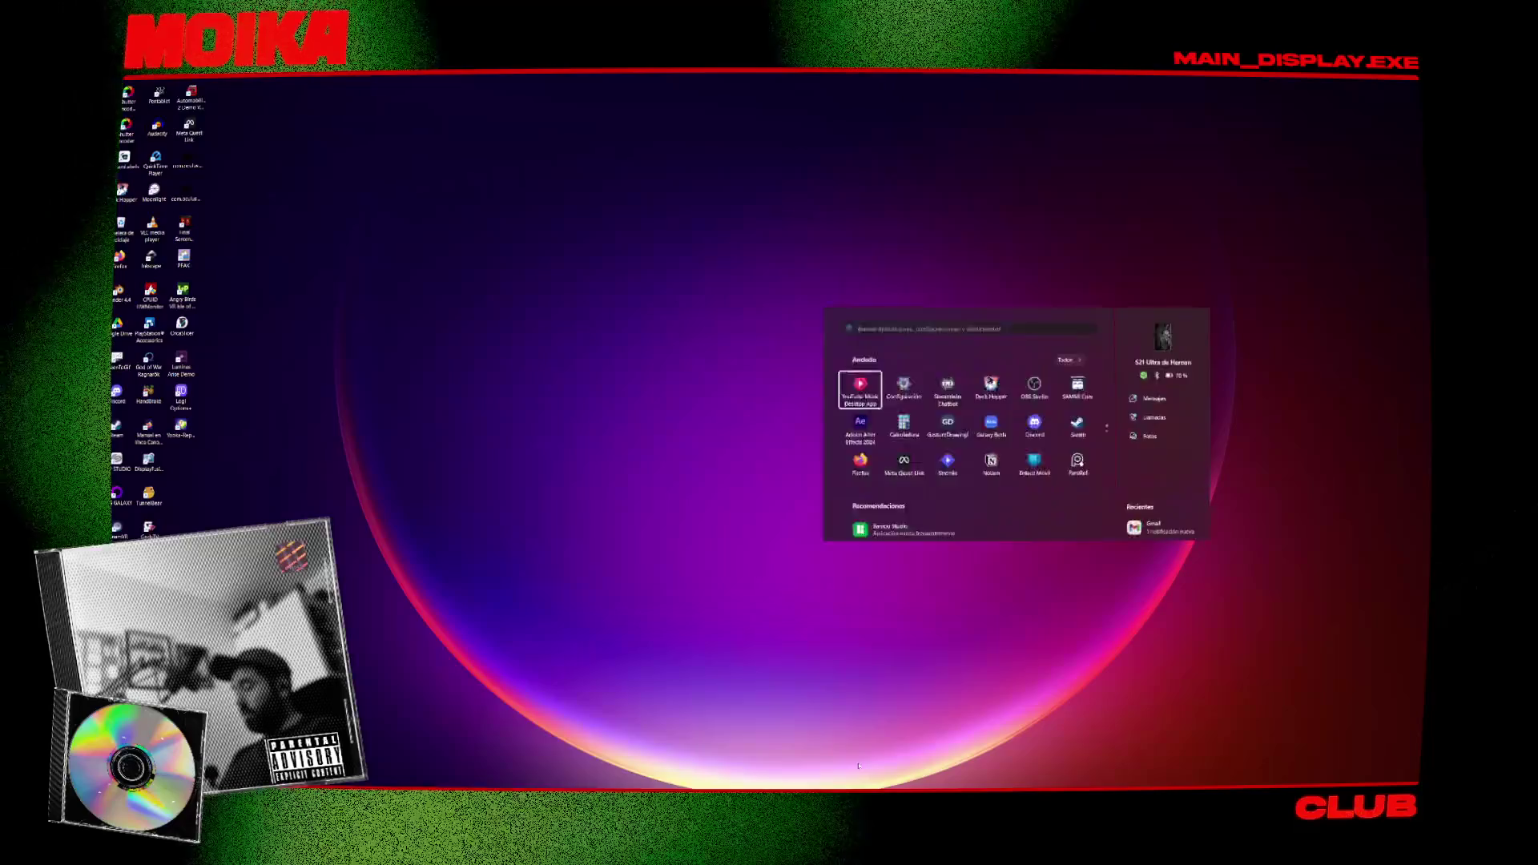
pyautogui.press('super')
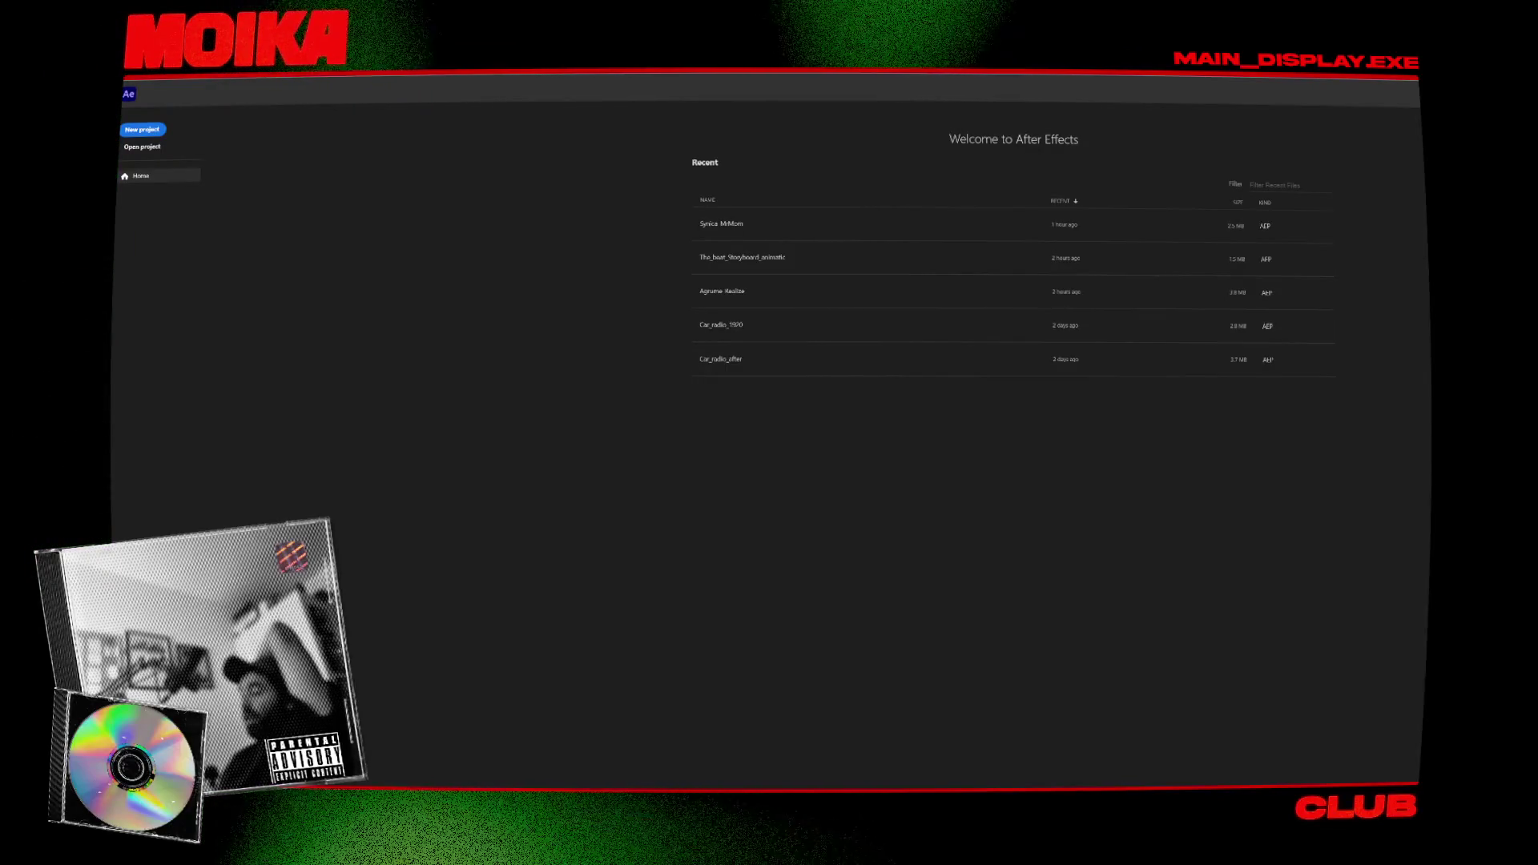
# Open the Synica MrMom project, then move the time marker and select layer 2.
pyautogui.click(890, 226)
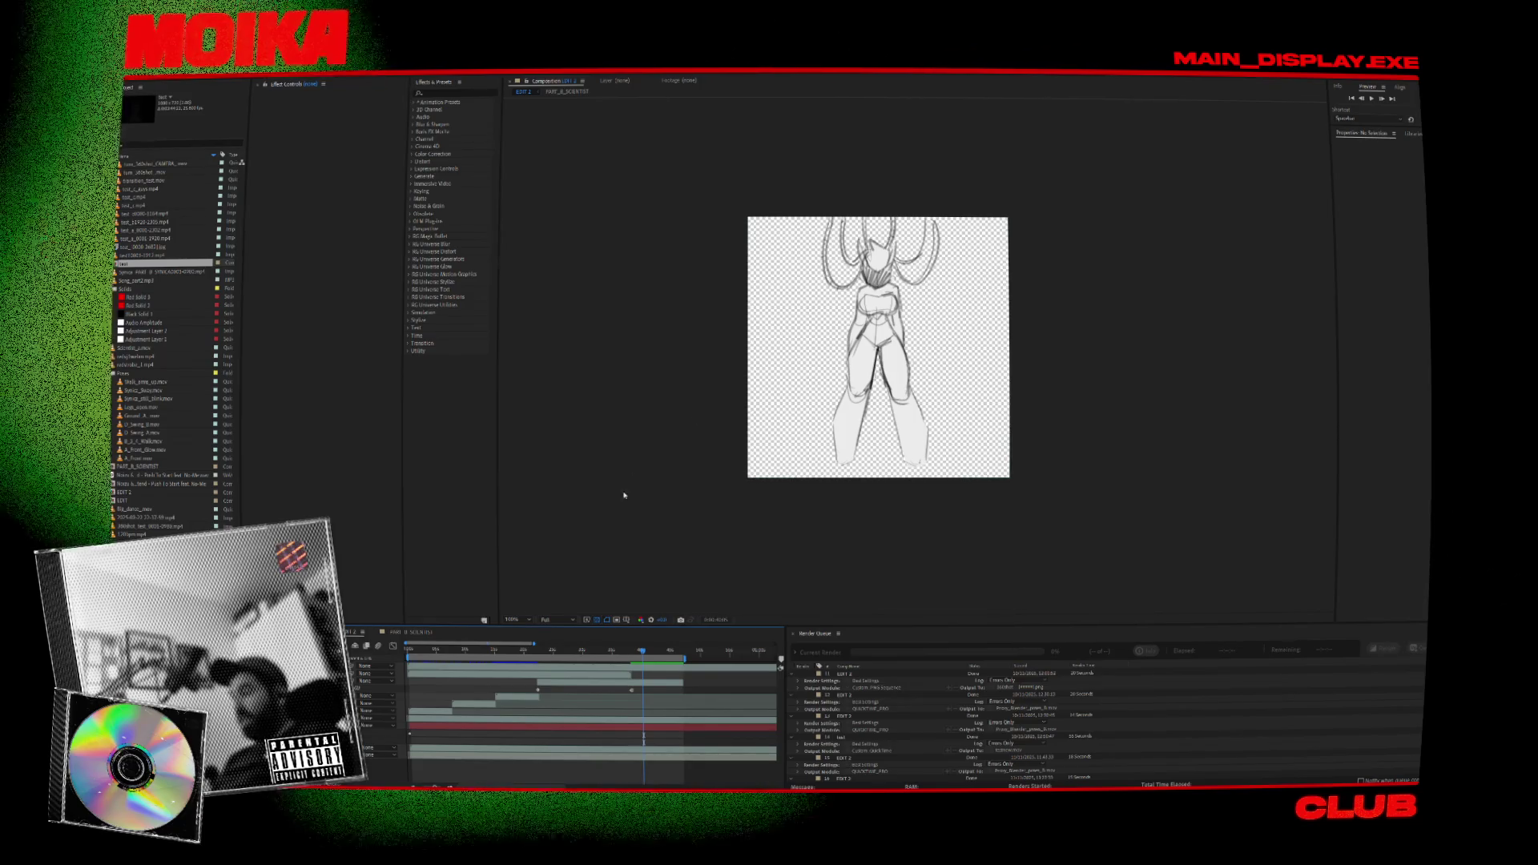
pyautogui.click(650, 656)
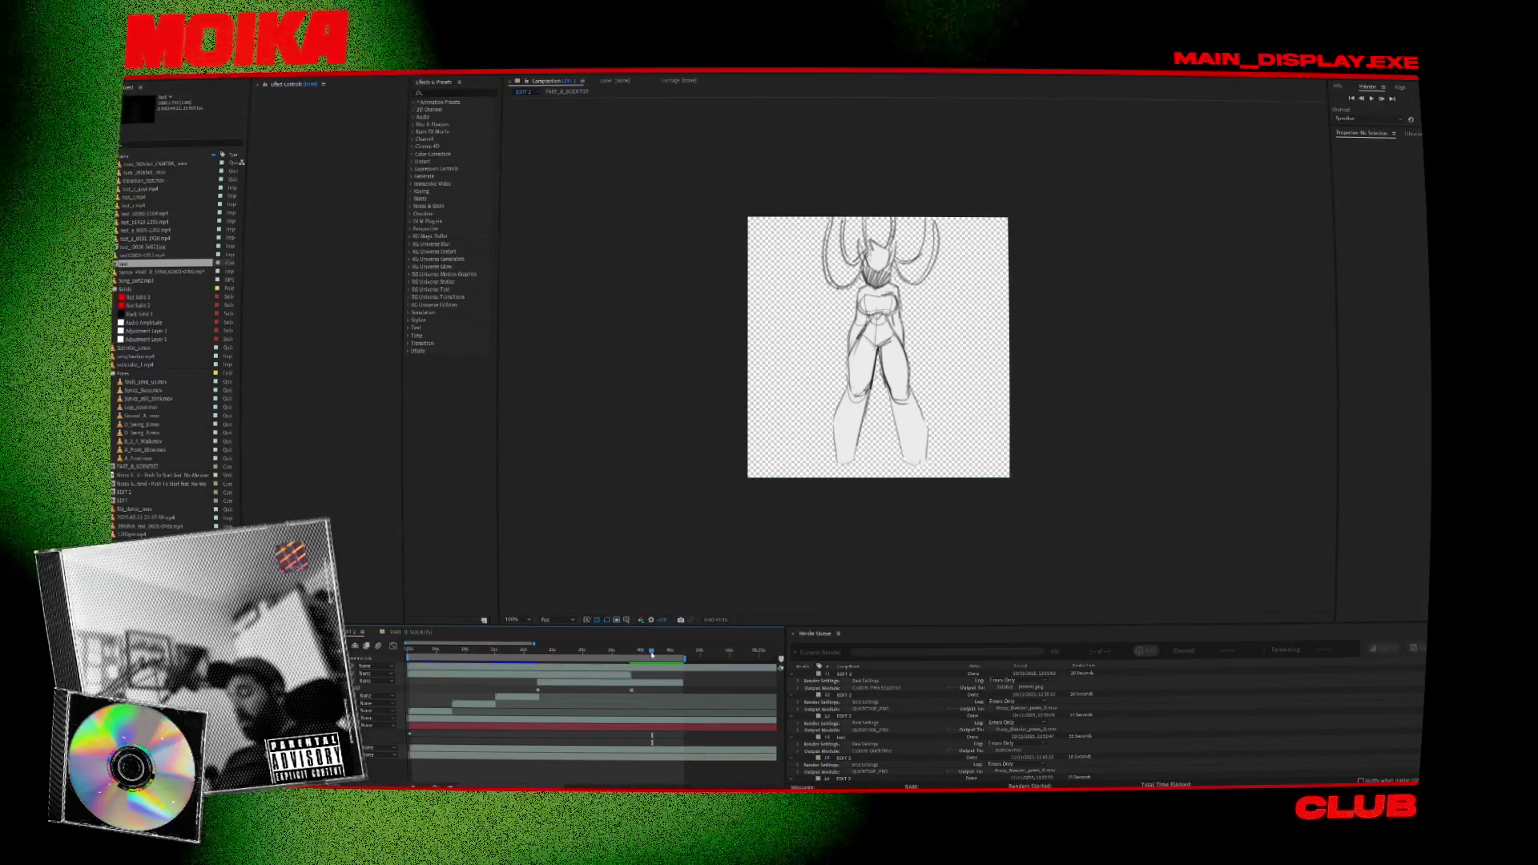
pyautogui.scroll(-1, 827, 716)
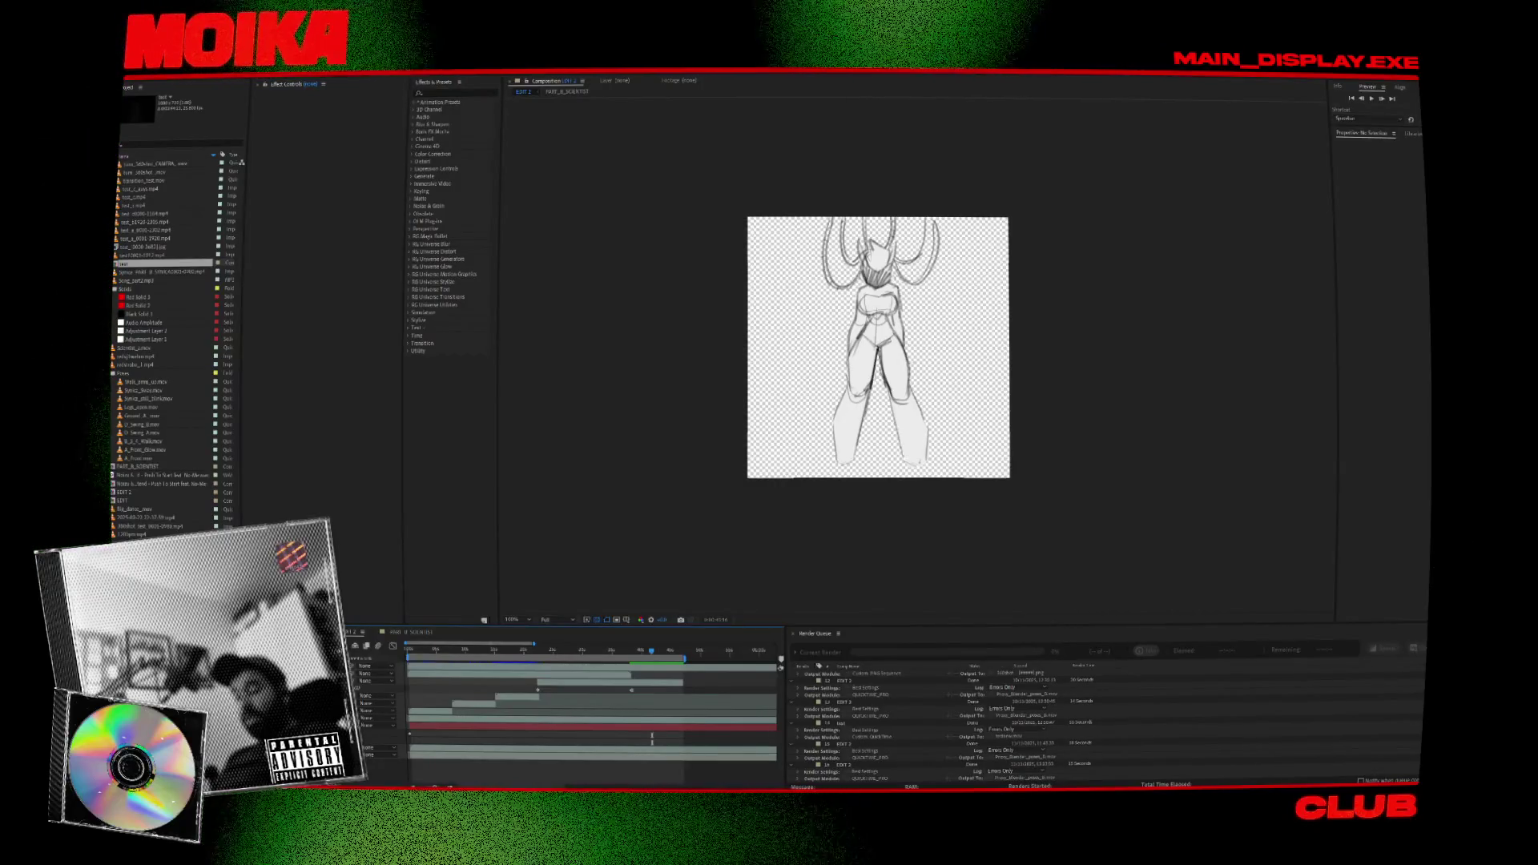
pyautogui.click(521, 674)
pyautogui.click(599, 652)
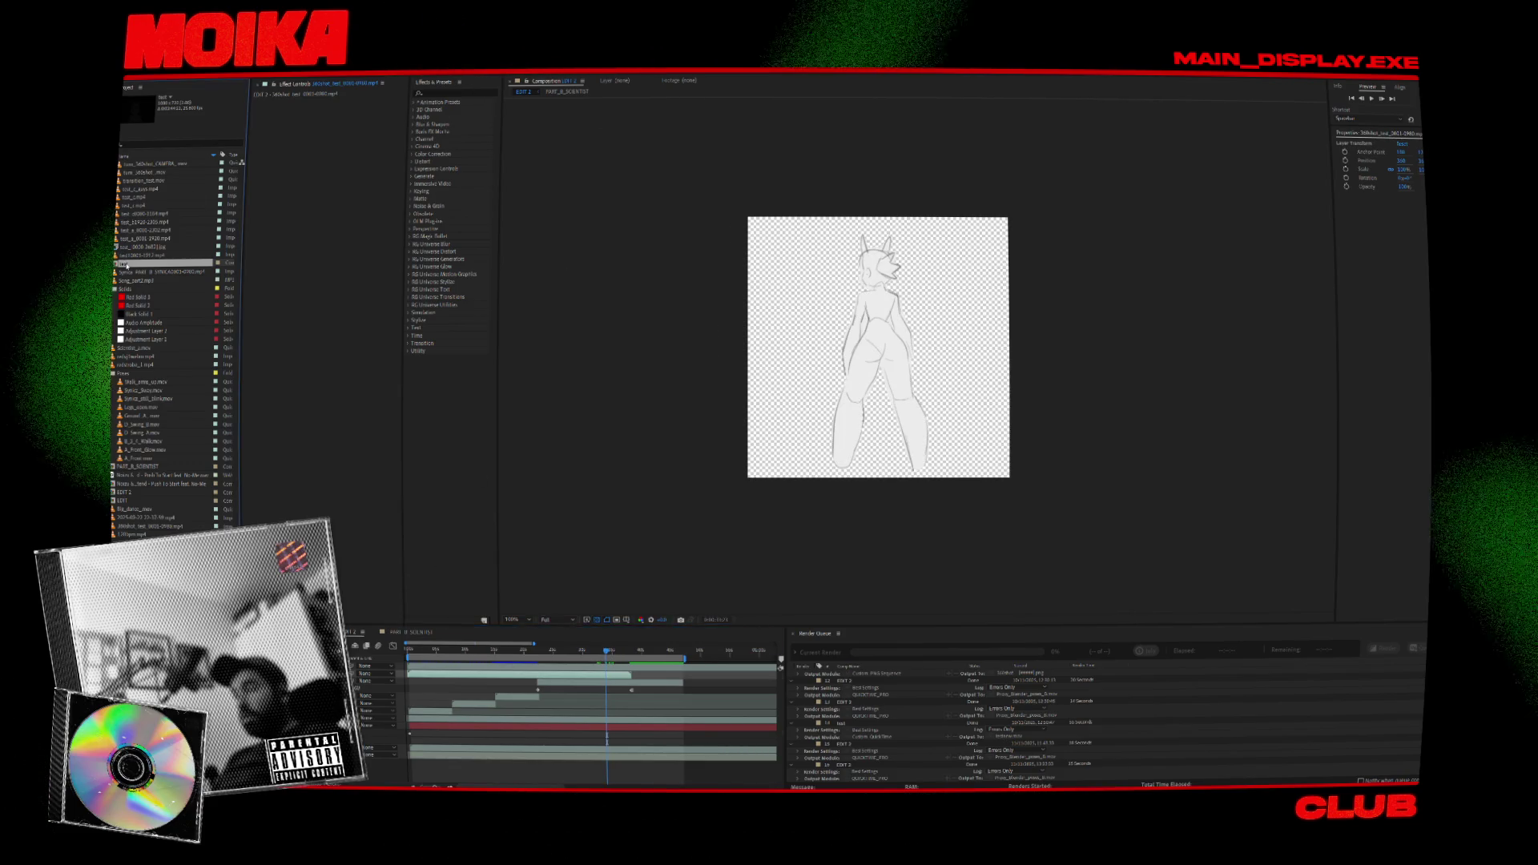
# Open the 'test' composition and scrub to the red-lit frame of the figure.
pyautogui.doubleClick(125, 263)
pyautogui.moveTo(628, 652)
pyautogui.mouseDown()
pyautogui.moveTo(608, 652)
pyautogui.moveTo(635, 656)
pyautogui.mouseUp()
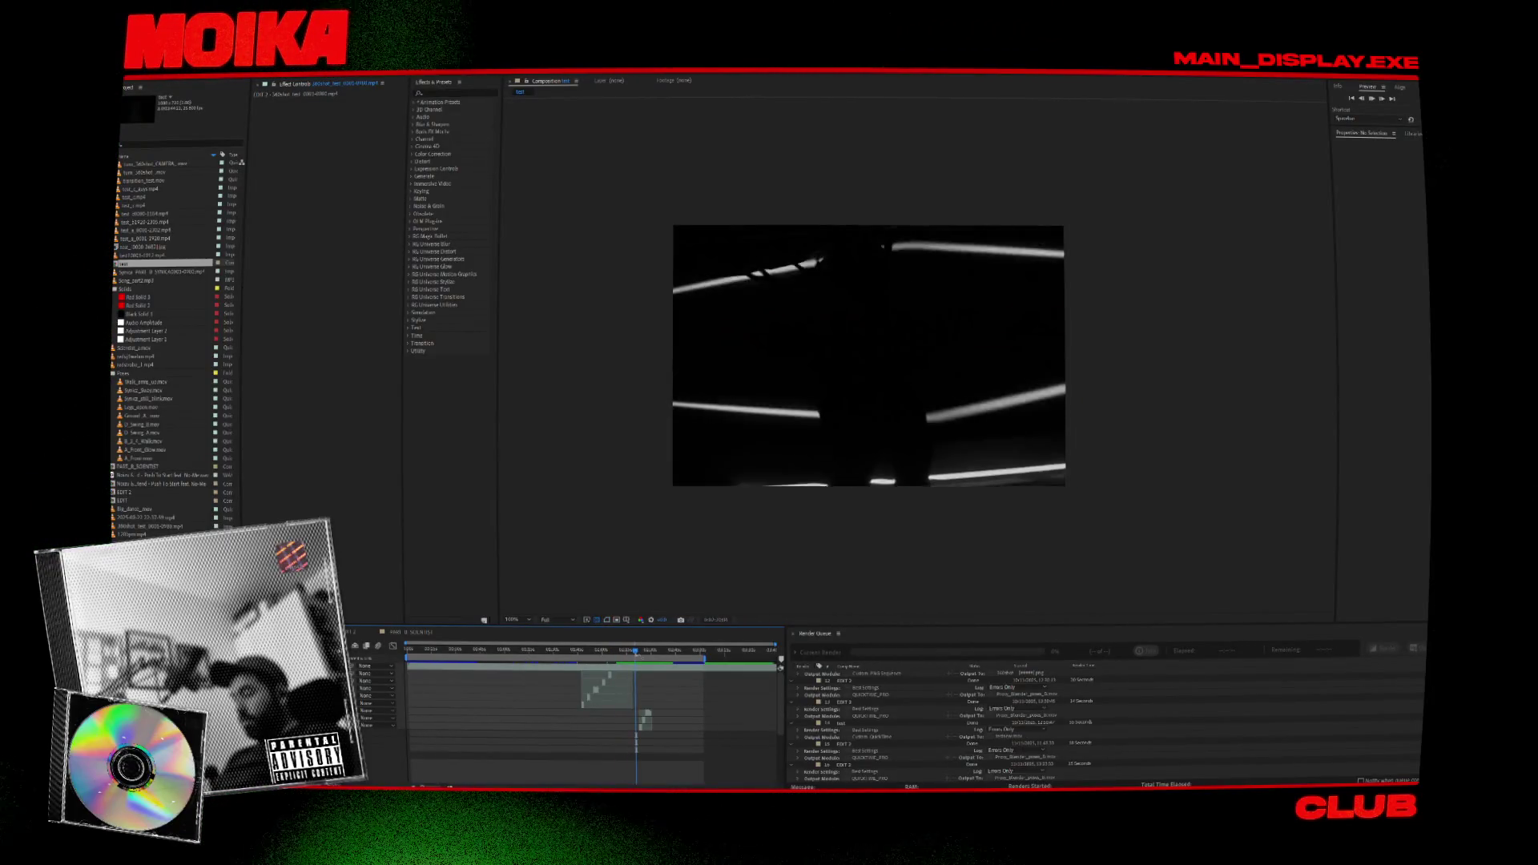
pyautogui.keyDown('alt'); pyautogui.scroll(2, 647, 687); pyautogui.keyUp('alt')
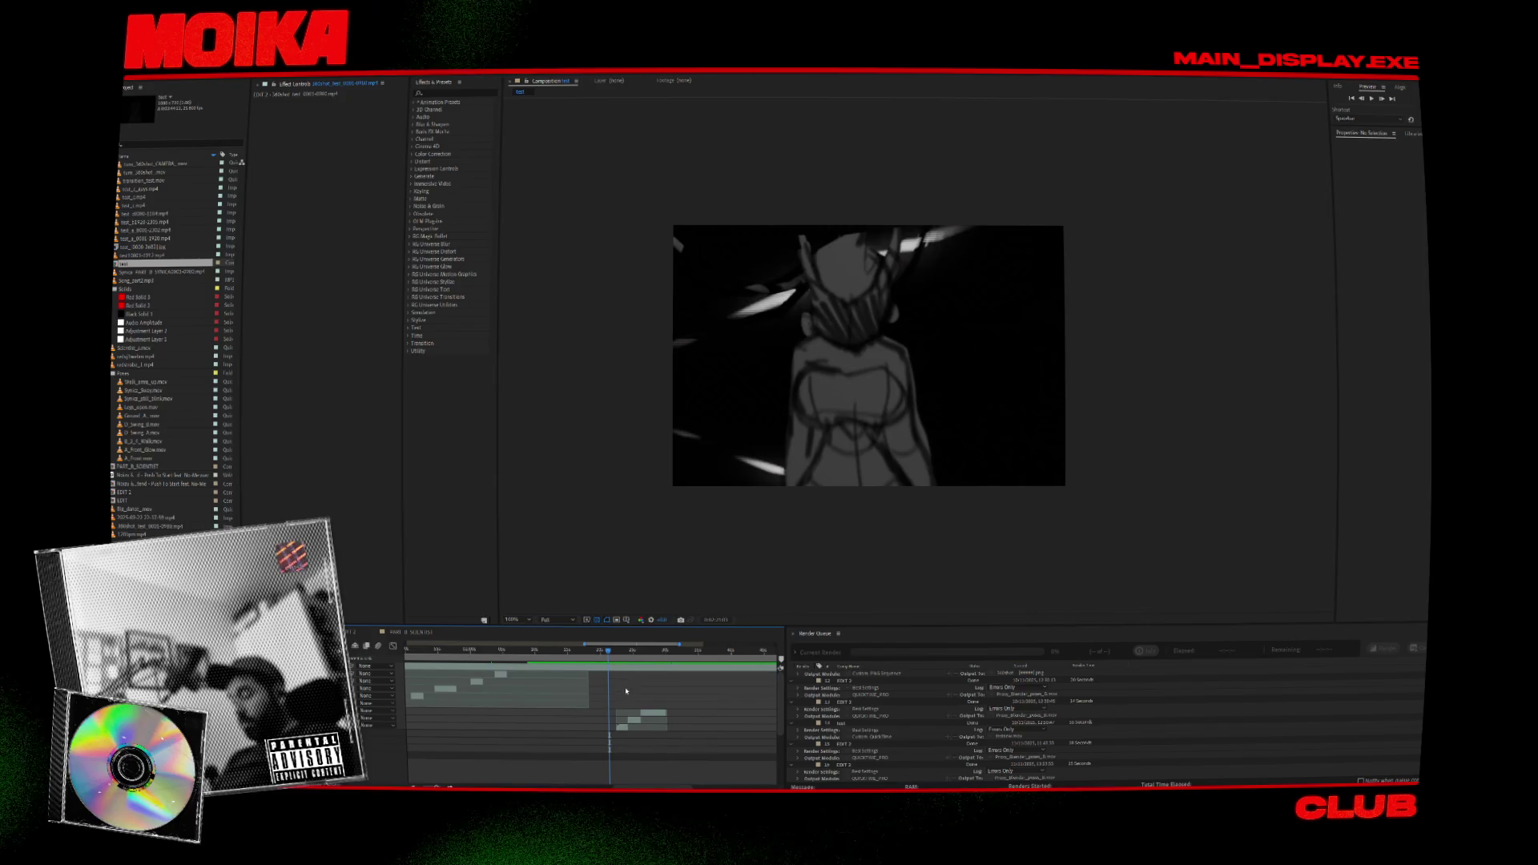
pyautogui.moveTo(620, 655); pyautogui.dragTo(619, 656)
# Scale the sketch storyboard layer down so the drawing fits the frame height.
pyautogui.click(640, 715)
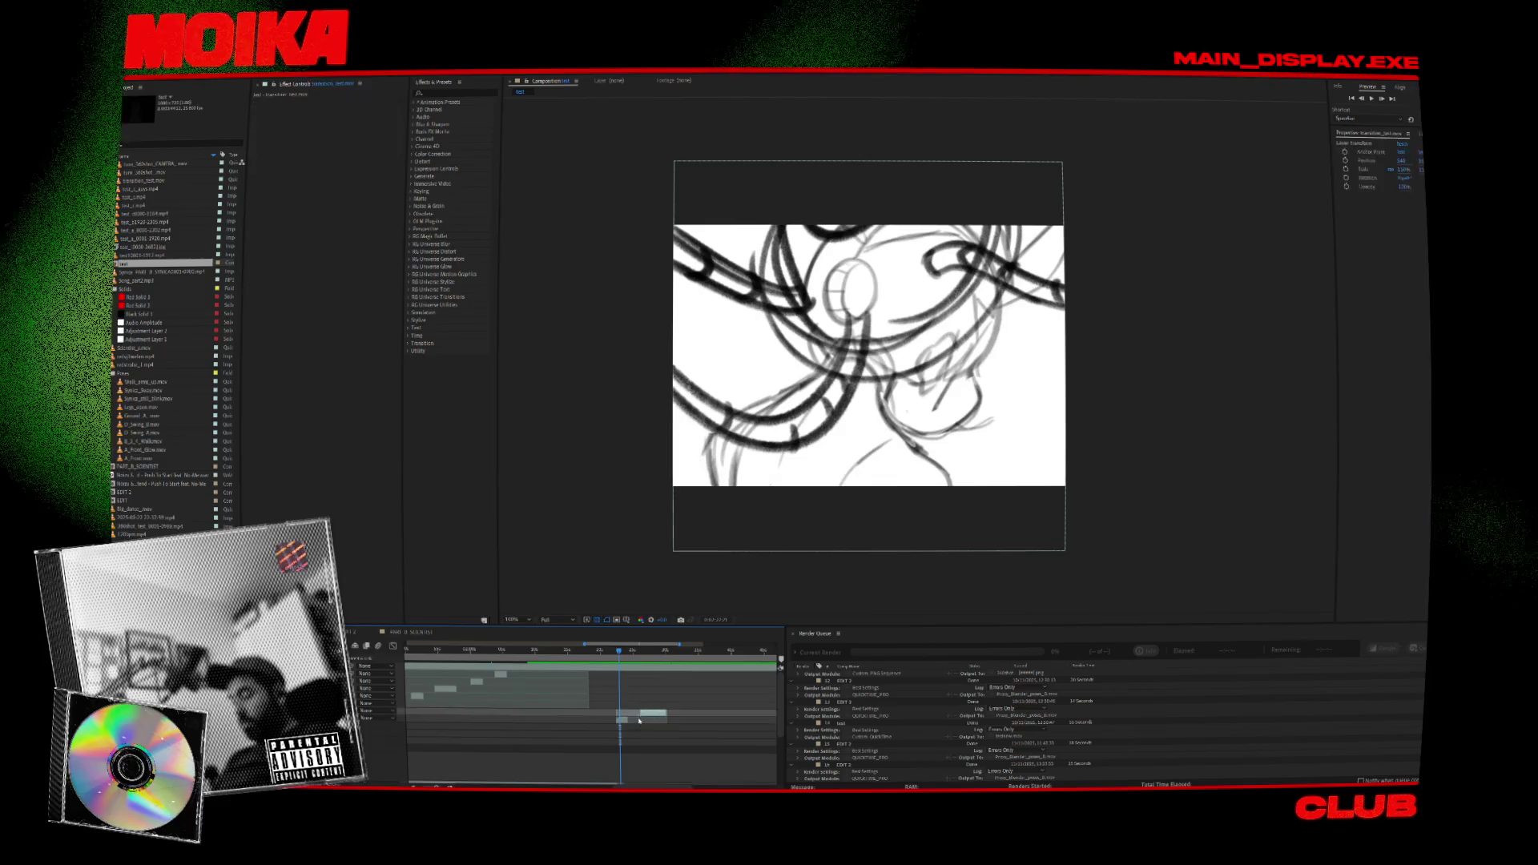
pyautogui.click(633, 684)
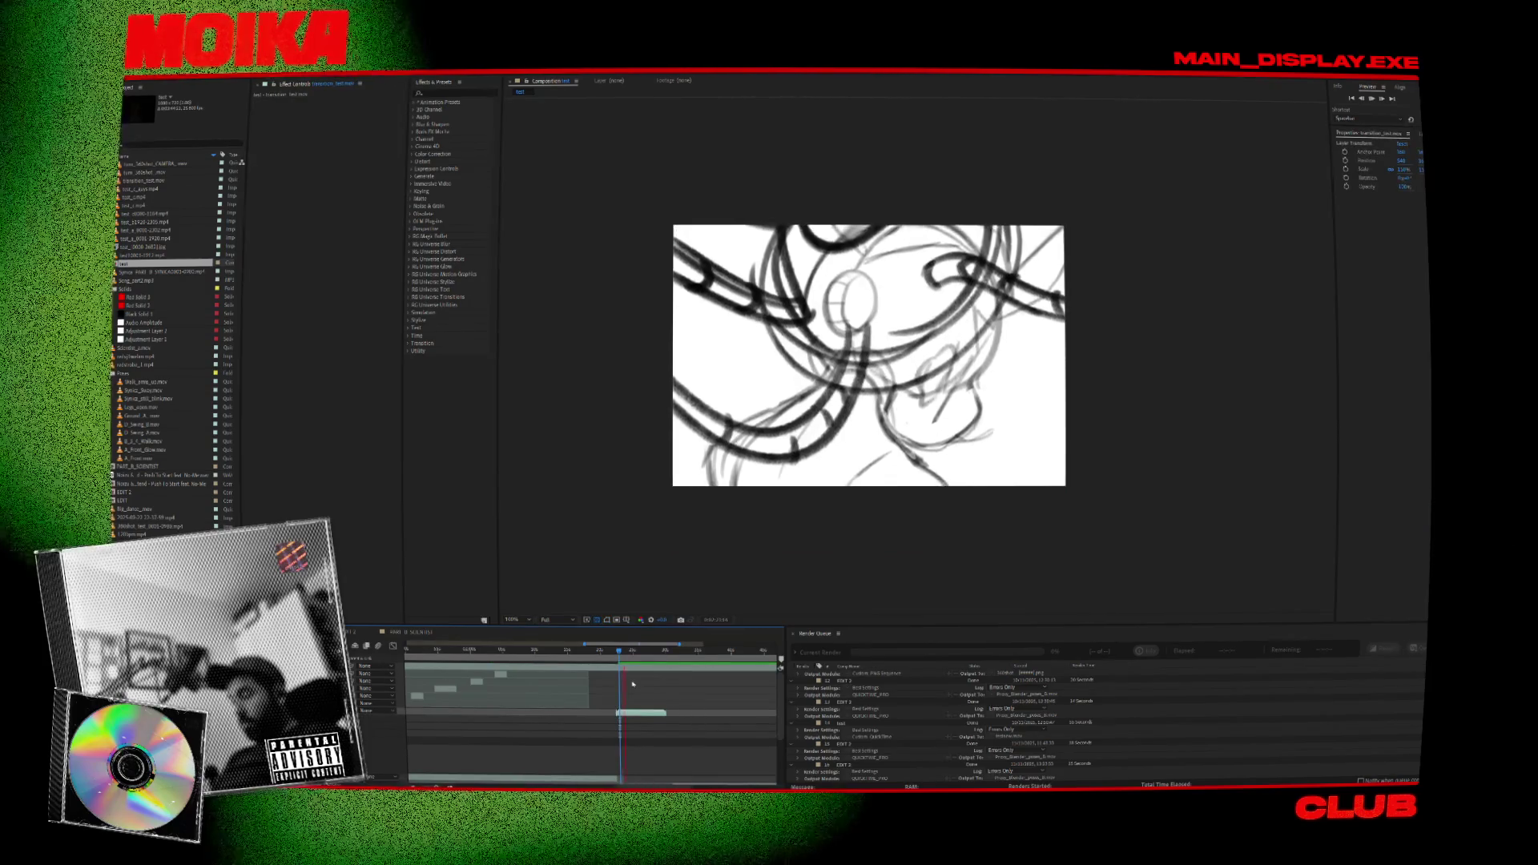
pyautogui.press('space')
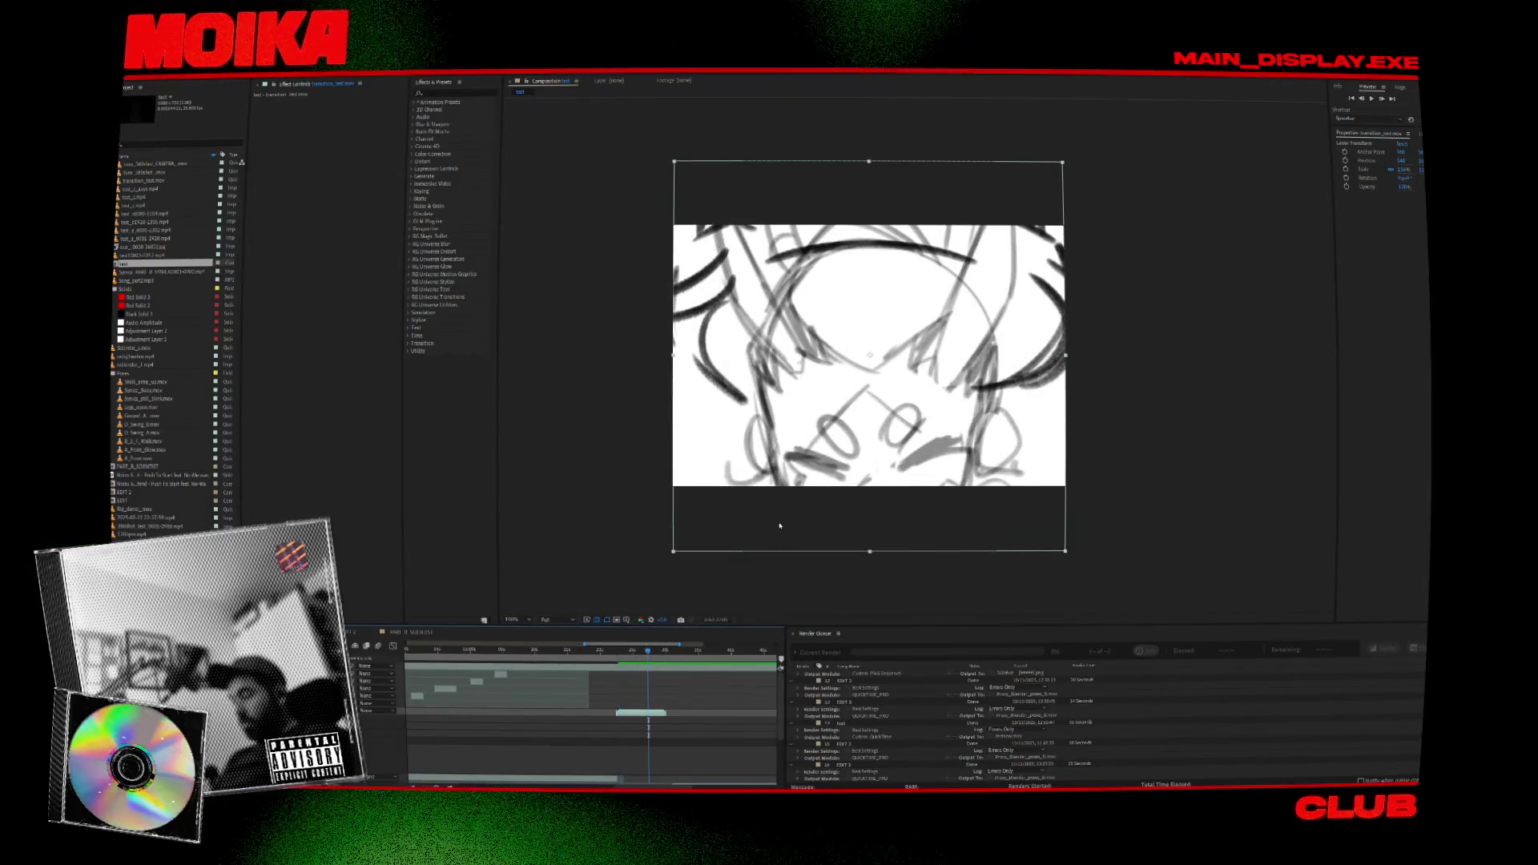
pyautogui.moveTo(1066, 554); pyautogui.dragTo(1014, 496)
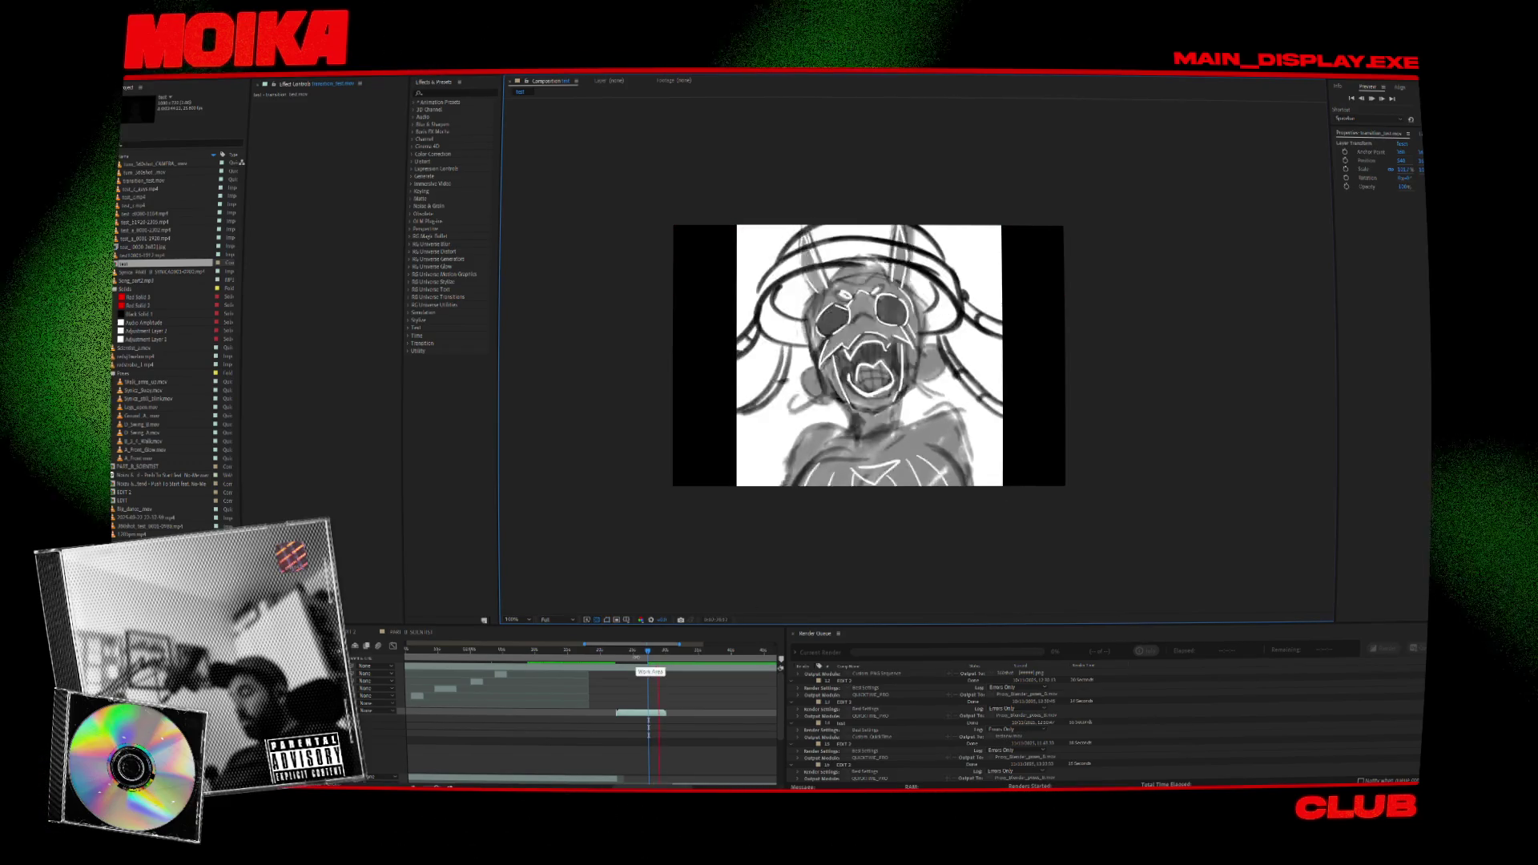
# Scrub to the first sketch frames and play back the storyboard animatic.
pyautogui.click(619, 651)
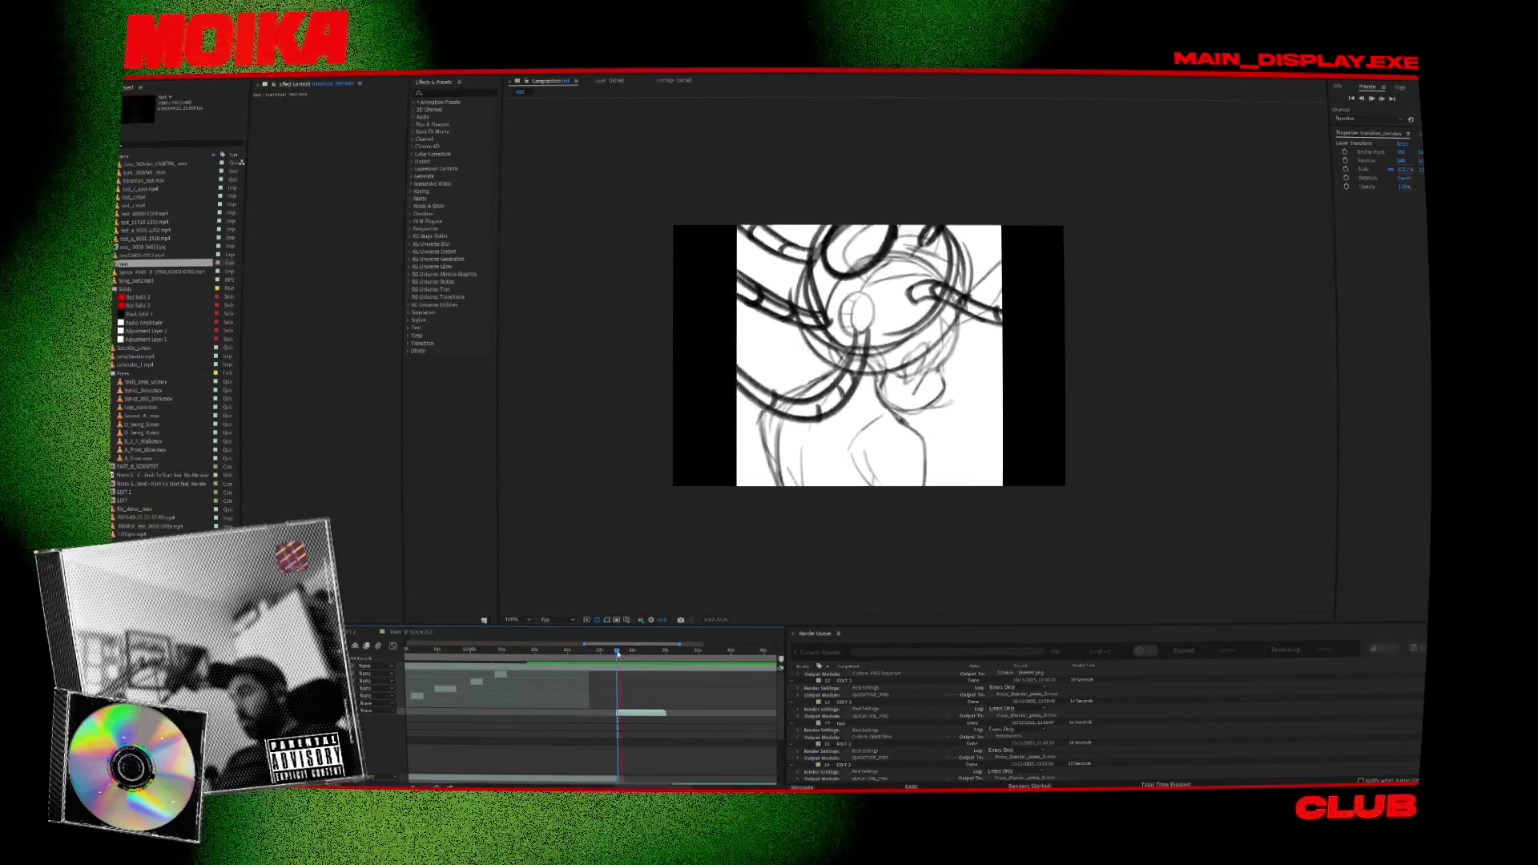
pyautogui.click(616, 652)
pyautogui.click(618, 655)
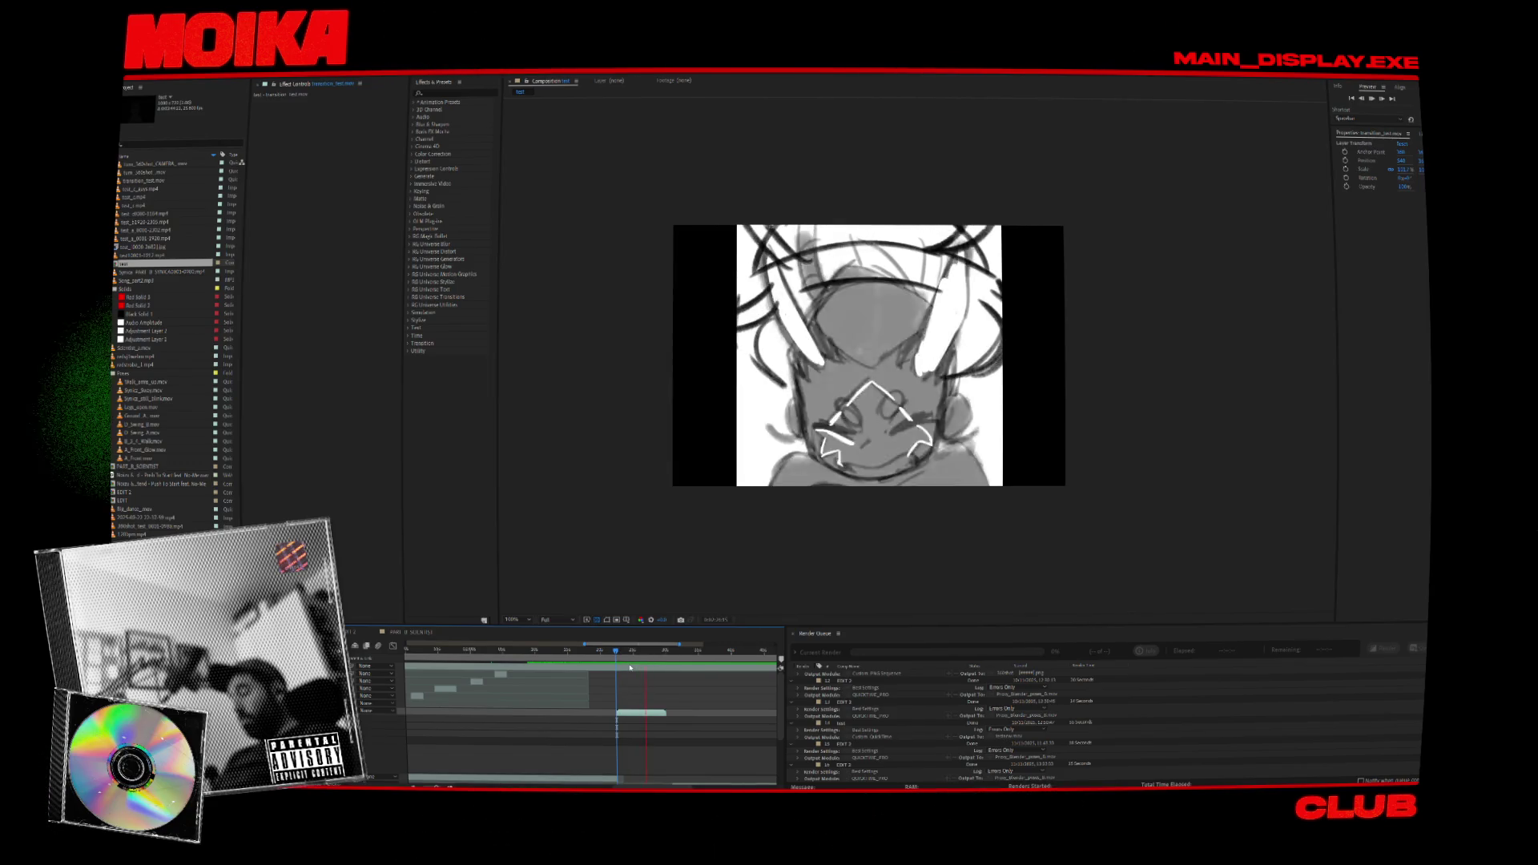
pyautogui.press('space')
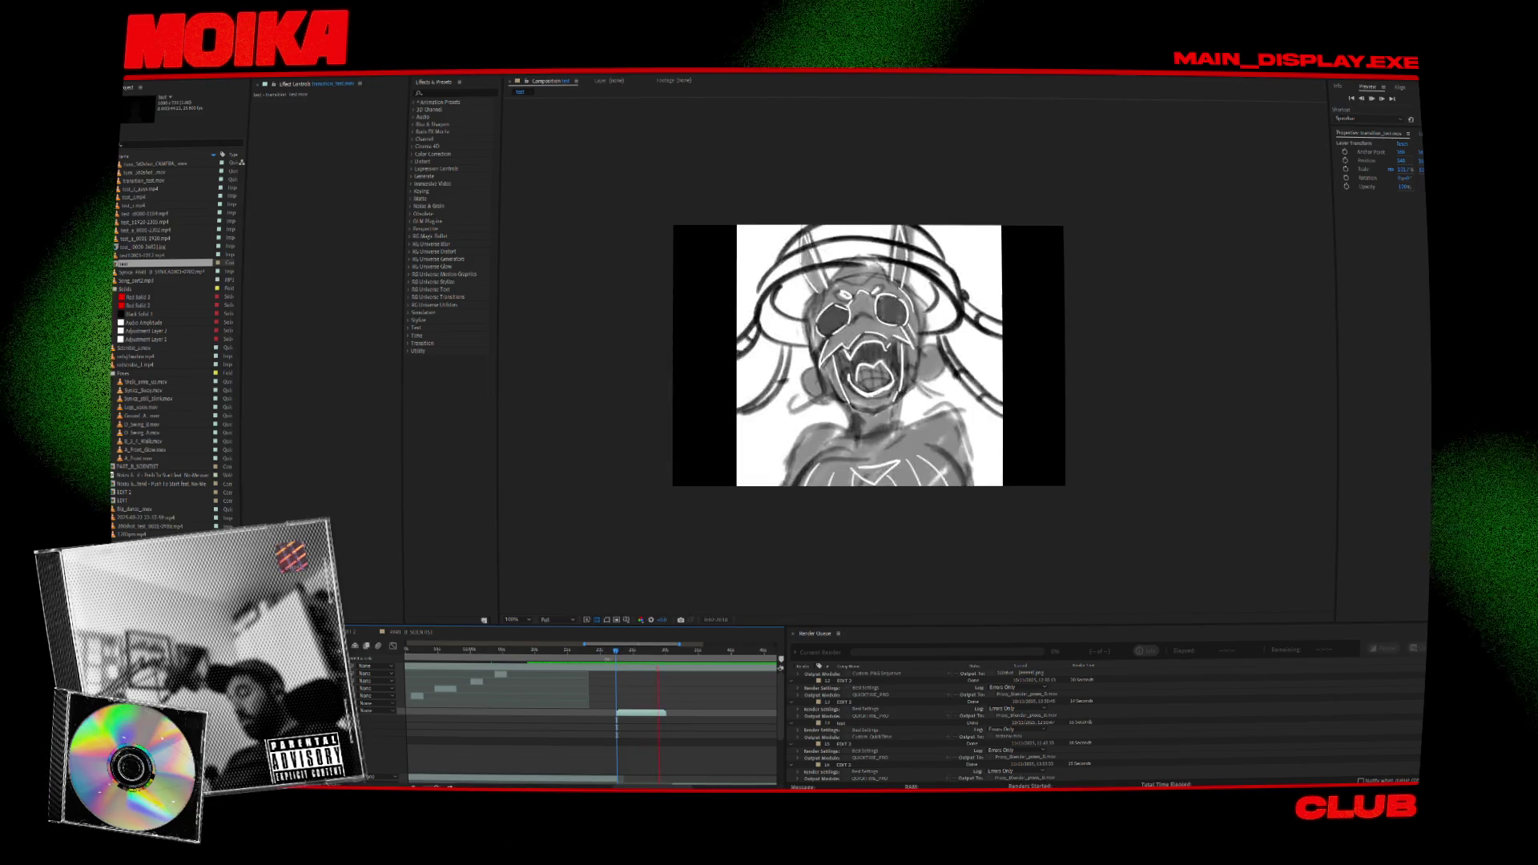
pyautogui.moveTo(615, 650)
pyautogui.mouseDown()
pyautogui.moveTo(583, 651)
pyautogui.moveTo(601, 651)
pyautogui.mouseUp()
pyautogui.press('space')
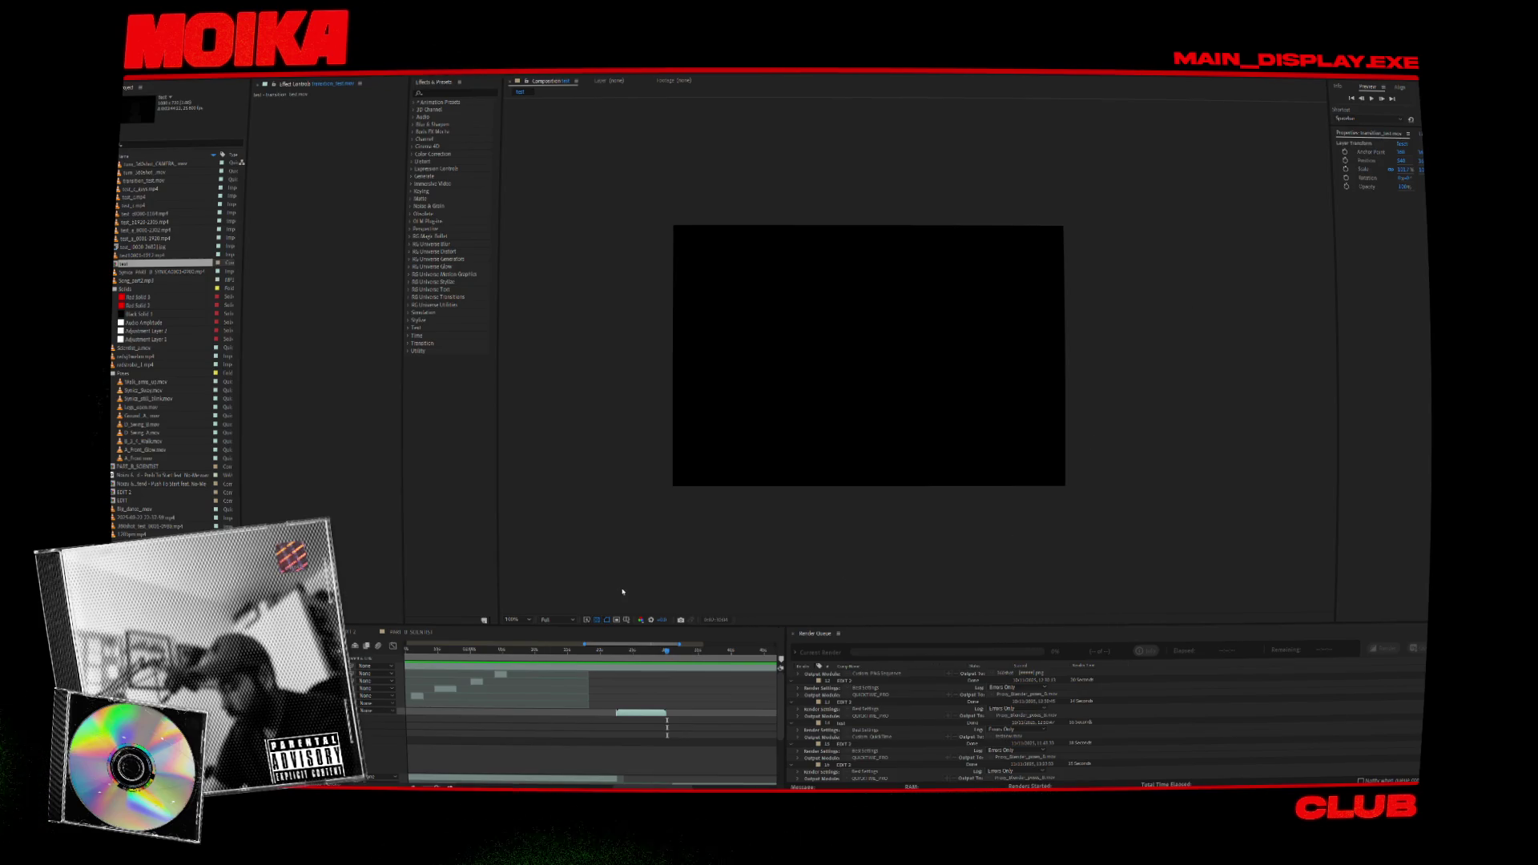
pyautogui.click(639, 649)
pyautogui.press('space')
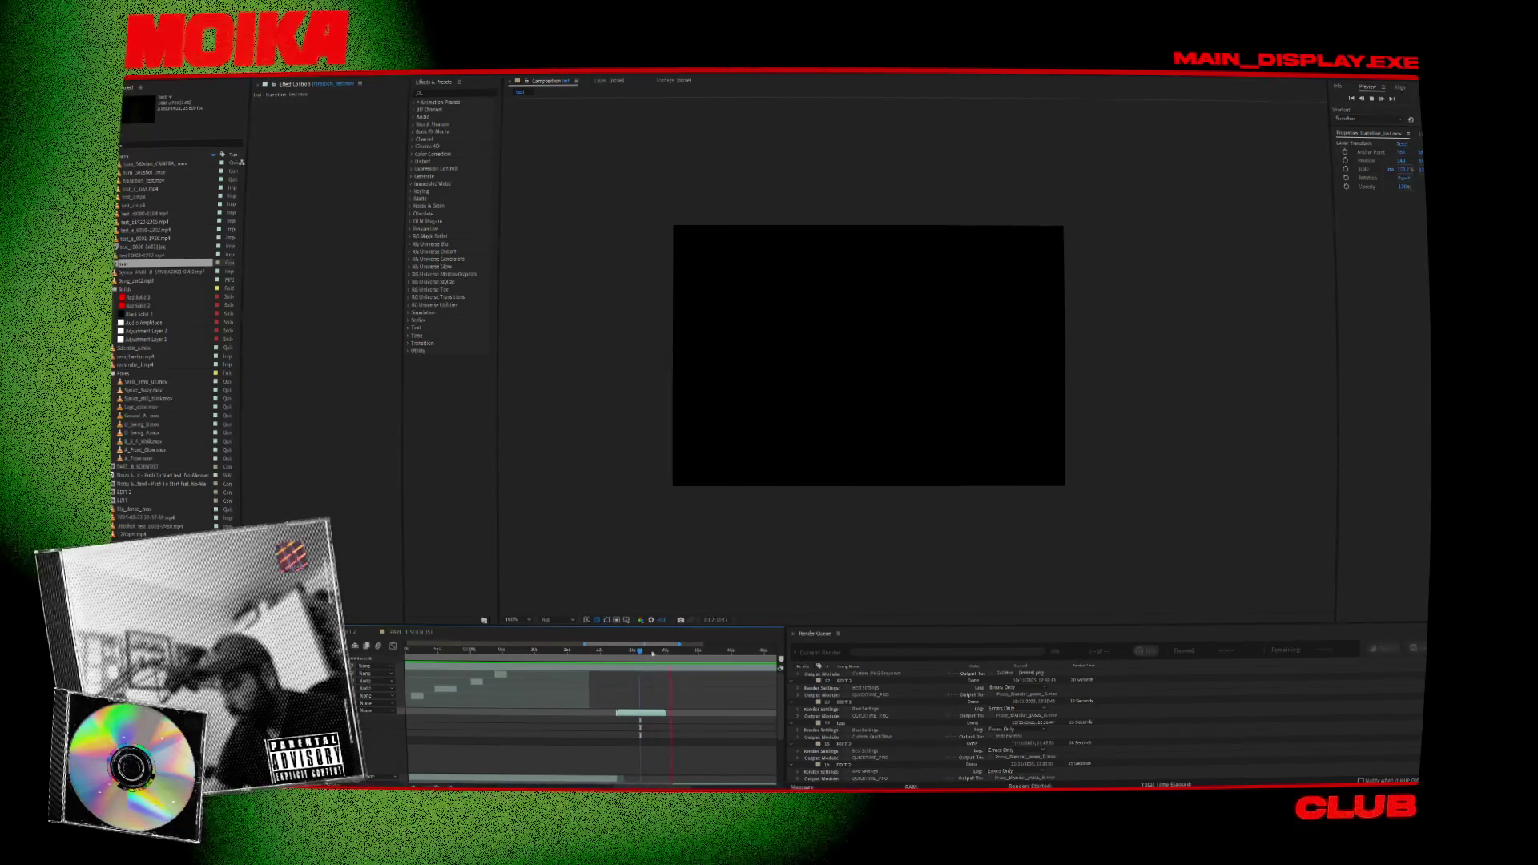
# Play through the animatic drawings, stop playback, and close the After Effects project.
pyautogui.moveTo(583, 643); pyautogui.dragTo(516, 642)
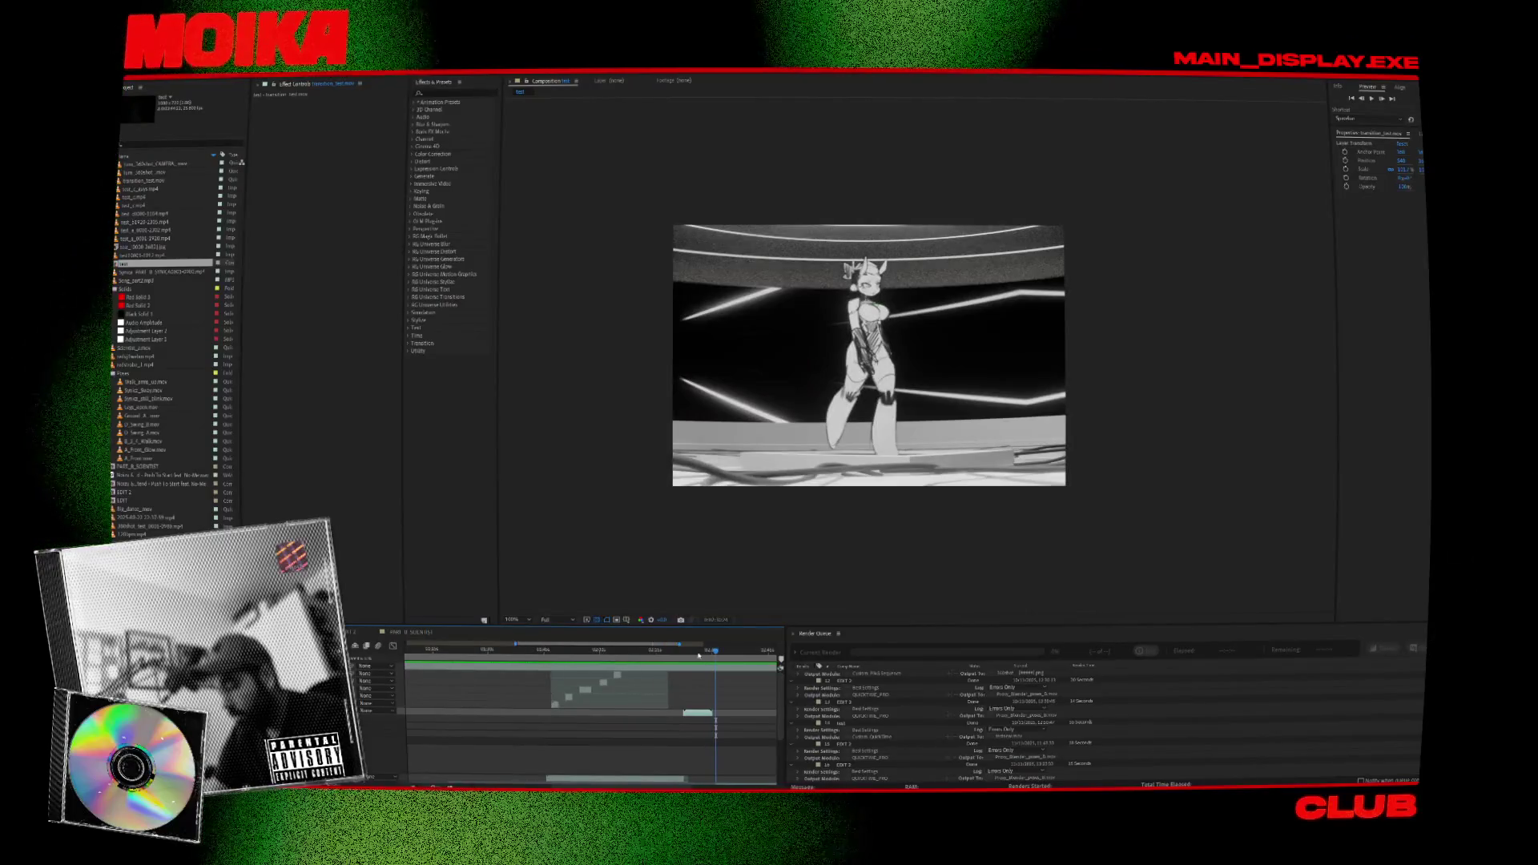
pyautogui.click(670, 653)
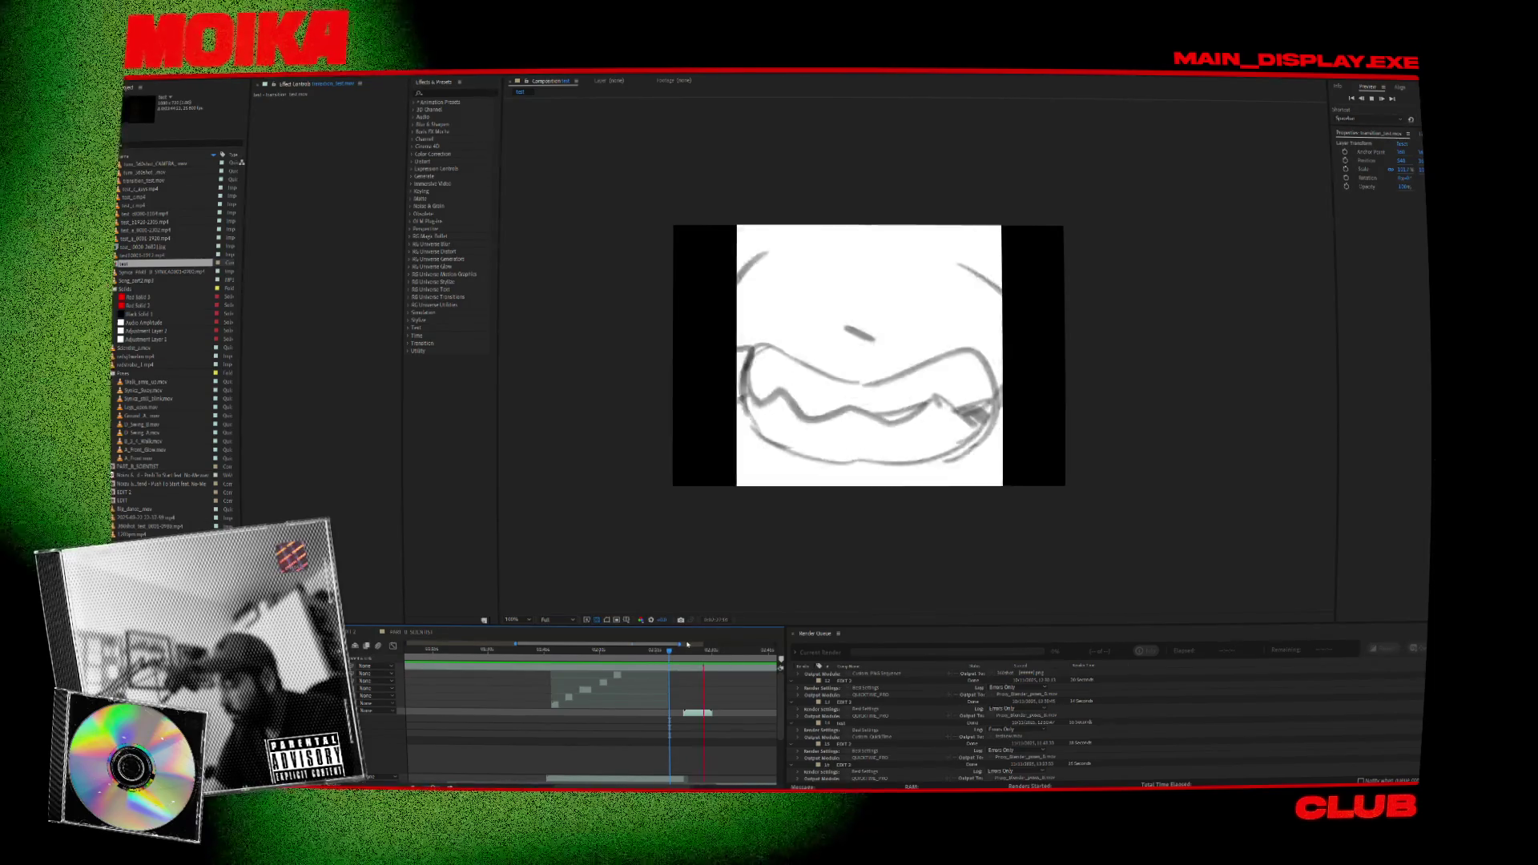
pyautogui.press('space')
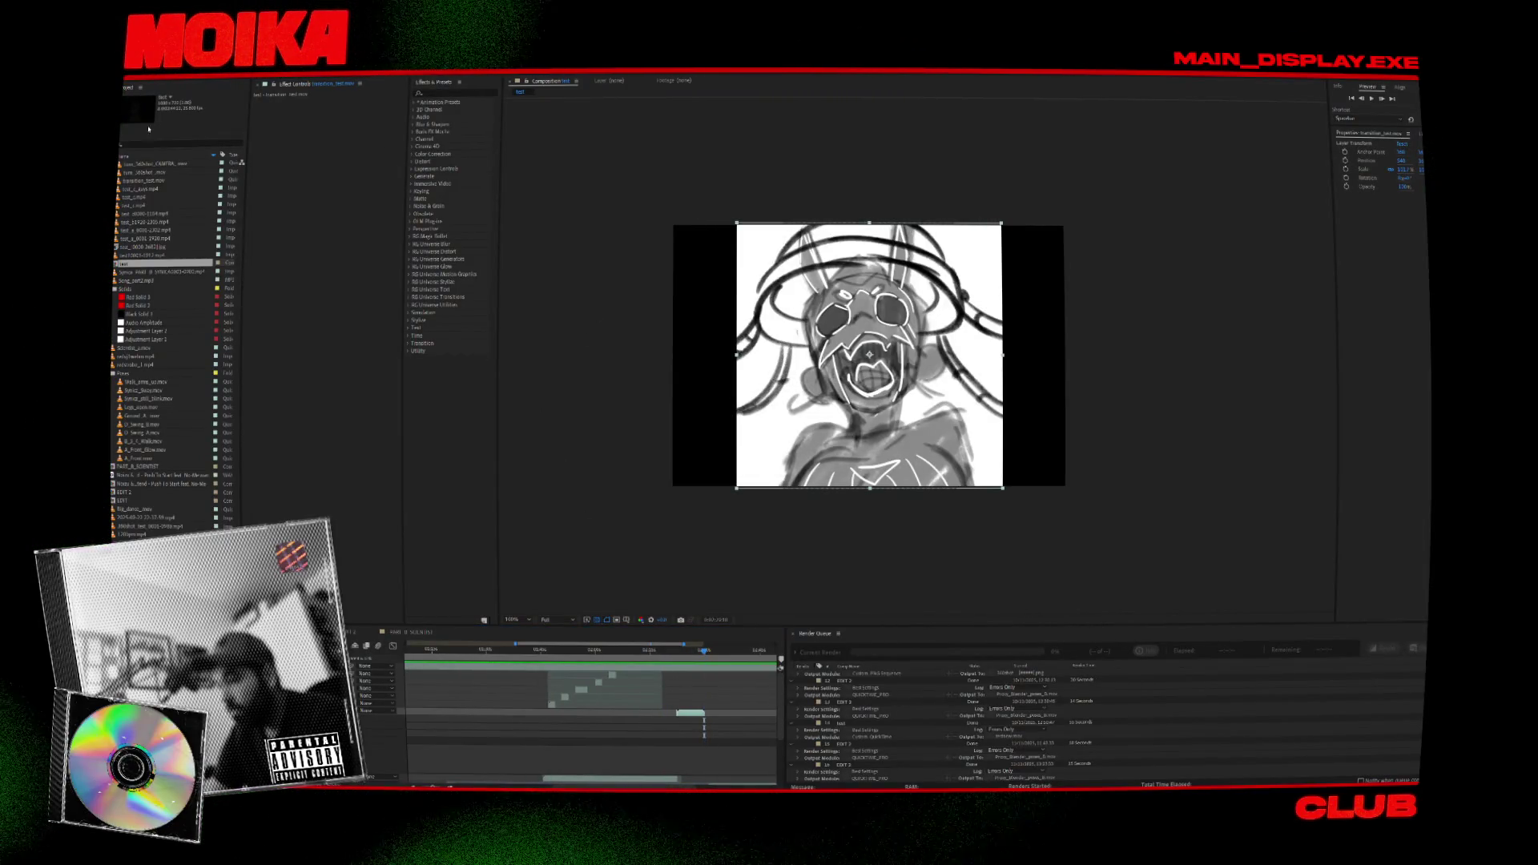
pyautogui.click(132, 72)
pyautogui.click(336, 92)
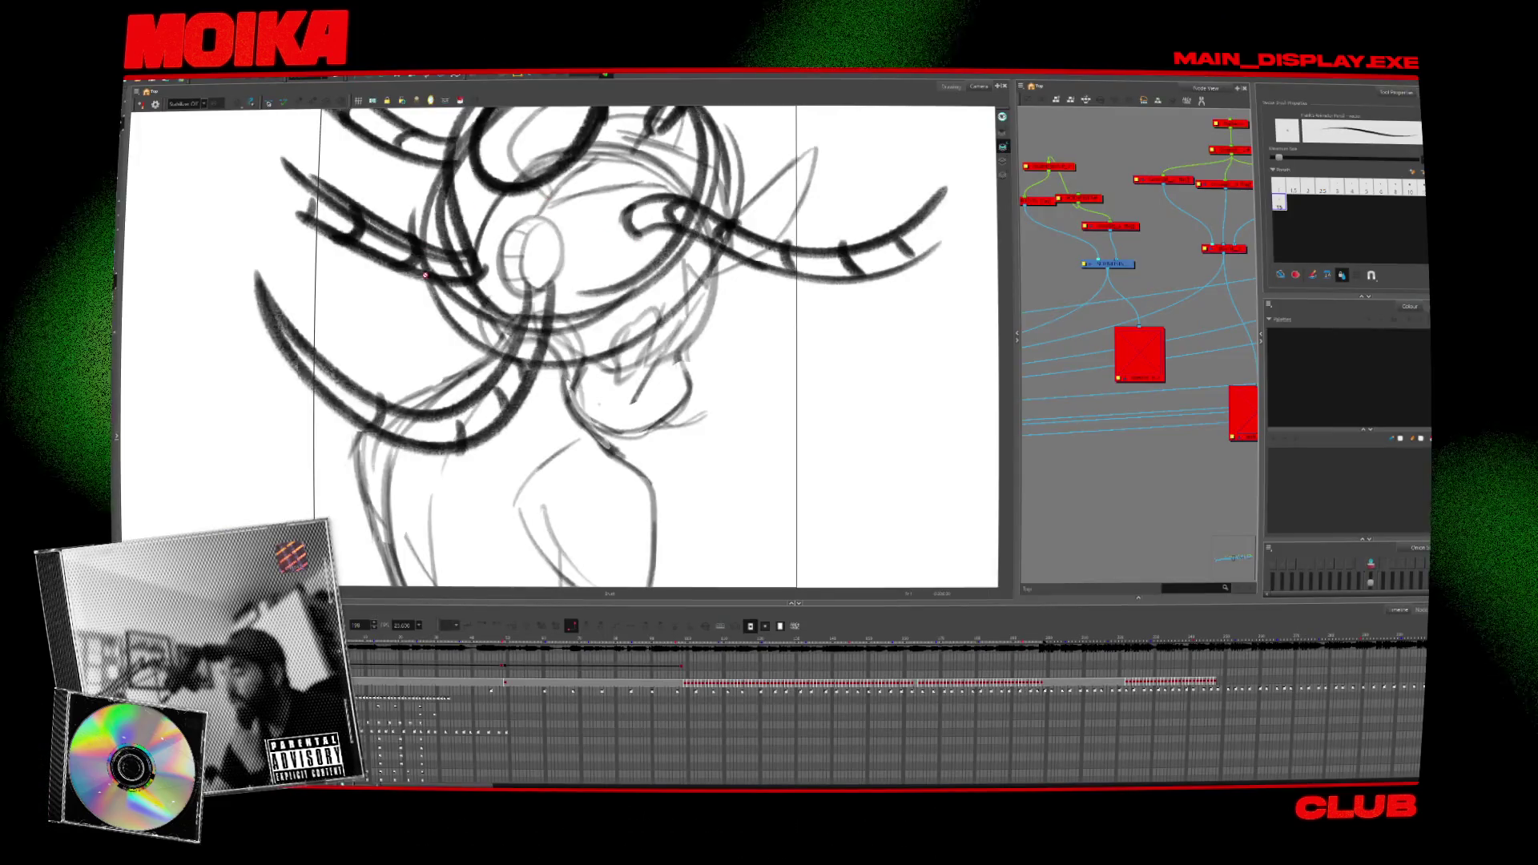
# Step through the drawings and move the selected block of exposures earlier in the Timeline.
pyautogui.click(506, 683)
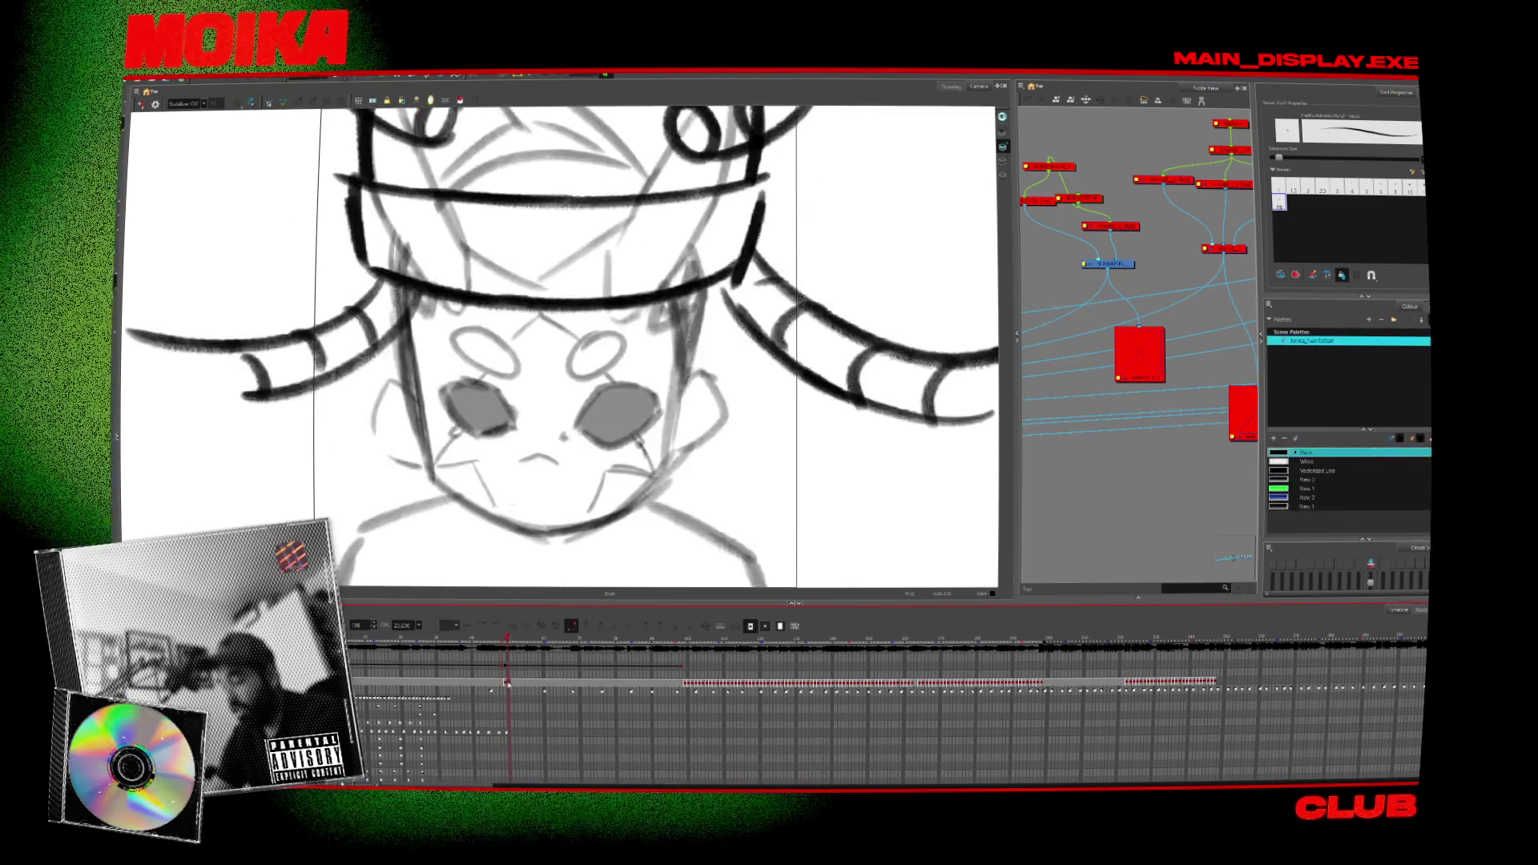
pyautogui.click(686, 682)
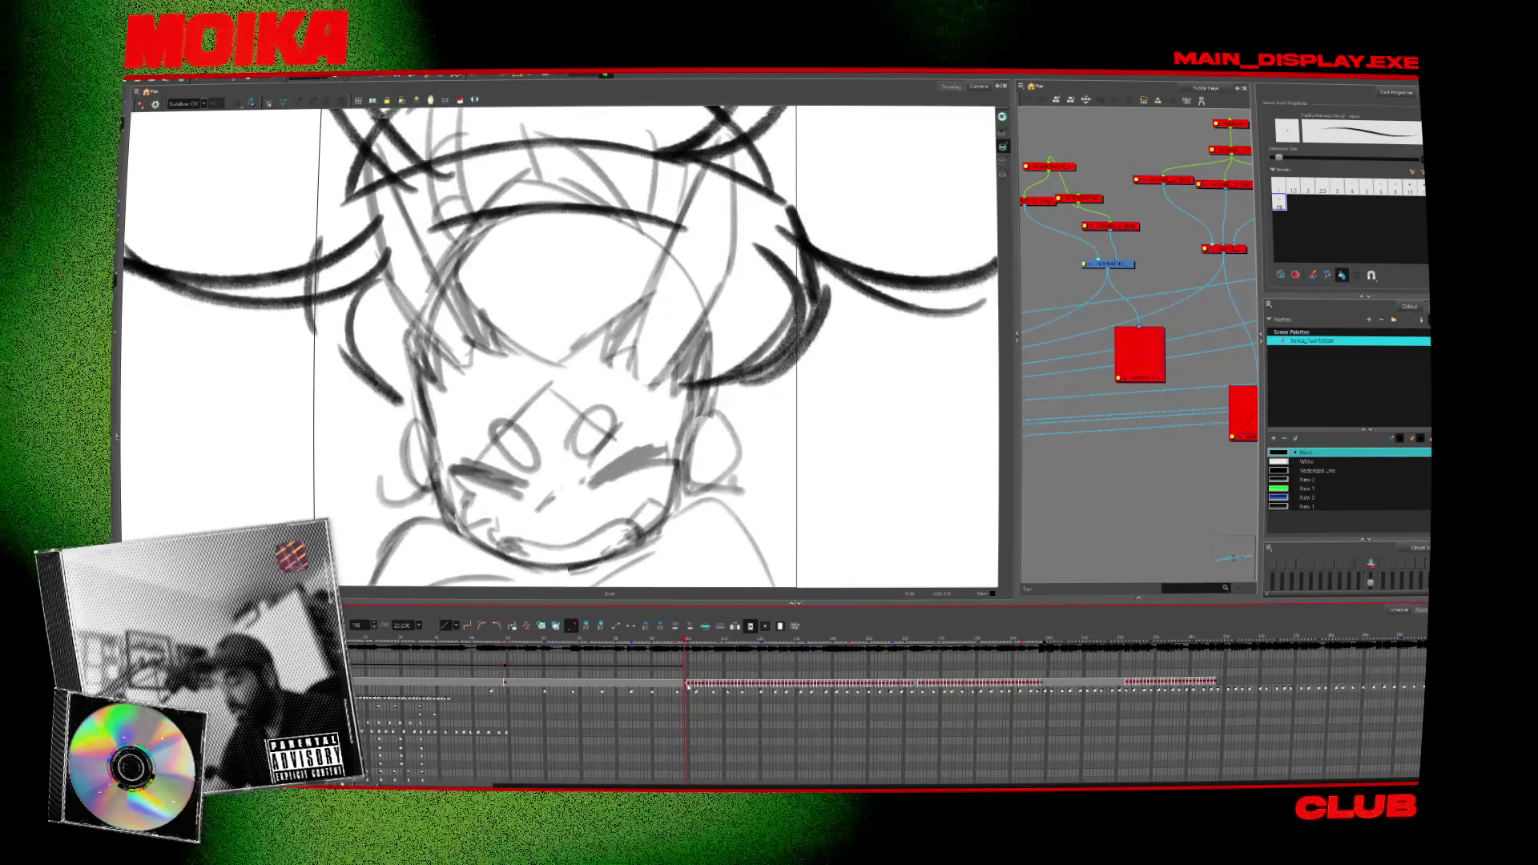
pyautogui.click(810, 655)
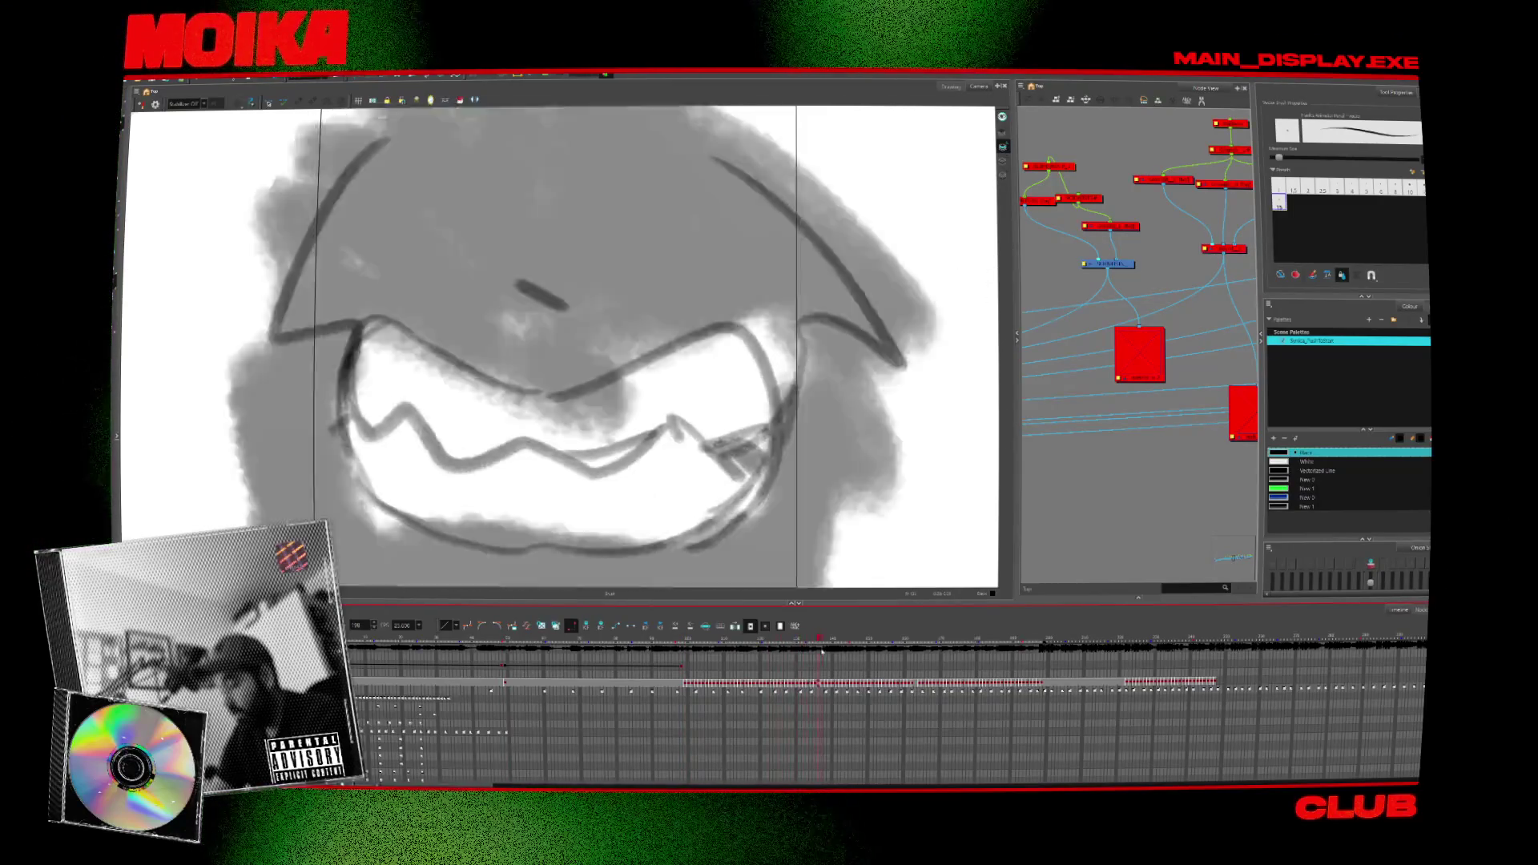
pyautogui.moveTo(810, 655); pyautogui.dragTo(797, 682)
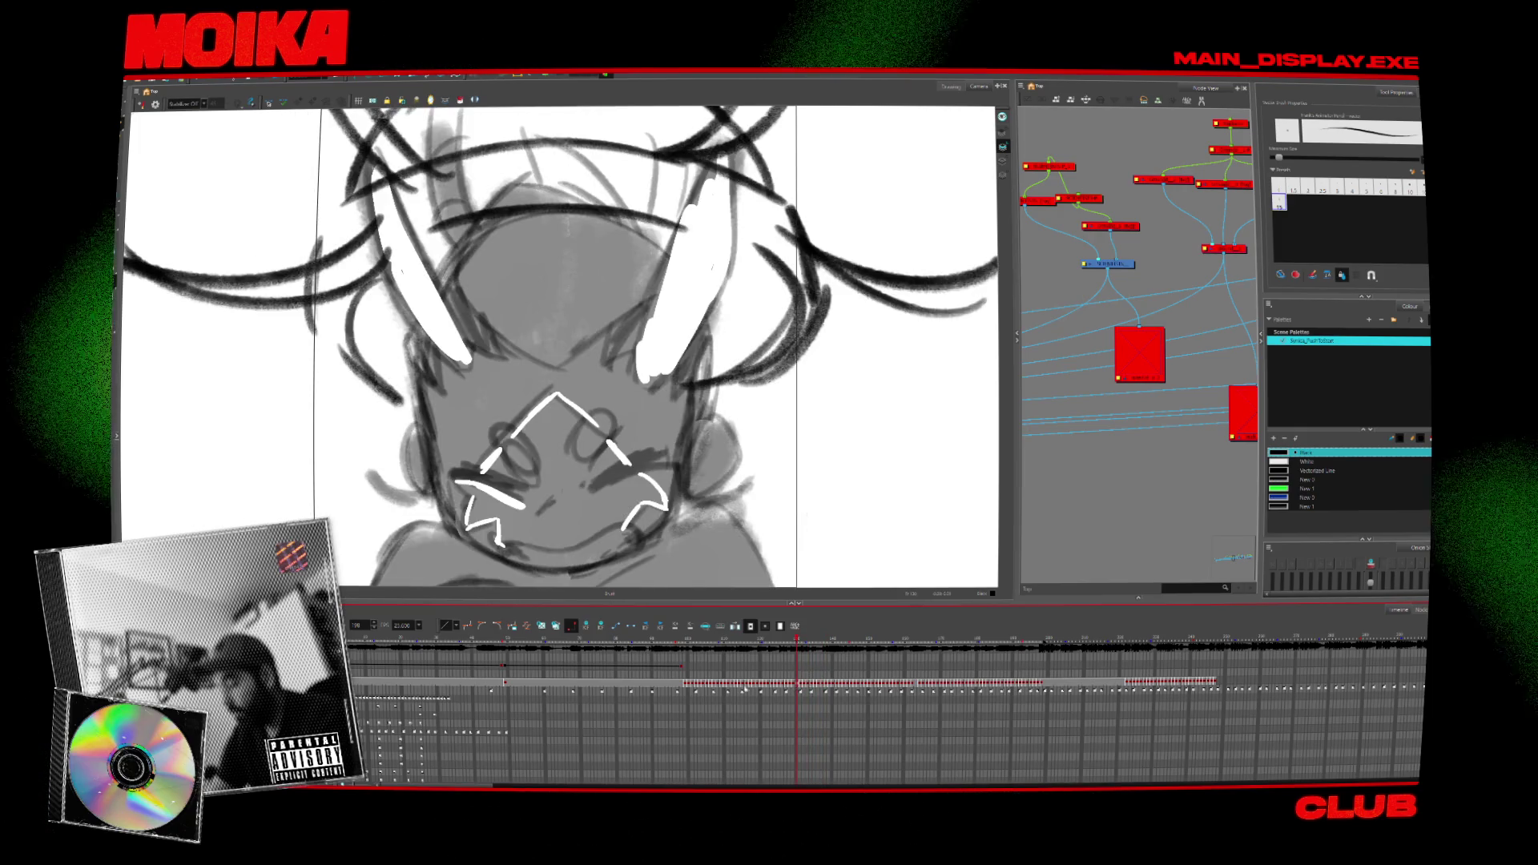
pyautogui.press('.')
pyautogui.press('.')
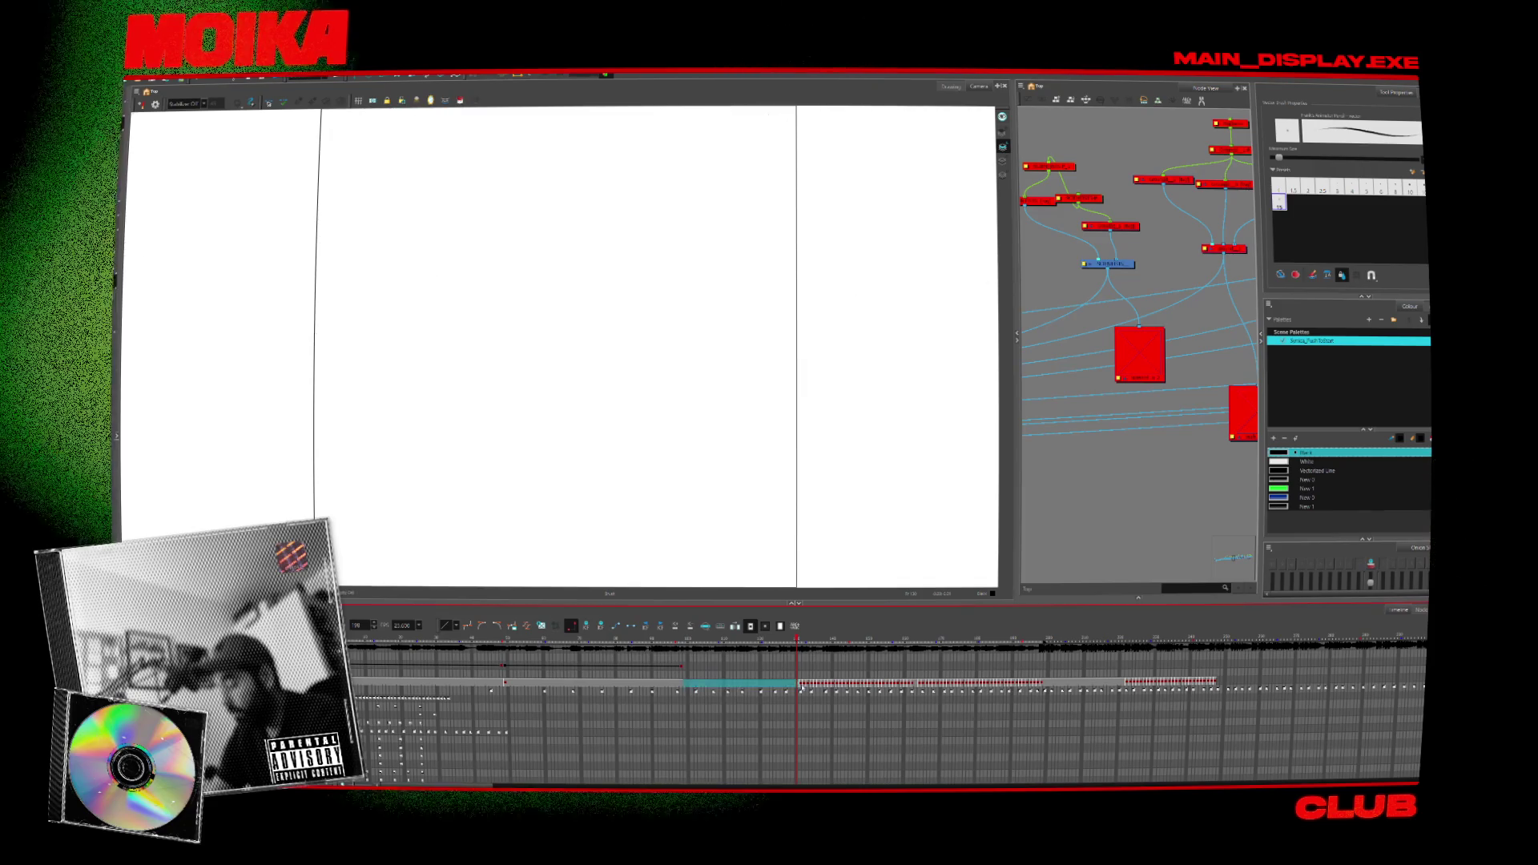
pyautogui.click(916, 639)
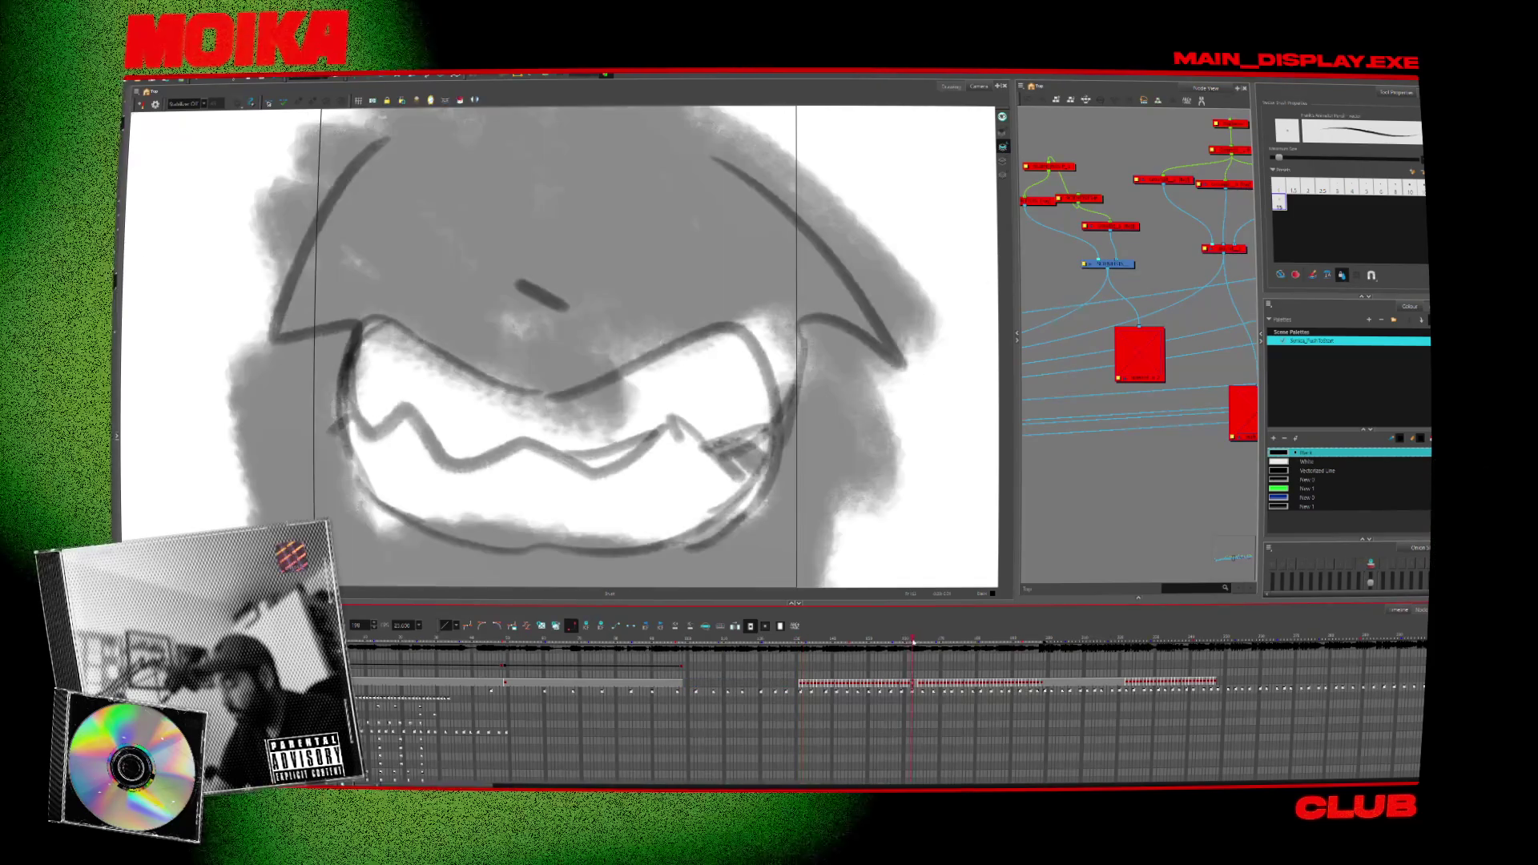
pyautogui.moveTo(913, 685)
pyautogui.mouseDown()
pyautogui.moveTo(800, 686)
pyautogui.moveTo(809, 641)
pyautogui.moveTo(785, 640)
pyautogui.moveTo(946, 652)
pyautogui.mouseUp()
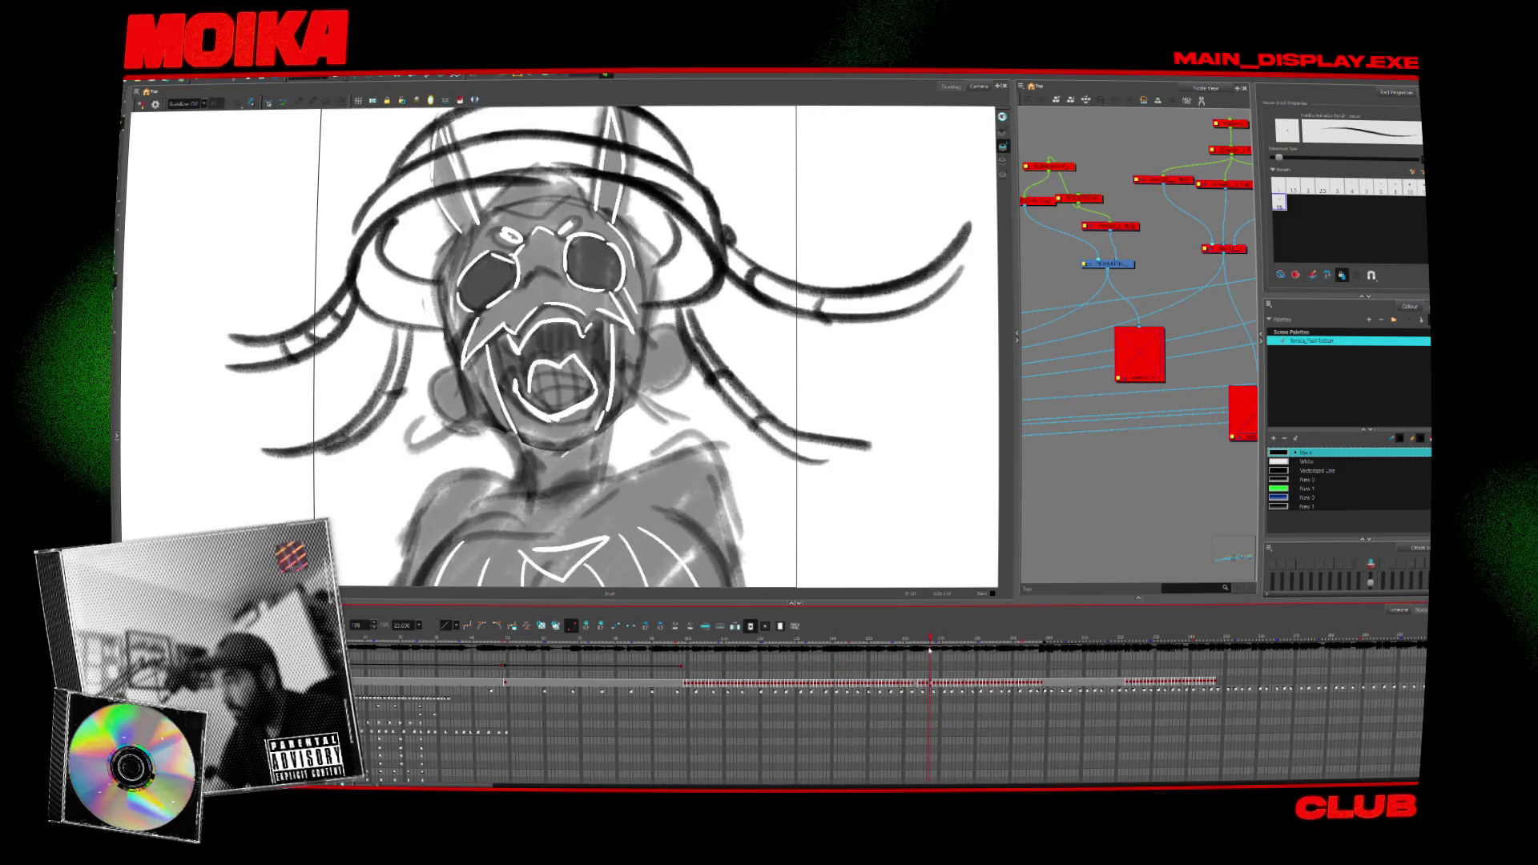
# With the Select tool, shrink the grinning-face drawing slightly.
pyautogui.click(865, 641)
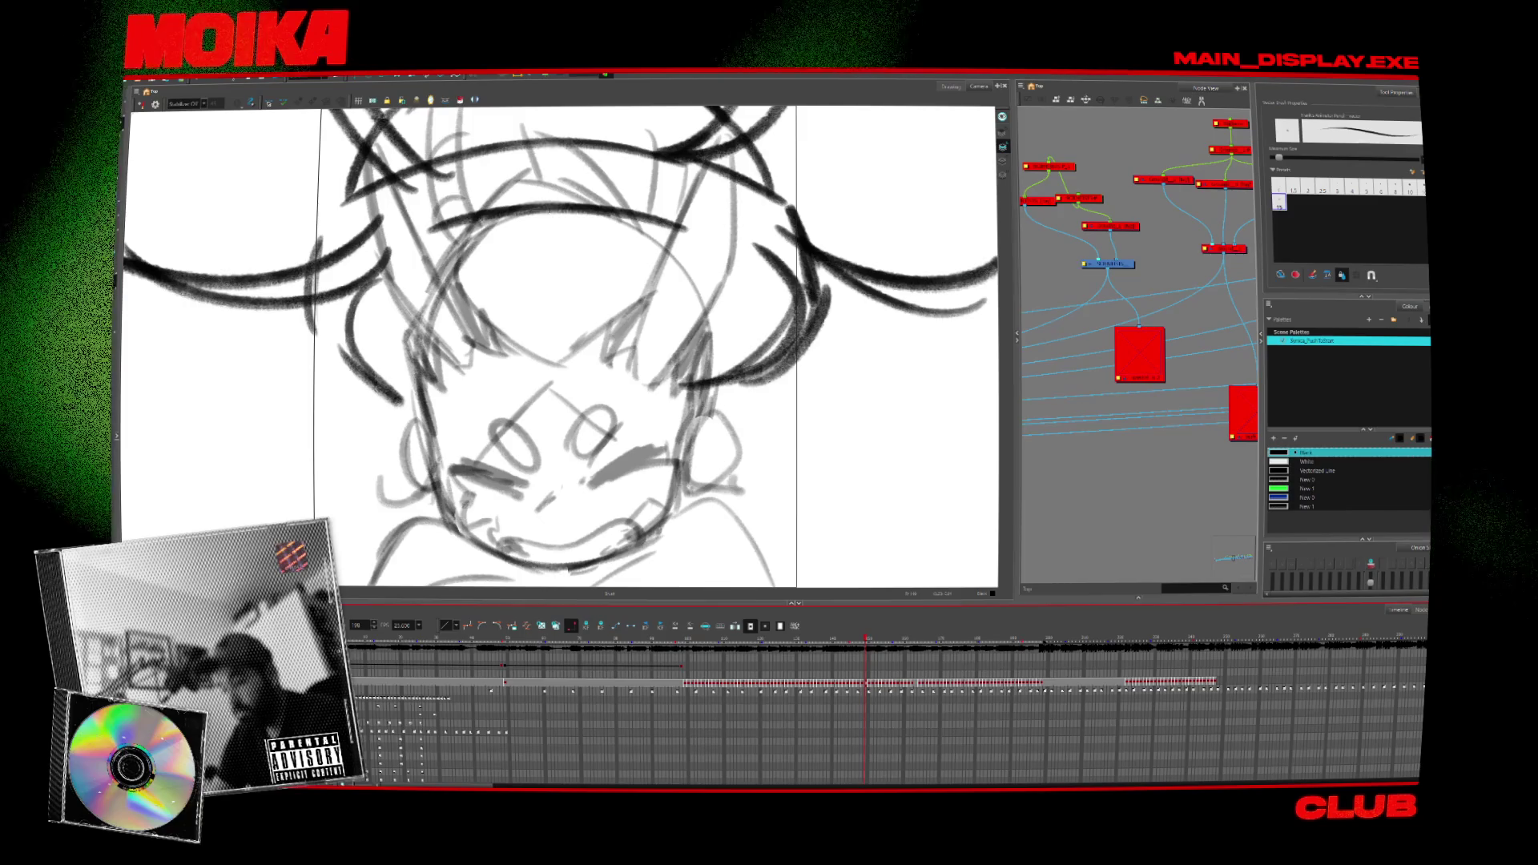
pyautogui.hotkey('alt', 's')
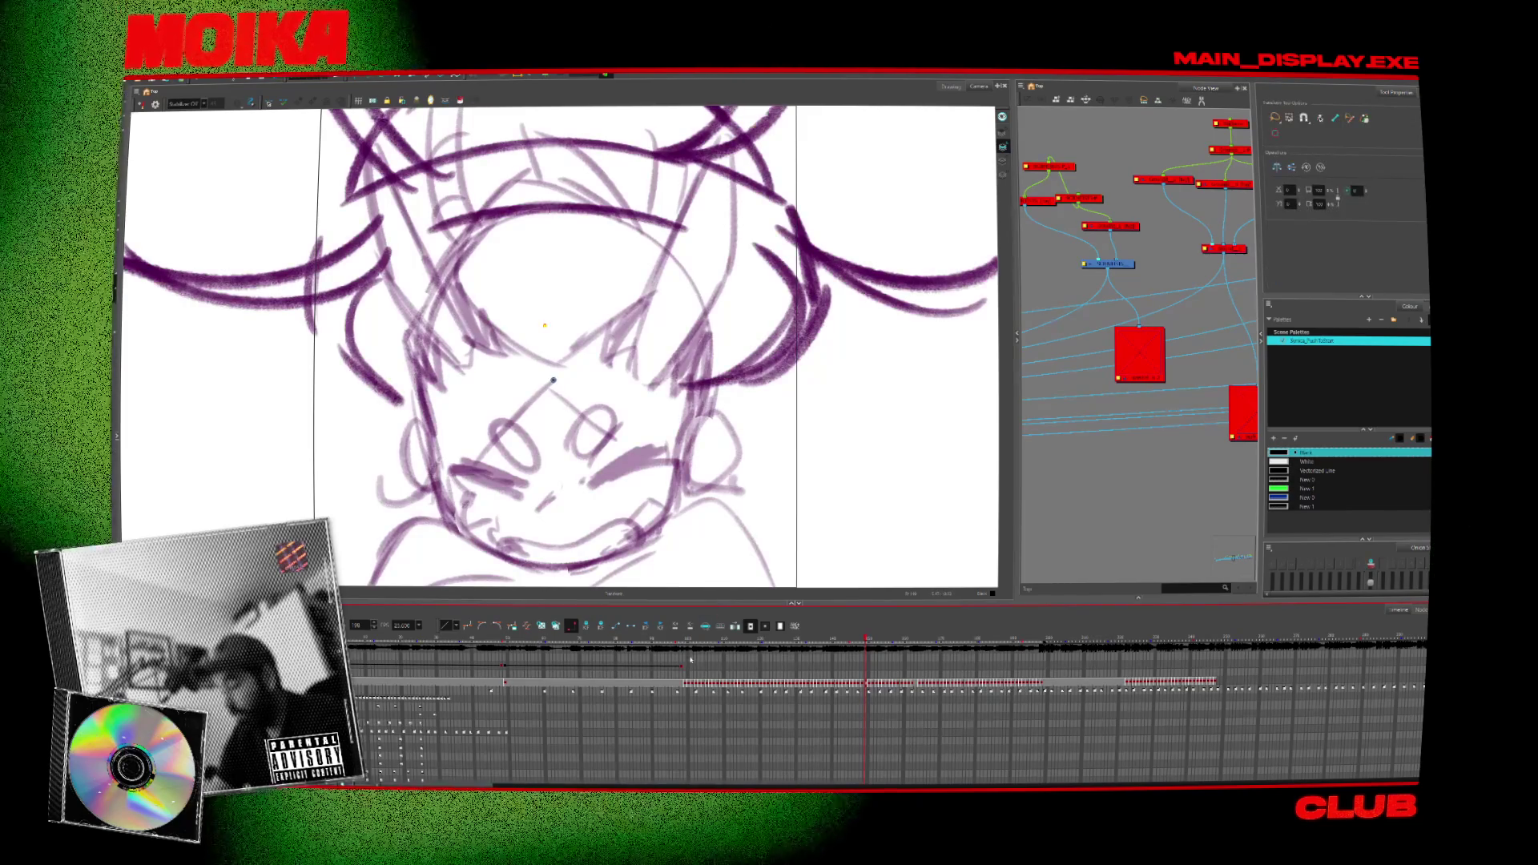
pyautogui.click(689, 659)
pyautogui.click(685, 667)
pyautogui.click(687, 666)
pyautogui.click(701, 423)
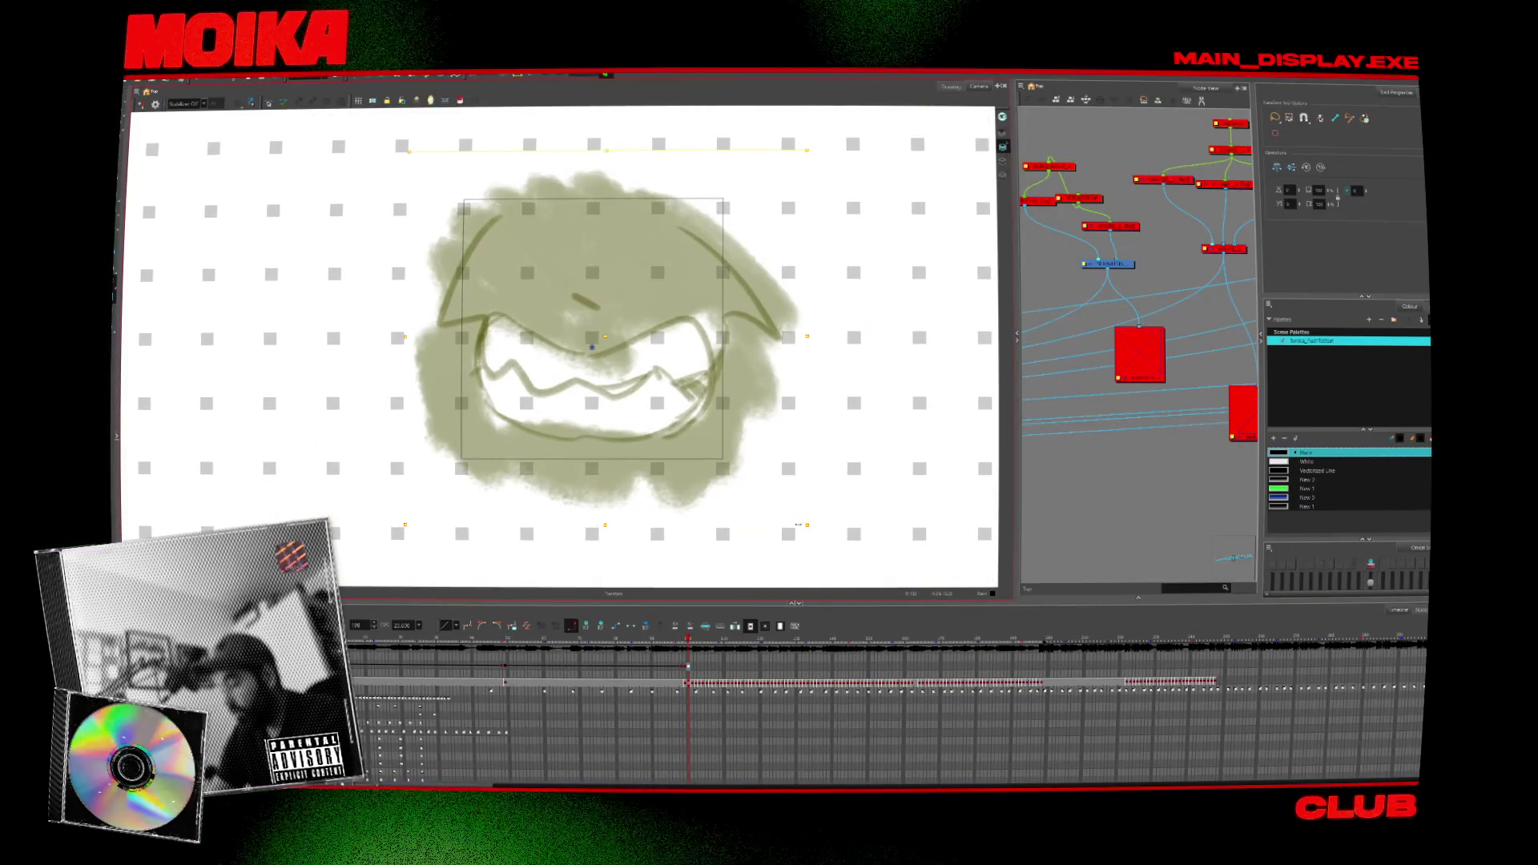
pyautogui.moveTo(806, 526); pyautogui.dragTo(794, 515)
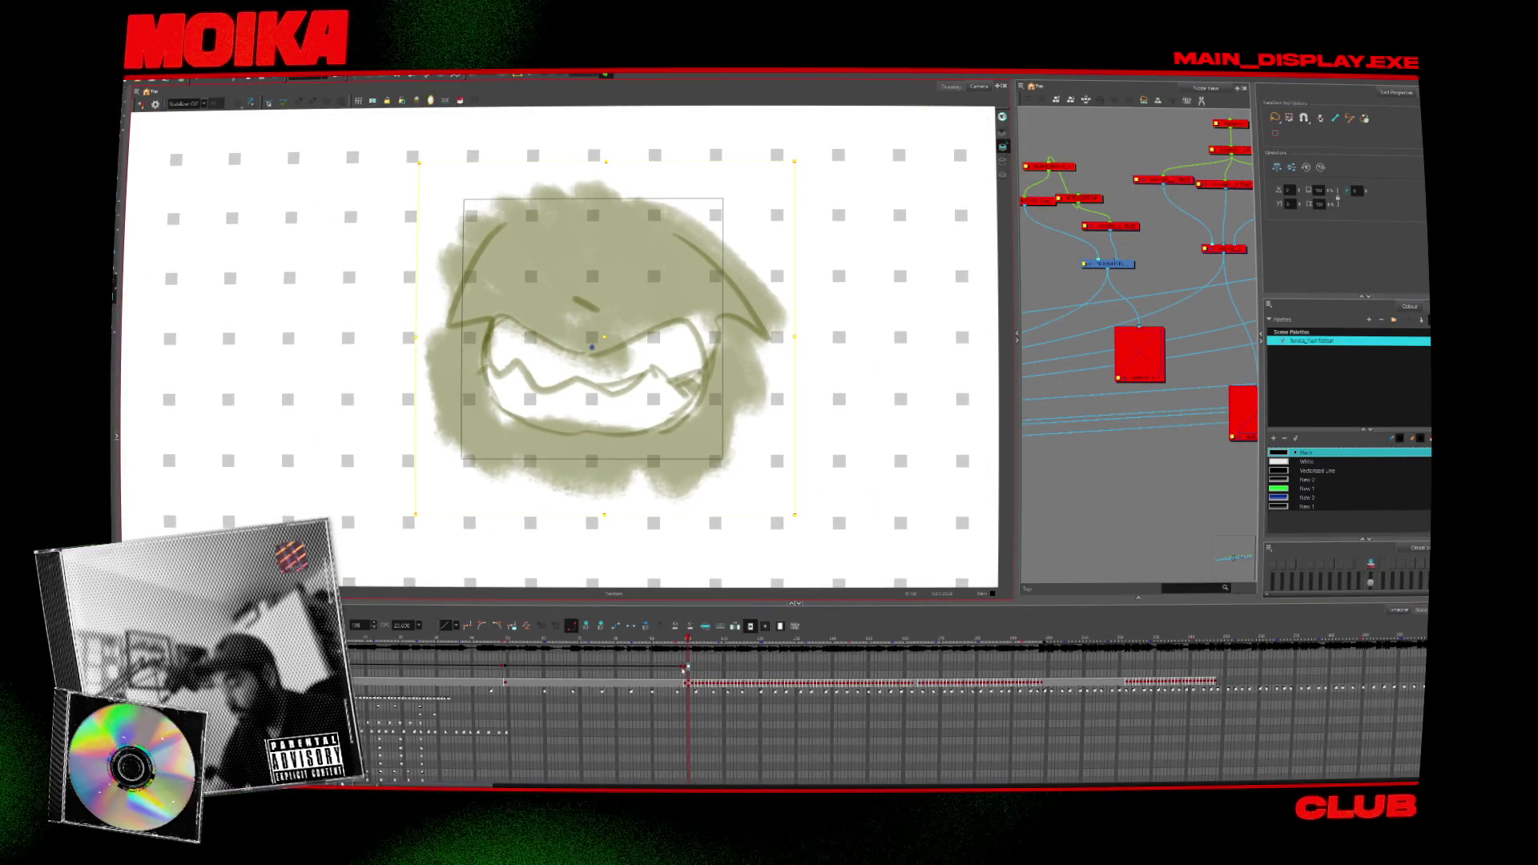
# Compare the resized face against the sketch and run through the next drawings.
pyautogui.click(685, 666)
pyautogui.click(688, 667)
pyautogui.click(685, 667)
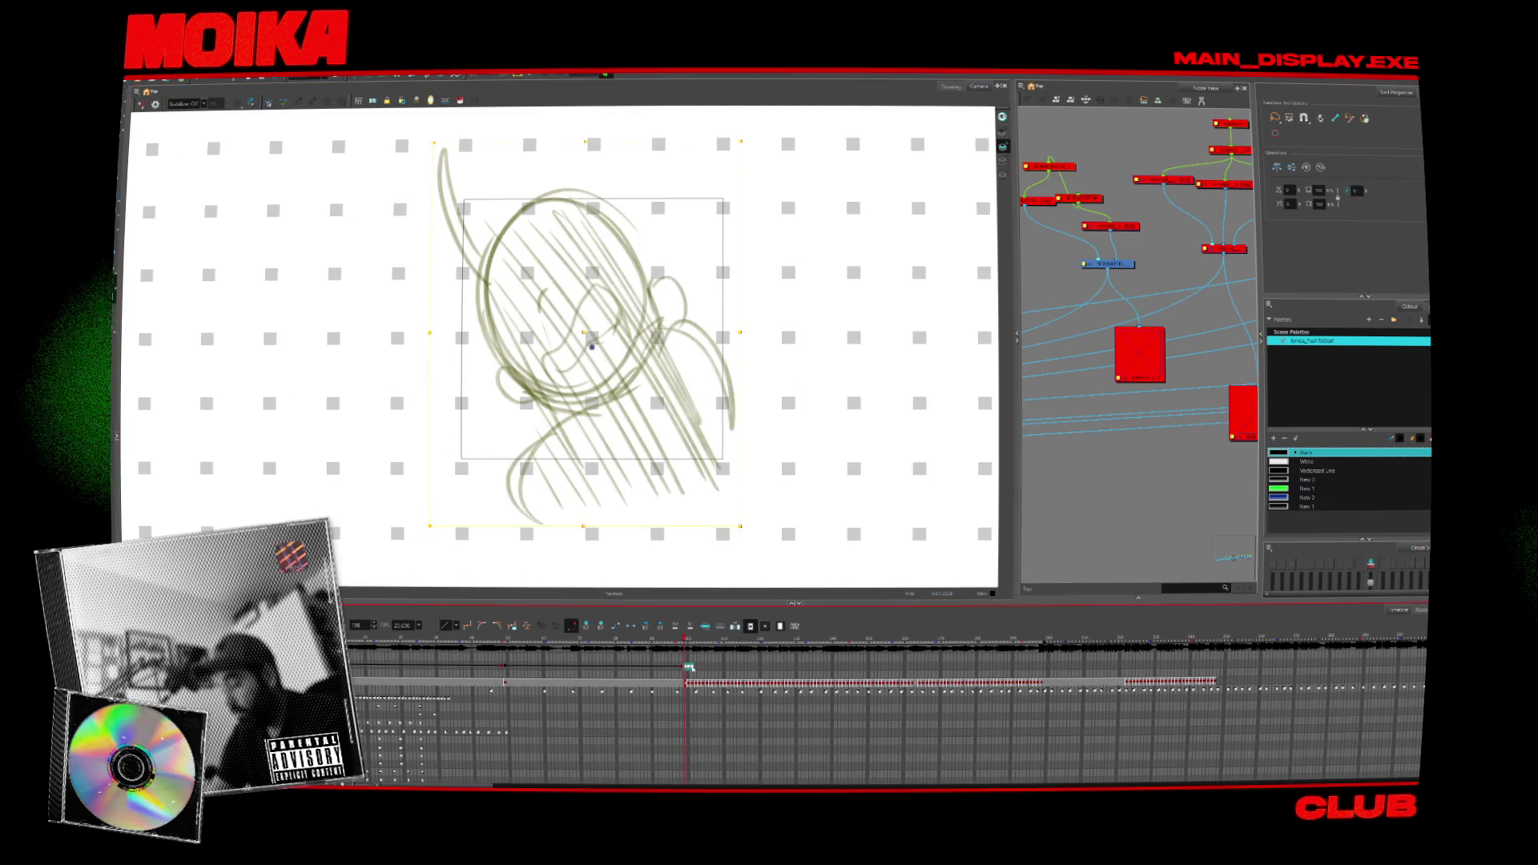
pyautogui.click(689, 666)
pyautogui.click(685, 666)
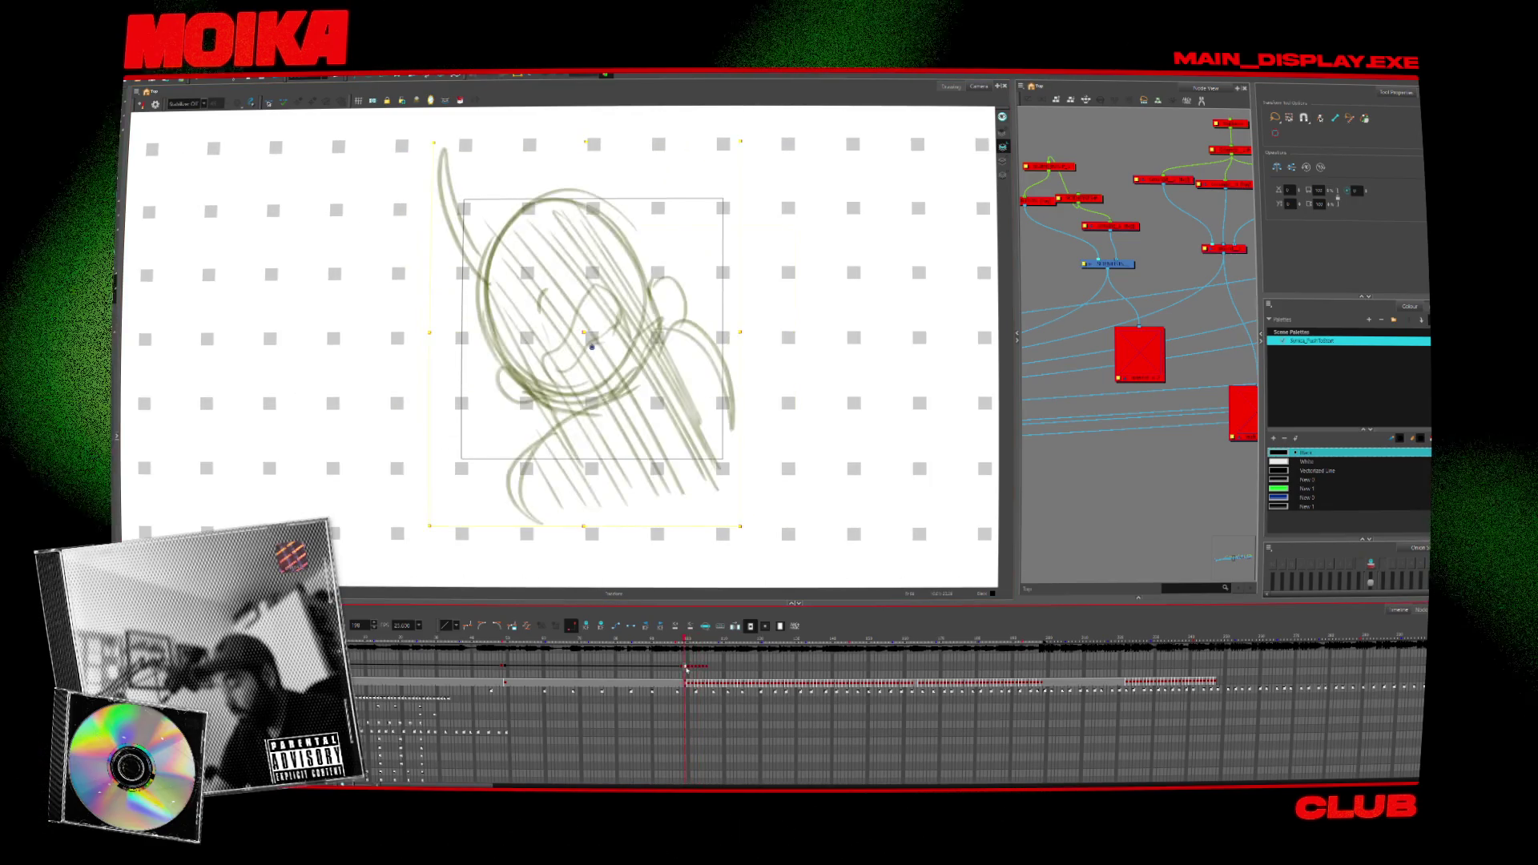
pyautogui.click(702, 667)
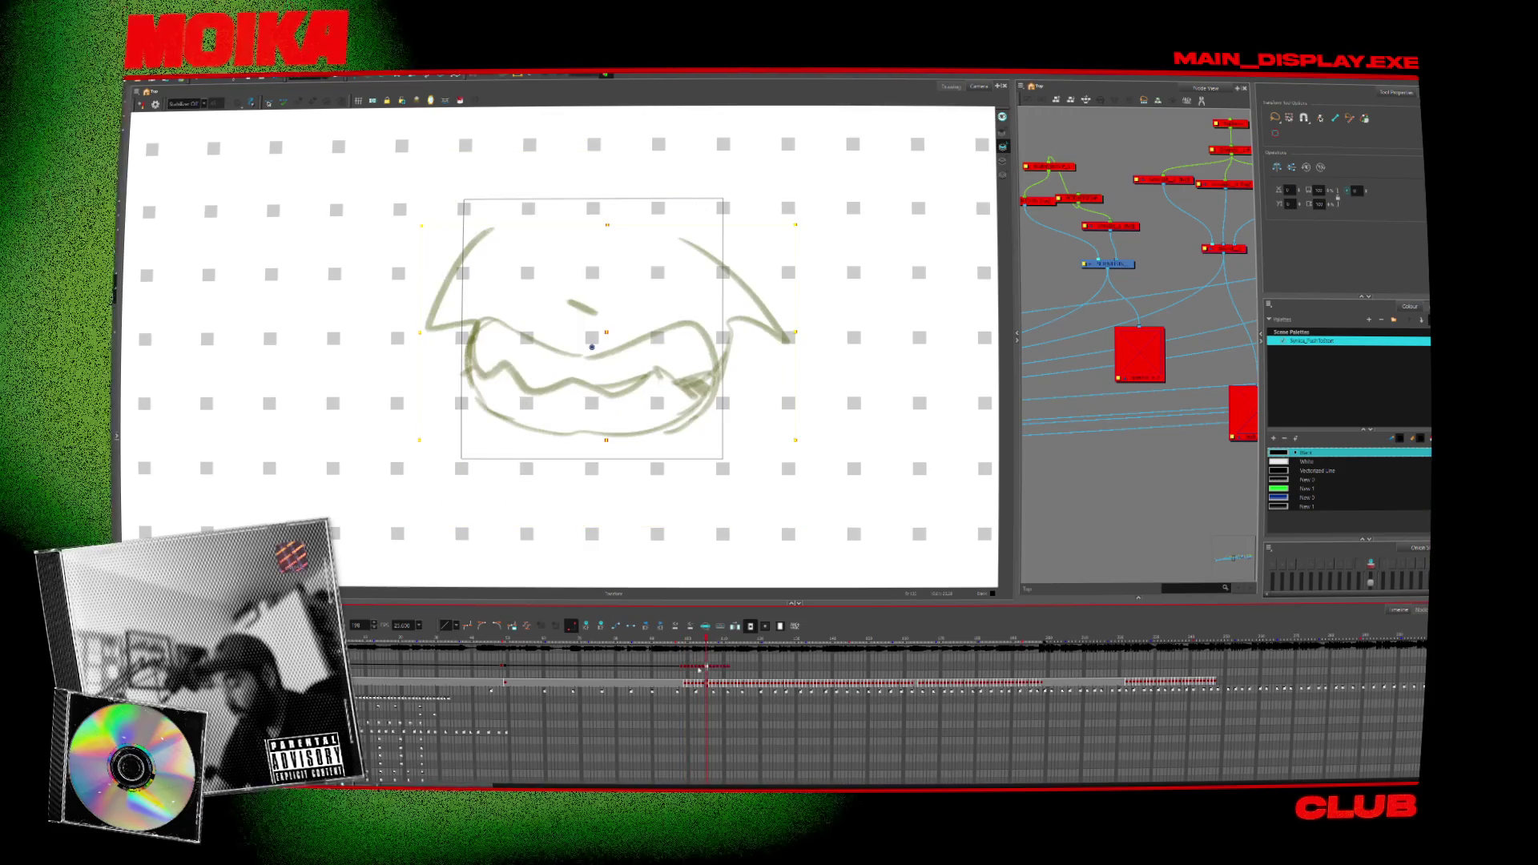
pyautogui.click(686, 668)
pyautogui.click(727, 668)
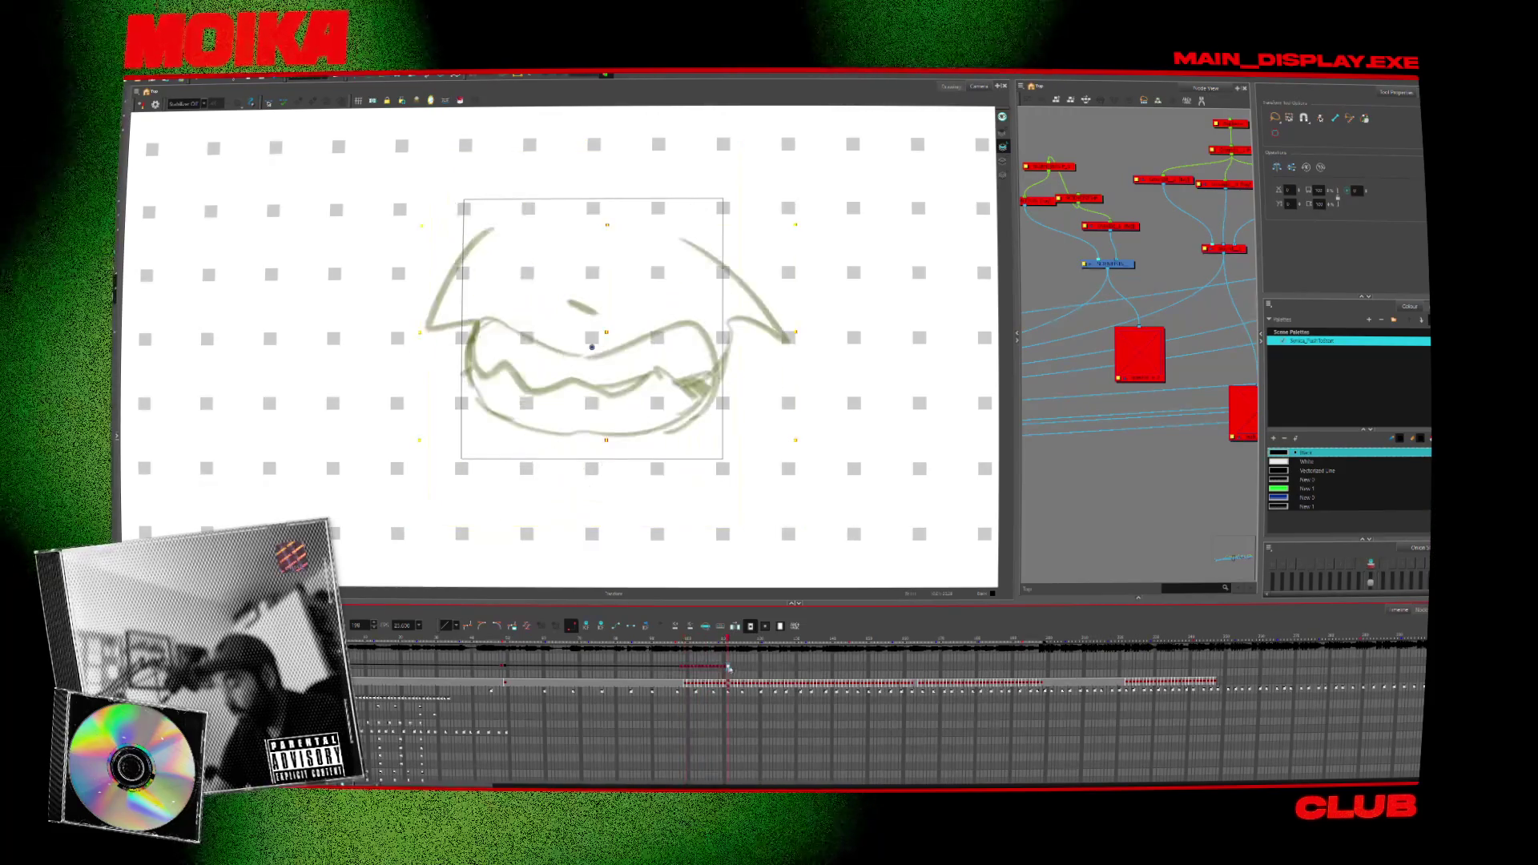
pyautogui.moveTo(729, 645)
pyautogui.mouseDown()
pyautogui.moveTo(812, 653)
pyautogui.moveTo(815, 672)
pyautogui.moveTo(903, 673)
pyautogui.moveTo(920, 650)
pyautogui.mouseUp()
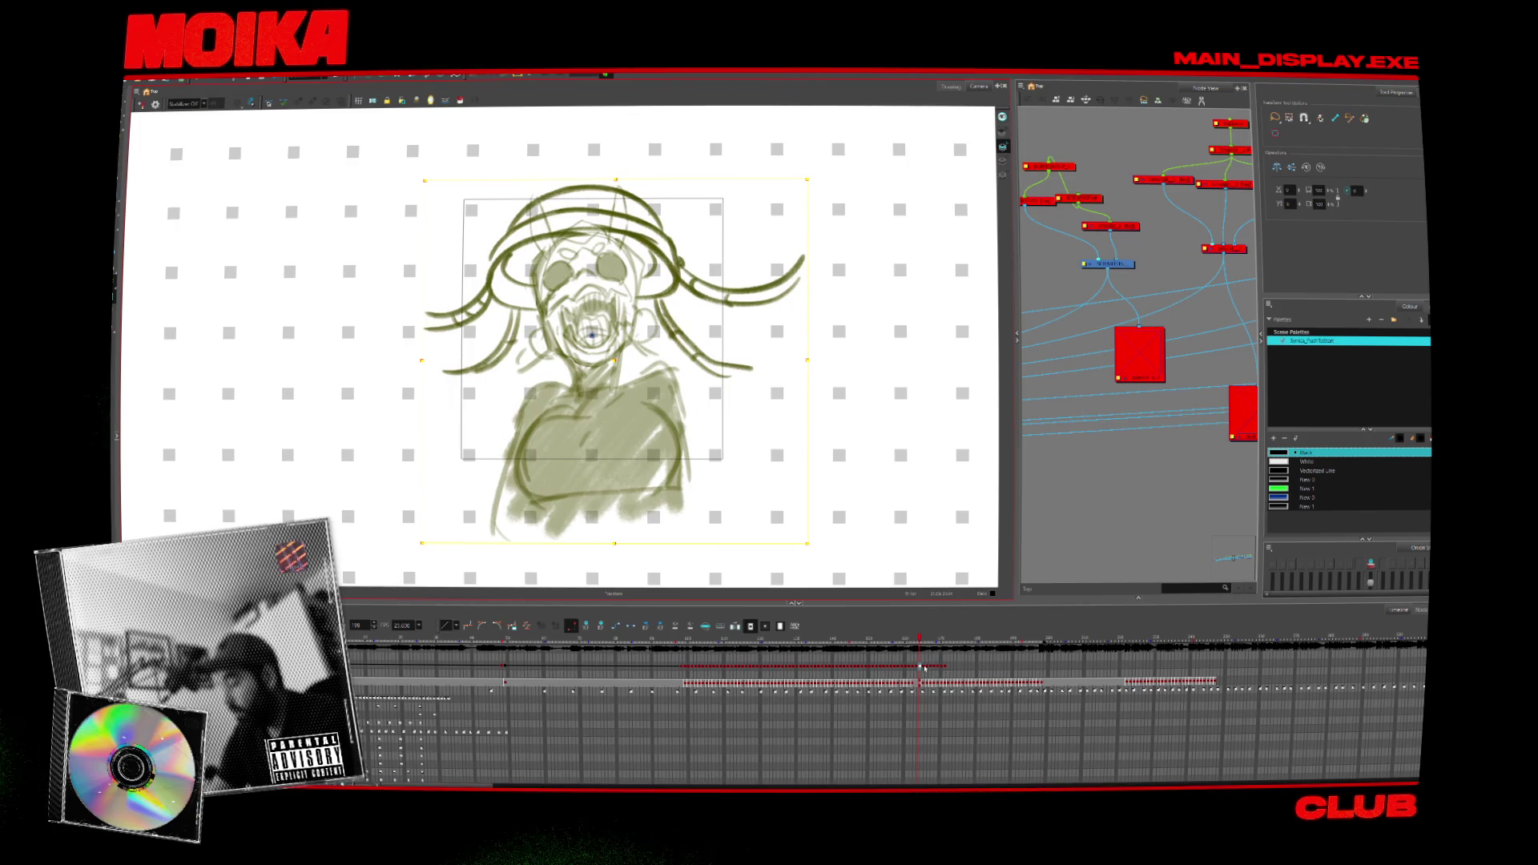
pyautogui.moveTo(920, 667); pyautogui.dragTo(923, 669)
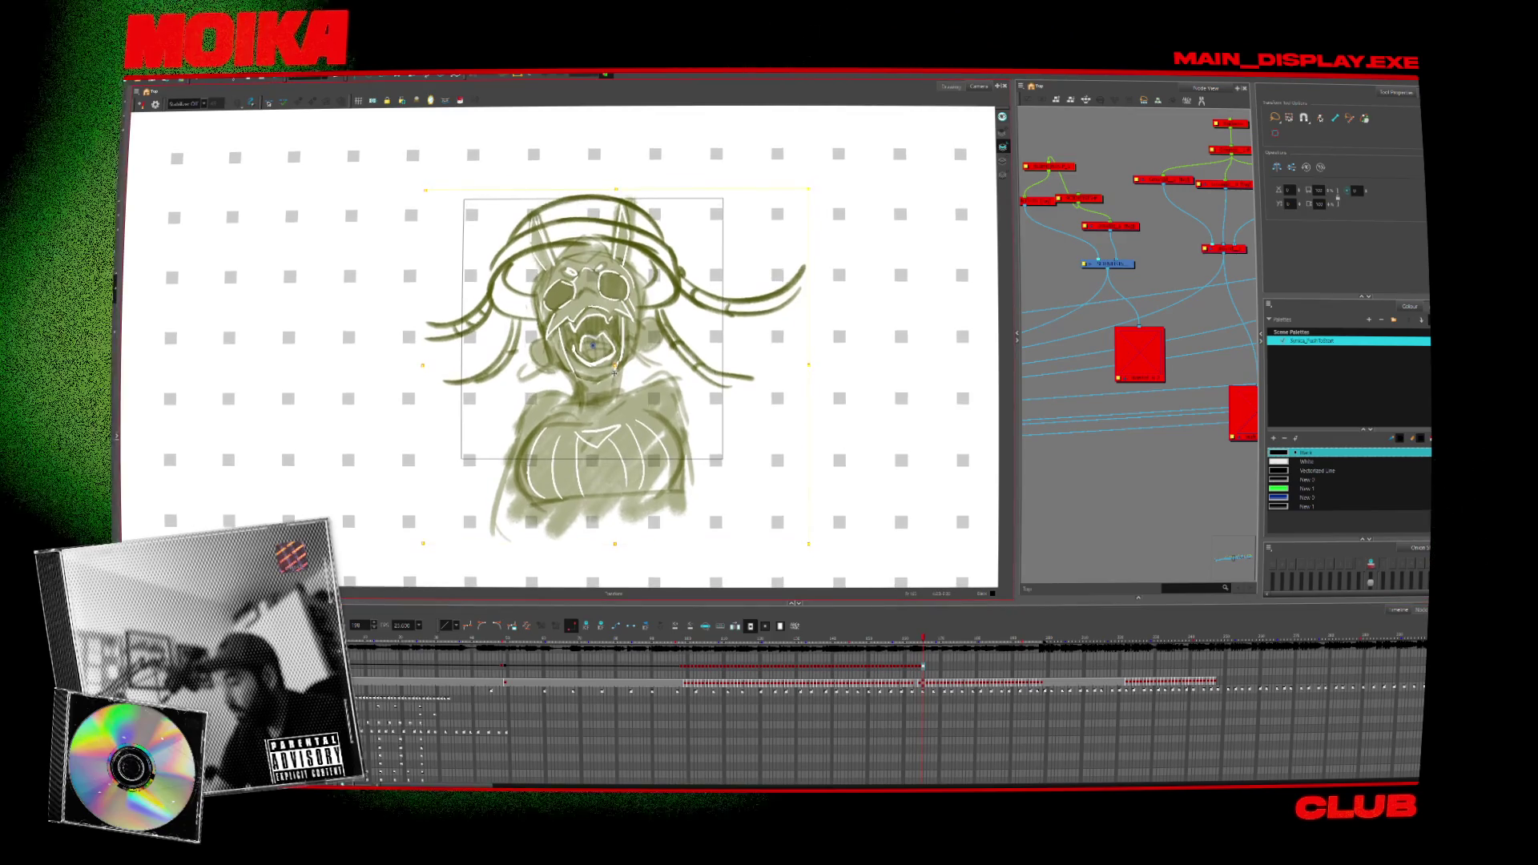
pyautogui.moveTo(921, 666)
pyautogui.mouseDown()
pyautogui.moveTo(971, 669)
pyautogui.moveTo(928, 667)
pyautogui.moveTo(918, 641)
pyautogui.moveTo(919, 668)
pyautogui.mouseUp()
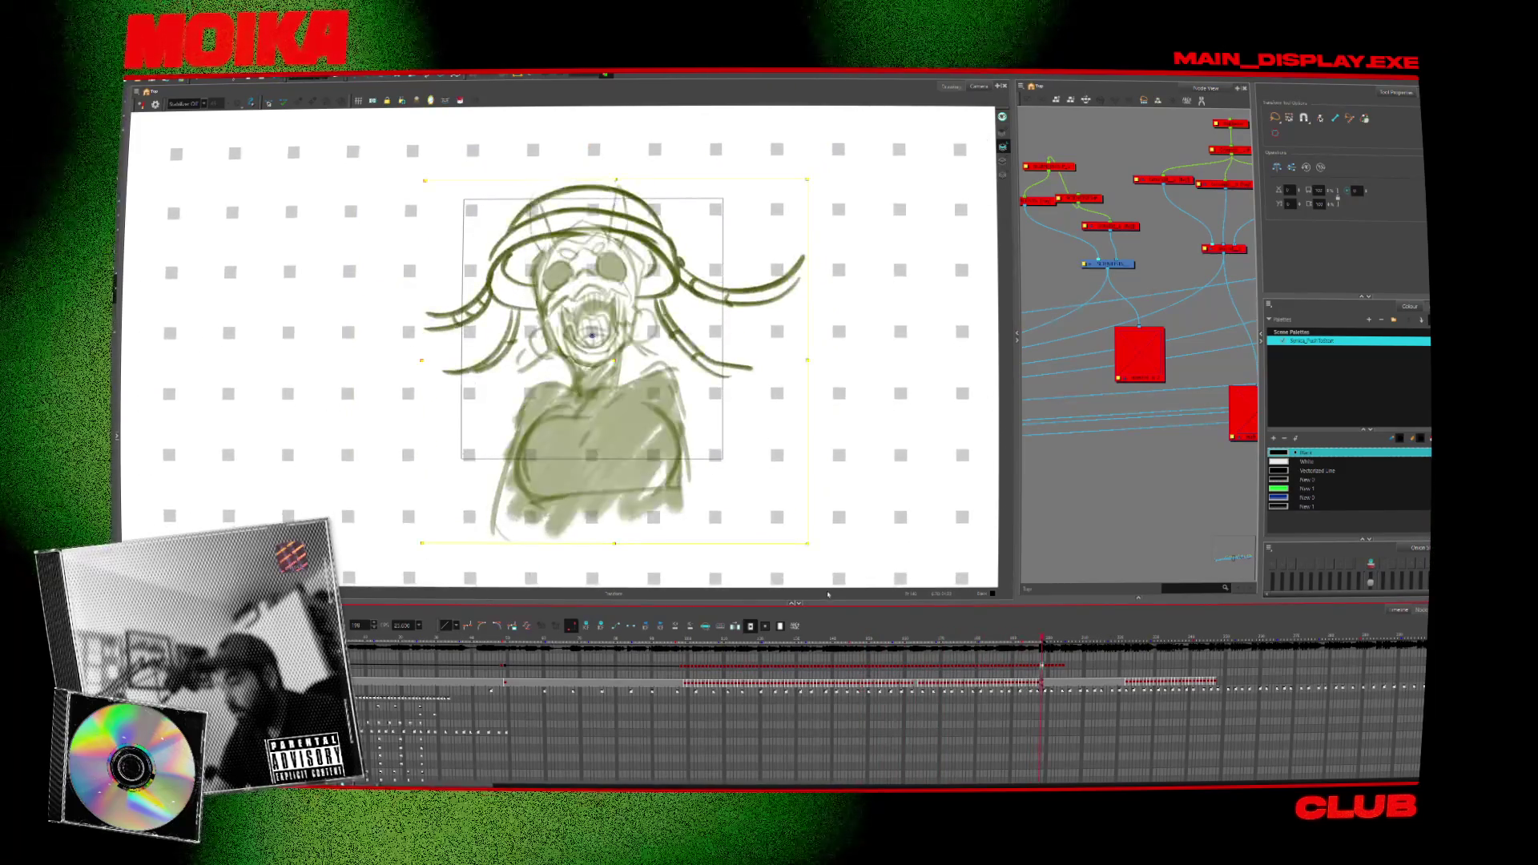
pyautogui.click(981, 640)
pyautogui.moveTo(971, 648)
pyautogui.mouseDown()
pyautogui.moveTo(982, 666)
pyautogui.moveTo(1041, 666)
pyautogui.moveTo(984, 666)
pyautogui.mouseUp()
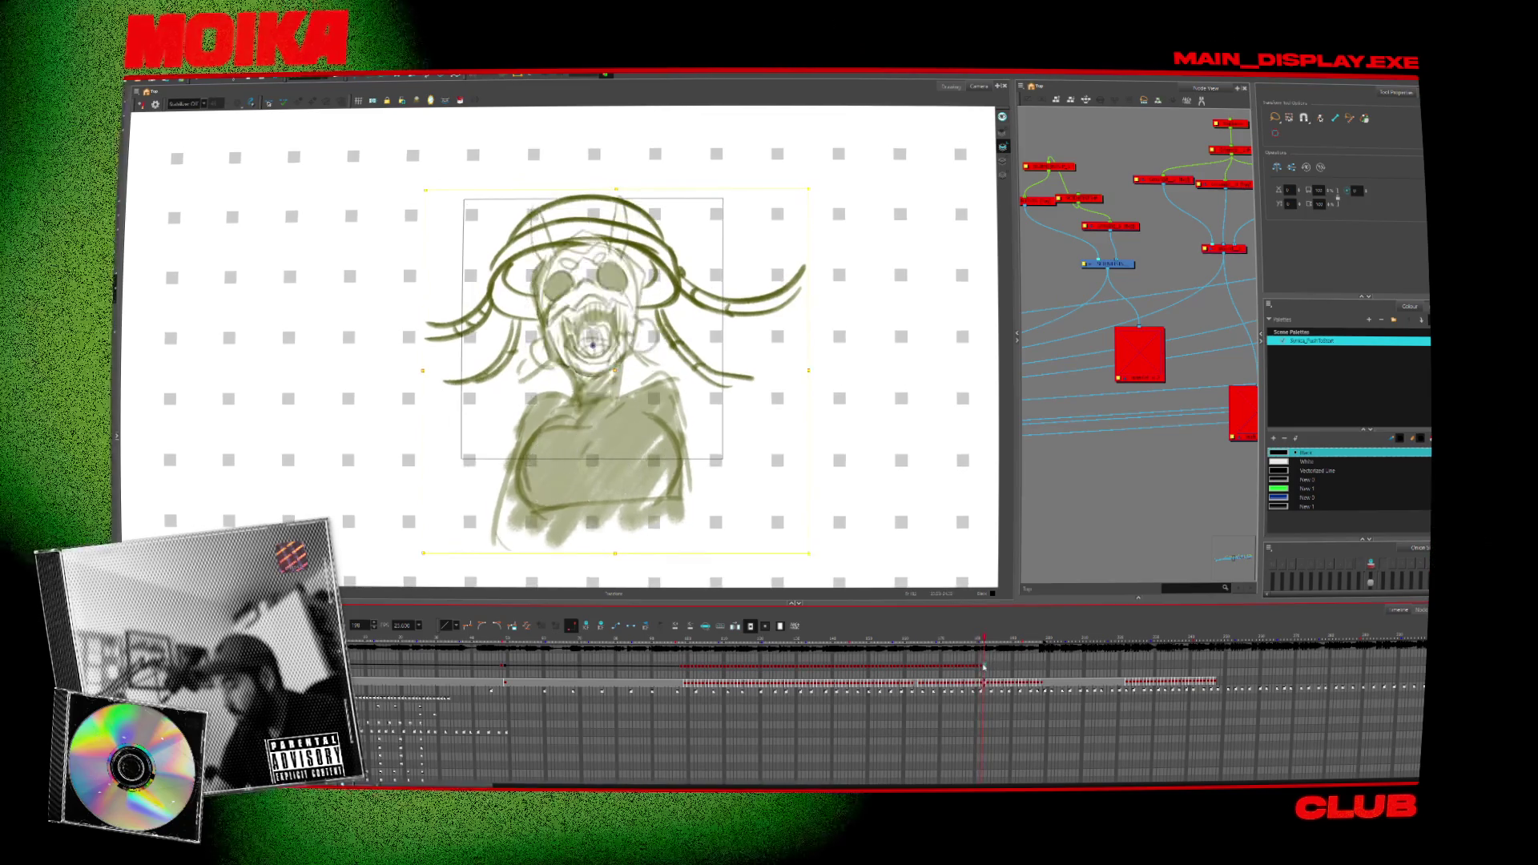
pyautogui.click(654, 422)
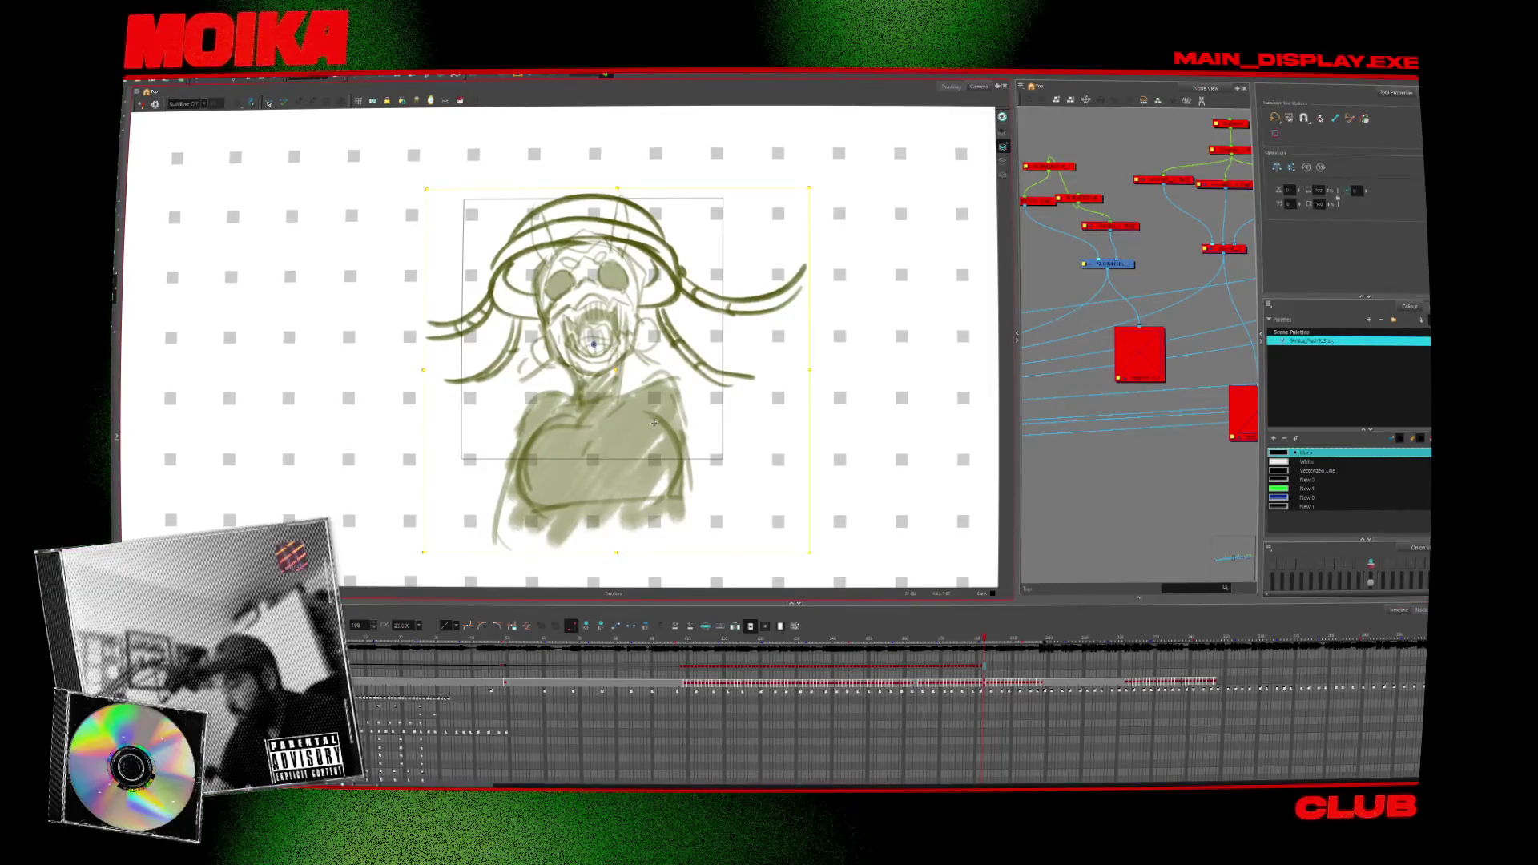
pyautogui.click(982, 667)
pyautogui.click(987, 667)
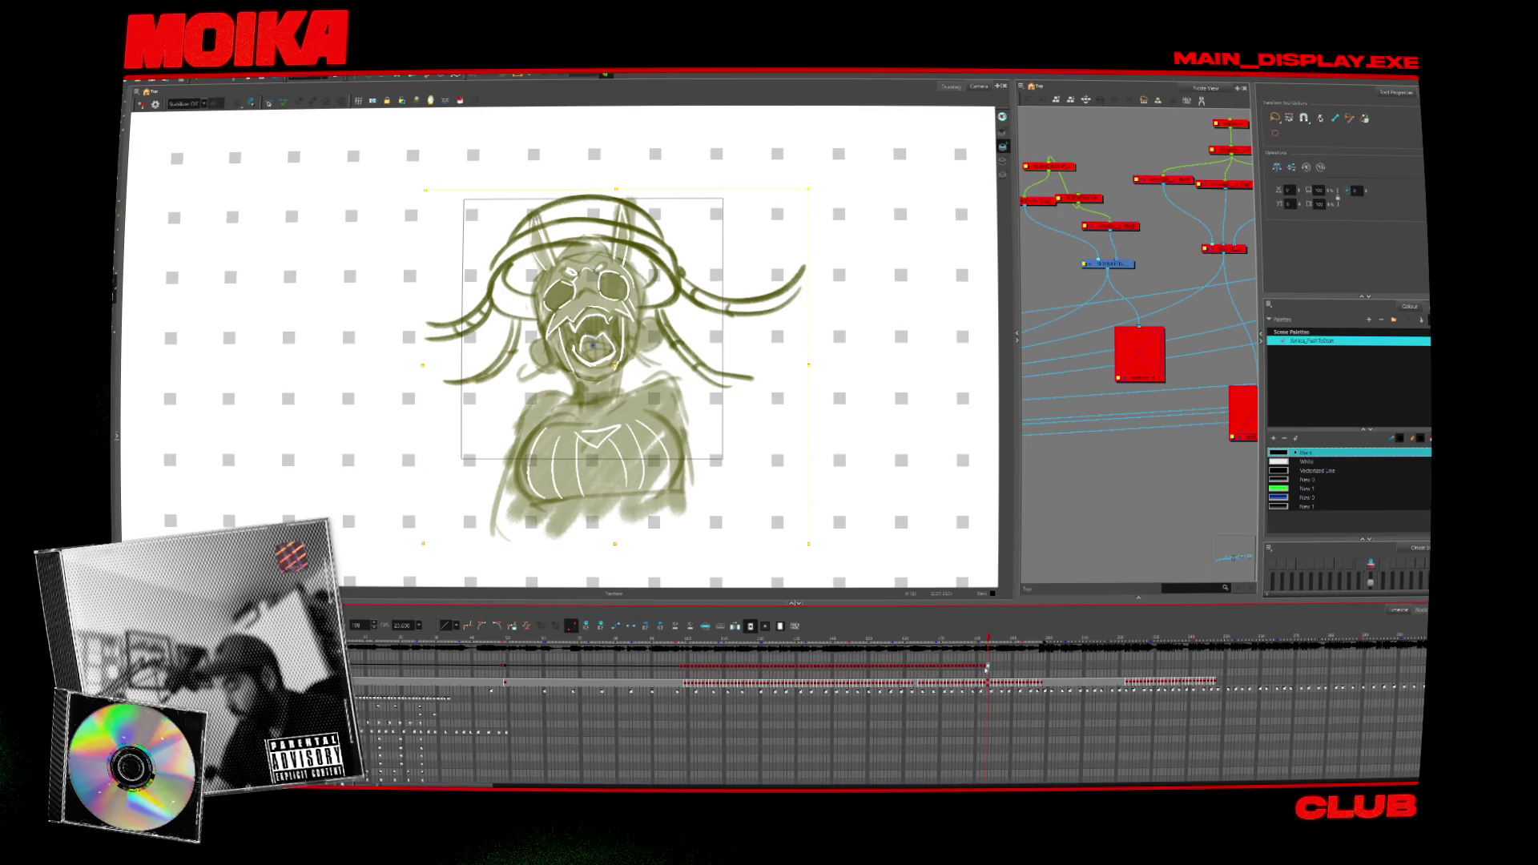
pyautogui.moveTo(987, 667); pyautogui.dragTo(1002, 666)
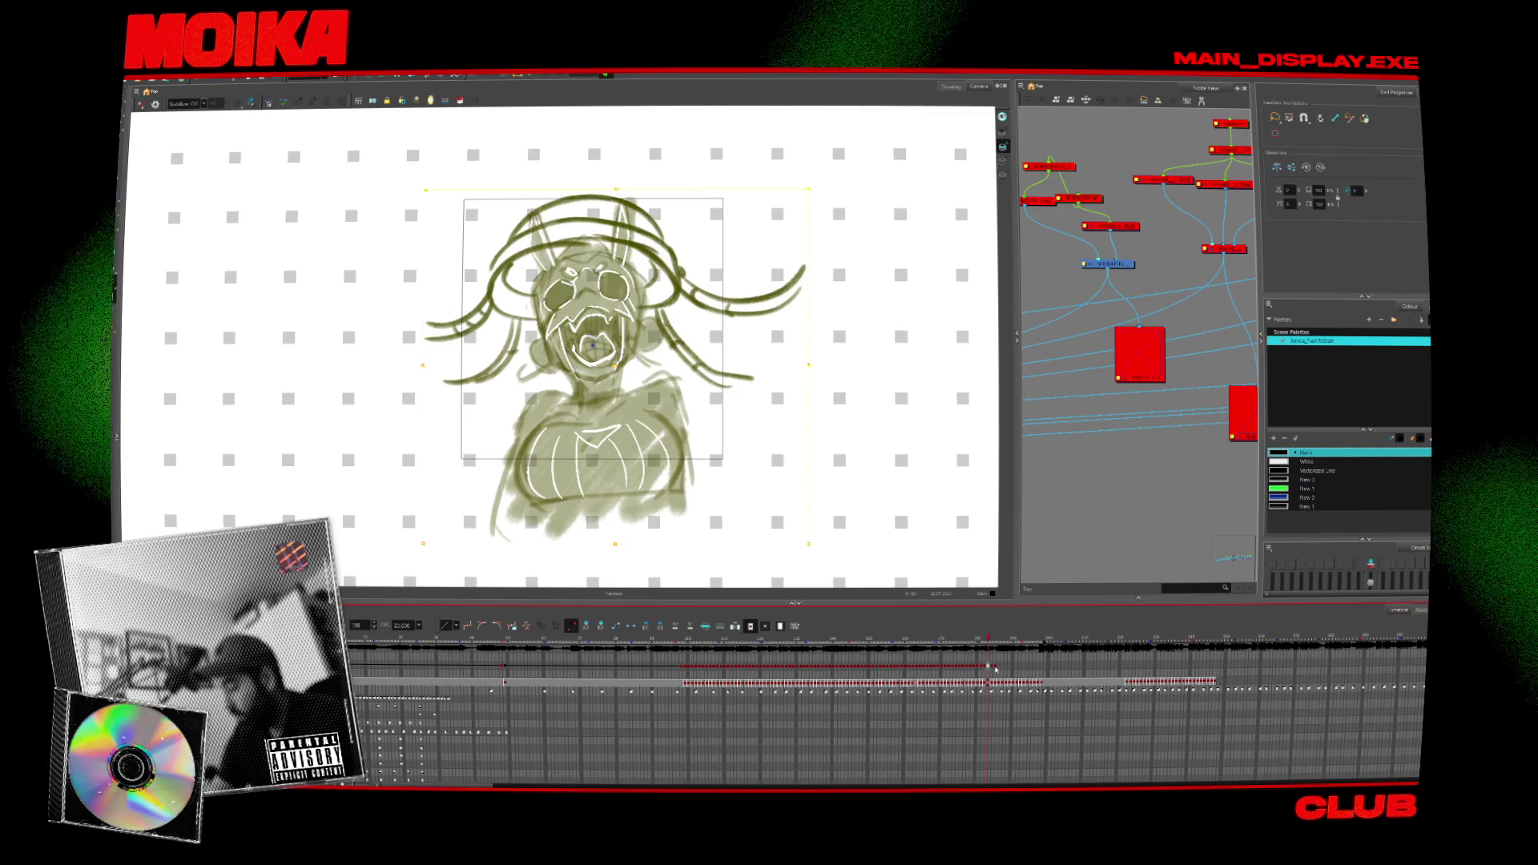
pyautogui.click(1011, 667)
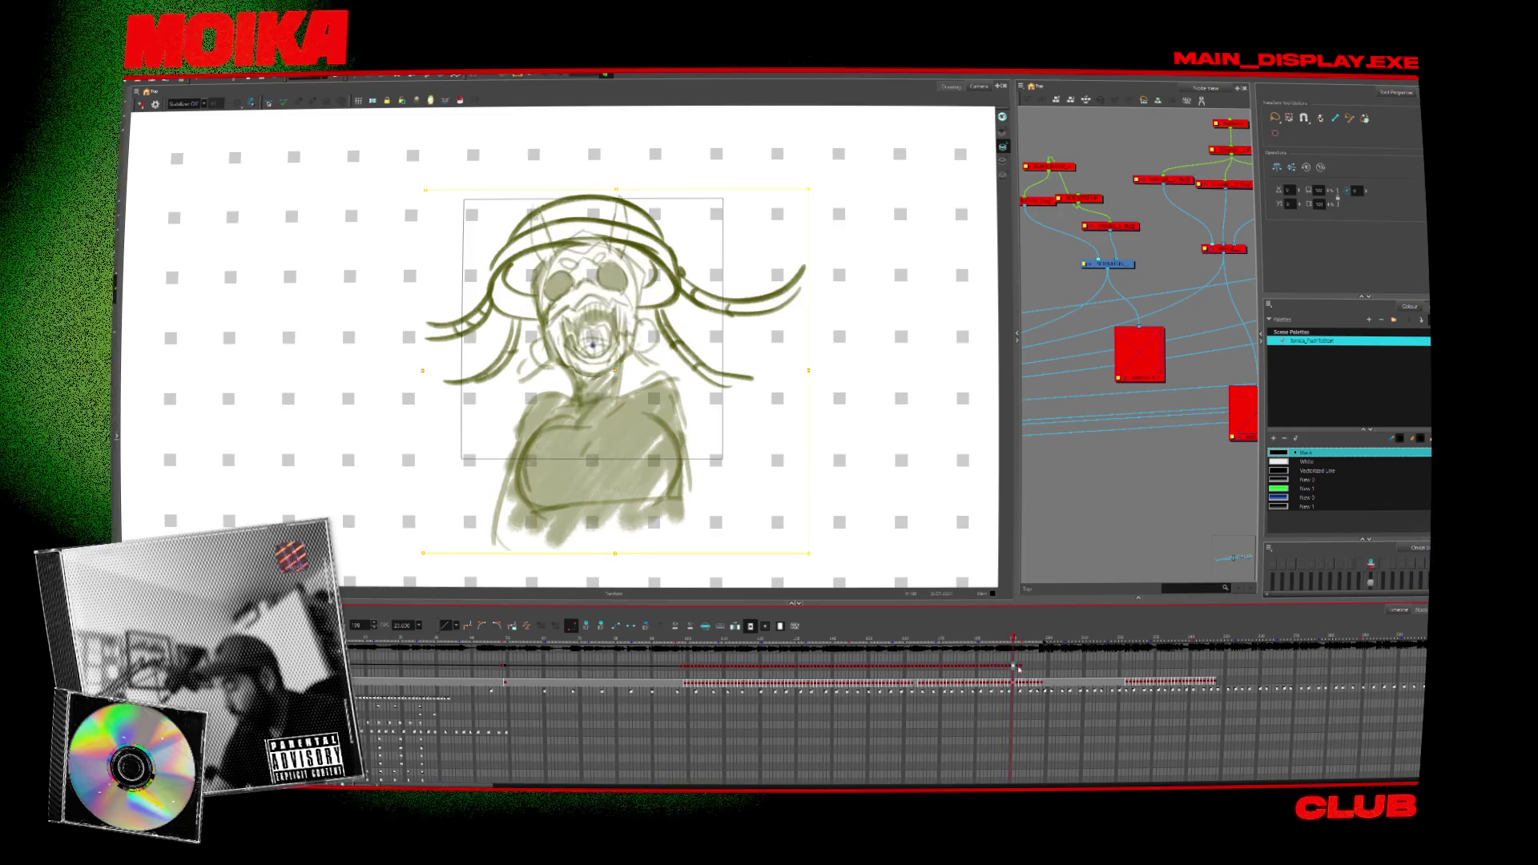
pyautogui.click(1010, 667)
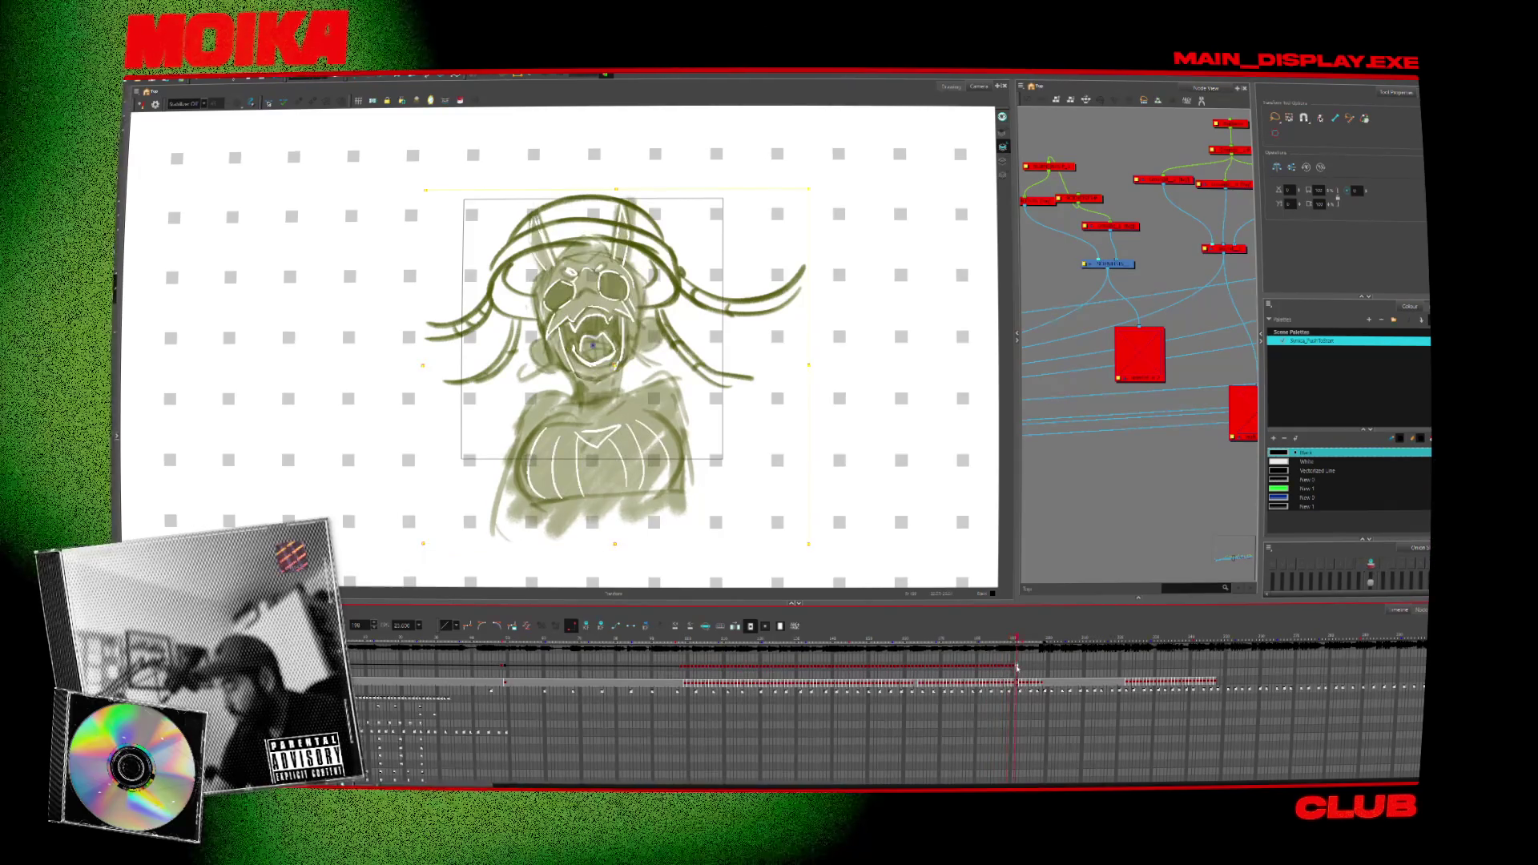
pyautogui.click(1026, 667)
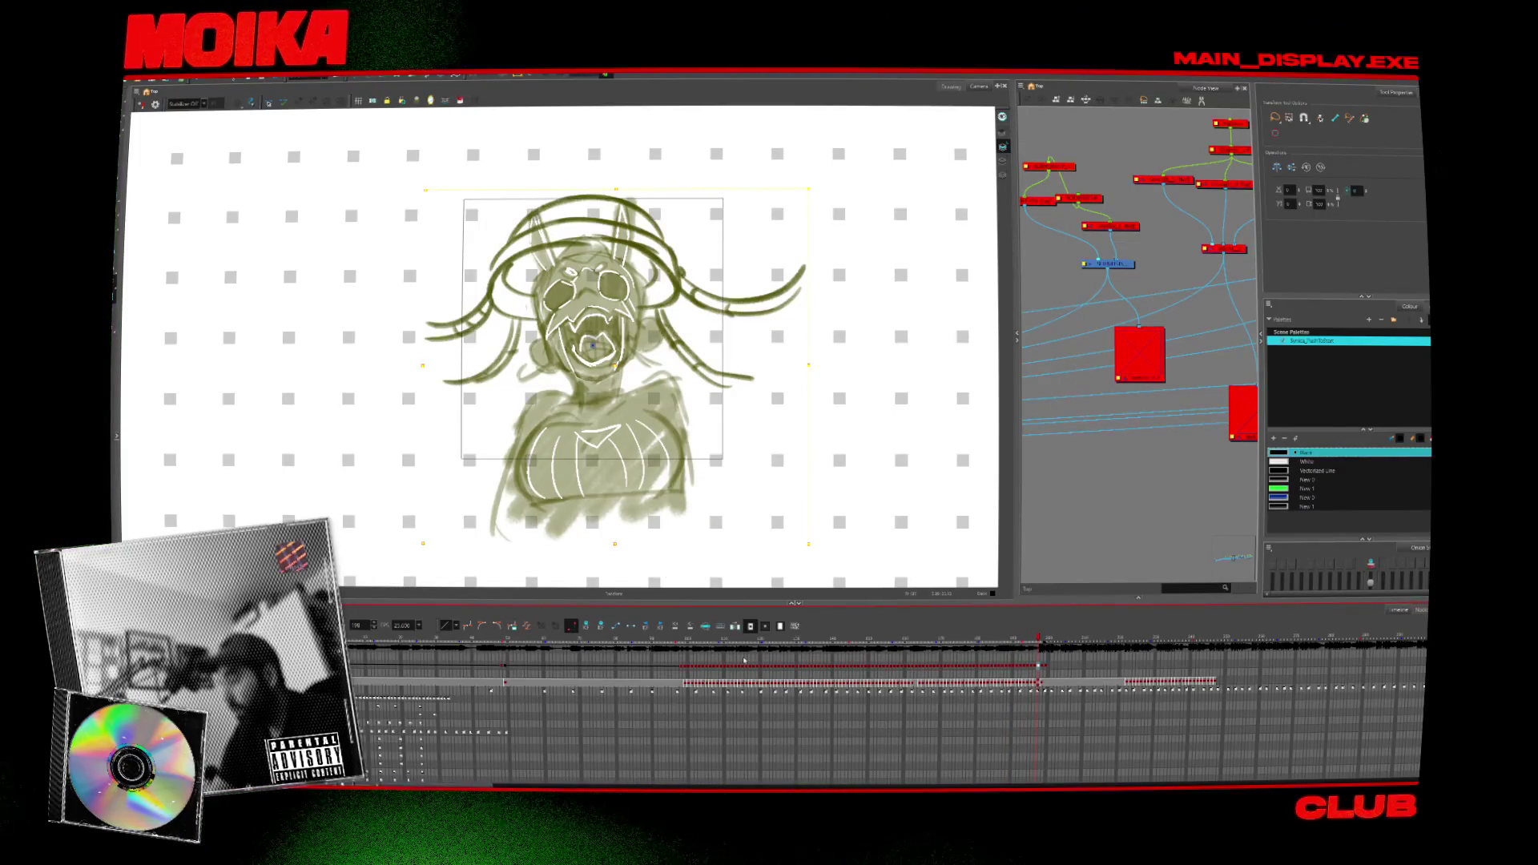
pyautogui.click(880, 643)
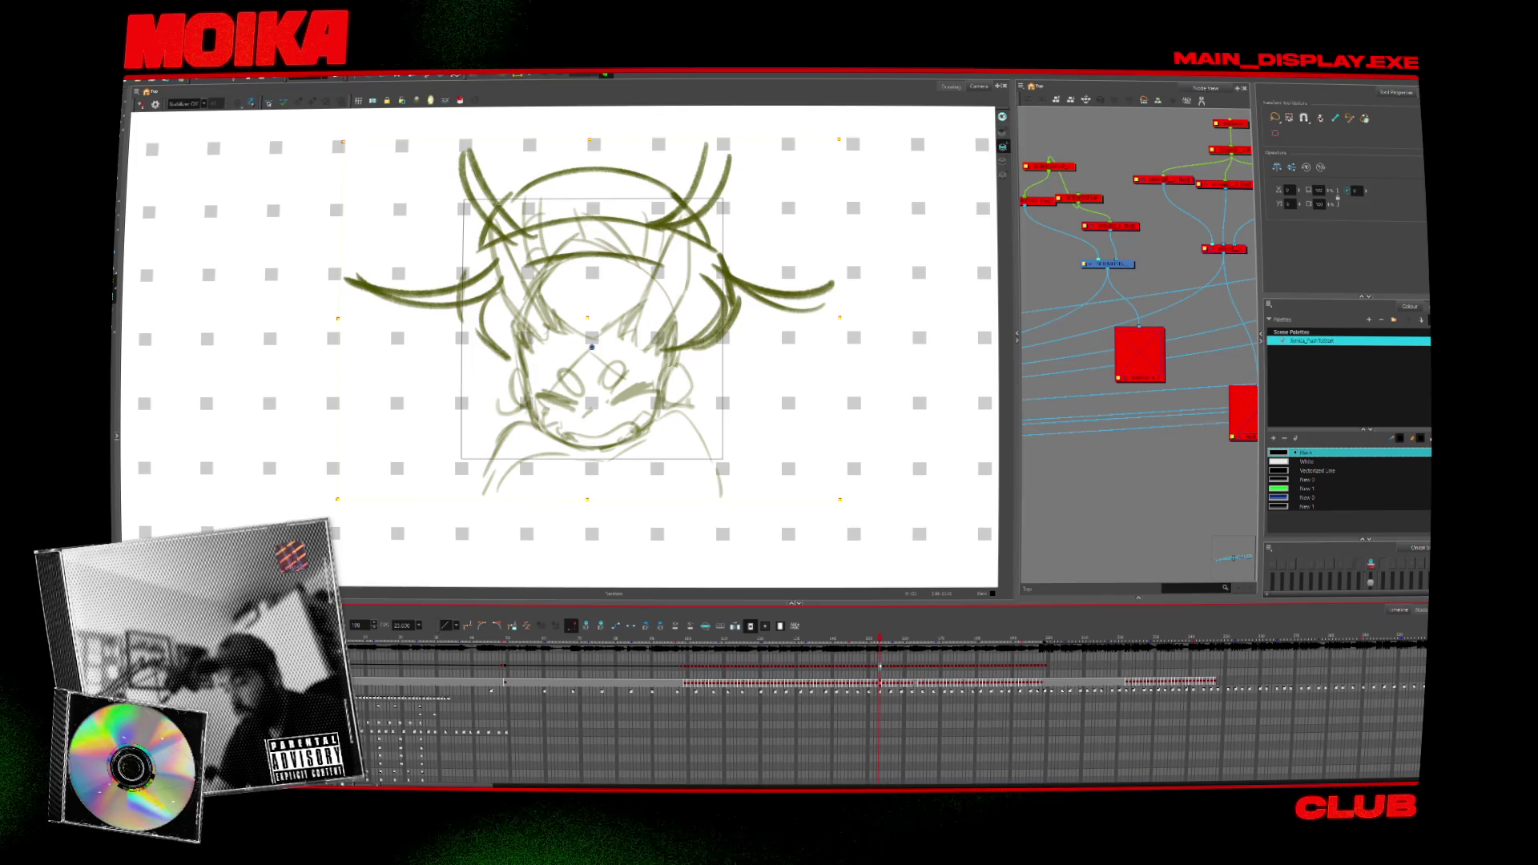
# Stop playback on an earlier drawing, switch to camera view (Shift+M), and scrub through the frames.
pyautogui.press('Return')
pyautogui.rightClick(133, 347)
pyautogui.press('Return')
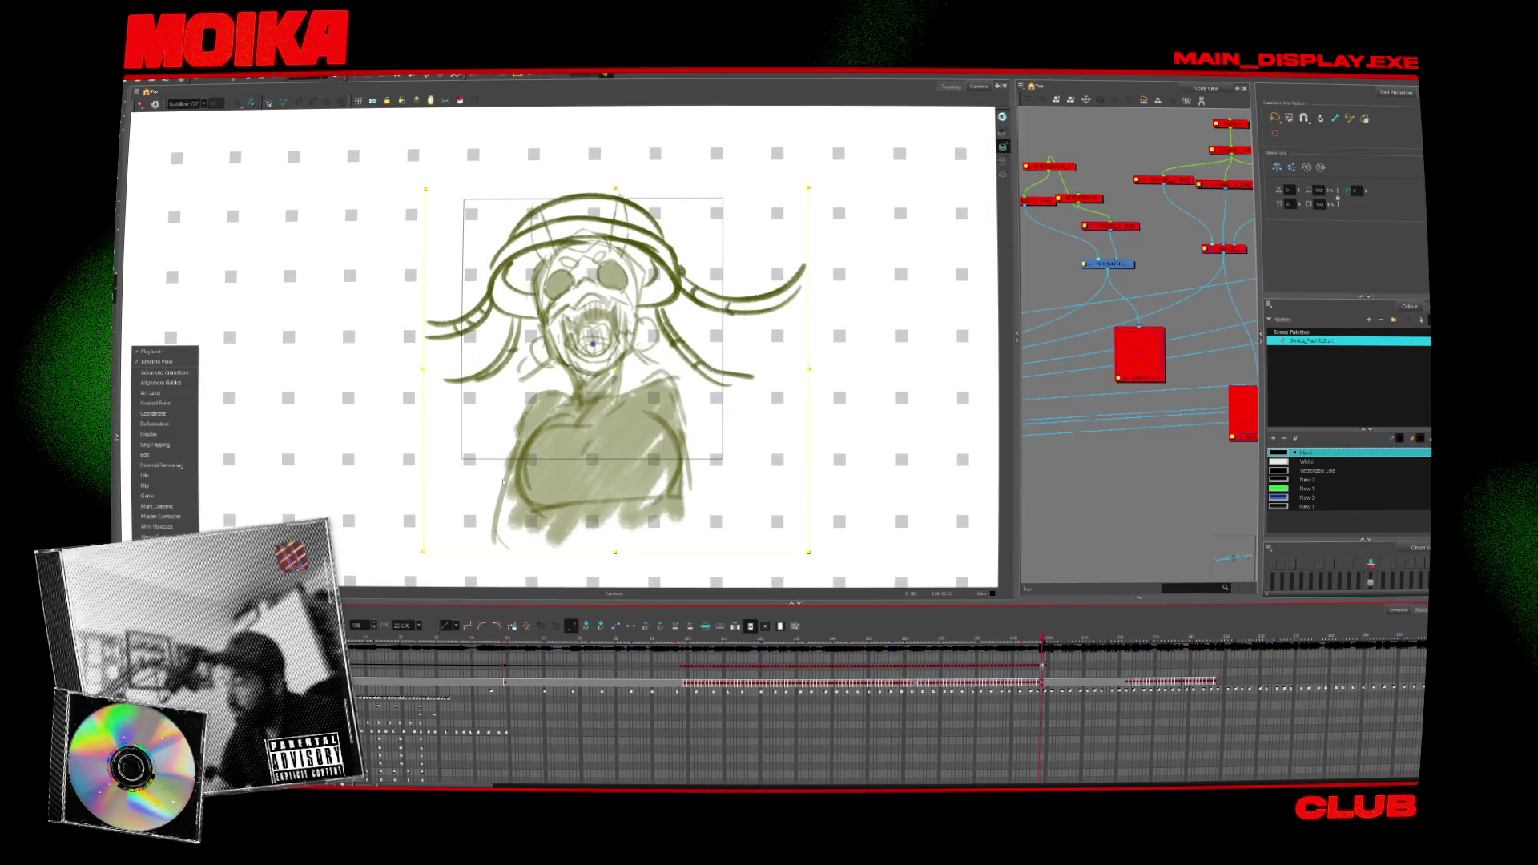
pyautogui.press('Escape')
pyautogui.press('Return')
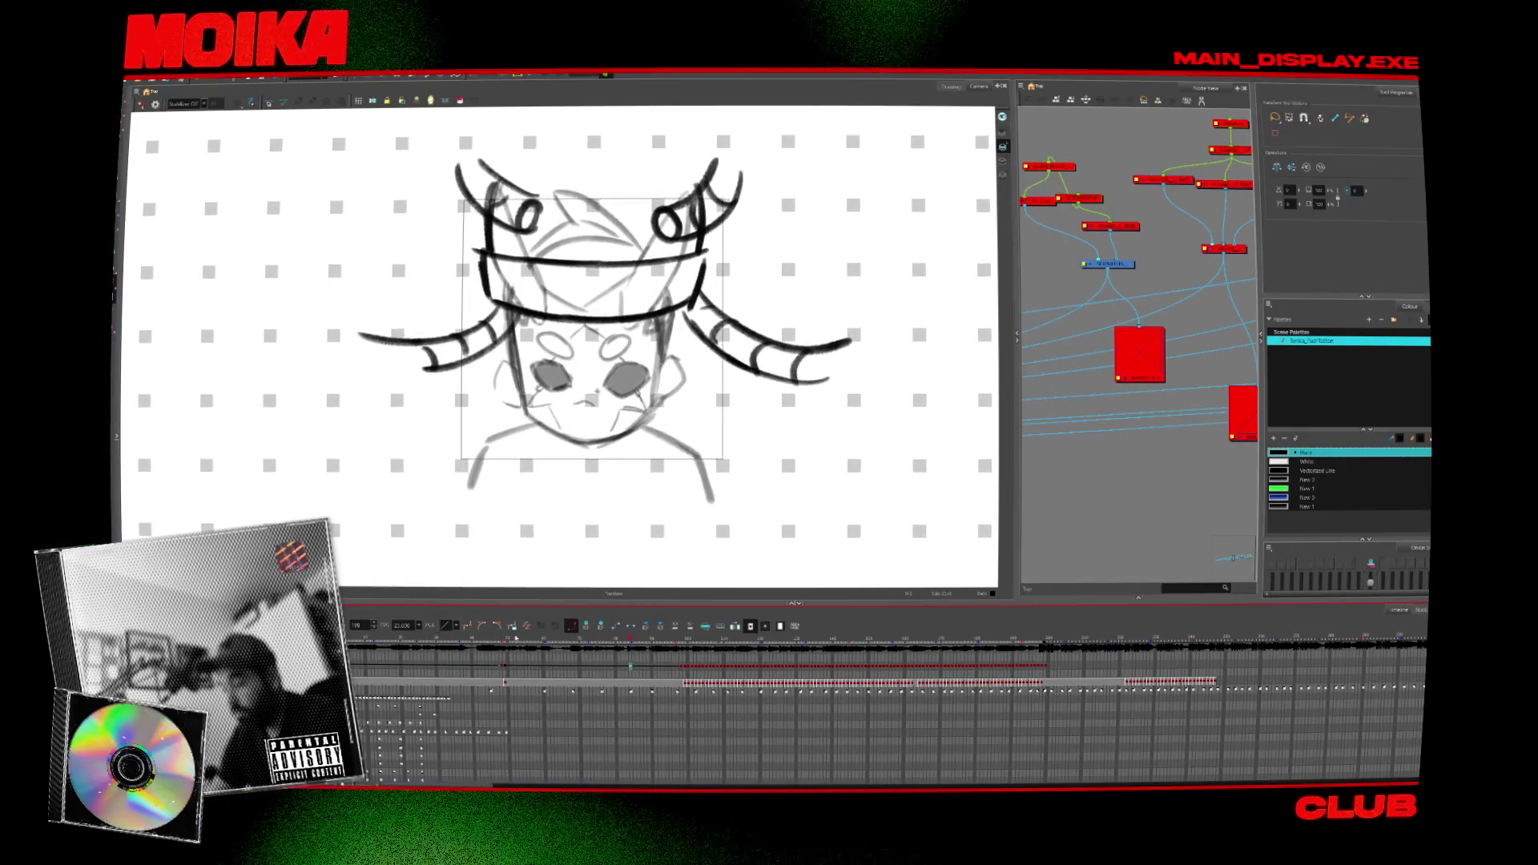
pyautogui.click(505, 664)
pyautogui.click(505, 665)
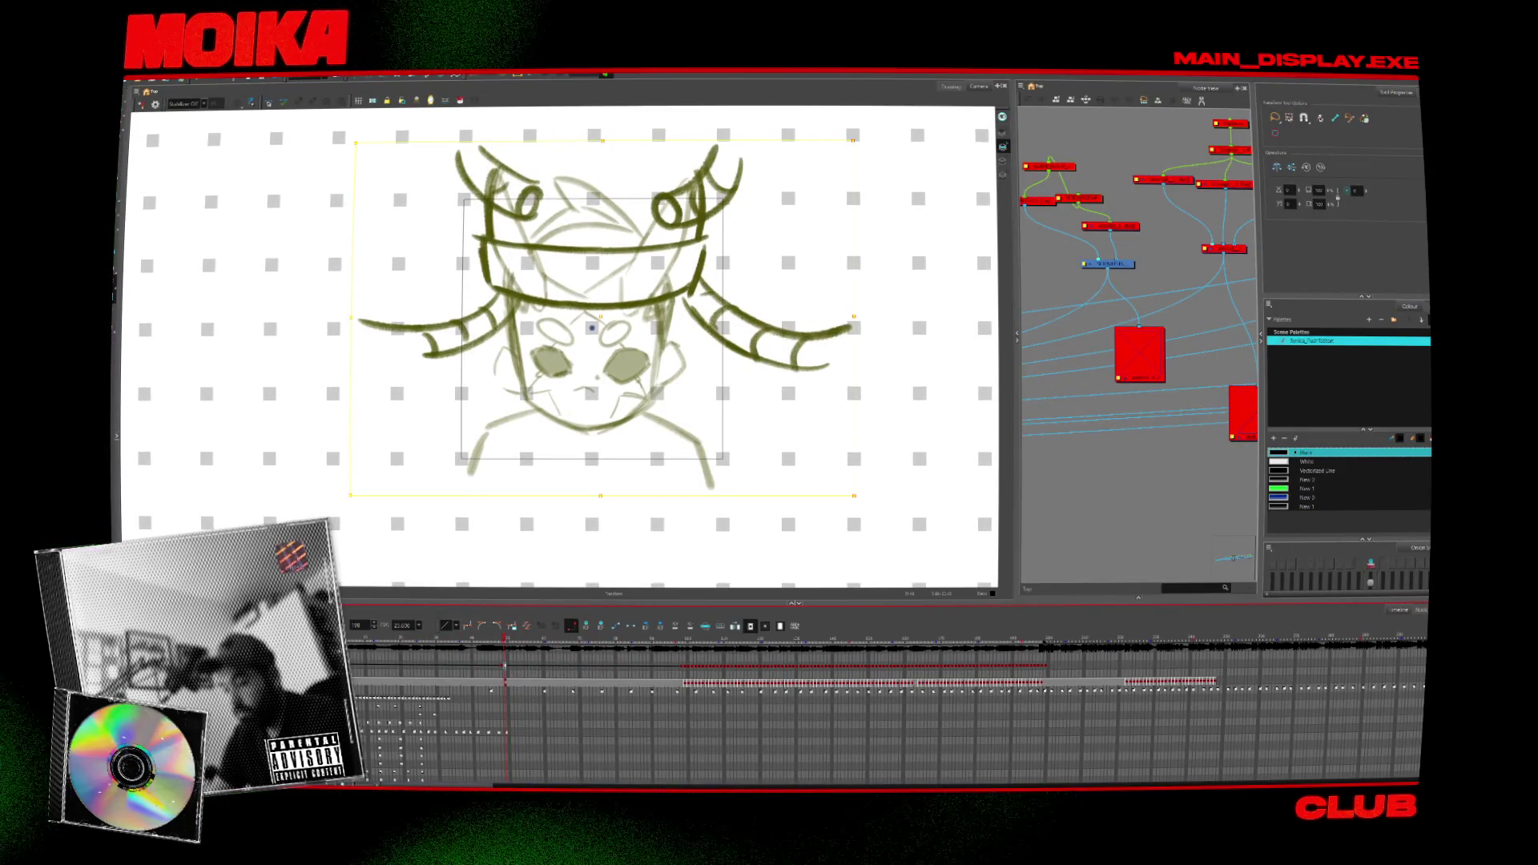
pyautogui.hotkey('shift', 'm')
pyautogui.moveTo(506, 635)
pyautogui.mouseDown()
pyautogui.moveTo(470, 642)
pyautogui.moveTo(877, 667)
pyautogui.moveTo(837, 665)
pyautogui.mouseUp()
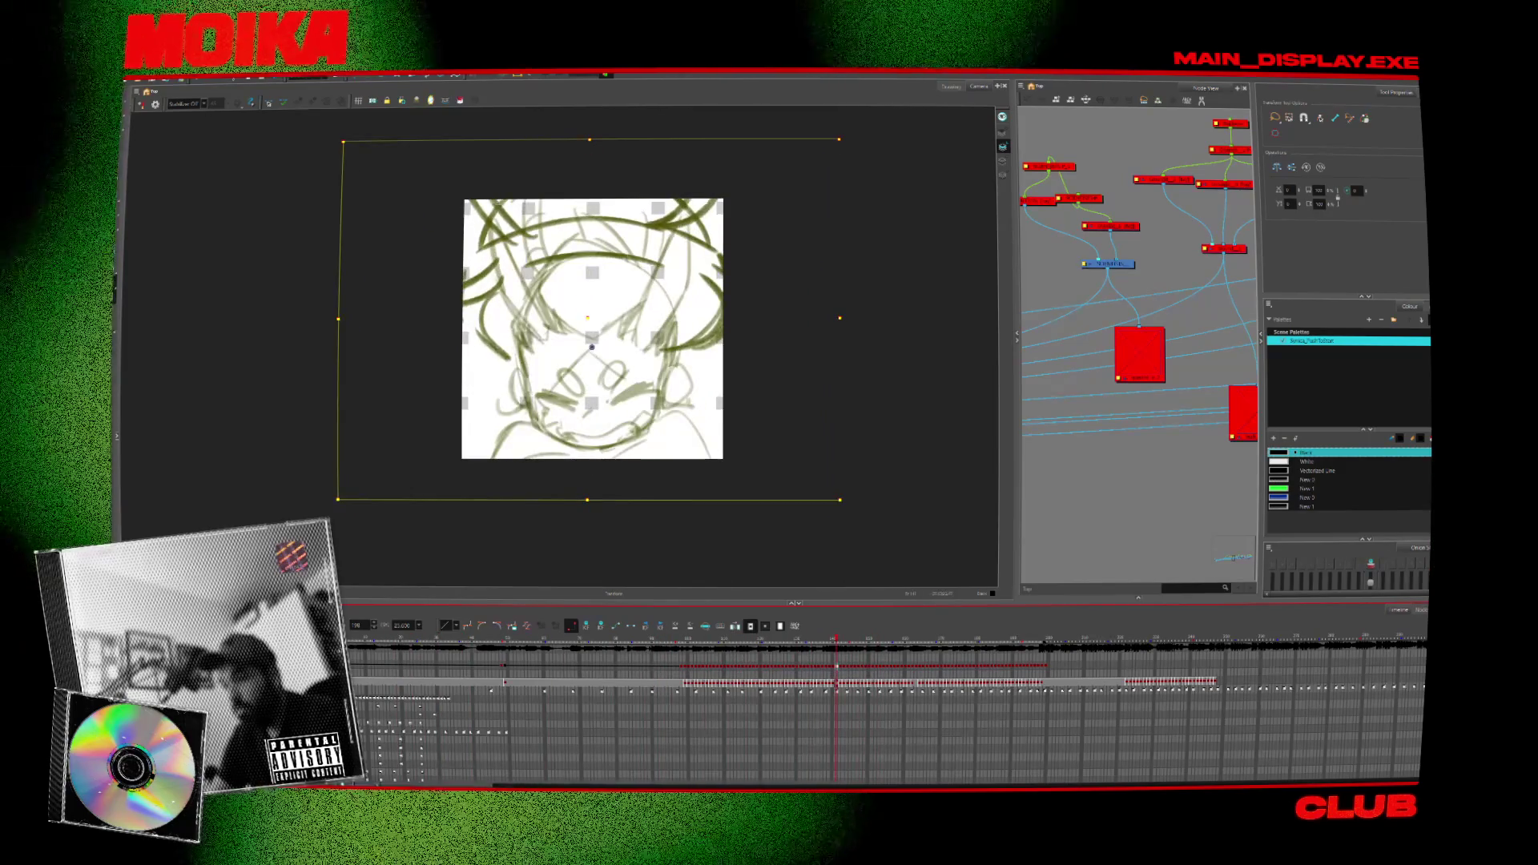
# Change the scene resolution to 720x480 by setting the height to 480.
pyautogui.hotkey('alt', 'f')
pyautogui.moveTo(156, 186)
pyautogui.click(225, 197)
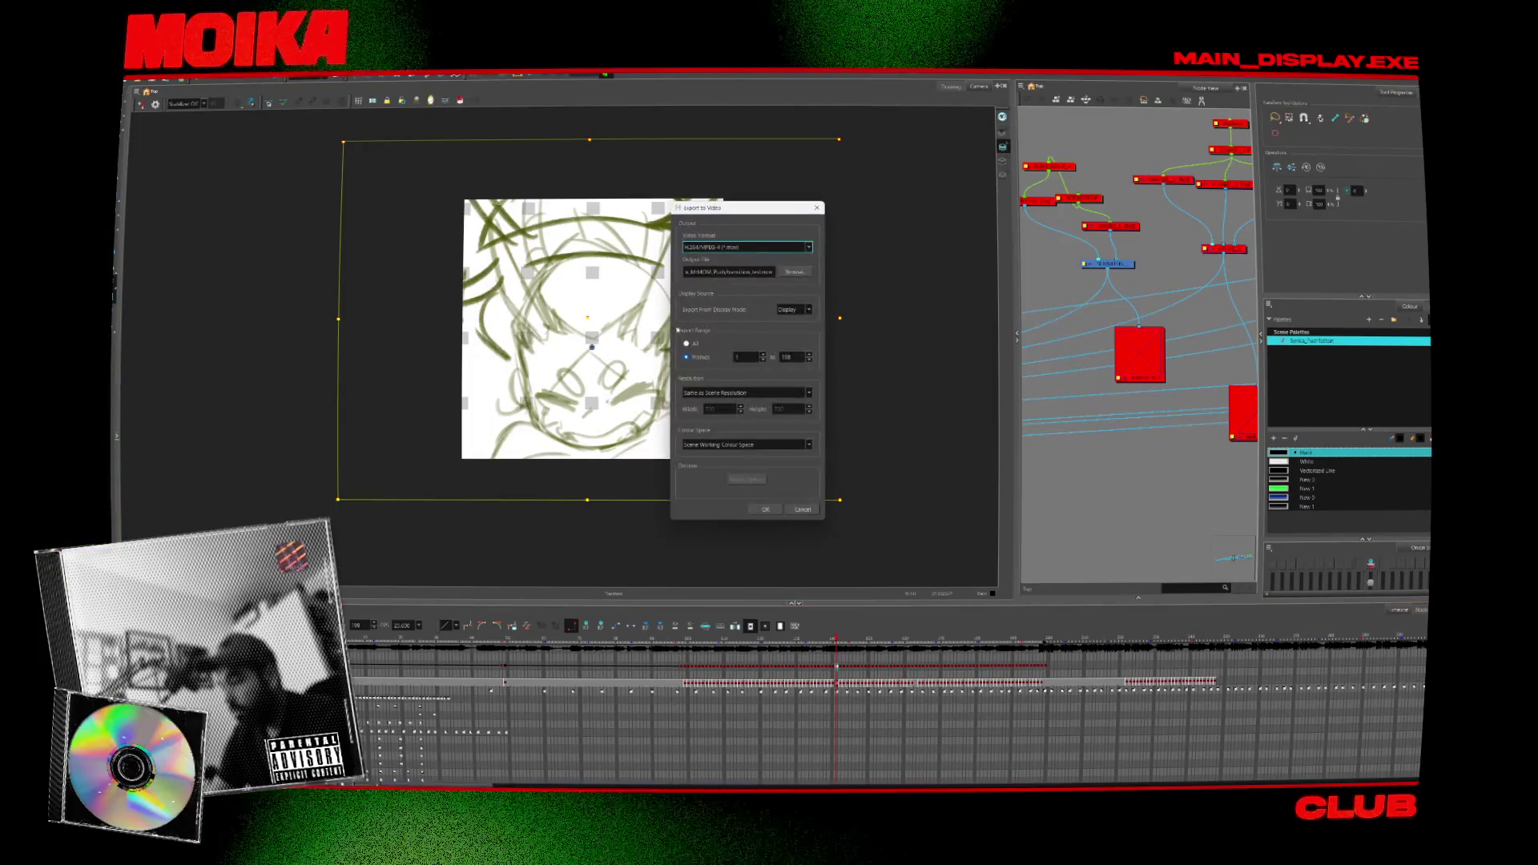
pyautogui.click(773, 511)
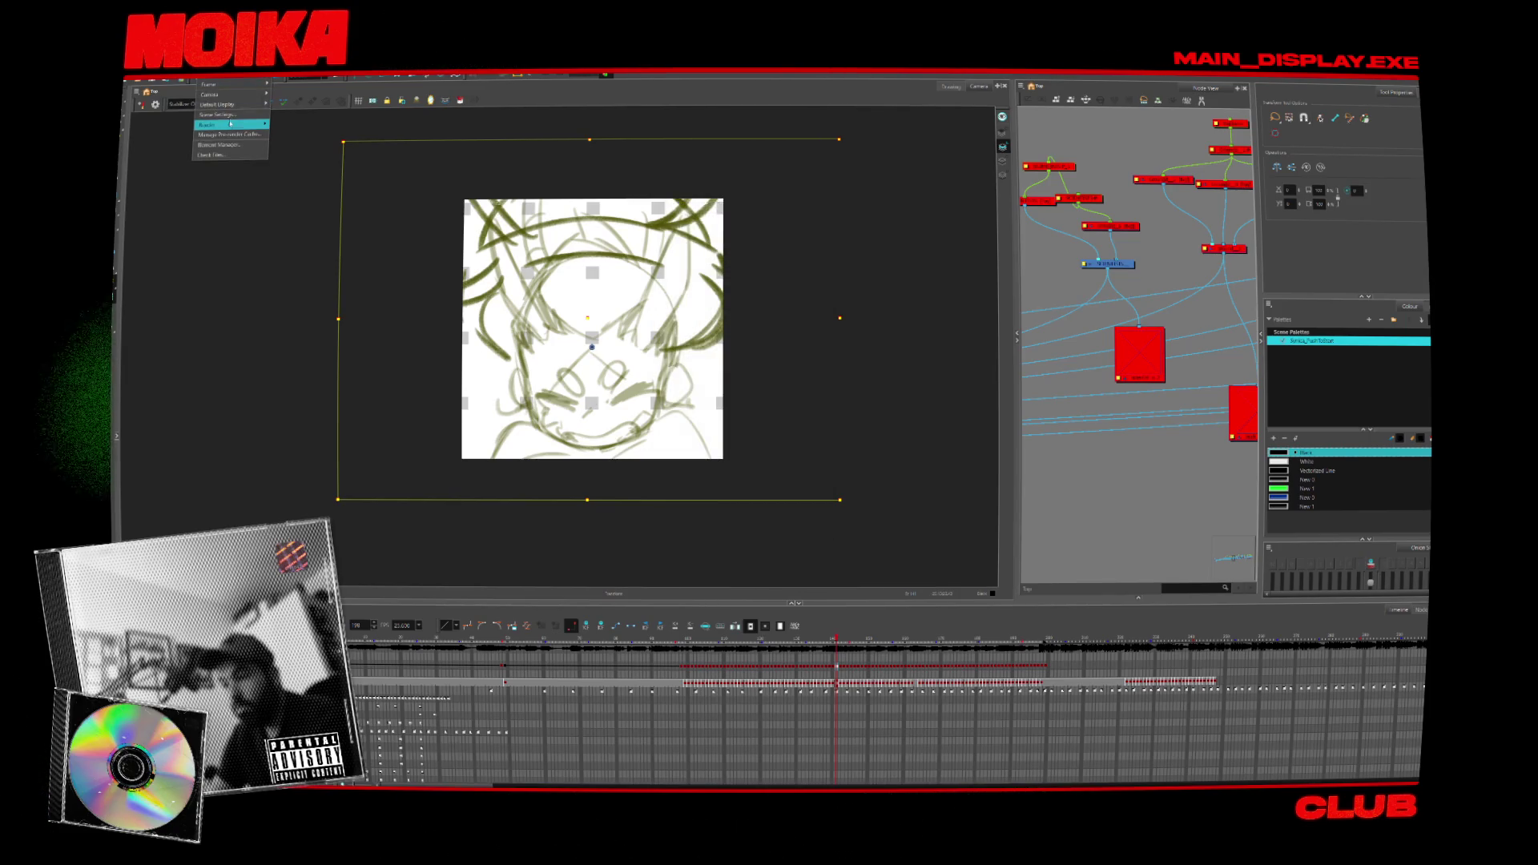
pyautogui.click(227, 115)
pyautogui.doubleClick(749, 447)
pyautogui.write('480')
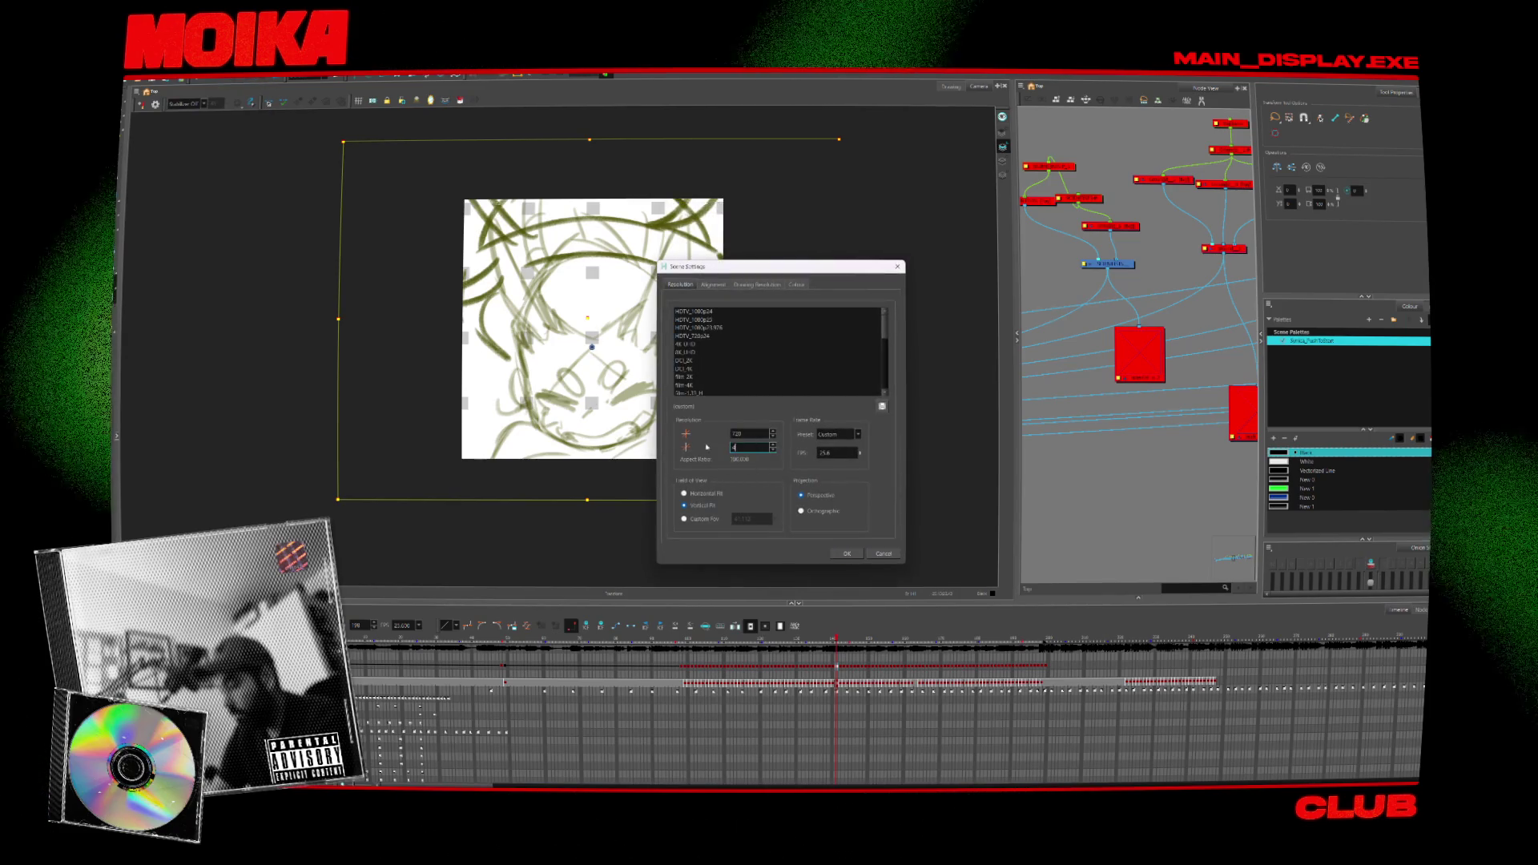
pyautogui.click(846, 553)
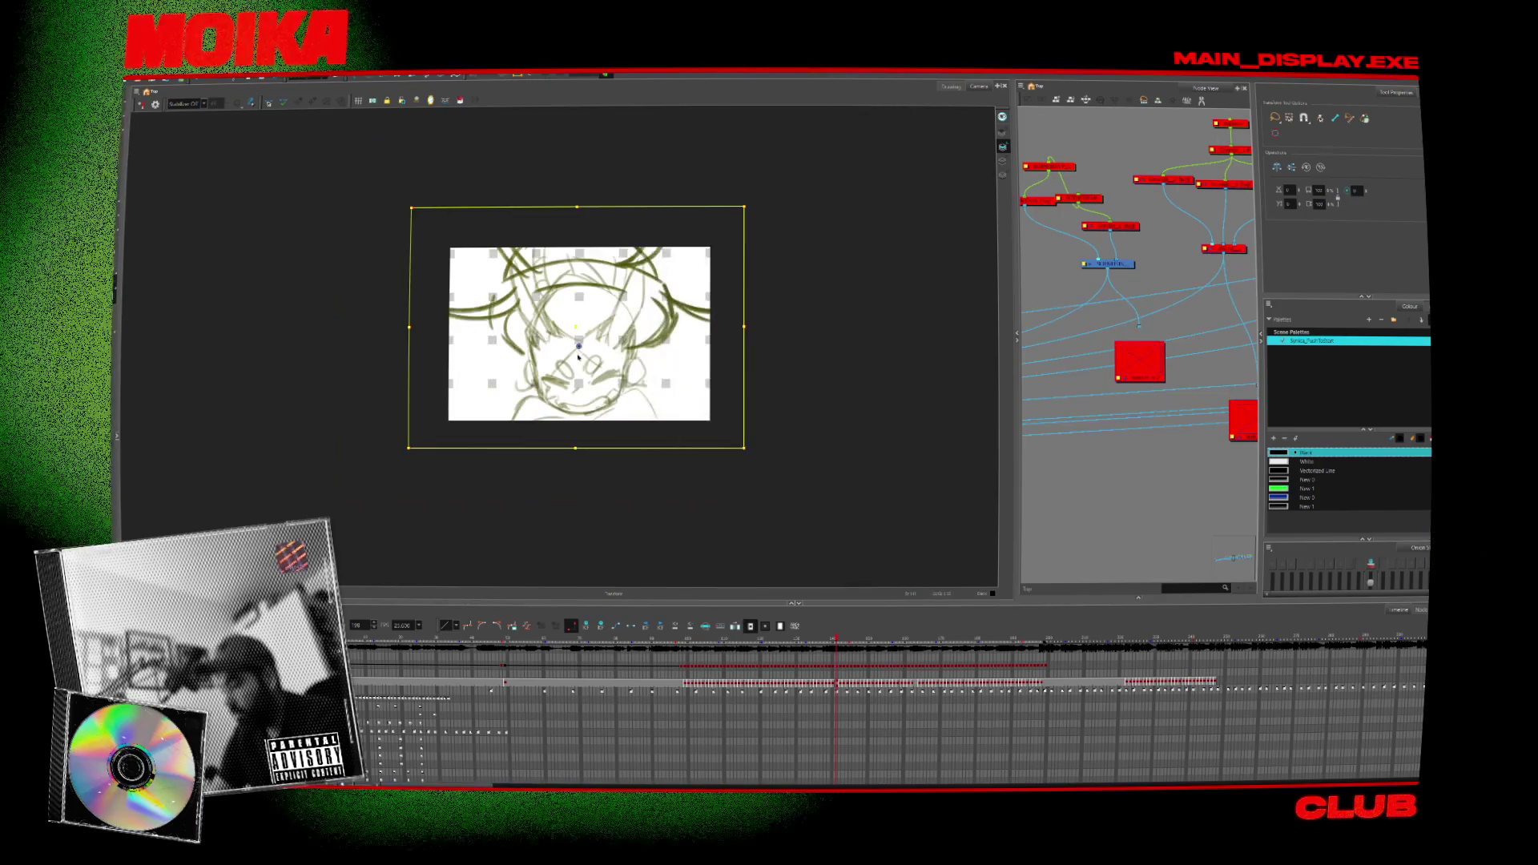
# Export the animation as a movie, confirm the warning, and switch to After Effects.
pyautogui.moveTo(166, 178)
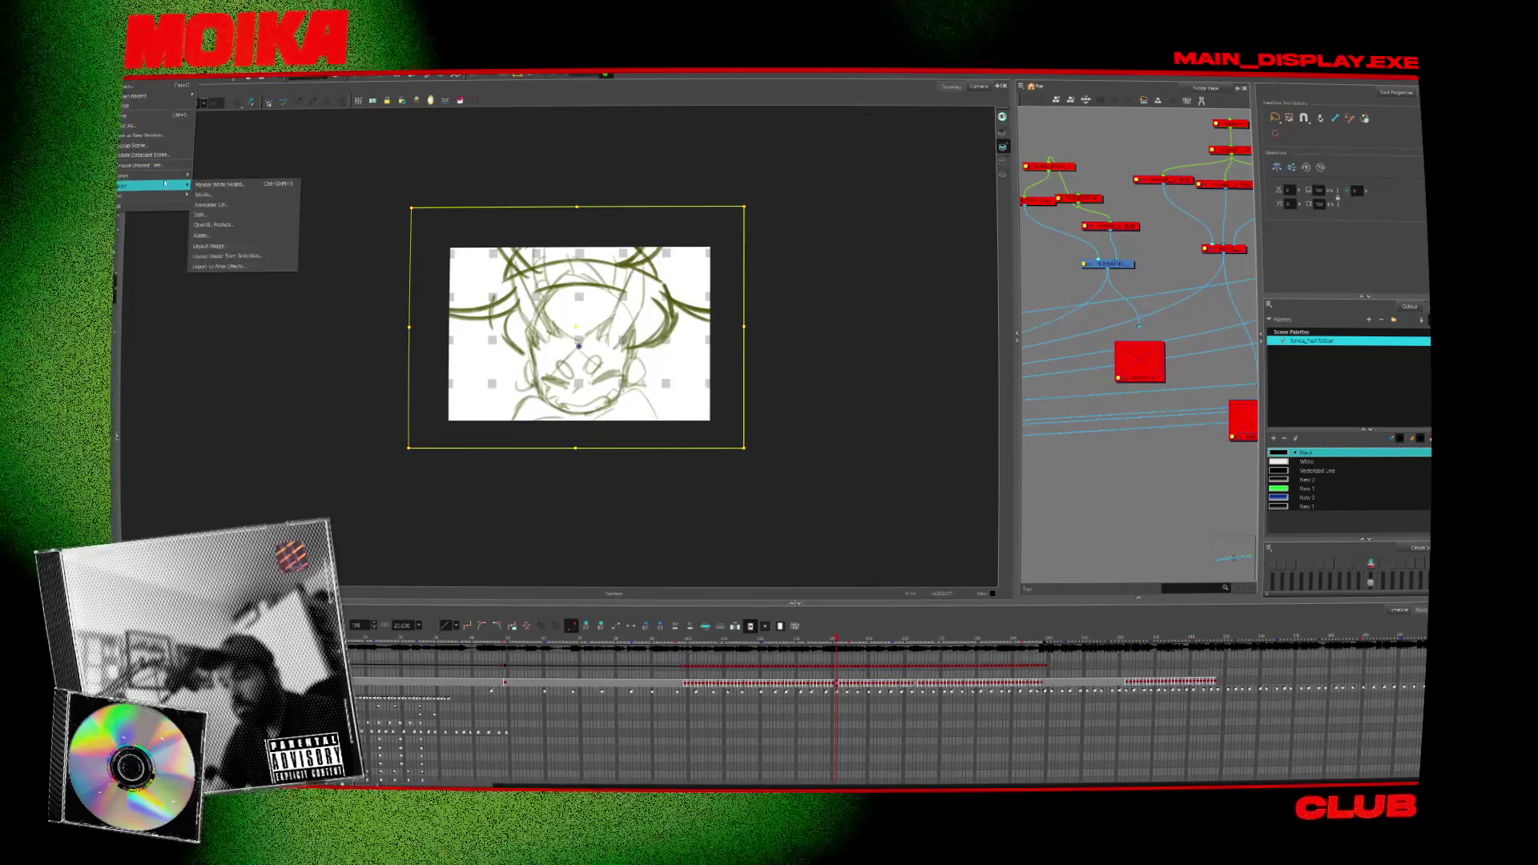
pyautogui.click(233, 182)
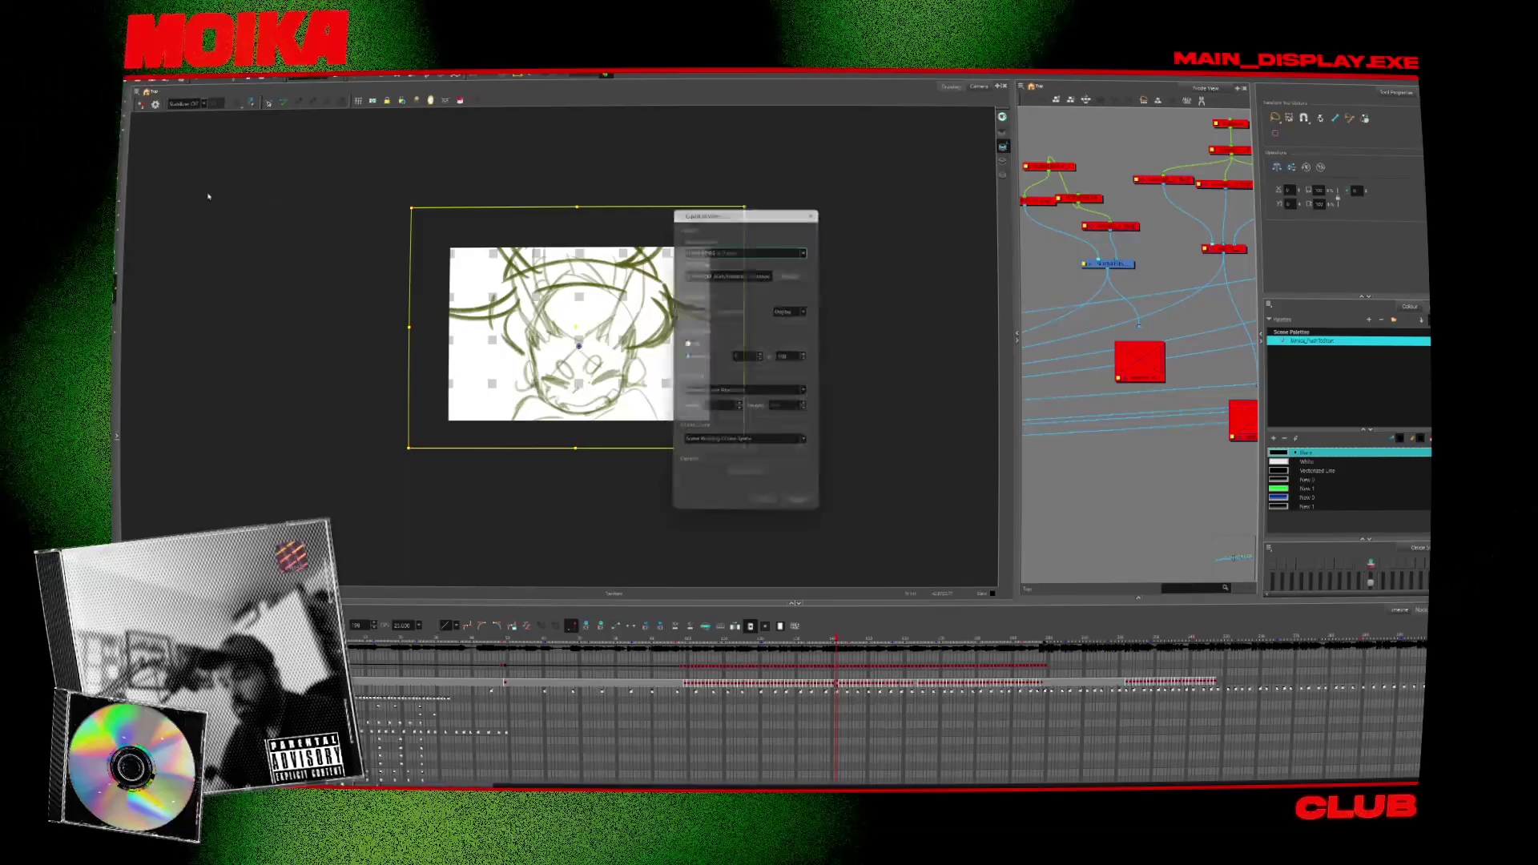
pyautogui.click(765, 510)
pyautogui.click(781, 431)
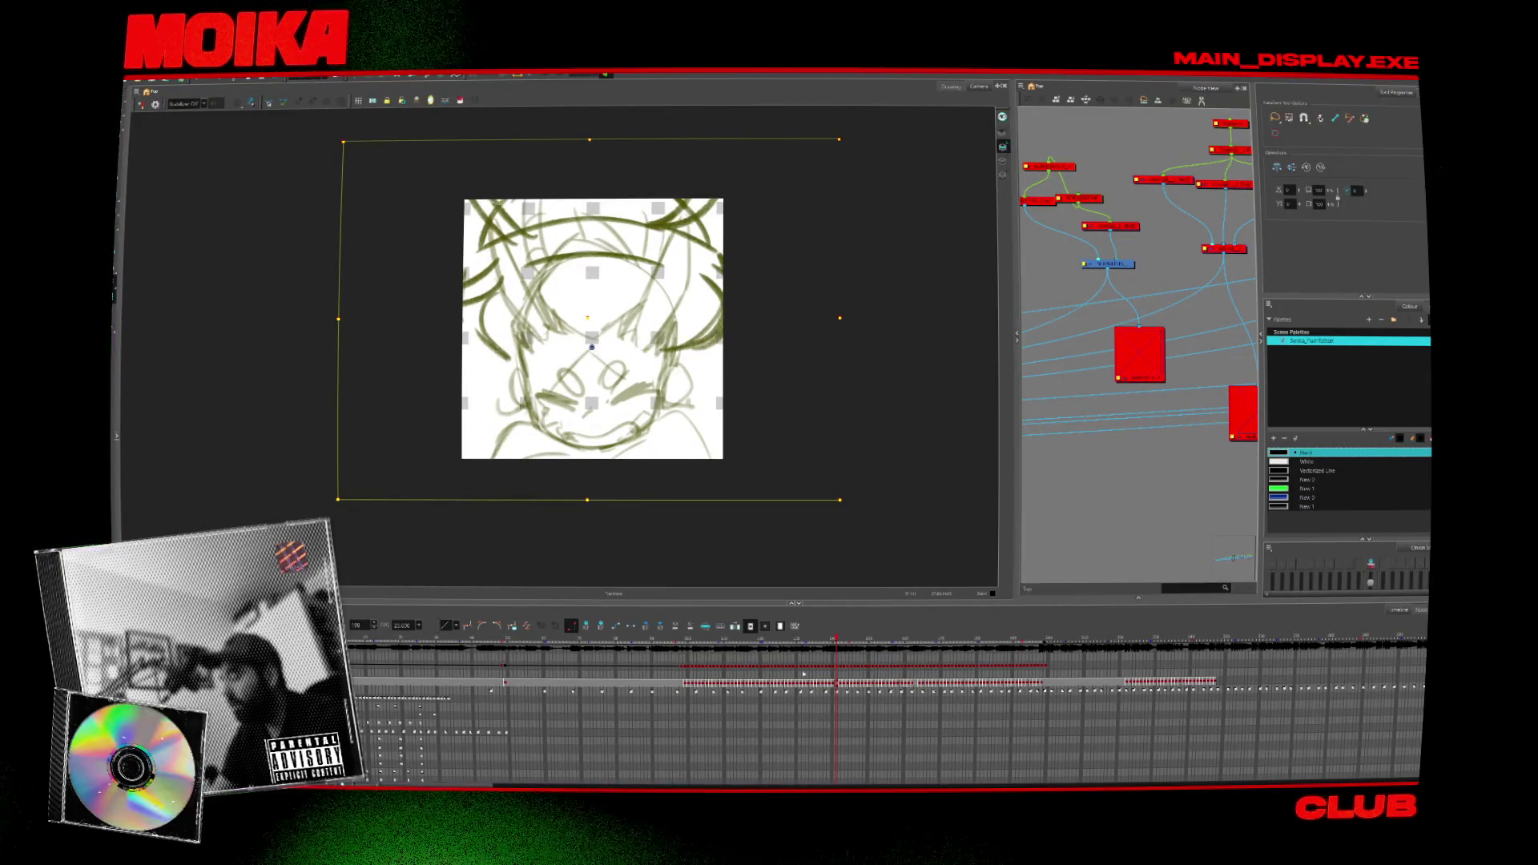
pyautogui.click(895, 762)
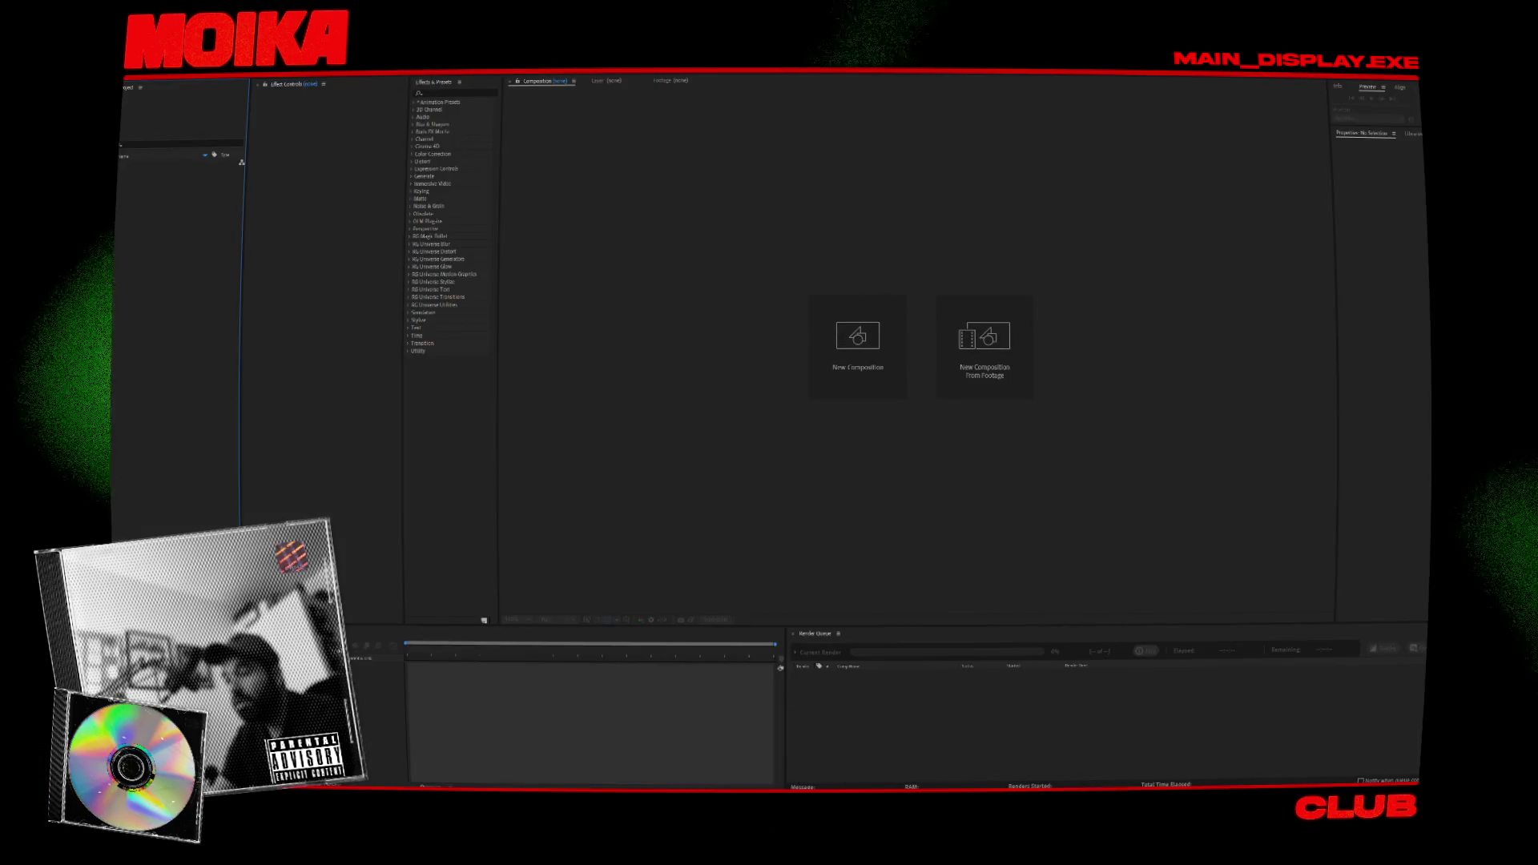
# Reopen the most recent project from File > Open Recent.
pyautogui.click(131, 73)
pyautogui.moveTo(144, 92)
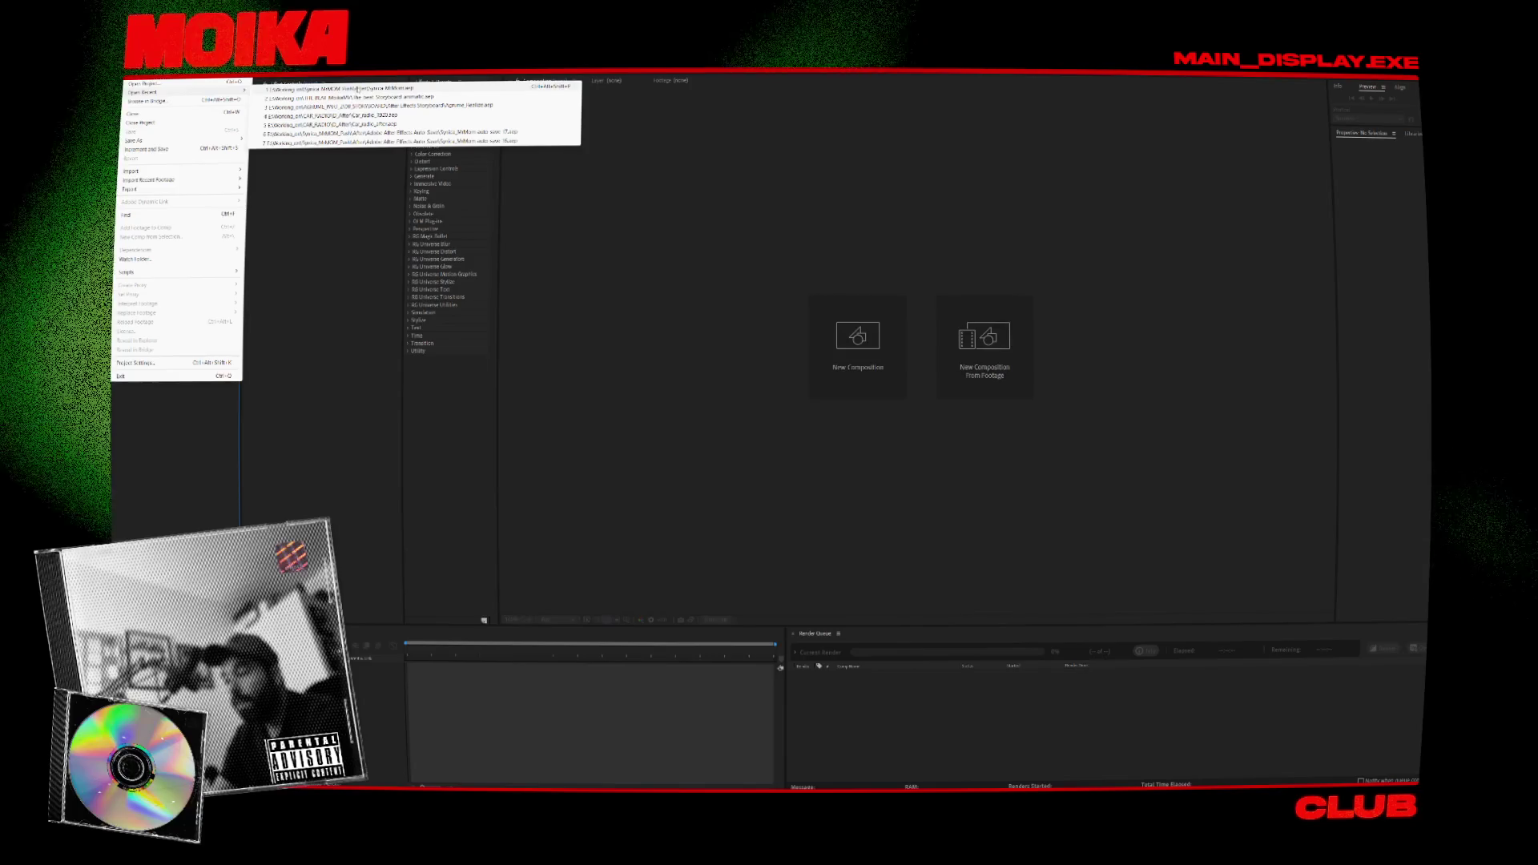
pyautogui.click(358, 88)
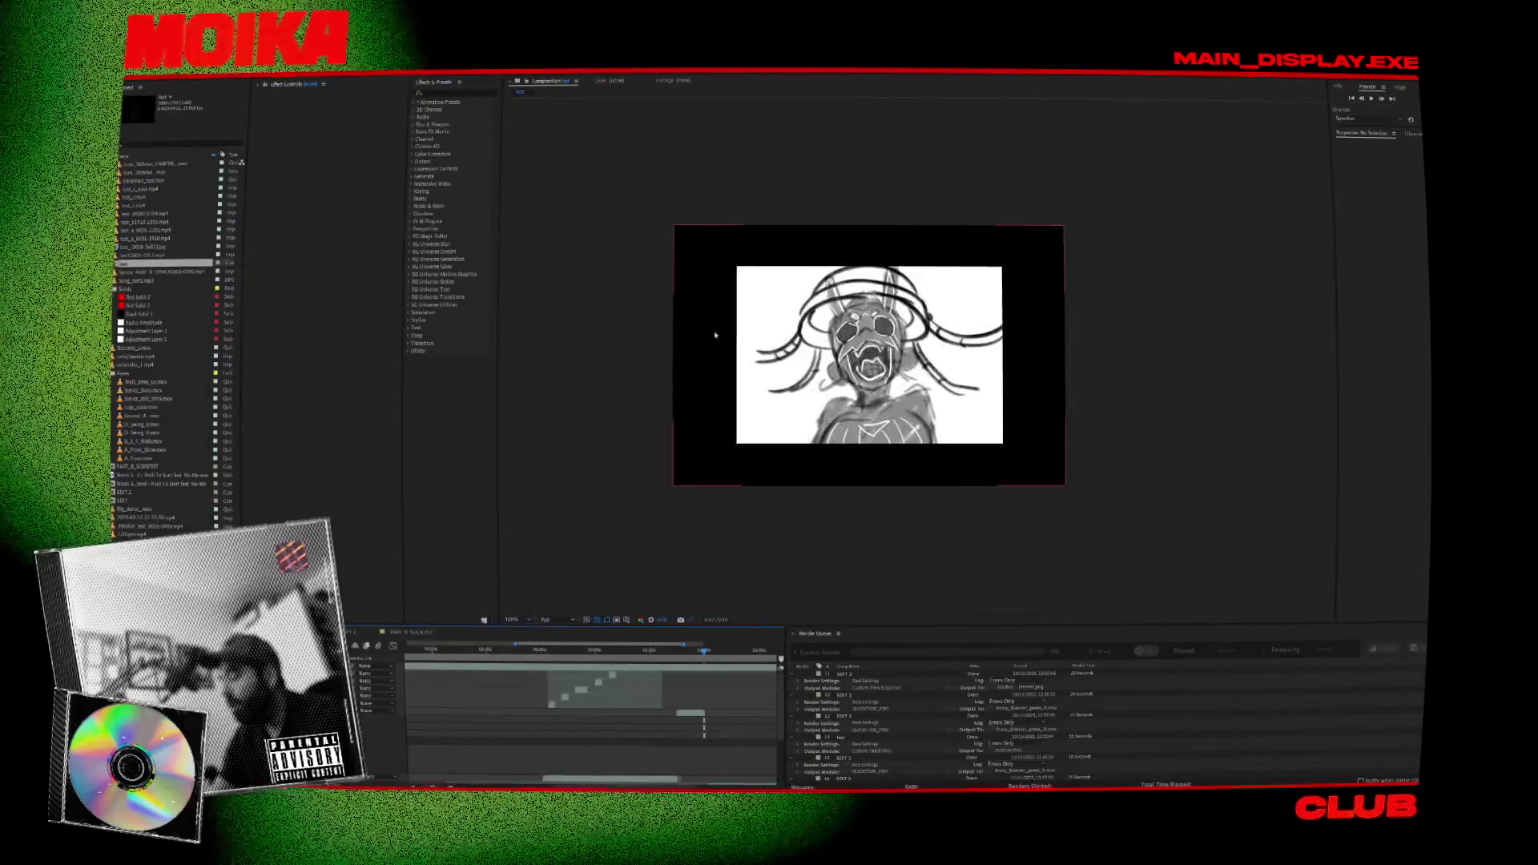
# Fit the transition_test.mov layer to the composition and scrub the timeline.
pyautogui.click(673, 651)
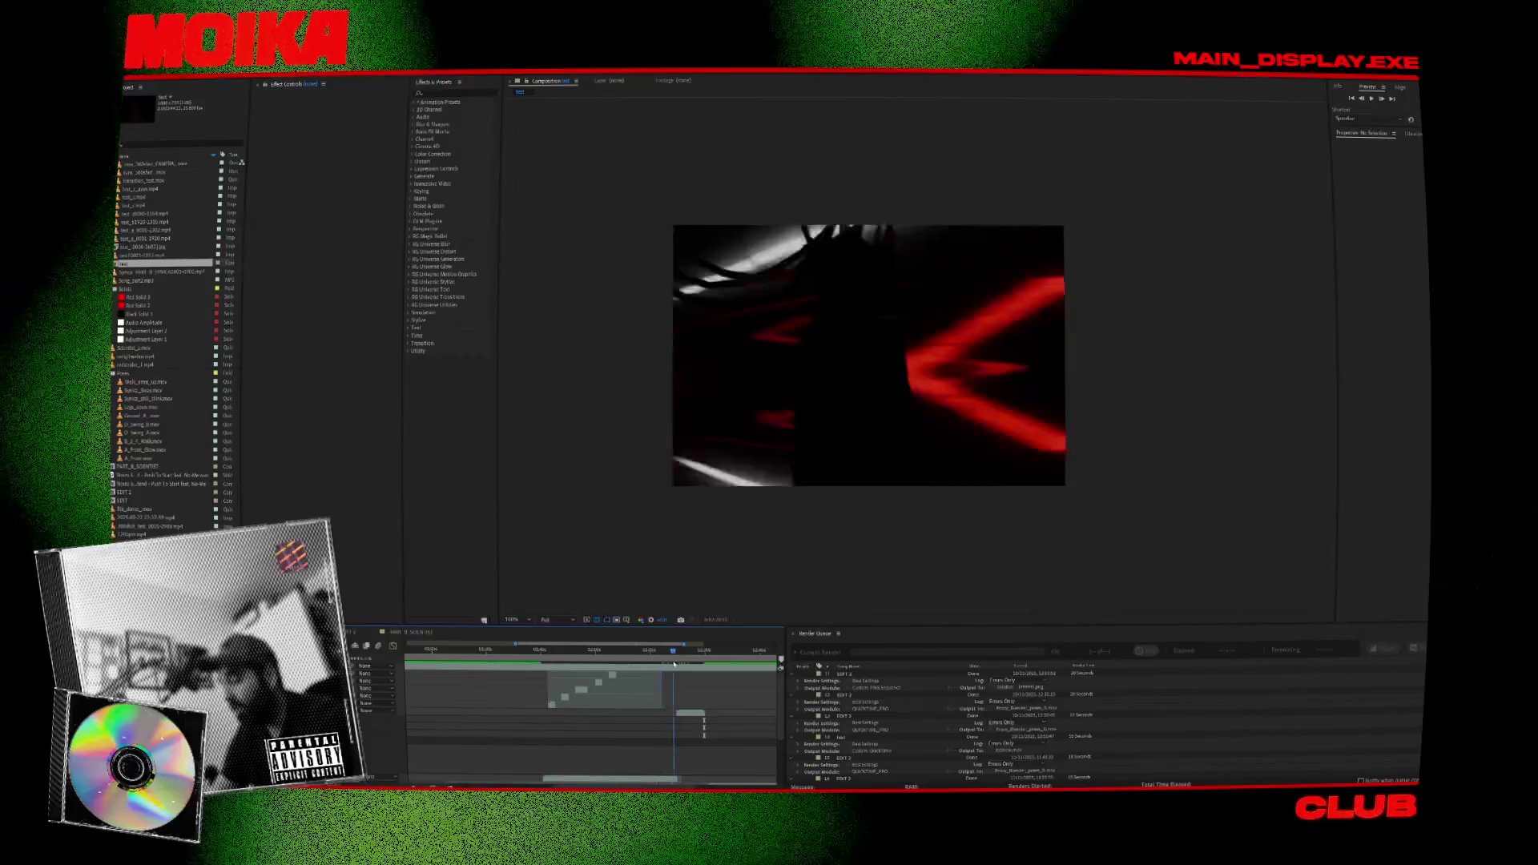
pyautogui.click(691, 714)
pyautogui.rightClick(690, 715)
pyautogui.moveTo(745, 499)
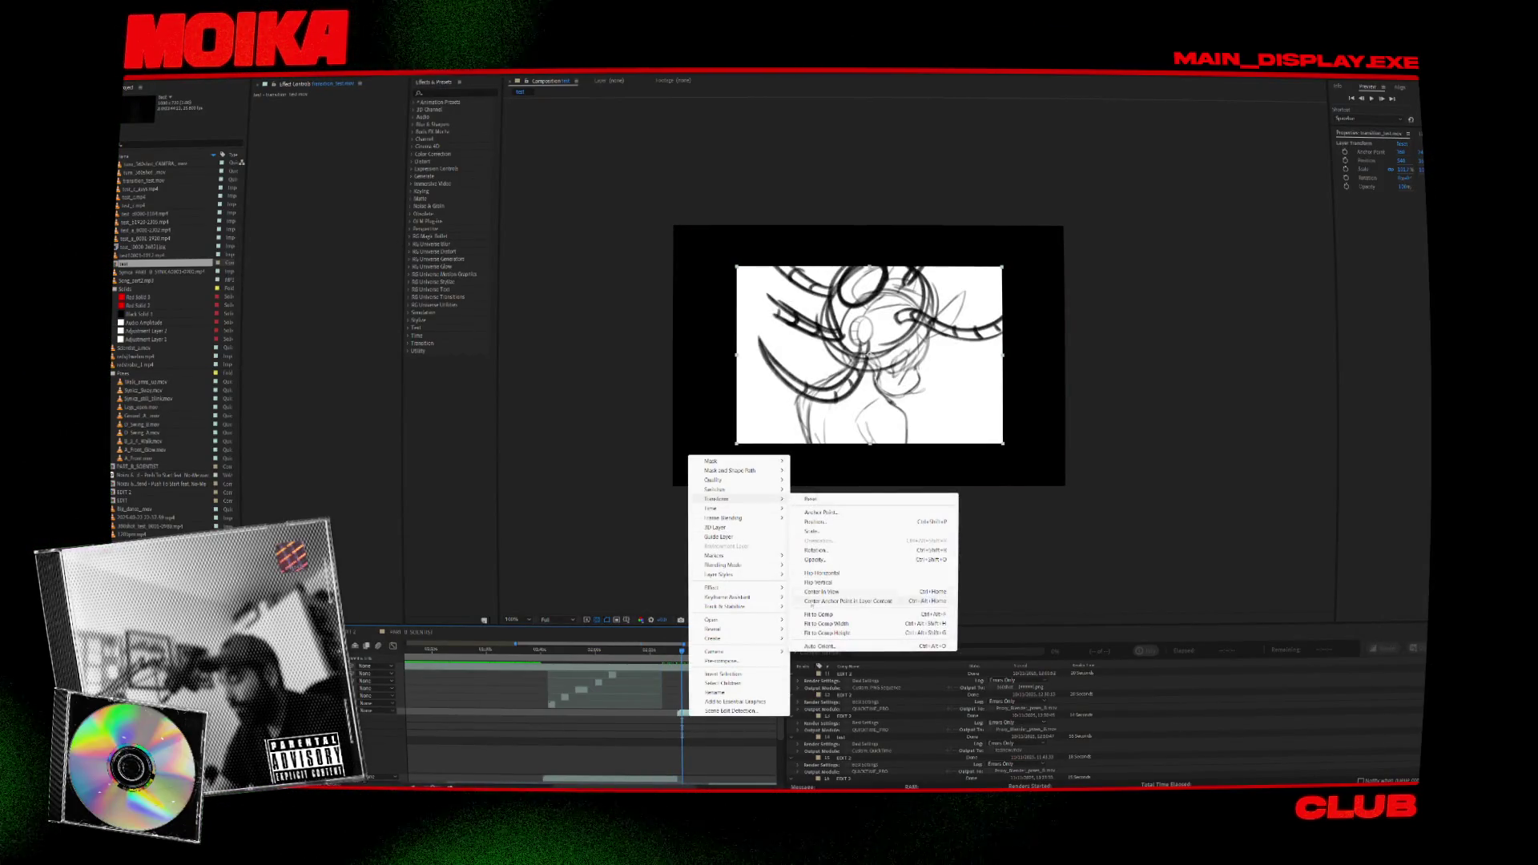
pyautogui.click(820, 614)
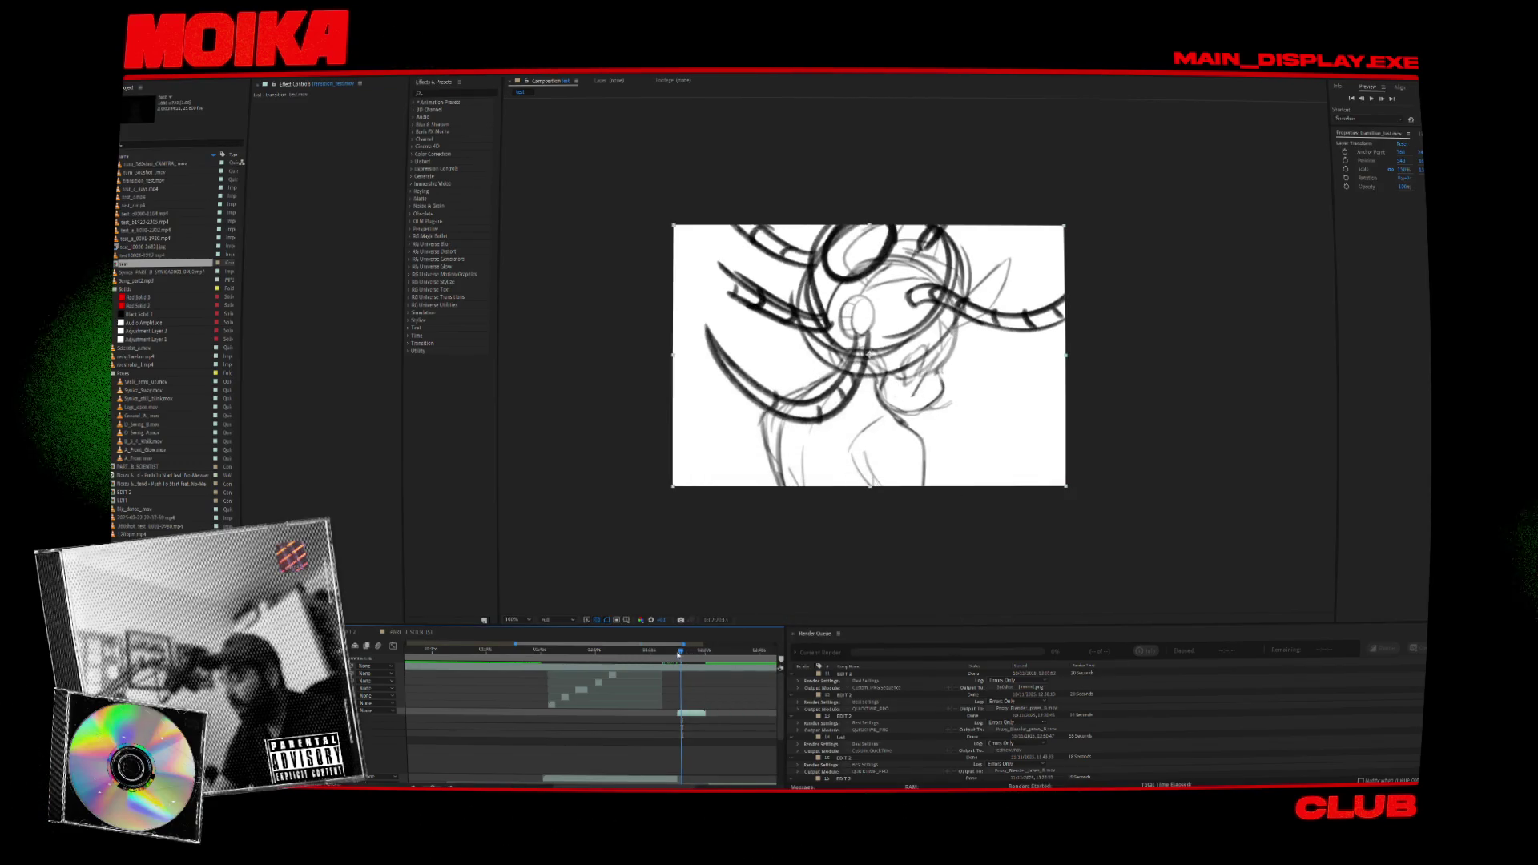
pyautogui.keyDown('alt'); pyautogui.scroll(3, 638, 690); pyautogui.keyUp('alt')
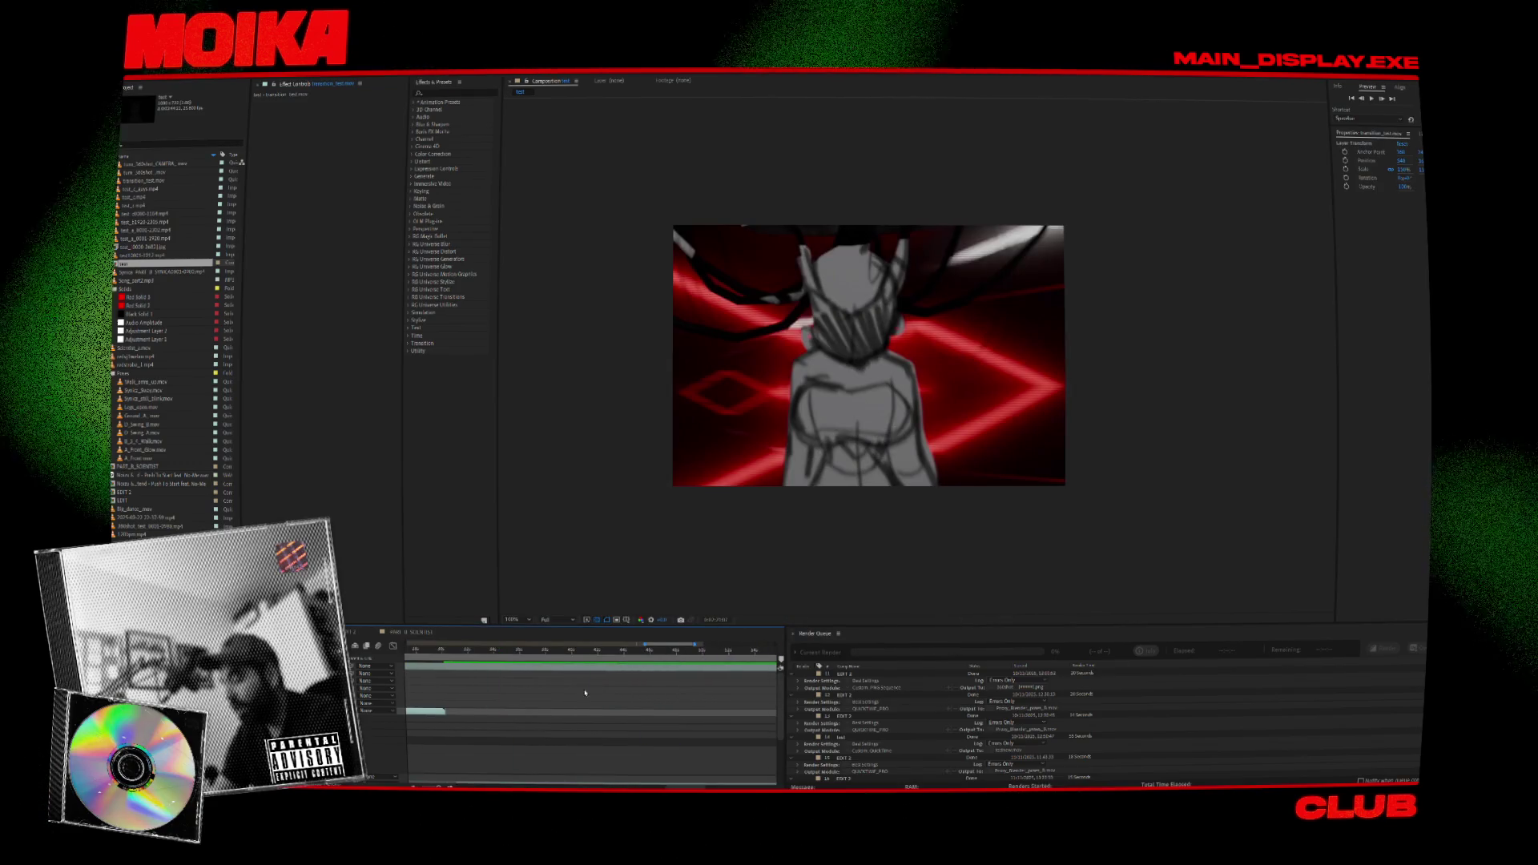
pyautogui.hscroll(-2, 639, 691)
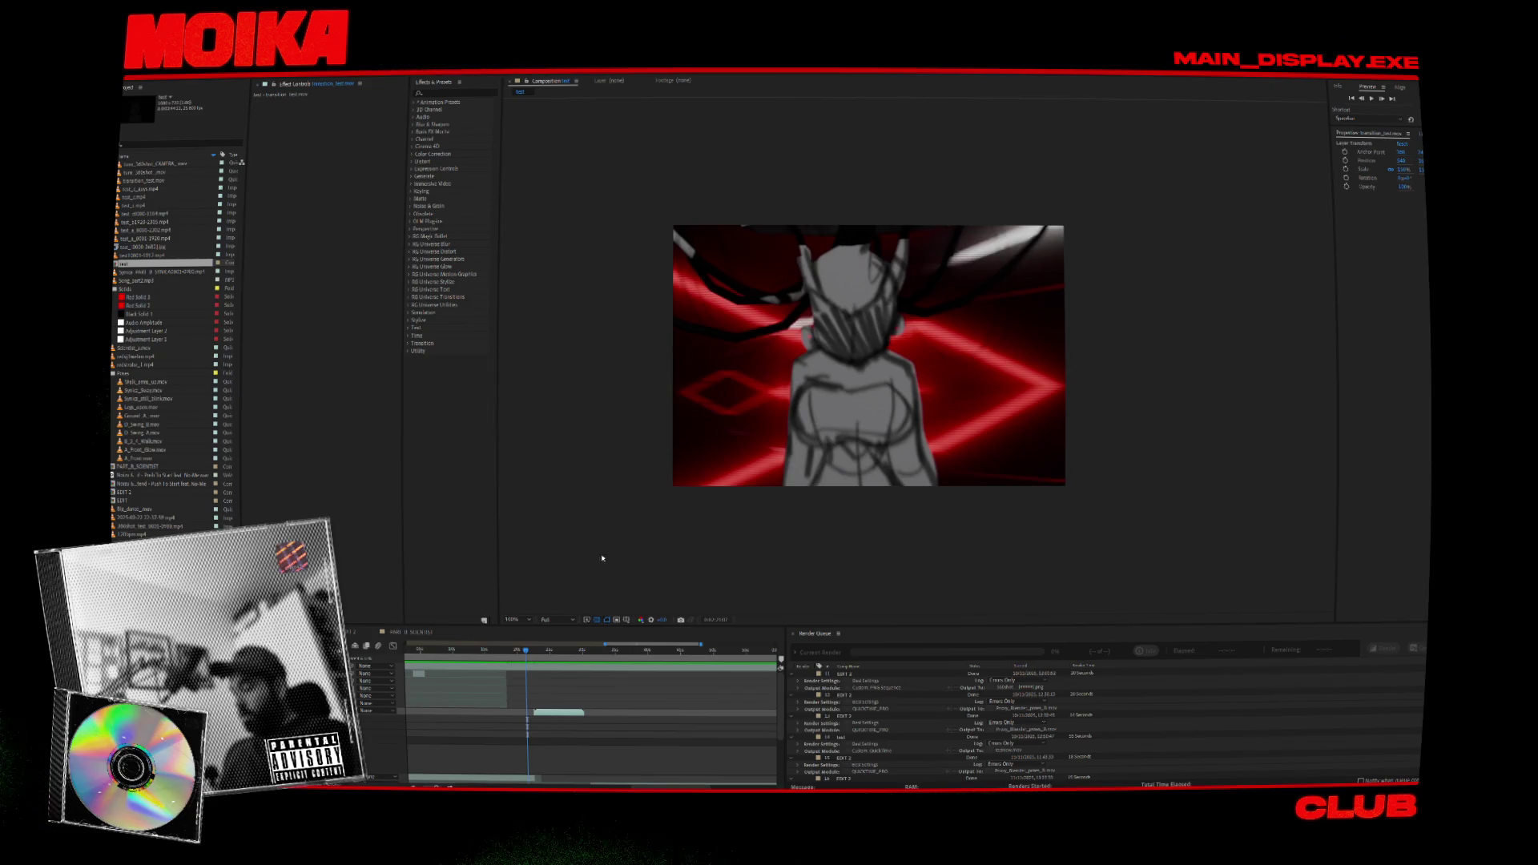
pyautogui.moveTo(527, 653); pyautogui.dragTo(521, 652)
pyautogui.click(657, 521)
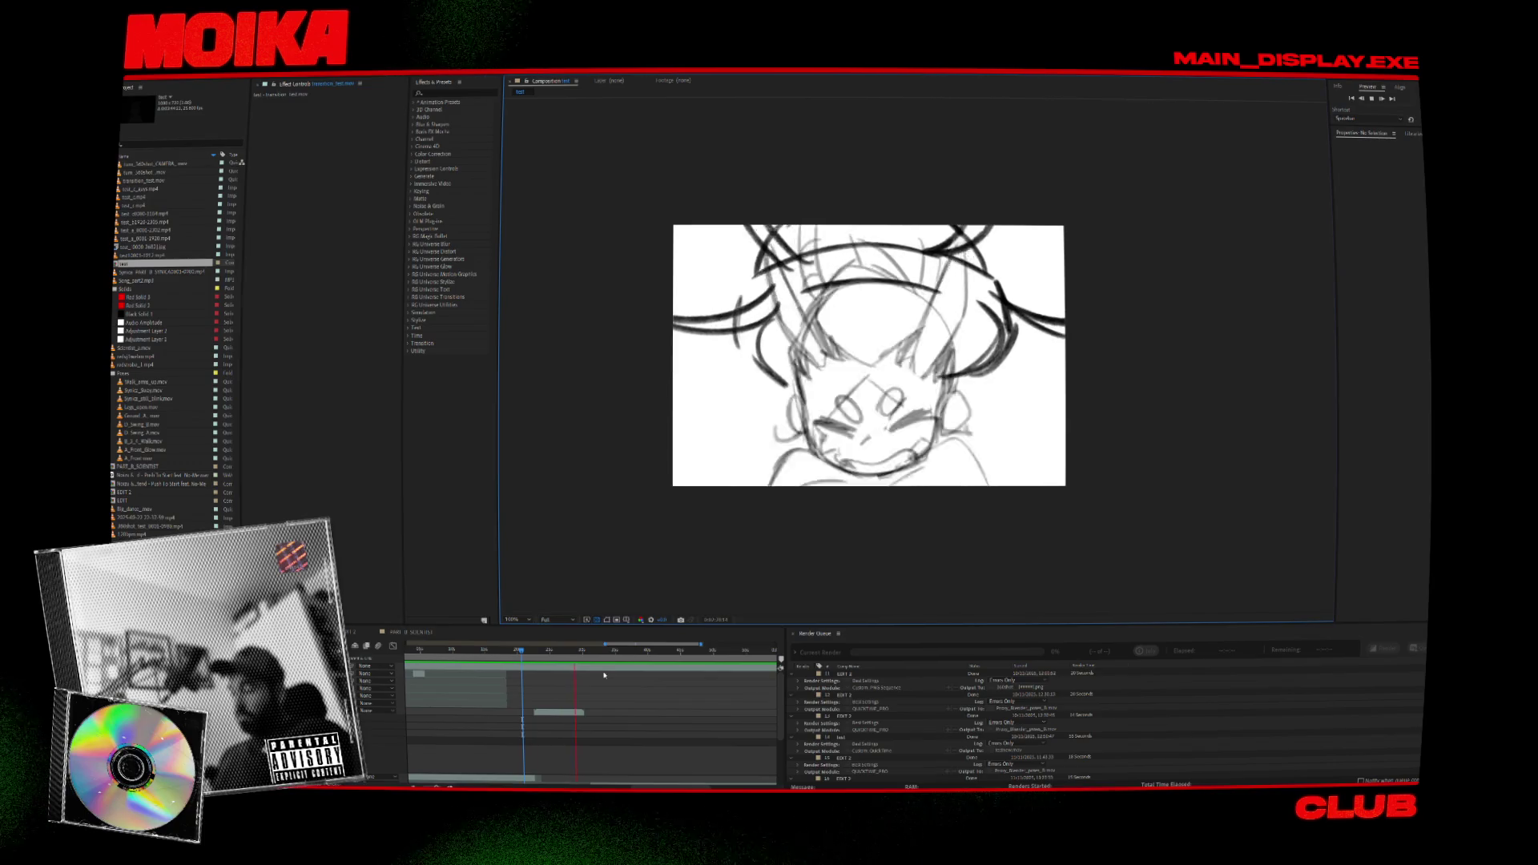
# Pre-compose transition_test.mov and open the new transition_test.mov Comp 1.
pyautogui.keyDown('alt'); pyautogui.scroll(5, 541, 675); pyautogui.keyUp('alt')
pyautogui.rightClick(561, 712)
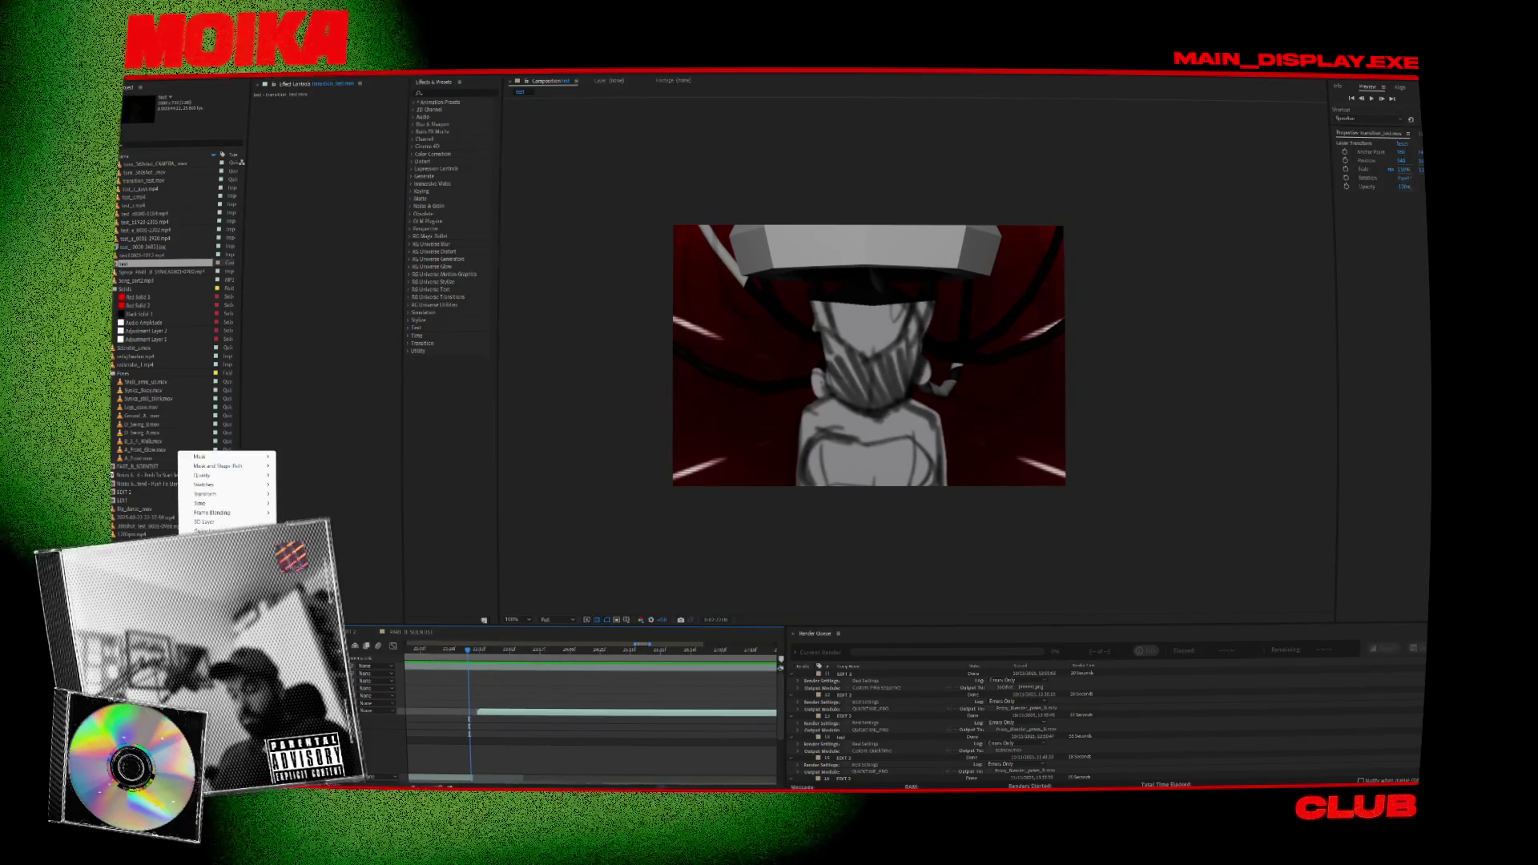
pyautogui.click(475, 650)
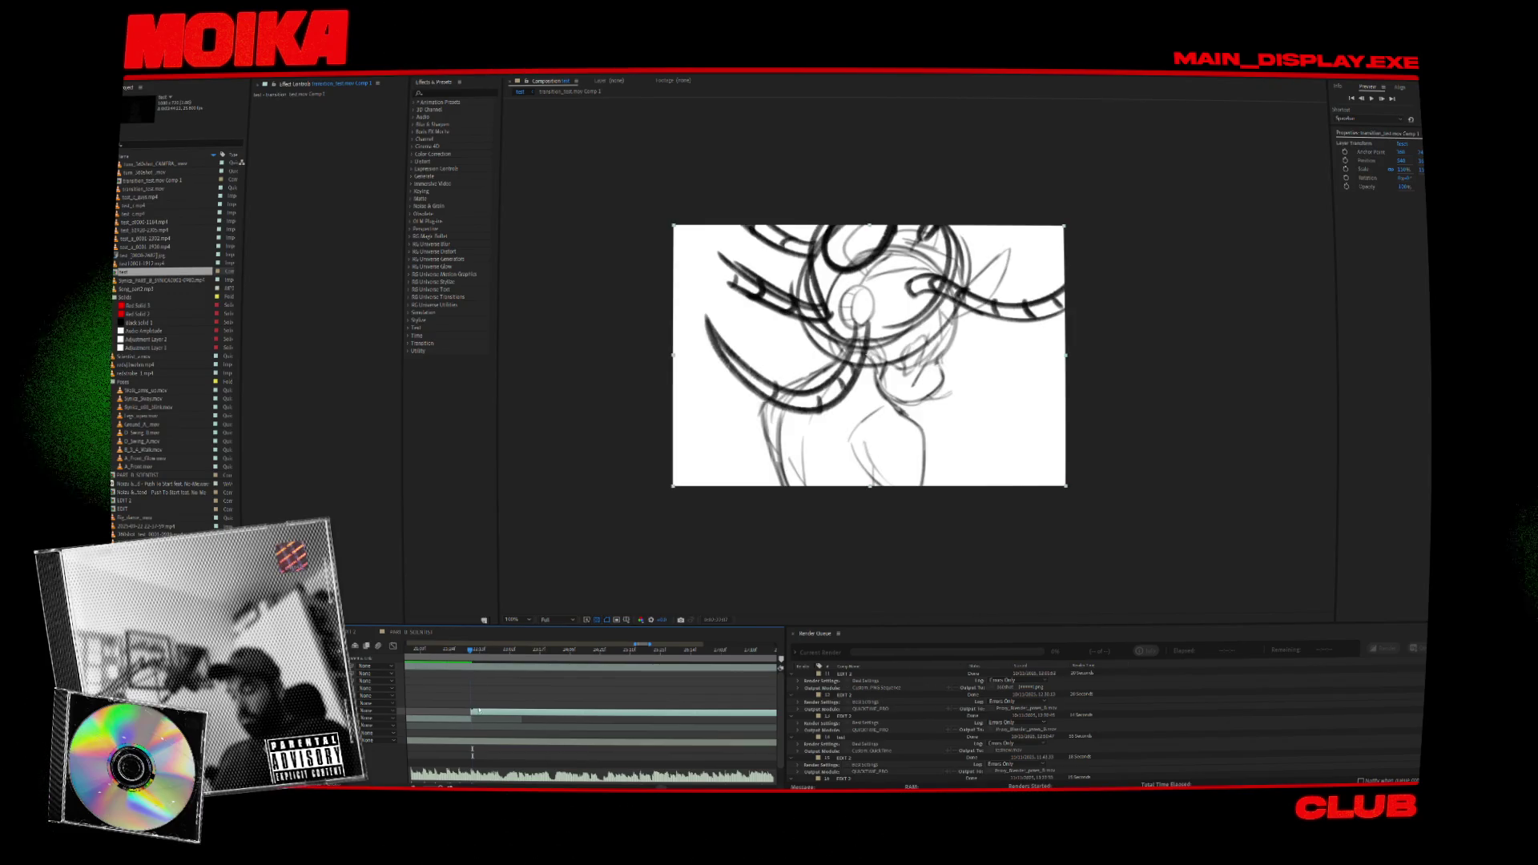
pyautogui.doubleClick(164, 181)
# Add a black solid layer to the comp, then deselect it.
pyautogui.rightClick(352, 583)
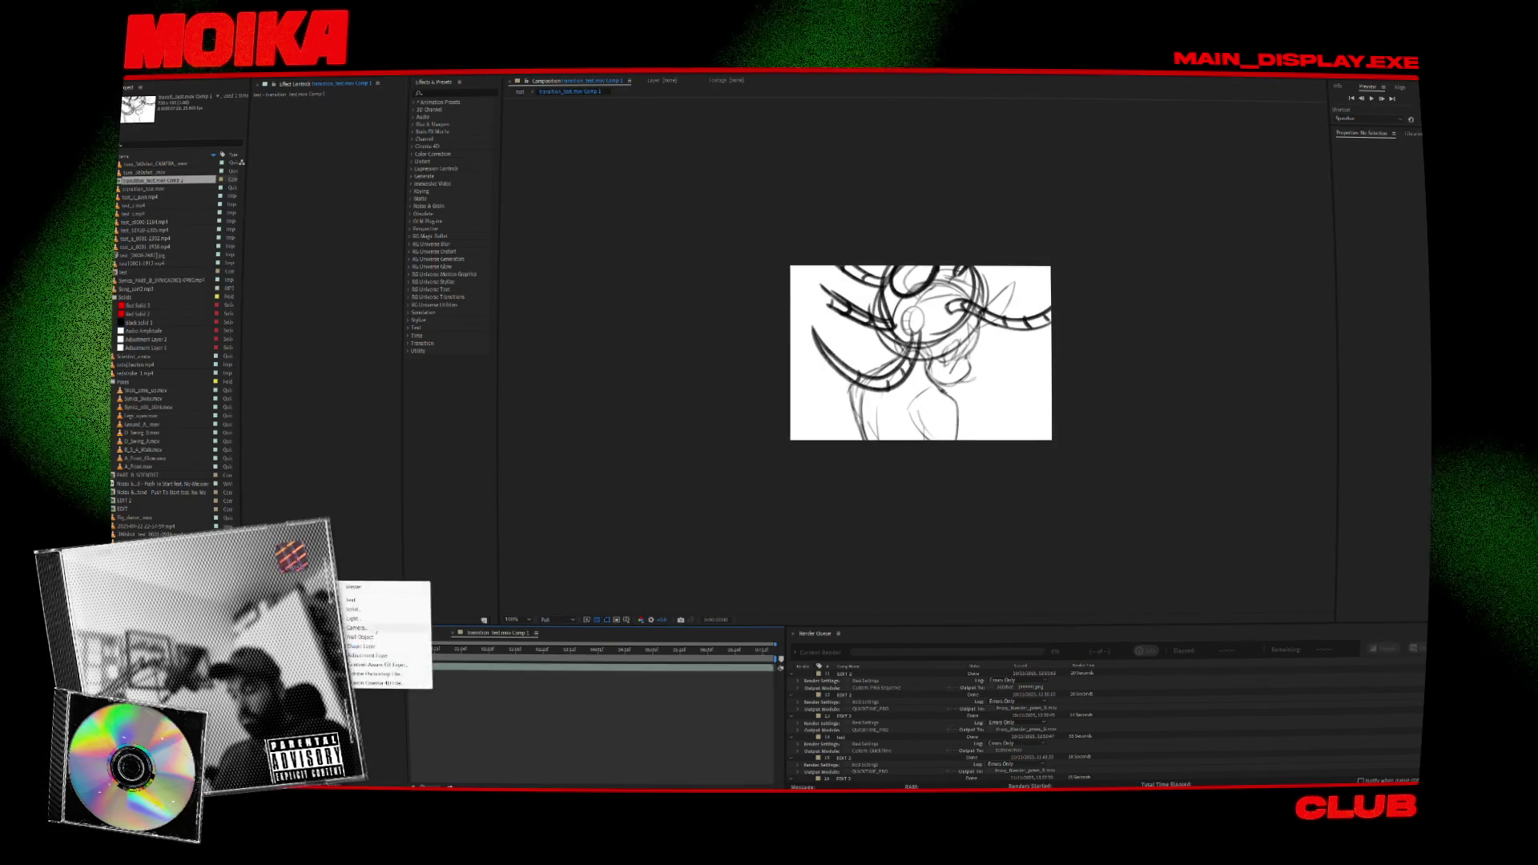
pyautogui.click(457, 608)
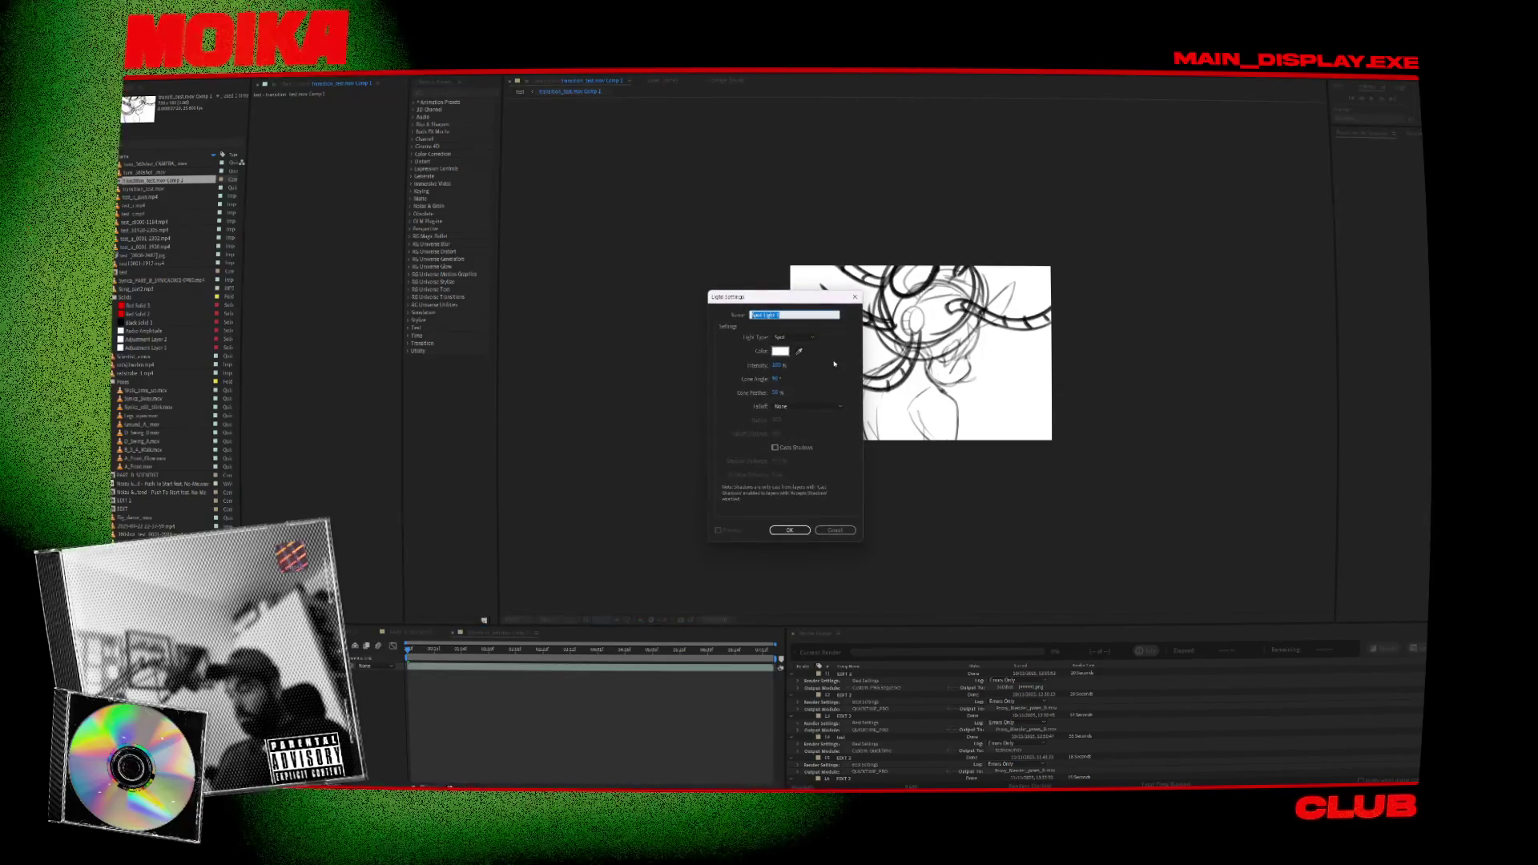
pyautogui.press('Return')
pyautogui.rightClick(355, 621)
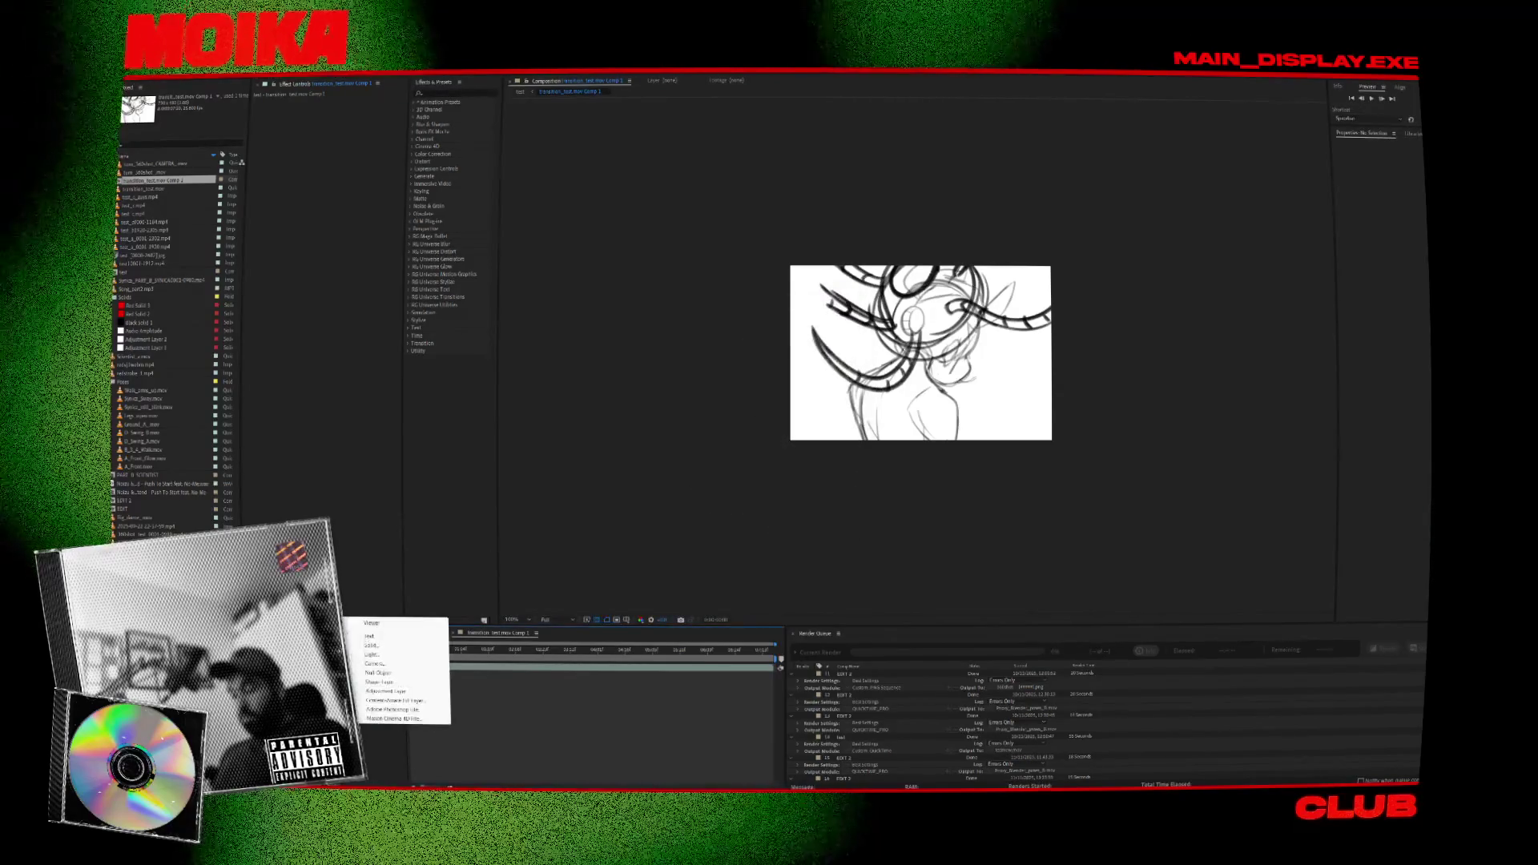
pyautogui.click(393, 641)
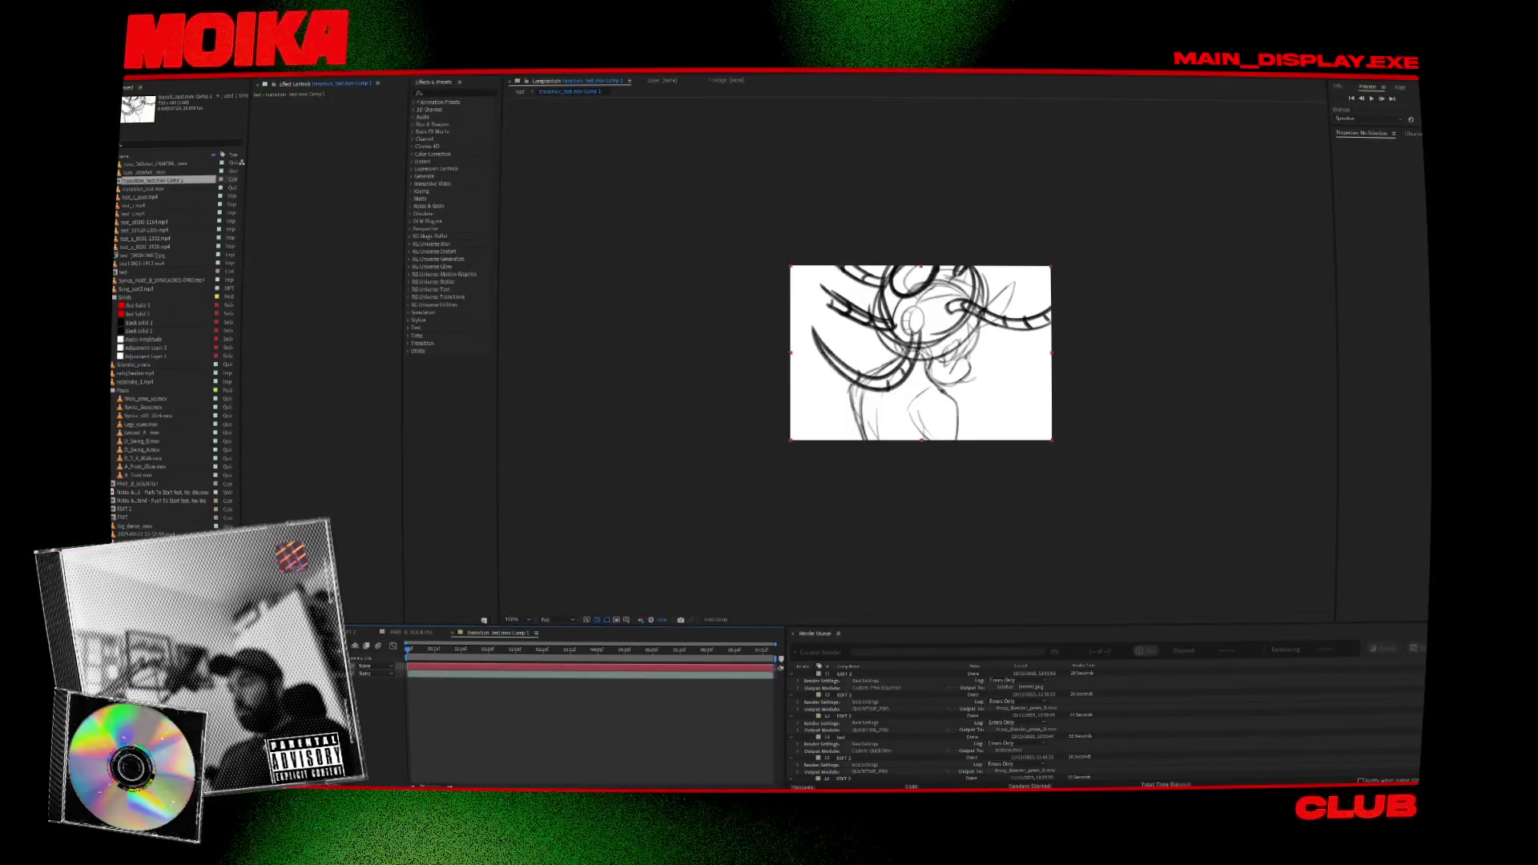
pyautogui.press('Return')
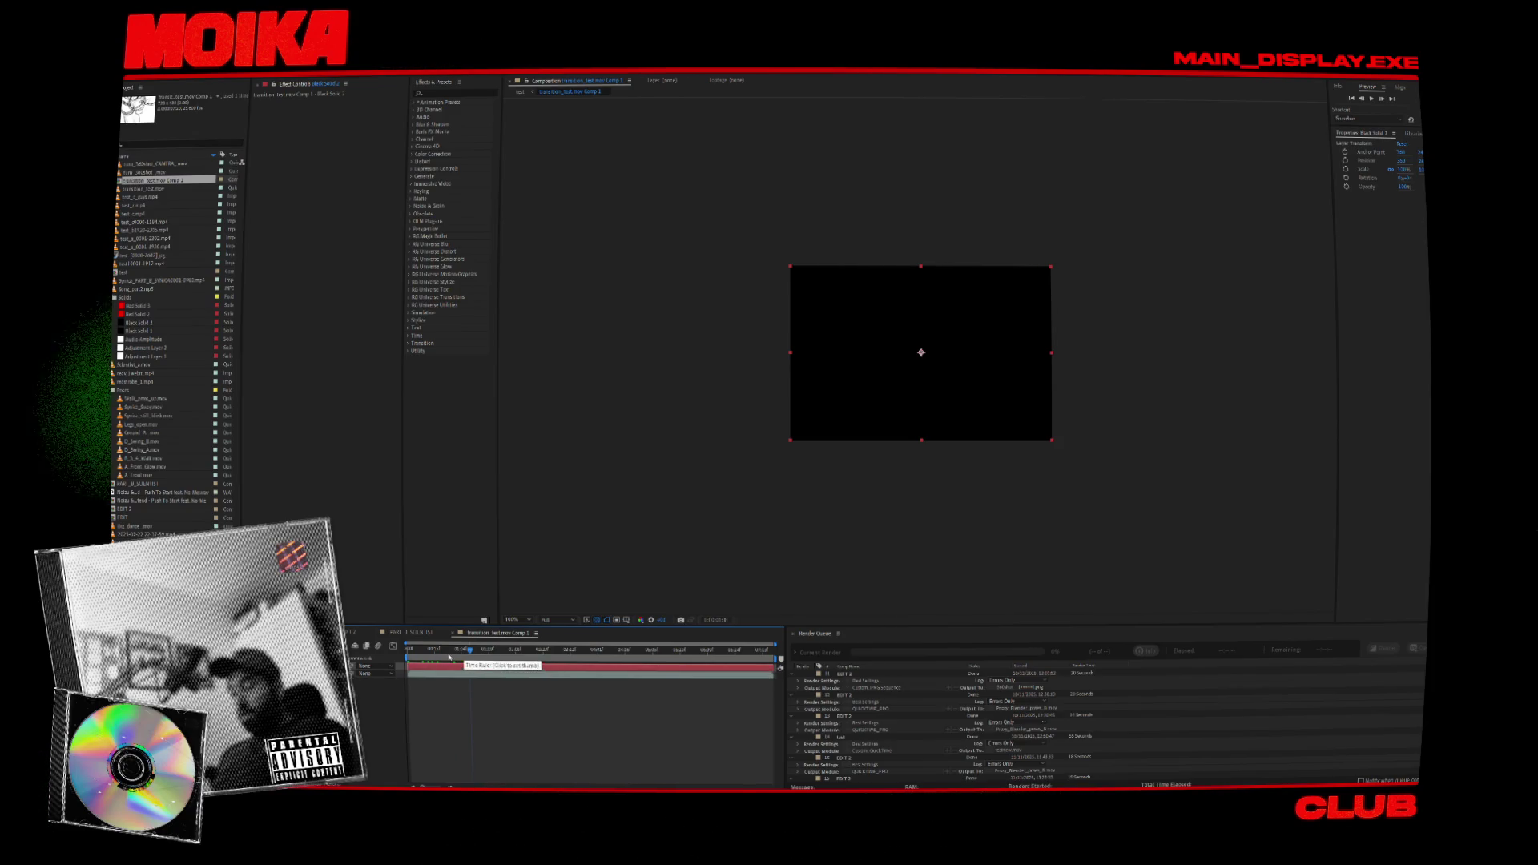
pyautogui.hotkey('ctrl', 'alt', 'y')
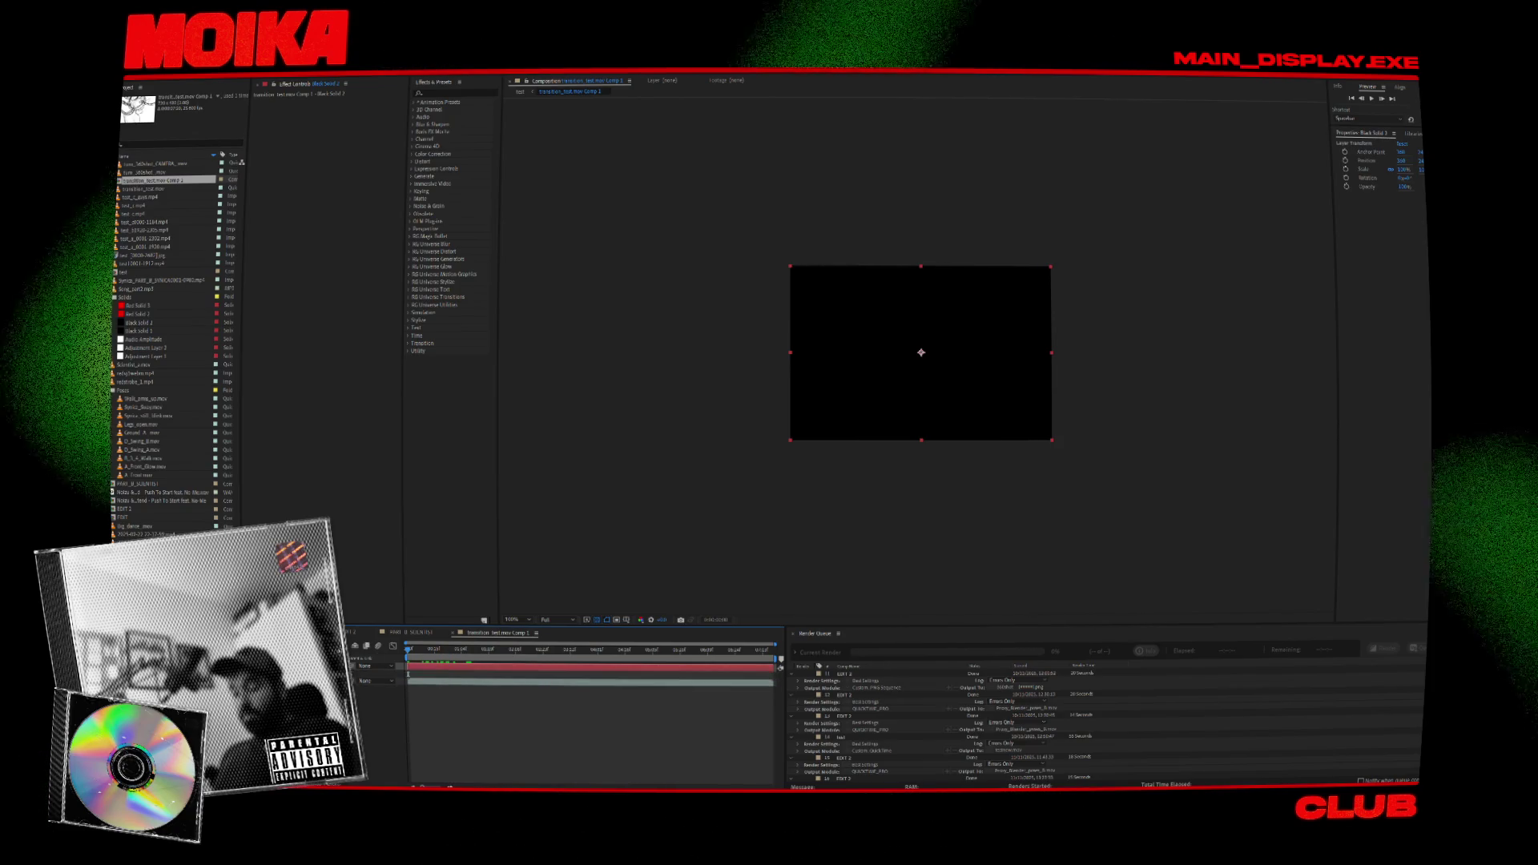
pyautogui.click(408, 675)
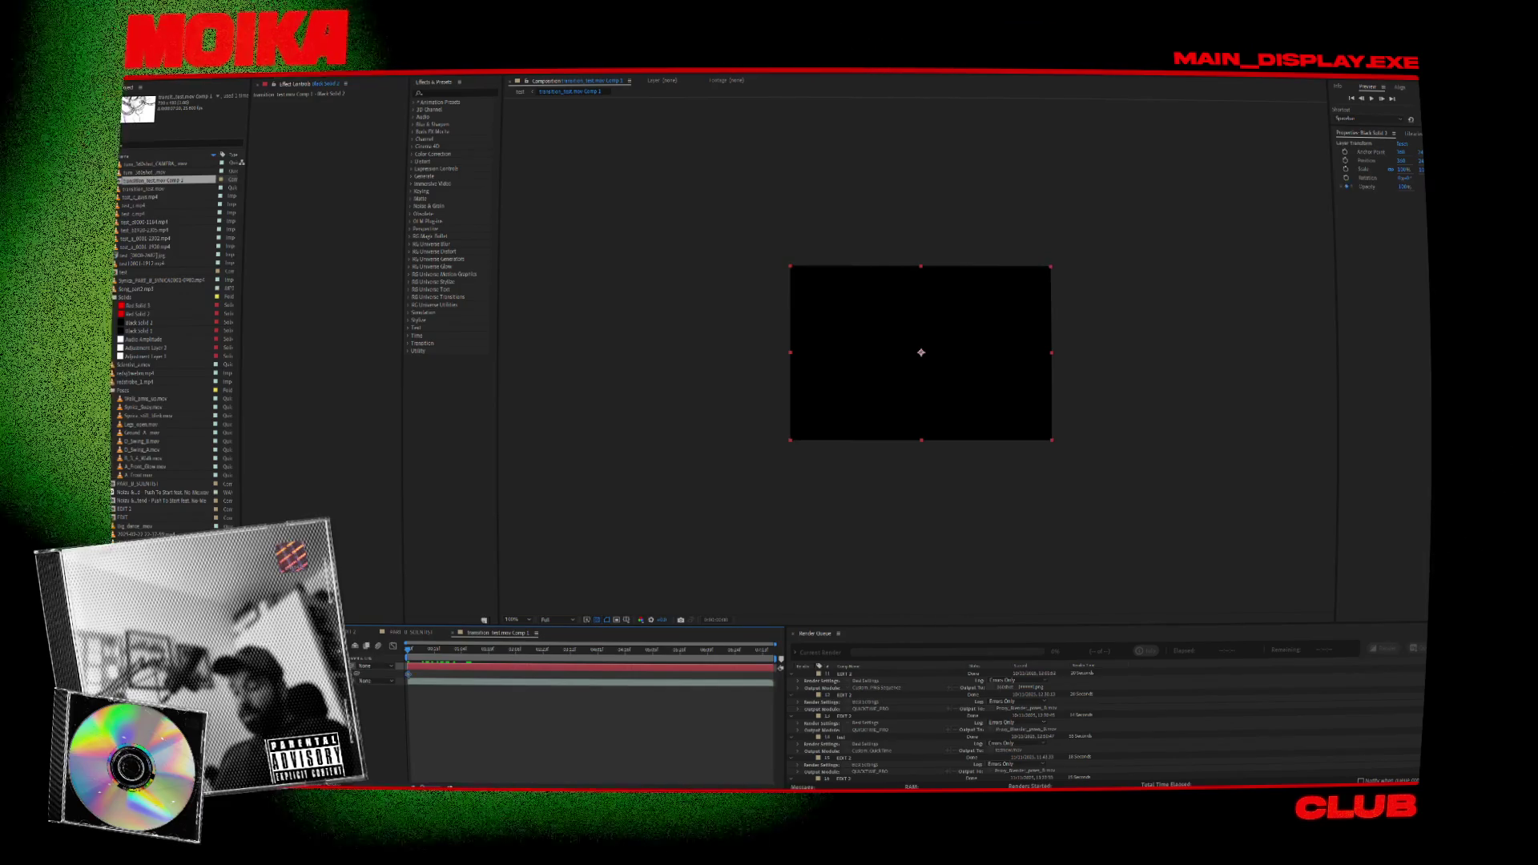